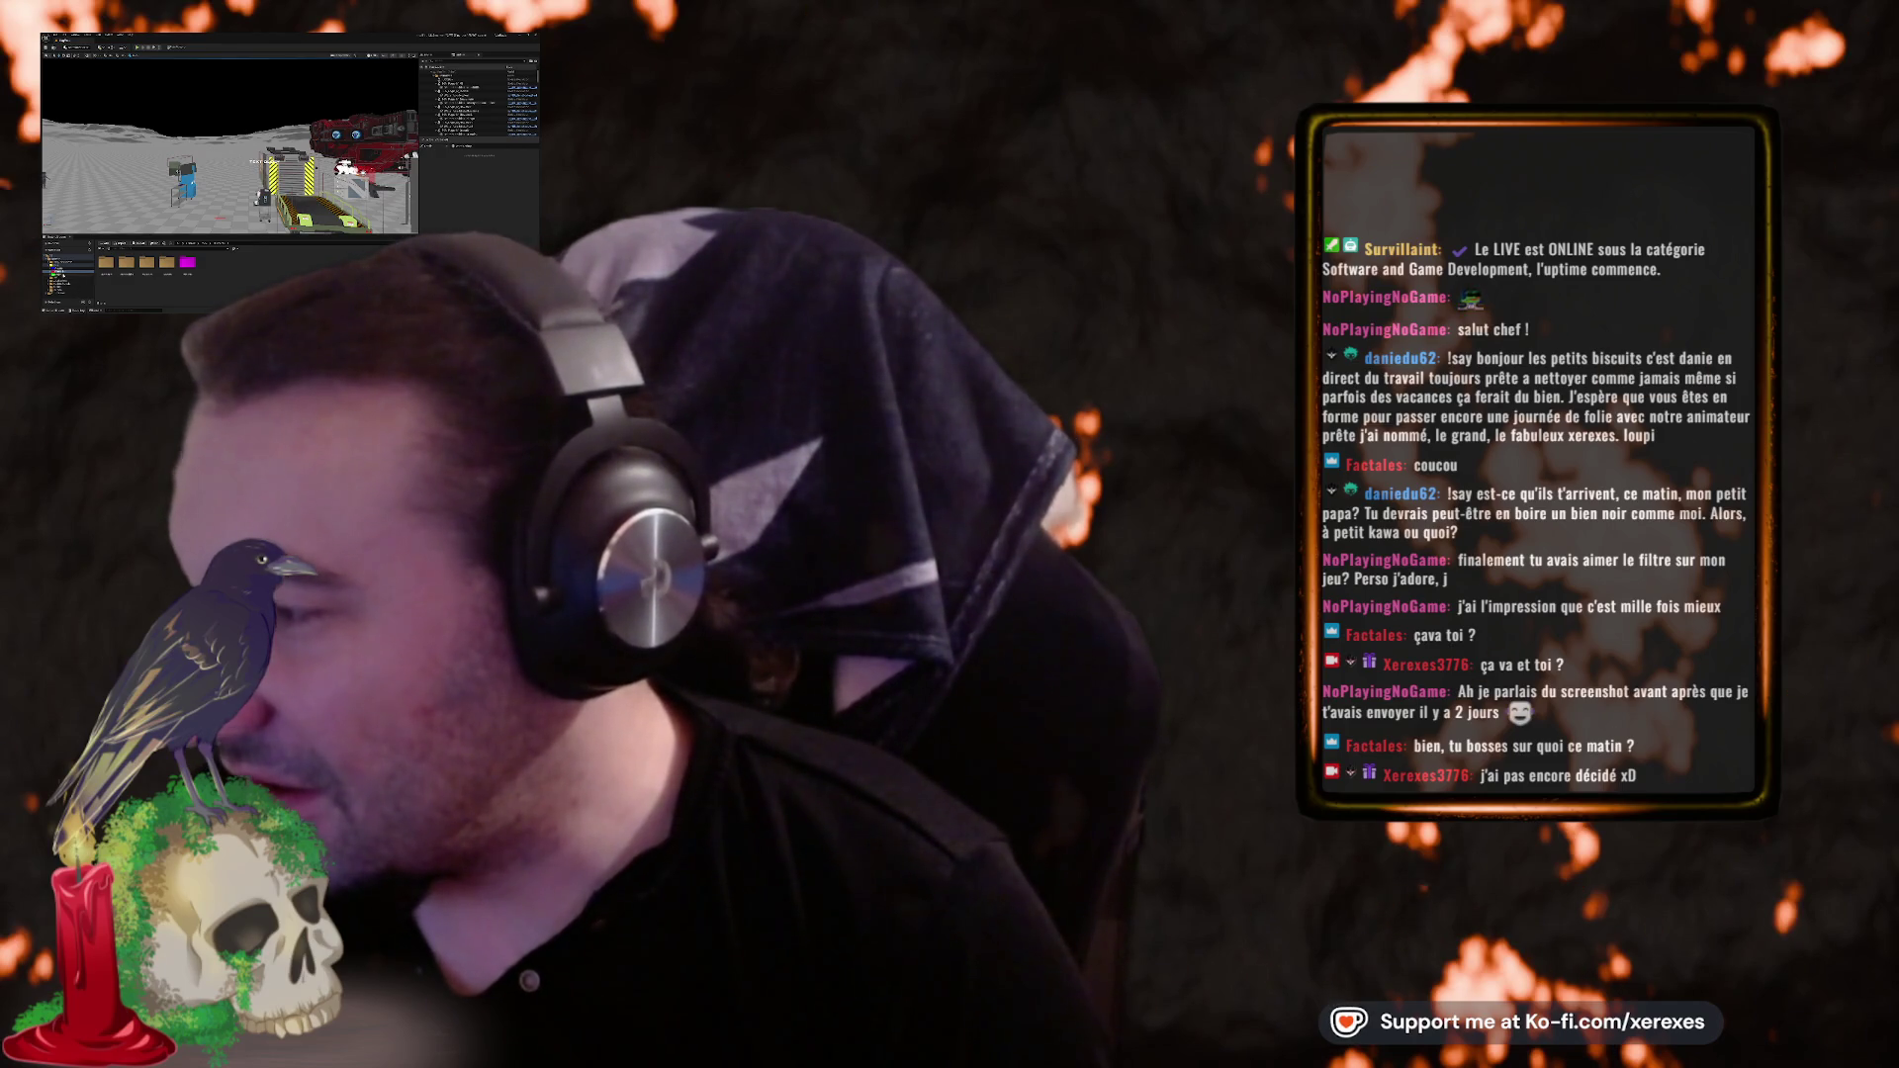
- Select a project folder in the Content Browser sources tree to list its assets
click(56, 271)
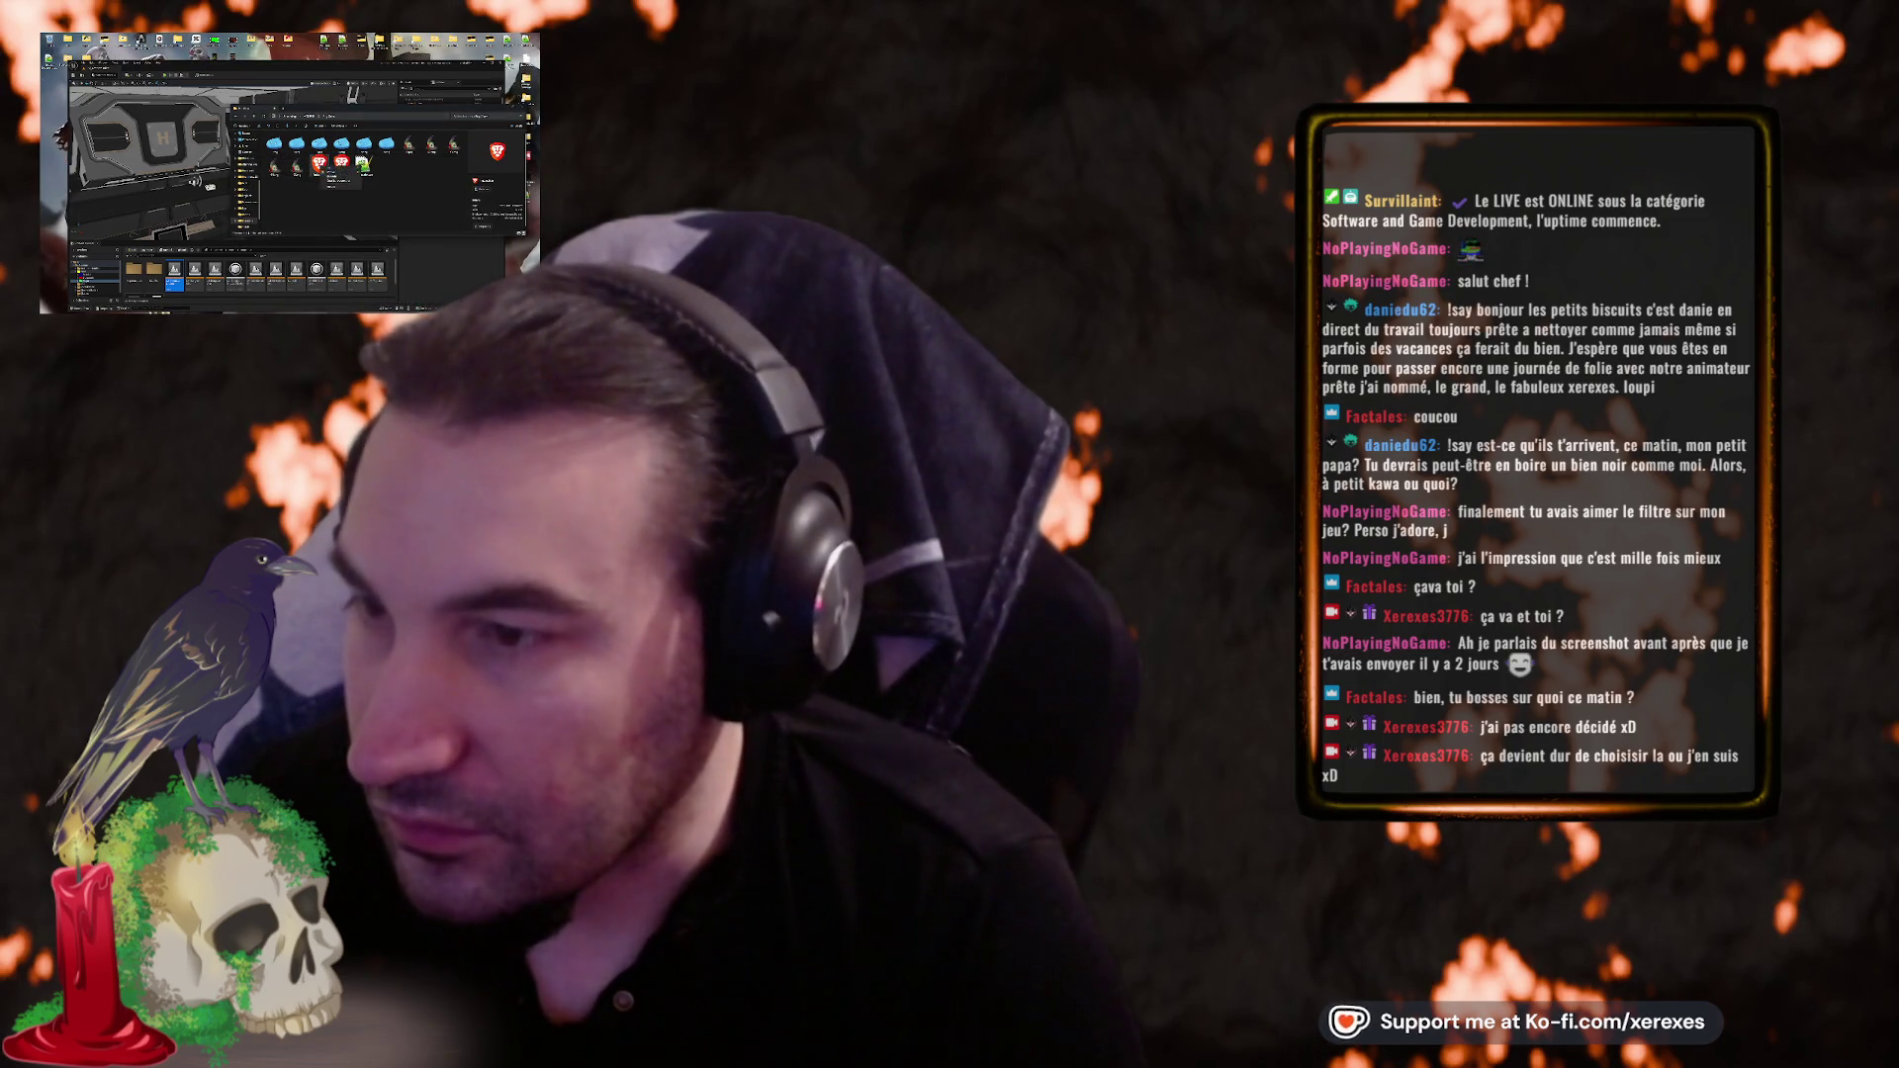
- Open the project file in the code editor, read through its code, then open the crow-and-skull image
right_click(348, 161)
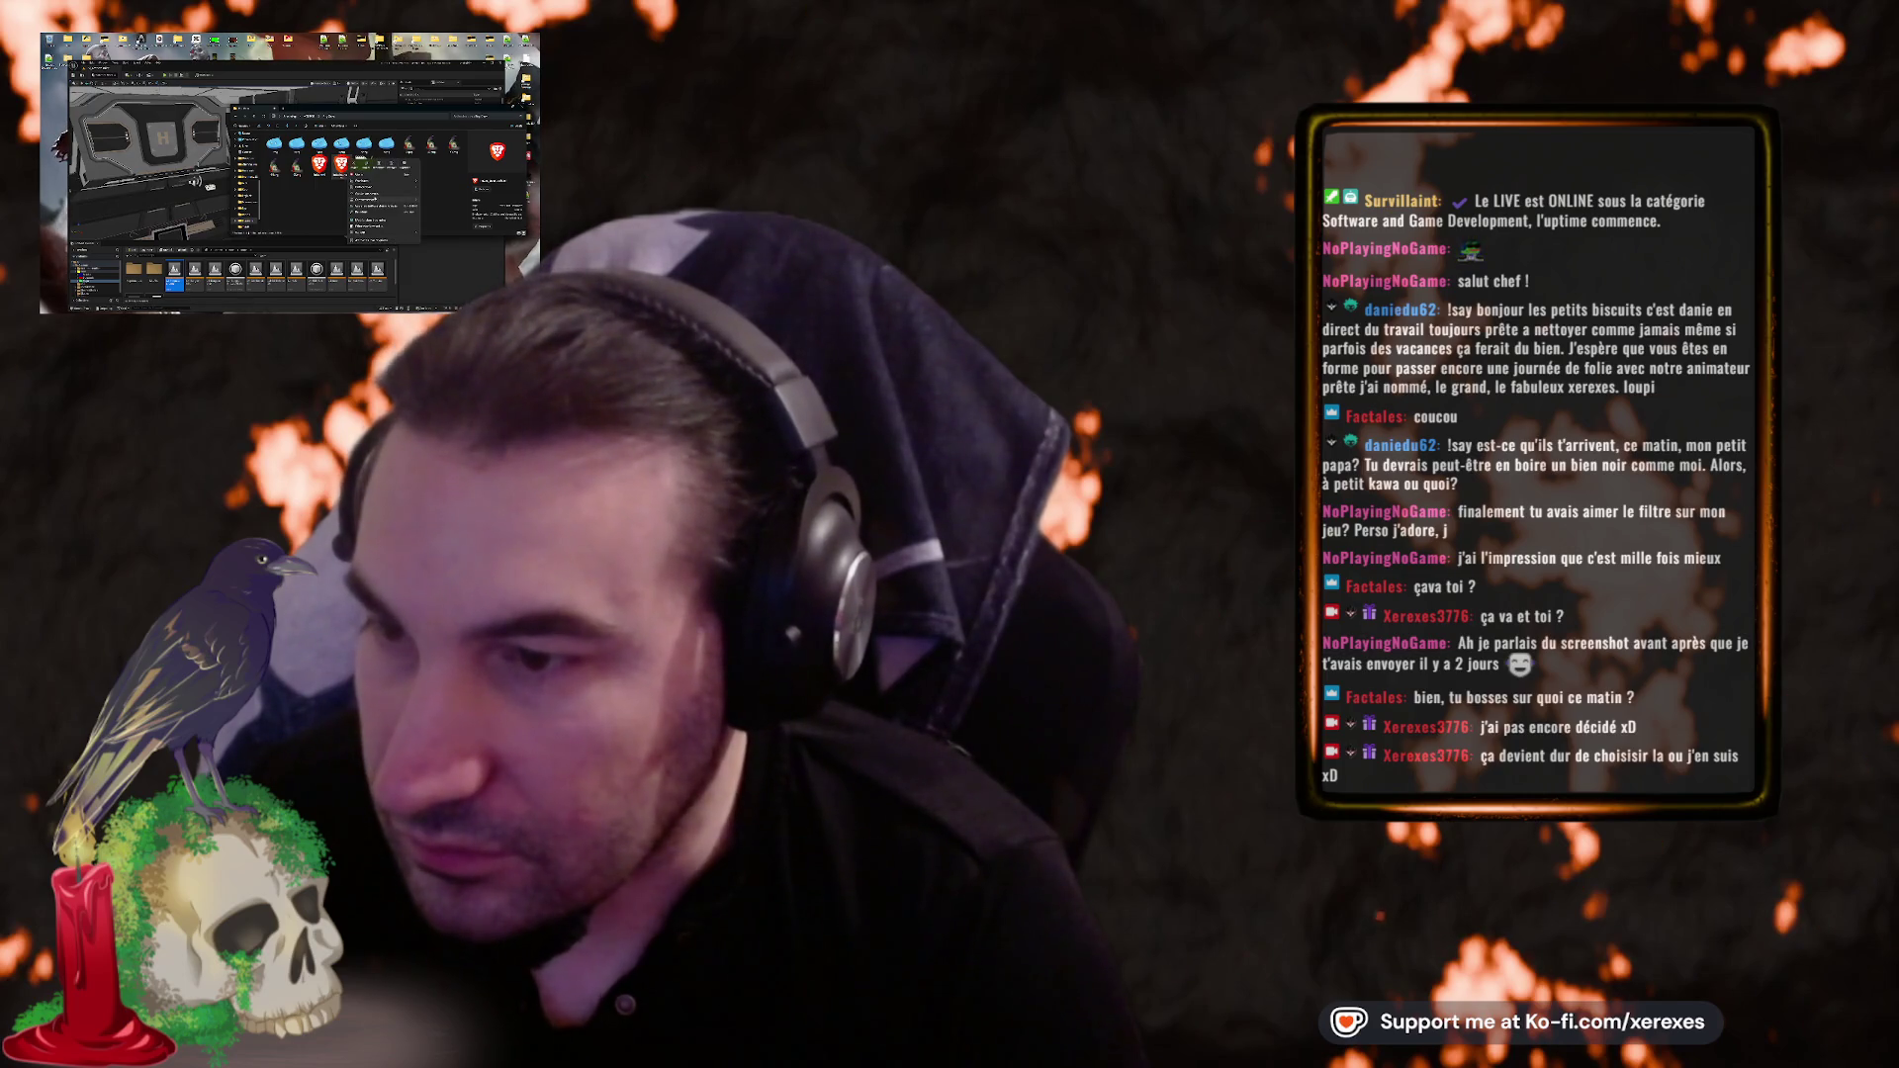
click(363, 206)
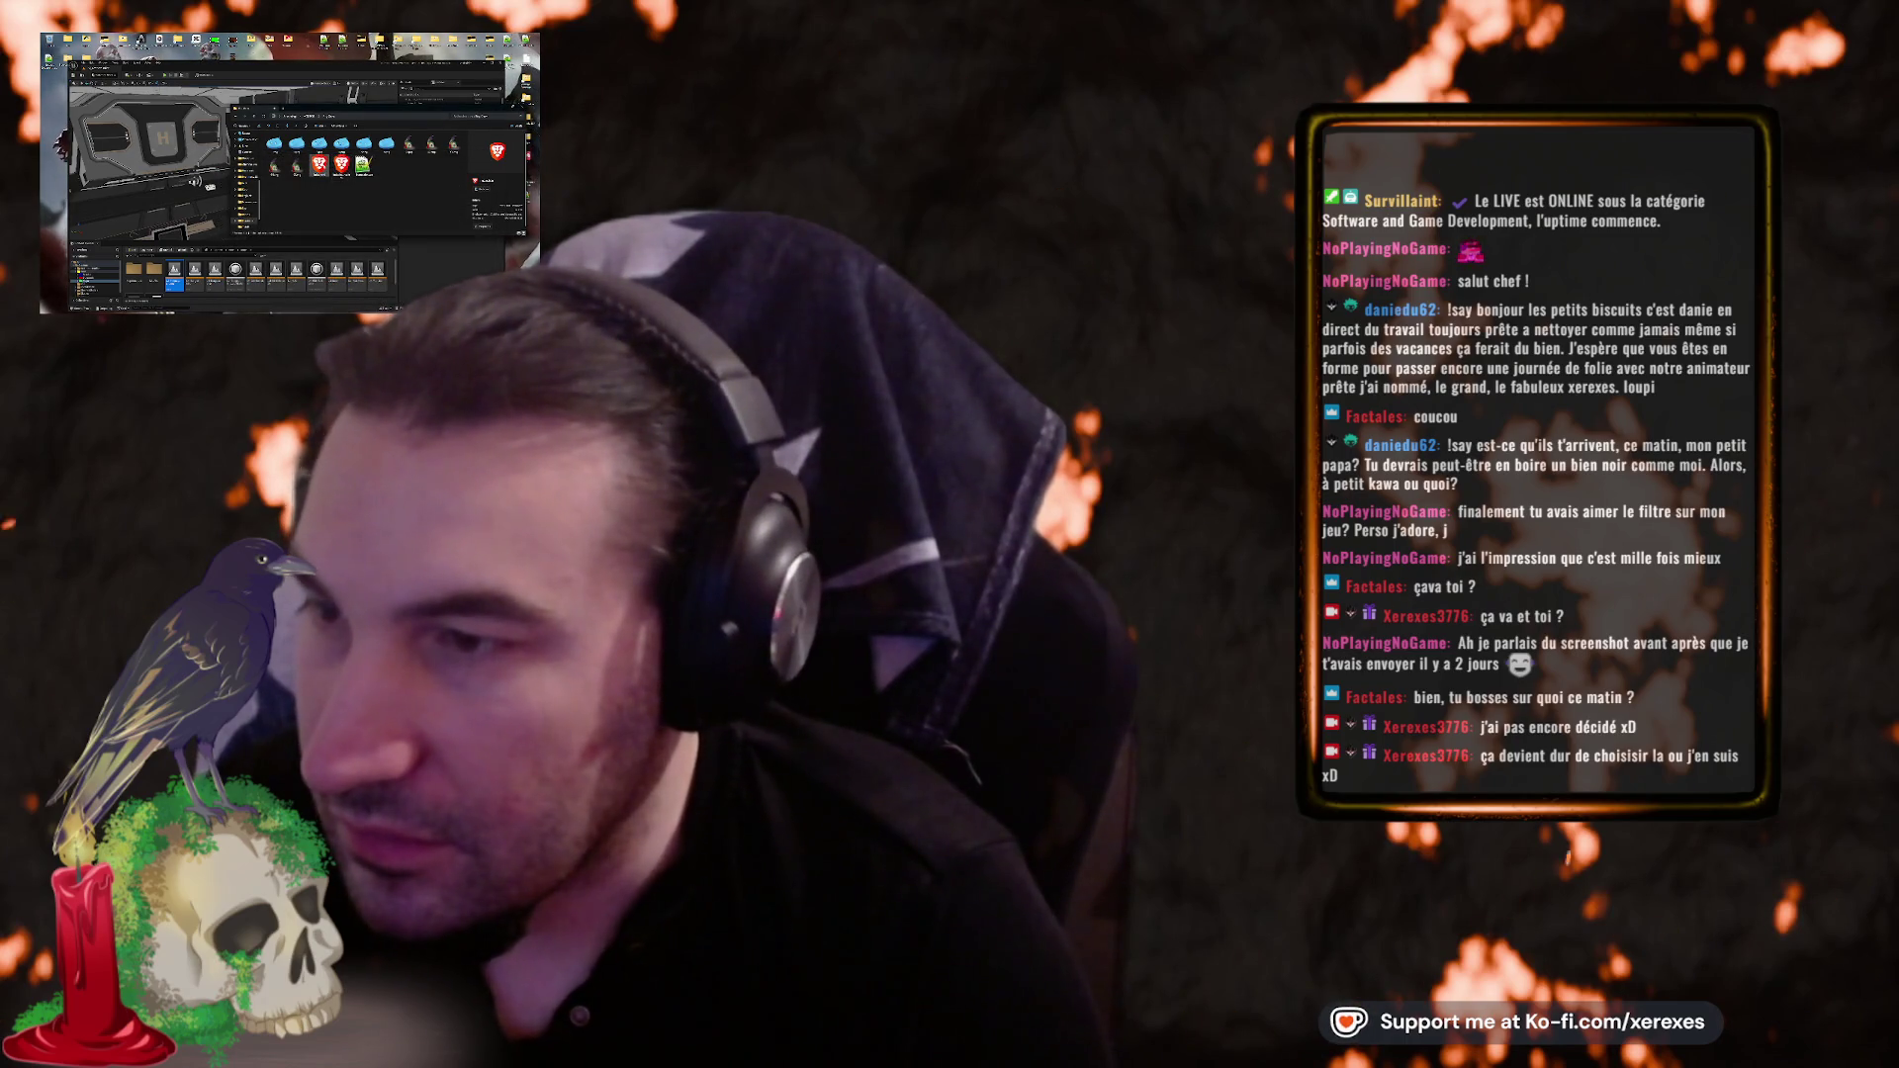
click(355, 236)
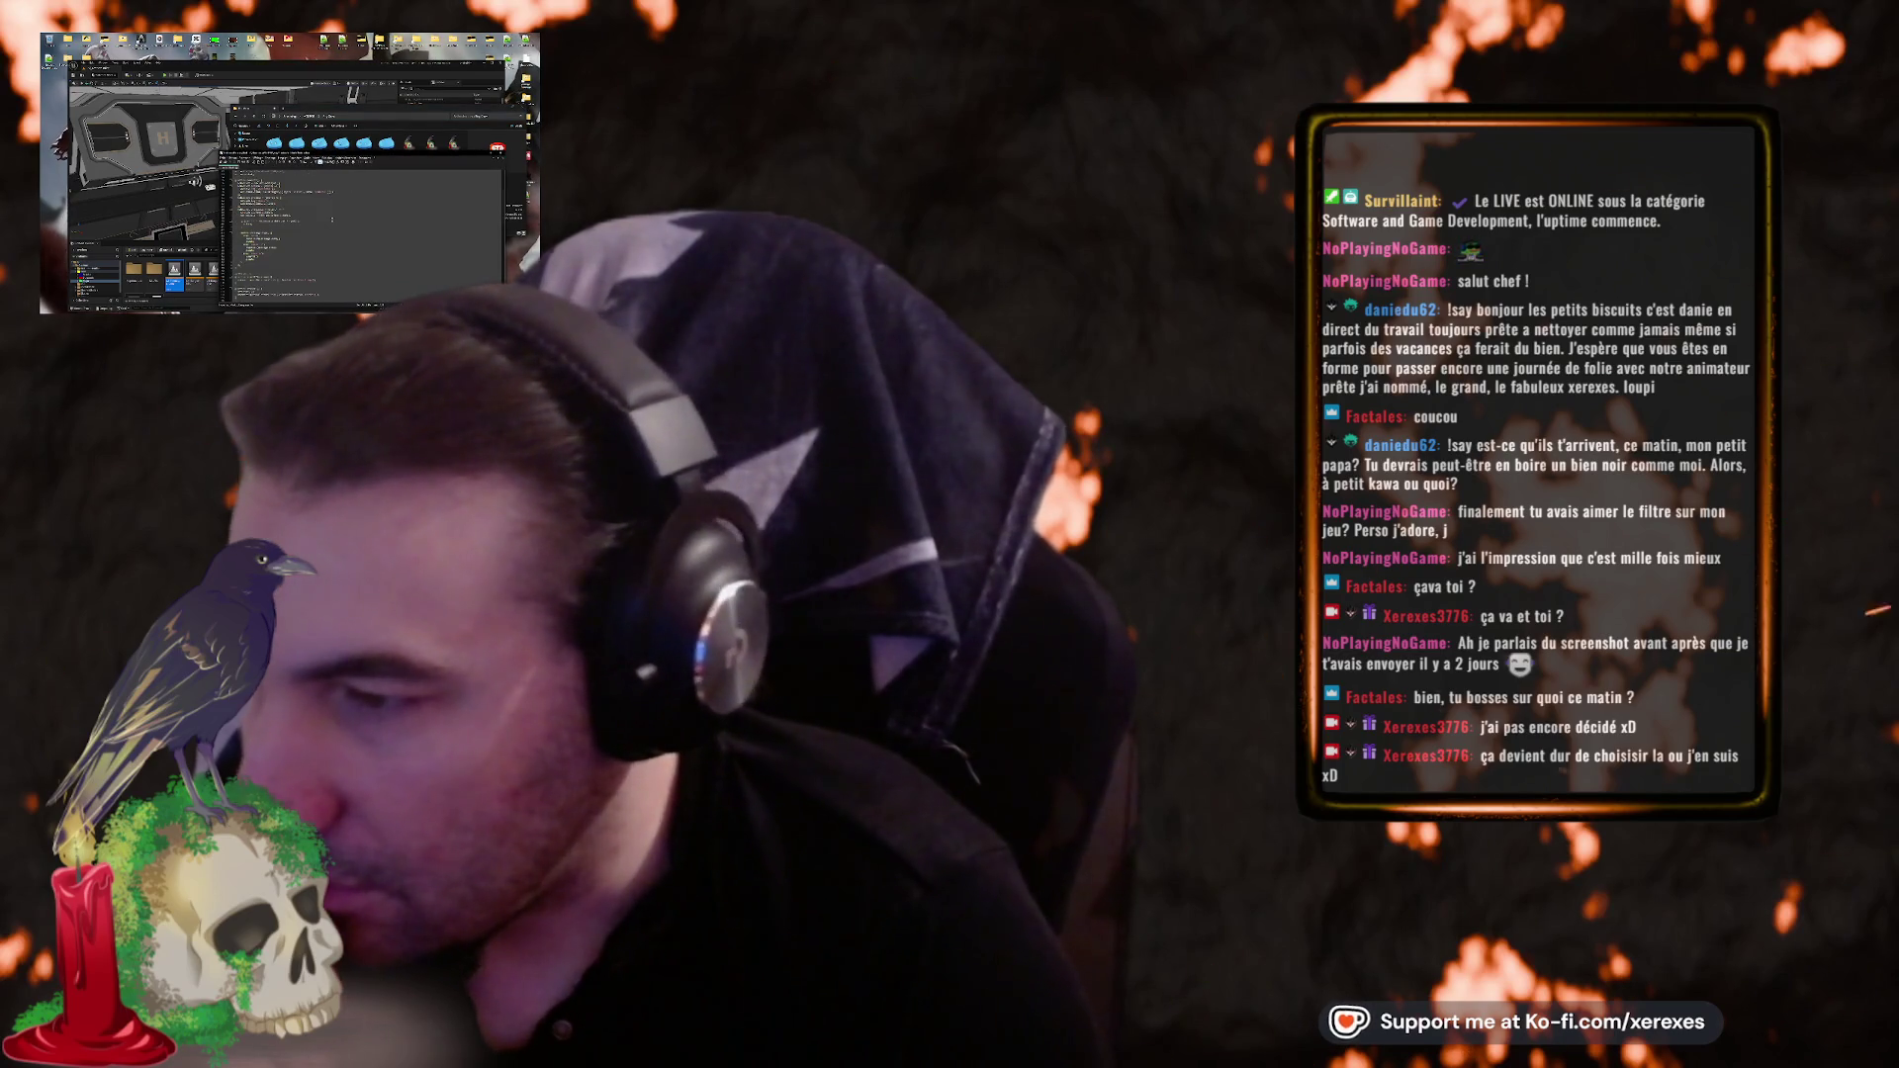
scroll(361, 233, down, 3)
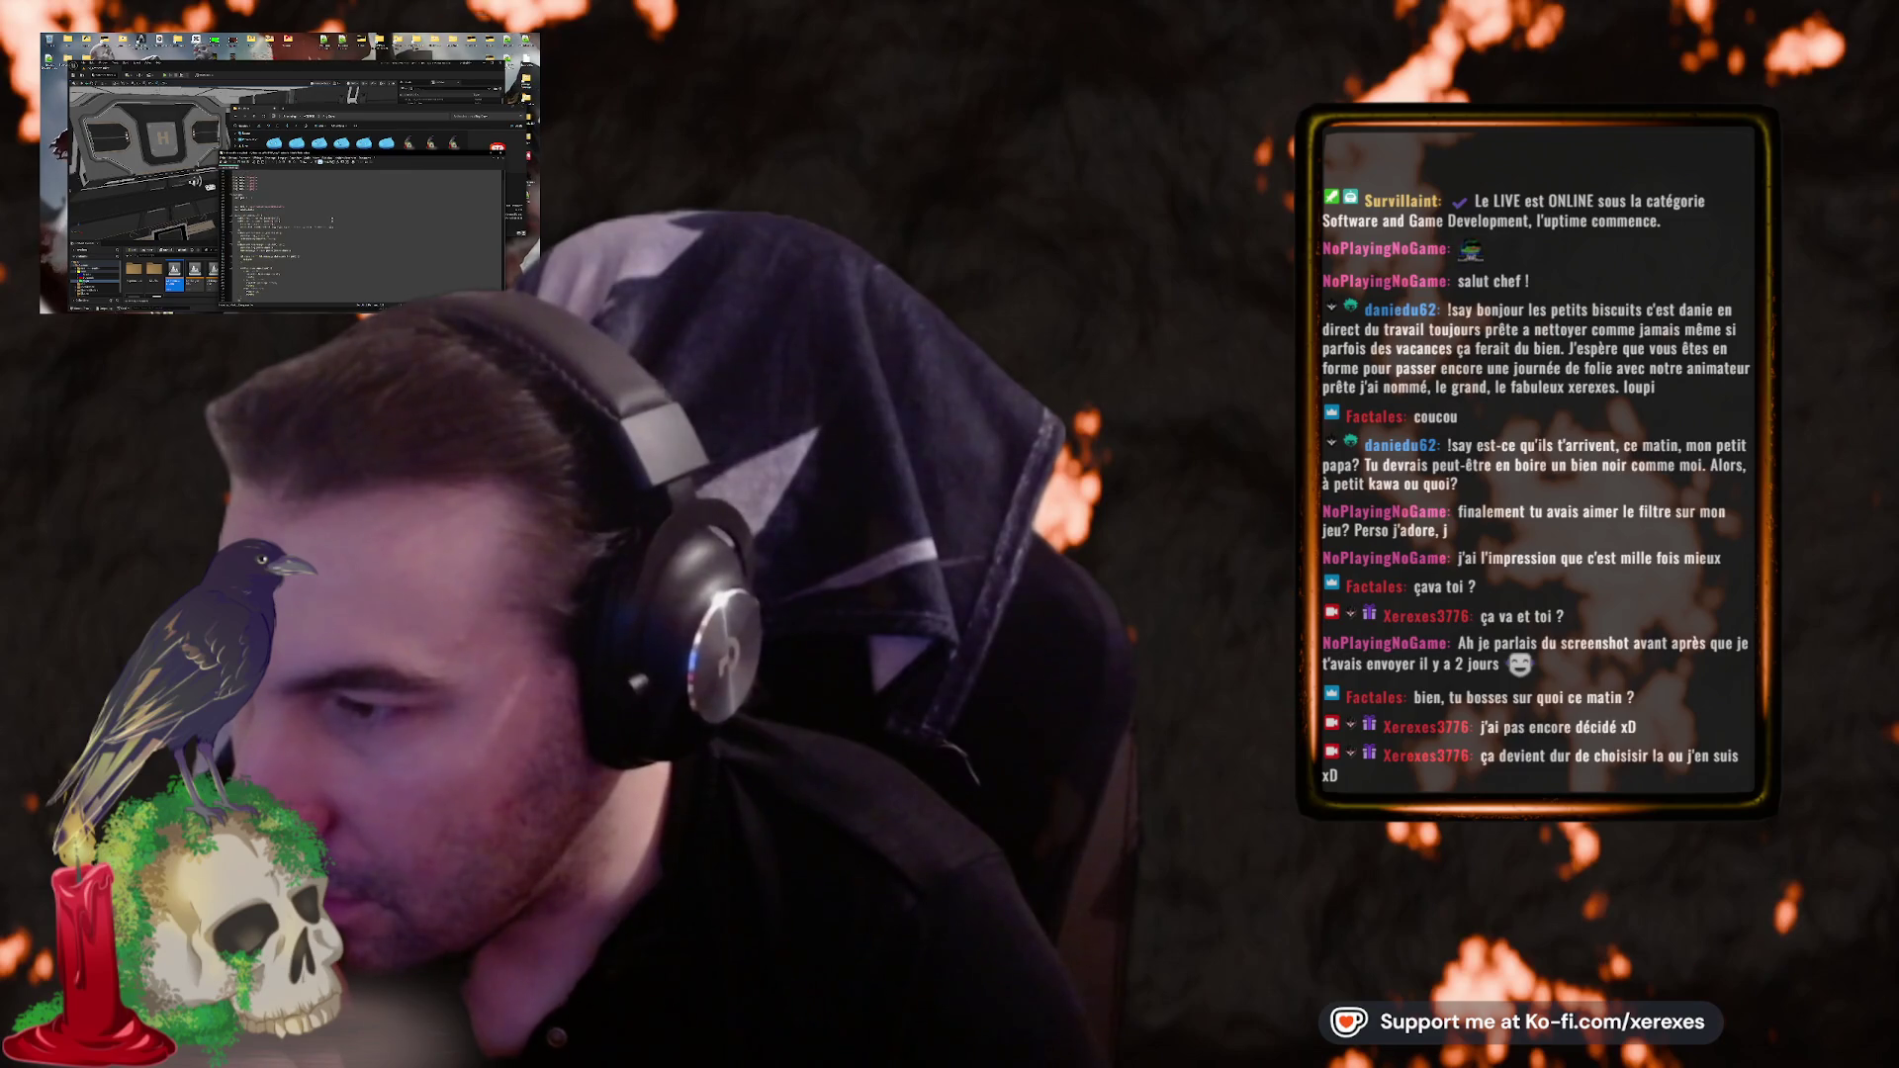
scroll(361, 232, down, 3)
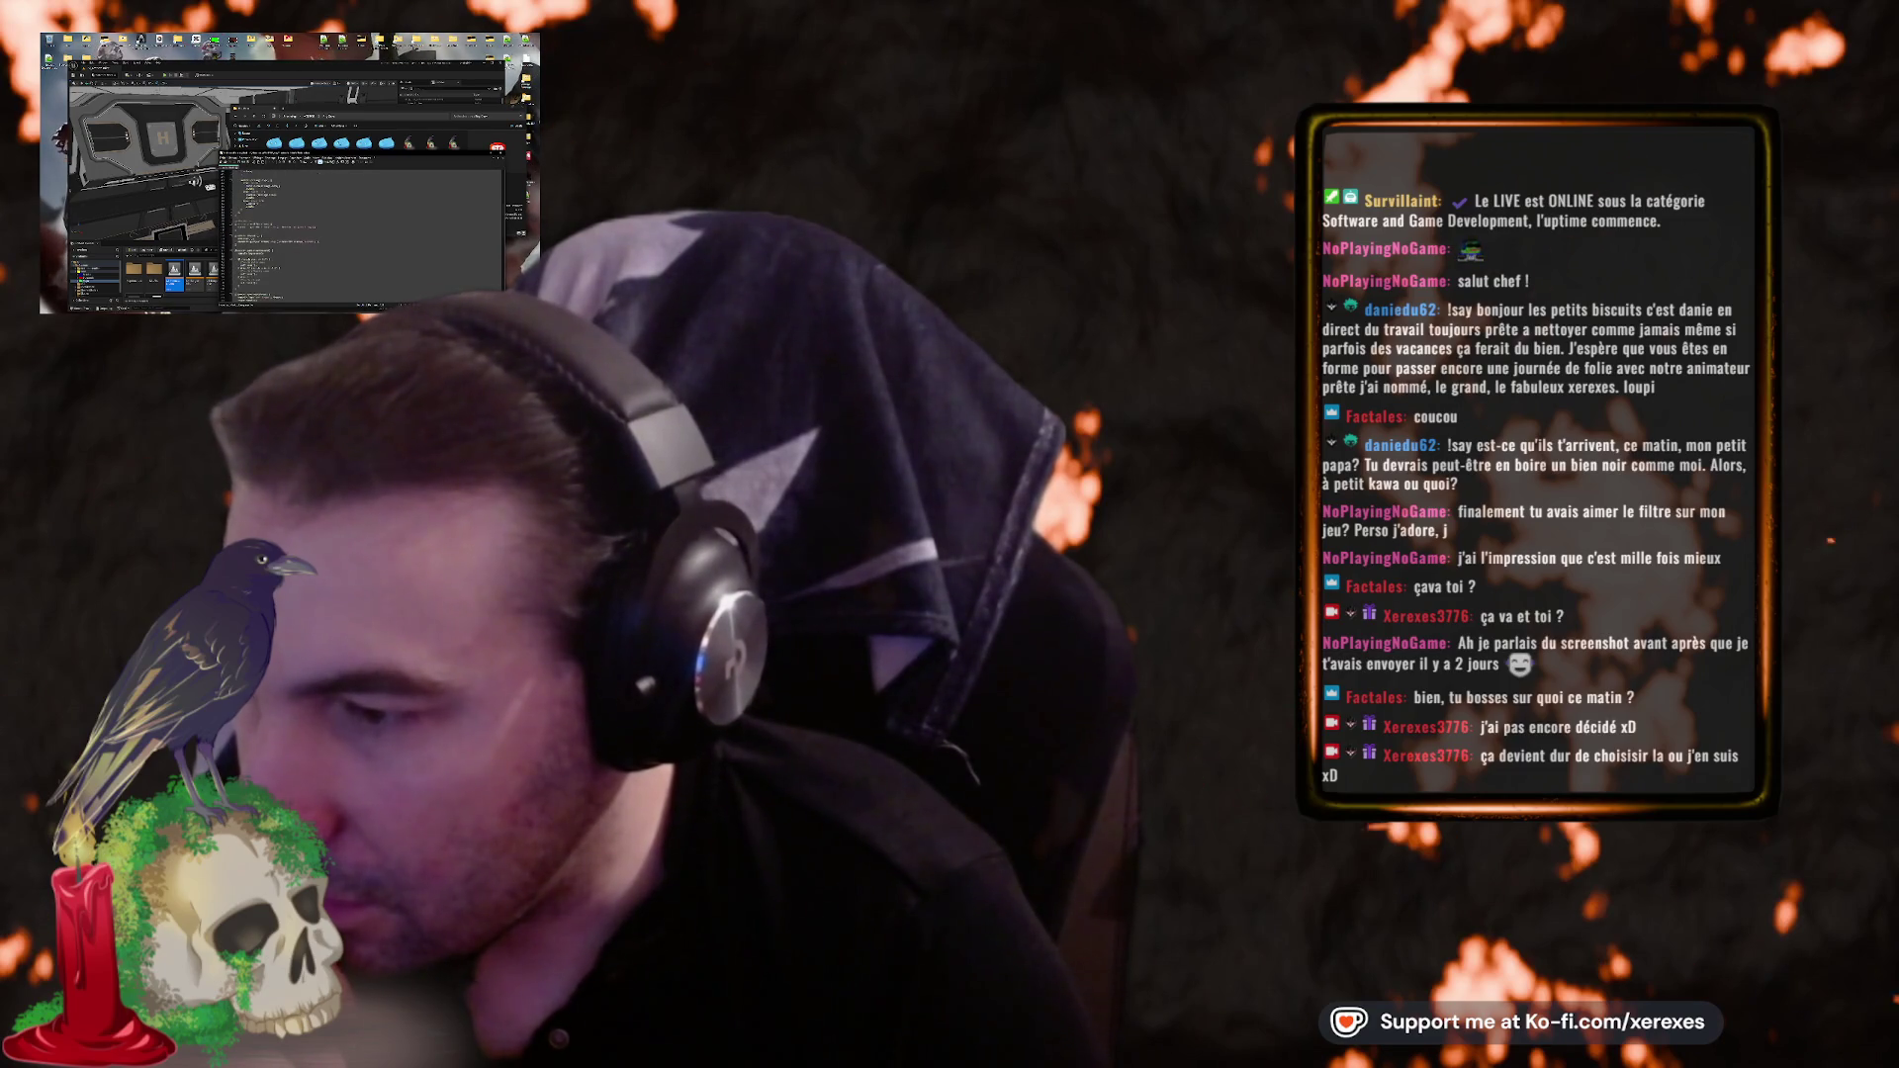
scroll(361, 233, down, 3)
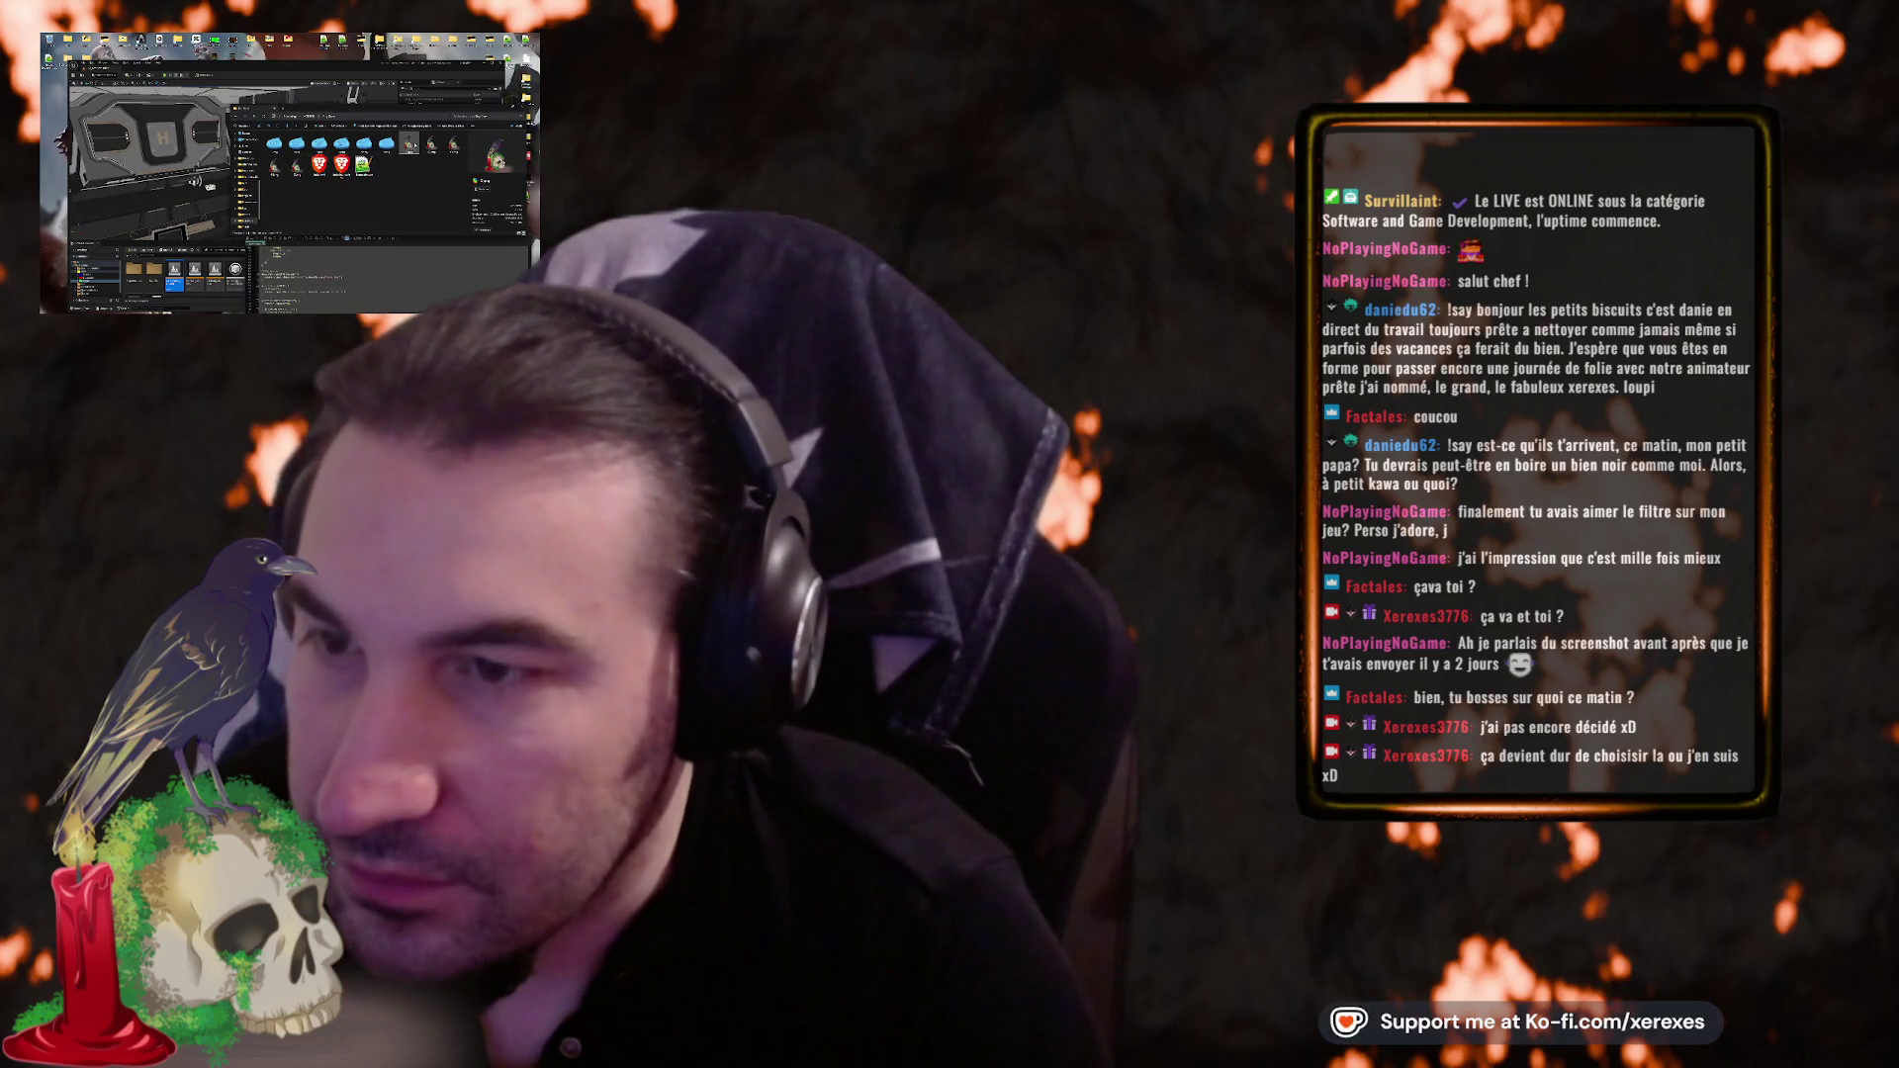
double_click(276, 168)
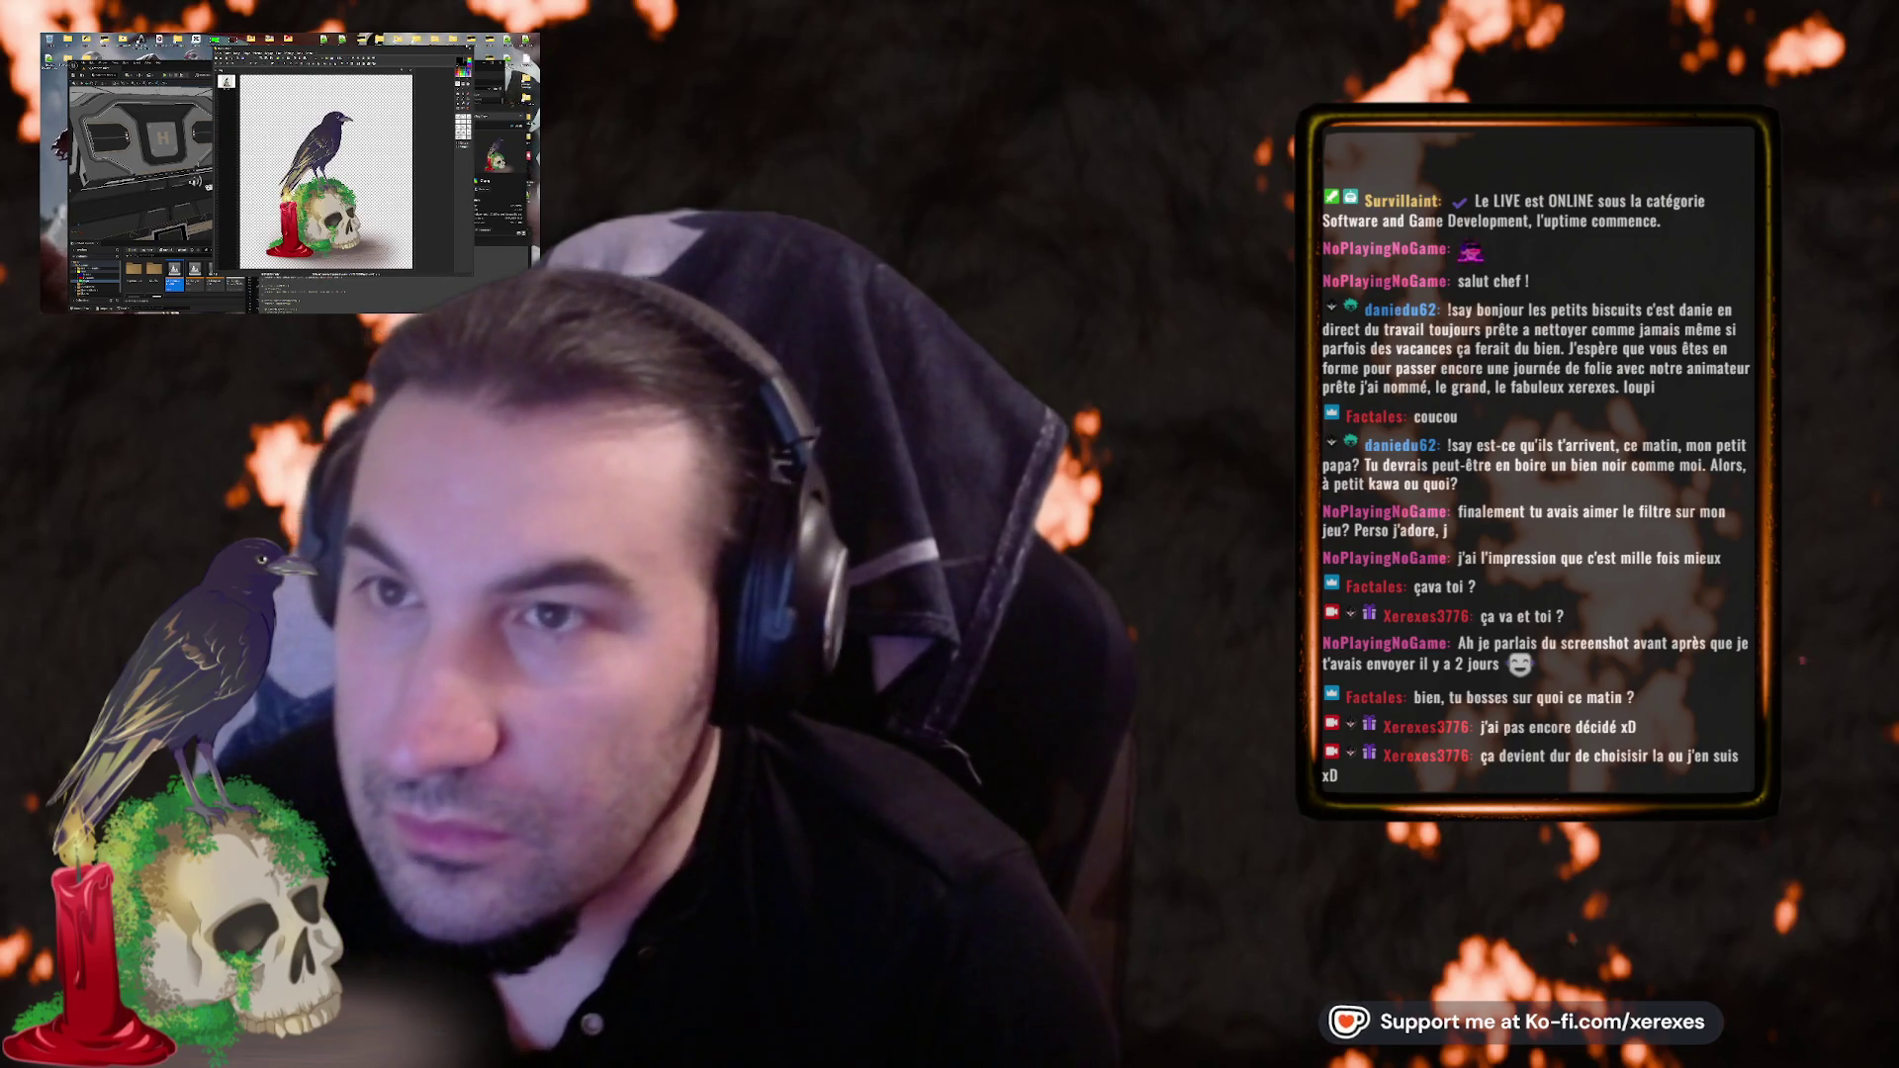
key(alt+F4)
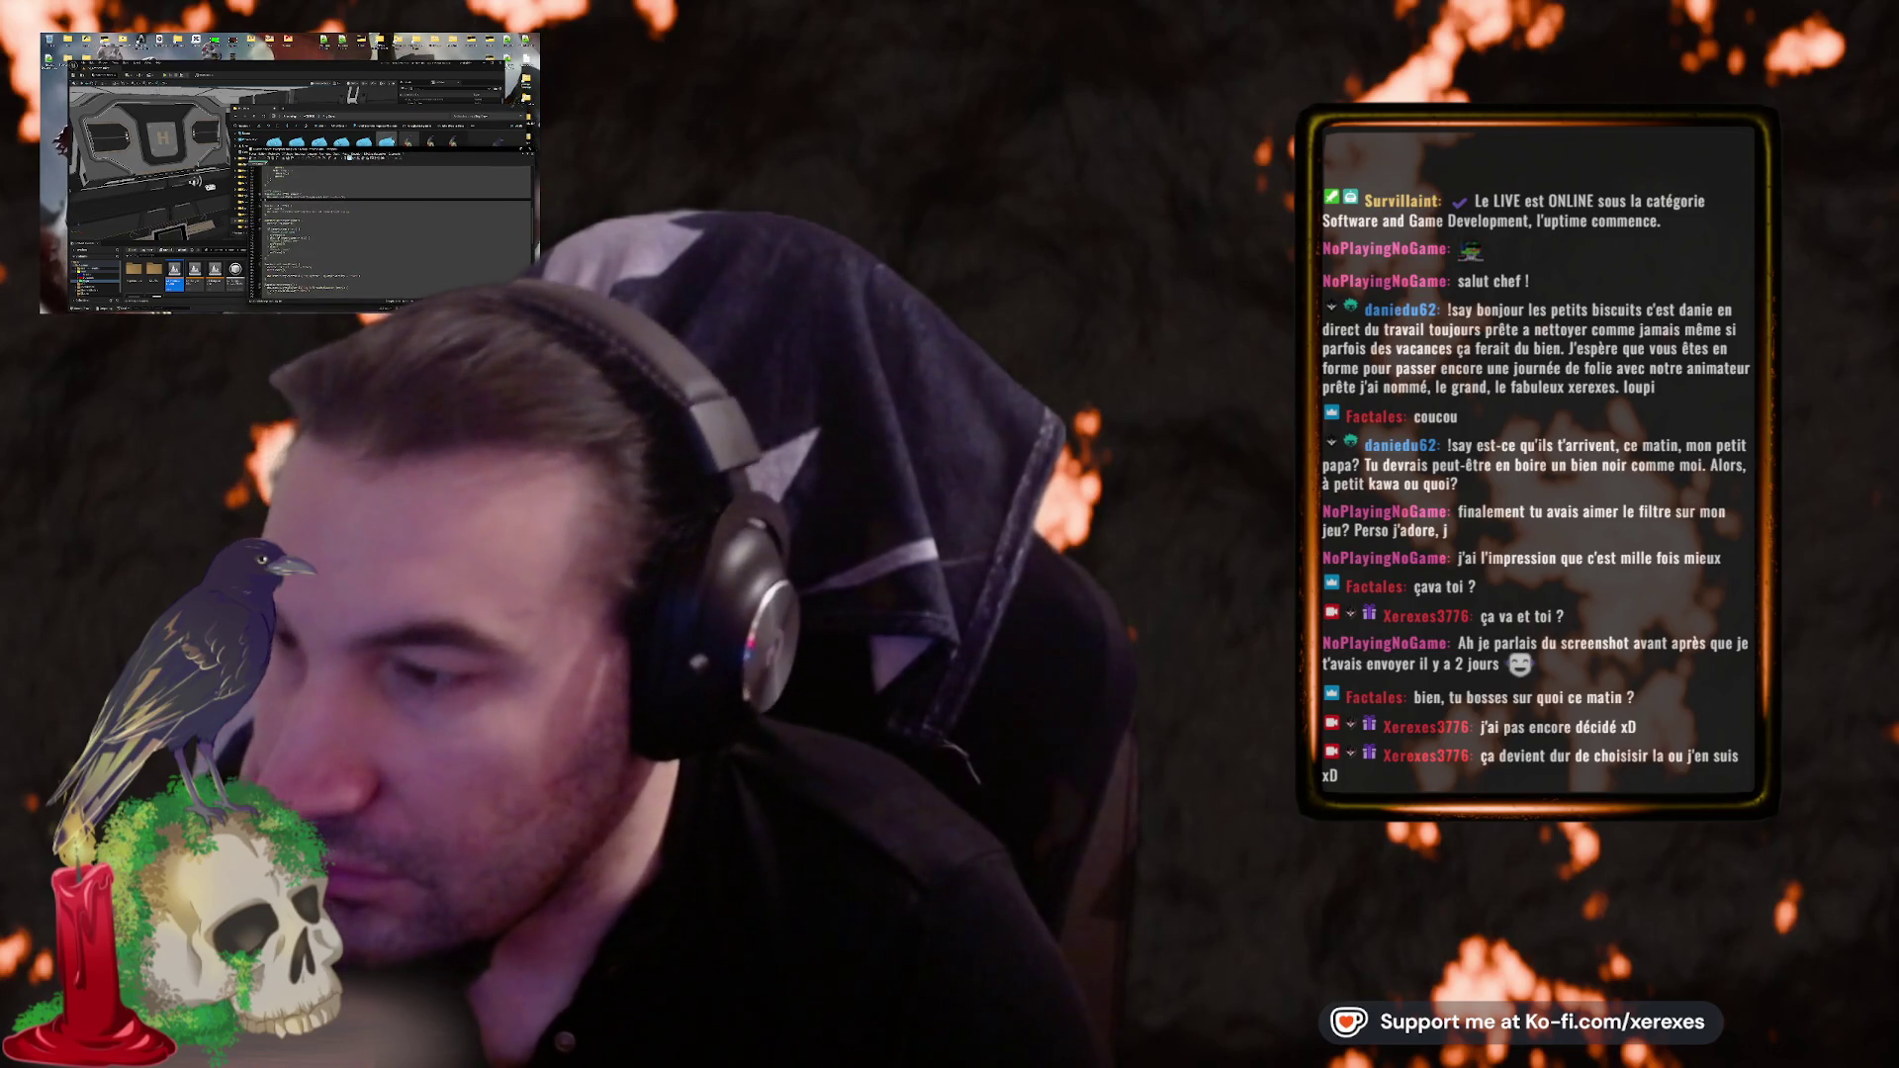
key(alt+F4)
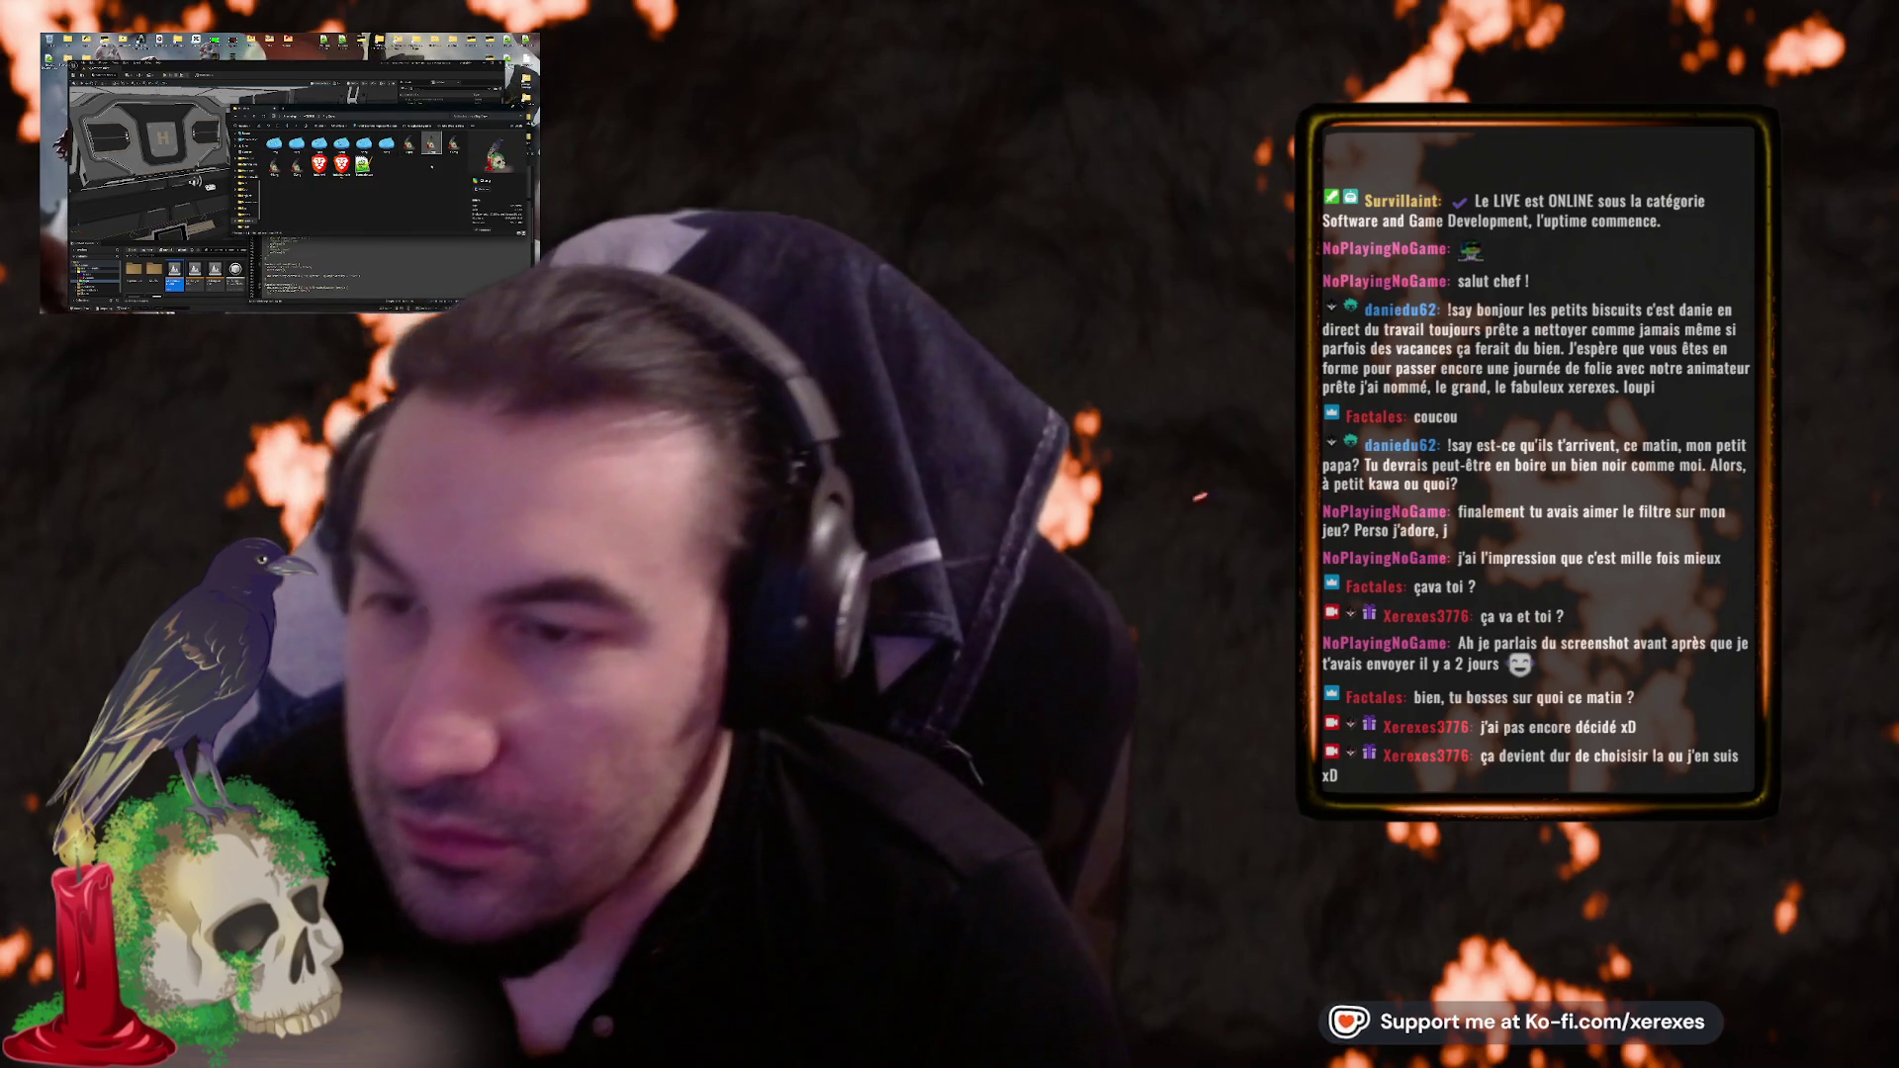
double_click(276, 168)
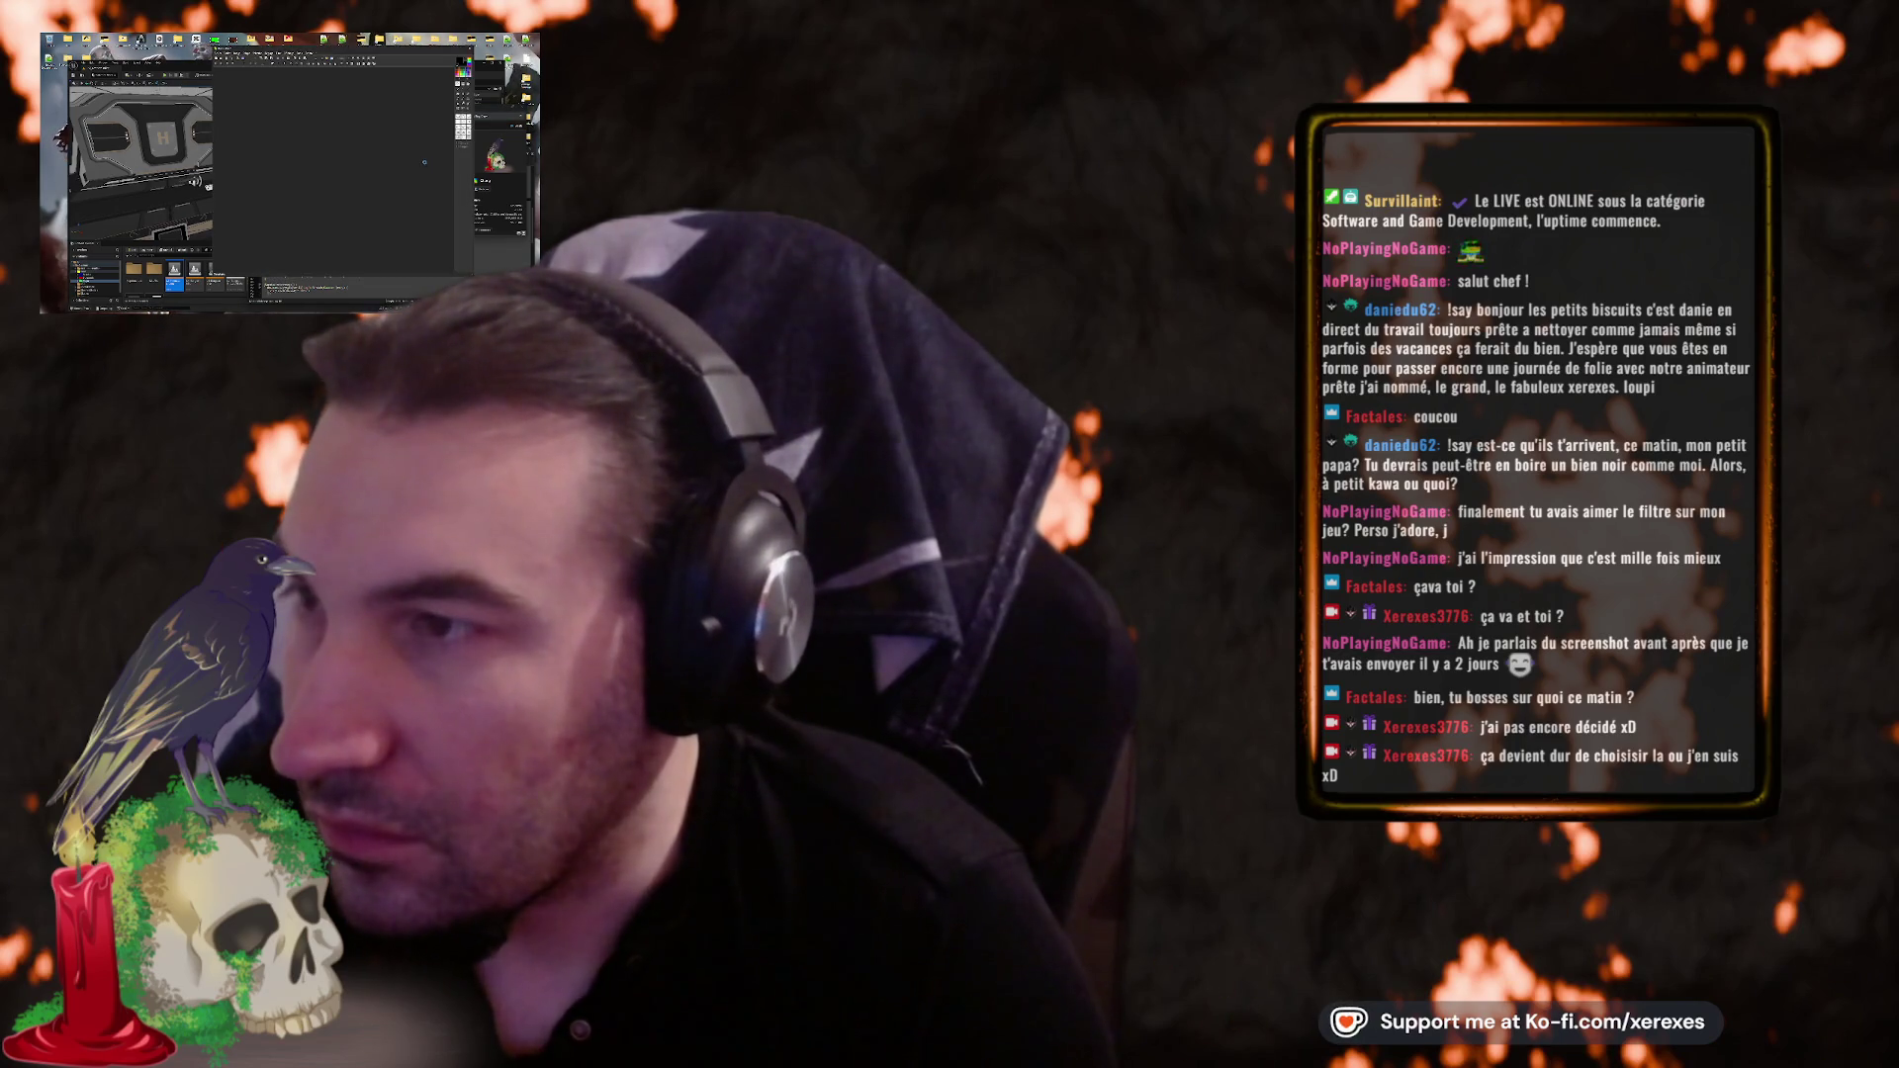
key(alt+F4)
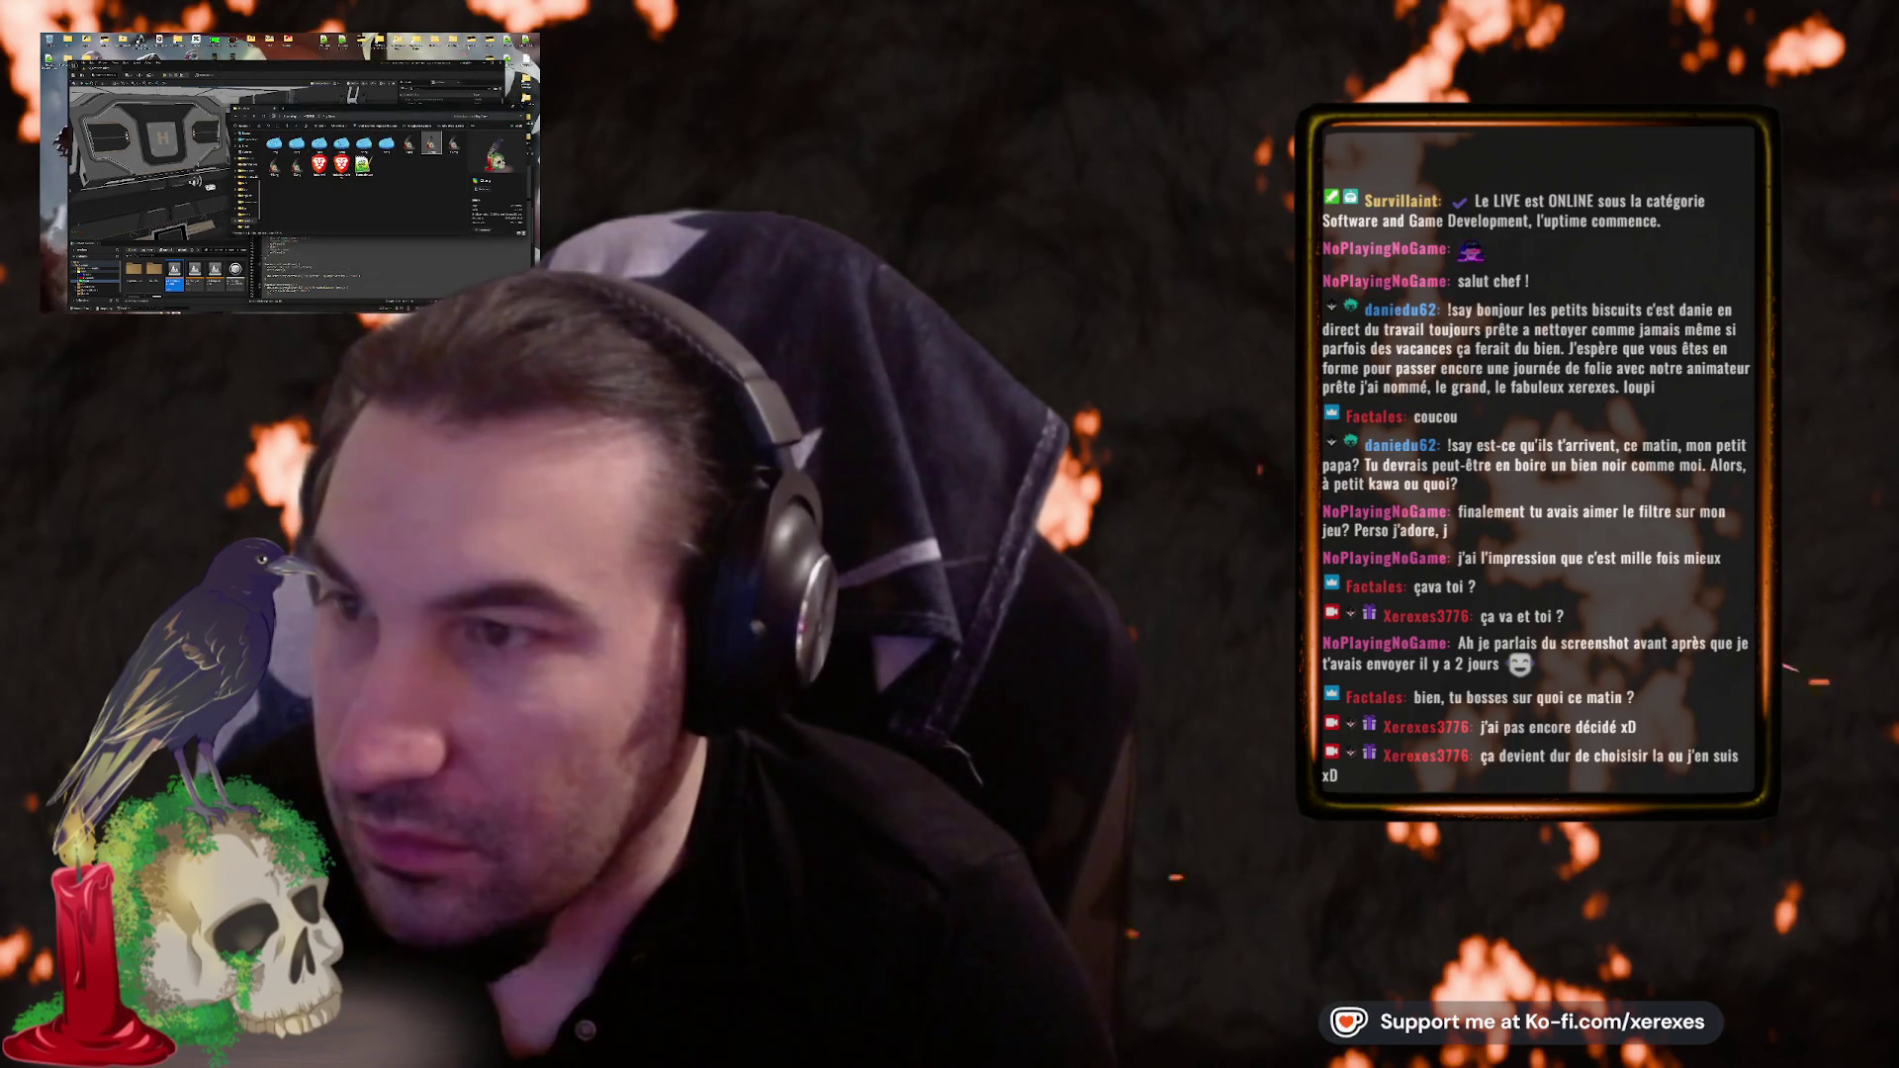
double_click(452, 145)
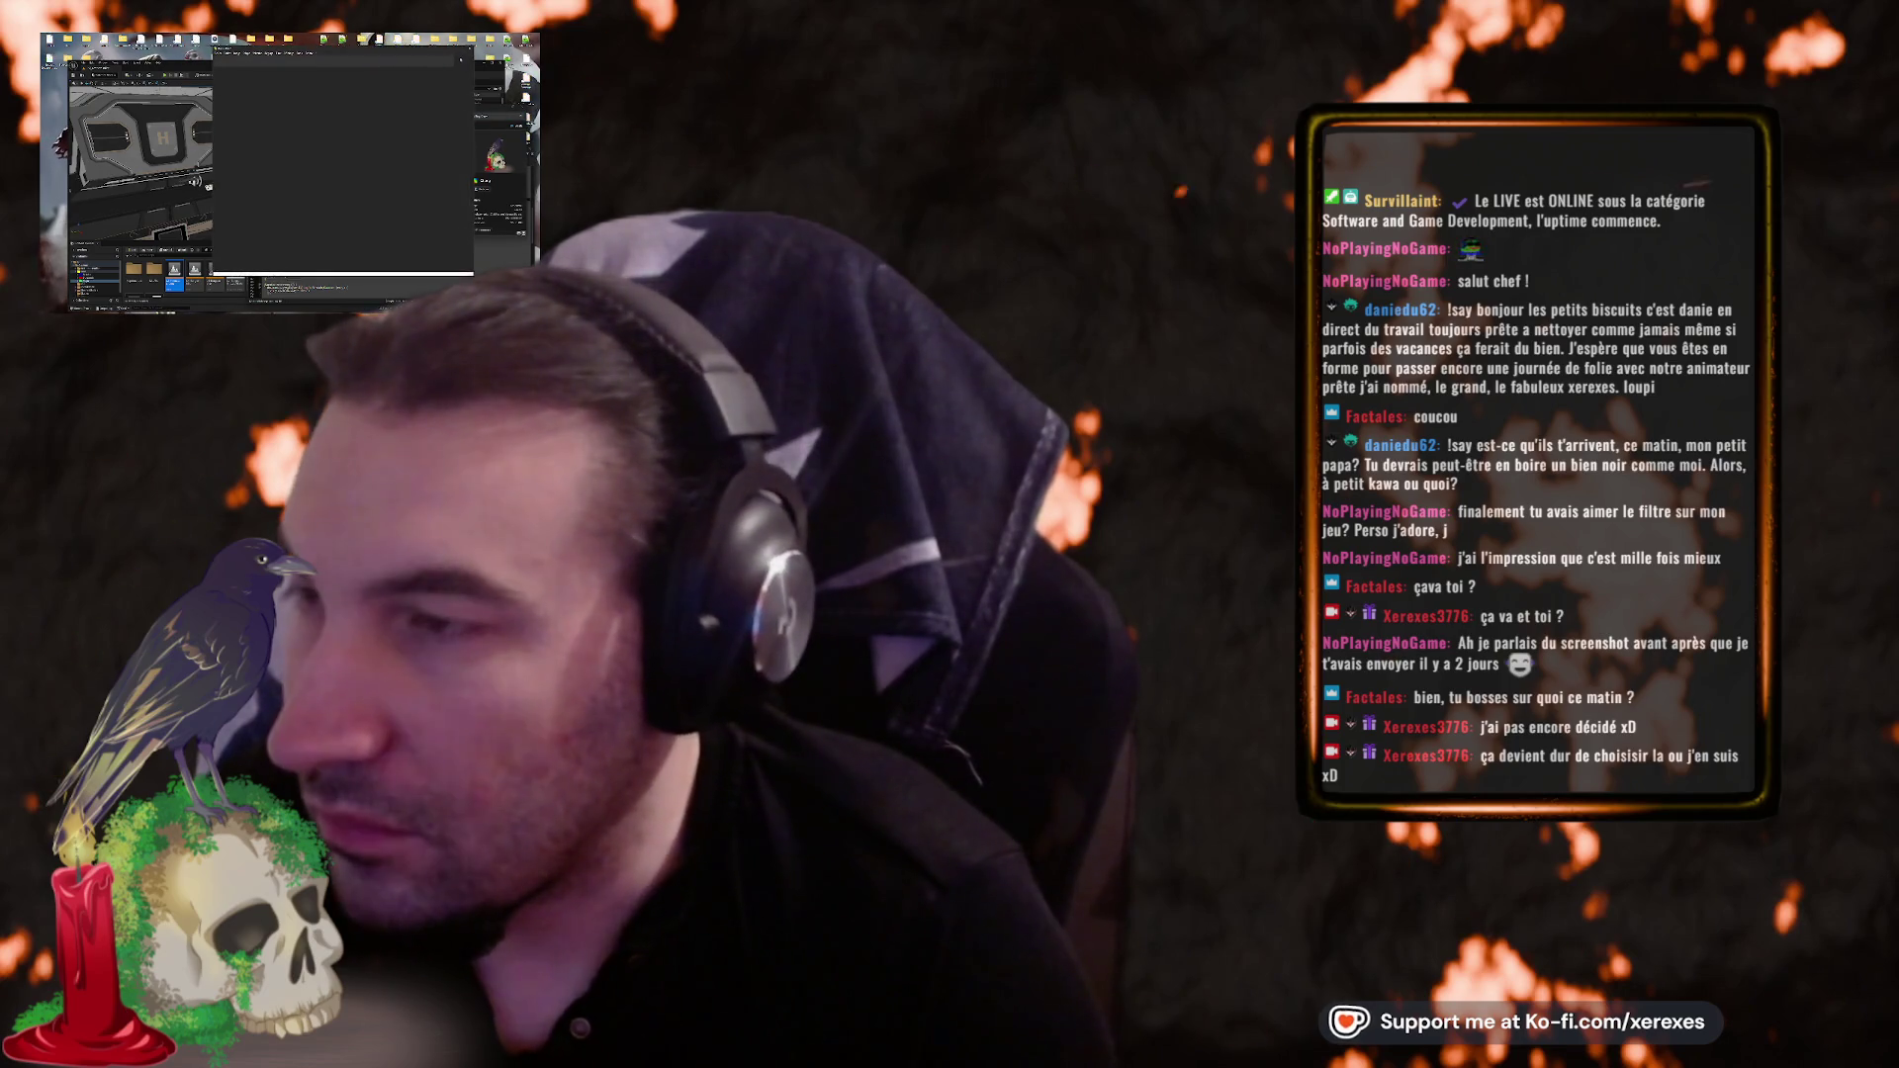
key(alt+F4)
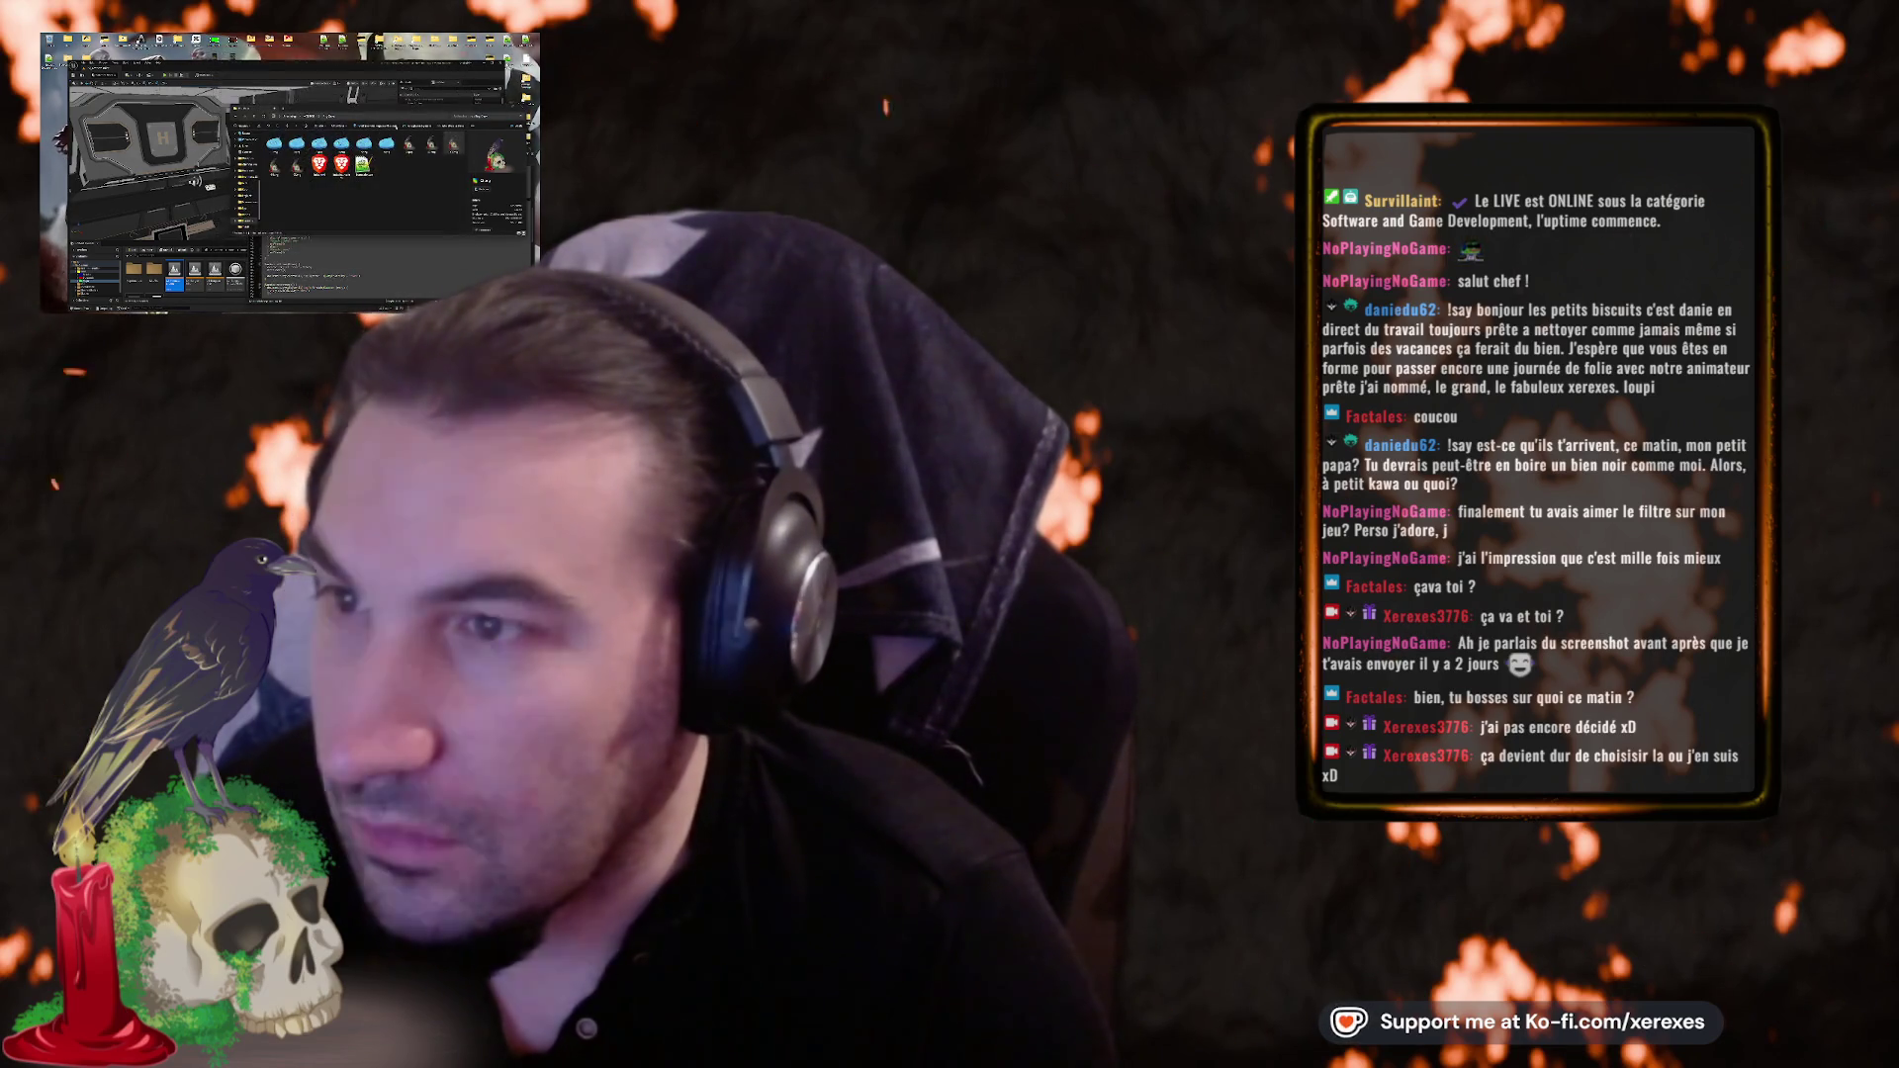
double_click(276, 165)
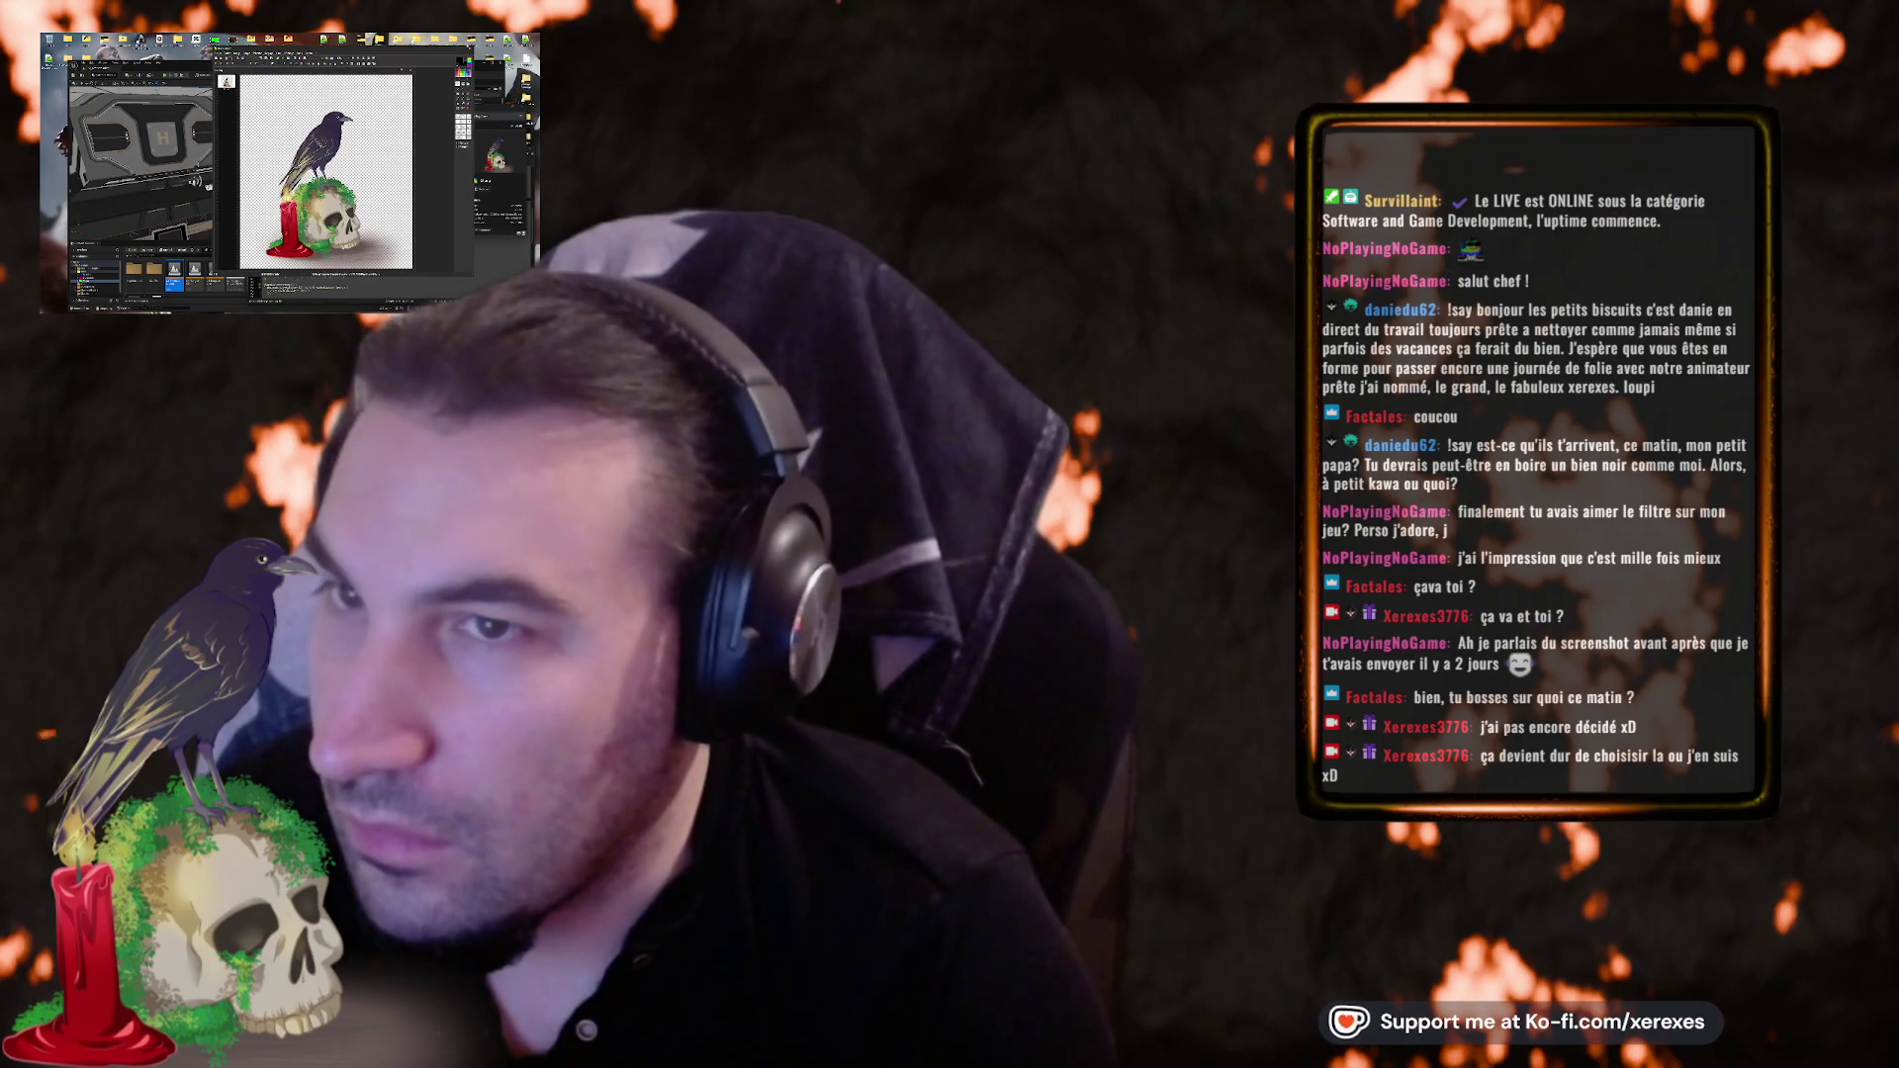
key(alt+F4)
double_click(276, 165)
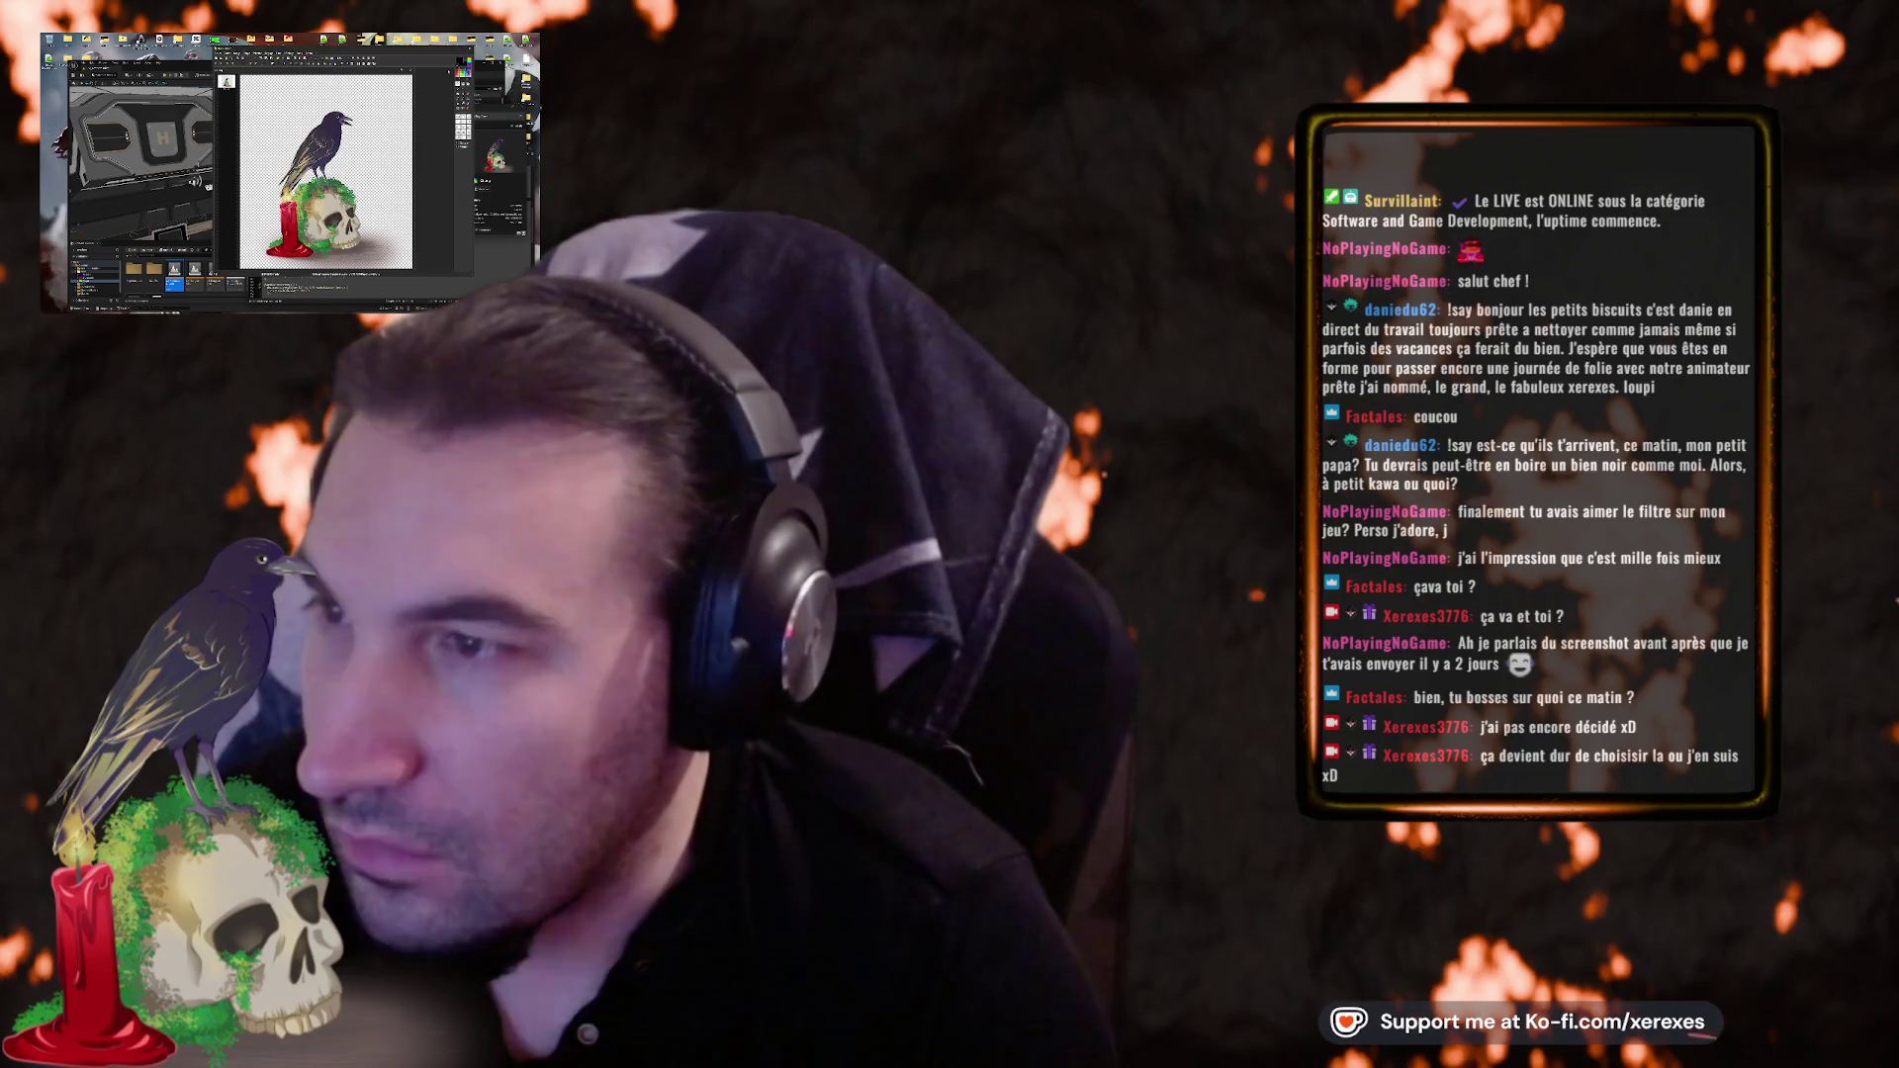
key(alt+F4)
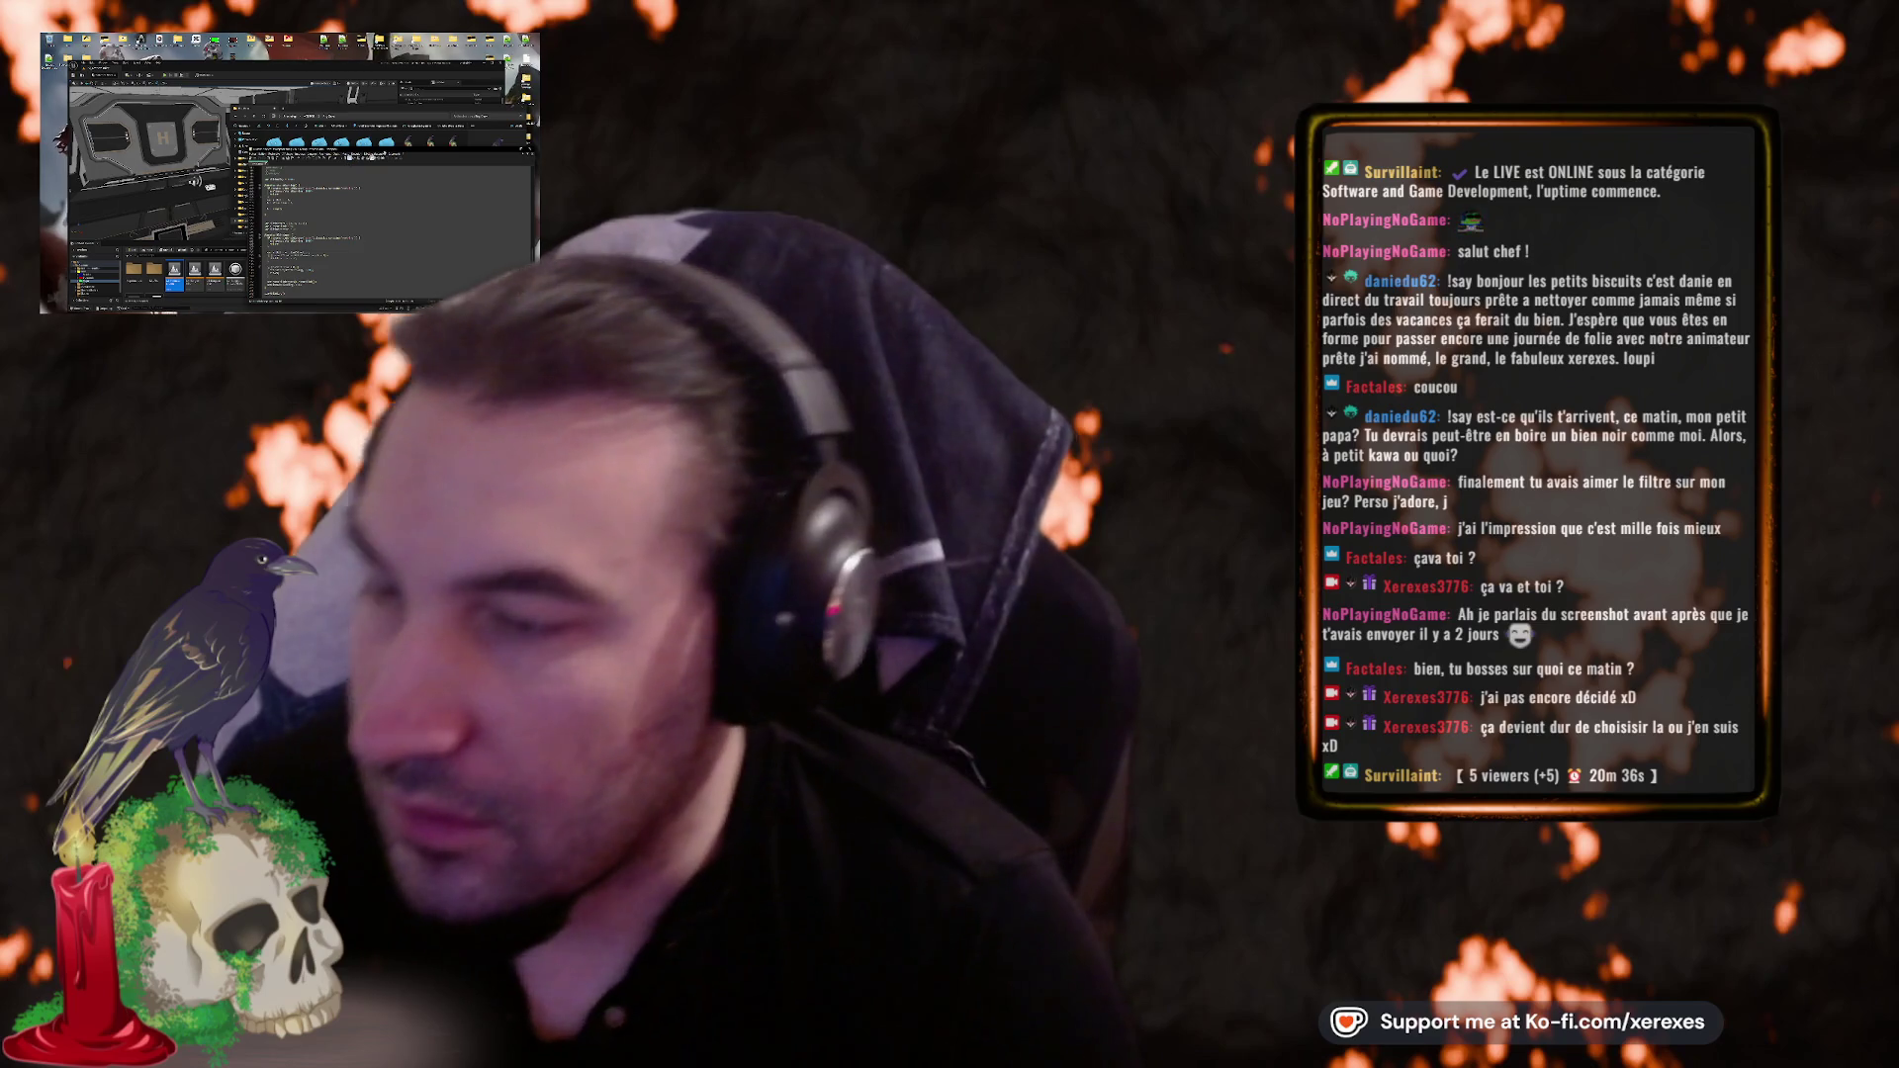
key(alt+Tab)
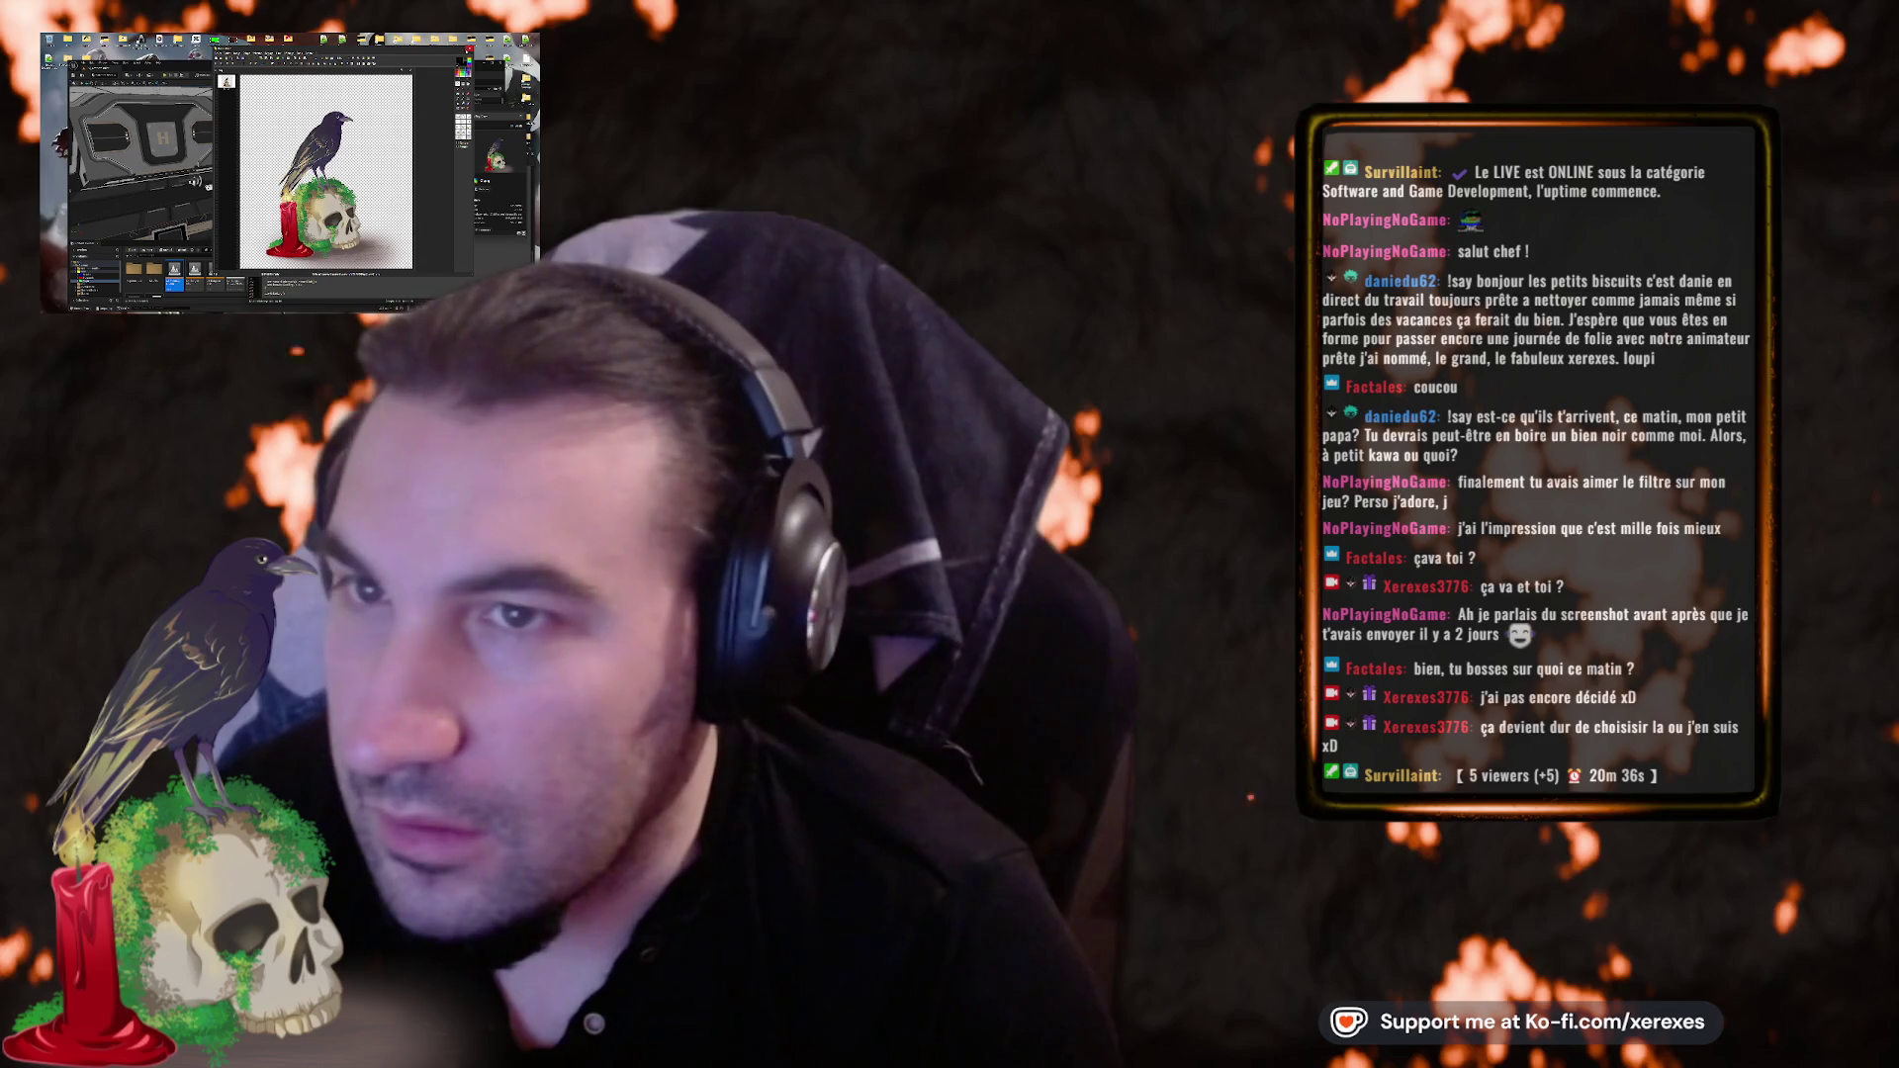
key(alt+Tab)
key(Return)
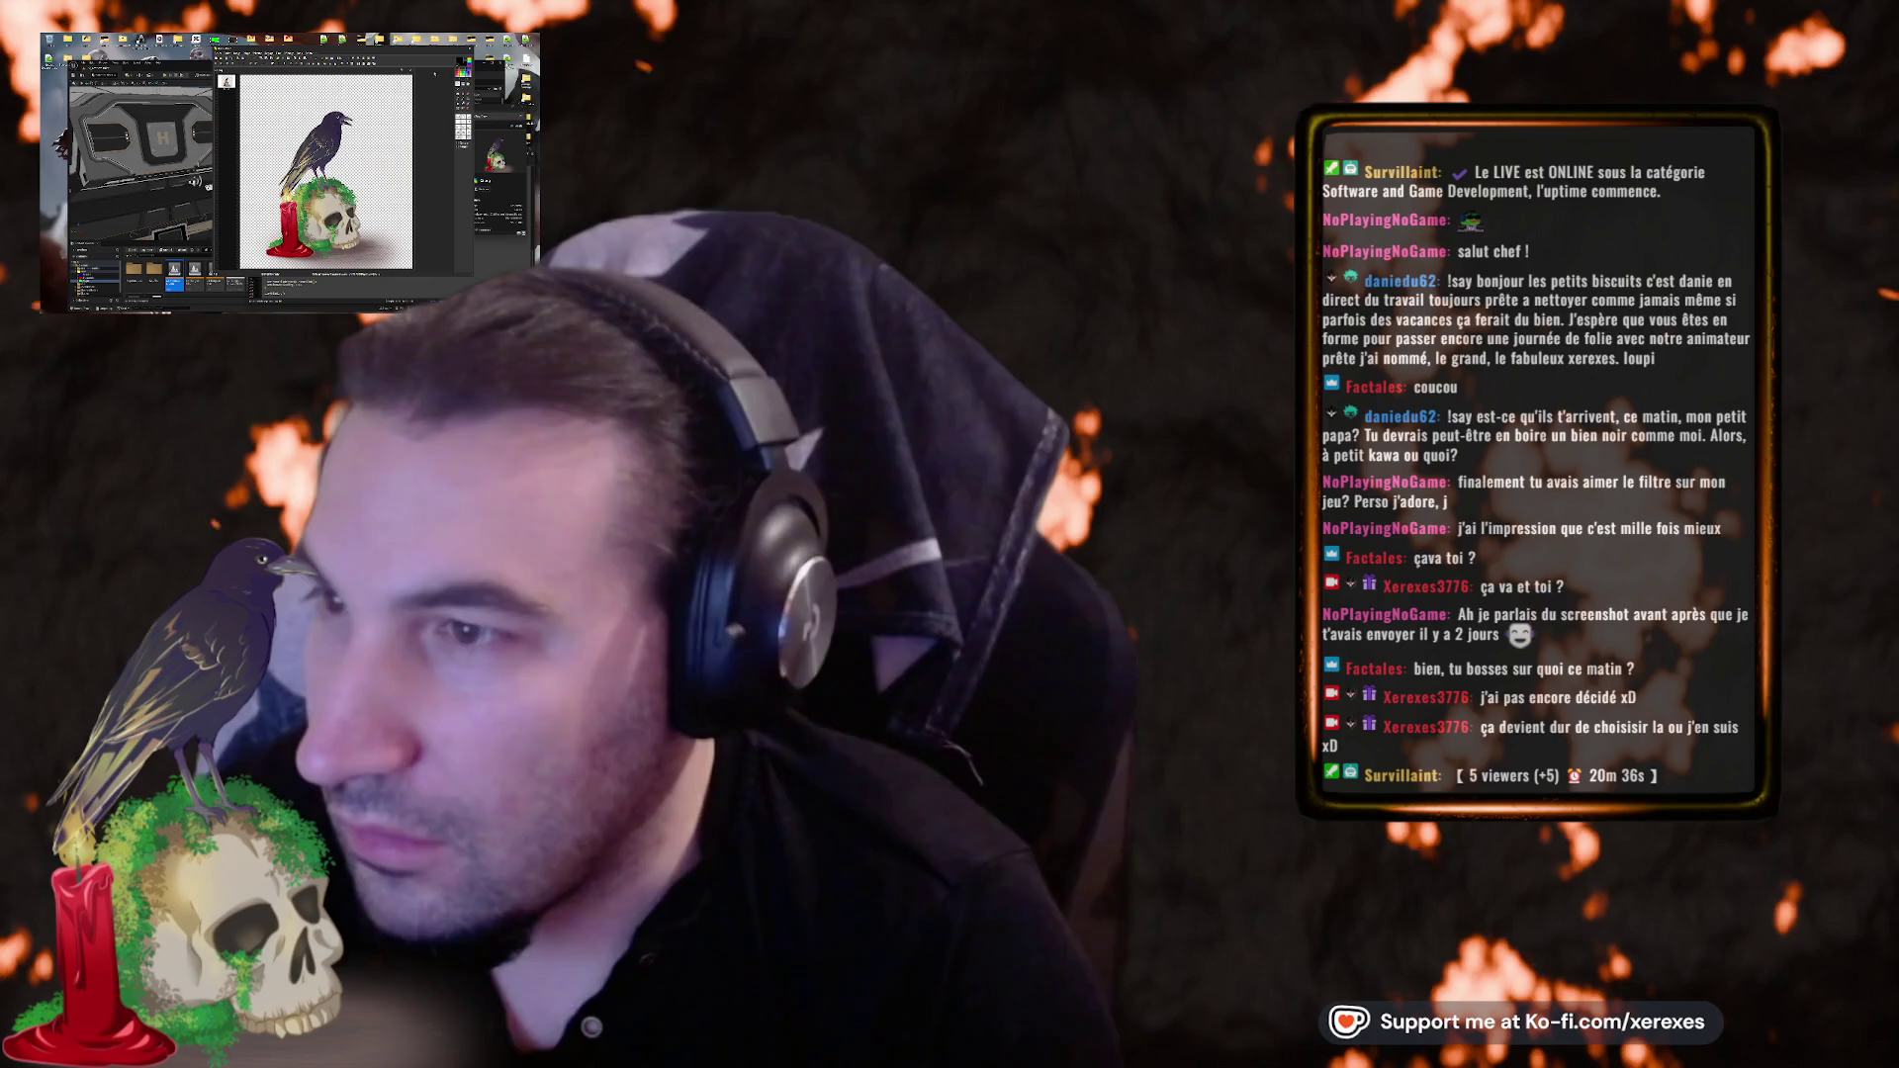
key(alt+Tab)
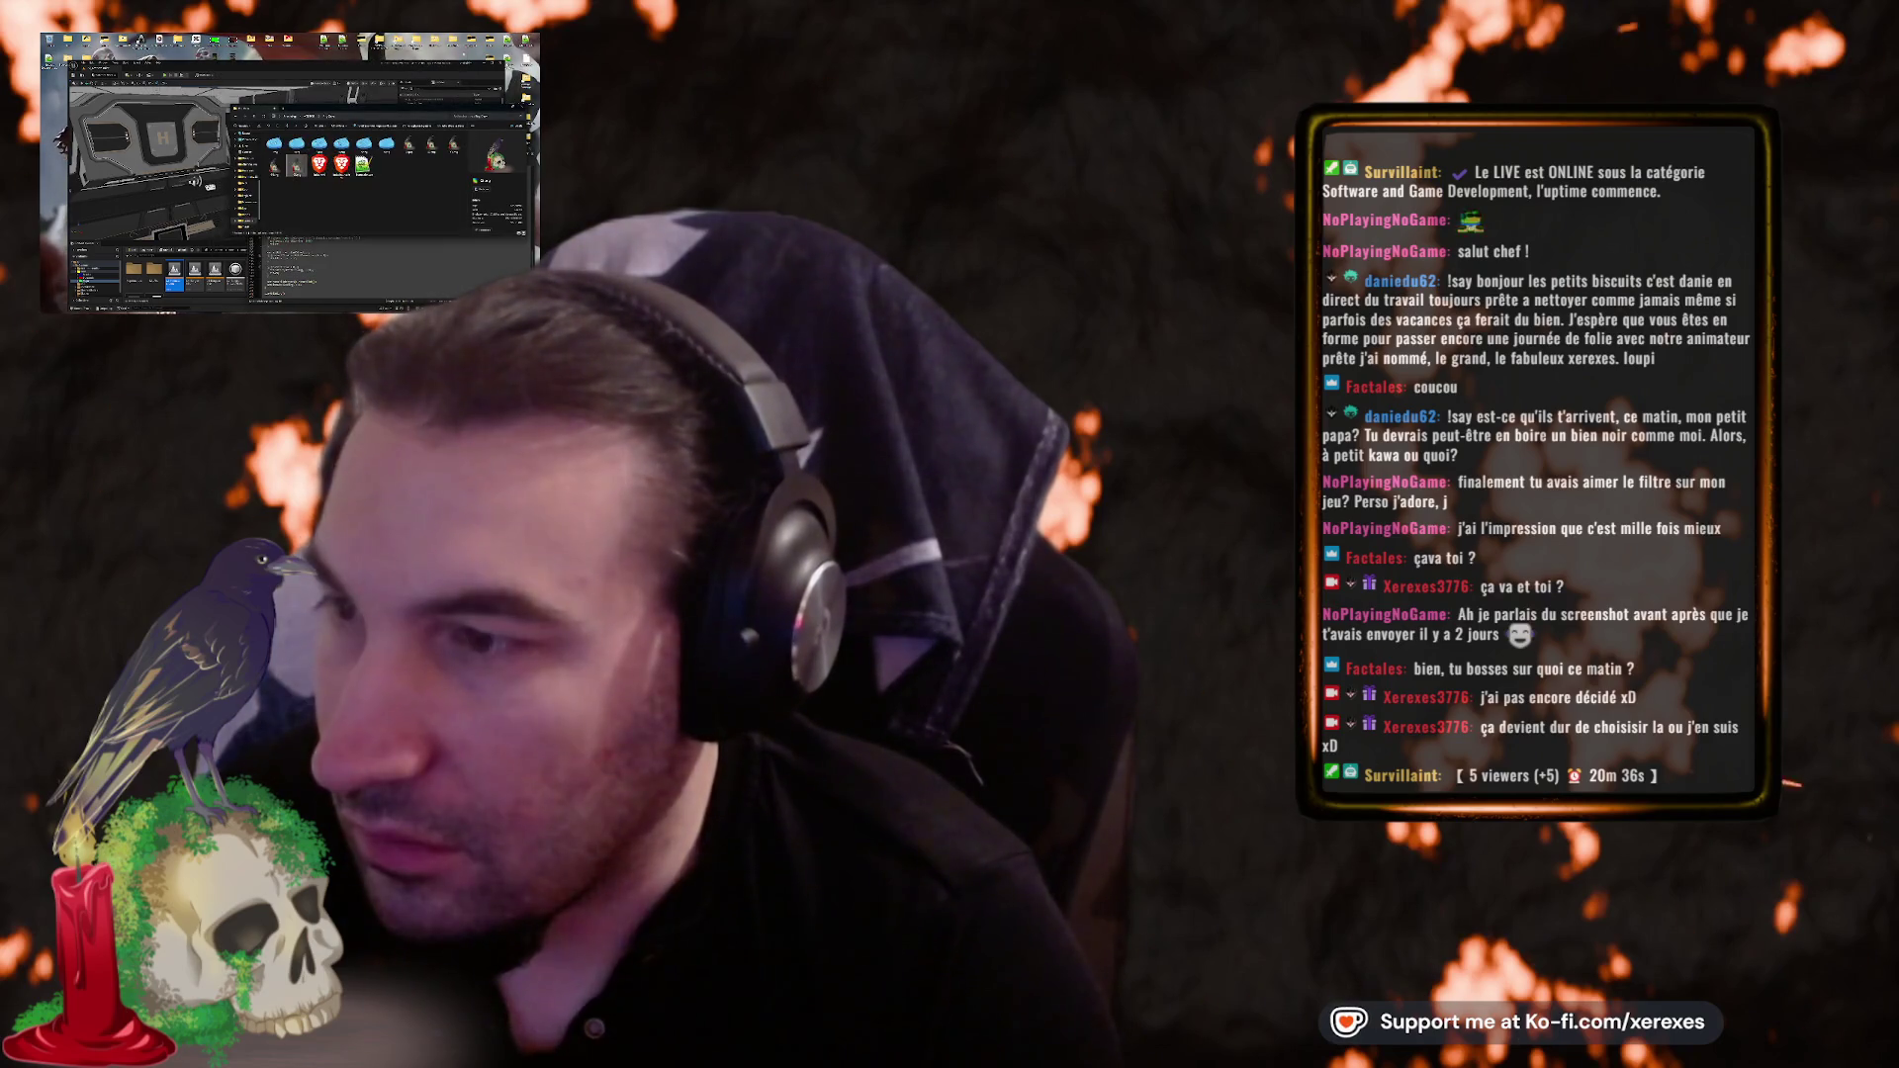
key(Return)
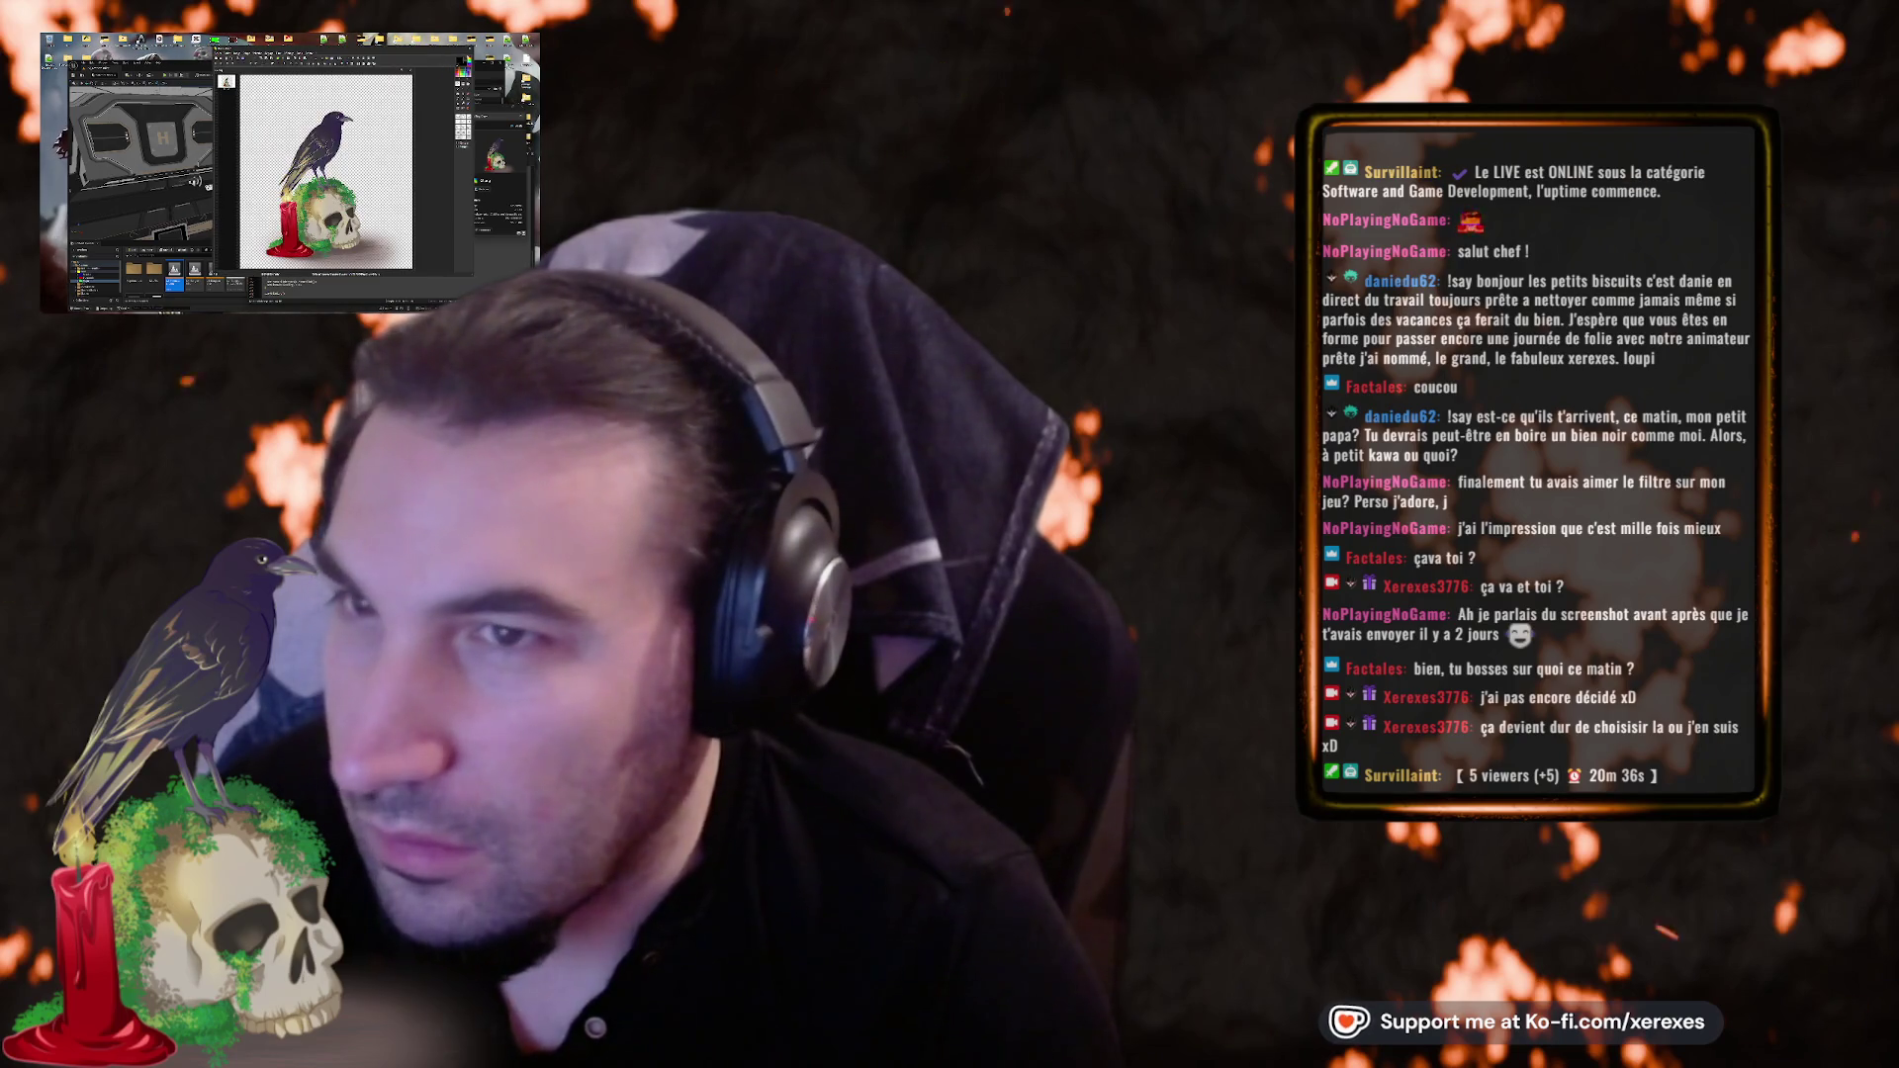
key(alt+Tab)
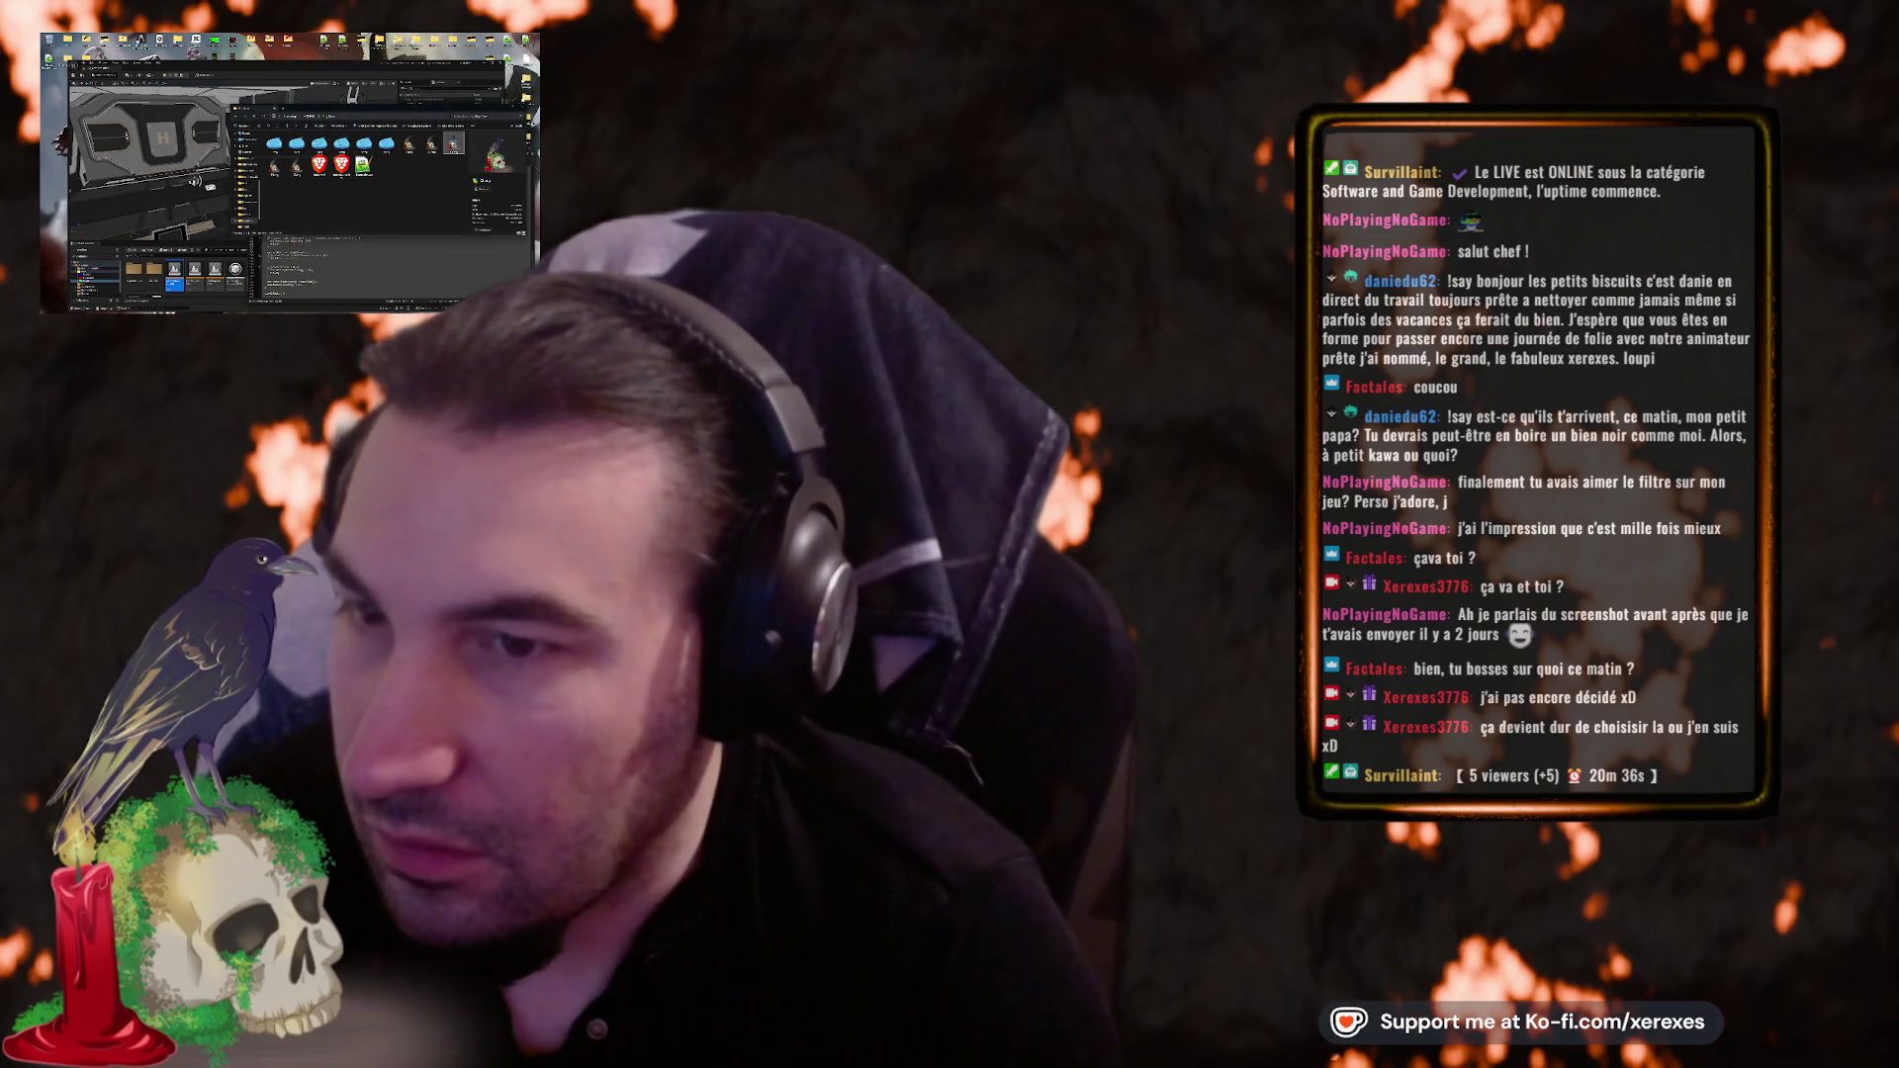
key(Return)
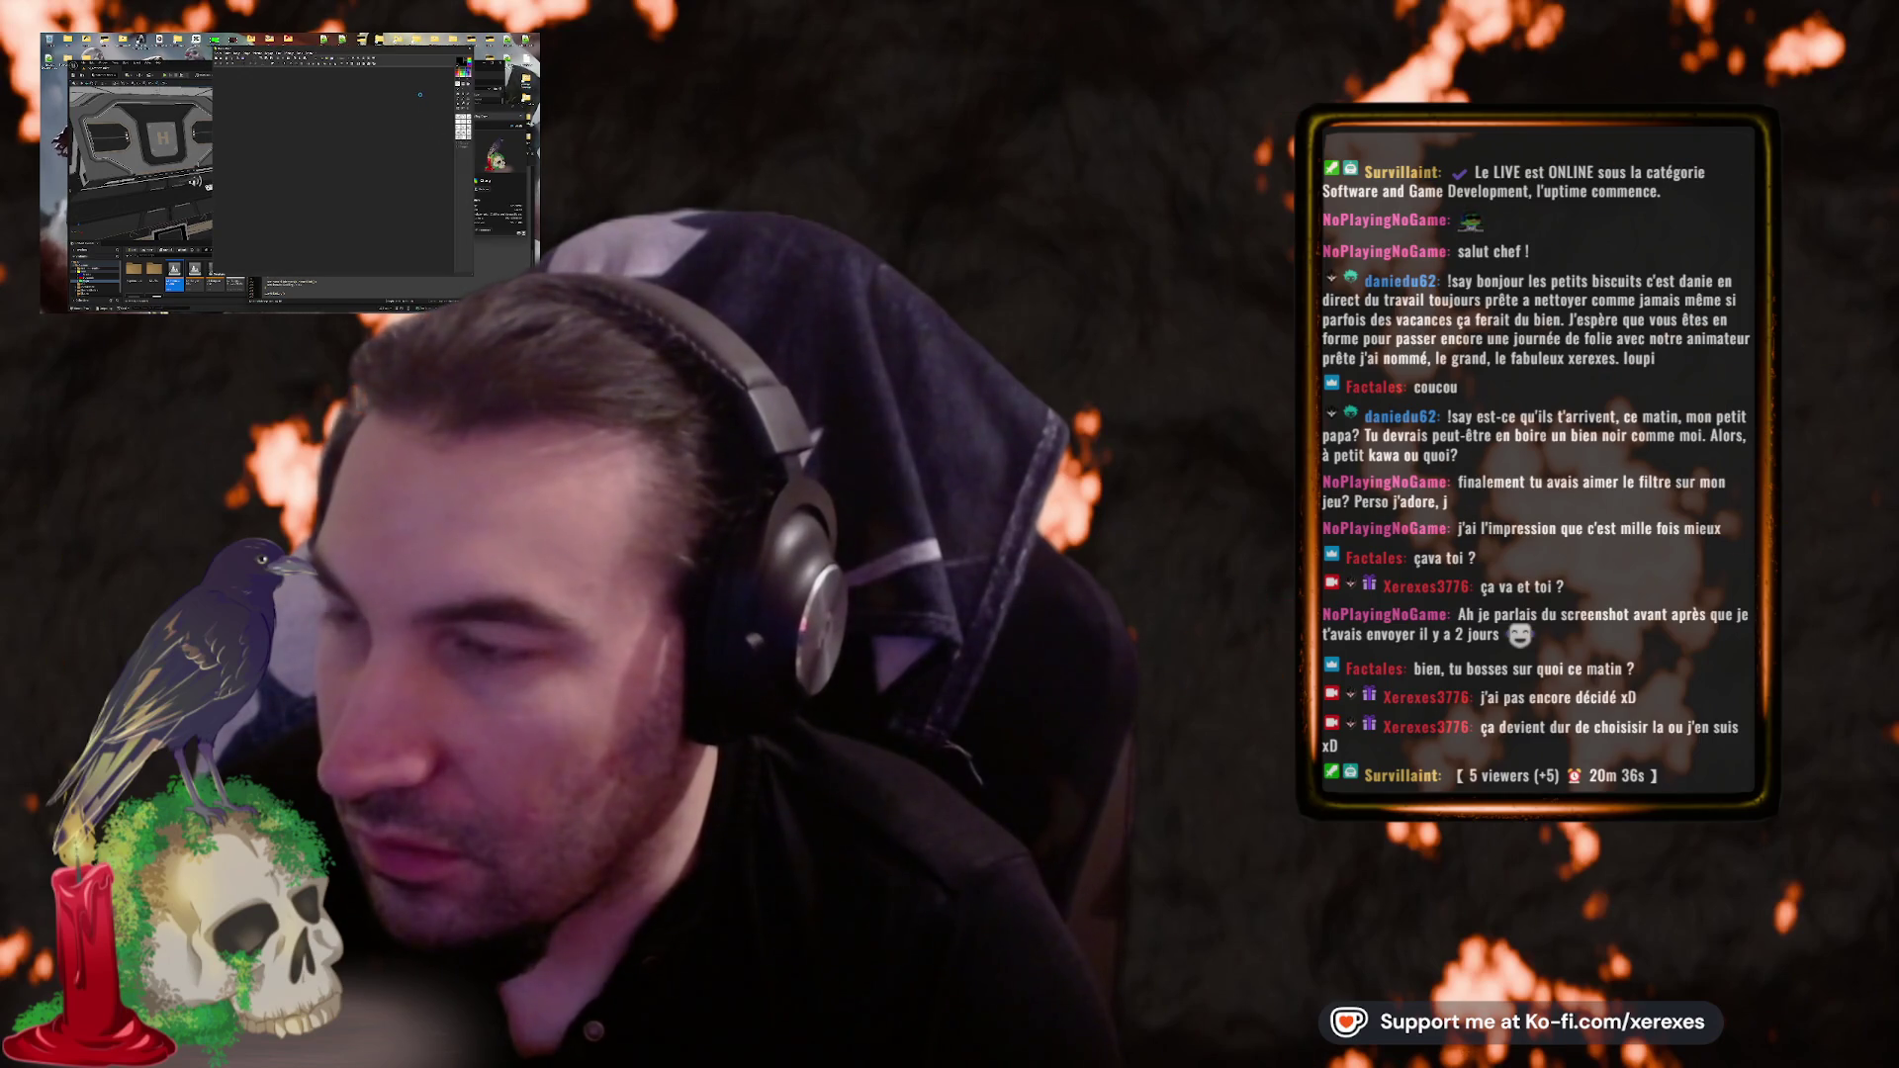
key(alt+Tab)
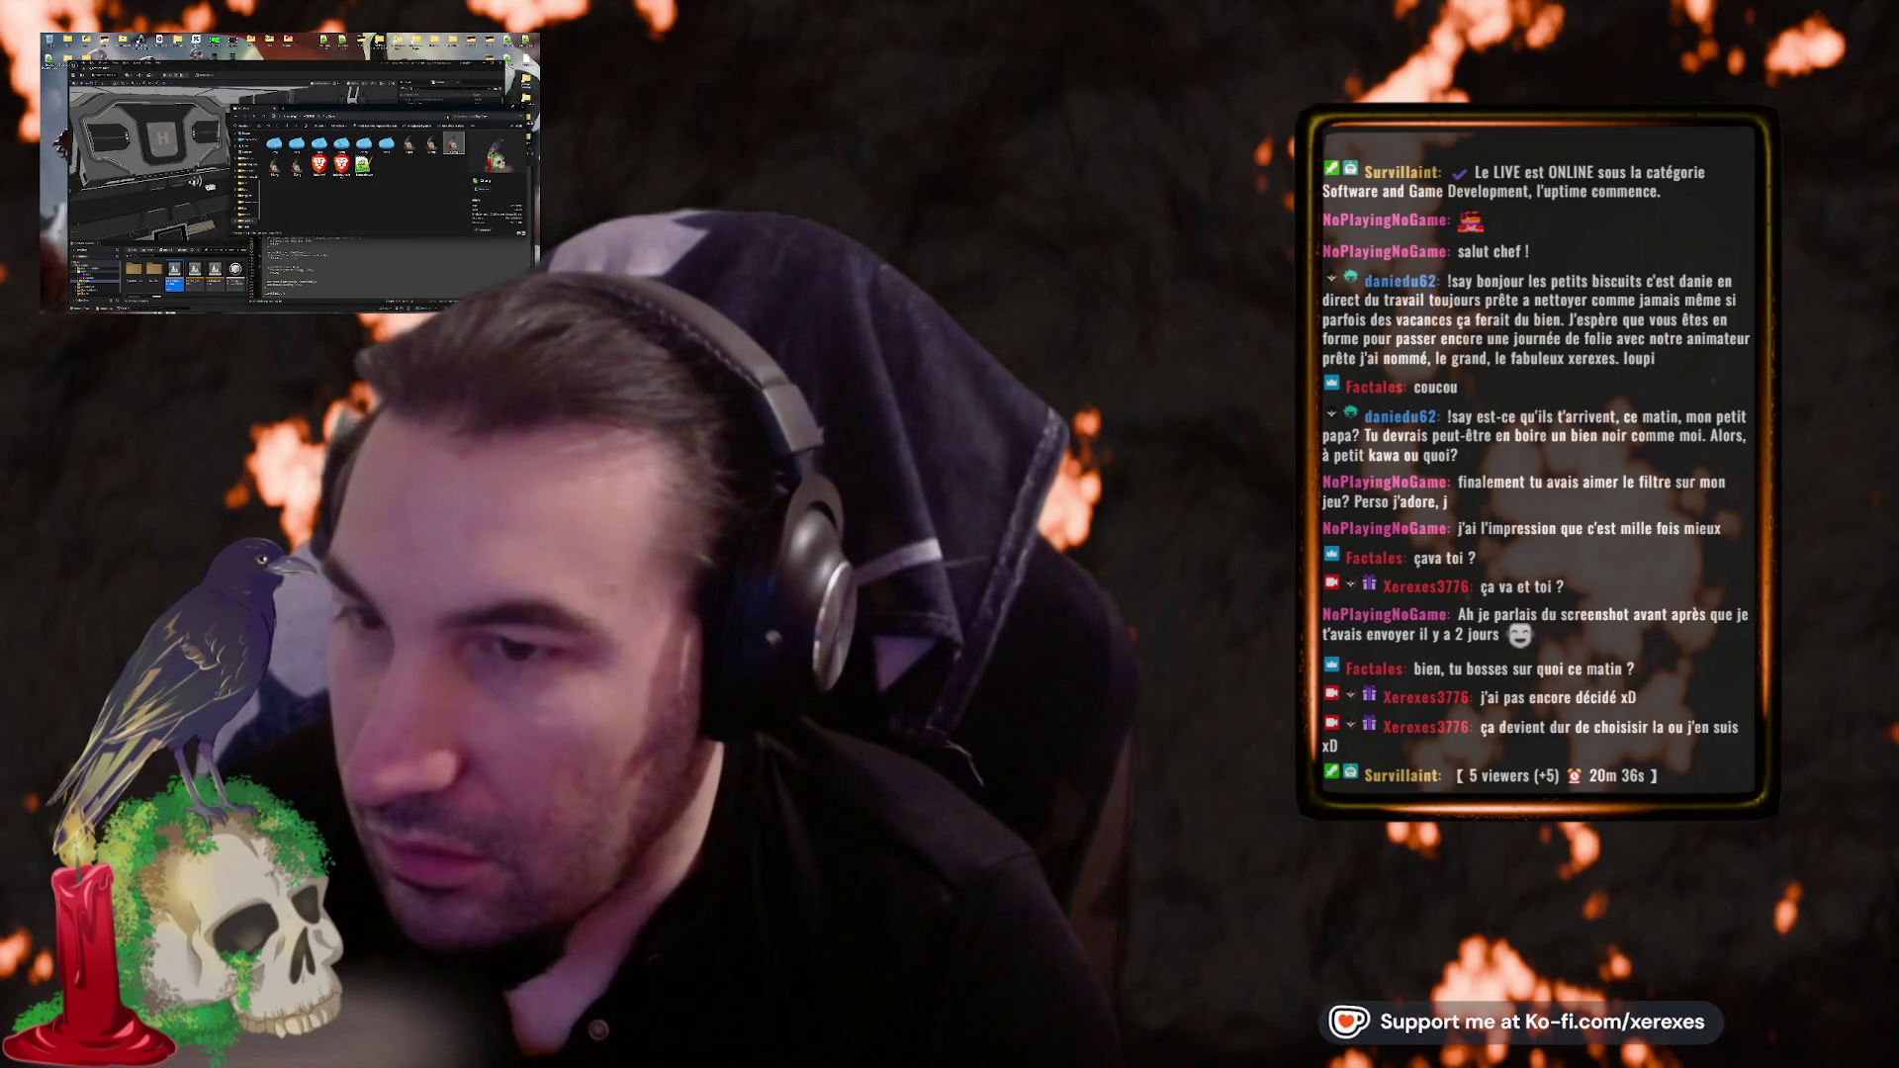
key(alt+Tab)
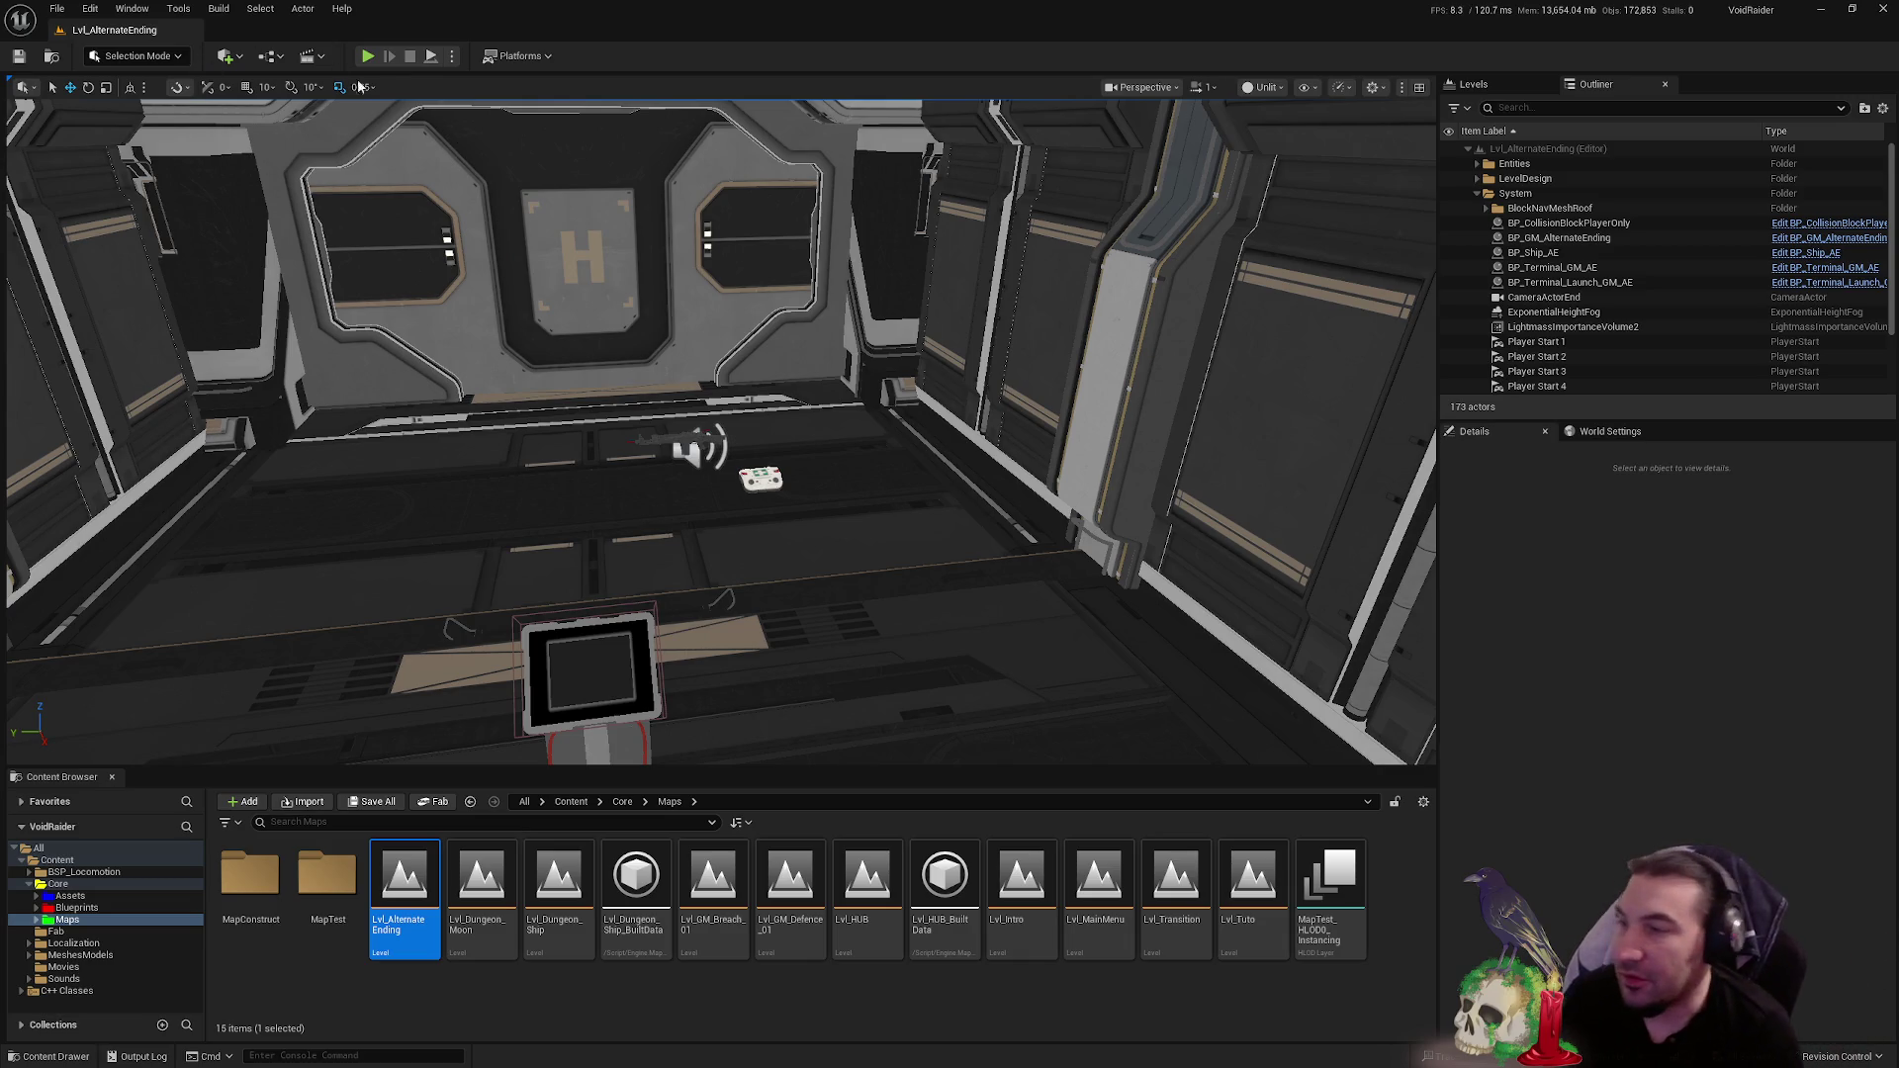
- Fly the viewport into the hangar room facing the H door, then launch Play In Editor
mouse_move(988, 167)
mouse_down()
mouse_move(979, 109)
mouse_move(1005, 188)
mouse_up()
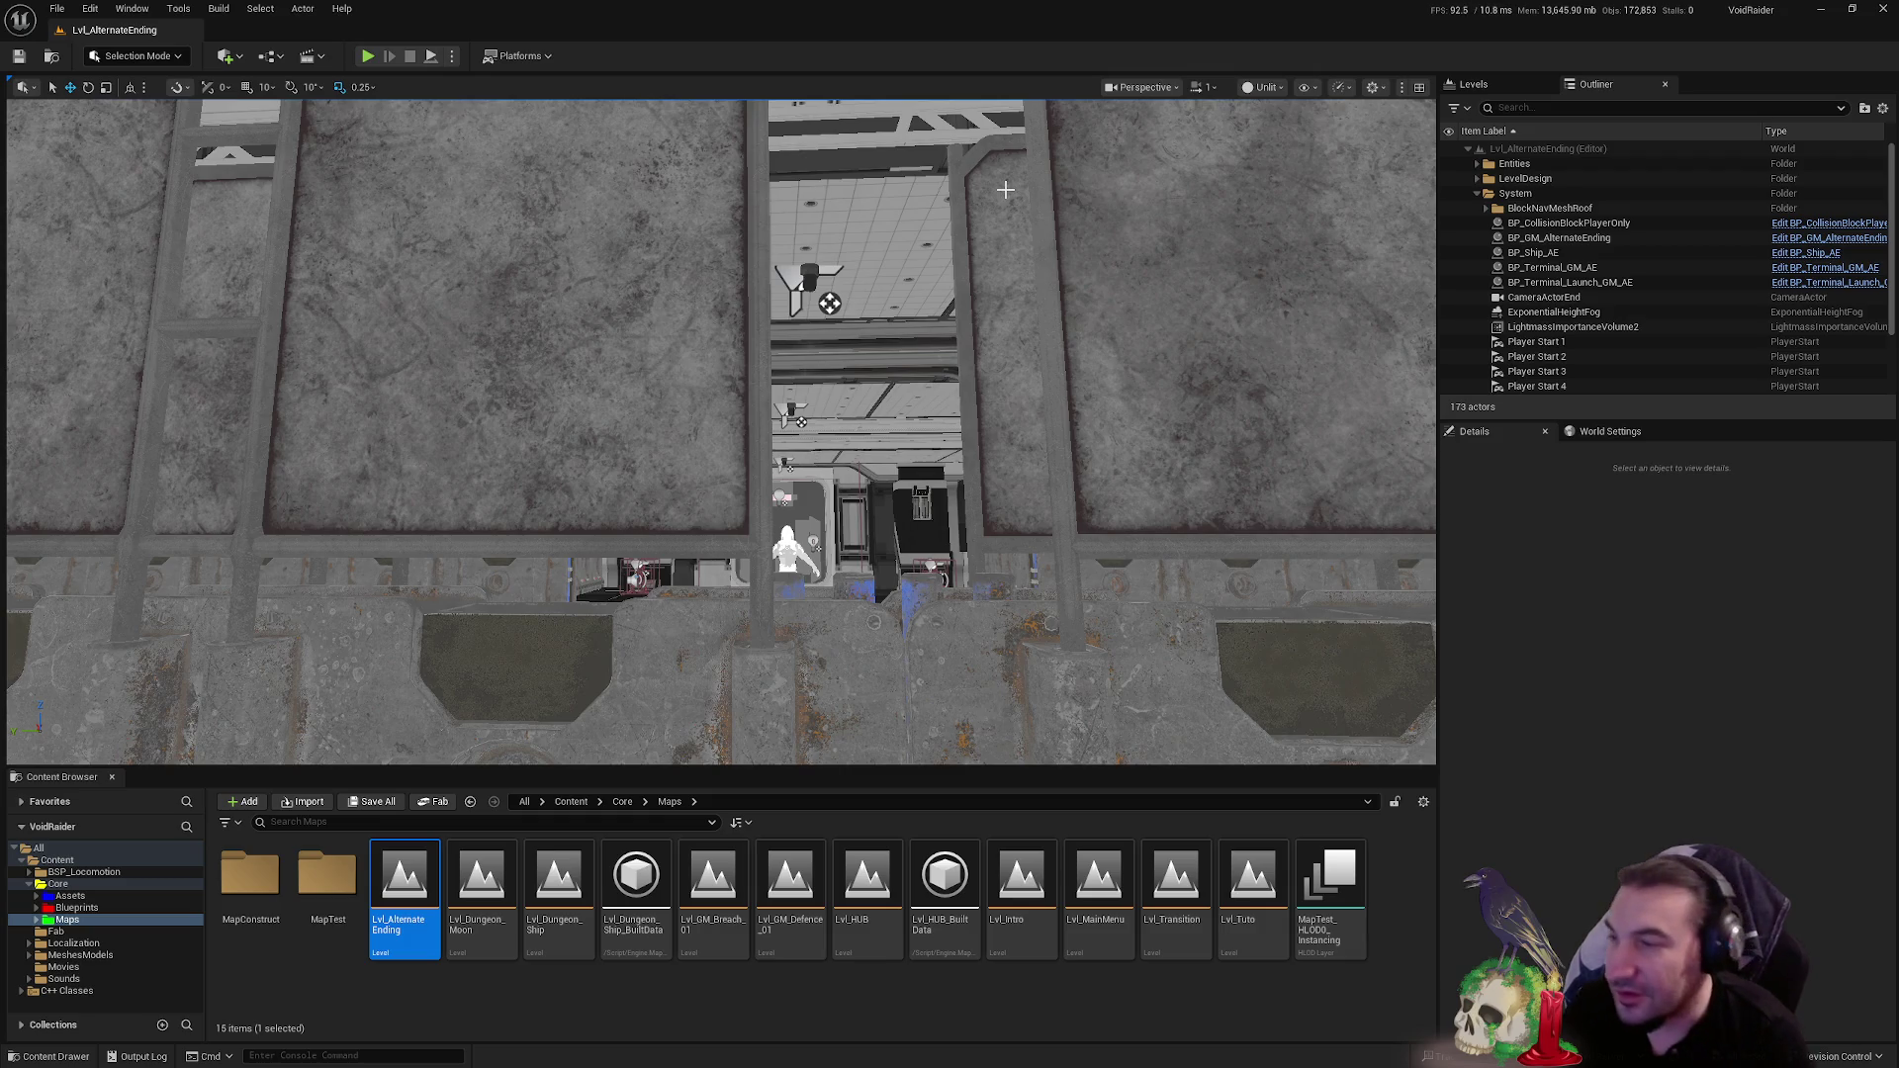
mouse_move(1045, 339)
mouse_down()
mouse_move(1038, 366)
mouse_move(1019, 296)
mouse_move(1023, 341)
mouse_move(1044, 308)
mouse_up()
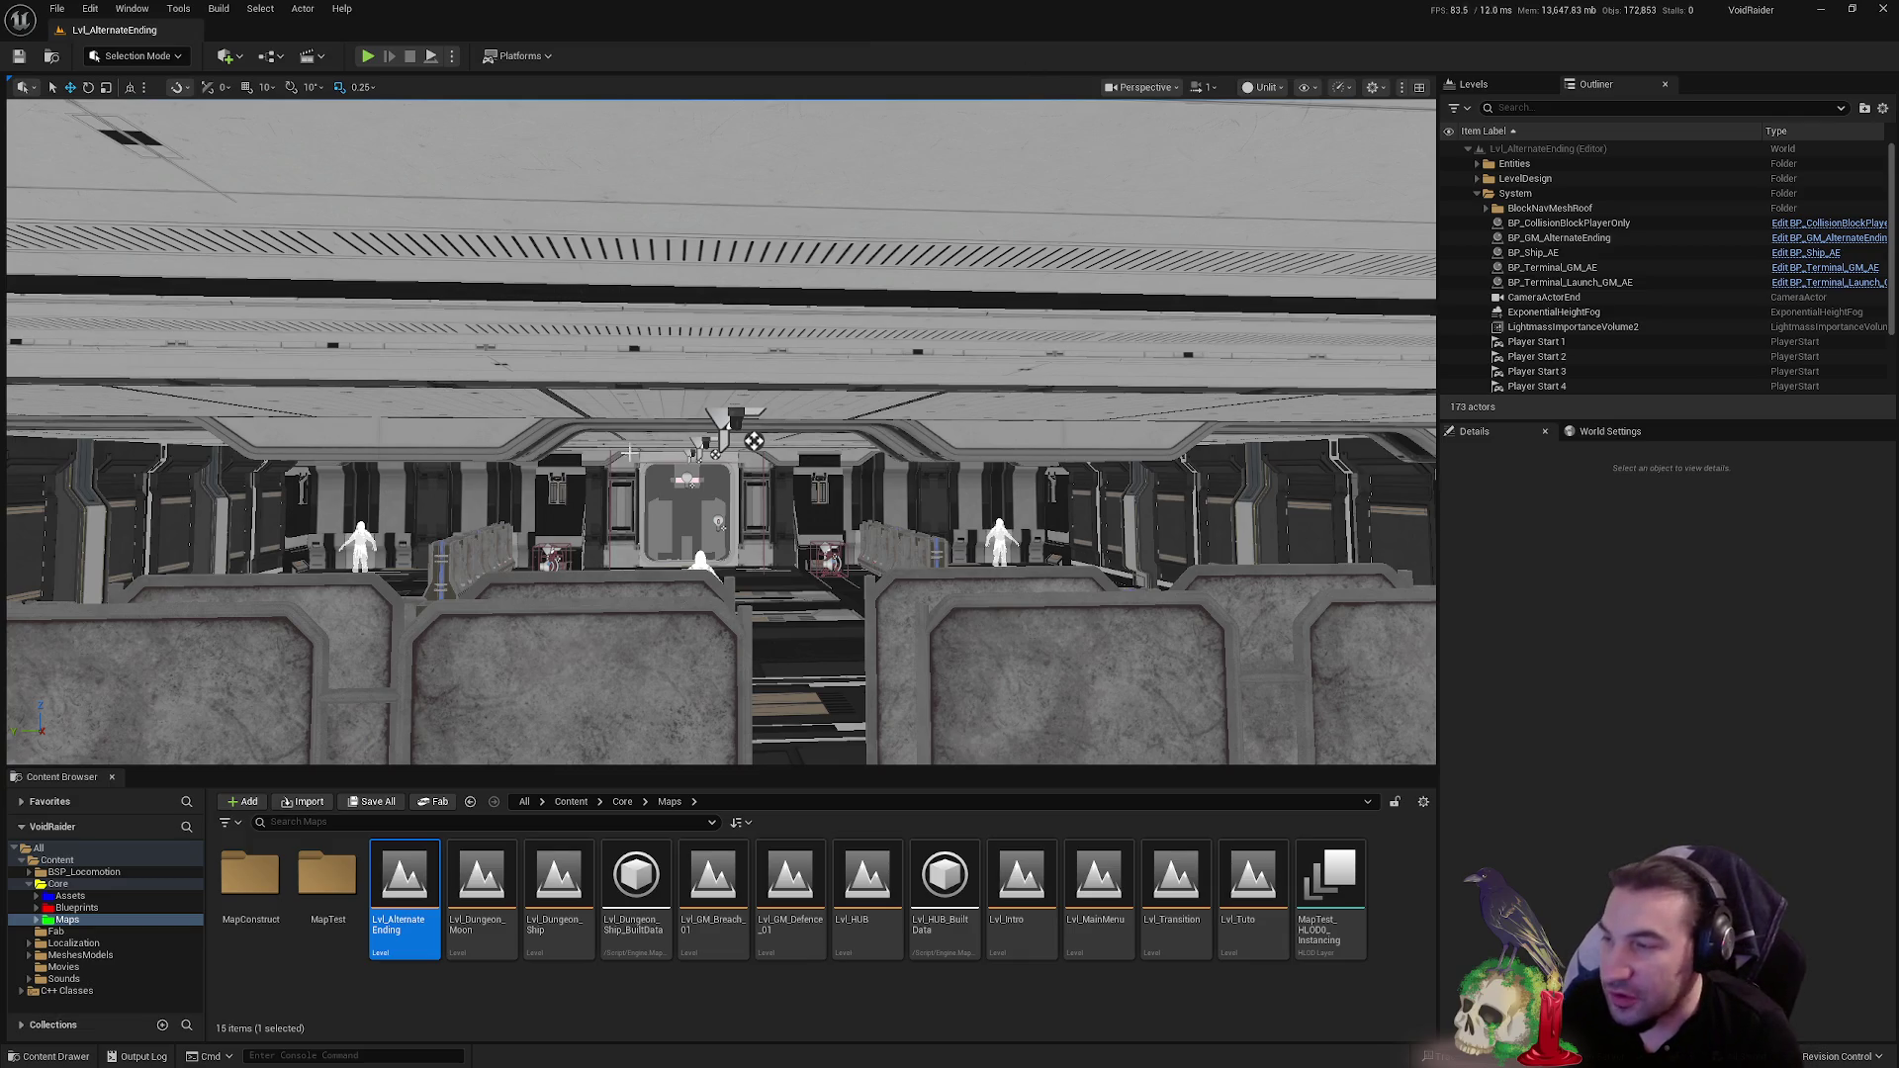
key(w)
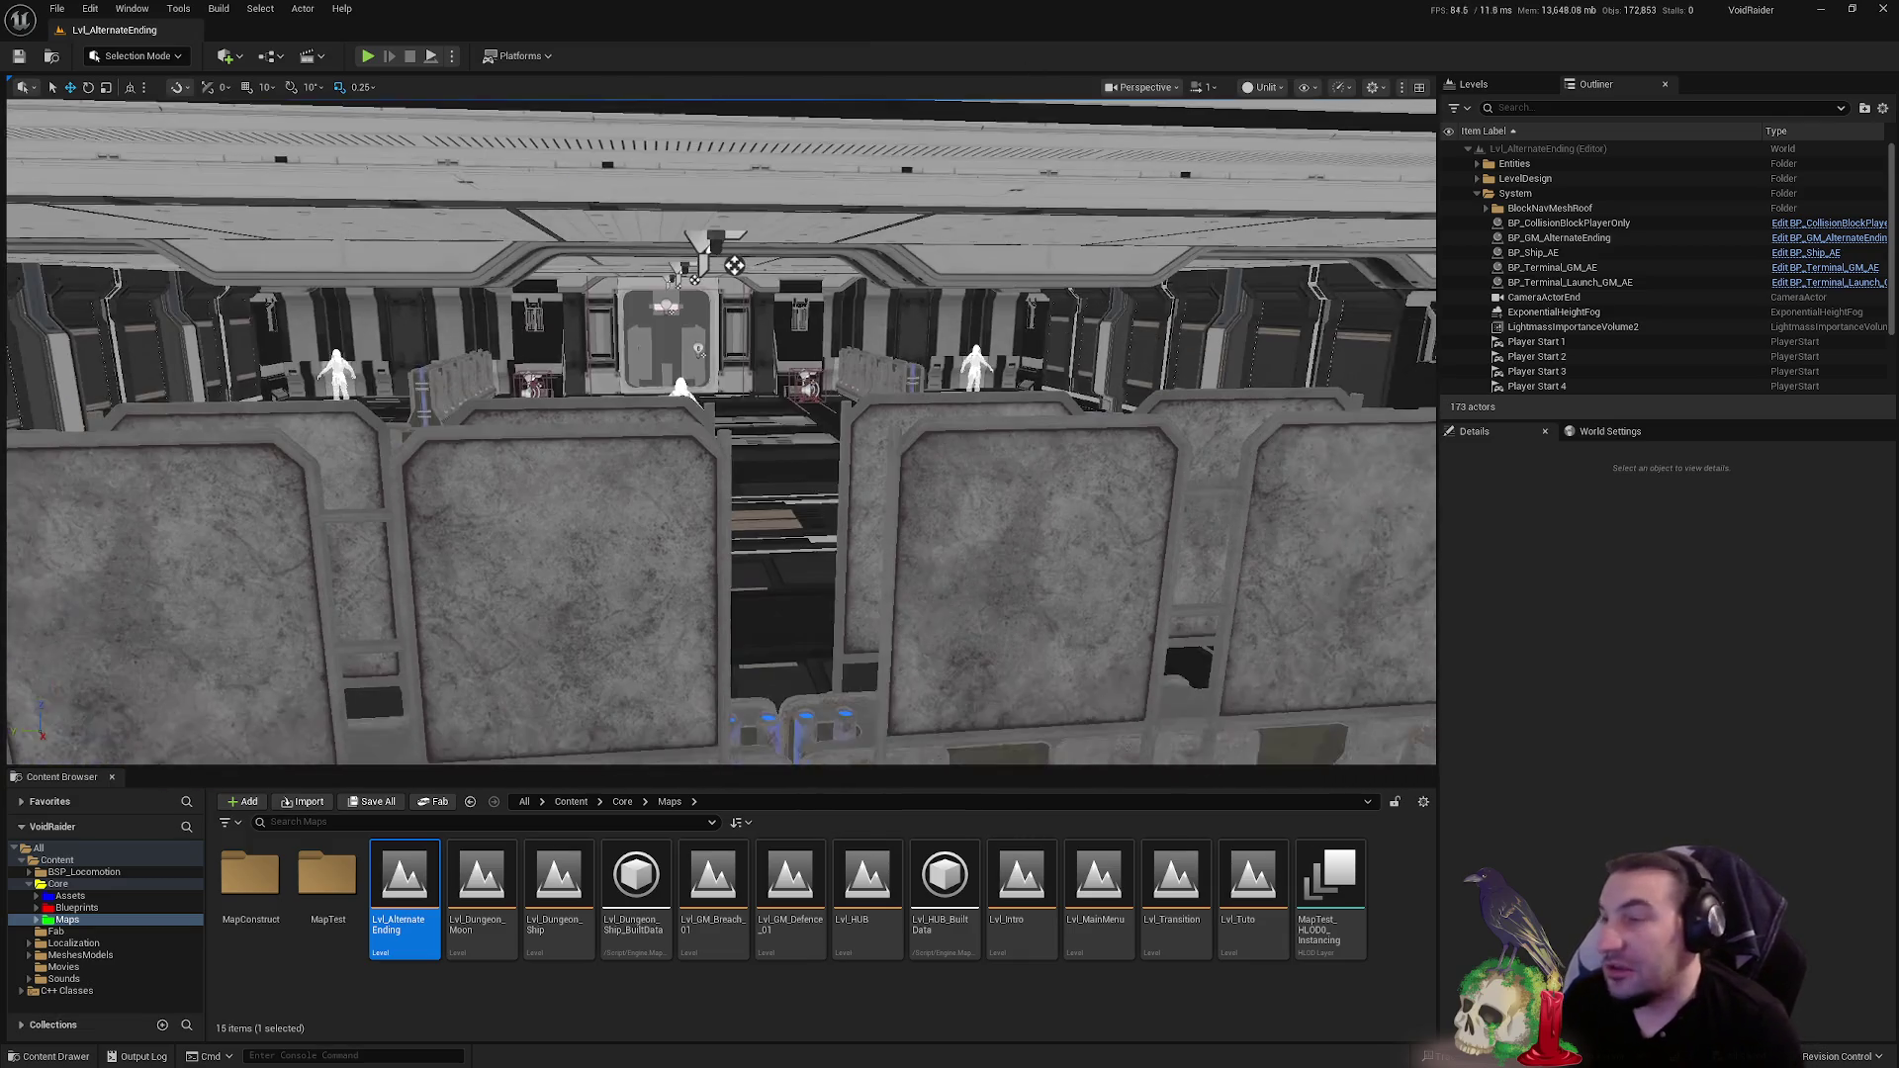
key(e)
key(w)
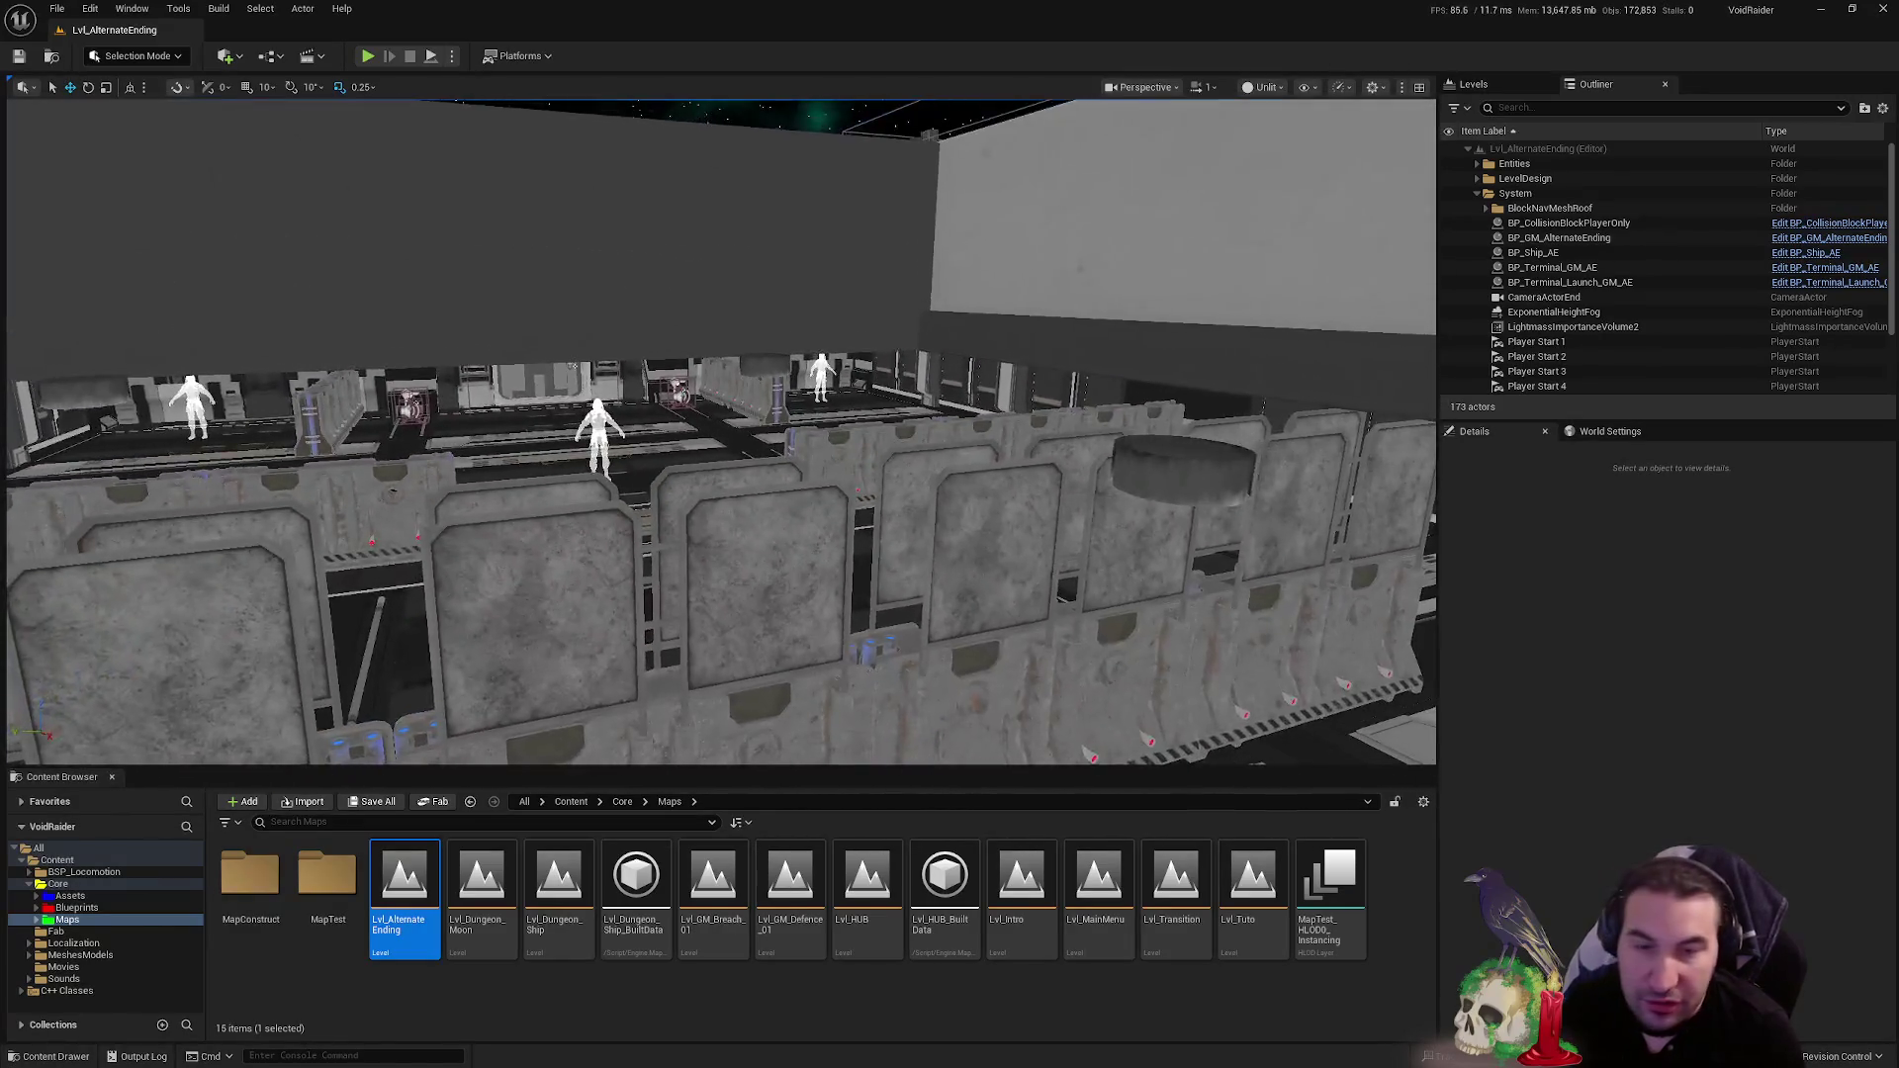
key(w)
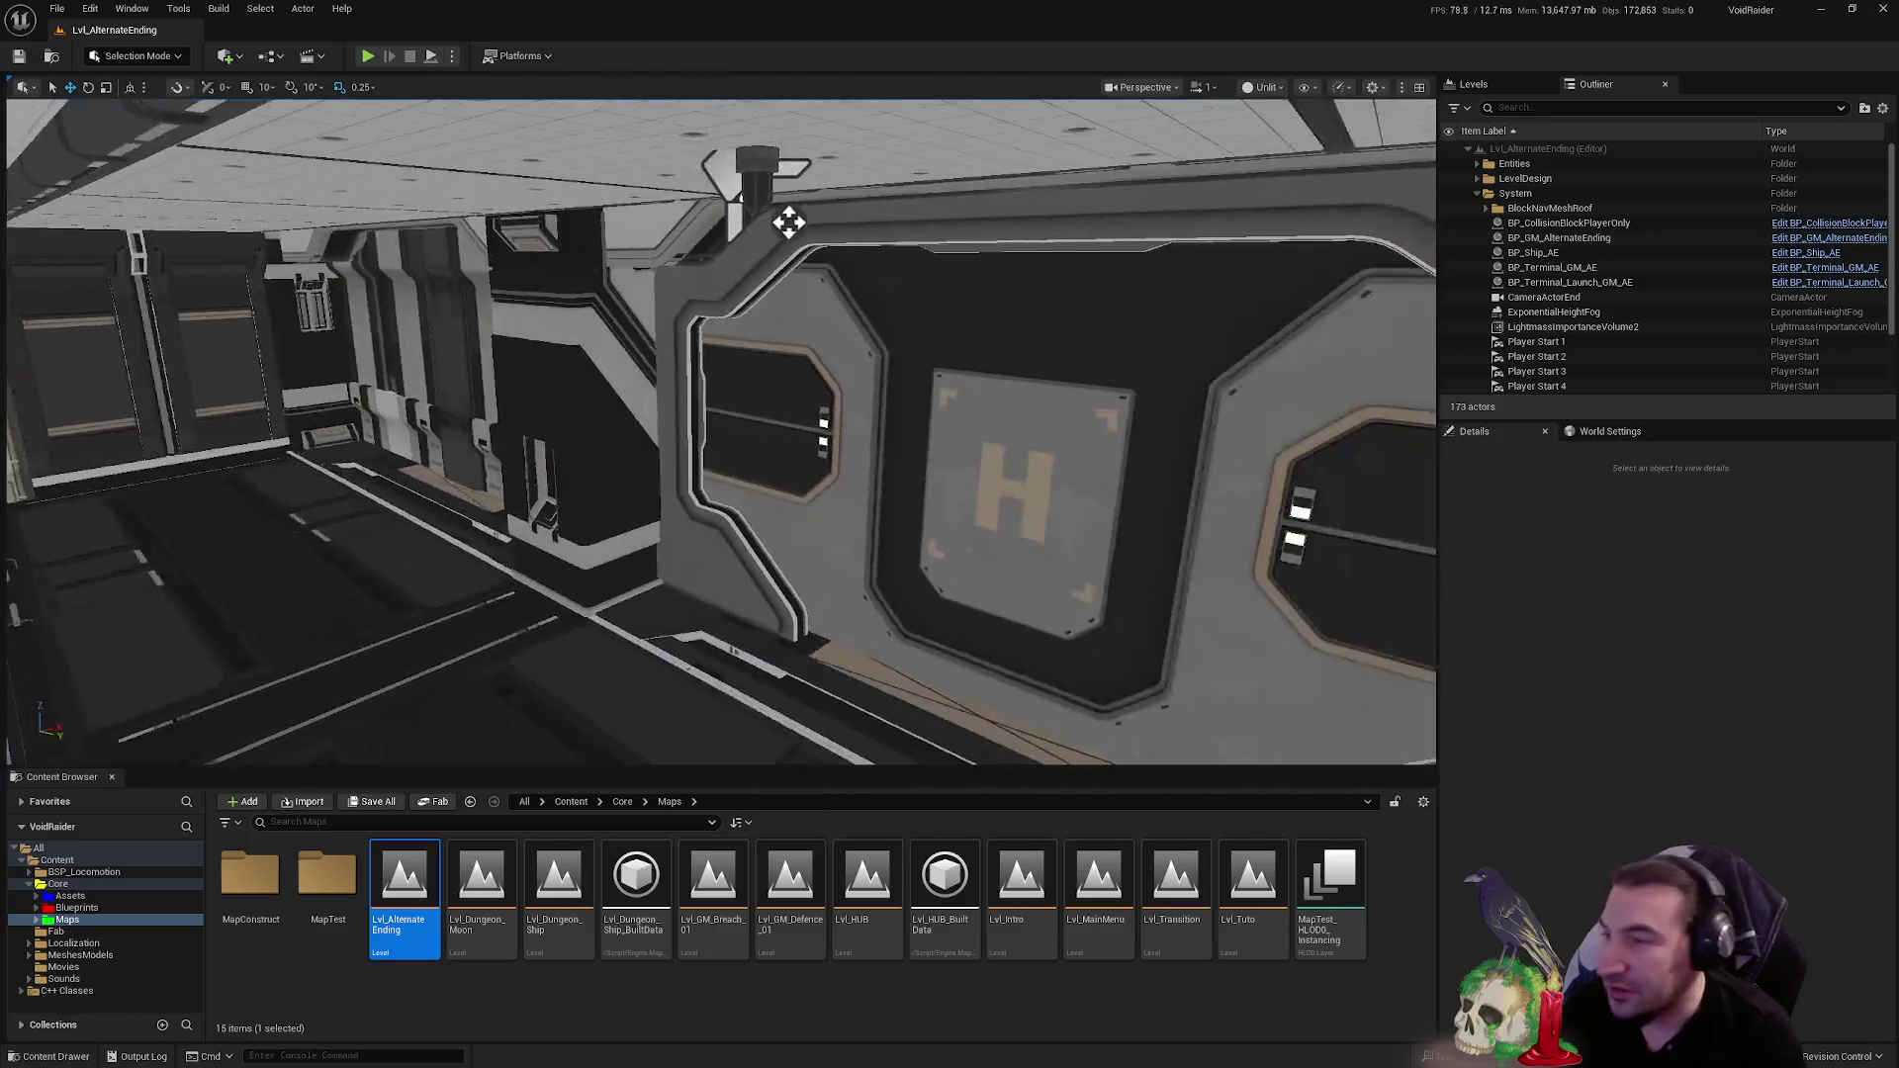
key(s)
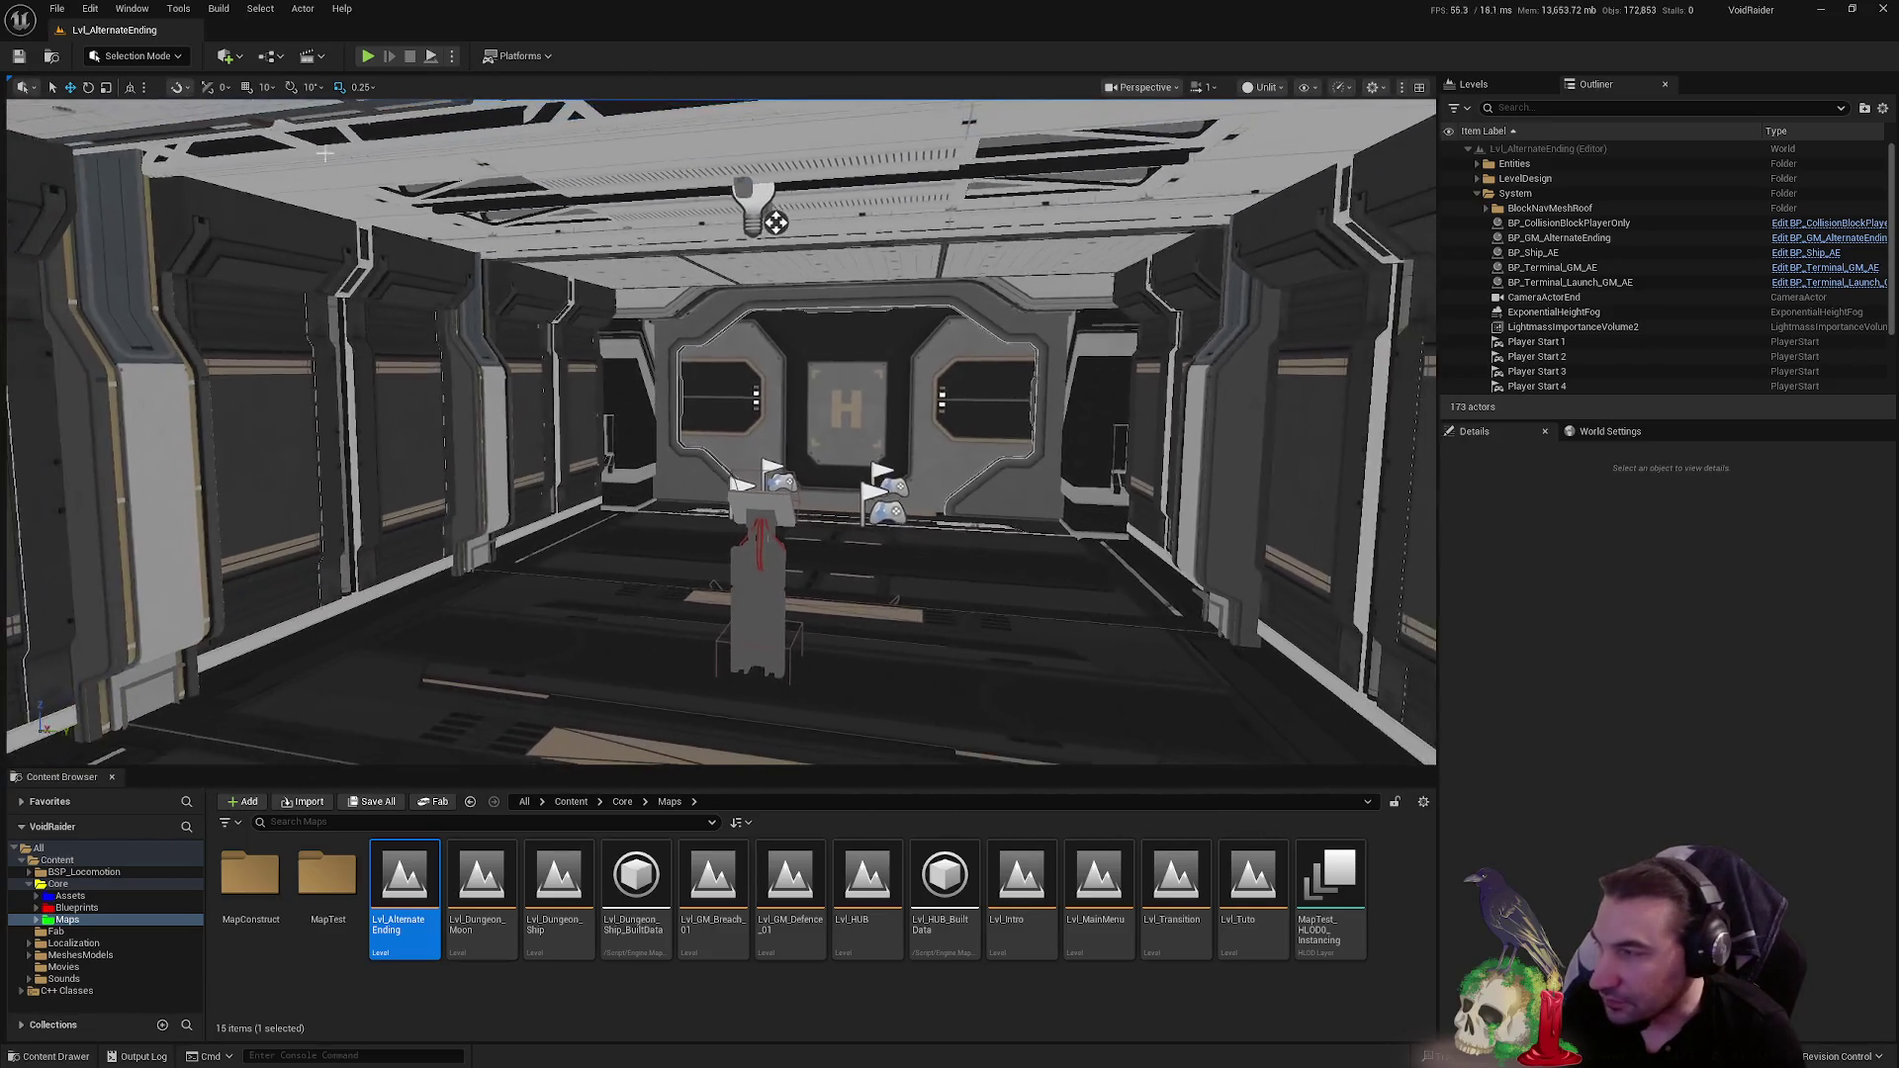
key(alt+p)
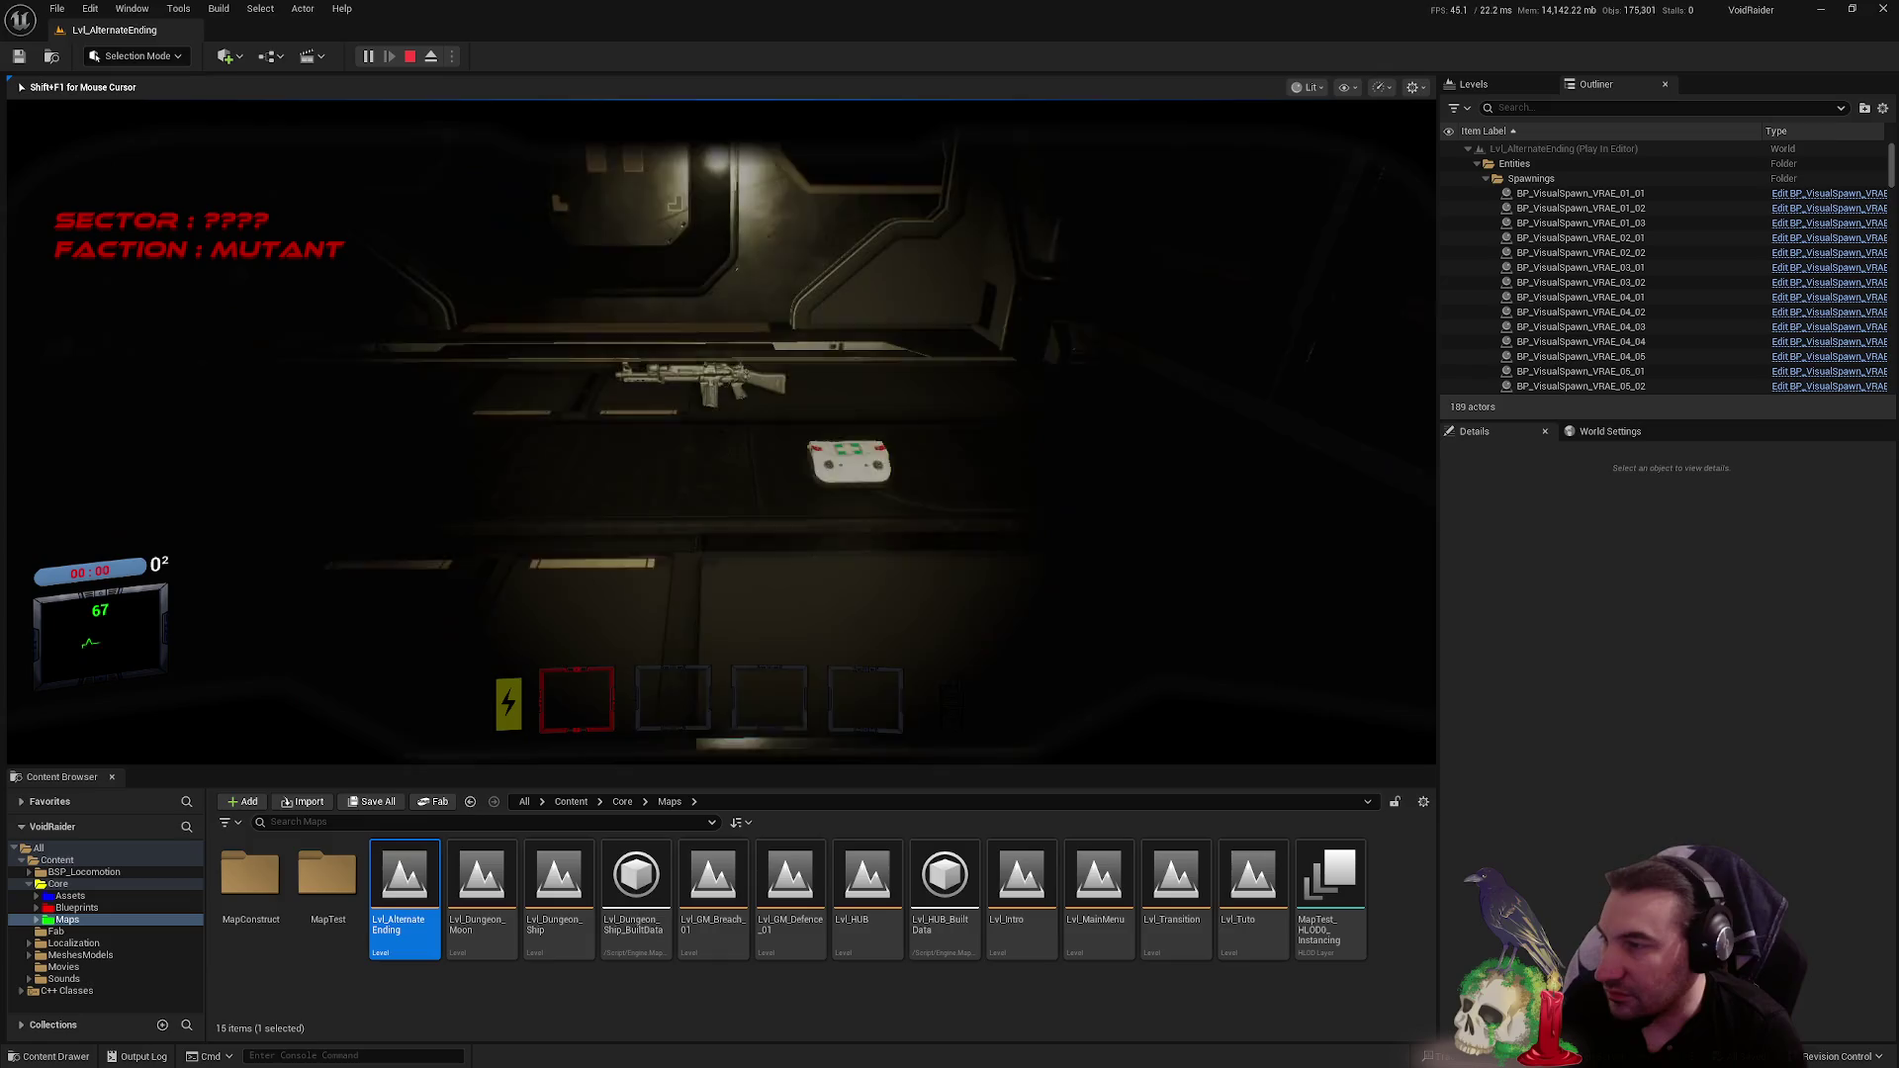
- Walk through the corridor and fire the rifle at the enemies ahead
key(e)
key(e)
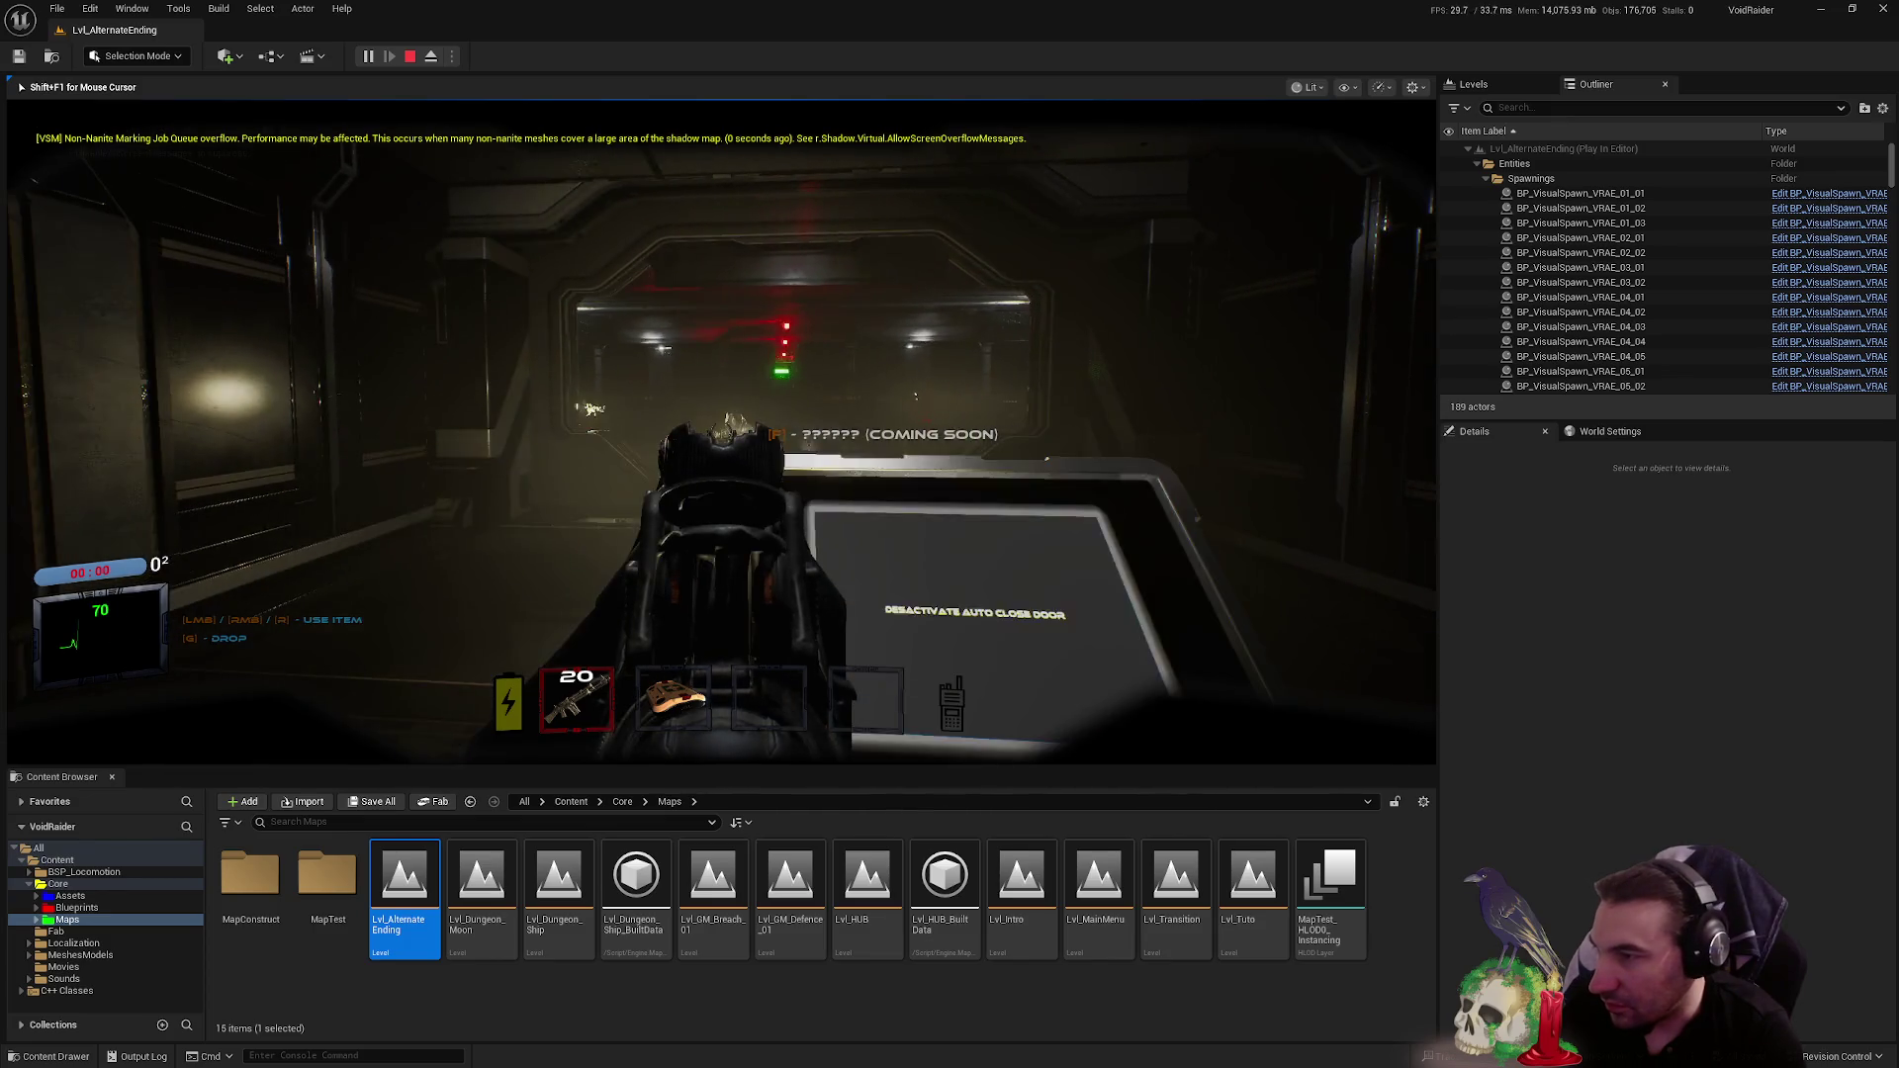
click(722, 432)
click(722, 433)
click(722, 433)
click(722, 432)
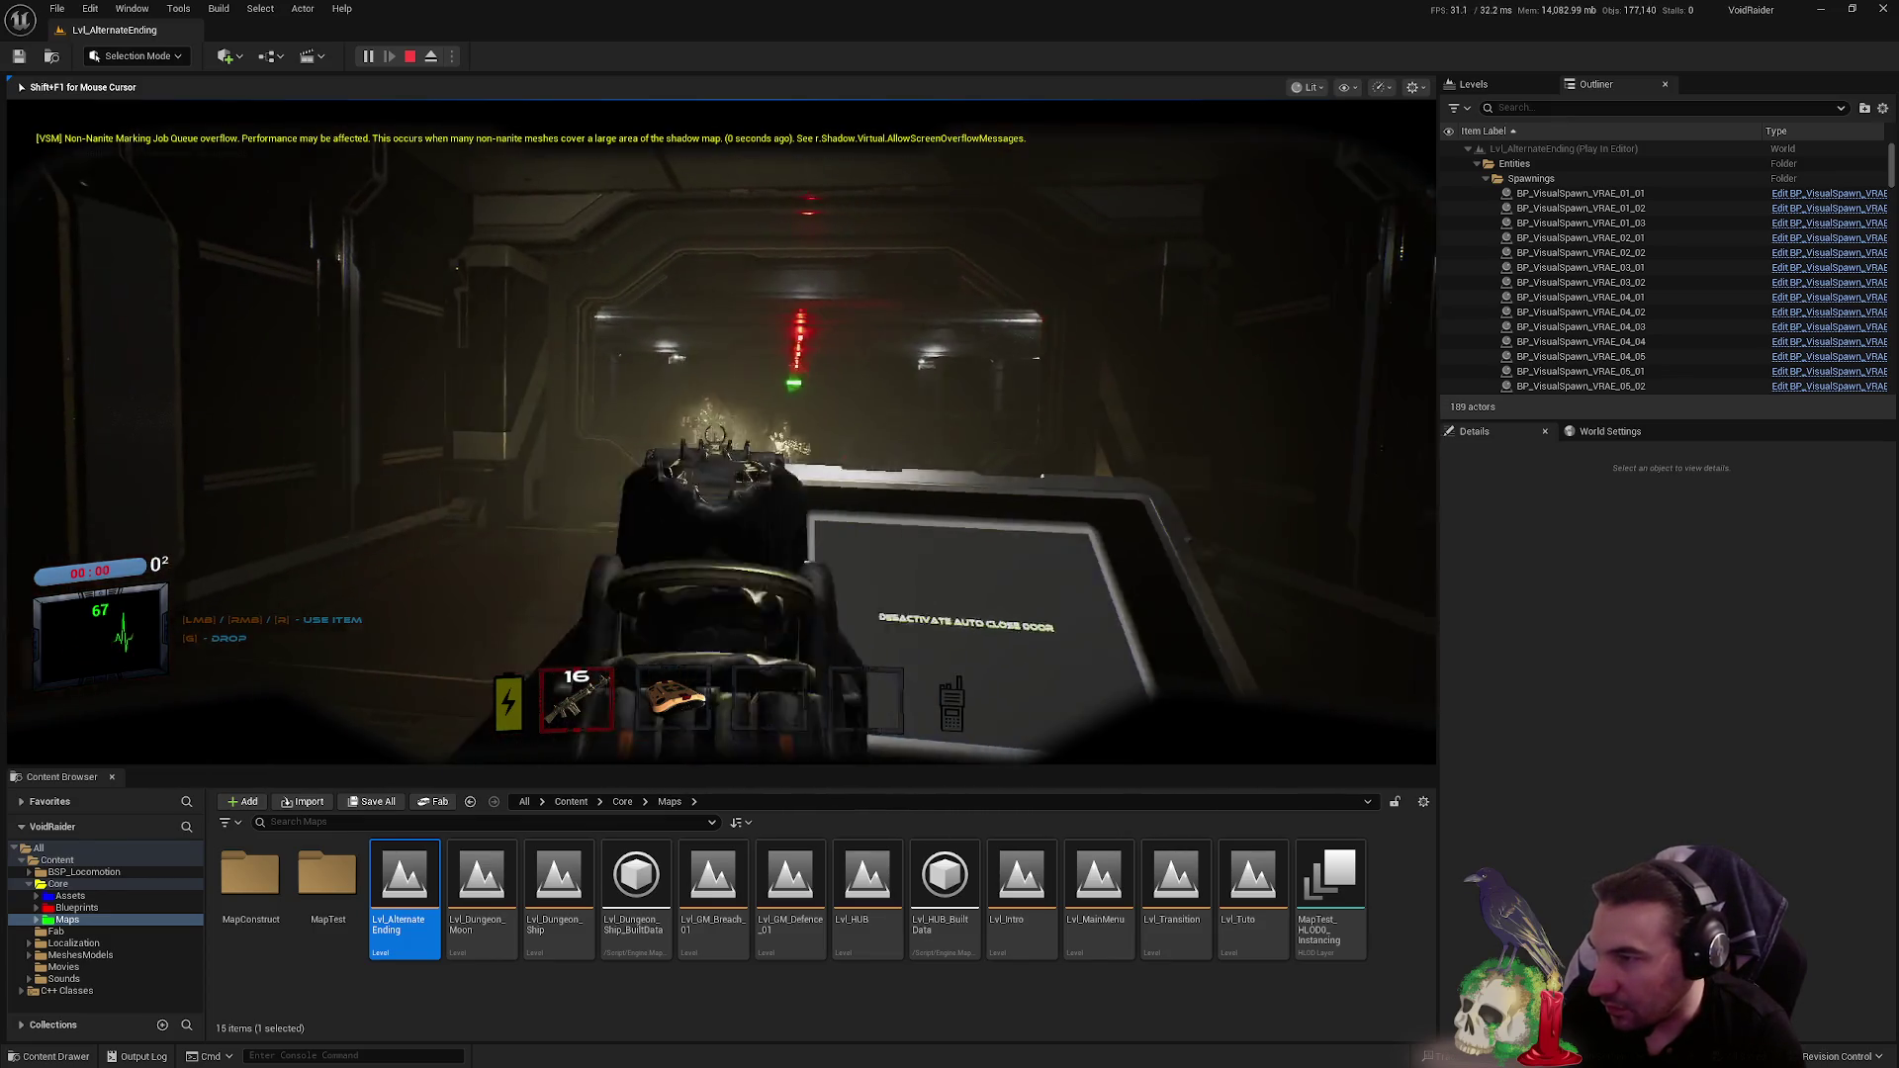
click(722, 432)
click(722, 433)
click(722, 433)
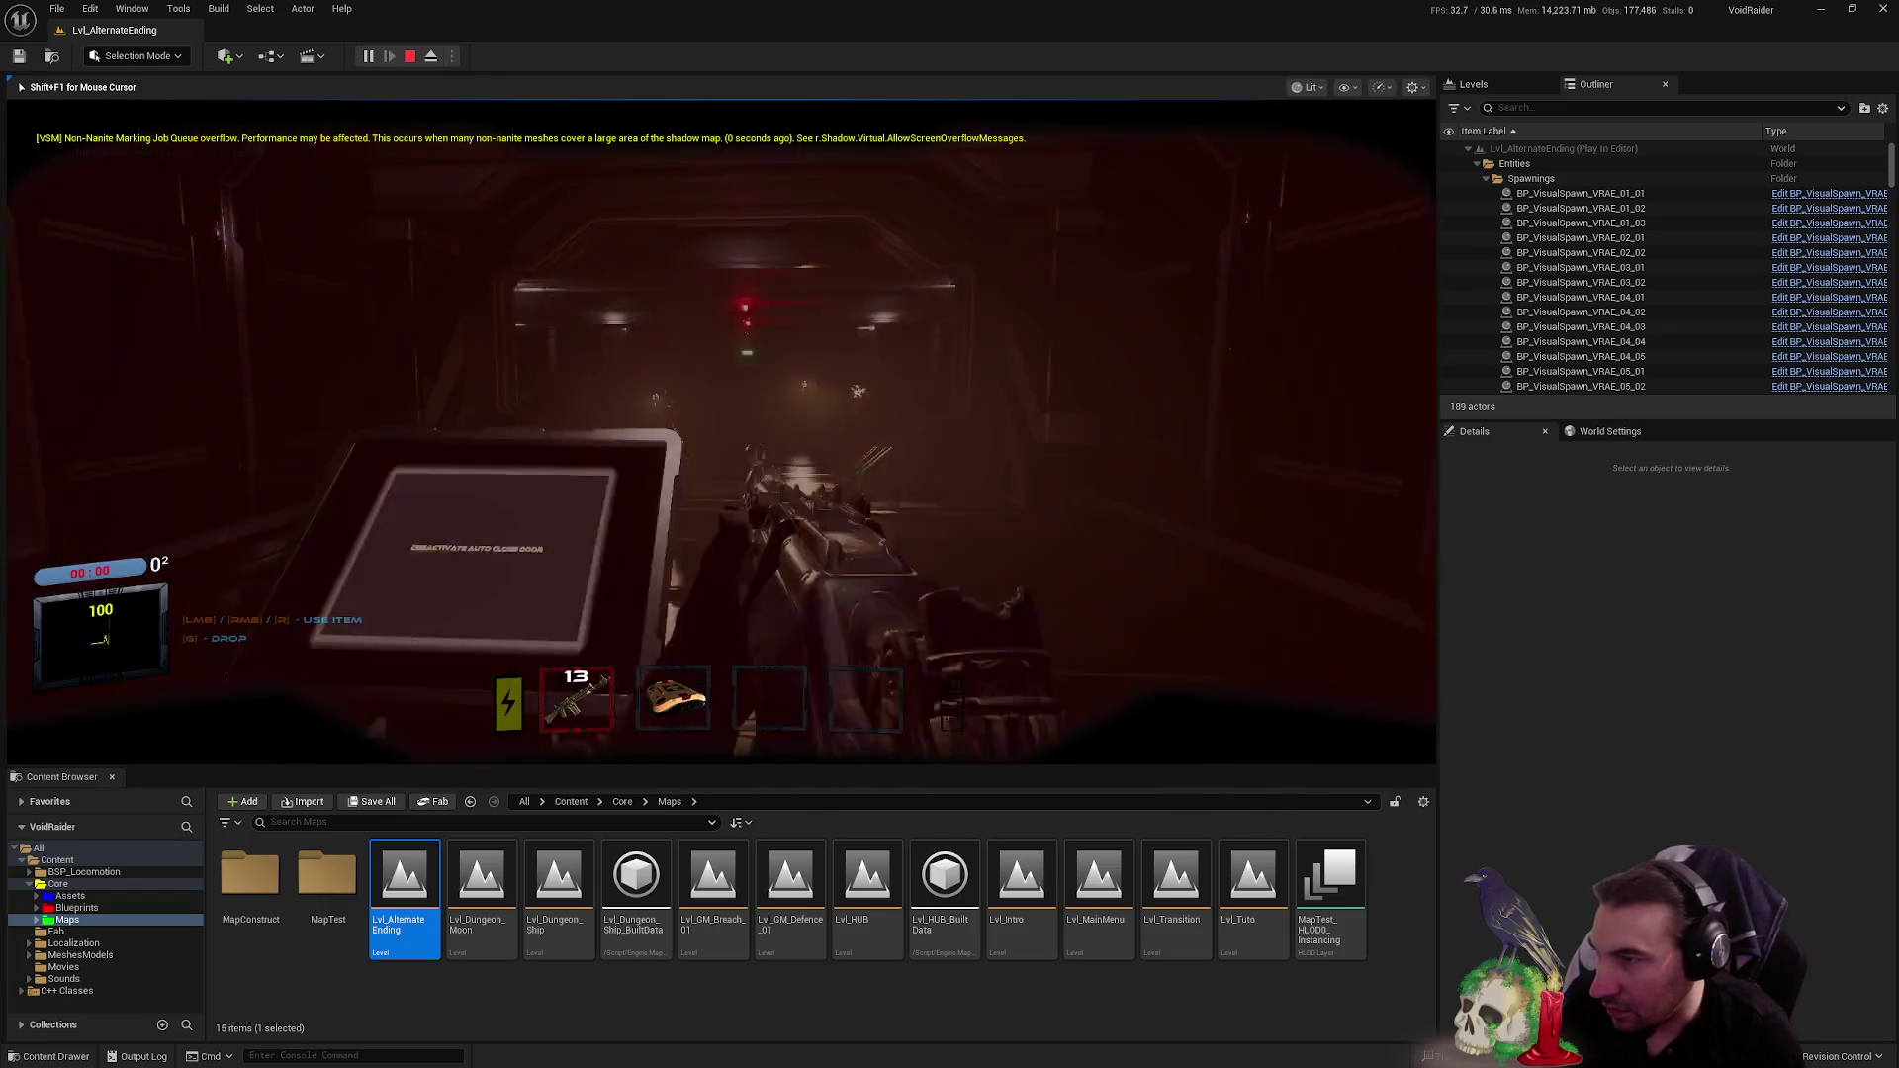
click(722, 432)
click(722, 432)
click(722, 432)
click(722, 432)
click(722, 432)
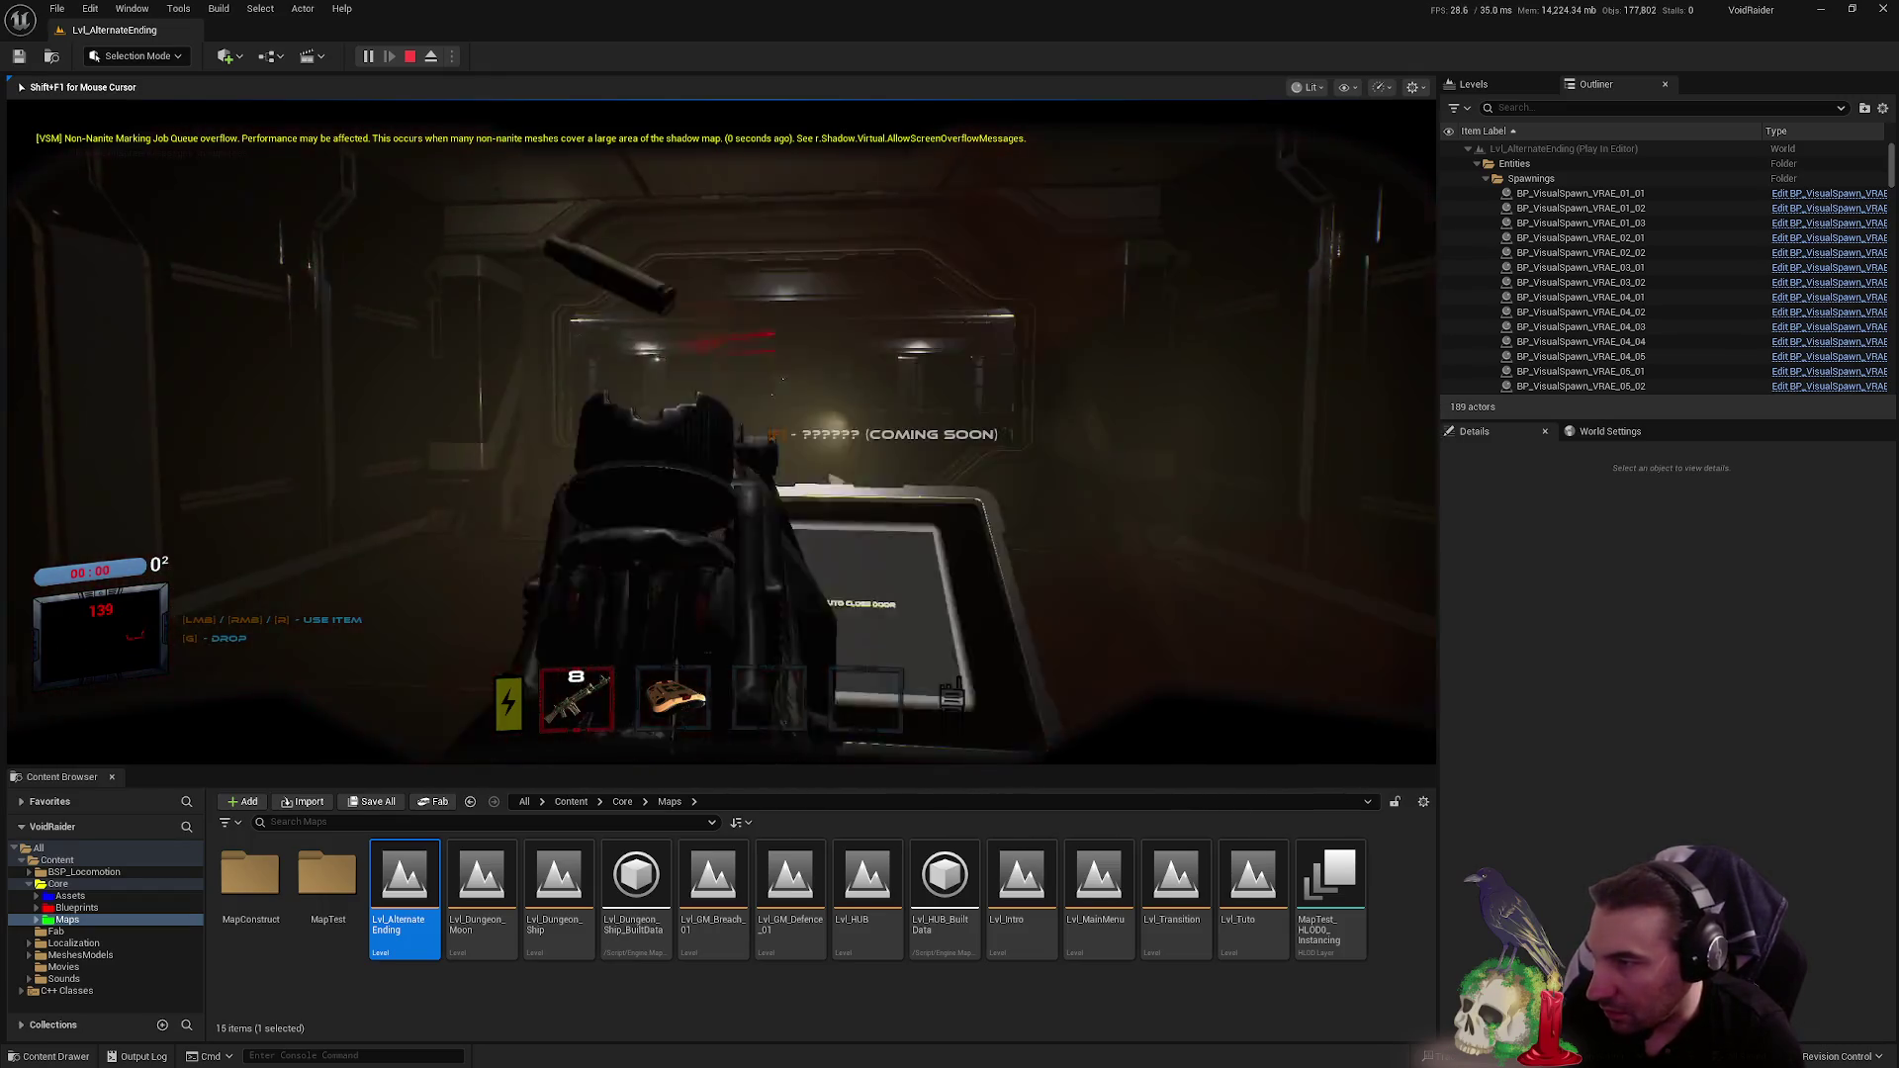
click(722, 433)
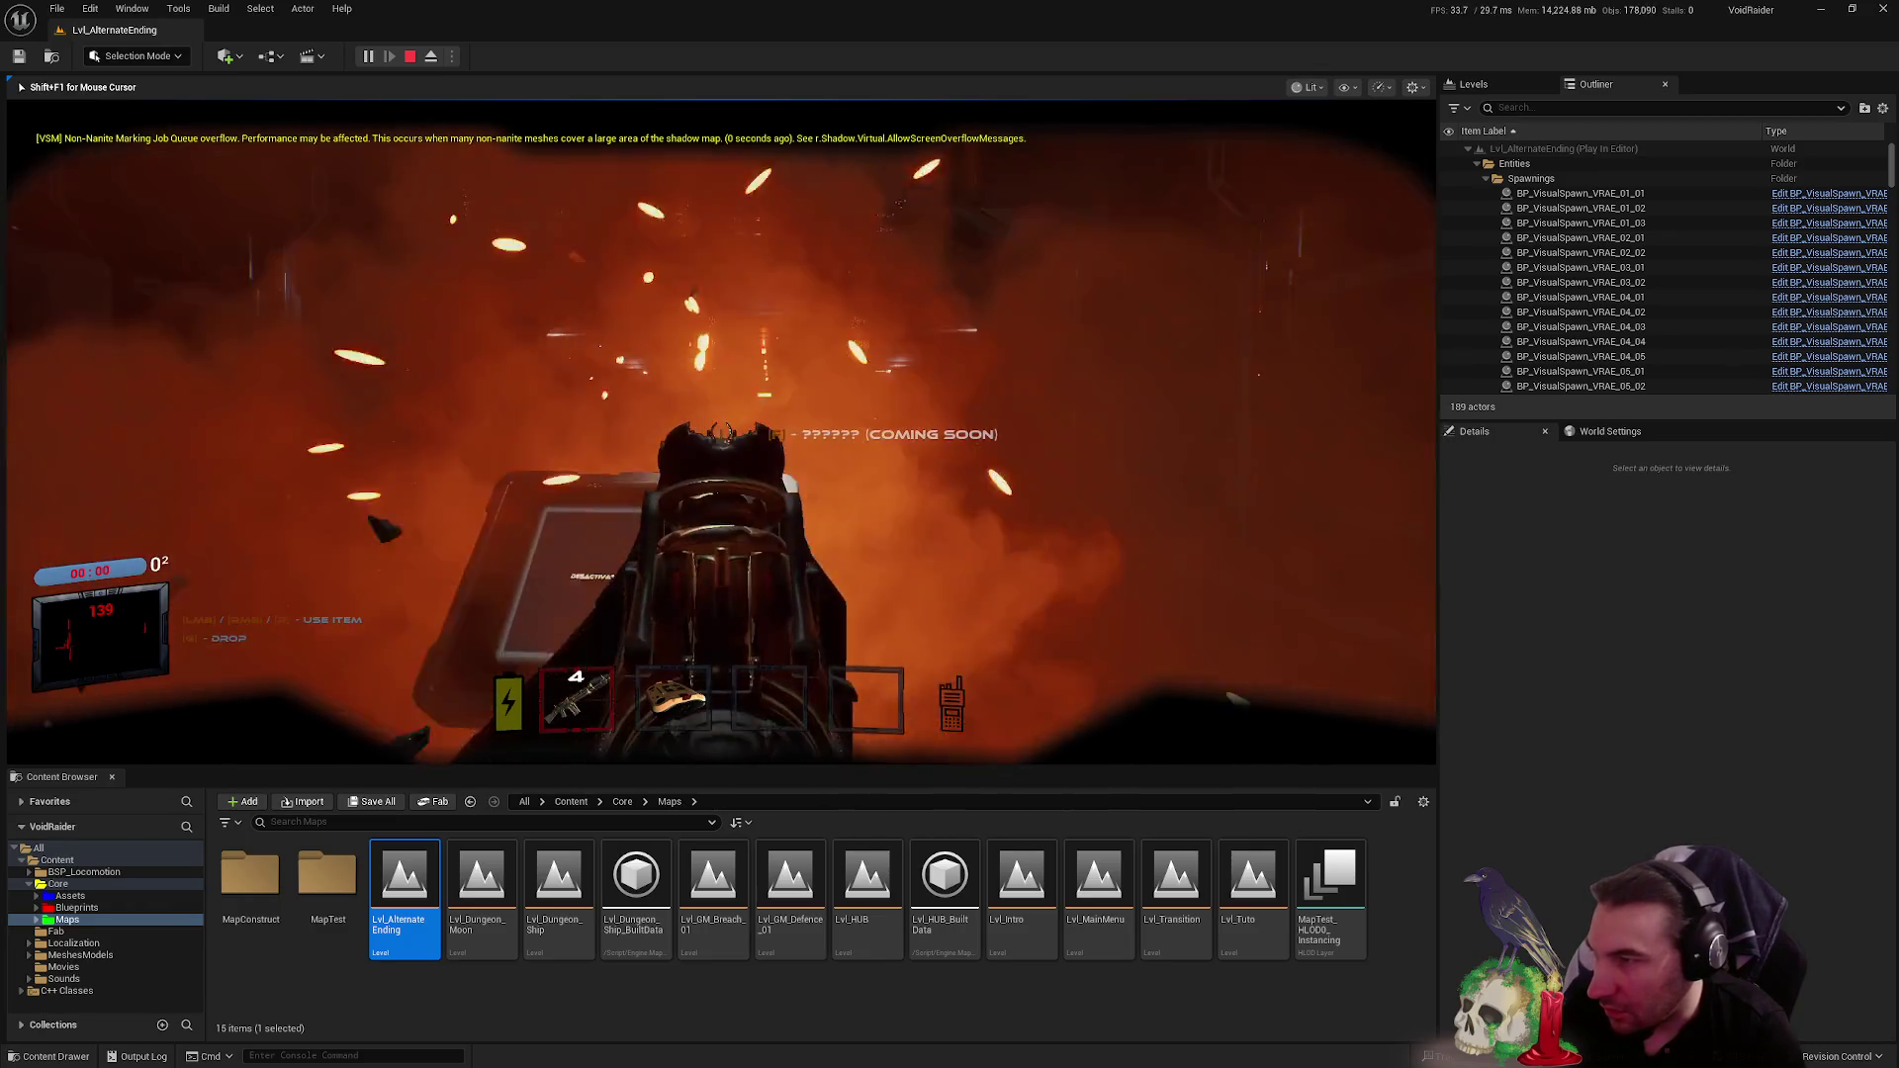
click(722, 432)
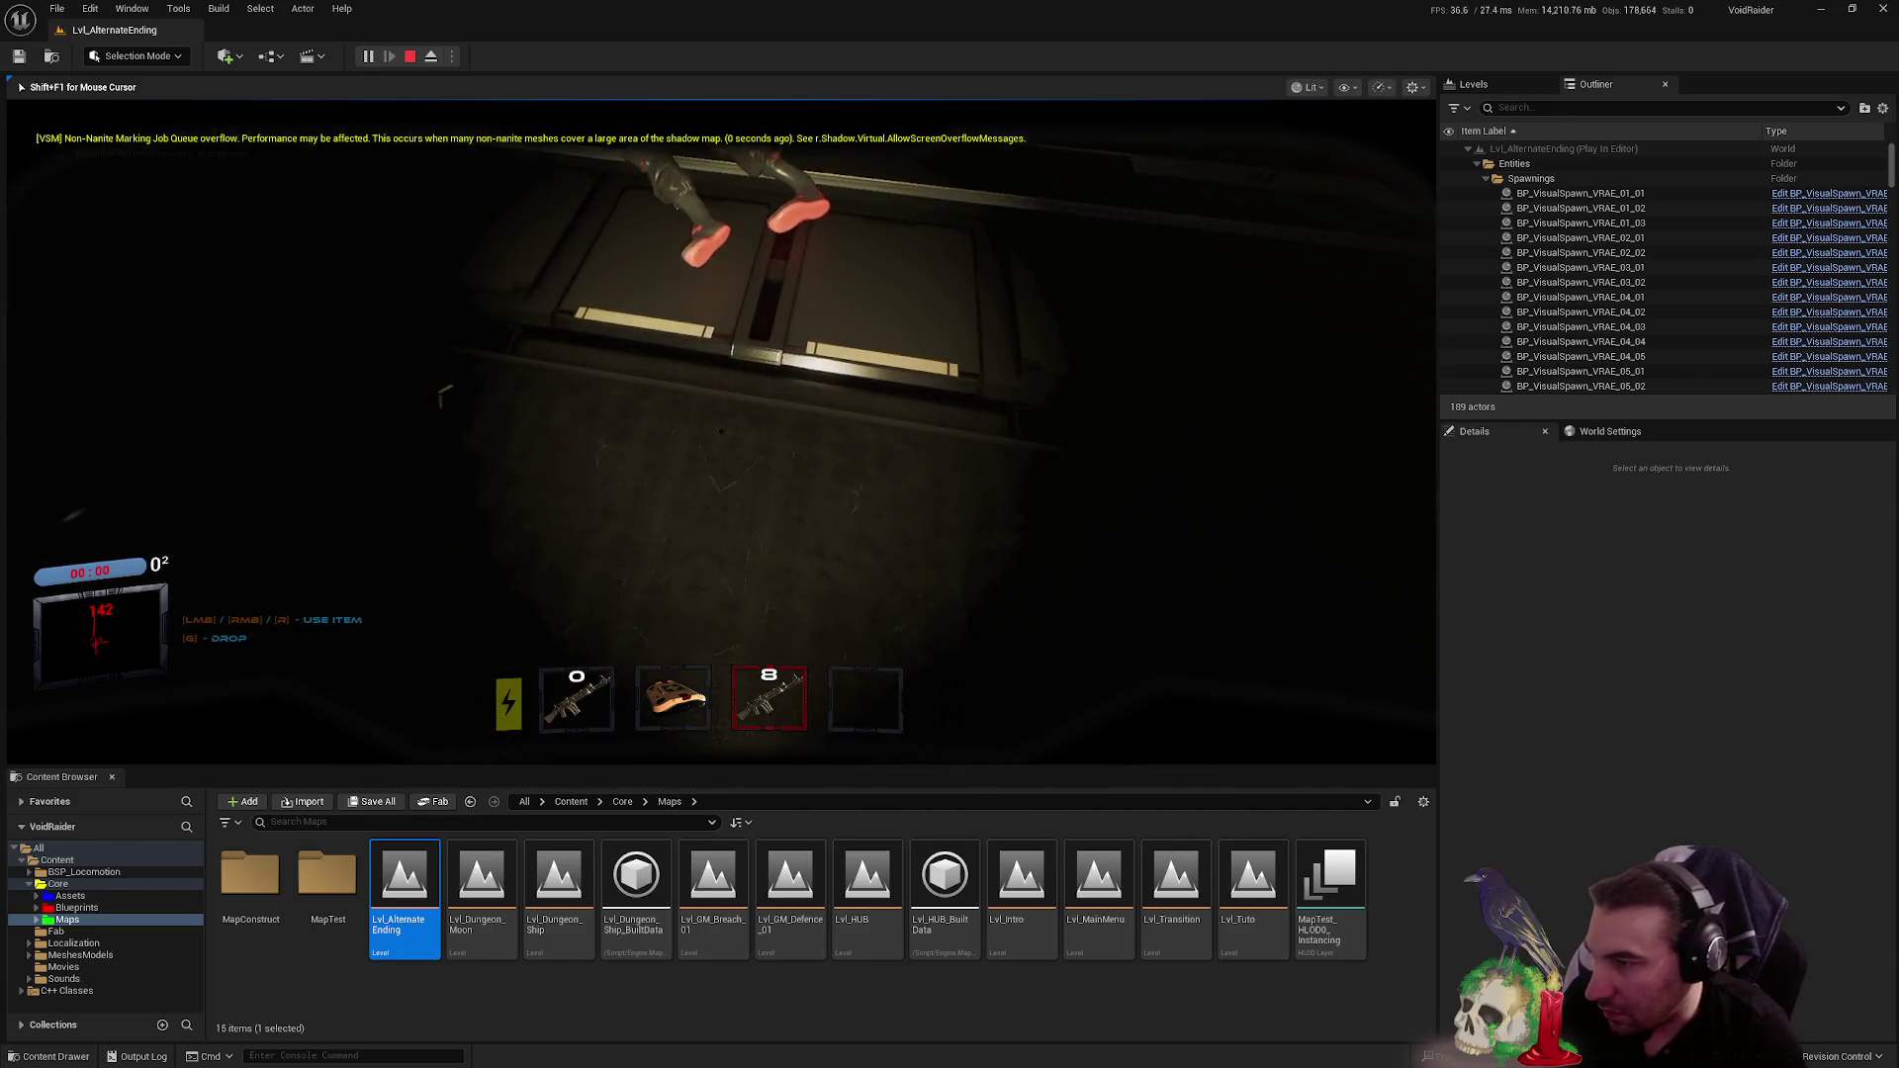
- Eat the food item to heal, switch to the second rifle, and stop the play session
key(3)
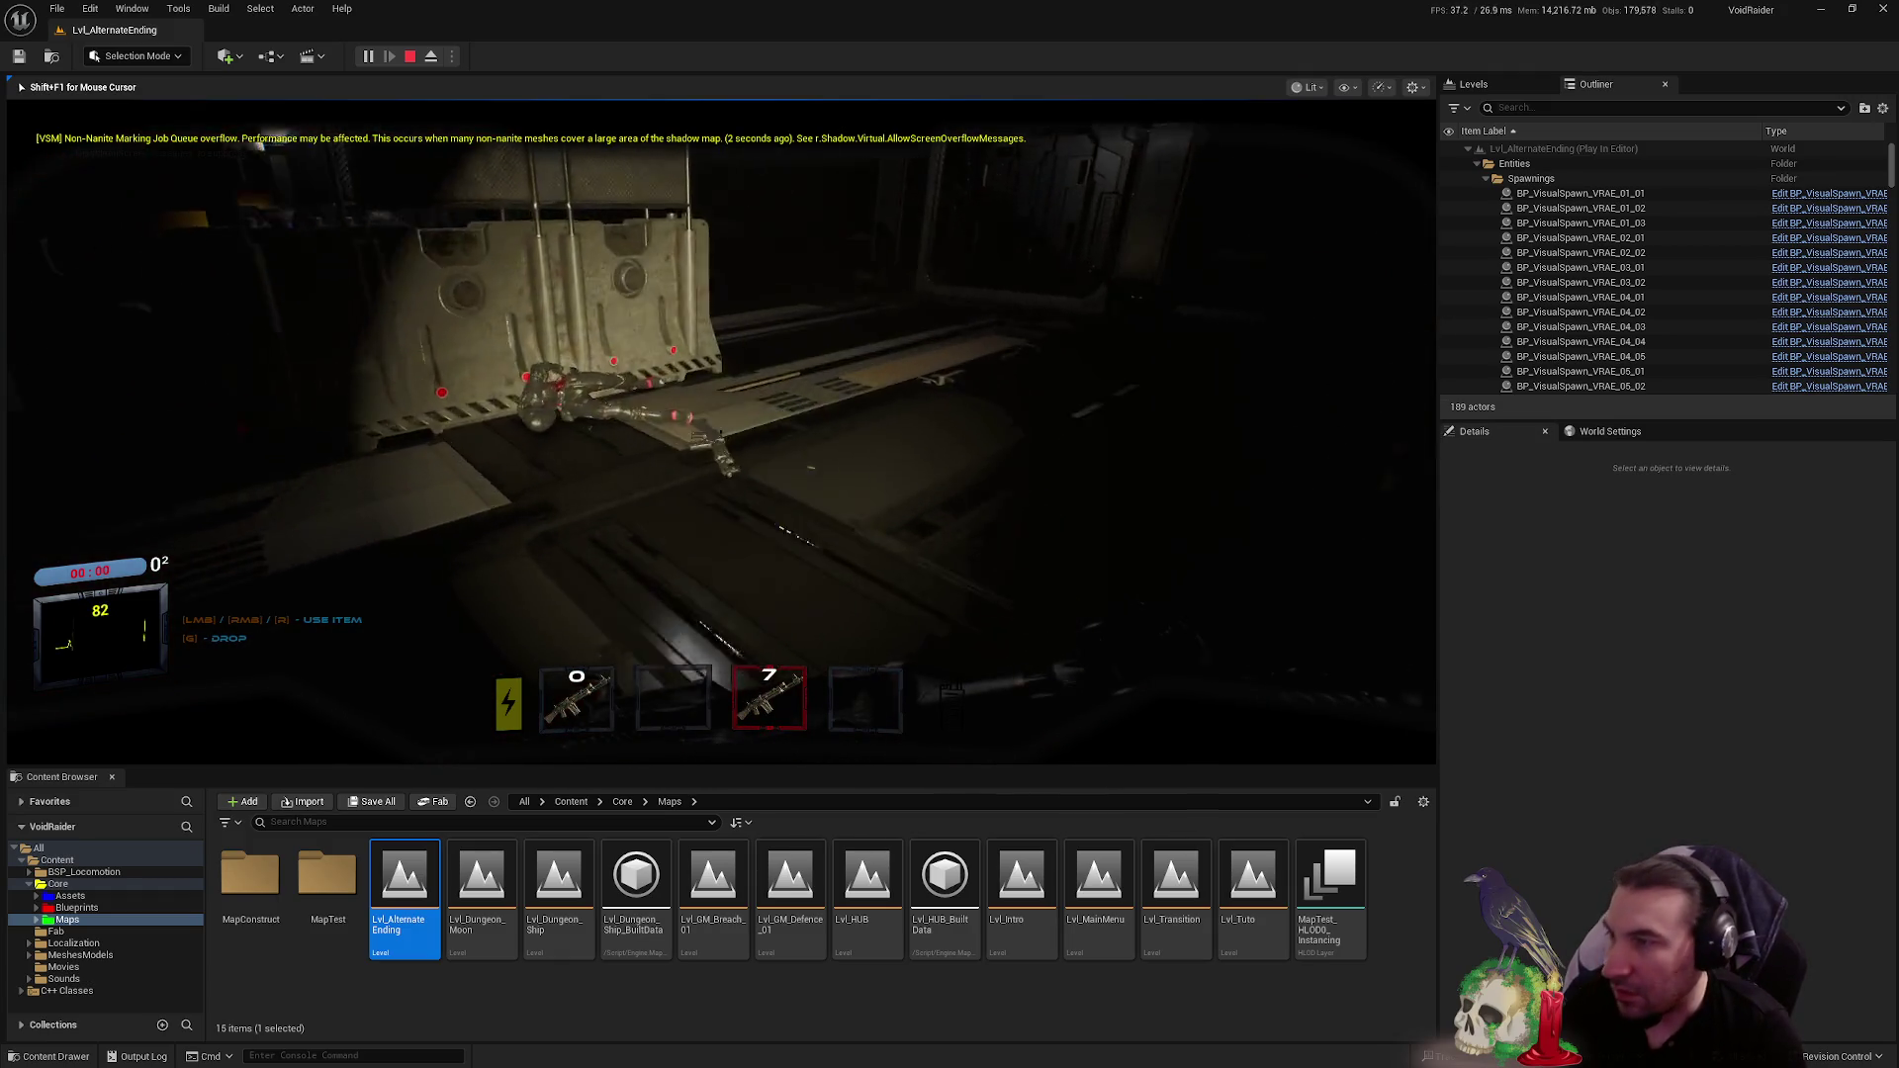
key(e)
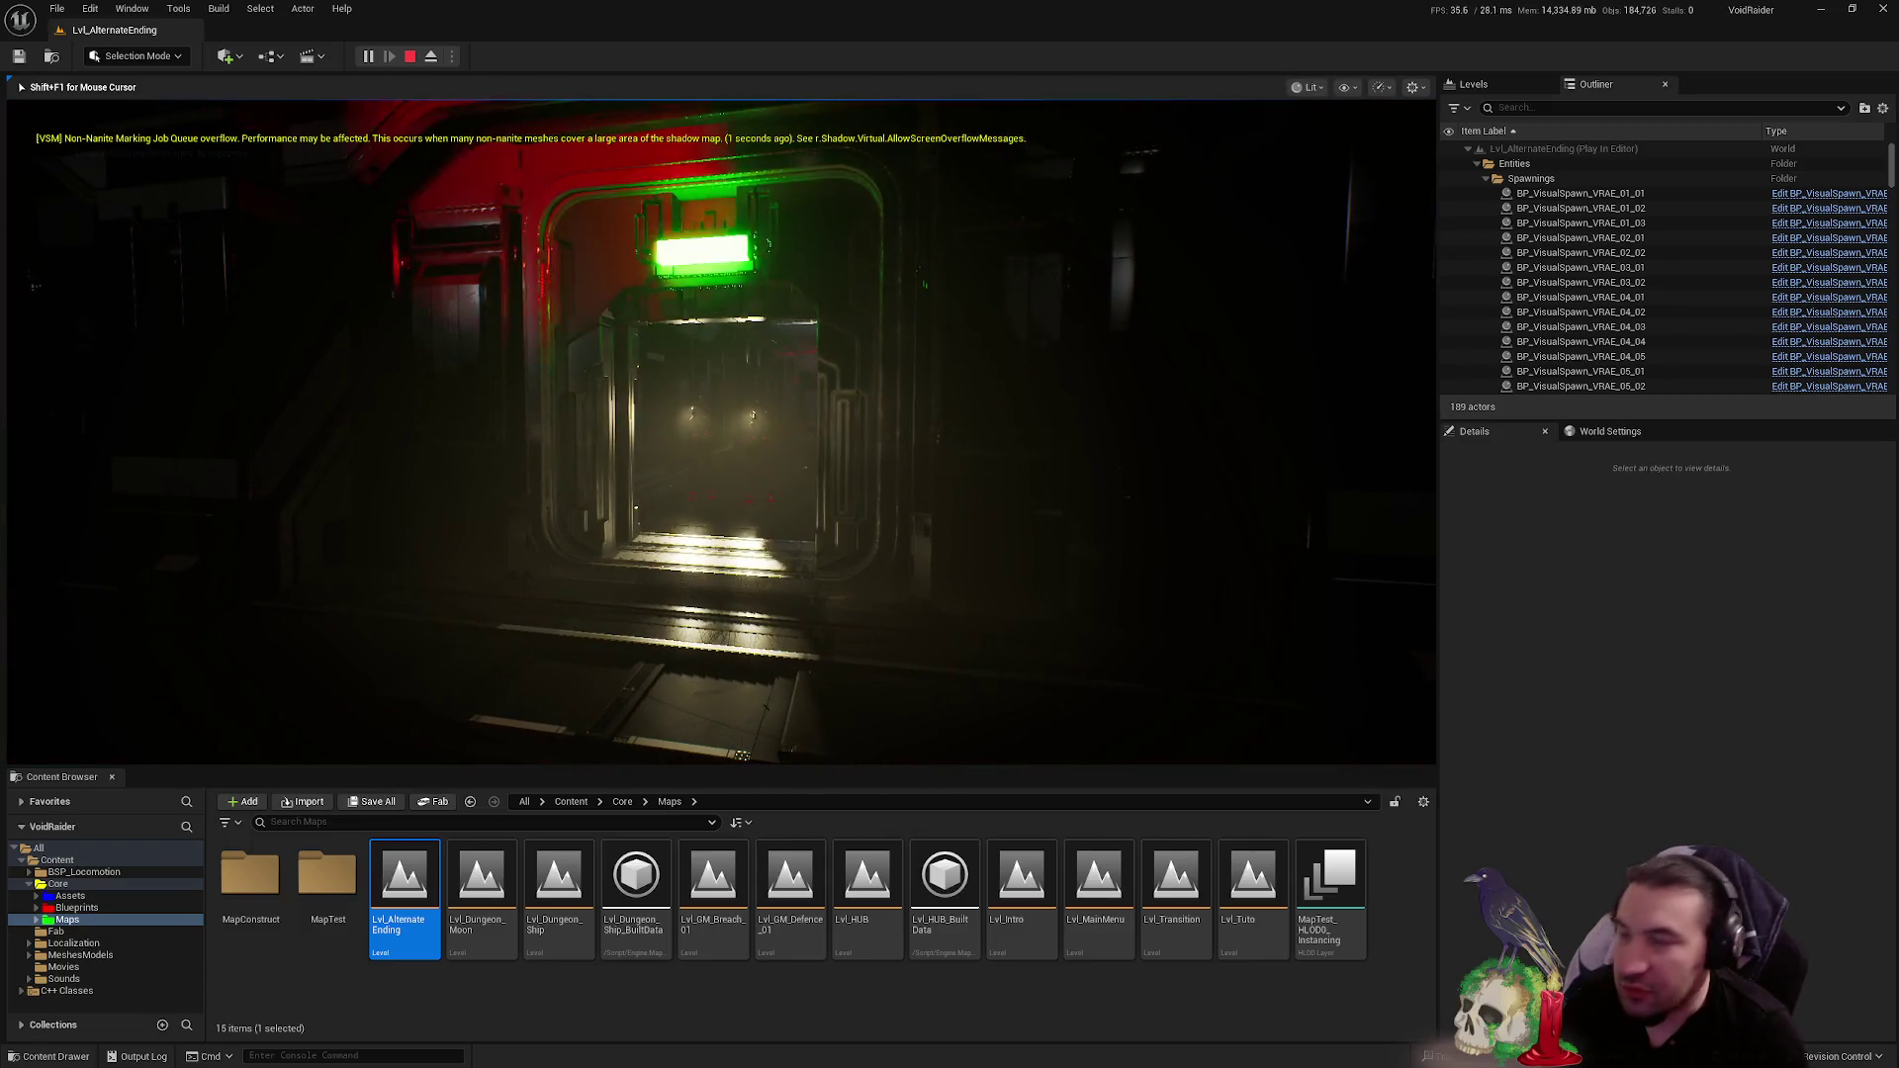
key(Escape)
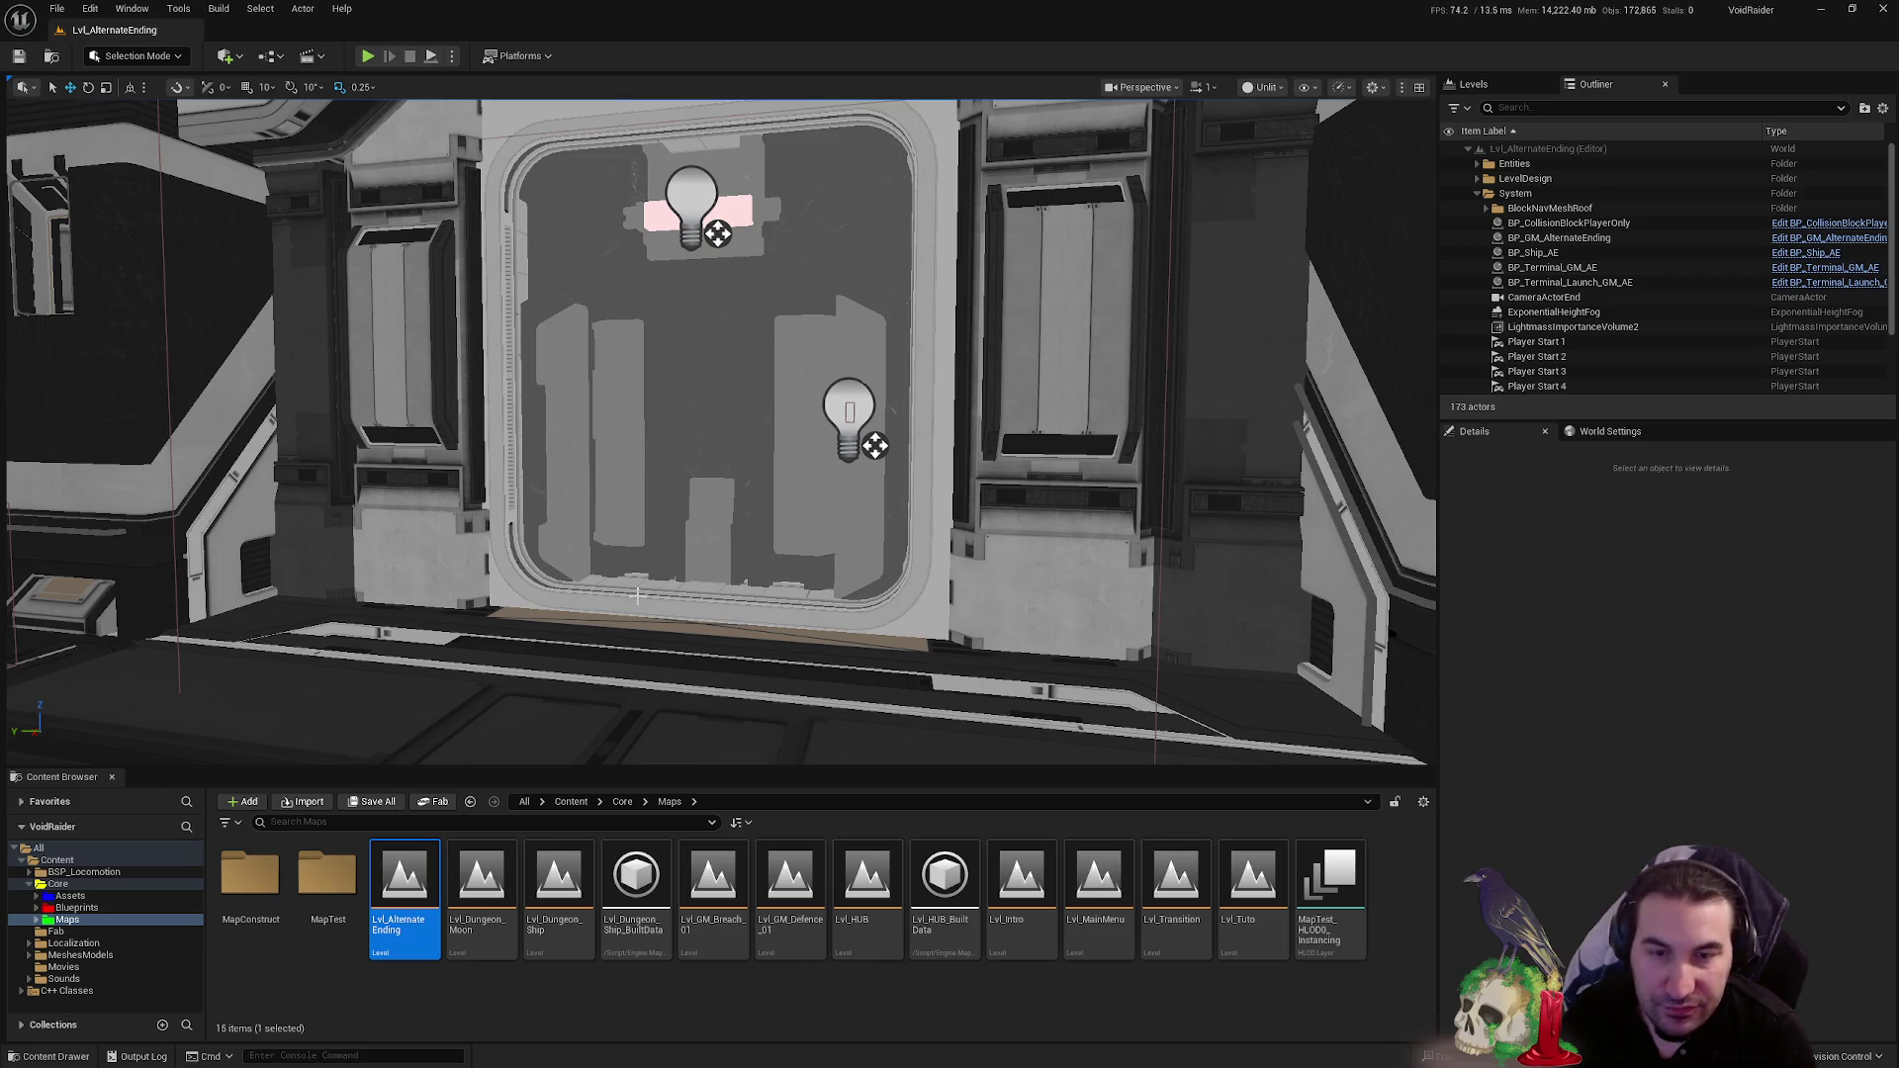
- Look down the corridor by the door, then select Lvl_HUB in the Maps folder
scroll(906, 557, down, 5)
scroll(906, 557, up, 3)
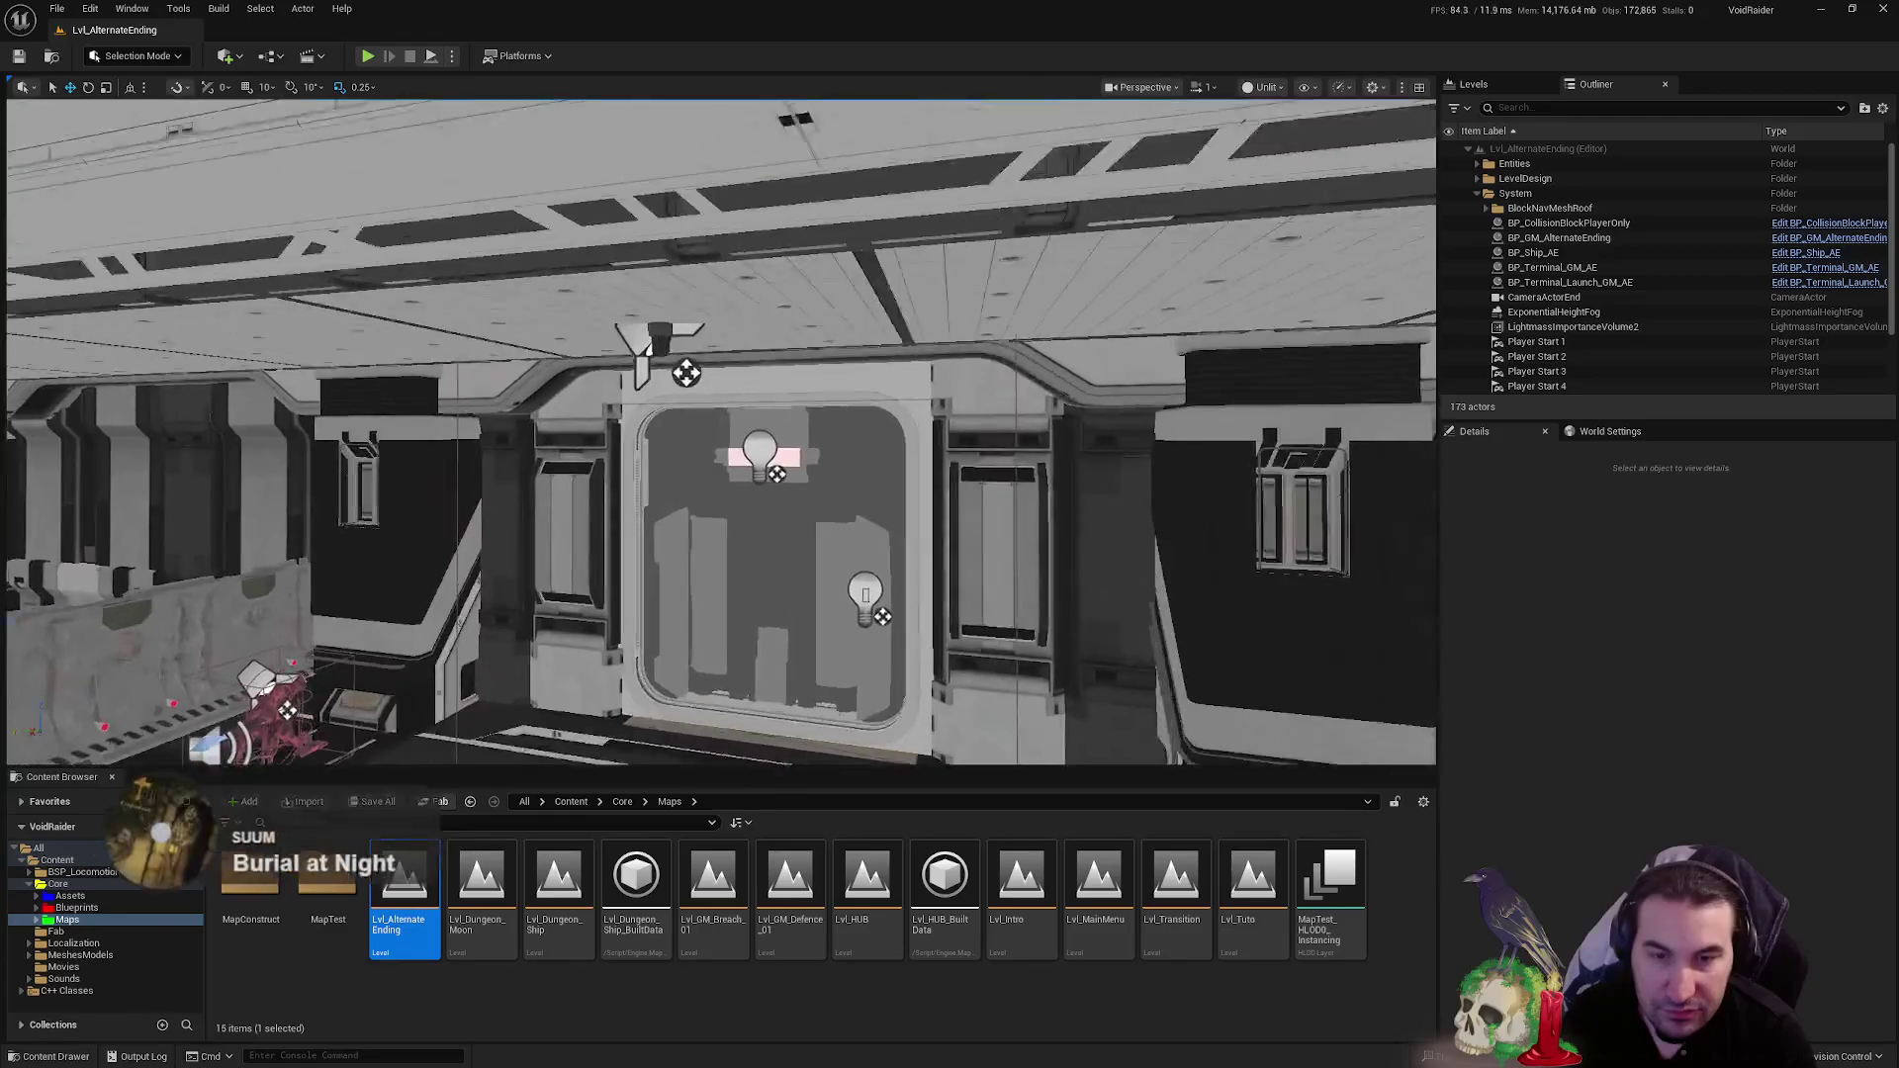
scroll(770, 555, up, 5)
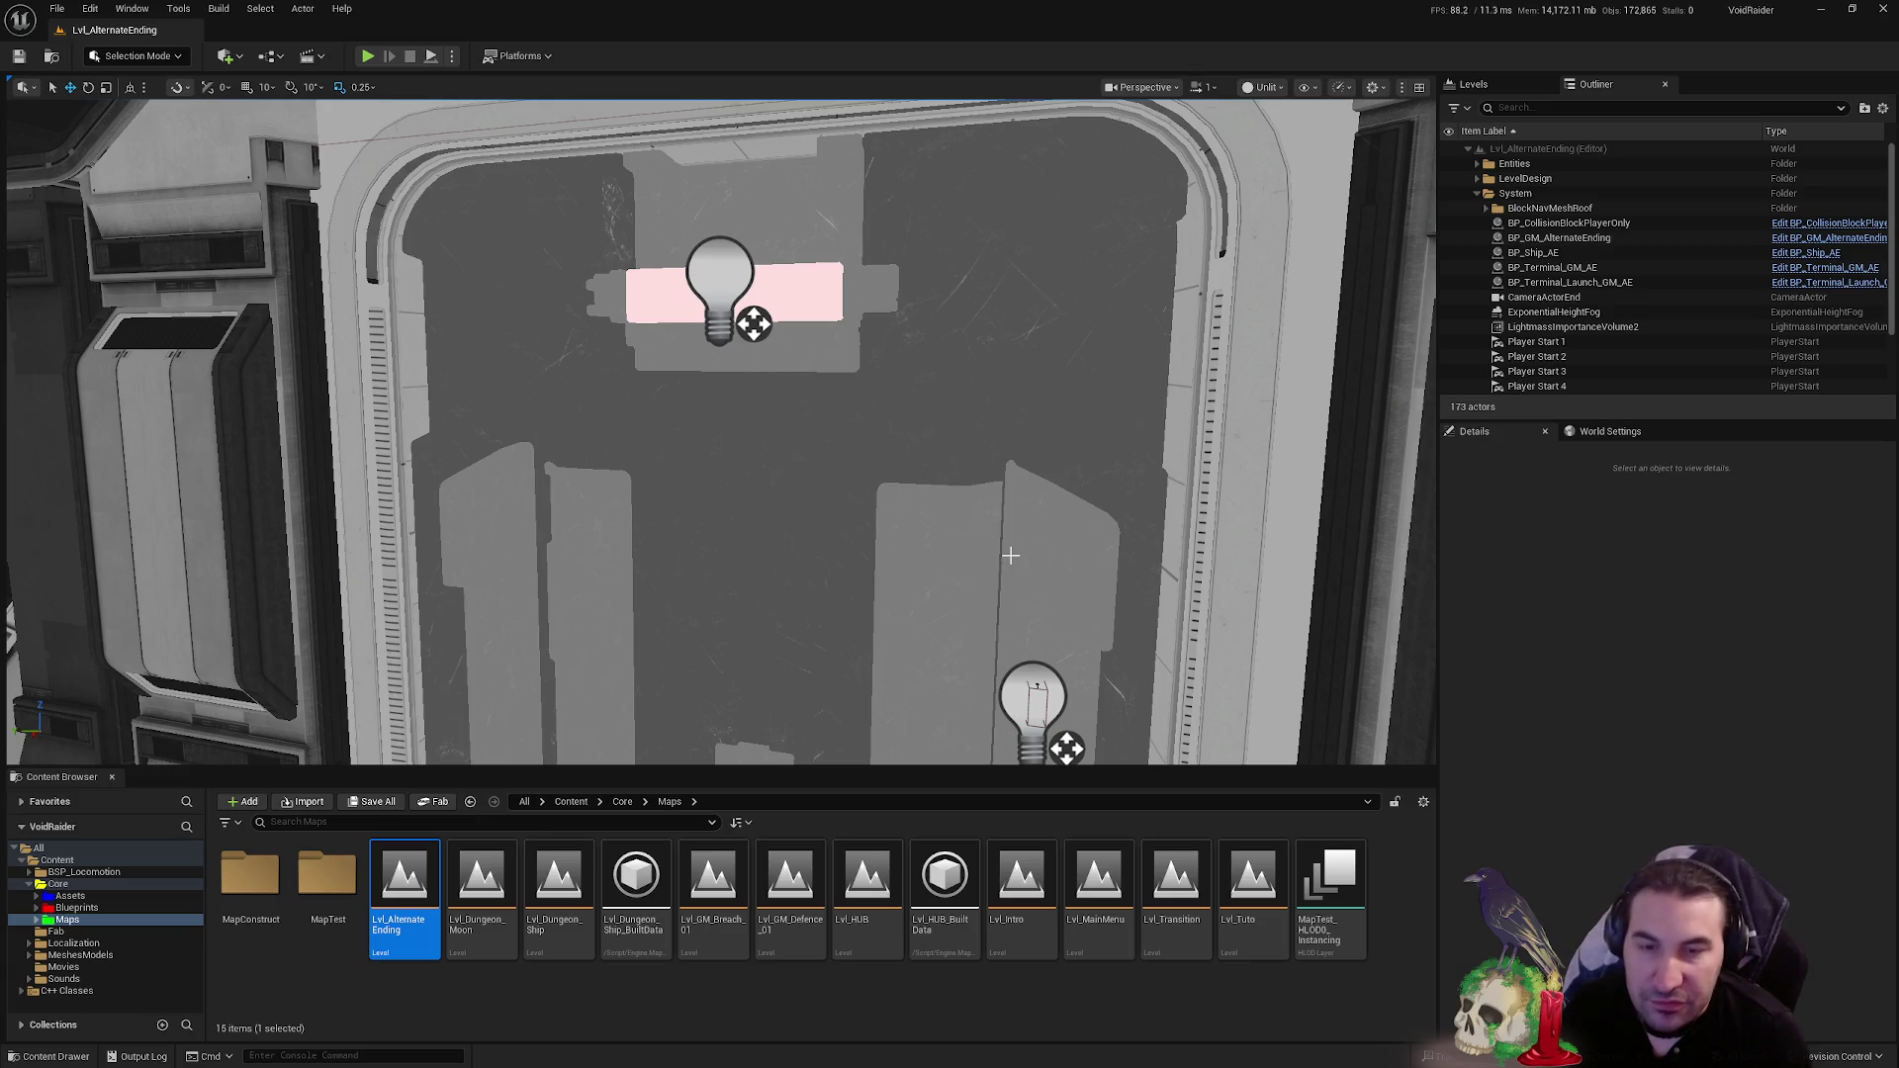
mouse_move(998, 422)
mouse_down()
mouse_move(998, 455)
mouse_move(998, 376)
mouse_move(998, 430)
mouse_up()
drag(728, 379, 930, 438)
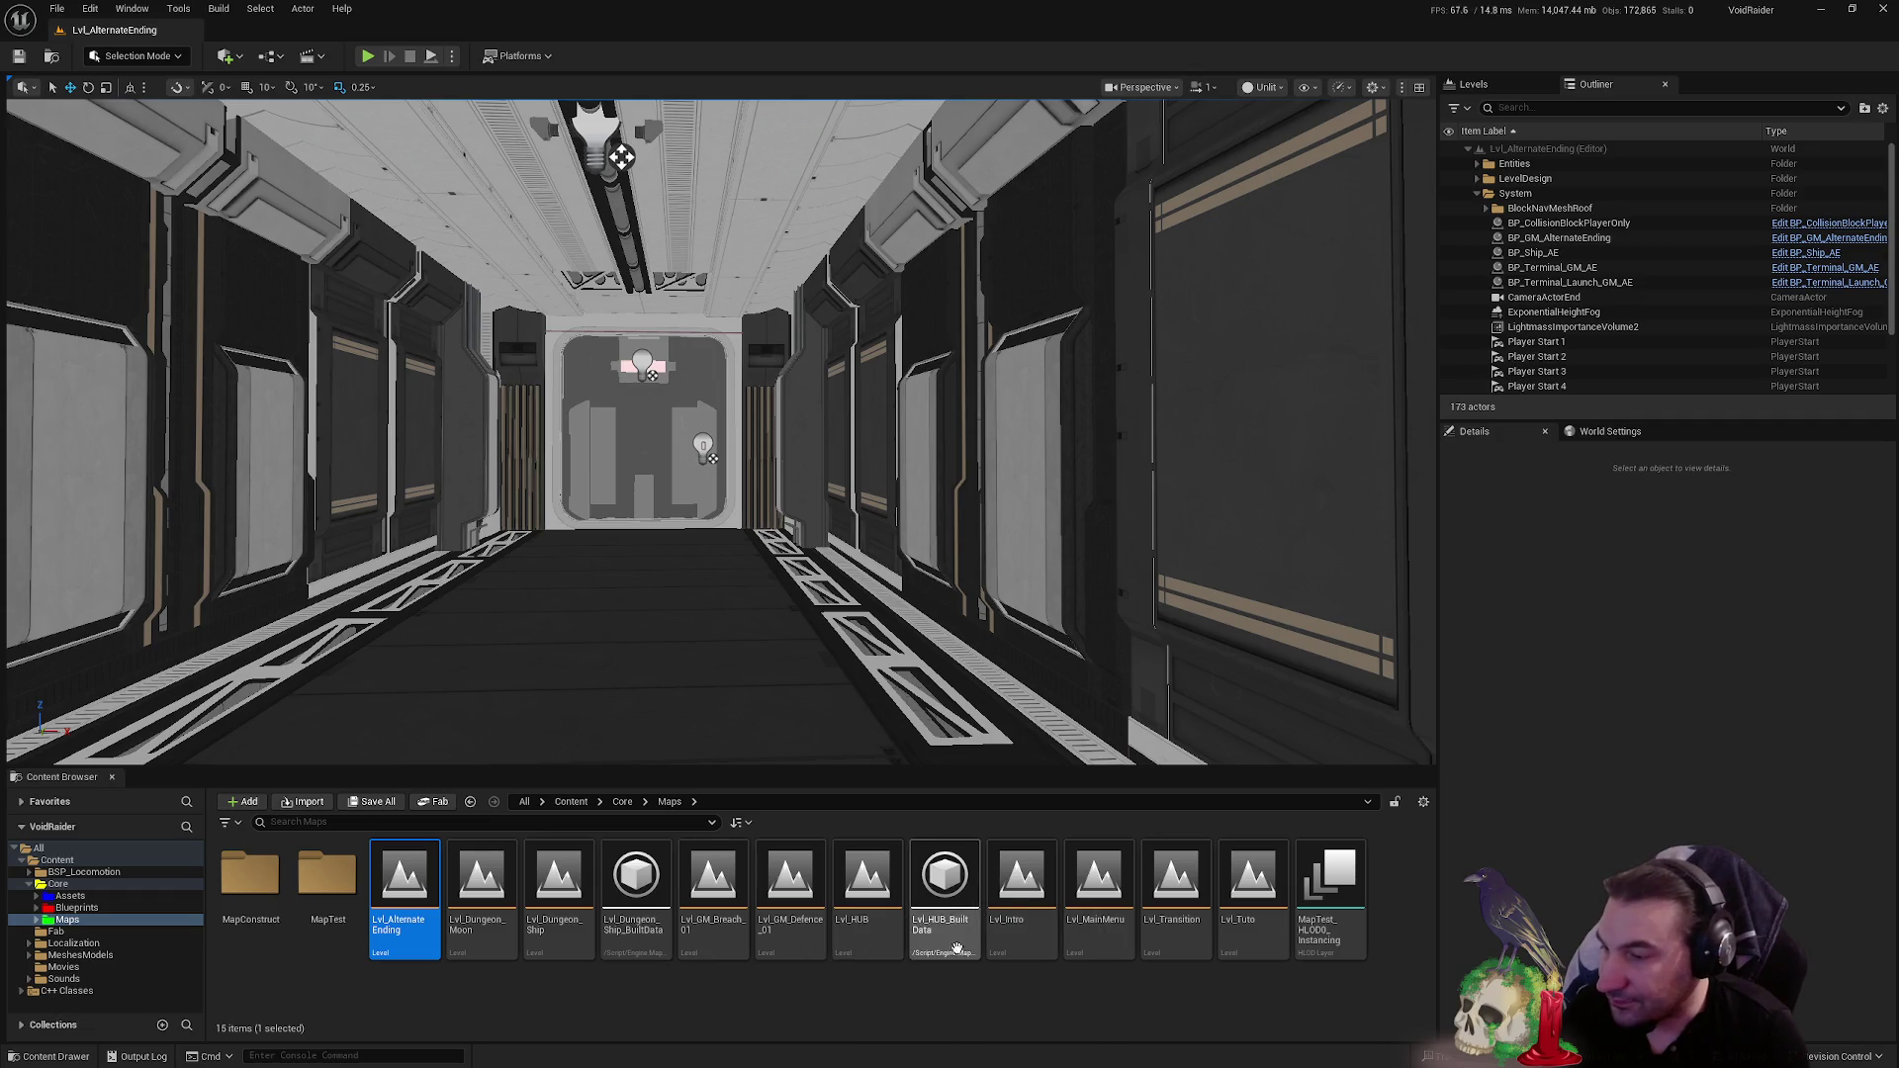
click(860, 915)
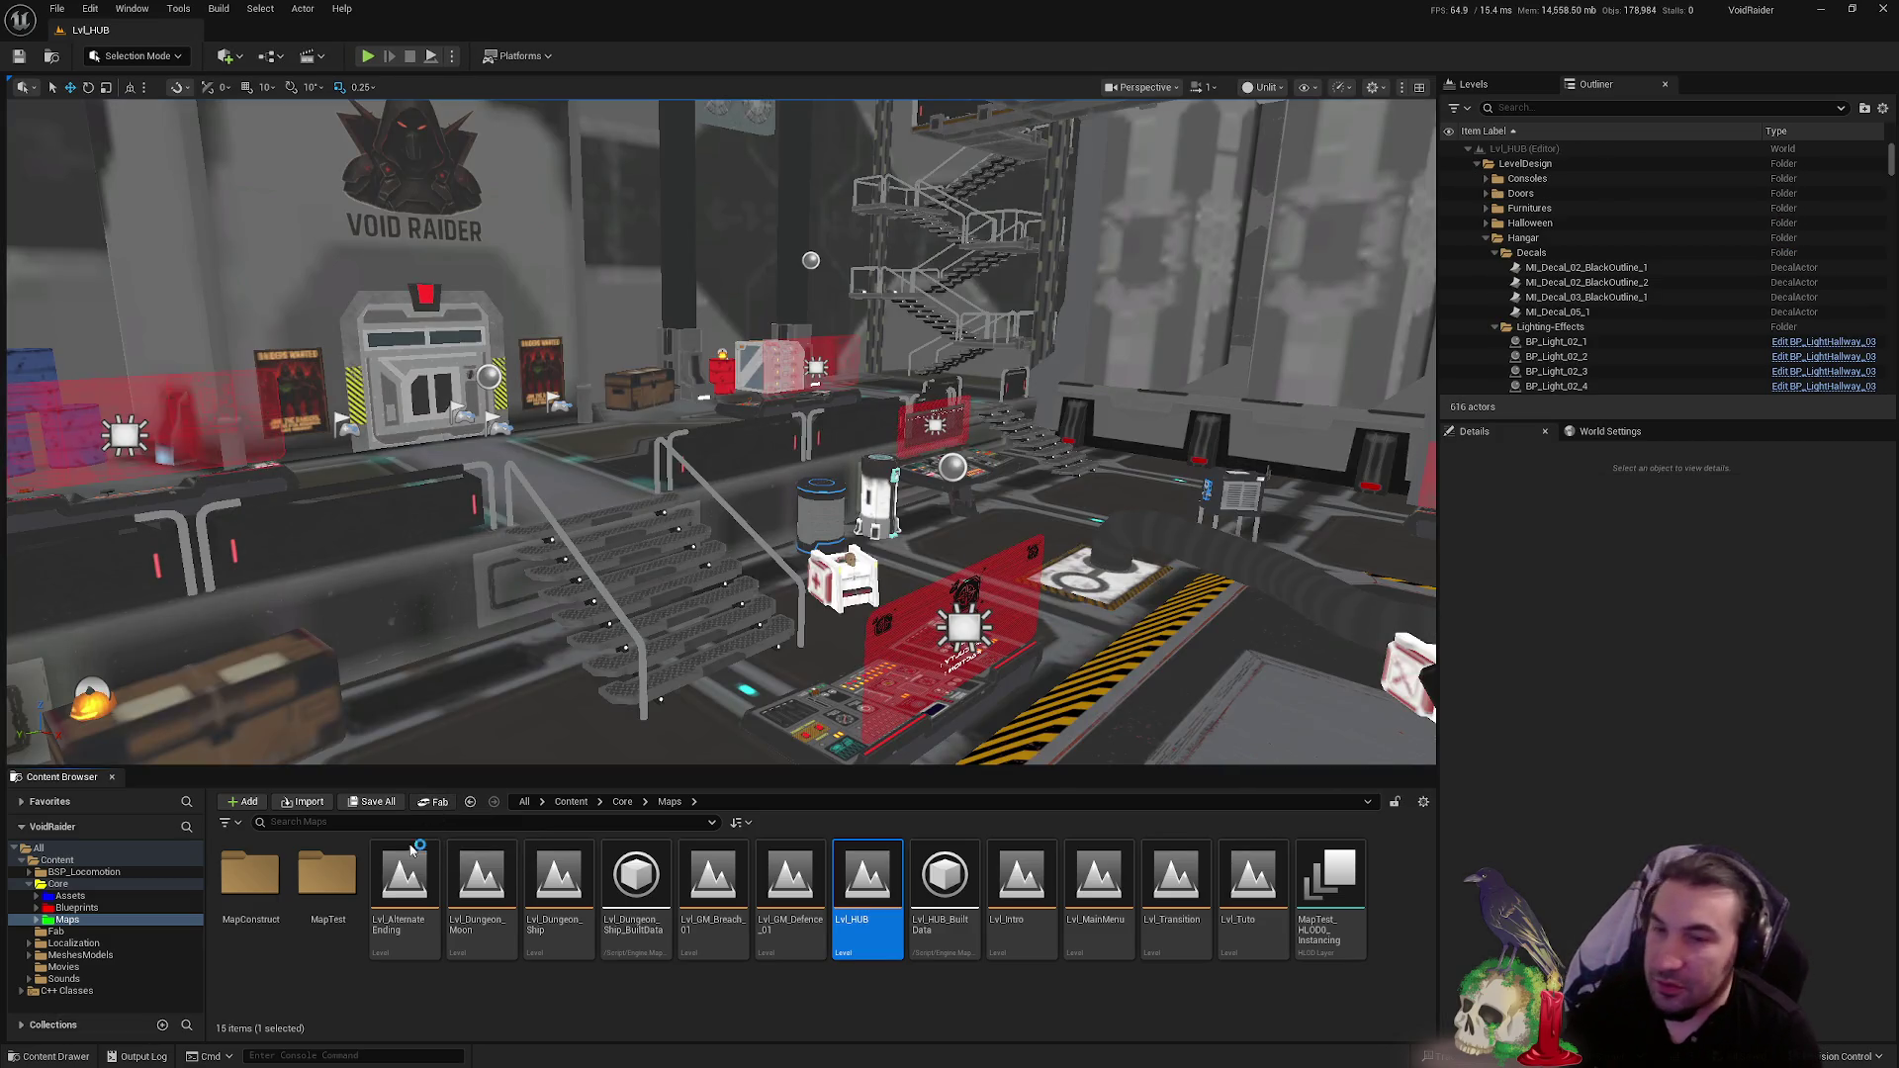
click(435, 801)
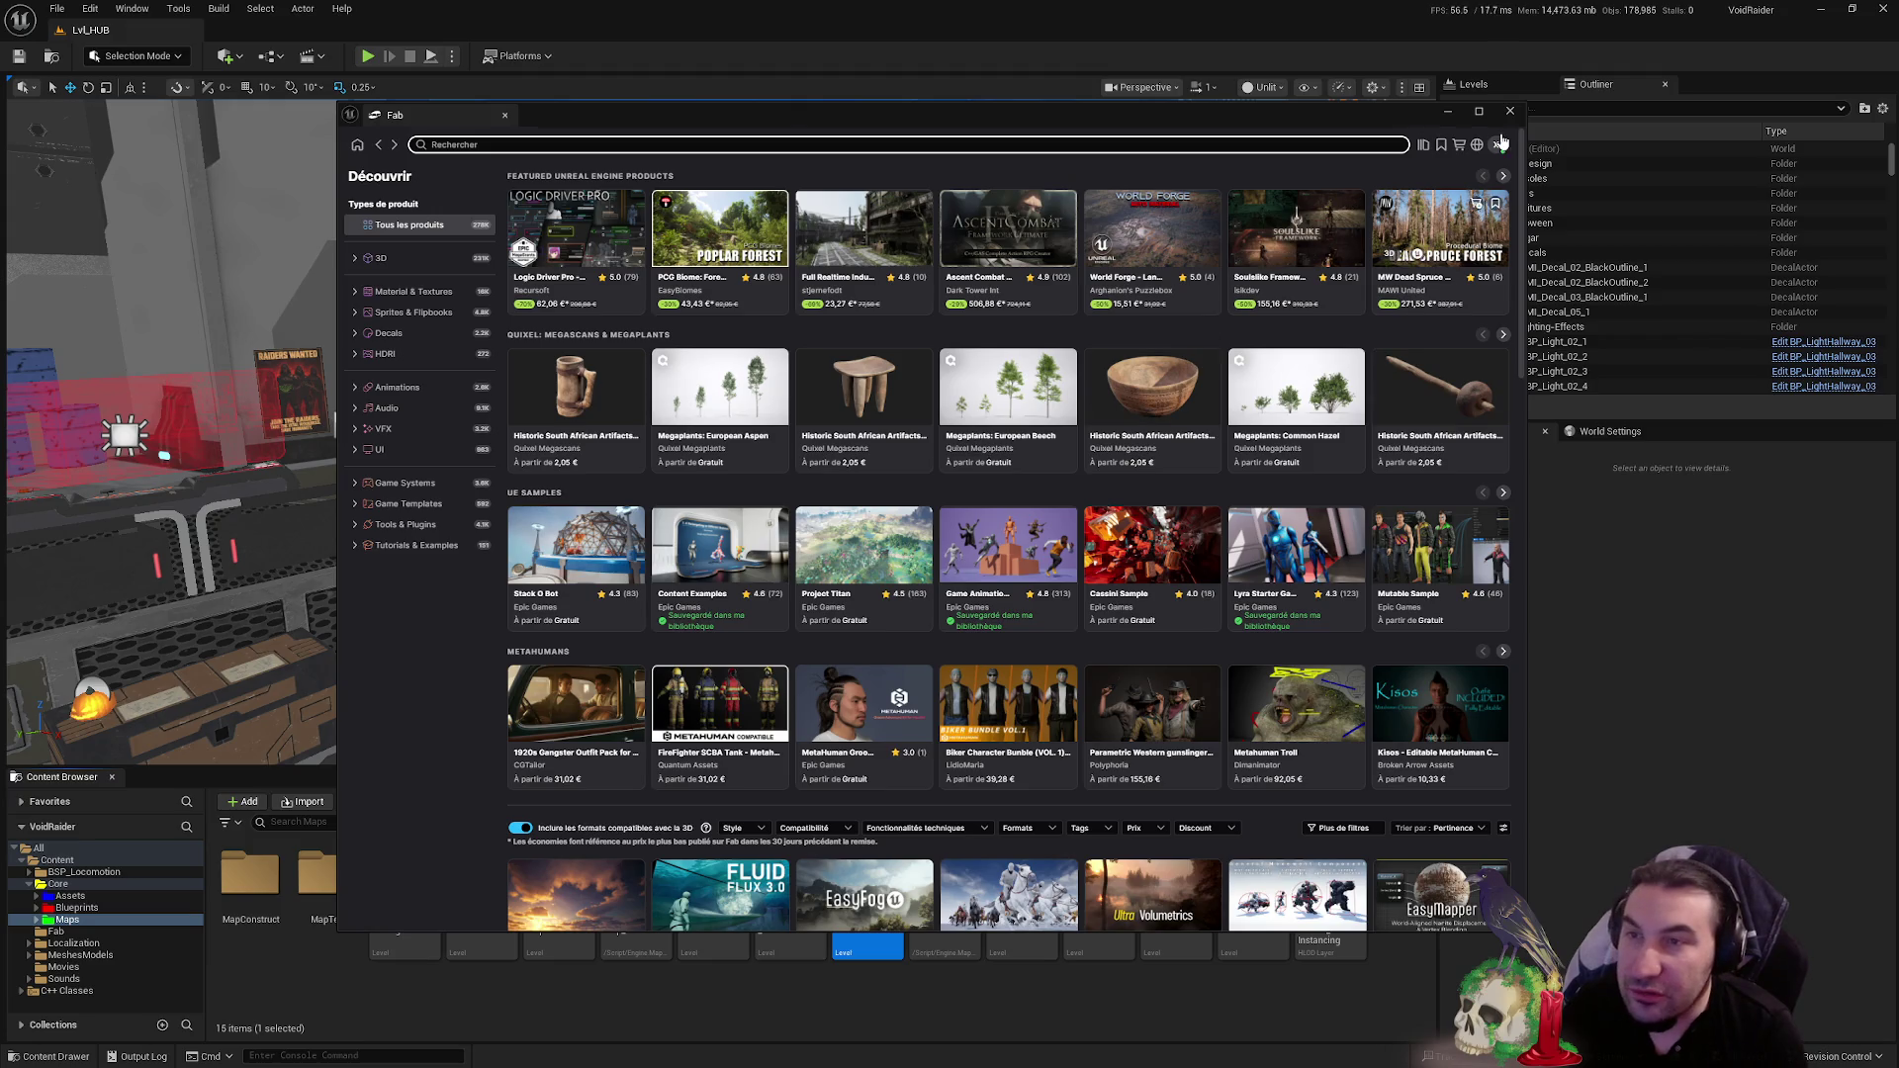
click(1501, 119)
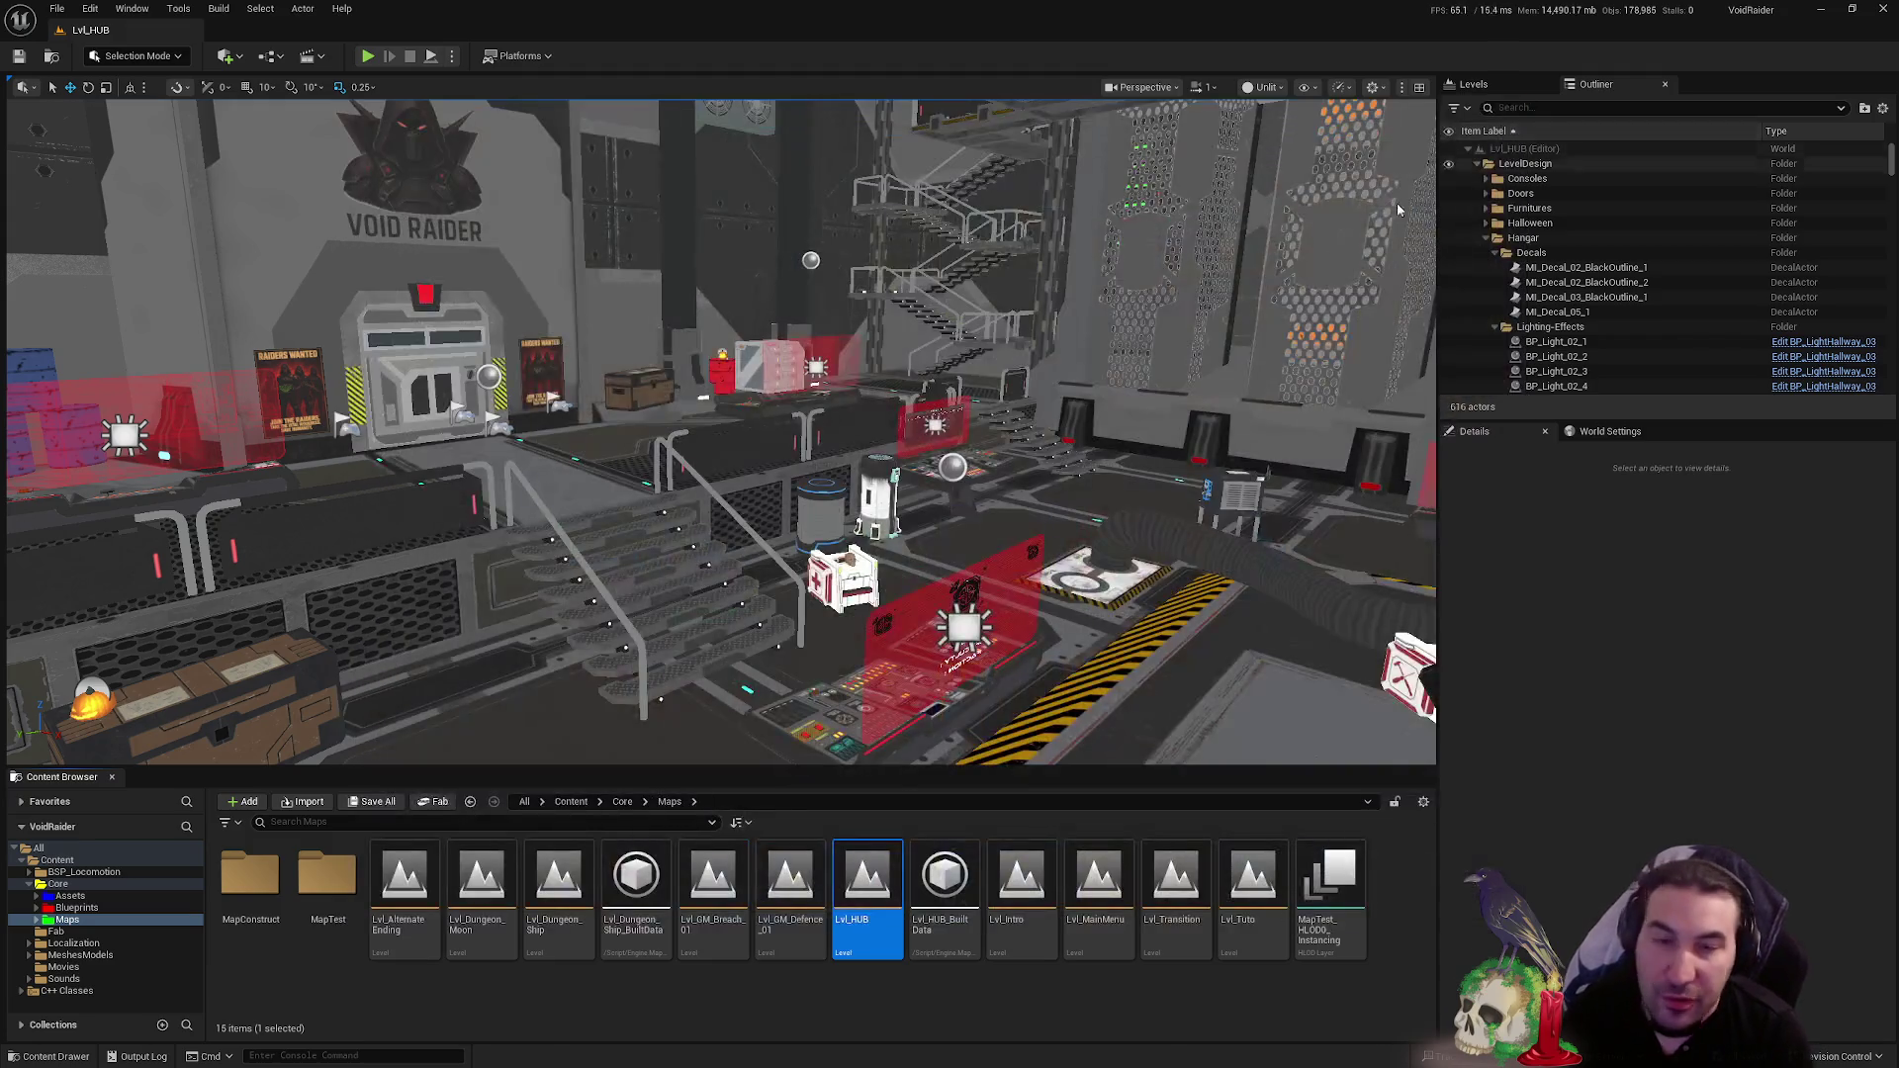
mouse_move(888, 600)
mouse_down()
mouse_move(850, 544)
mouse_move(930, 515)
mouse_move(1168, 662)
mouse_up()
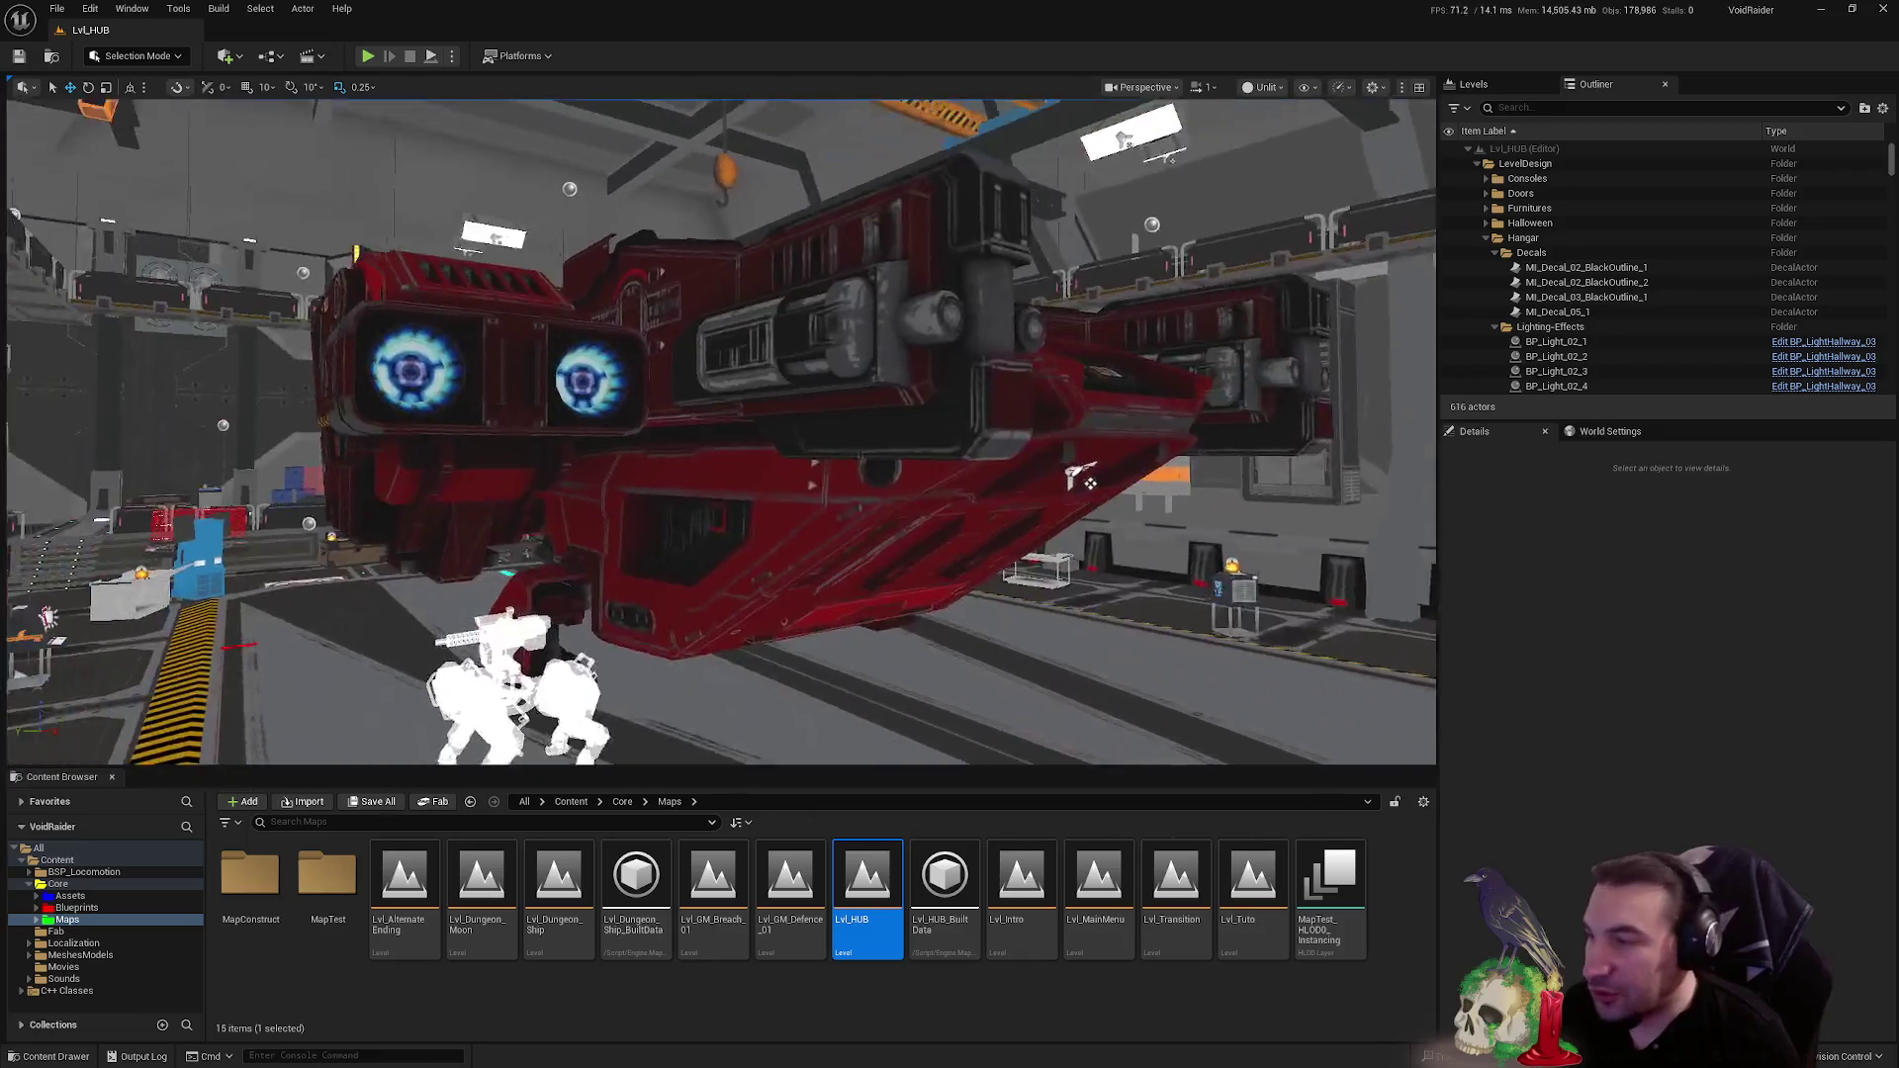
mouse_move(1083, 480)
mouse_down()
mouse_move(712, 465)
mouse_move(891, 464)
mouse_move(751, 465)
mouse_up()
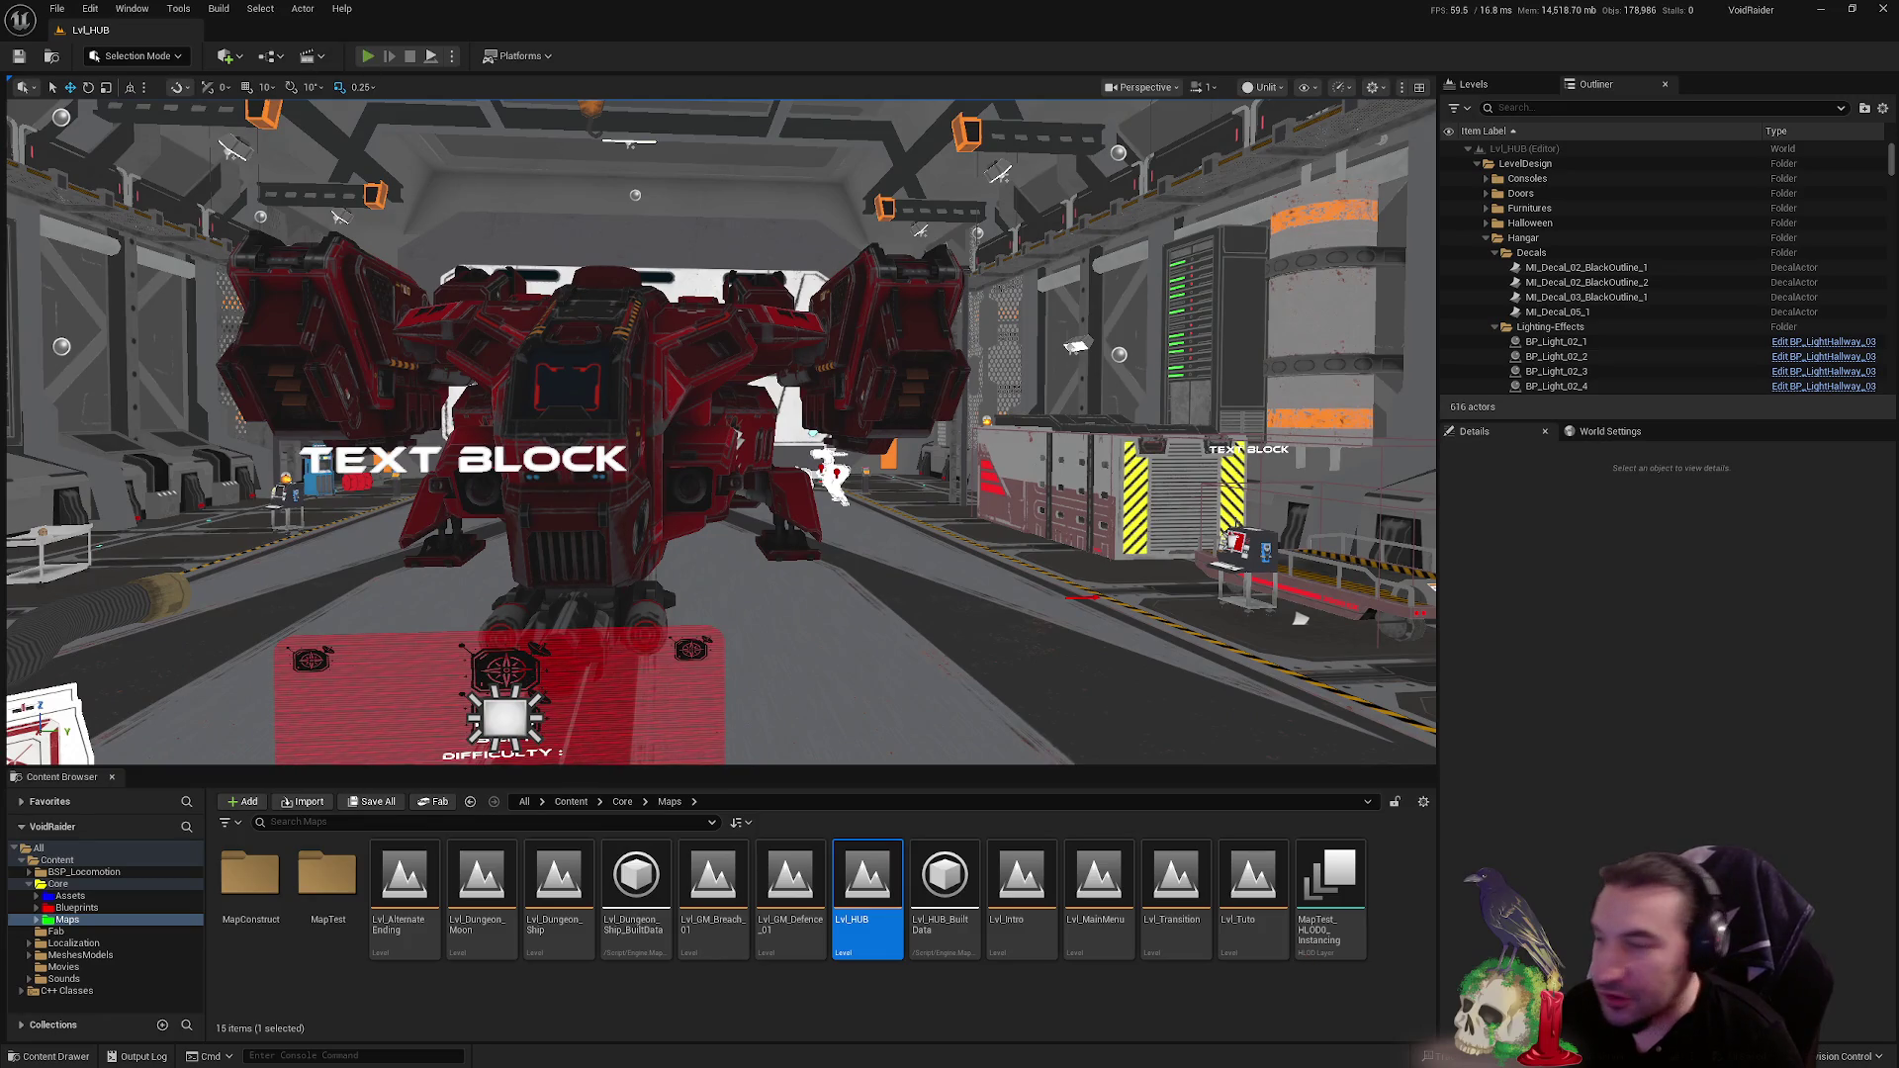
- Start a play test of the hub and buy the Combat Knife at the items shop
click(367, 57)
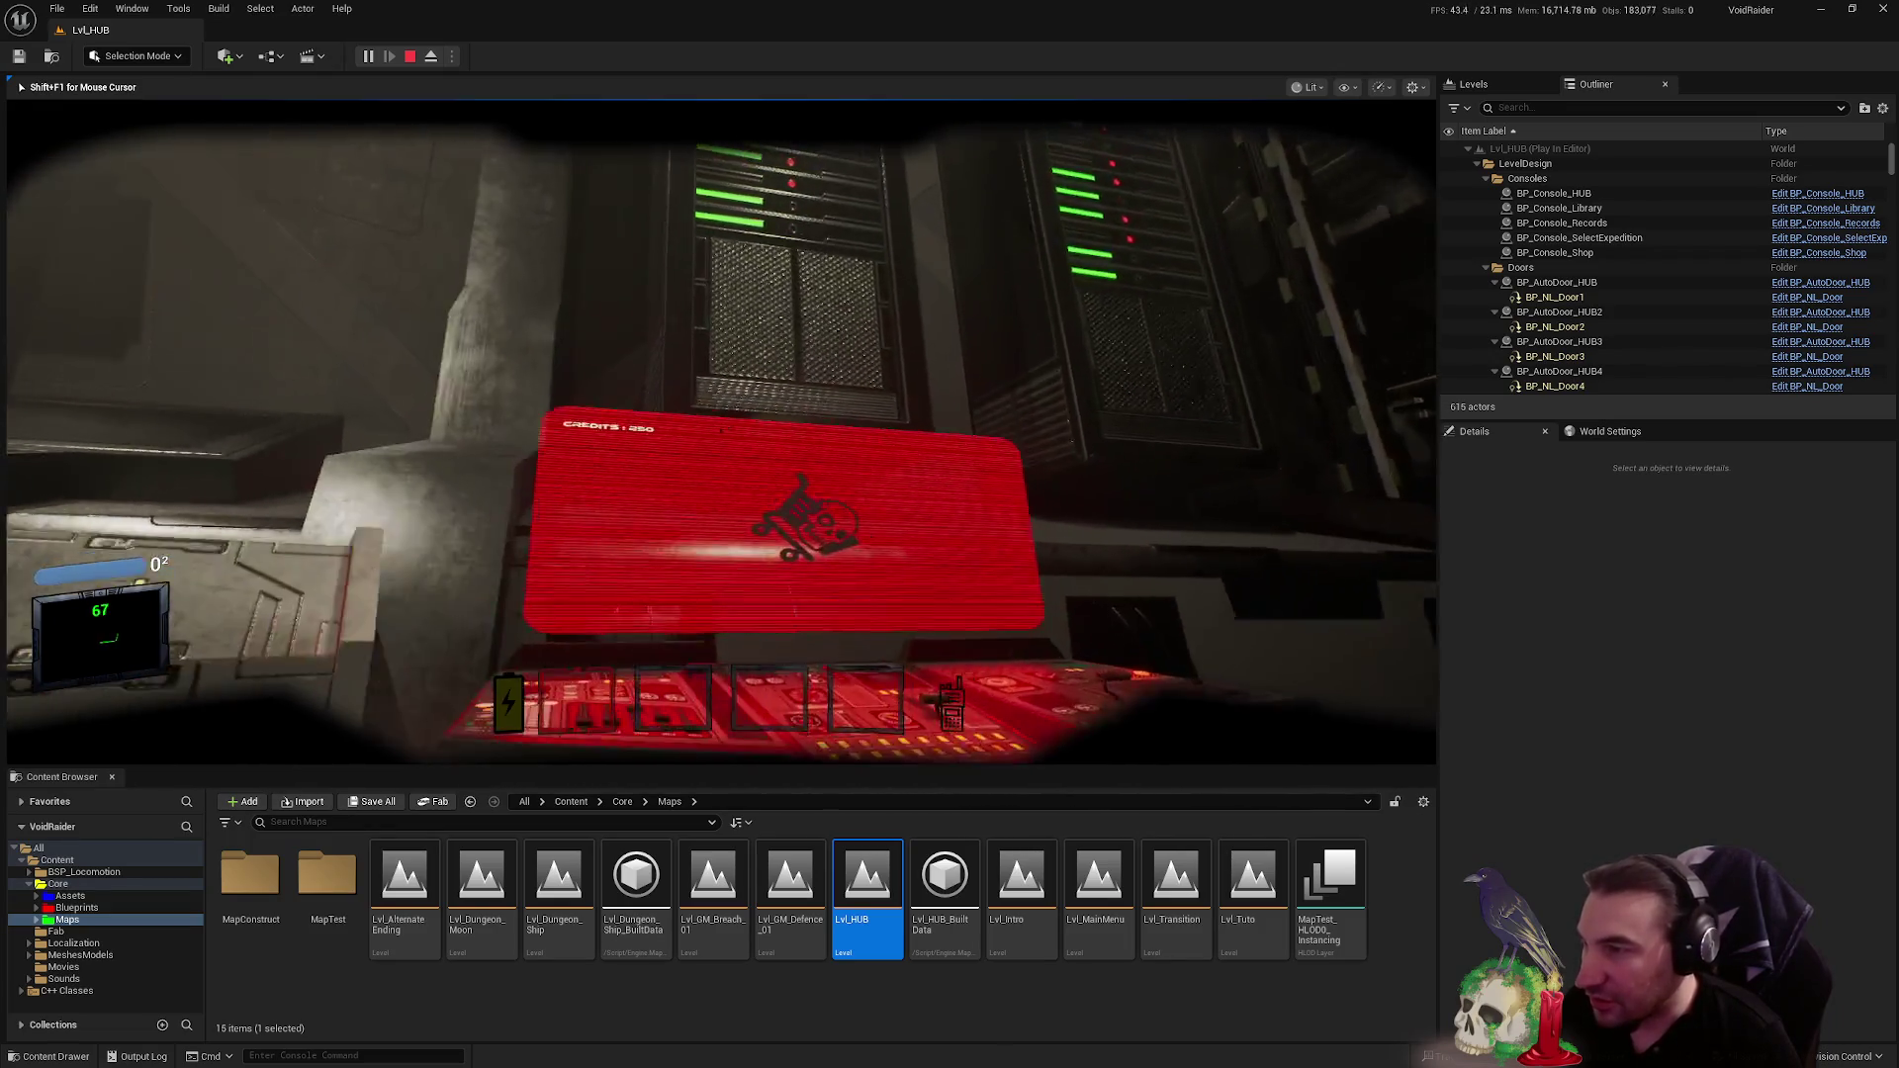
key(e)
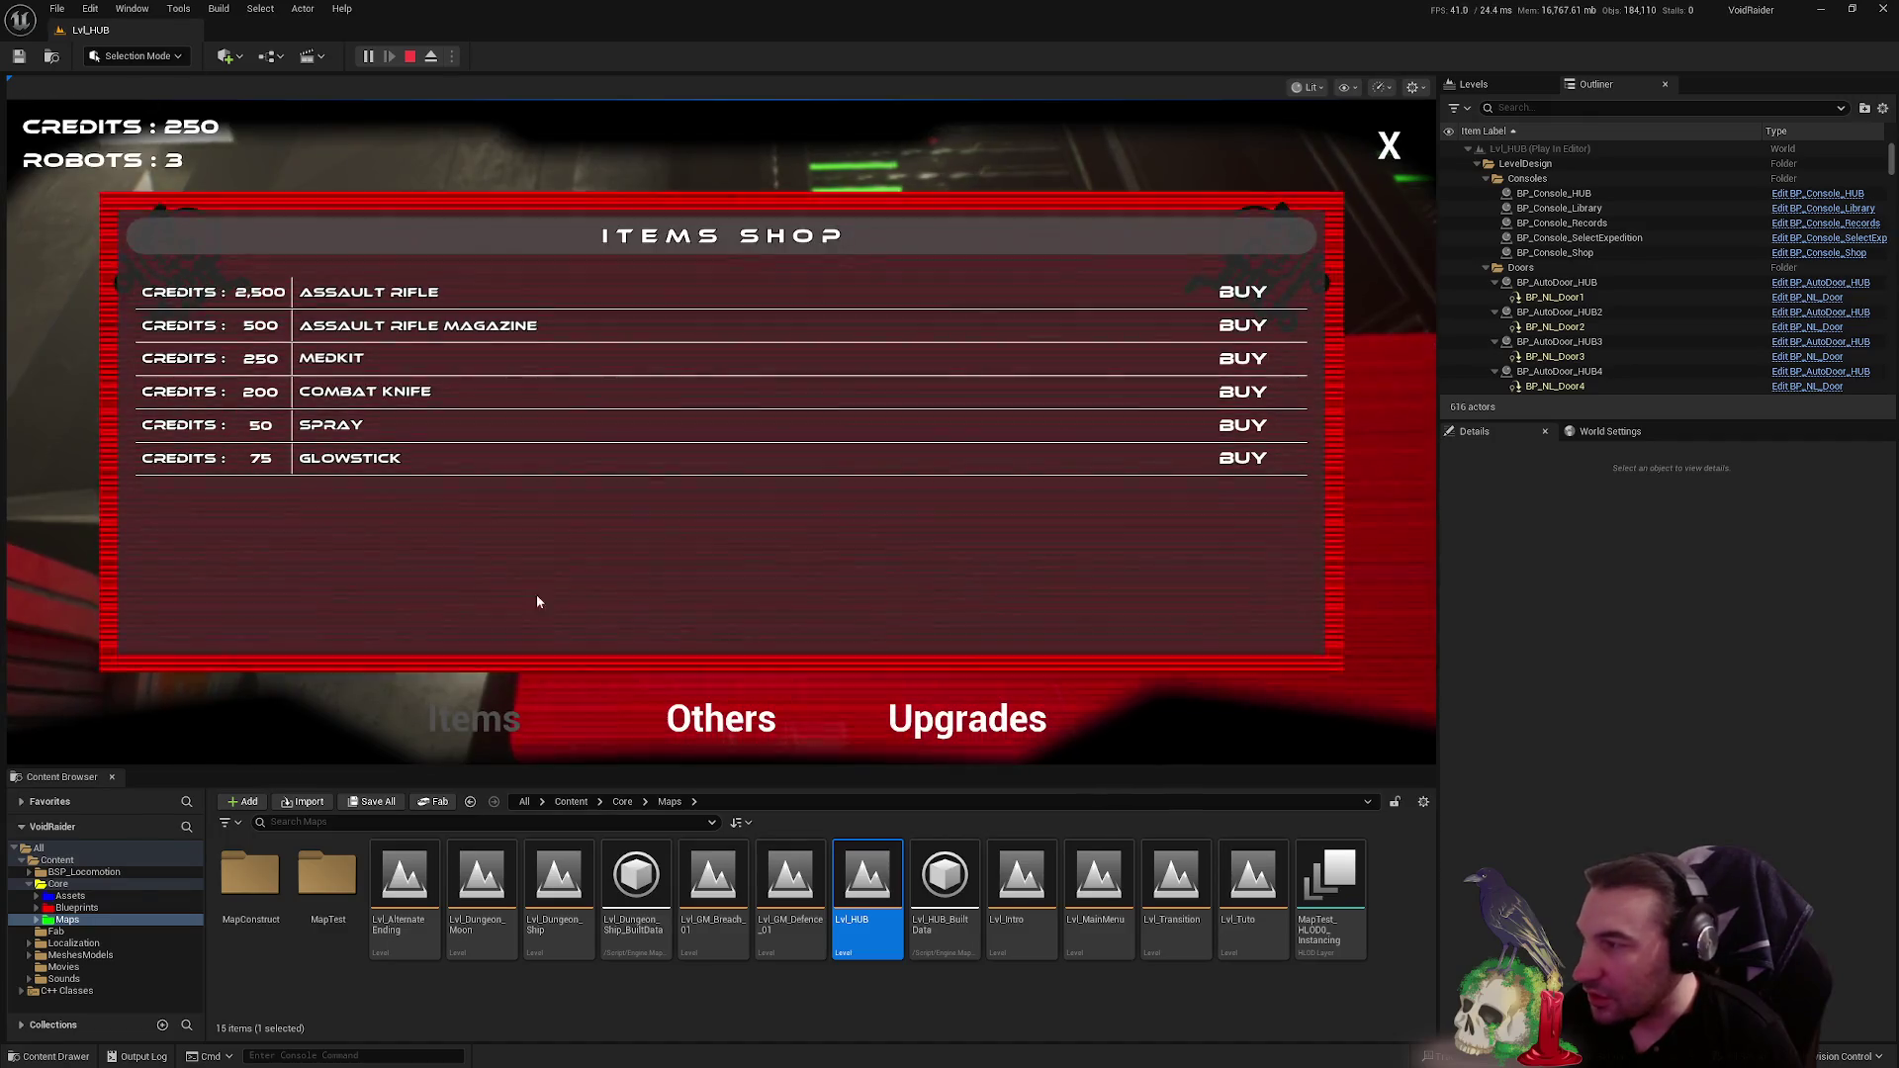
click(1219, 394)
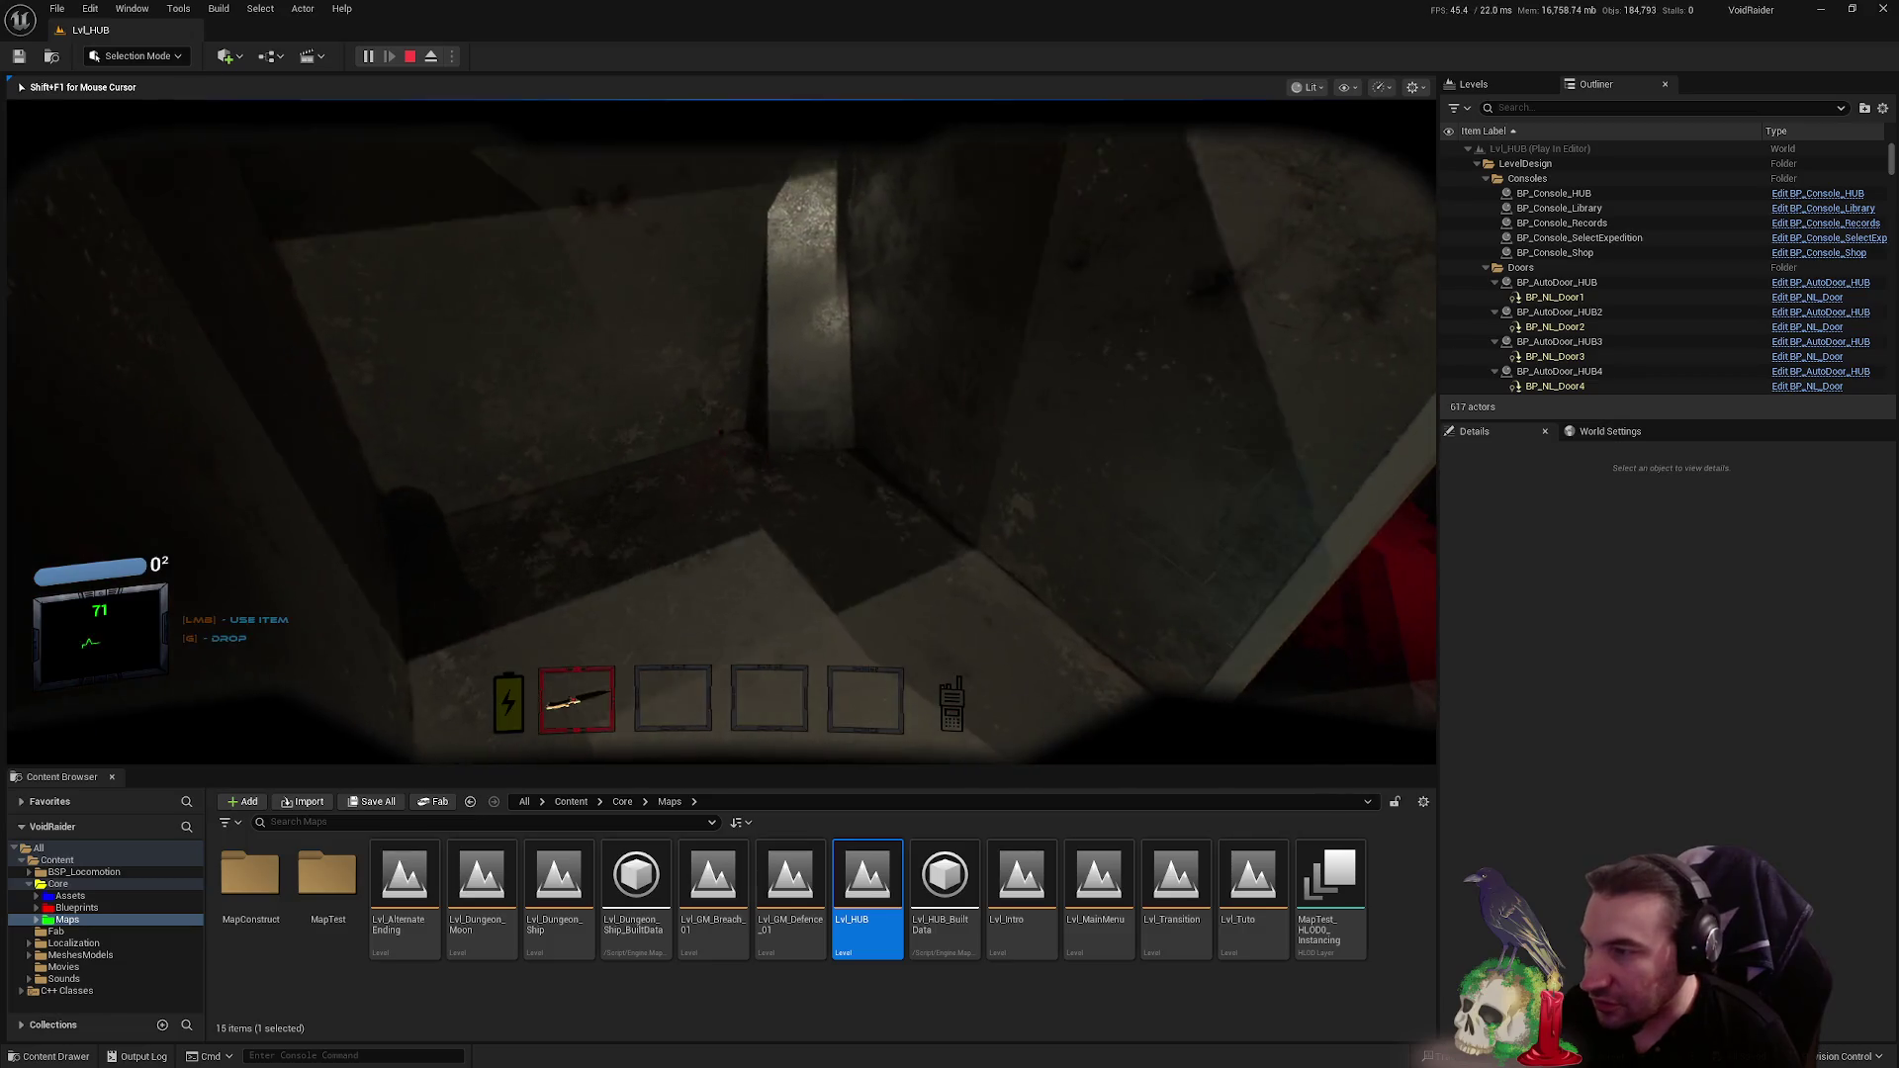
- Walk to the expedition console, choose the Moon expedition and validate it
key(w)
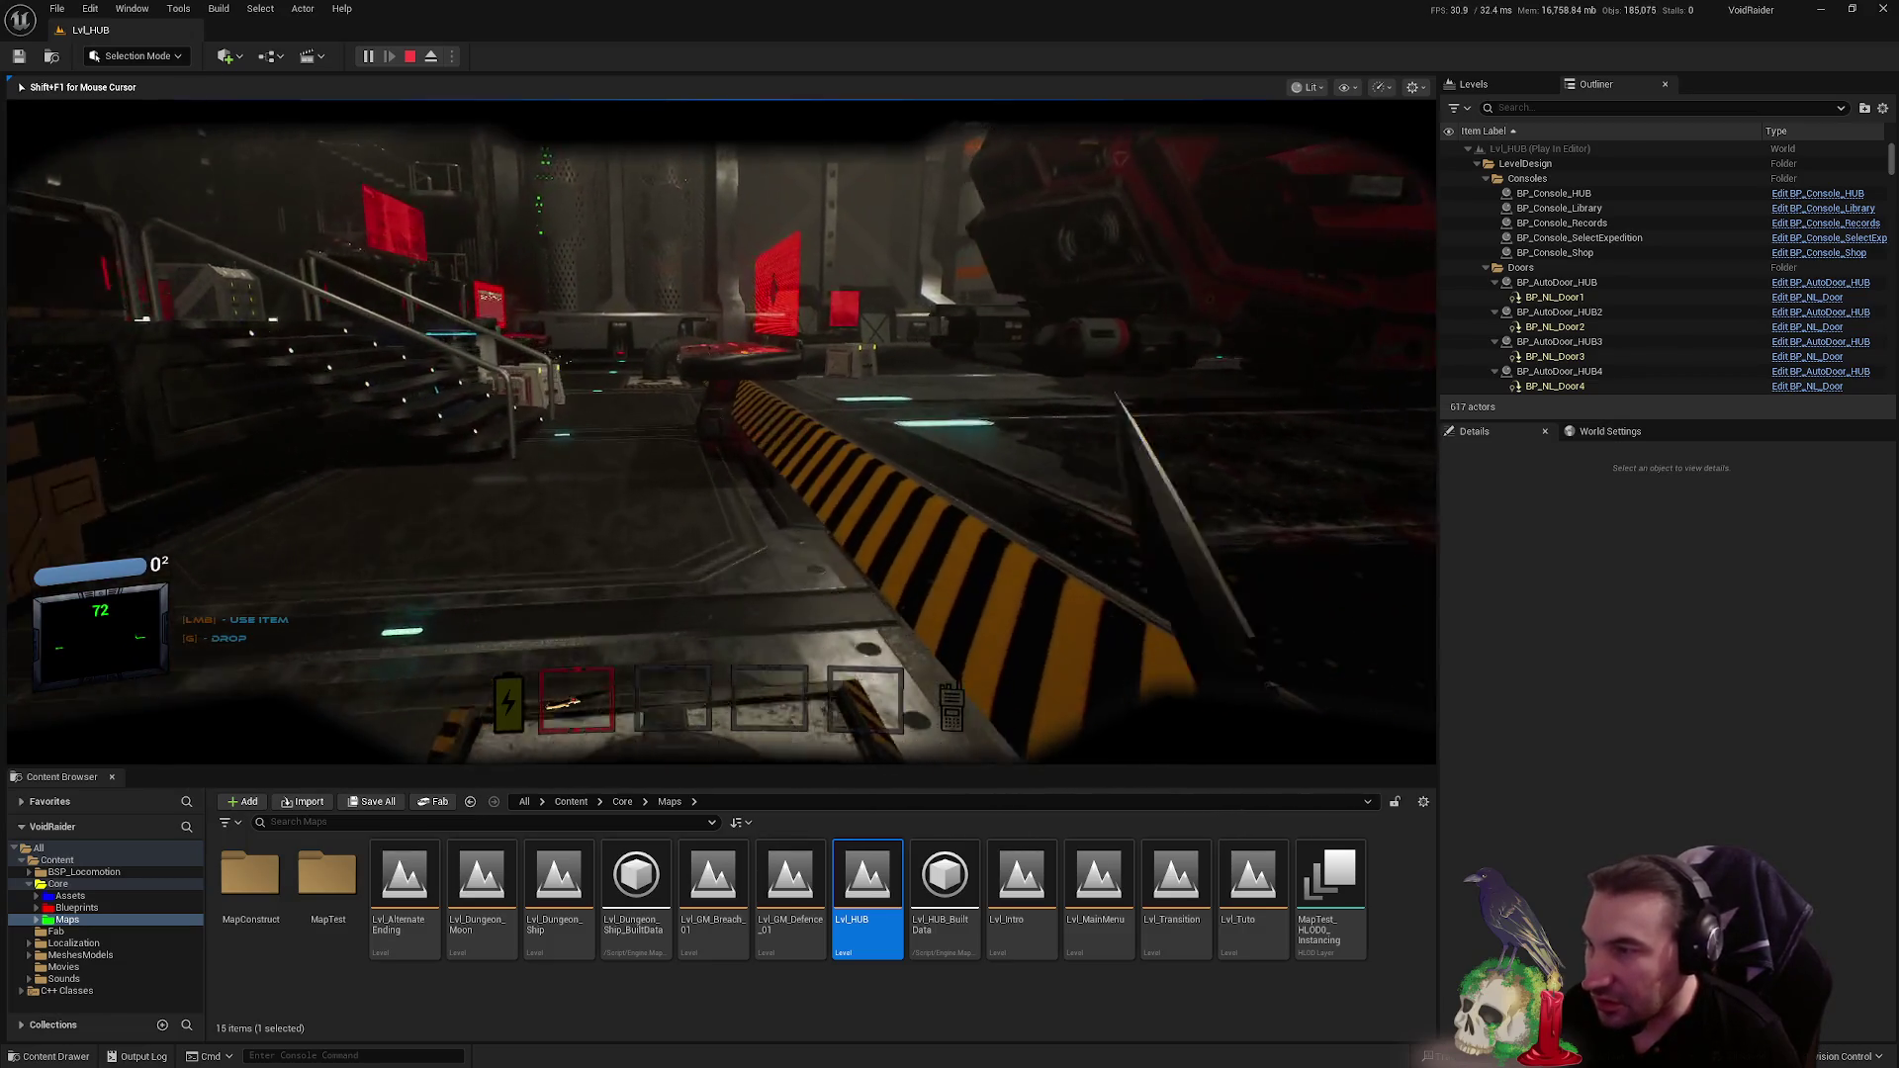
key(w)
key(e)
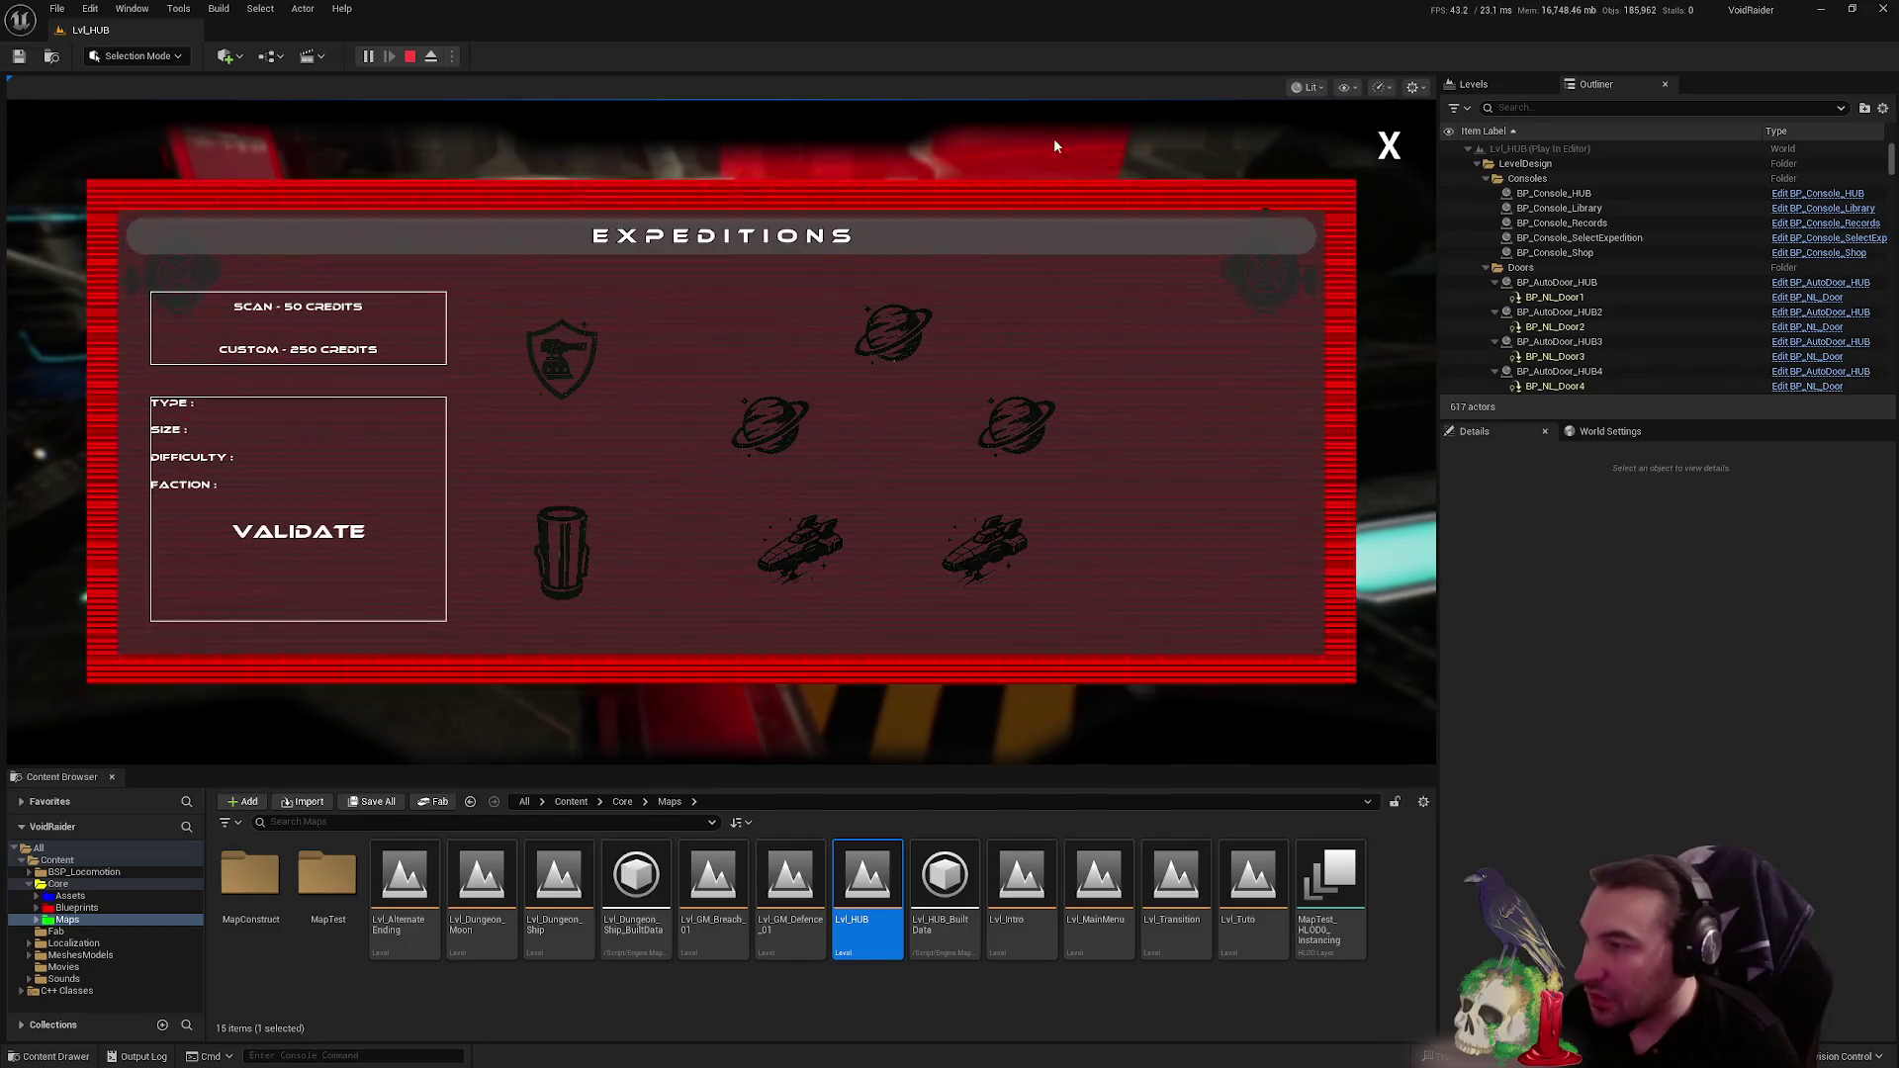
click(881, 376)
click(816, 413)
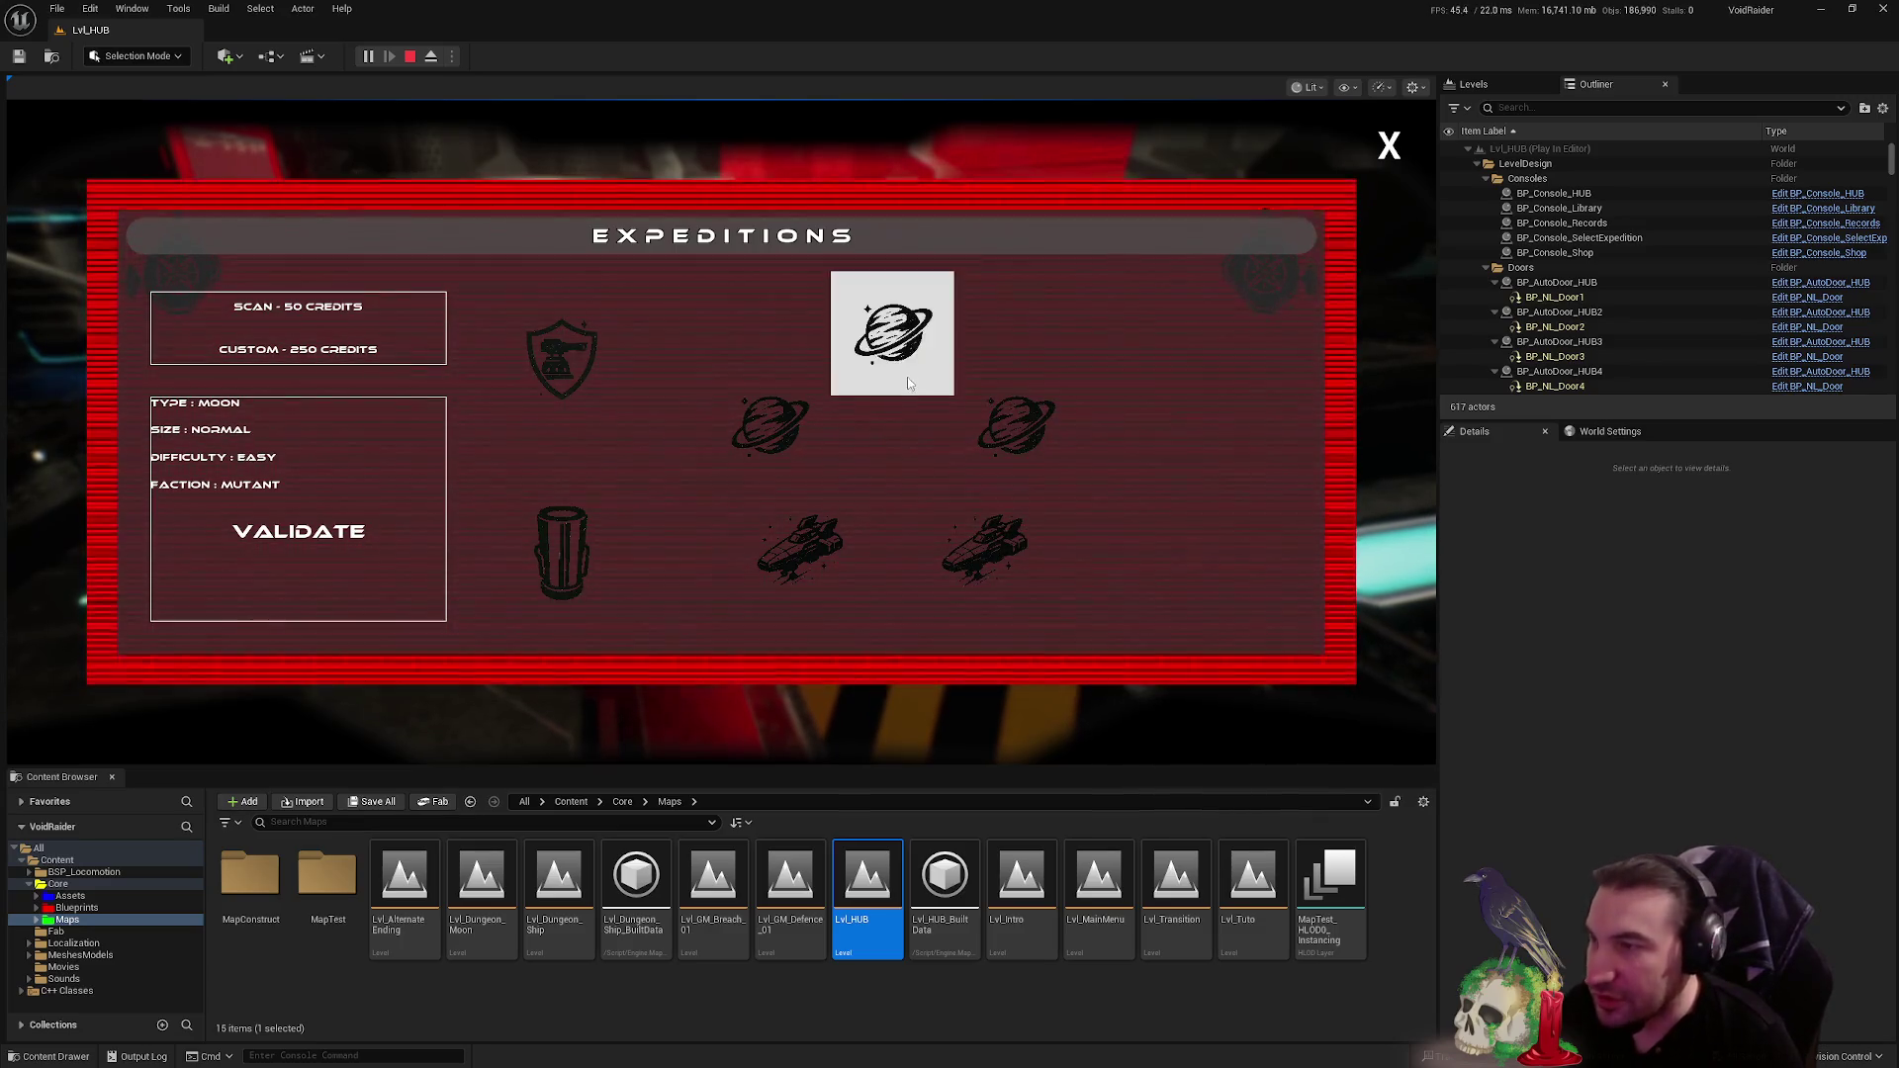
click(345, 561)
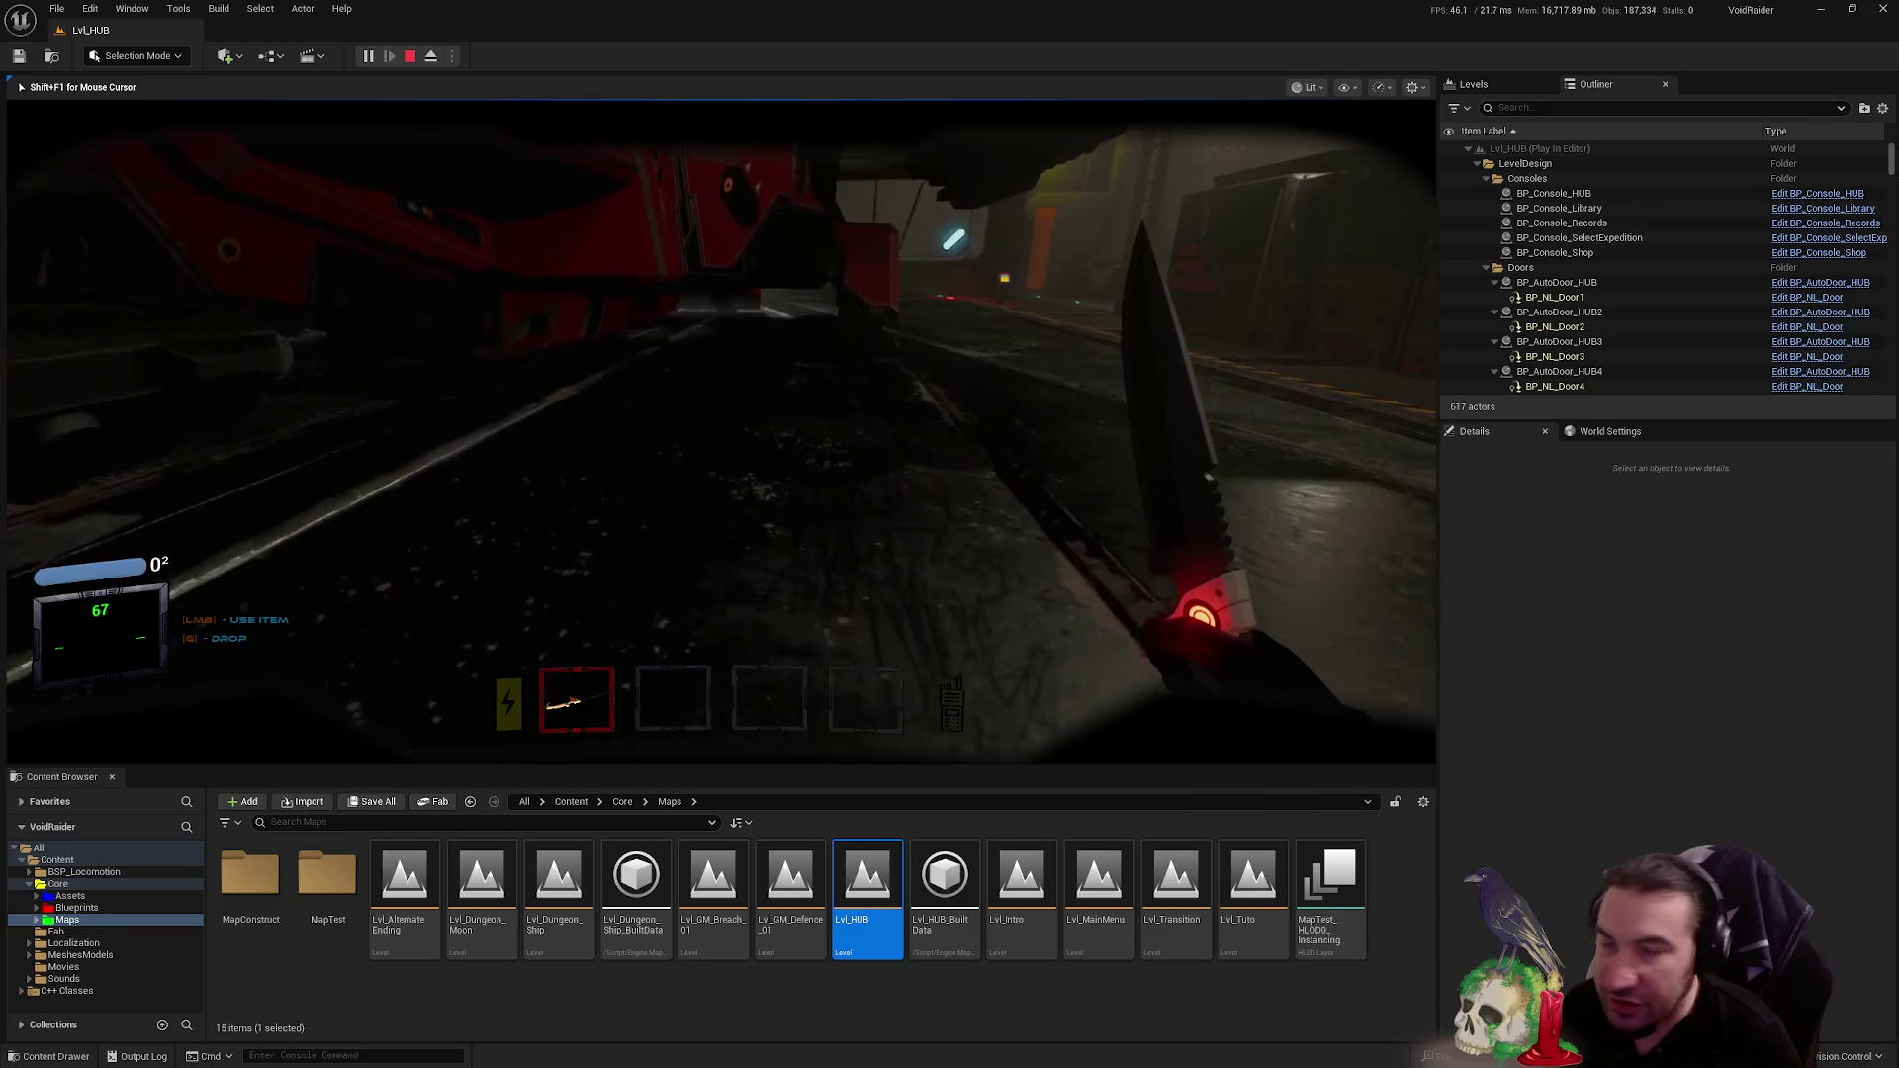
- Walk past the Connect Device console and wall of consoles toward the dim corridor
key(s)
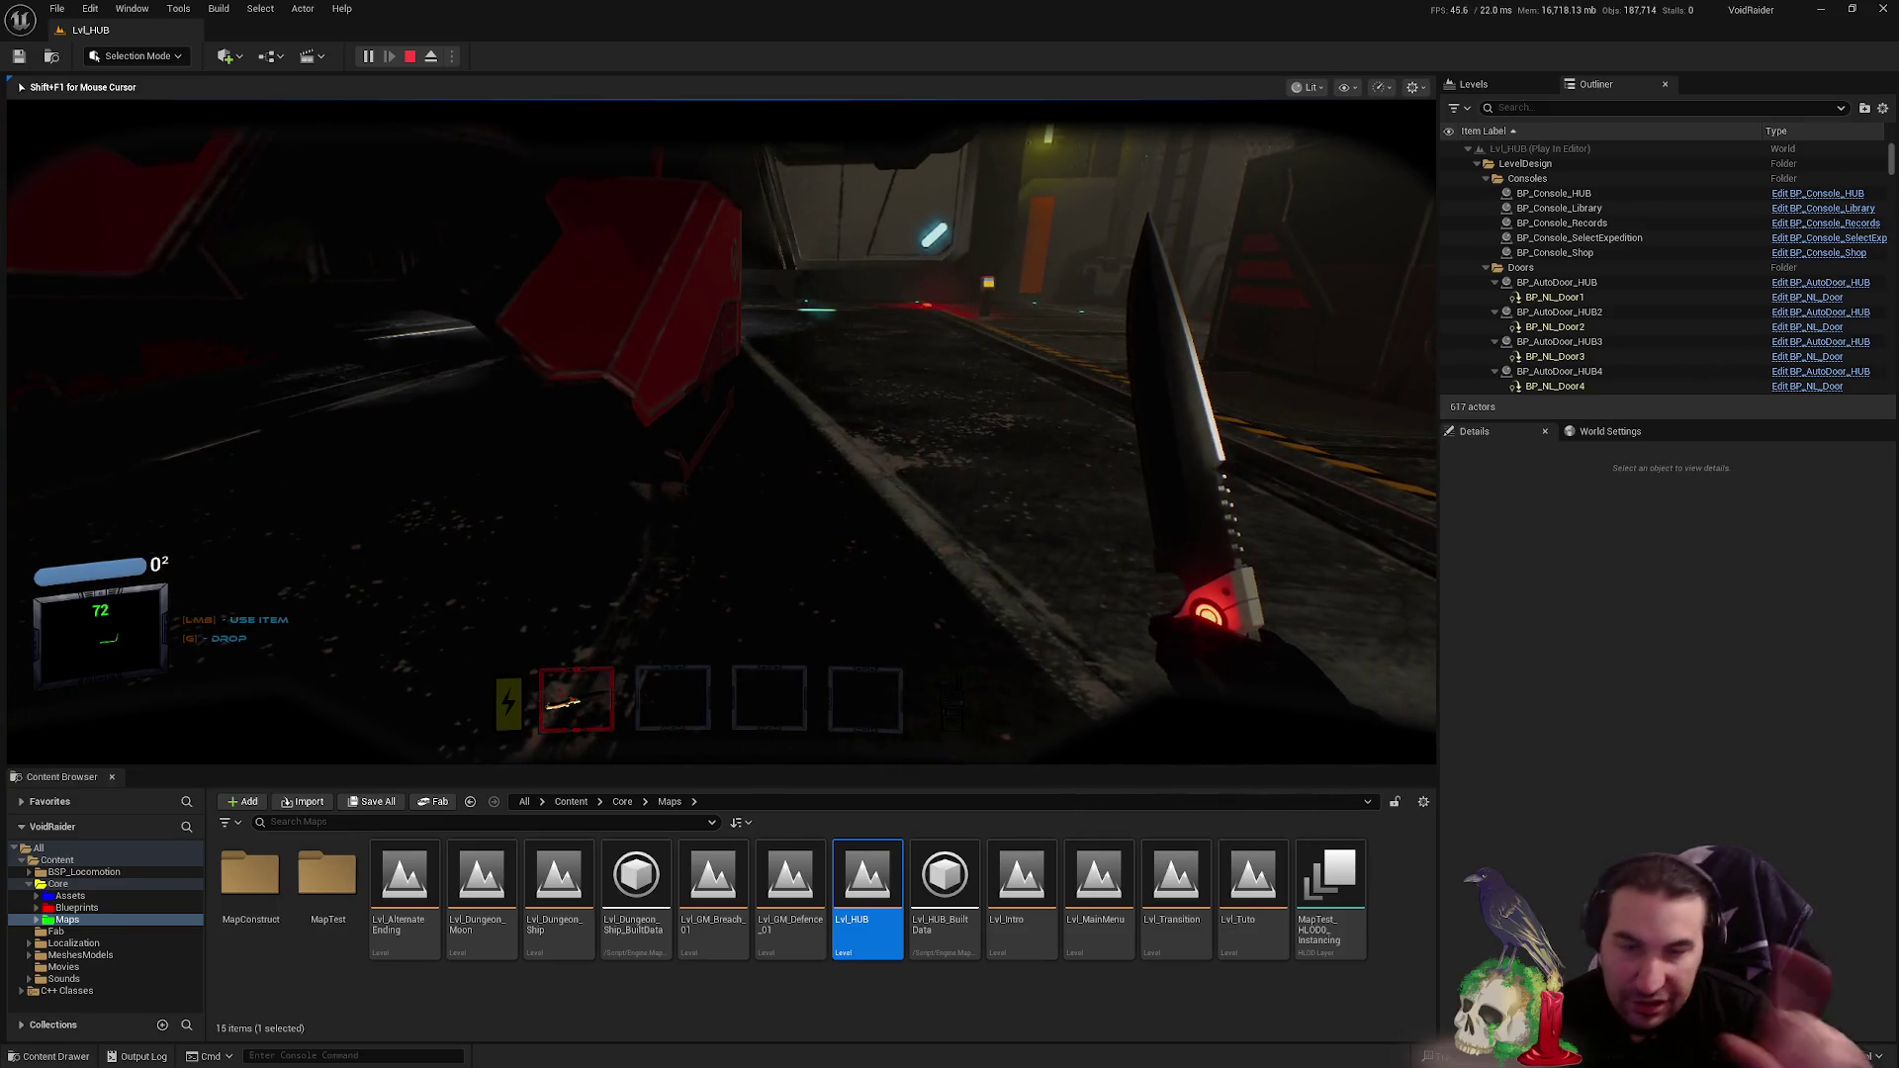
key(w)
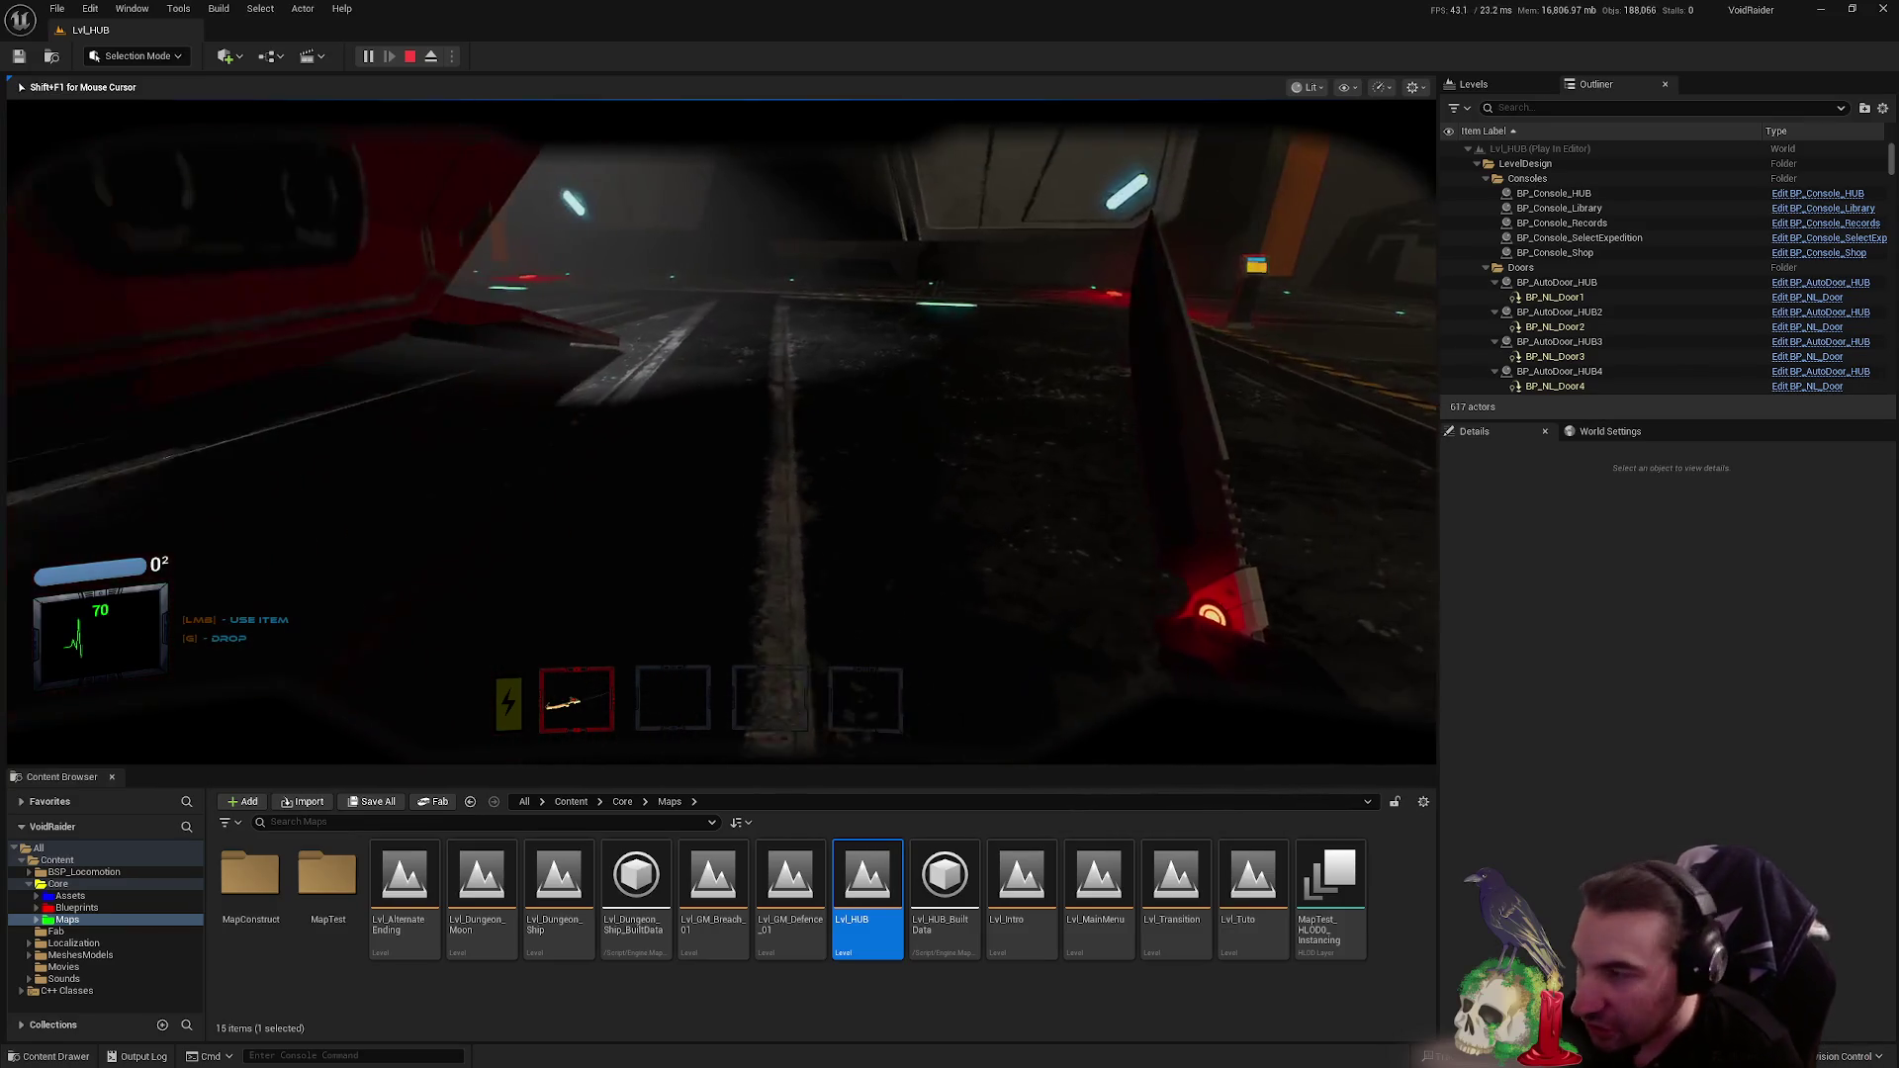
key(w)
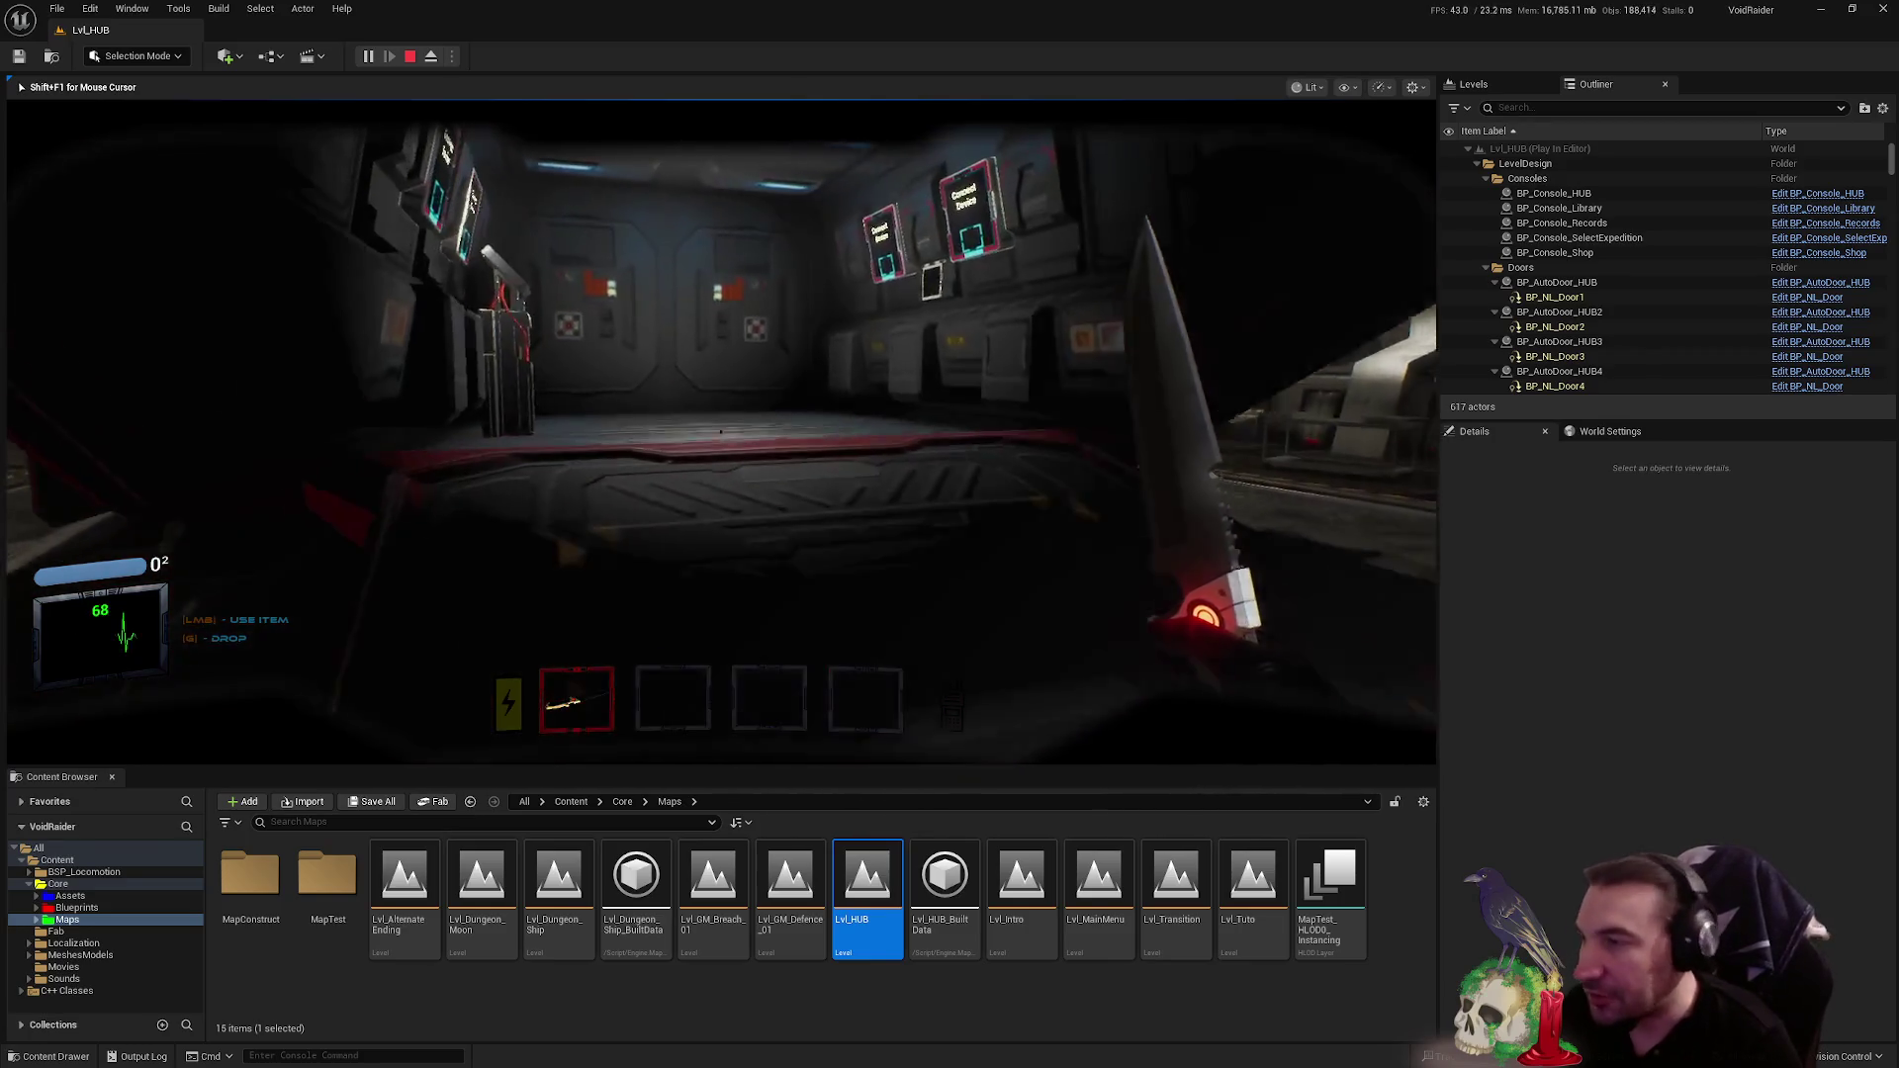
key(w)
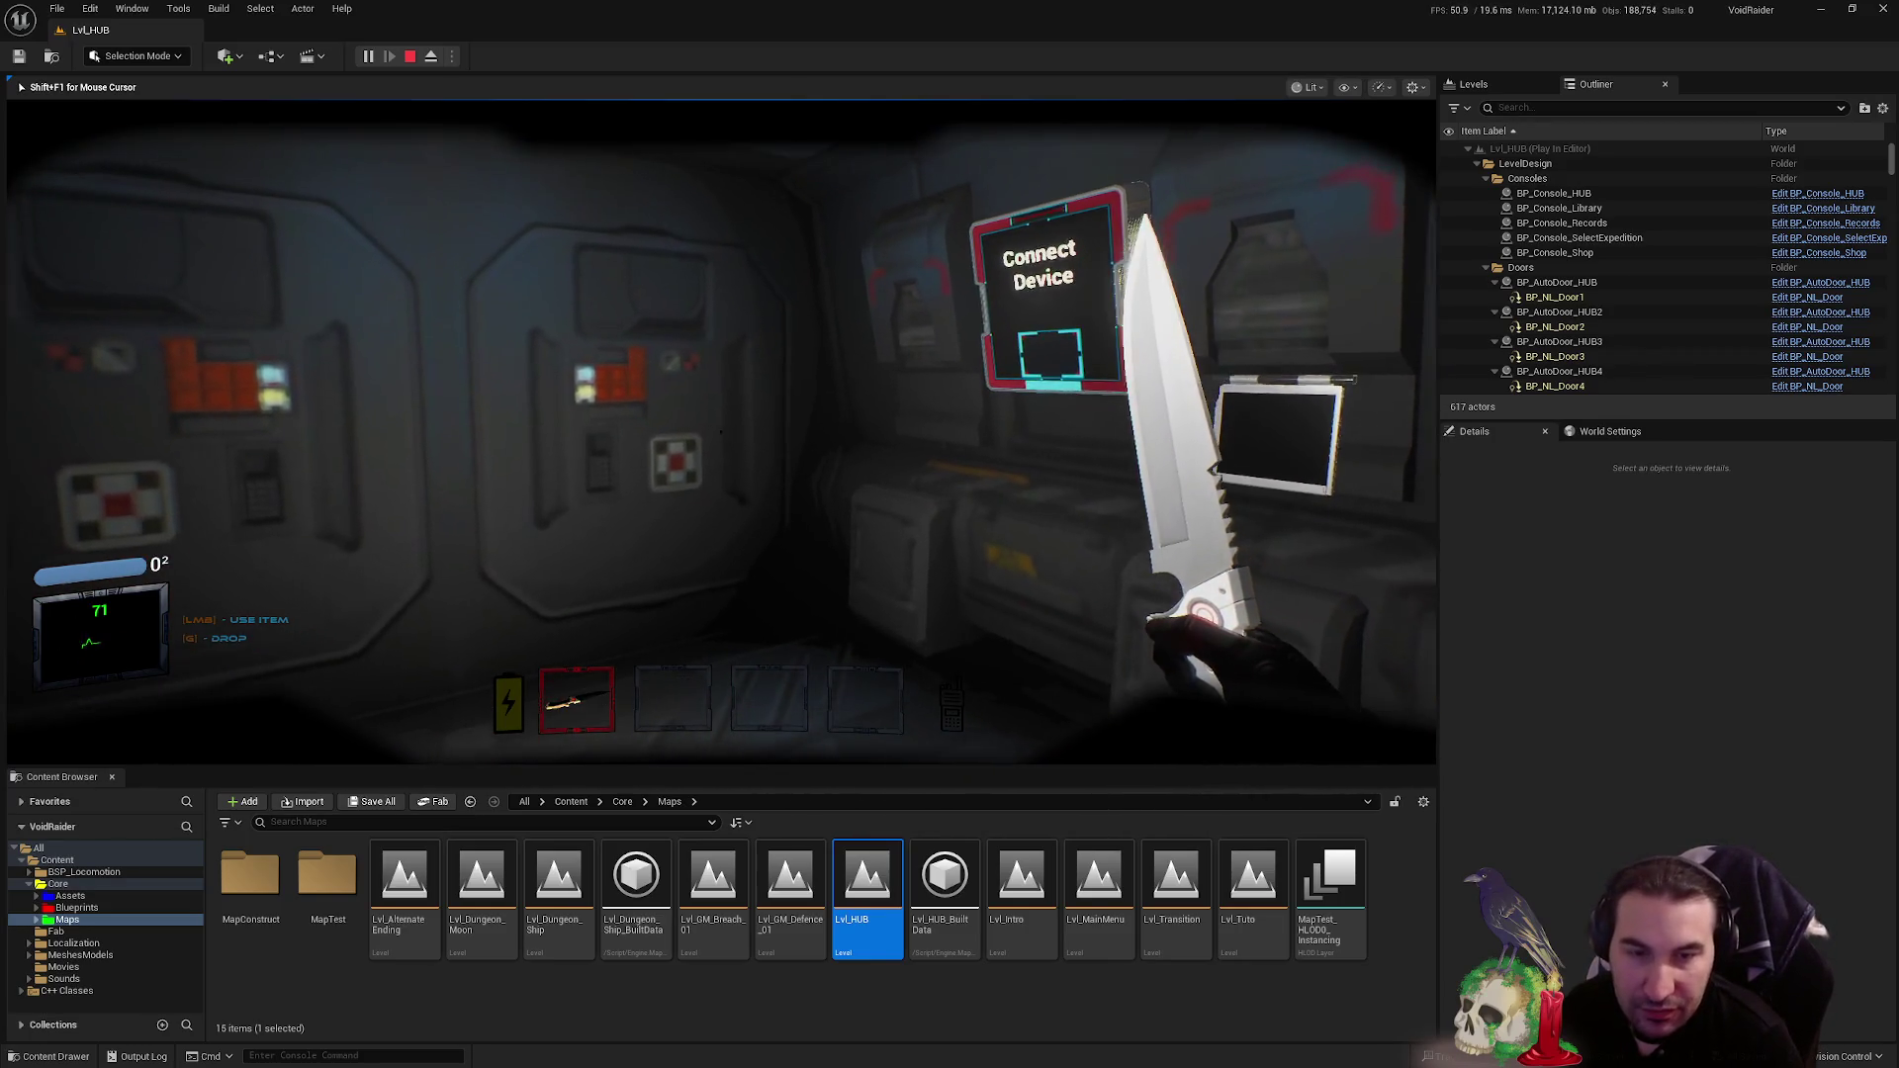
key(w)
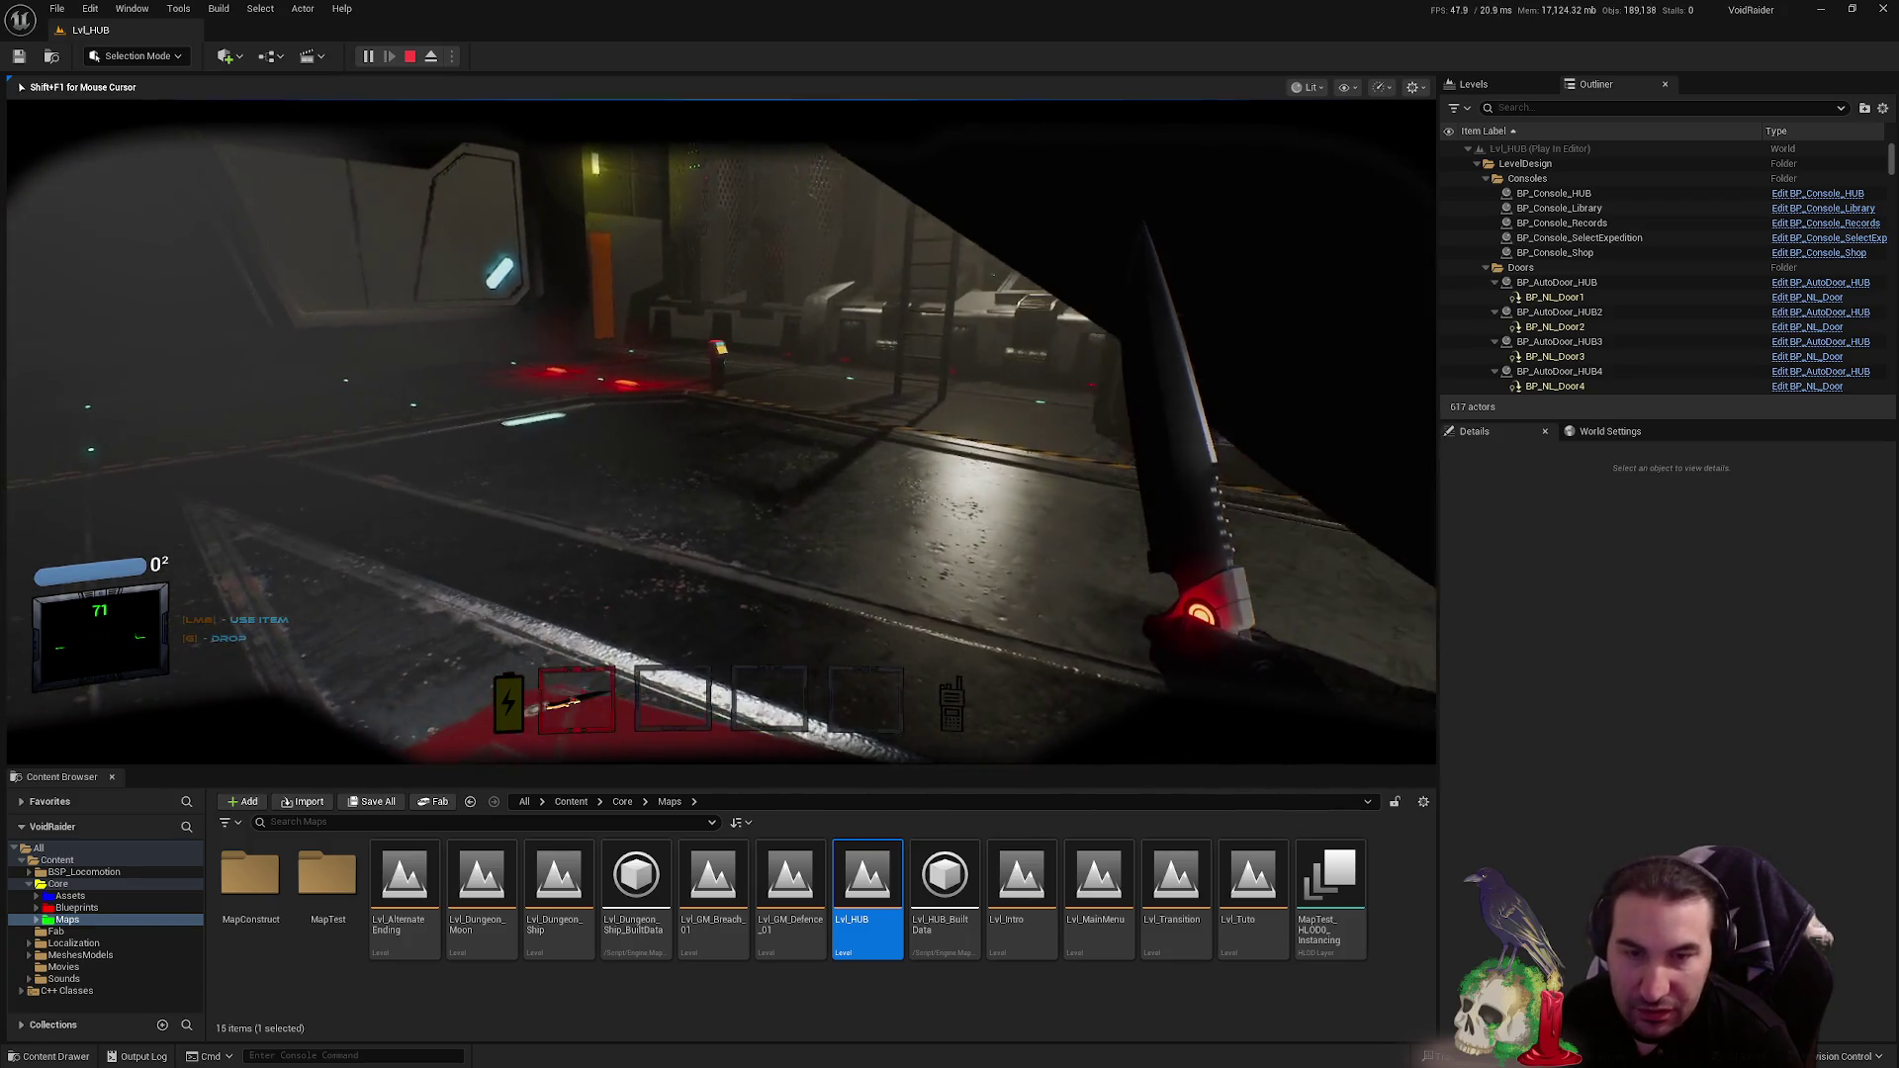
key(w)
key(w)
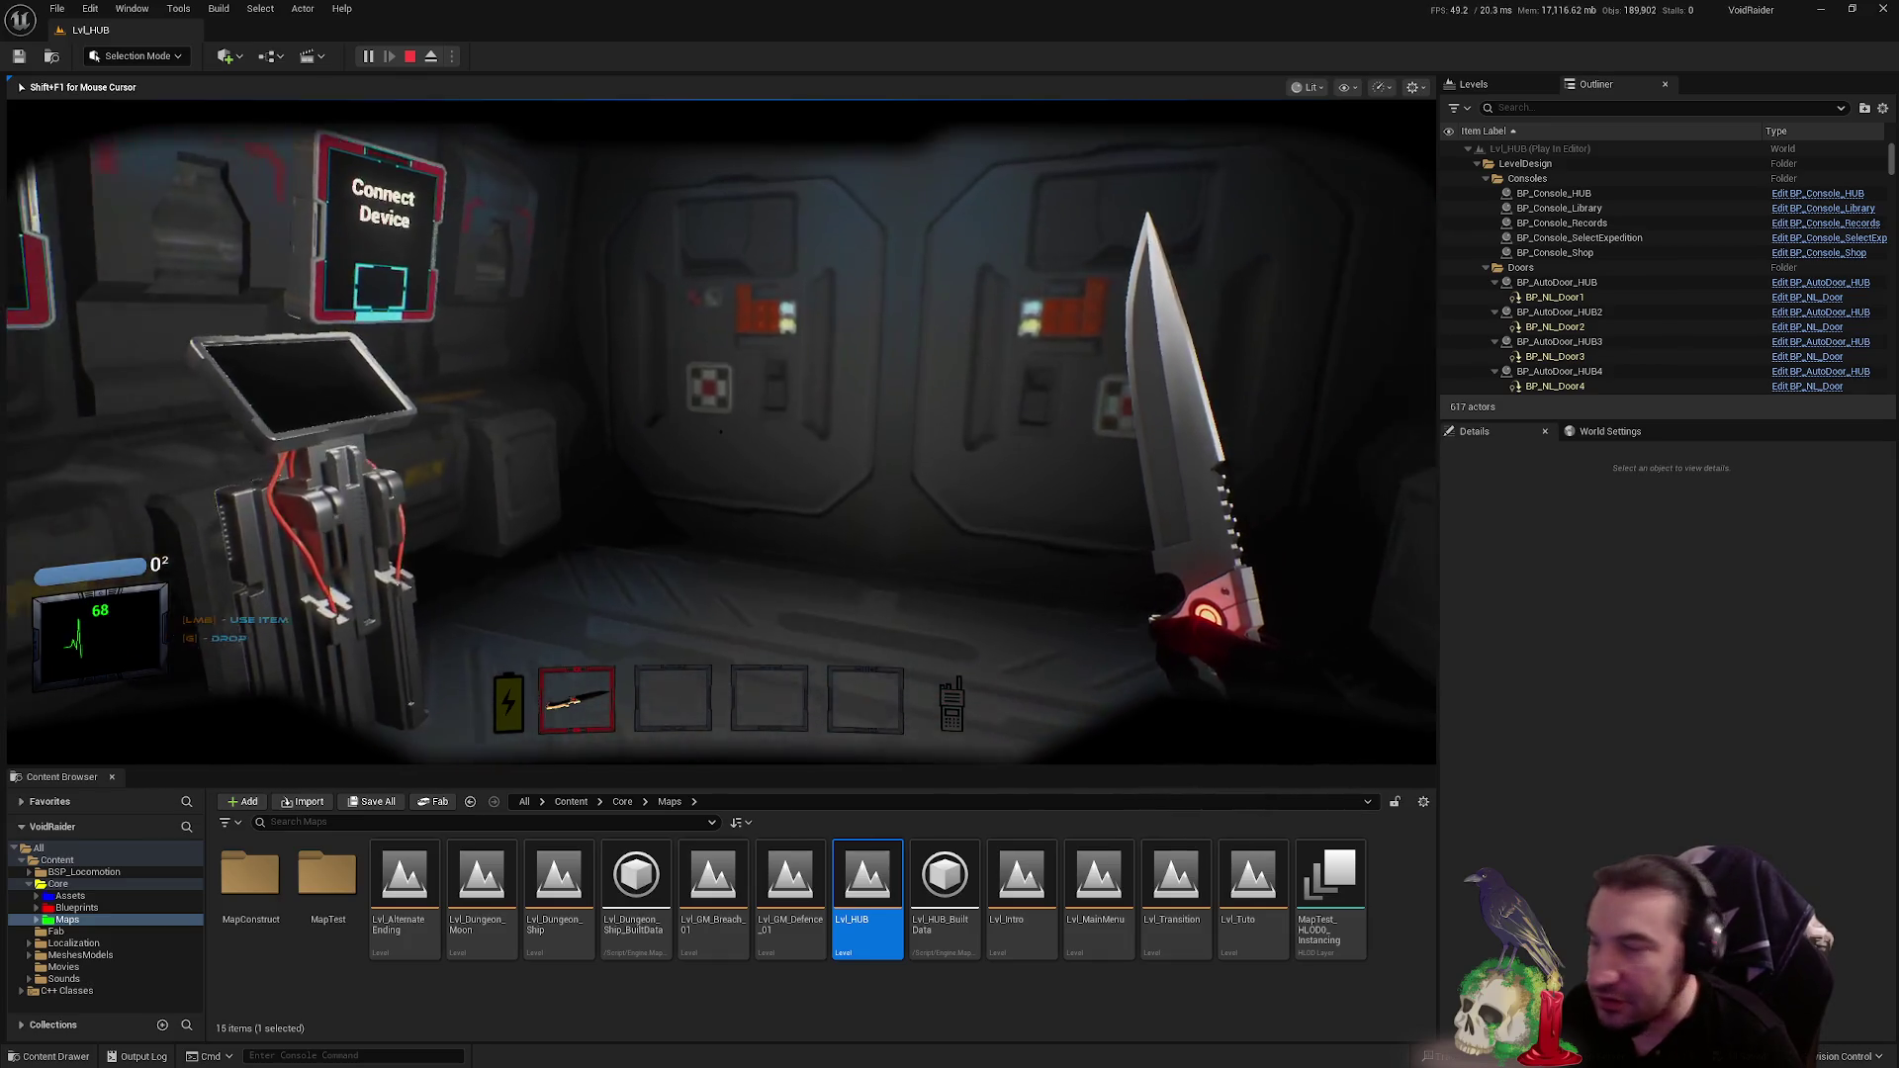
key(w)
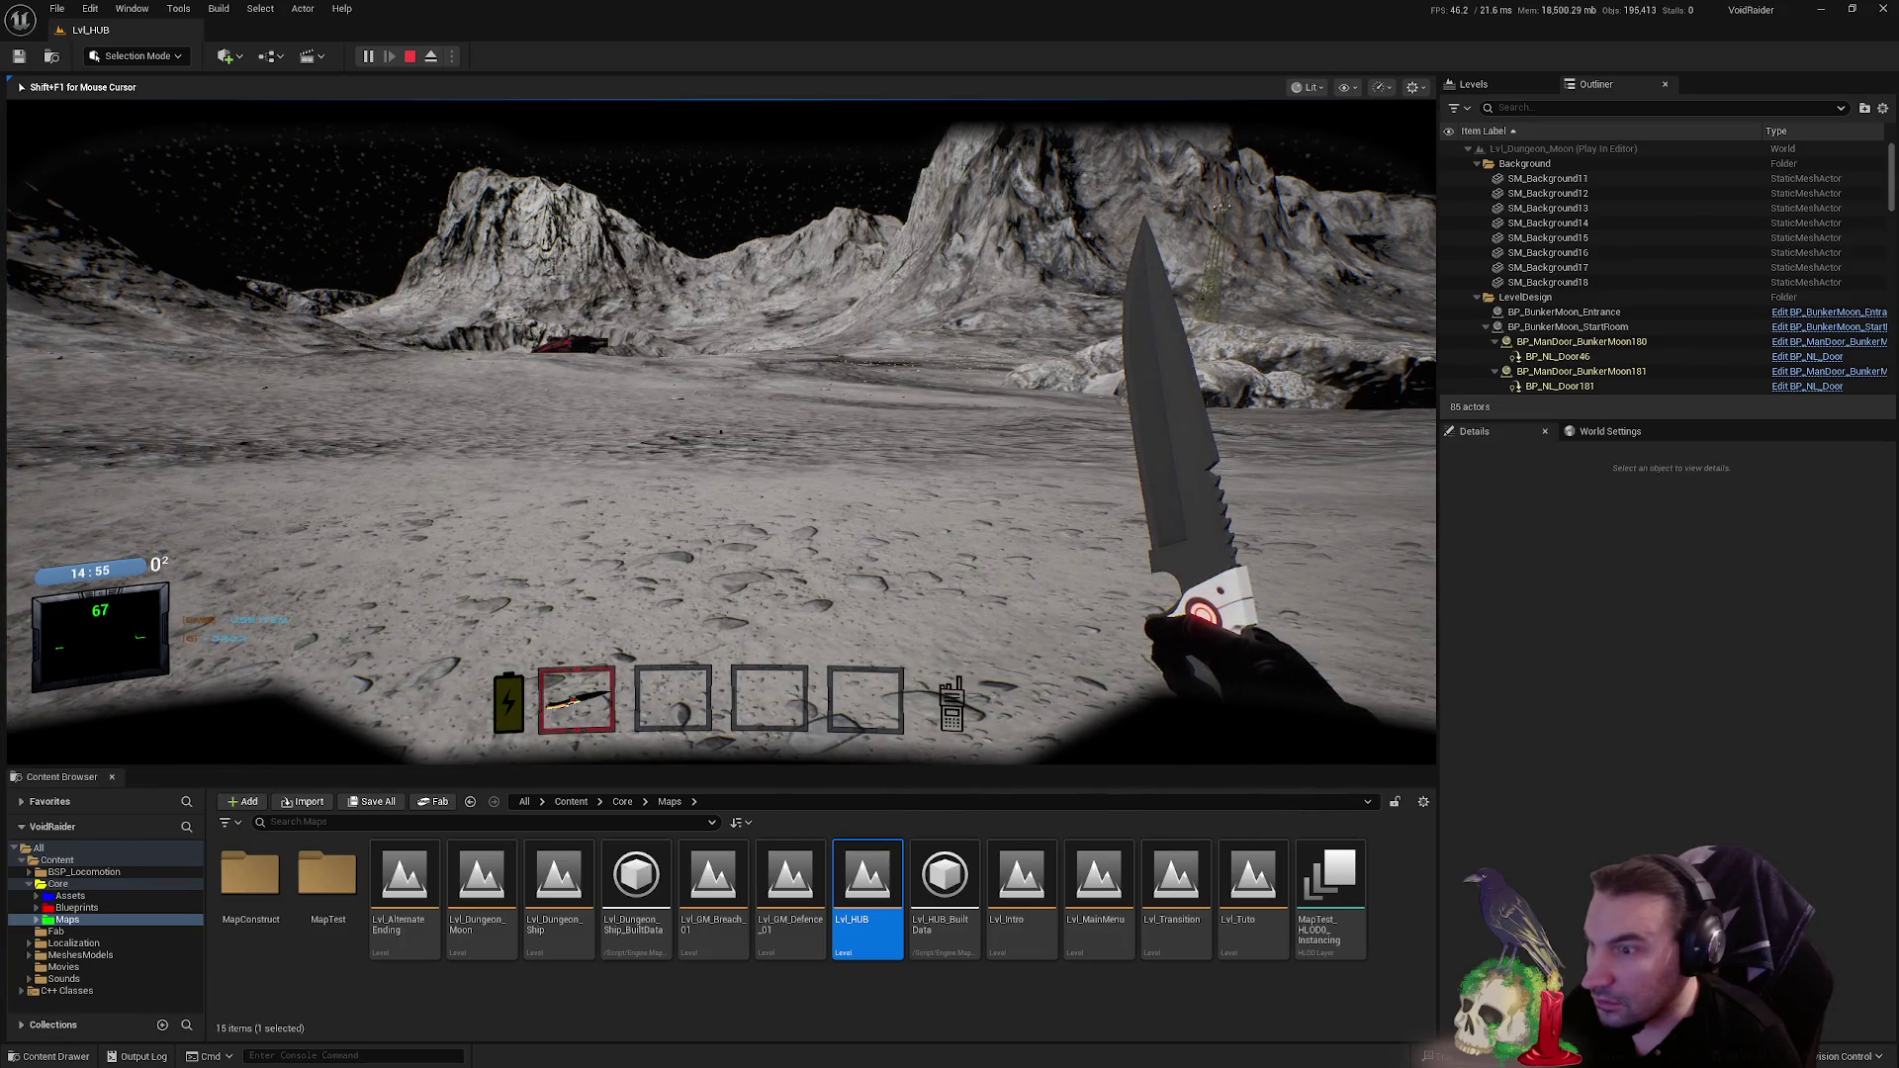
- Stop the play session on the moon surface and return to editing Lvl_HUB
key(Escape)
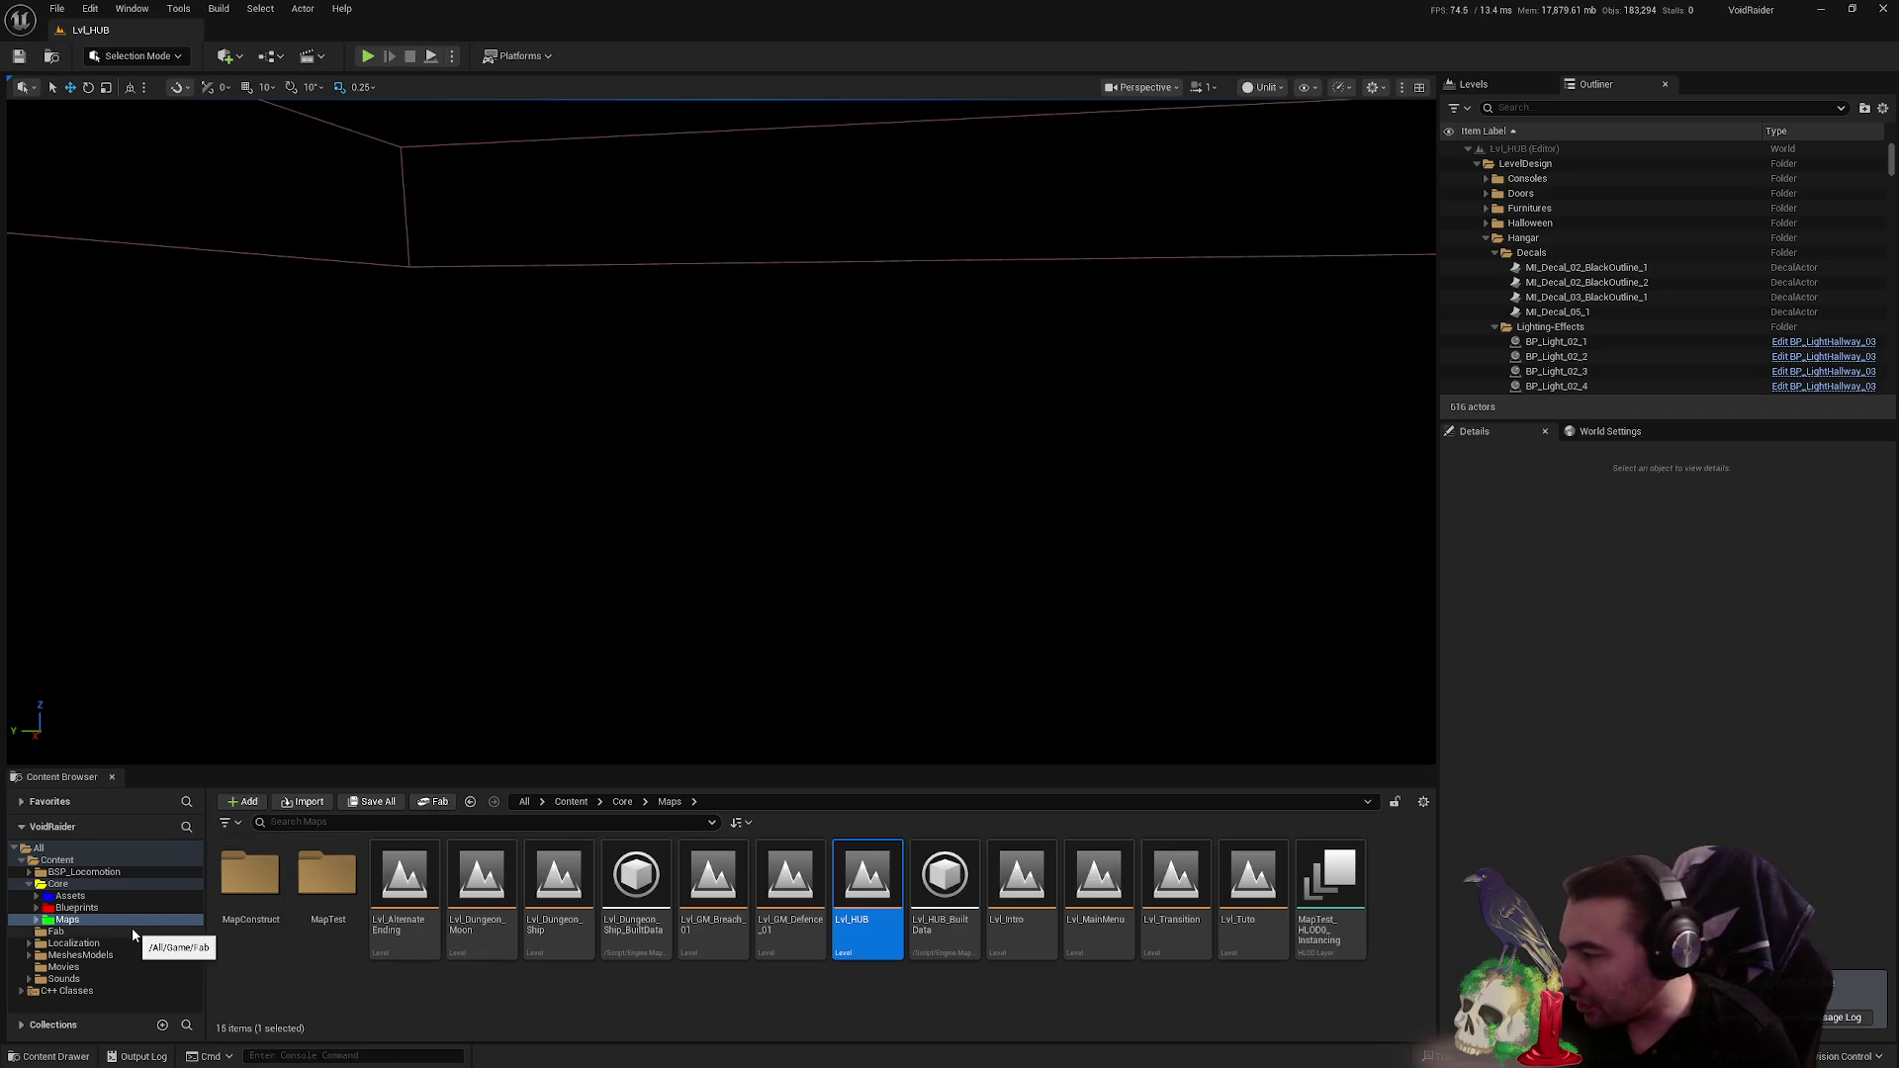
- Load Lvl_Intro, play it to view the main menu, then stop the session
double_click(1033, 908)
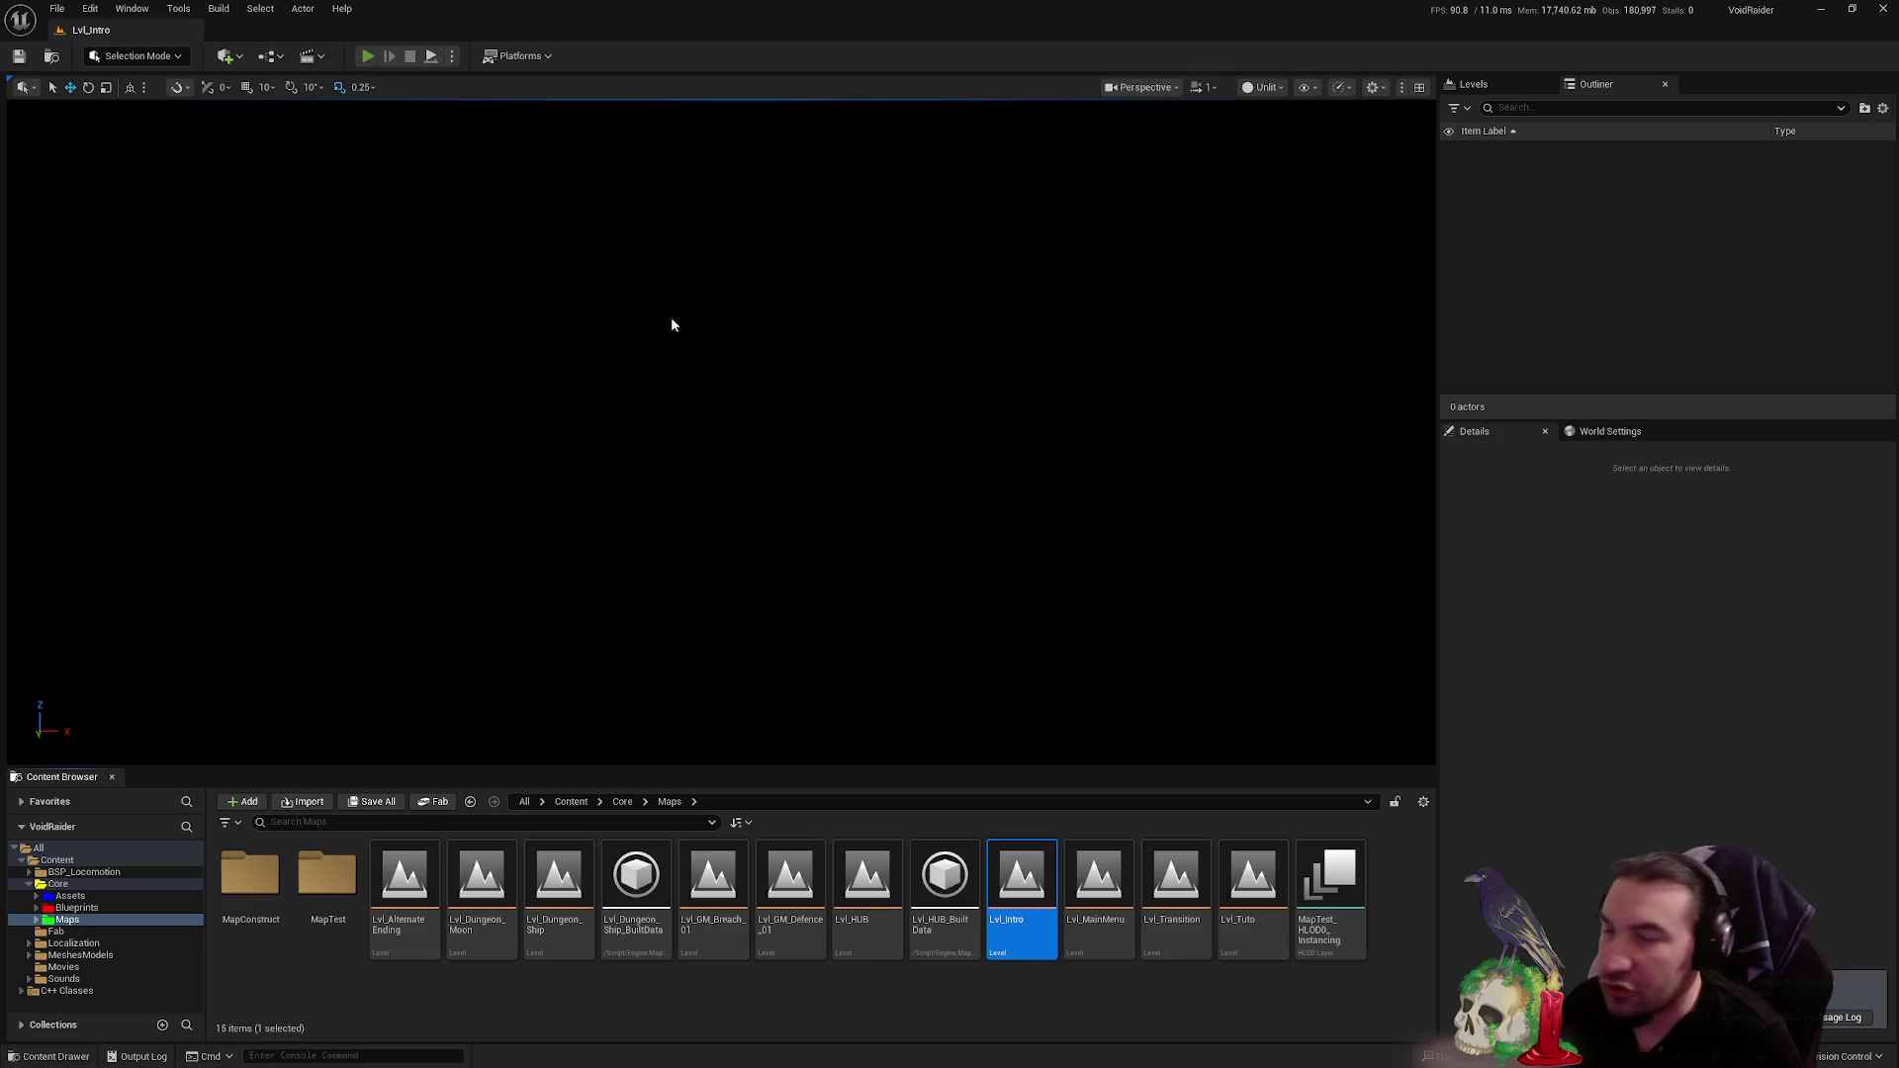
key(alt+p)
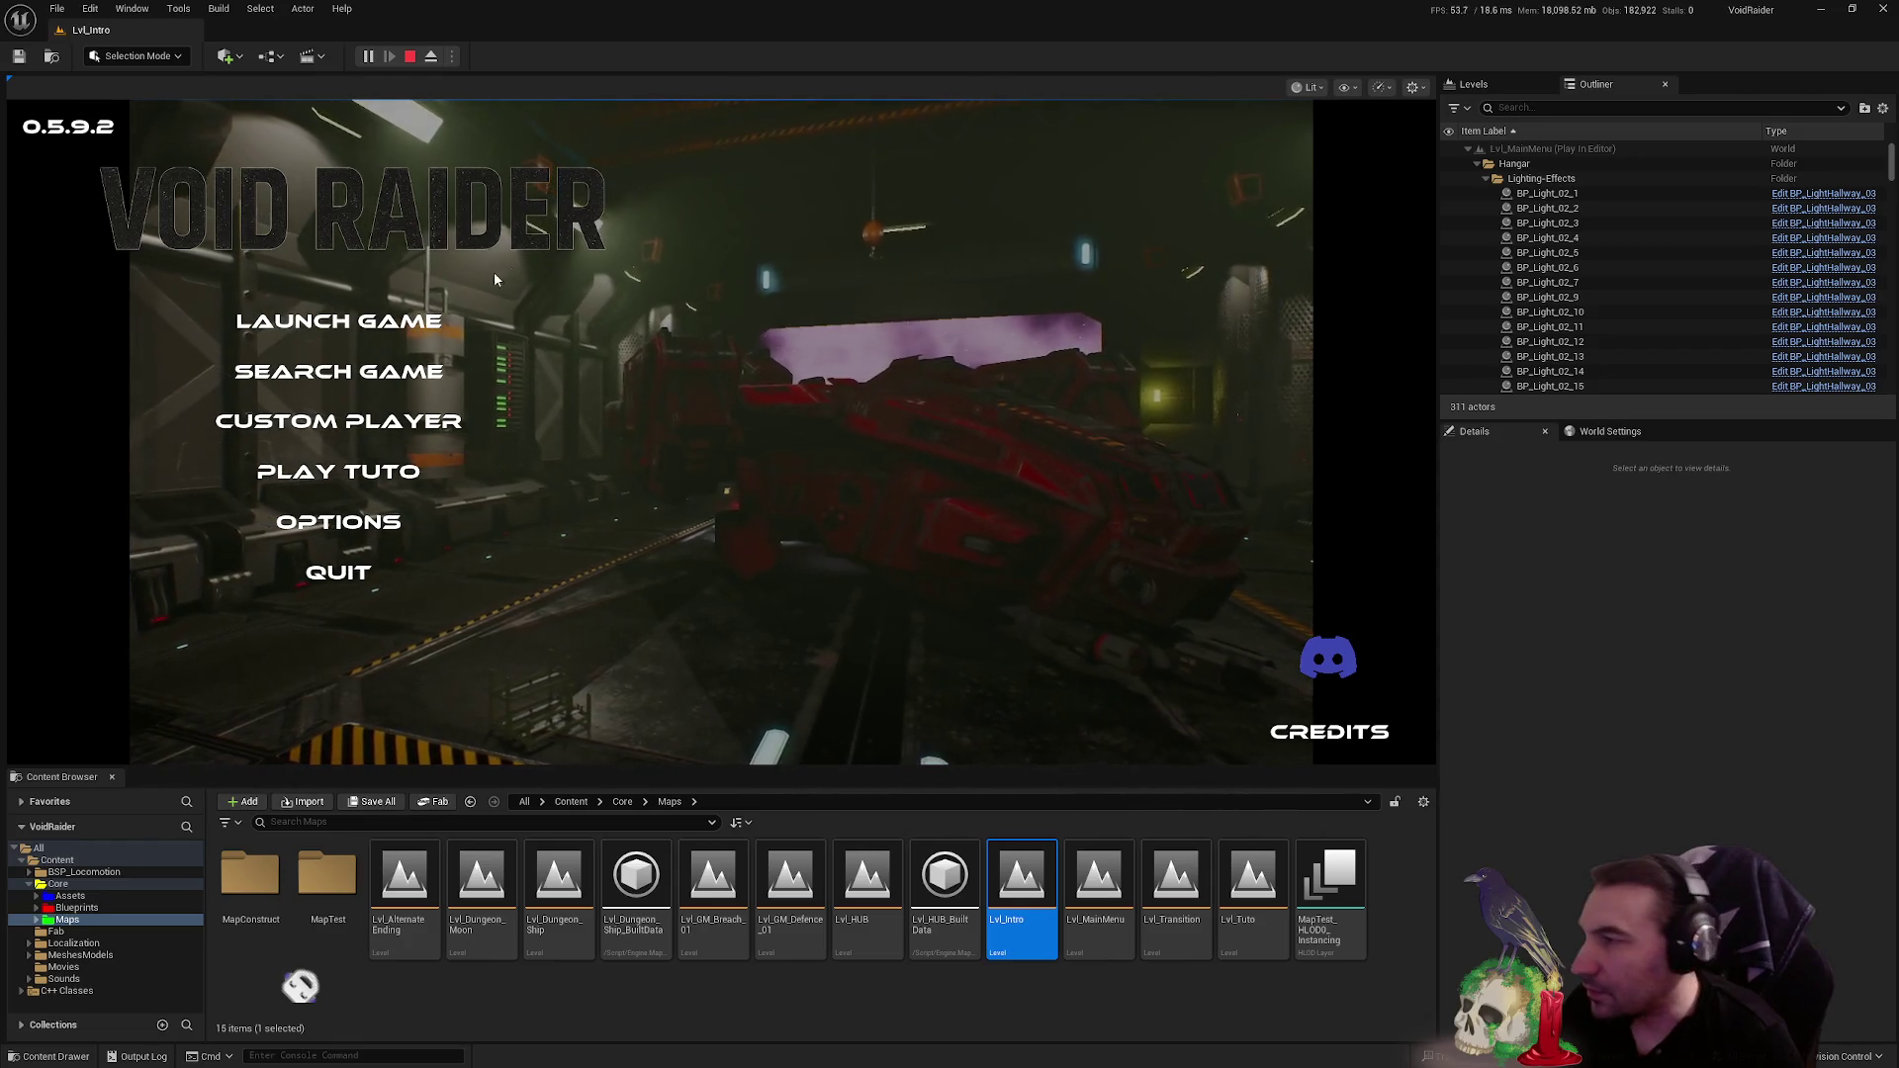
key(Escape)
- Open BP_ItemUseable_L_MeleeKnife from Blueprints > Interactables > Items > ItemsUseables > Weapons
click(127, 906)
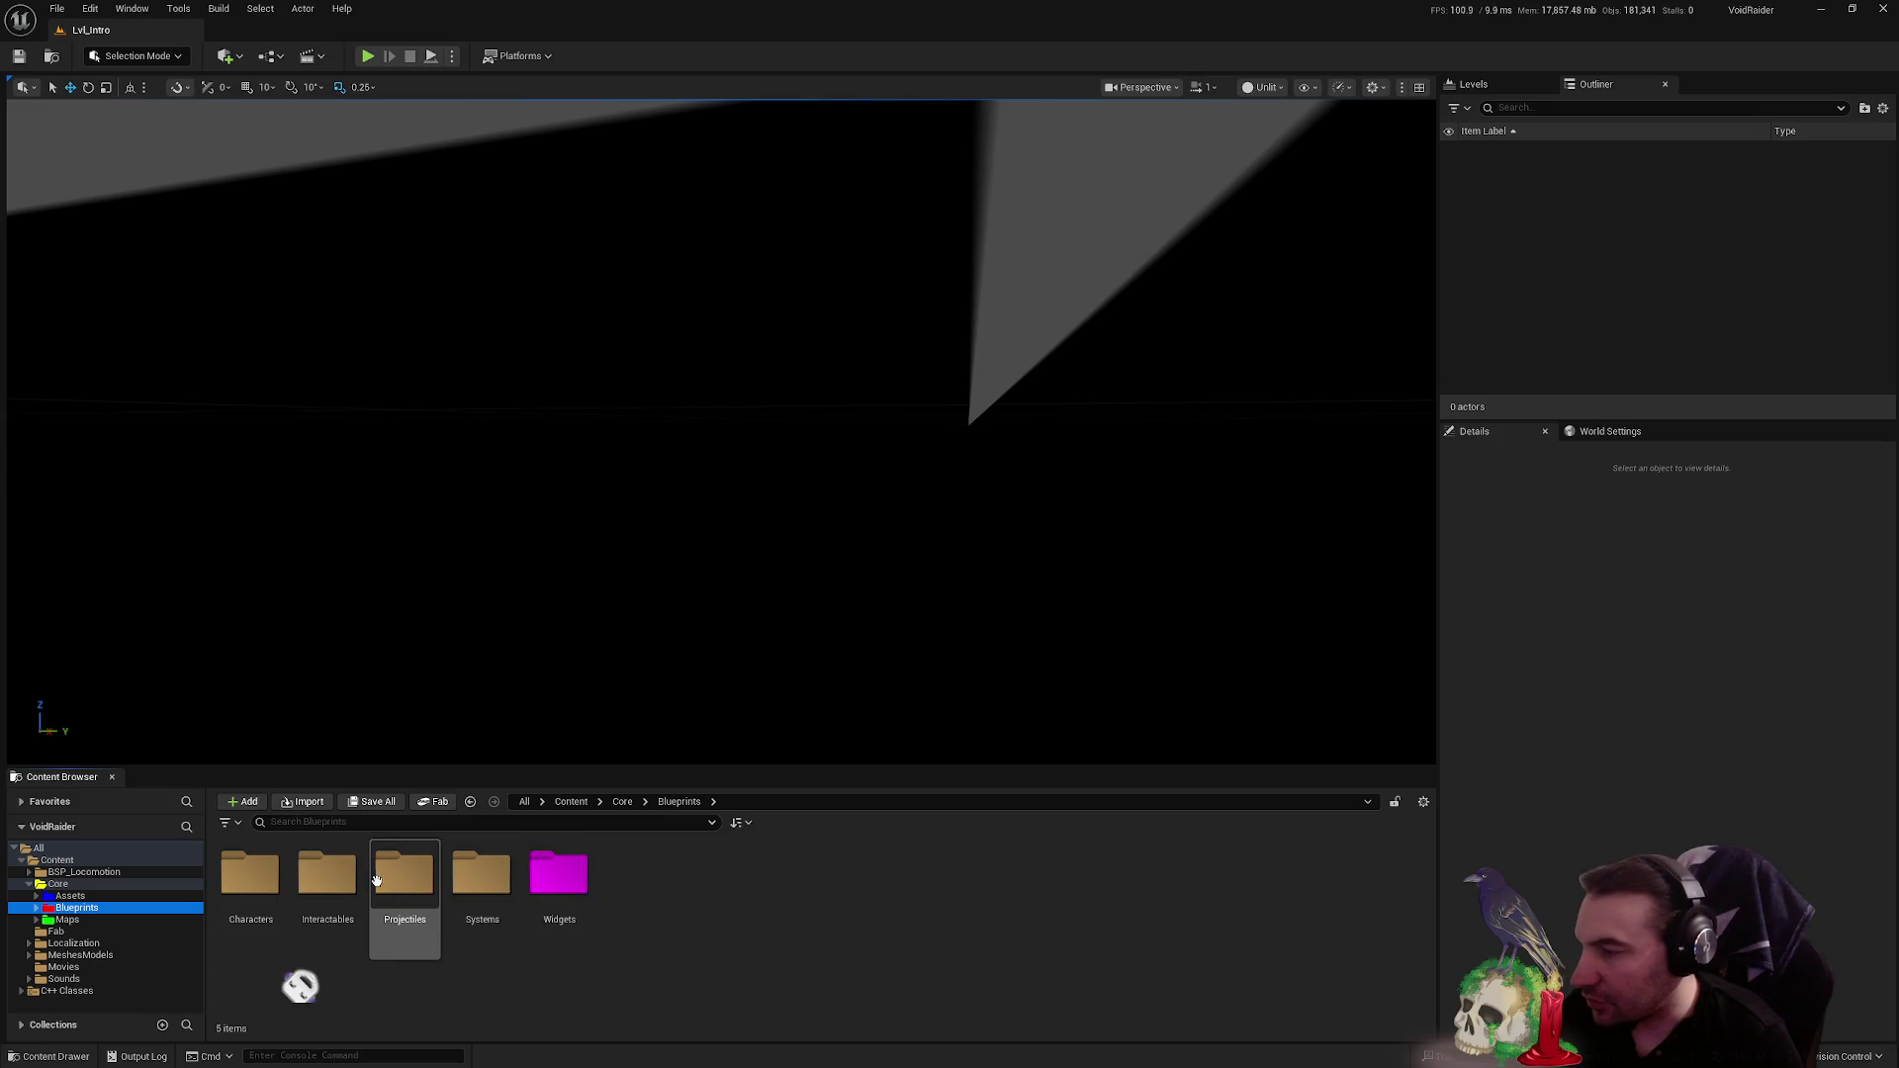
double_click(336, 895)
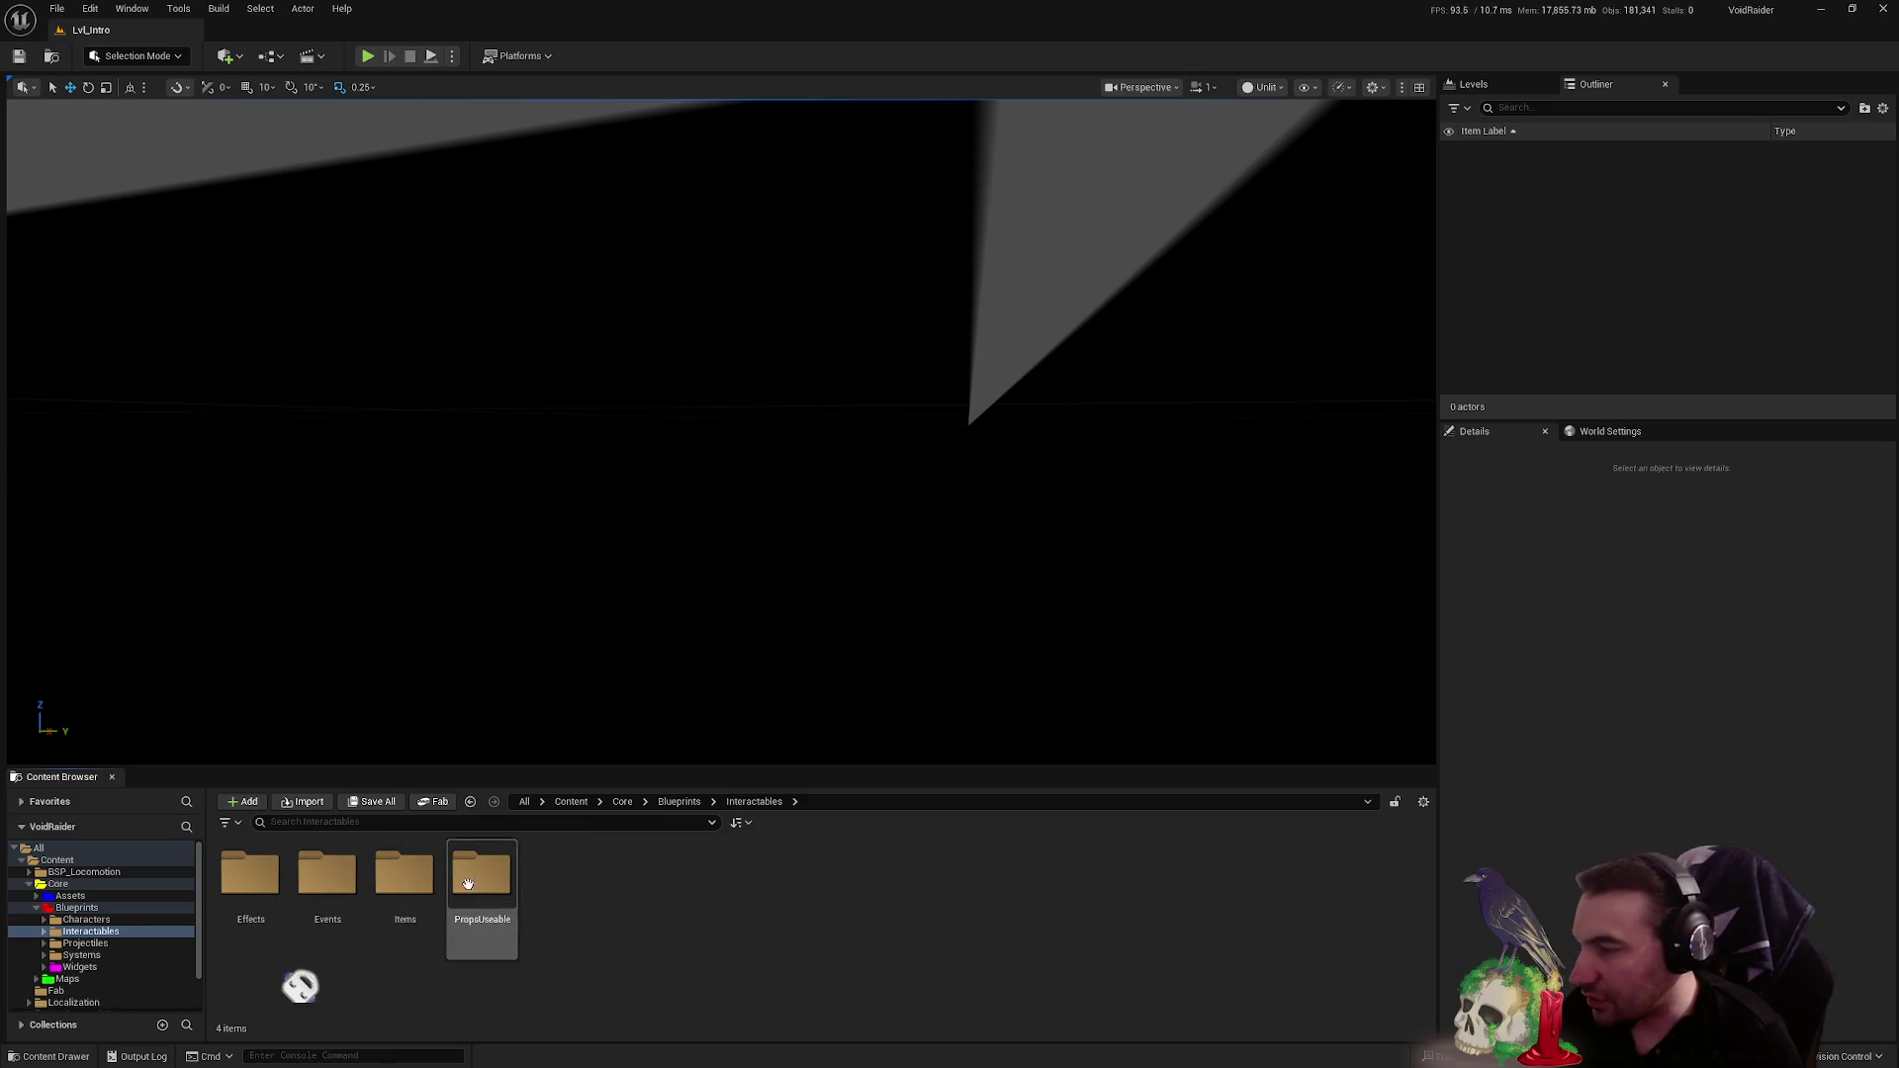
double_click(416, 878)
double_click(559, 876)
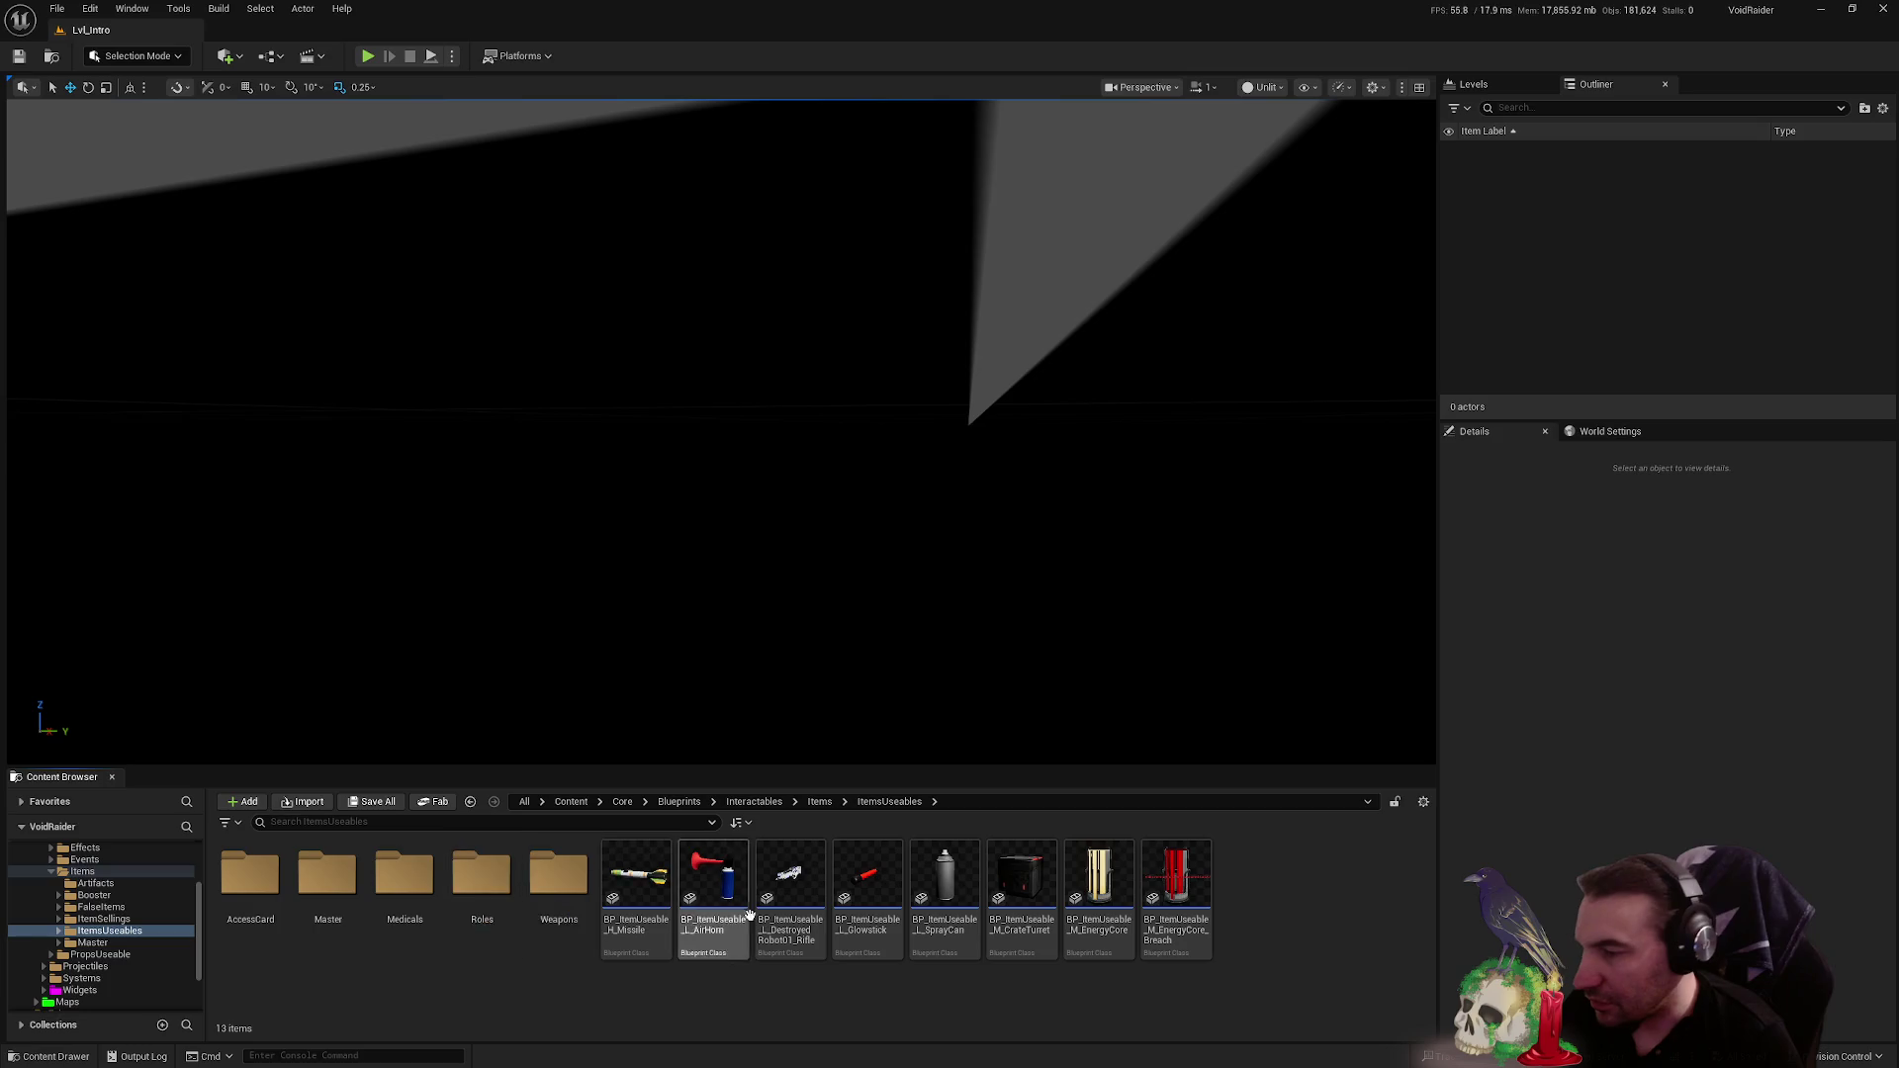
double_click(559, 876)
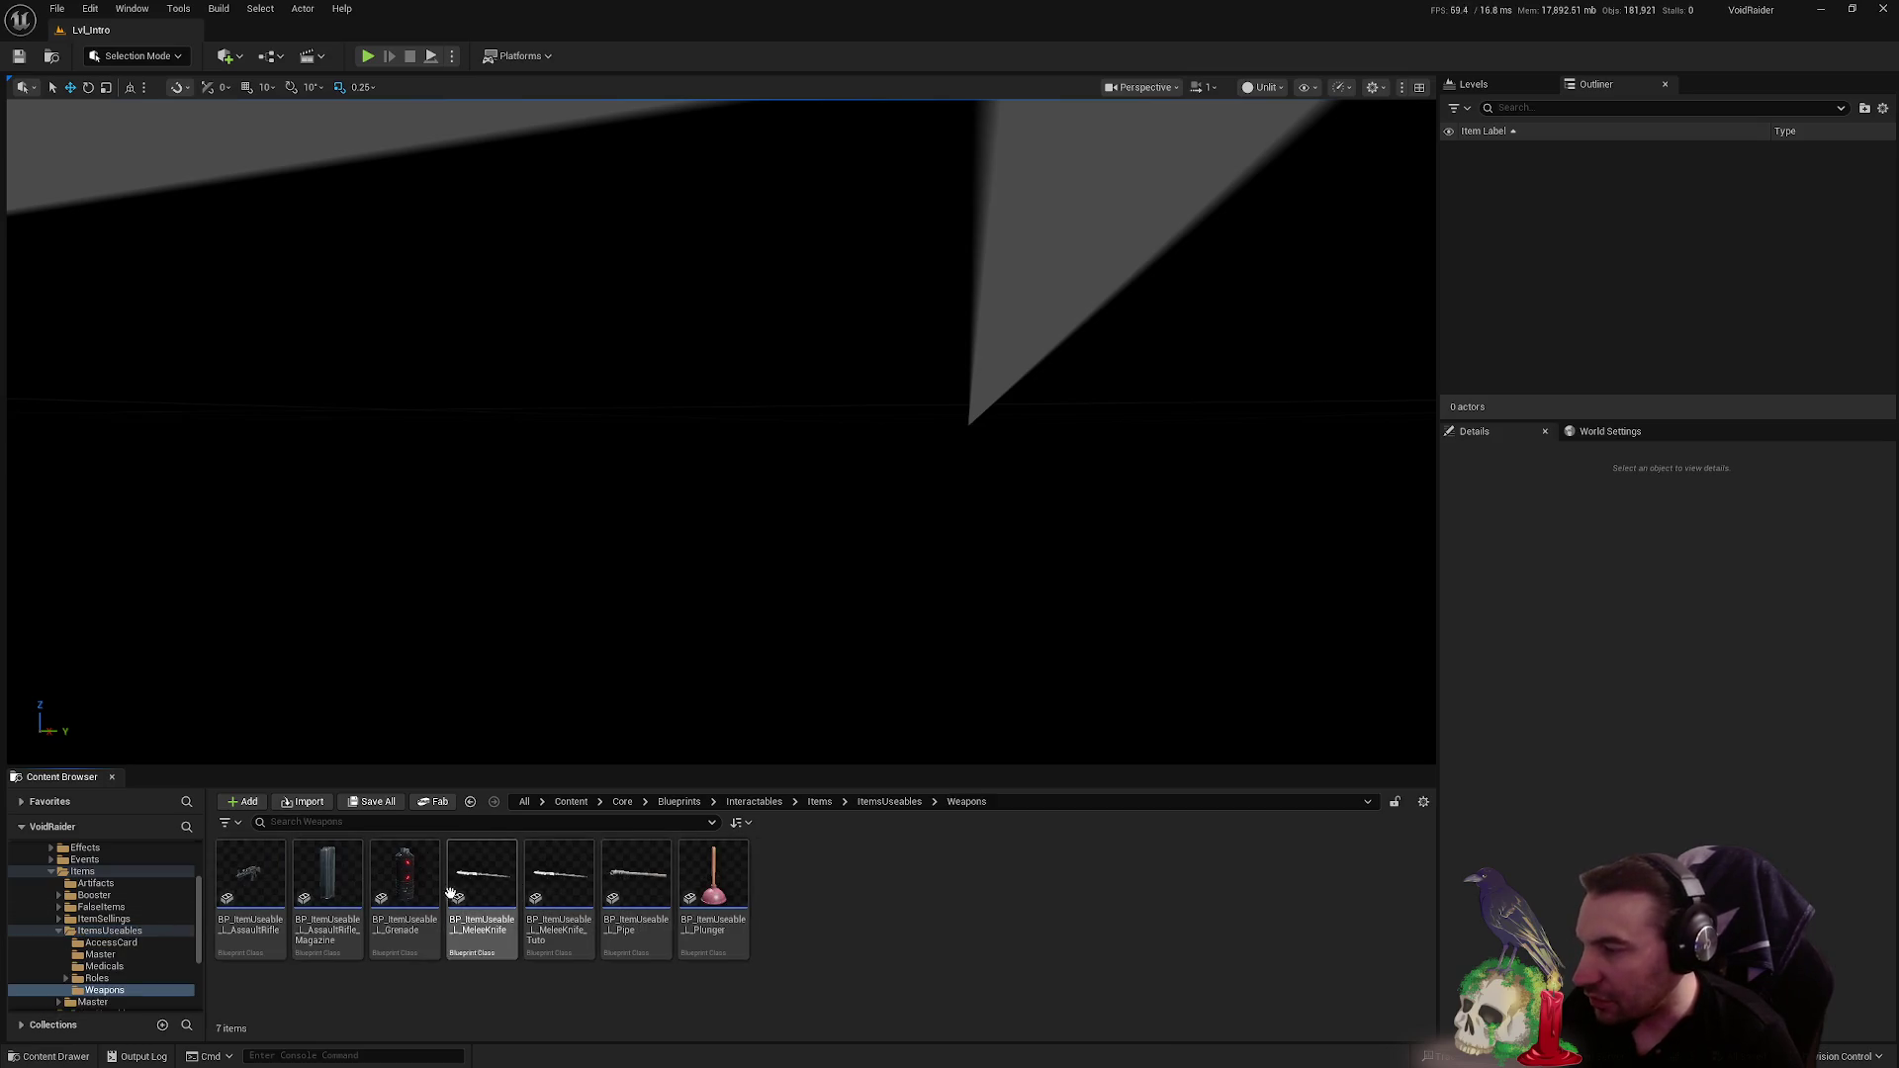
double_click(482, 886)
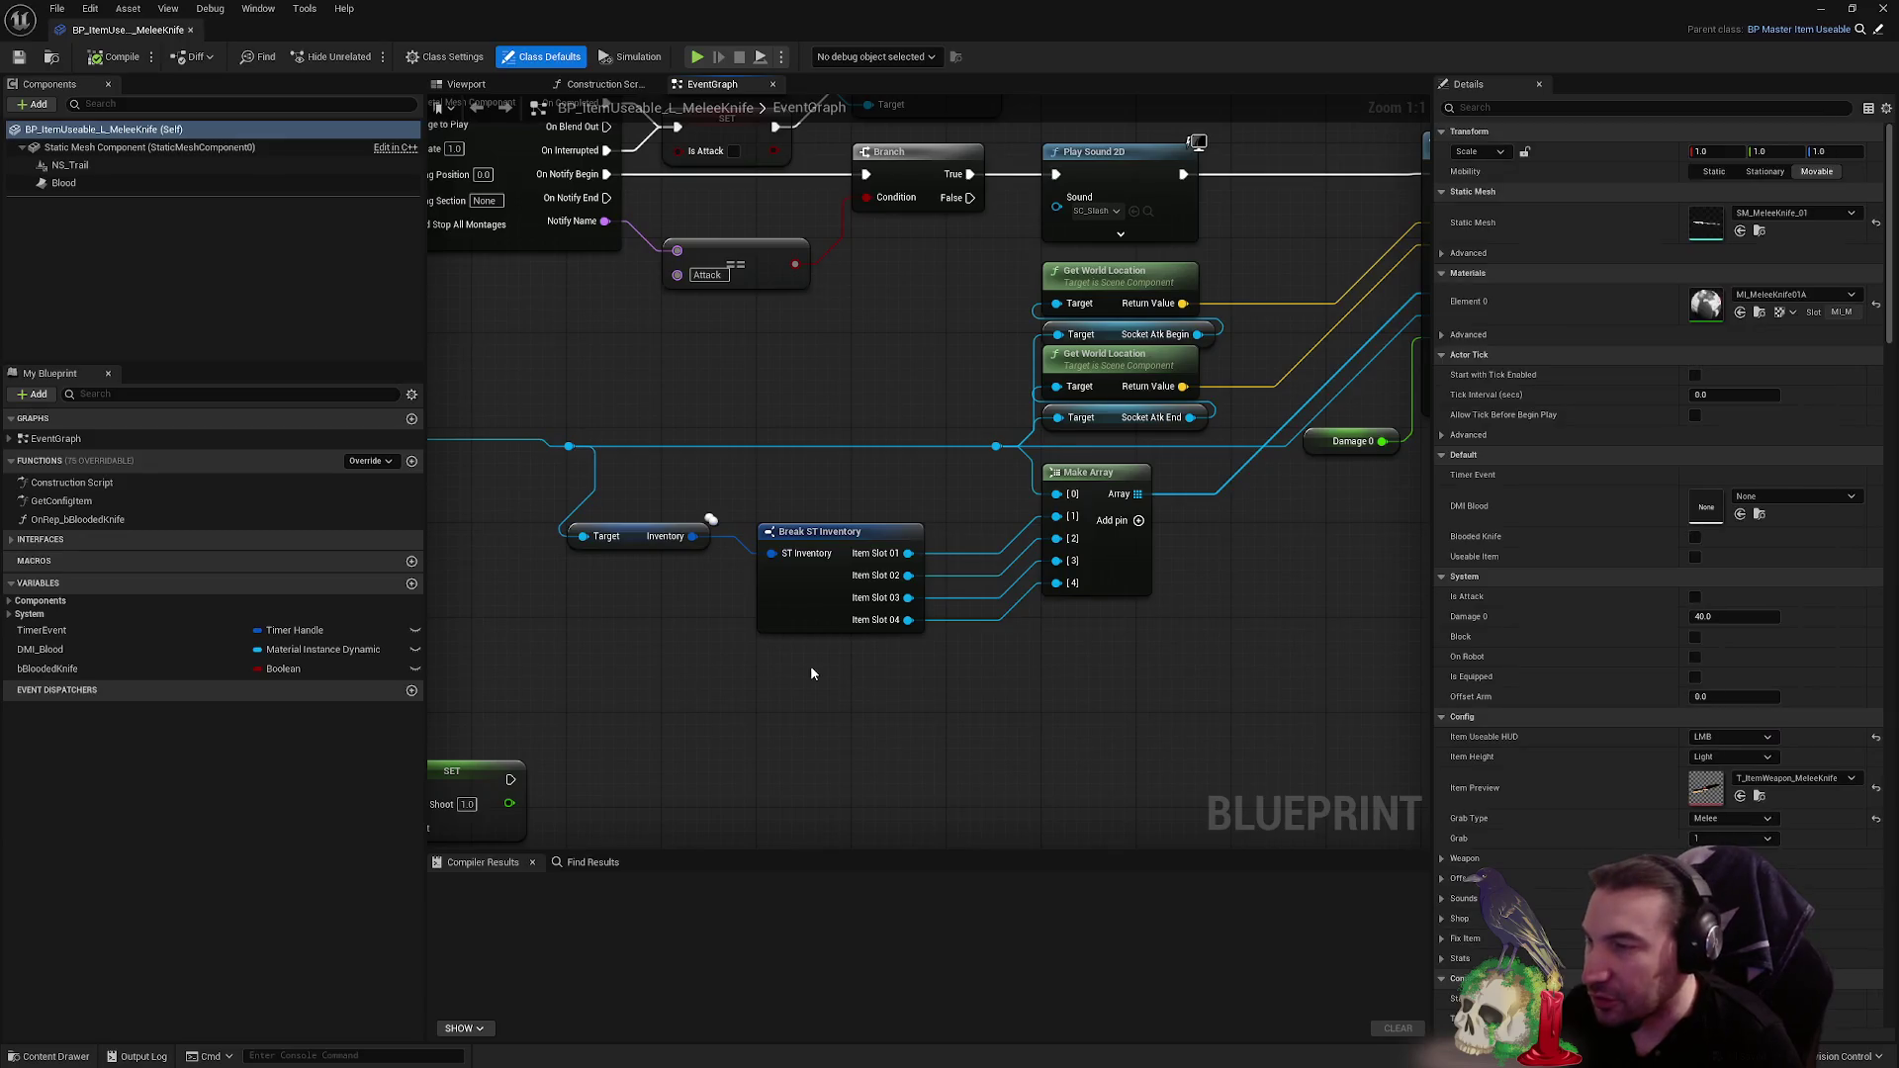
- Inspect the knife's Srv Attack CAC and Play Montage nodes in the EventGraph
scroll(876, 382, down, 5)
scroll(1110, 395, up, 2)
scroll(1051, 439, up, 3)
drag(1051, 439, 1723, 513)
drag(951, 299, 577, 321)
drag(1034, 281, 787, 489)
mouse_move(1038, 421)
mouse_down()
mouse_move(904, 382)
mouse_move(647, 376)
mouse_up()
drag(1023, 640, 925, 610)
click(827, 312)
scroll(868, 369, down, 2)
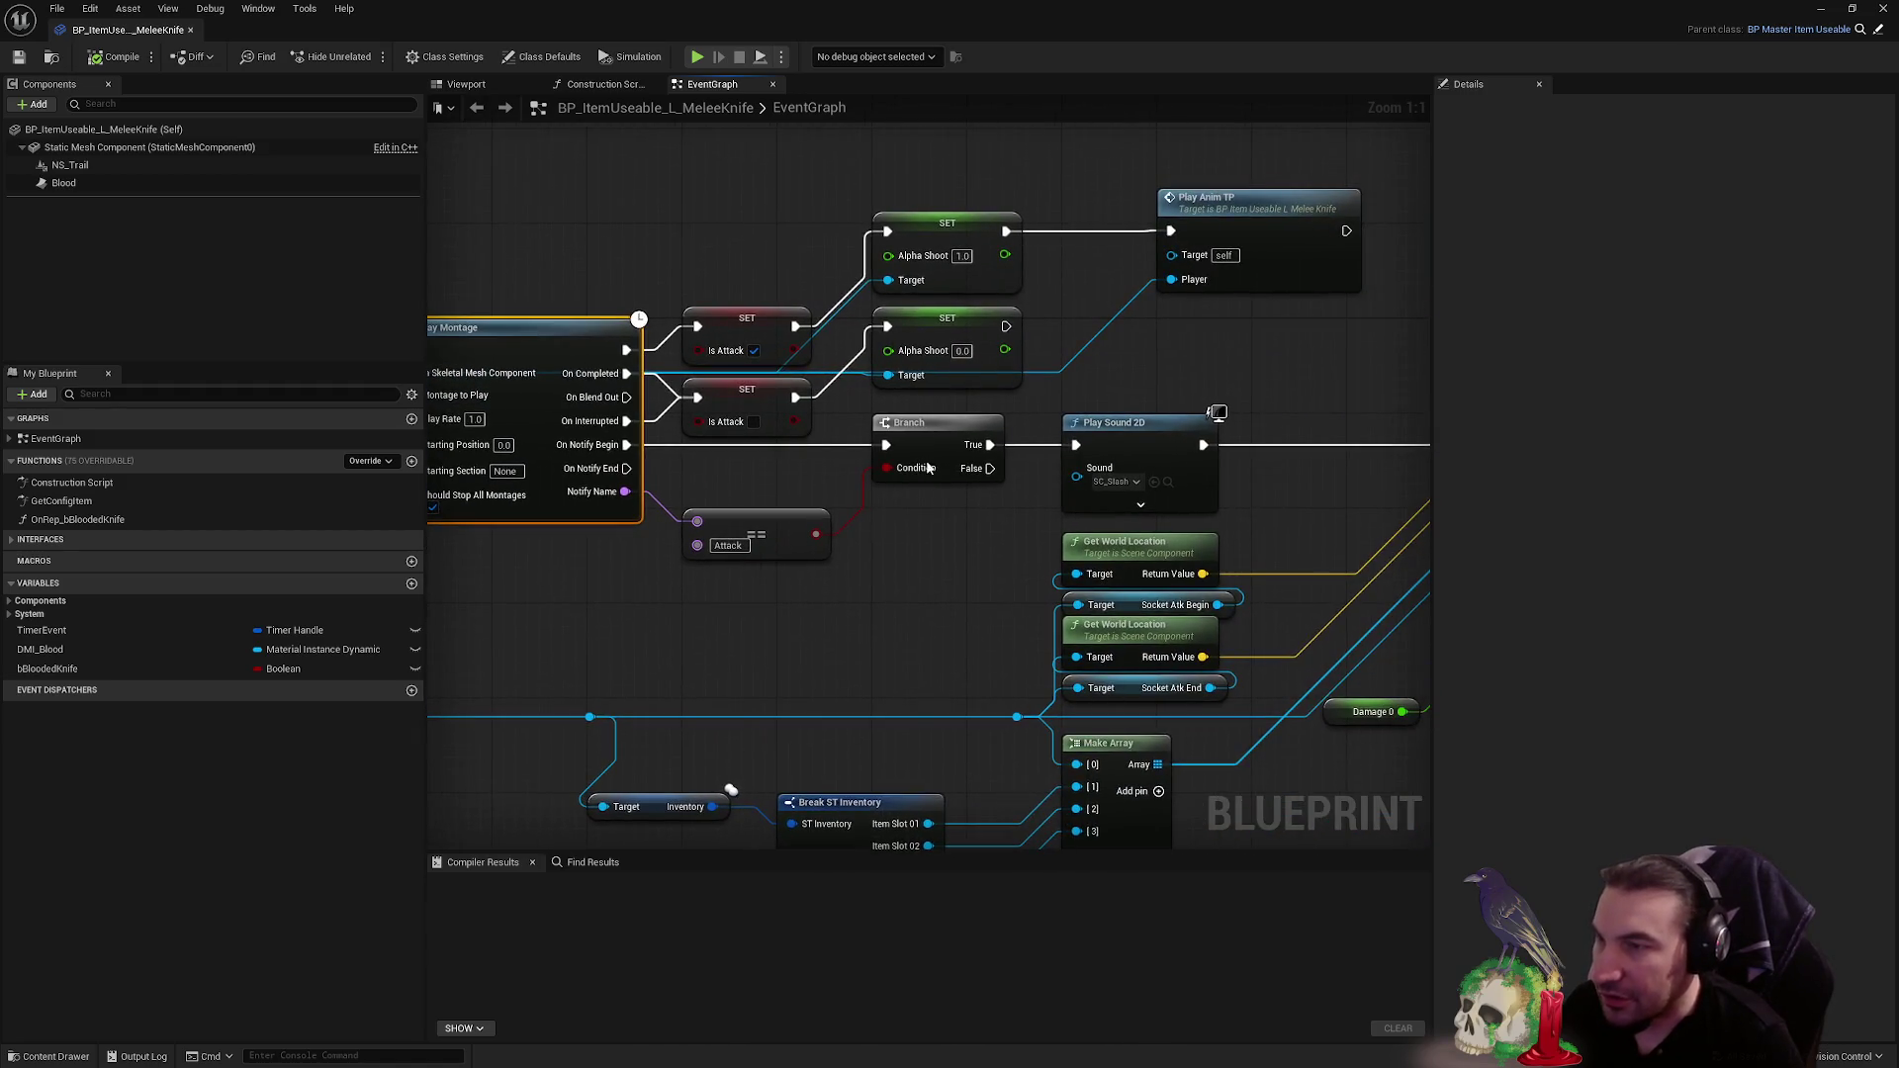
drag(894, 491, 1320, 525)
scroll(1421, 394, up, 2)
mouse_move(1360, 737)
mouse_down()
mouse_move(1114, 758)
mouse_move(1407, 490)
mouse_up()
drag(590, 426, 920, 625)
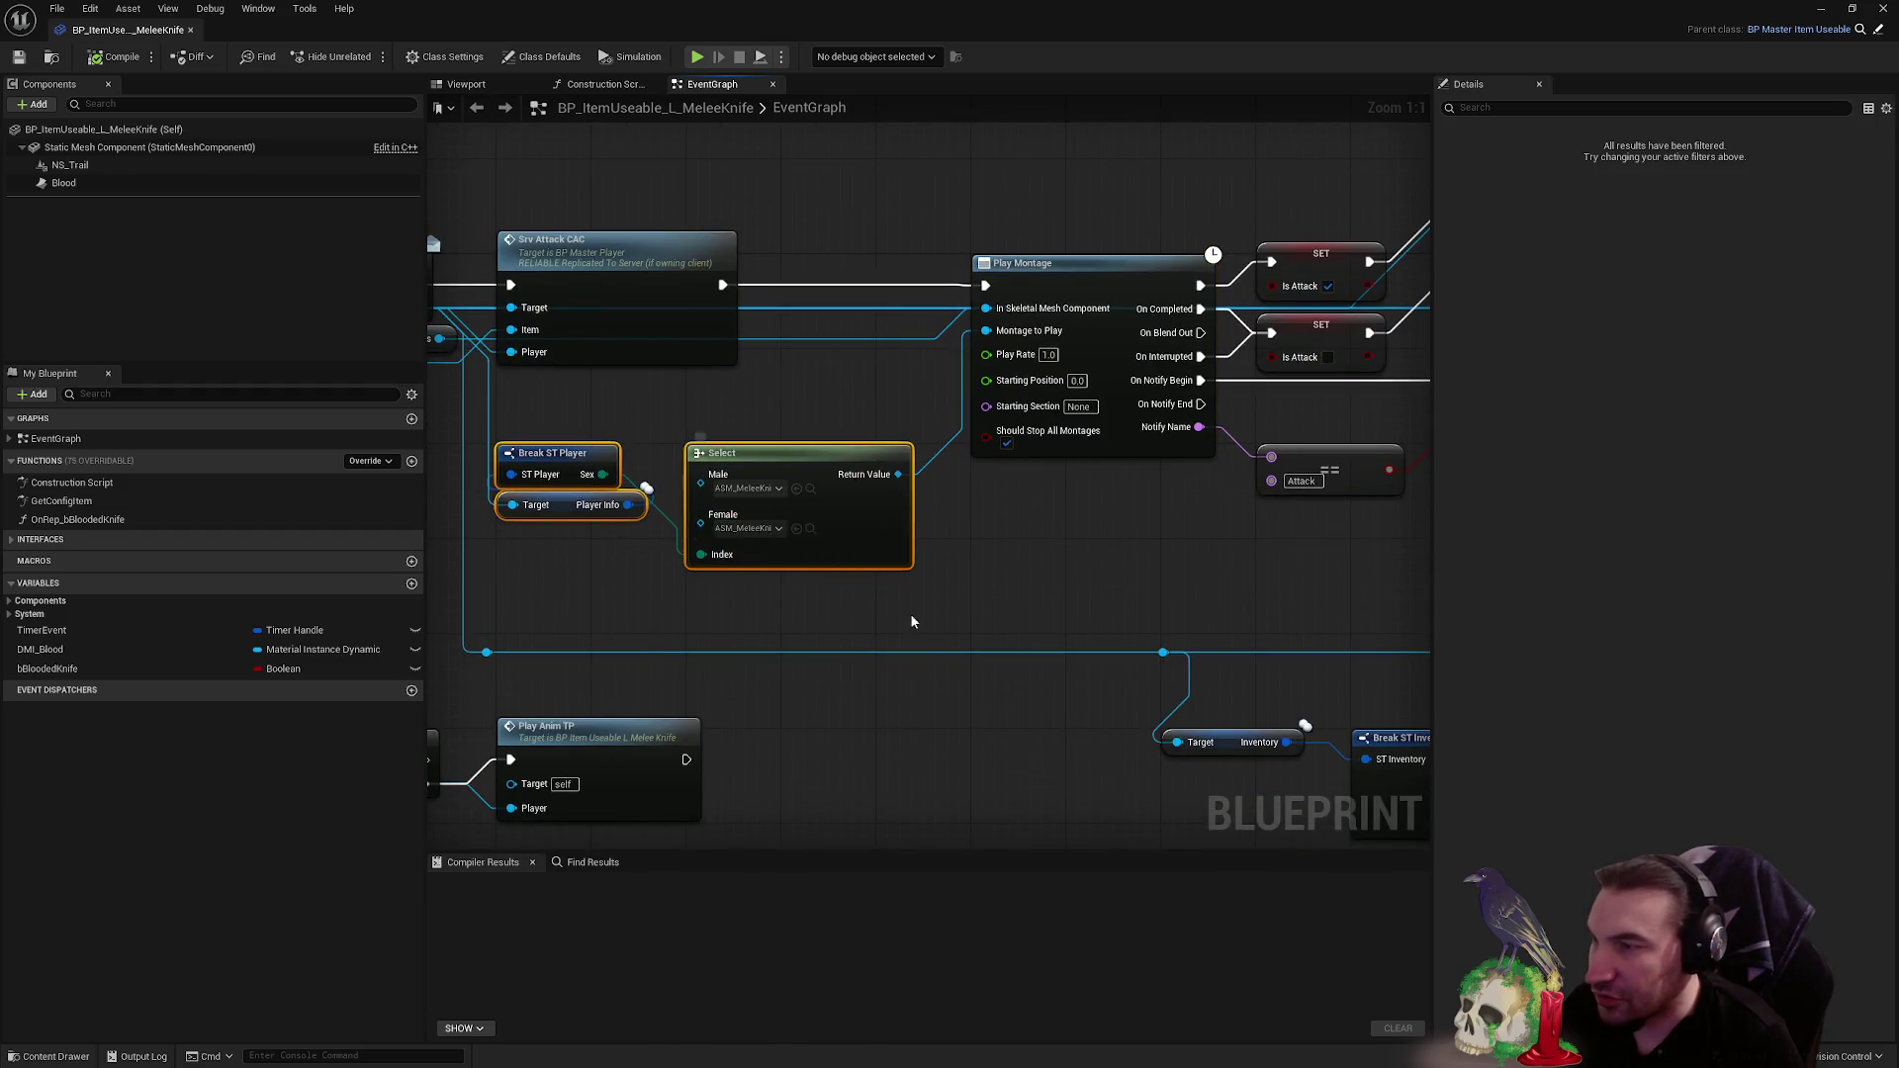
click(1081, 545)
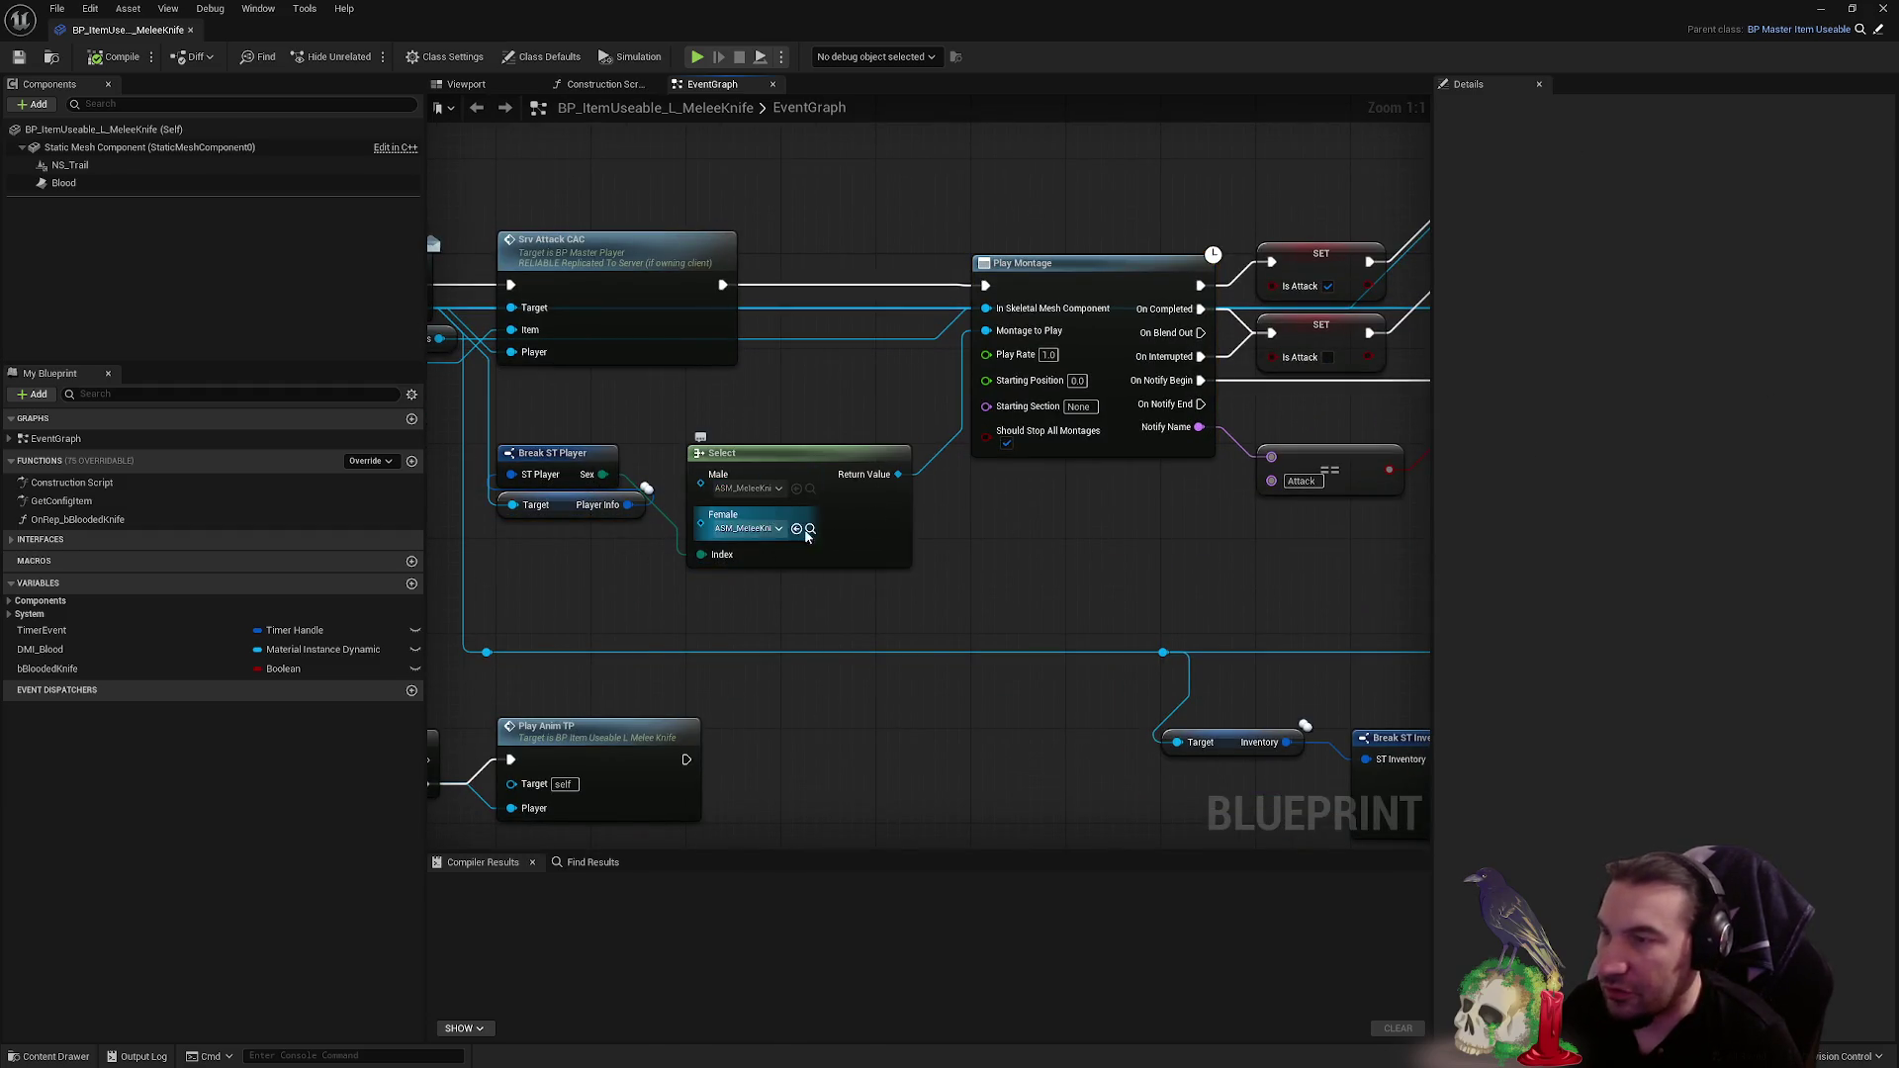
drag(989, 590, 811, 692)
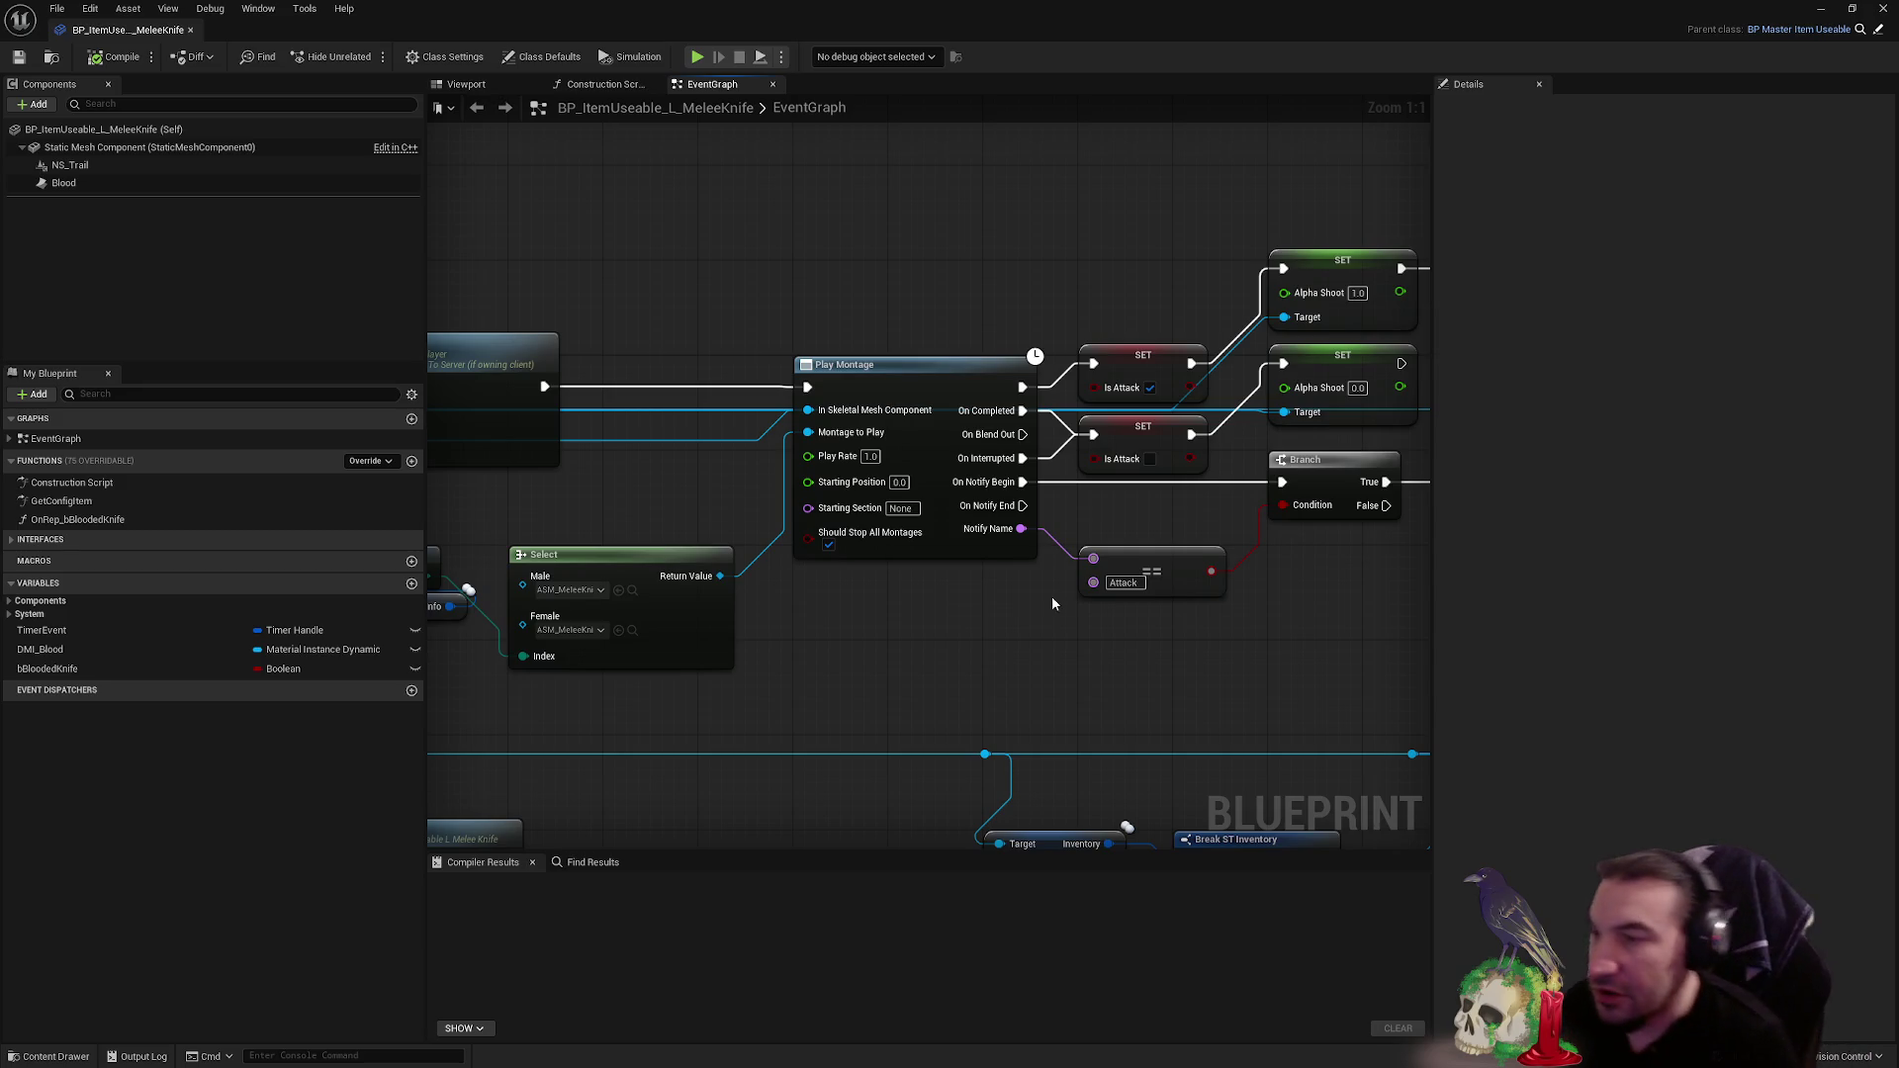
- Select the Is Attack and Alpha Shoot setters and the Play Anim TP node
drag(1143, 421, 804, 455)
click(803, 427)
shift+click(803, 455)
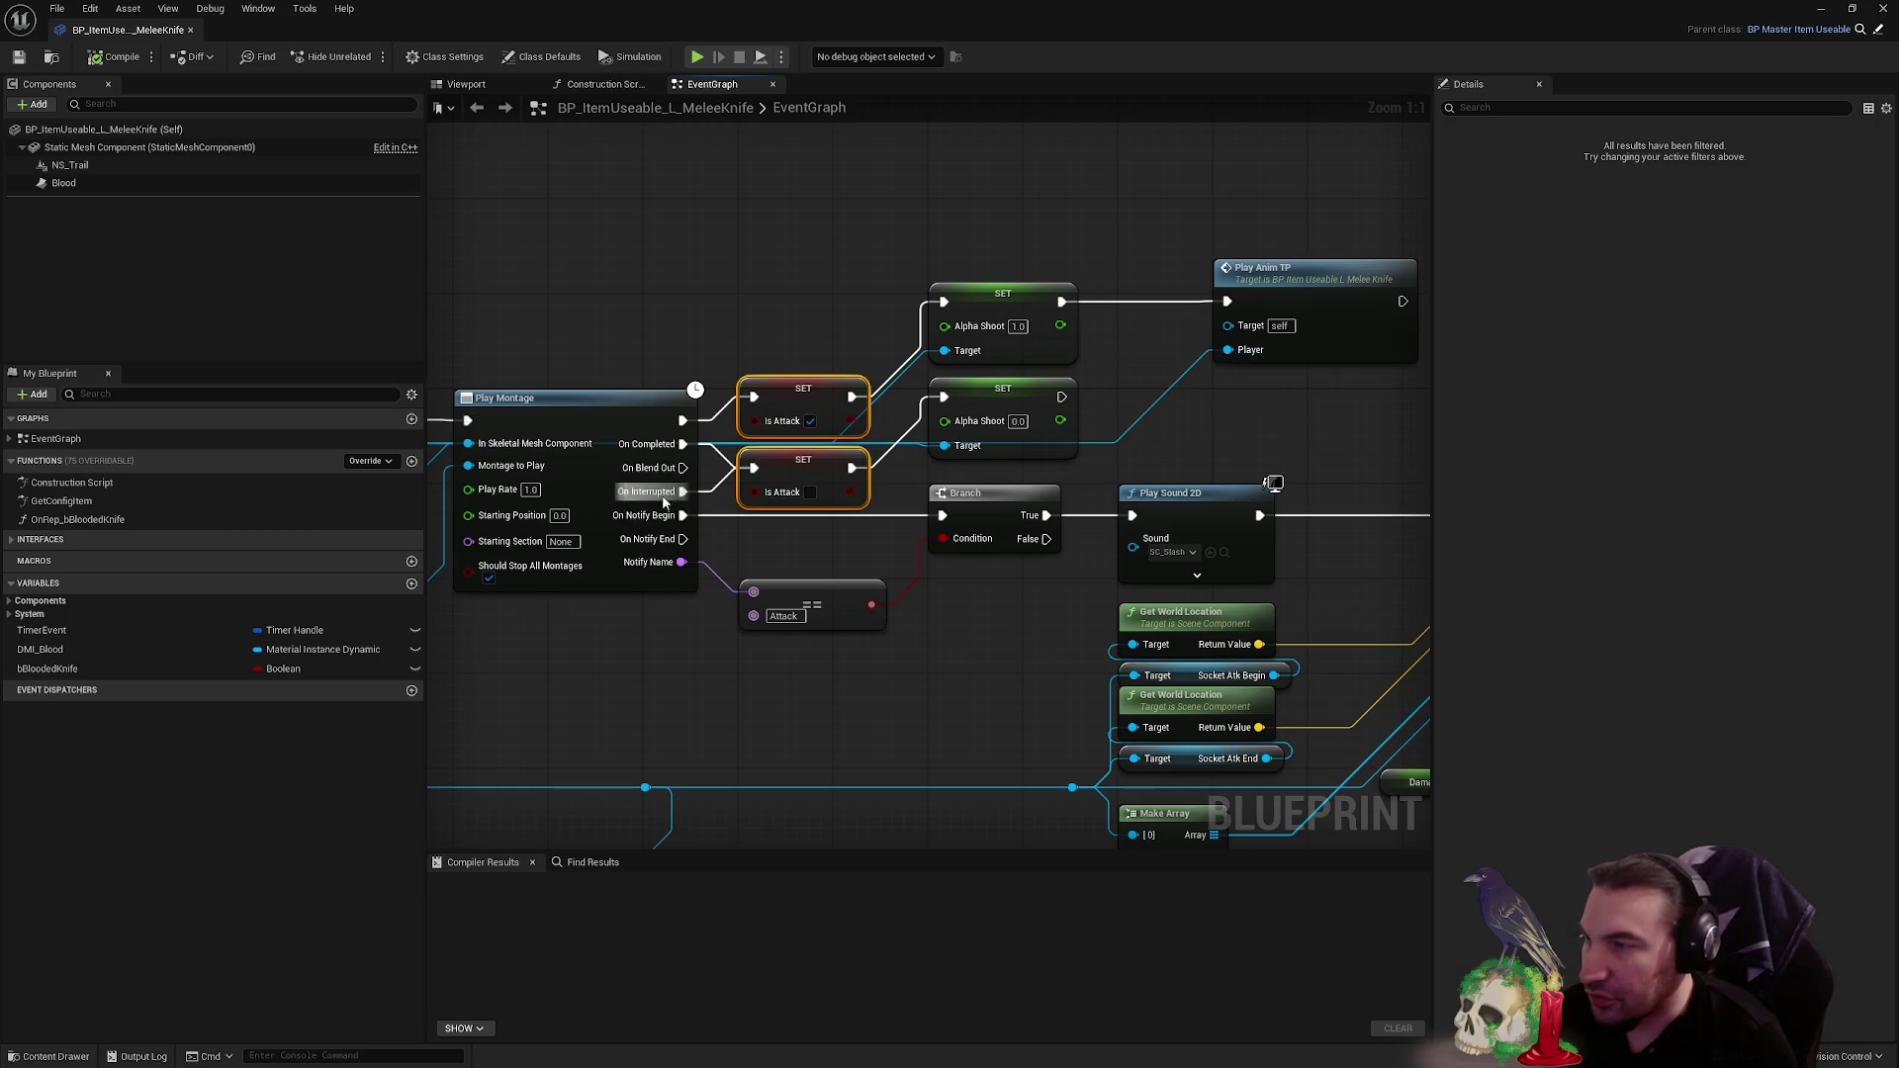
drag(1096, 342, 954, 306)
click(869, 313)
shift+click(862, 386)
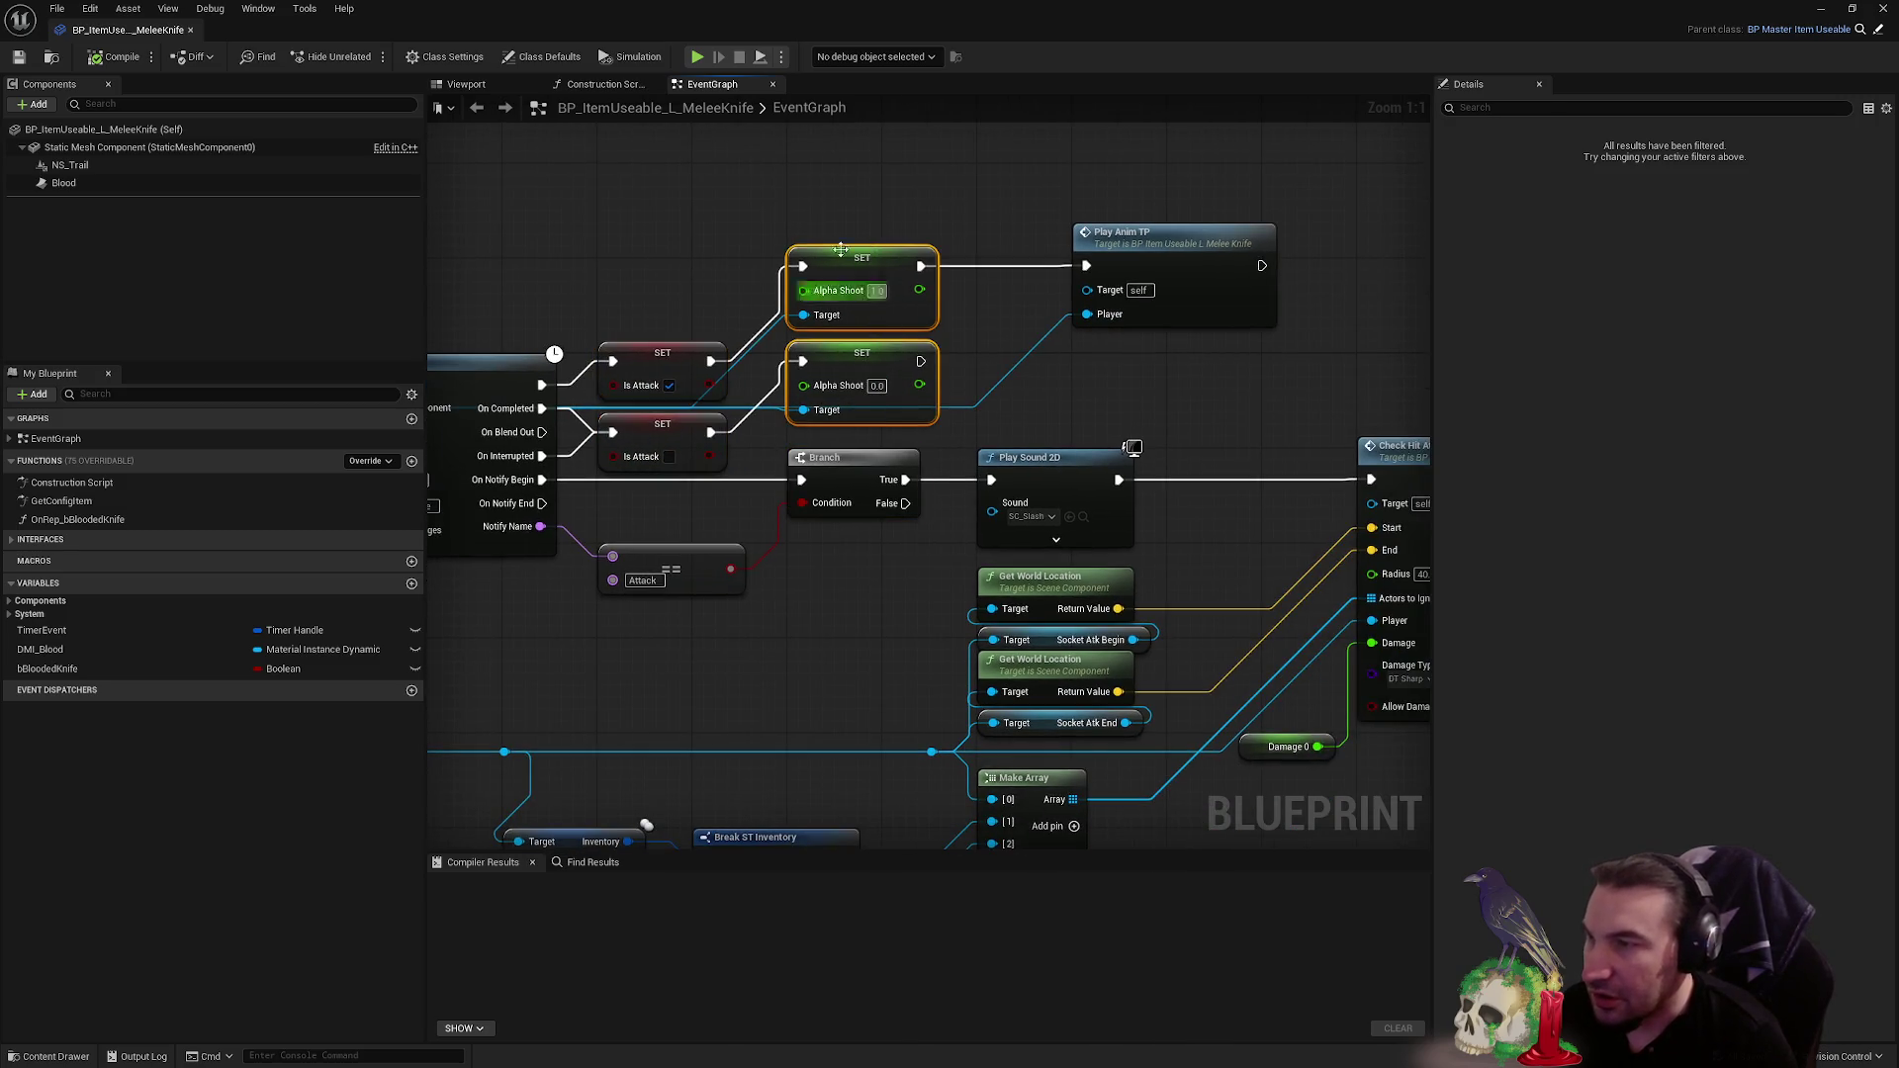
click(1172, 235)
drag(434, 723, 660, 740)
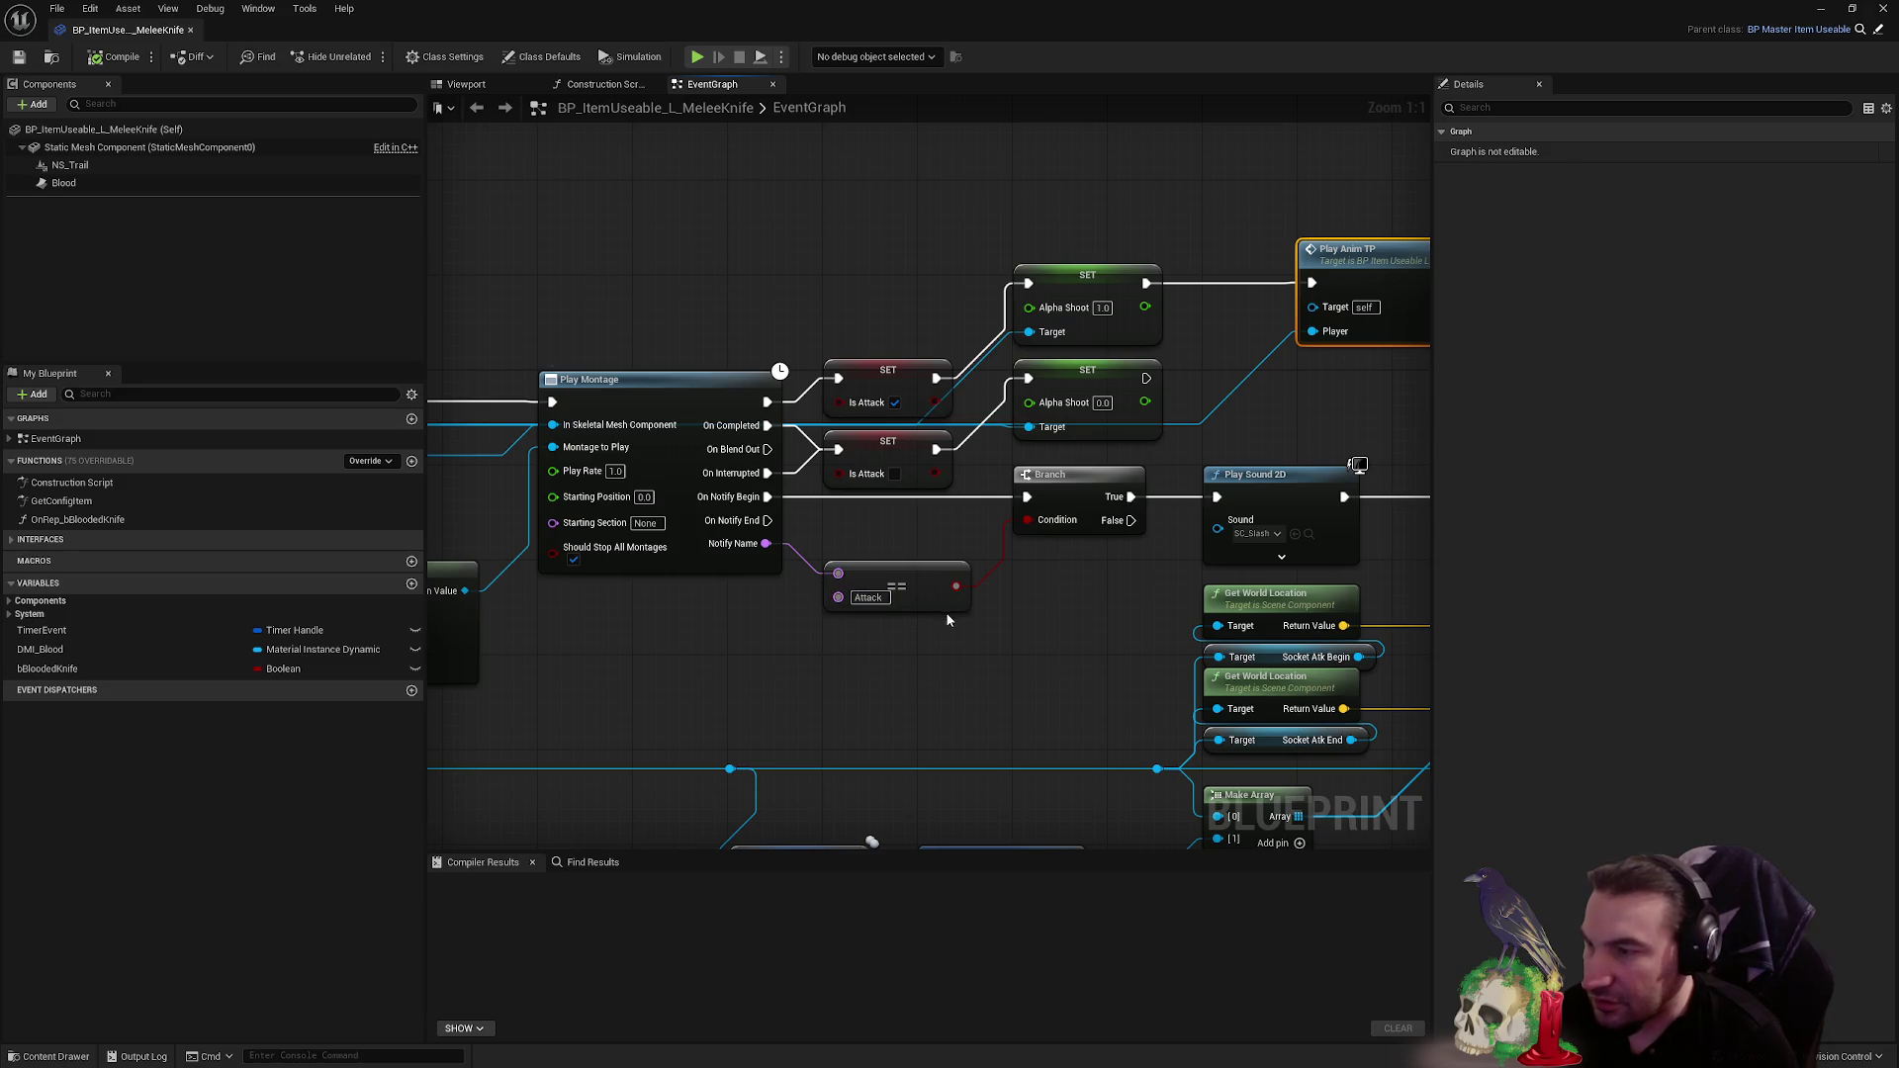
- Check the Play Sound 2D and hit-check nodes, then open CheckHitAttack in BP_MasterItem_Useable
drag(1385, 426, 1059, 390)
click(1078, 435)
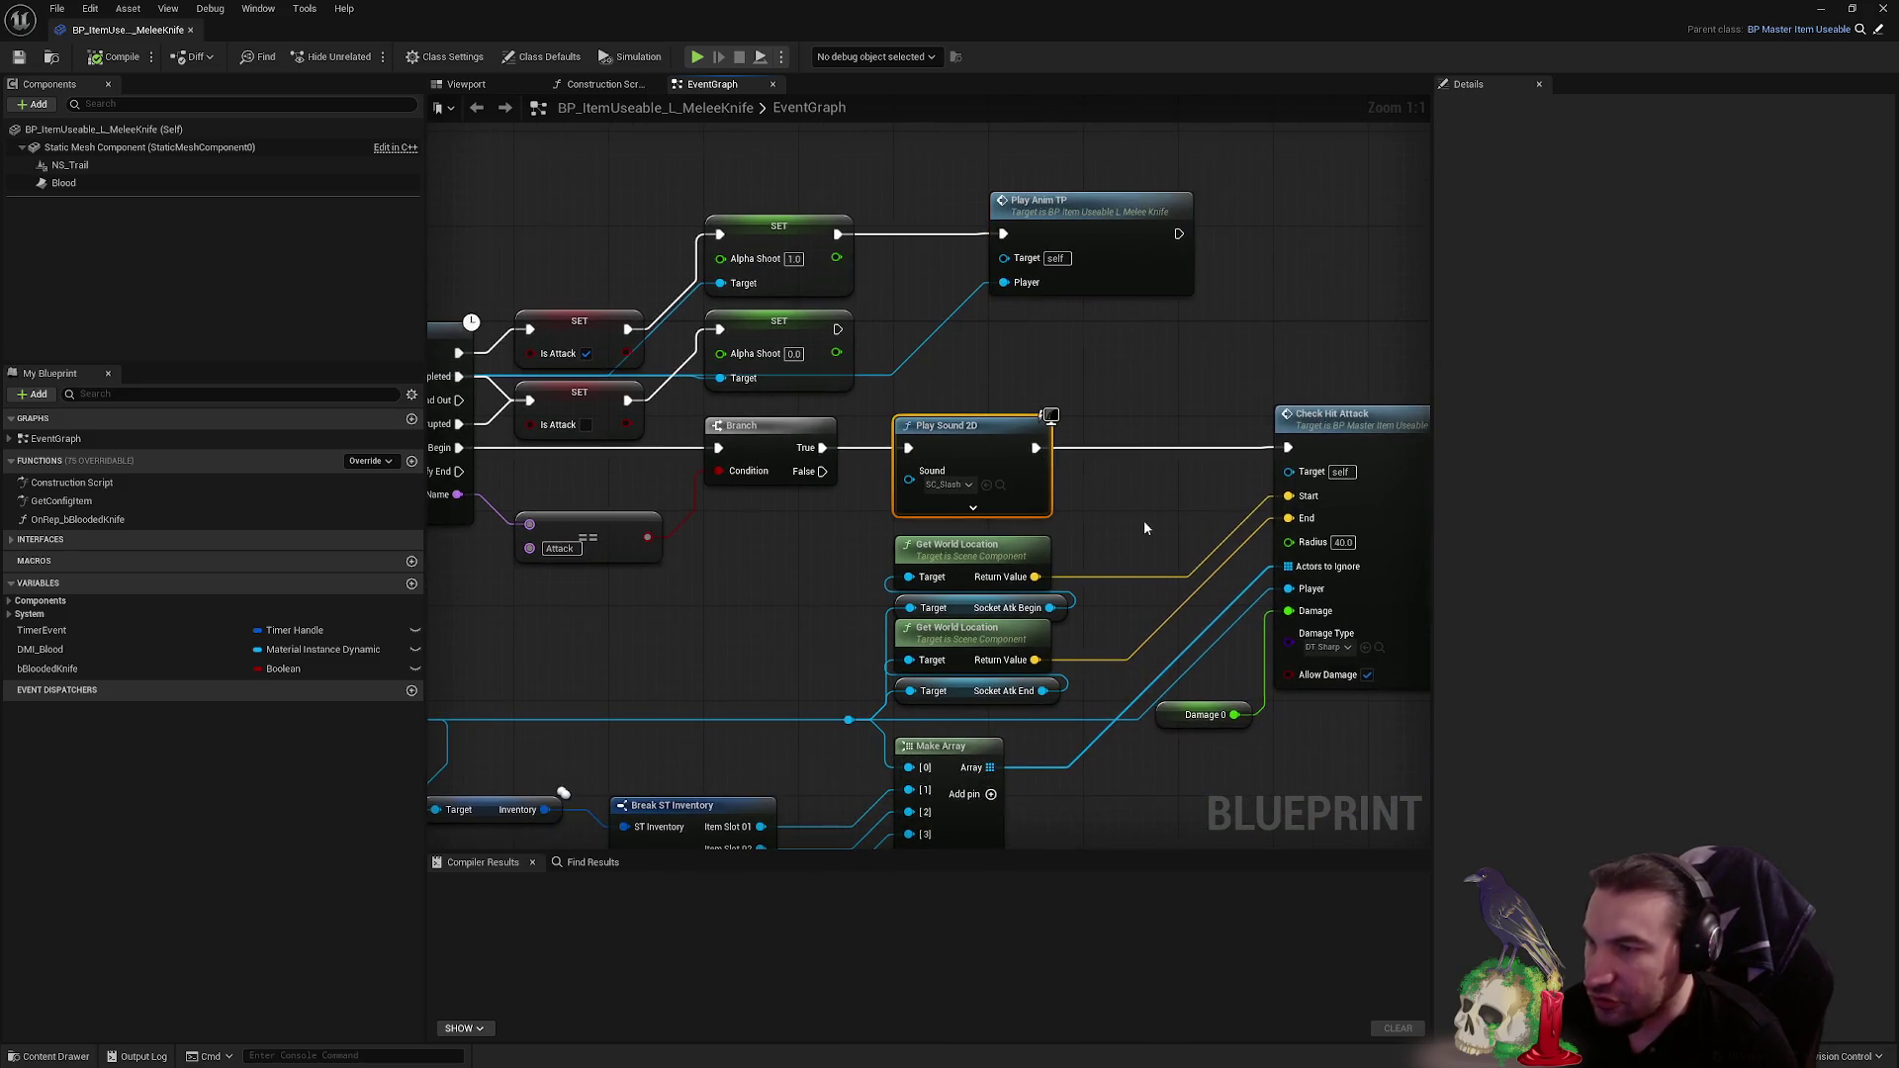
drag(1148, 518, 904, 503)
mouse_move(548, 554)
mouse_down()
mouse_move(638, 473)
mouse_move(1167, 593)
mouse_move(1217, 636)
mouse_up()
click(1223, 357)
mouse_move(707, 519)
mouse_down()
mouse_move(1355, 653)
mouse_move(929, 587)
mouse_move(656, 574)
mouse_up()
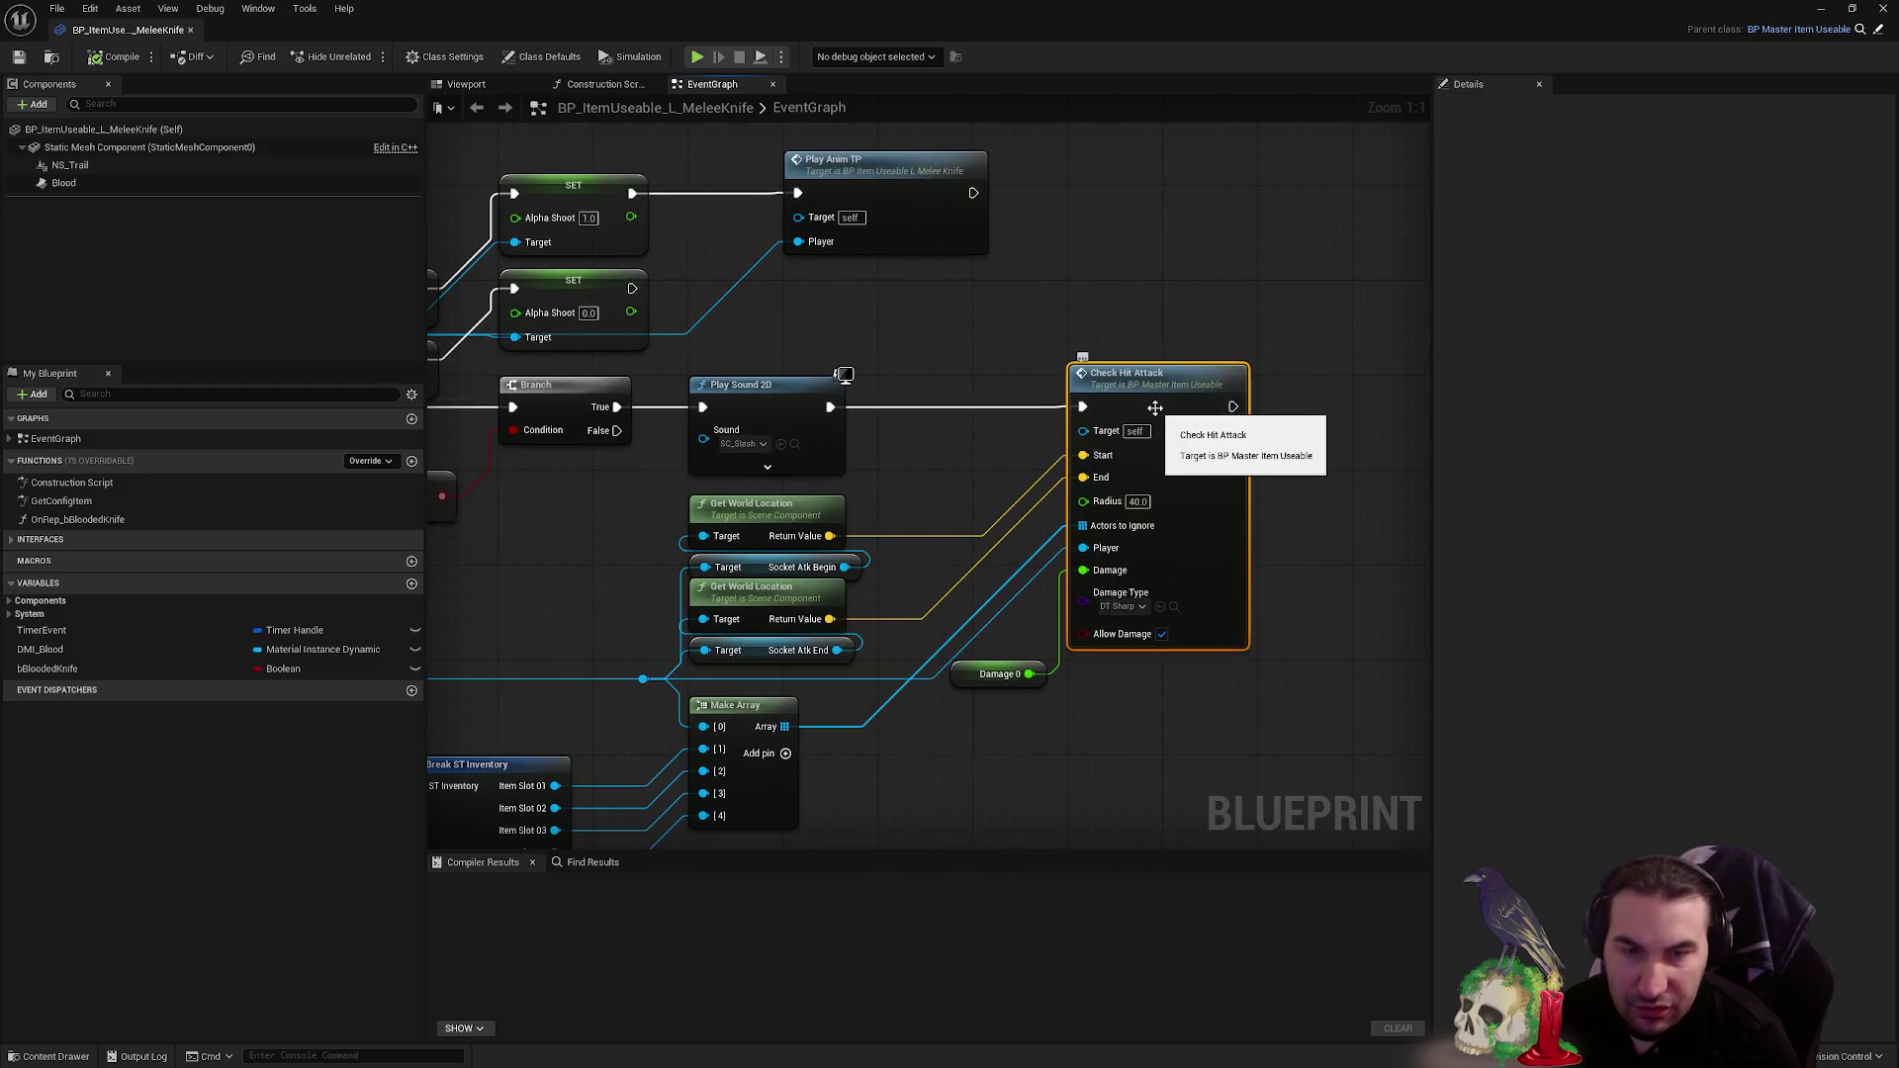
double_click(1150, 406)
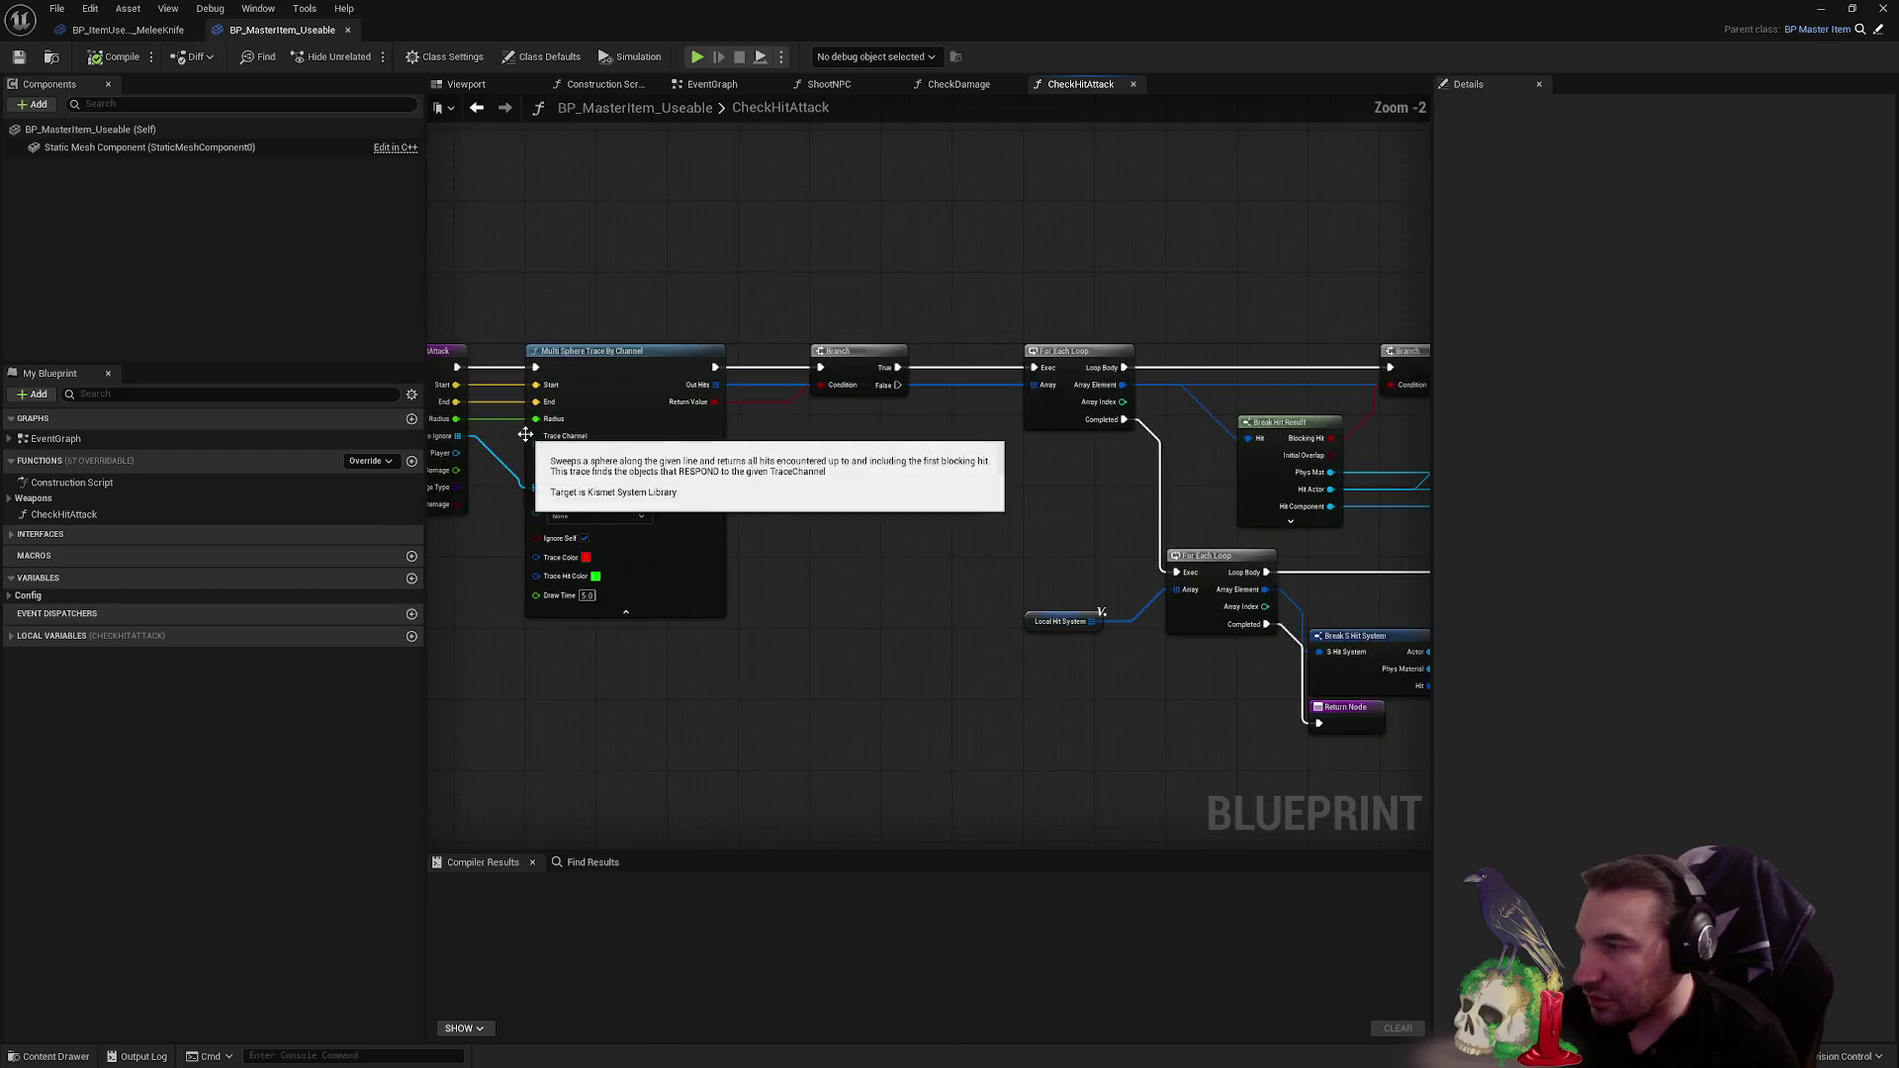
- Inspect the Multi Sphere Trace, For Each Loop, AddUnique and Local Find nodes
click(930, 435)
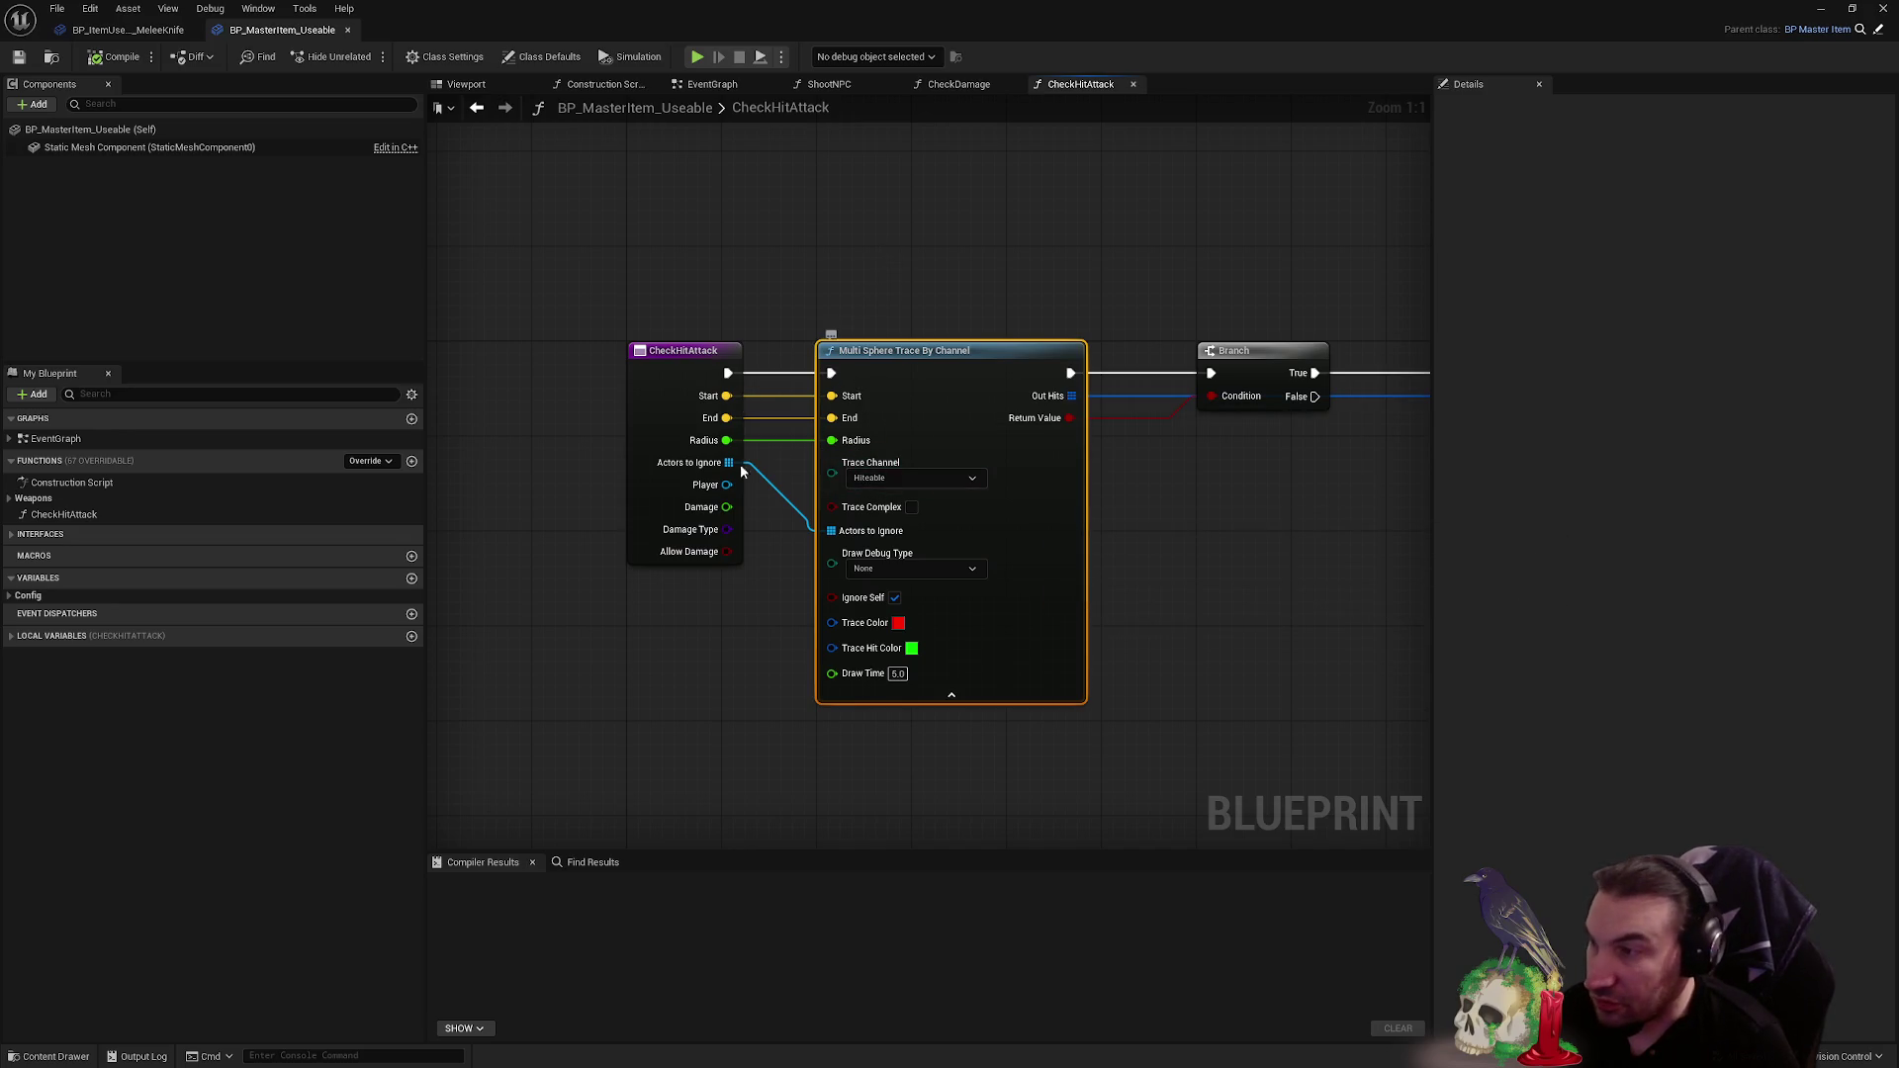
mouse_move(1085, 568)
mouse_down()
mouse_move(933, 597)
mouse_move(810, 437)
mouse_move(878, 433)
mouse_up()
mouse_move(751, 188)
mouse_down()
mouse_move(905, 359)
mouse_move(1095, 656)
mouse_up()
scroll(930, 494, down, 3)
drag(687, 262, 1299, 448)
mouse_move(1424, 500)
mouse_down()
mouse_move(1315, 504)
mouse_move(1104, 385)
mouse_up()
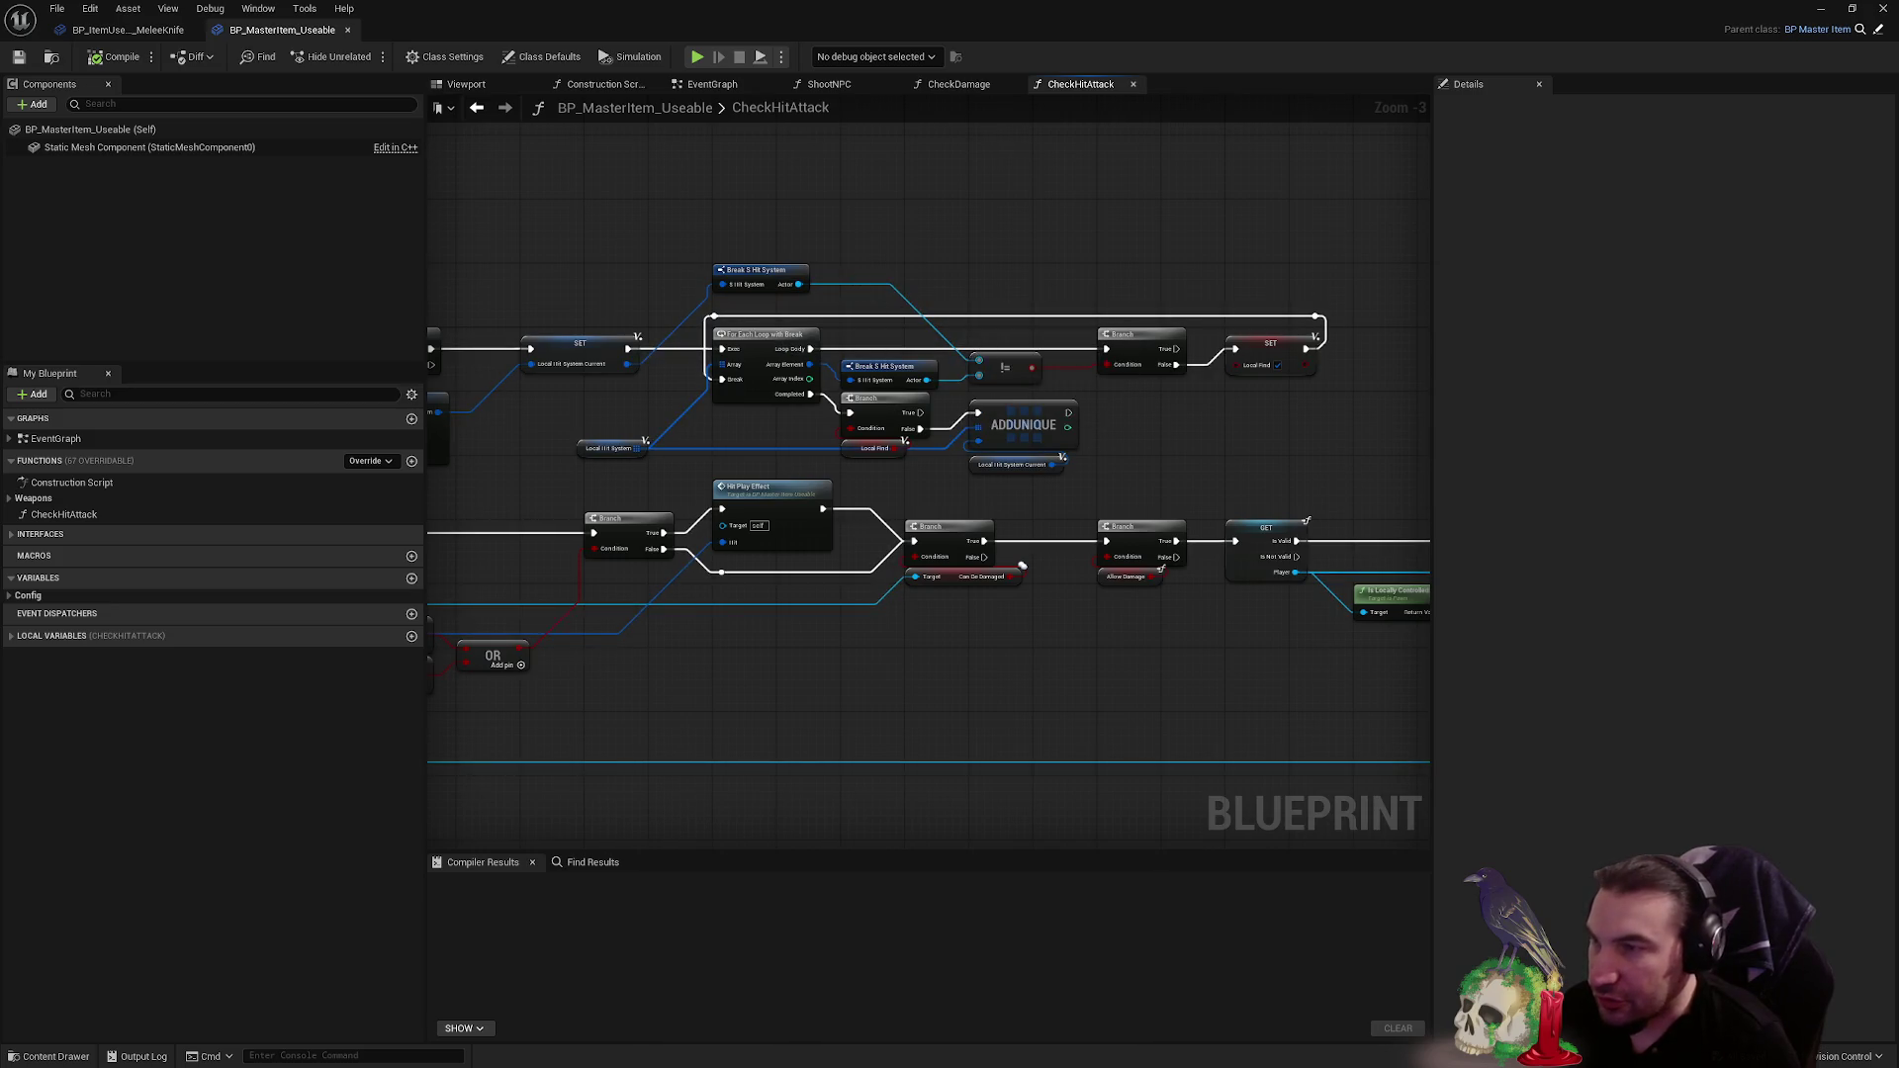
scroll(1189, 304, up, 3)
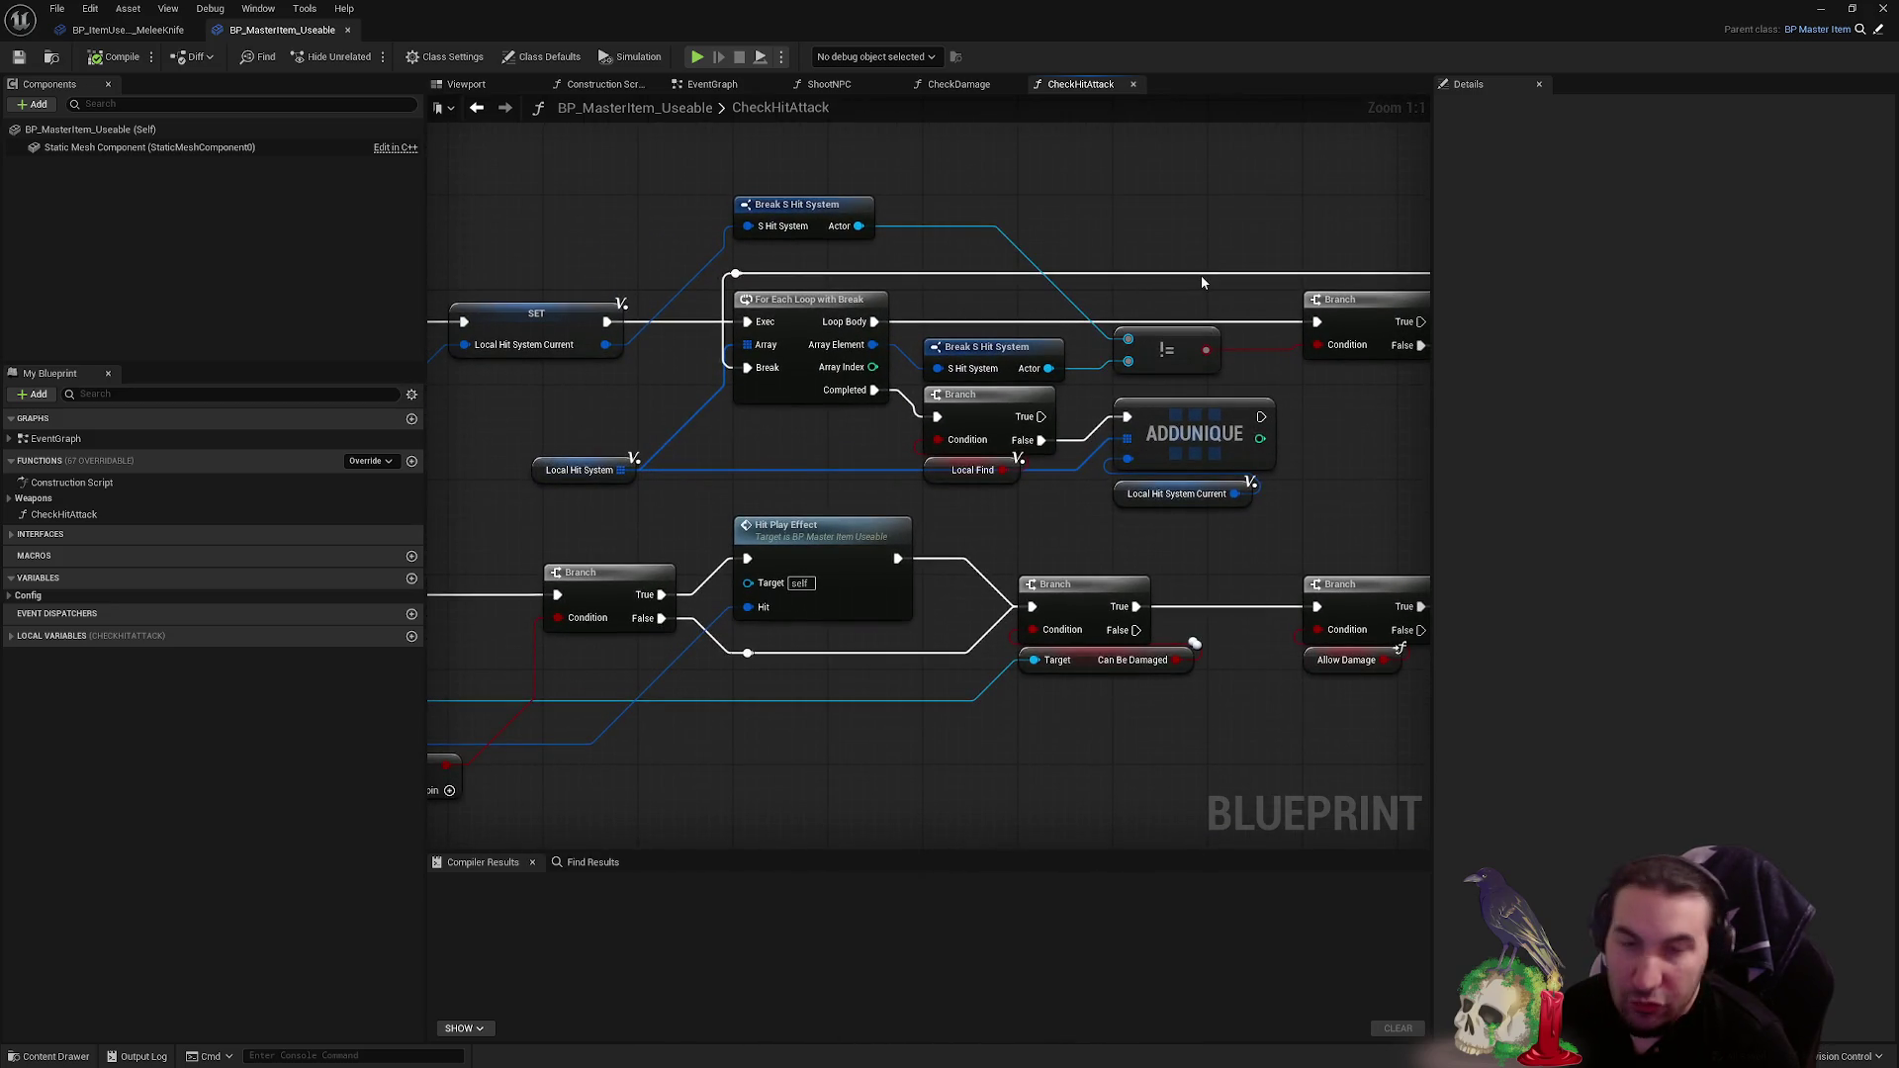
drag(1154, 279, 1074, 387)
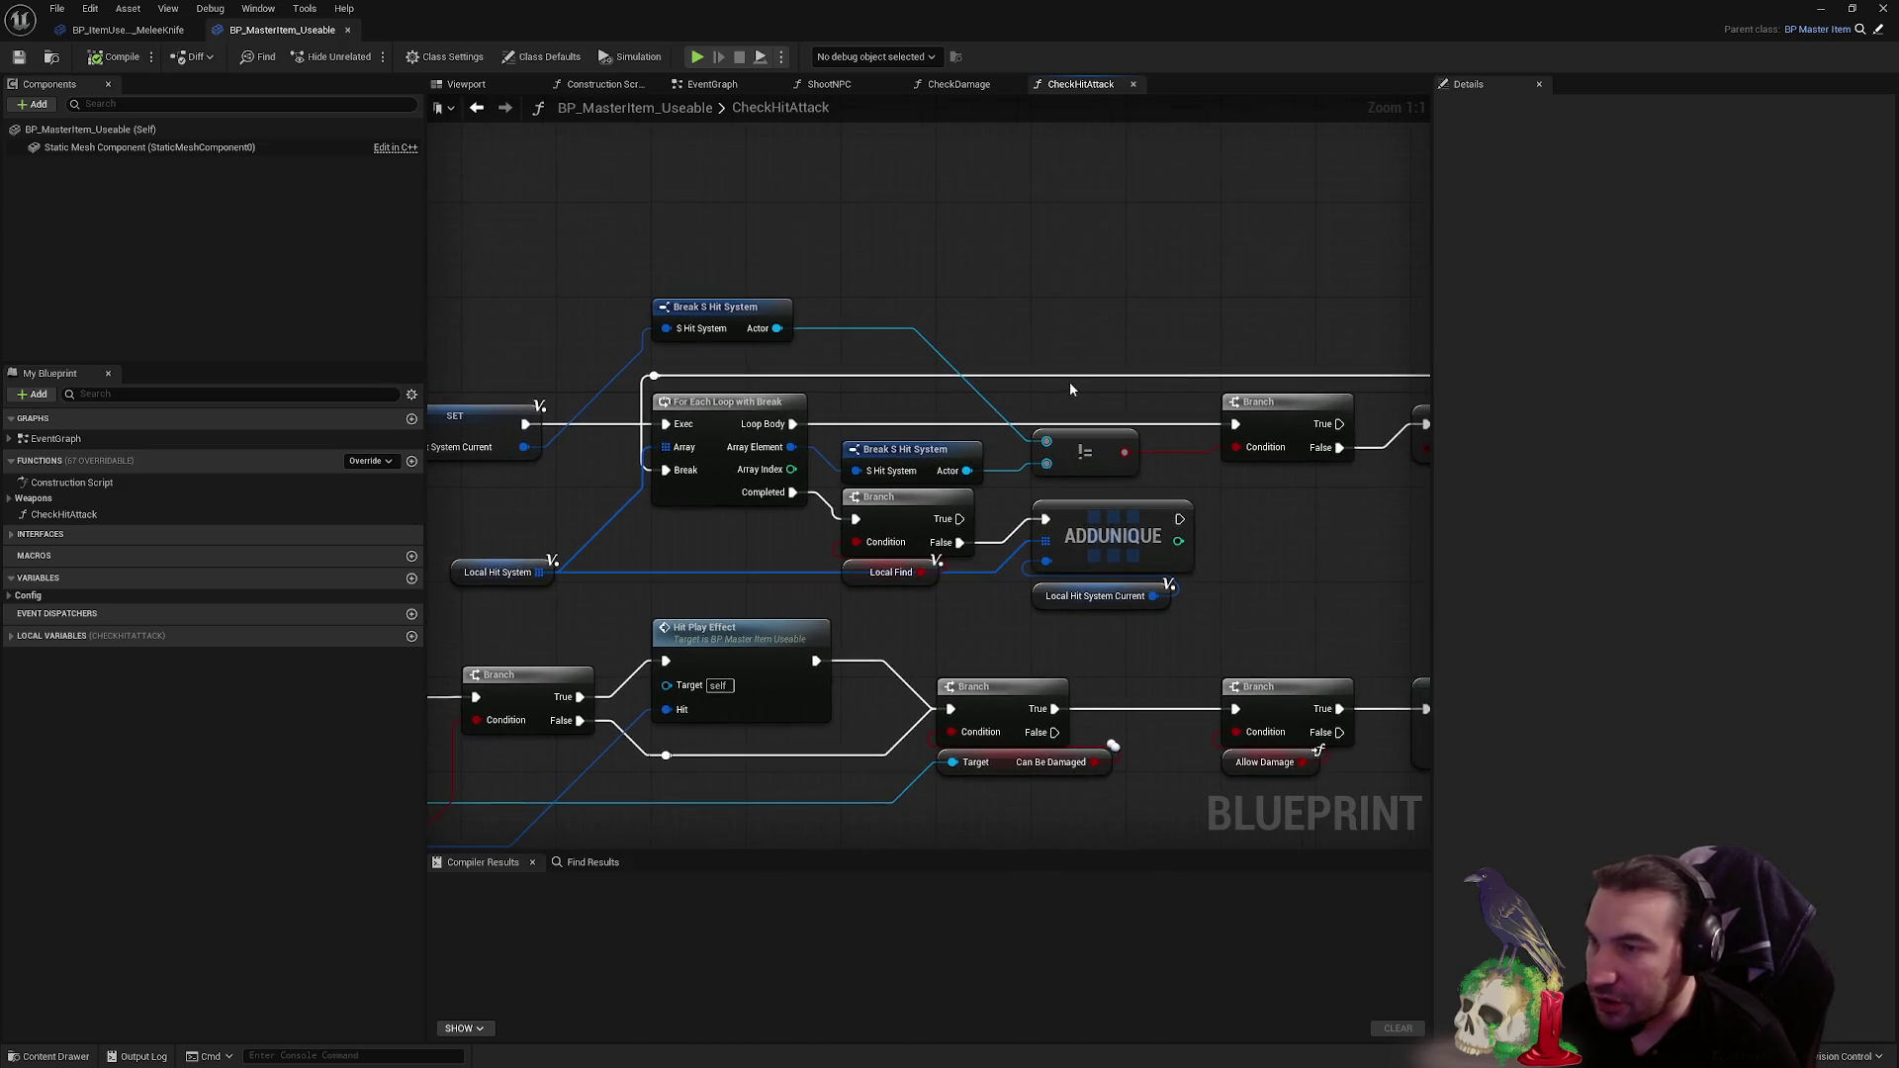
drag(1384, 481, 1104, 485)
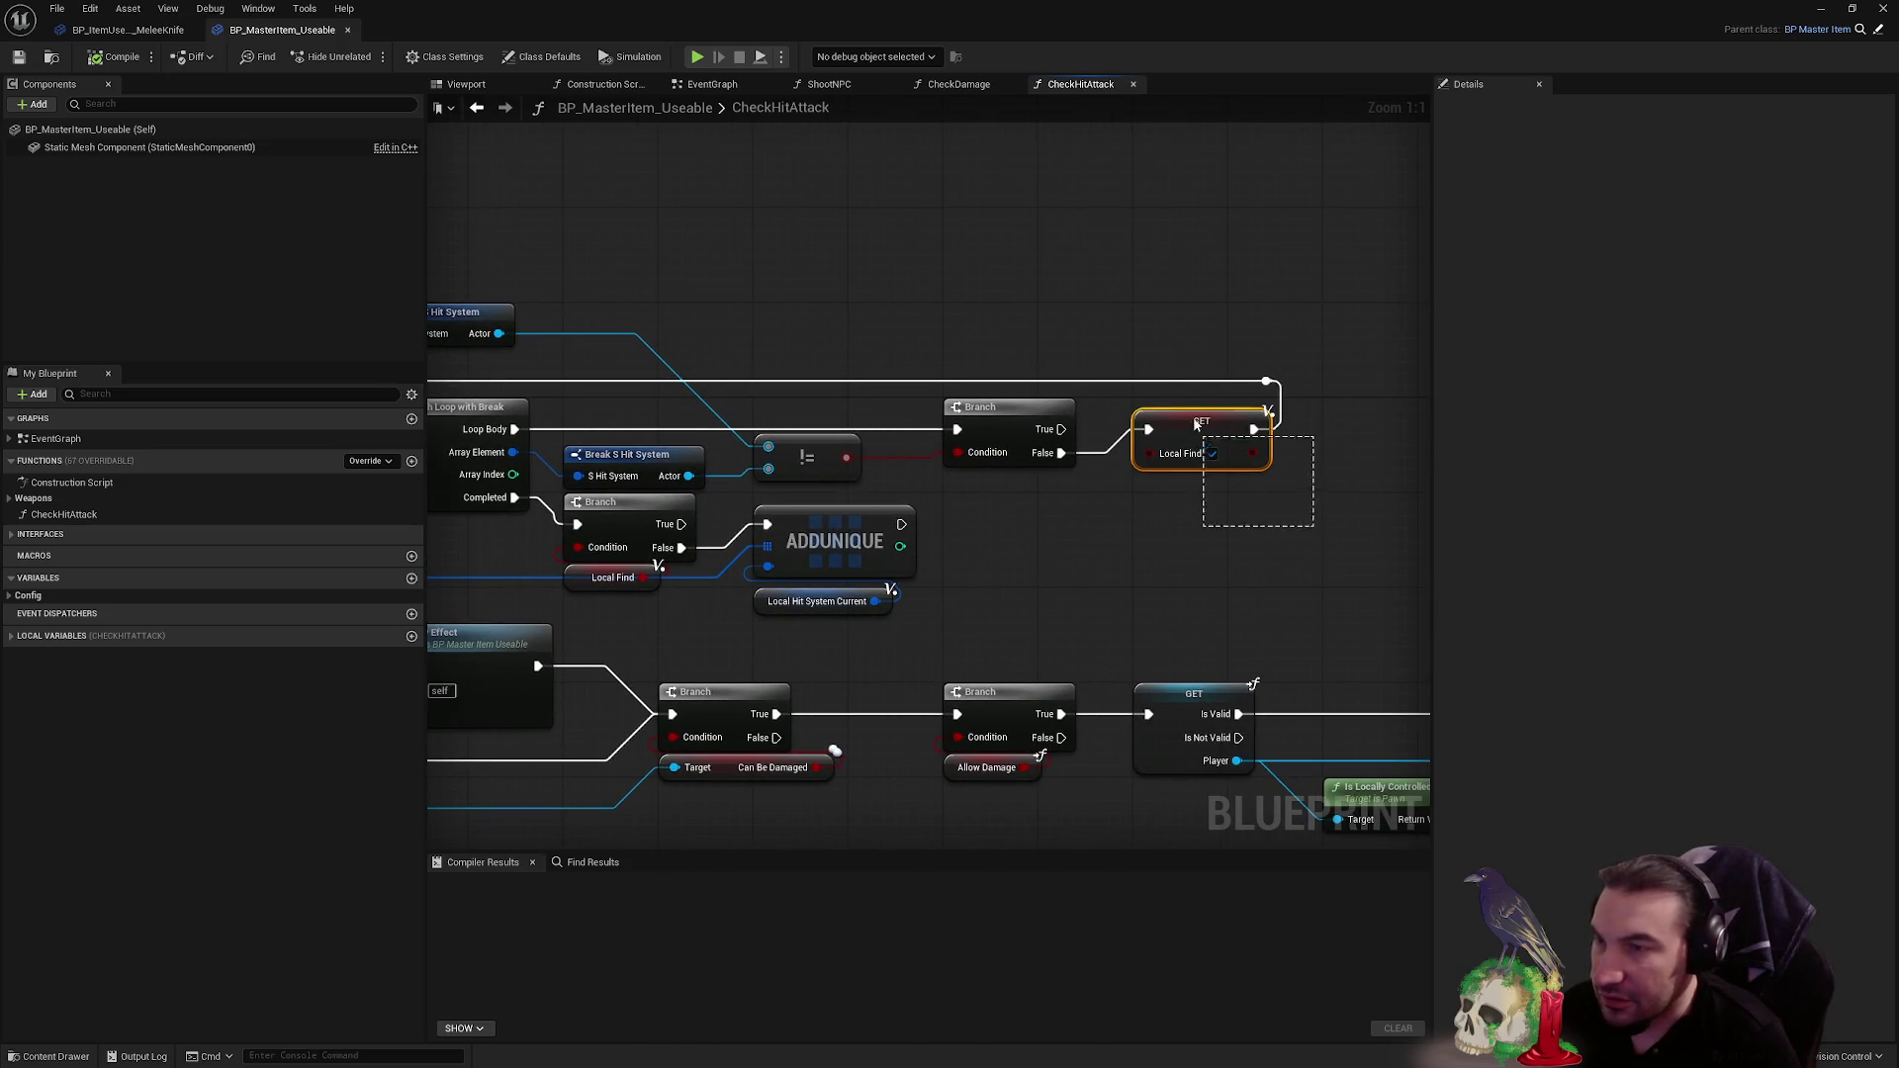
scroll(1165, 384, down, 2)
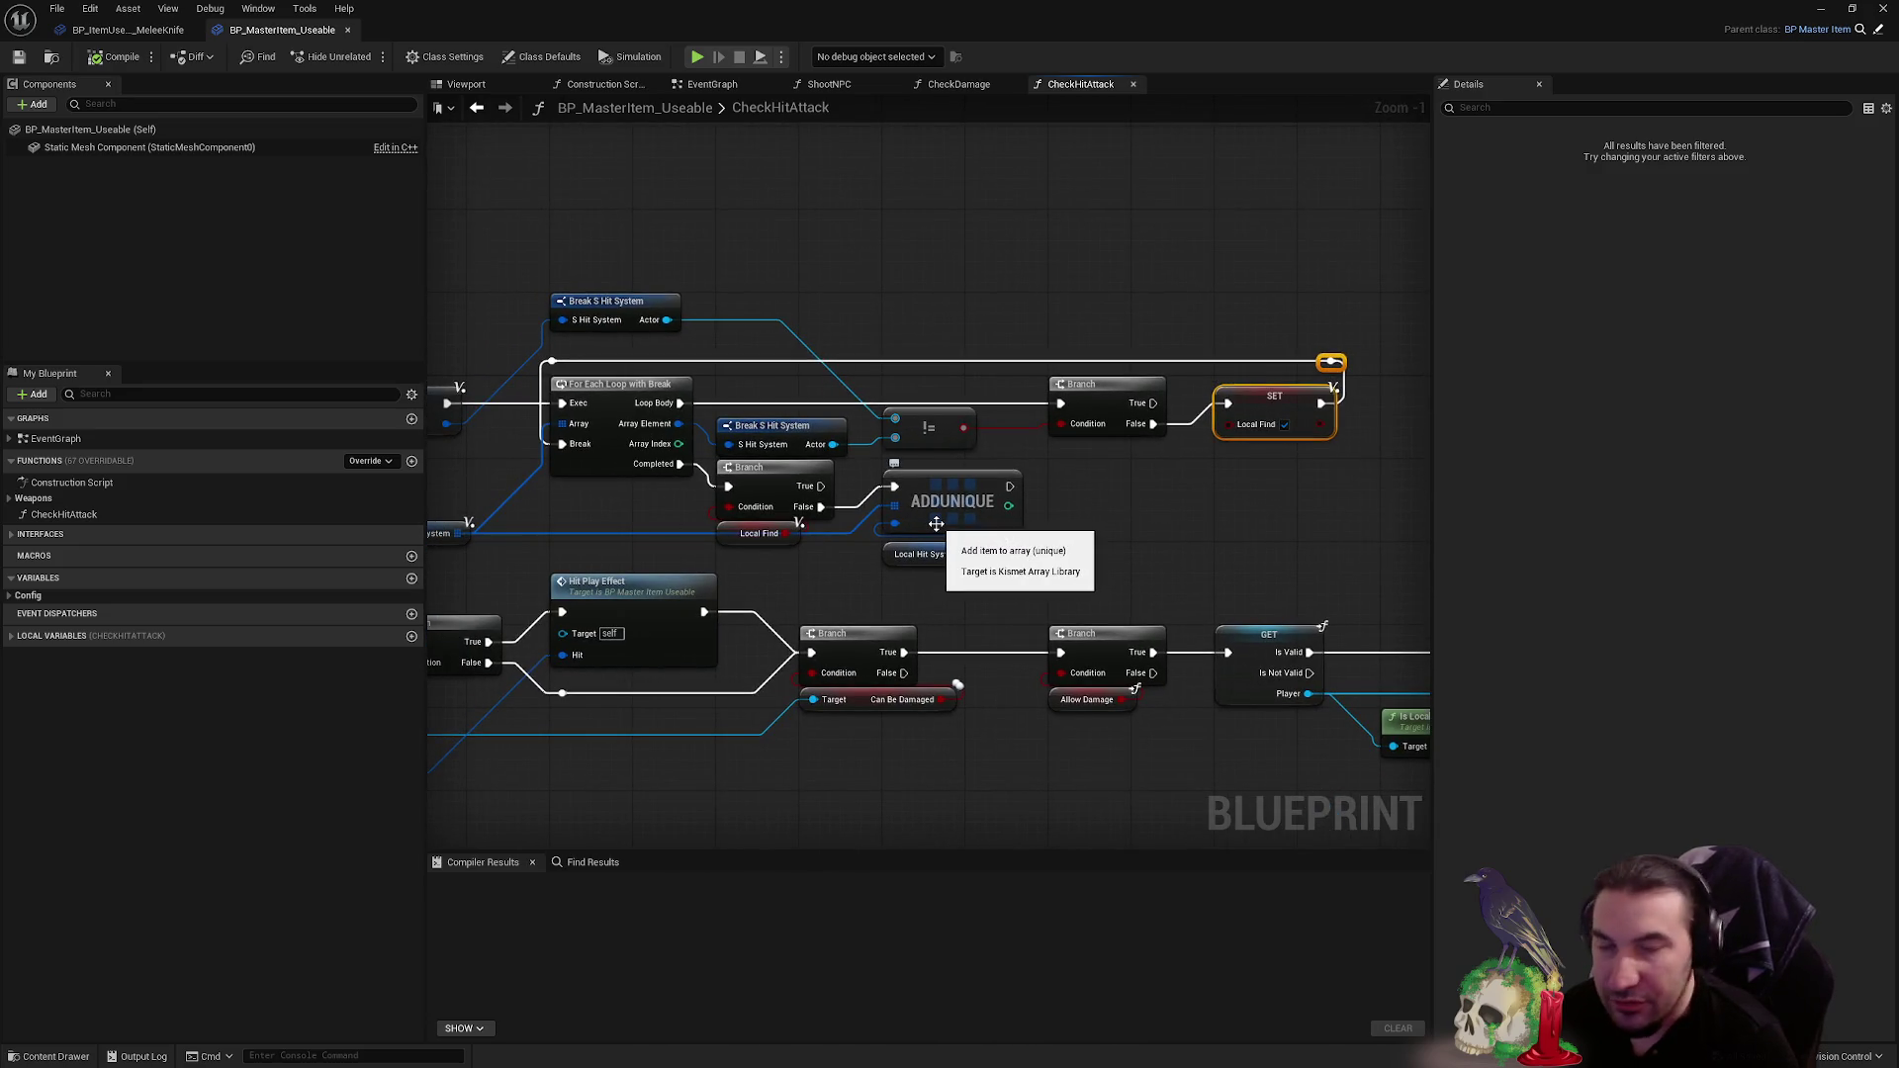
mouse_move(935, 524)
mouse_down()
mouse_move(1138, 514)
mouse_move(1037, 504)
mouse_move(1008, 479)
mouse_move(1000, 407)
mouse_move(949, 327)
mouse_up()
scroll(940, 240, down, 1)
mouse_move(549, 429)
mouse_down()
mouse_move(836, 539)
mouse_move(846, 564)
mouse_up()
- Examine the Branch, Hit Play Effect and WeakPointFlesh surface type check nodes
mouse_move(1053, 457)
mouse_down()
mouse_move(911, 487)
mouse_move(277, 475)
mouse_up()
drag(1090, 557, 797, 416)
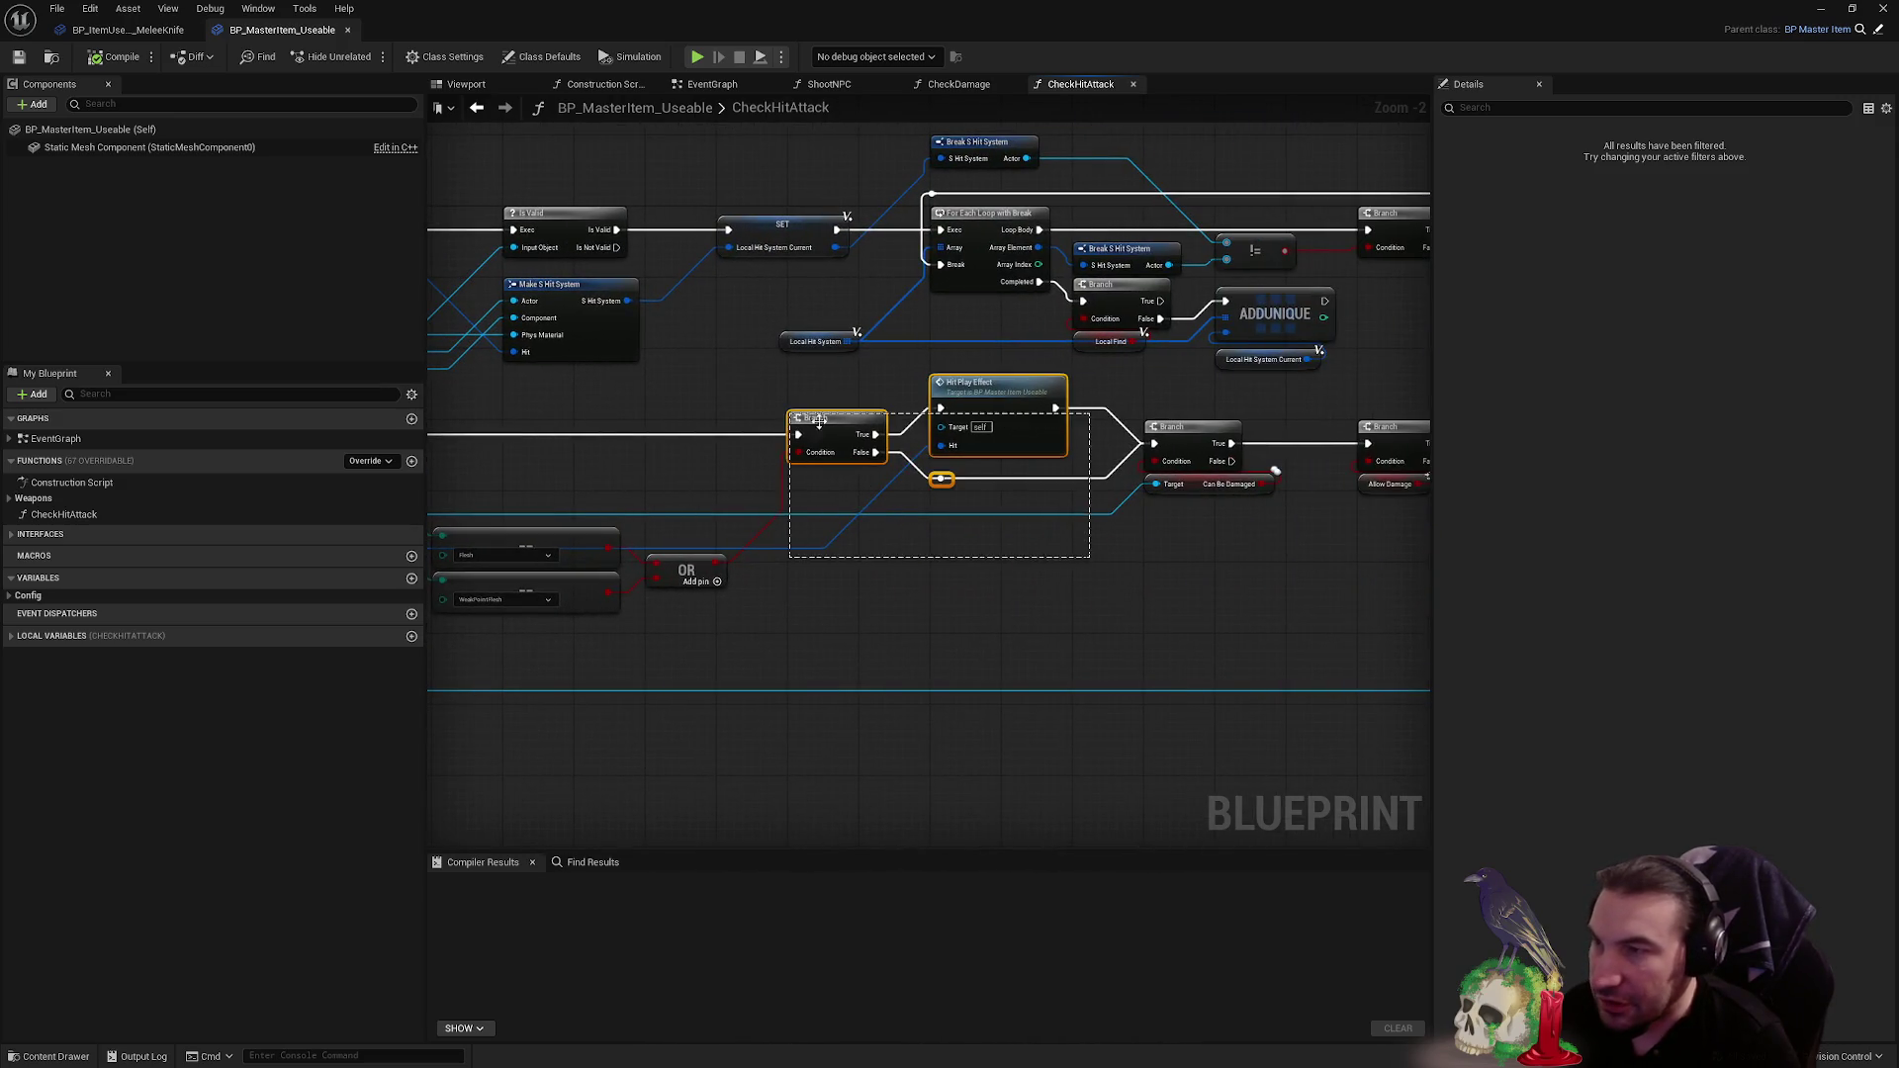
drag(1386, 587, 1066, 559)
drag(911, 551, 530, 381)
drag(979, 551, 891, 473)
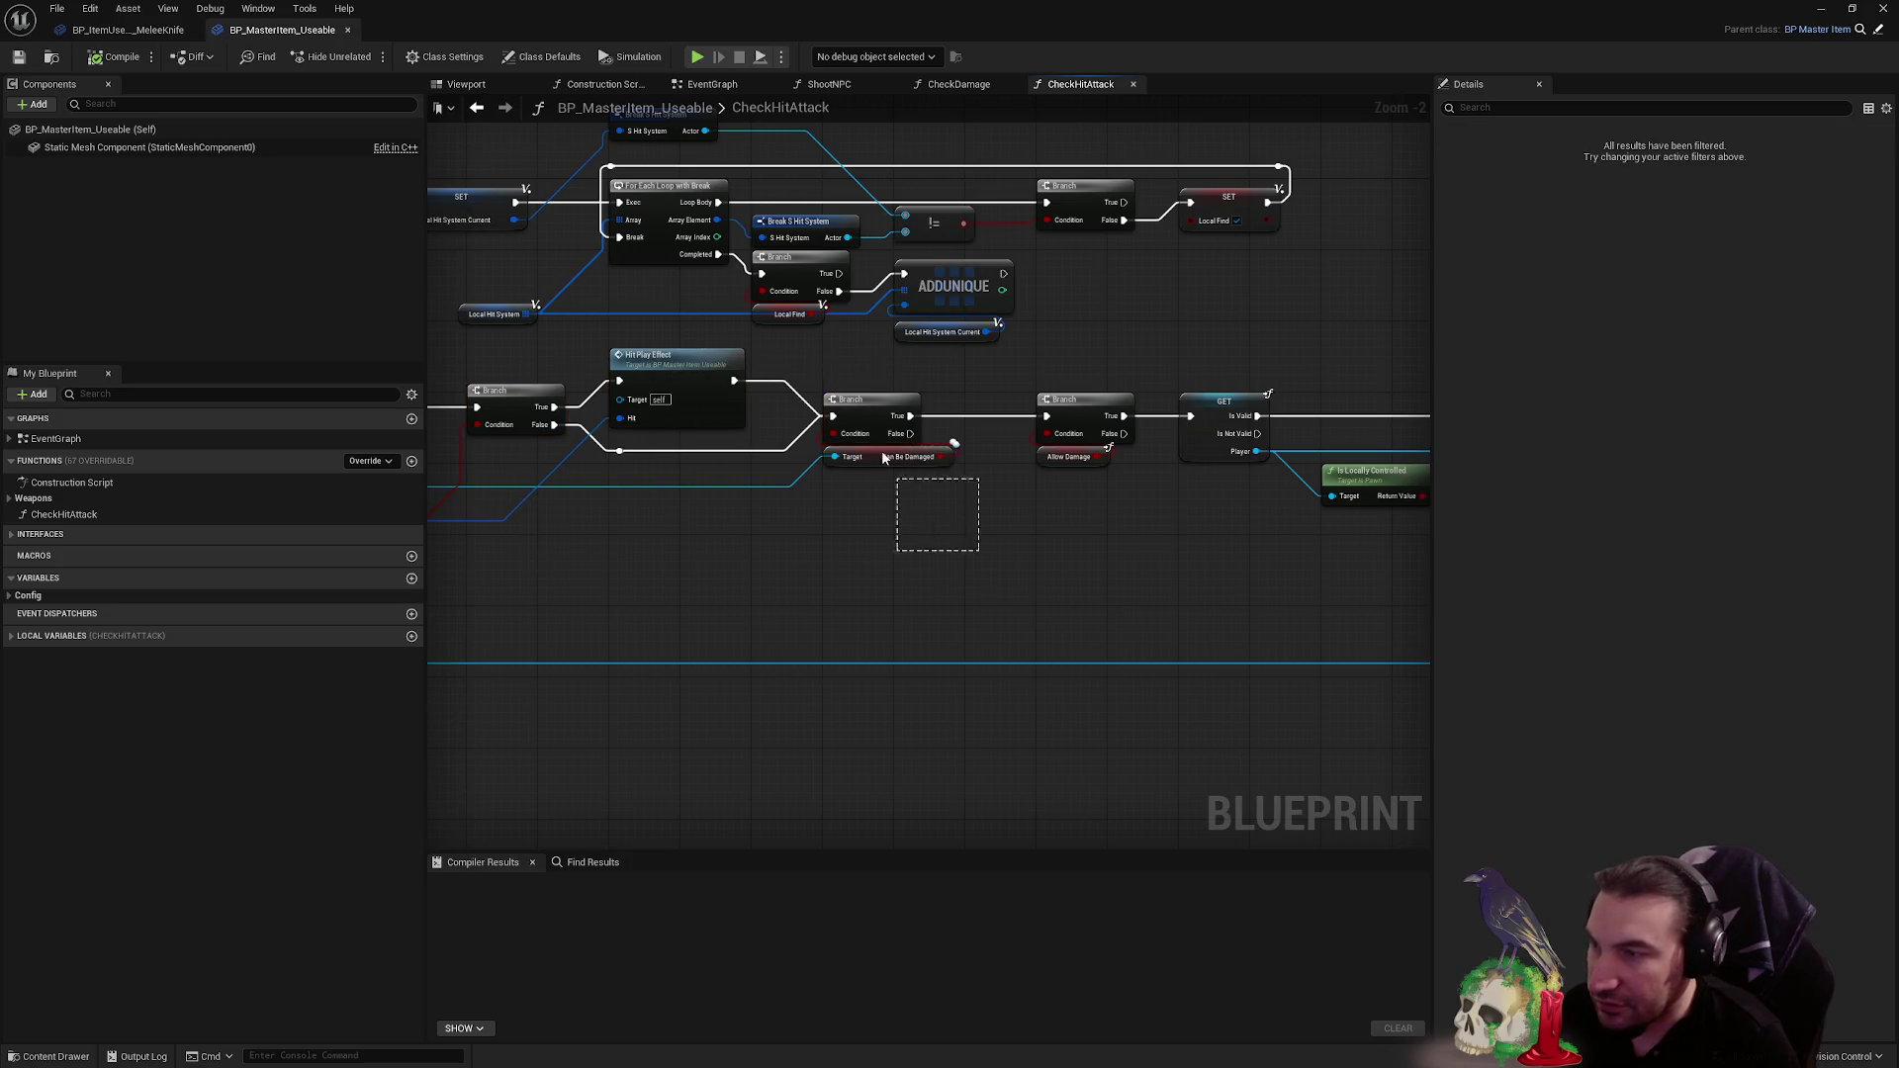
drag(1074, 482, 899, 573)
drag(1405, 644, 1039, 644)
mouse_move(1132, 583)
mouse_down()
mouse_move(1053, 378)
mouse_move(1390, 577)
mouse_move(996, 554)
mouse_up()
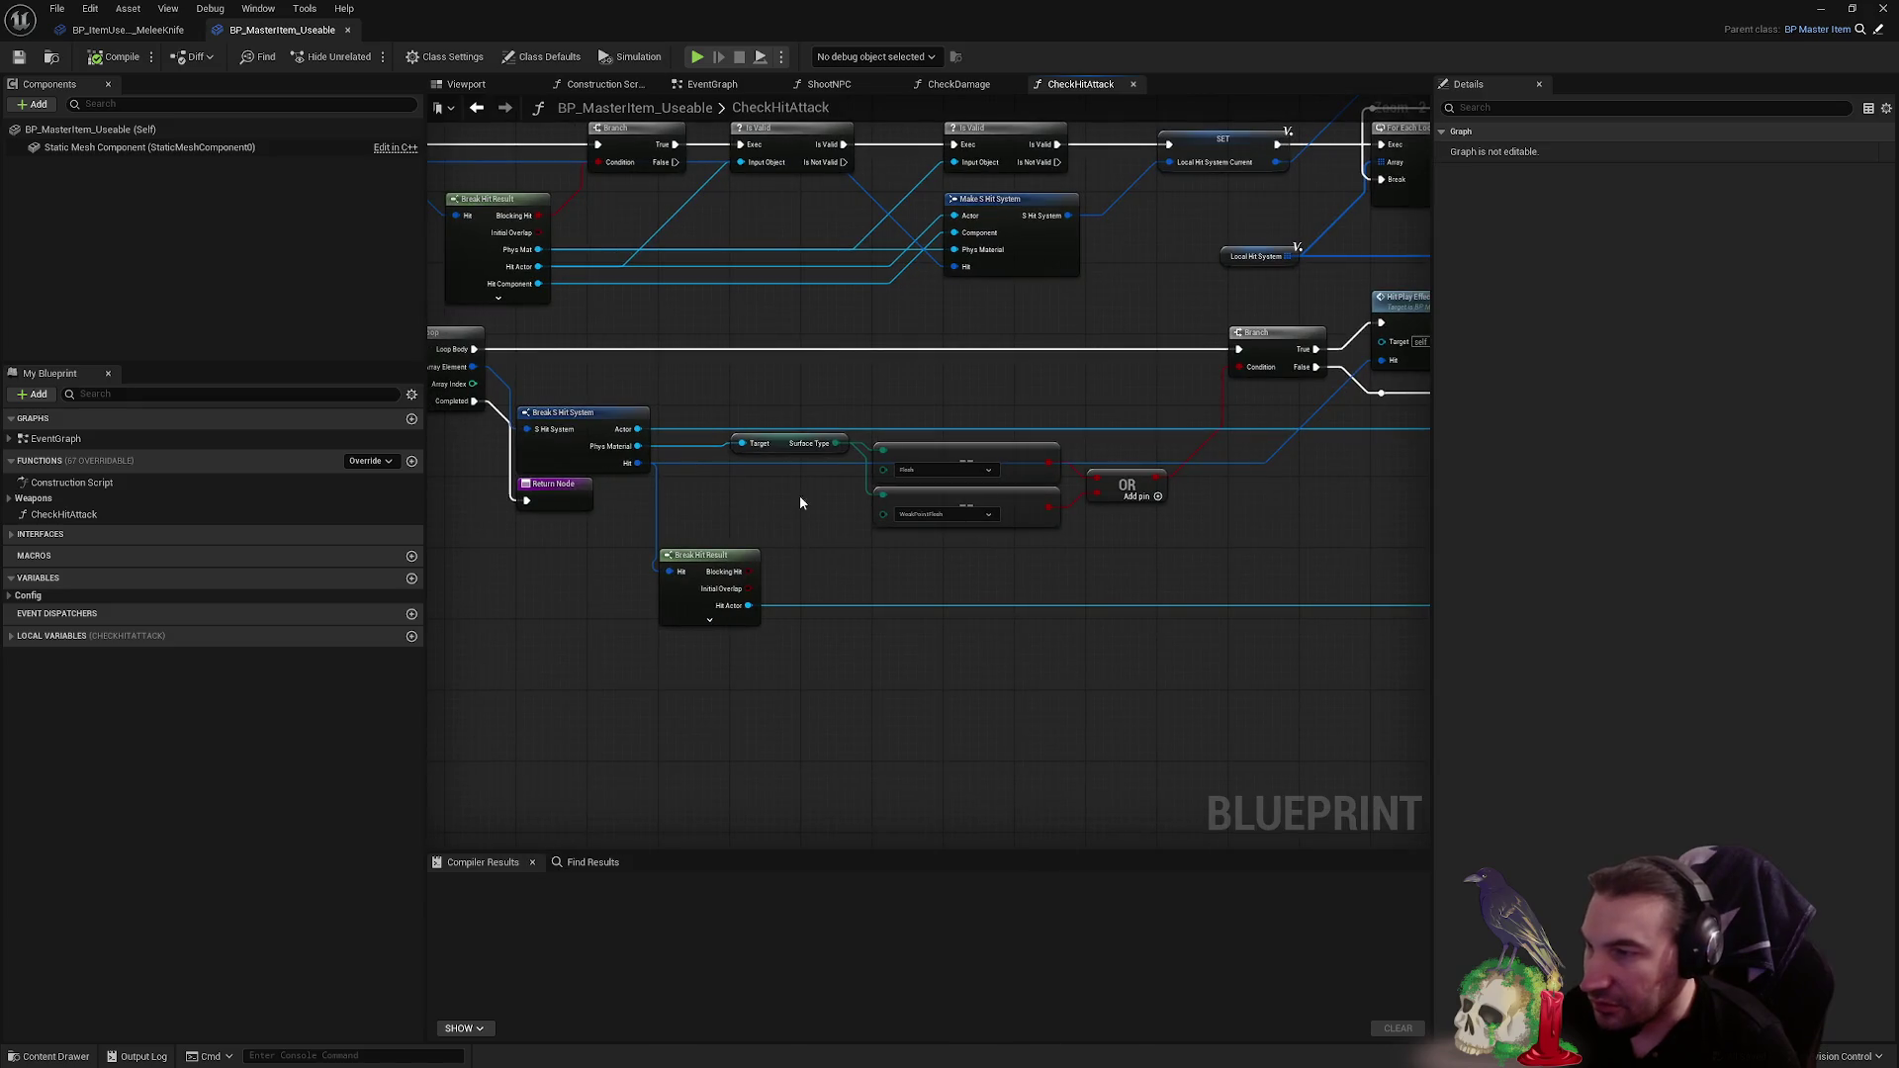
drag(947, 465, 946, 554)
scroll(946, 554, up, 2)
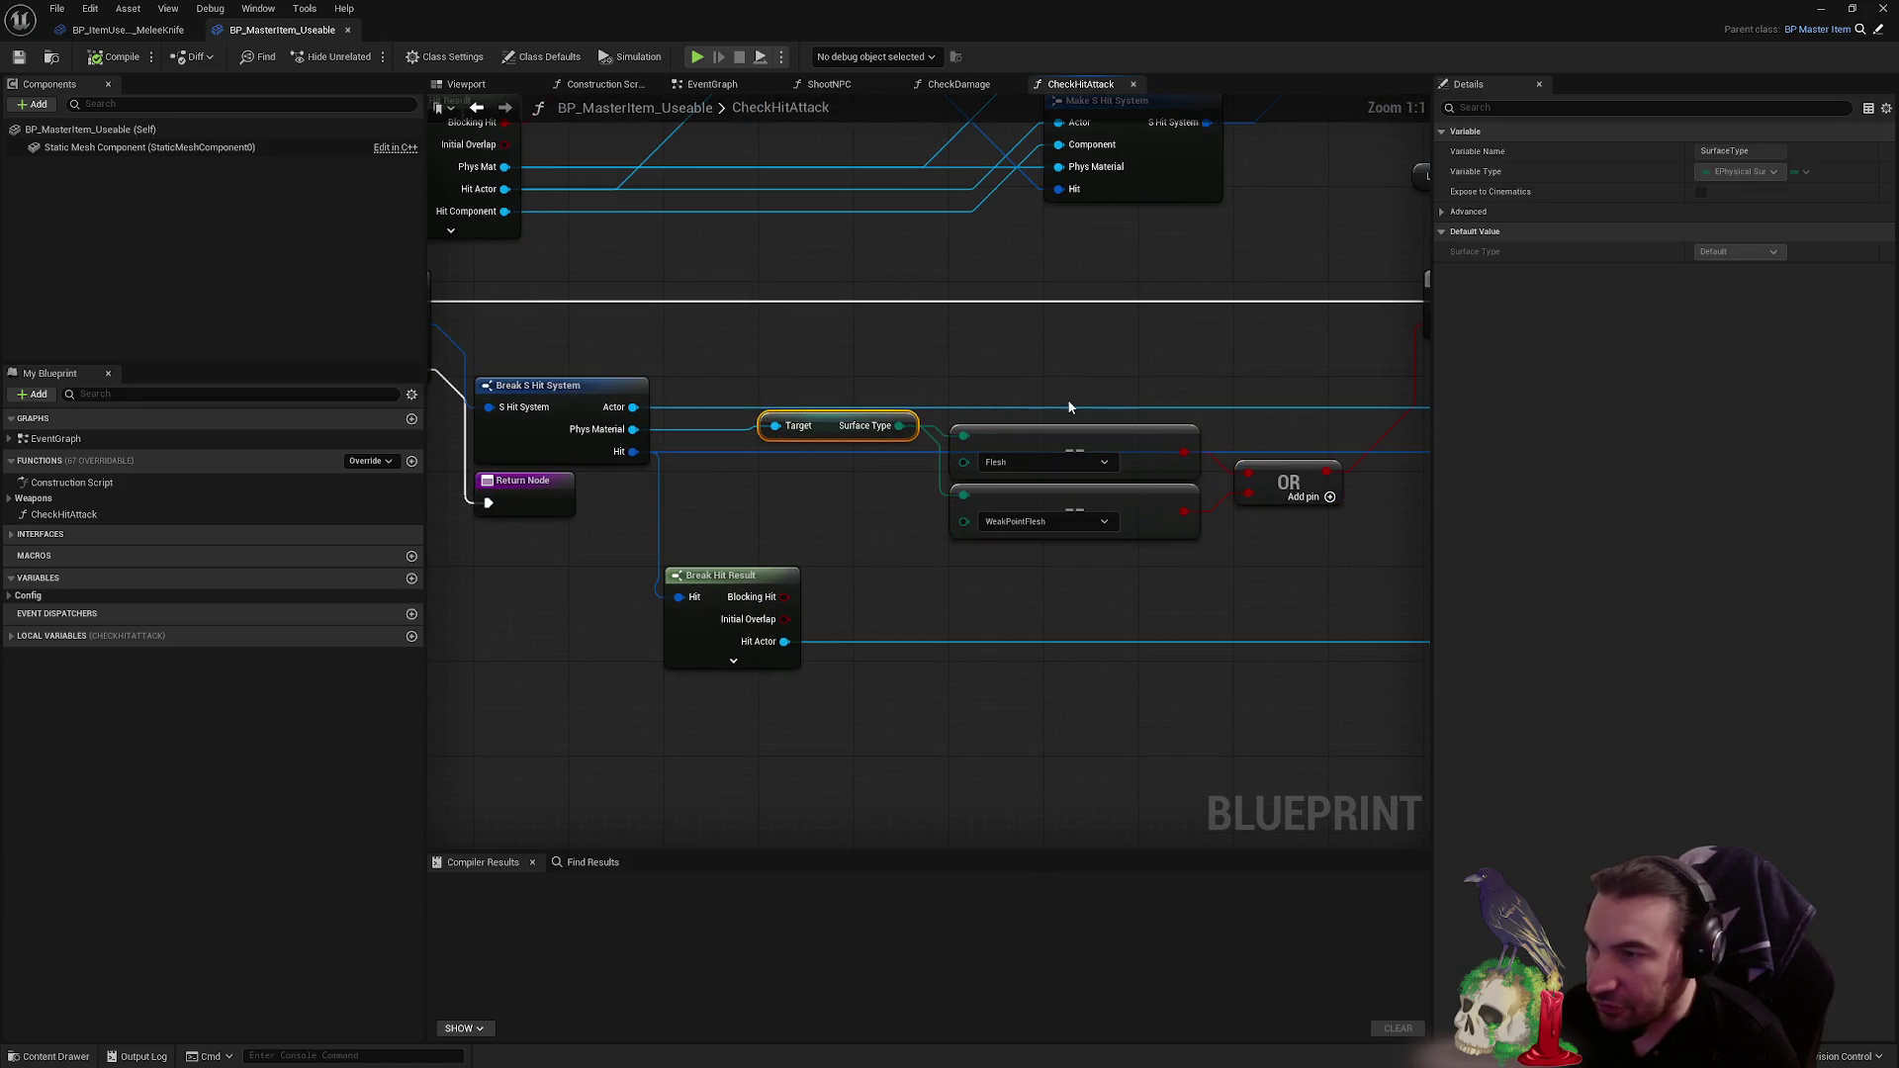
click(1096, 528)
scroll(1220, 572, down, 3)
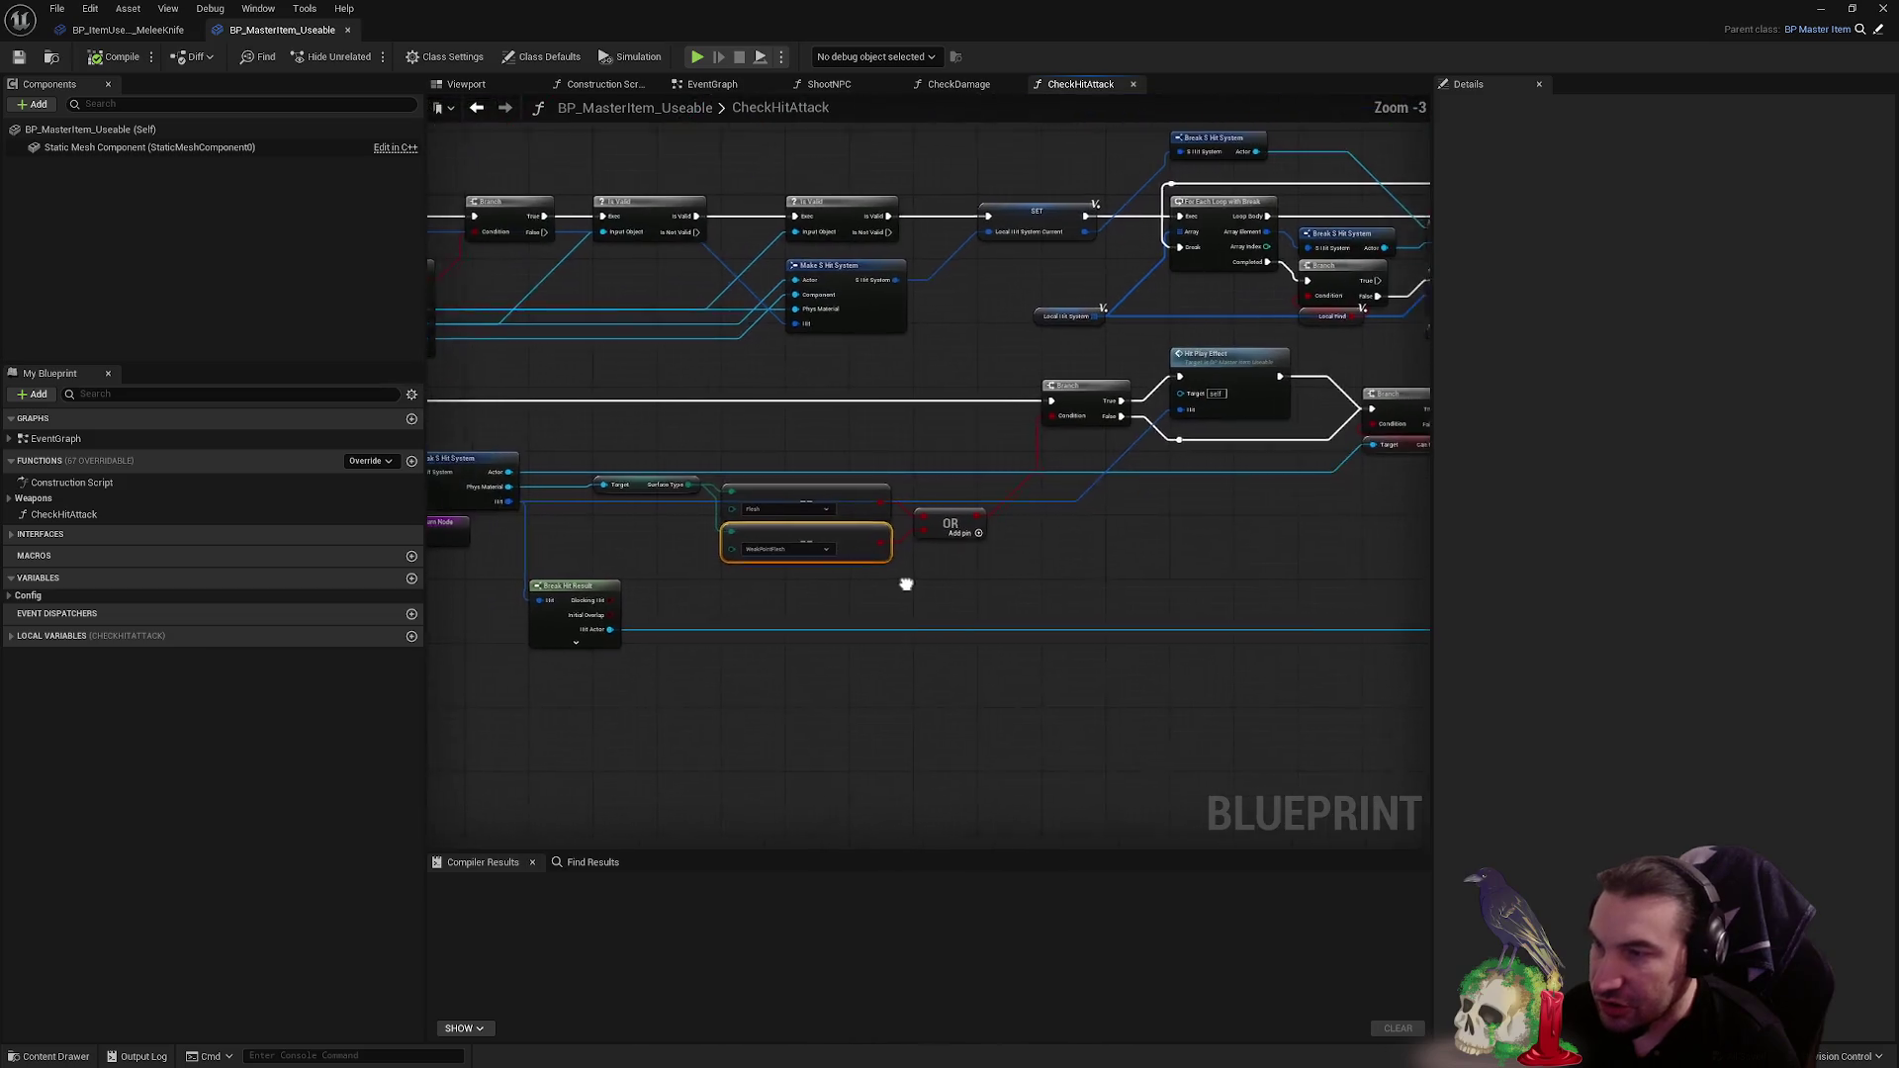
drag(876, 590, 1240, 611)
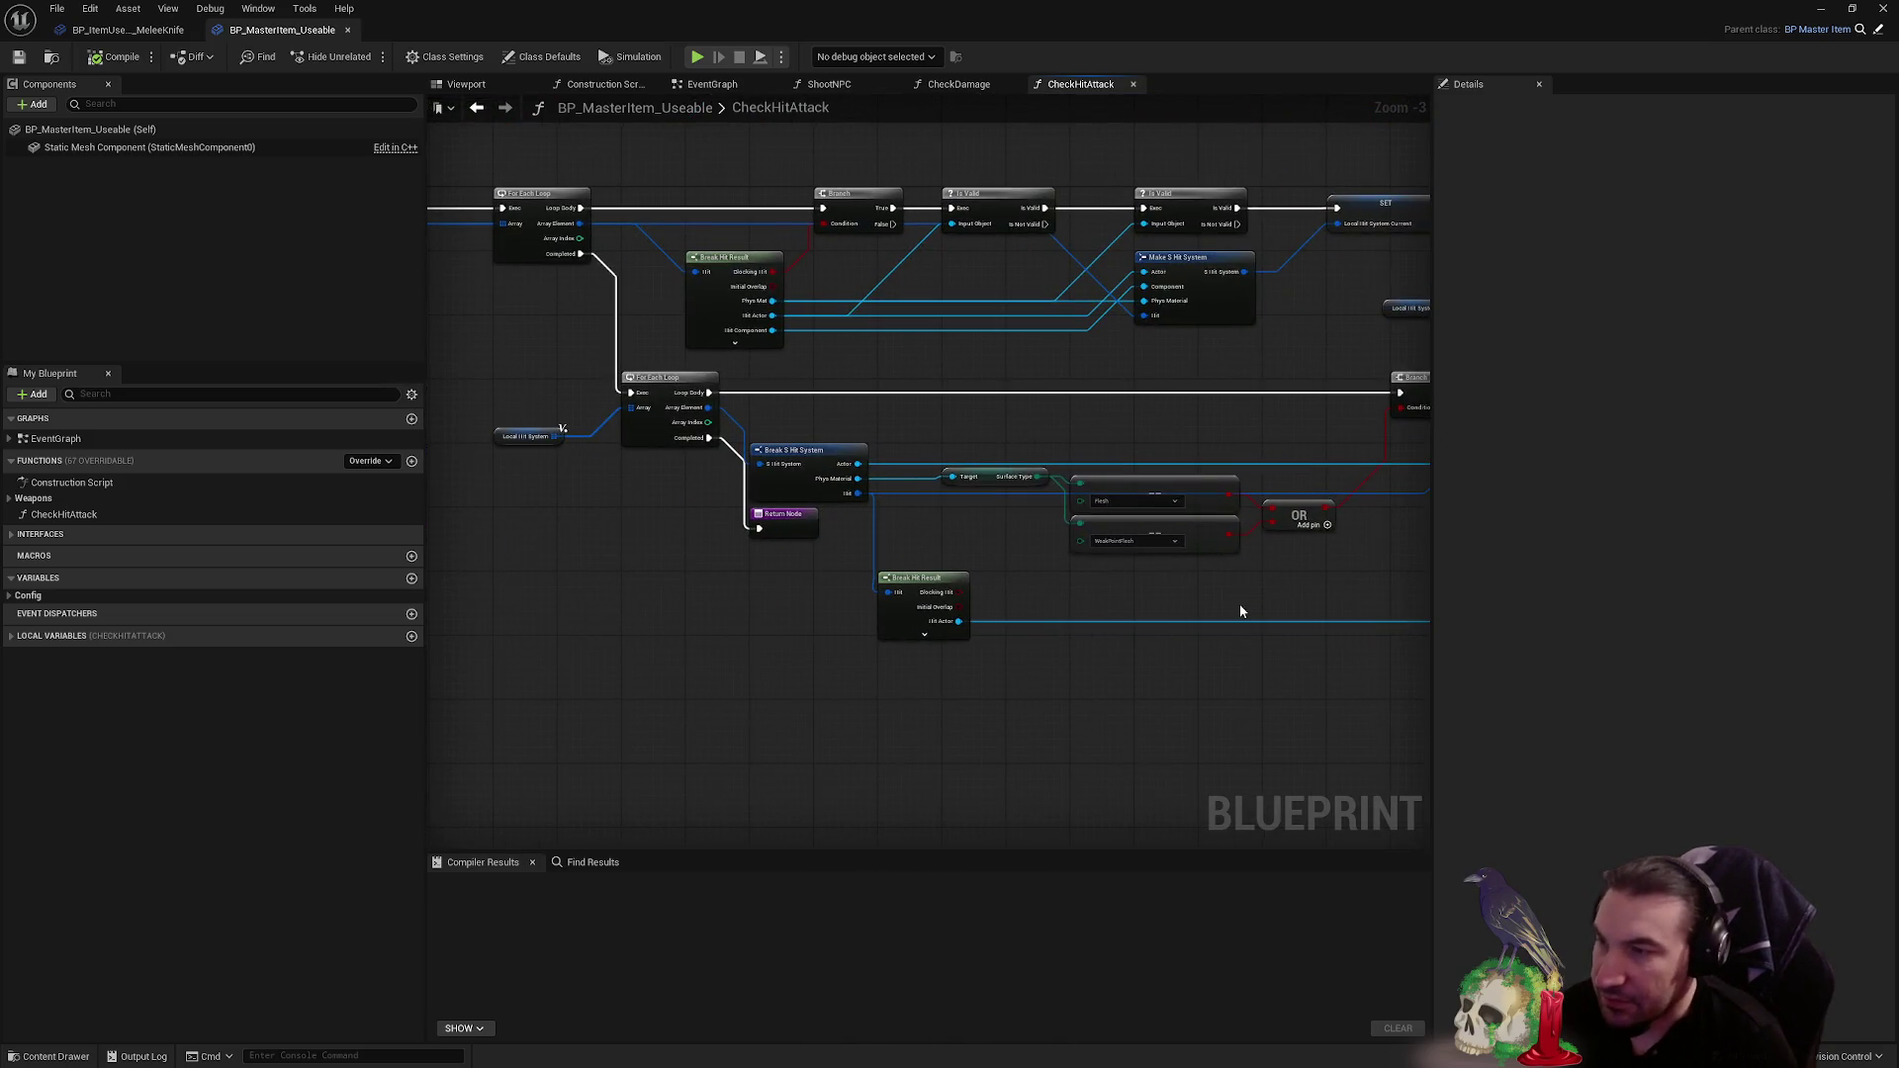
drag(1009, 401, 1028, 523)
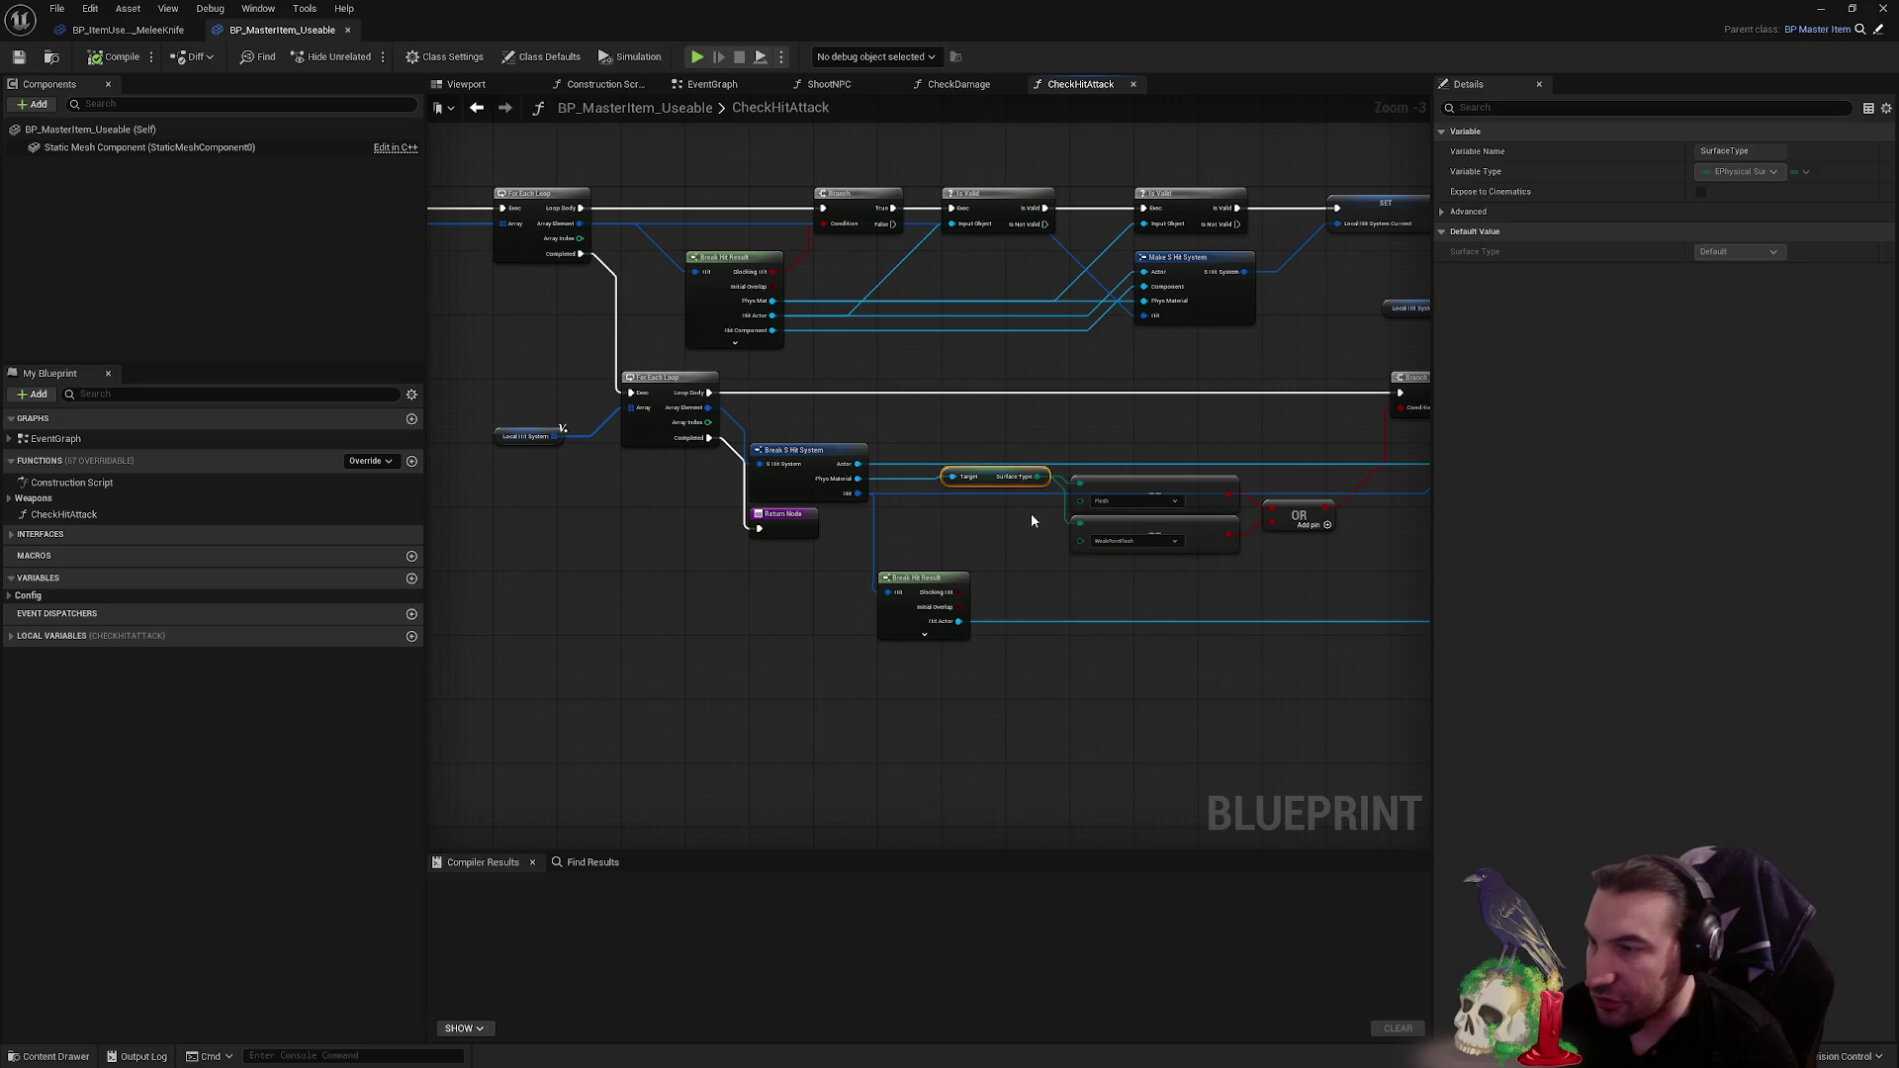
- Review the Hit Play Effect and later branch nodes, then close the blueprint back to Lvl_Intro
scroll(1290, 480, up, 2)
drag(1291, 480, 958, 459)
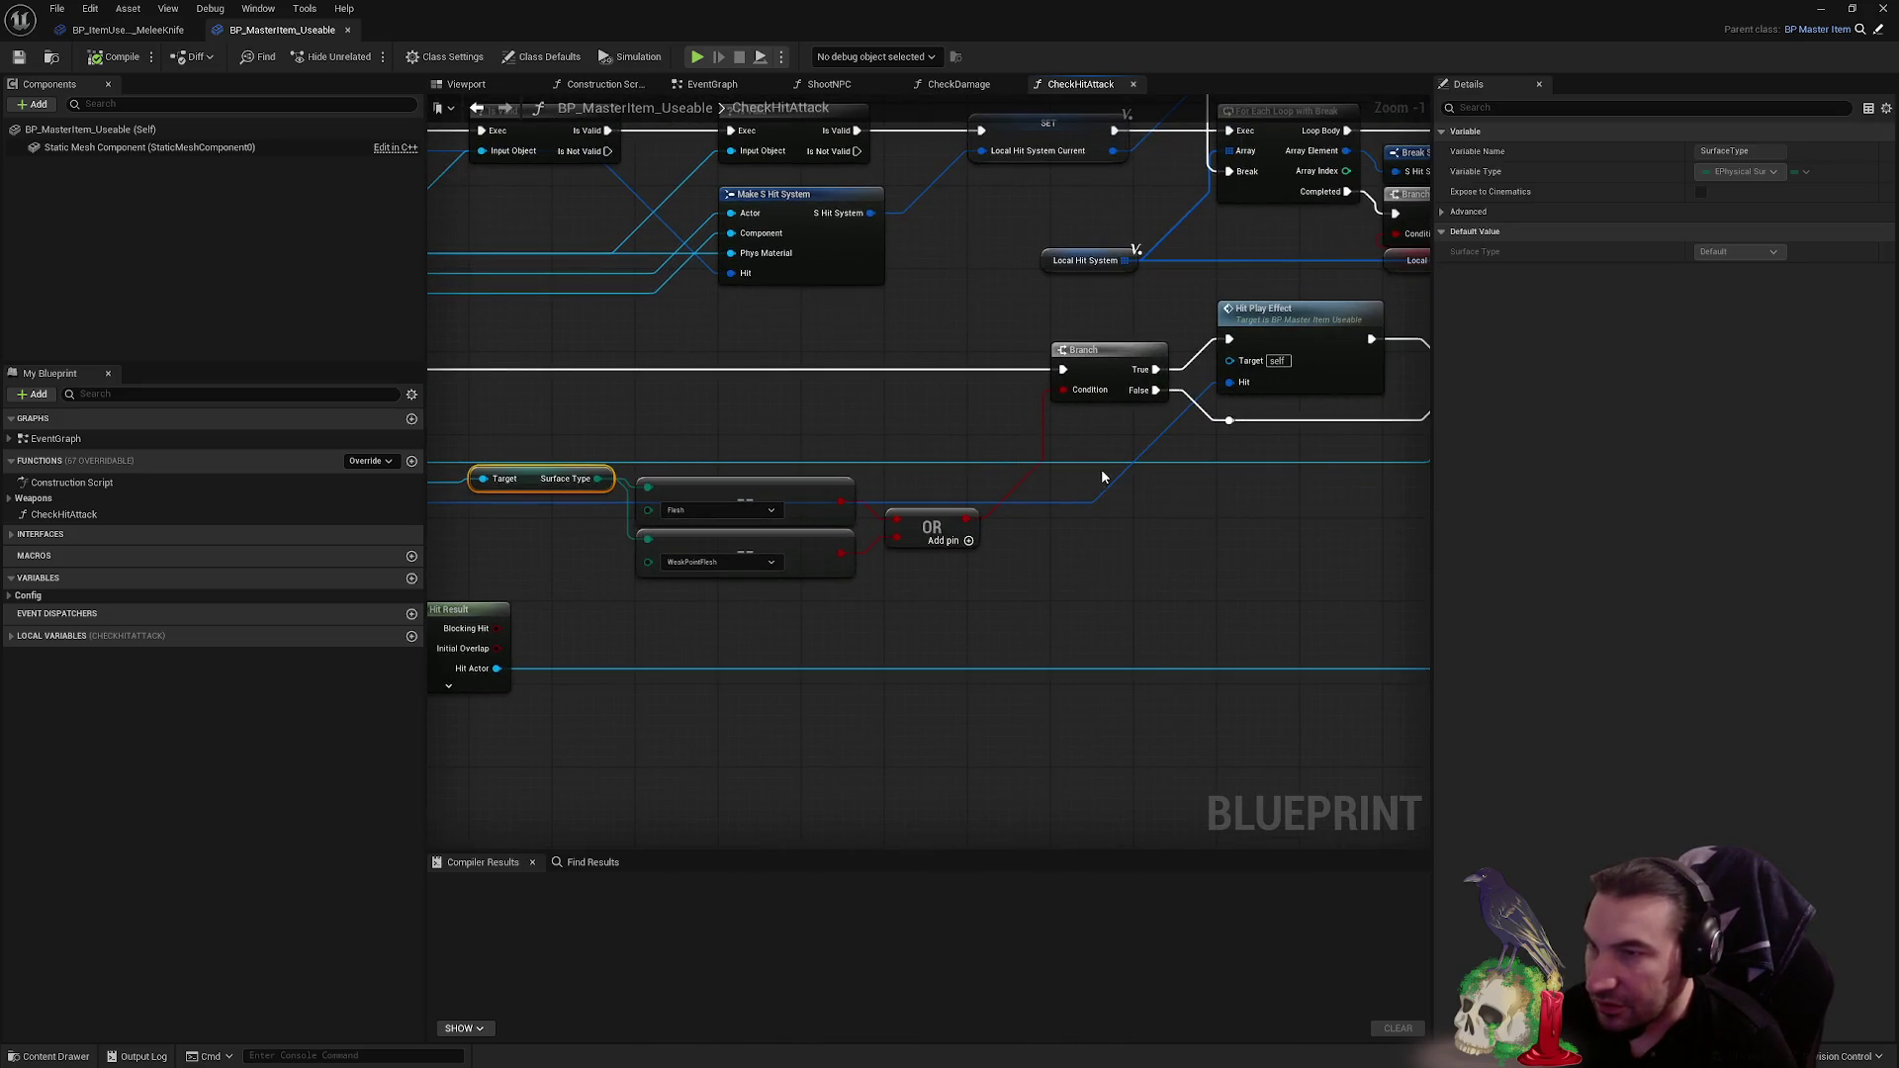
drag(1161, 578, 883, 637)
click(1009, 374)
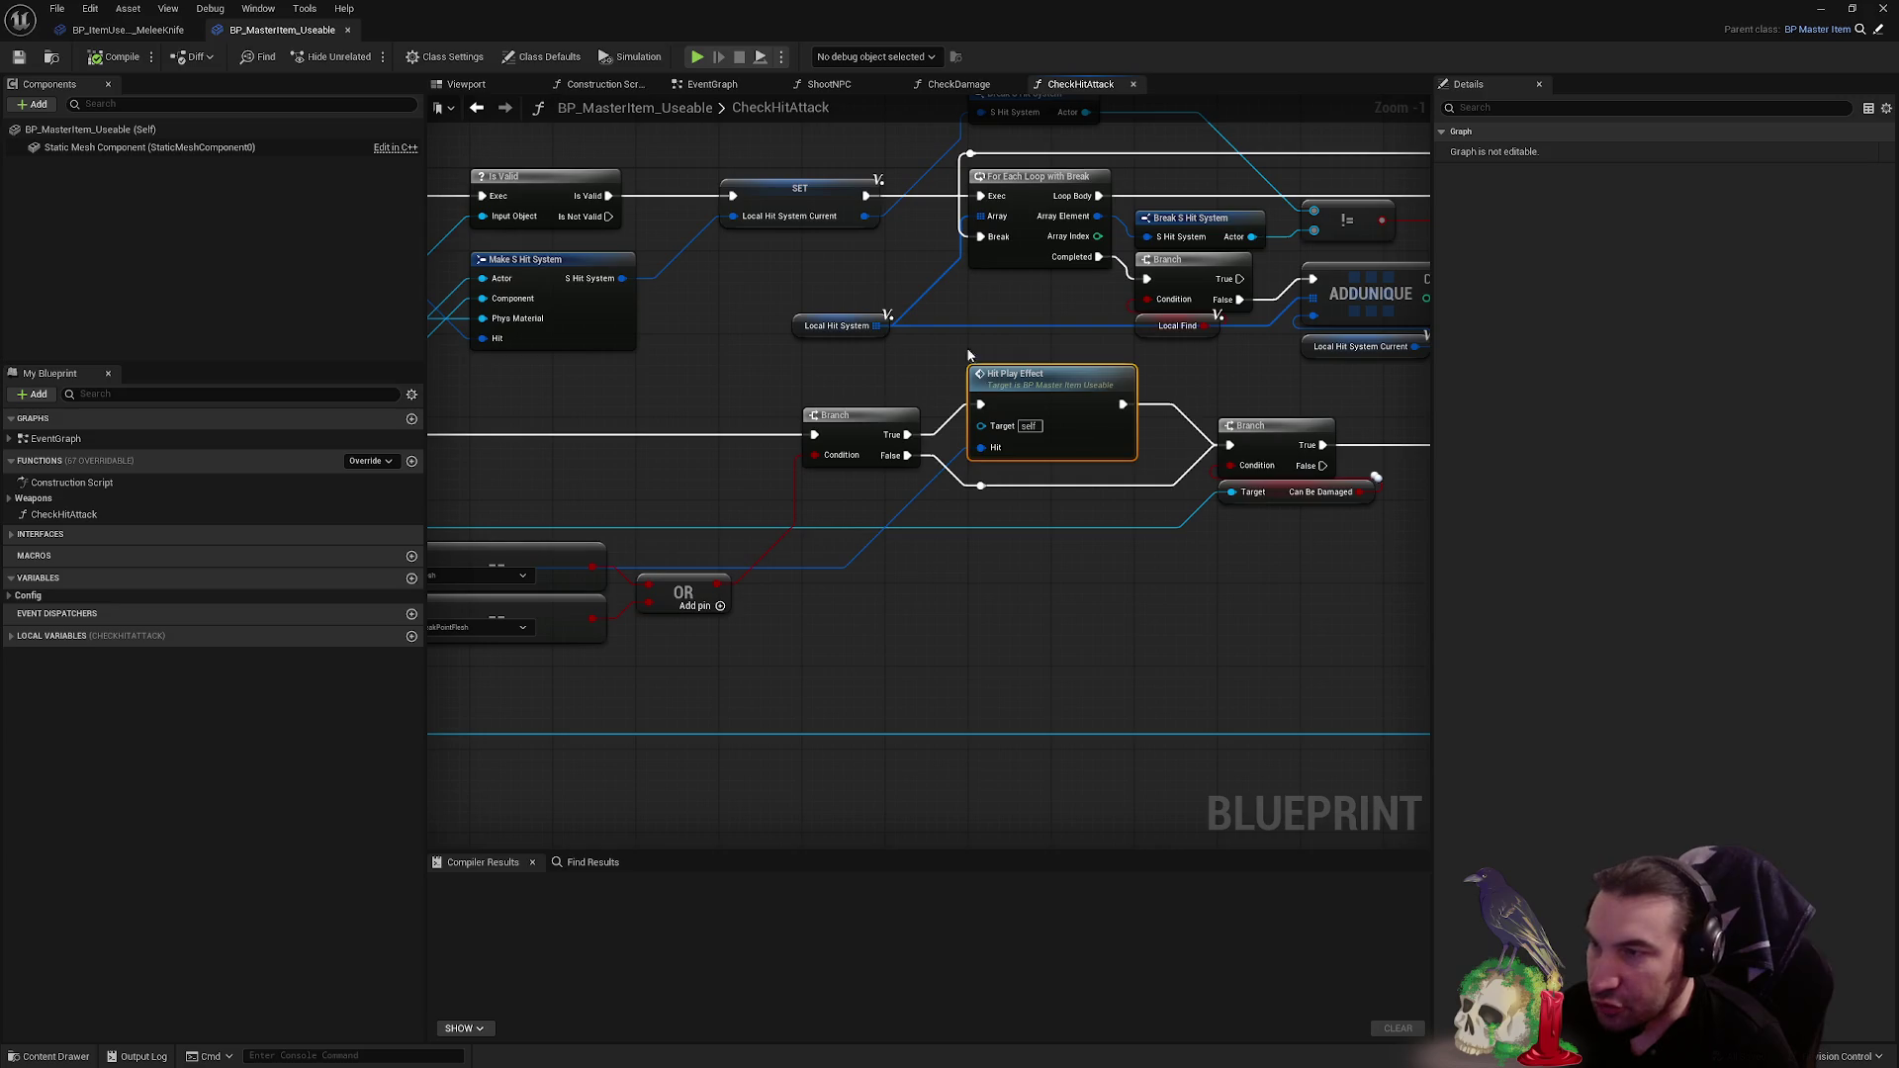
drag(952, 561, 1252, 564)
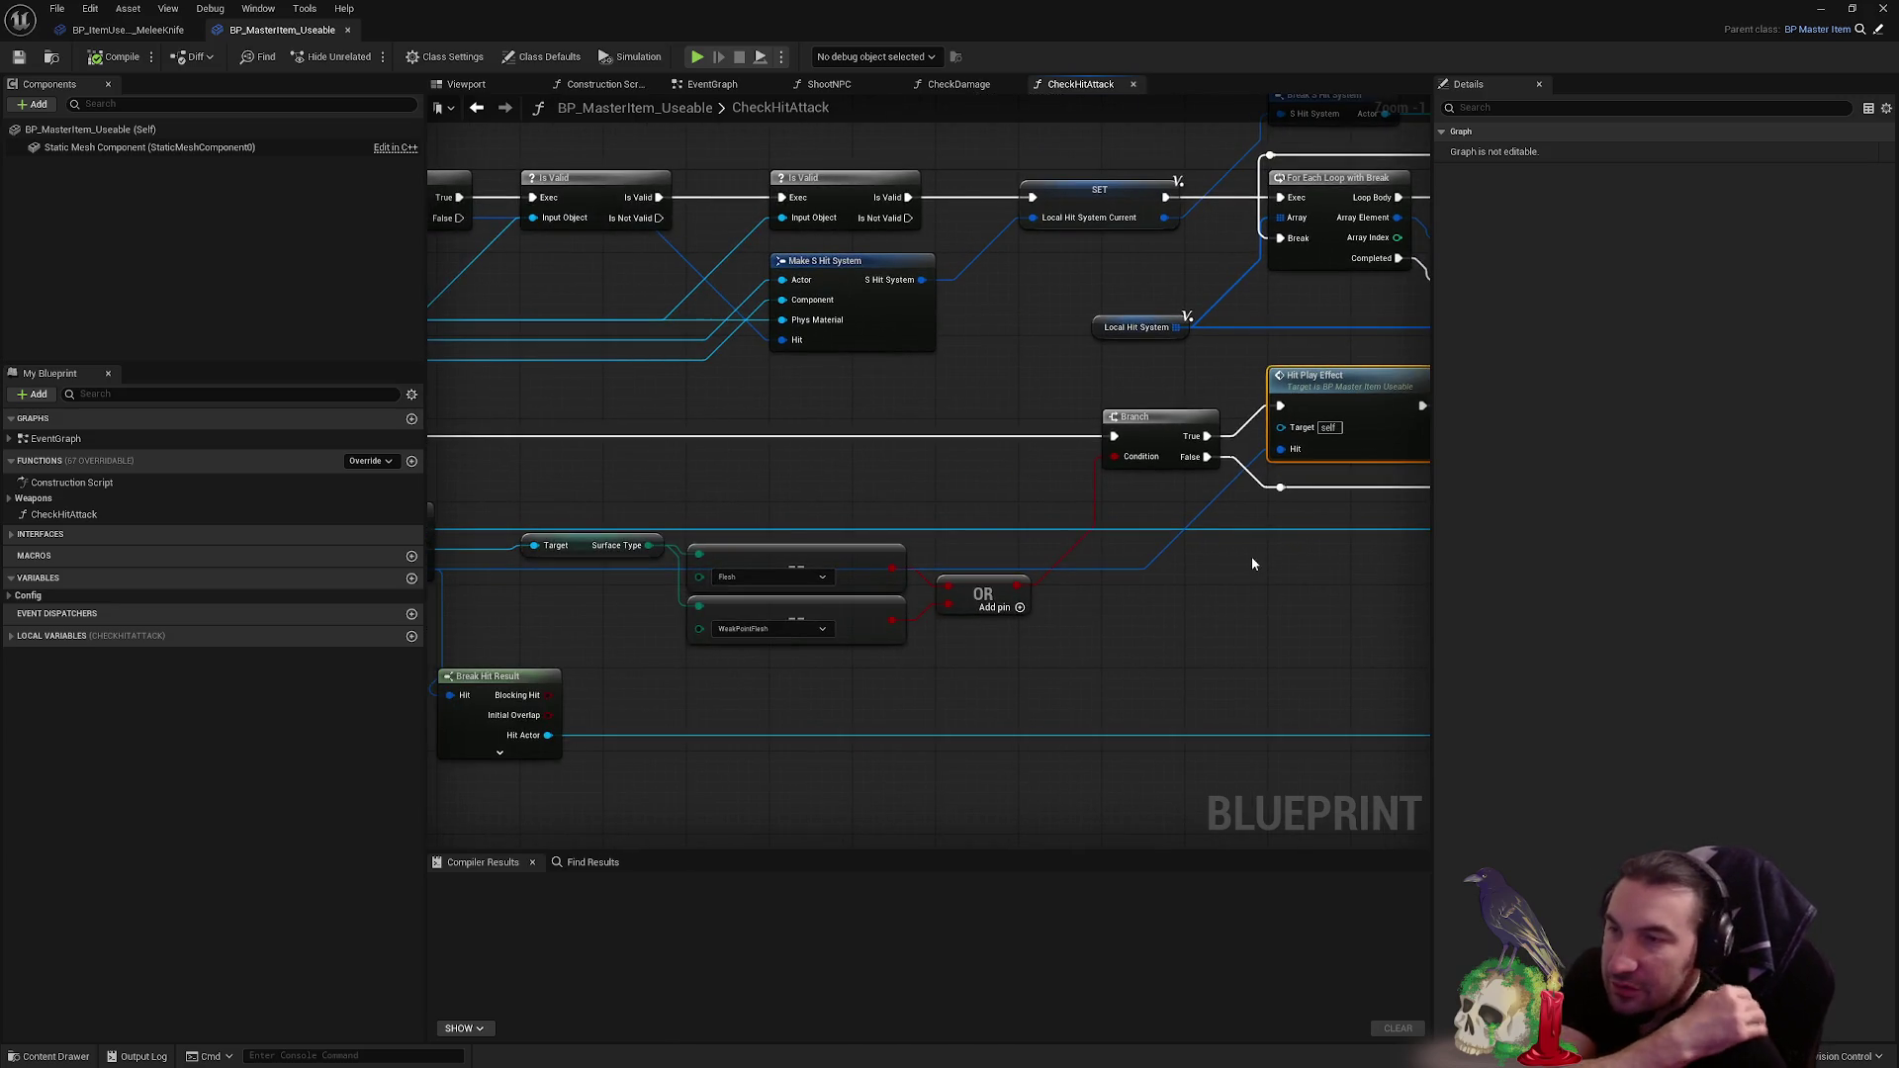
scroll(983, 569, down, 4)
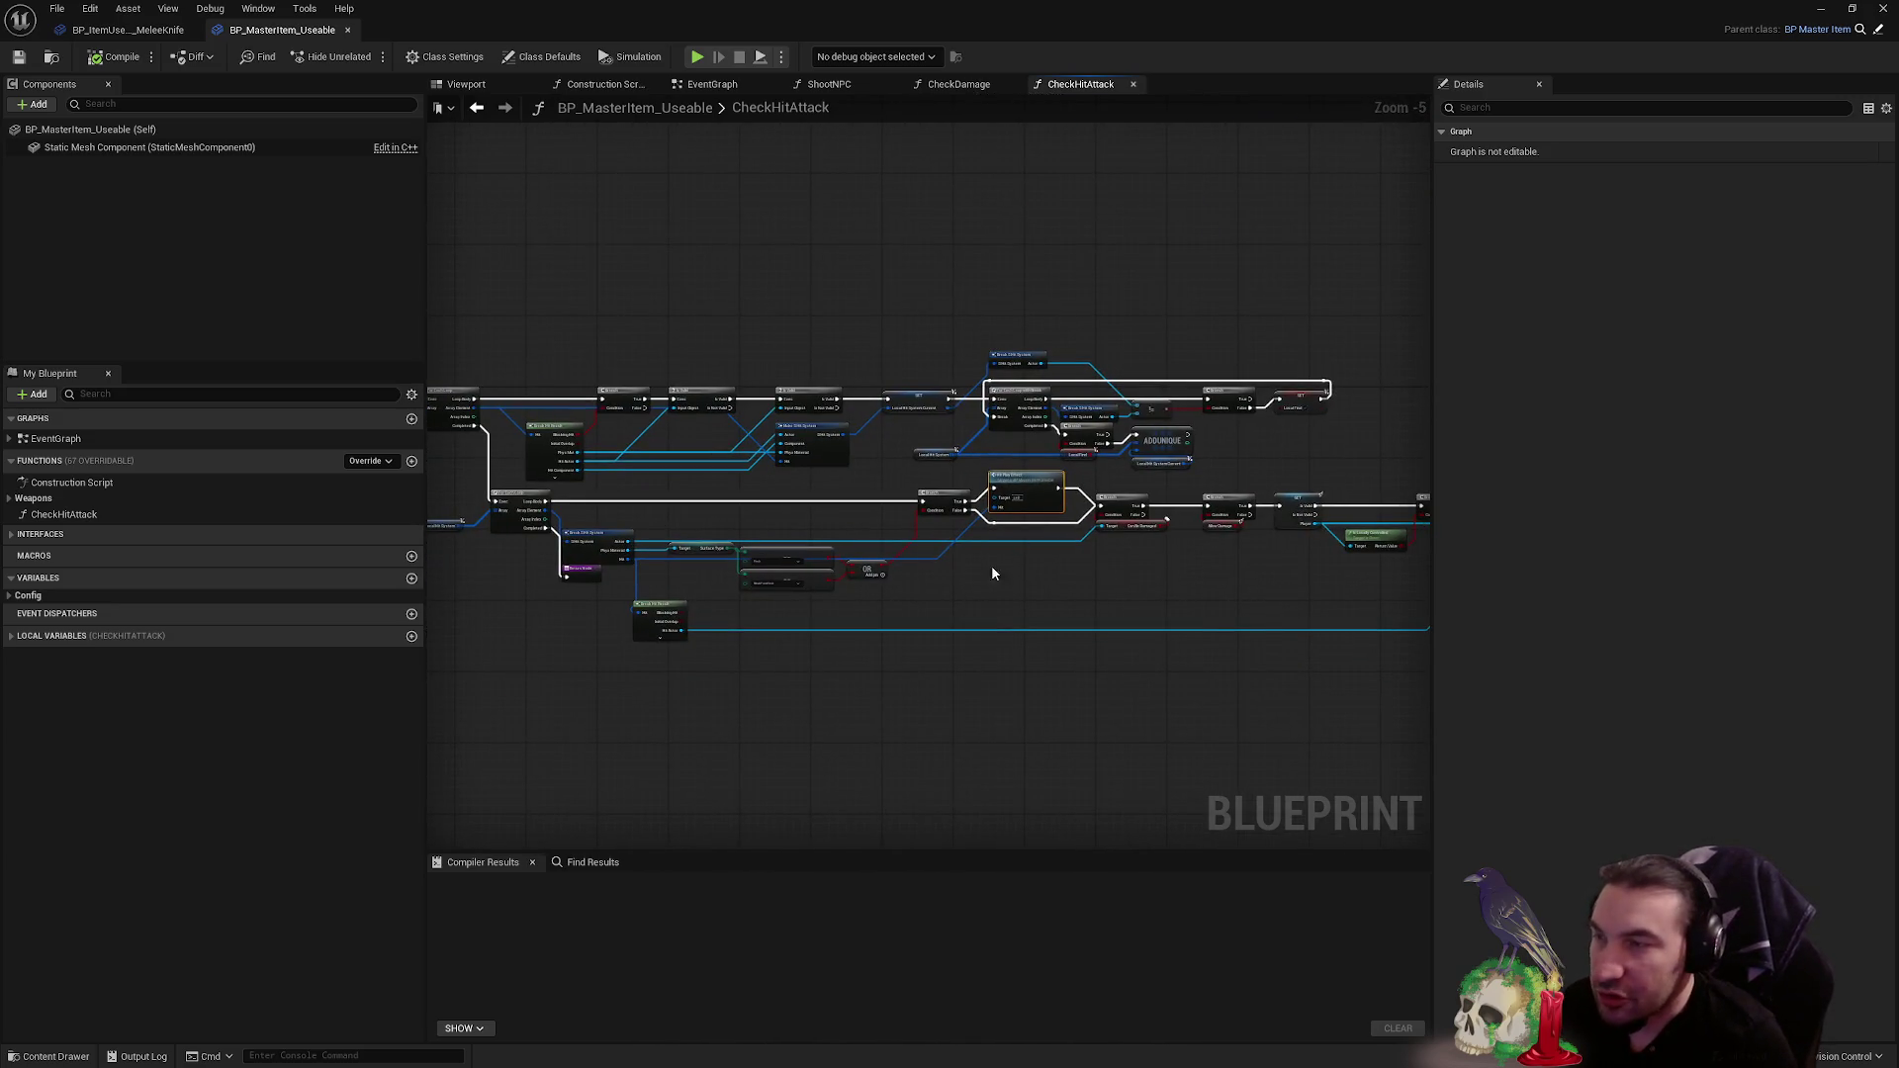
scroll(669, 591, up, 6)
scroll(708, 551, down, 3)
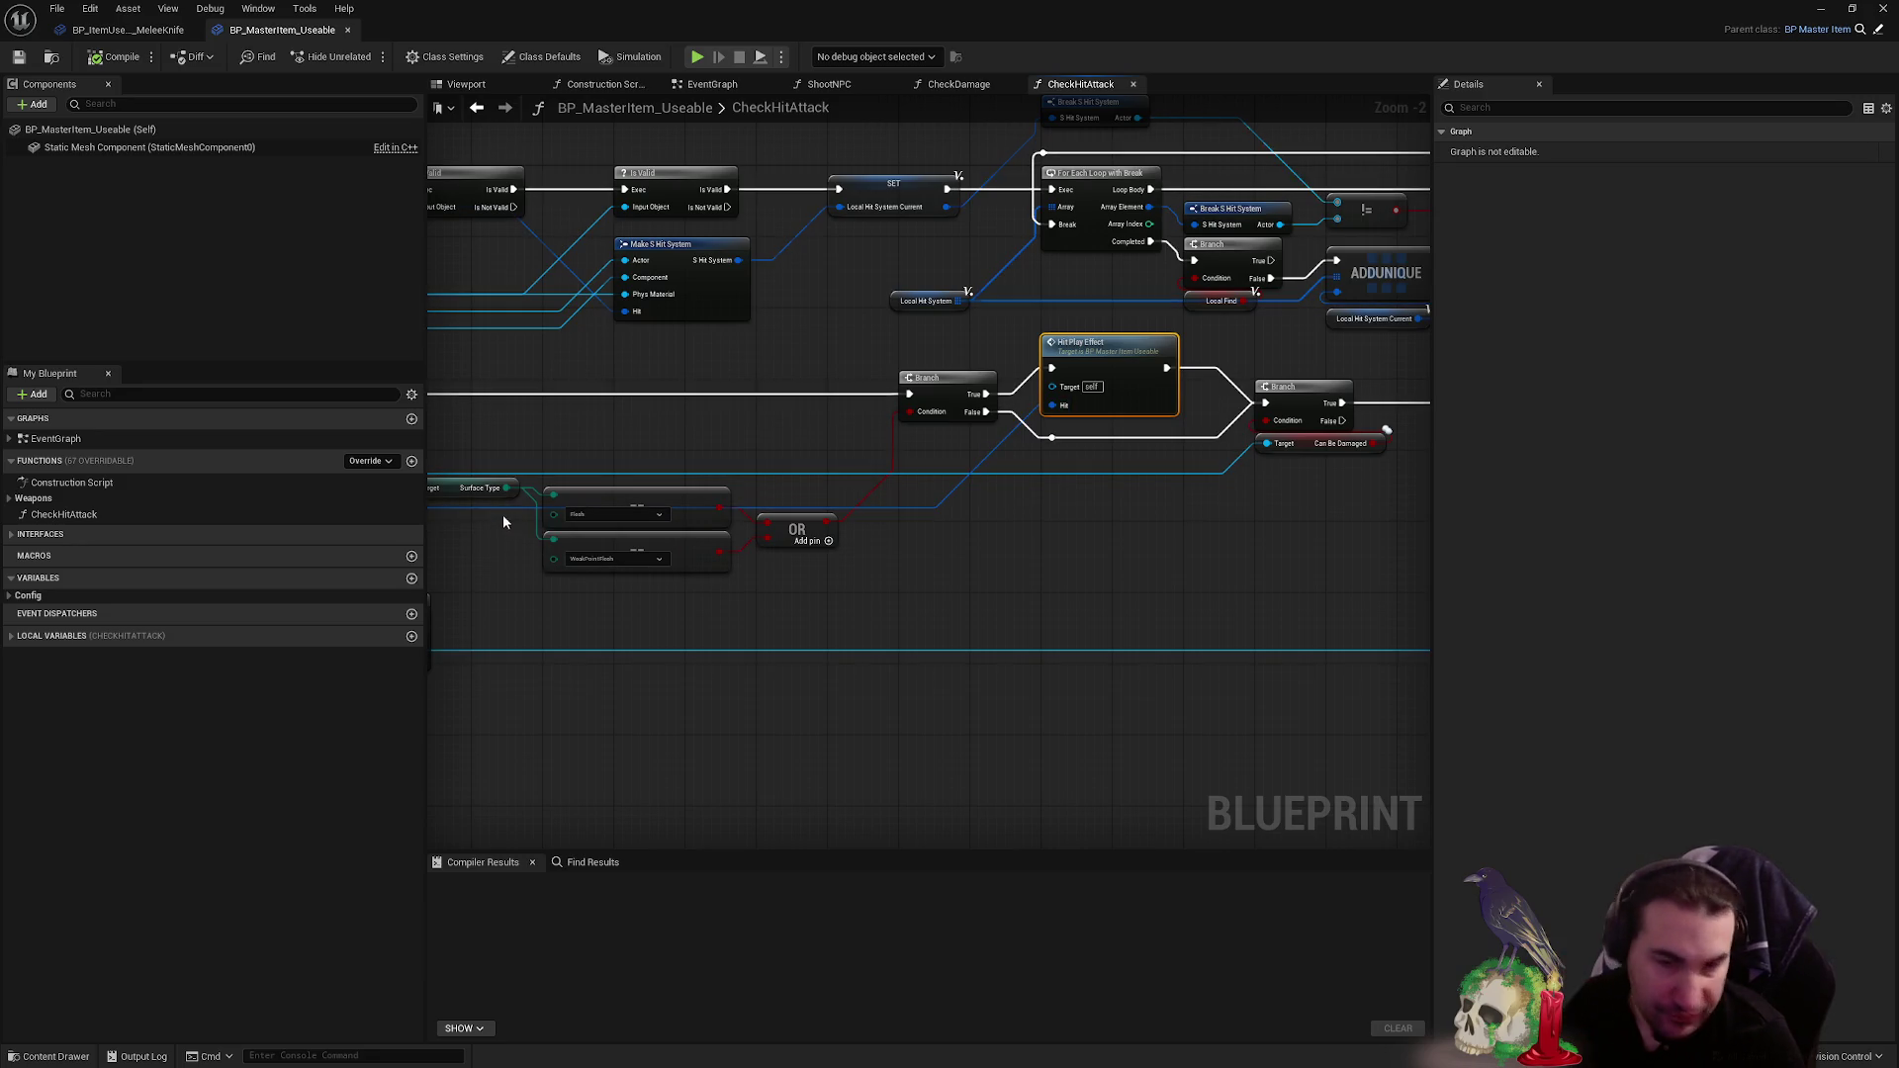
drag(773, 471, 786, 531)
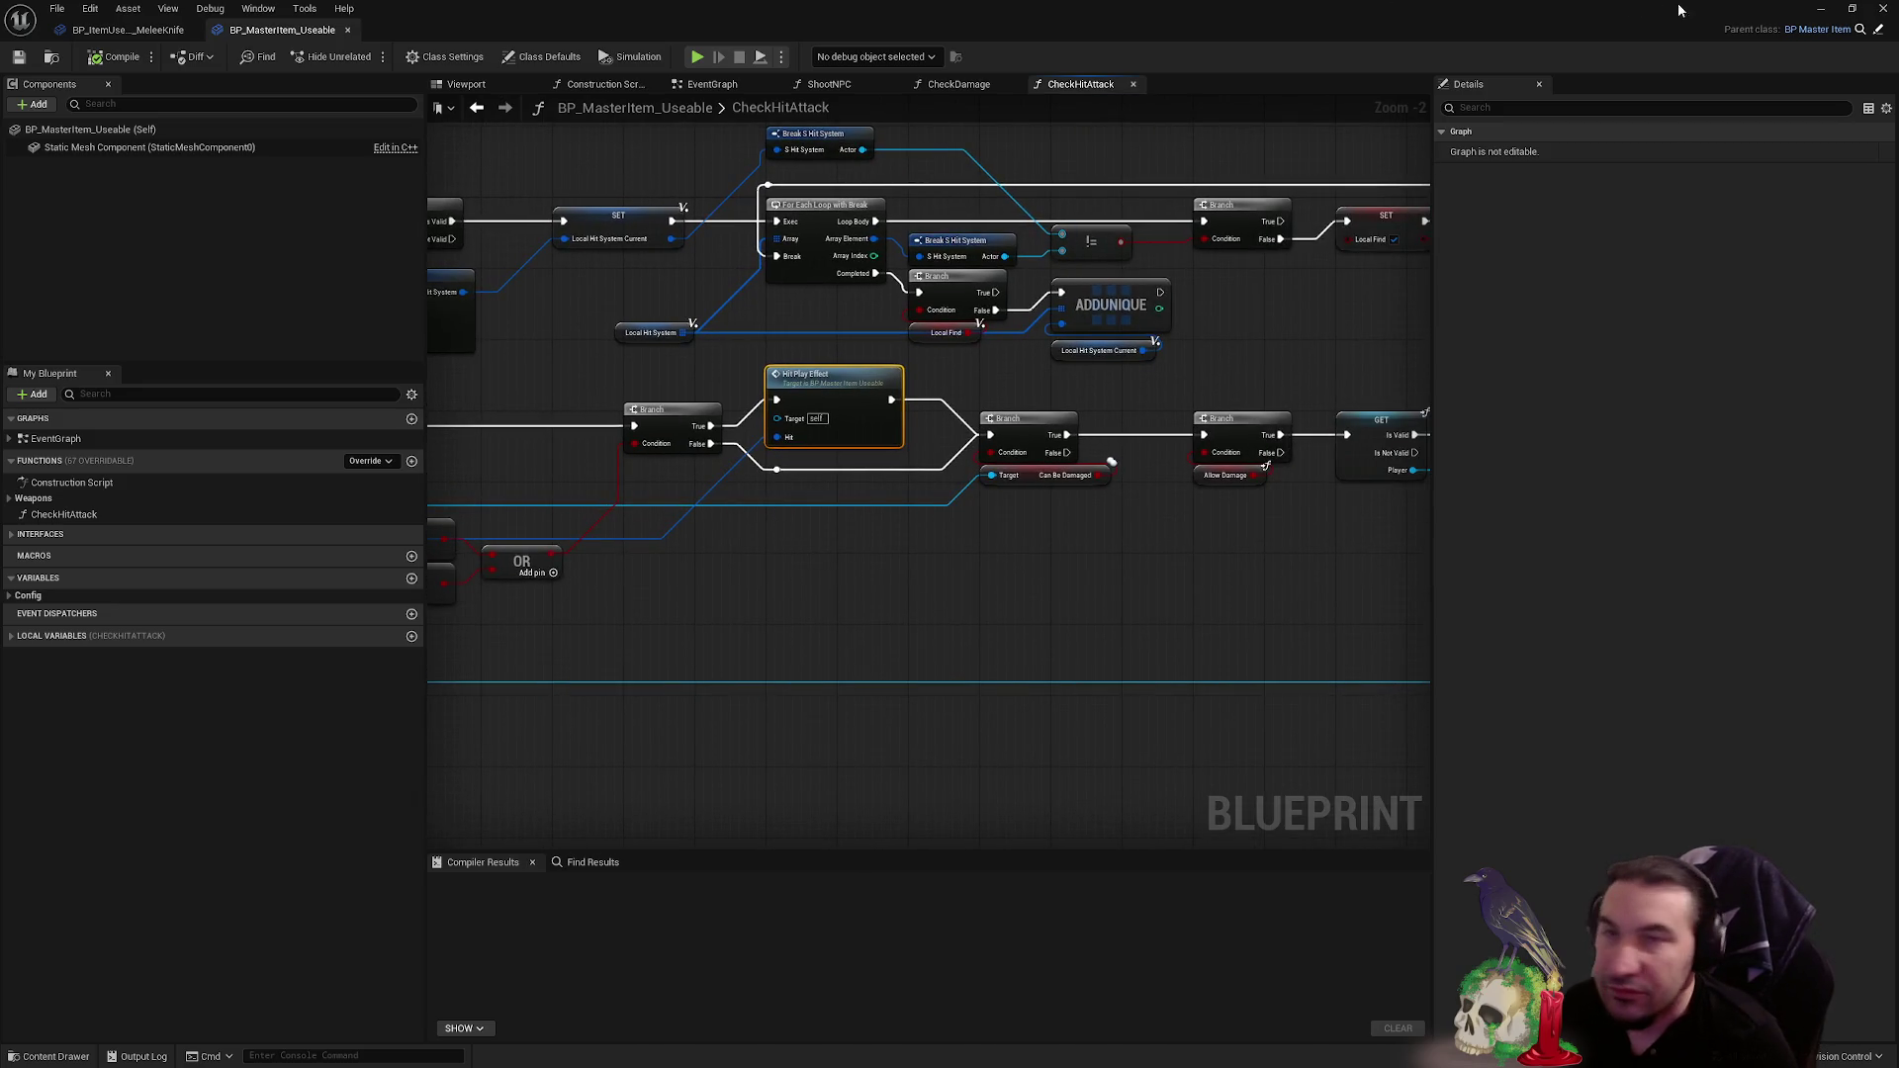
click(1820, 7)
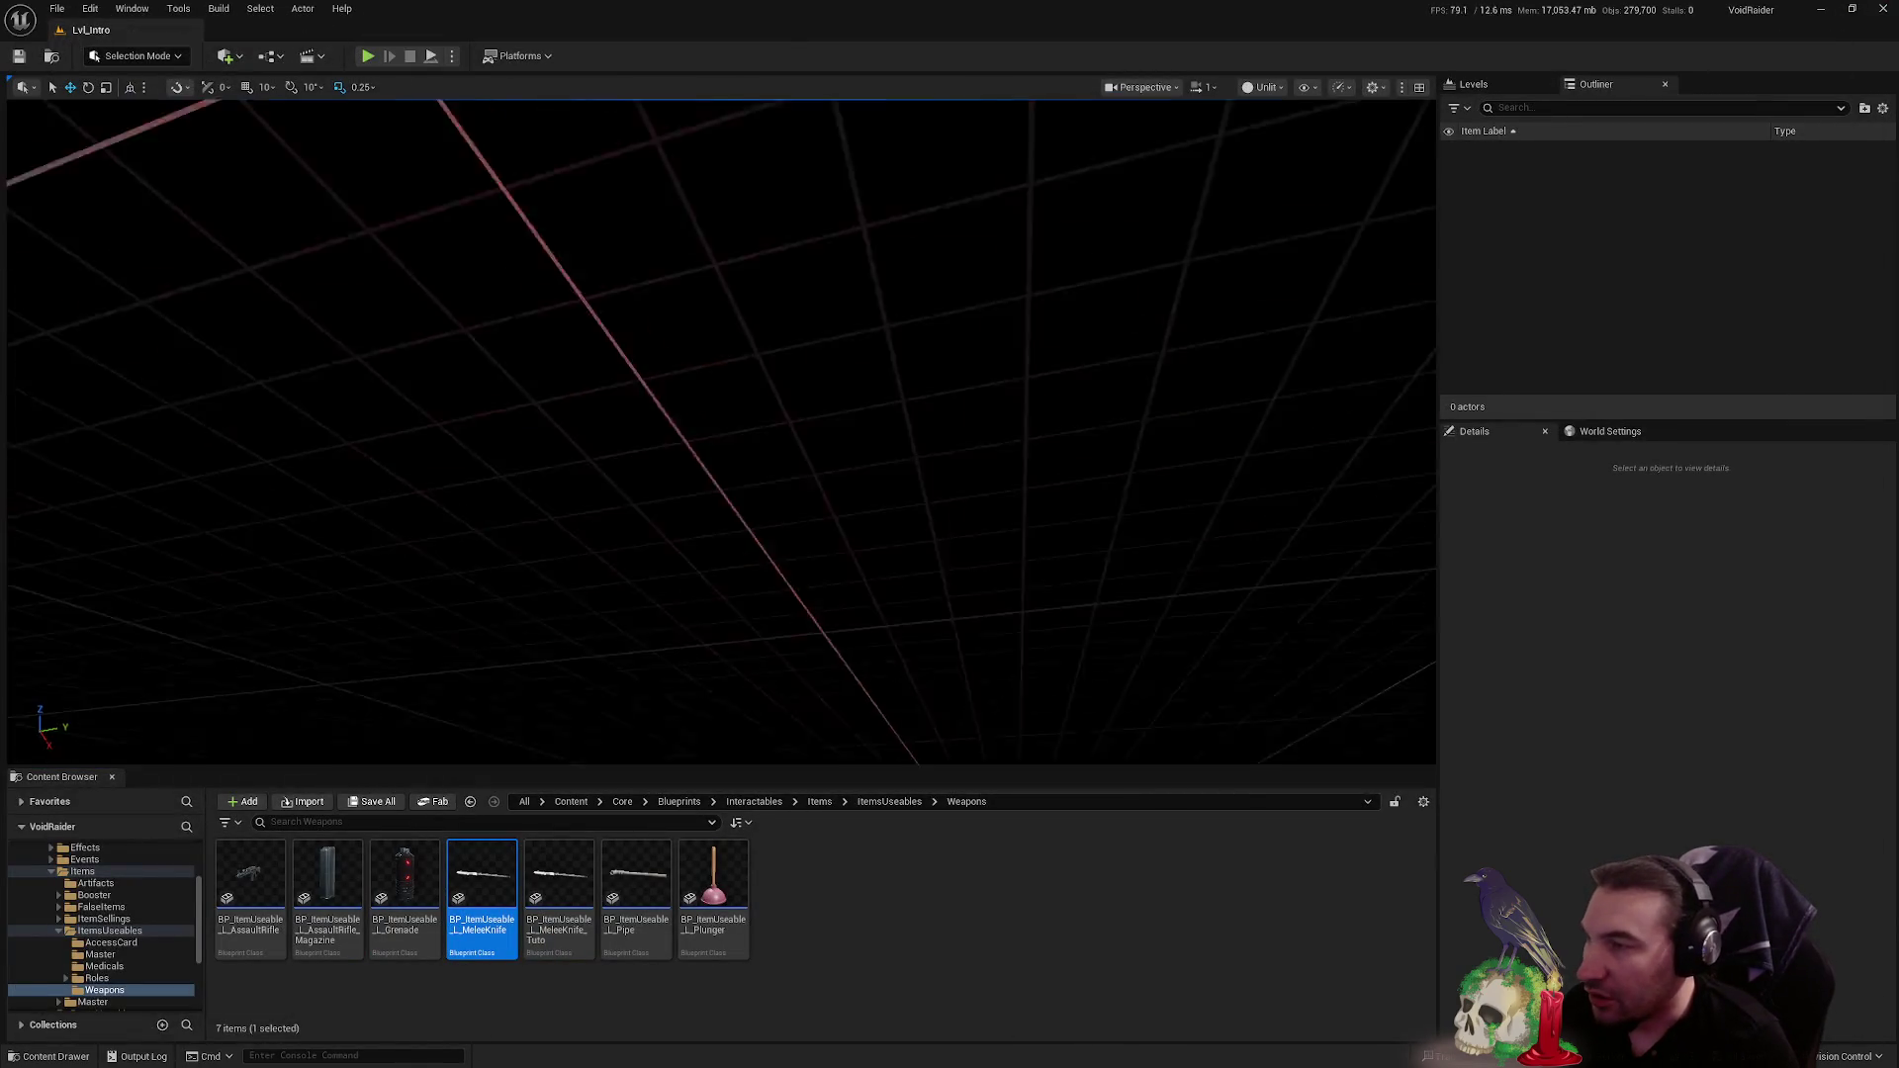
- Launch the game from the main menu, delete the Profil 1 save, and start a SOLO game
click(365, 58)
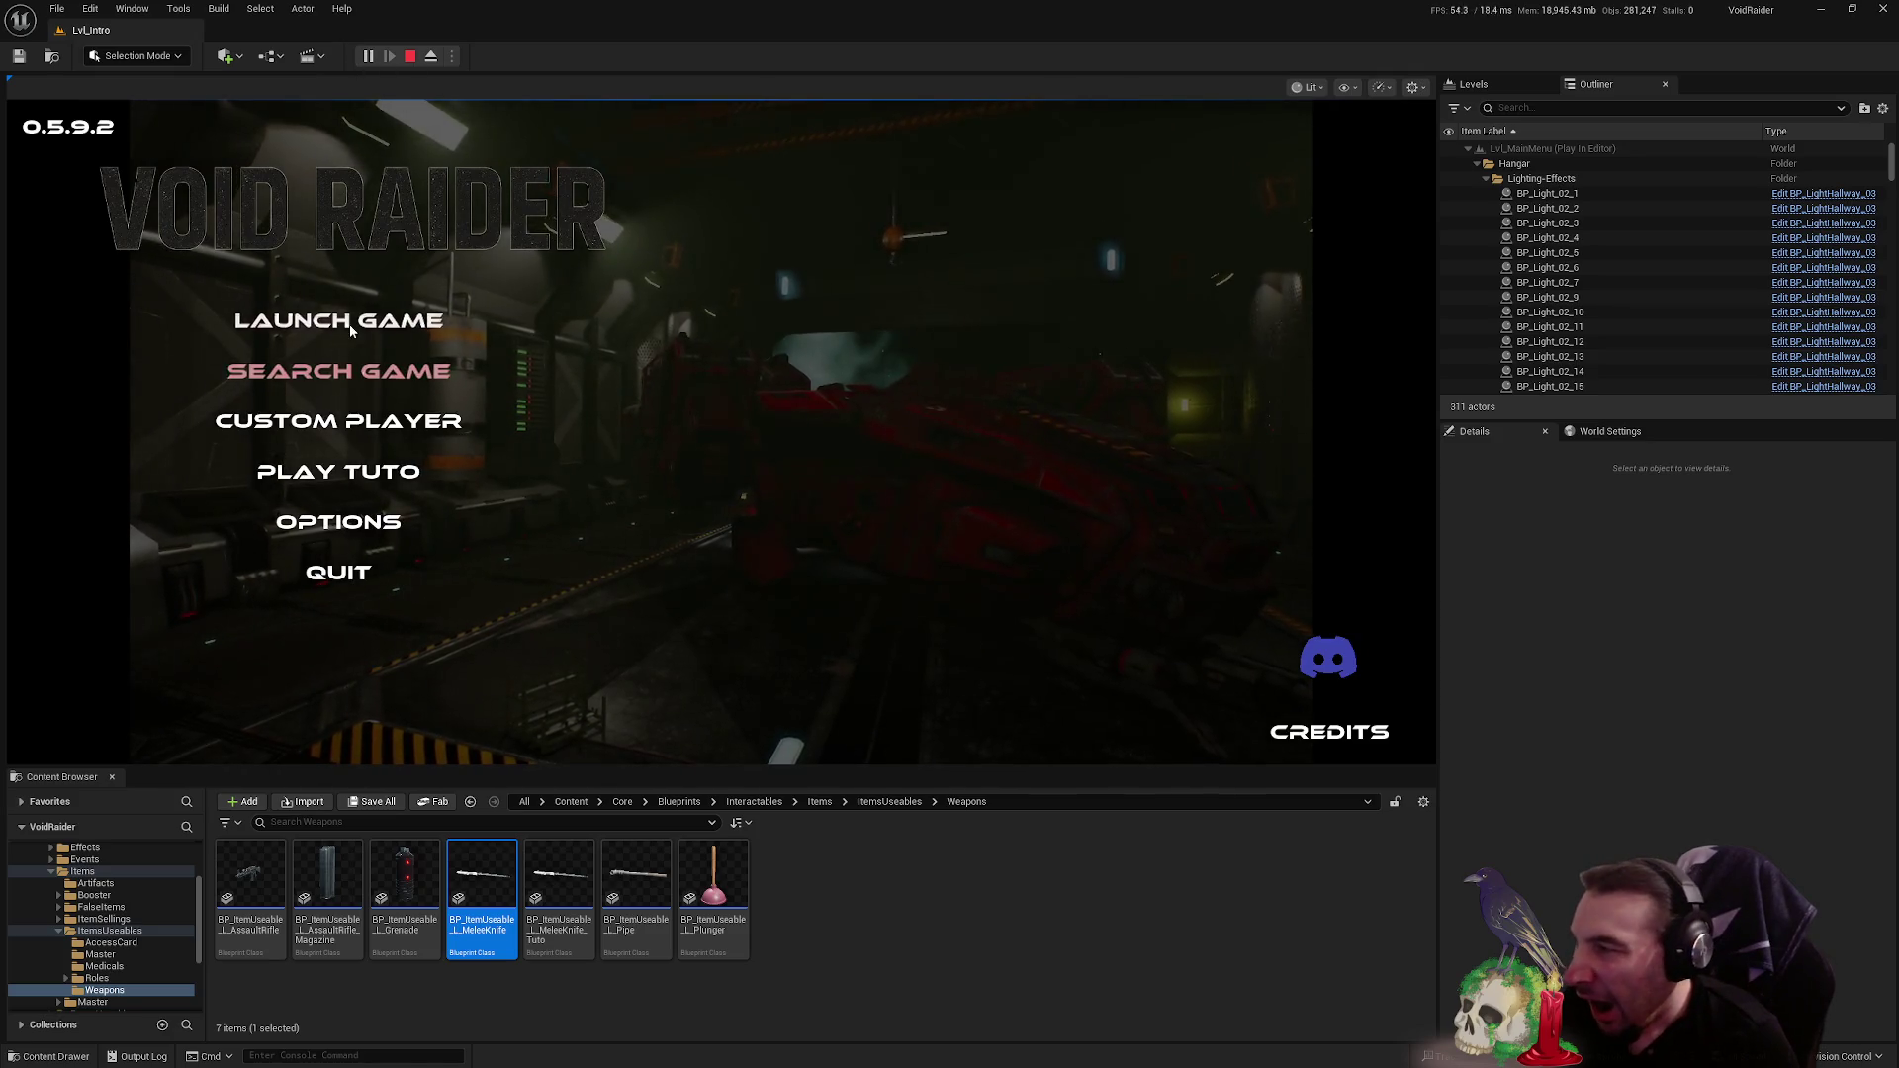
click(346, 324)
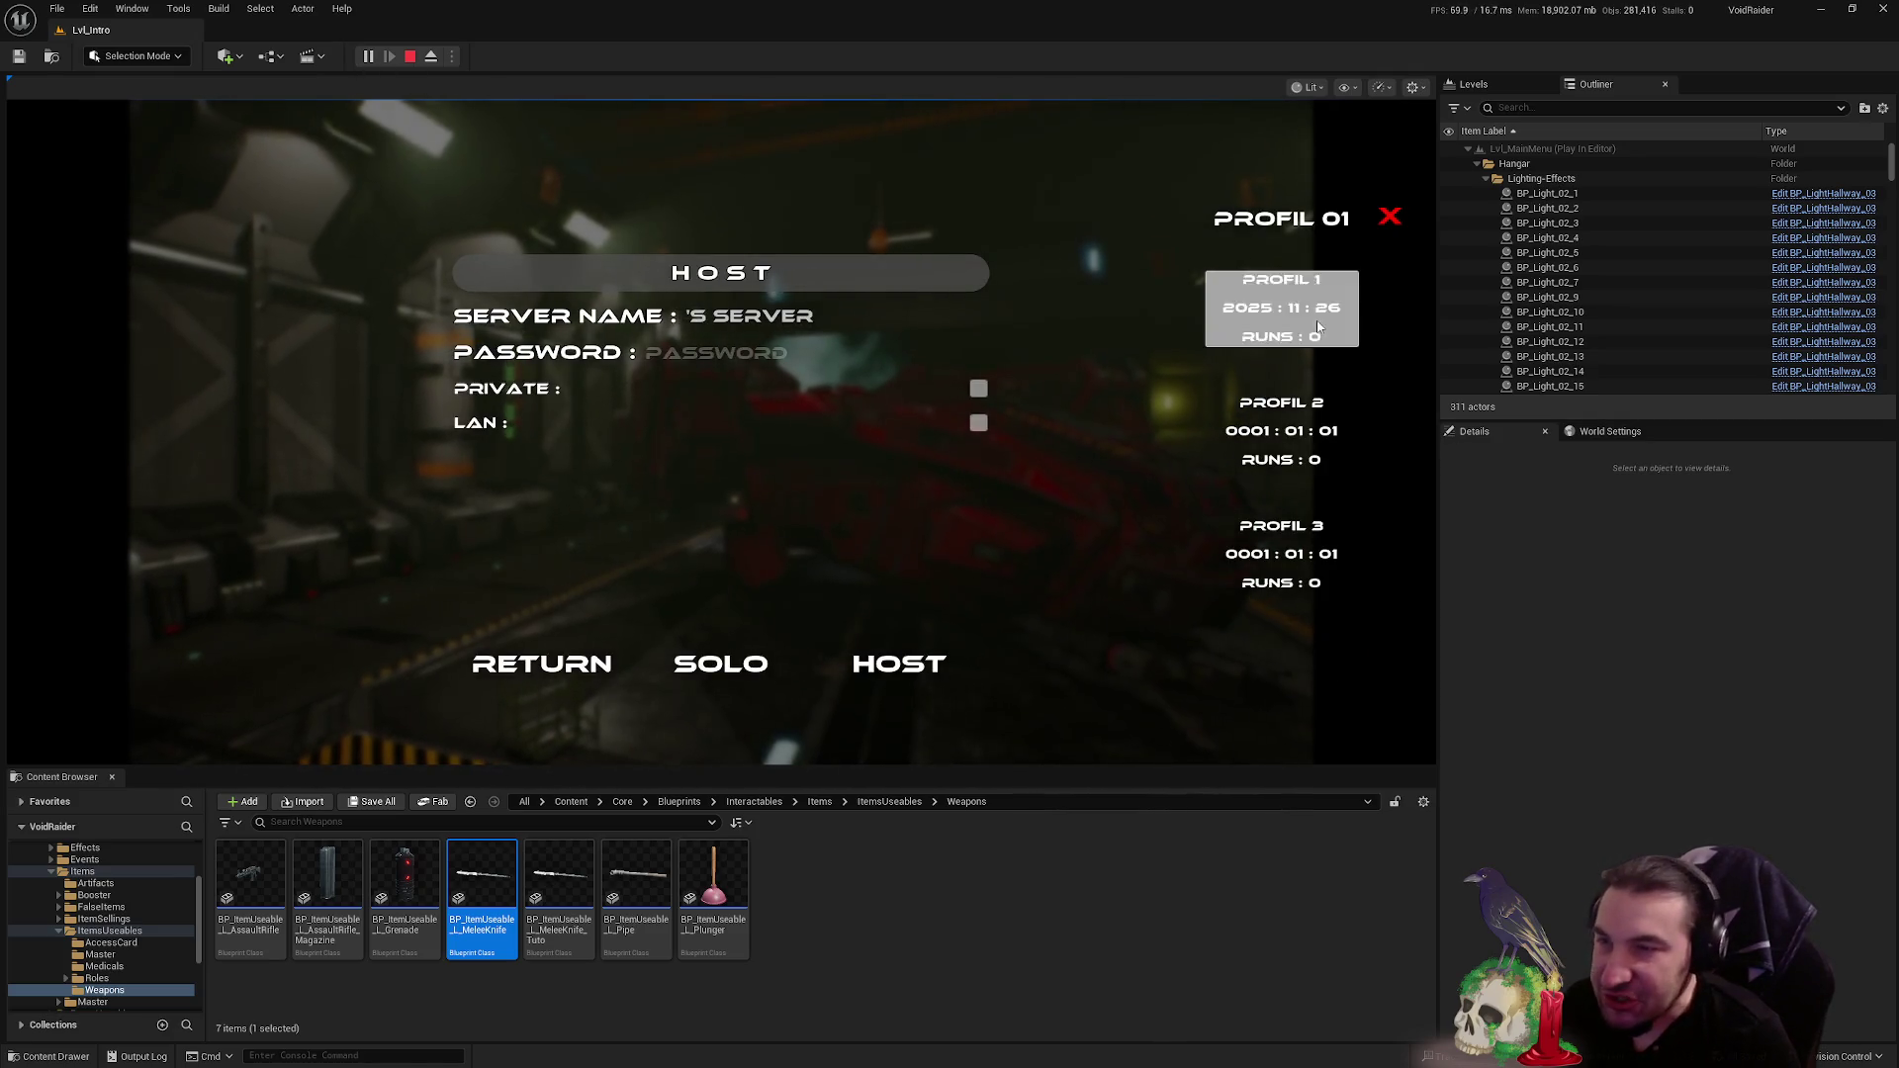
click(1390, 217)
click(681, 668)
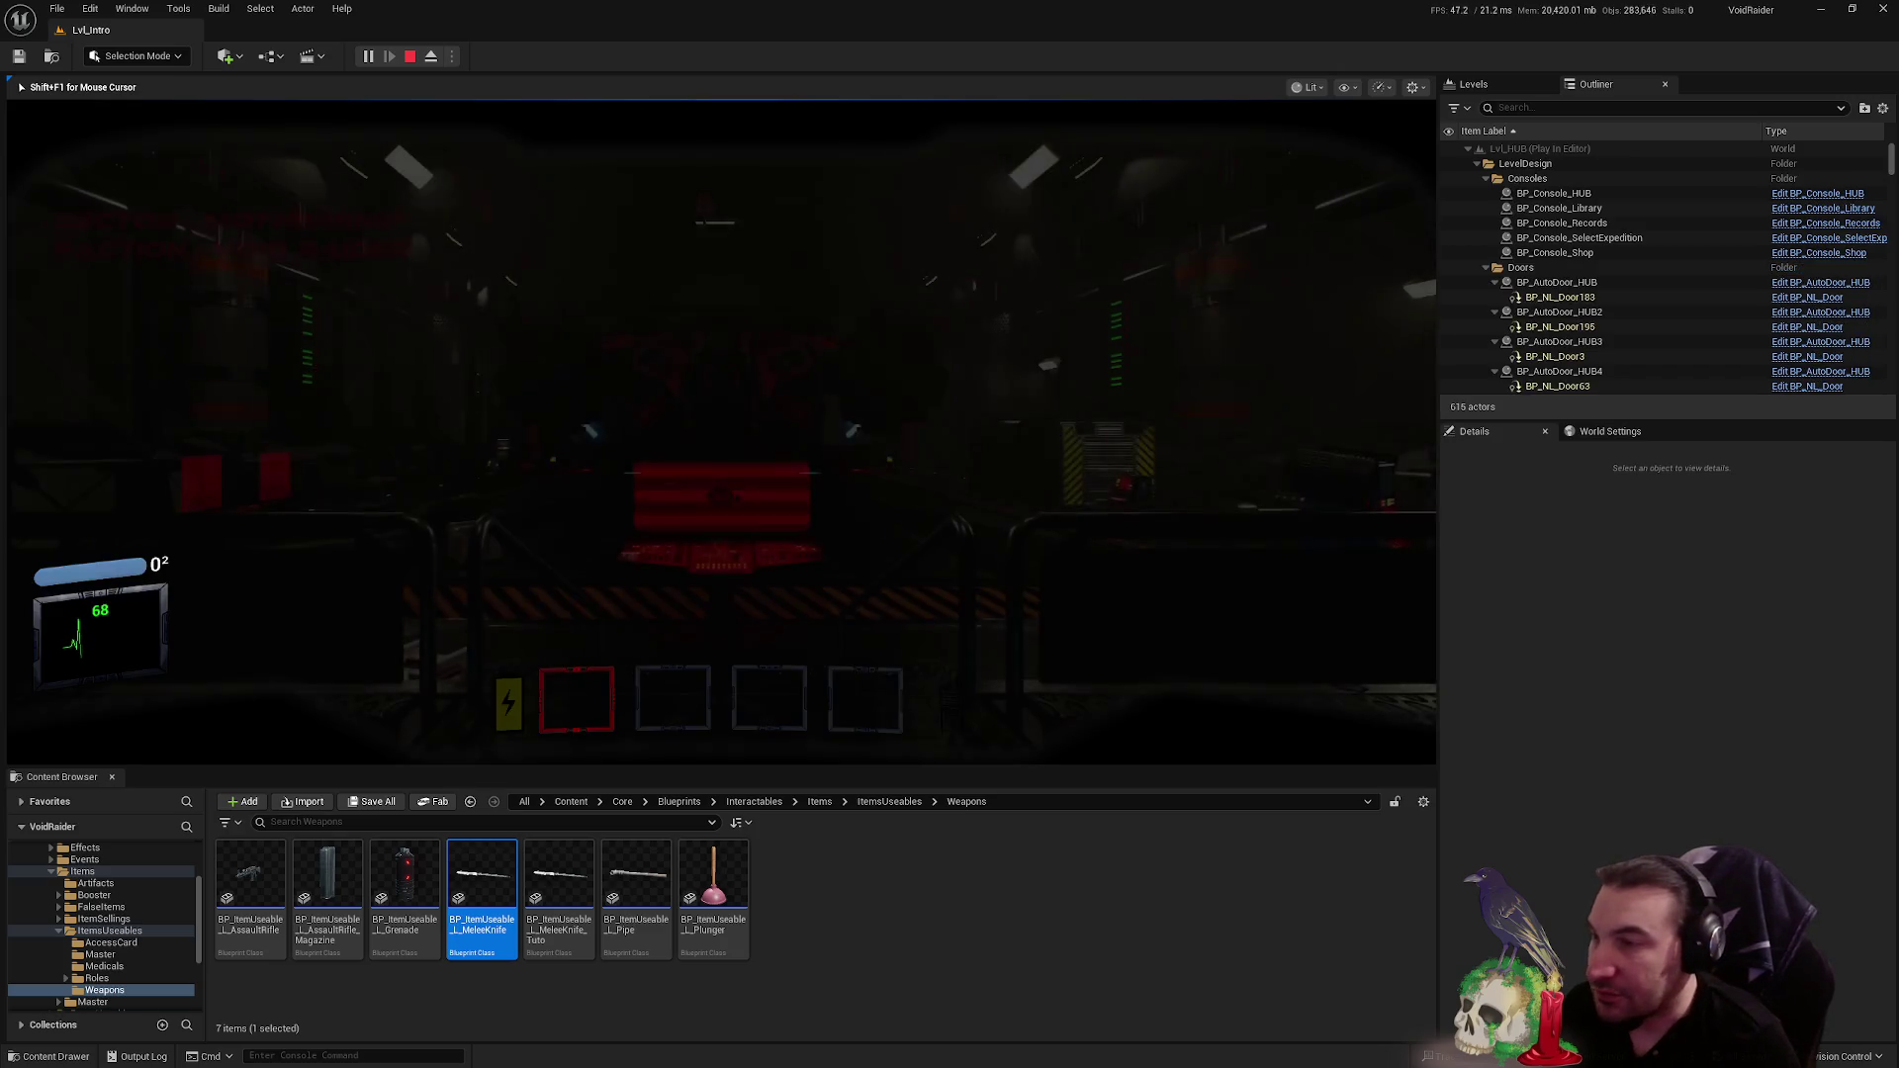
- Choose an expedition ship at the Expeditions console and confirm it
key(e)
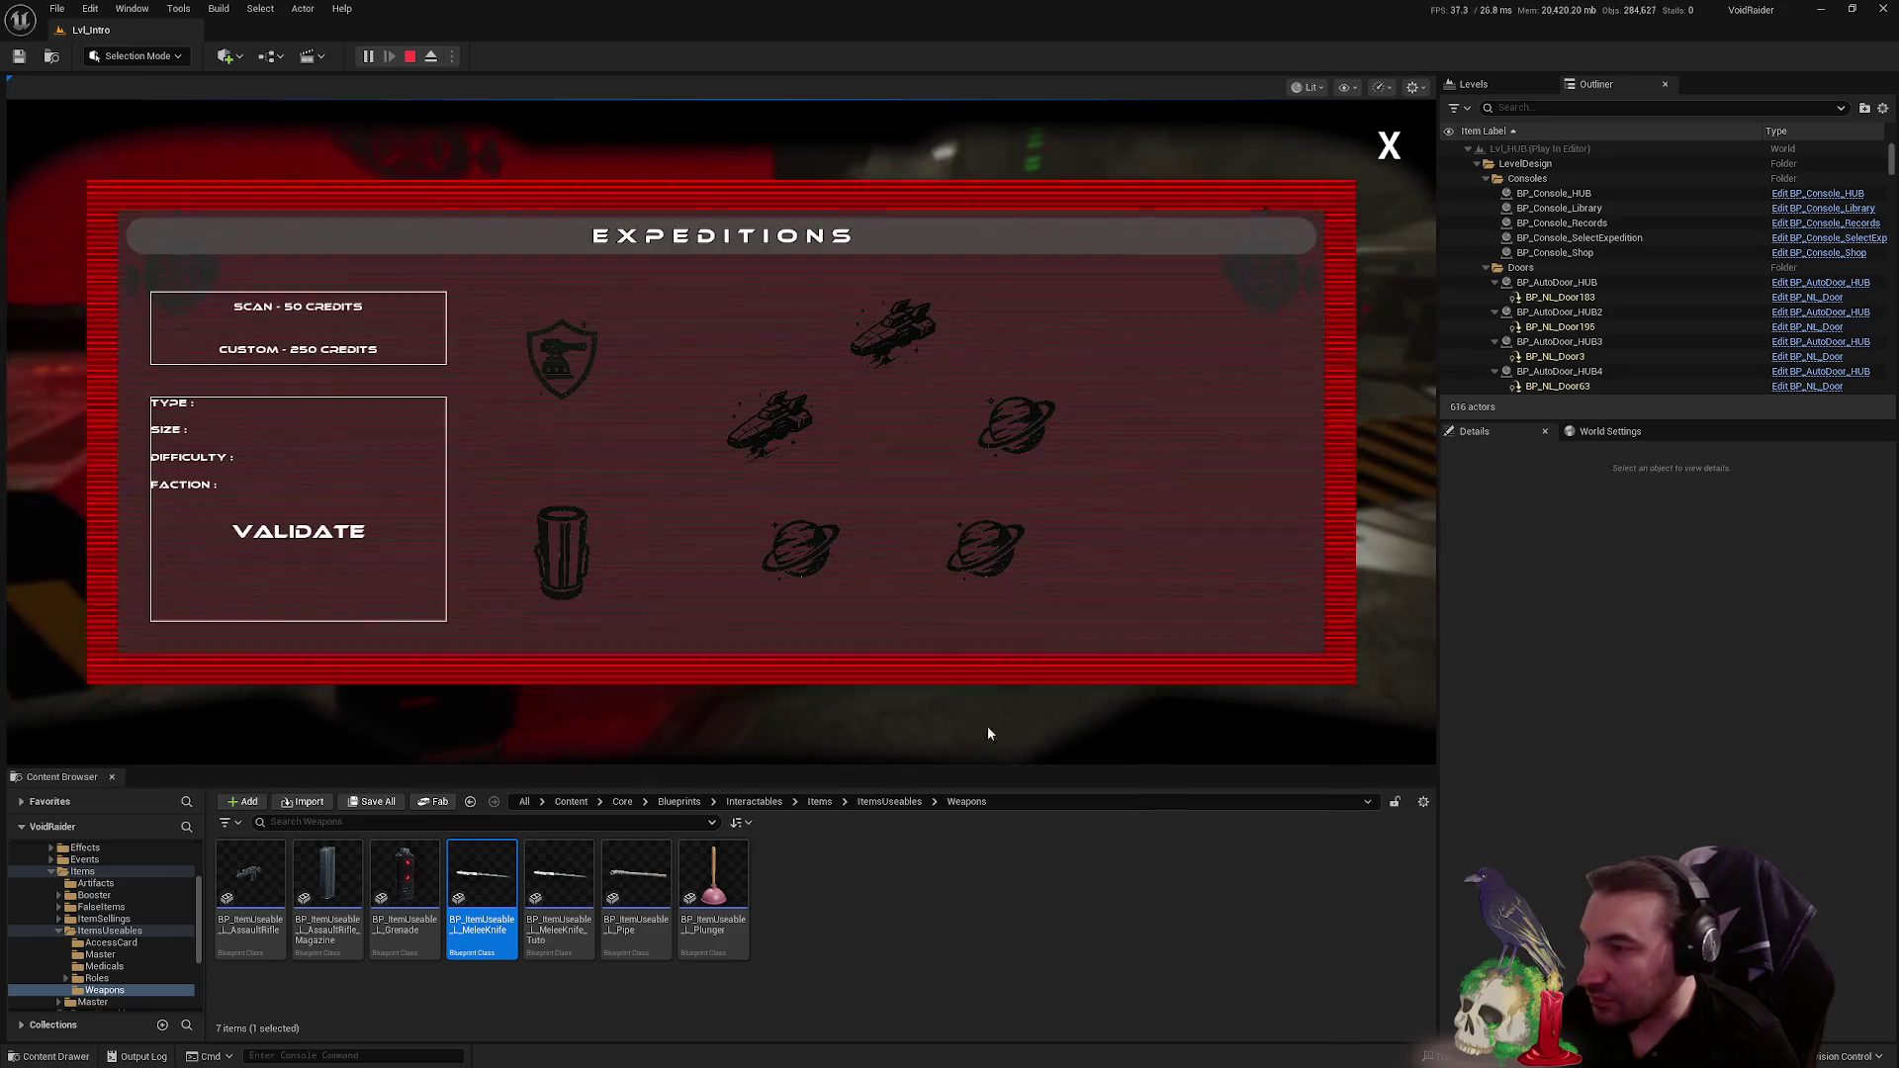
click(890, 321)
click(327, 539)
- Buy the Combat Knife at the red shop console and walk over to the Connect Device consoles
key(w)
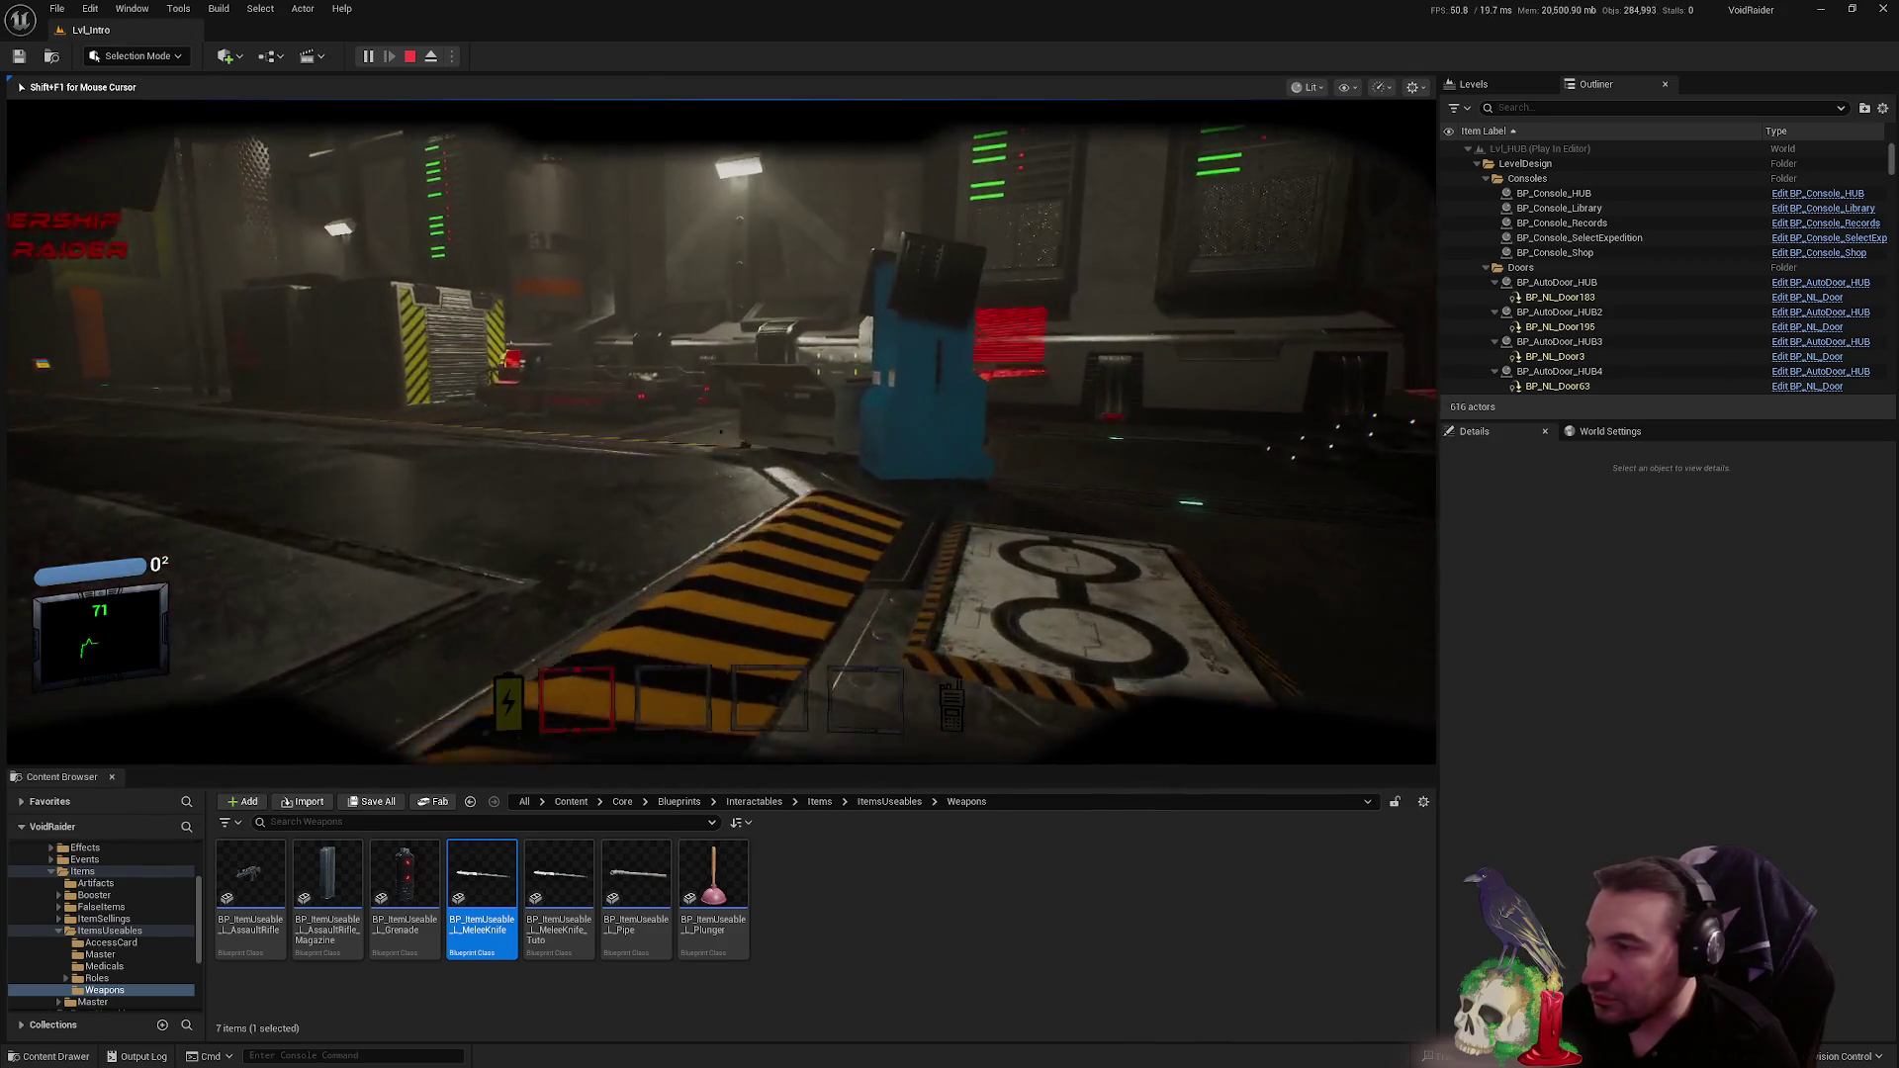
key(w)
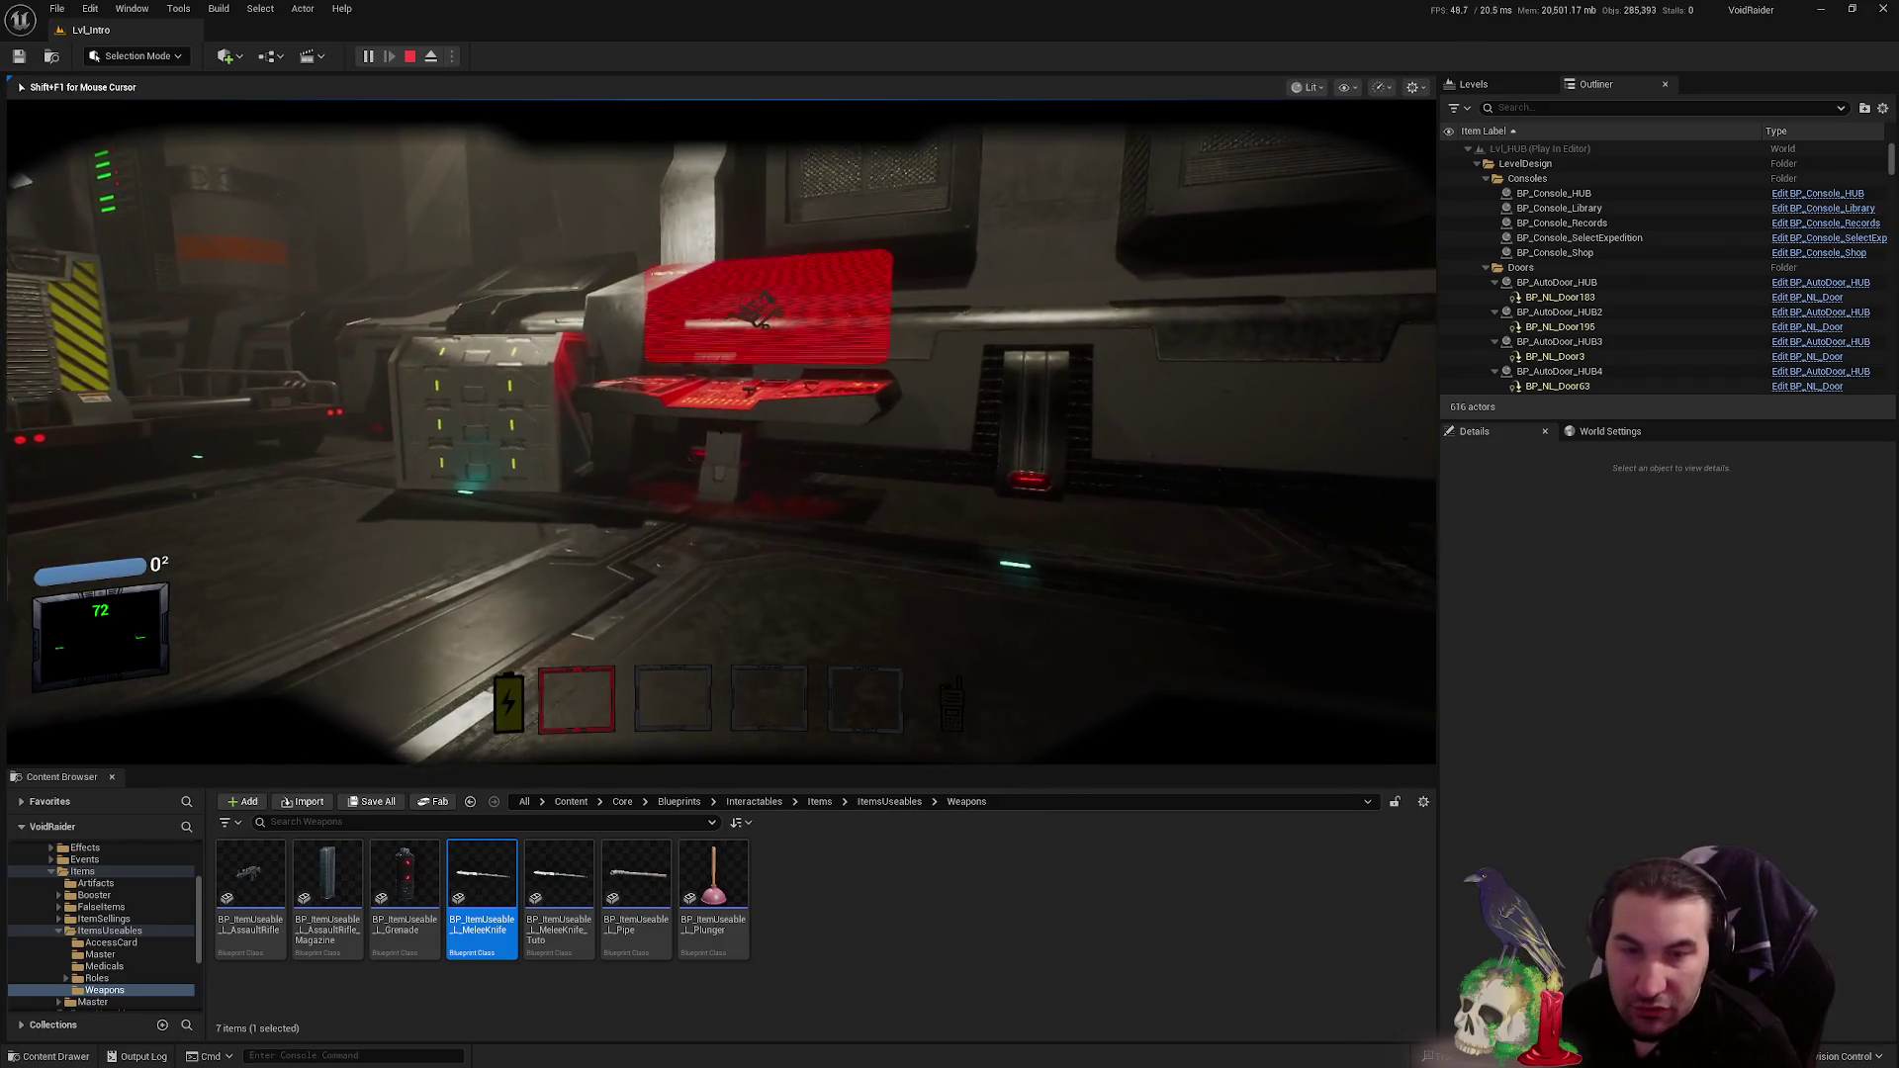
key(e)
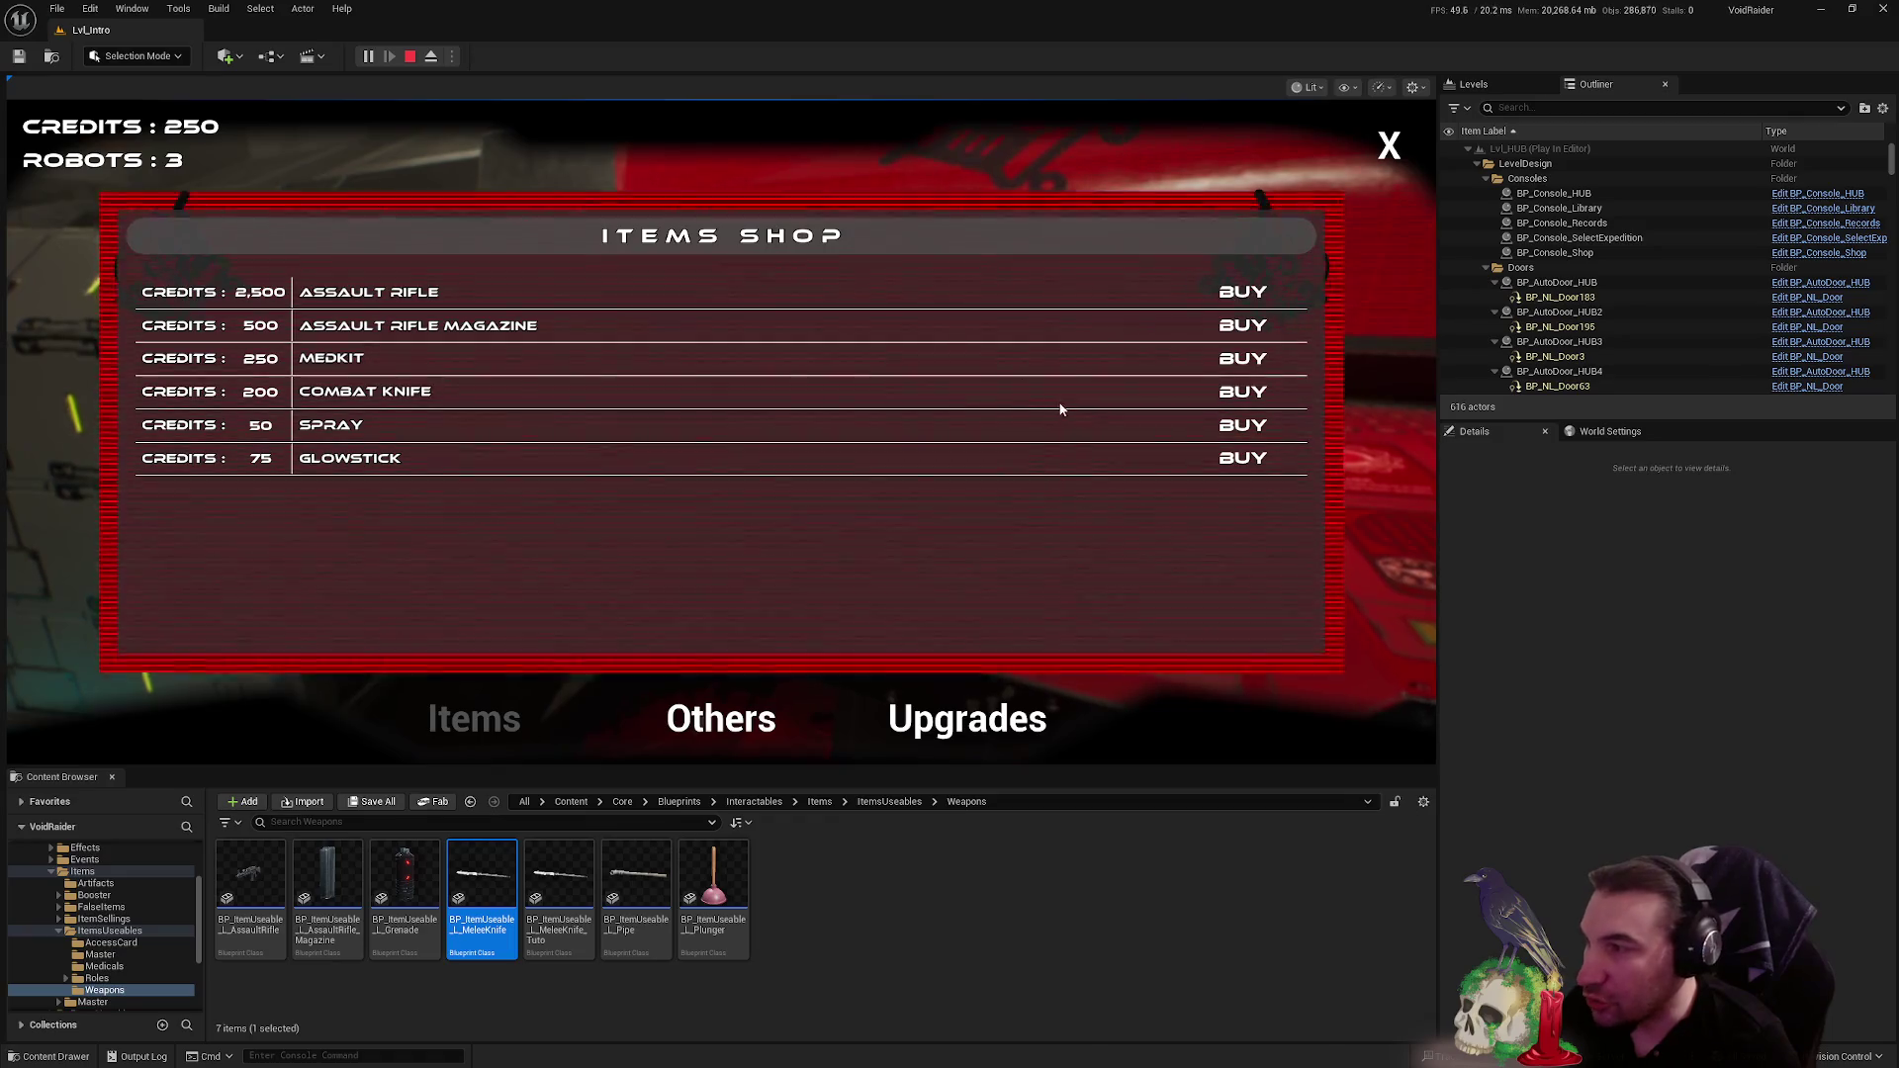
click(1215, 396)
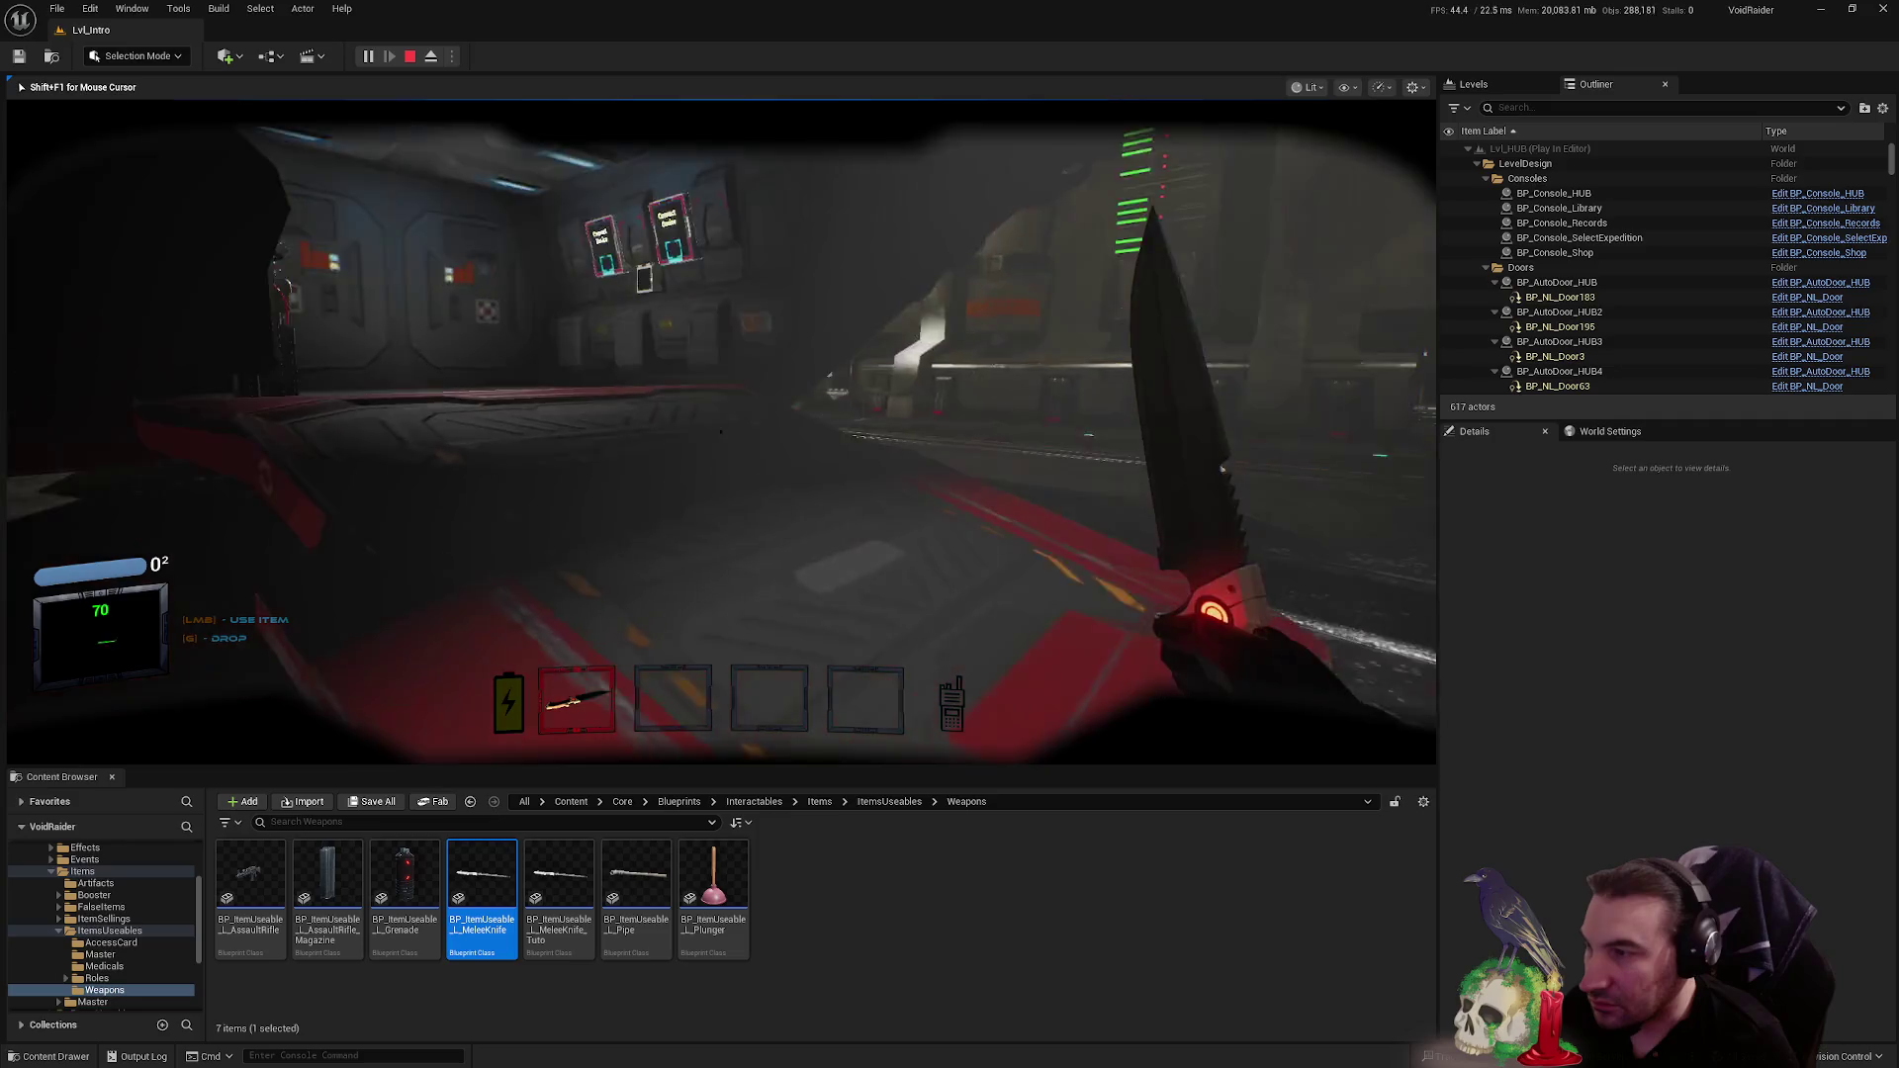
key(w)
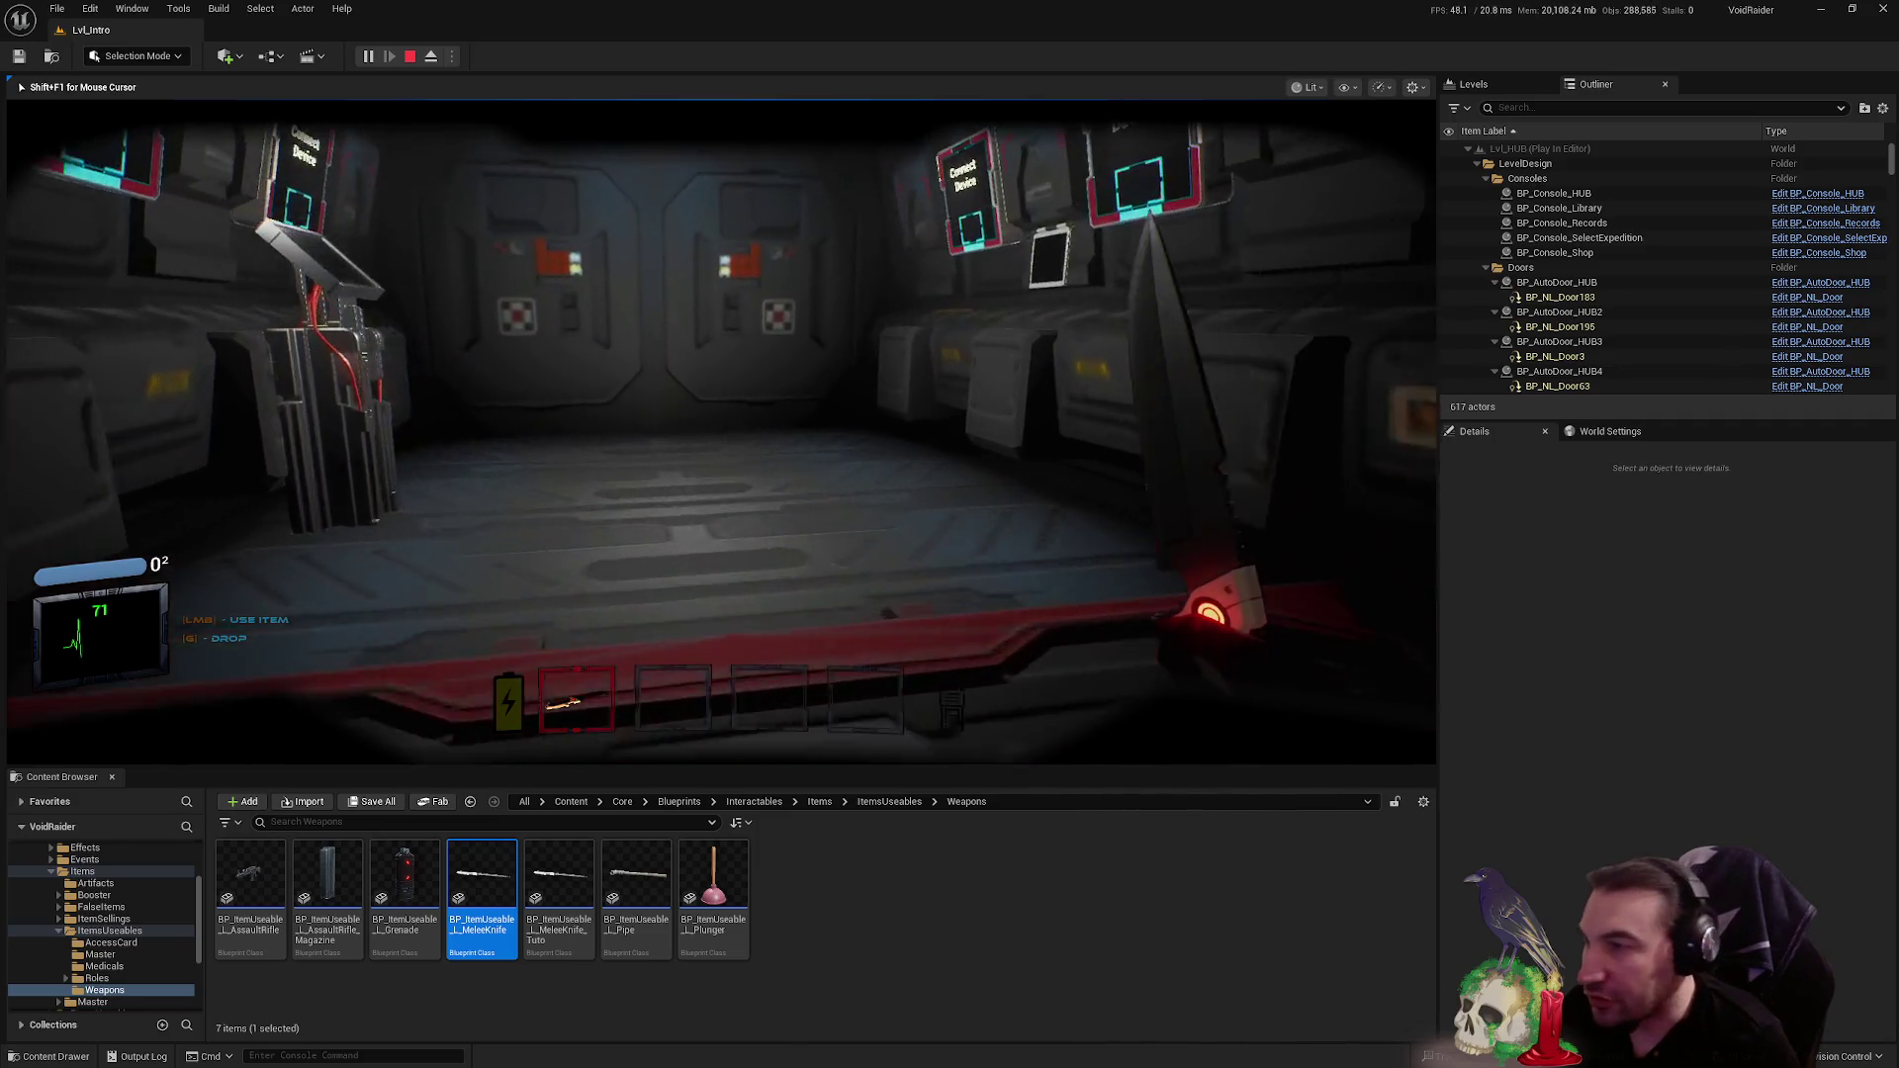
key(s)
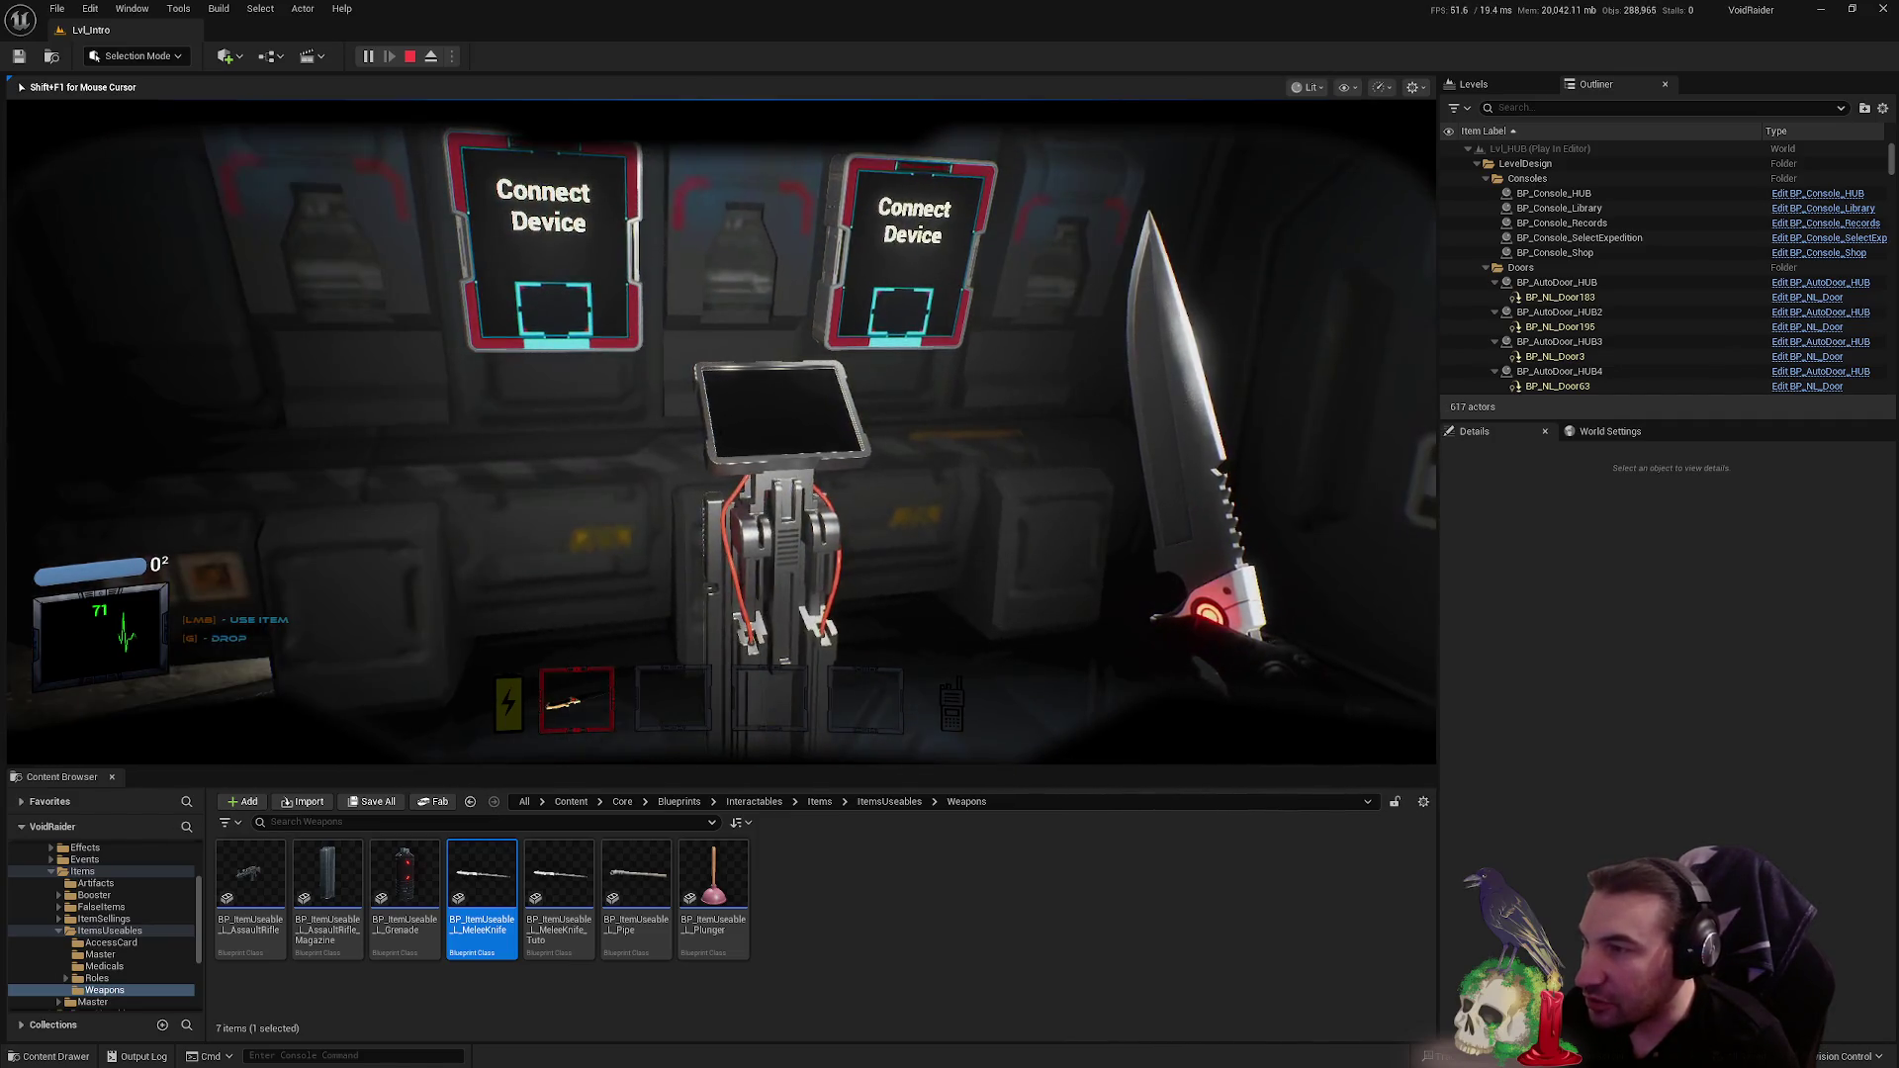
key(w)
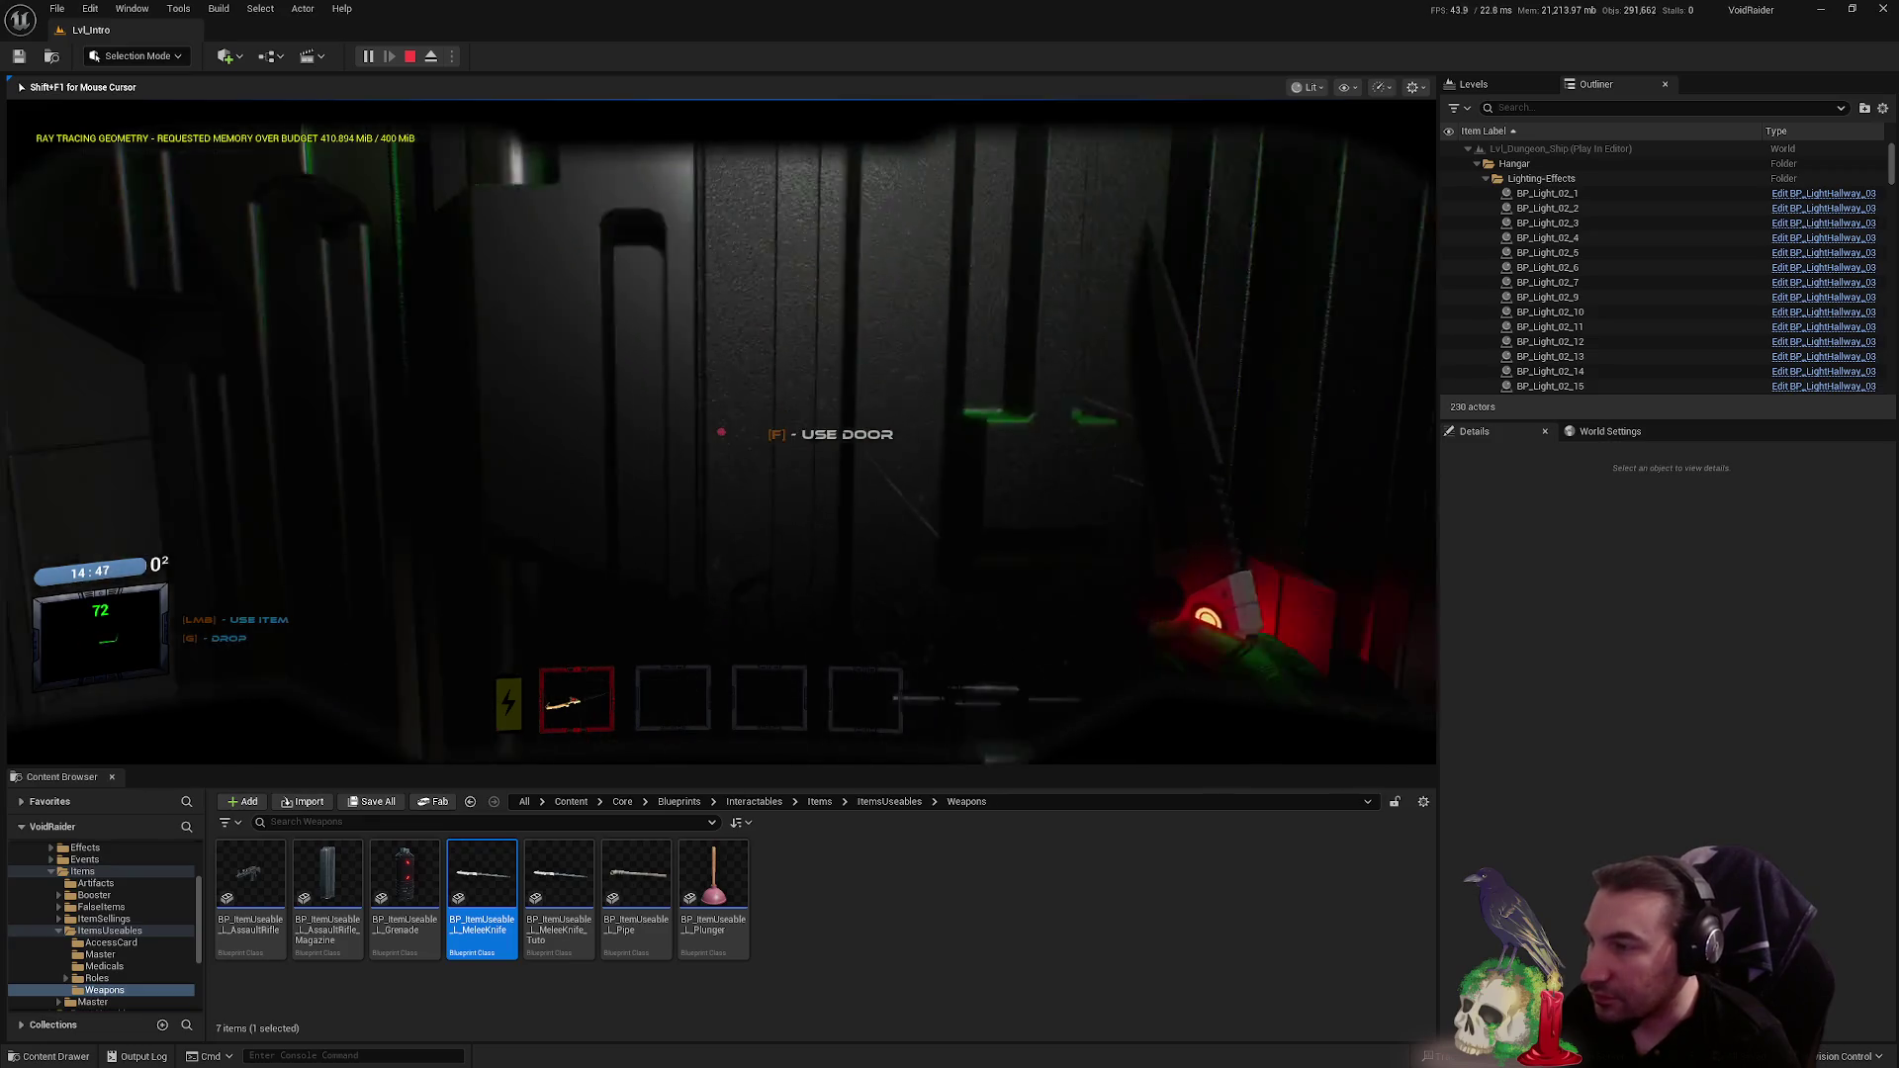
- Walk through the successive corridor doors into the green-lit room and pick up the blue item
key(w)
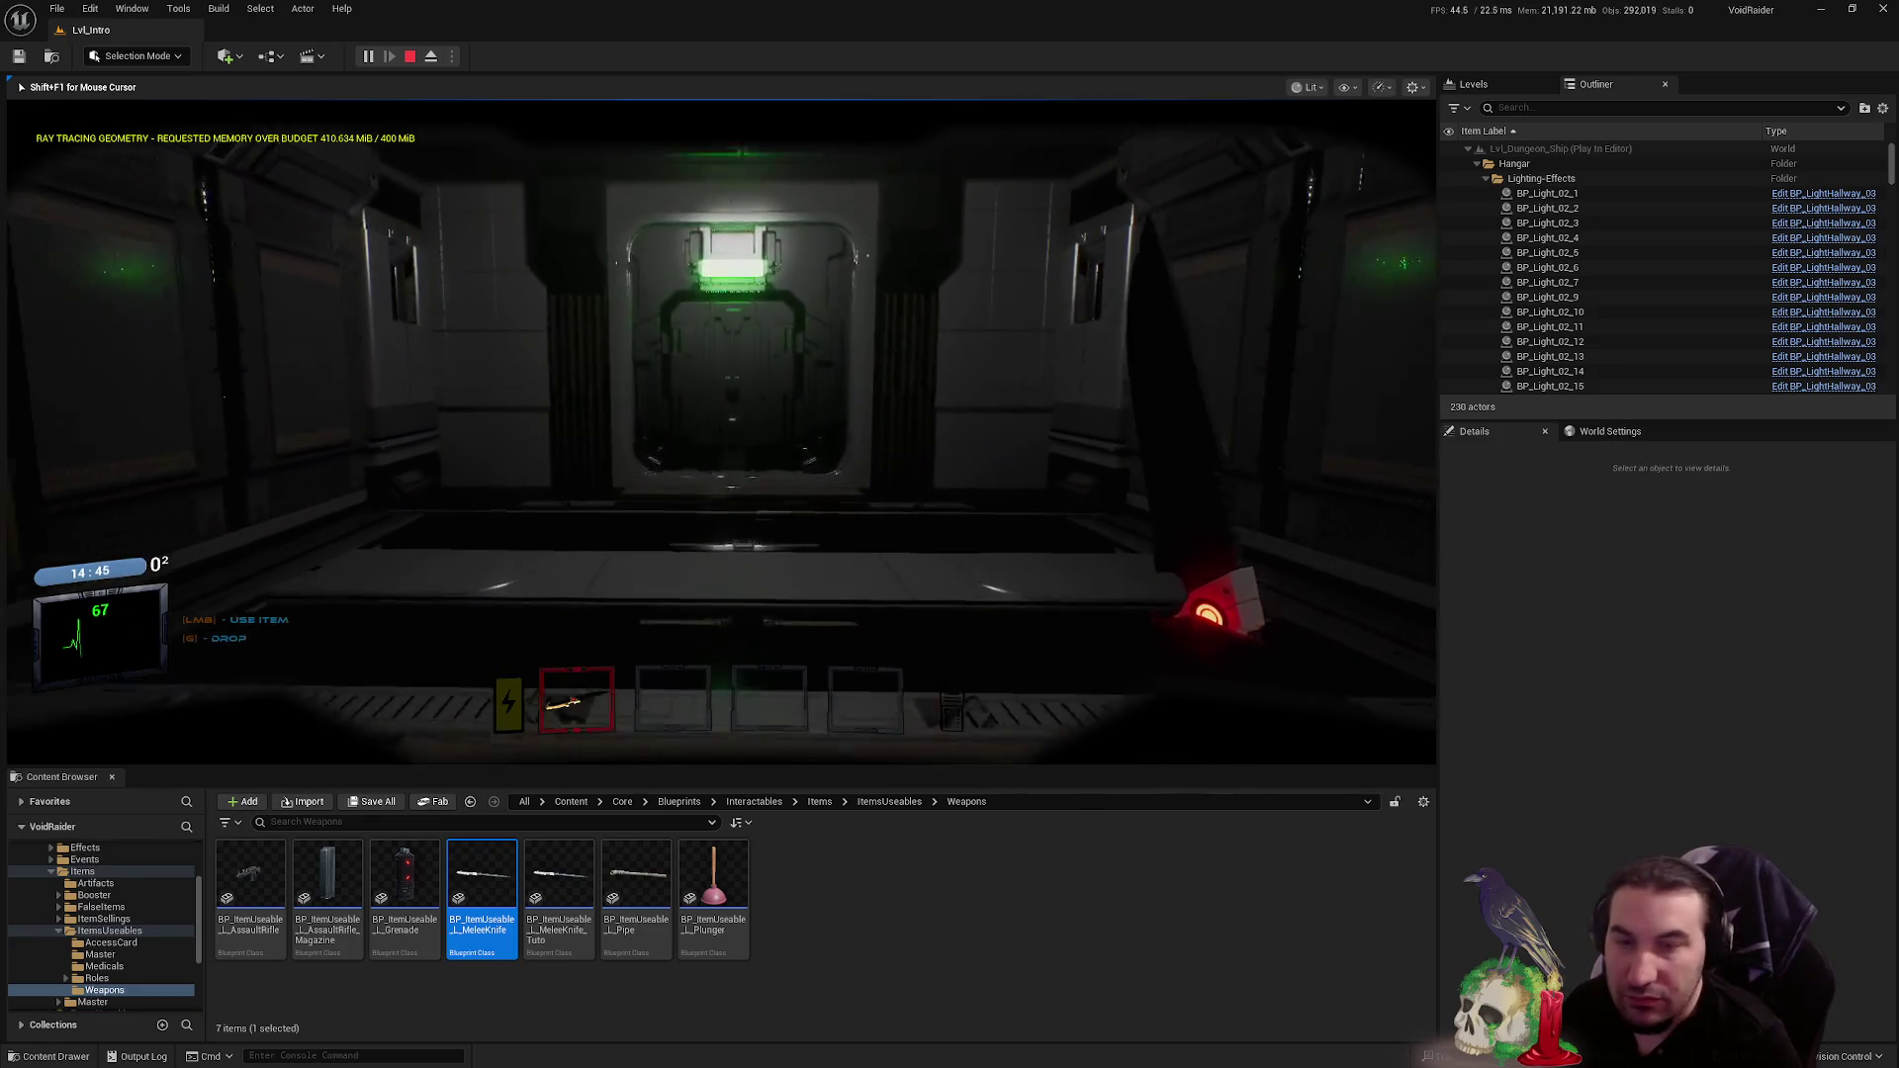
key(f)
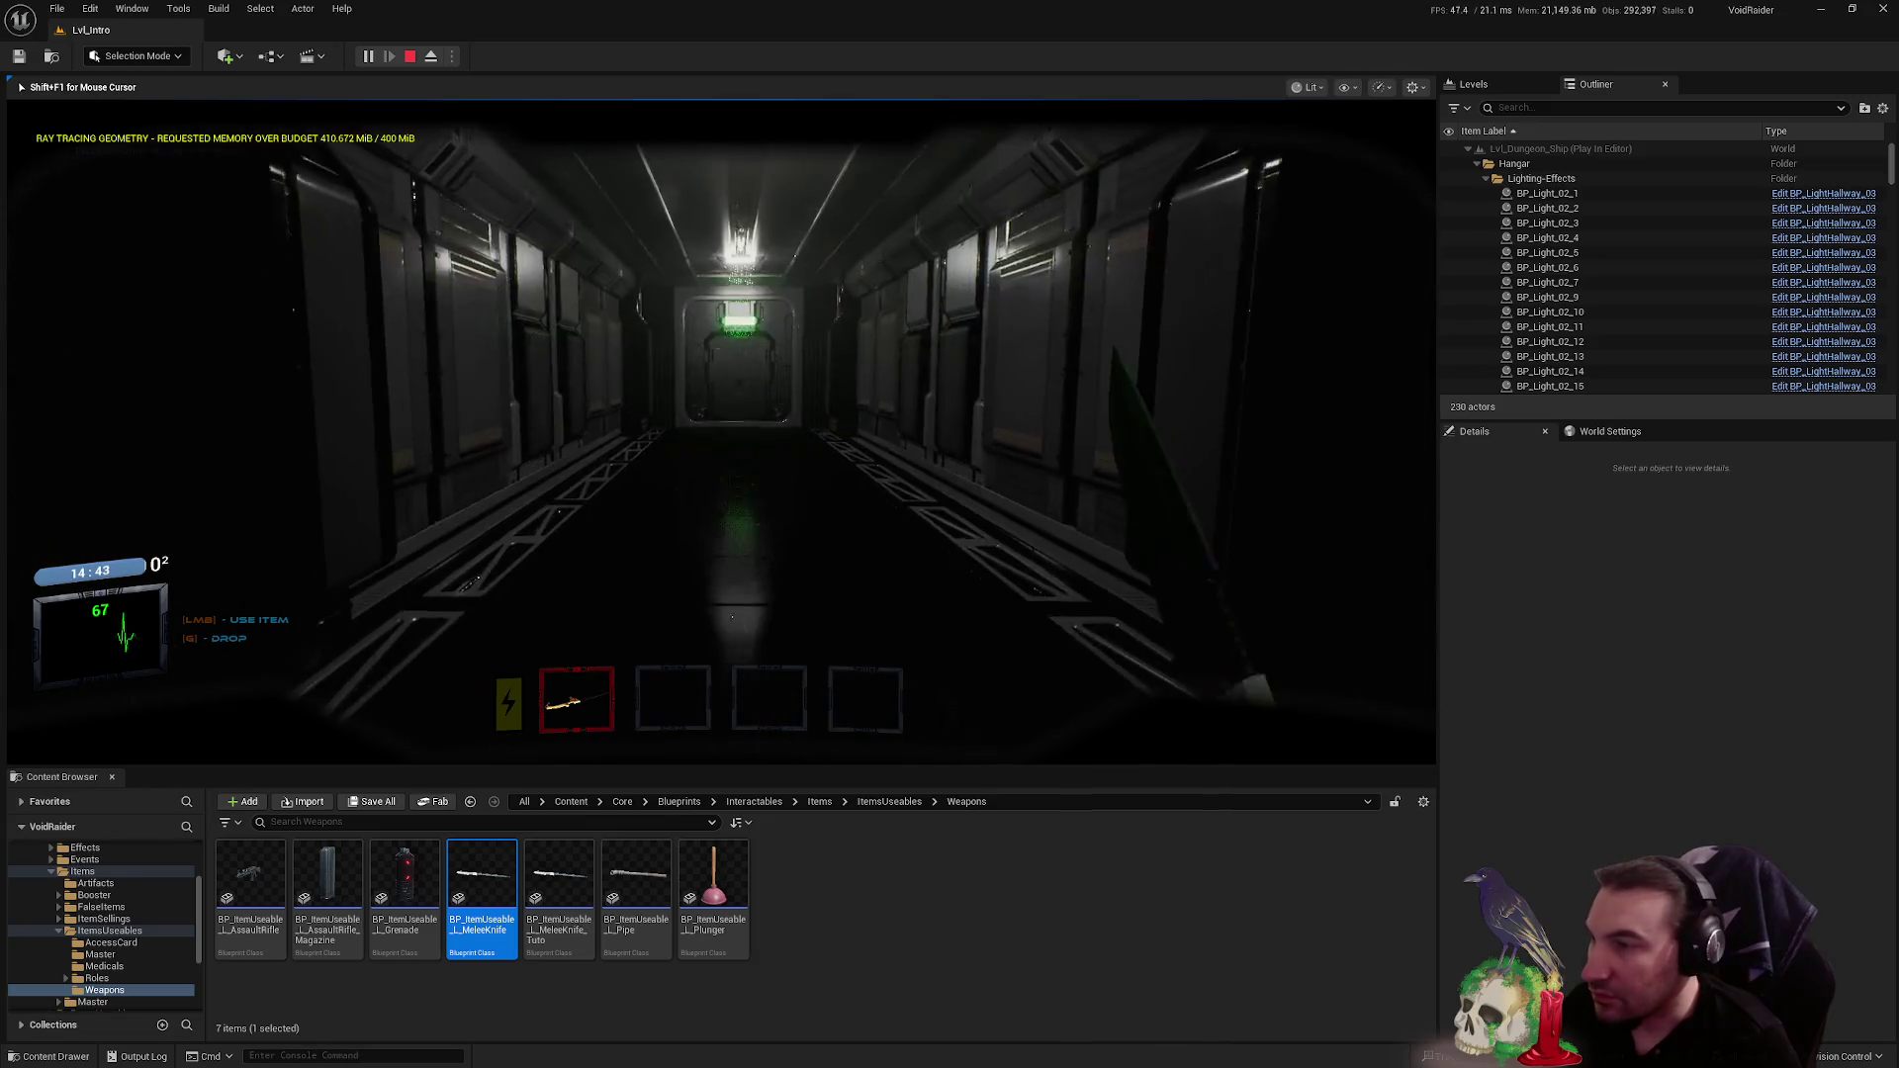
key(w)
key(w)
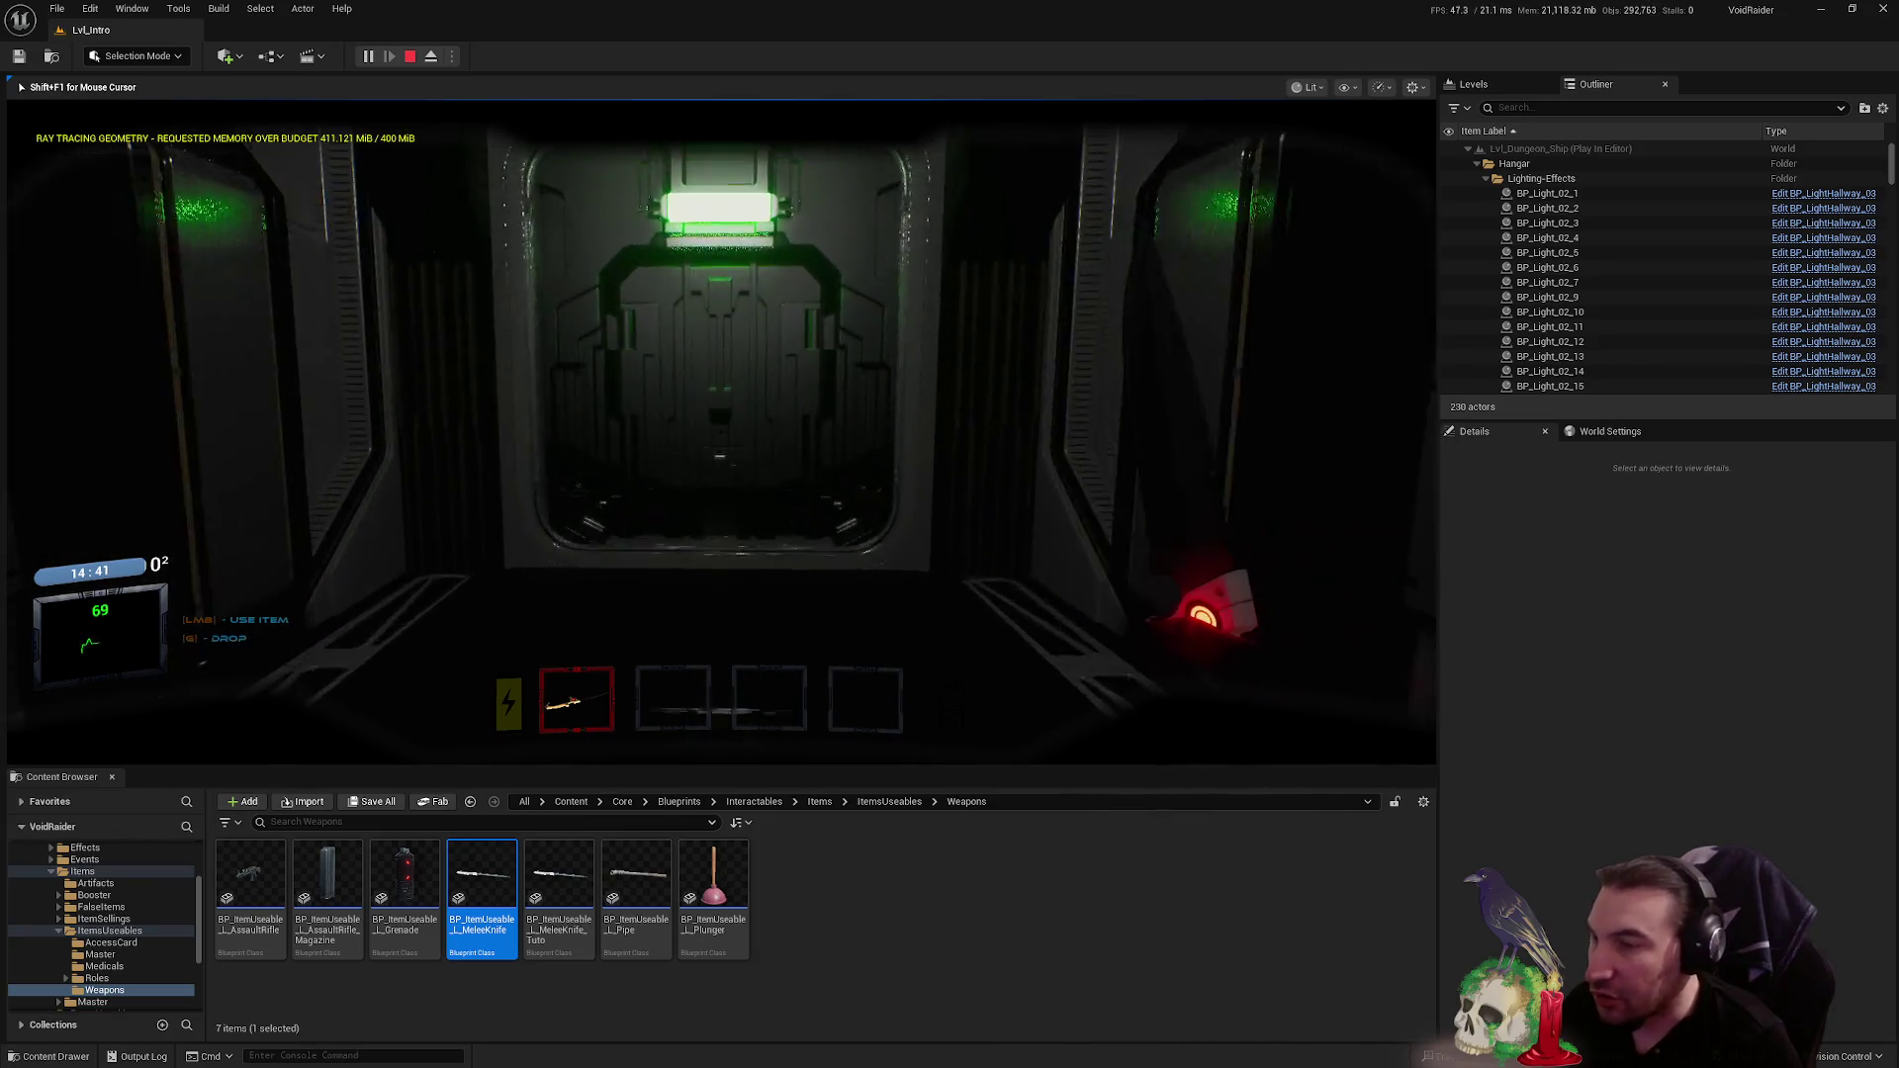
key(f)
key(w)
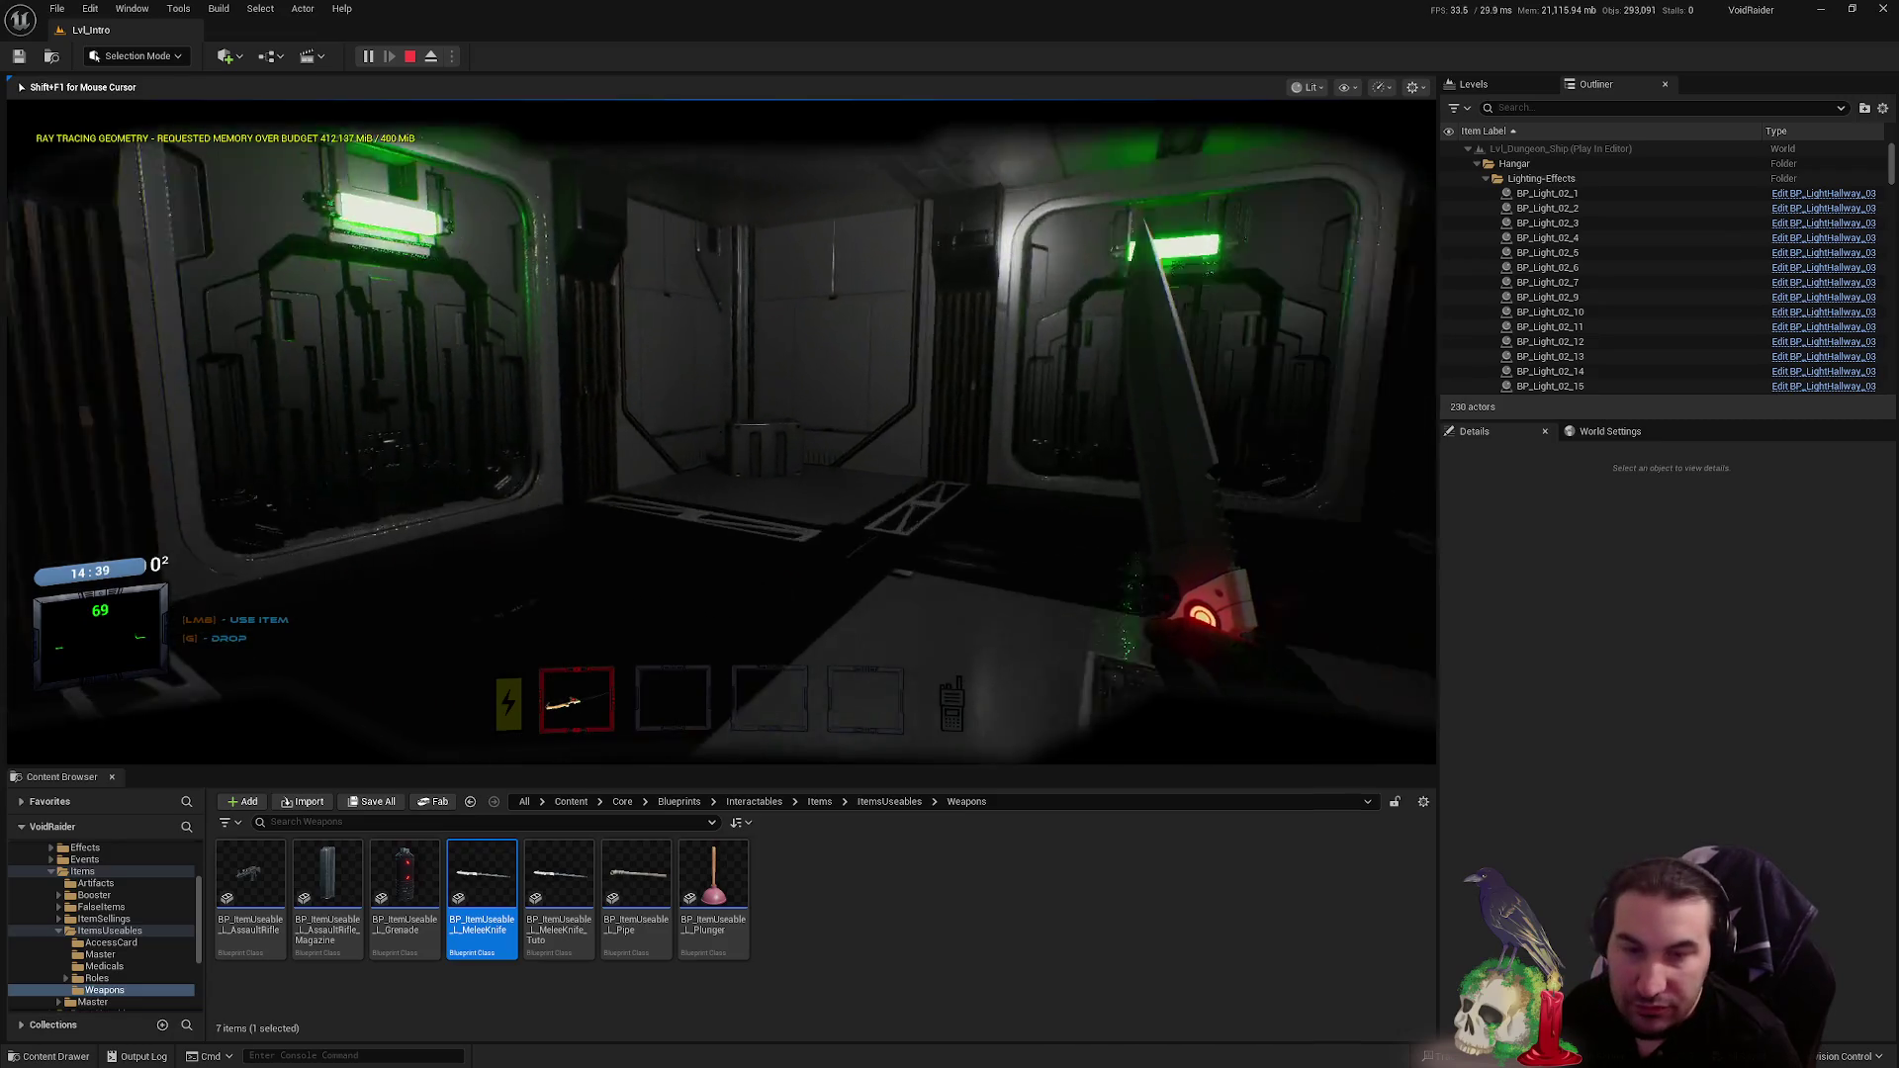
key(f)
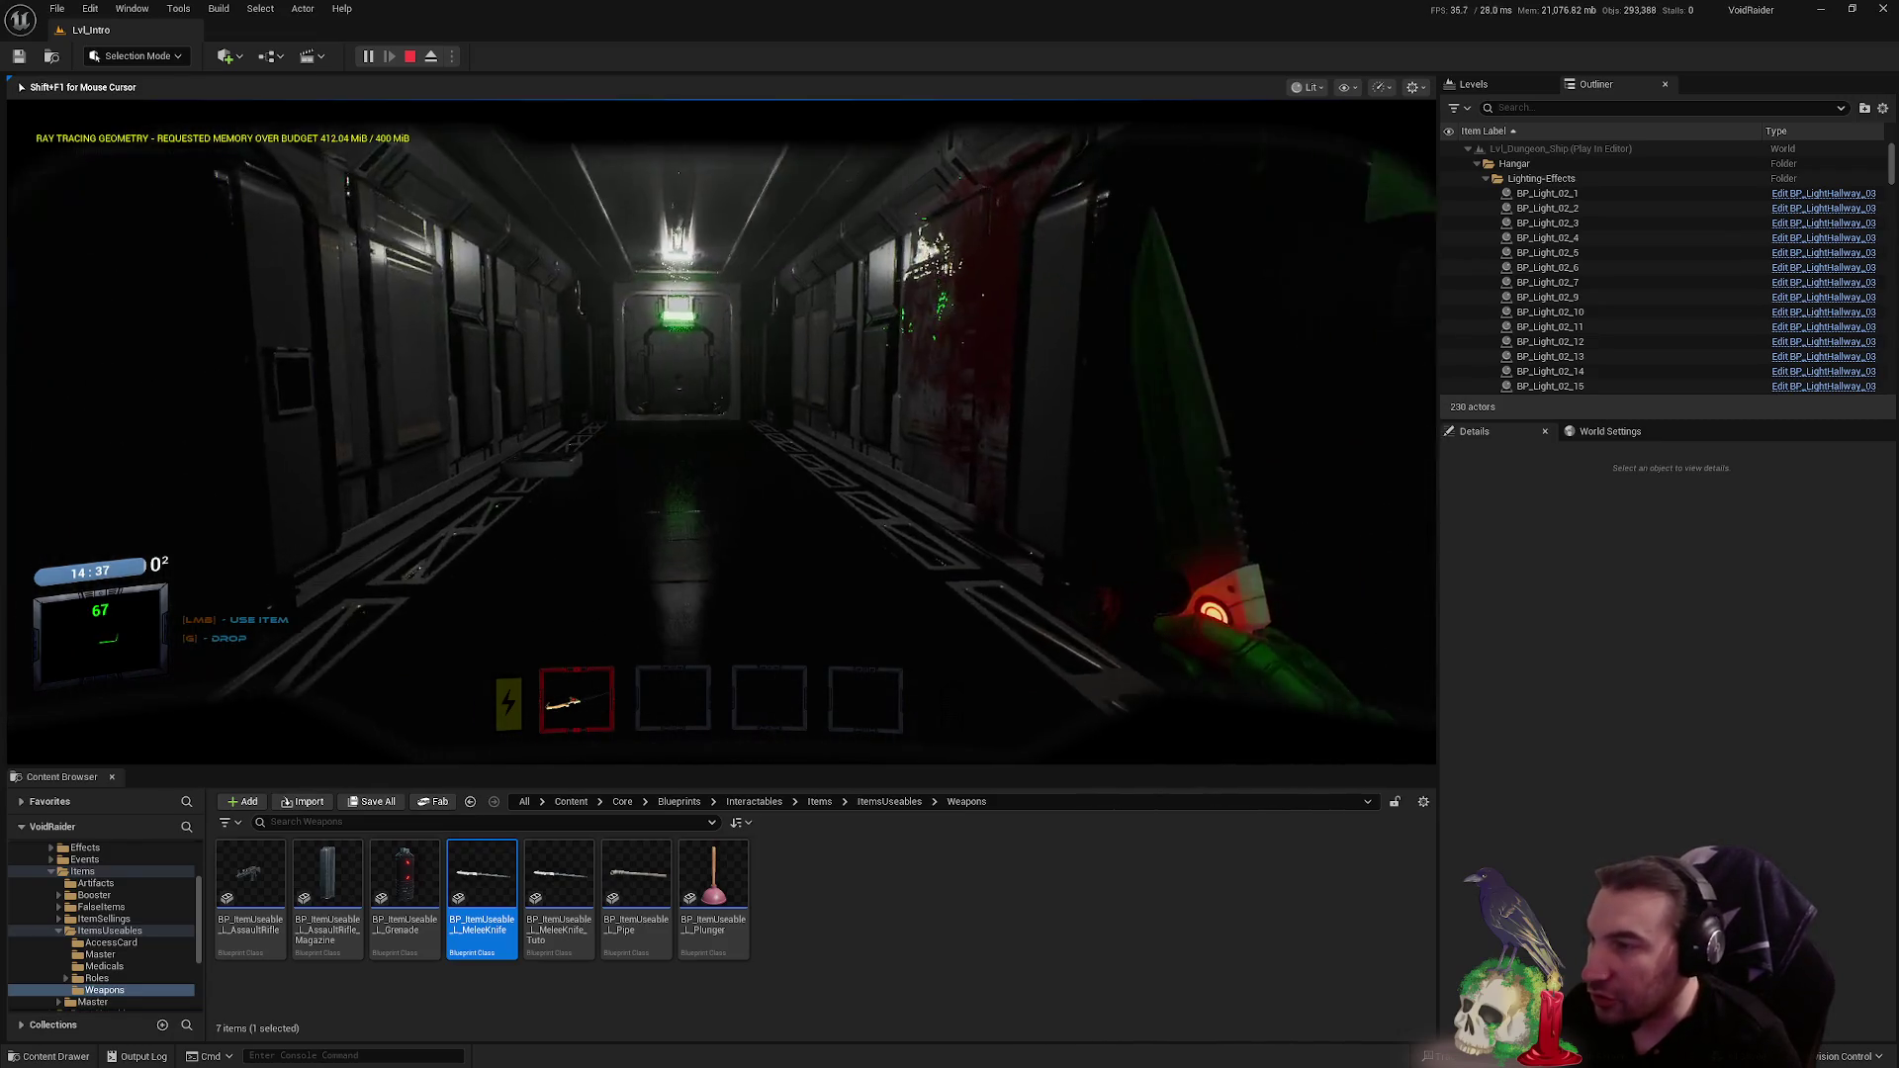
key(w)
key(w)
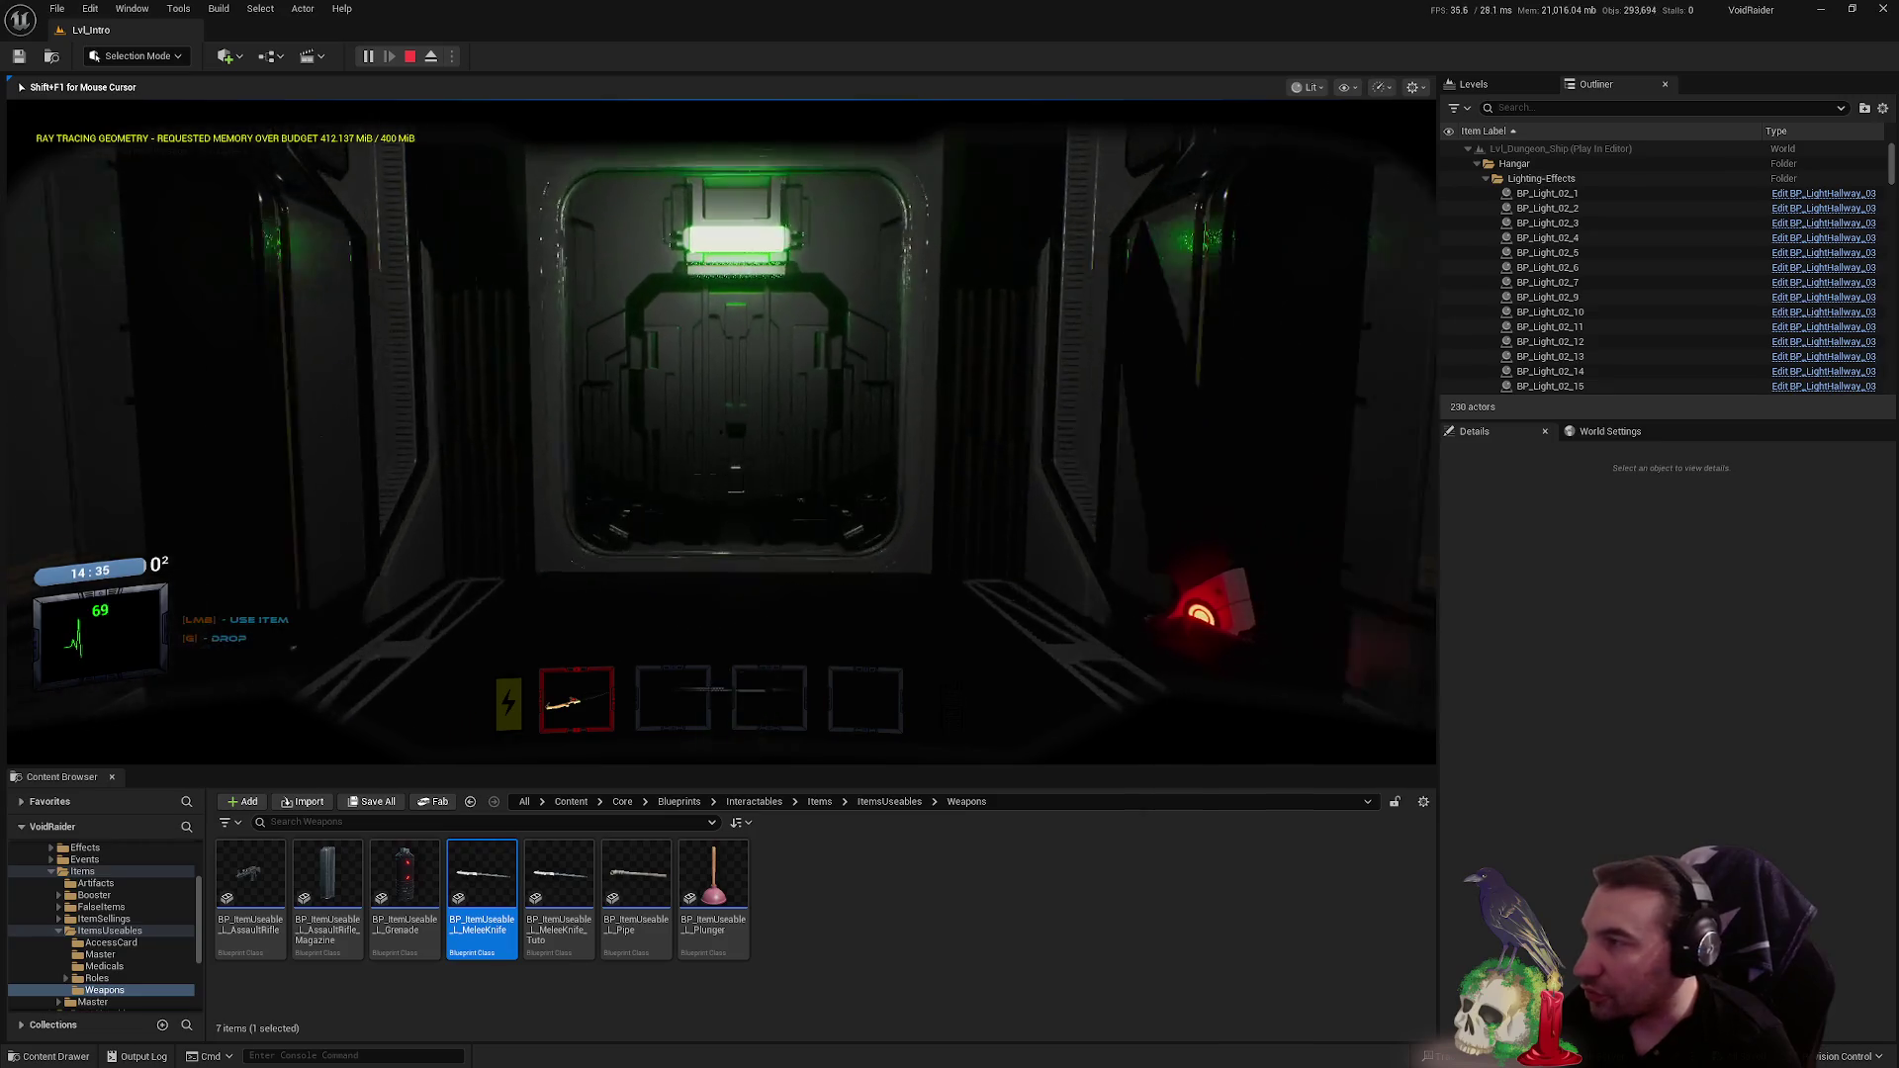
key(f)
key(w)
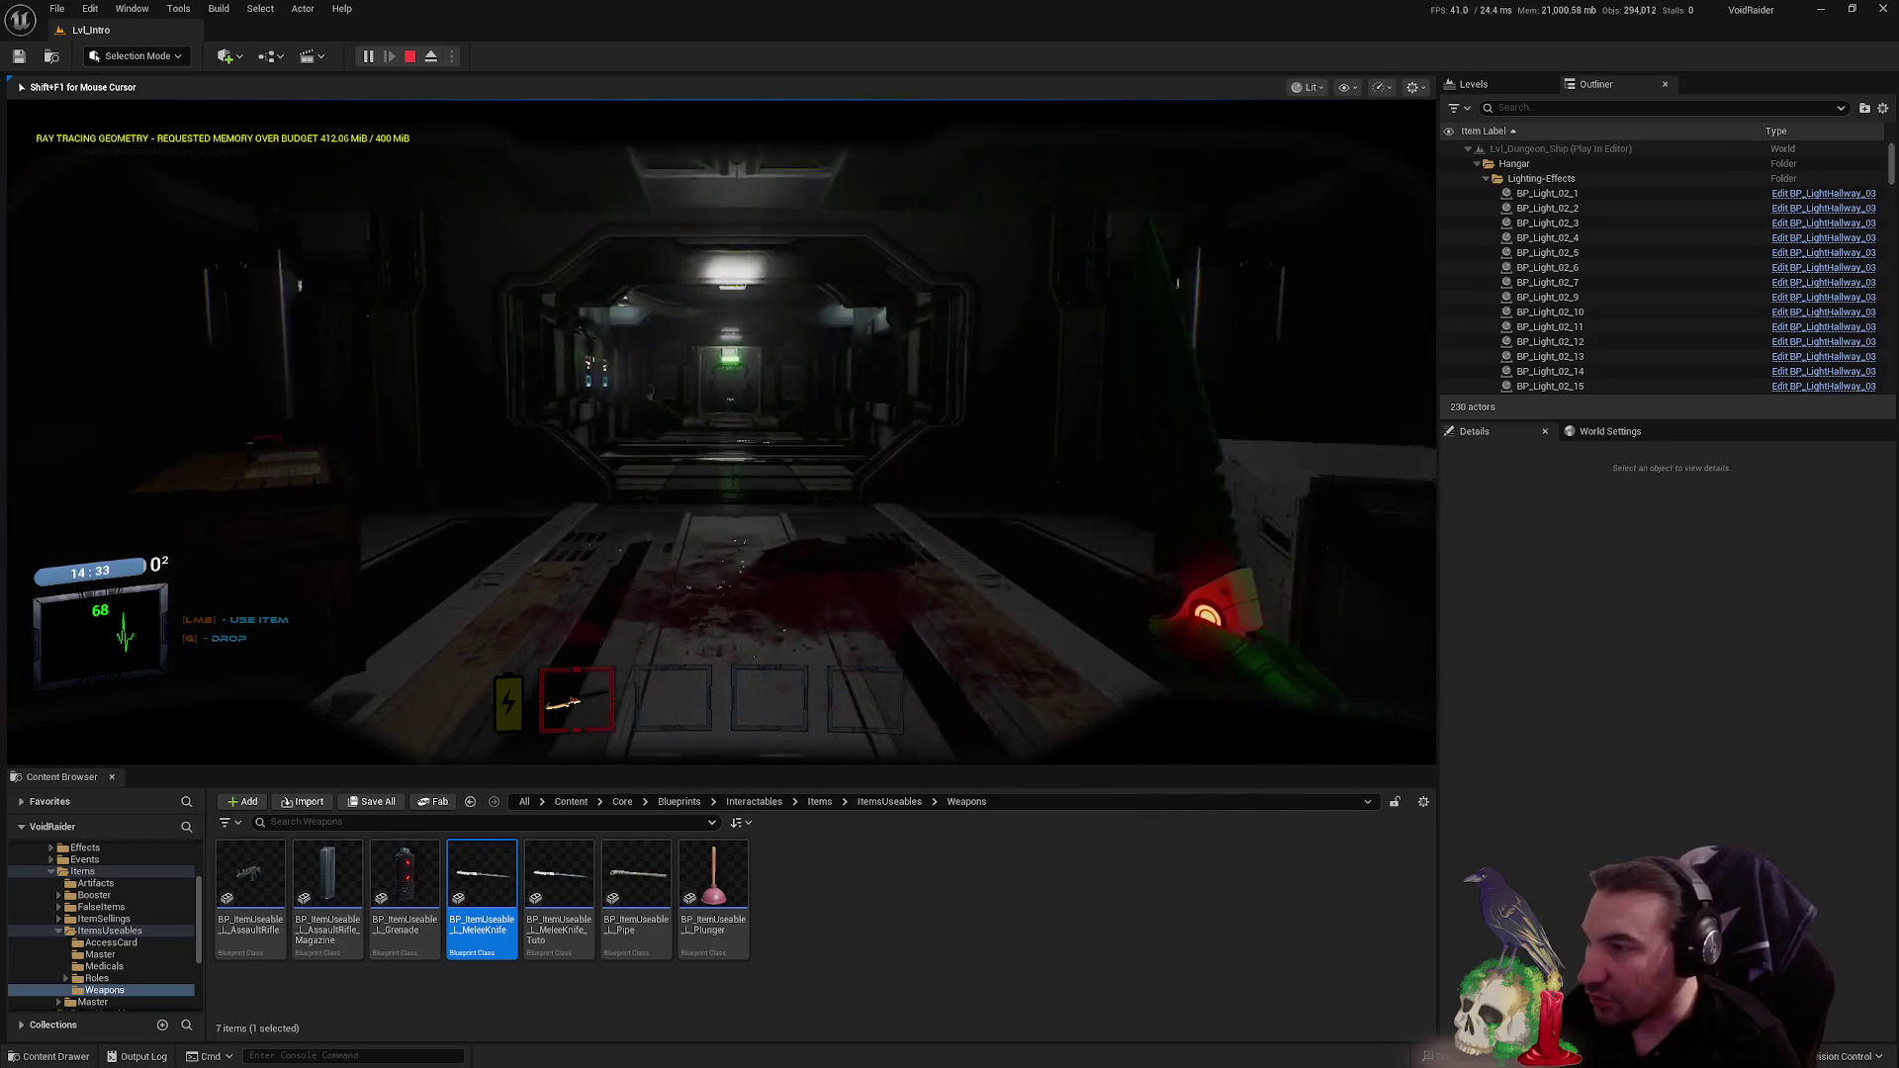
key(f)
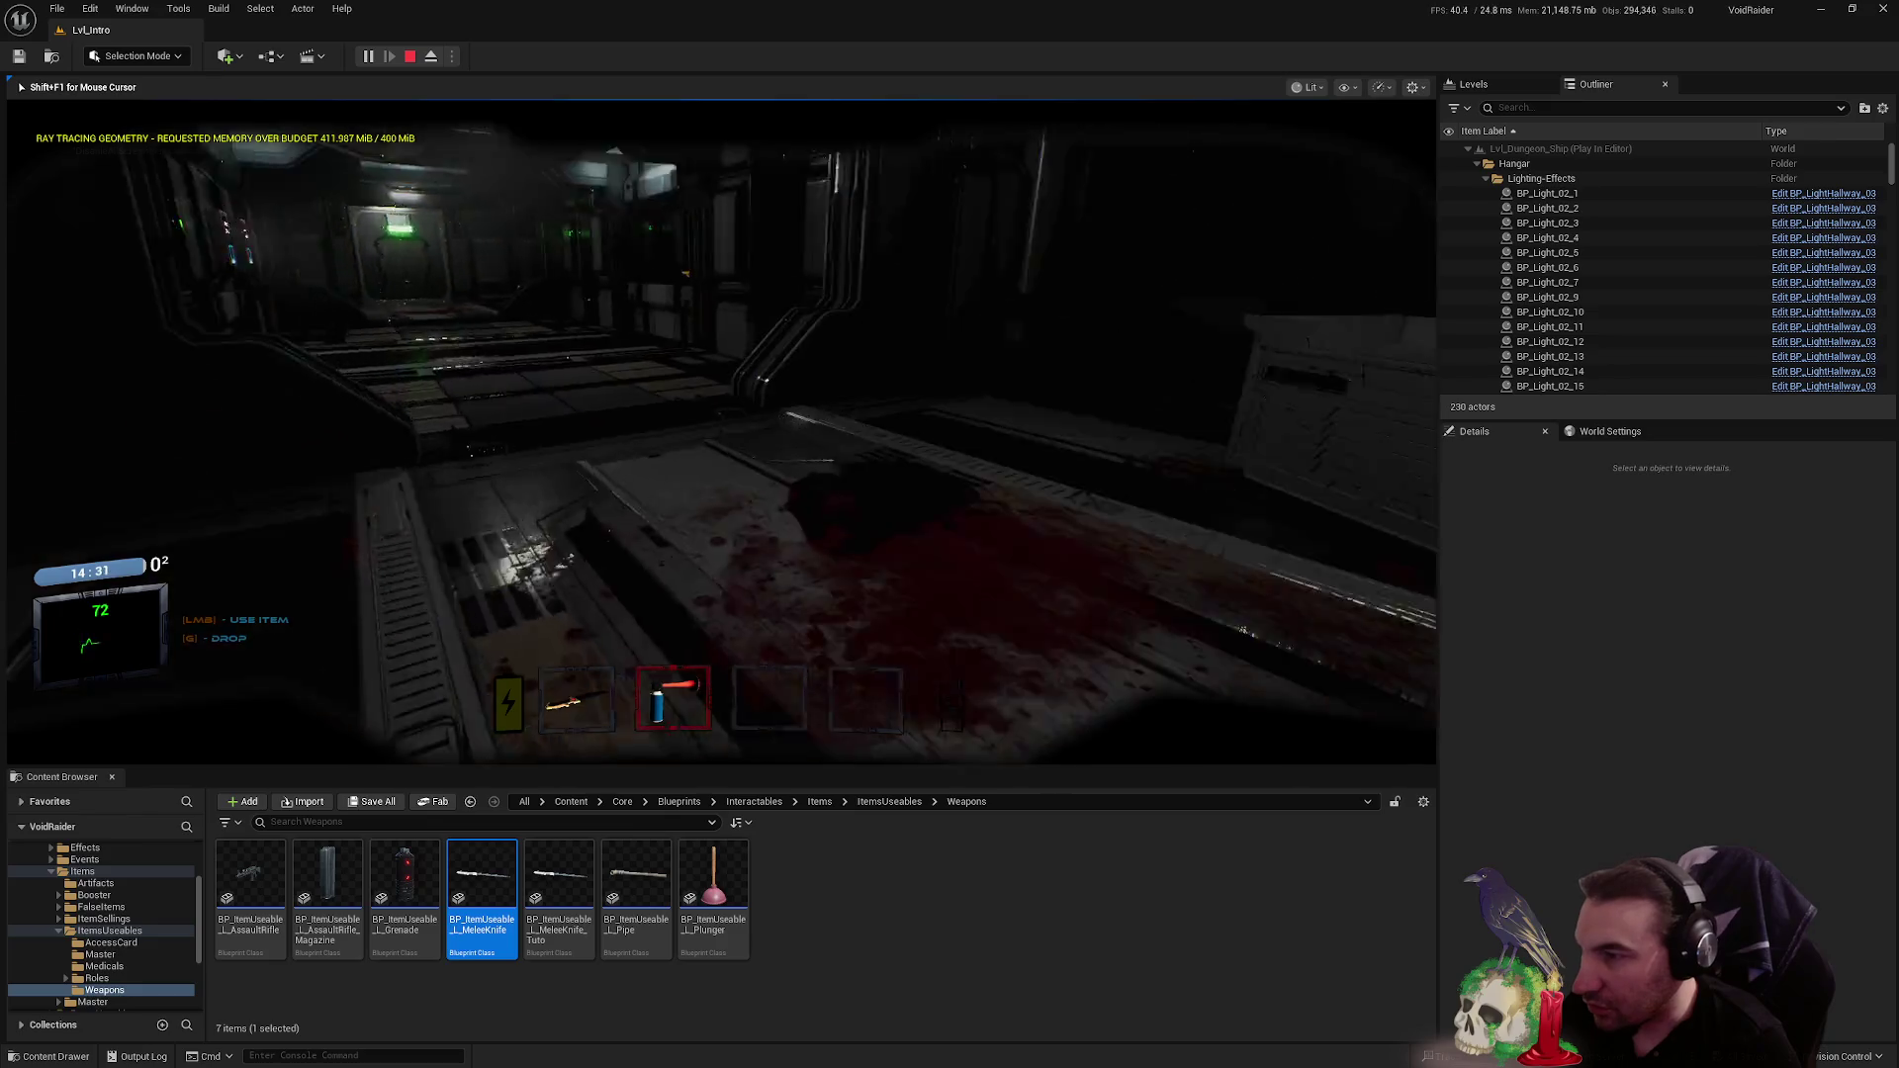
- Re-equip the knife, pass through the security gates and open the terminal's memory puzzle
key(w)
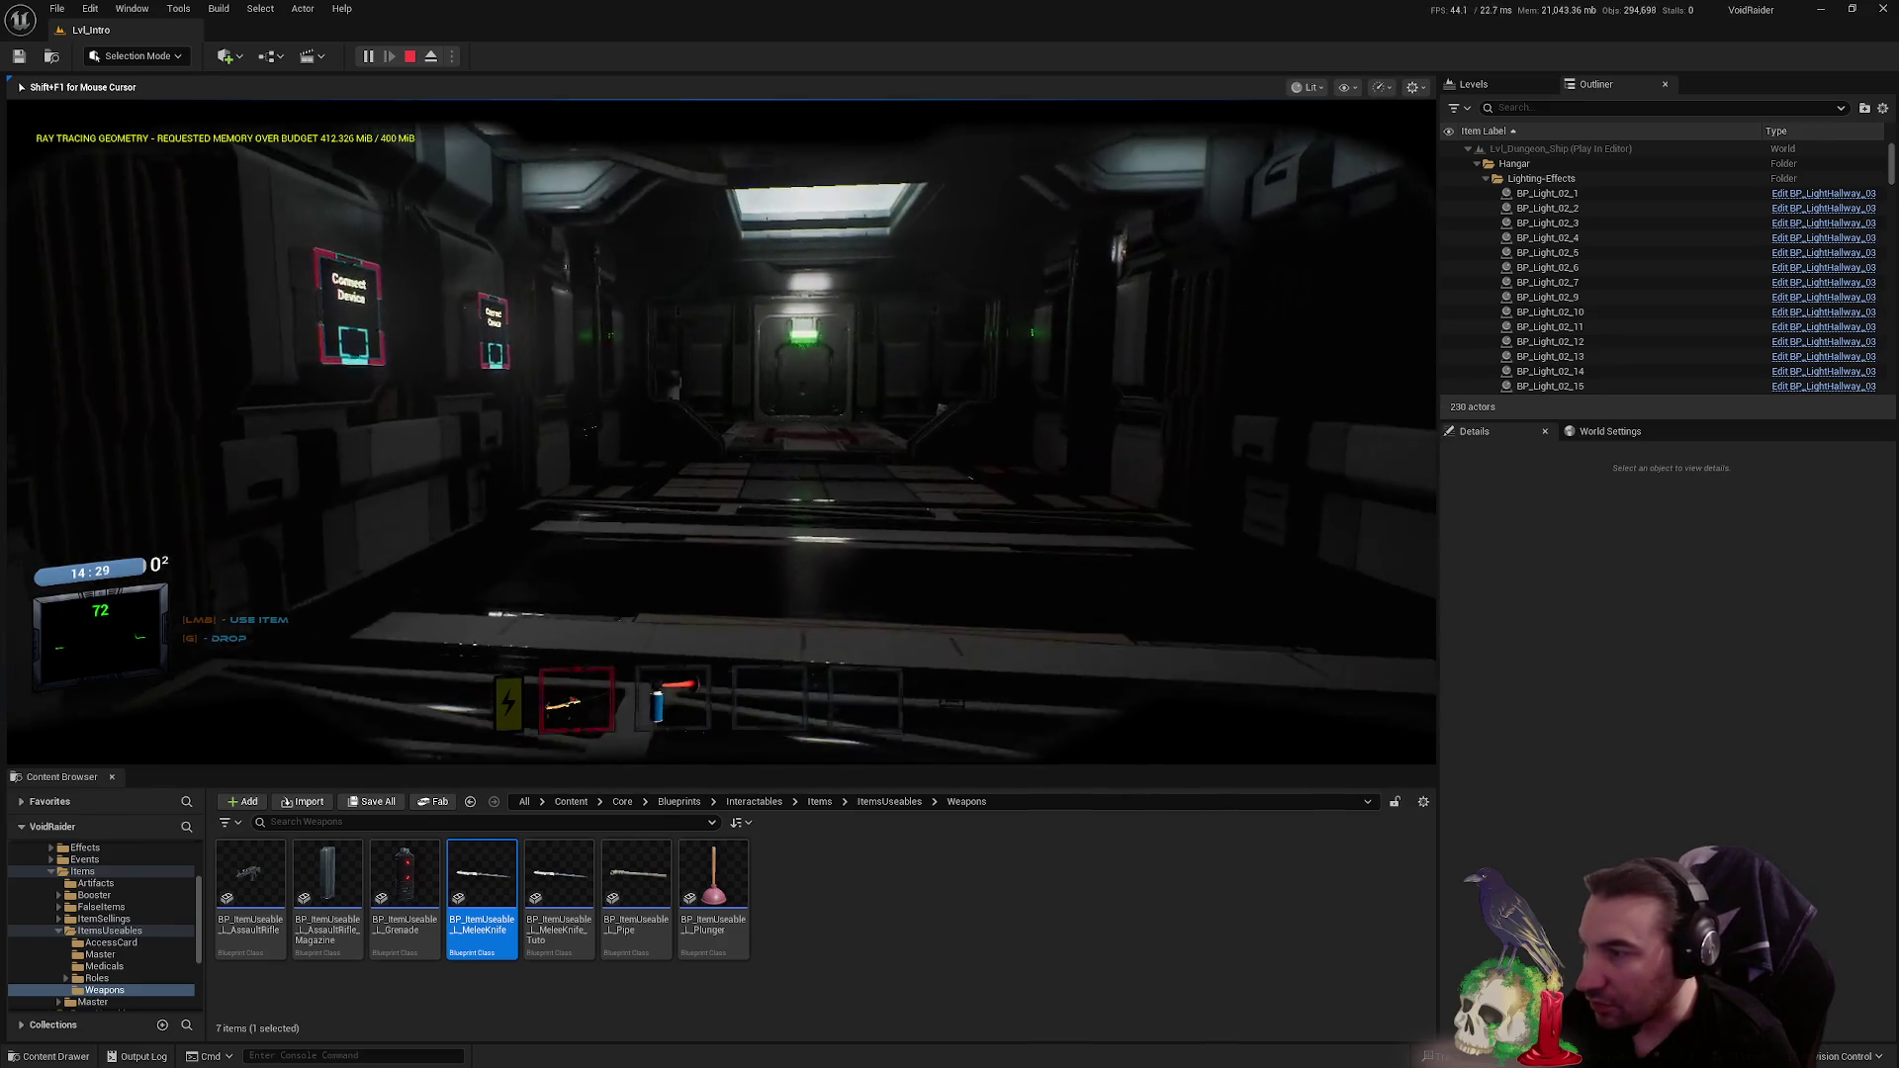
key(2)
key(w)
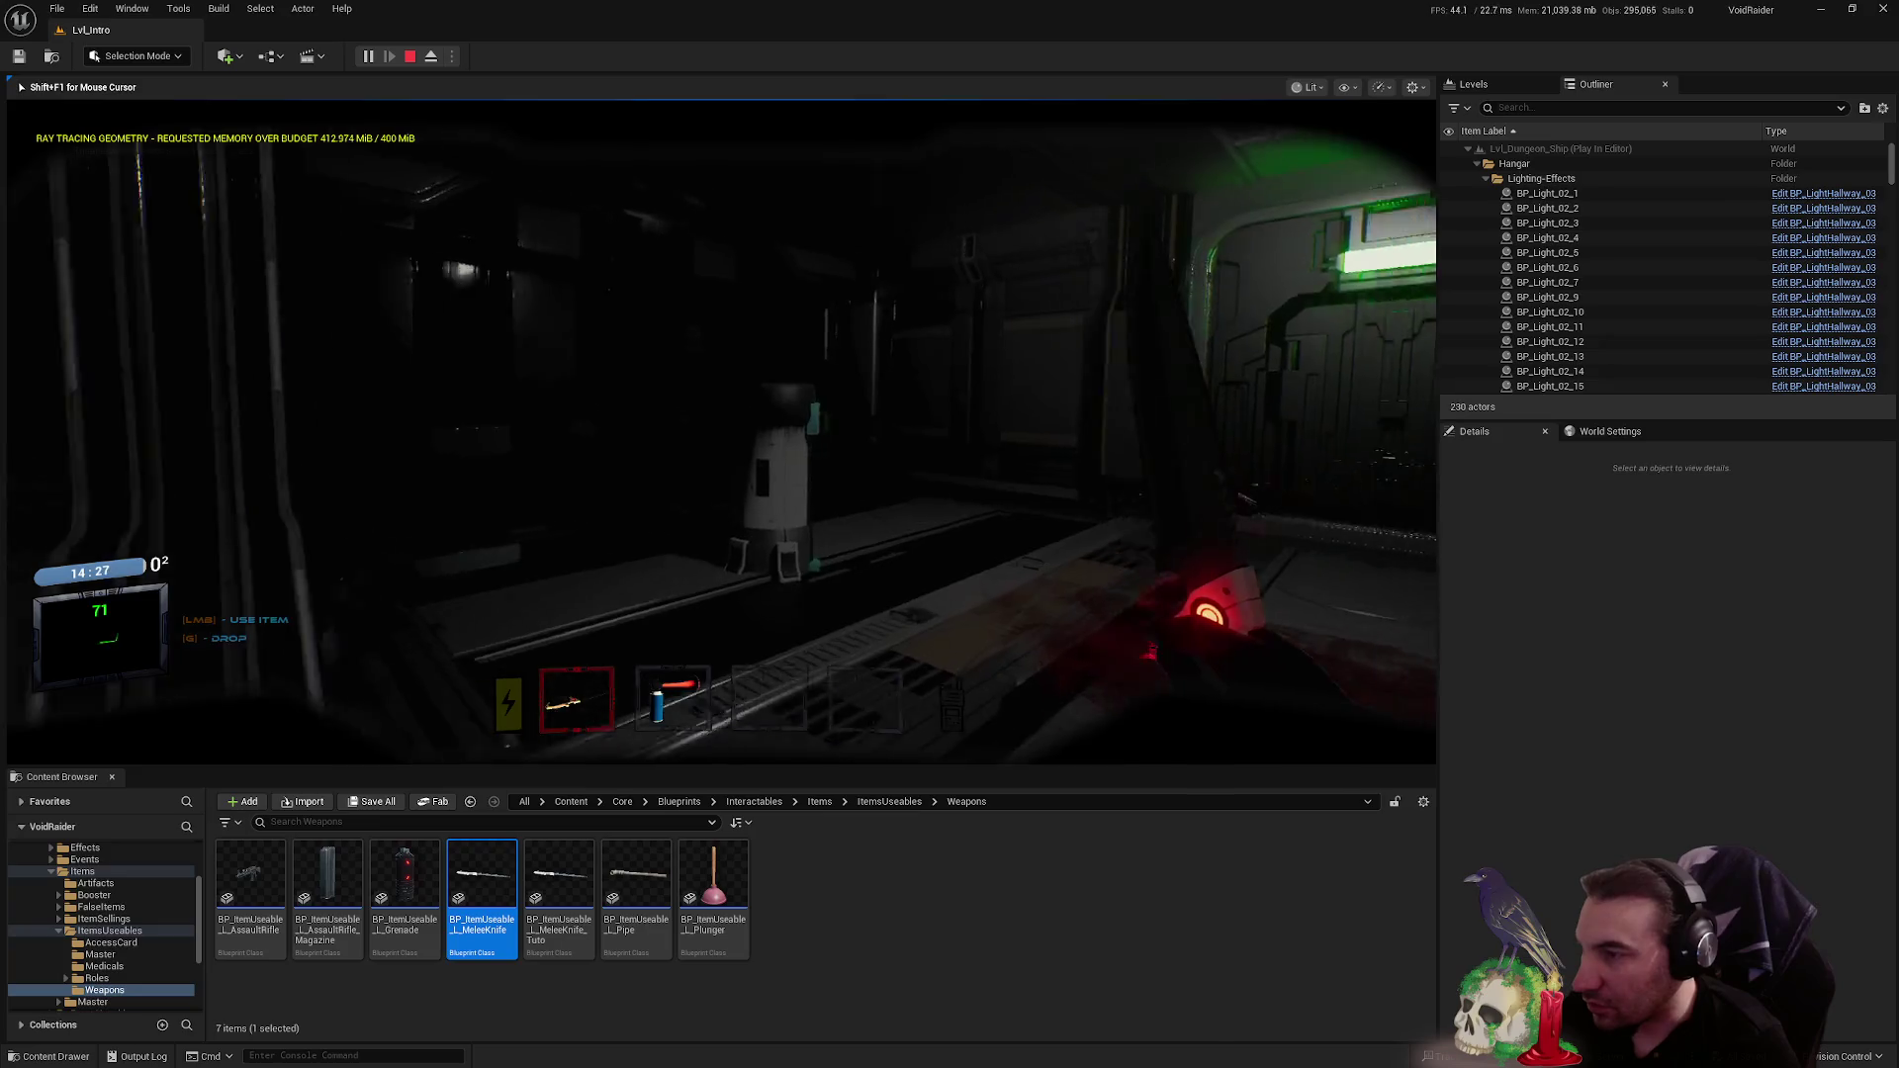
key(f)
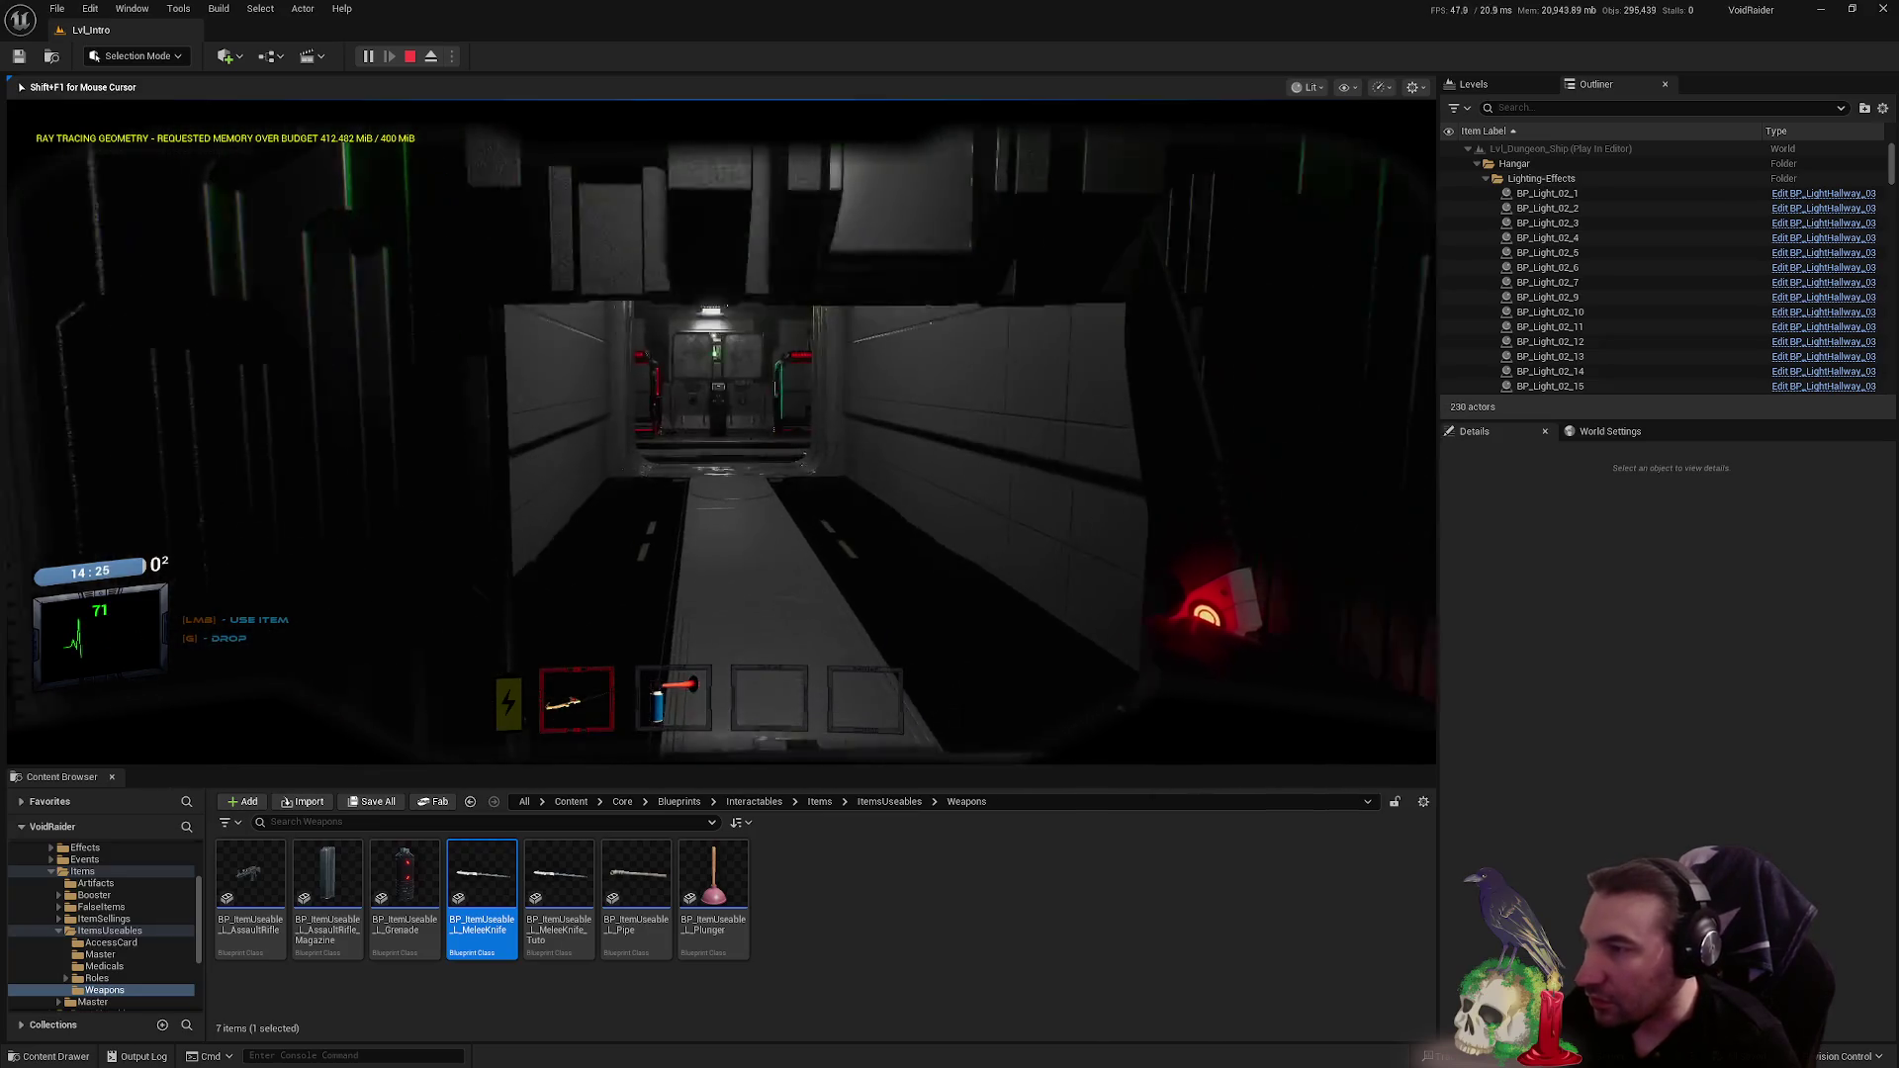
key(w)
key(w)
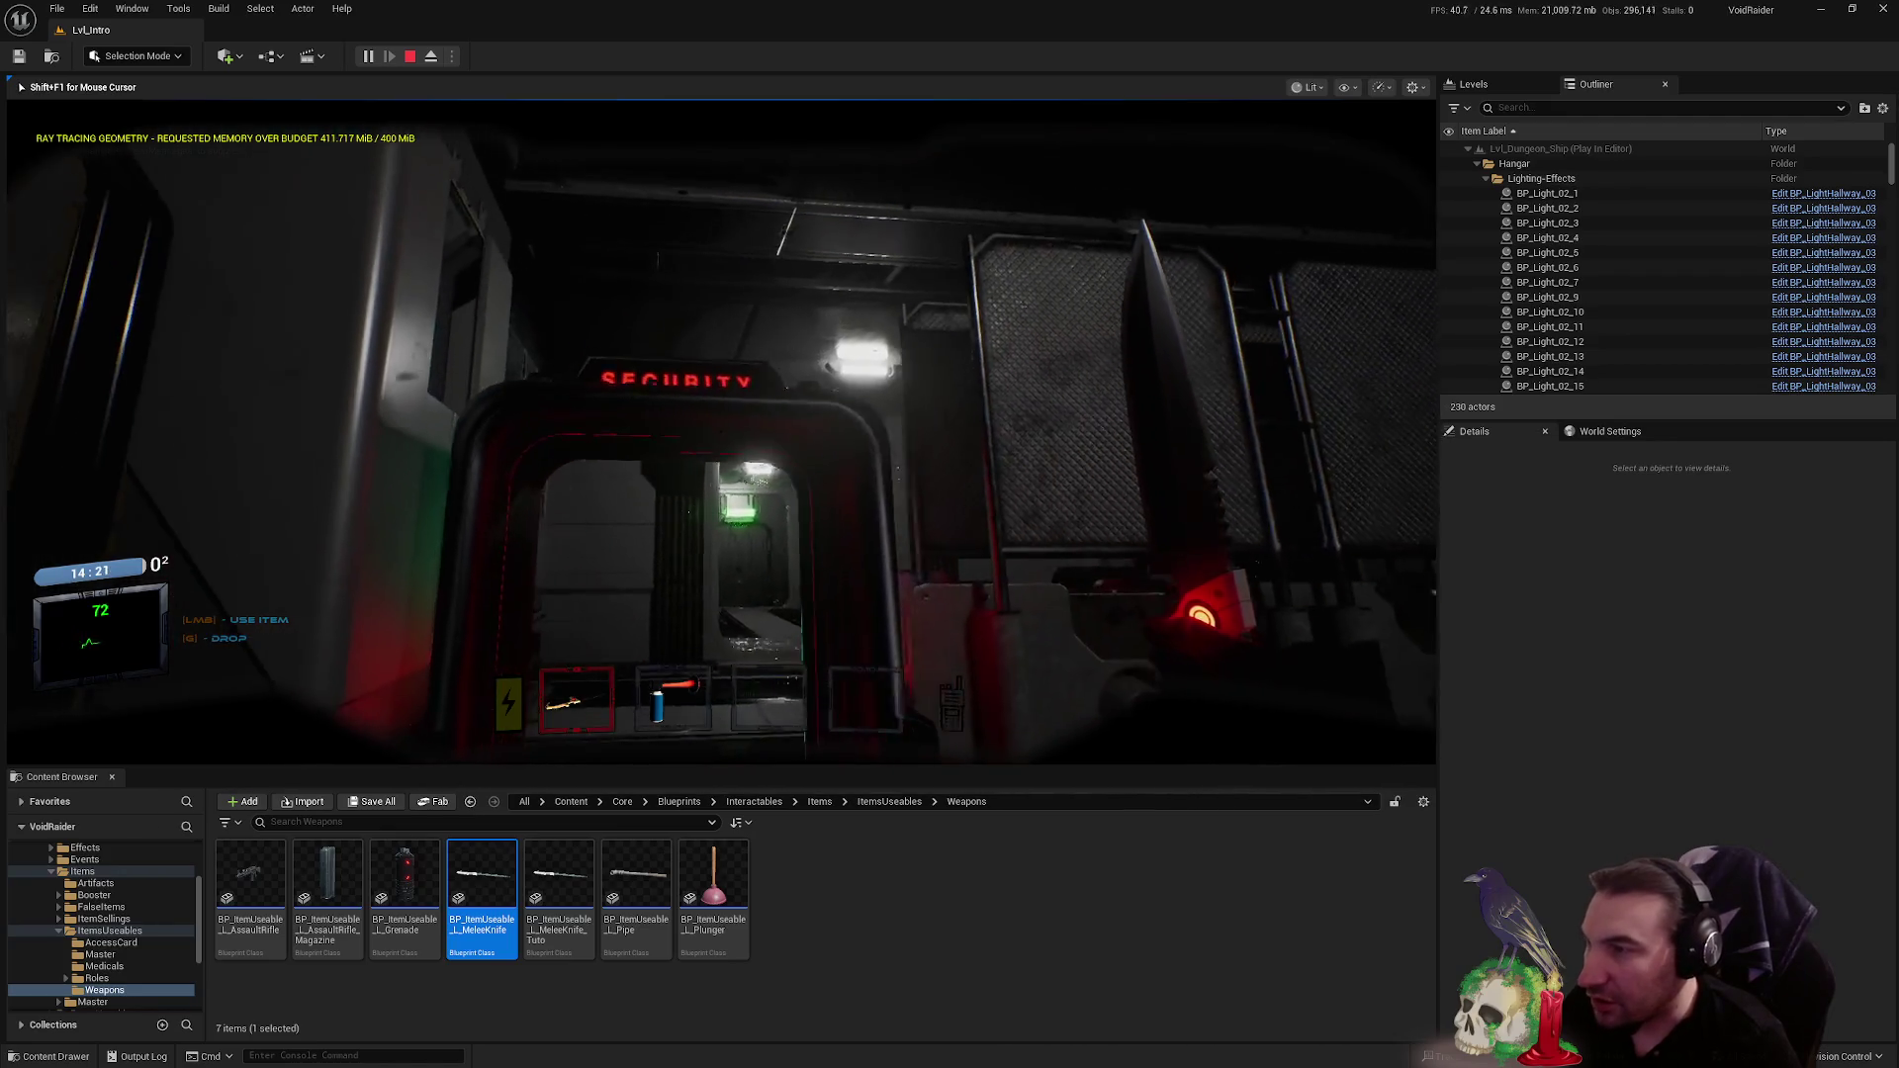
key(w)
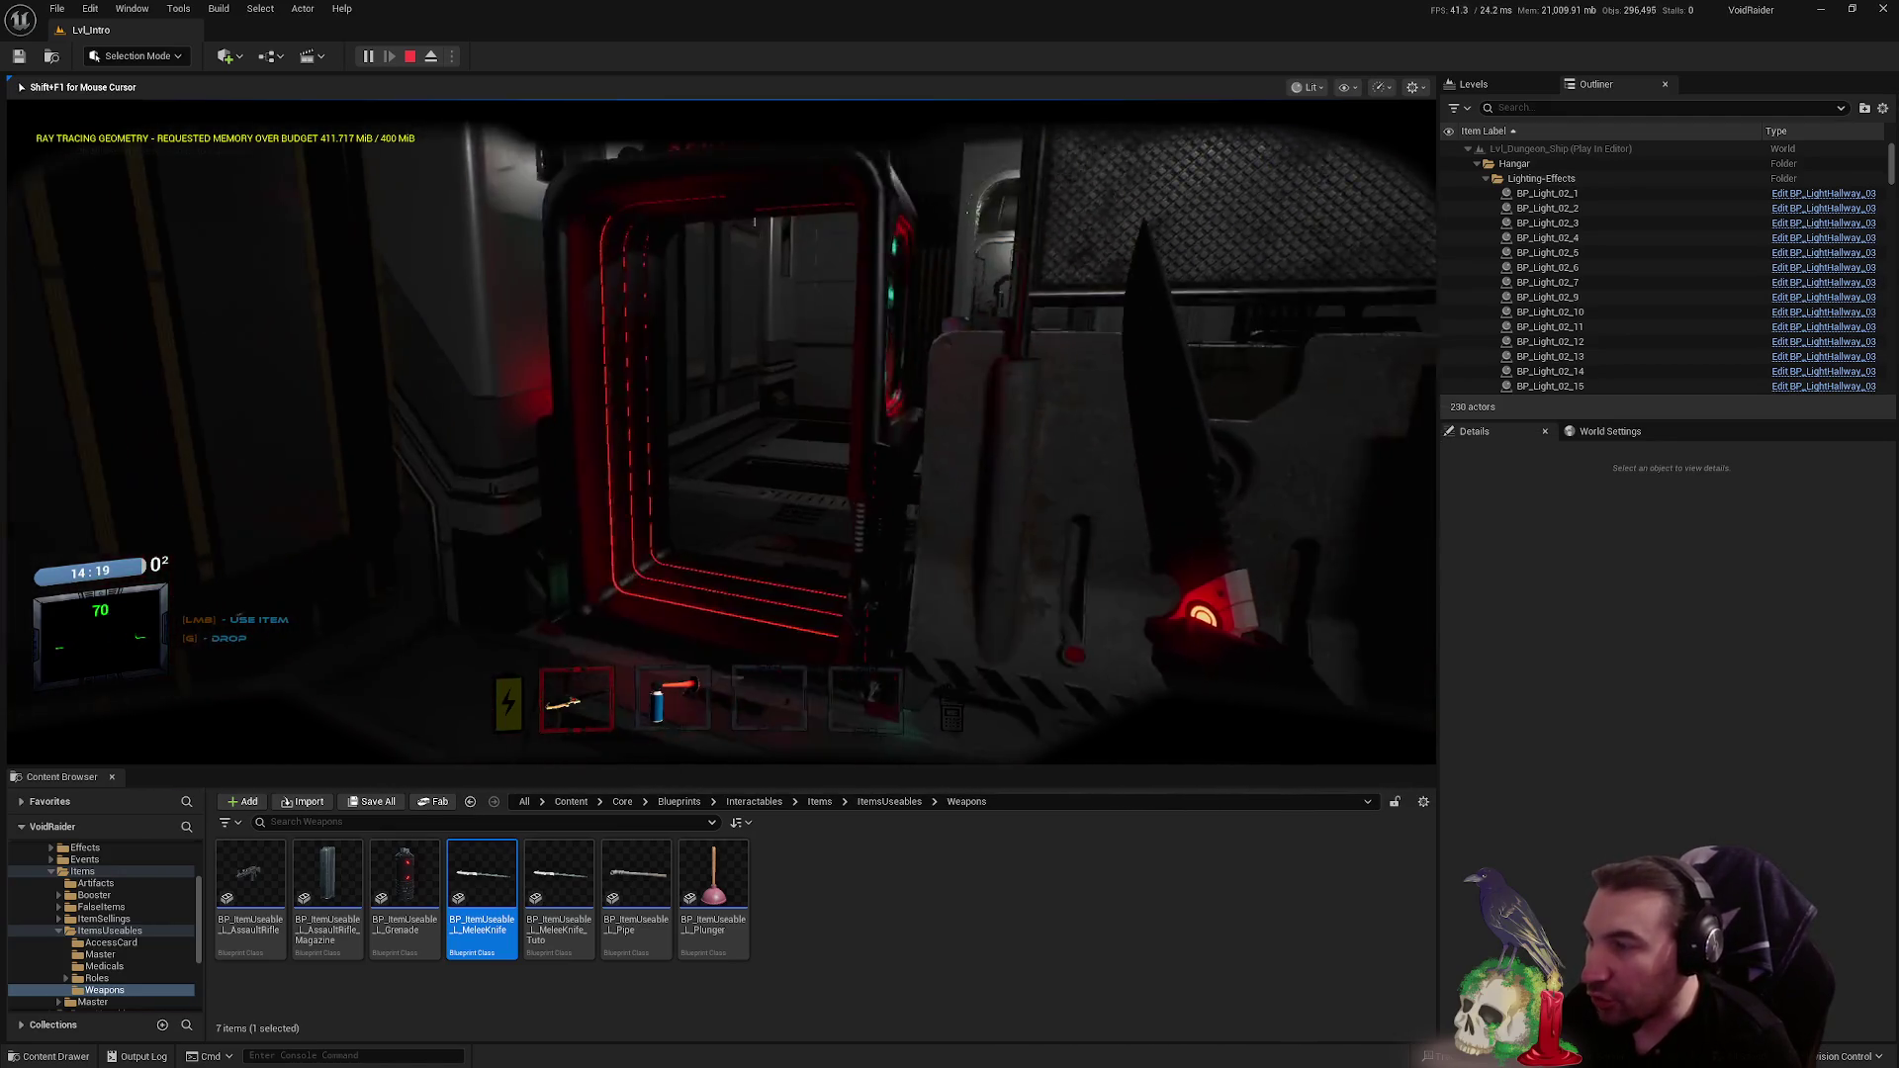
key(f)
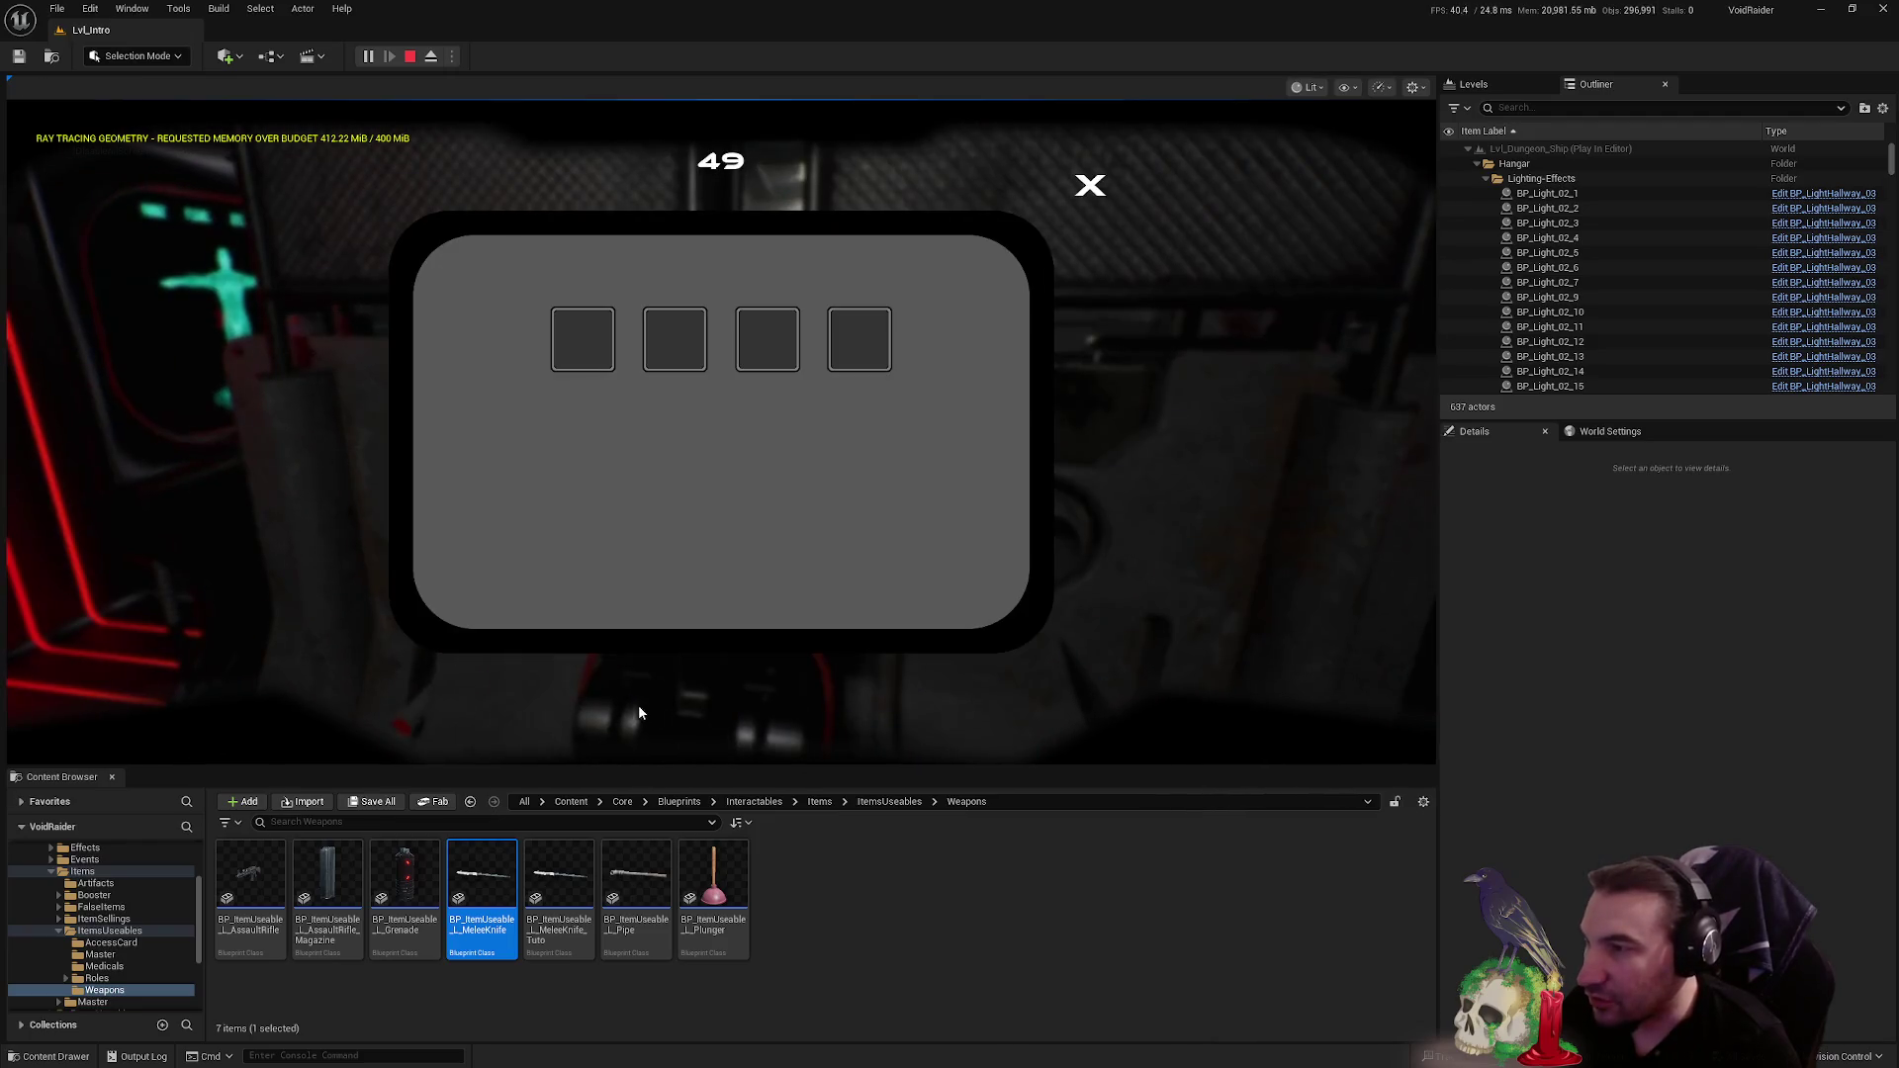
- Match the knife, chip, warning and terminal icon pairs to clear the first puzzle round
click(687, 374)
click(857, 381)
click(582, 339)
click(572, 327)
click(604, 450)
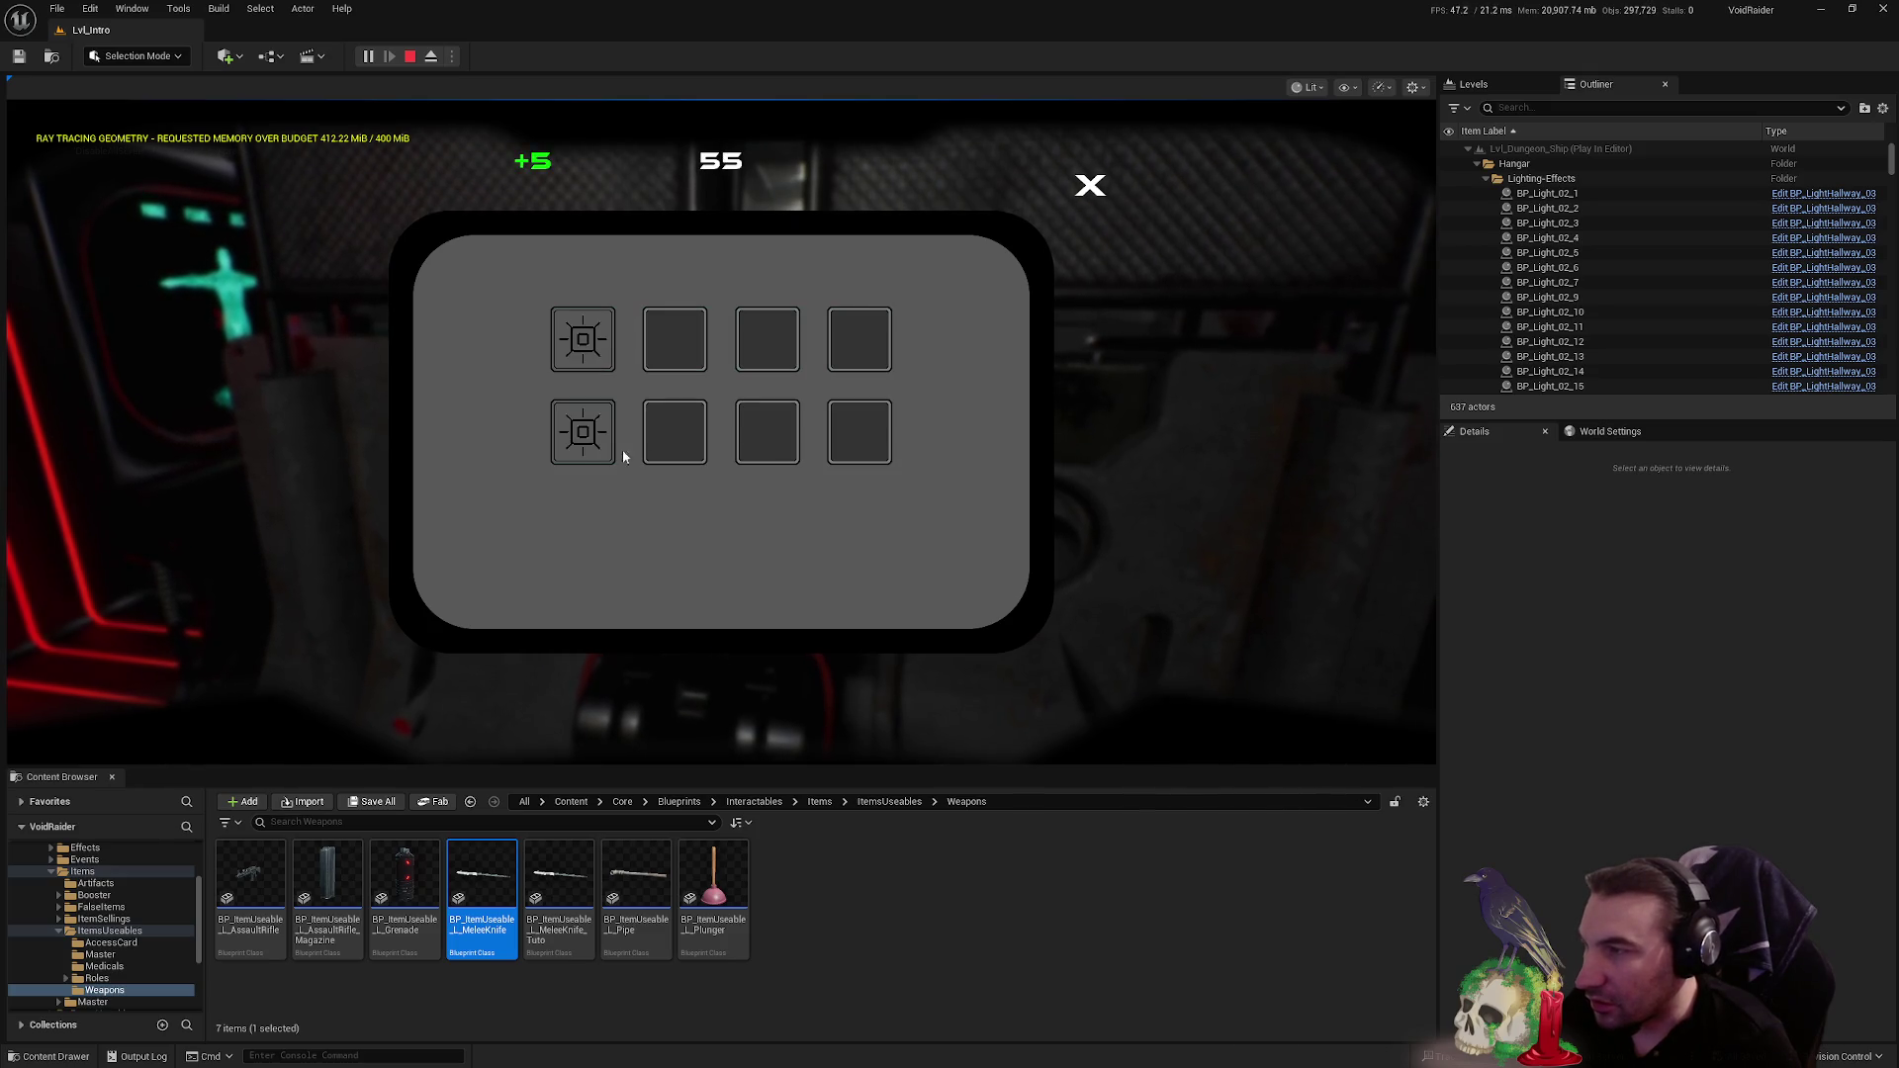
click(675, 339)
click(674, 430)
click(759, 362)
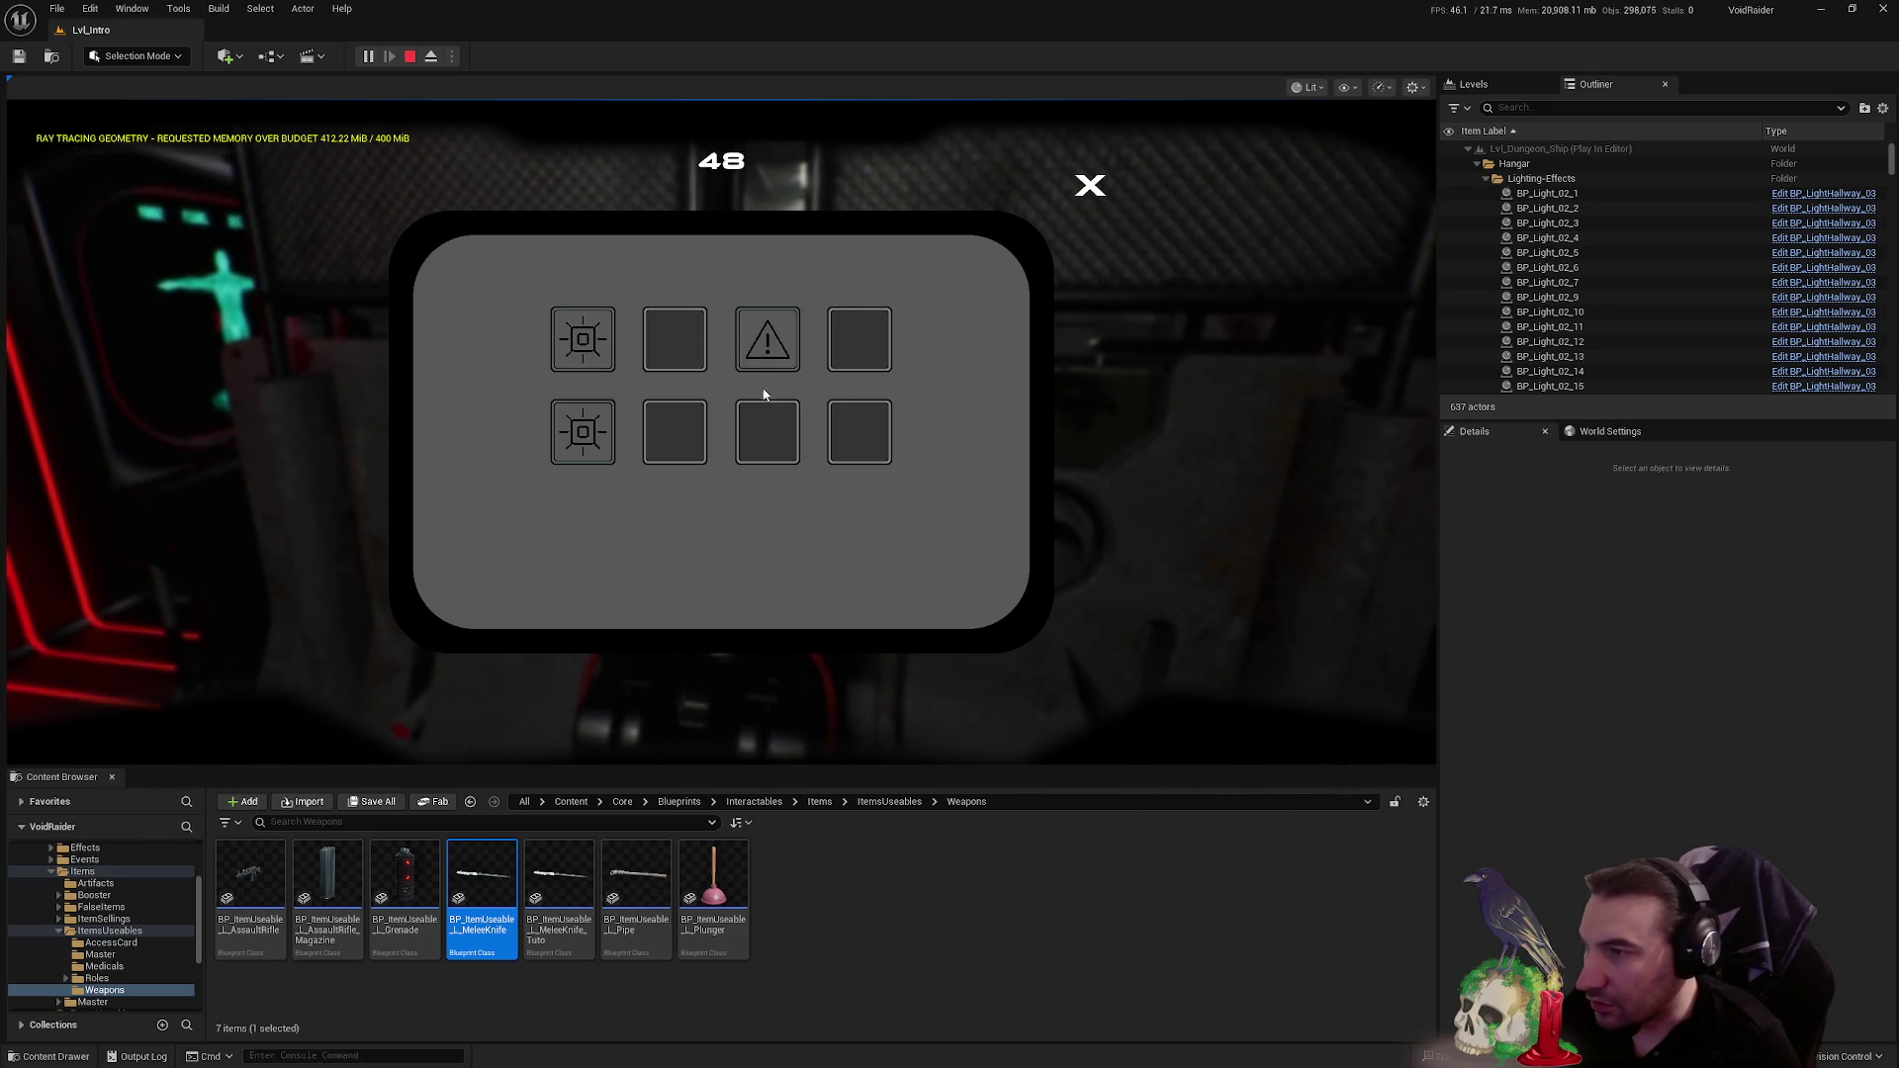
click(768, 431)
click(875, 332)
click(686, 372)
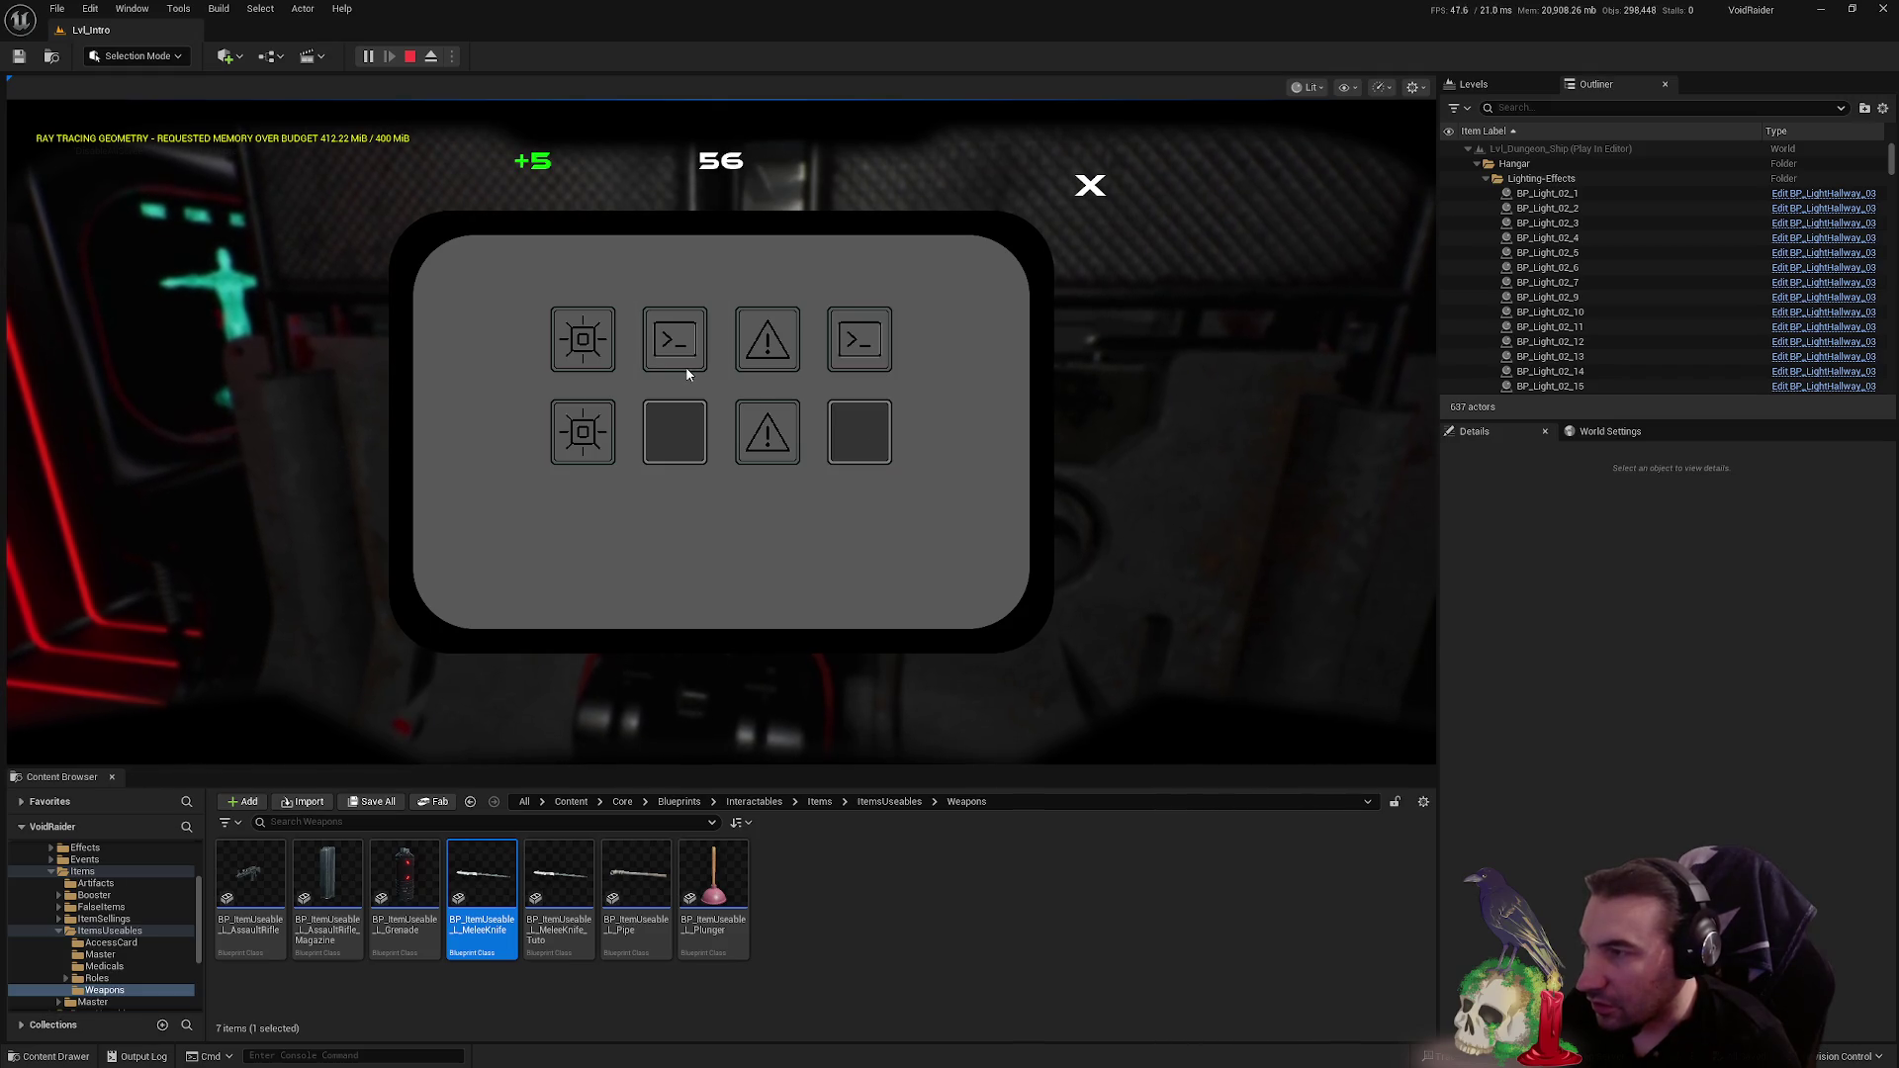
click(687, 454)
click(879, 435)
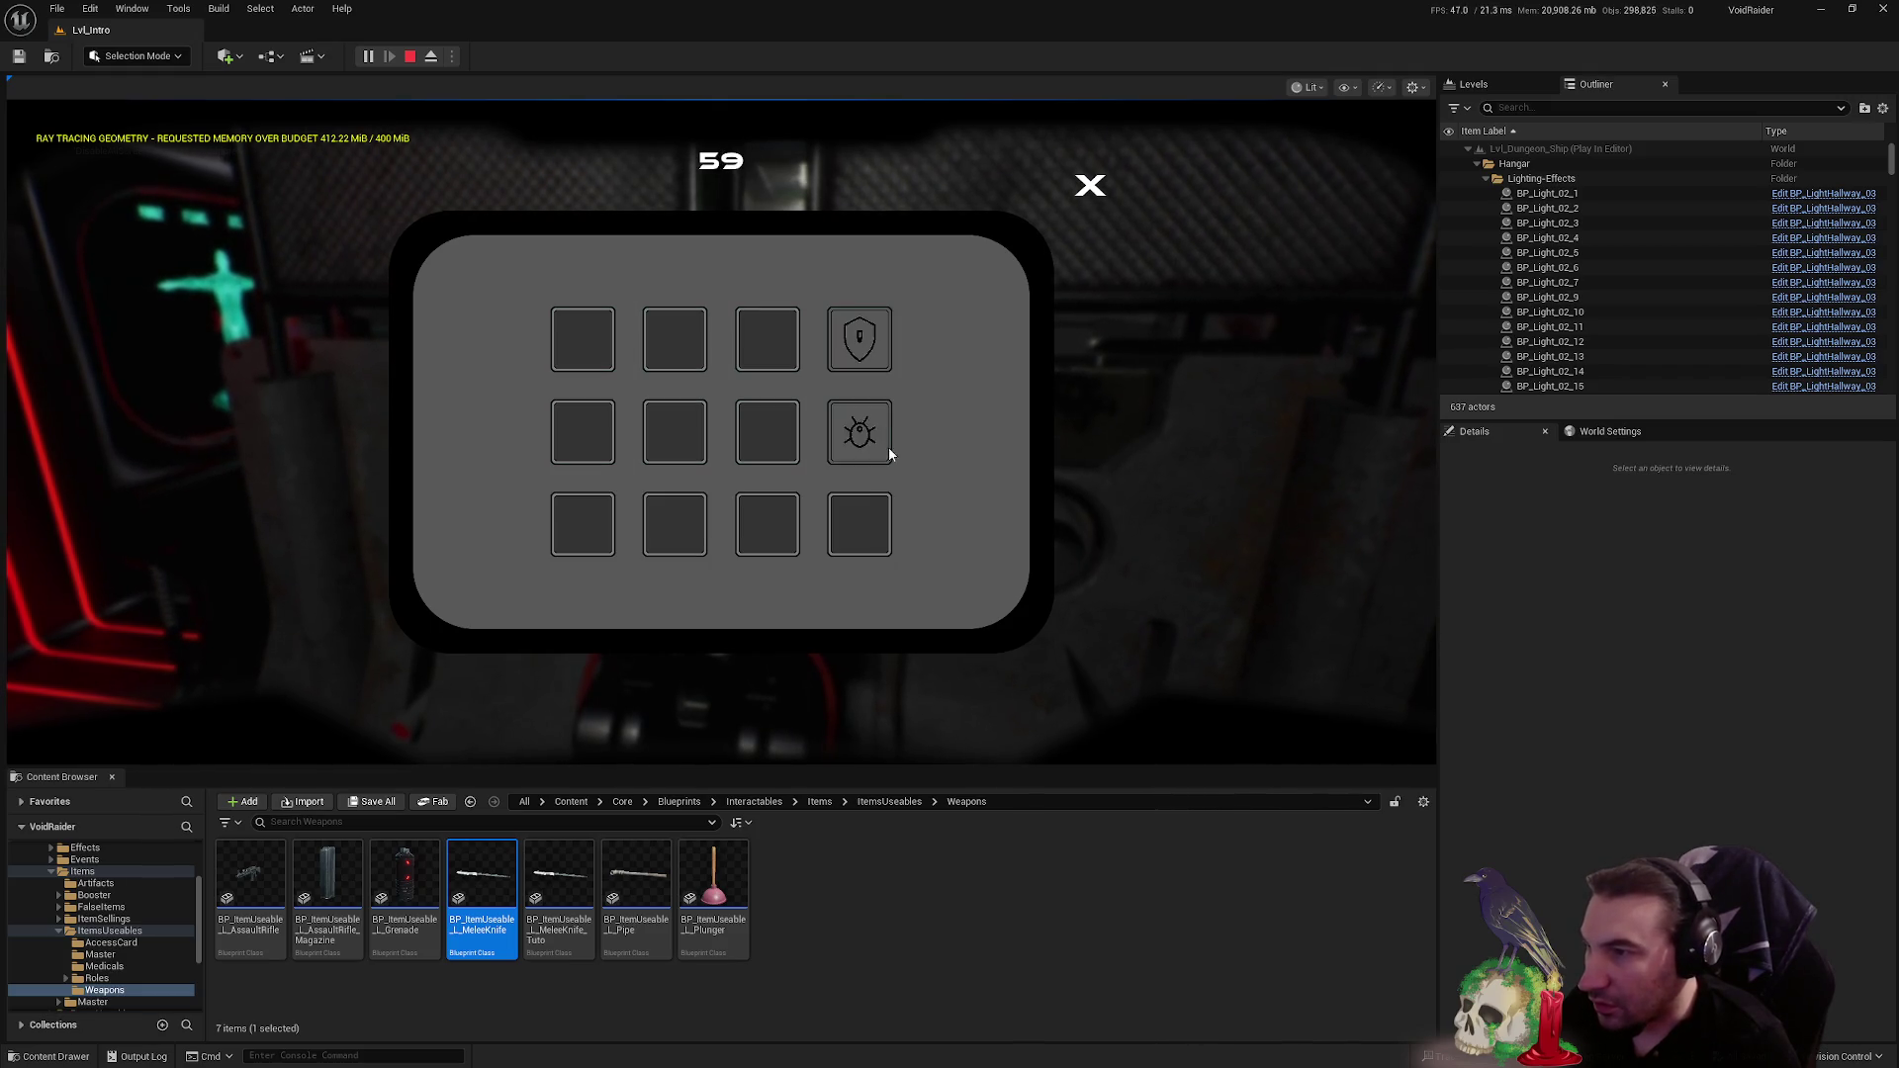
- Match the remaining pairs in the 12-square grid, including shield and bug, to finish the puzzle
click(865, 532)
click(786, 361)
click(774, 437)
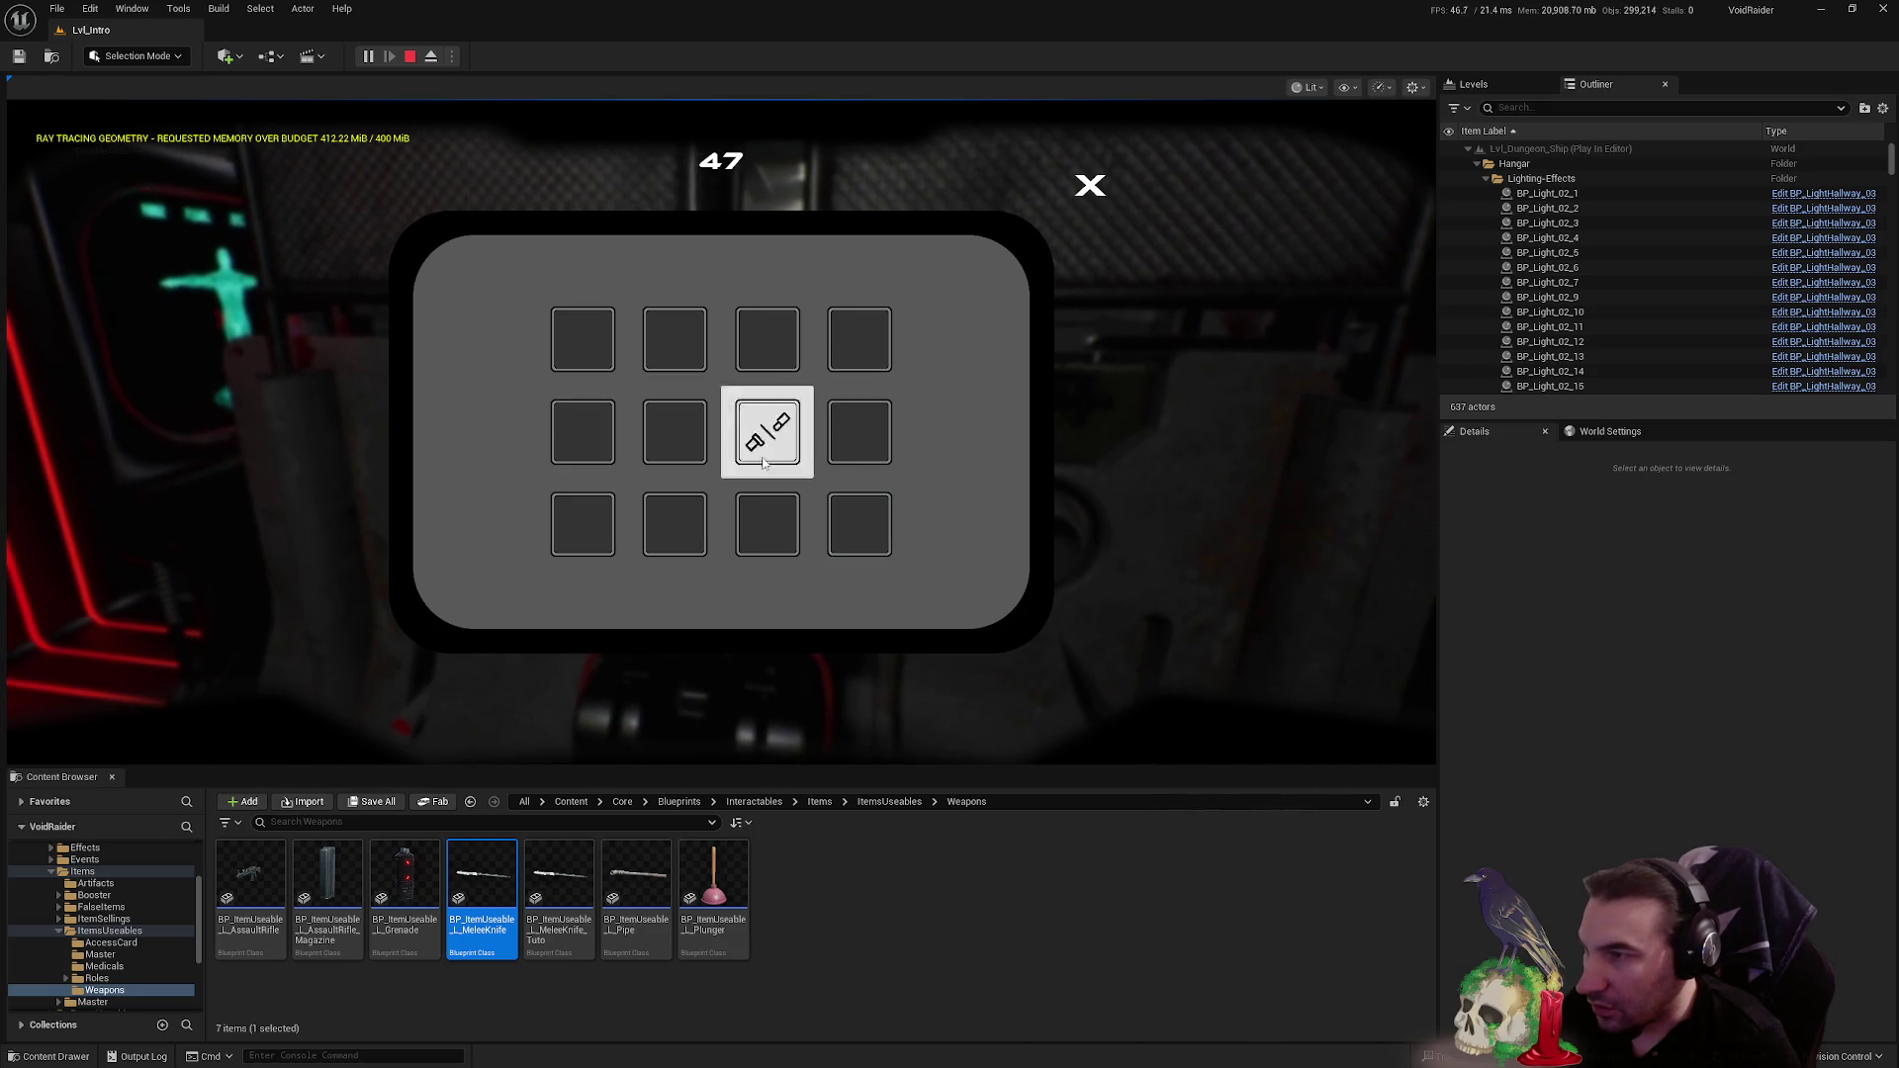
click(856, 365)
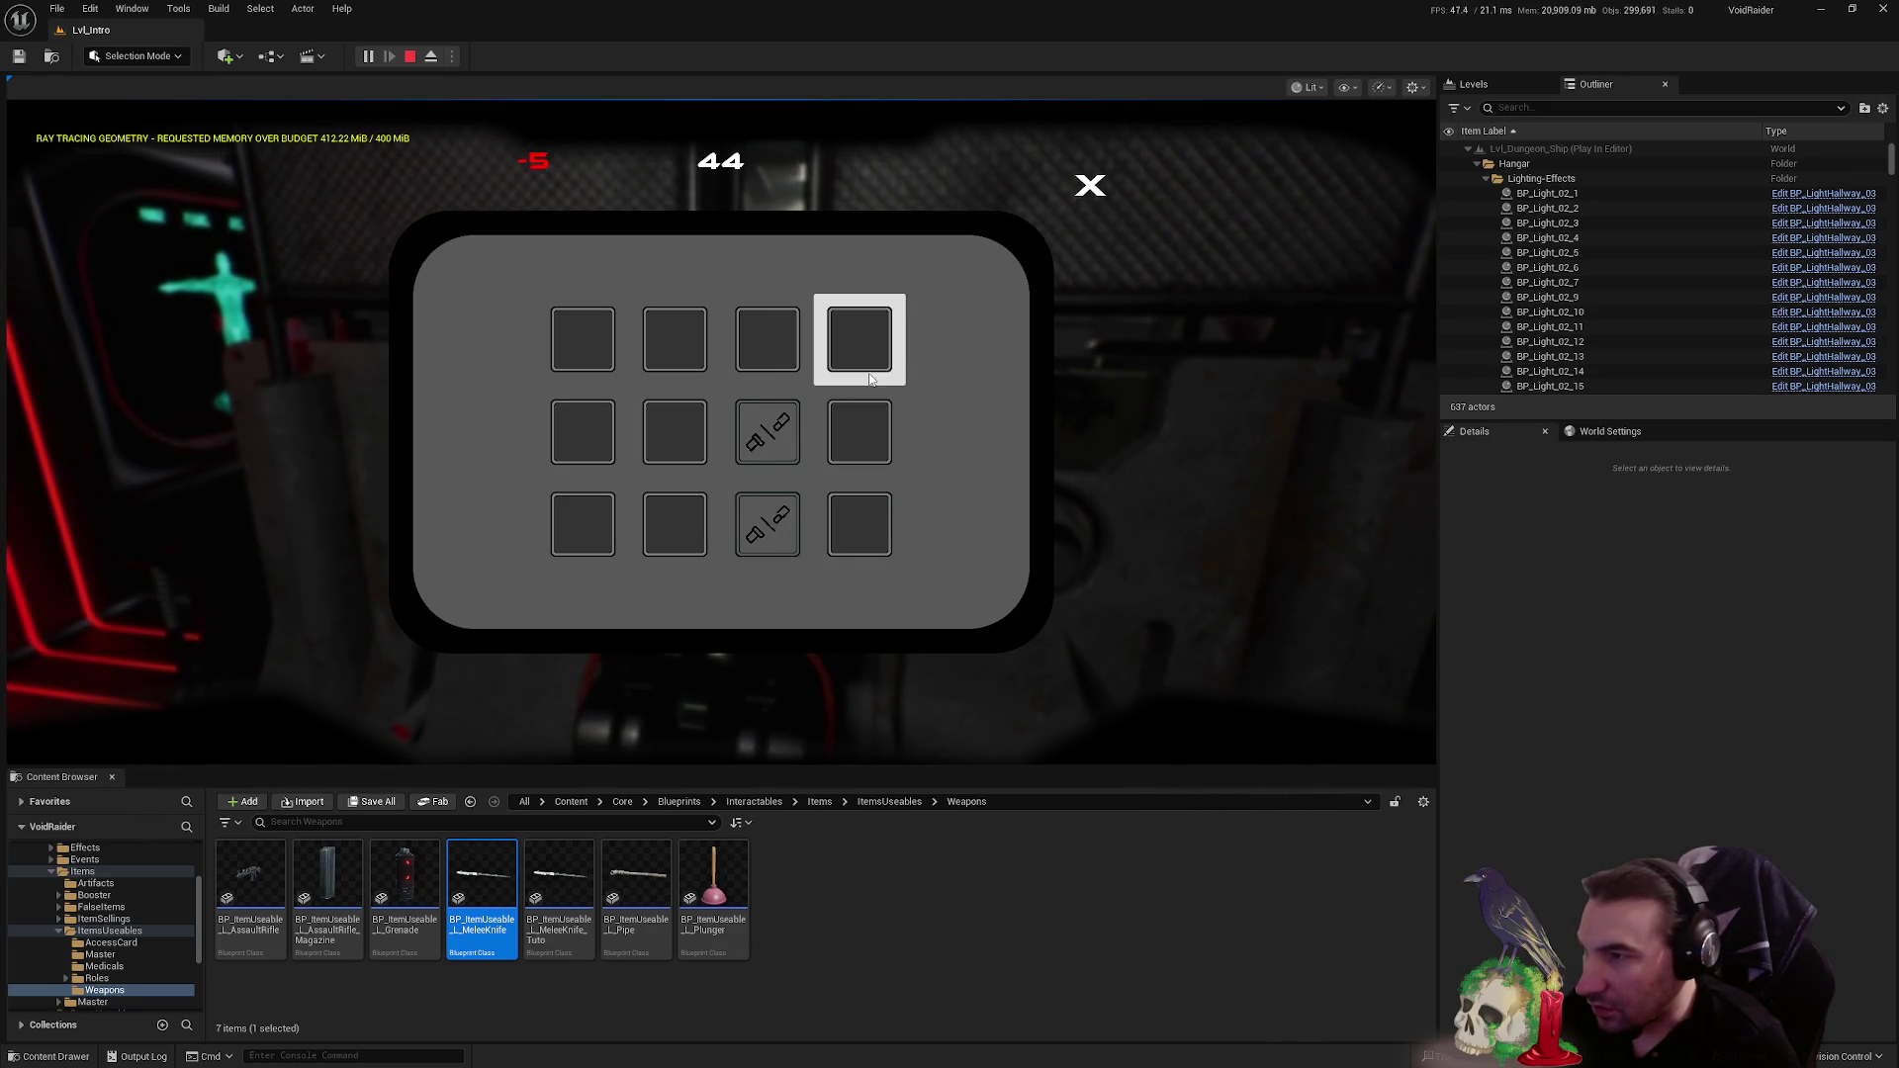
click(623, 341)
click(875, 524)
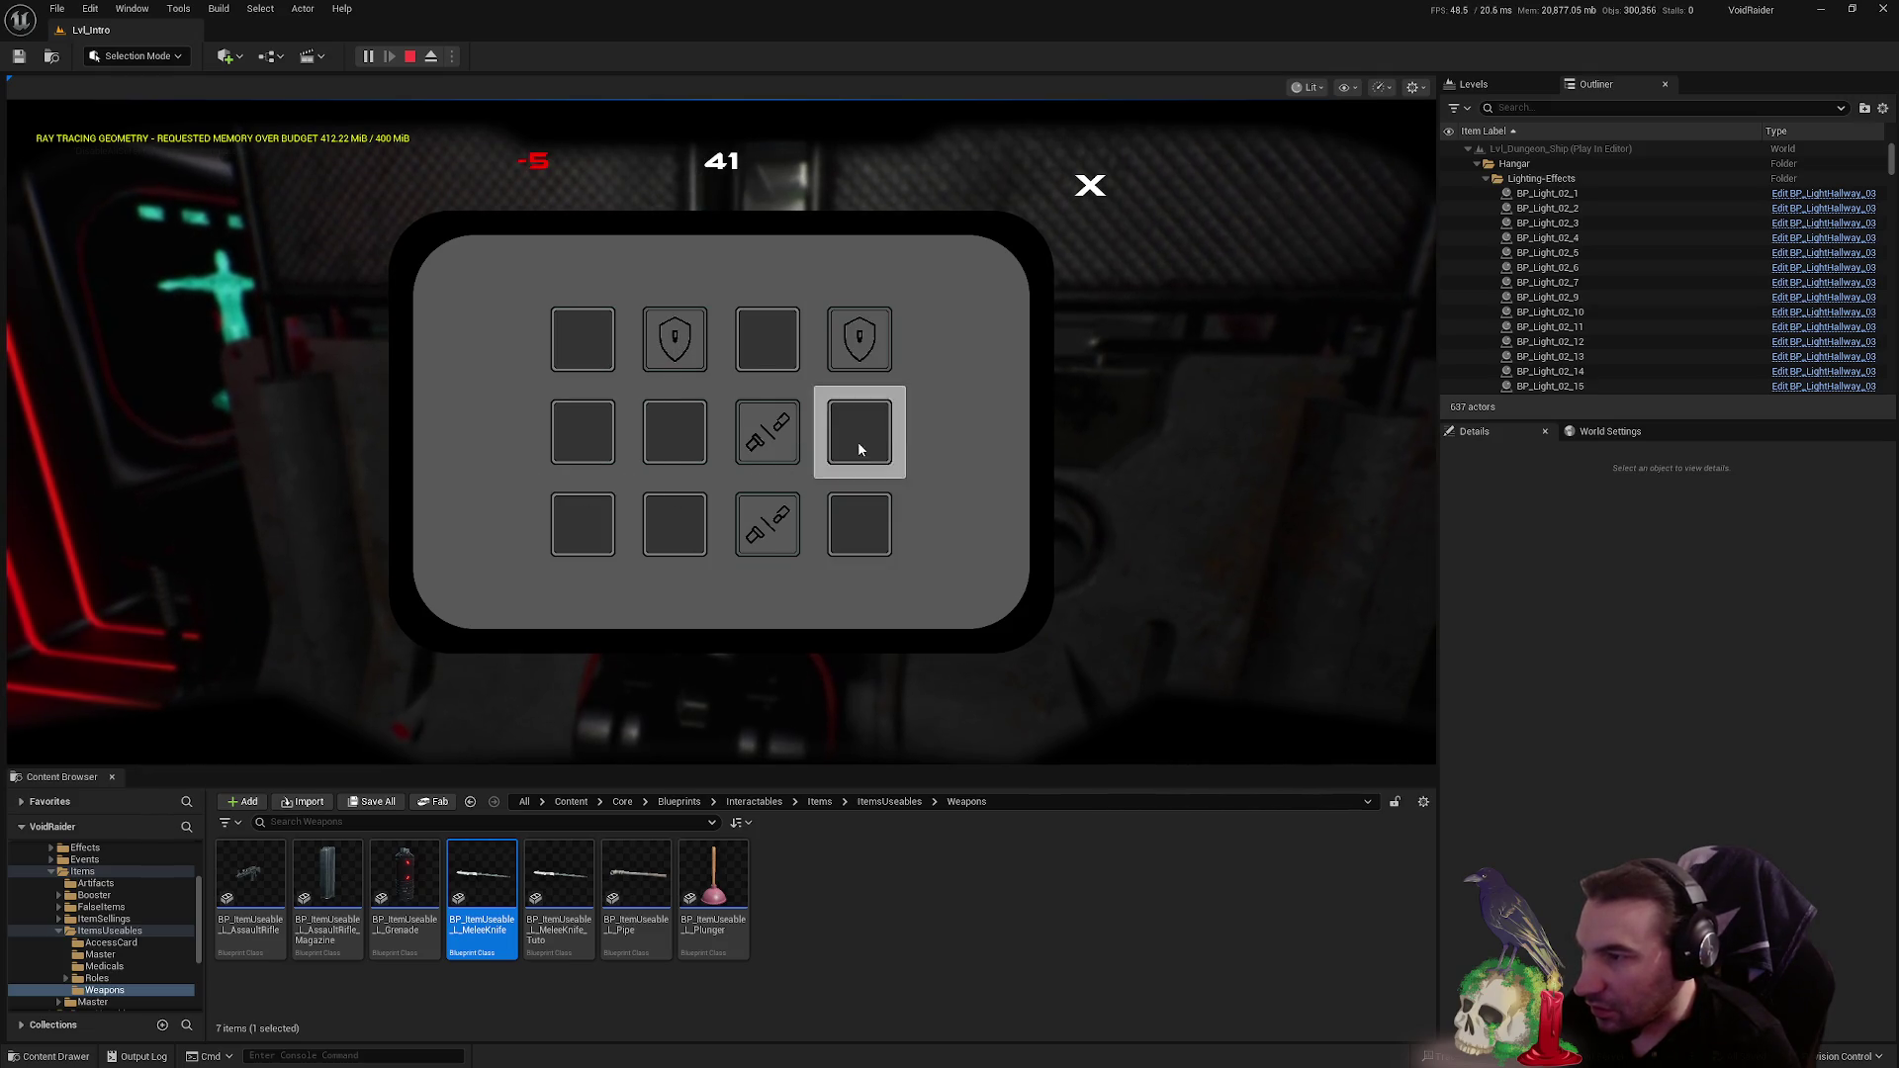
click(764, 344)
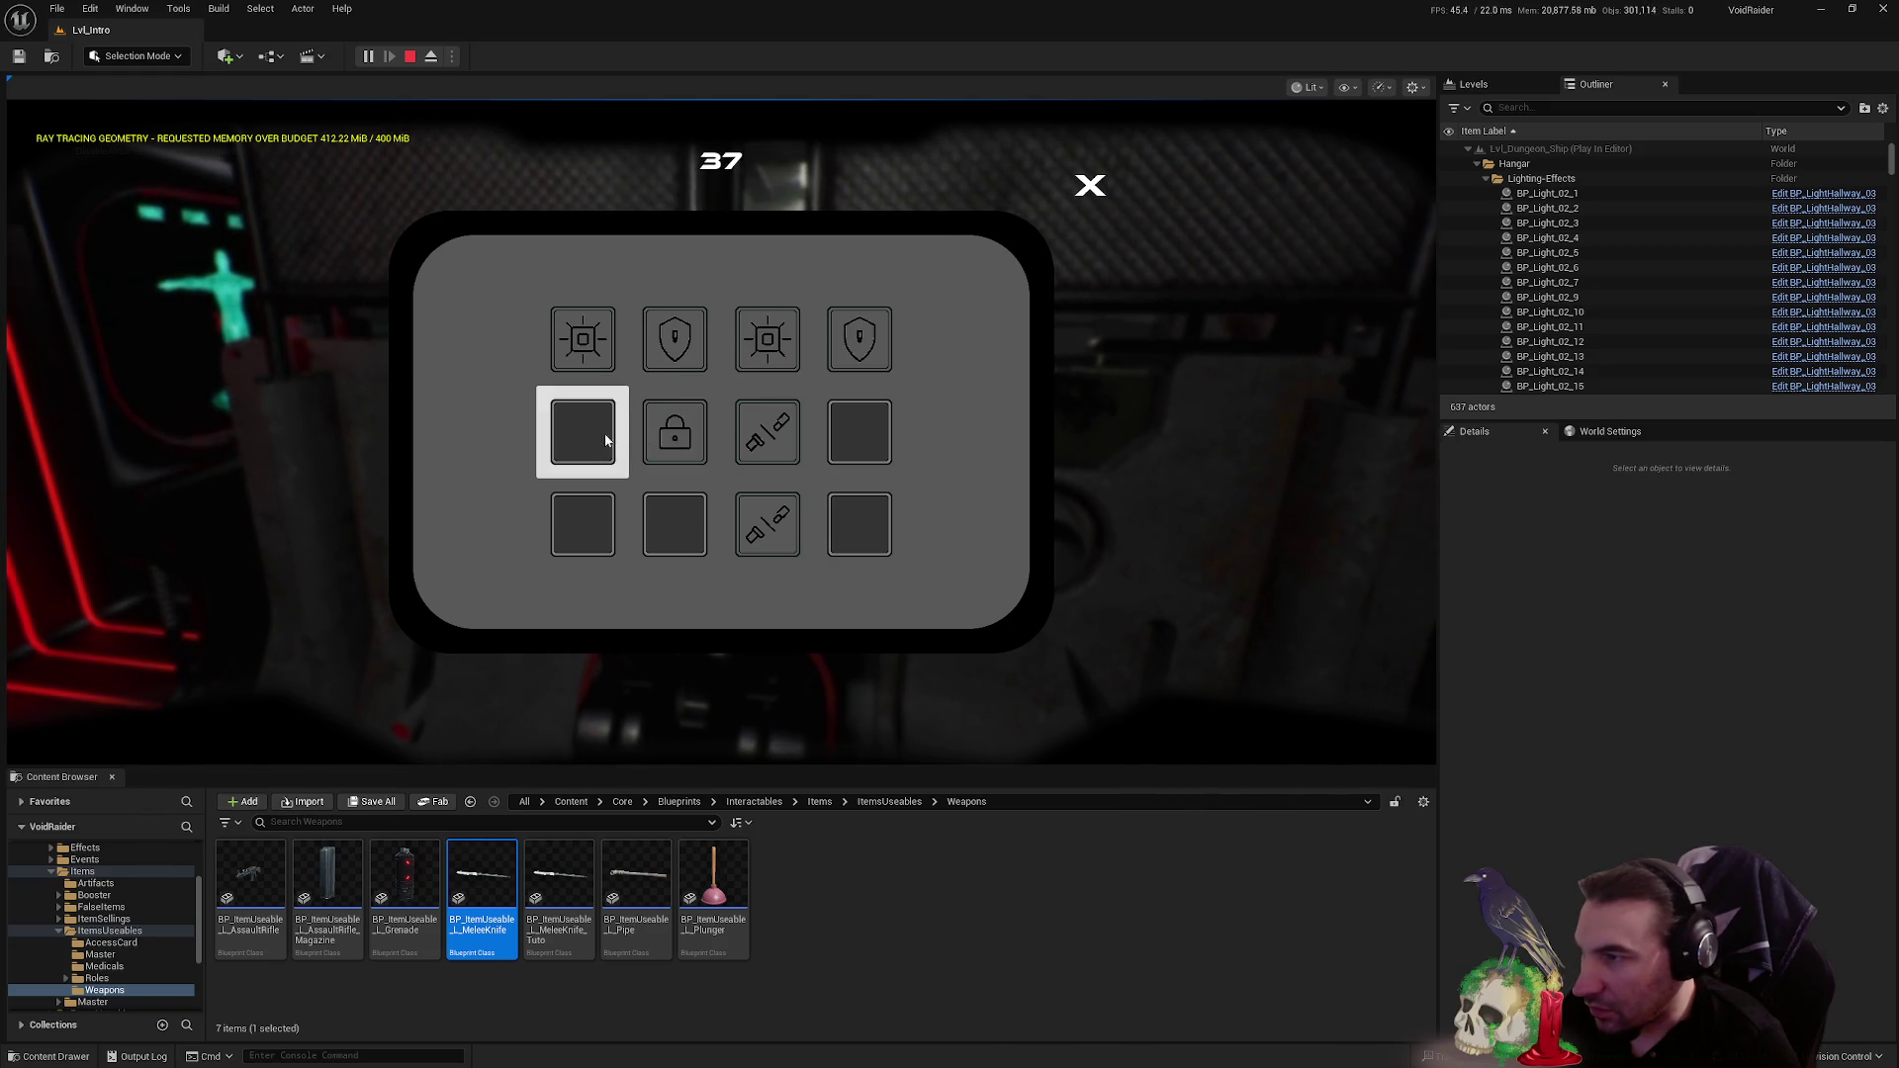
click(870, 443)
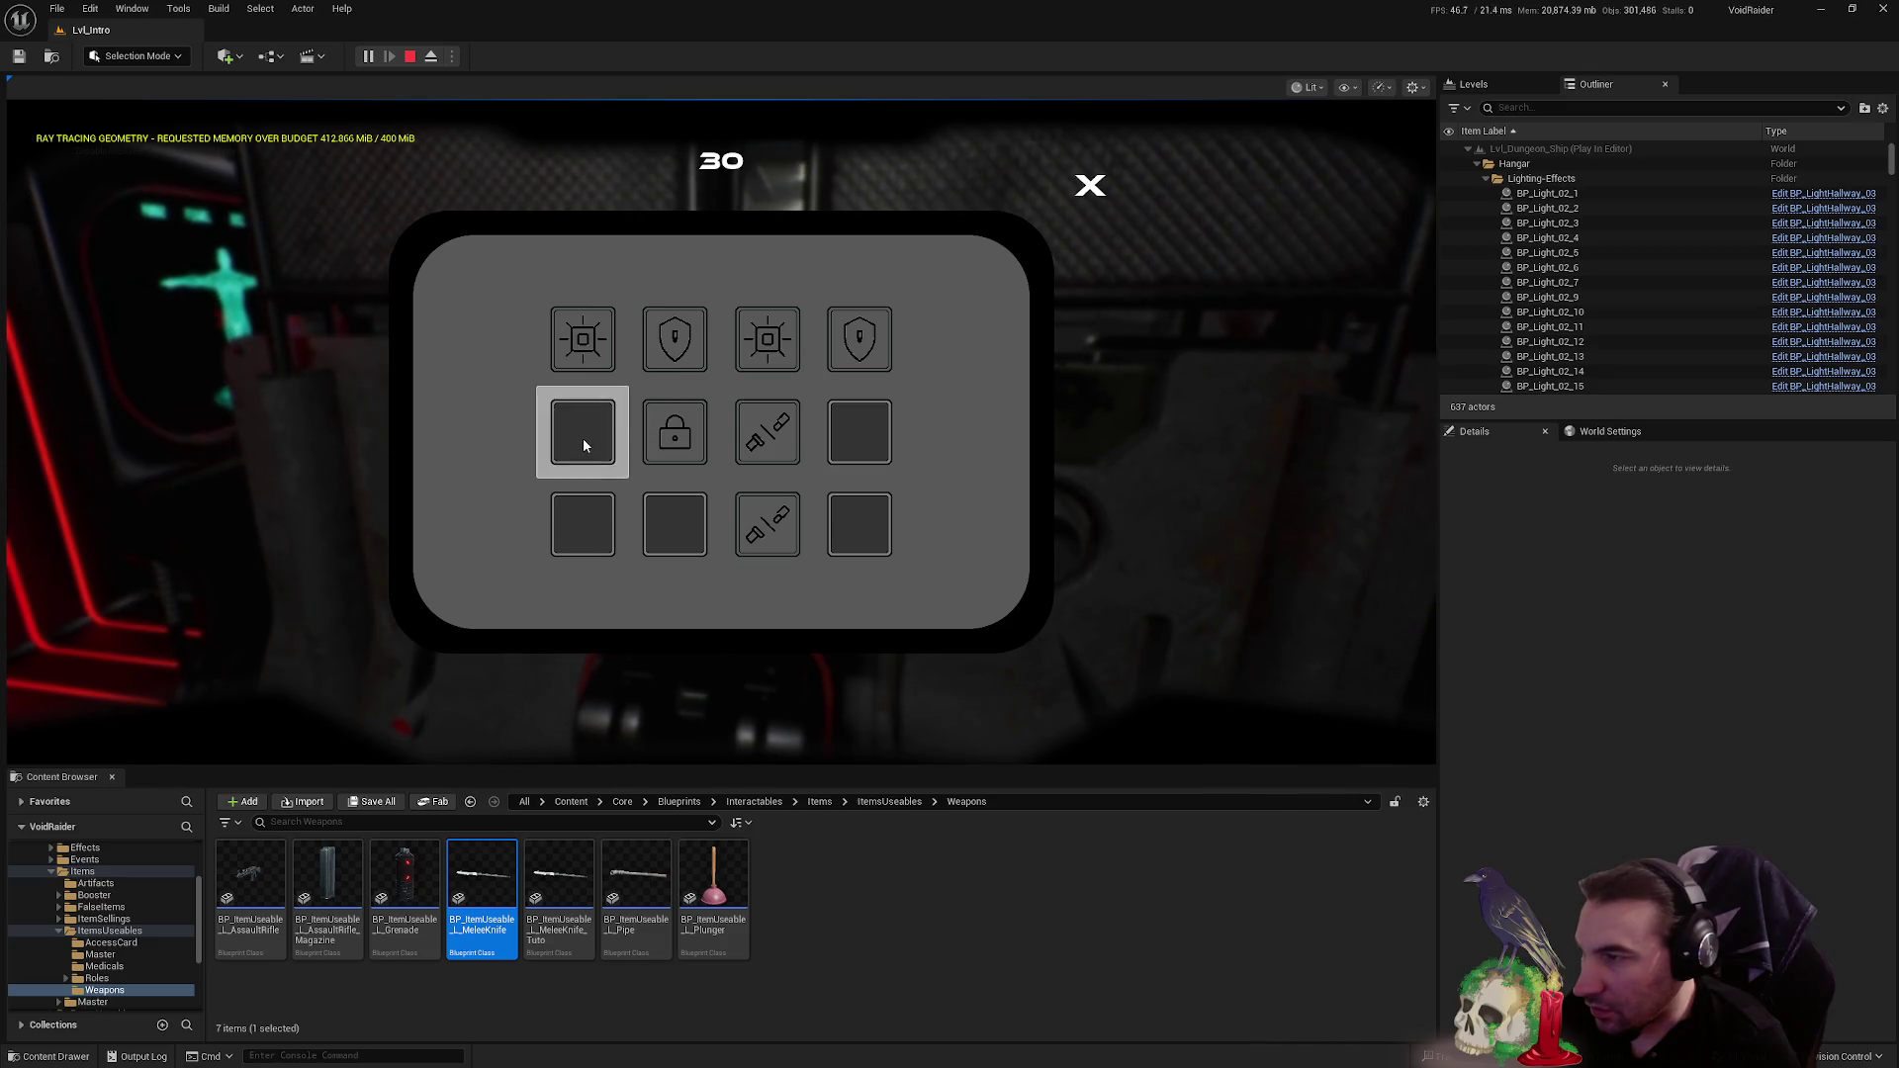
click(861, 440)
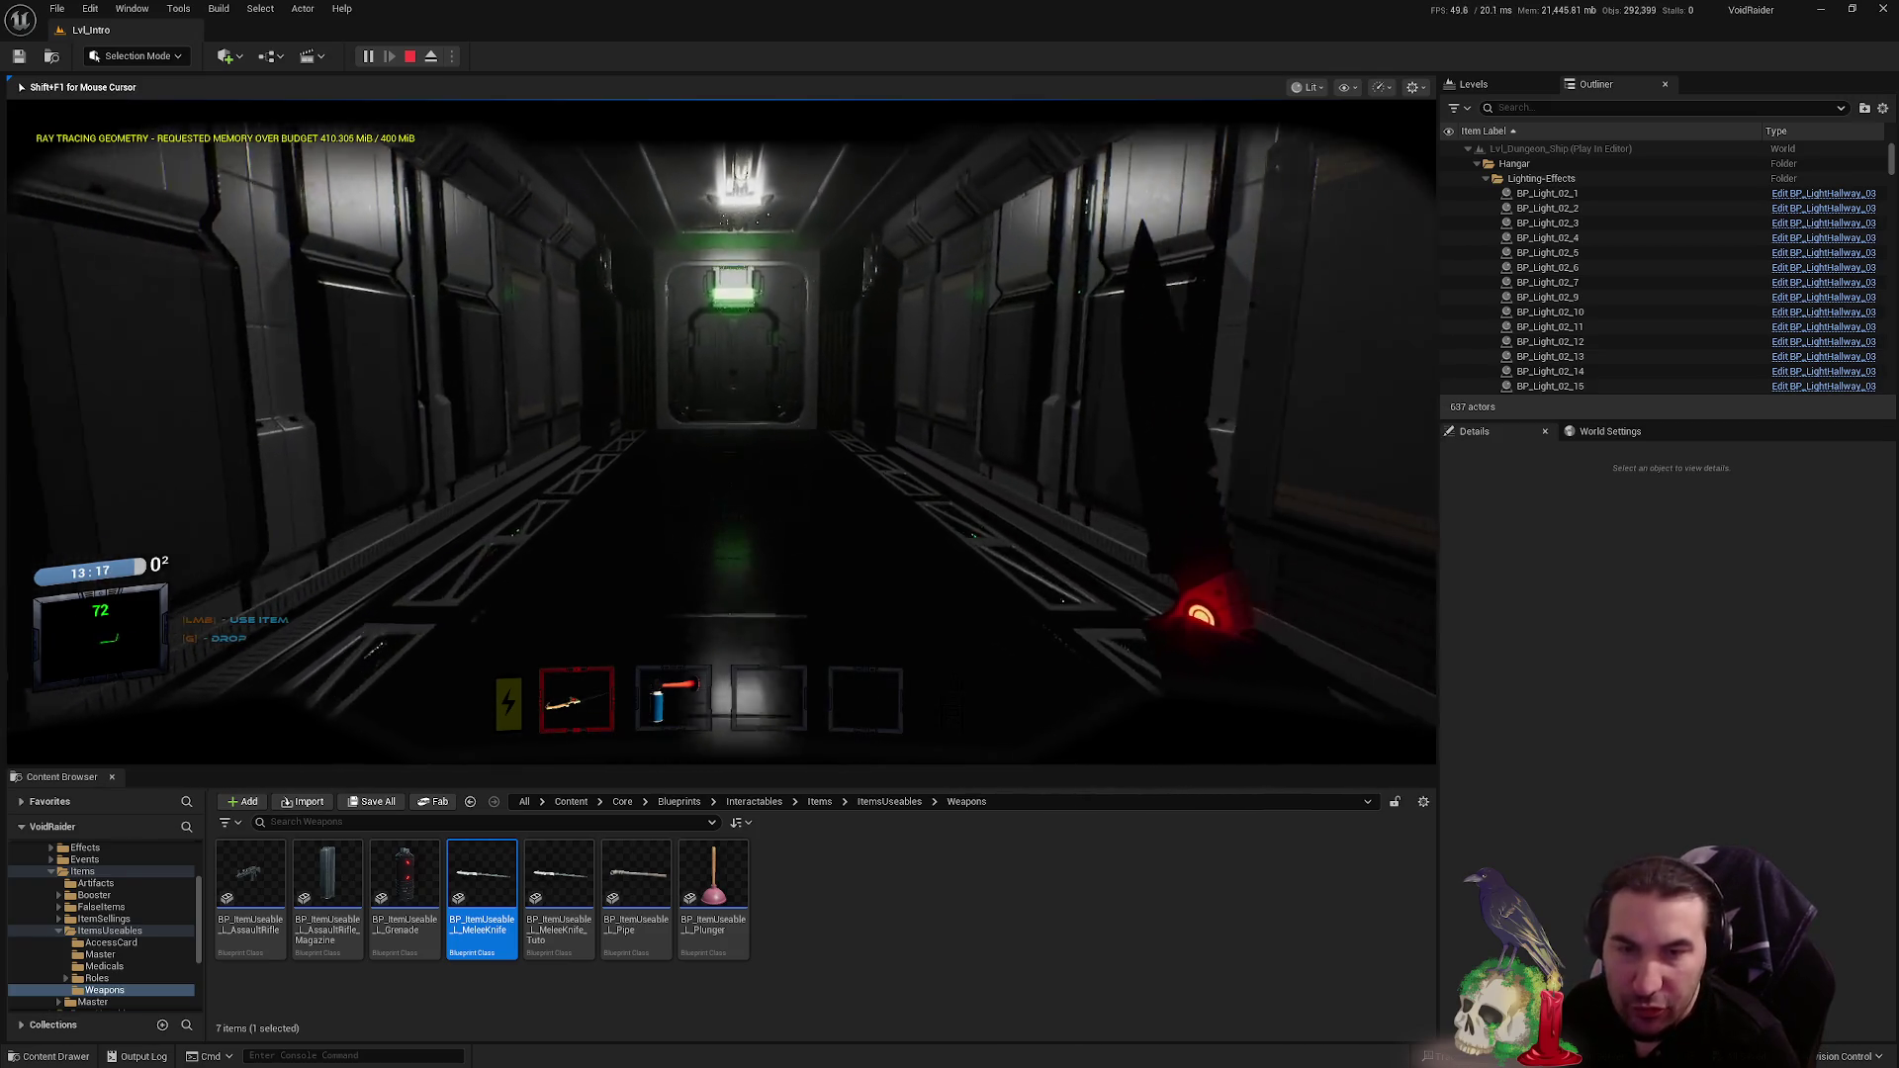
- Go through the door into the lit room and on toward the red-lit doorway
key(w)
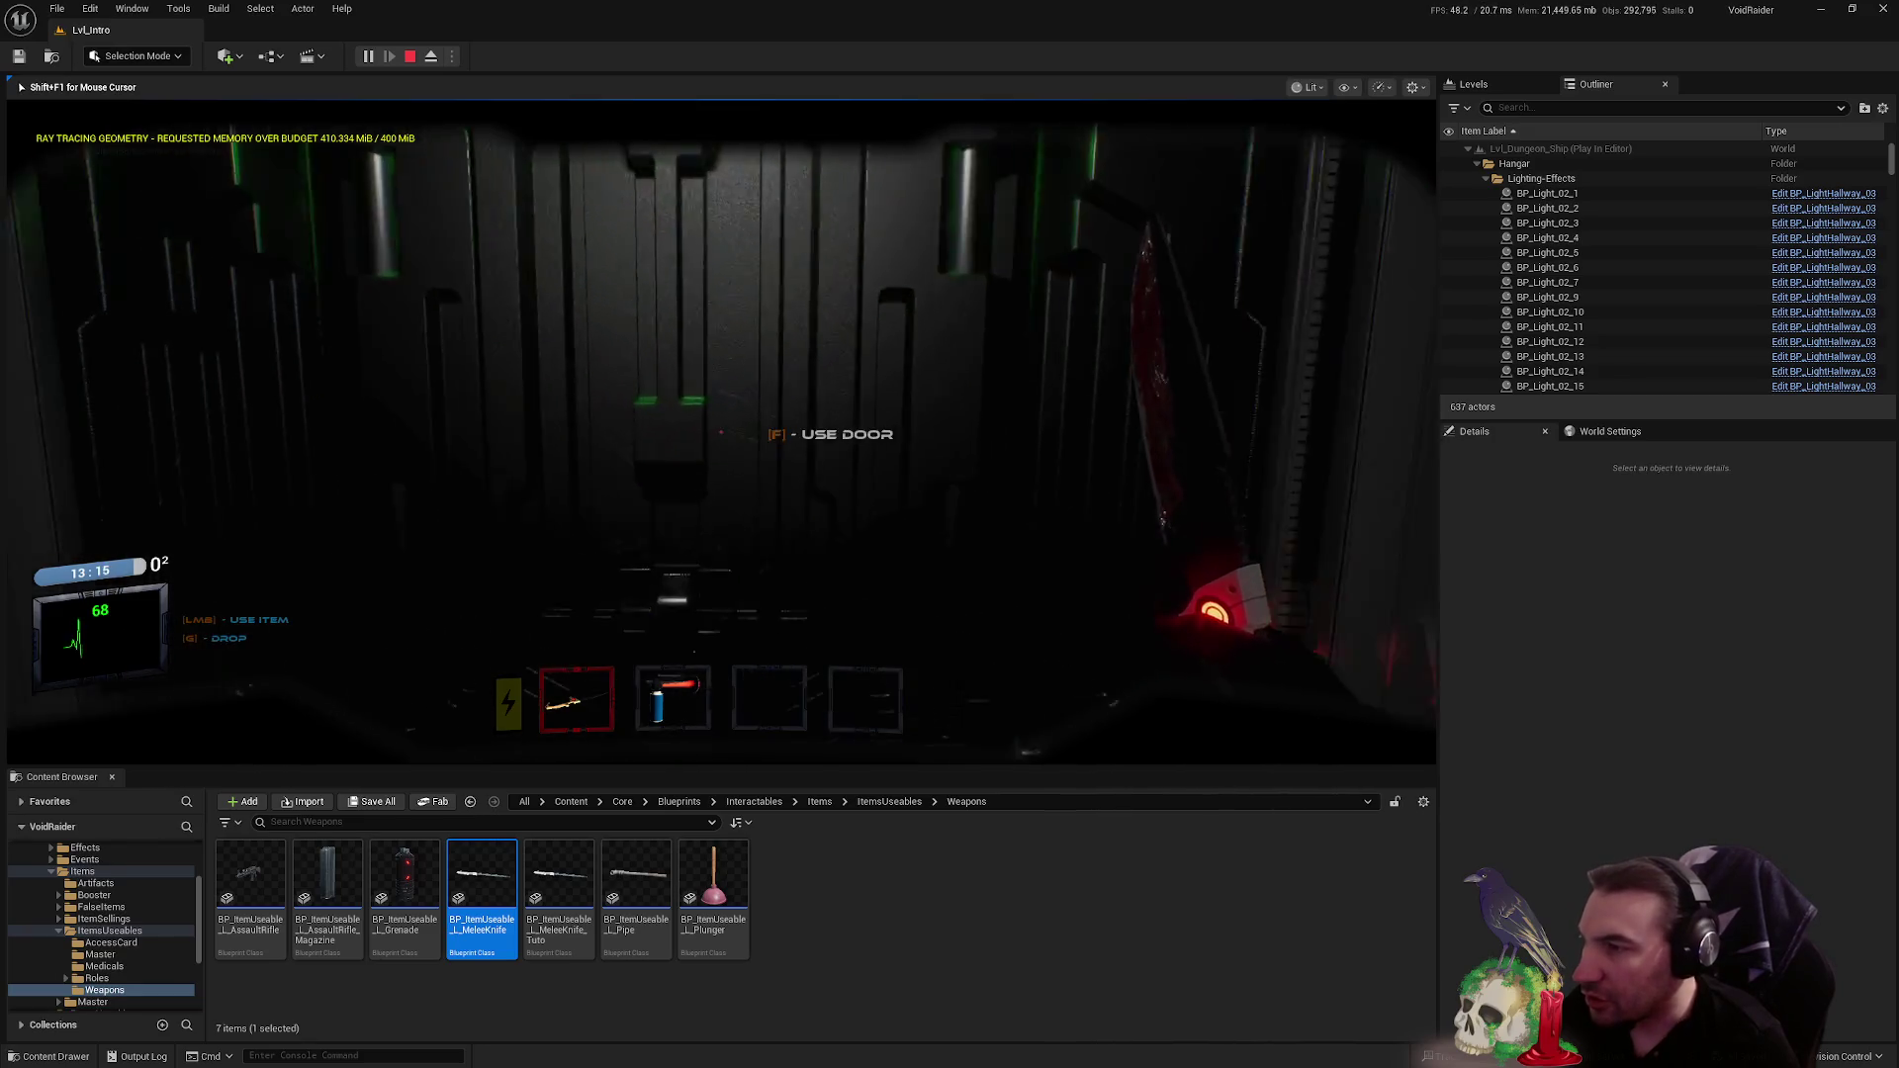
key(f)
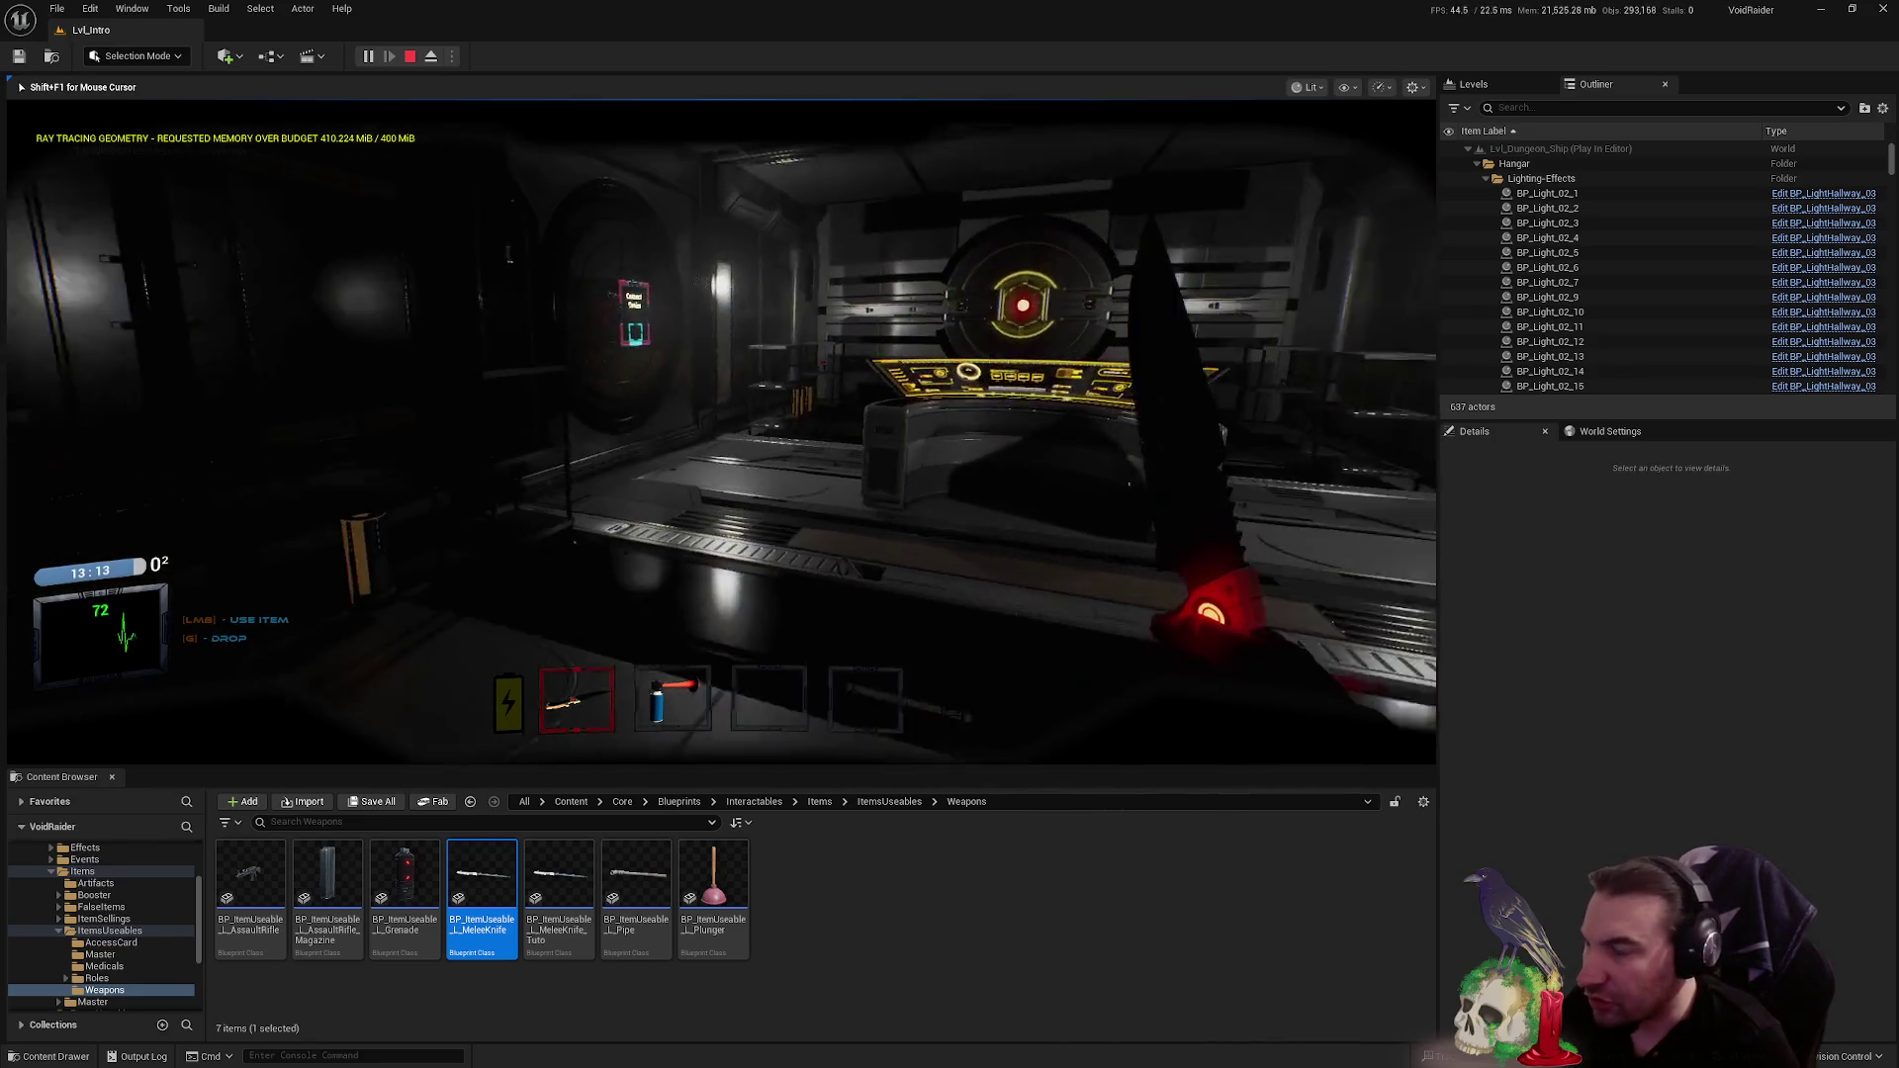
key(w)
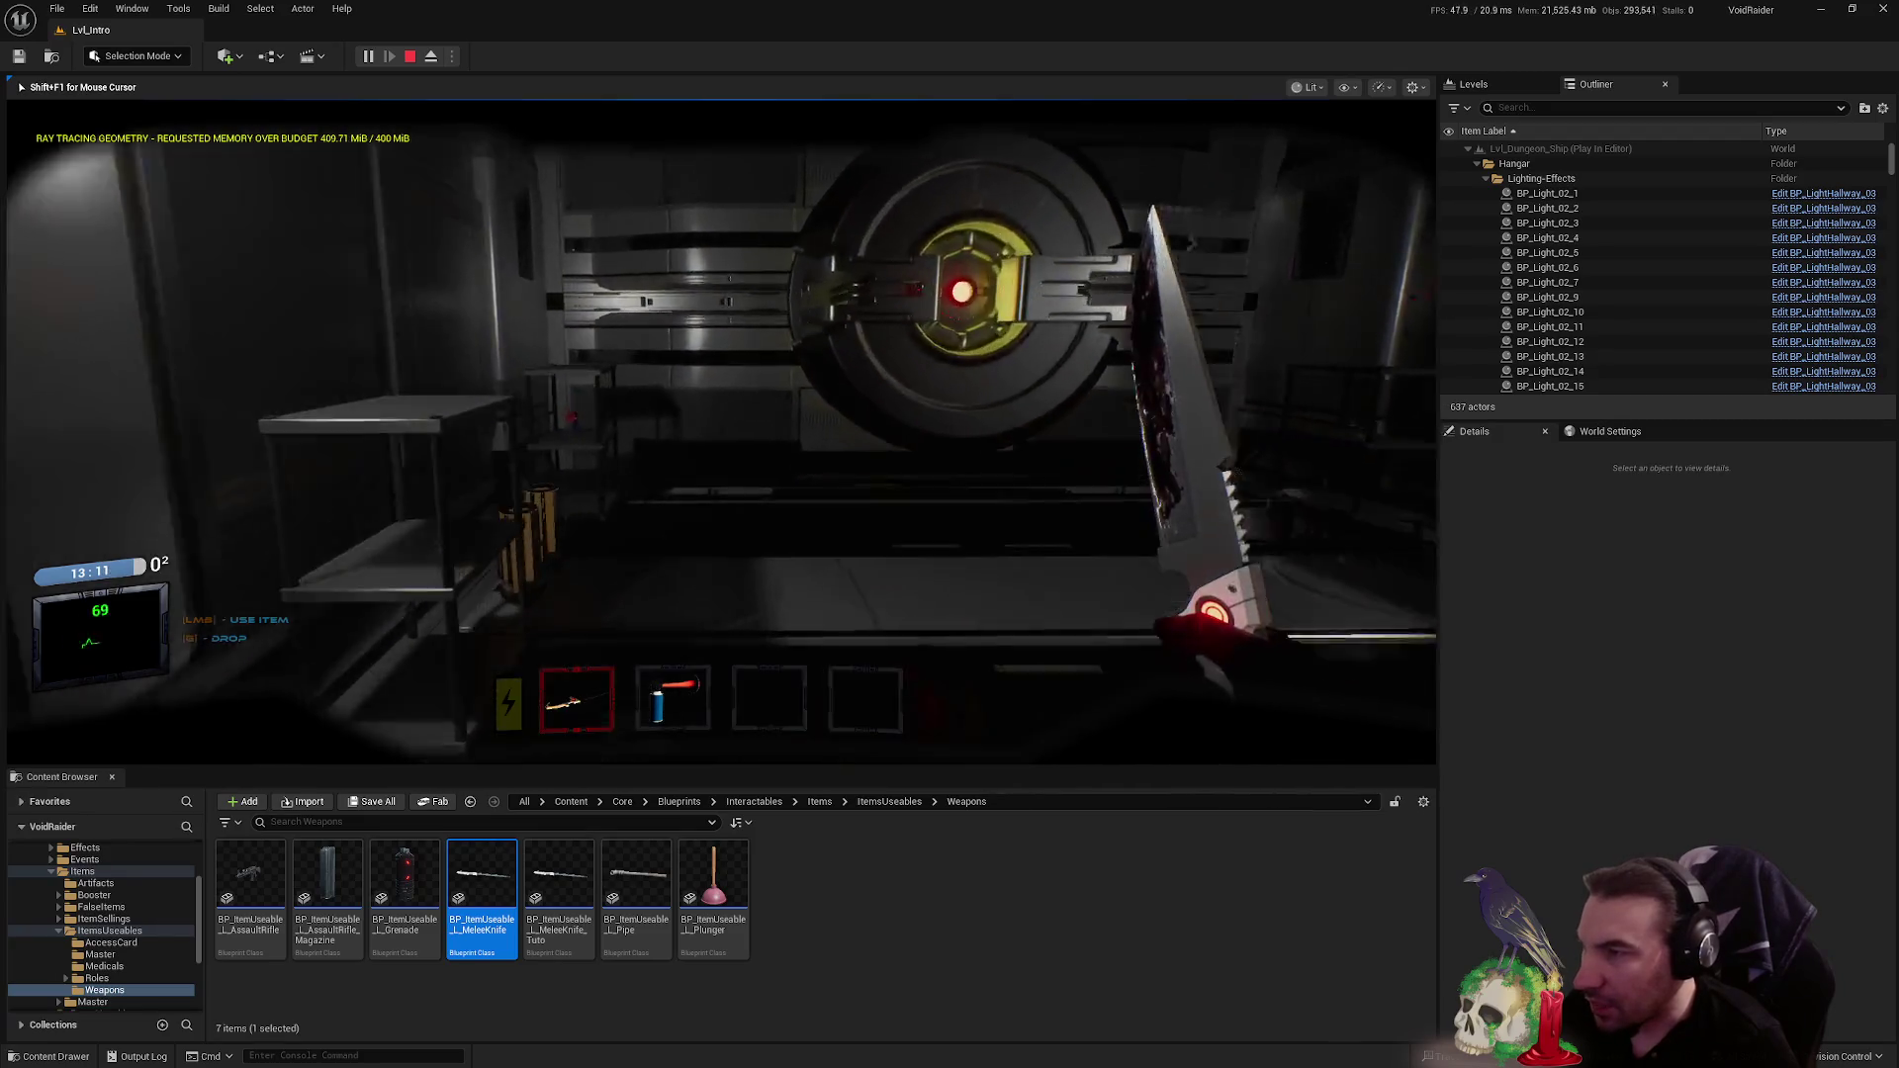
key(w)
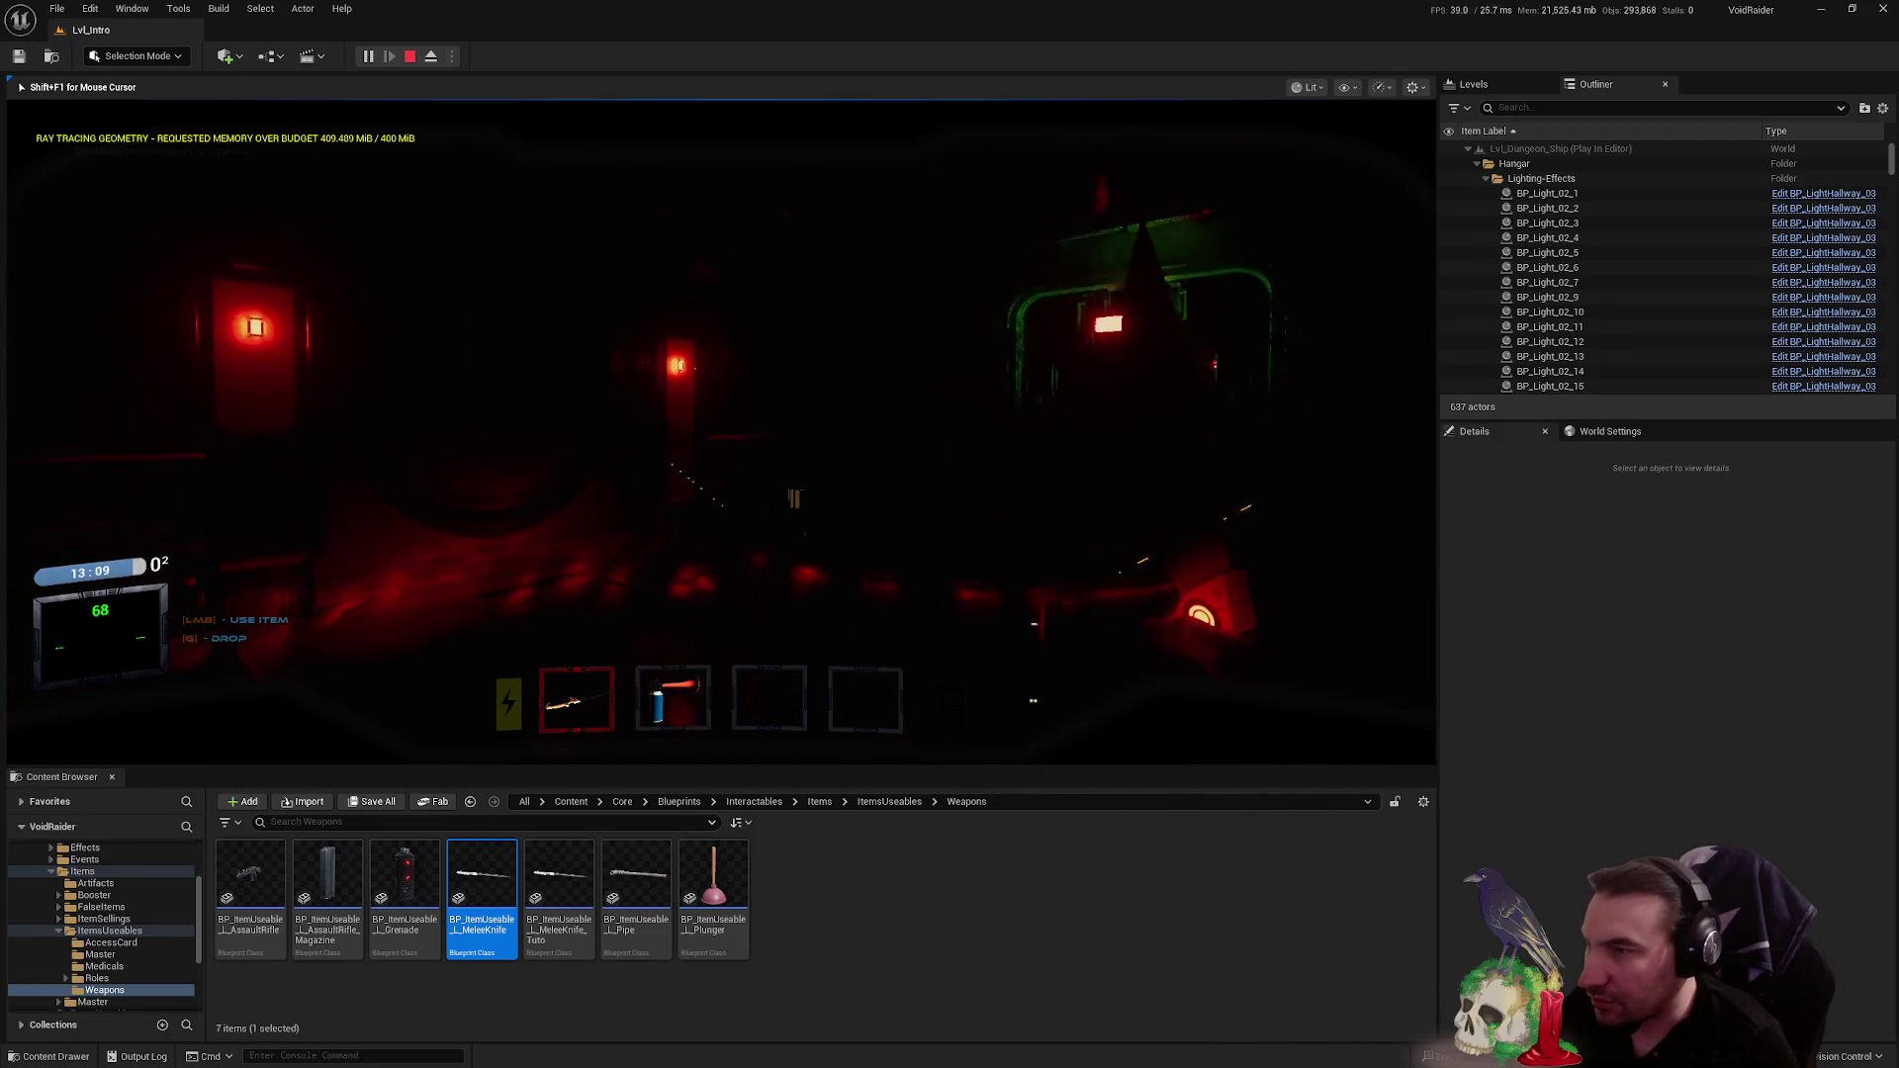
key(w)
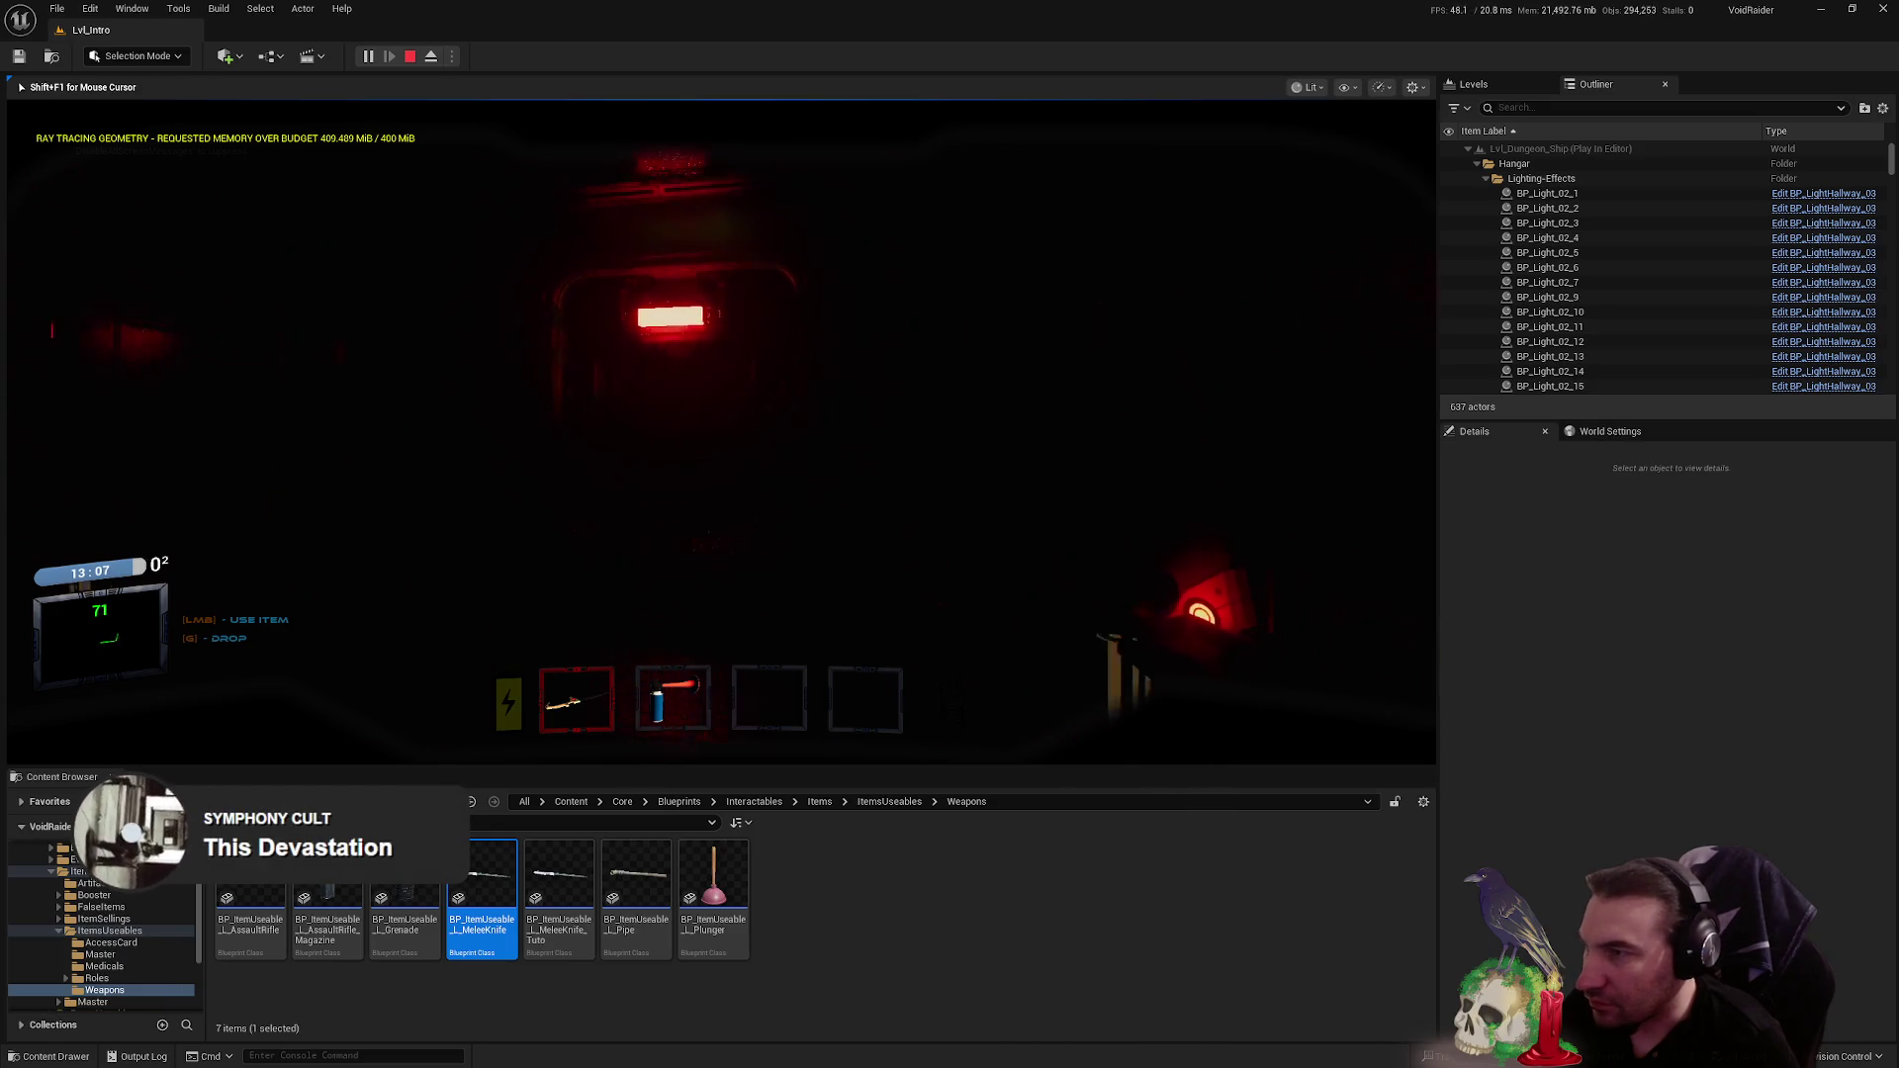
- Stop the play-test and show the Blueprints/Characters folder in the Content Browser
key(Escape)
scroll(59, 878, up, 3)
click(77, 907)
click(87, 920)
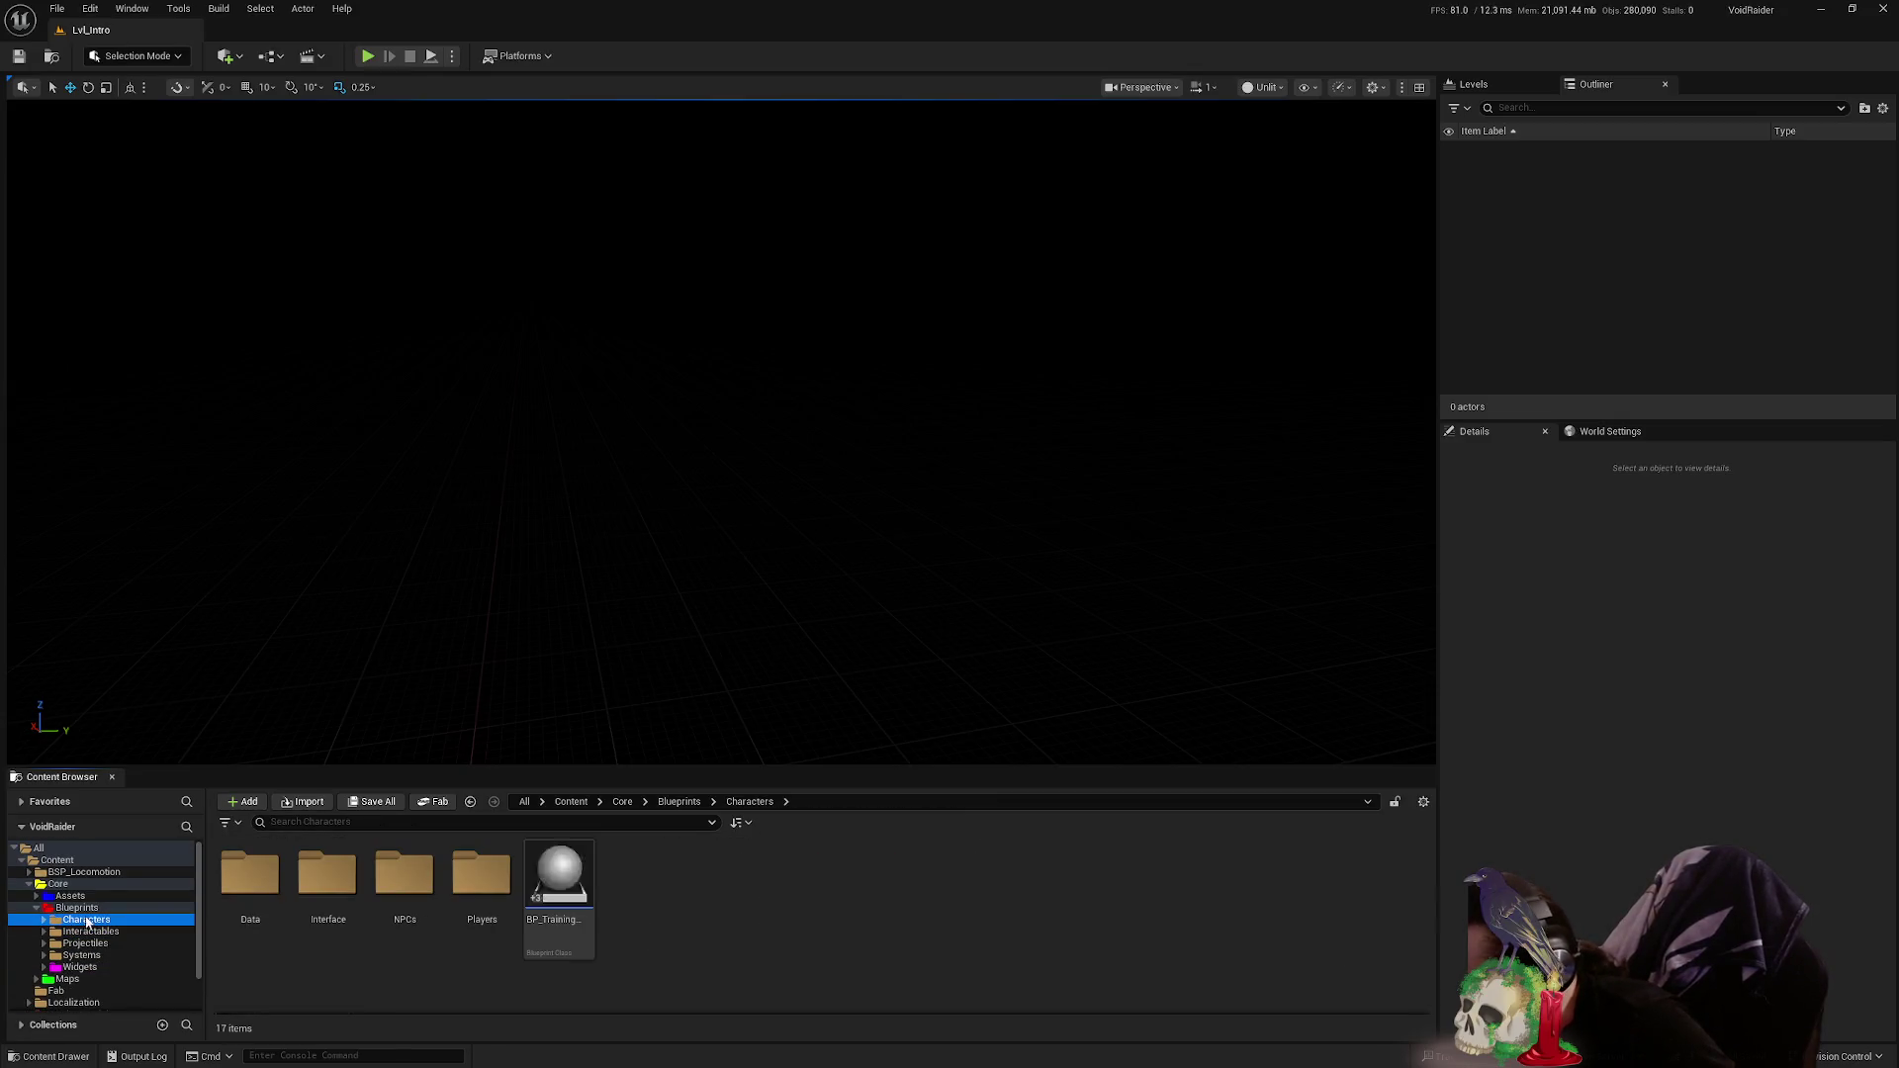
- Open BP_MasterAICharacter from the NPCs Master folder and look over its event graph
double_click(404, 875)
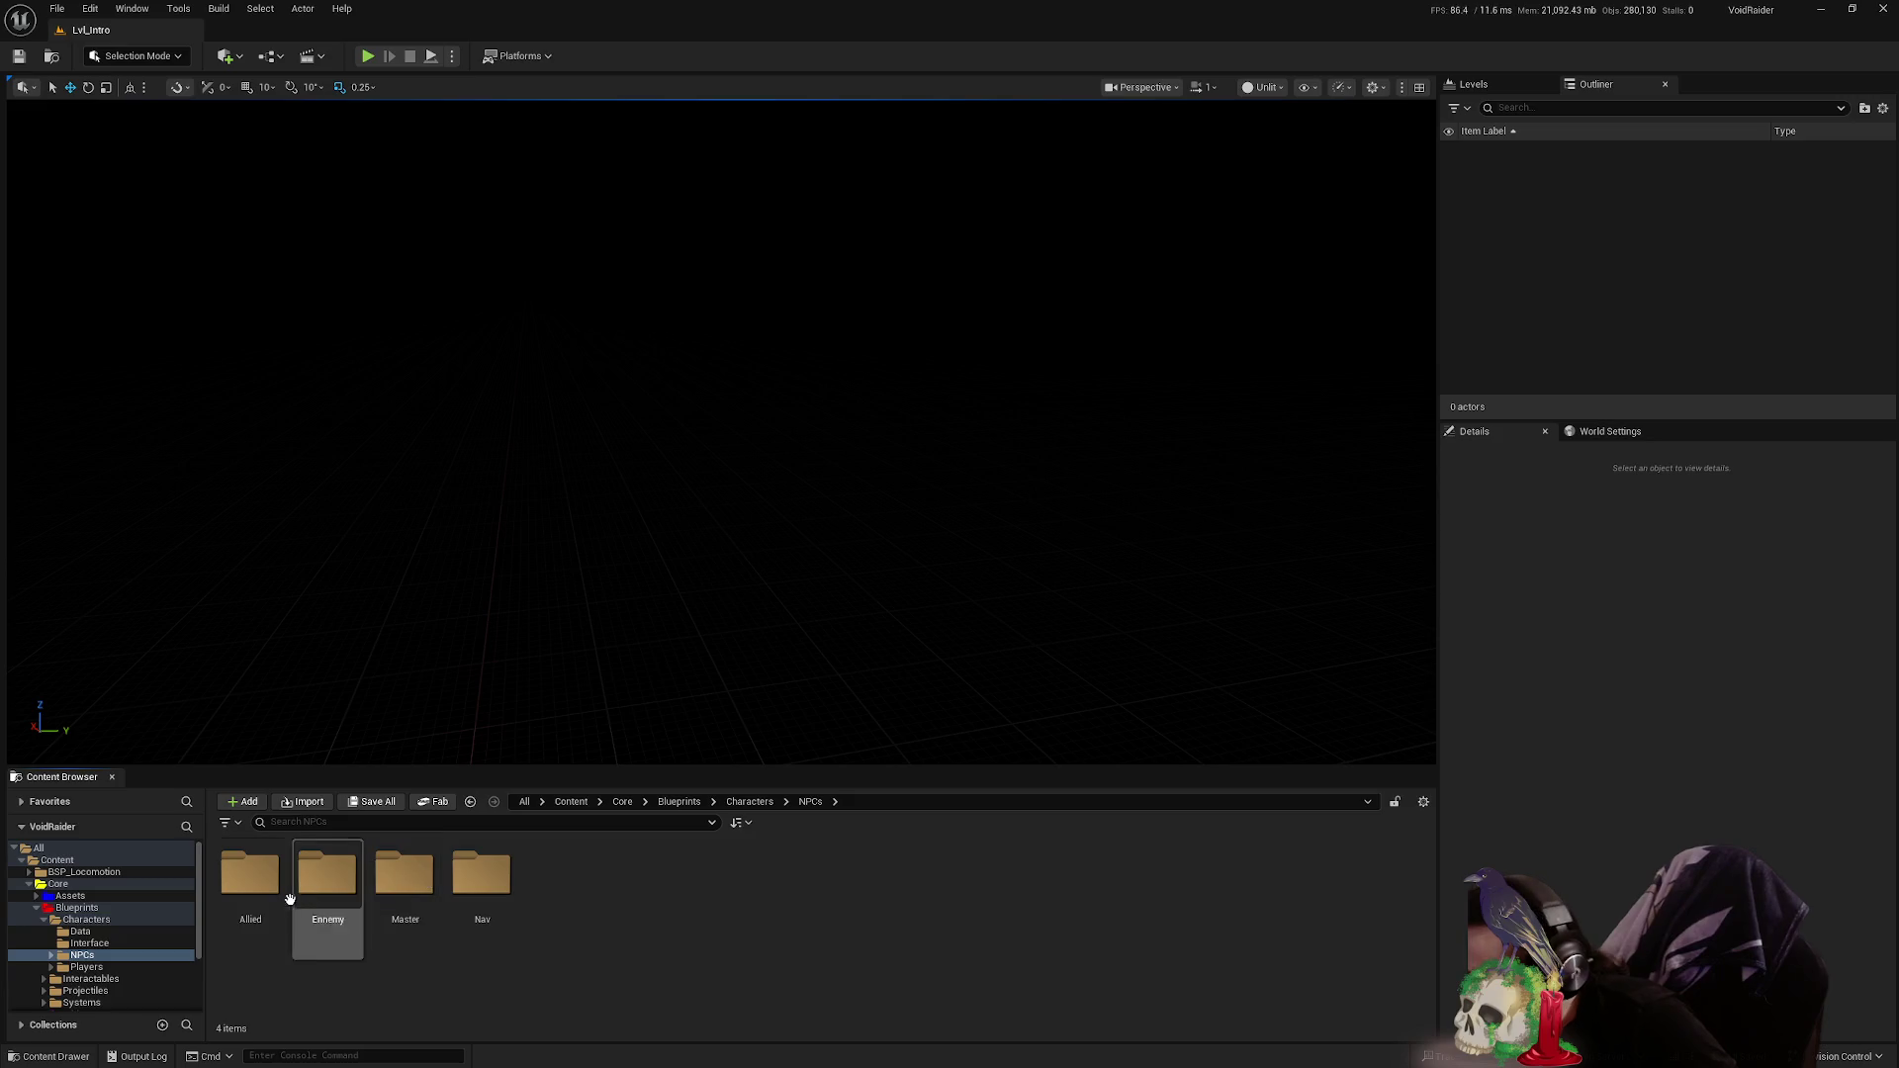
double_click(403, 875)
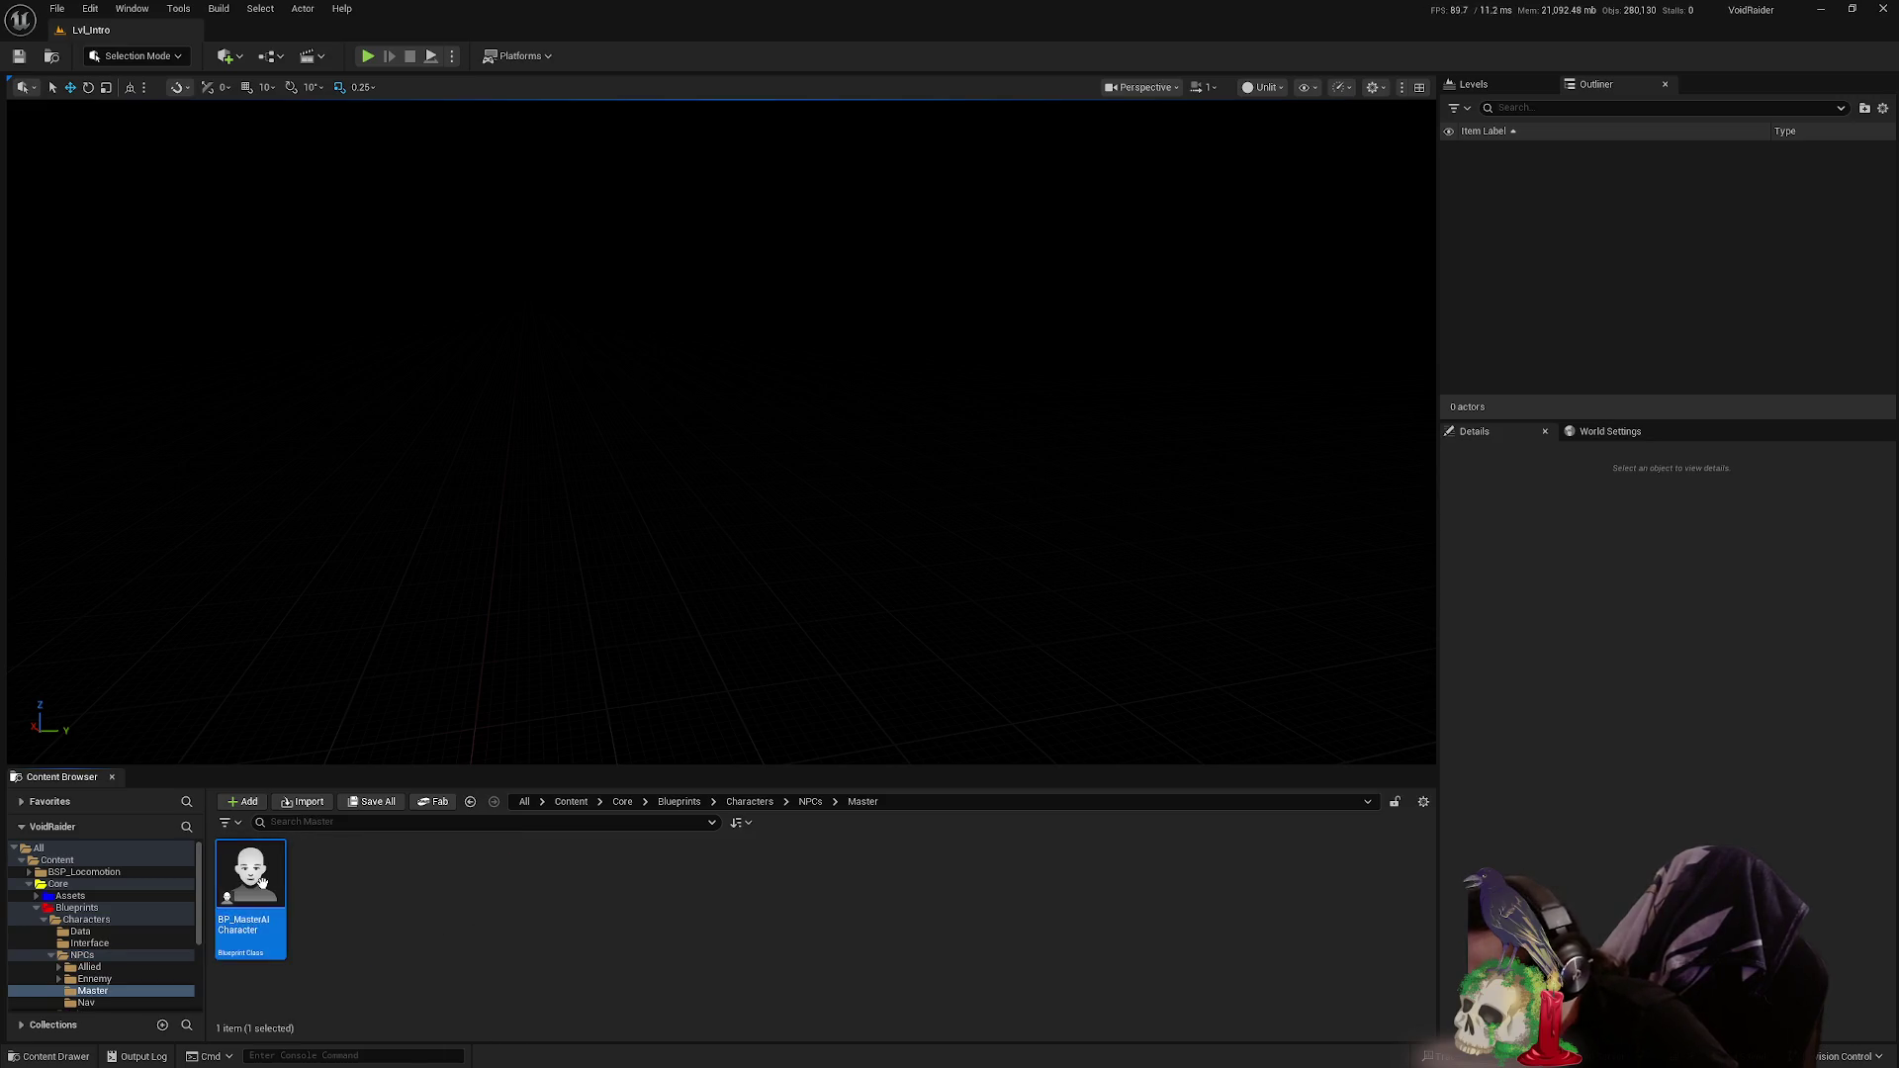
double_click(262, 883)
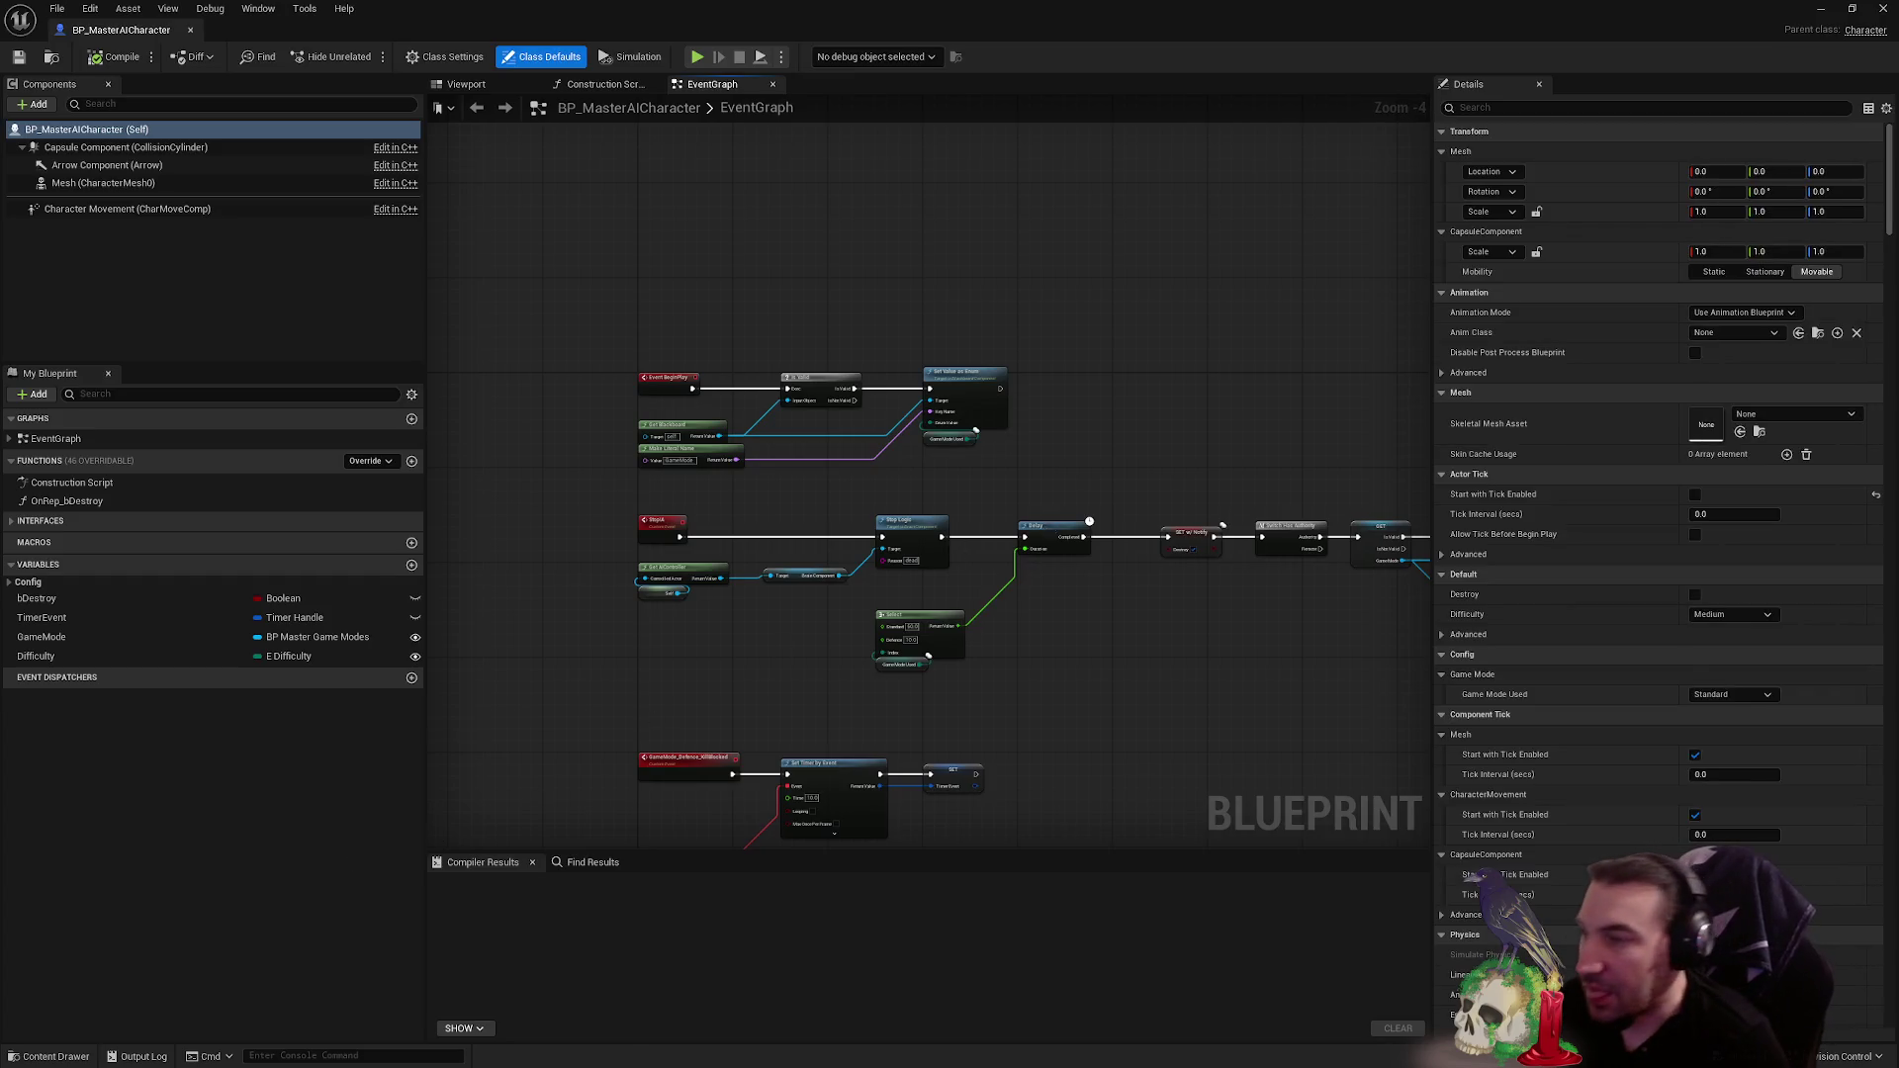
scroll(1004, 544, up, 5)
scroll(1014, 525, down, 3)
mouse_move(1014, 524)
mouse_down()
mouse_move(731, 495)
mouse_move(920, 551)
mouse_move(440, 495)
mouse_up()
key(super+Down)
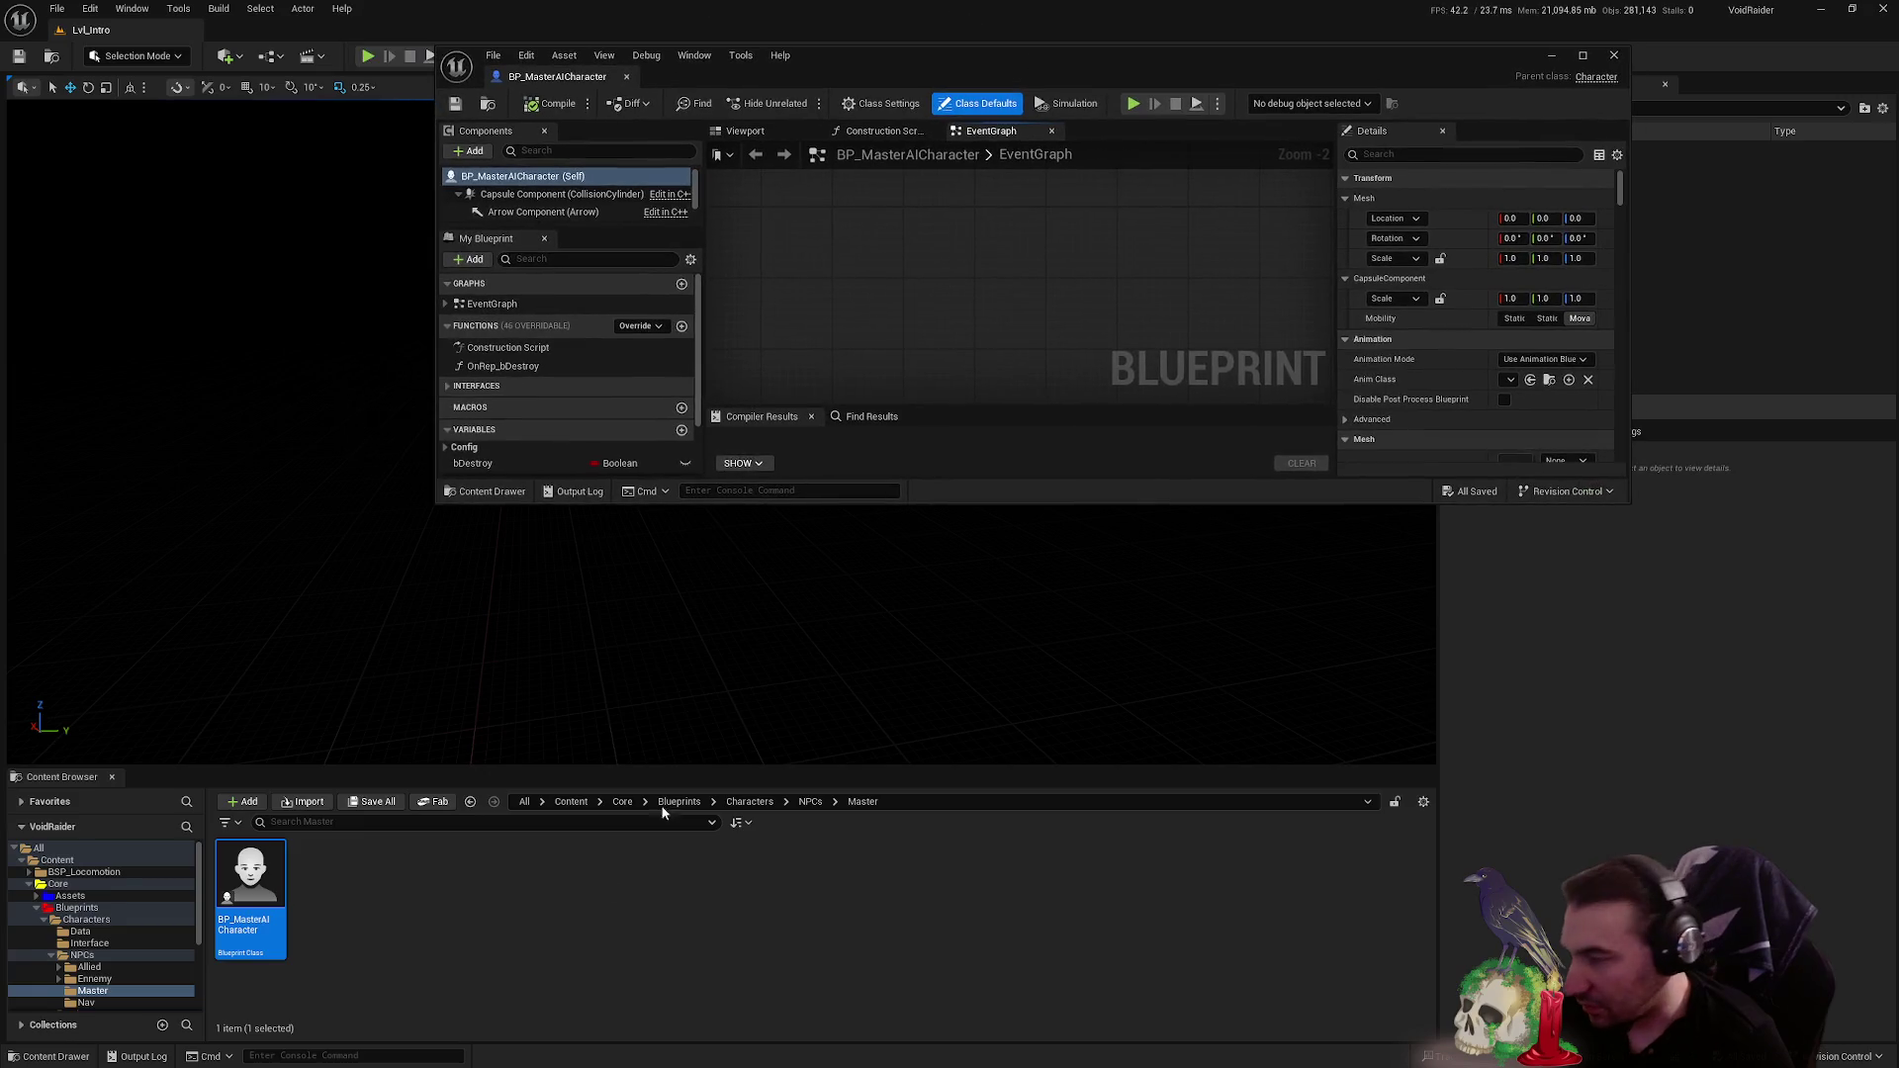
- Browse back to the Ennemy Master folder and open BP_MasterEnnemyCharacter maximized
key(alt+Left)
click(315, 902)
double_click(314, 902)
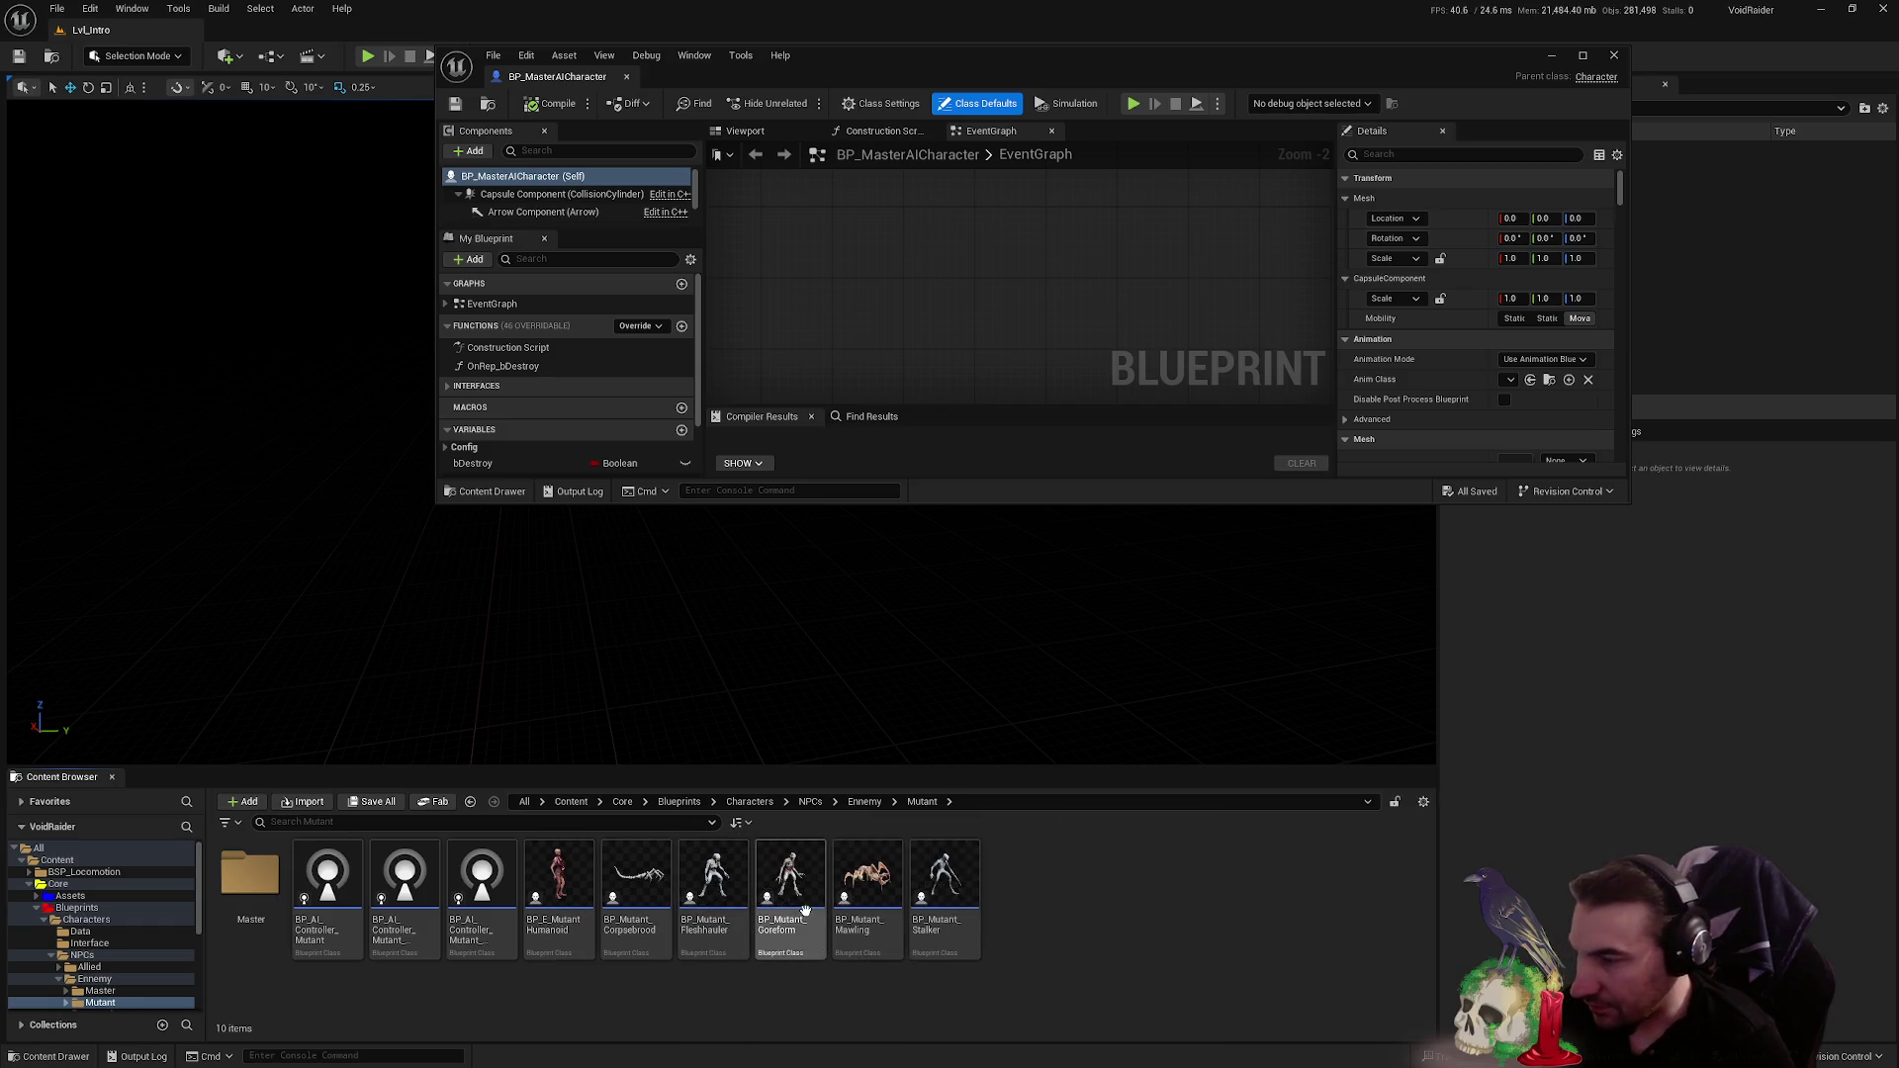
key(alt+Left)
key(alt+Right)
double_click(250, 875)
click(100, 990)
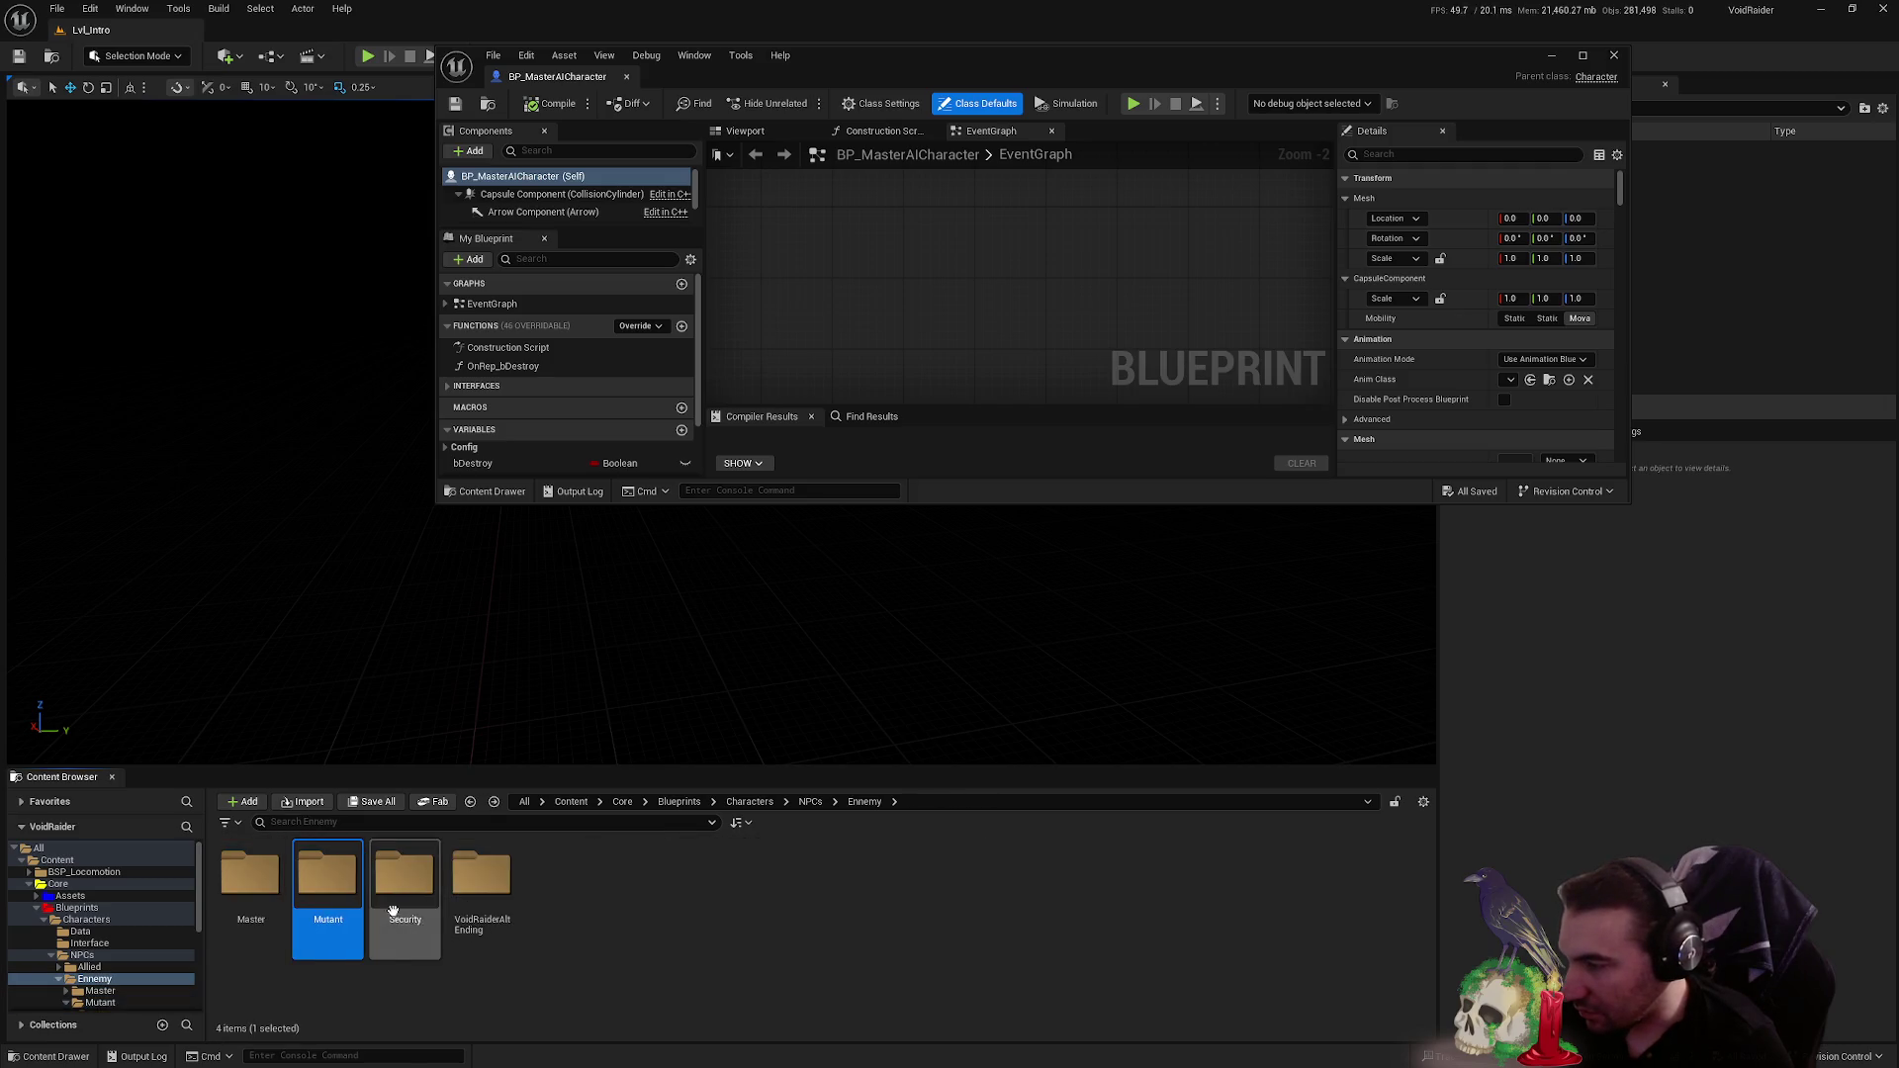
double_click(559, 875)
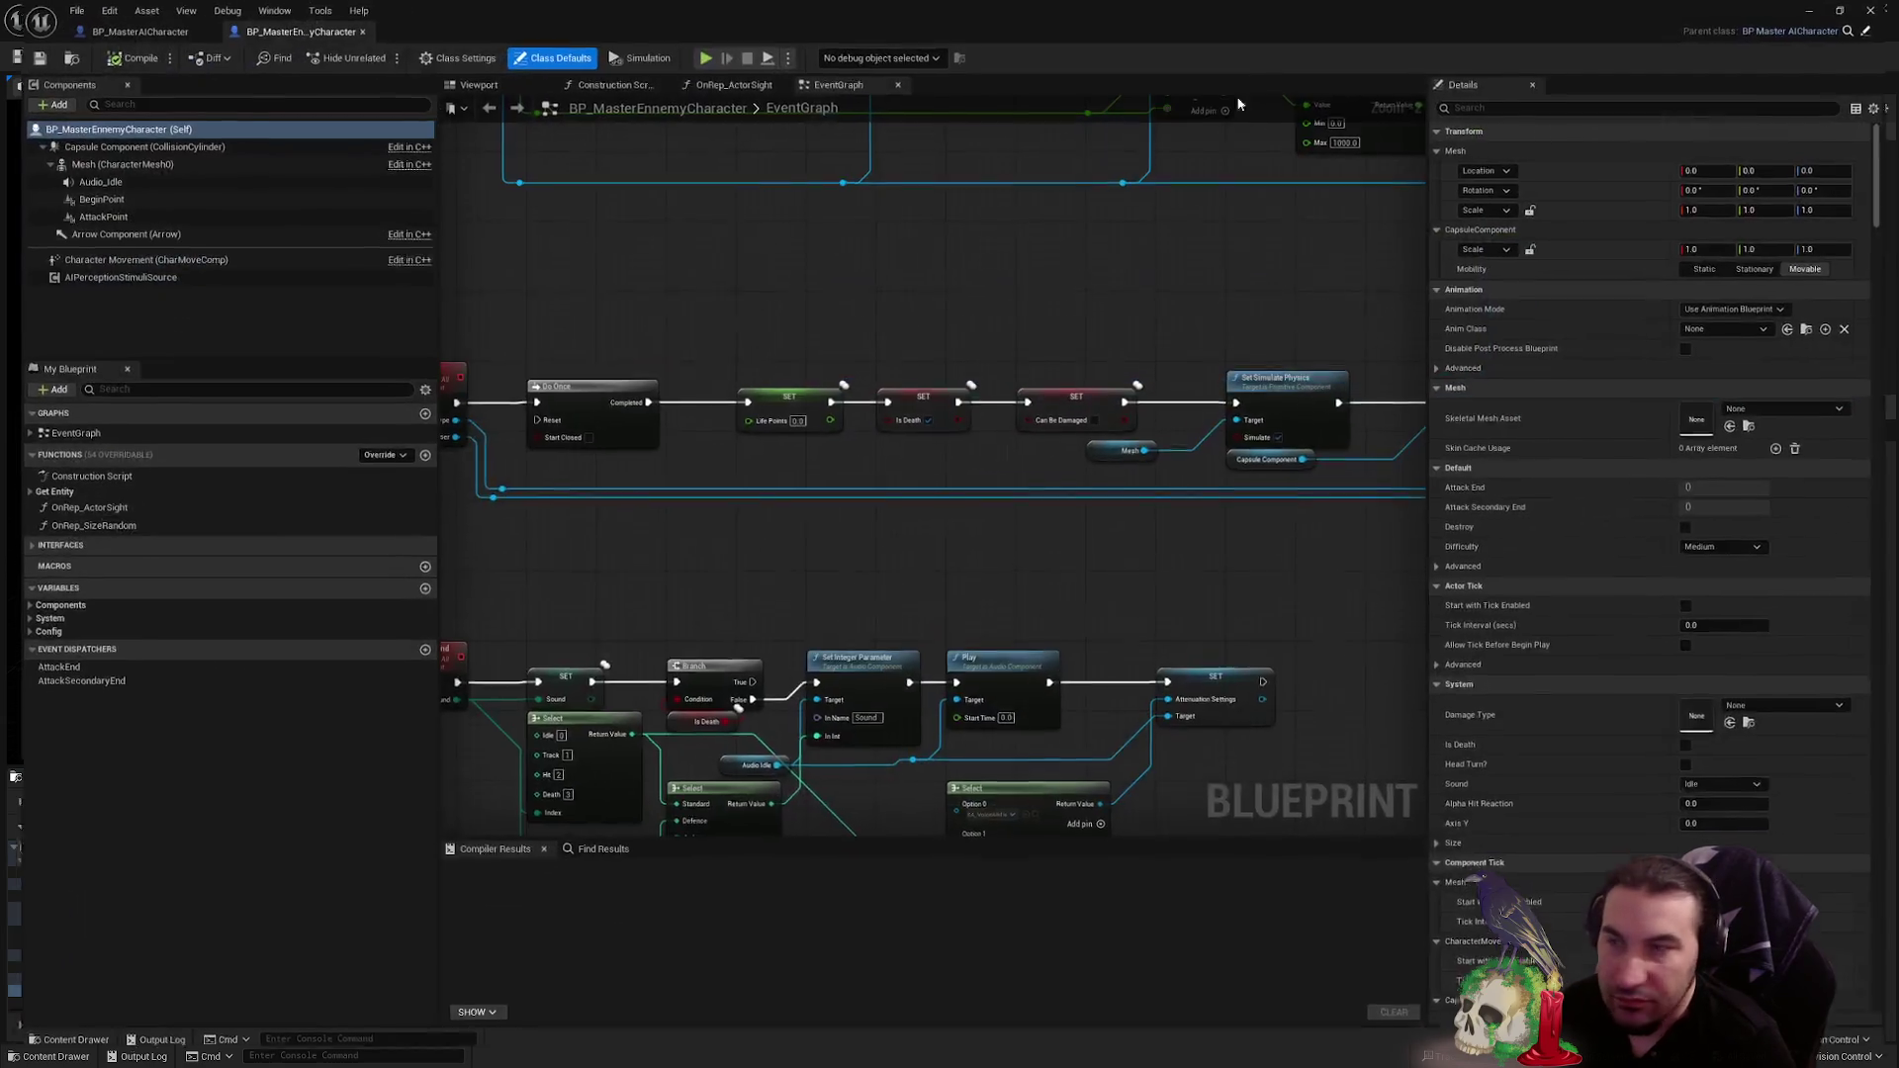
double_click(1256, 65)
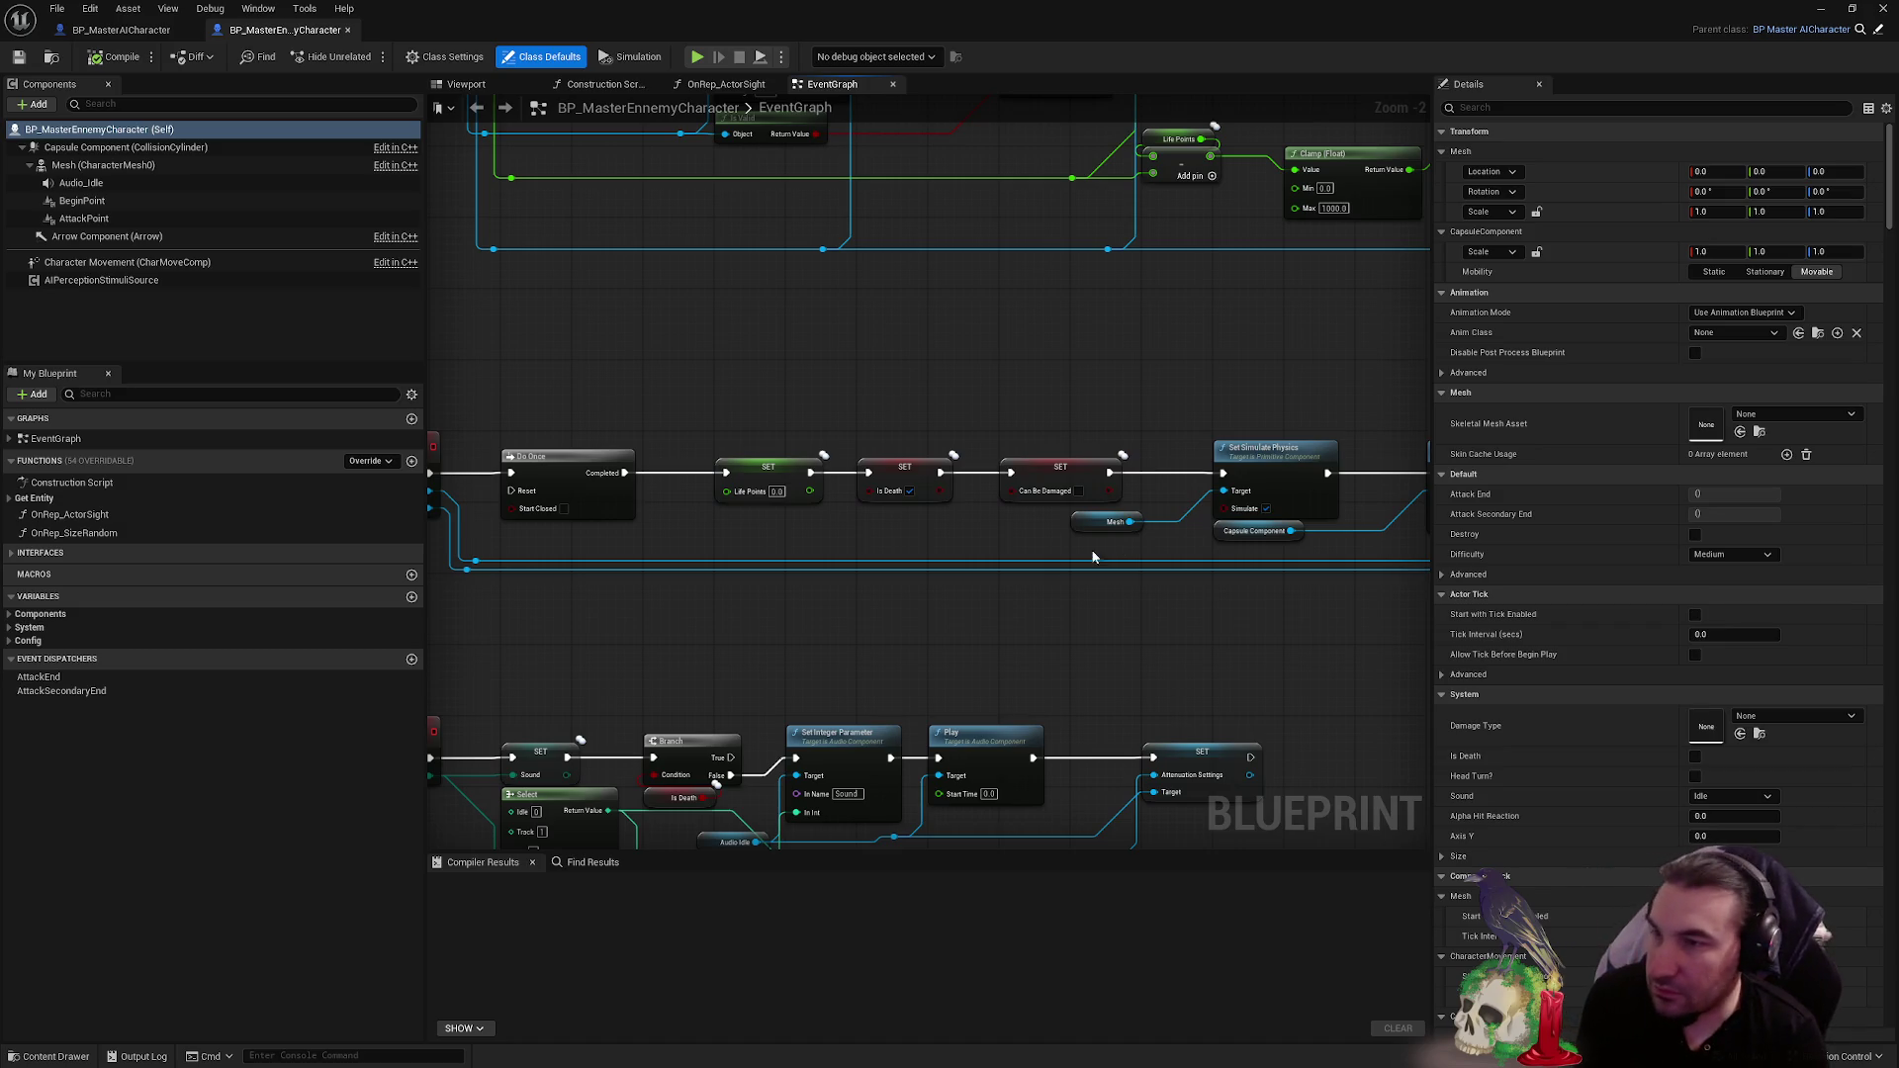
- Pan the Event Graph past the Stop IA nodes and back to the Death and ChangeSound events
drag(1029, 564, 793, 617)
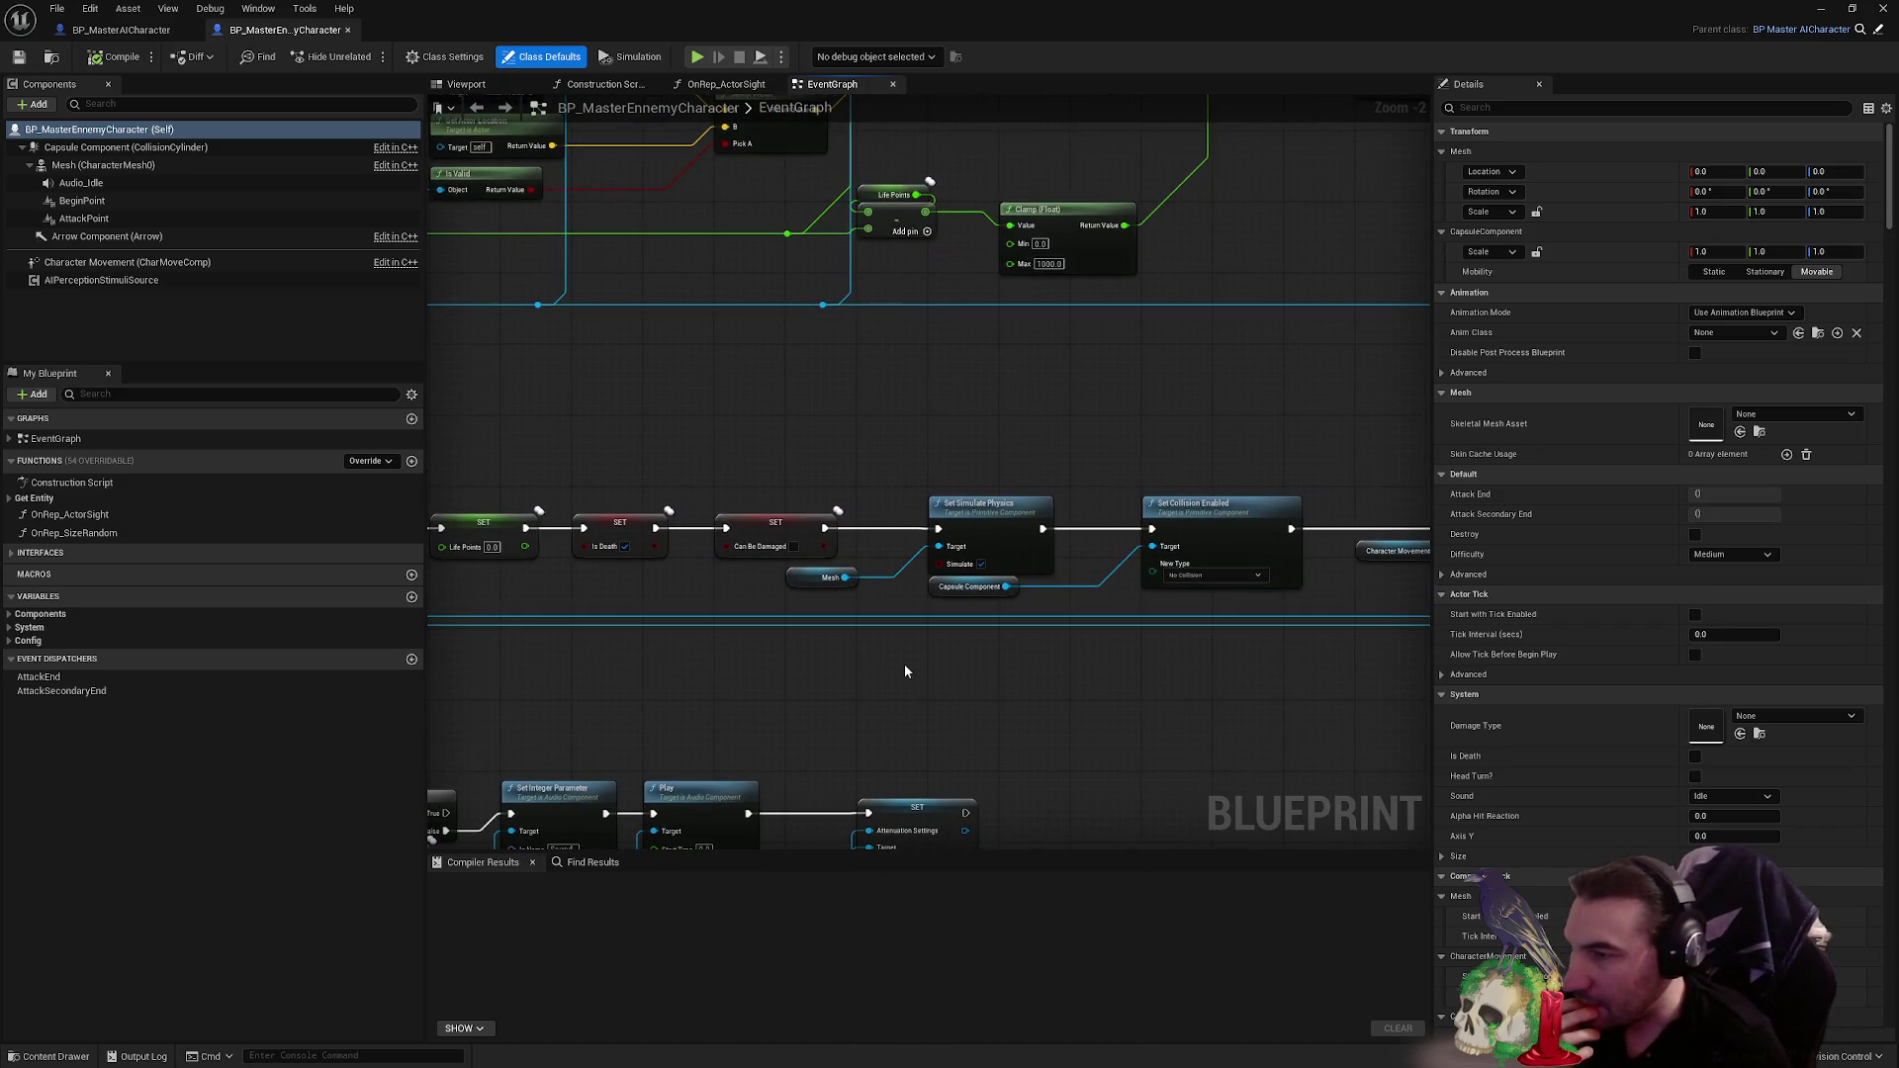
mouse_move(1174, 655)
mouse_down()
mouse_move(1121, 660)
mouse_move(661, 539)
mouse_move(495, 540)
mouse_up()
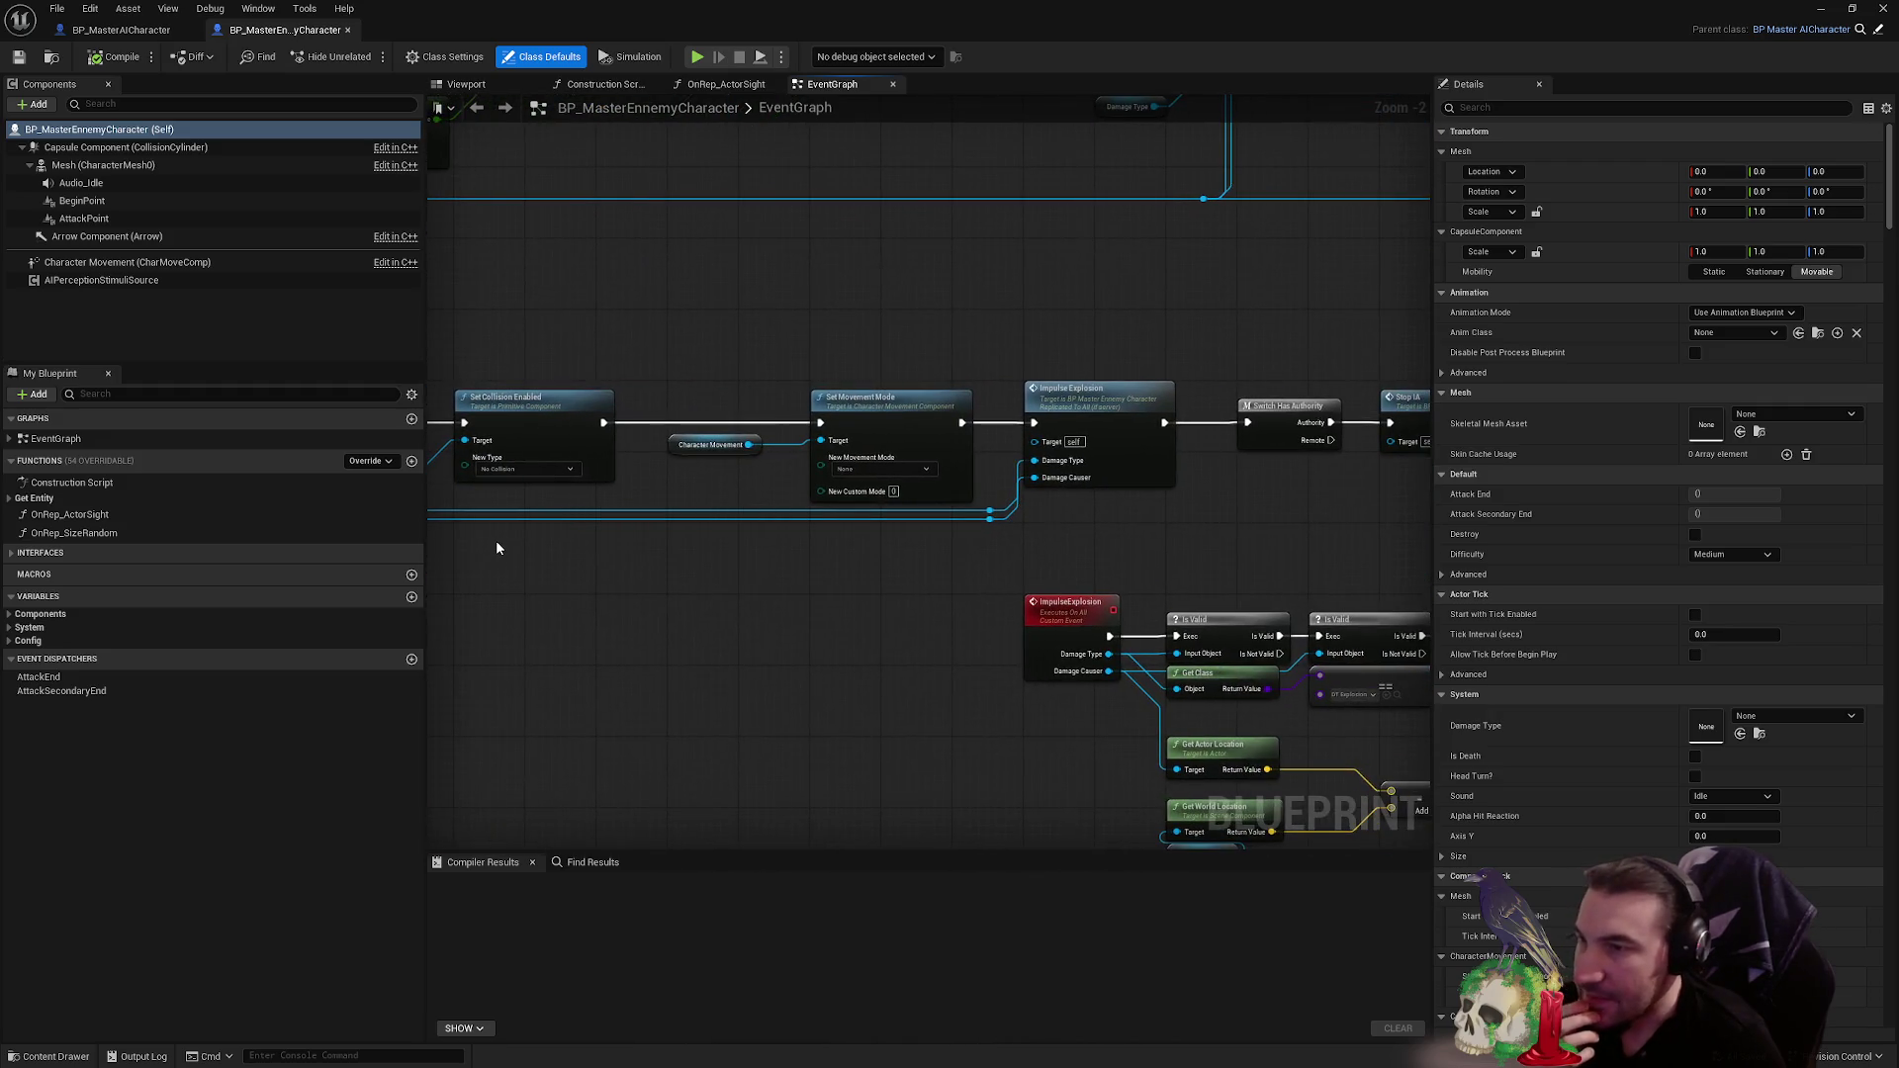
drag(728, 540, 488, 505)
mouse_move(1102, 543)
mouse_down()
mouse_move(771, 551)
mouse_move(965, 528)
mouse_up()
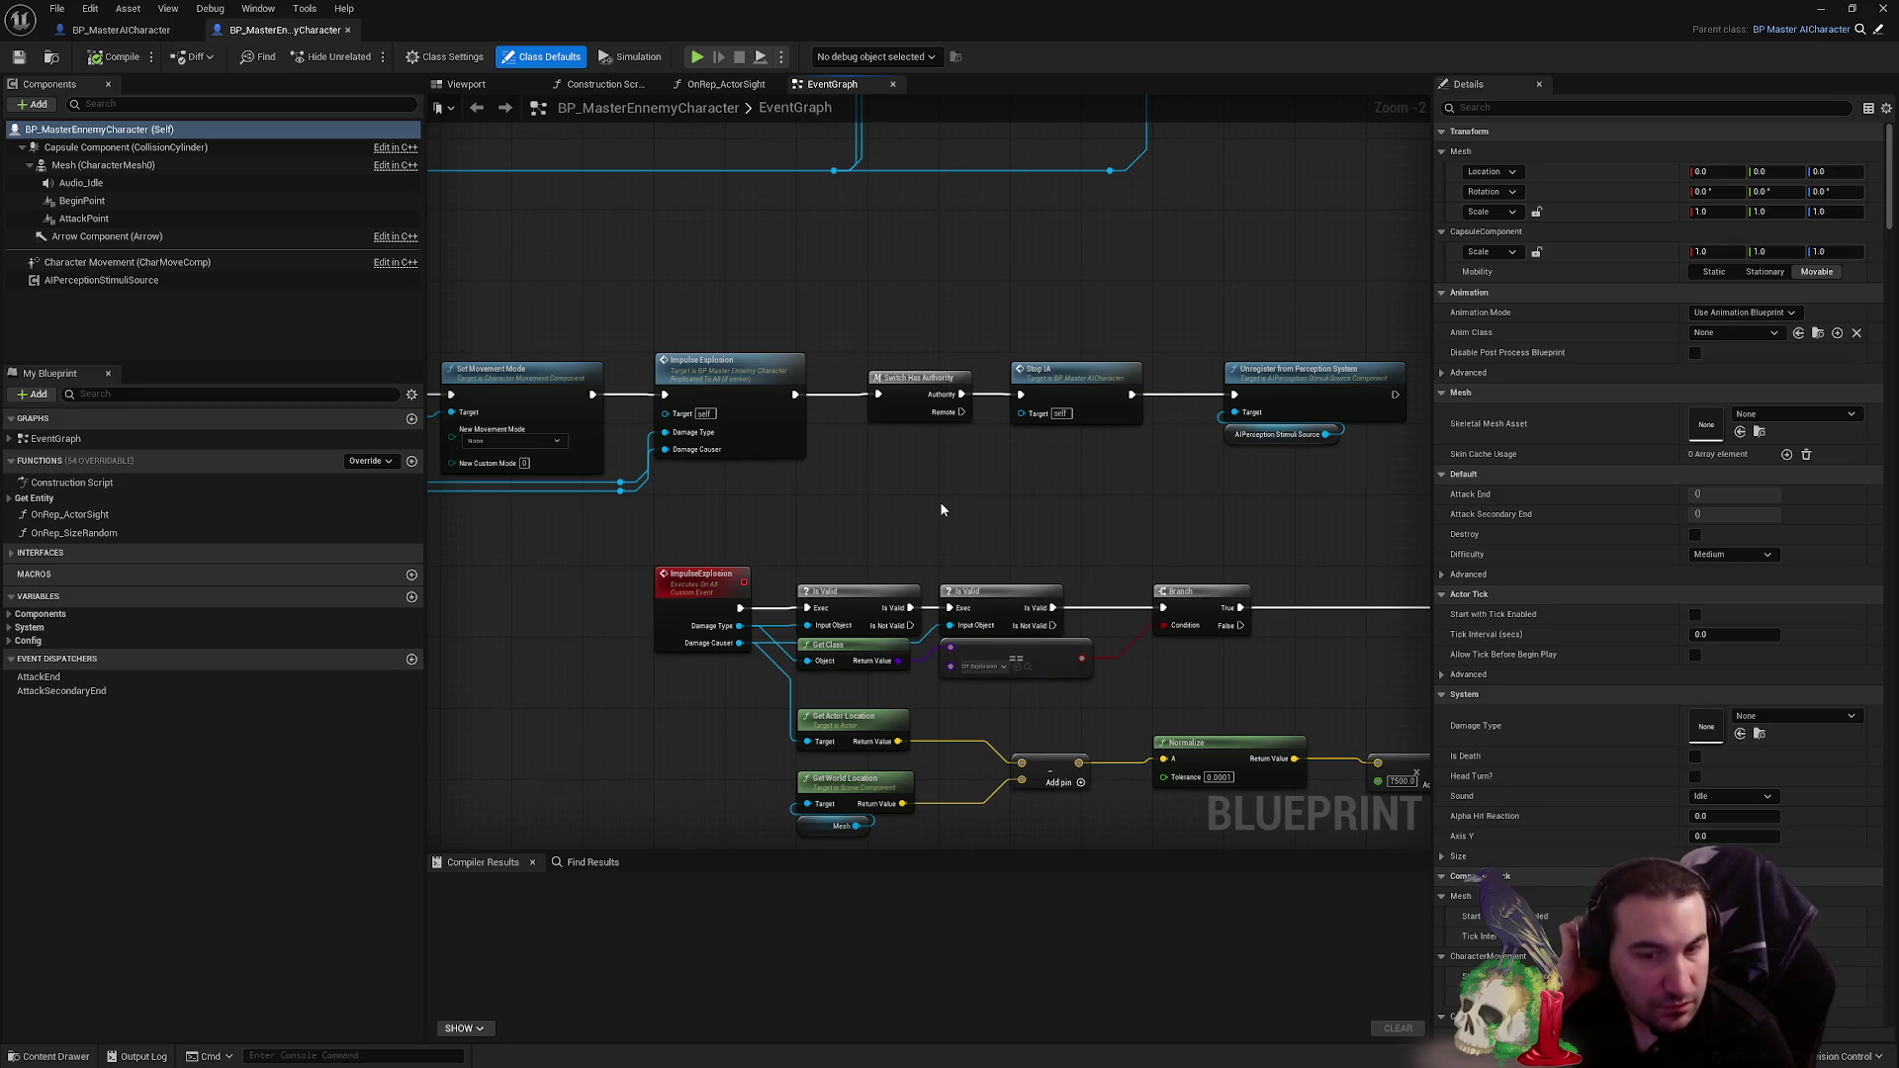
mouse_move(899, 475)
mouse_down()
mouse_move(1072, 458)
mouse_move(970, 479)
mouse_move(1198, 507)
mouse_move(1108, 528)
mouse_move(907, 509)
mouse_move(1282, 467)
mouse_up()
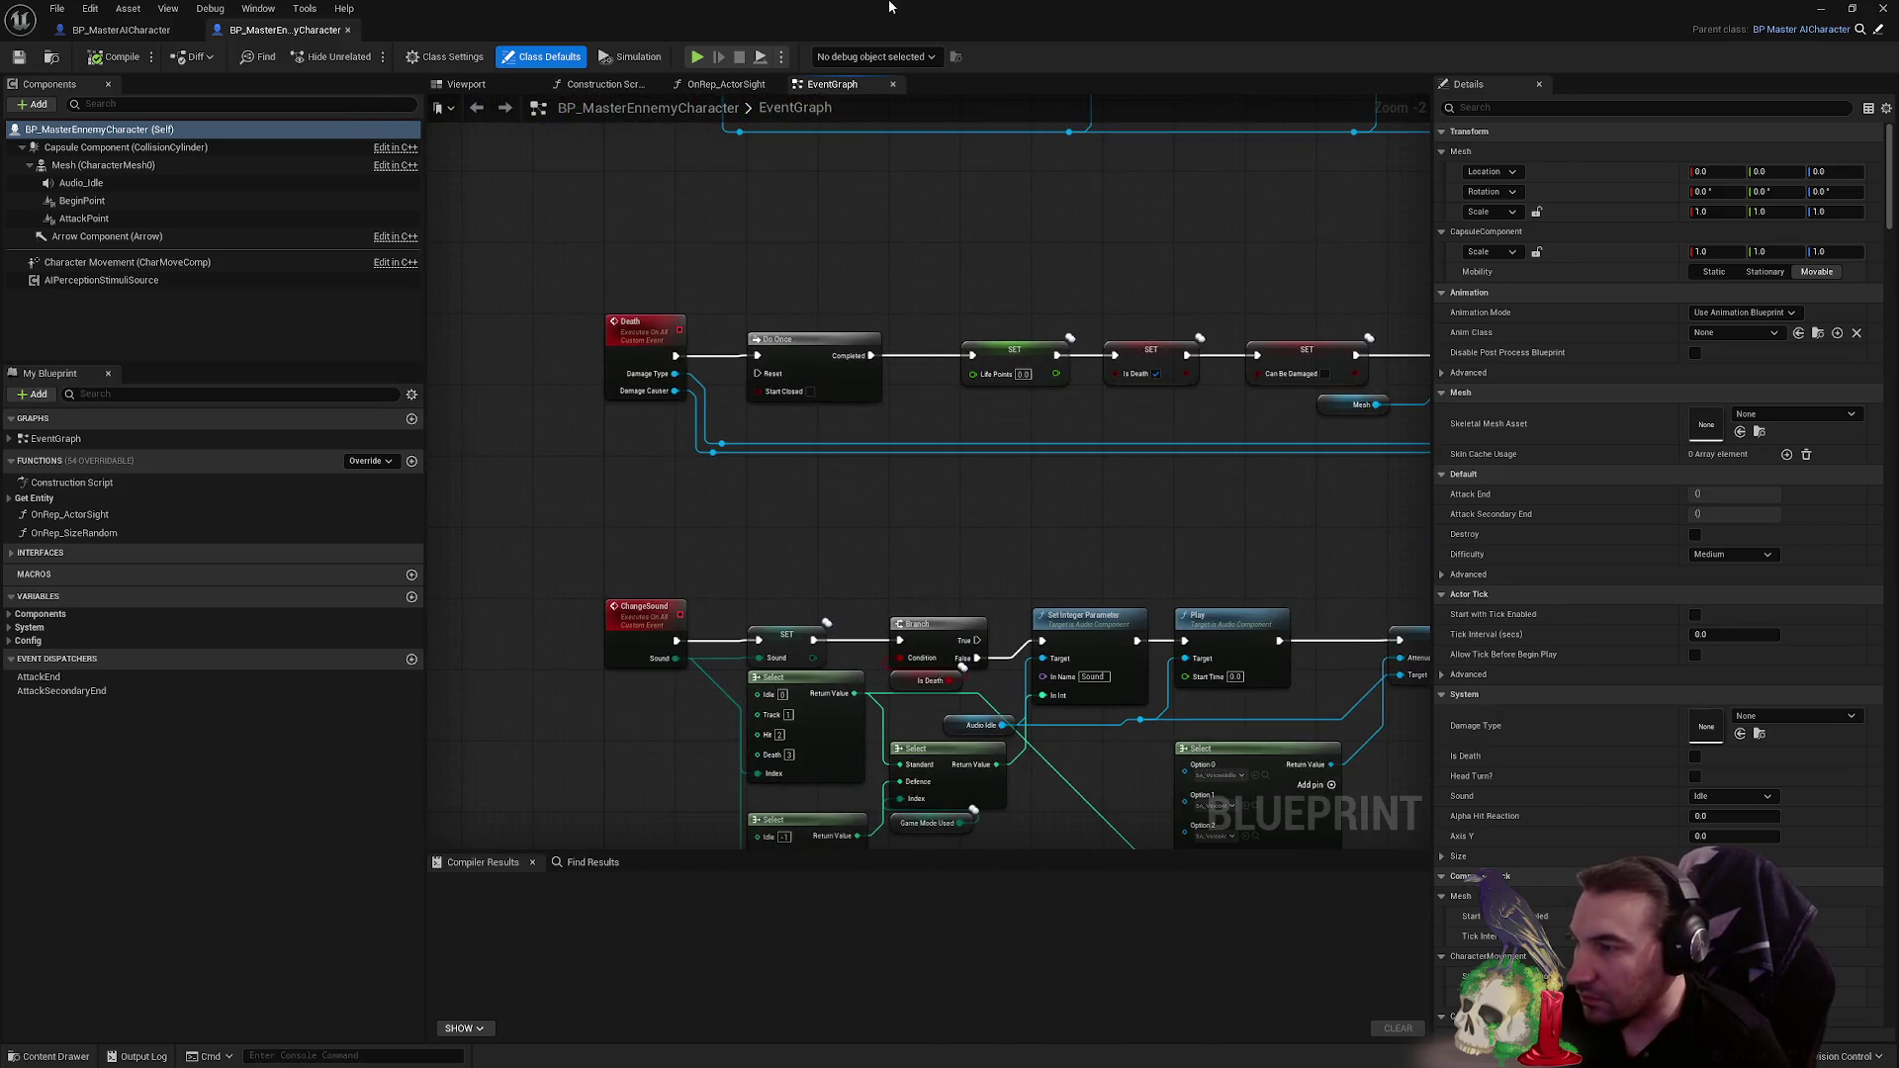
double_click(889, 8)
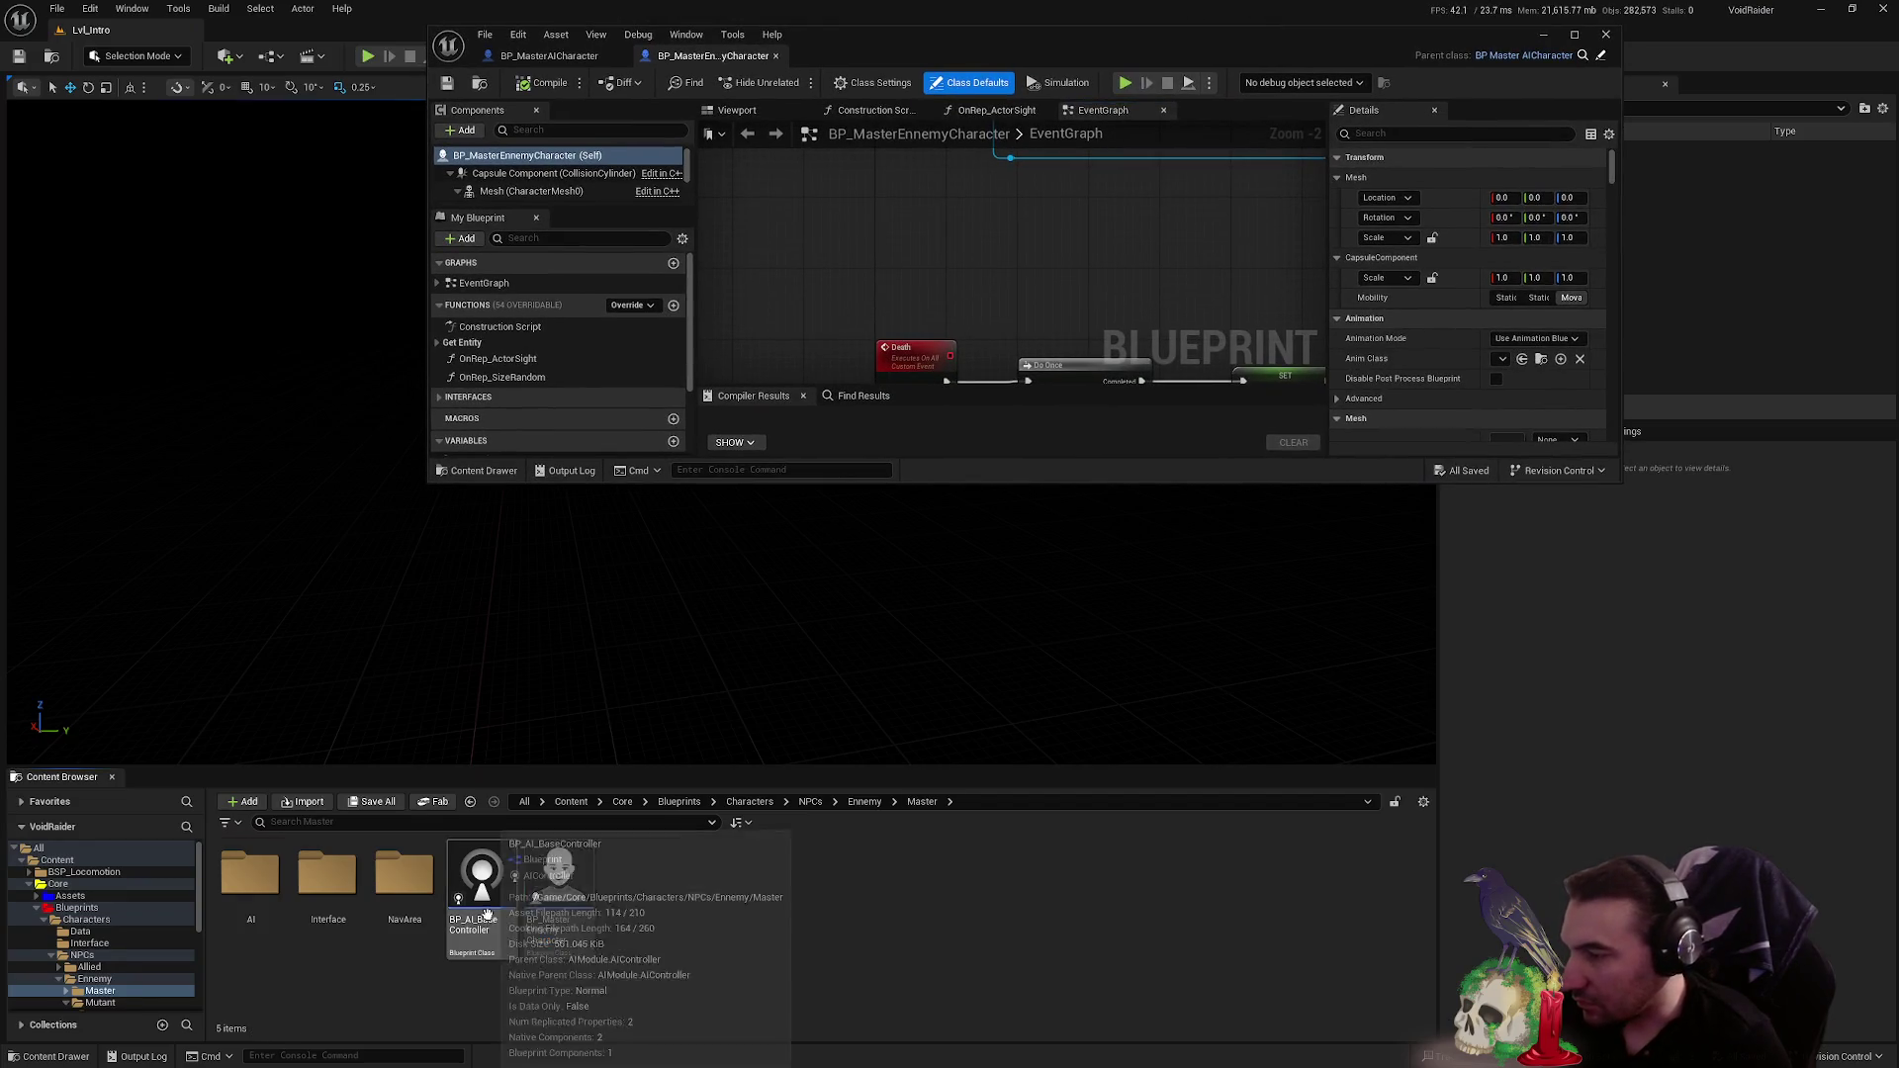
- Open BP_MasterMutantCharacter from Enemmy > Mutant > Master, close its function graphs, then close it
key(alt+Left)
click(328, 890)
double_click(319, 915)
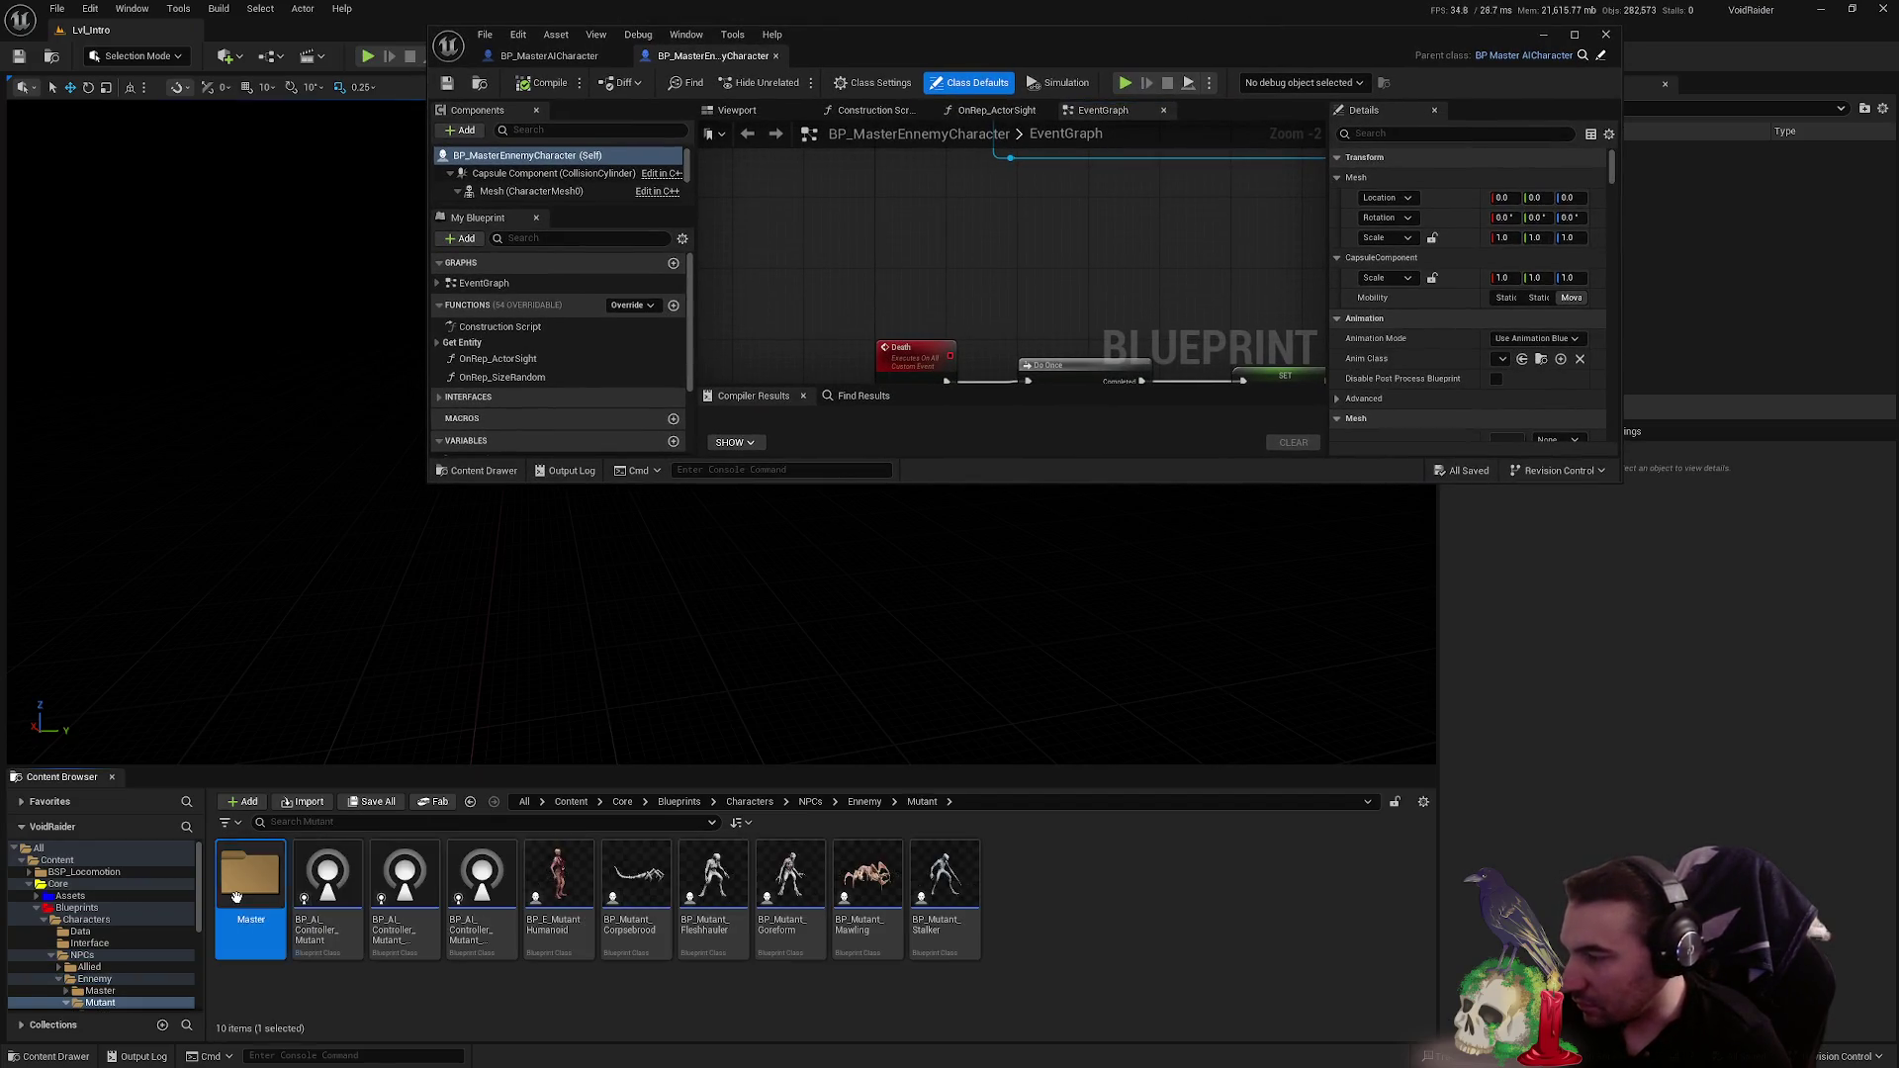
double_click(267, 875)
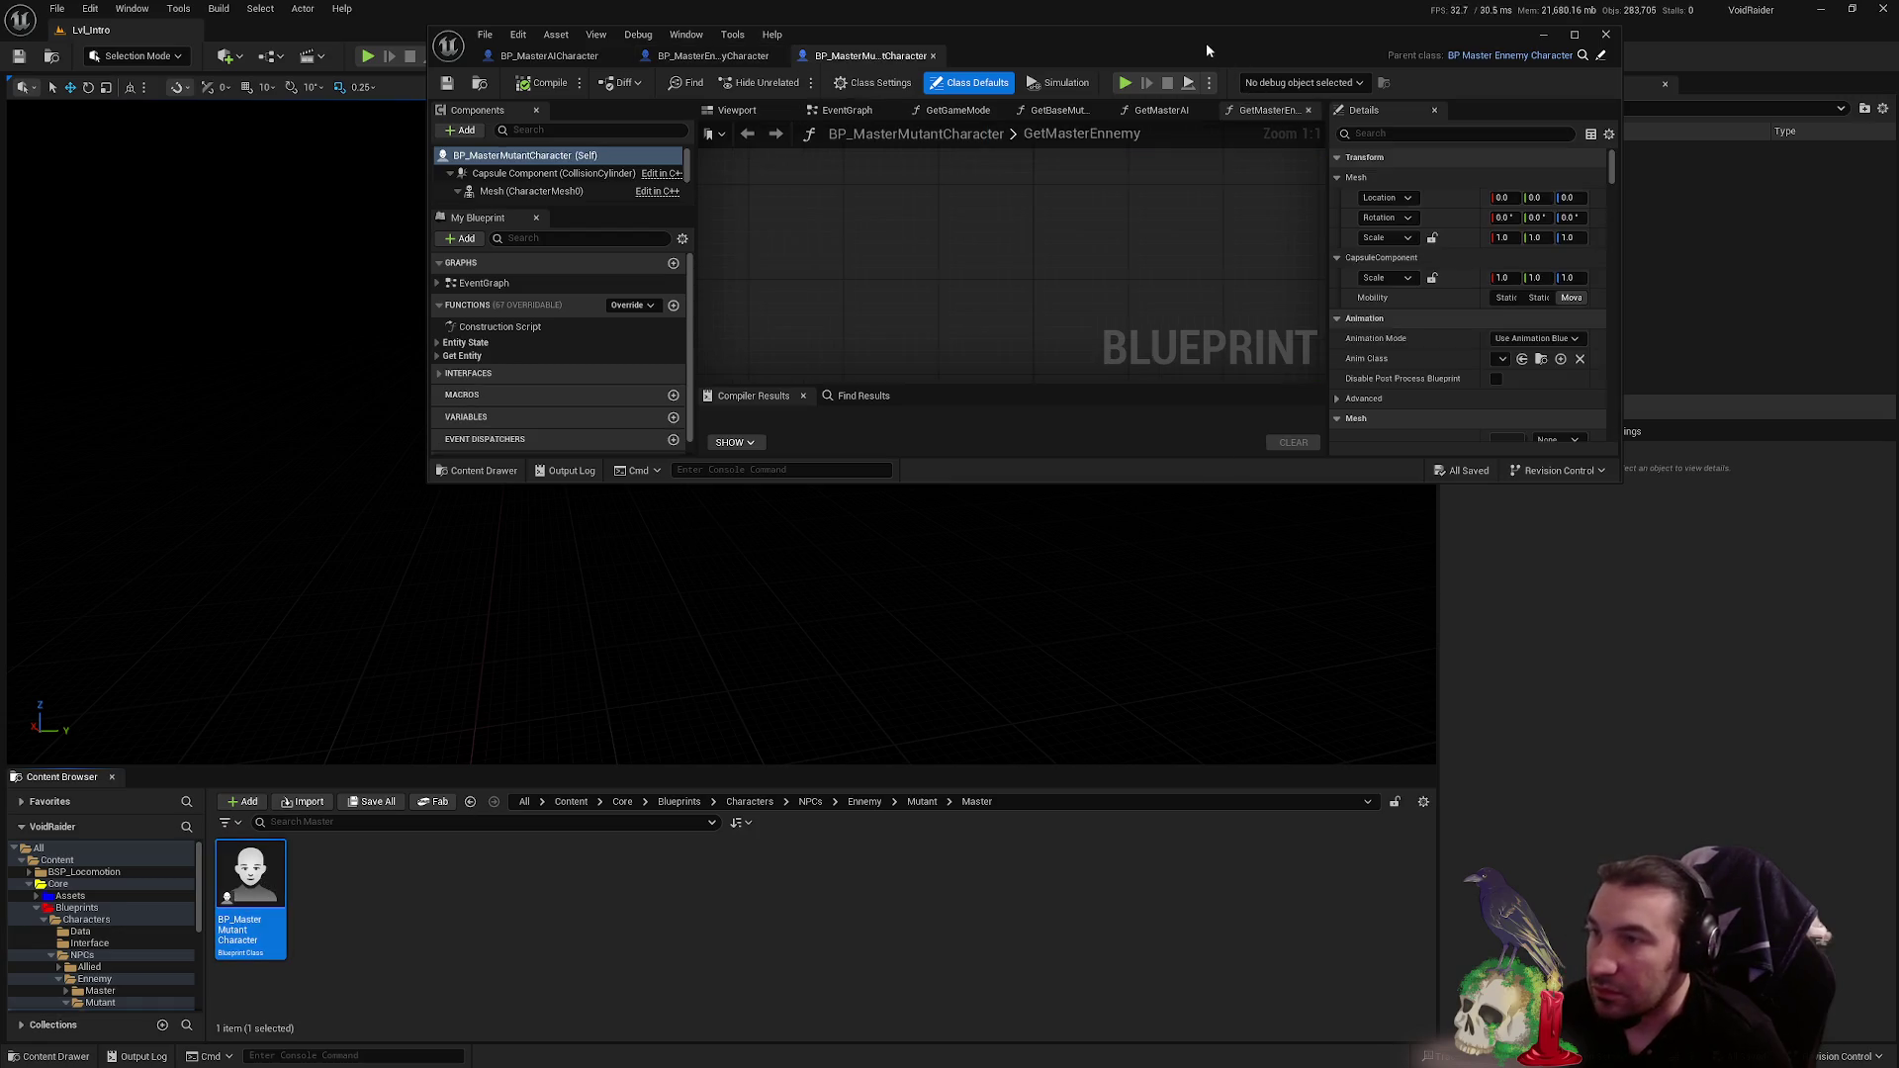
double_click(1207, 44)
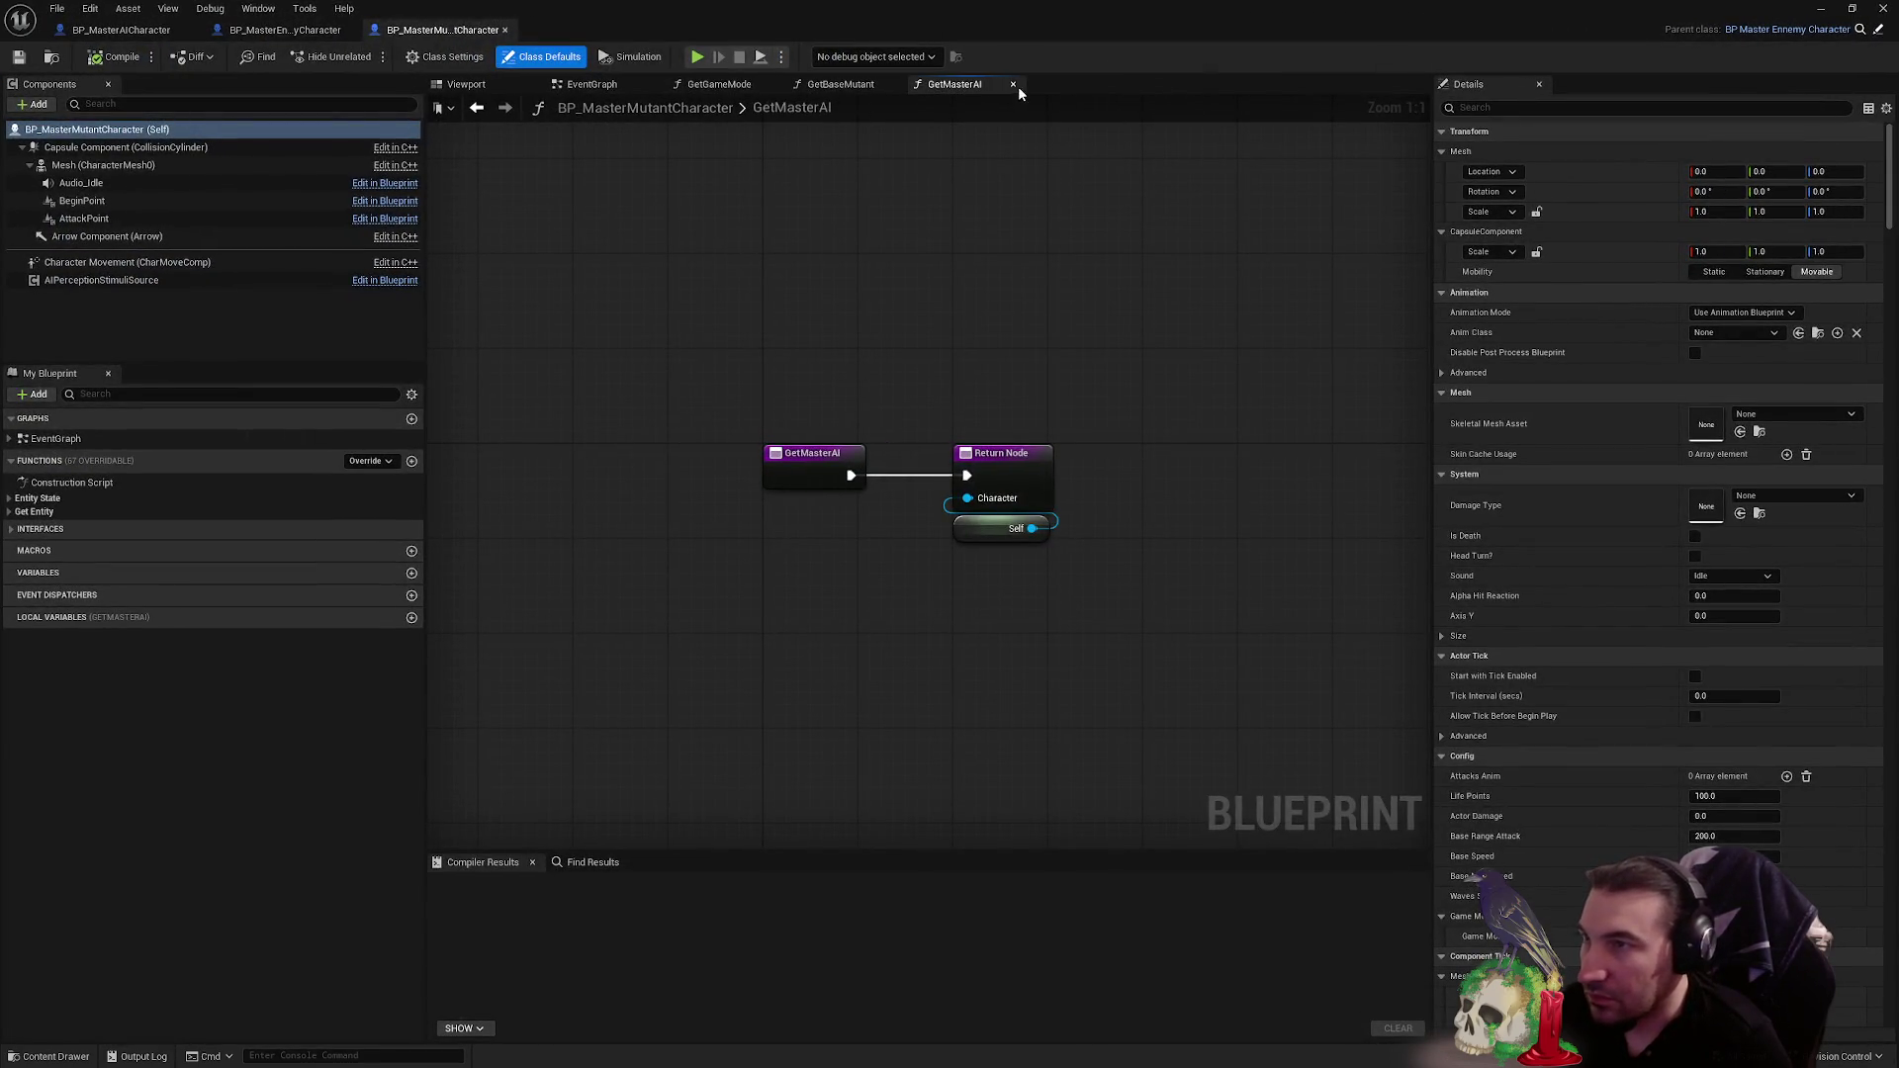
click(893, 85)
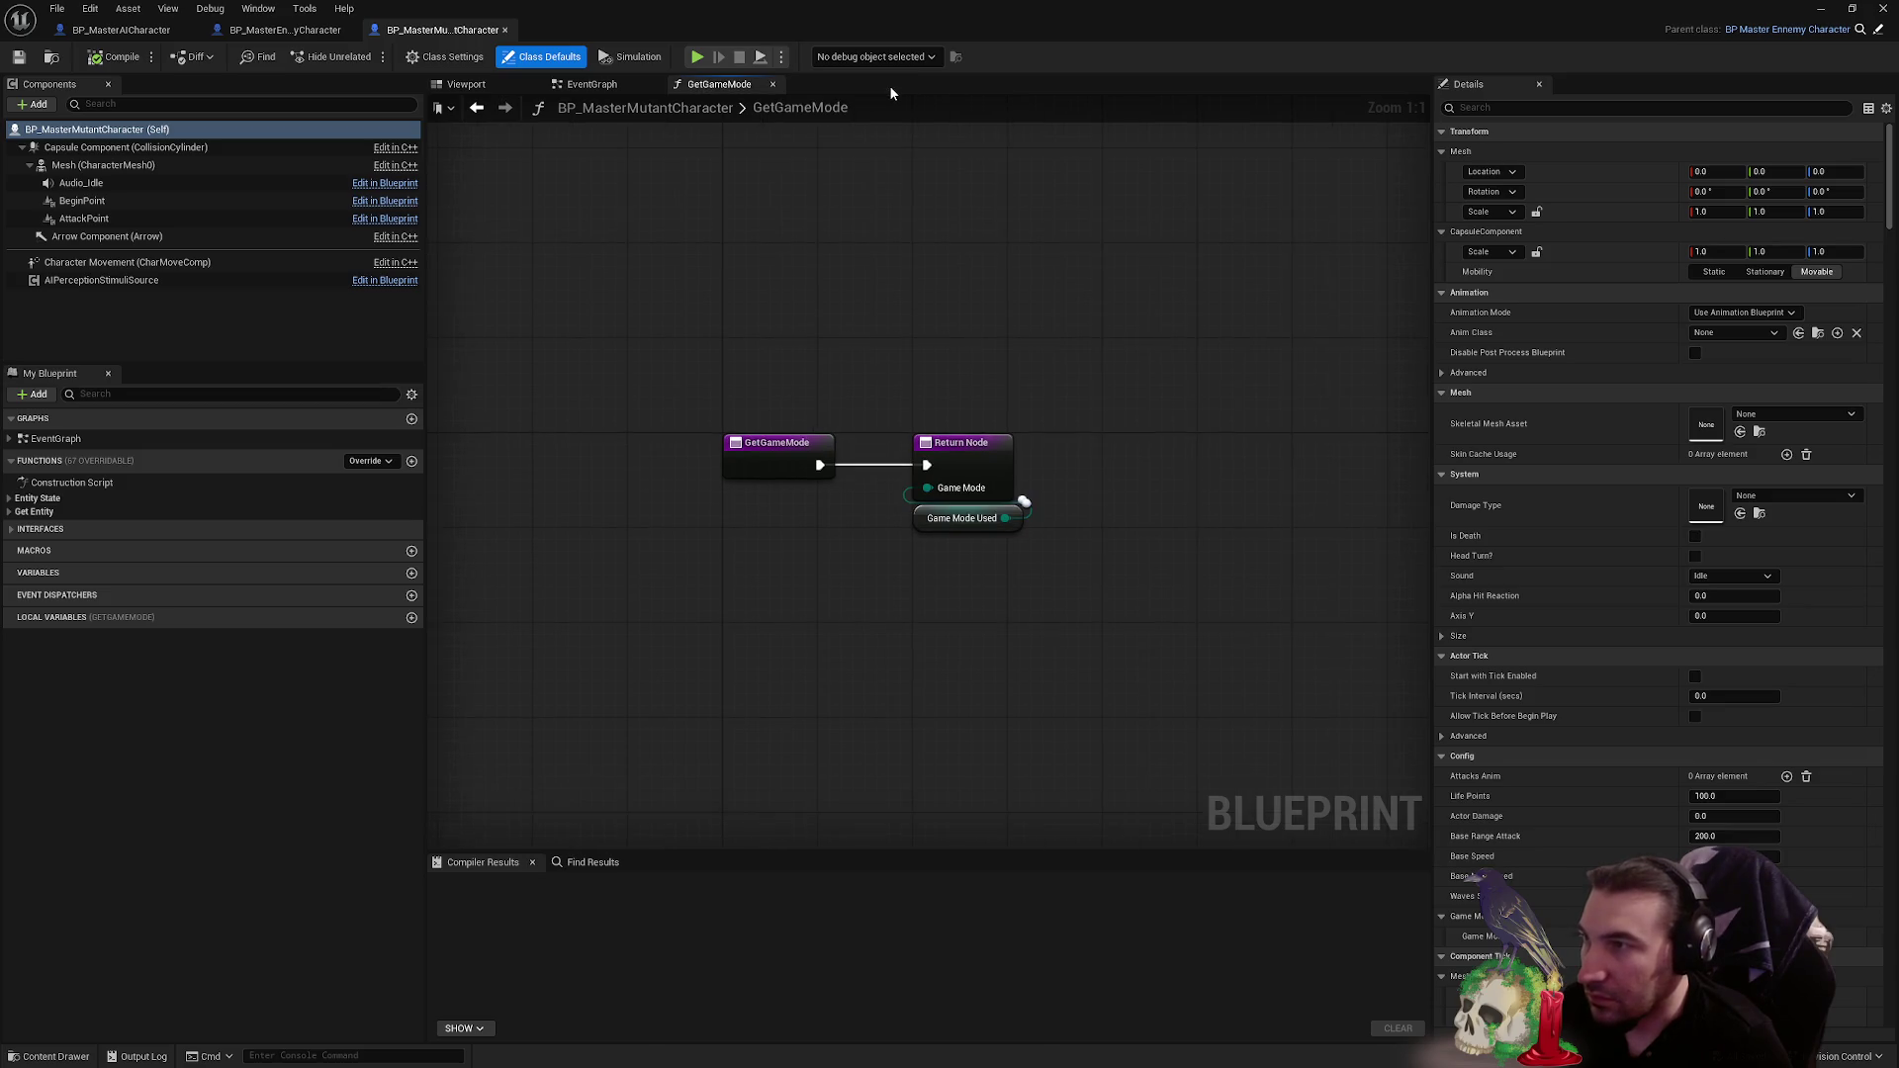
click(773, 85)
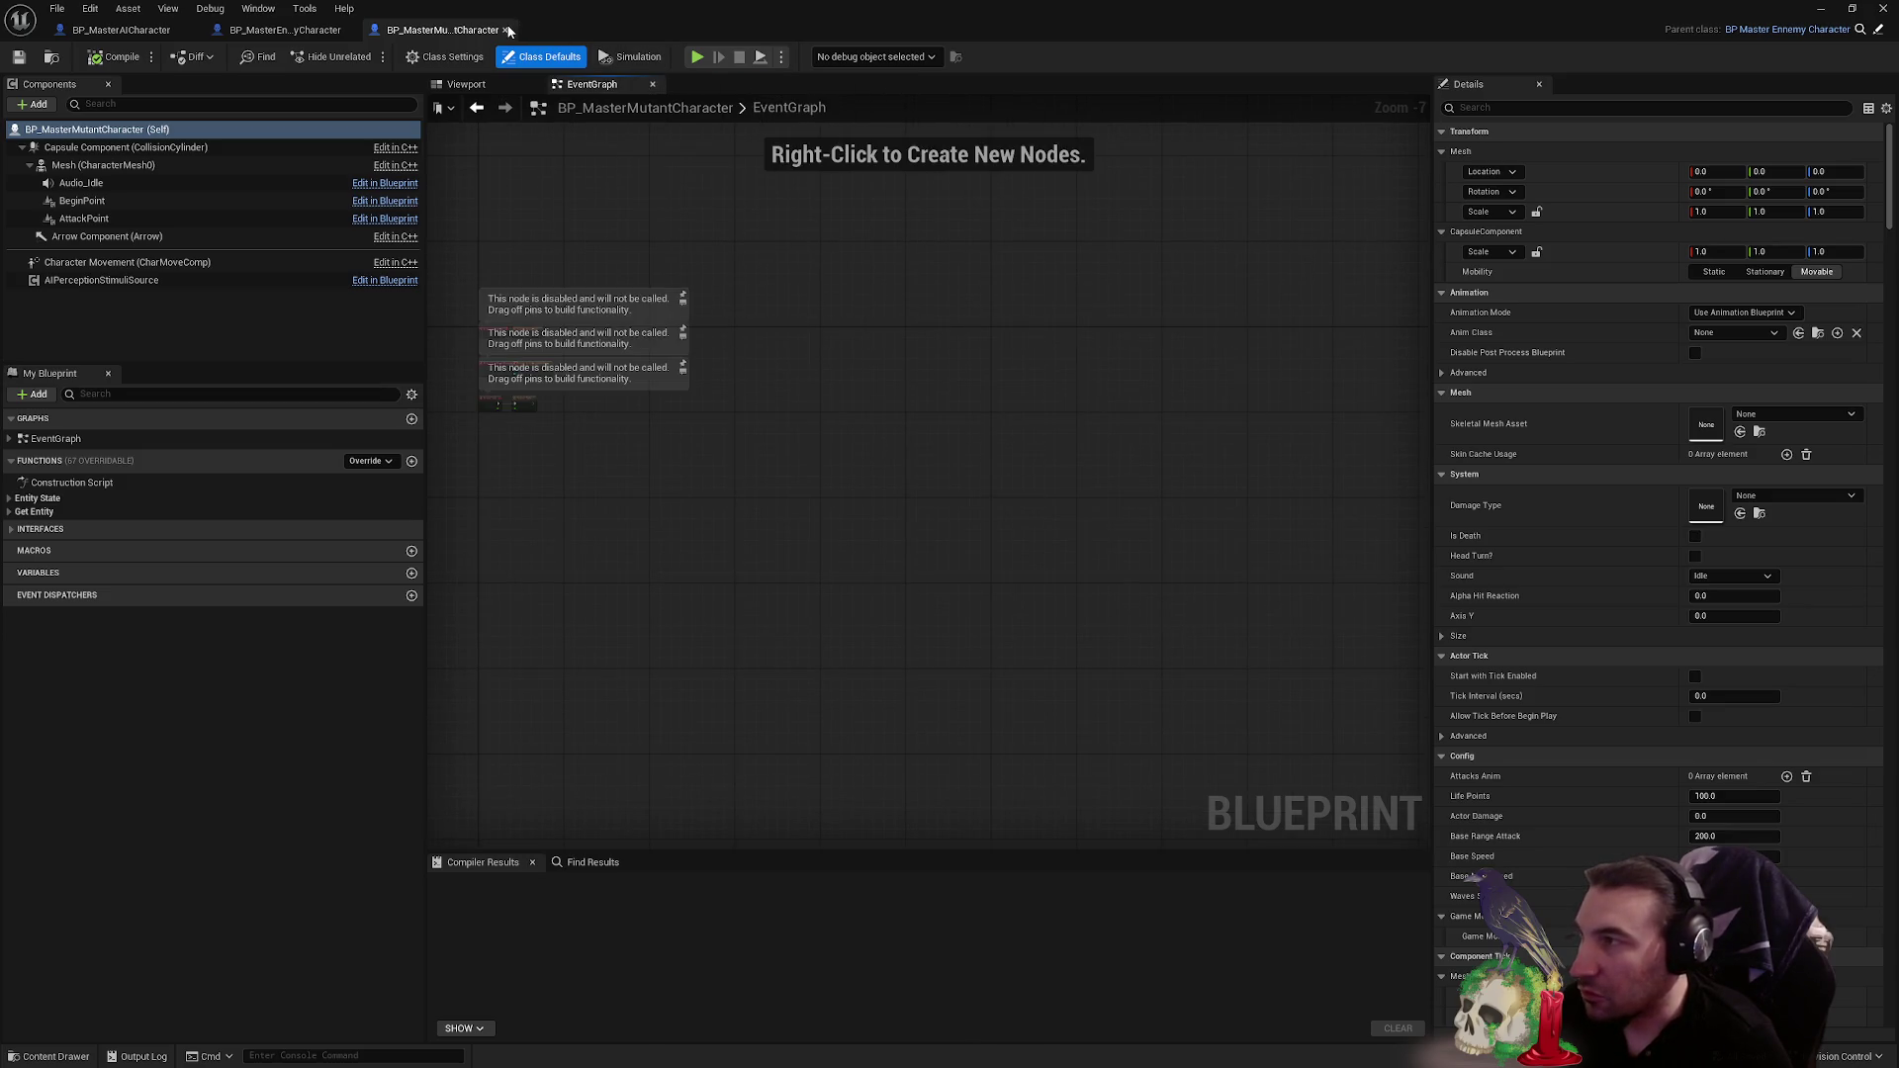
click(507, 29)
- Pan to the explosion and OnAudioFinished_Event nodes, then return to the level editor's Characters folder
mouse_move(1384, 514)
mouse_down()
mouse_move(892, 532)
mouse_move(742, 466)
mouse_move(871, 507)
mouse_move(1024, 512)
mouse_move(475, 551)
mouse_move(1412, 412)
mouse_move(1431, 454)
mouse_up()
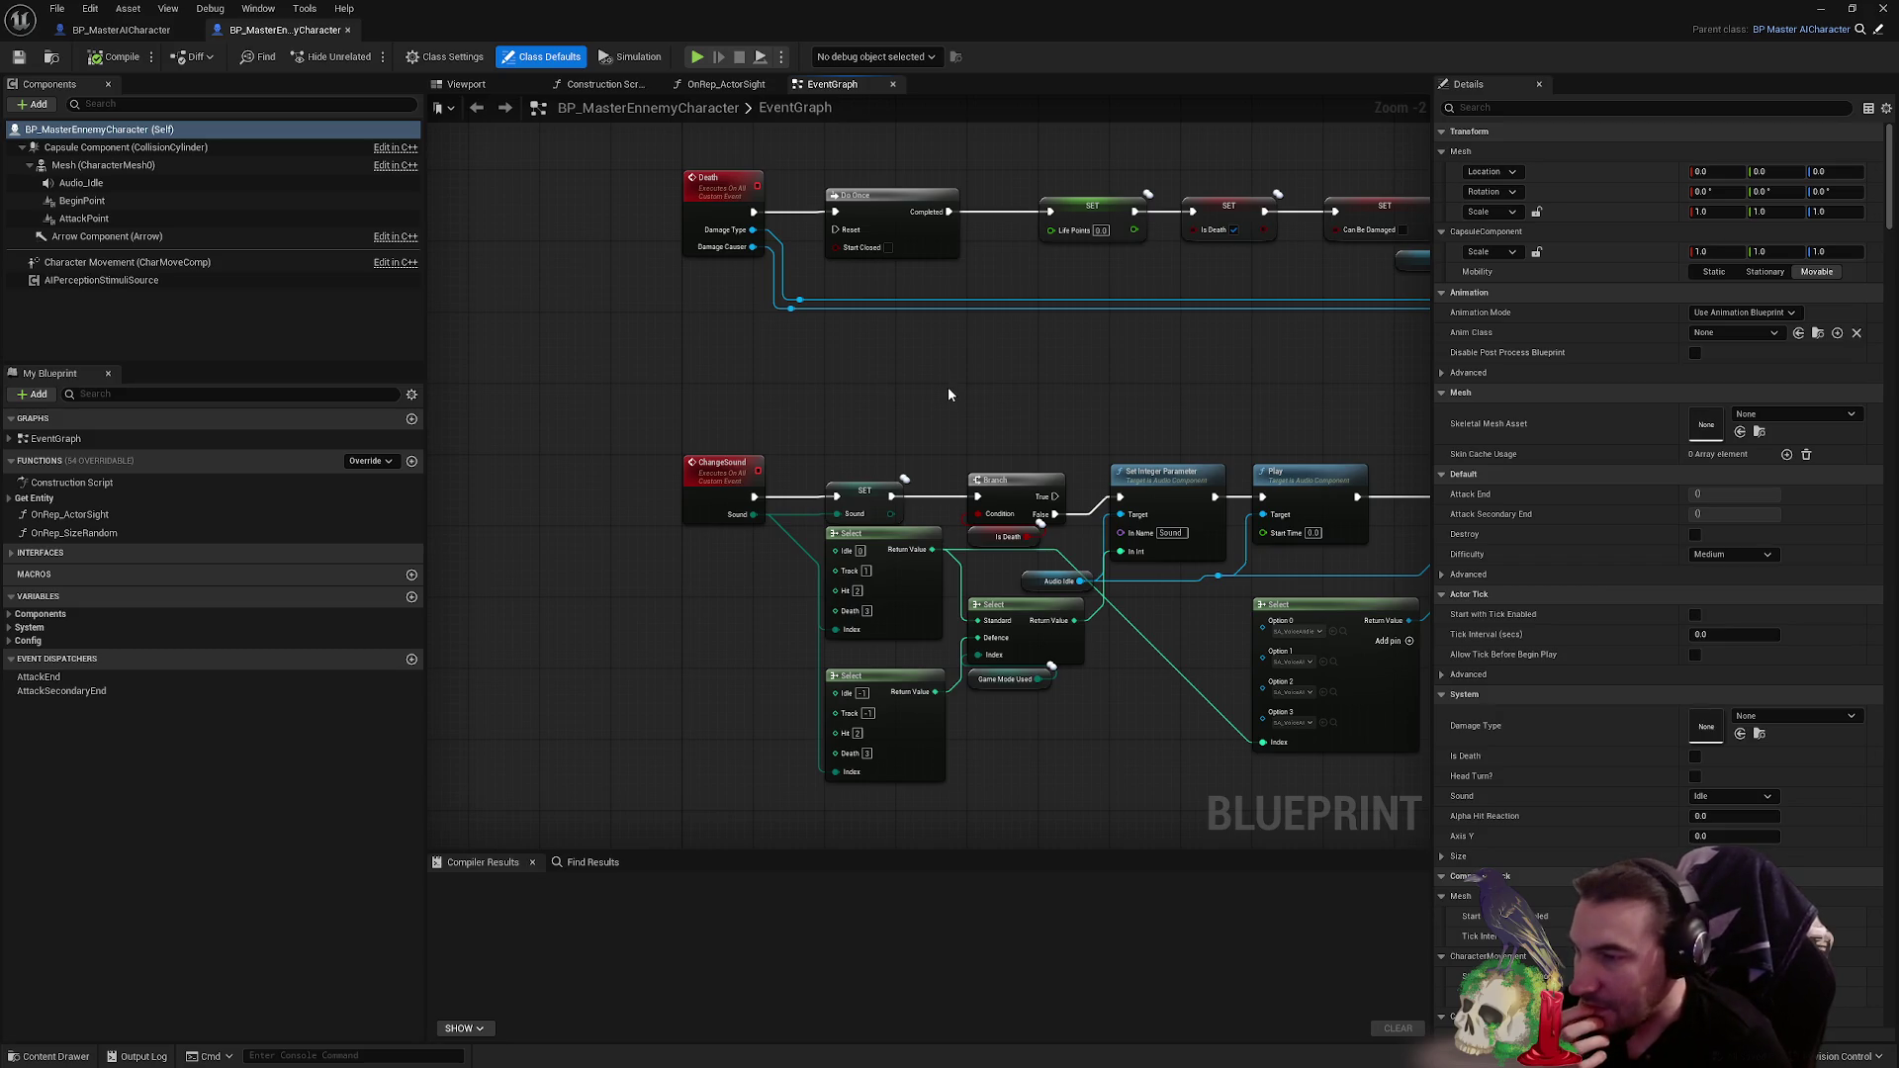
drag(1052, 390, 833, 328)
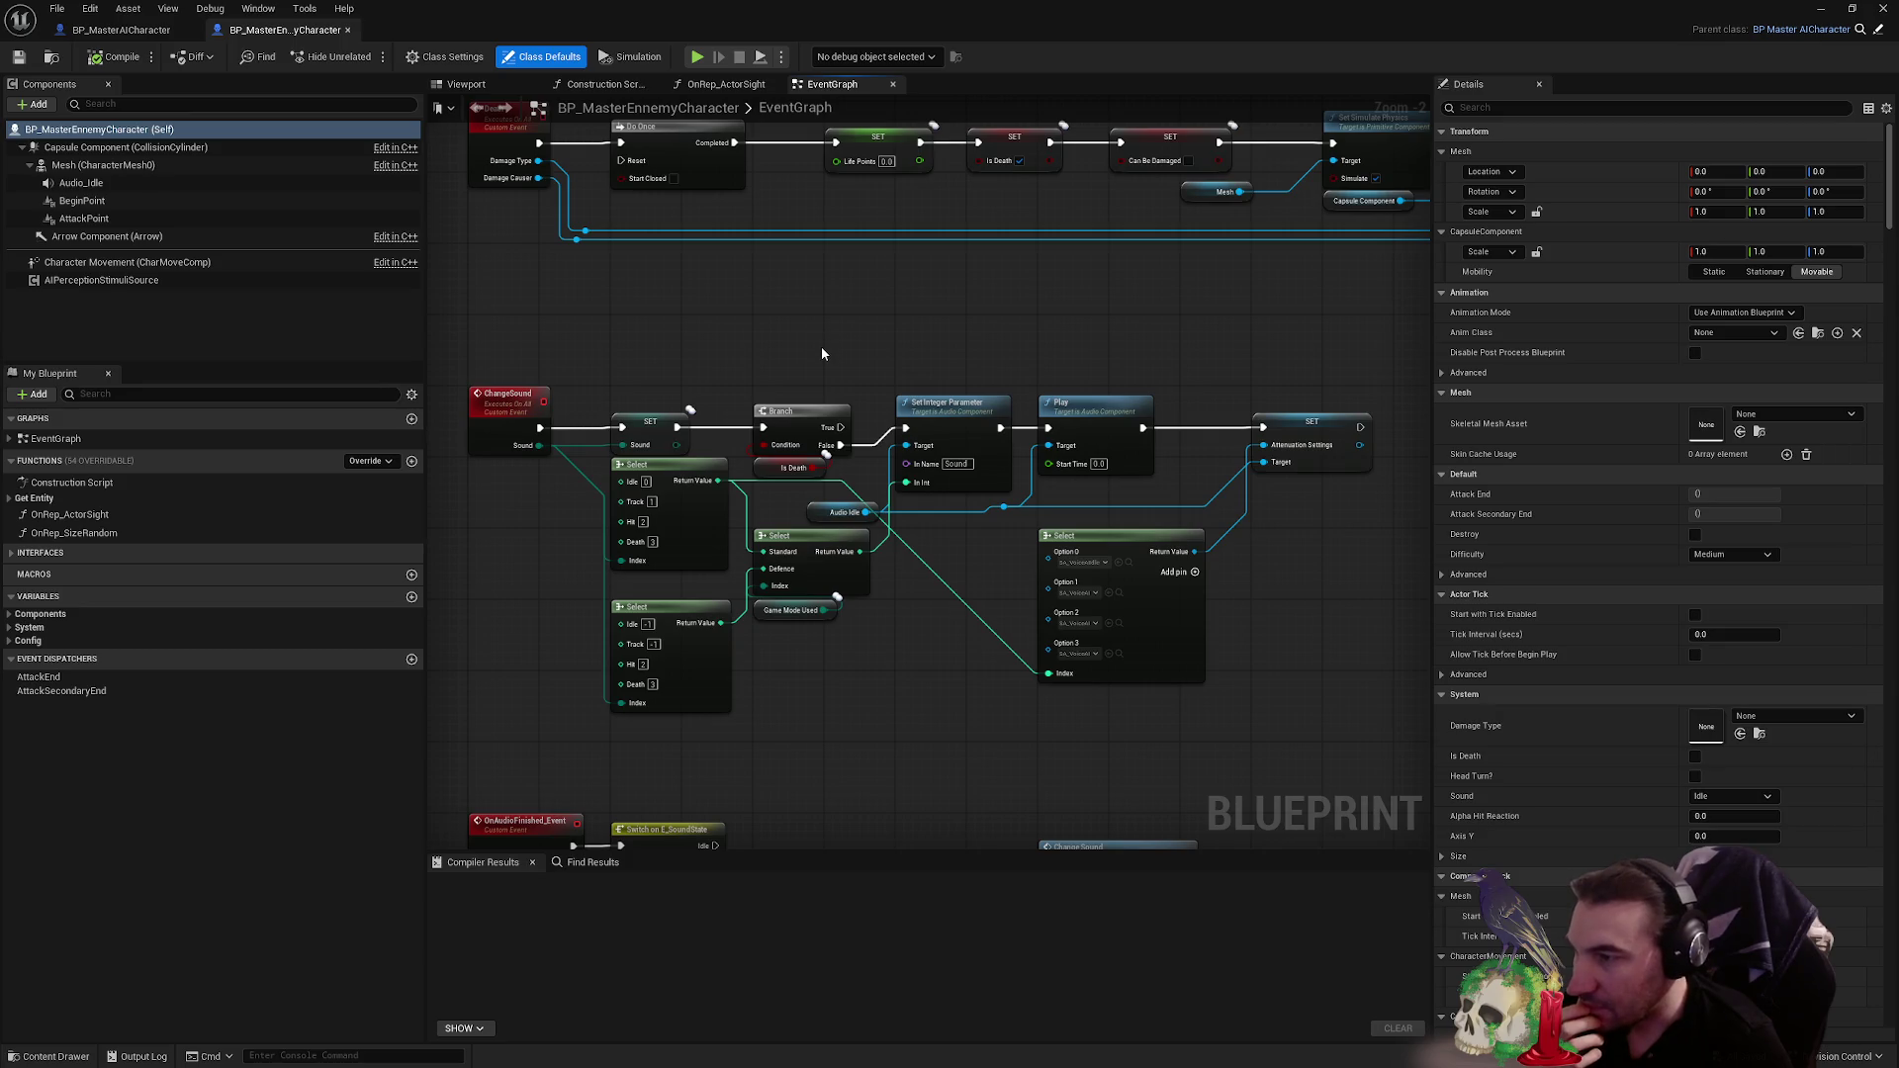
key(super+Down)
click(45, 921)
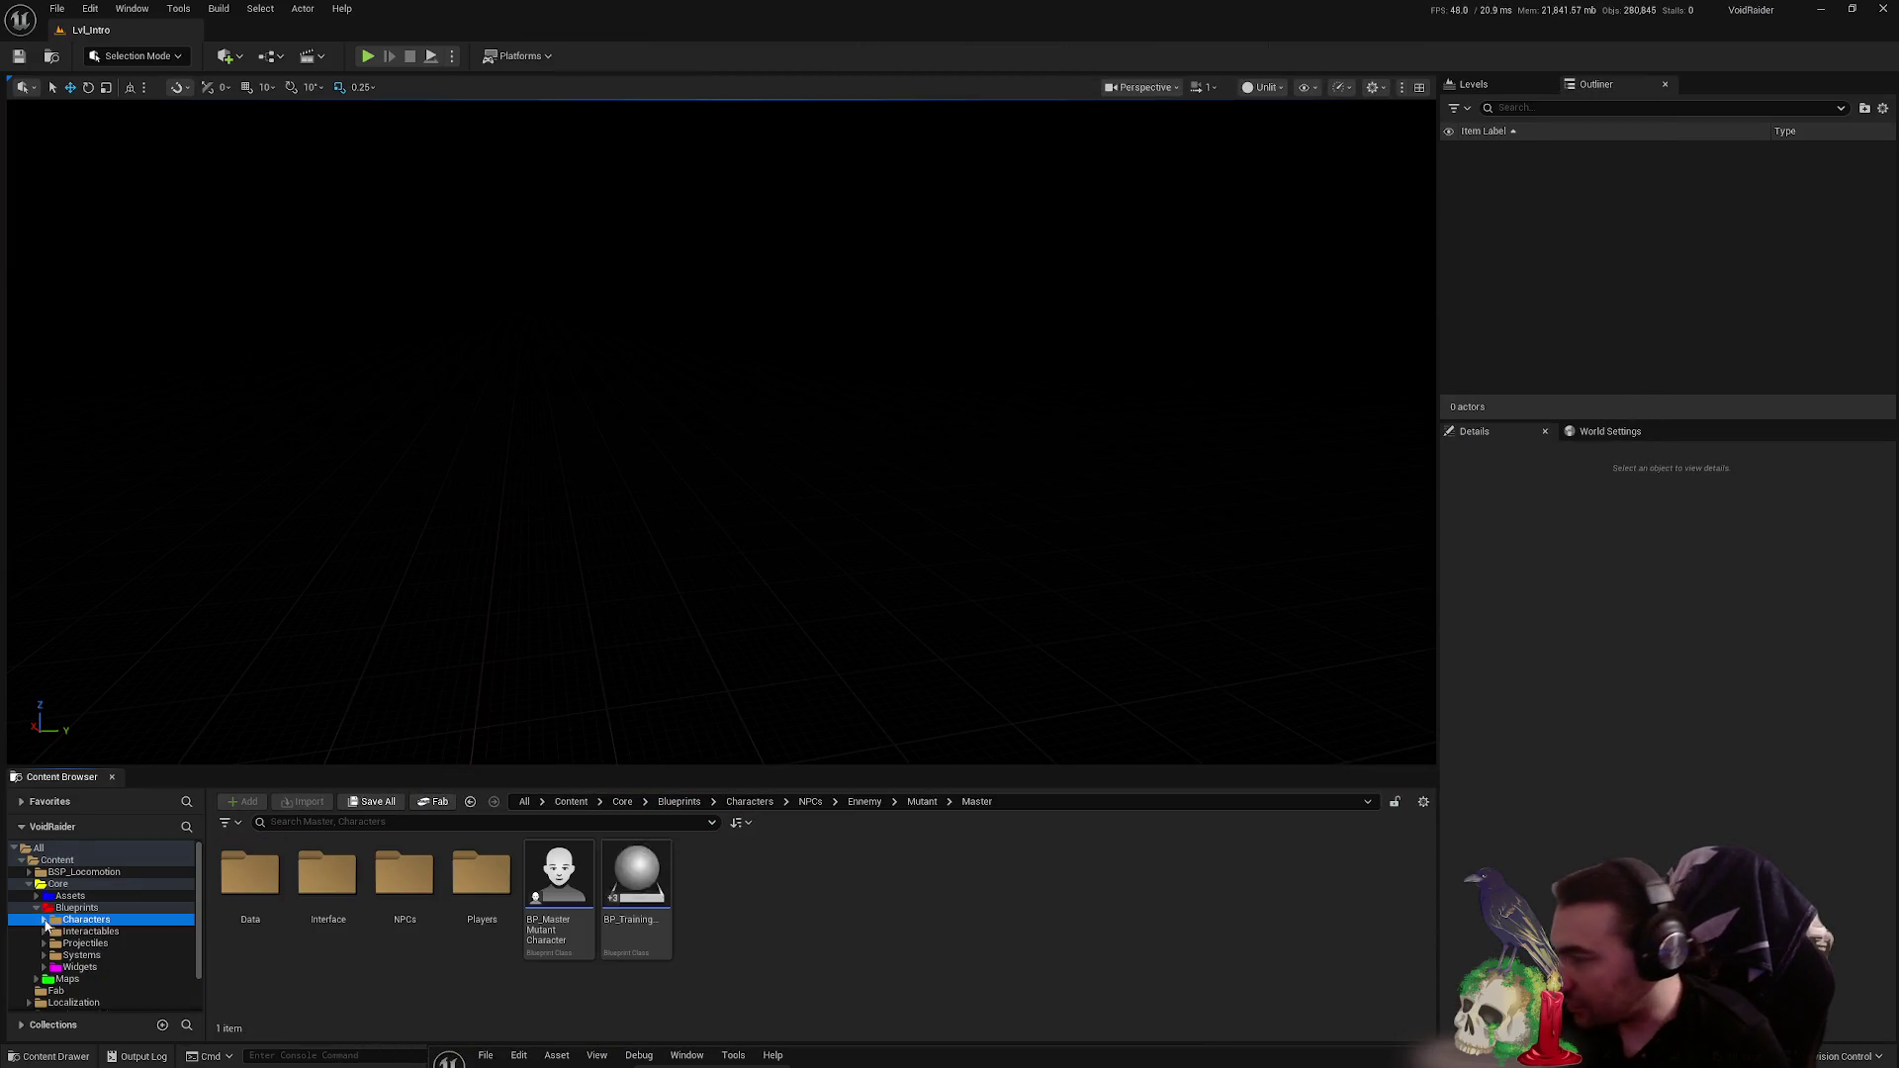
- Open GameMode_TEST_Defence from Maps > MapTest and look around its red wall and door area
click(67, 979)
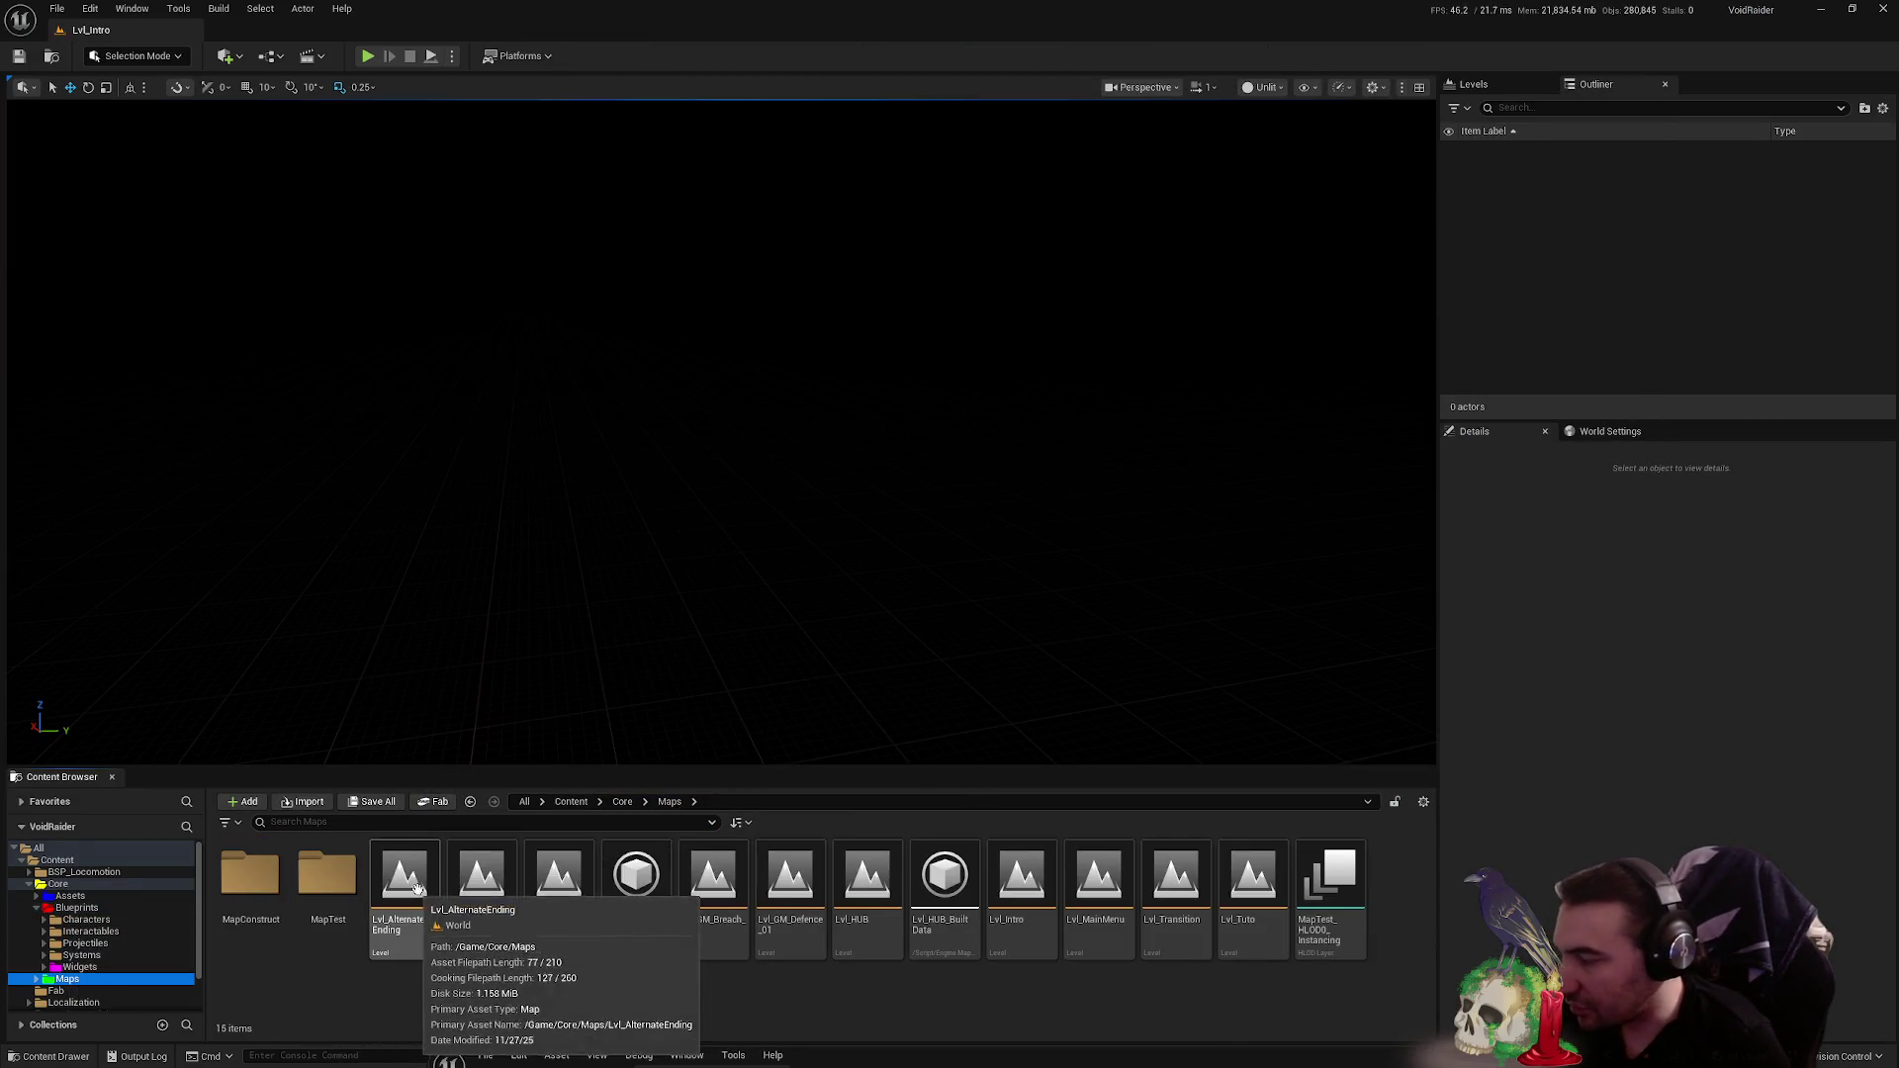
click(250, 875)
double_click(328, 875)
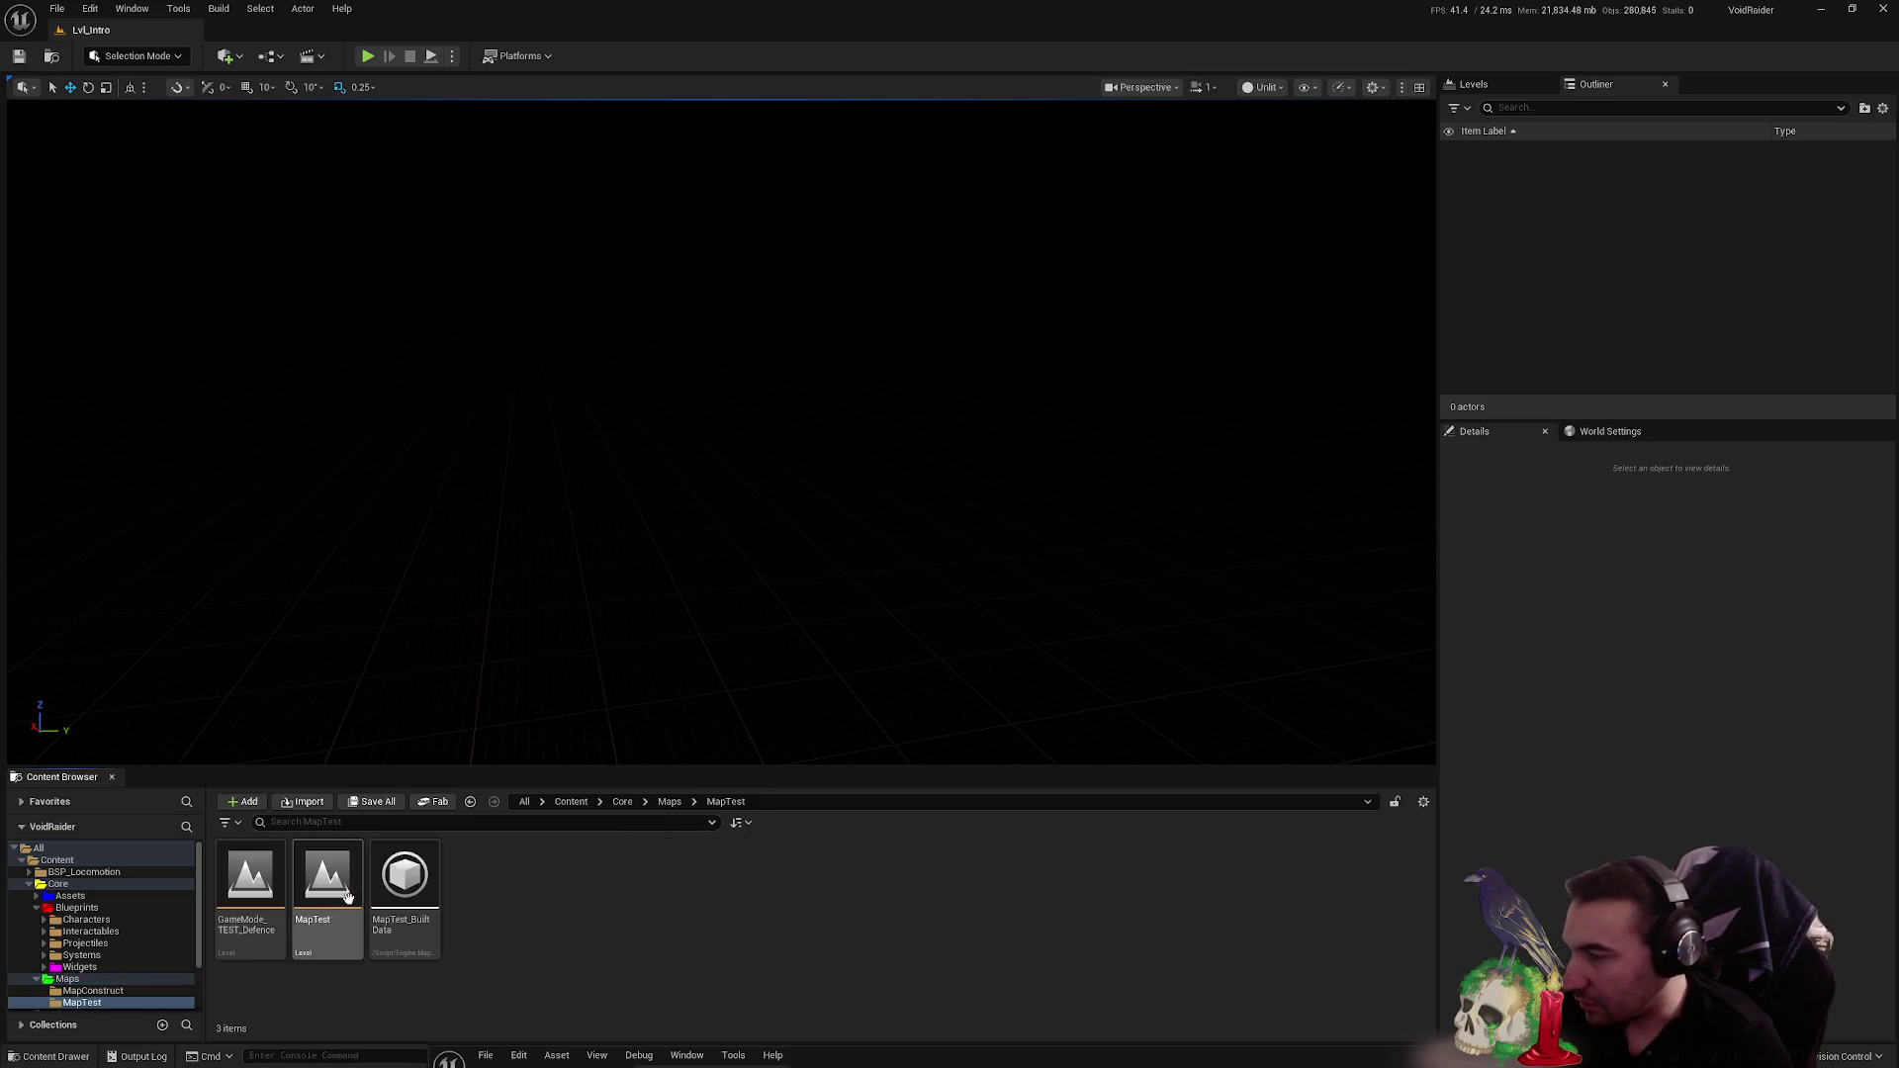
double_click(254, 890)
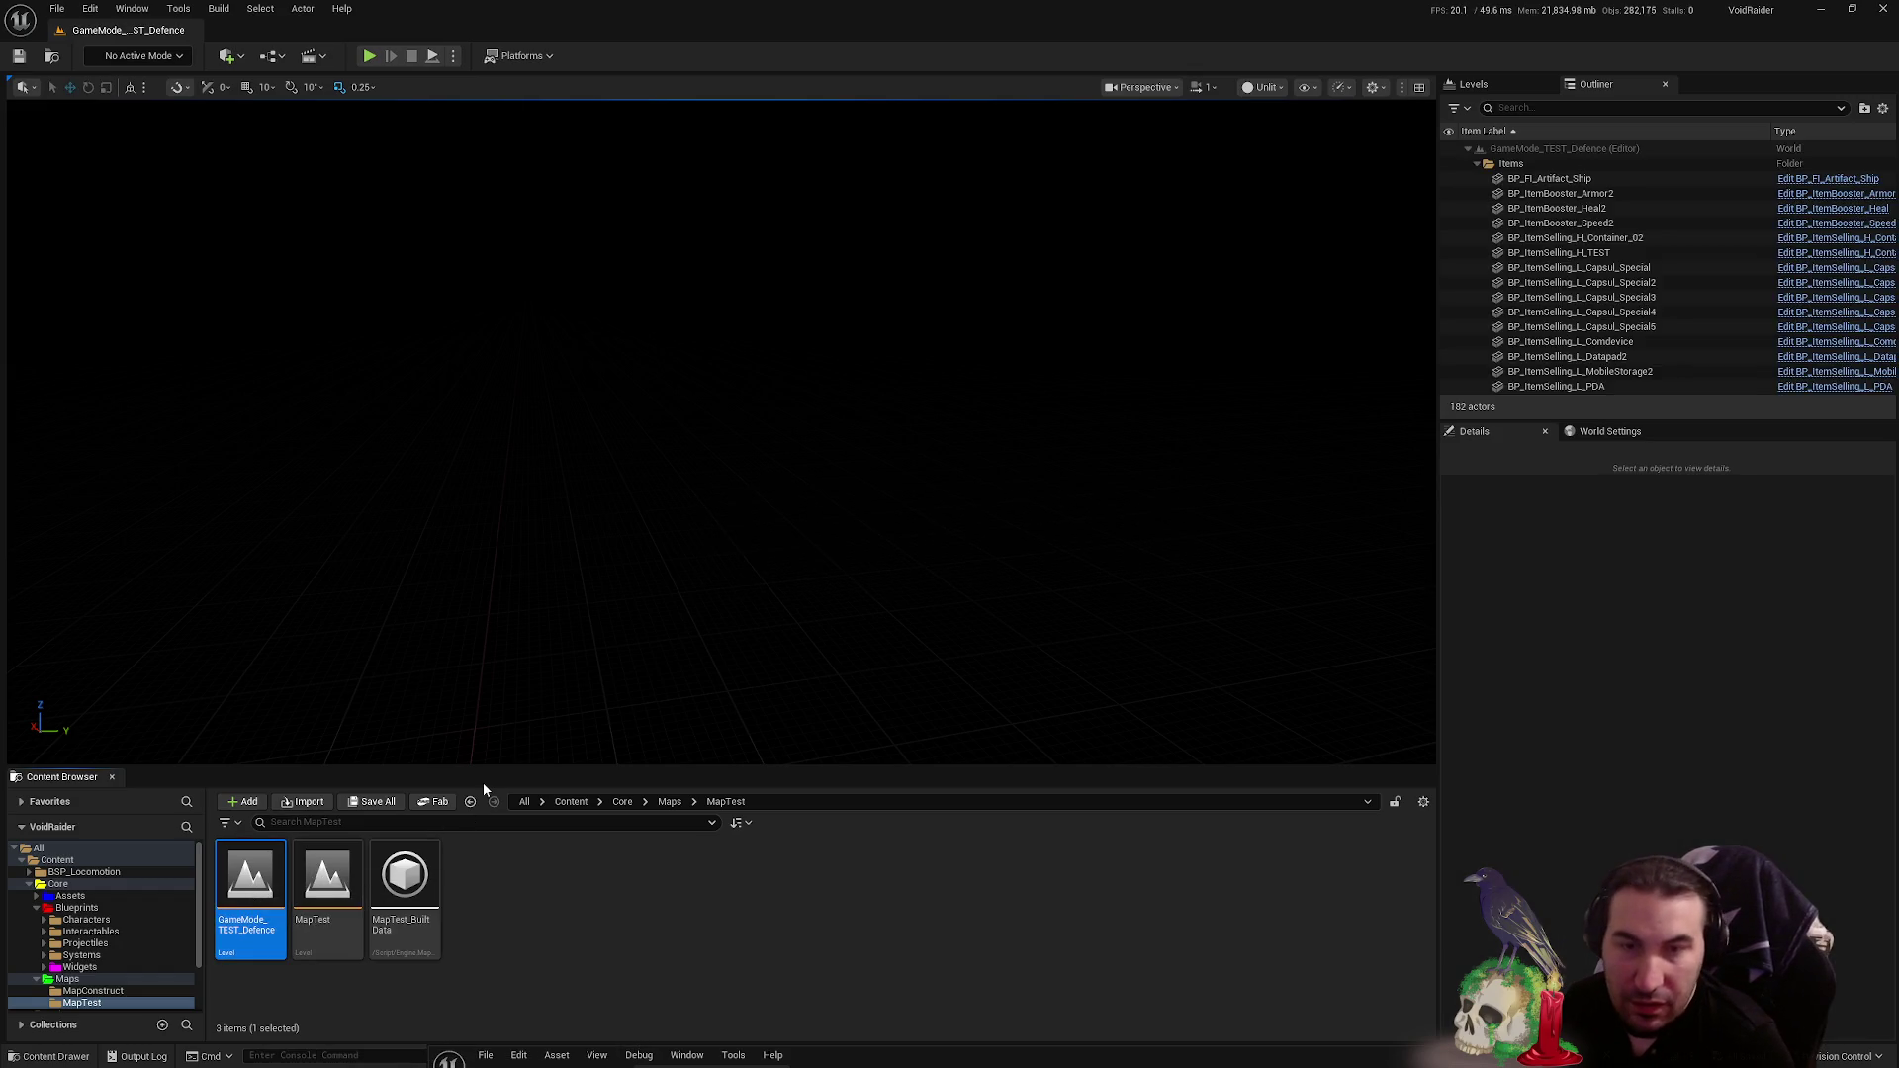
drag(668, 464, 712, 464)
mouse_move(273, 715)
mouse_down()
mouse_move(296, 693)
mouse_move(273, 715)
mouse_up()
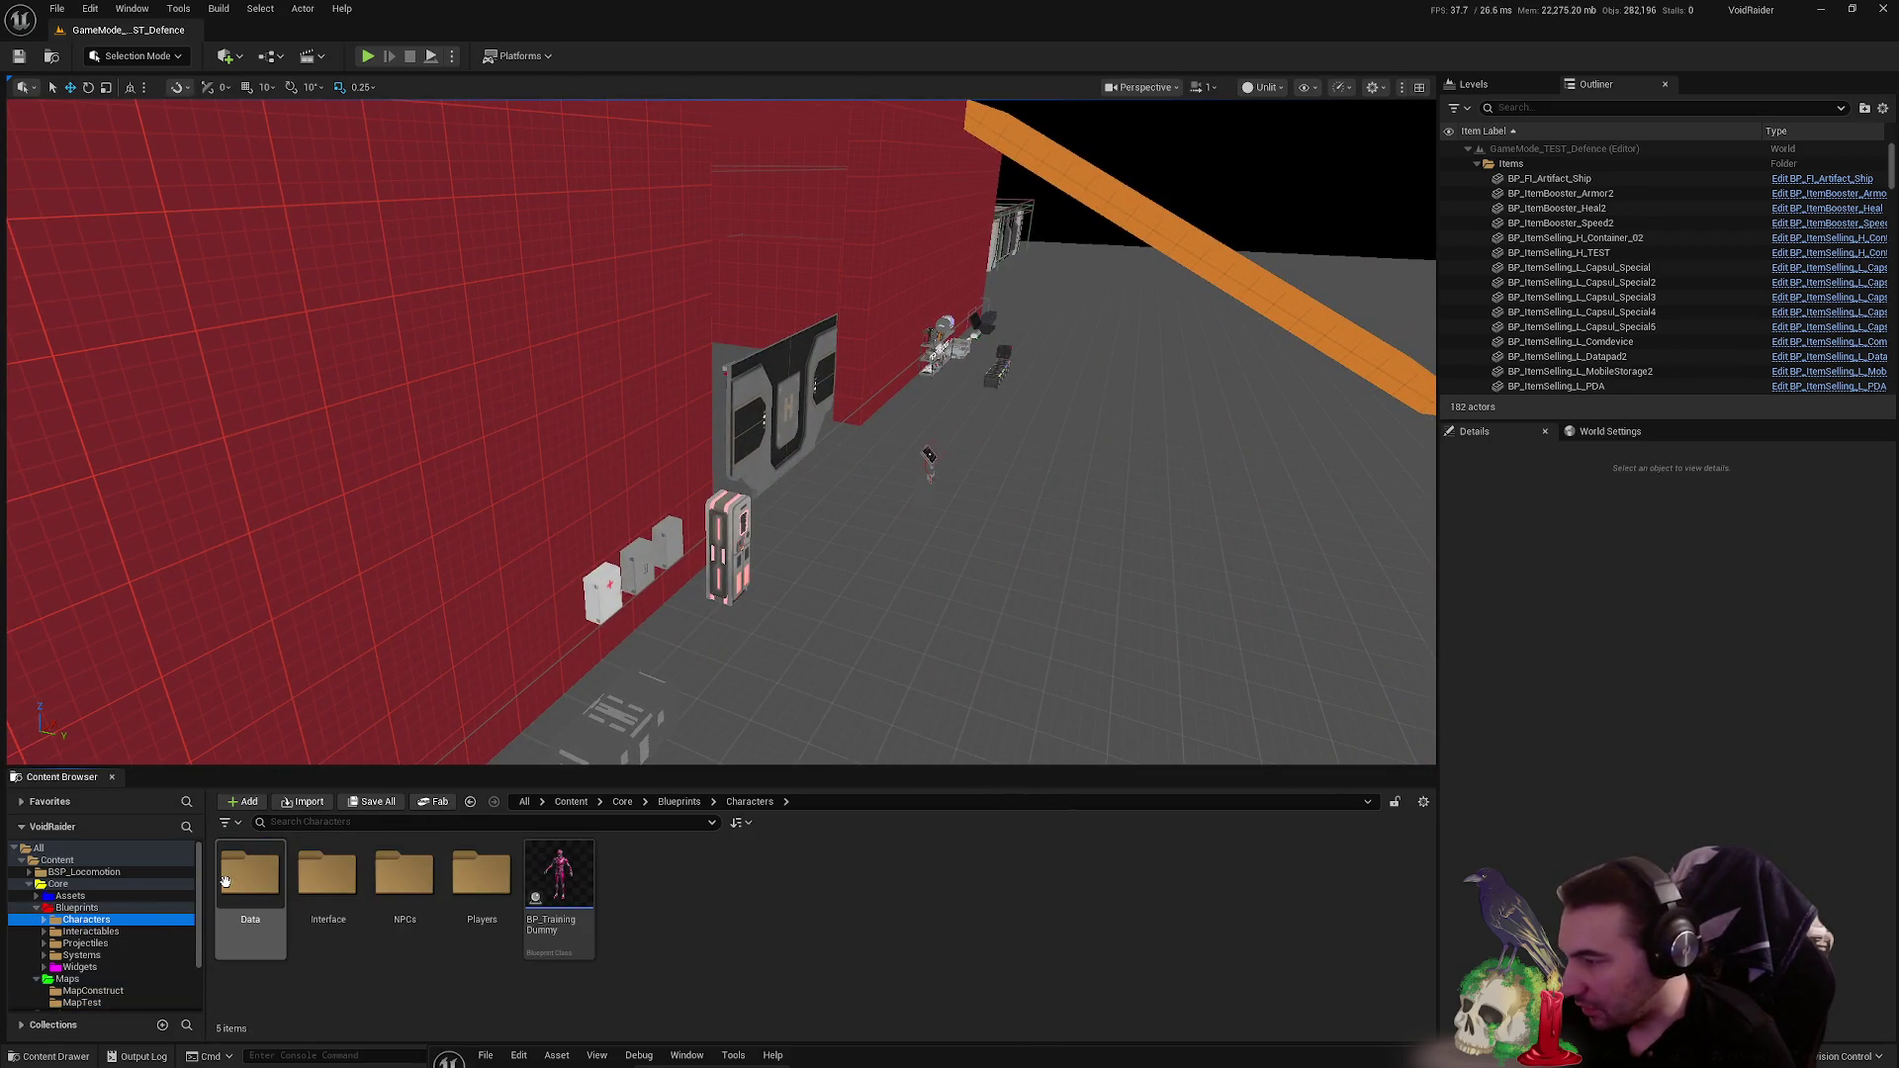
double_click(405, 881)
- Place the Fleshhauler, Corpsebrood and Stalker mutants from NPCs > Ennemy > Mutant into the level
double_click(328, 875)
double_click(357, 849)
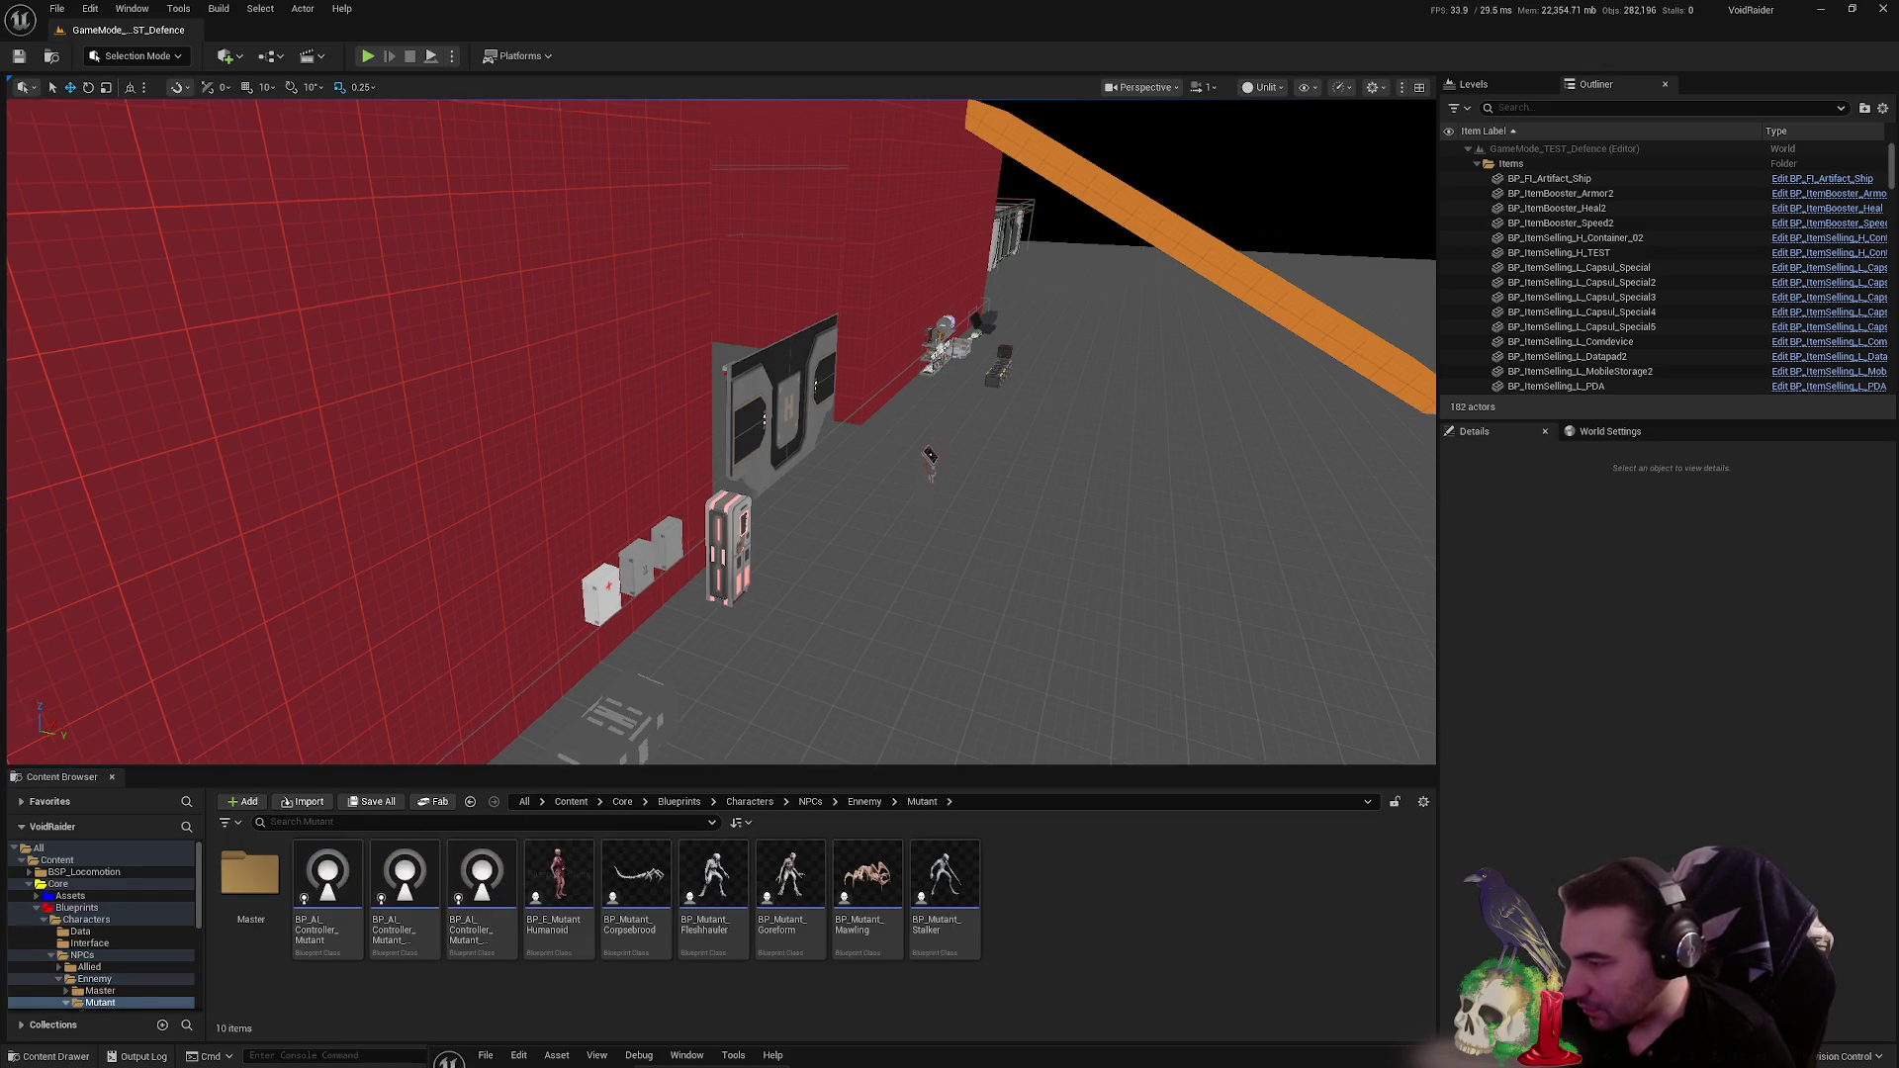
drag(679, 605, 657, 515)
mouse_move(636, 876)
mouse_down()
mouse_move(841, 692)
mouse_move(805, 809)
mouse_up()
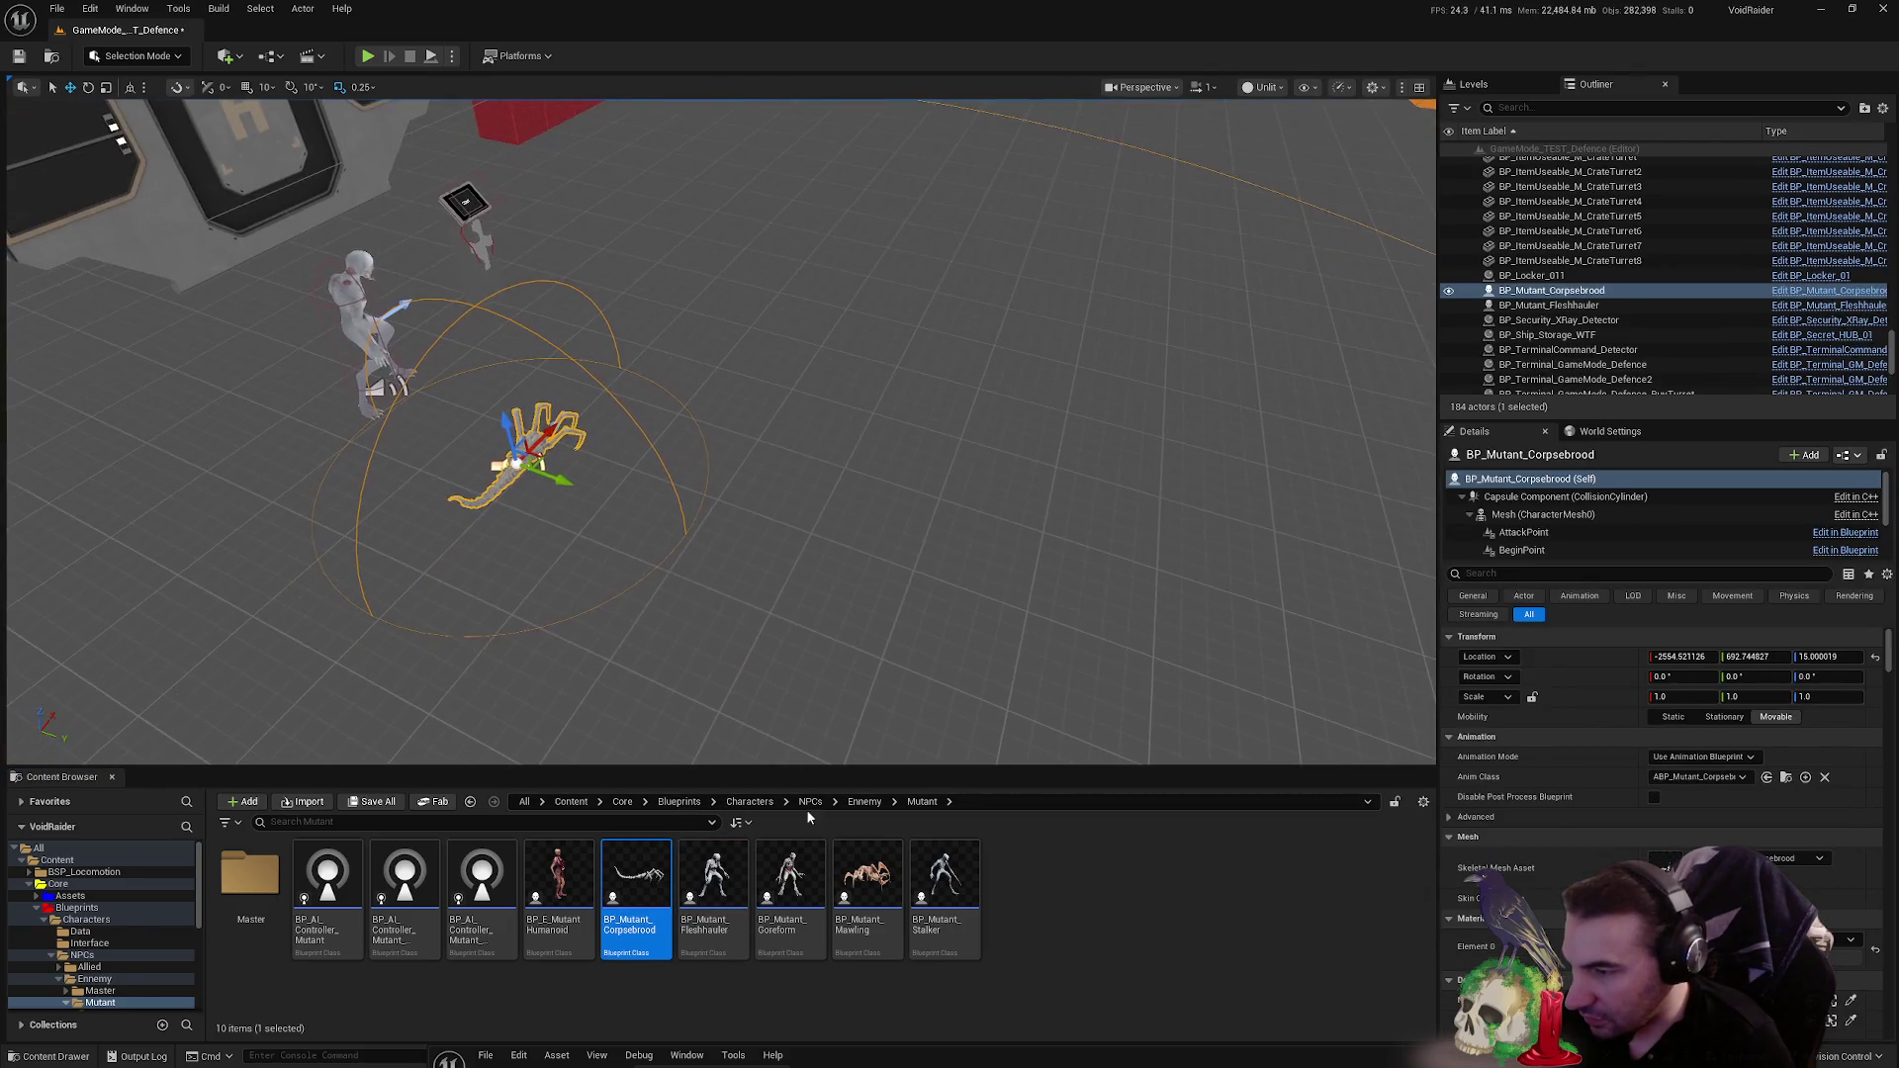
click(944, 880)
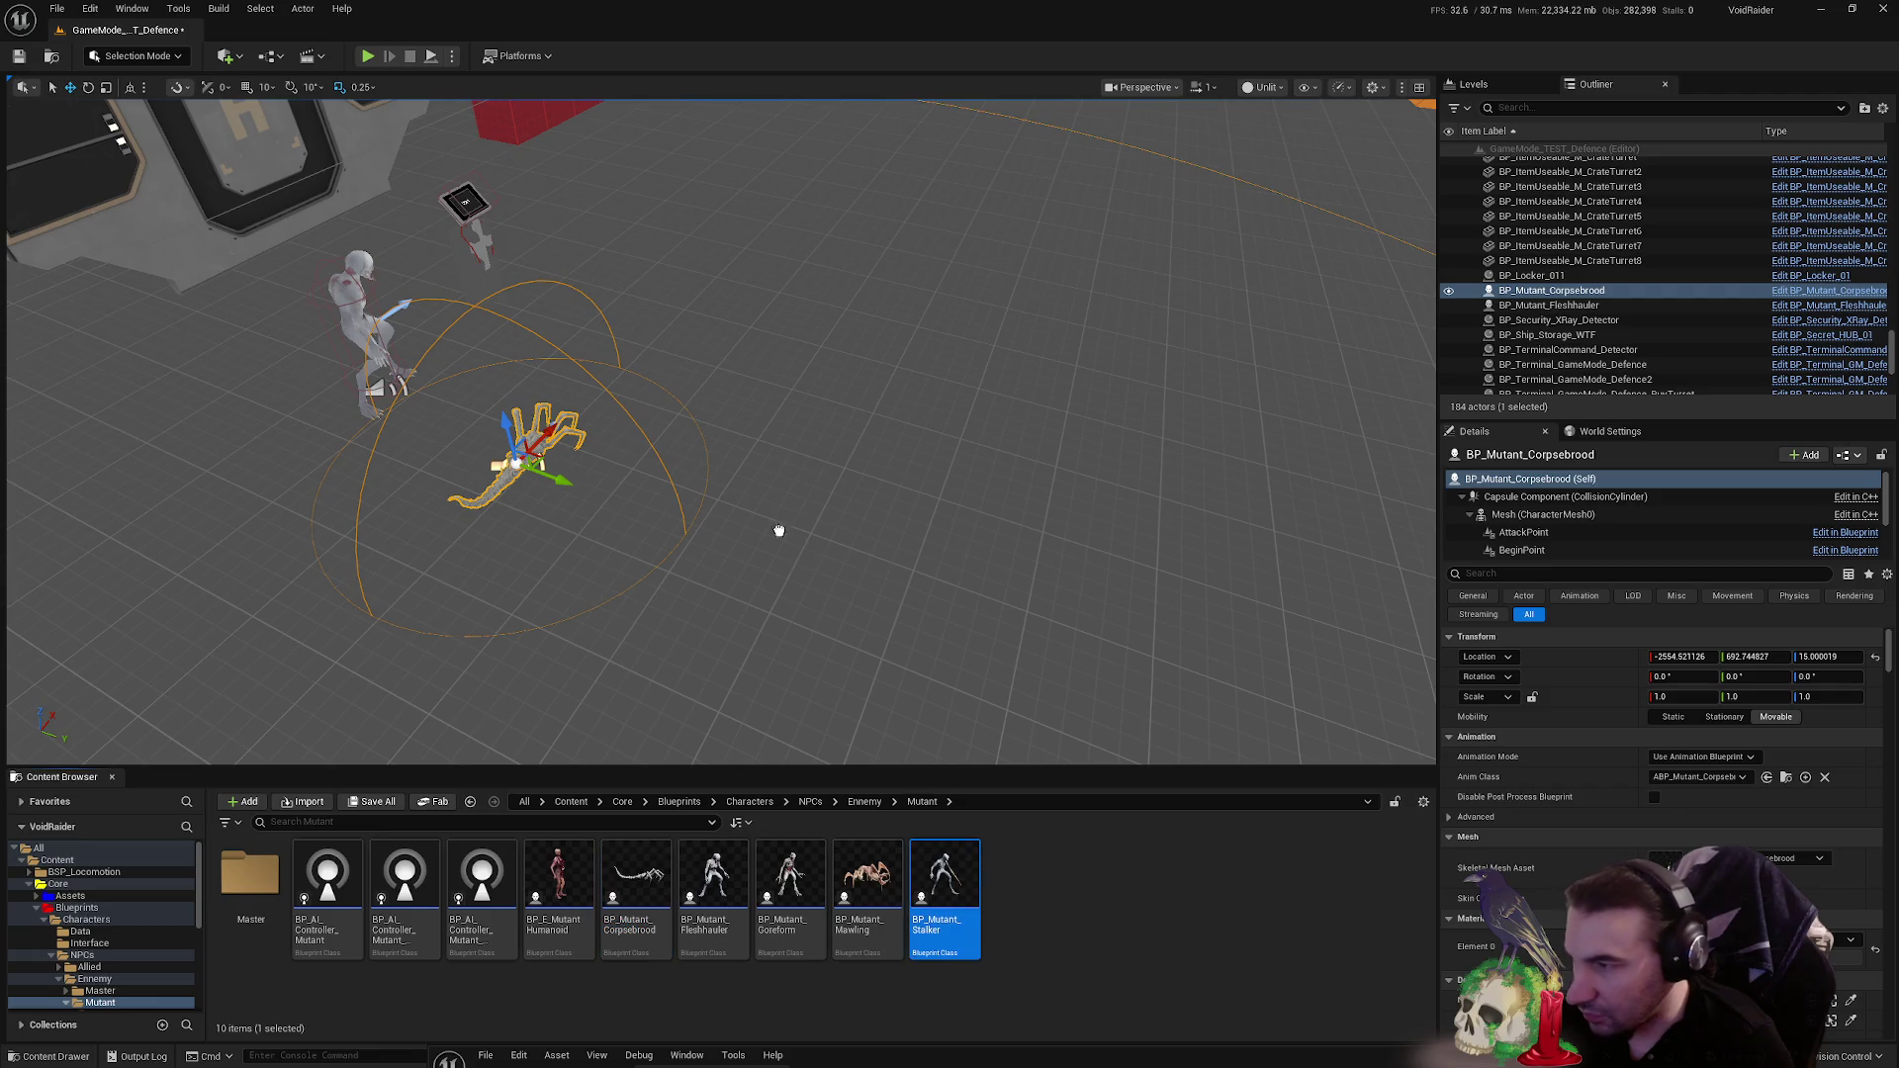
drag(774, 531, 776, 535)
- Save the defence level and start a play-test
click(373, 803)
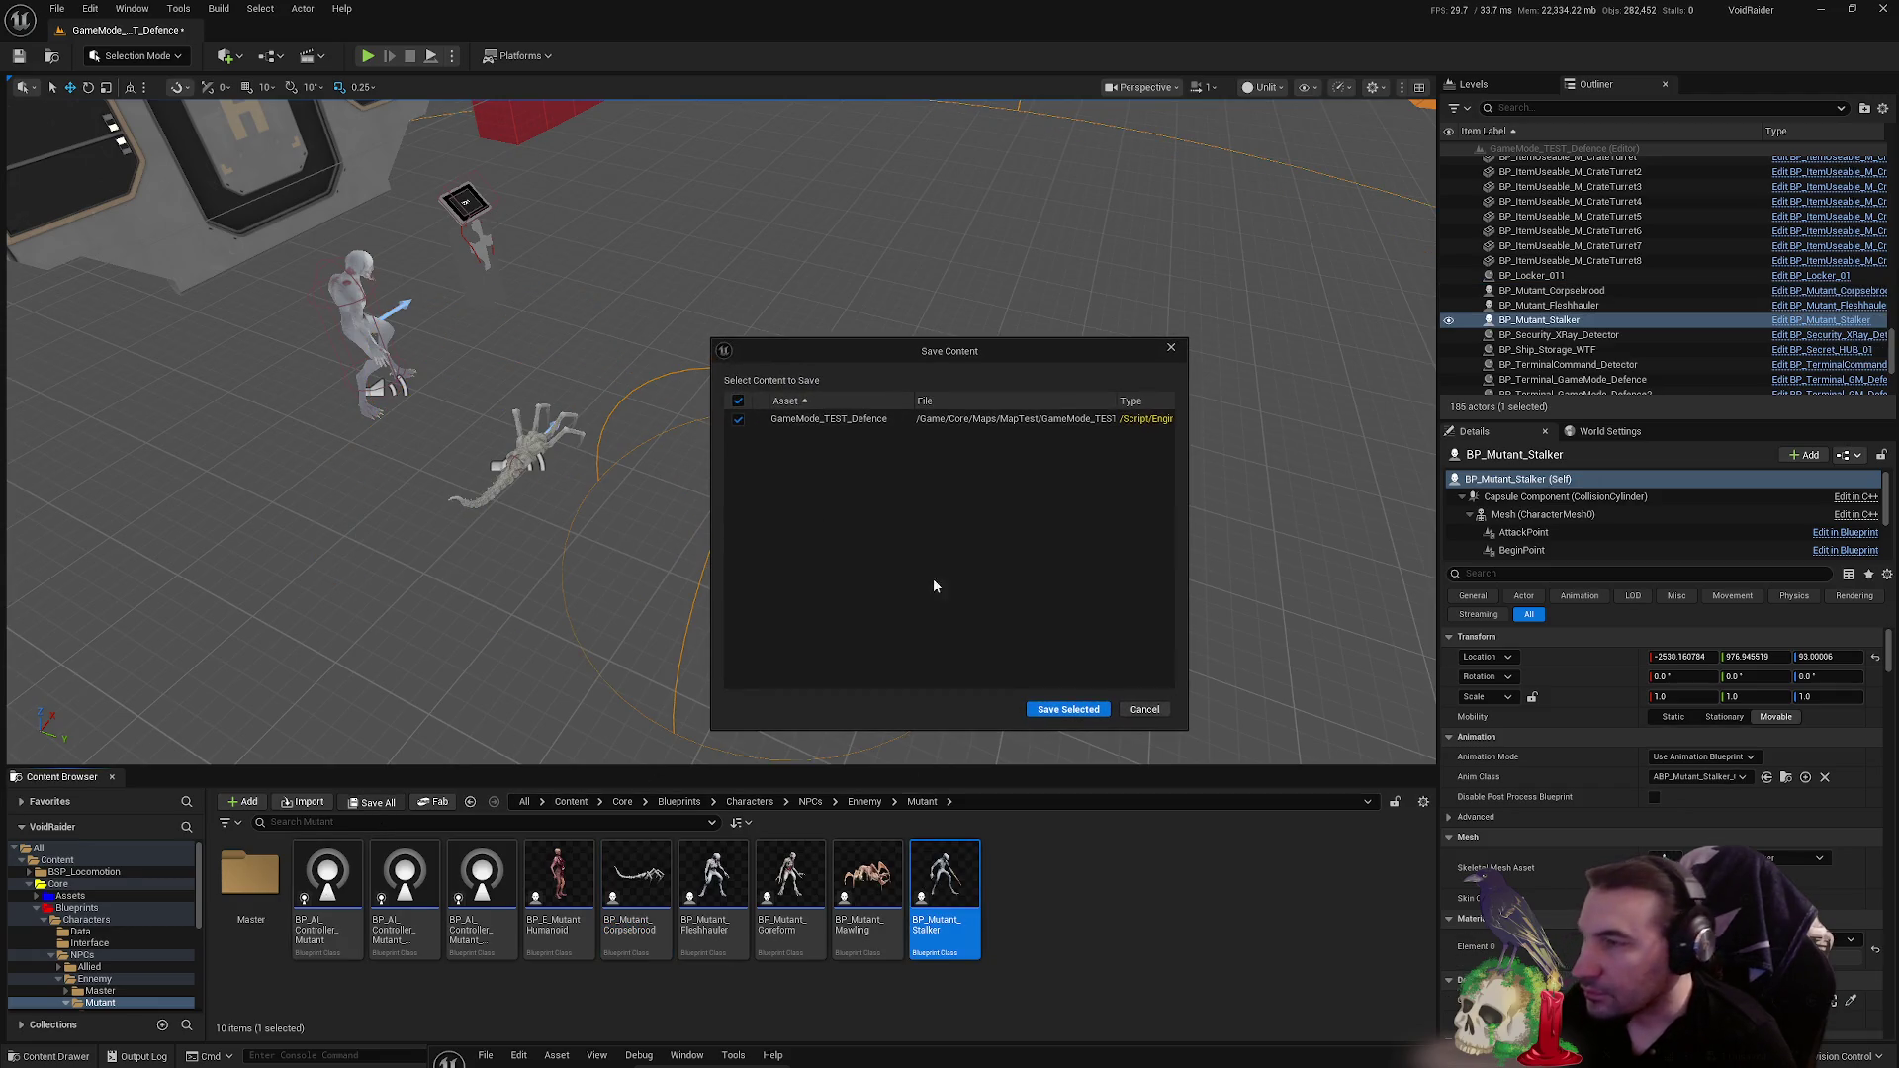
click(1064, 711)
click(367, 56)
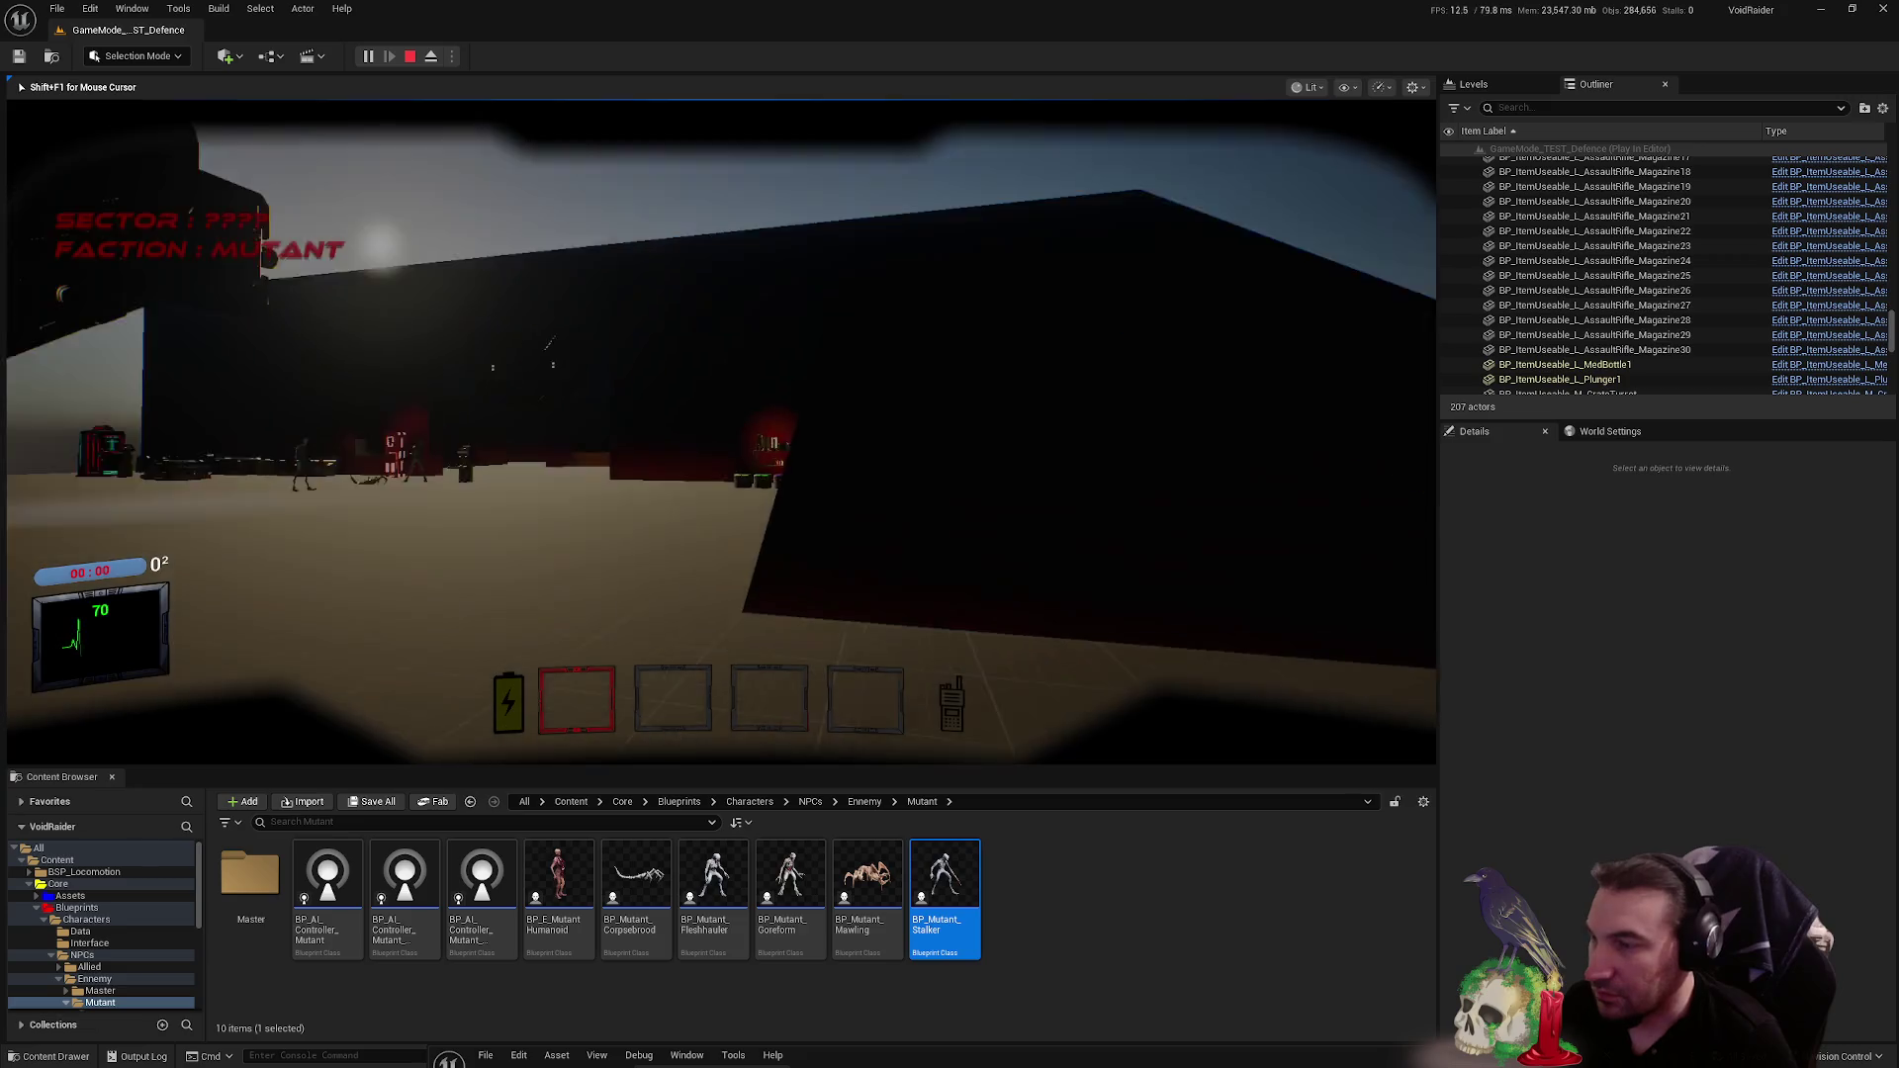
- Play-test the level: pick up the red tool, approach the mutants, then stop the session
key(w)
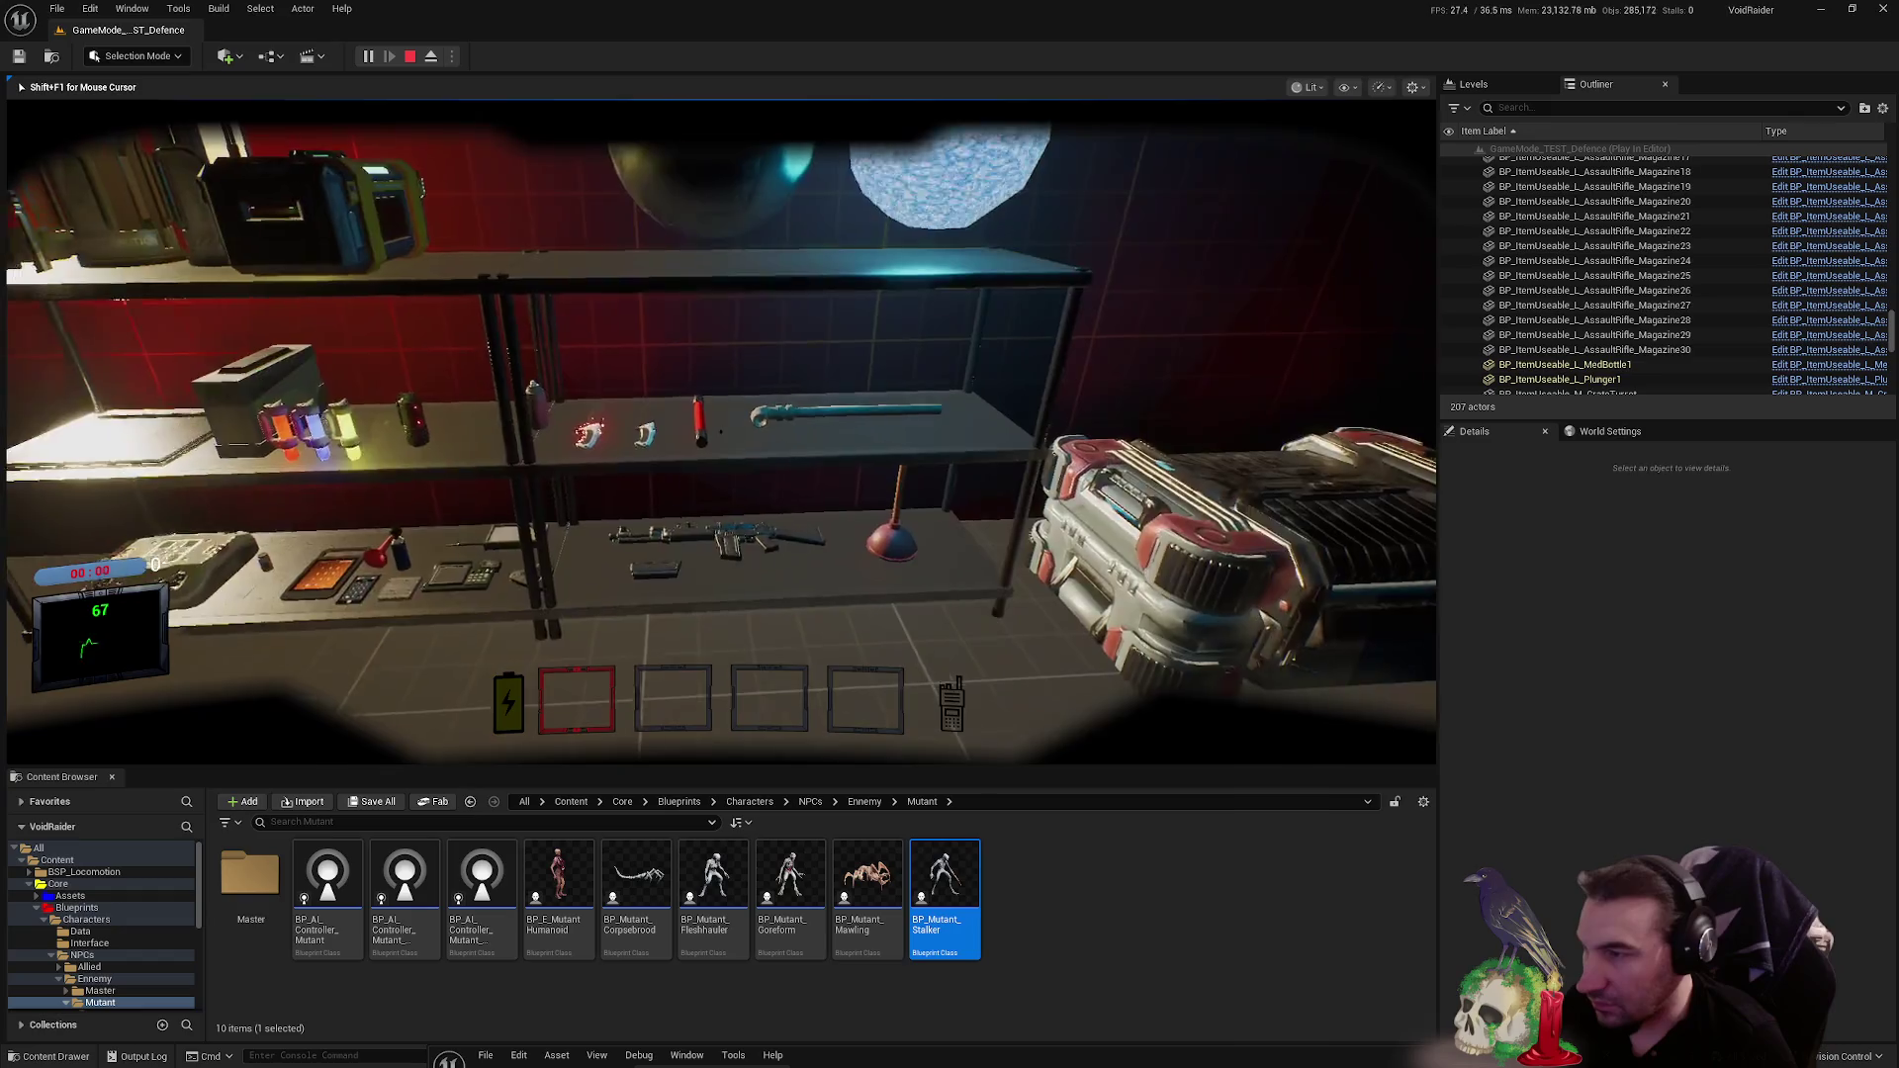
key(e)
key(w)
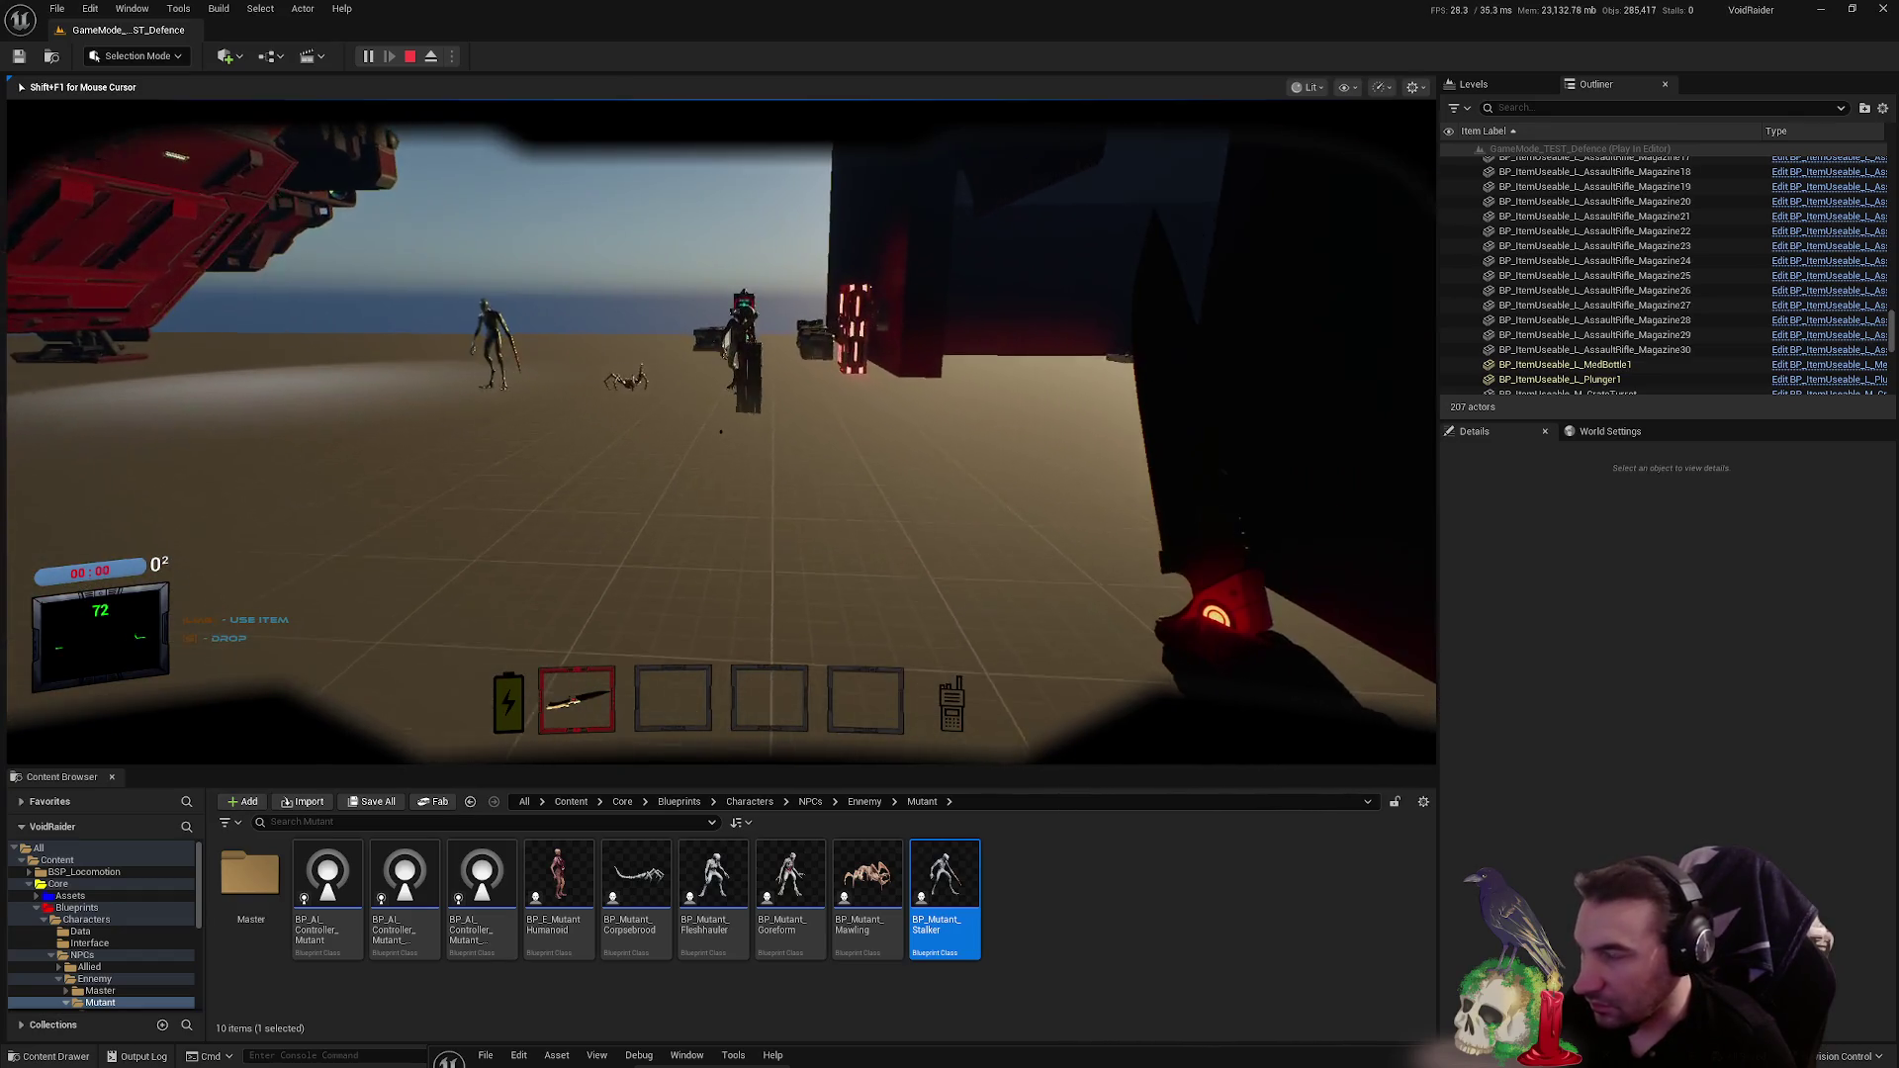
key(w)
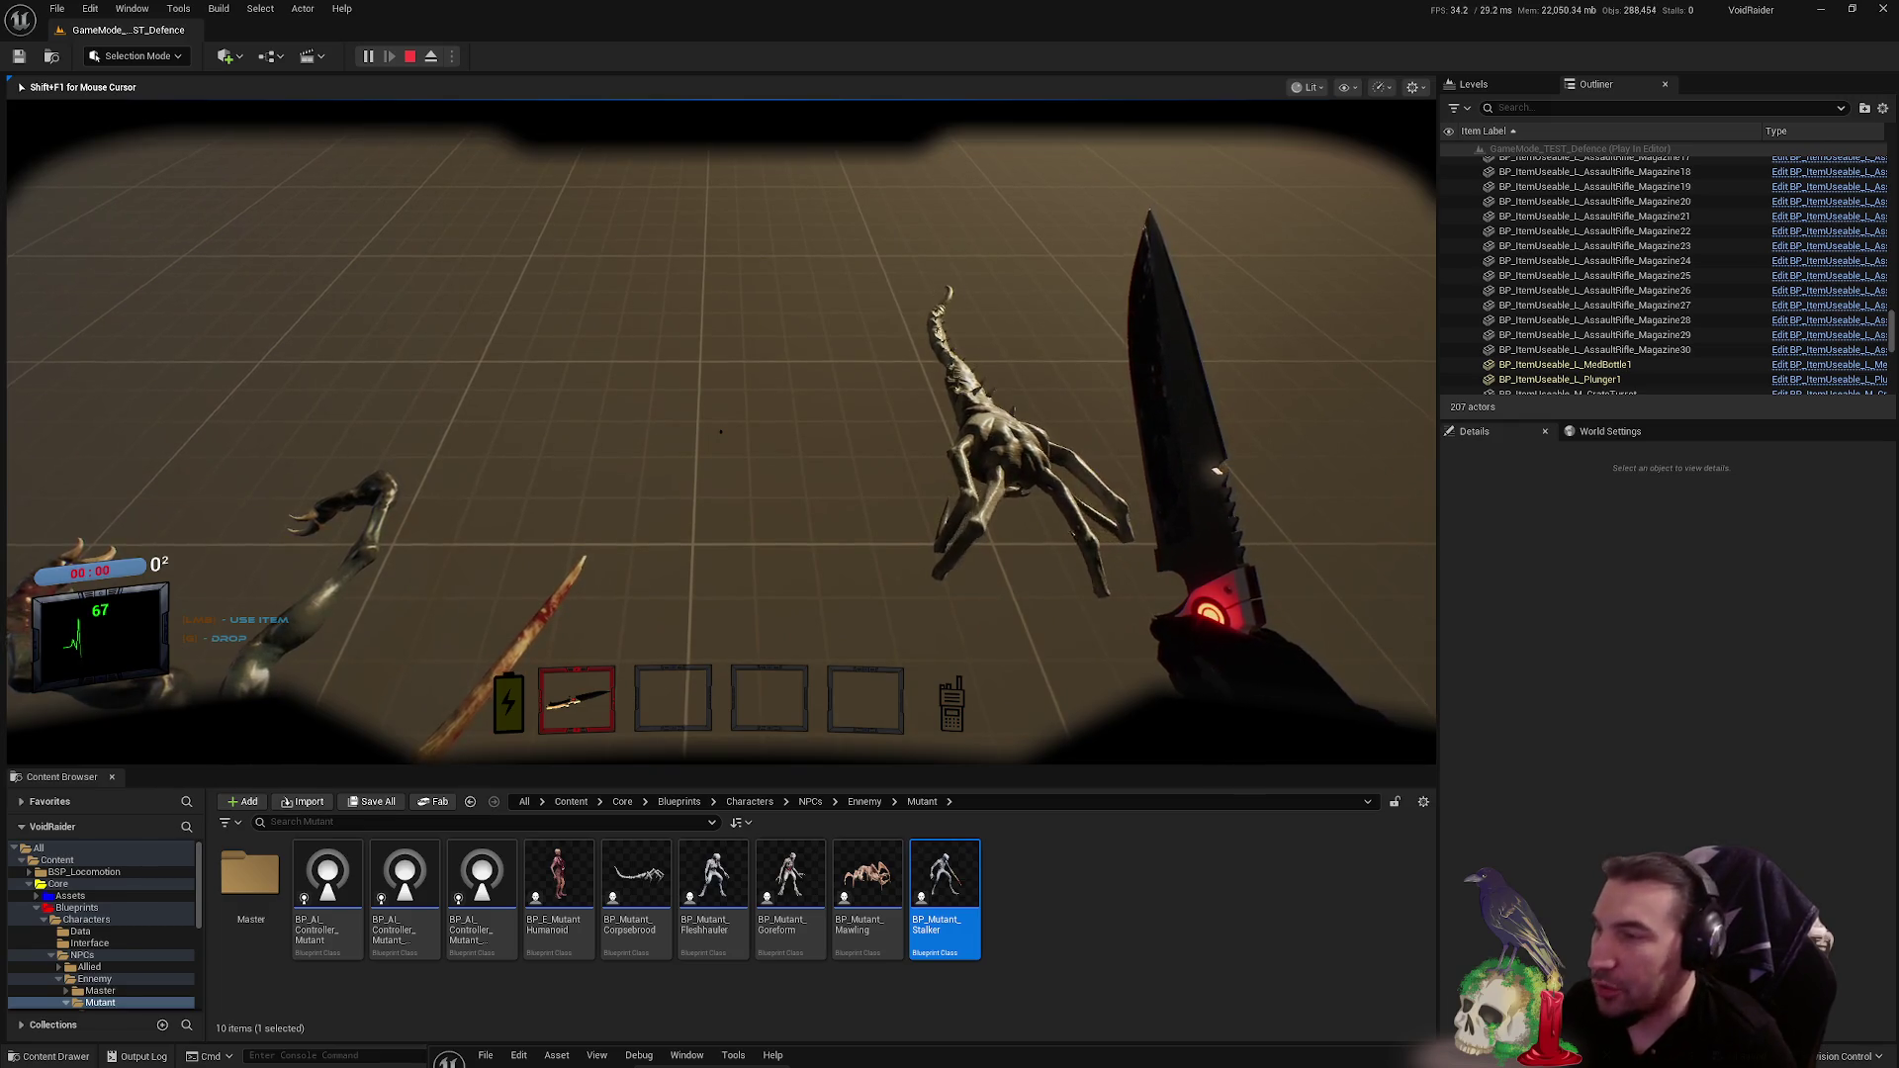
key(Escape)
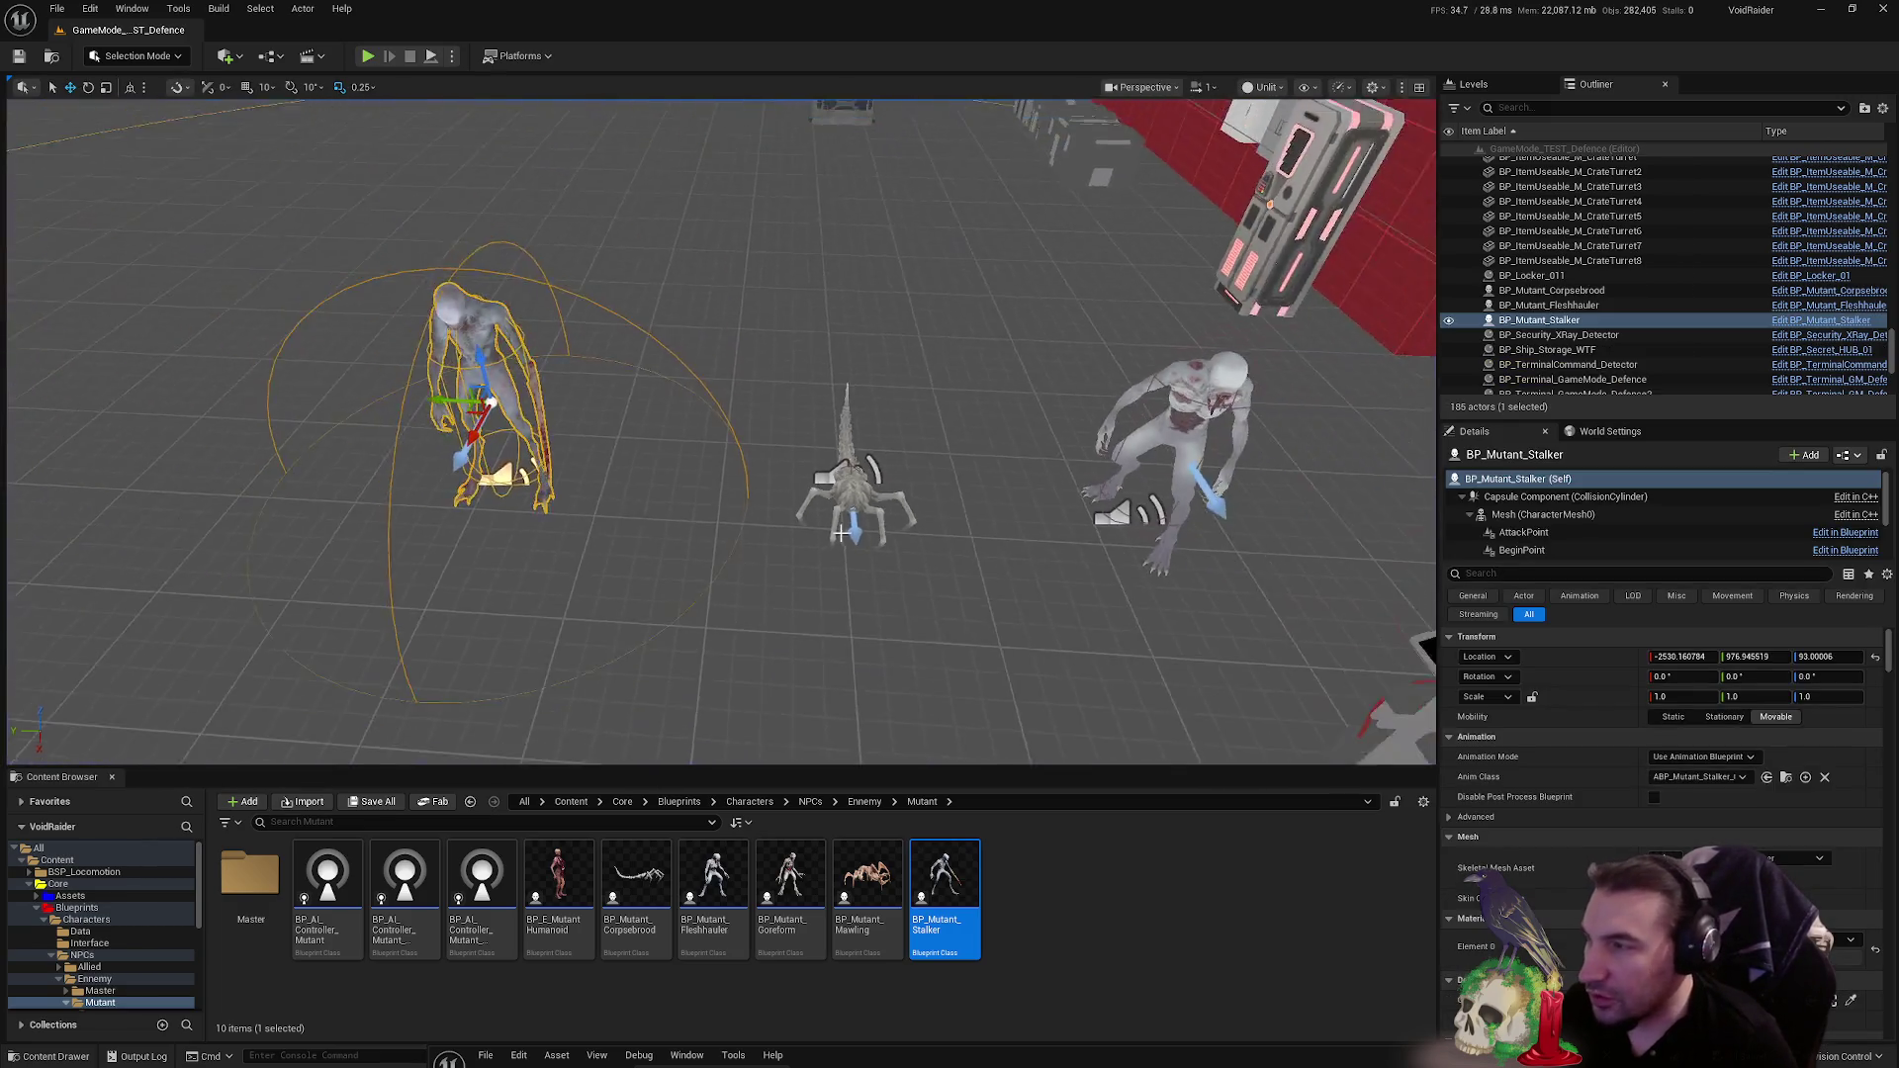
- Delete the Corpsebrood and Stalker mutants from the level, leaving only the Fleshhauler
scroll(829, 516, down, 2)
click(832, 485)
key(Delete)
click(484, 336)
key(Delete)
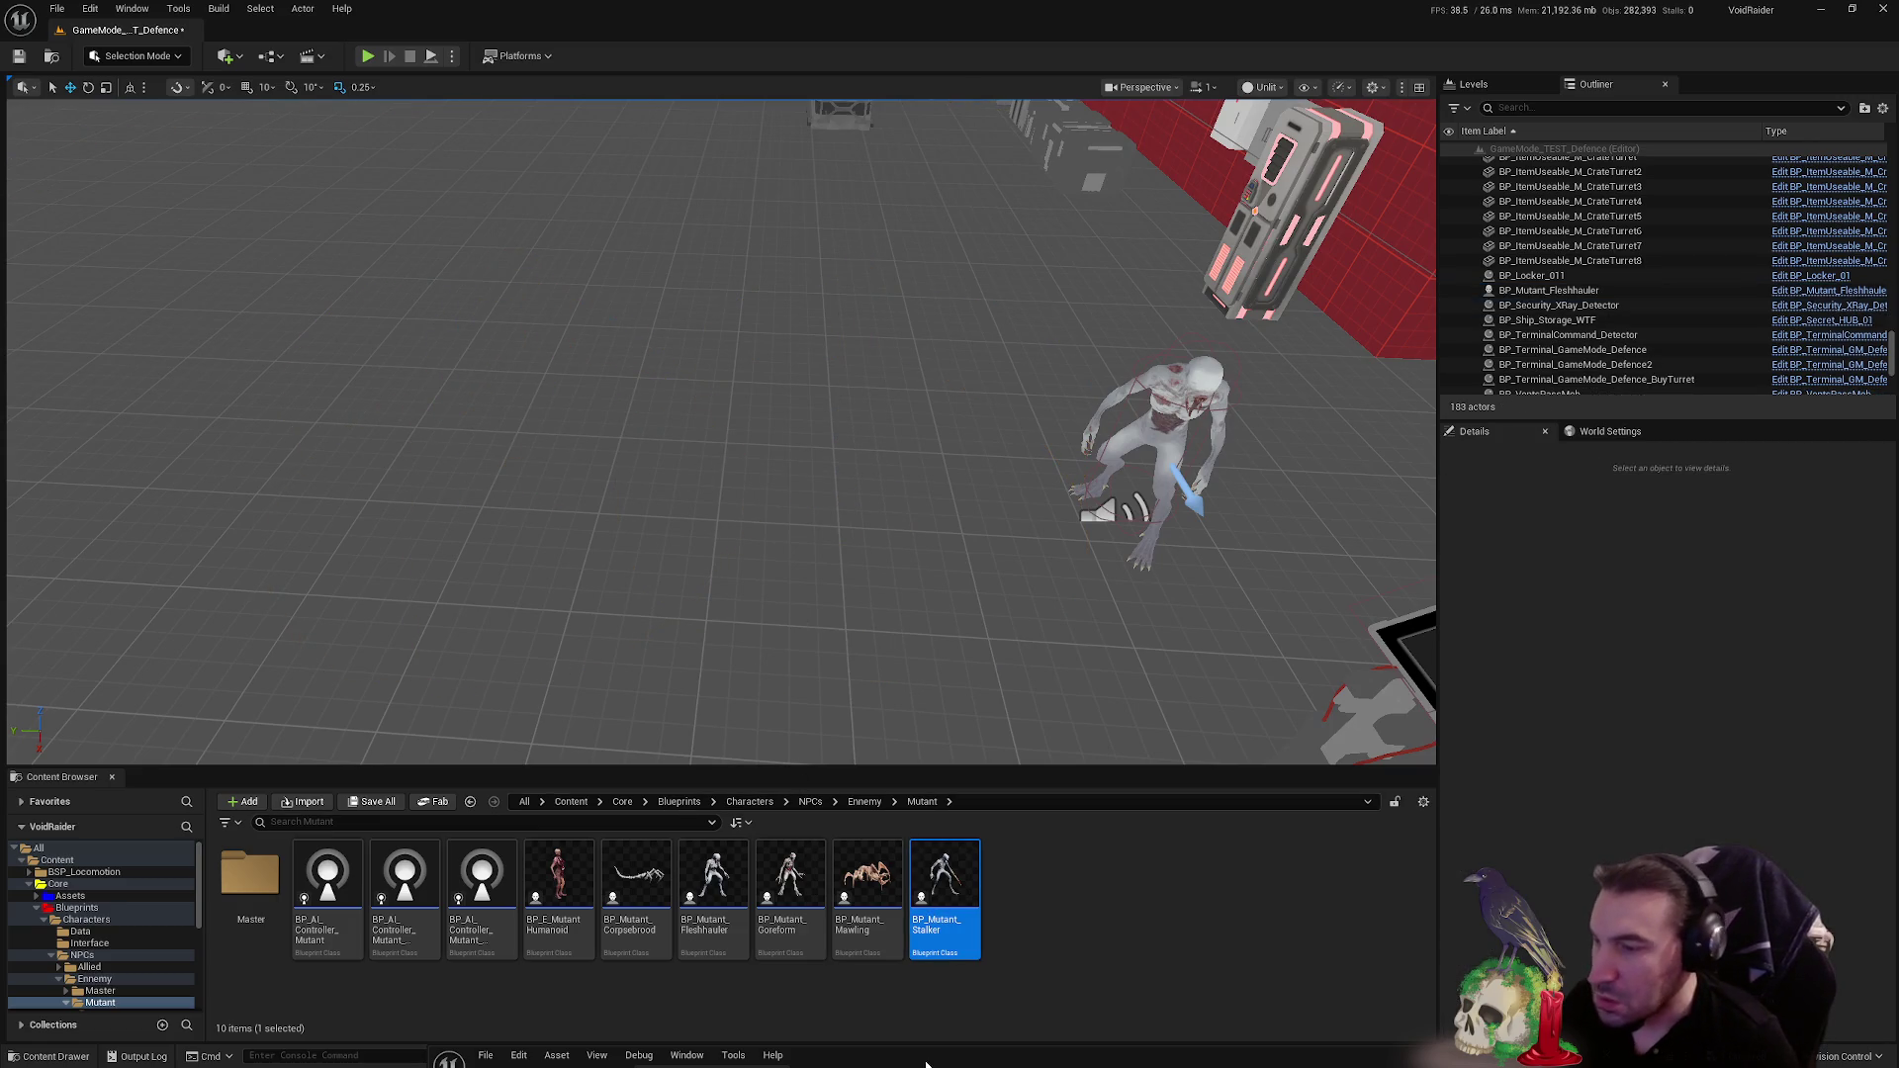
click(927, 1063)
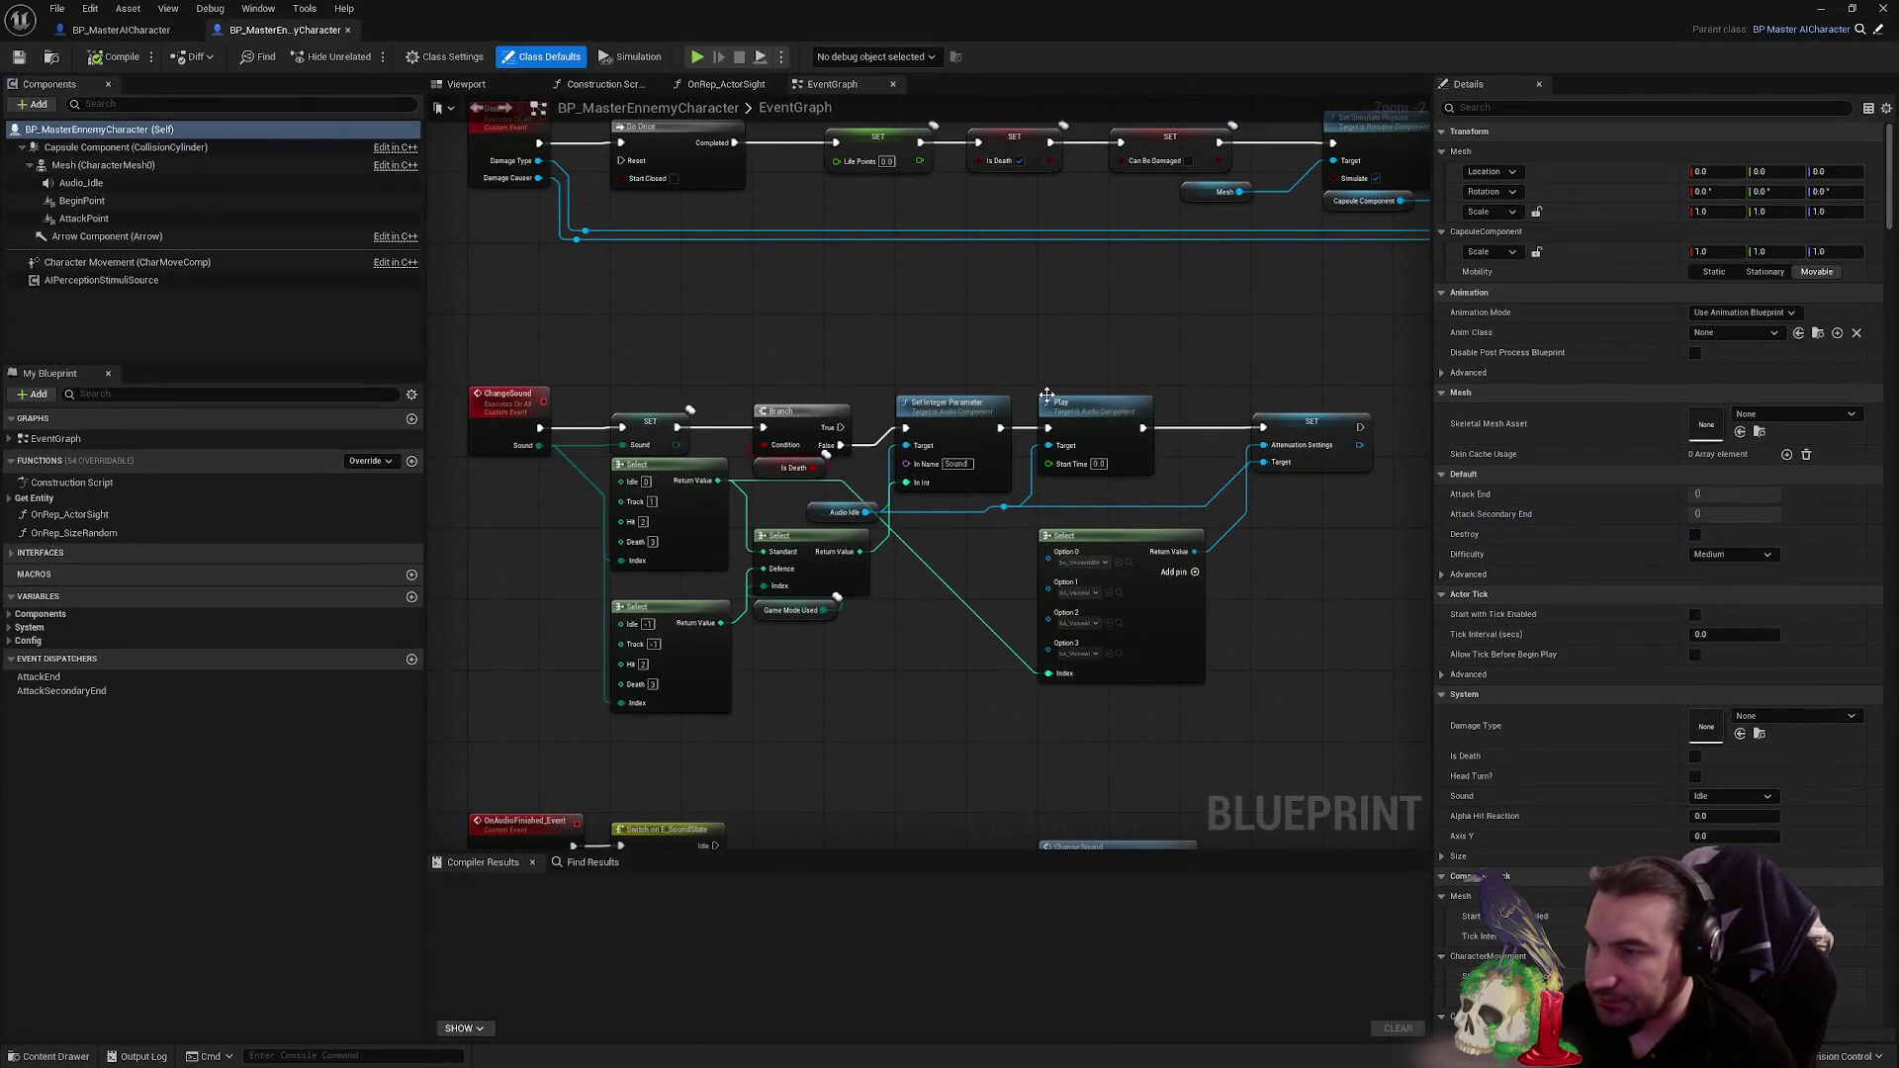
- Review the Death, ChangeSound and ImpulseExplosion logic, then select the BP_Mutant_Goreform blueprint
mouse_move(1082, 310)
mouse_down()
mouse_move(1018, 685)
mouse_move(1295, 565)
mouse_move(677, 557)
mouse_up()
drag(1018, 551, 529, 542)
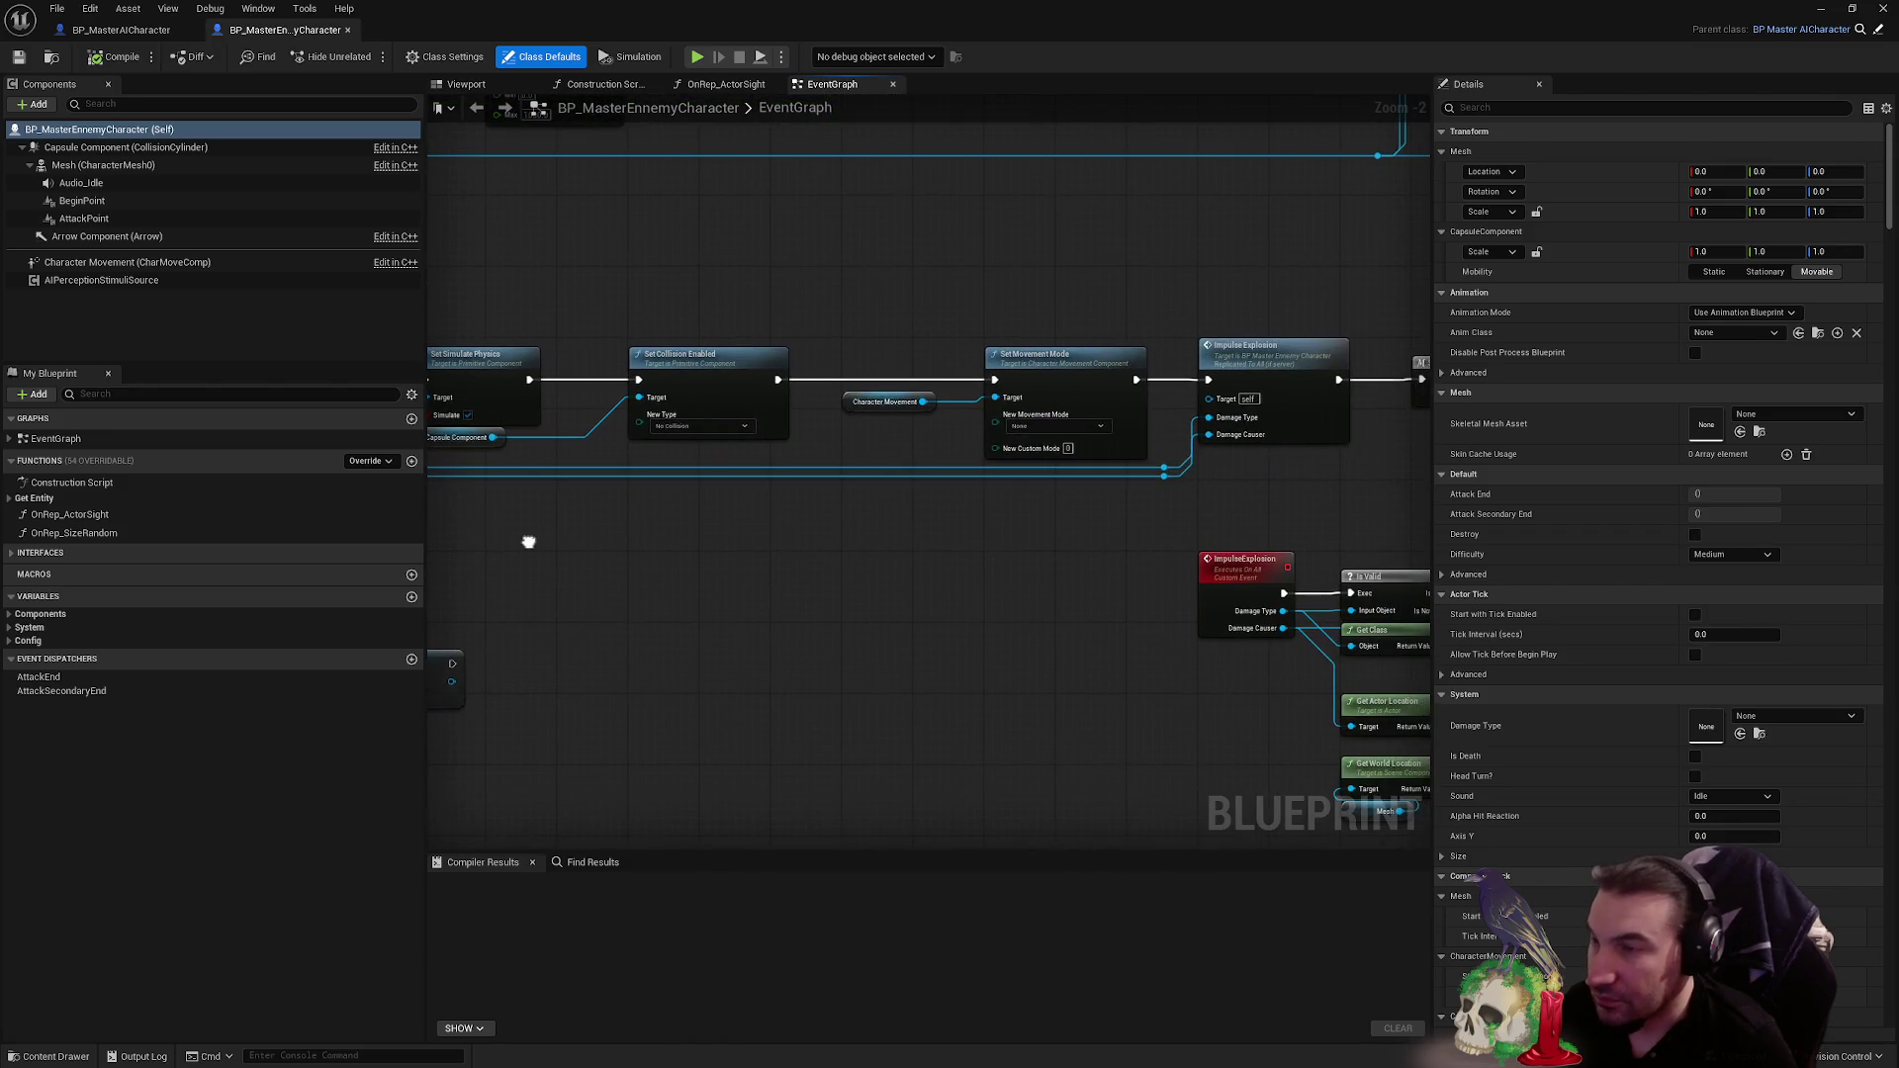
mouse_move(982, 512)
mouse_down()
mouse_move(435, 489)
mouse_move(801, 462)
mouse_move(1217, 397)
mouse_up()
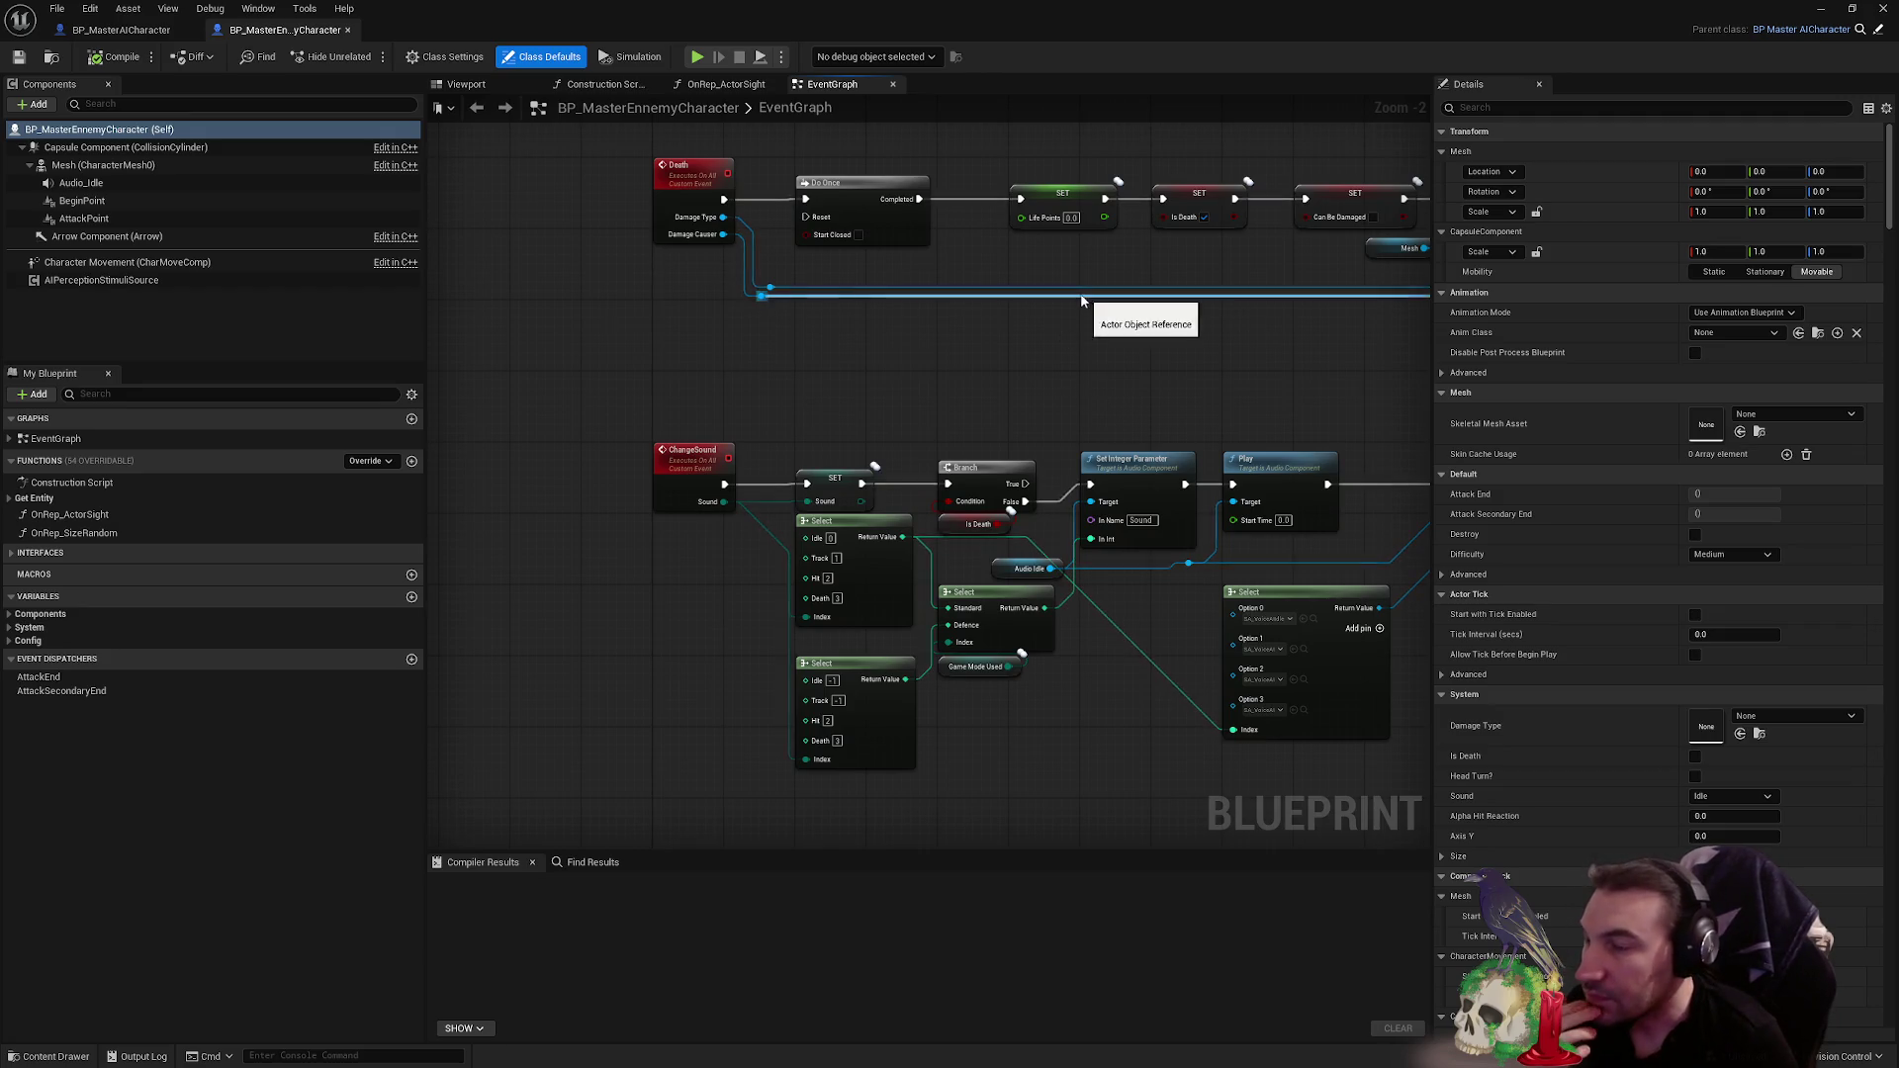
drag(1080, 303, 1008, 341)
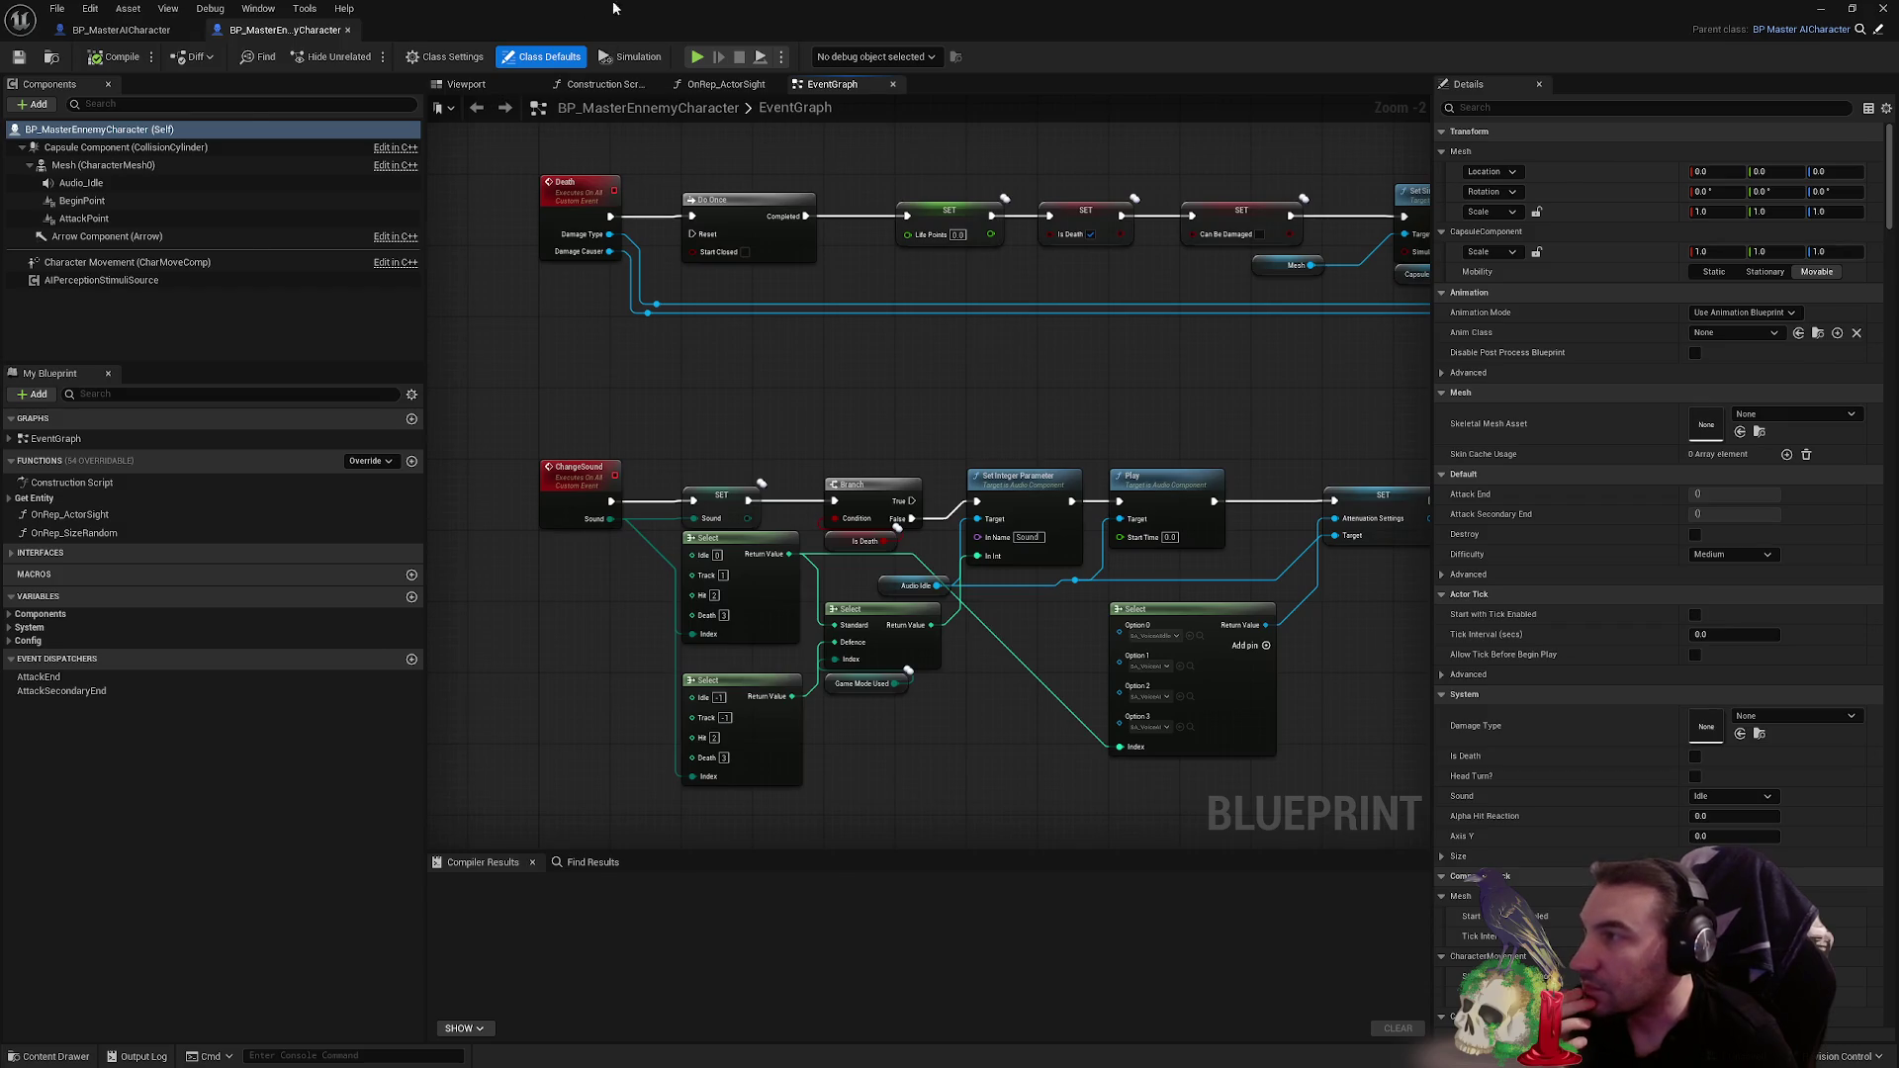
double_click(613, 8)
click(784, 879)
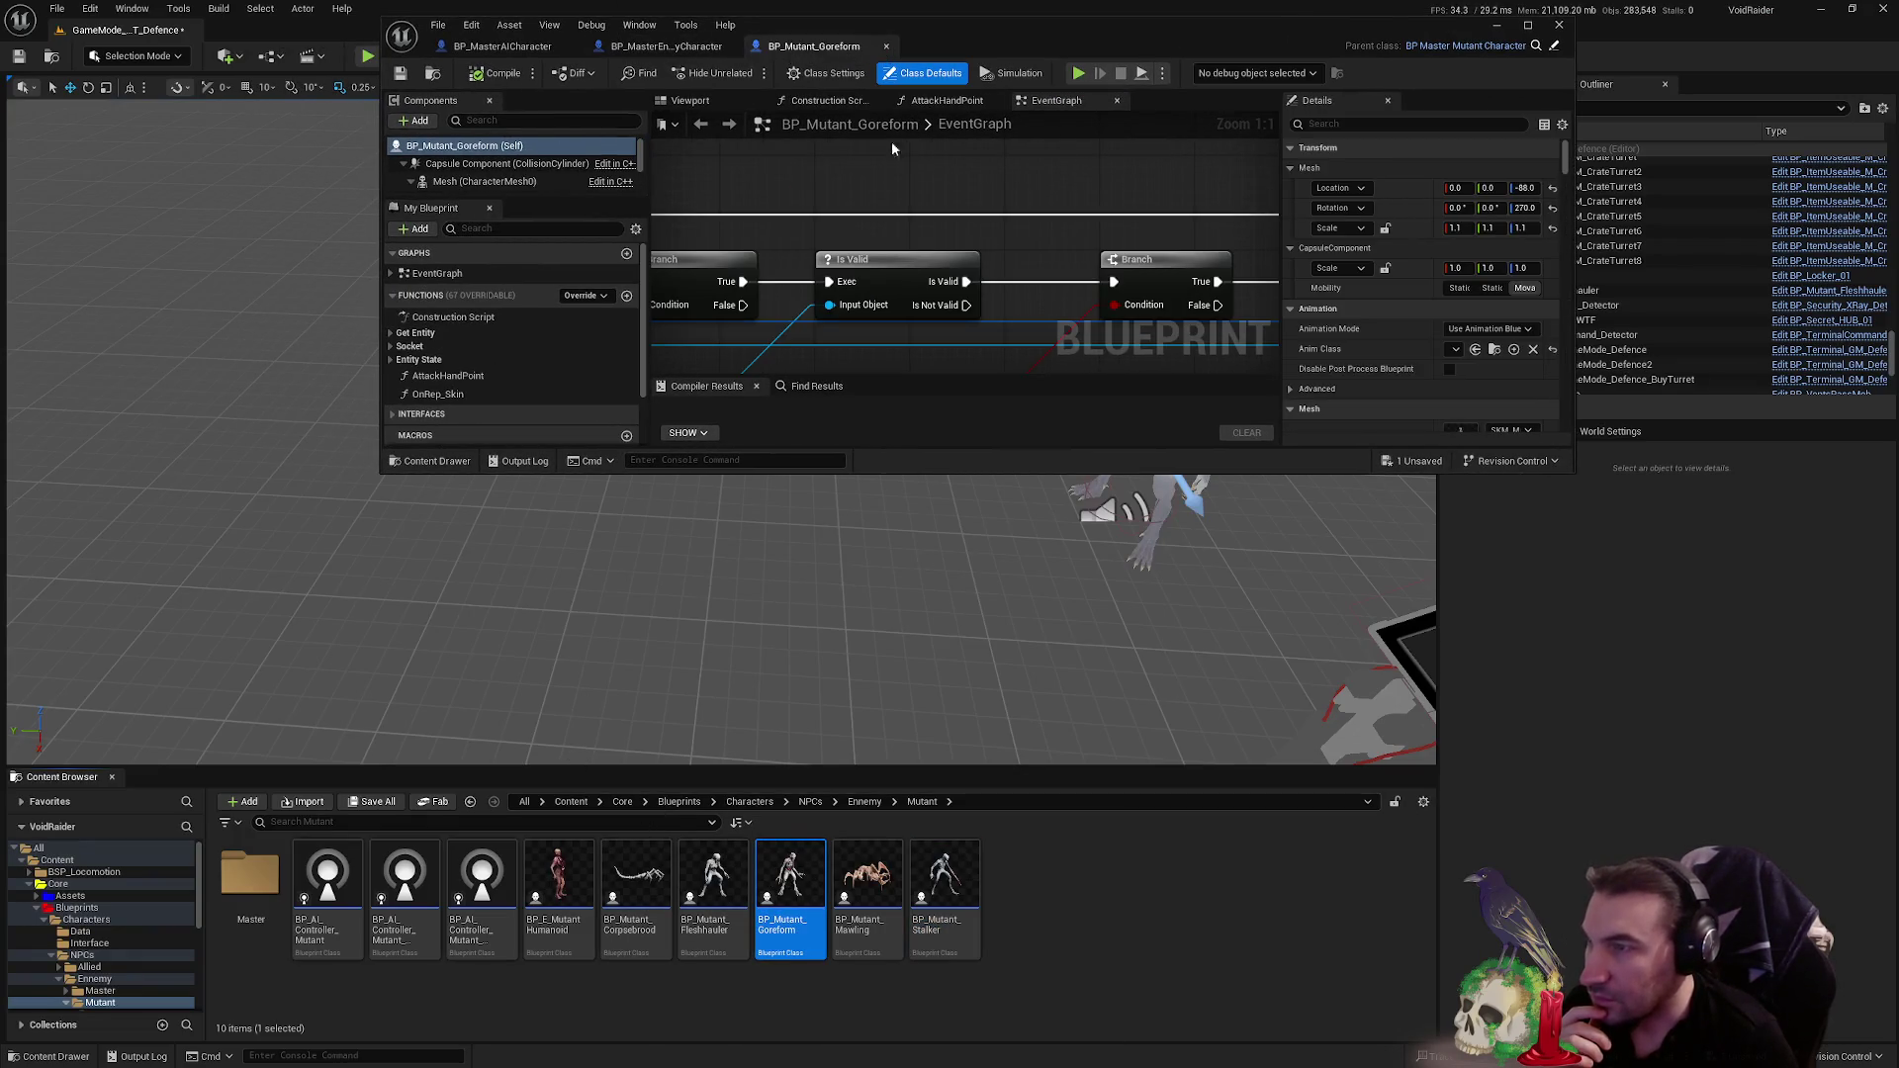
- Open the Stalker blueprint, then the Fleshhauler blueprint, shown full screen
double_click(944, 878)
click(711, 867)
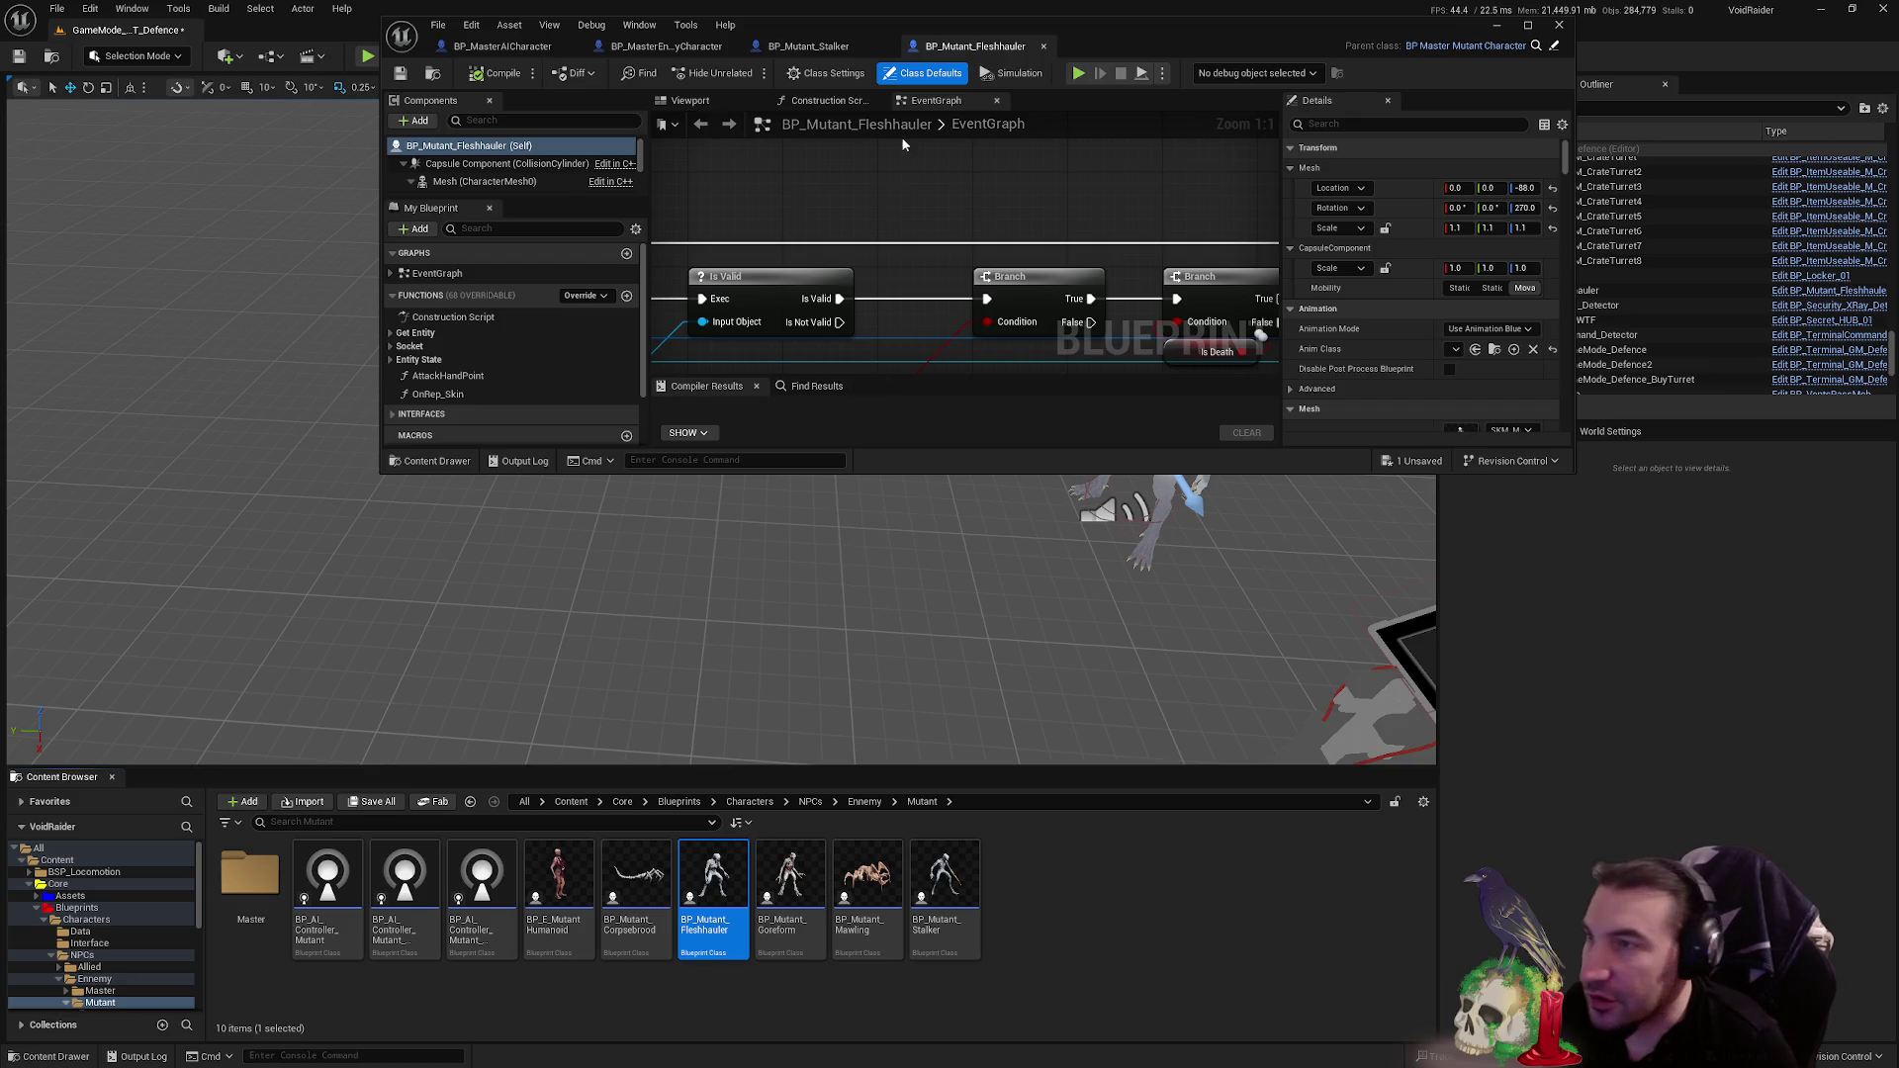
double_click(1073, 37)
- Inspect the Fleshhauler's Is Valid, RANDOM, BloodDecalBody and SpawnActor nodes, then close its blueprint
mouse_move(1205, 478)
mouse_down()
mouse_move(892, 417)
mouse_move(1013, 402)
mouse_up()
scroll(1013, 402, down, 2)
drag(912, 445, 1118, 450)
scroll(1193, 383, down, 3)
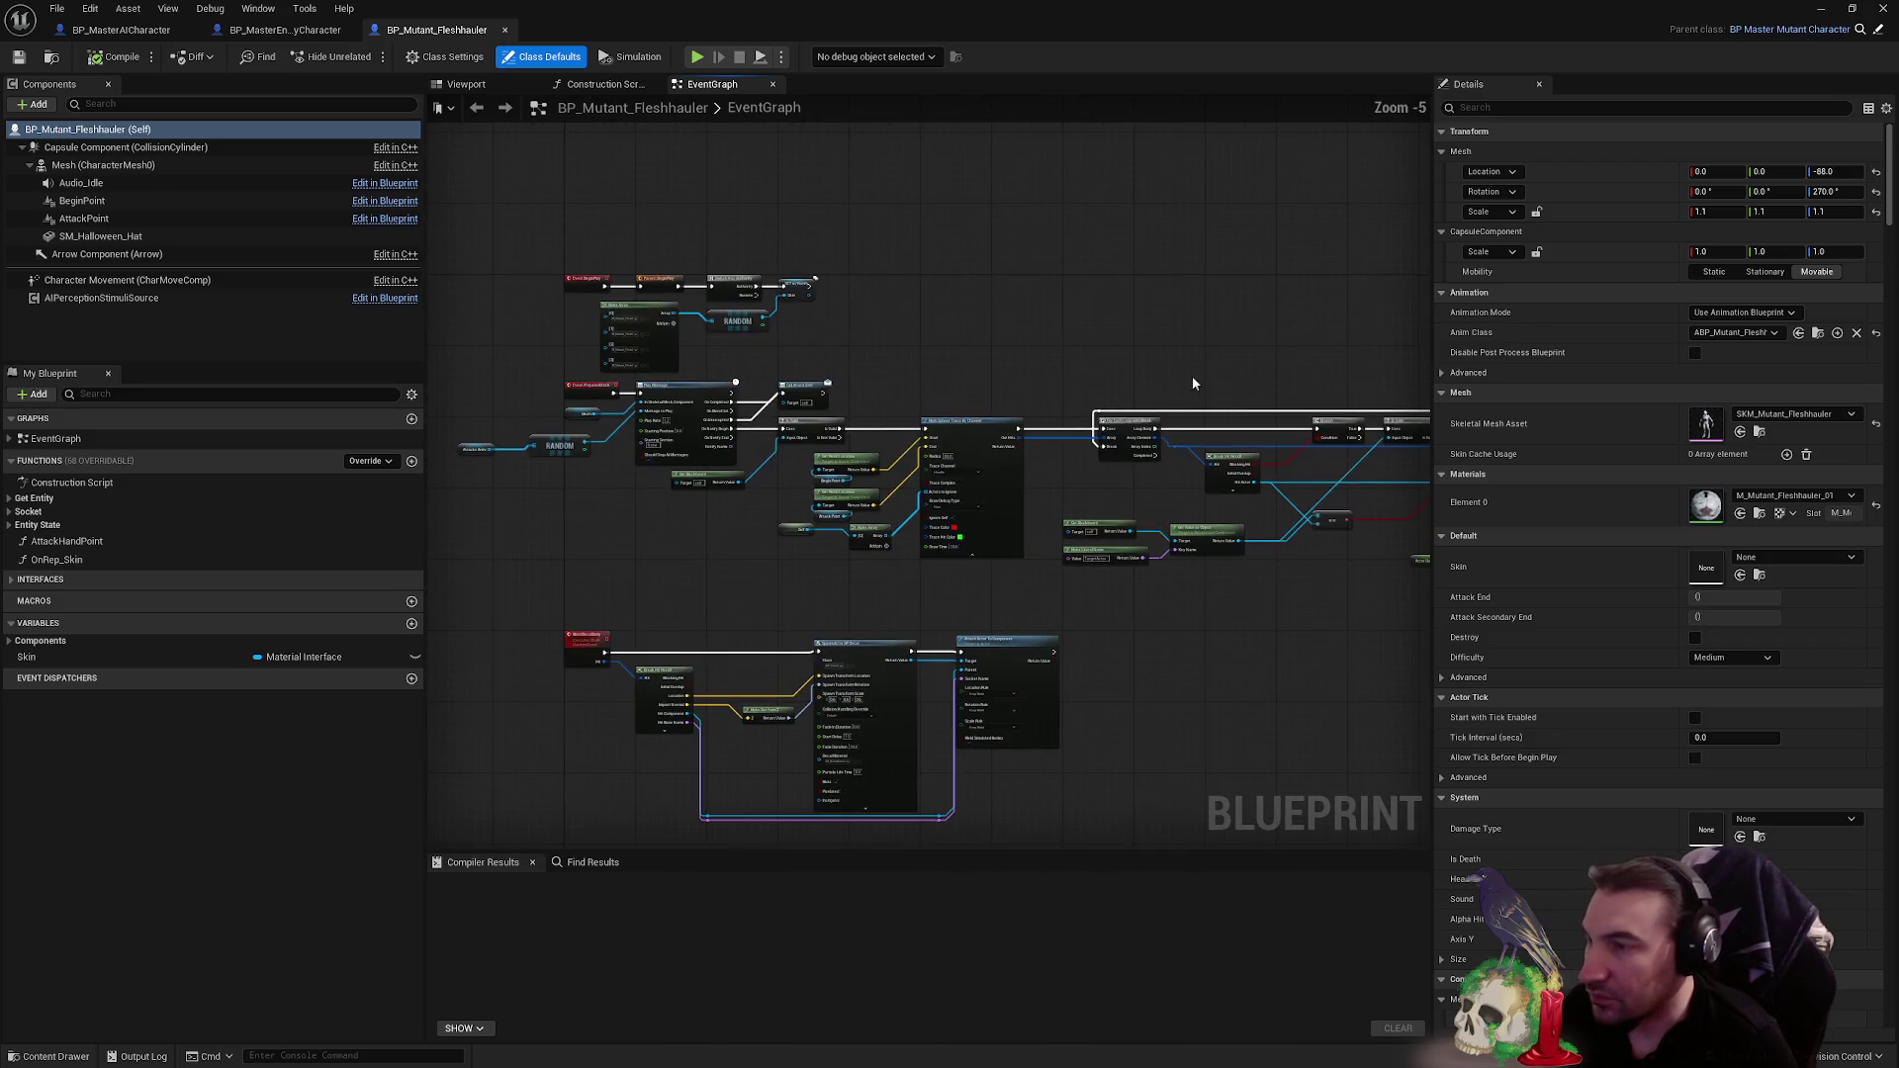
scroll(626, 237, up, 4)
drag(839, 513, 956, 342)
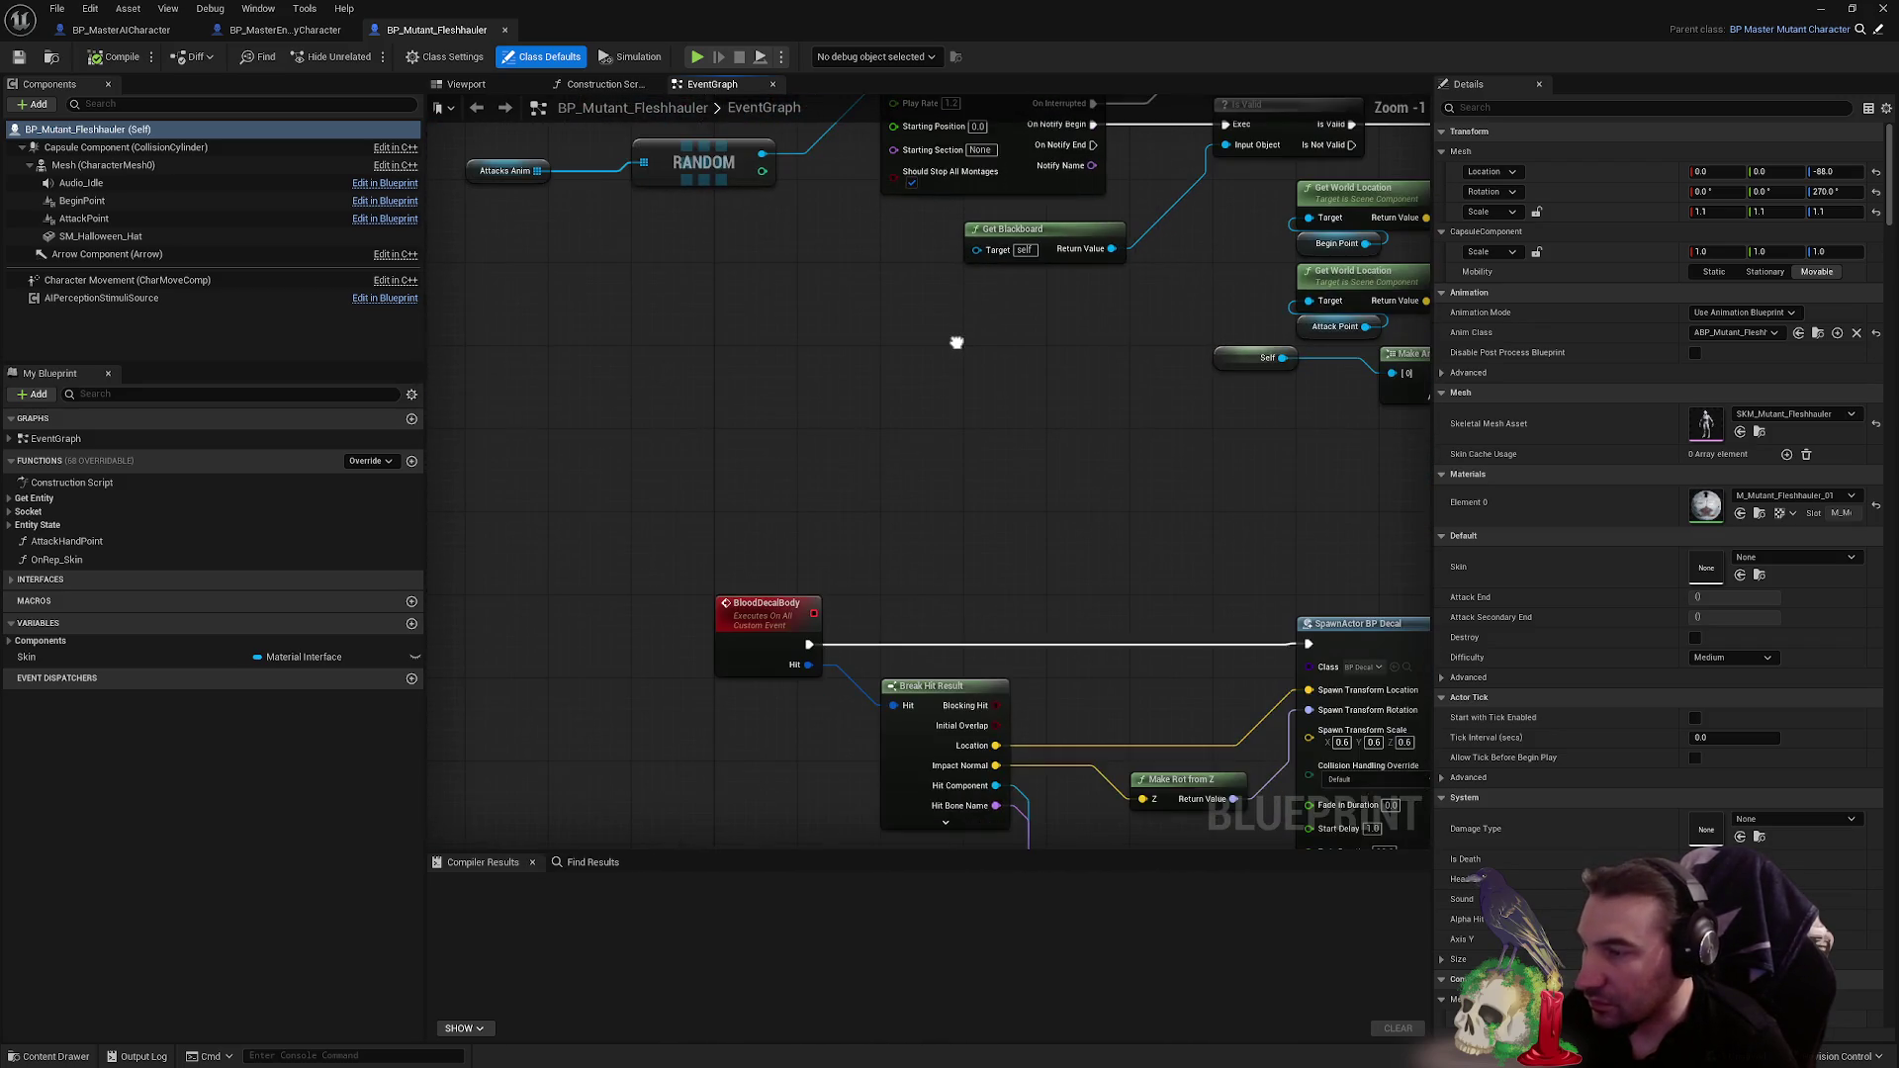
scroll(1018, 579, down, 1)
mouse_move(1017, 579)
mouse_down()
mouse_move(890, 331)
mouse_move(843, 302)
mouse_up()
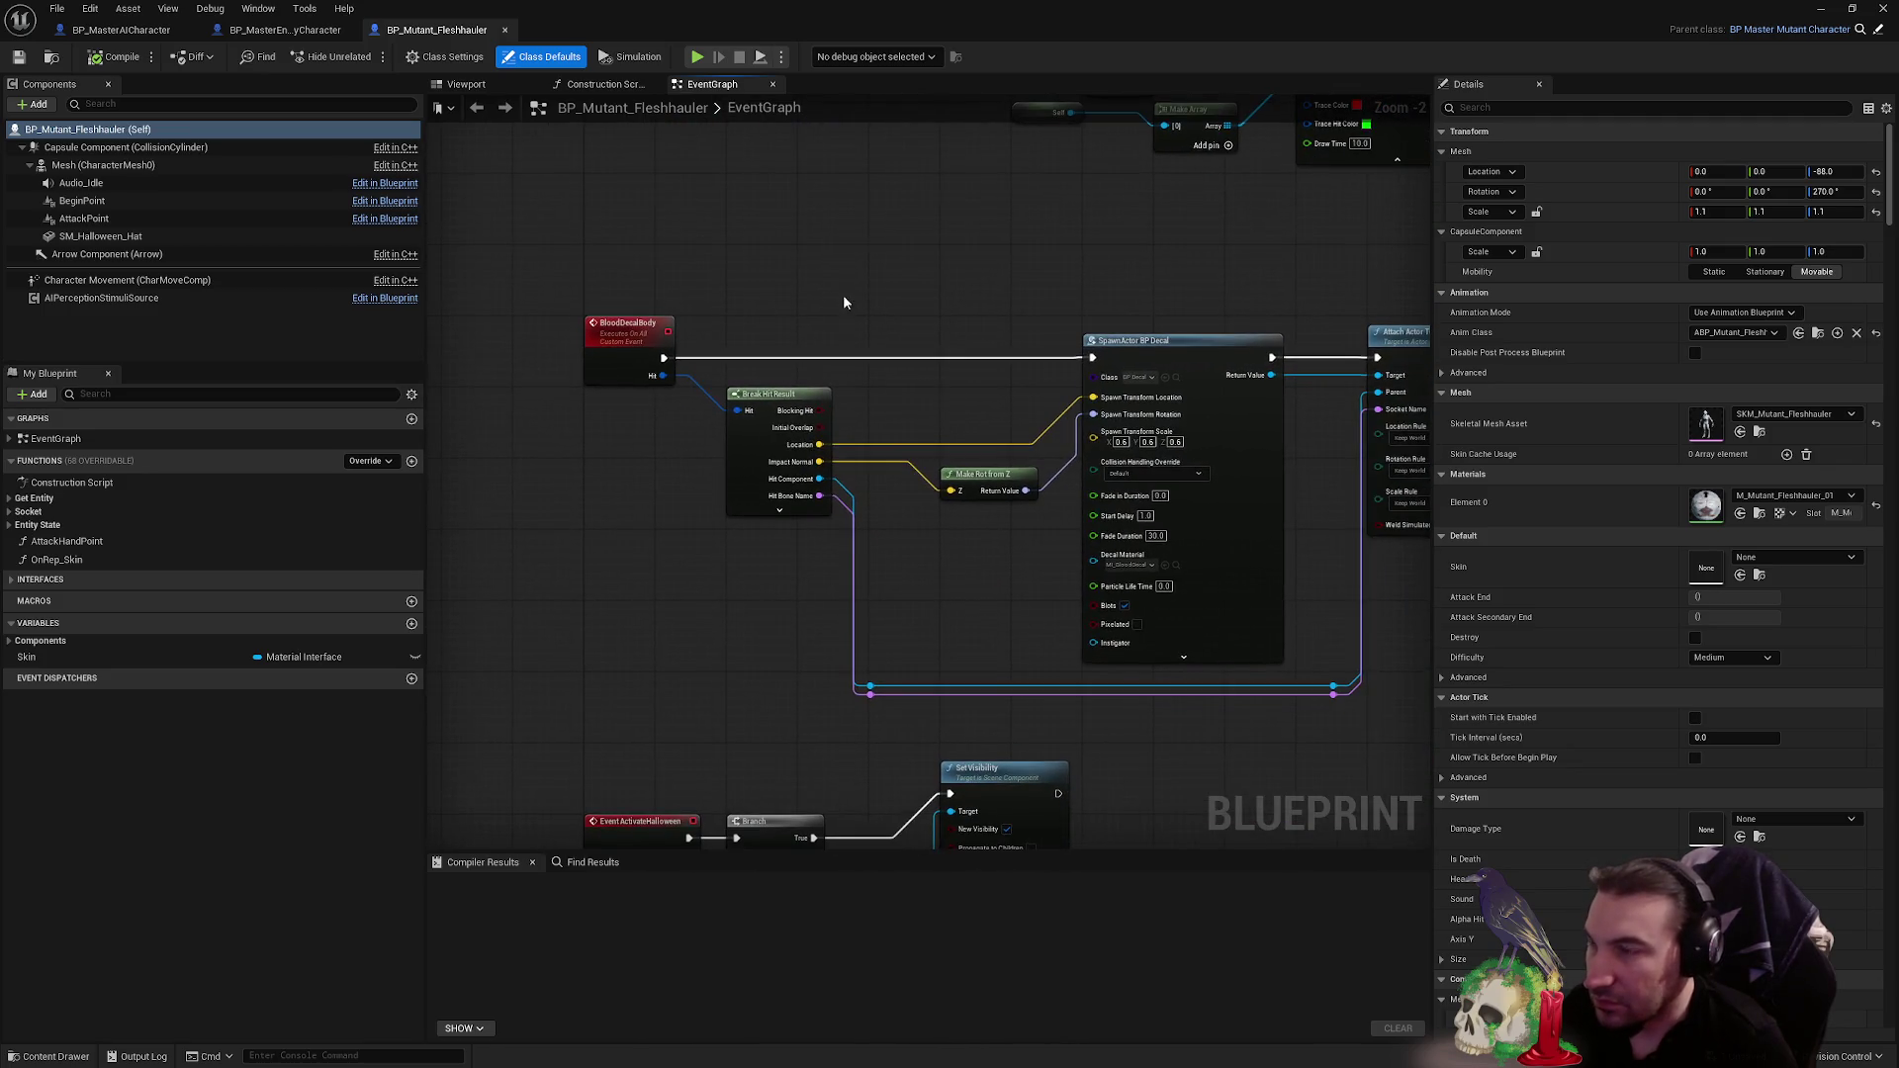
mouse_move(857, 546)
mouse_down()
mouse_move(868, 401)
mouse_move(885, 663)
mouse_up()
scroll(903, 415, down, 3)
scroll(875, 351, up, 2)
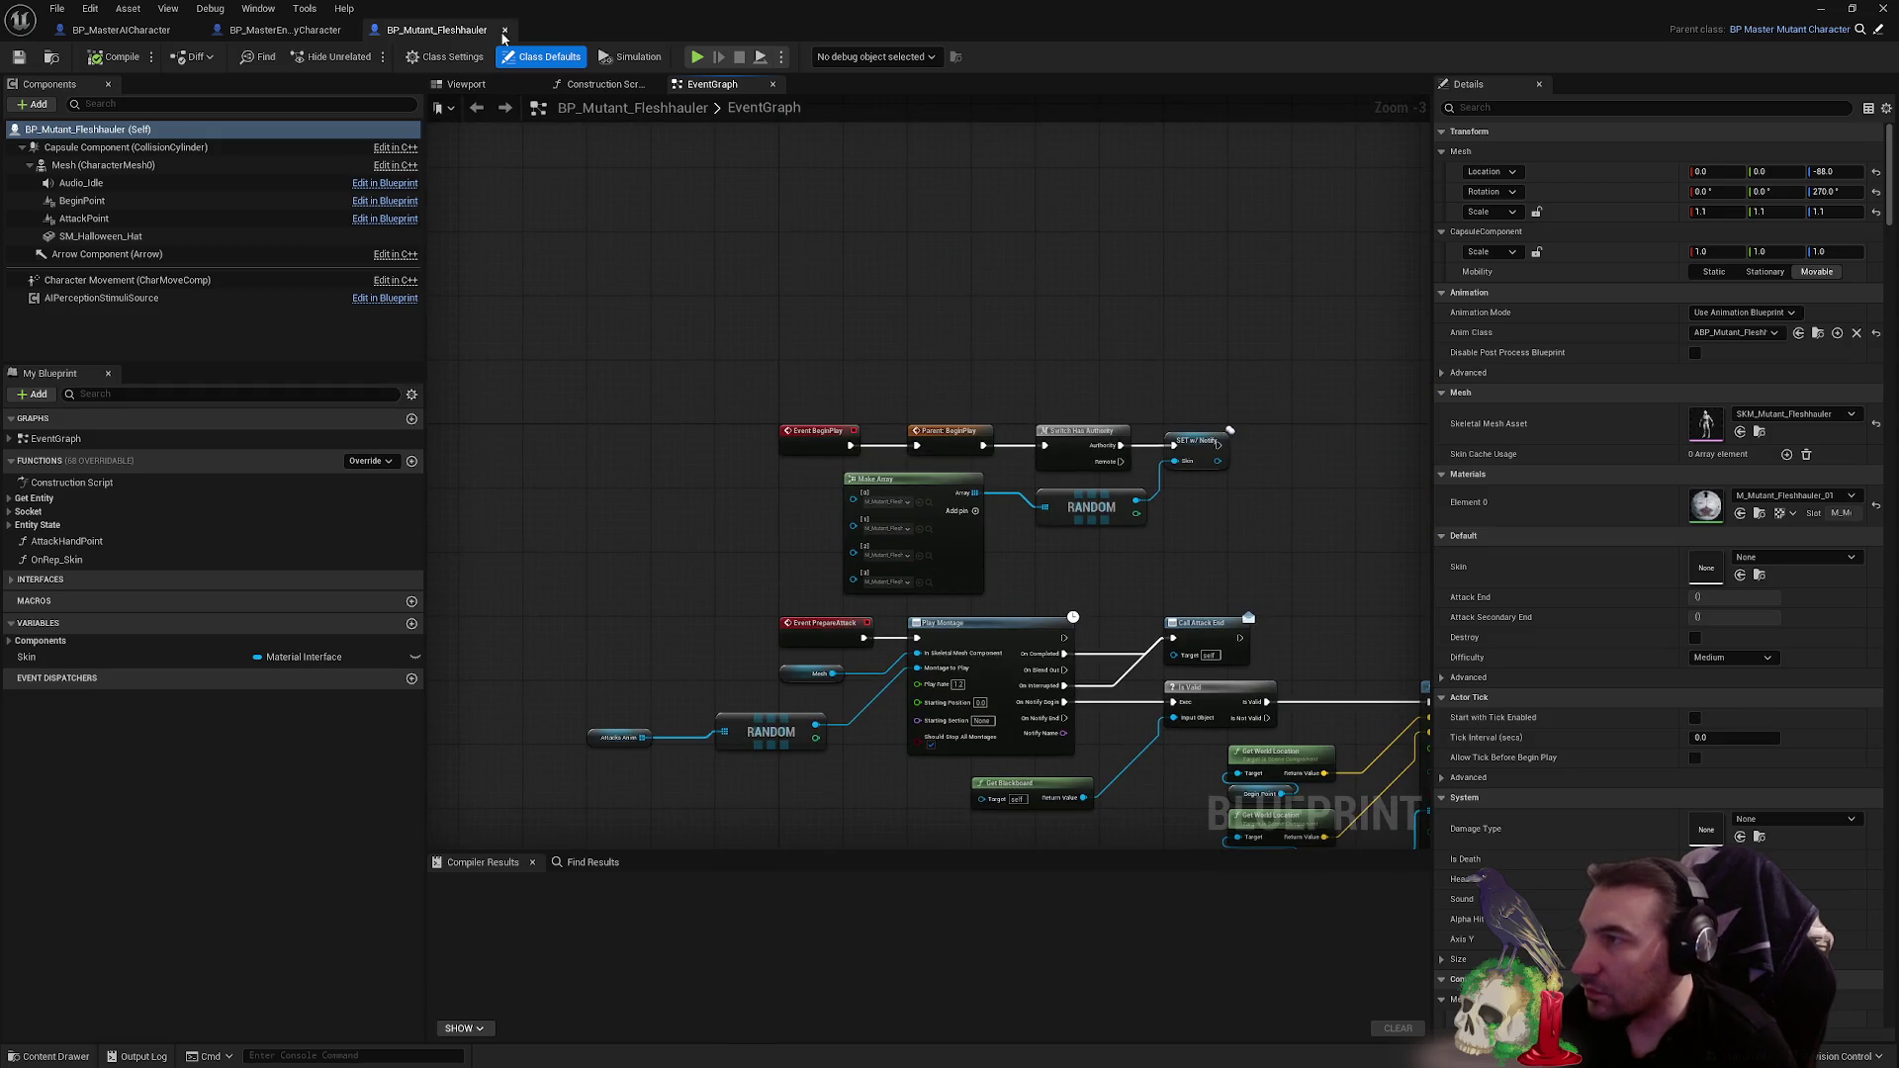
click(504, 31)
- Look over the Set Simulate Physics, Impulse Explosion, Report Damage Event and Clamp nodes
drag(1062, 372, 1047, 479)
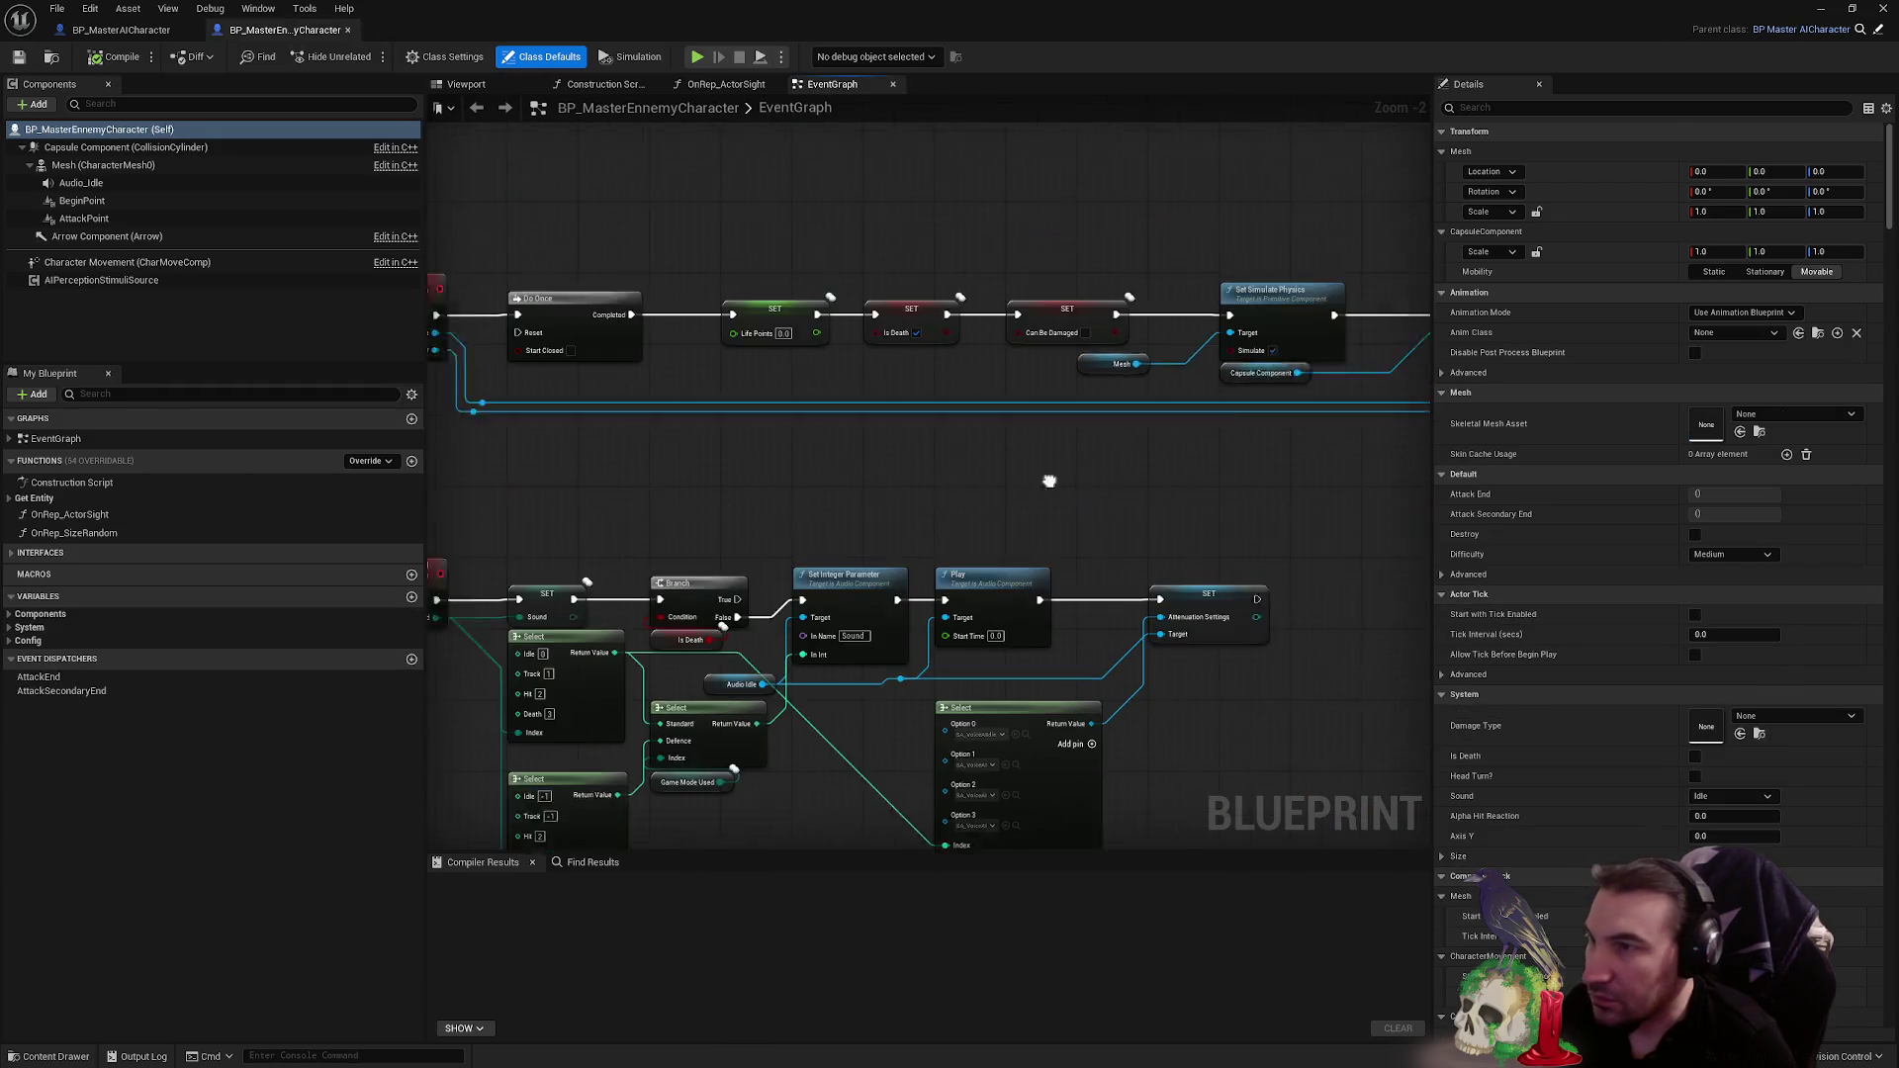
mouse_move(1308, 478)
mouse_down()
mouse_move(1112, 544)
mouse_move(481, 534)
mouse_move(543, 500)
mouse_move(1217, 505)
mouse_up()
drag(416, 594, 1142, 580)
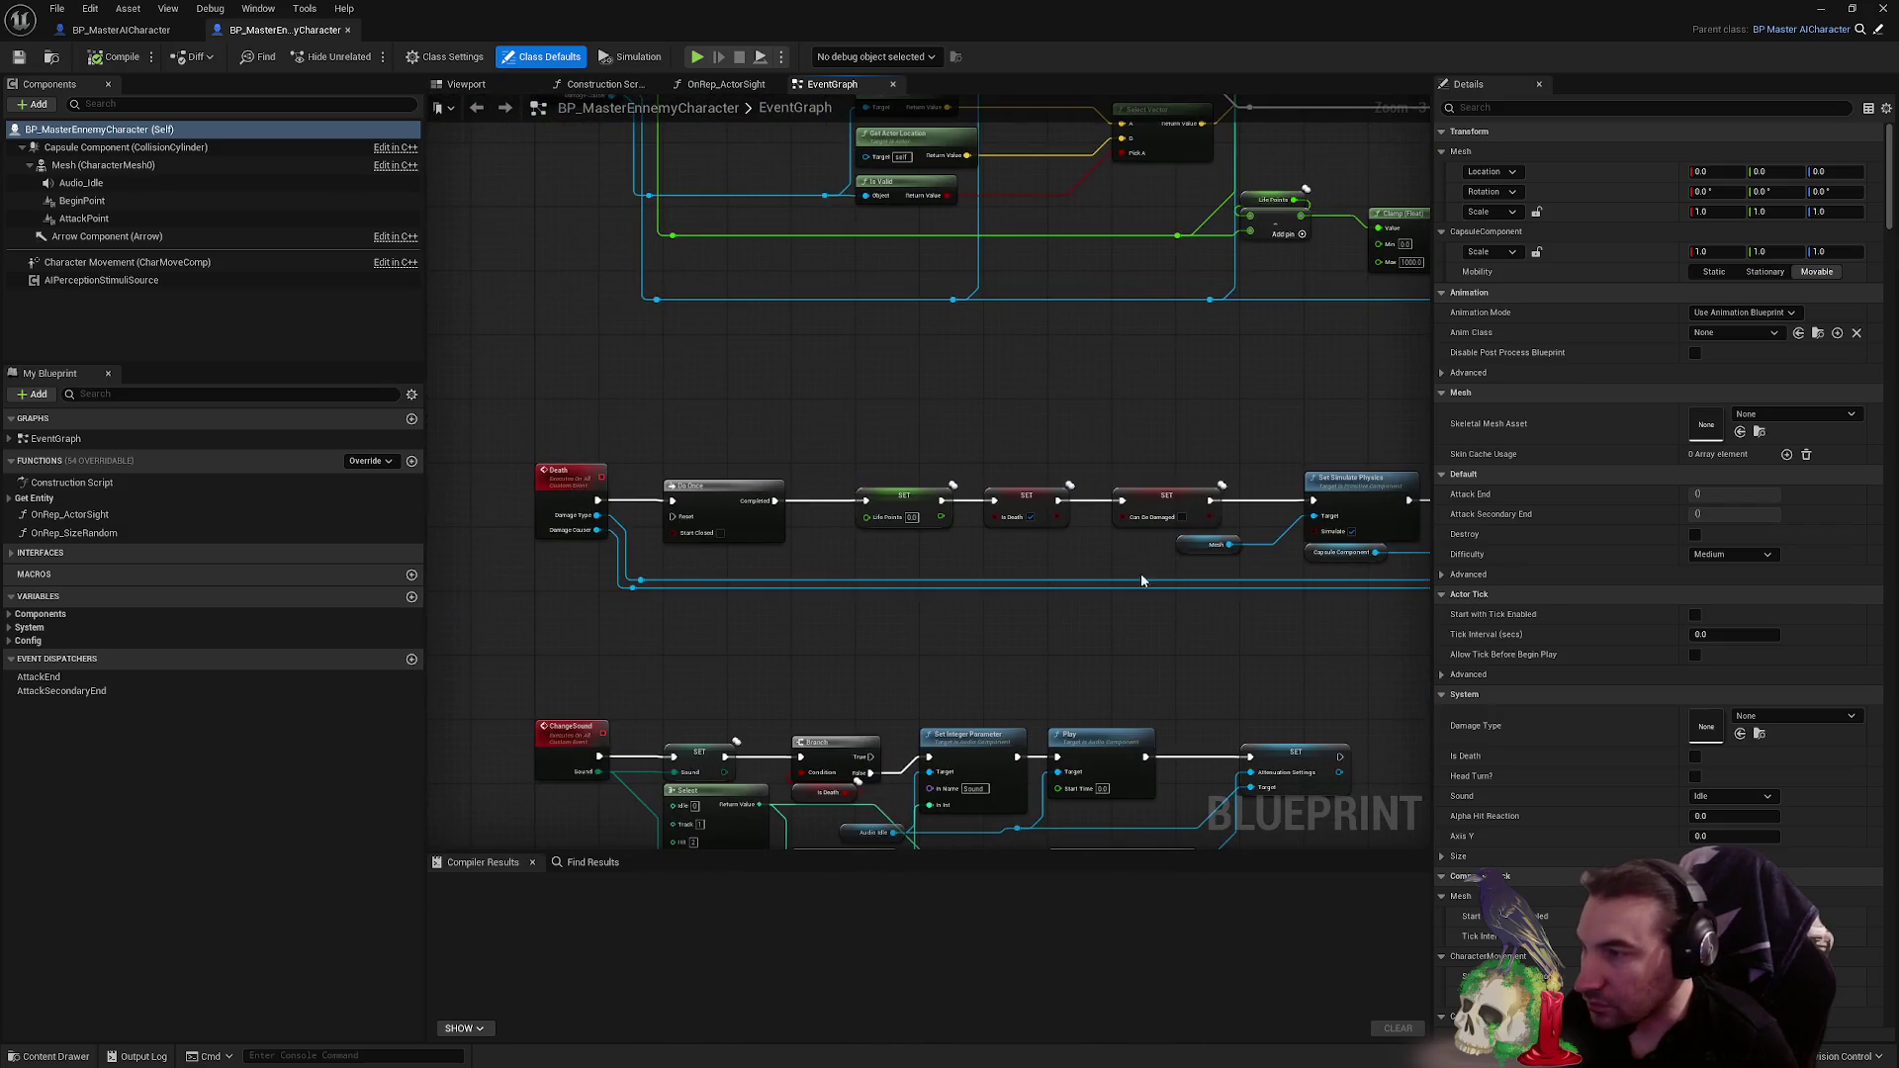
scroll(857, 482, down, 2)
mouse_move(899, 768)
mouse_down()
mouse_move(1054, 500)
mouse_move(773, 483)
mouse_move(984, 478)
mouse_move(837, 508)
mouse_move(1247, 495)
mouse_move(581, 519)
mouse_up()
scroll(773, 482, up, 3)
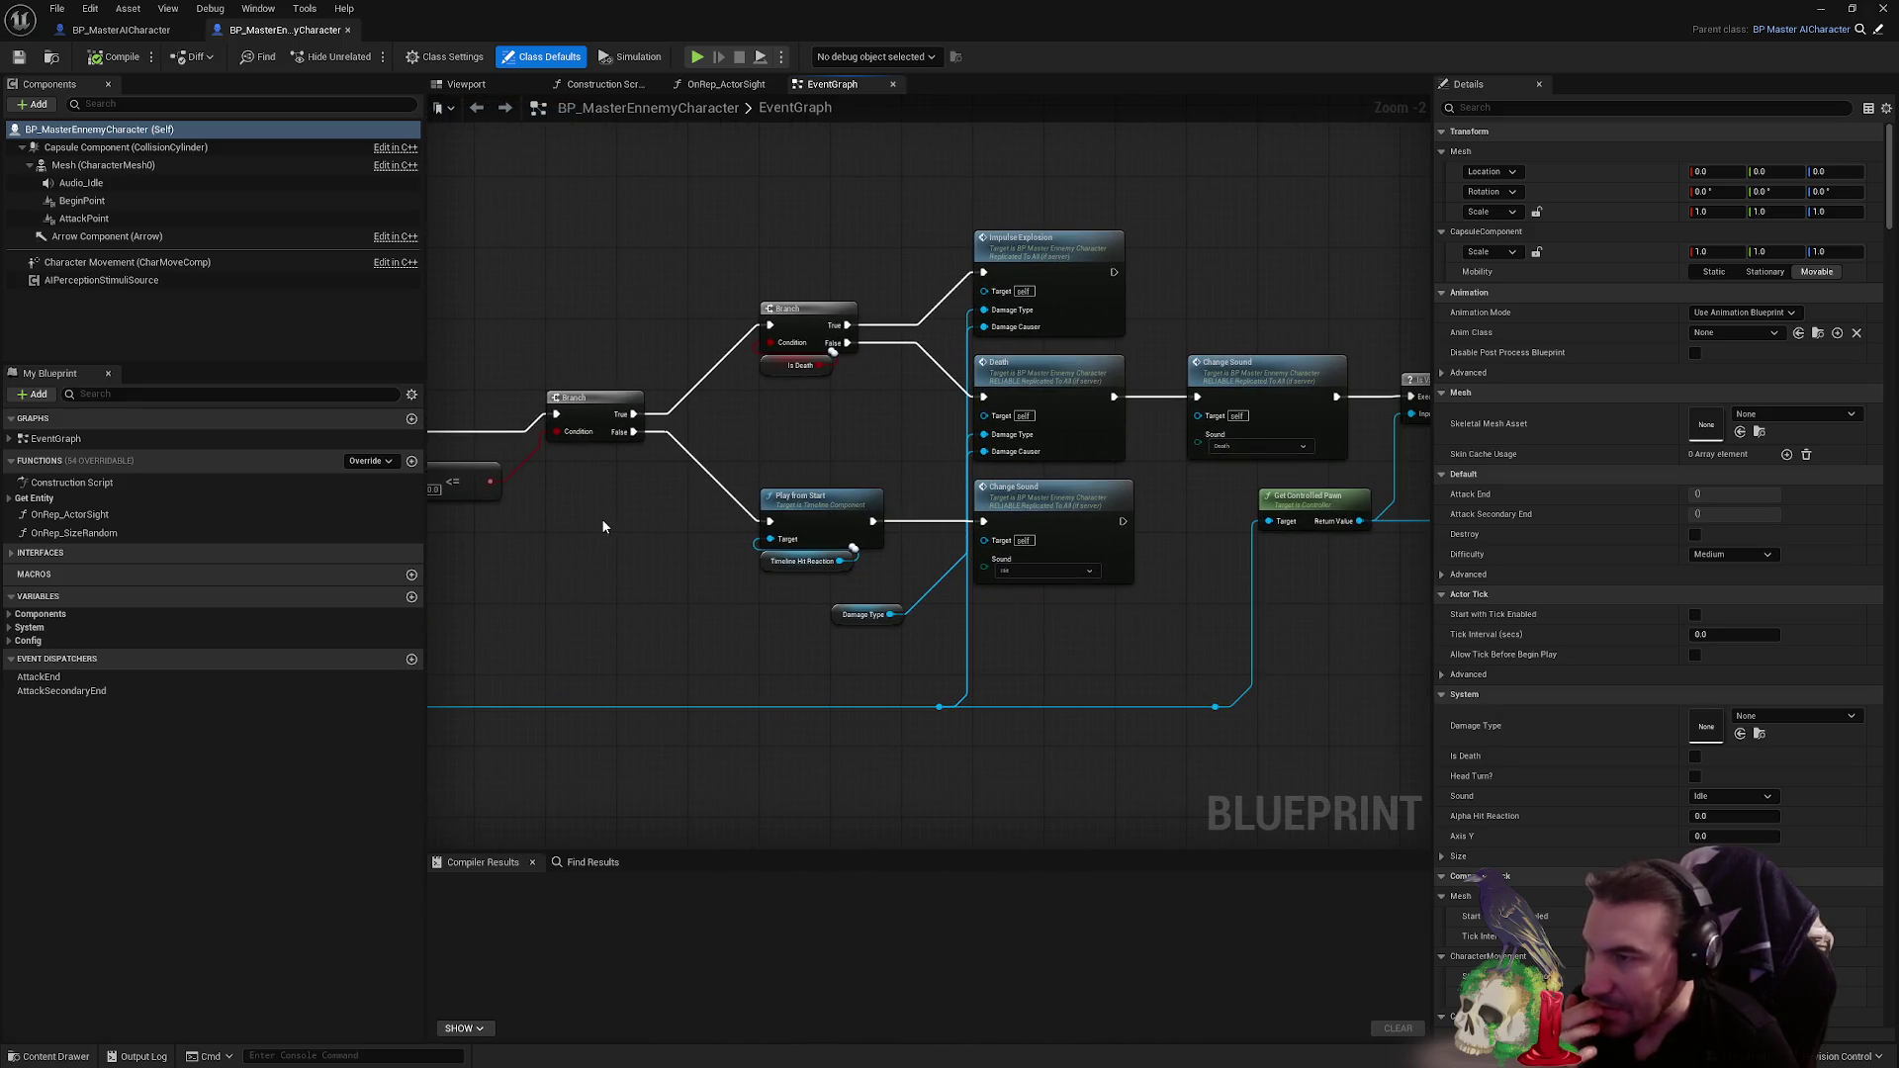
- Trace the damage branch through the SET, Is Valid, Get Faction, Select and Change Sound nodes
mouse_move(934, 509)
mouse_down()
mouse_move(1284, 476)
mouse_move(867, 491)
mouse_up()
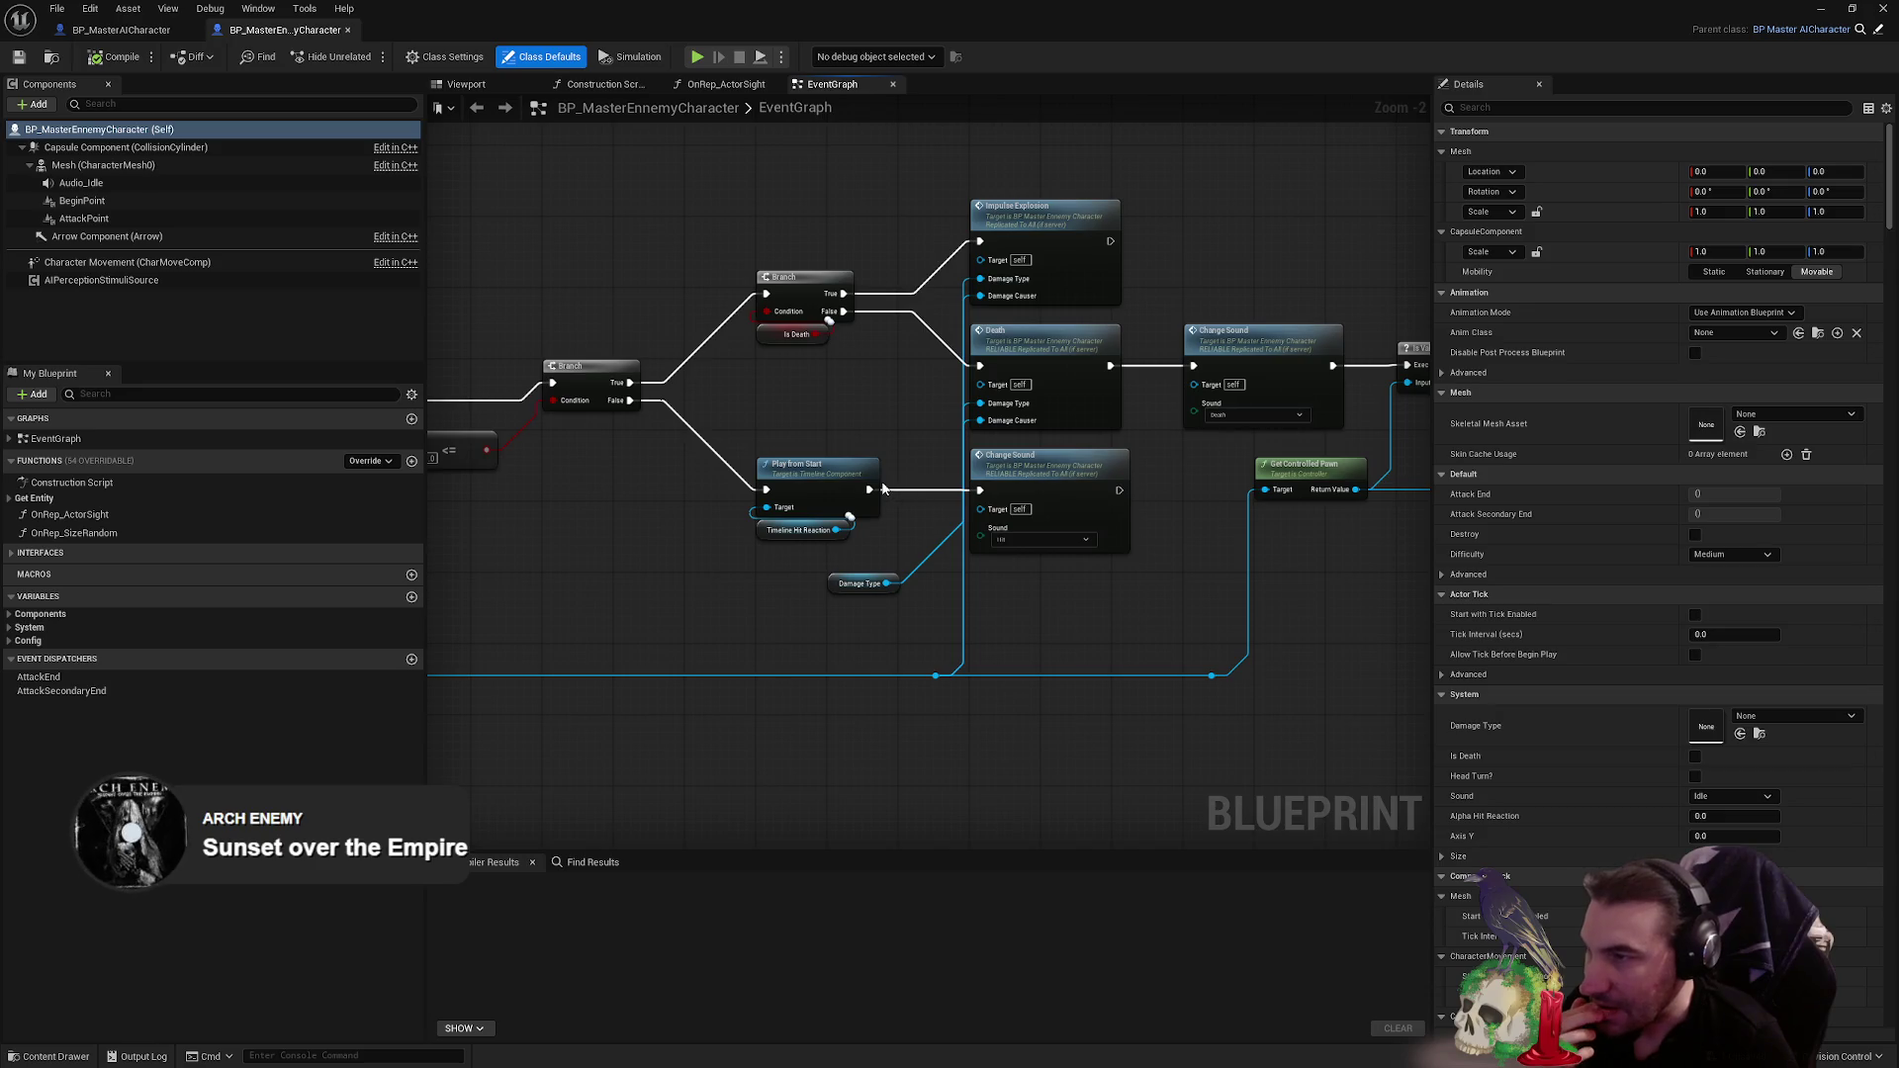
drag(1177, 404, 855, 474)
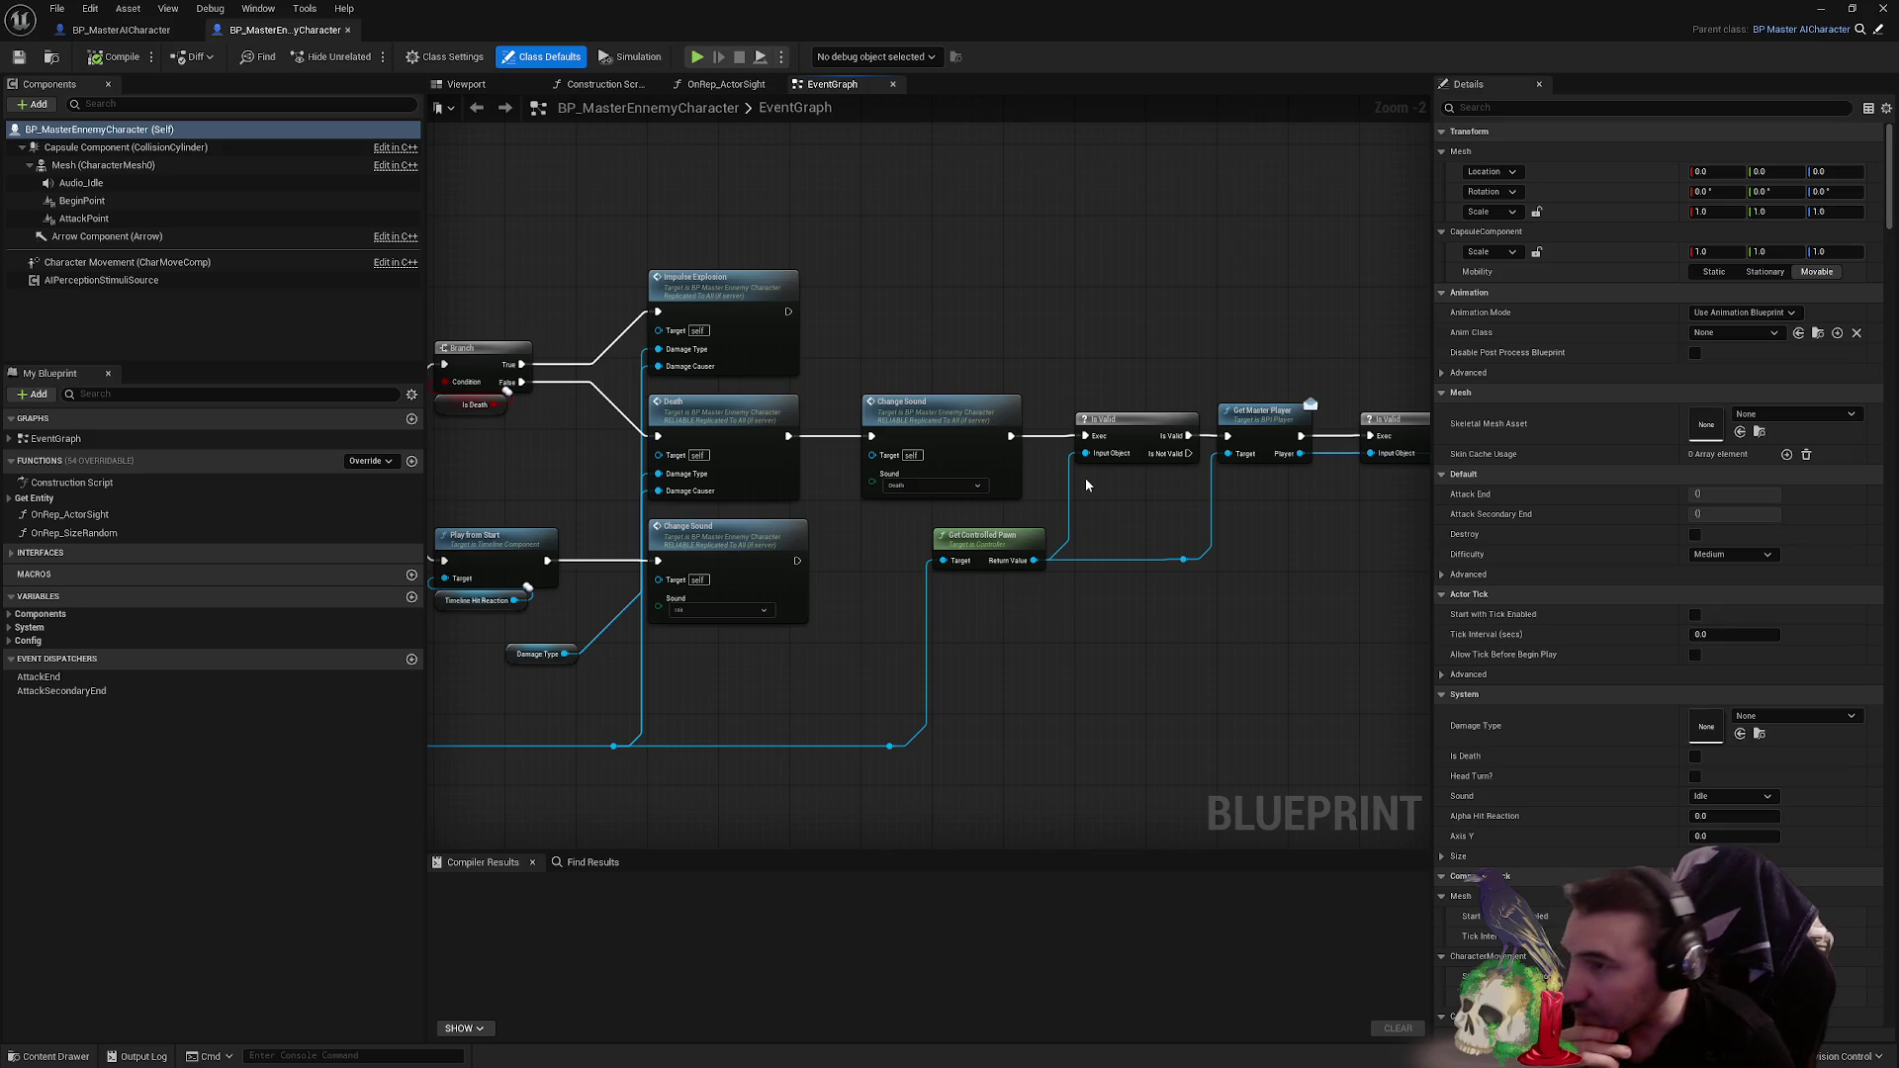
drag(1084, 478, 877, 470)
mouse_move(1115, 470)
mouse_down()
mouse_move(1000, 446)
mouse_move(1431, 392)
mouse_up()
drag(891, 364, 1318, 334)
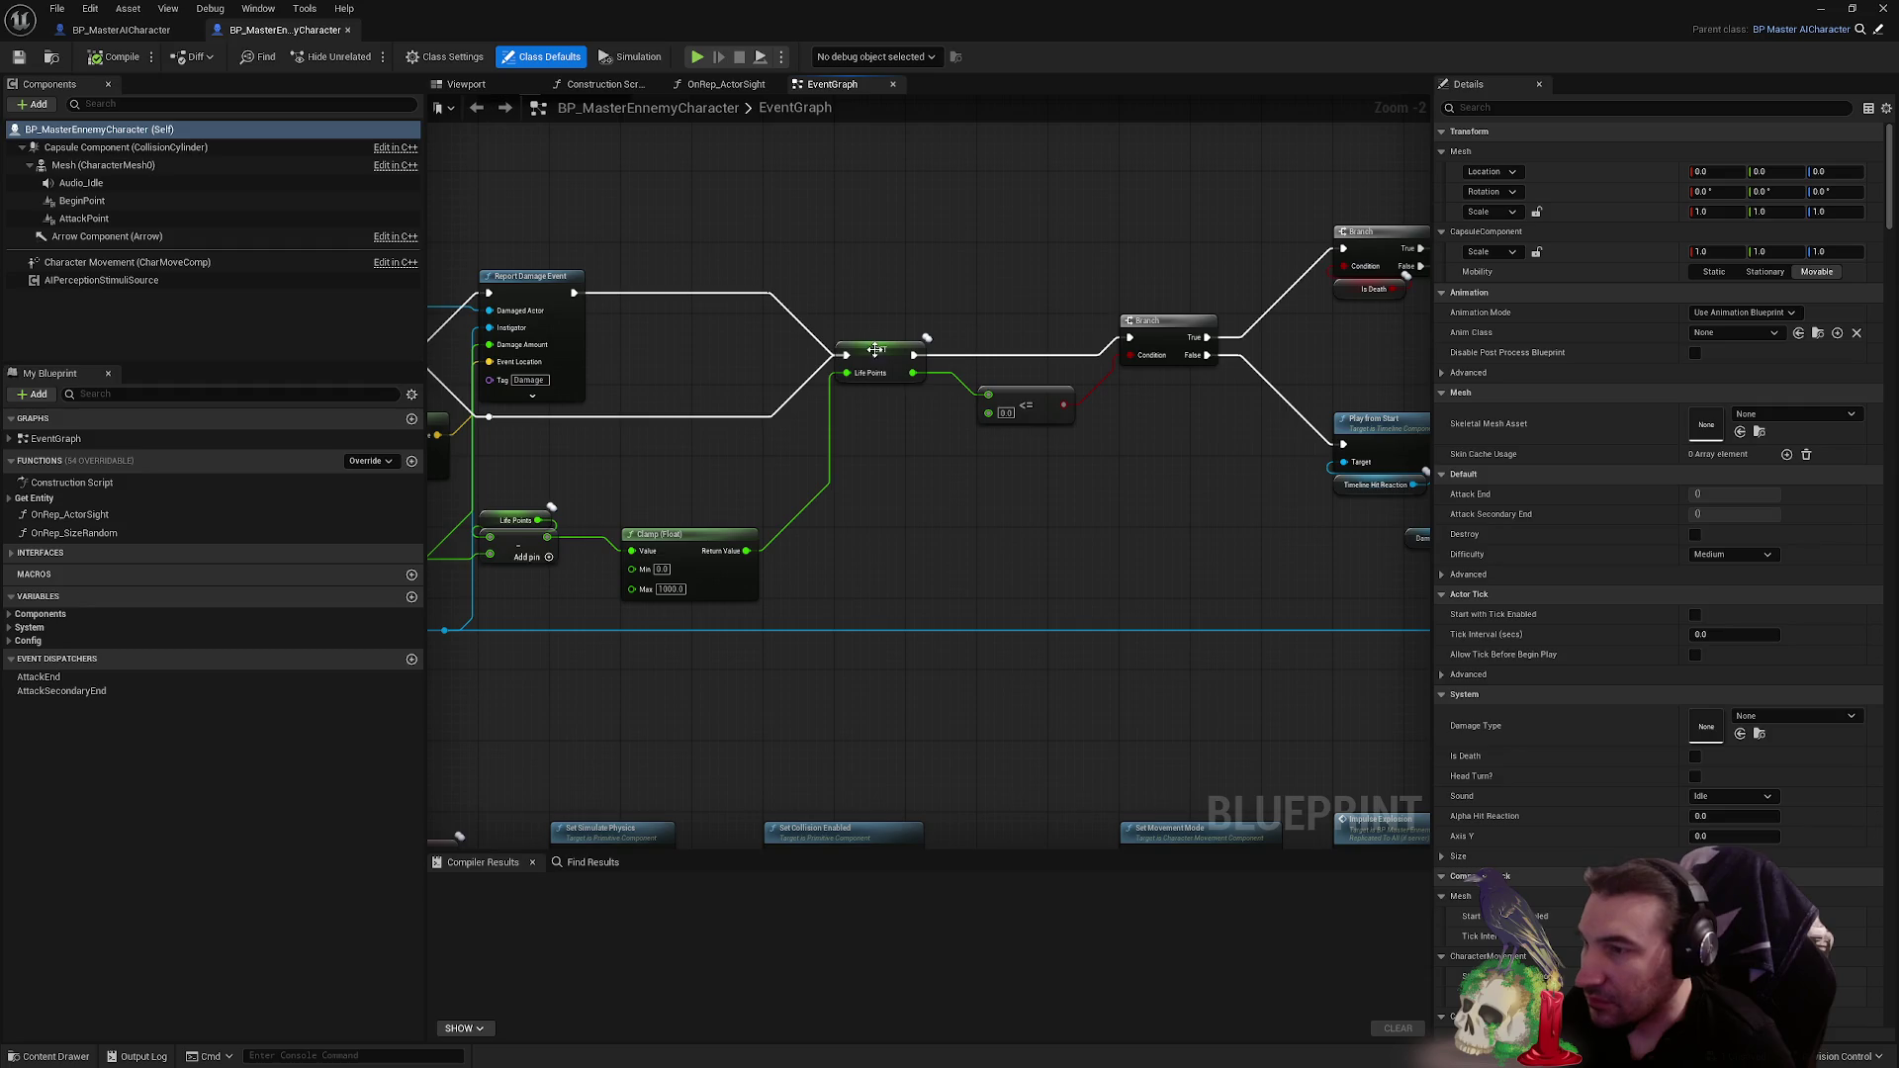
right_click(1145, 423)
drag(1072, 456, 684, 509)
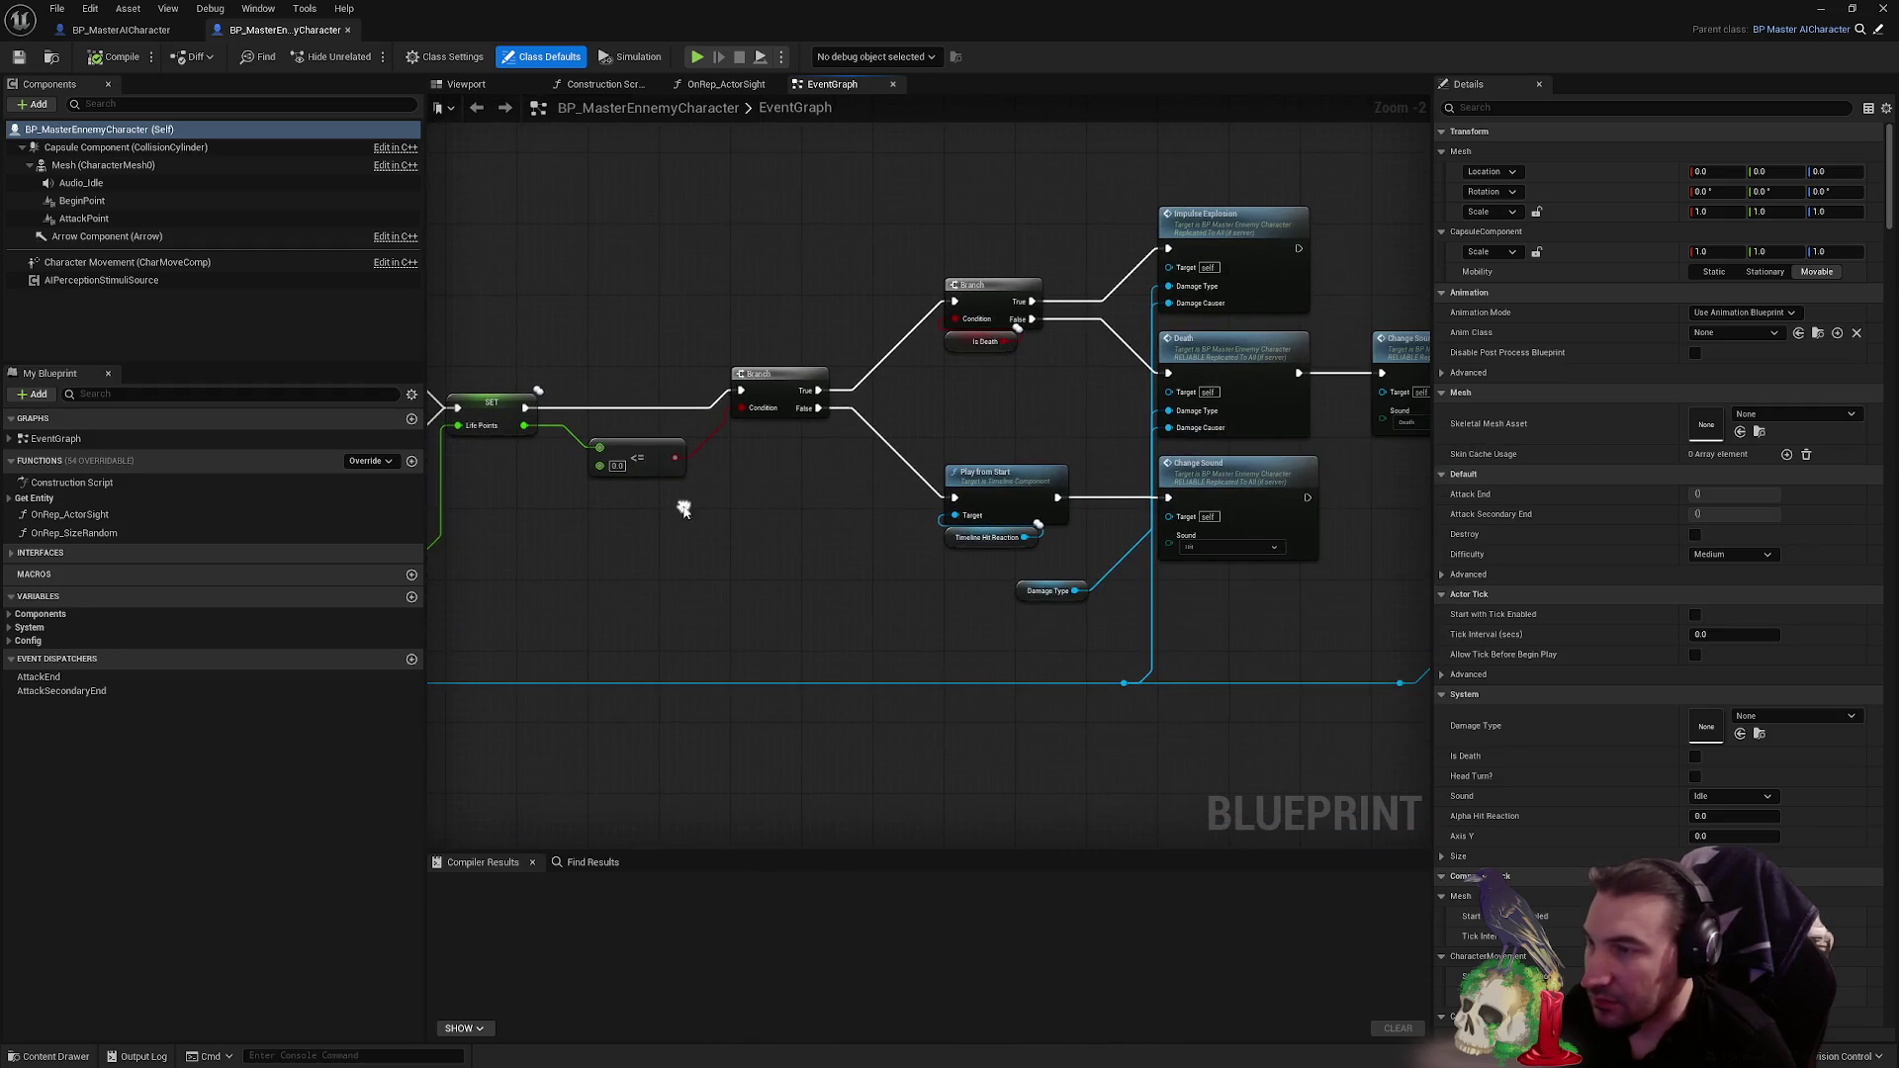
mouse_move(870, 464)
mouse_down()
mouse_move(682, 376)
mouse_move(1170, 436)
mouse_move(956, 459)
mouse_up()
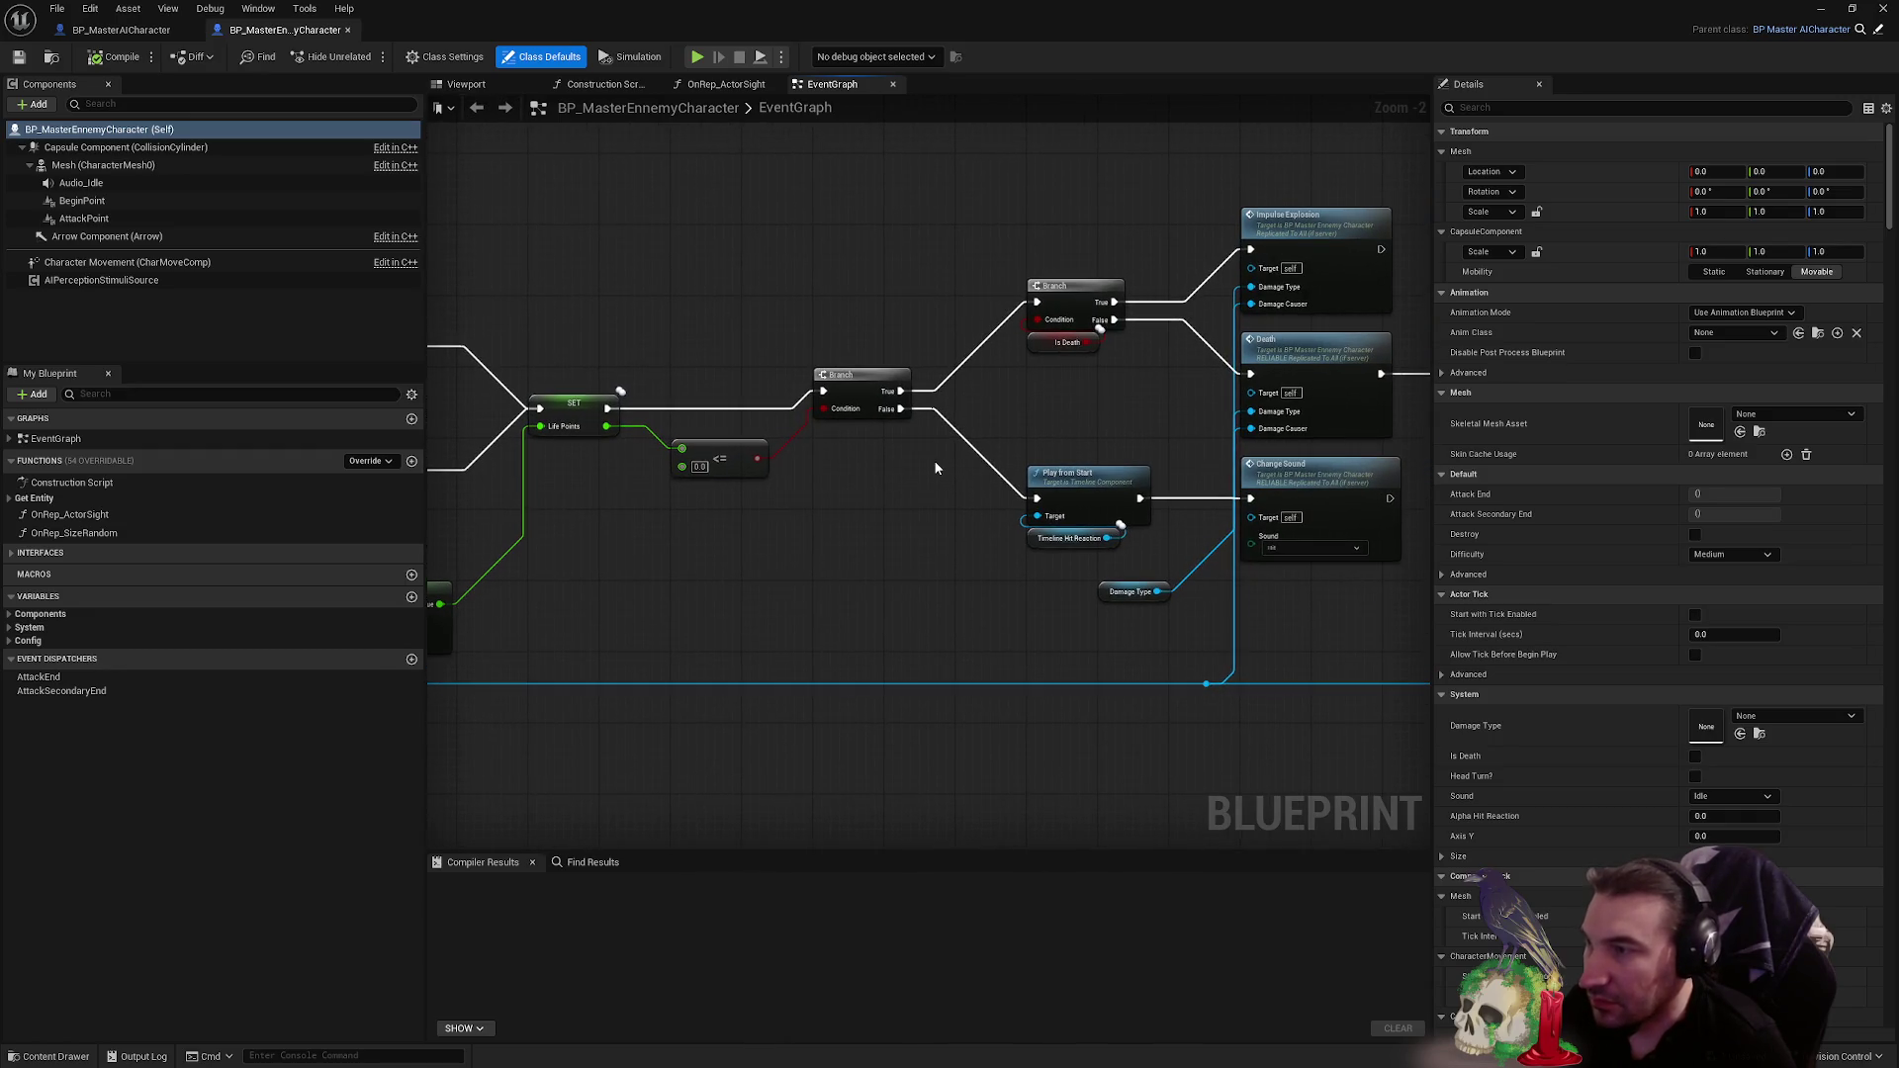
drag(810, 472, 607, 508)
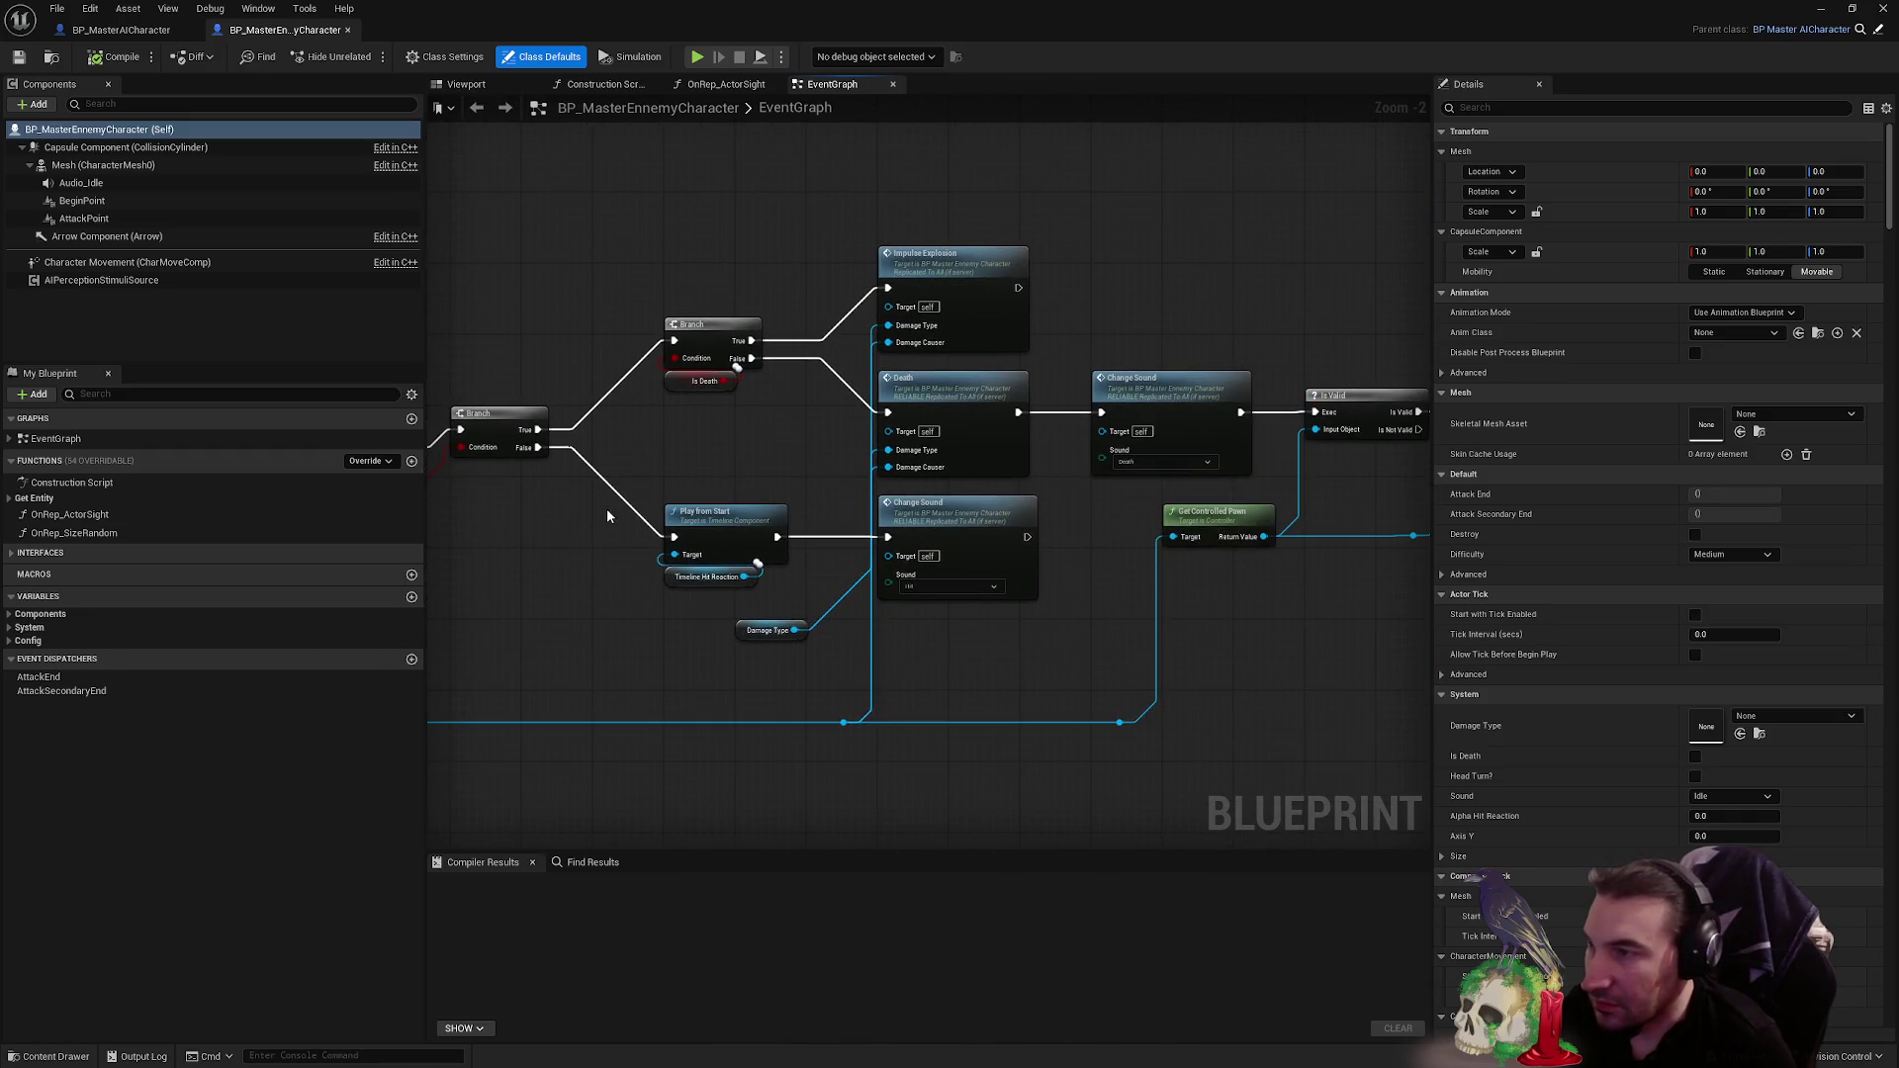
drag(737, 366, 1156, 451)
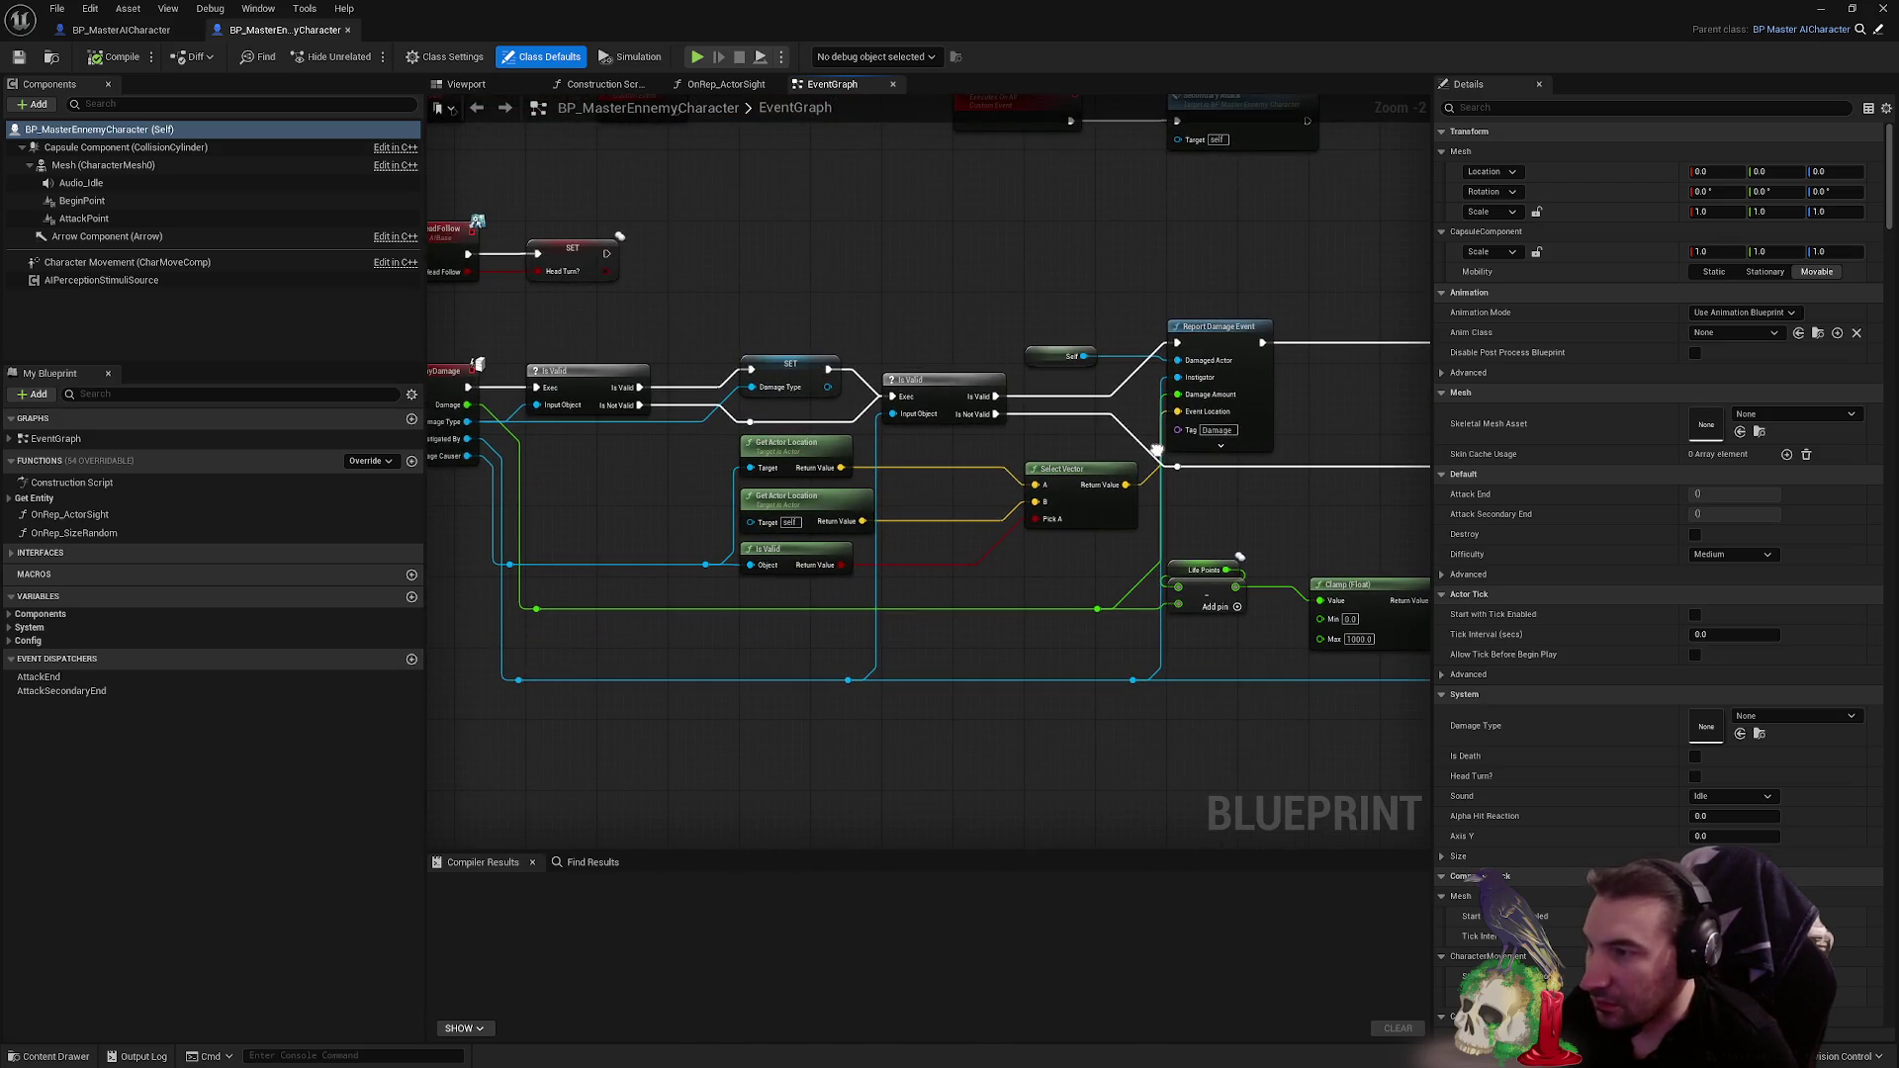
mouse_move(1325, 493)
mouse_down()
mouse_move(903, 543)
mouse_move(1011, 395)
mouse_up()
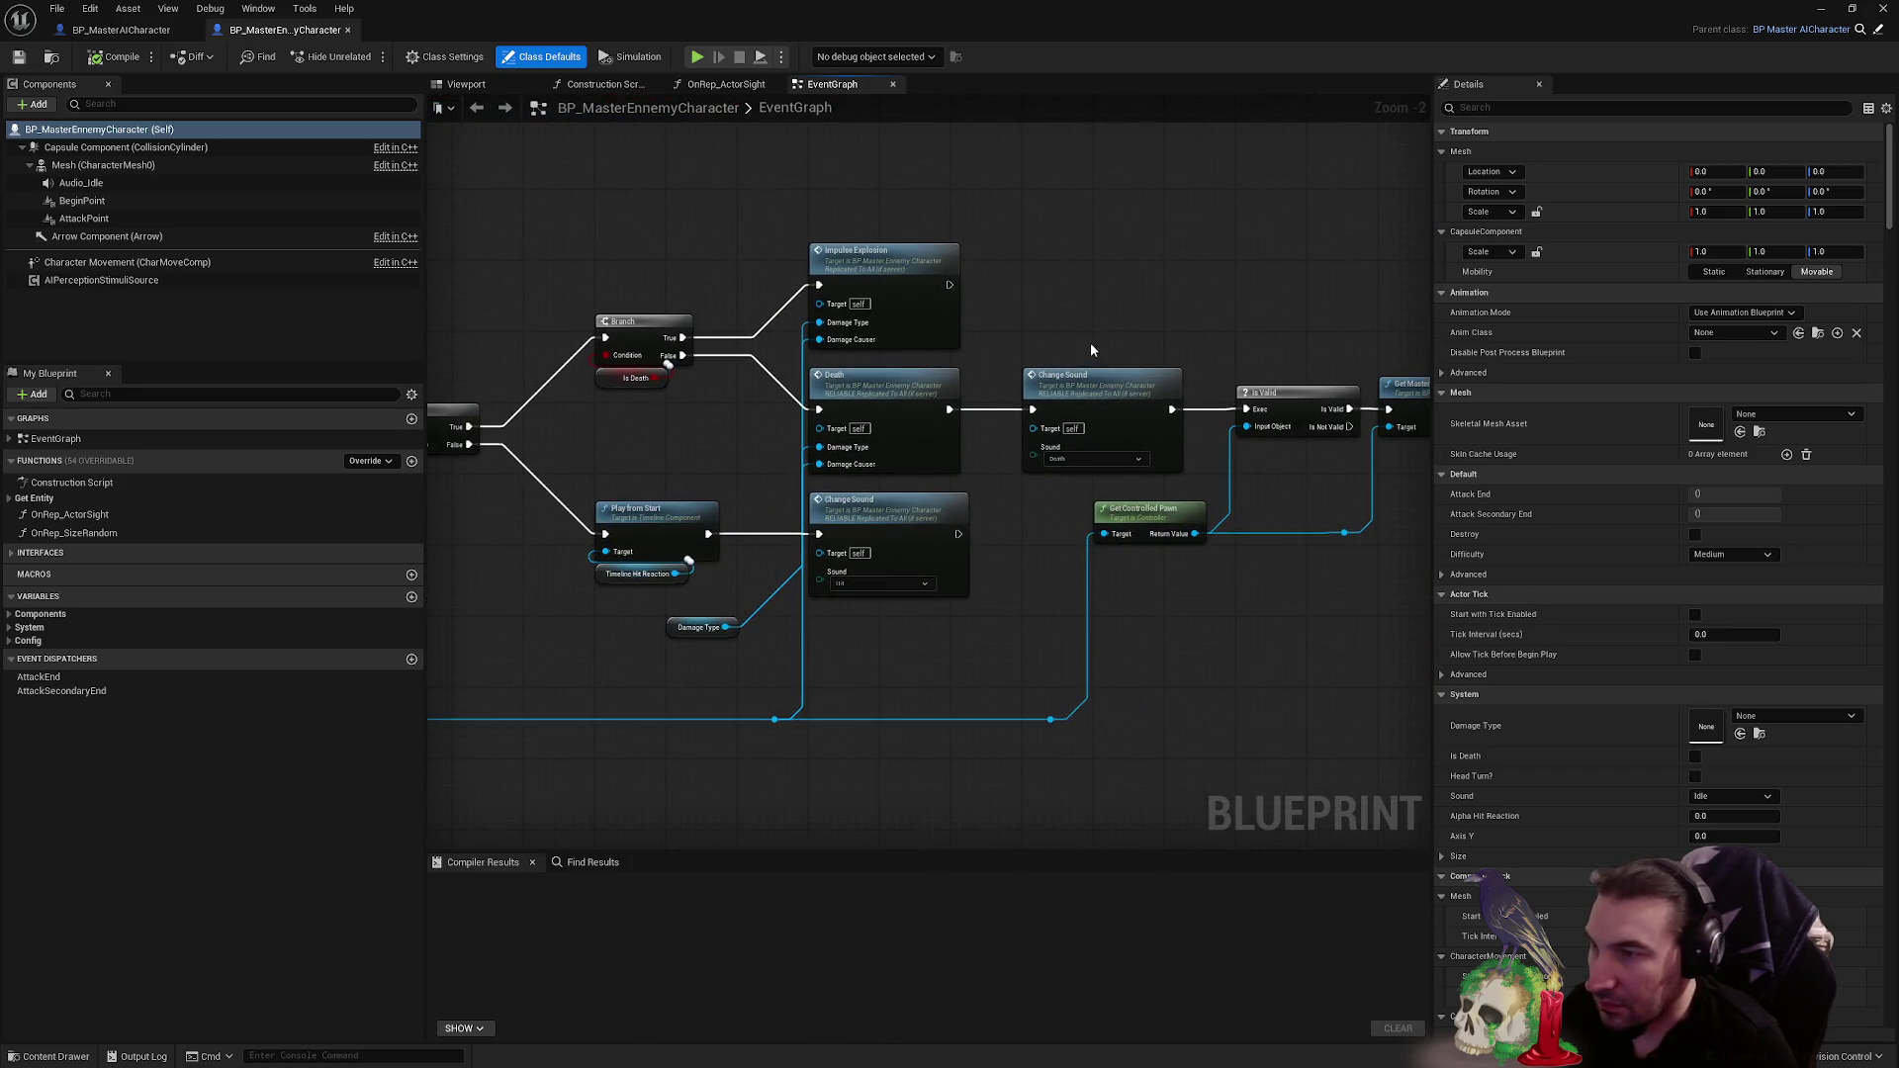
- Jump from the Change Sound call after Death to the ChangeSound custom event definition
double_click(1088, 378)
scroll(817, 442, up, 2)
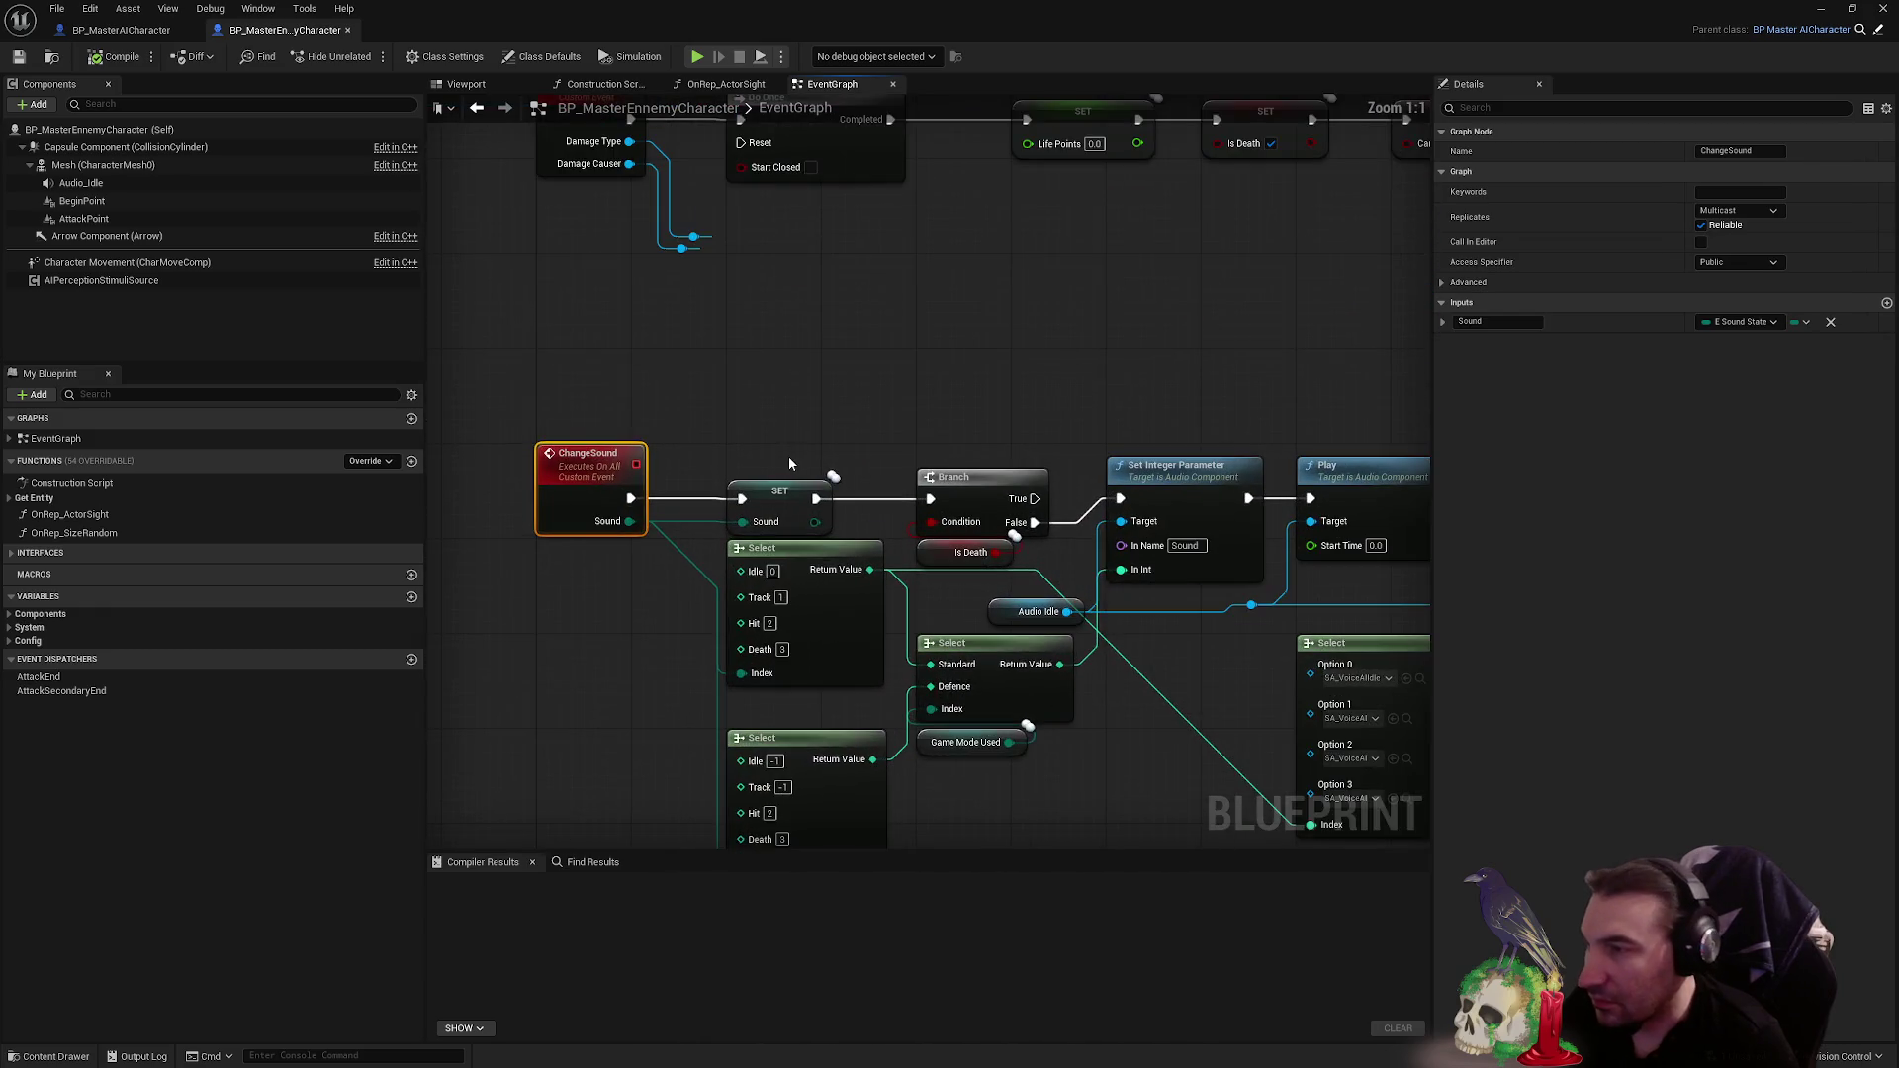
drag(784, 461, 728, 405)
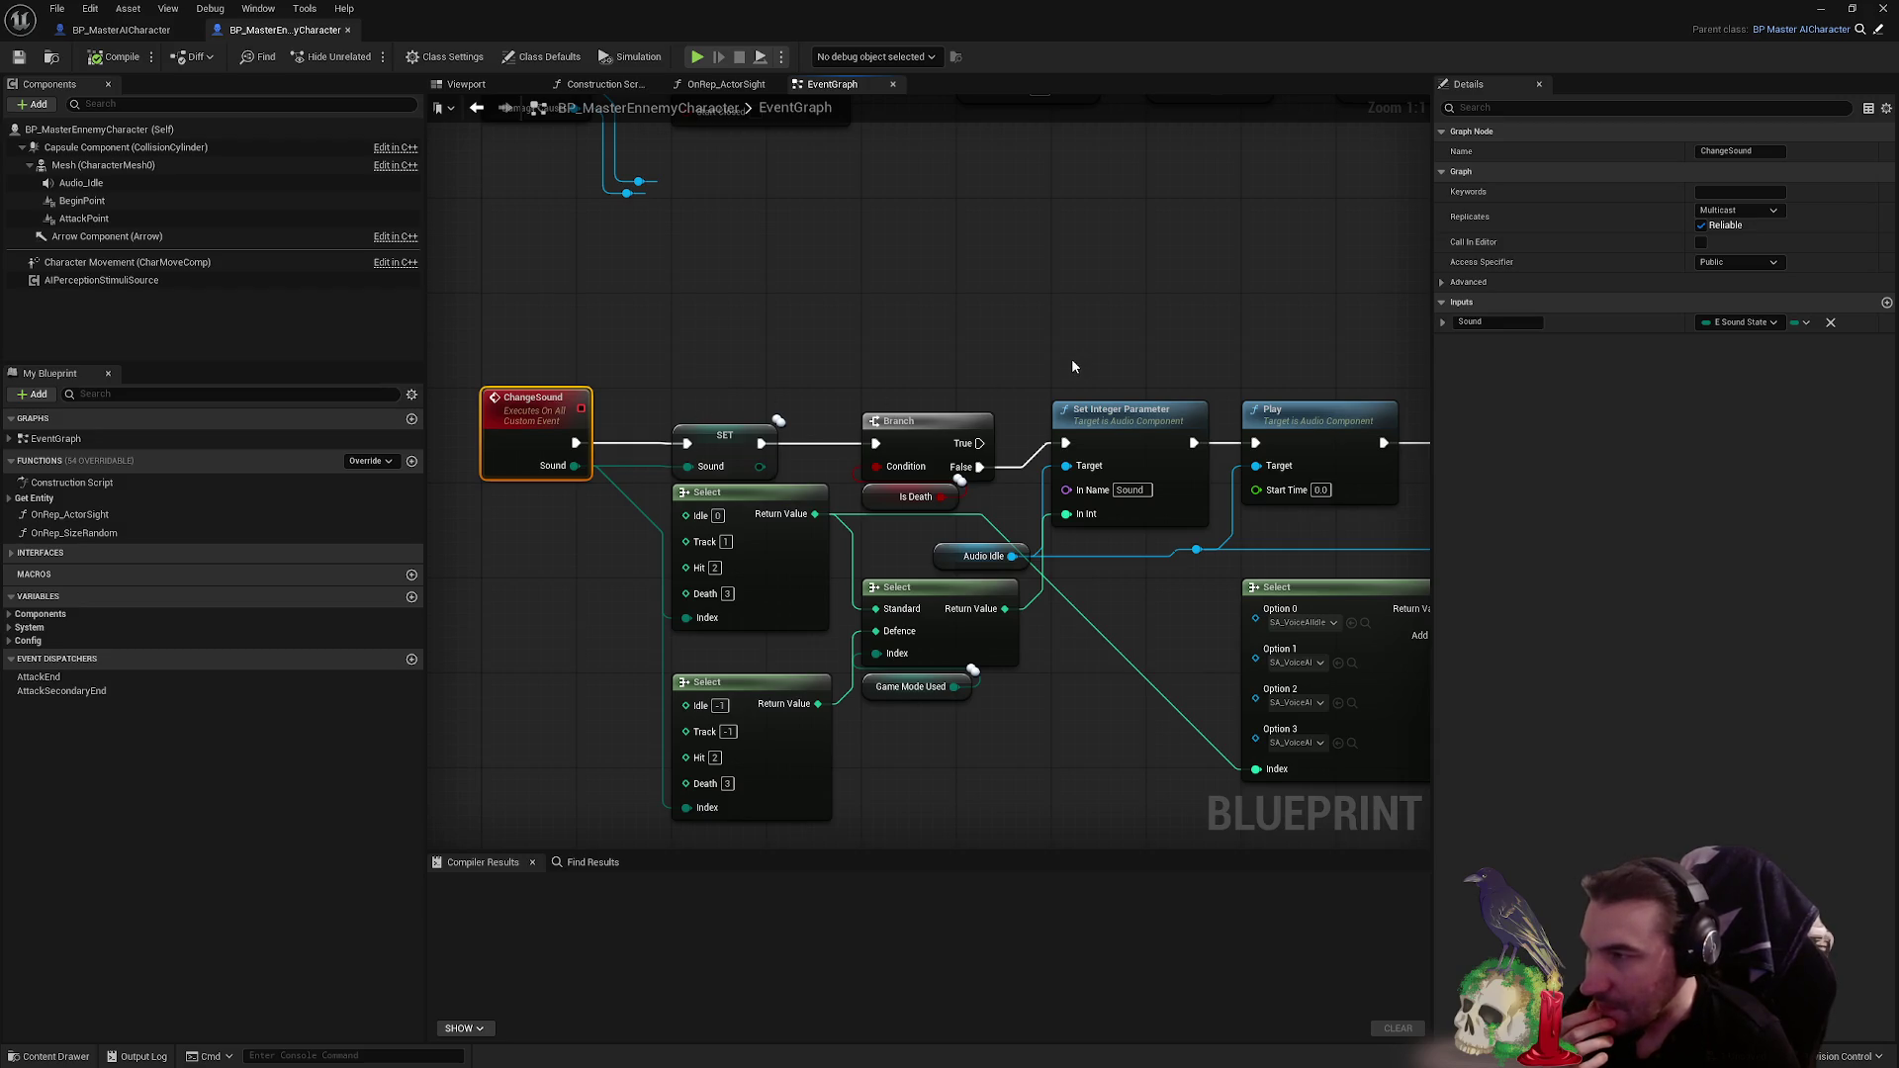
scroll(1070, 366, down, 3)
scroll(1065, 422, down, 1)
mouse_move(1065, 422)
mouse_down()
mouse_move(771, 564)
mouse_move(434, 611)
mouse_up()
mouse_move(860, 414)
mouse_down()
mouse_move(1144, 413)
mouse_move(564, 419)
mouse_move(752, 376)
mouse_move(495, 376)
mouse_move(1032, 439)
mouse_up()
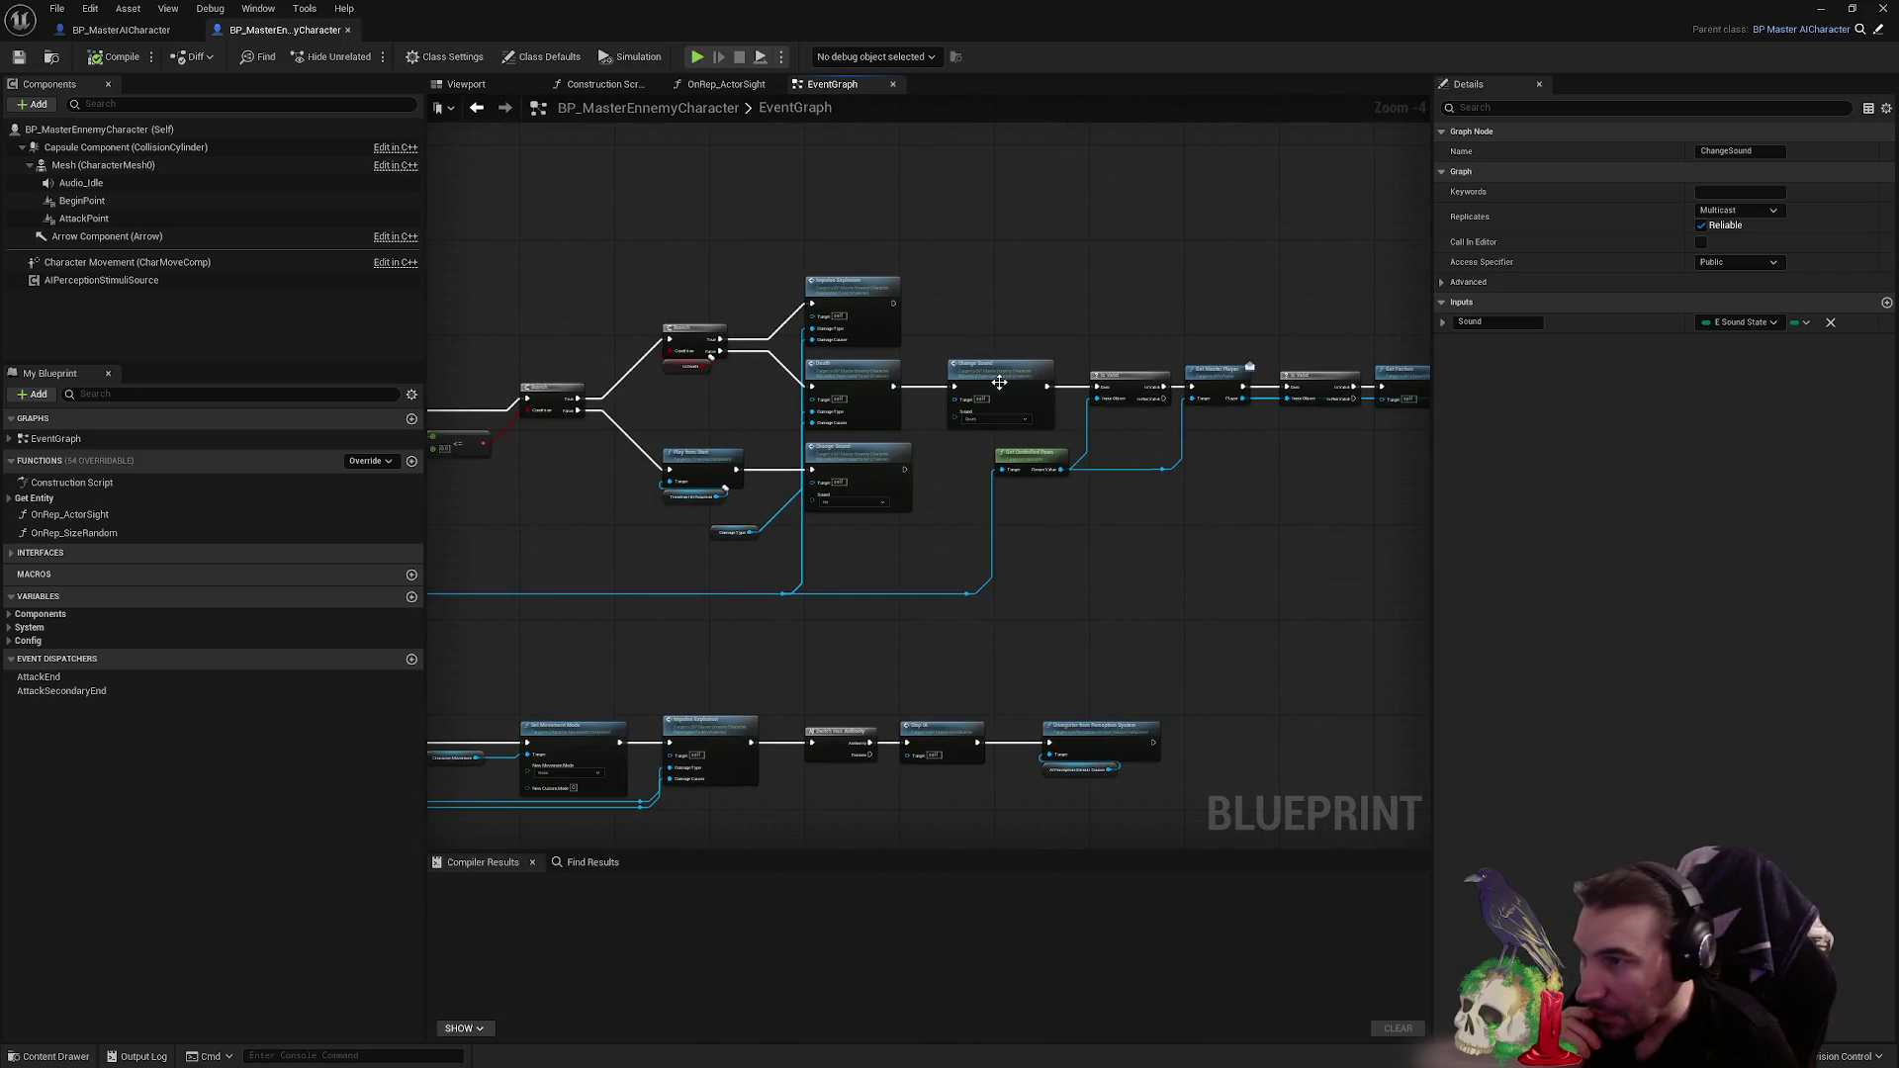
double_click(999, 383)
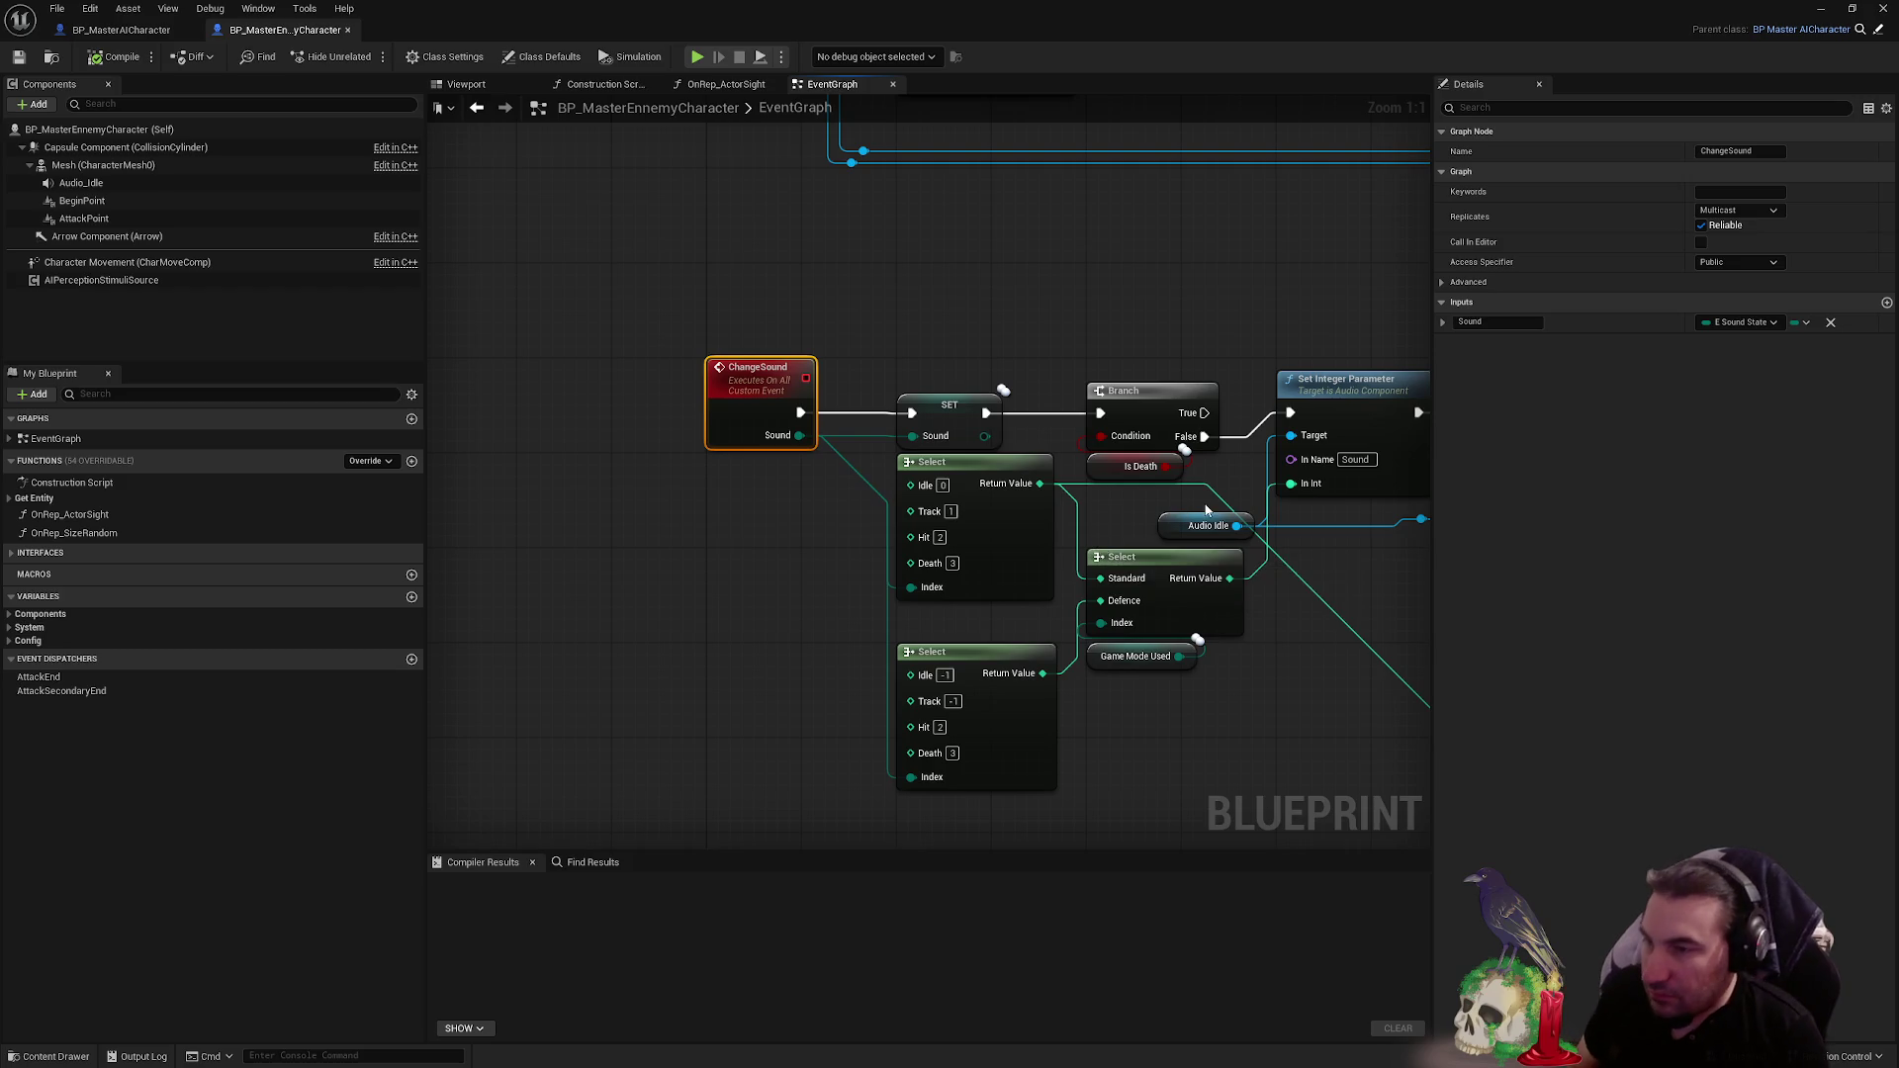
scroll(1187, 492, down, 4)
- Add an Audio_Idle reference with a Stop node for the Death sound state
scroll(832, 455, up, 4)
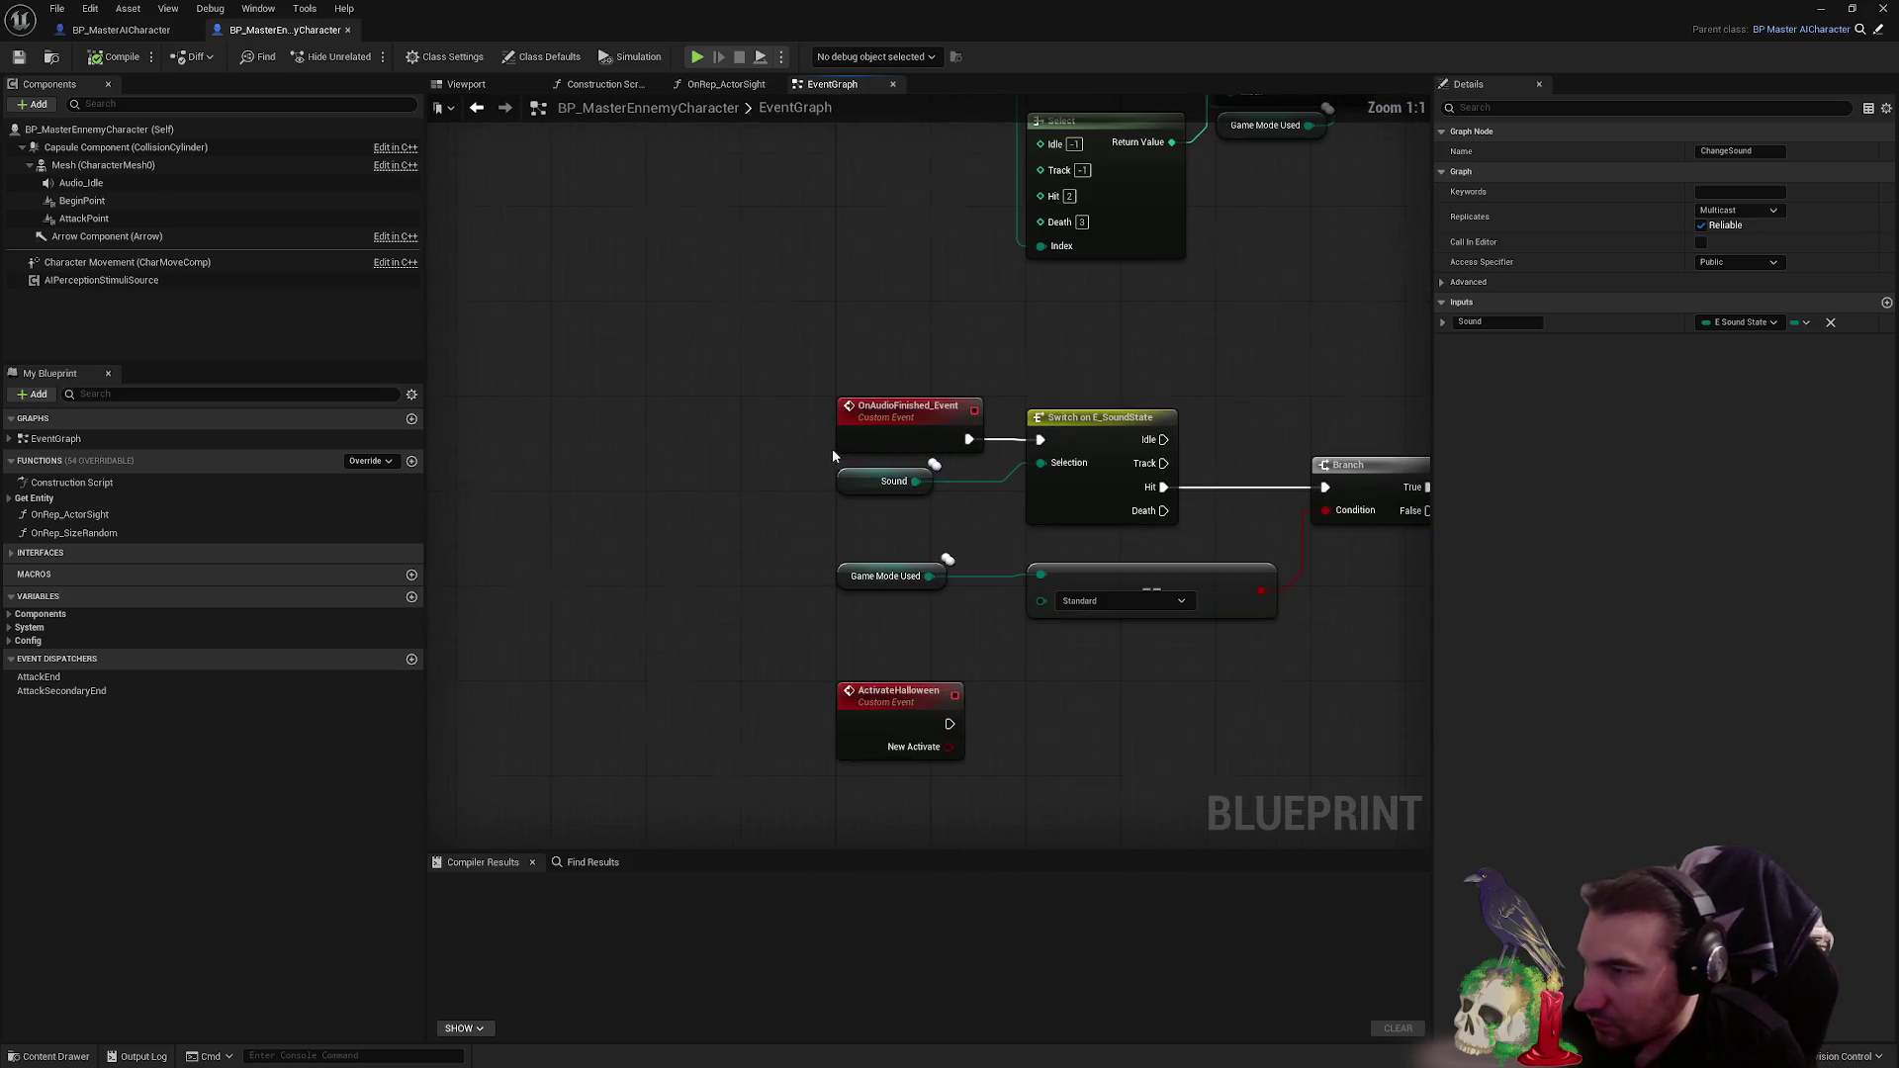
drag(1108, 352, 639, 267)
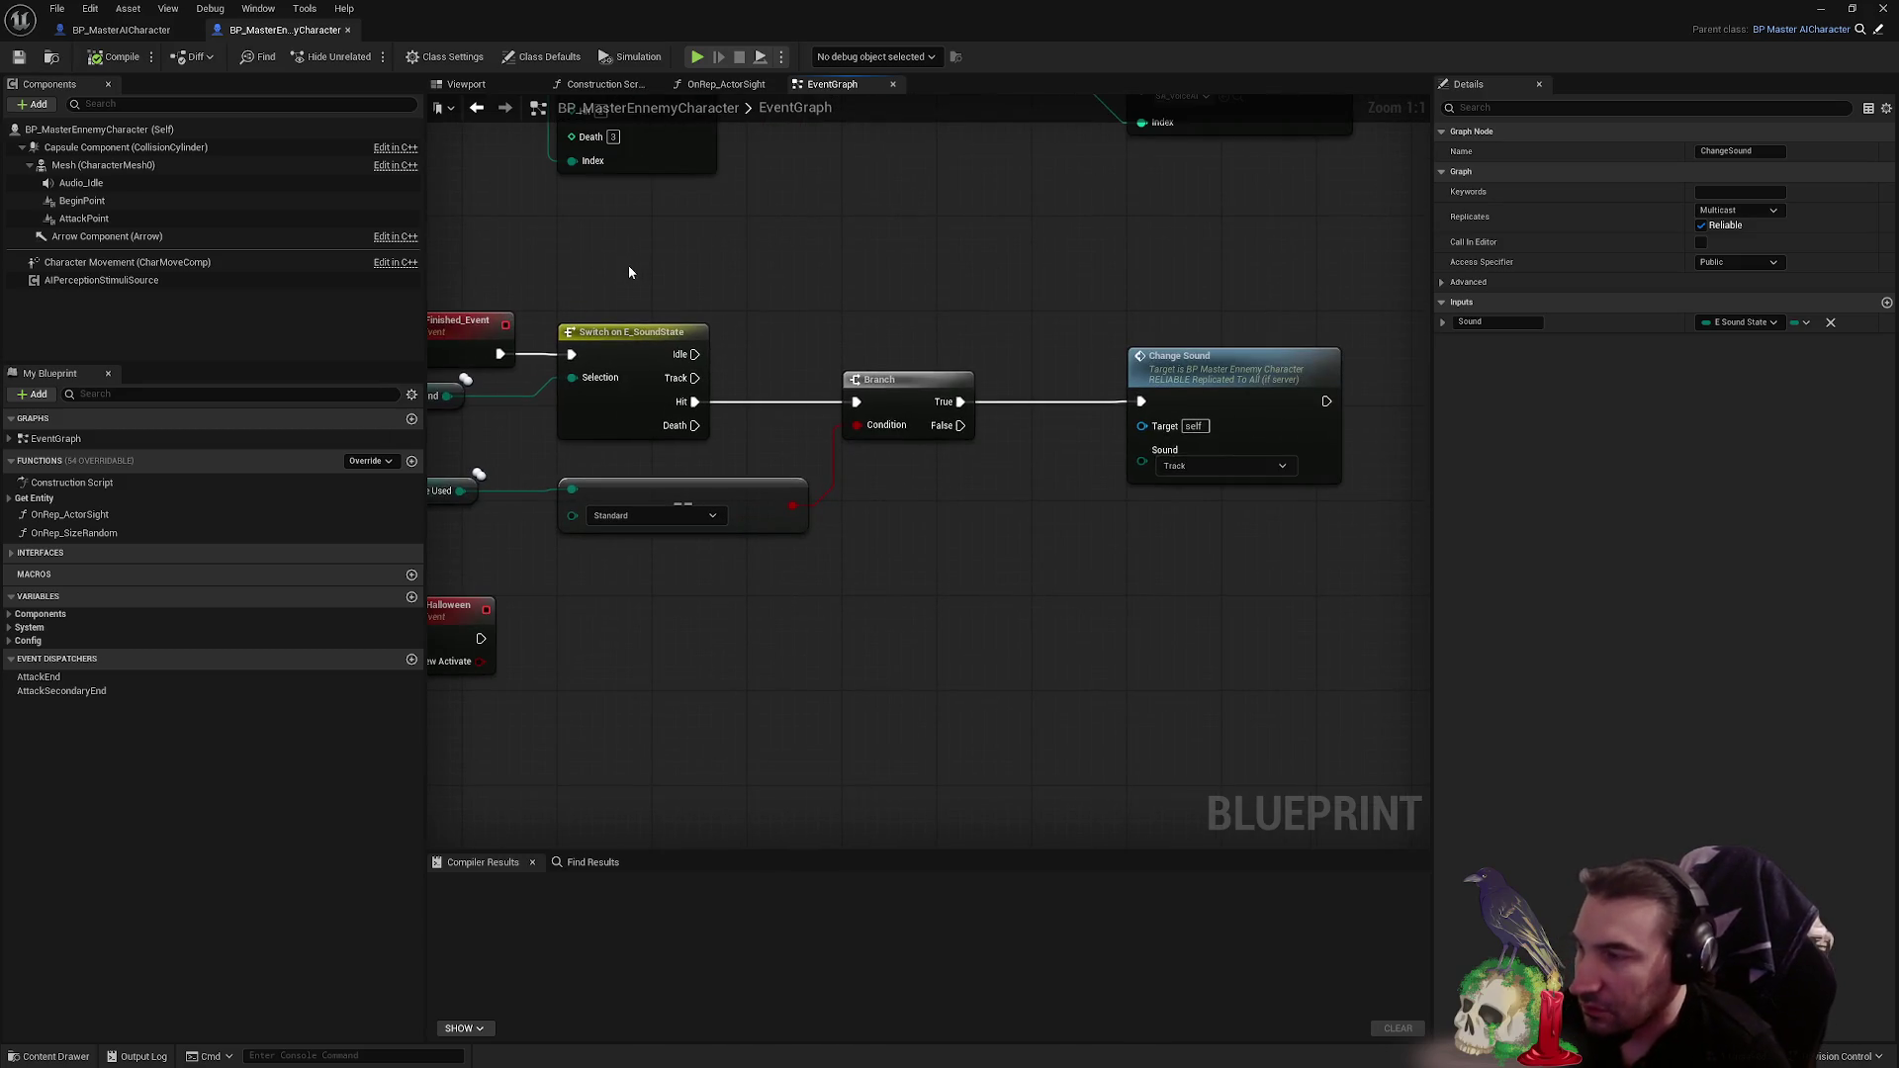
mouse_move(99, 183)
mouse_down()
mouse_move(1094, 678)
mouse_move(895, 630)
mouse_move(1017, 641)
mouse_up()
text(STOP)
key(Return)
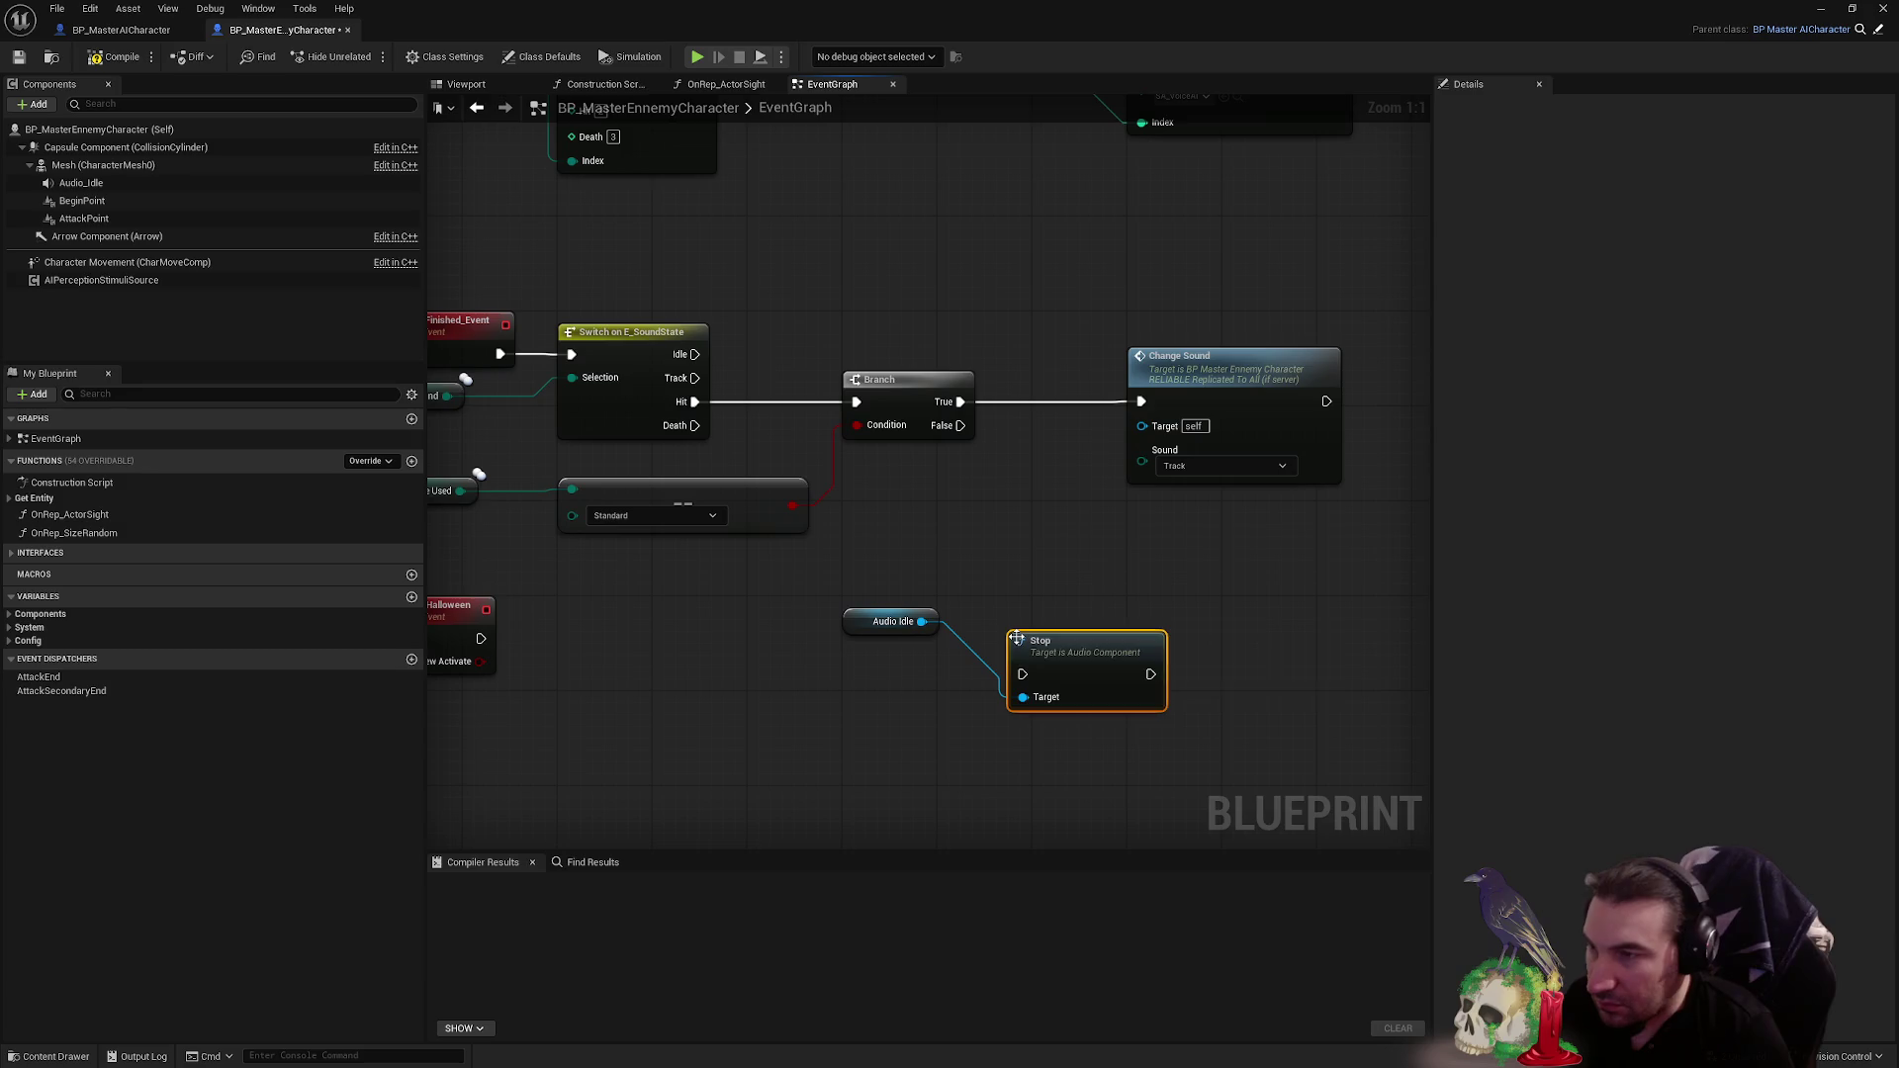
mouse_move(1132, 667)
mouse_down()
mouse_move(1069, 574)
mouse_move(957, 565)
mouse_up()
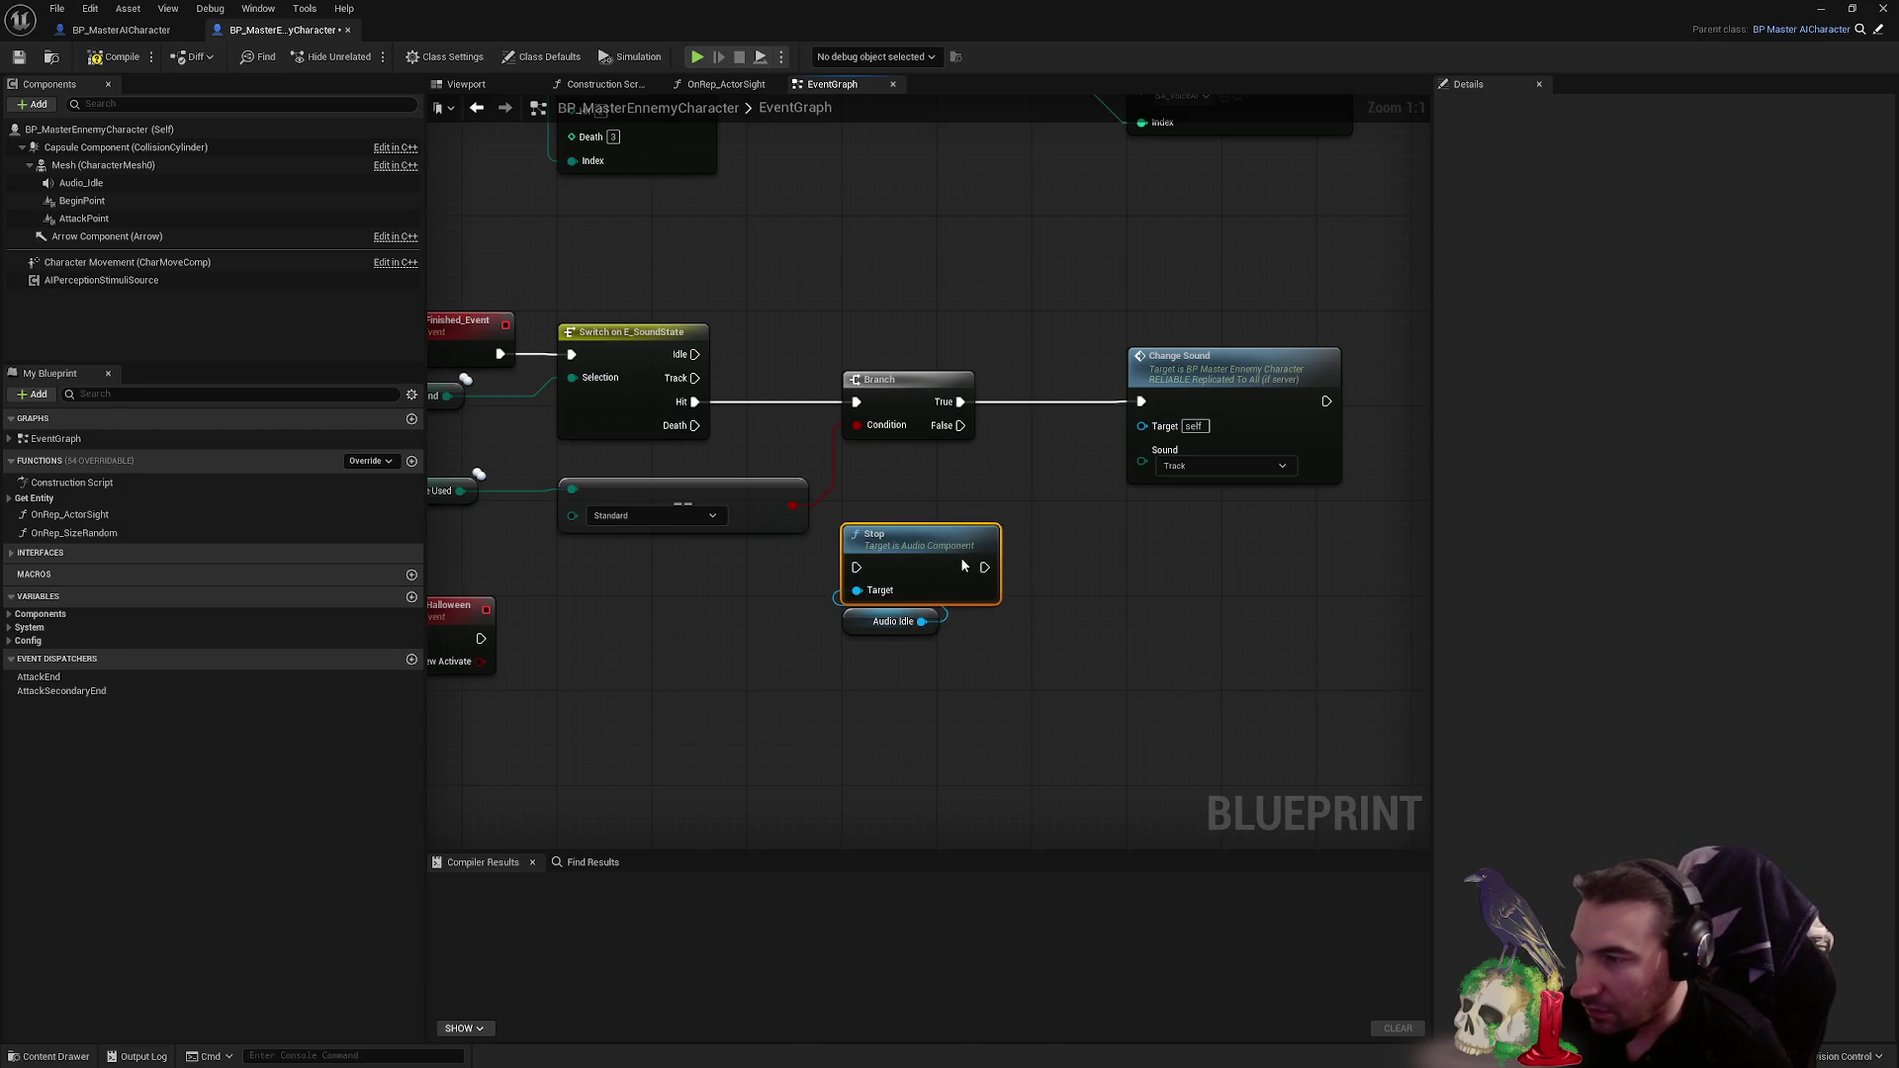
drag(150, 189, 146, 198)
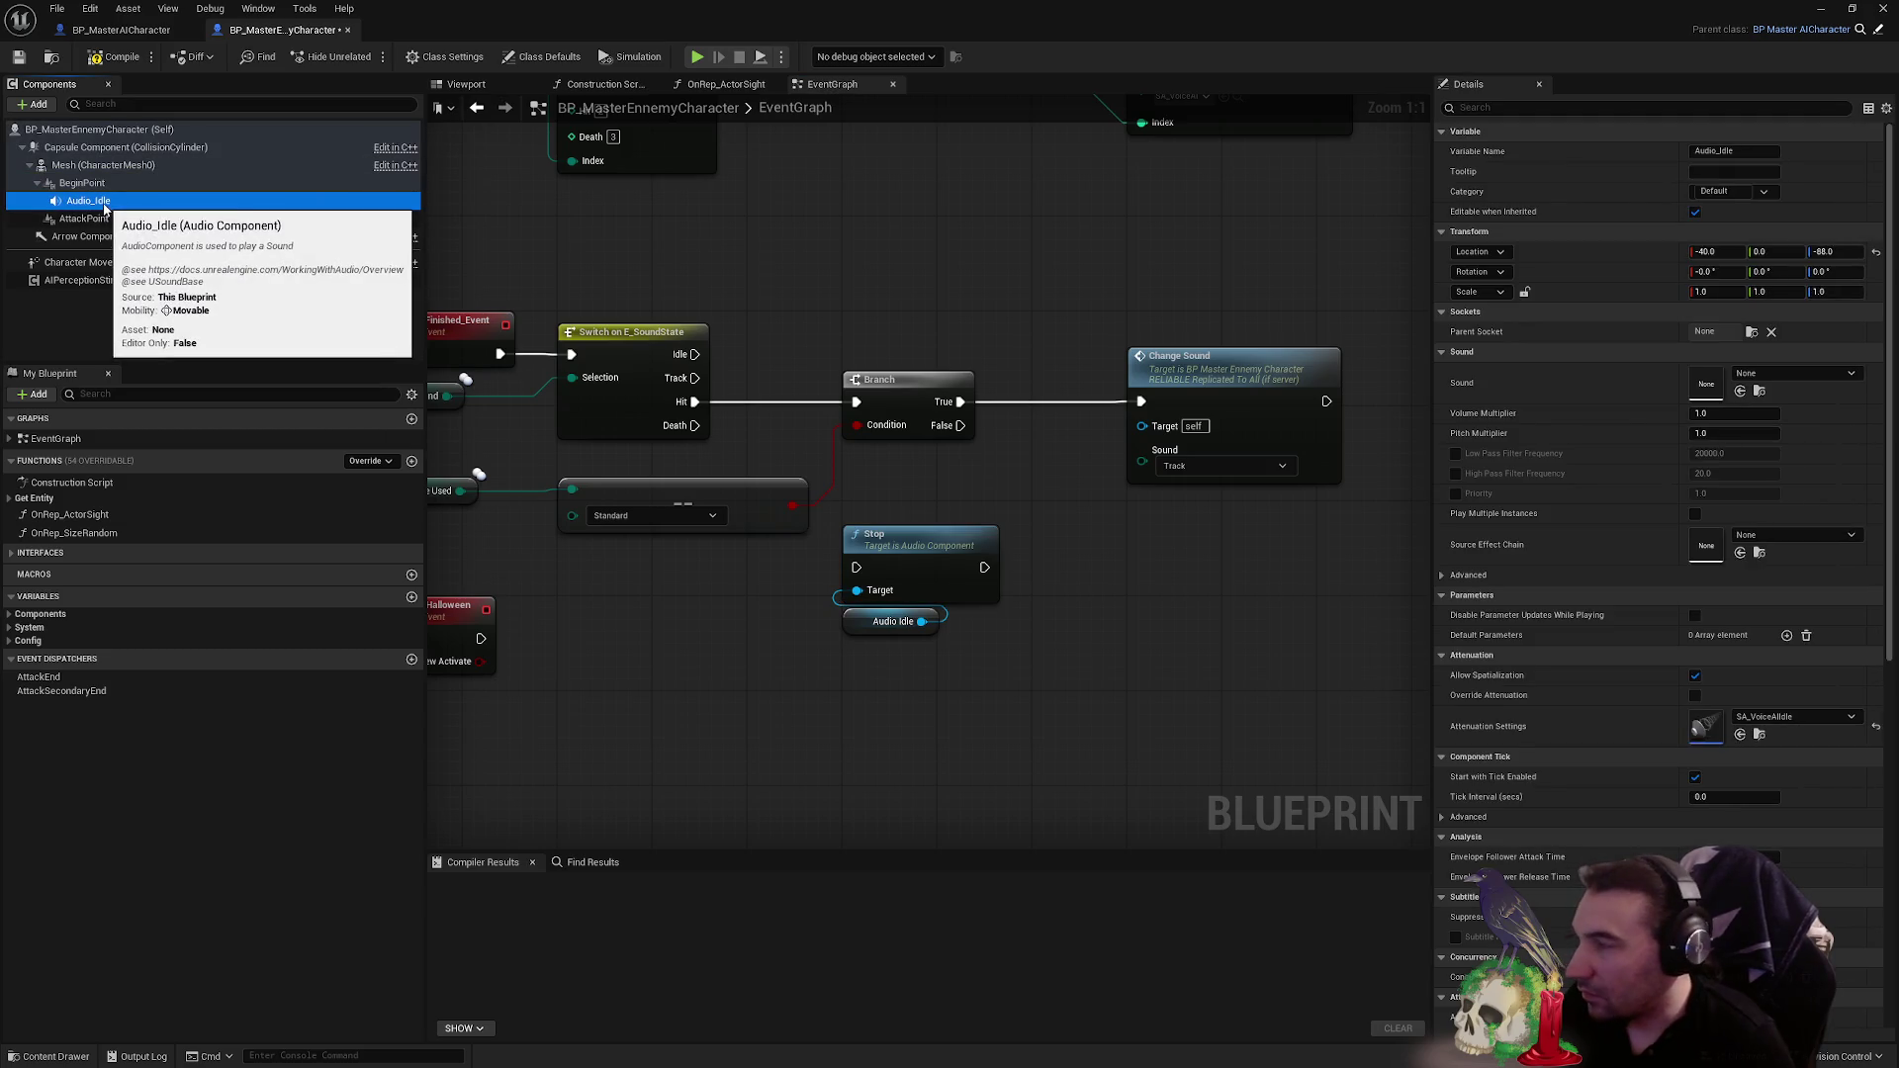
key(ctrl+z)
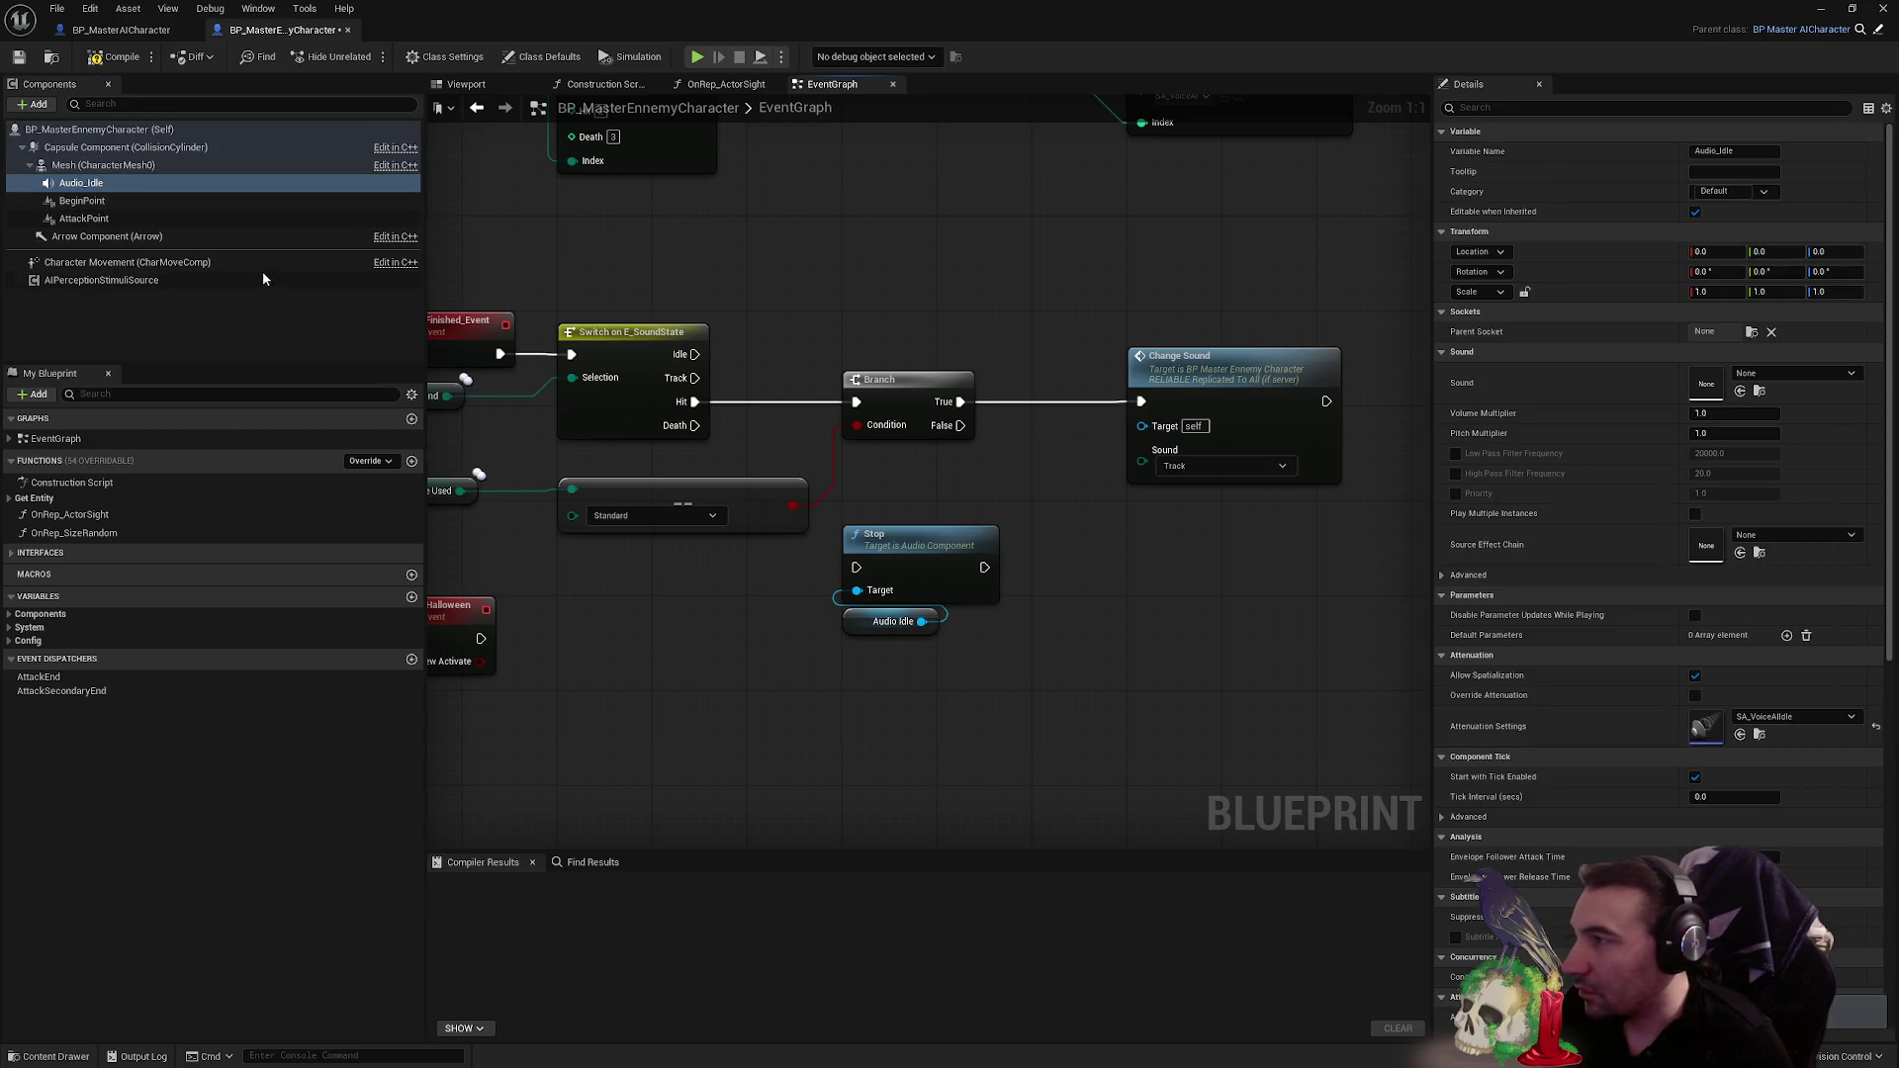
drag(866, 681, 897, 476)
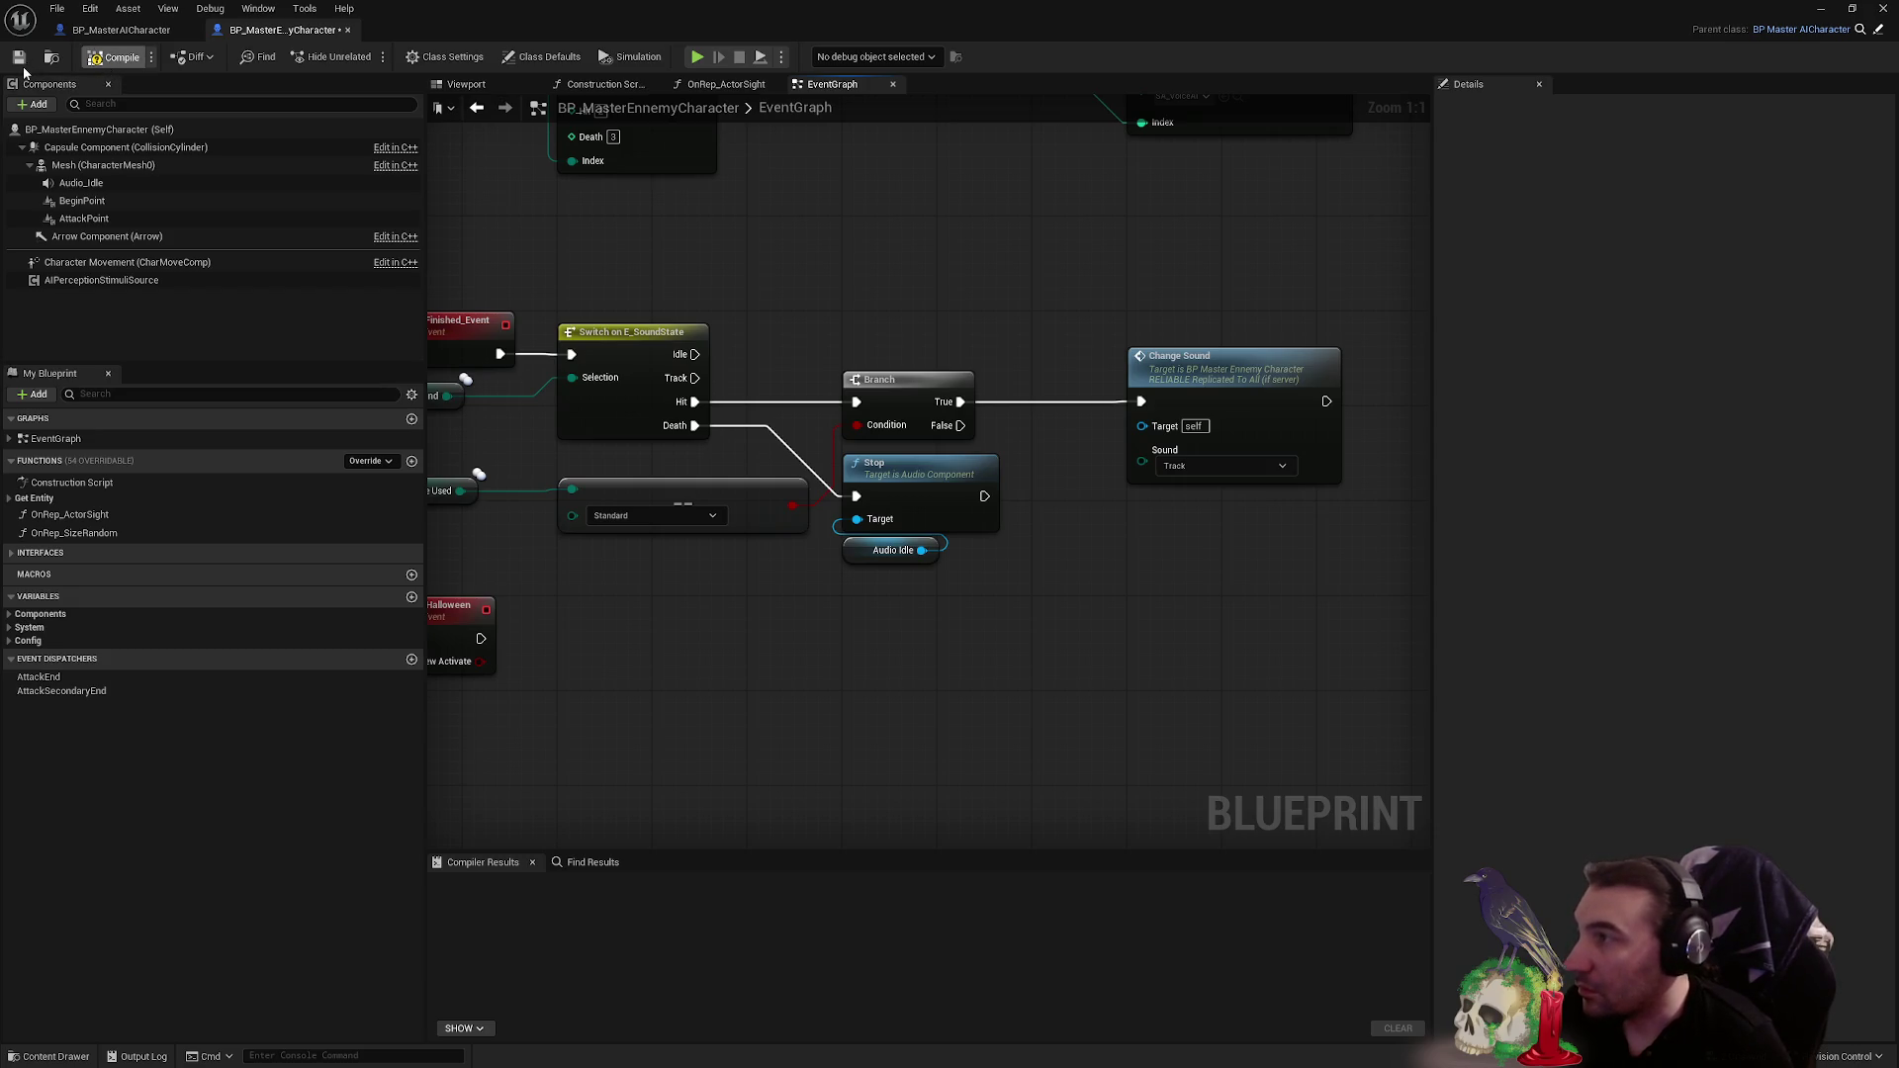
- Run a quick play-in-editor test, then restore the maximised blueprint editor
drag(569, 296, 774, 327)
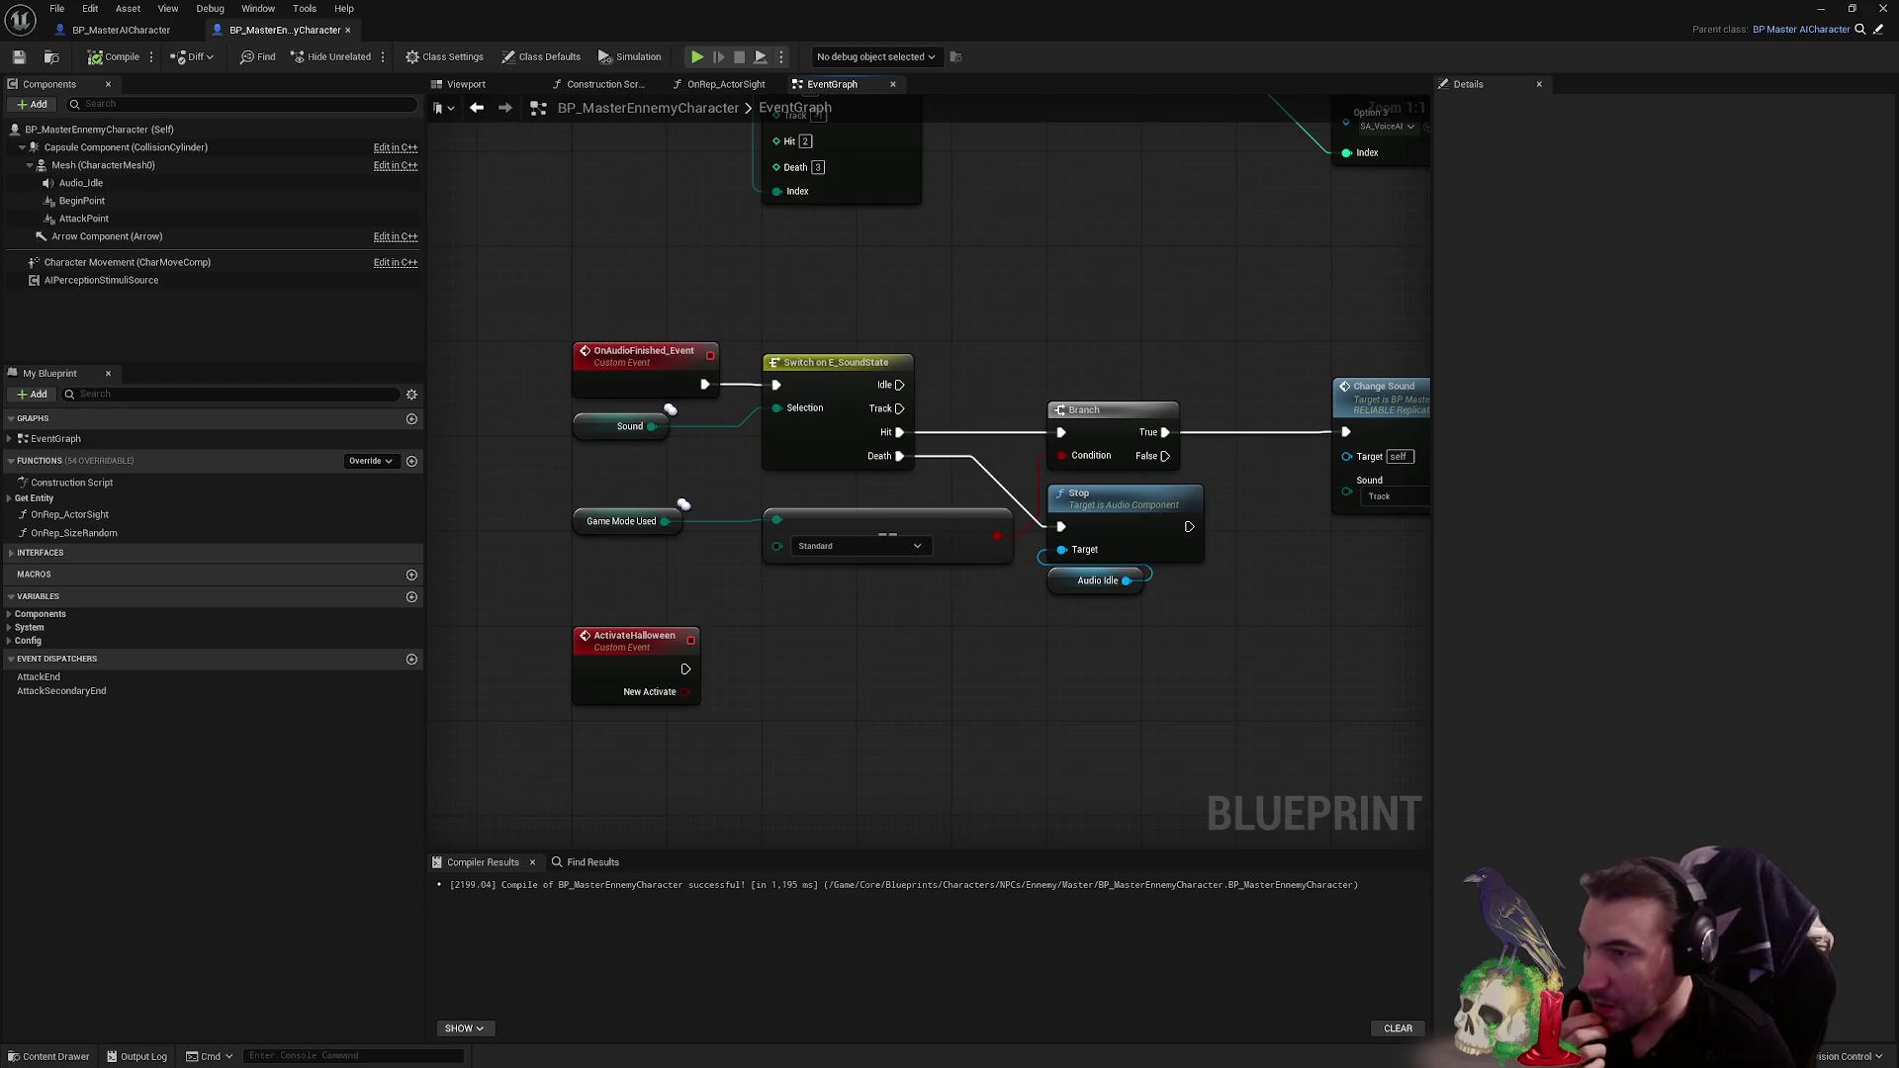
drag(1230, 577, 926, 621)
key(alt+p)
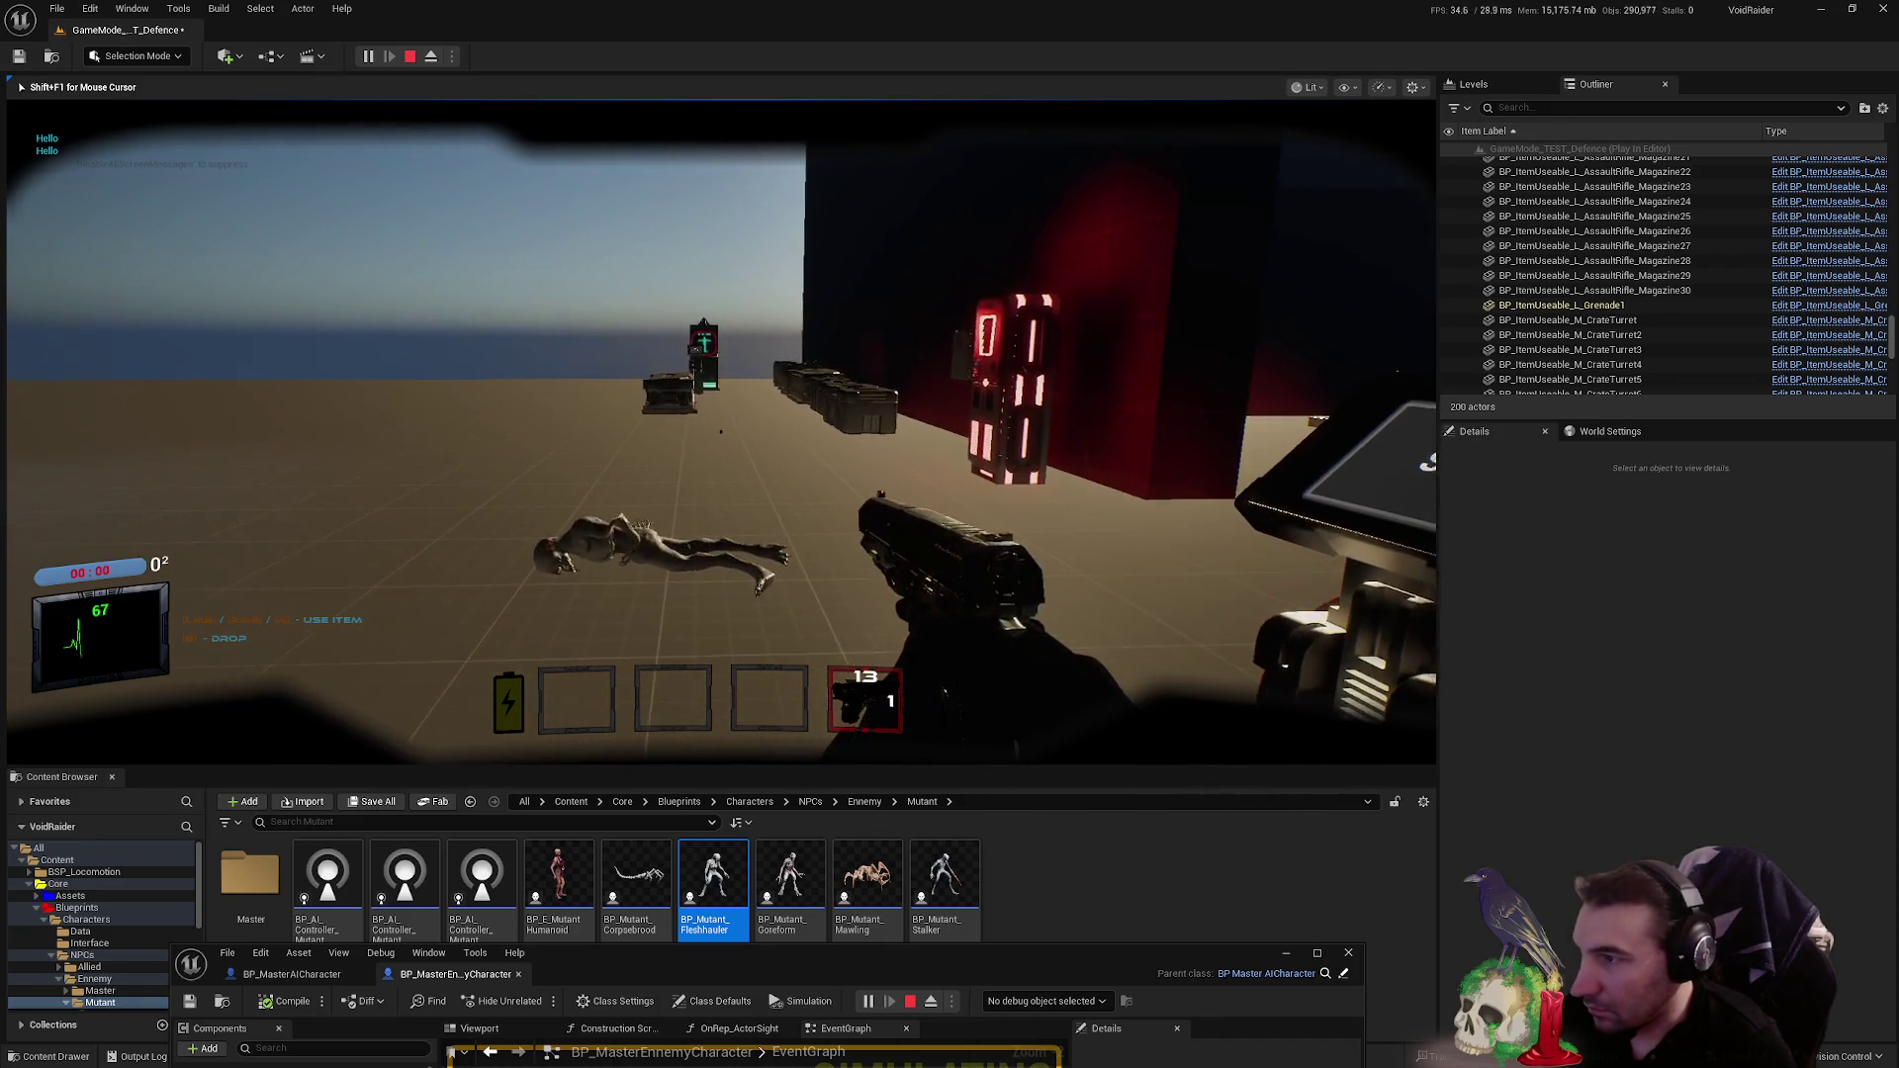
key(Escape)
drag(1086, 956, 1083, 447)
double_click(1083, 450)
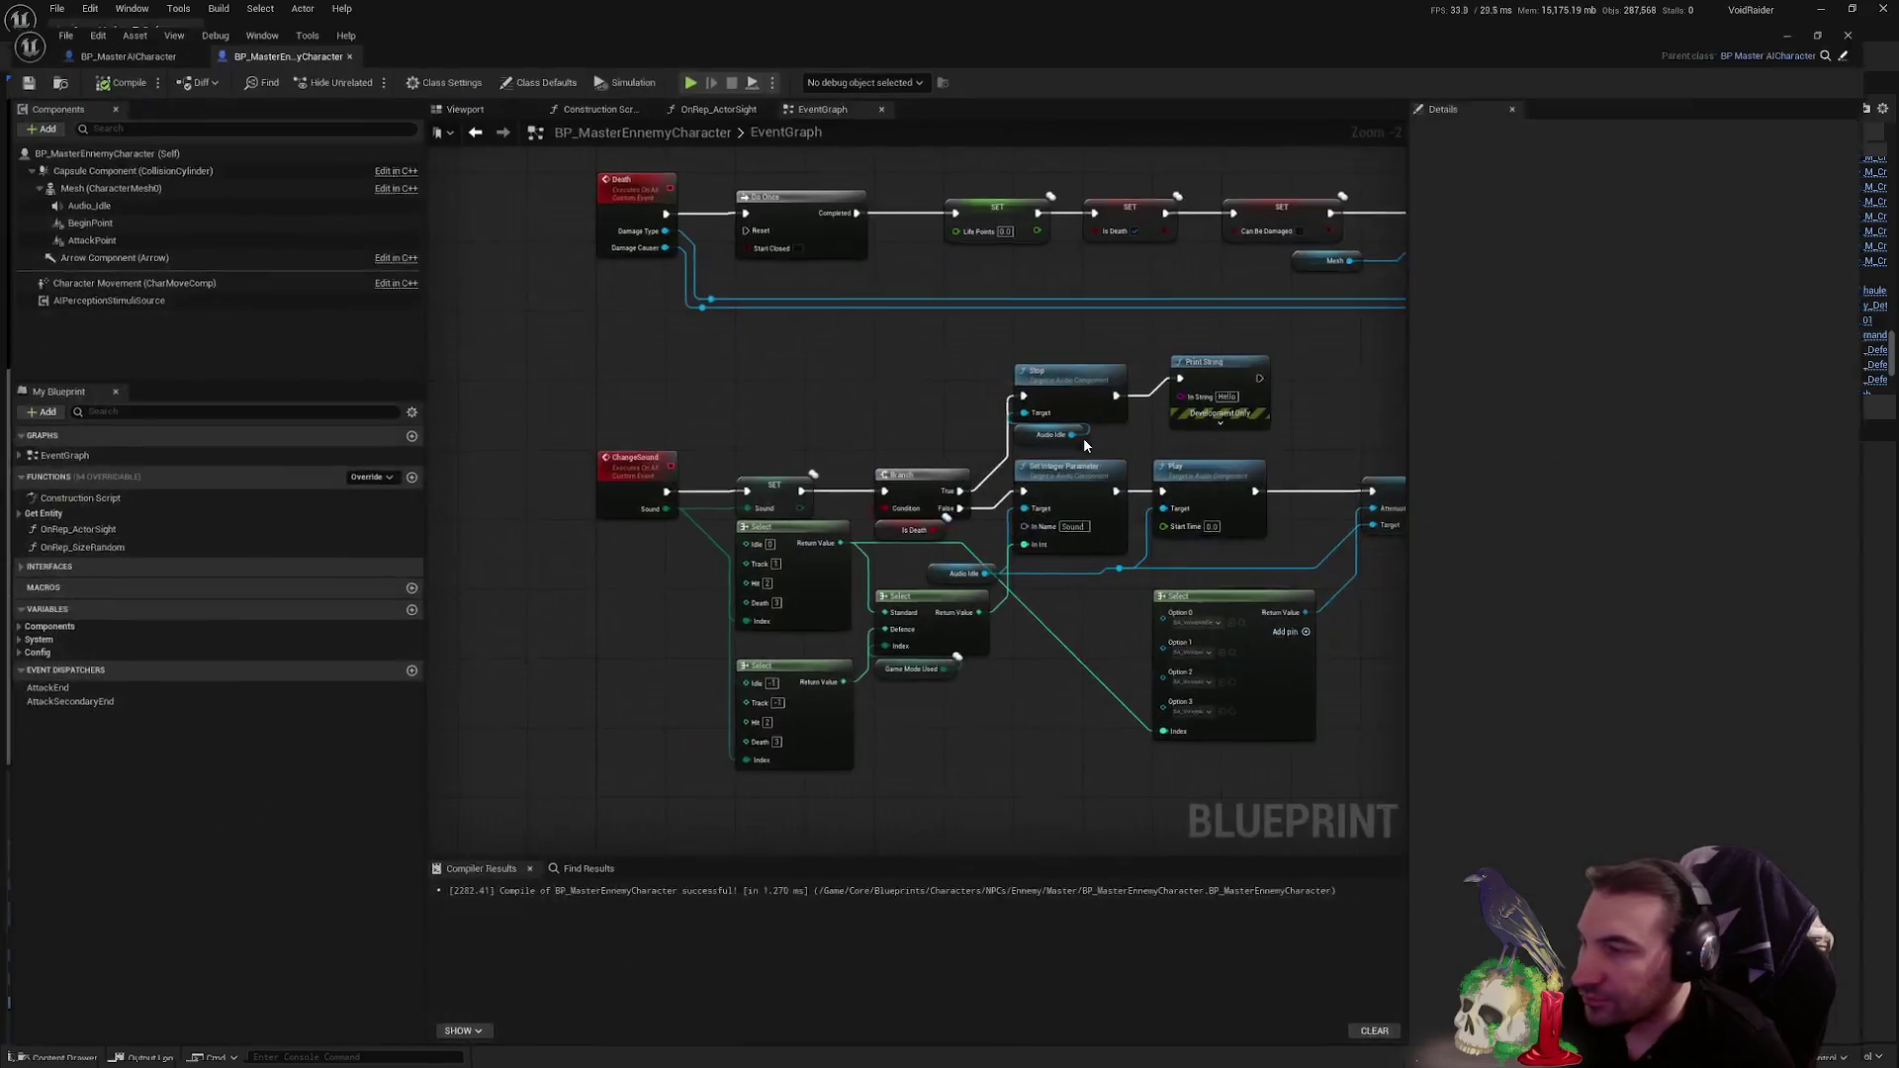
- Survey the Stop, Print String, Set Collision Enabled and Set Game Instance nodes around Death
mouse_move(871, 455)
mouse_down()
mouse_move(765, 439)
mouse_move(858, 16)
mouse_up()
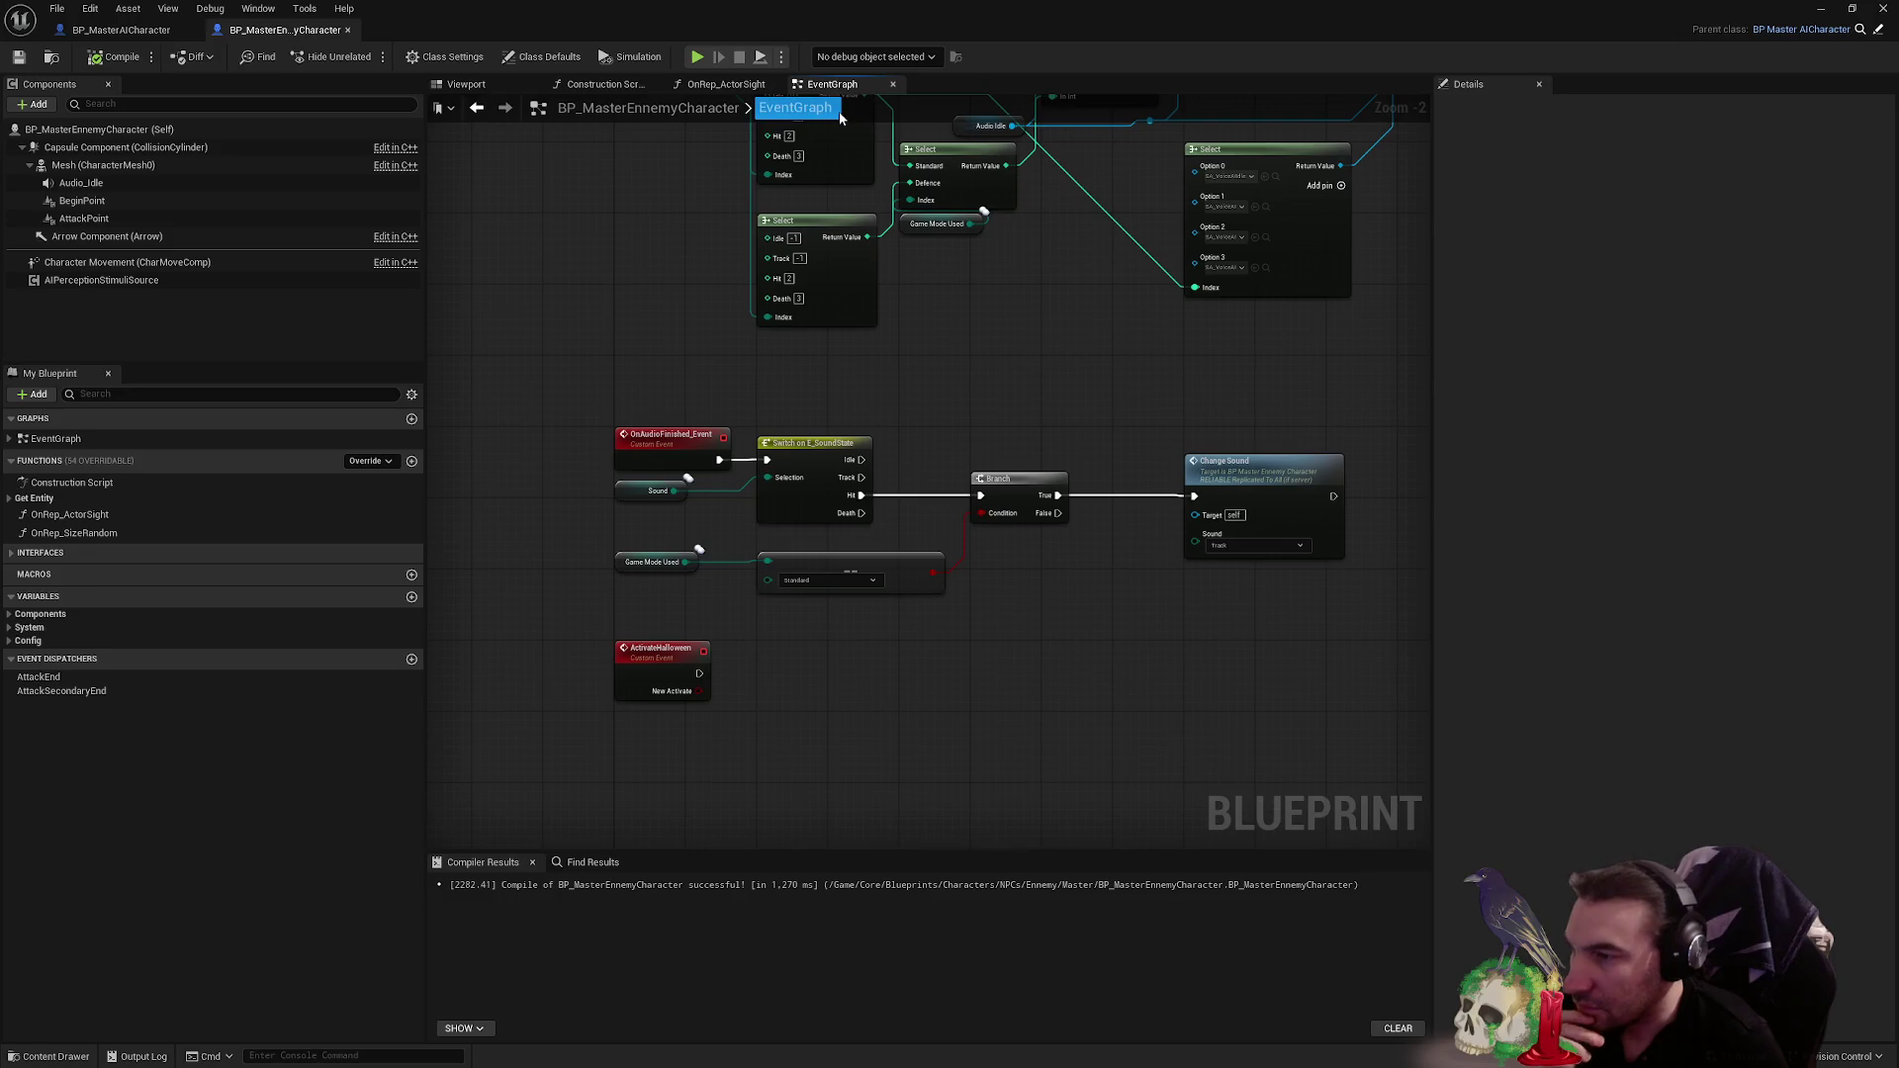
drag(928, 186, 838, 513)
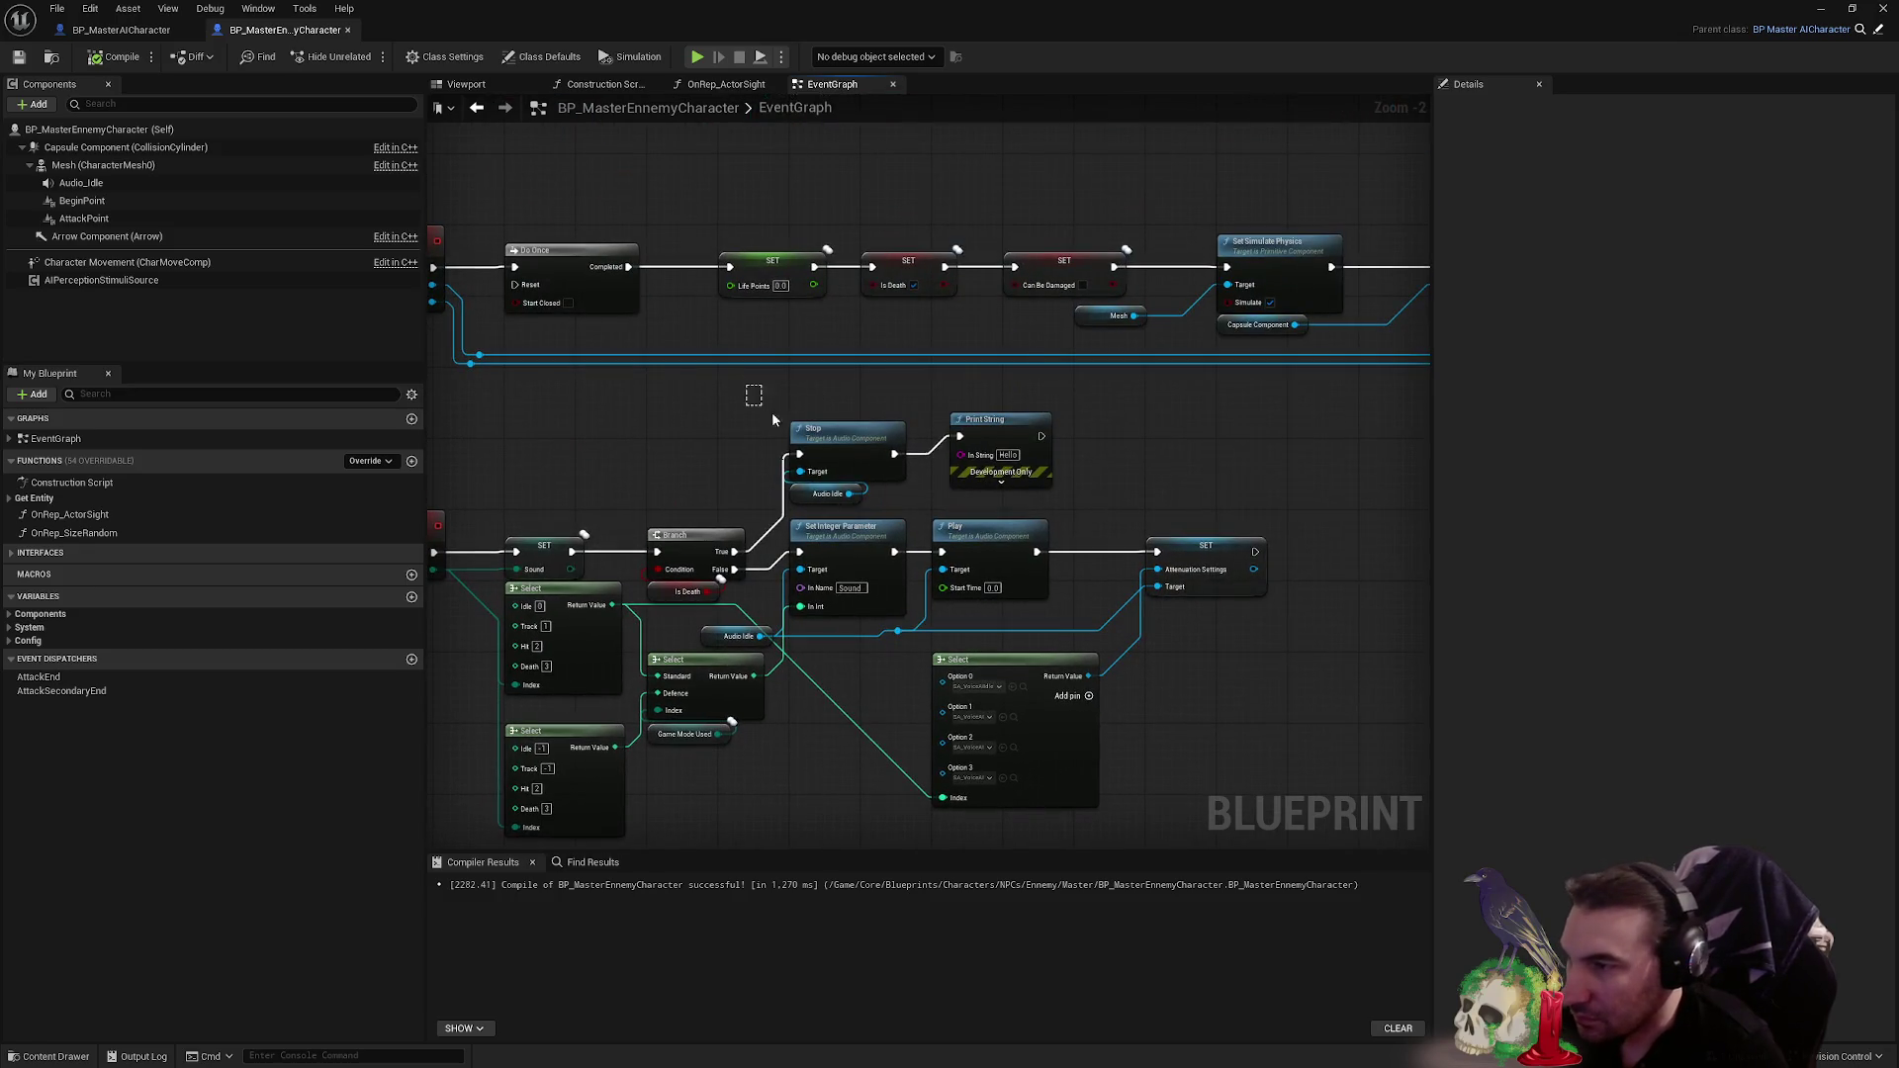
mouse_move(1301, 492)
mouse_down()
mouse_move(1346, 510)
mouse_move(1108, 568)
mouse_move(1012, 487)
mouse_move(509, 534)
mouse_up()
mouse_move(885, 513)
mouse_down()
mouse_move(762, 496)
mouse_move(1259, 465)
mouse_move(805, 568)
mouse_move(992, 544)
mouse_move(911, 538)
mouse_move(1234, 640)
mouse_move(1348, 488)
mouse_move(765, 508)
mouse_move(922, 518)
mouse_move(746, 579)
mouse_move(882, 538)
mouse_move(1227, 549)
mouse_move(903, 491)
mouse_move(1360, 536)
mouse_move(655, 435)
mouse_up()
scroll(655, 435, down, 2)
mouse_move(1384, 435)
mouse_down()
mouse_move(1203, 466)
mouse_move(792, 475)
mouse_move(1387, 573)
mouse_move(1309, 598)
mouse_move(1232, 546)
mouse_move(977, 457)
mouse_up()
scroll(977, 457, up, 3)
mouse_move(1282, 393)
mouse_down()
mouse_move(788, 445)
mouse_move(906, 435)
mouse_up()
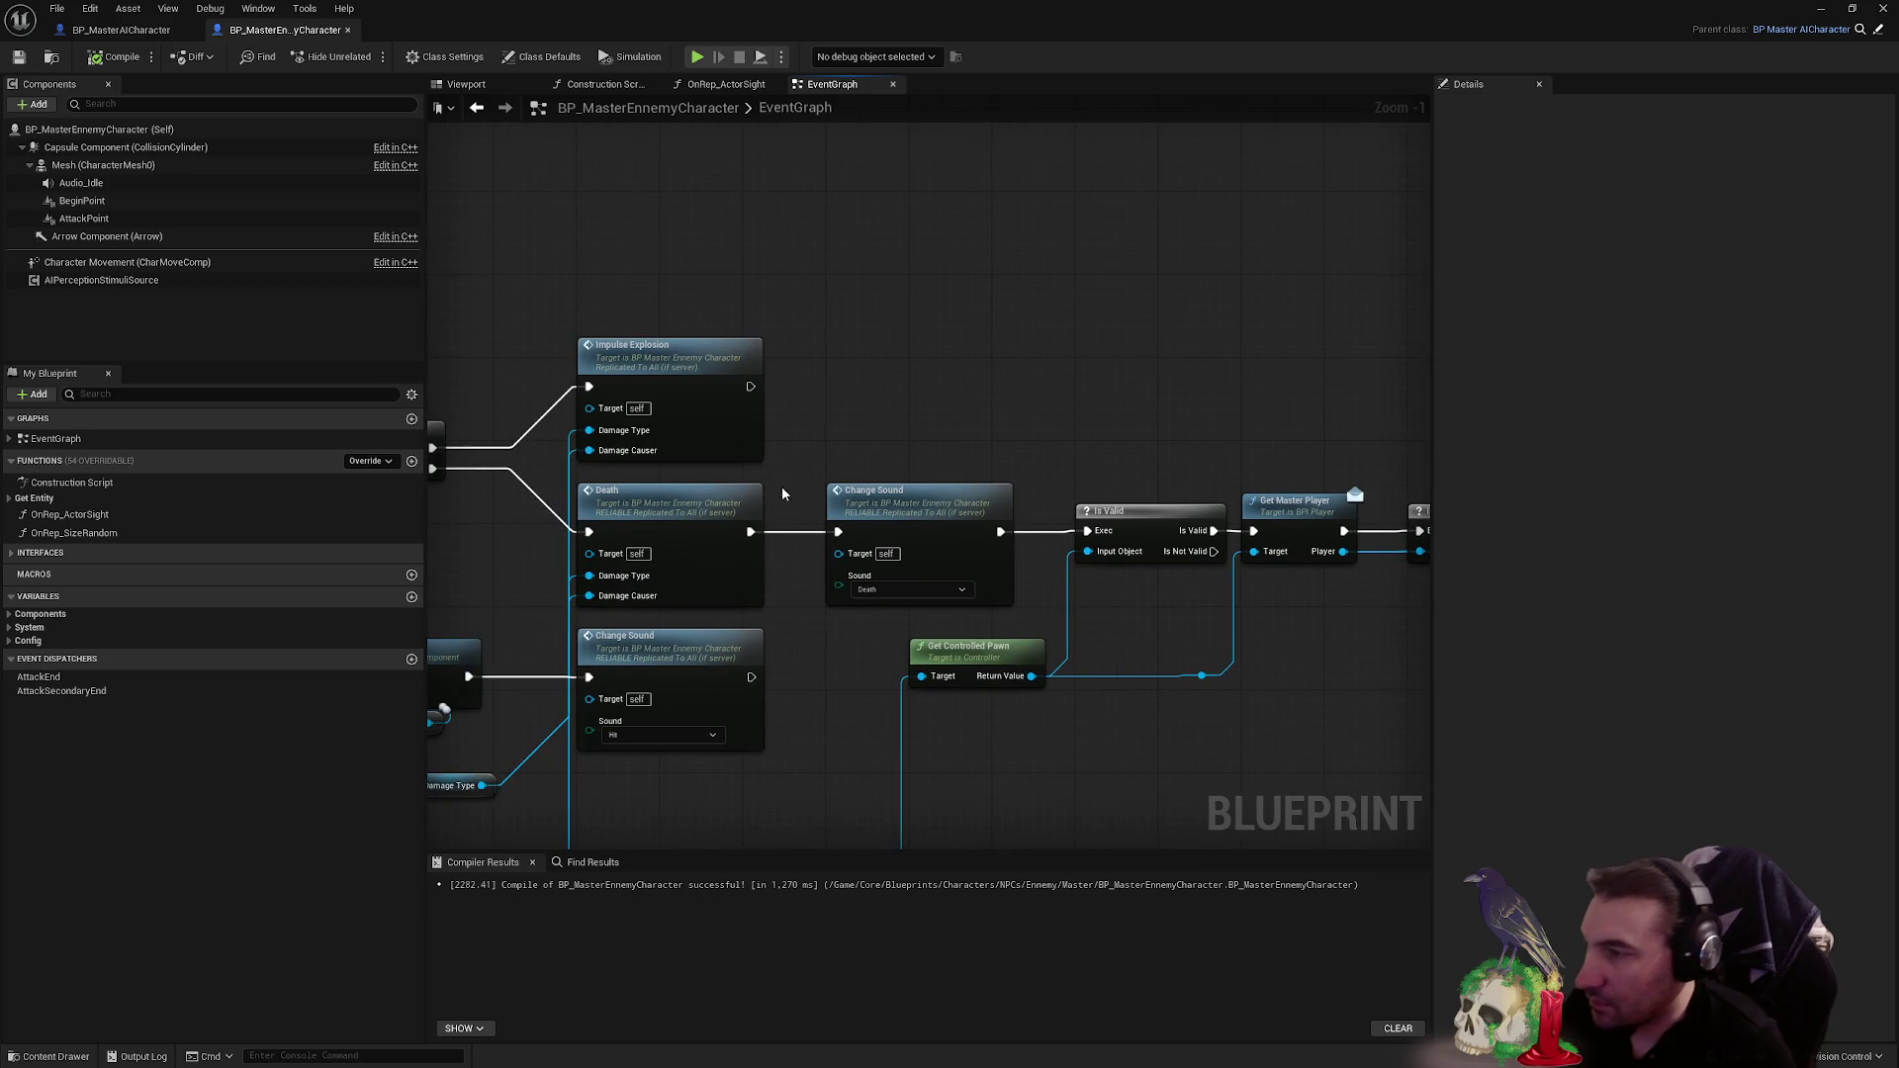
- Delete the Change Sound call after Death and wire Death directly into Is Valid
double_click(713, 499)
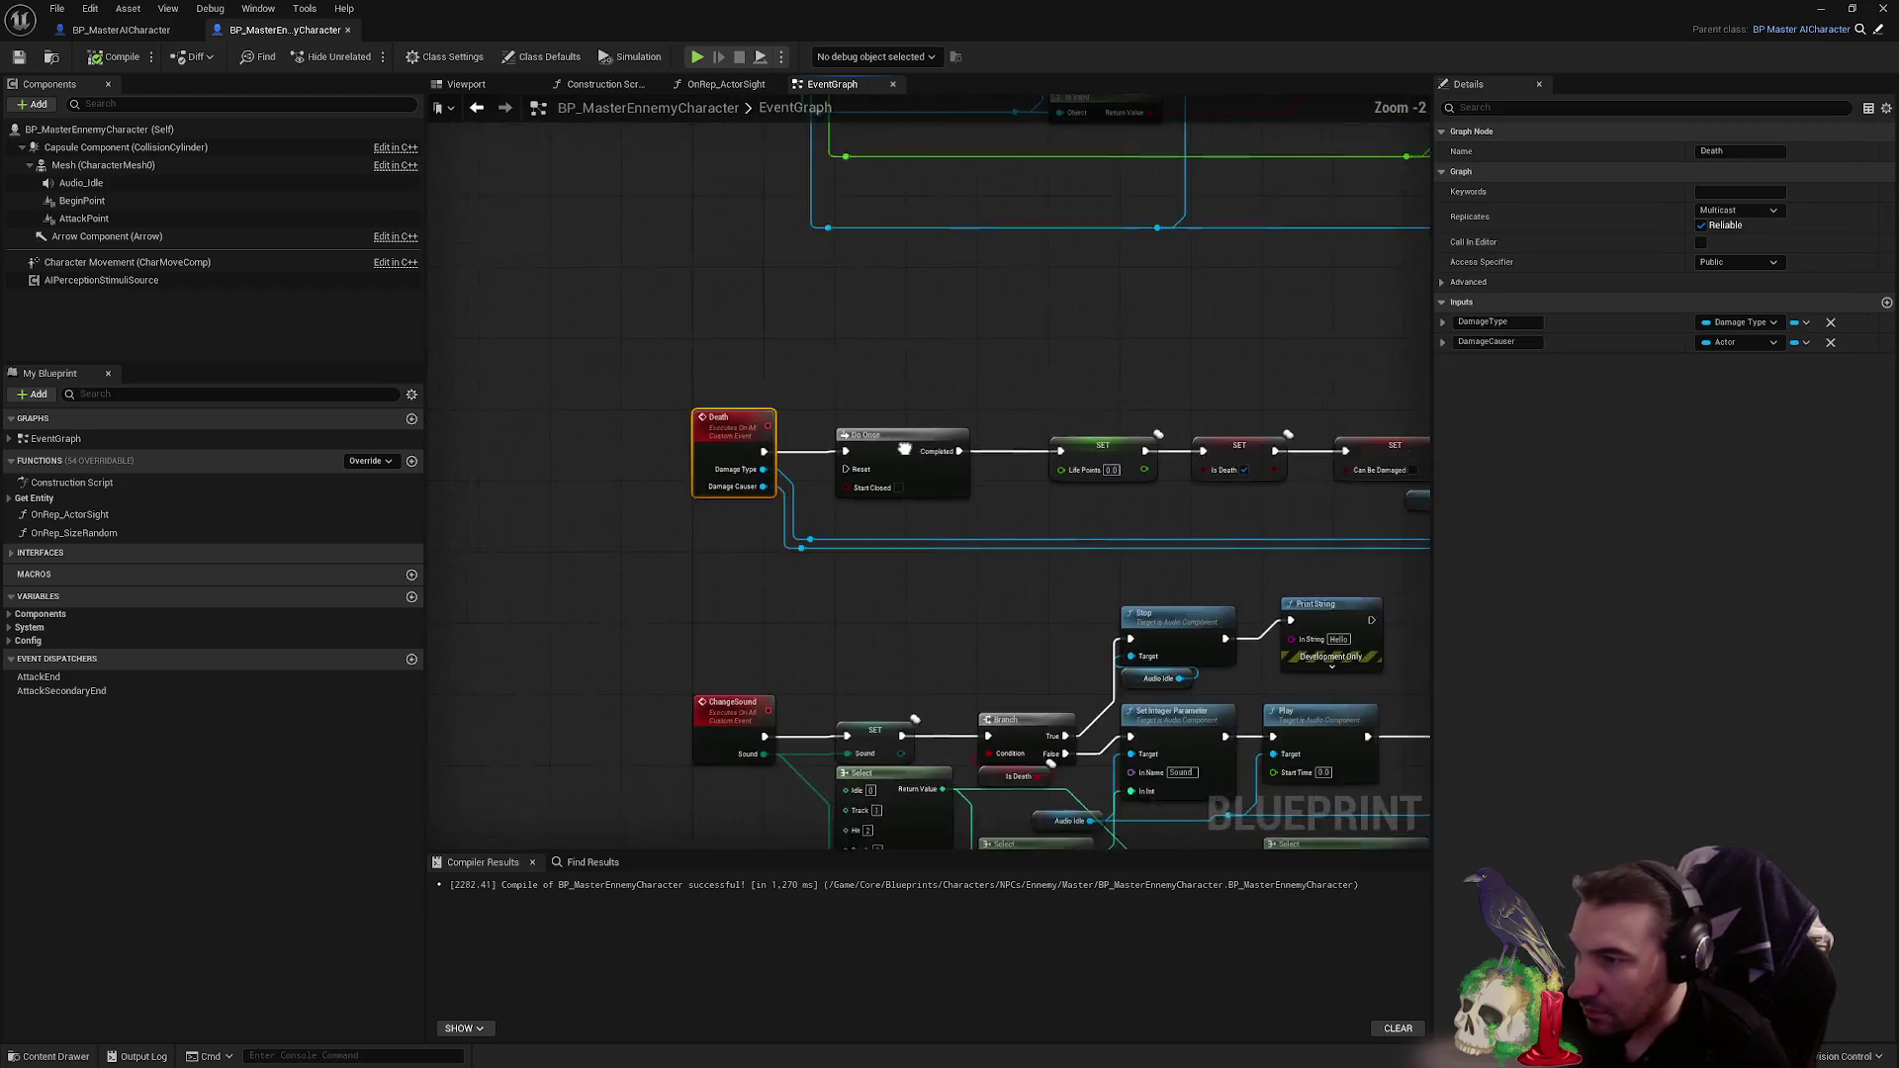
mouse_move(774, 528)
mouse_down()
mouse_move(703, 534)
mouse_move(520, 821)
mouse_move(469, 839)
mouse_move(1003, 643)
mouse_move(1219, 387)
mouse_up()
scroll(627, 525, down, 1)
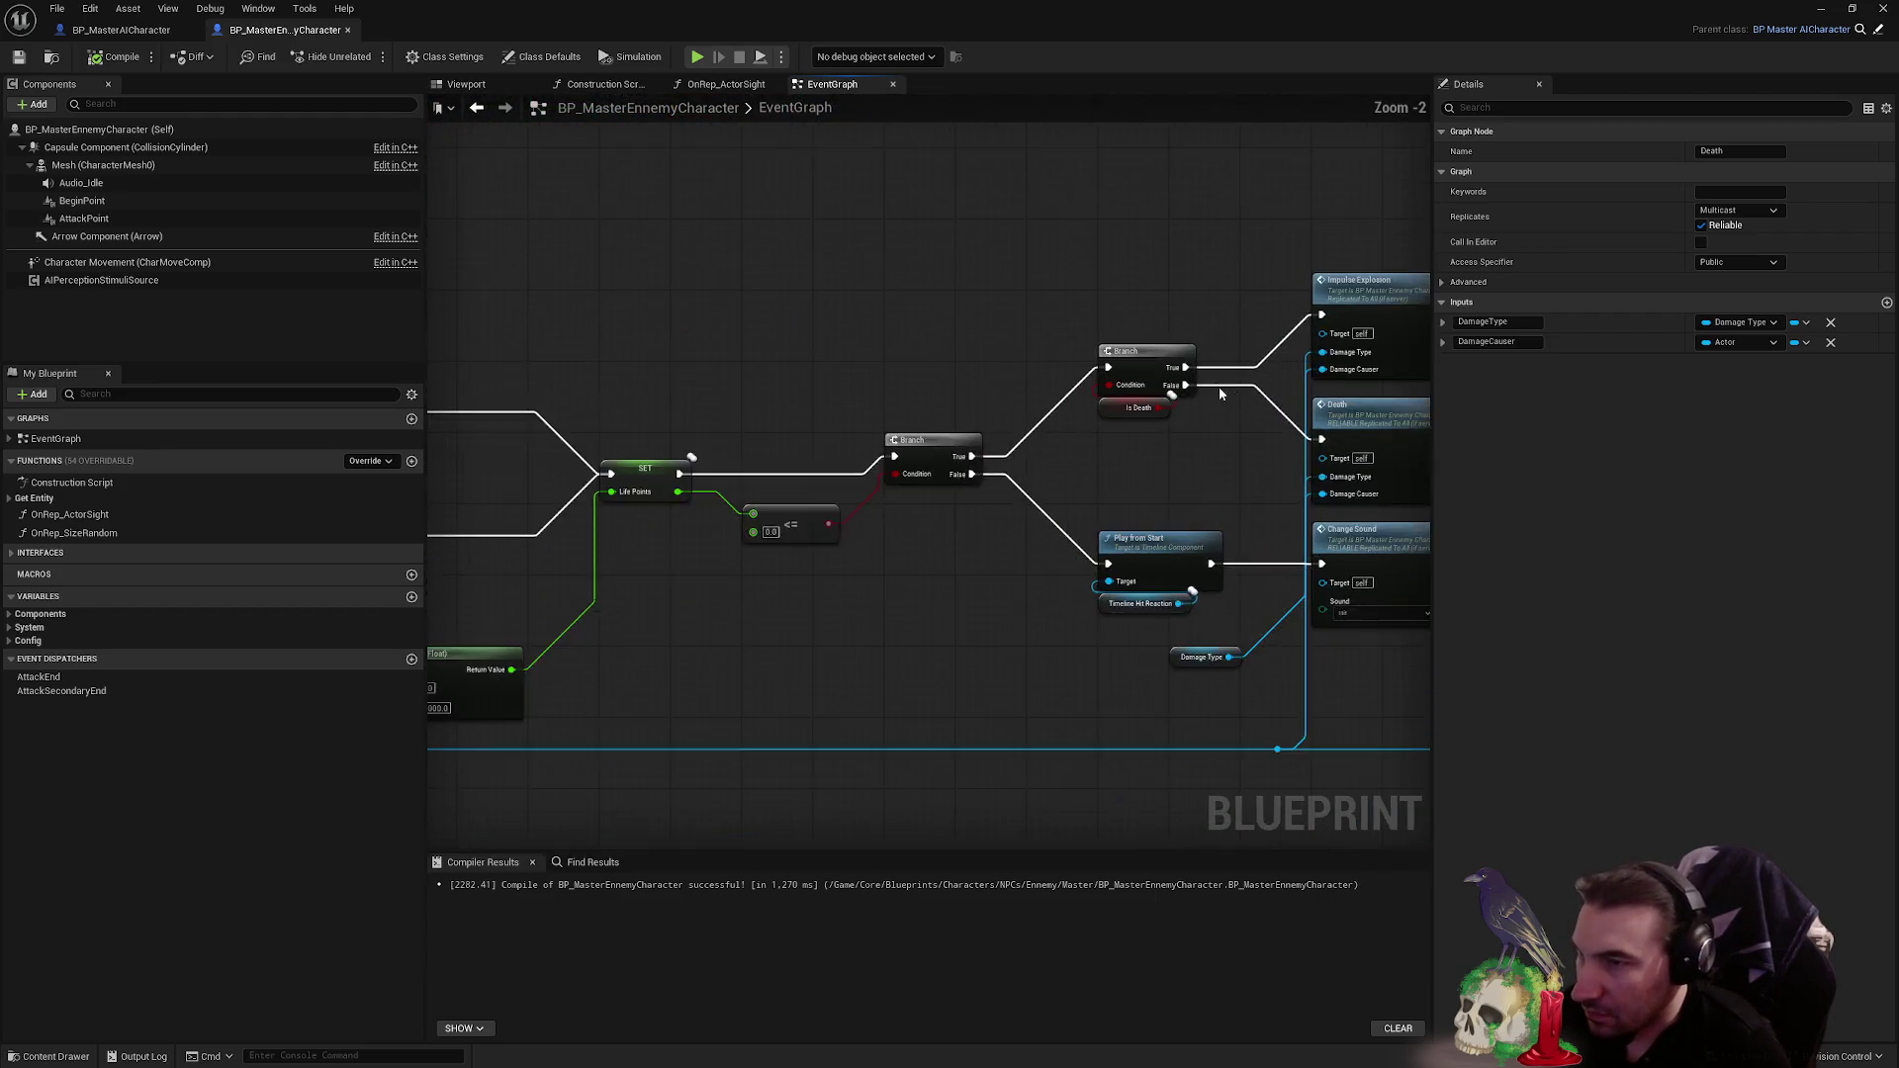
scroll(820, 421, up, 1)
click(1226, 437)
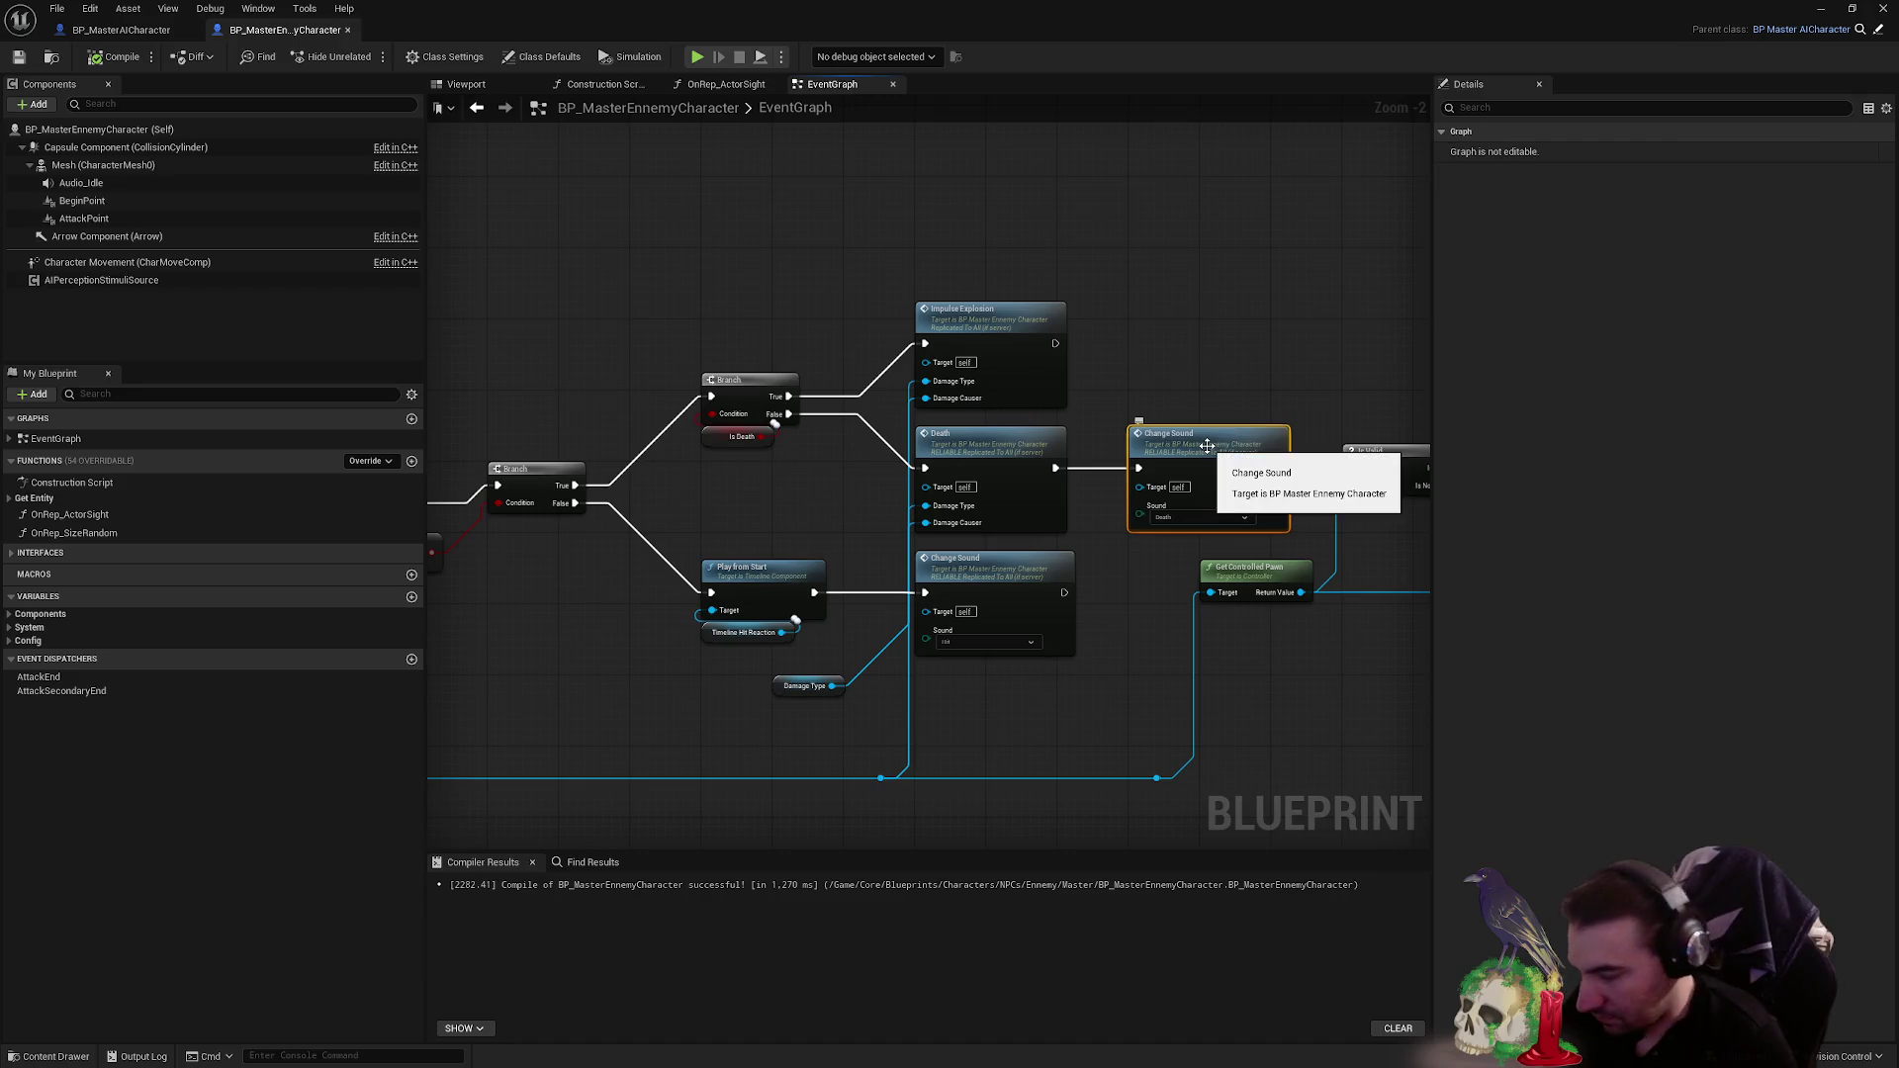
key(Delete)
mouse_move(1053, 468)
mouse_down()
mouse_move(1352, 468)
mouse_move(1014, 536)
mouse_move(636, 497)
mouse_move(788, 352)
mouse_move(1166, 377)
mouse_up()
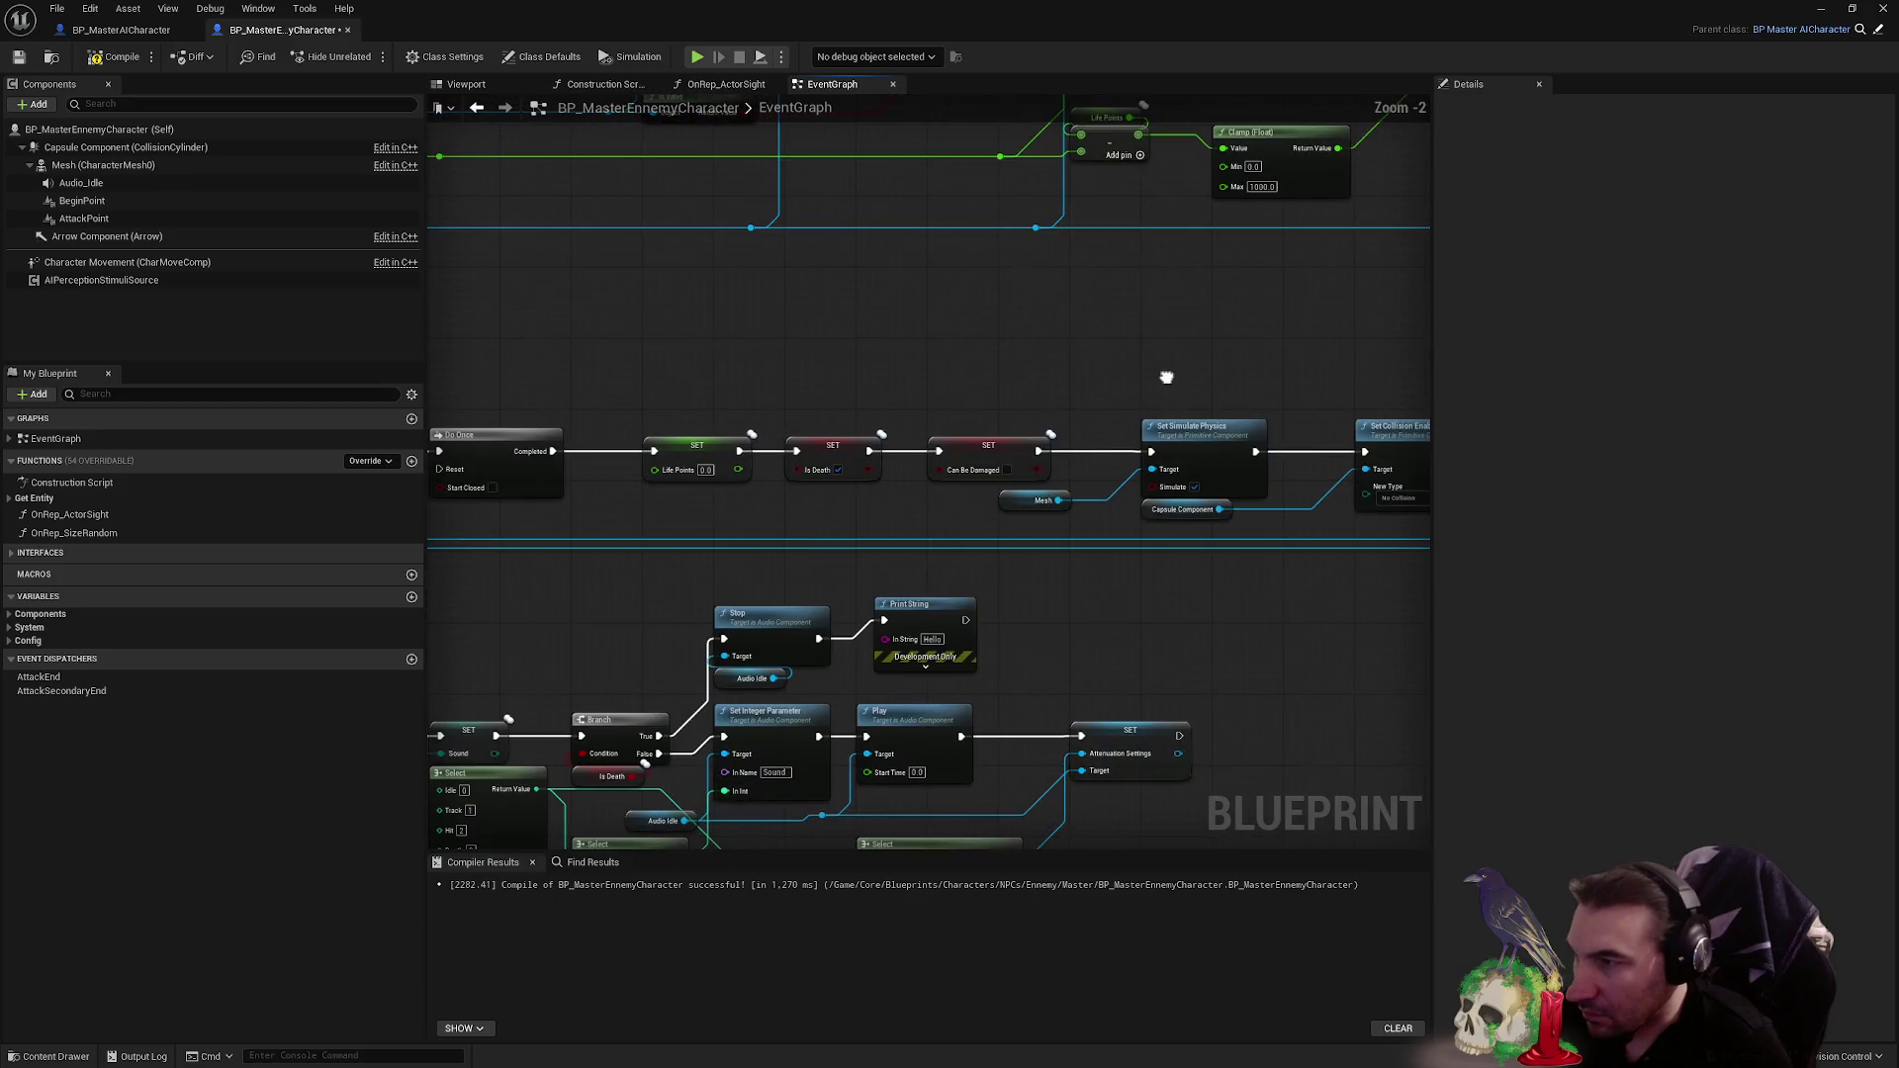
- Move the Is Death and Can Be Damaged setters to the right to make room
drag(887, 430, 936, 378)
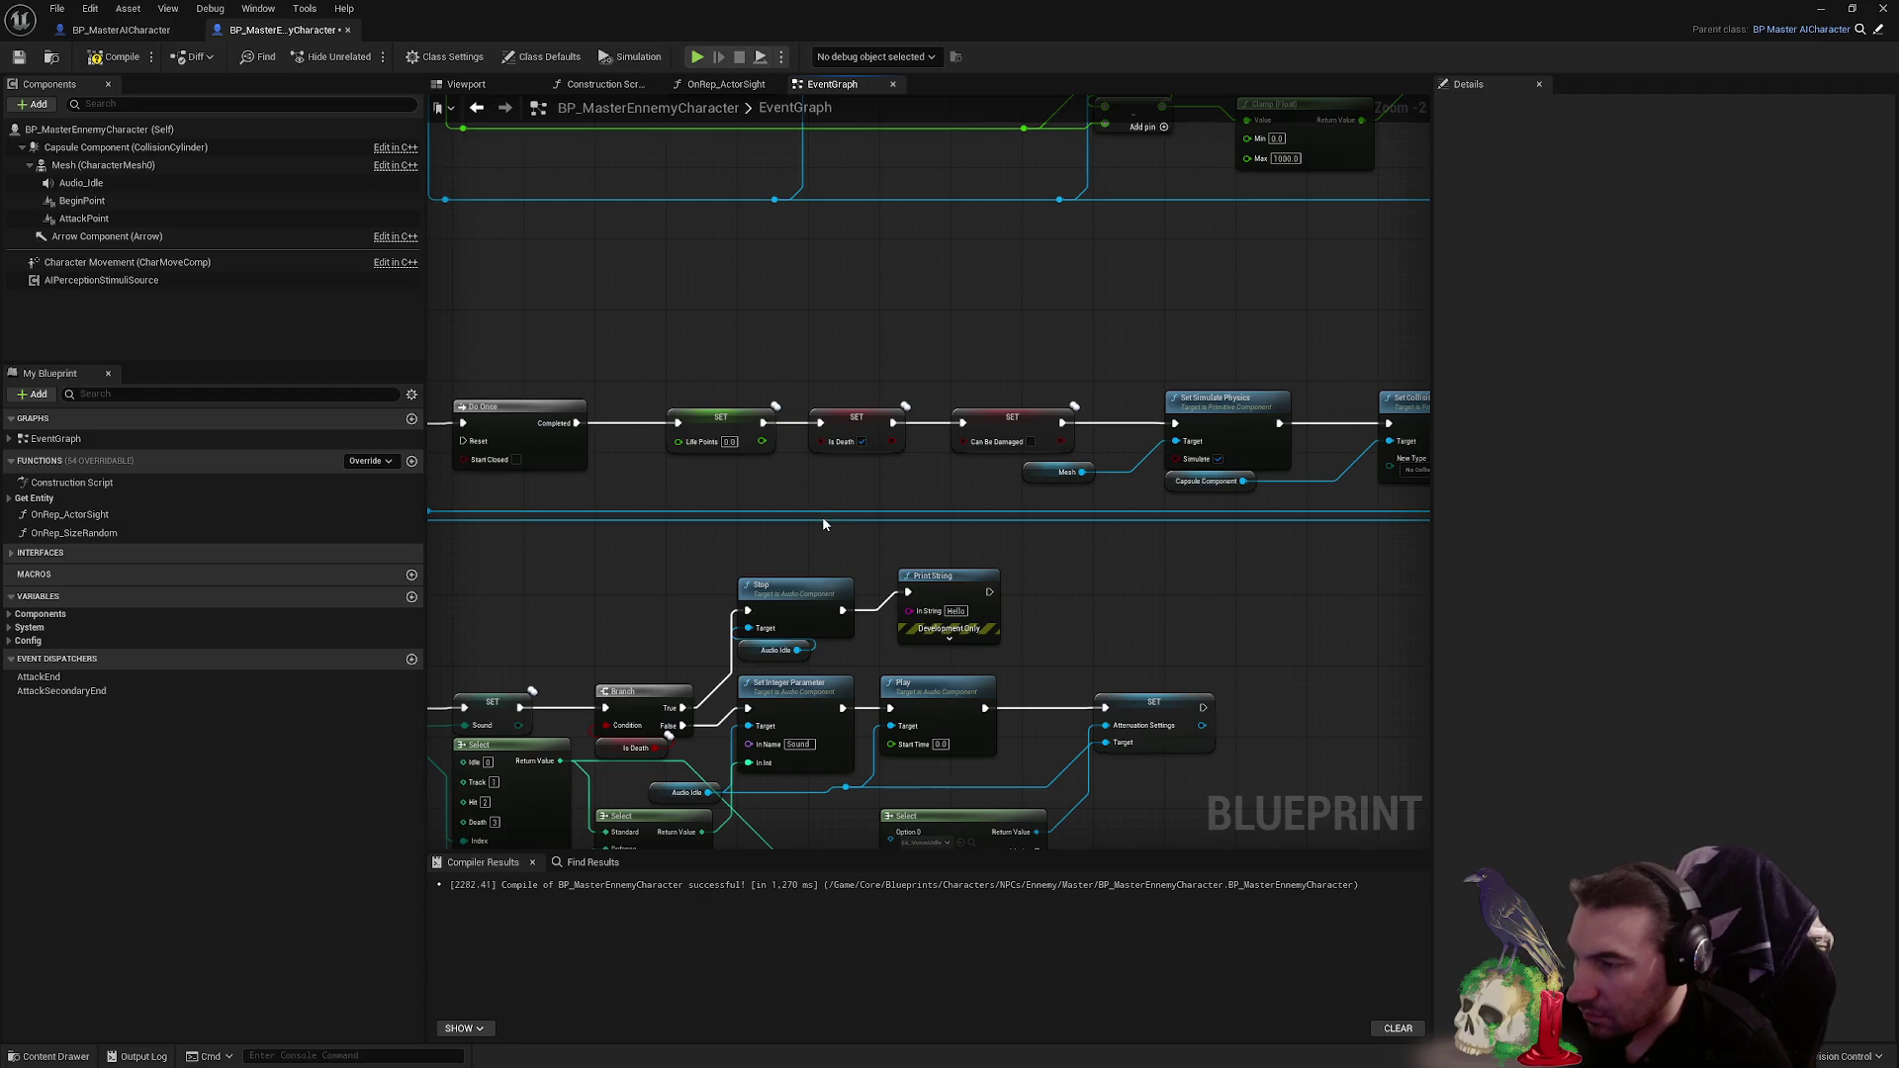
drag(1015, 344, 628, 369)
scroll(886, 481, up, 2)
scroll(885, 481, down, 3)
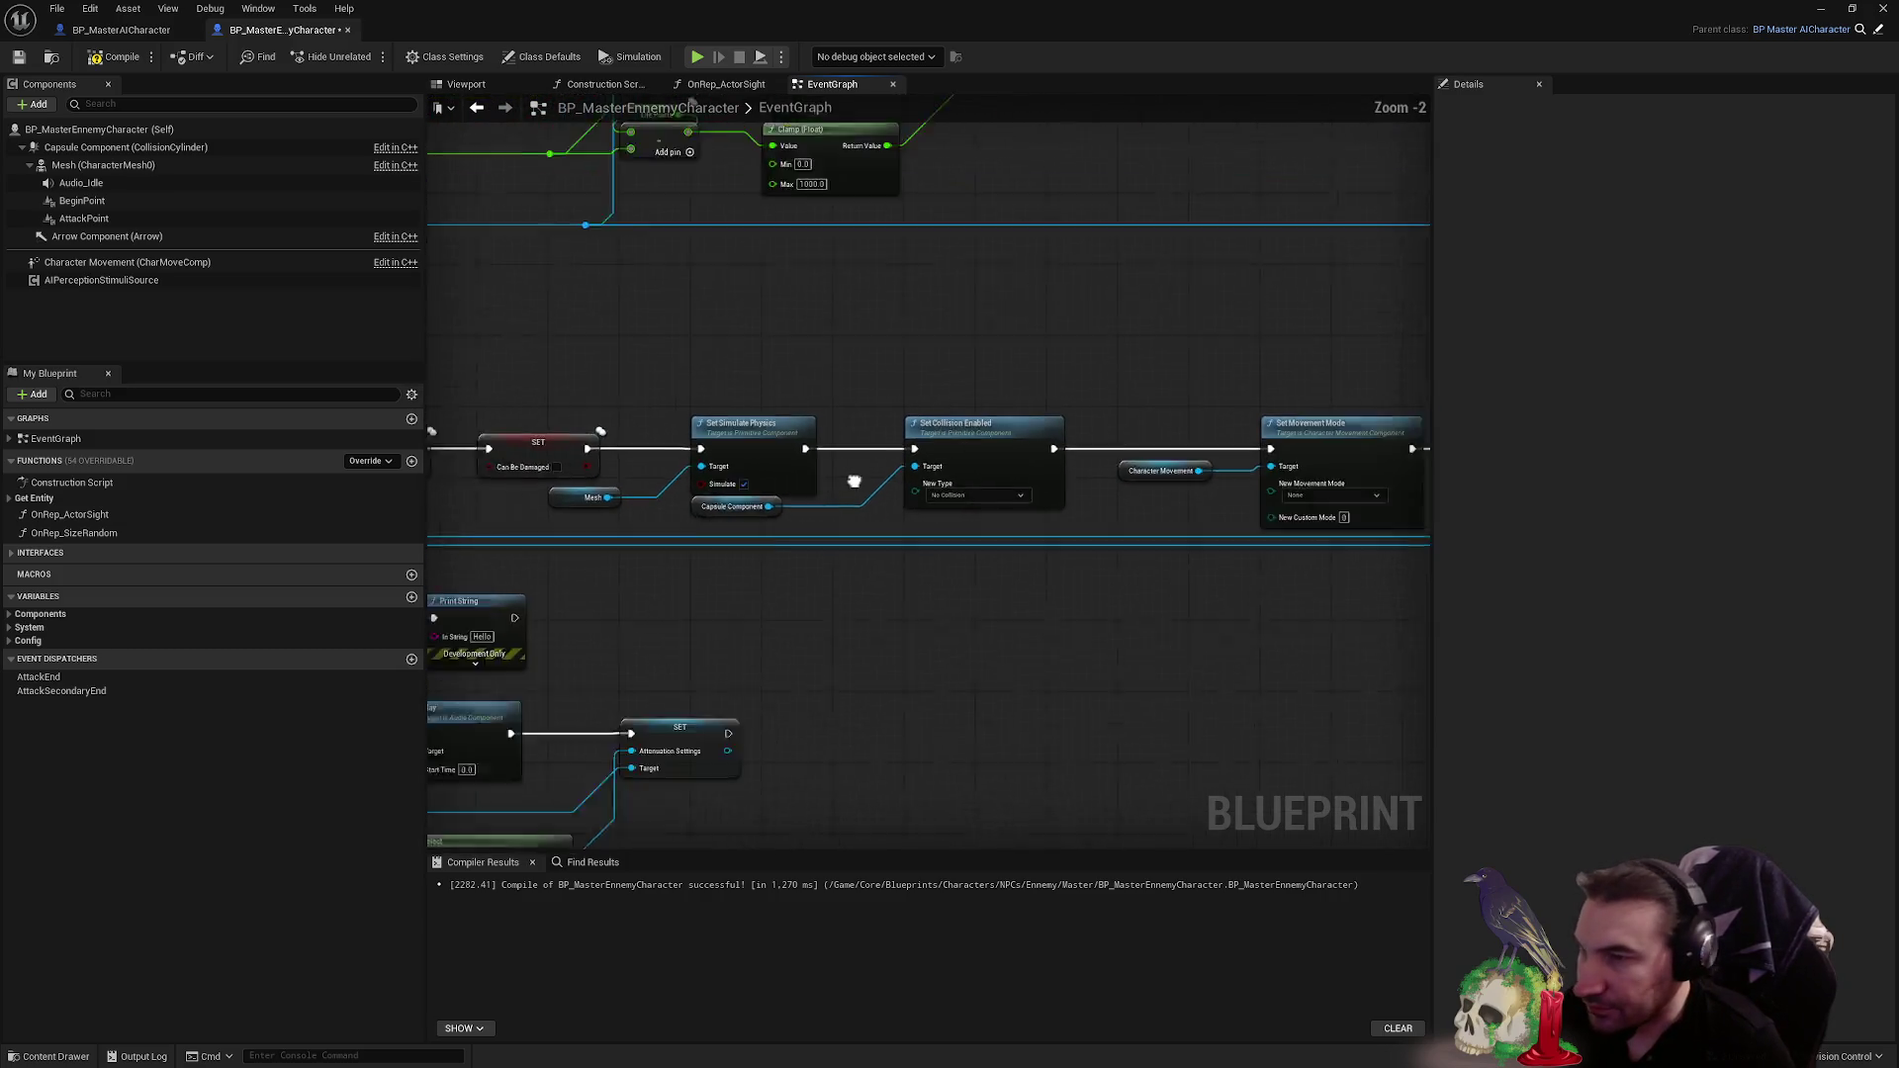
click(767, 503)
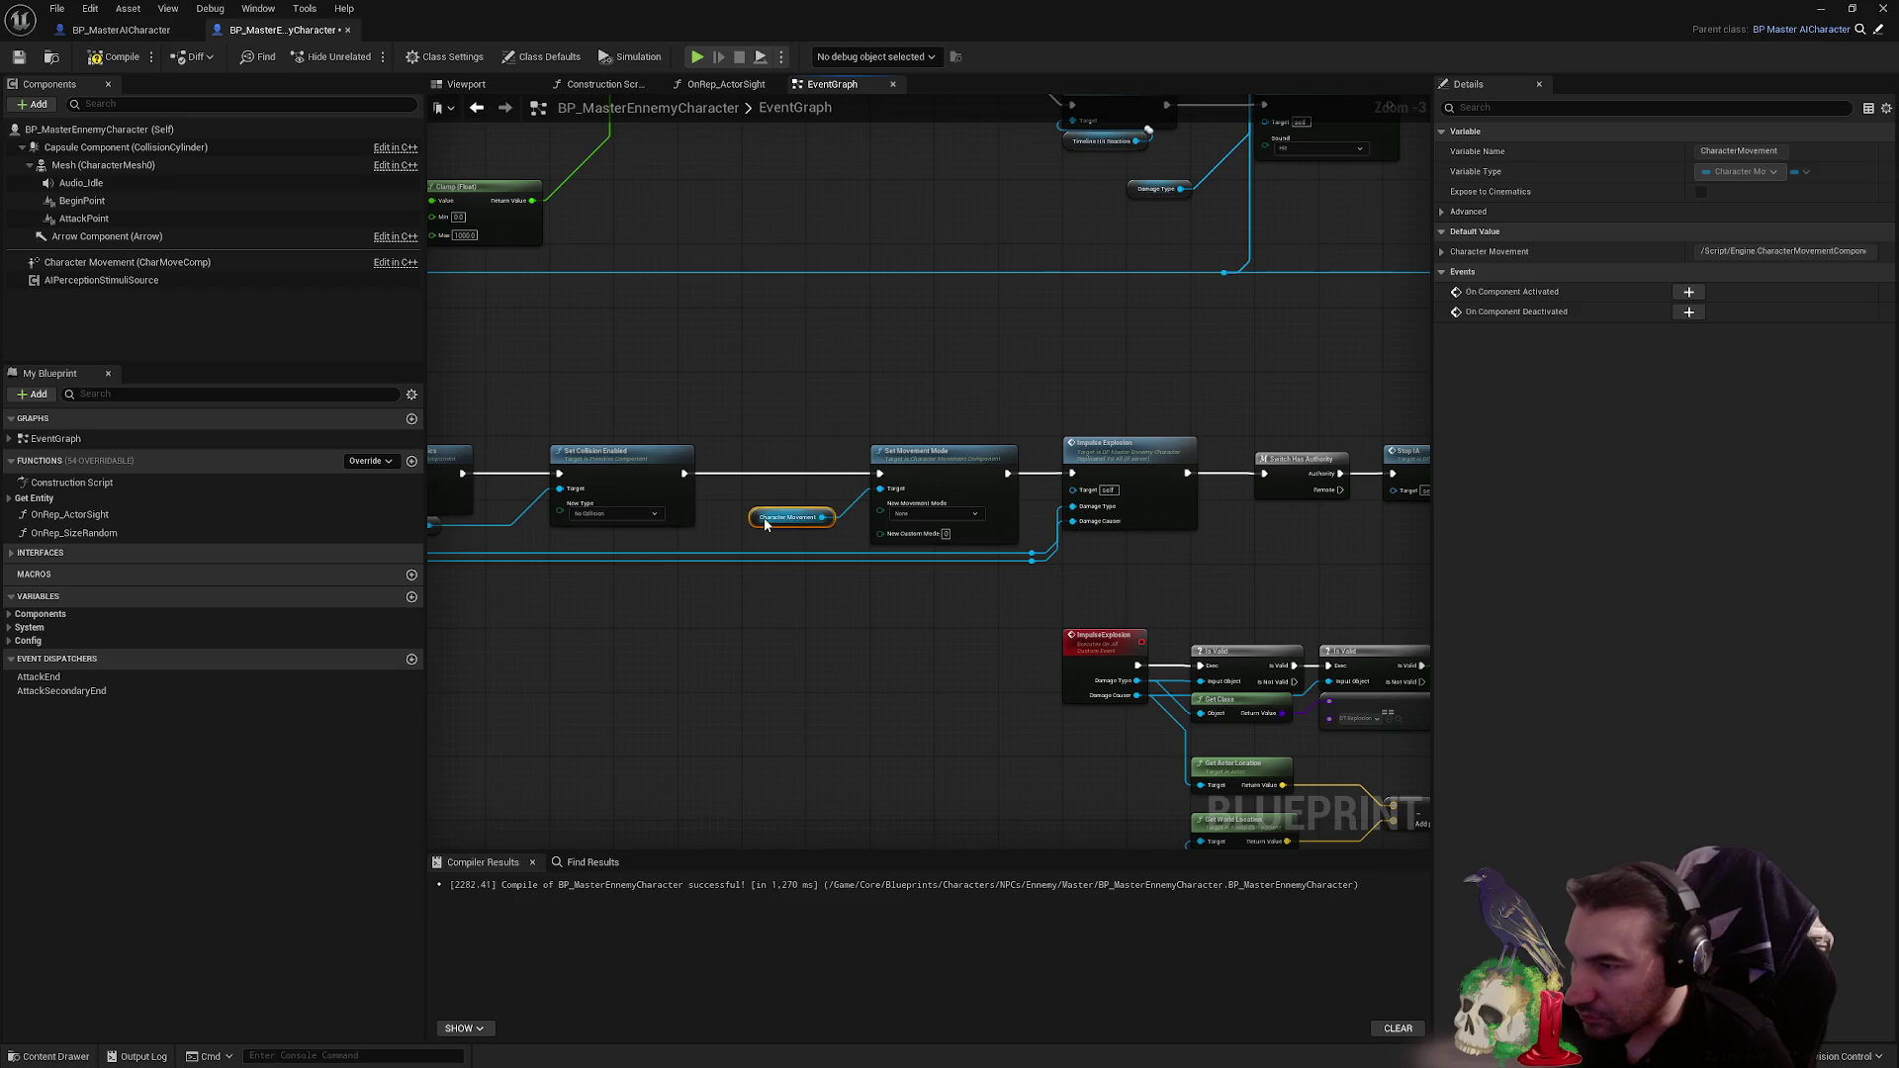
scroll(755, 511, down, 1)
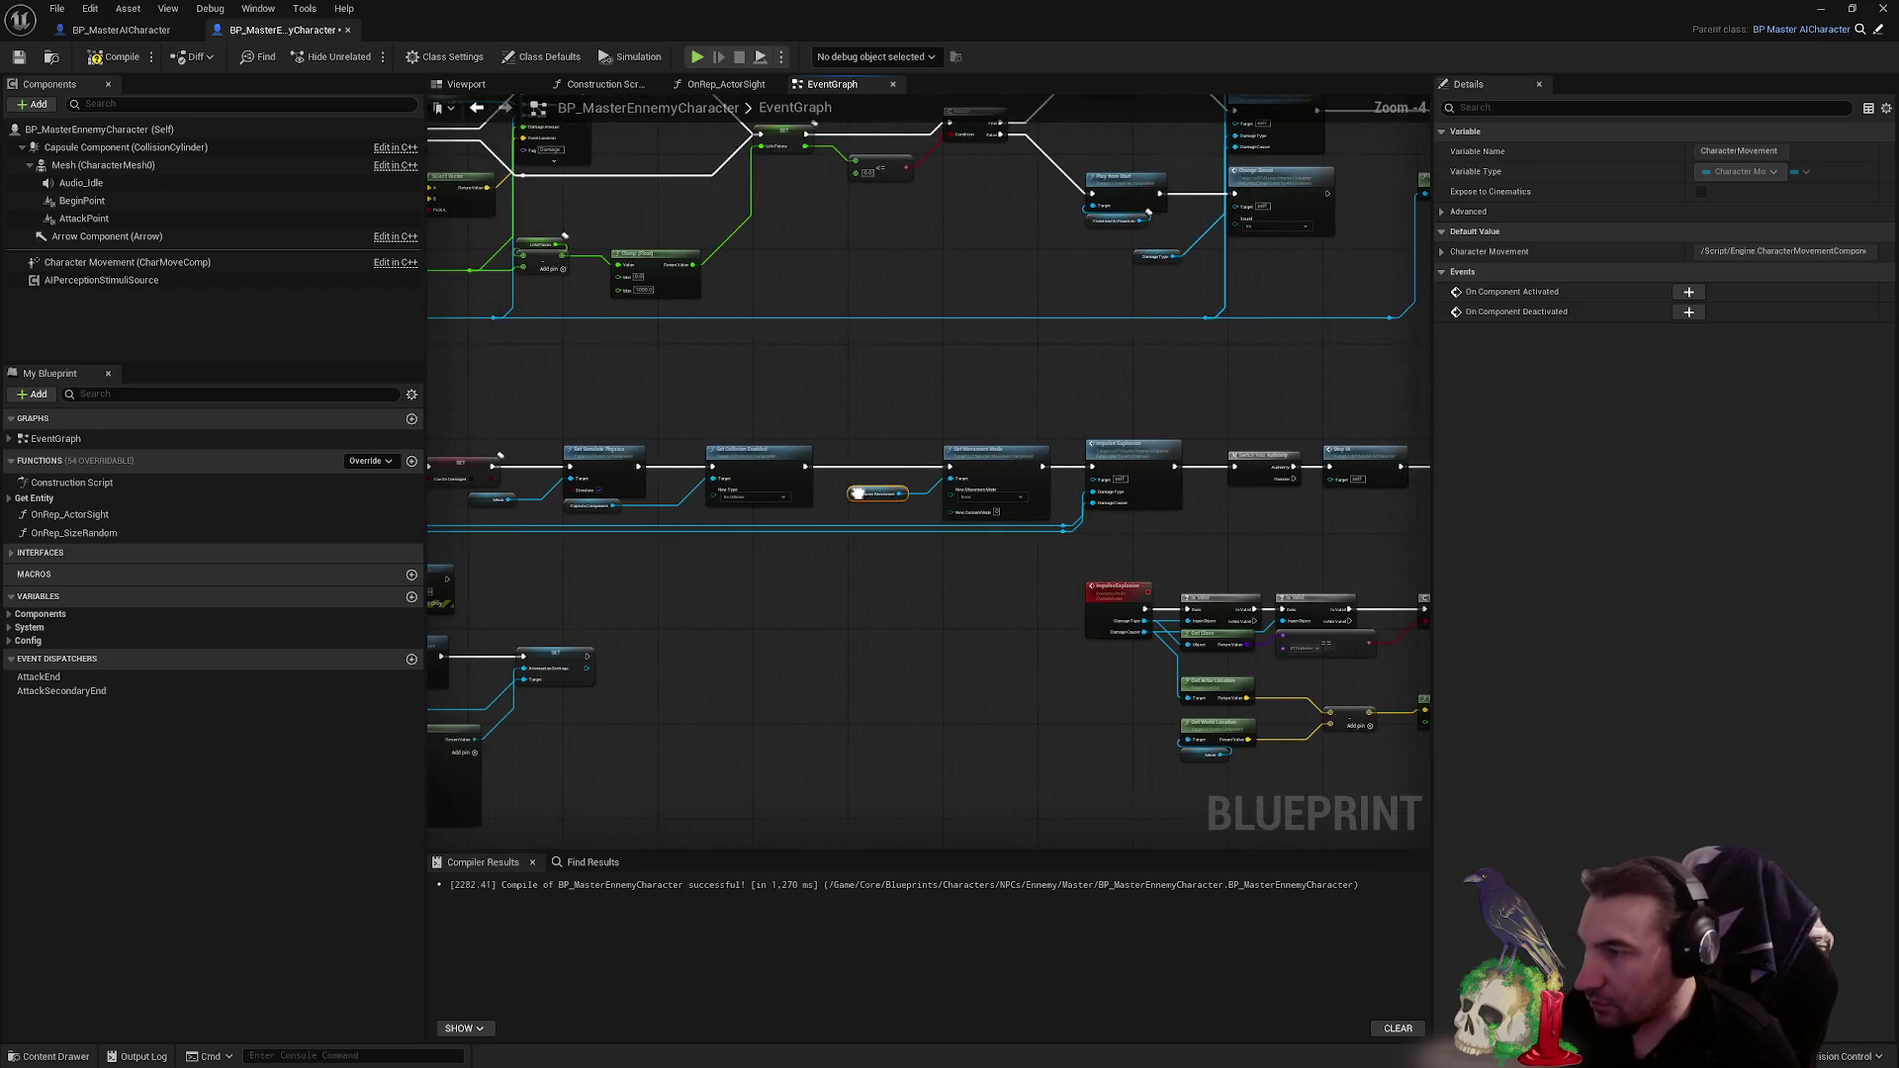
scroll(1142, 542, up, 3)
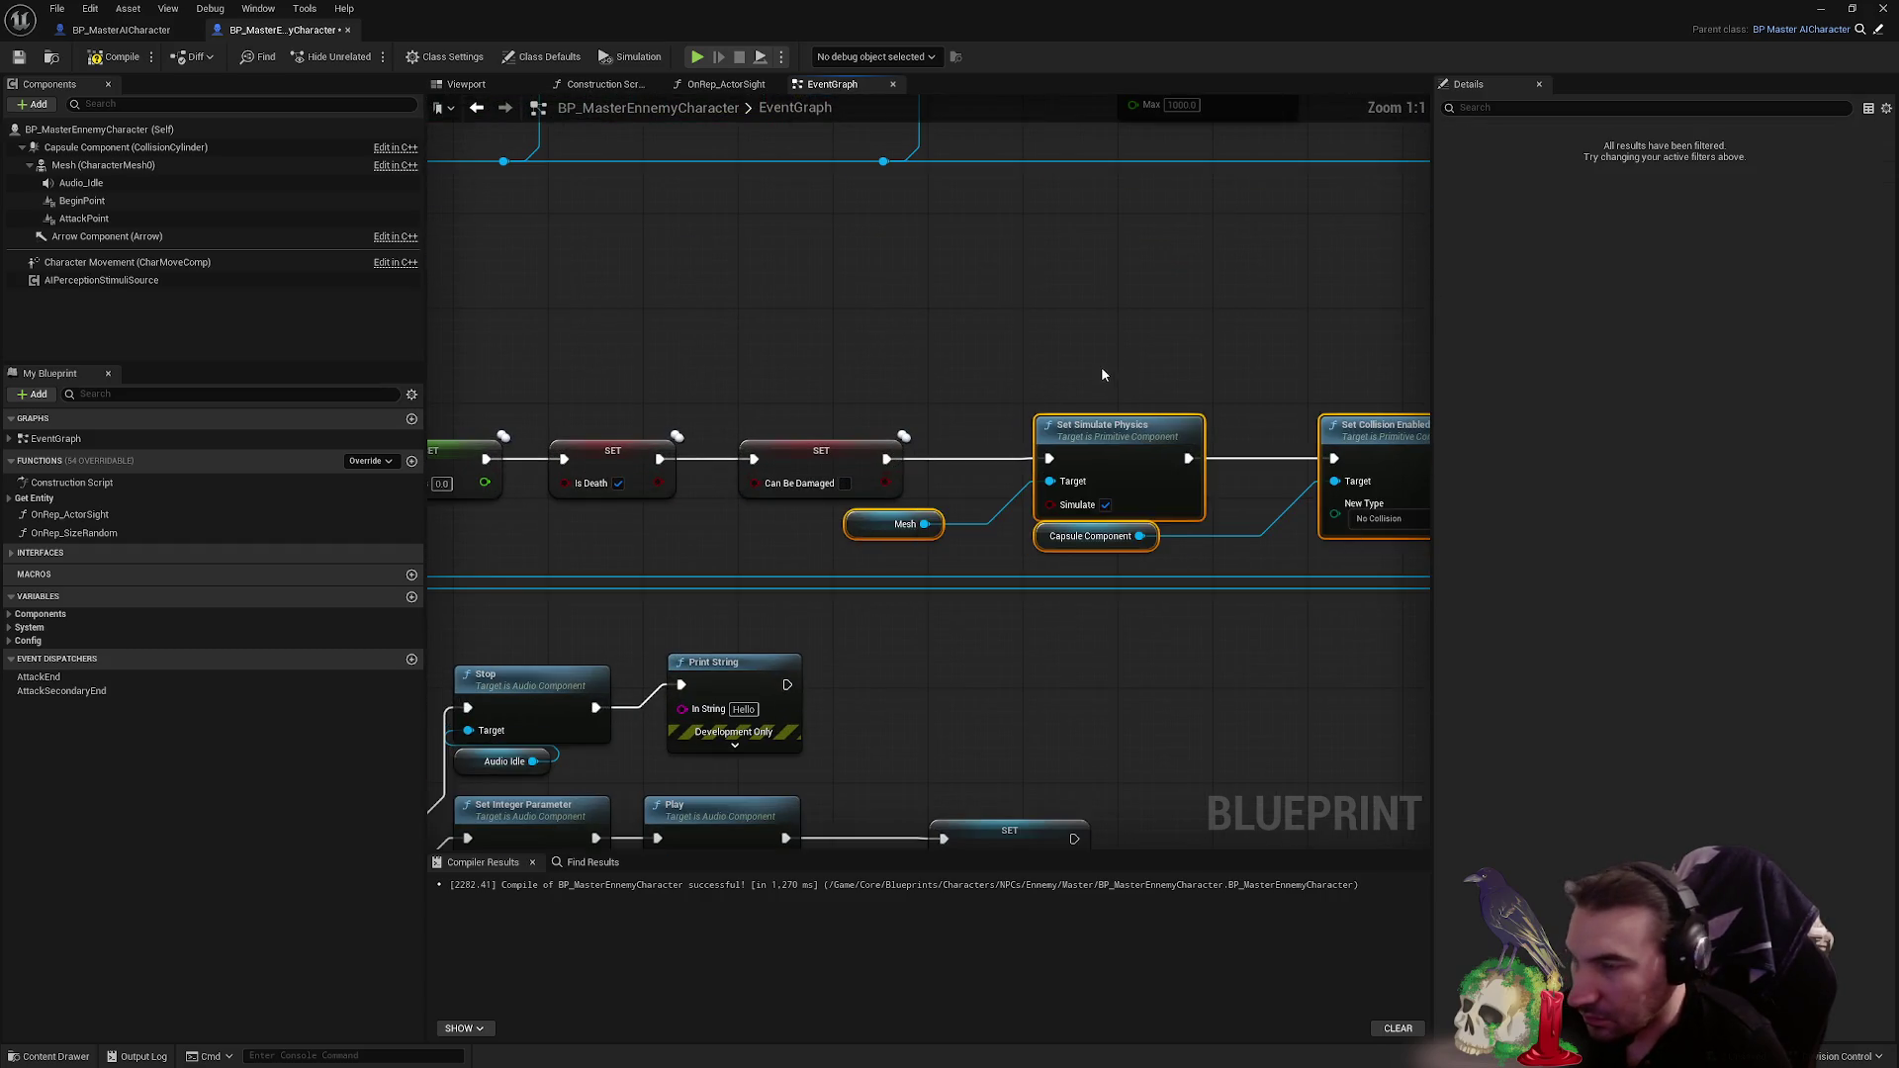
scroll(875, 358, up, 1)
scroll(1128, 352, down, 4)
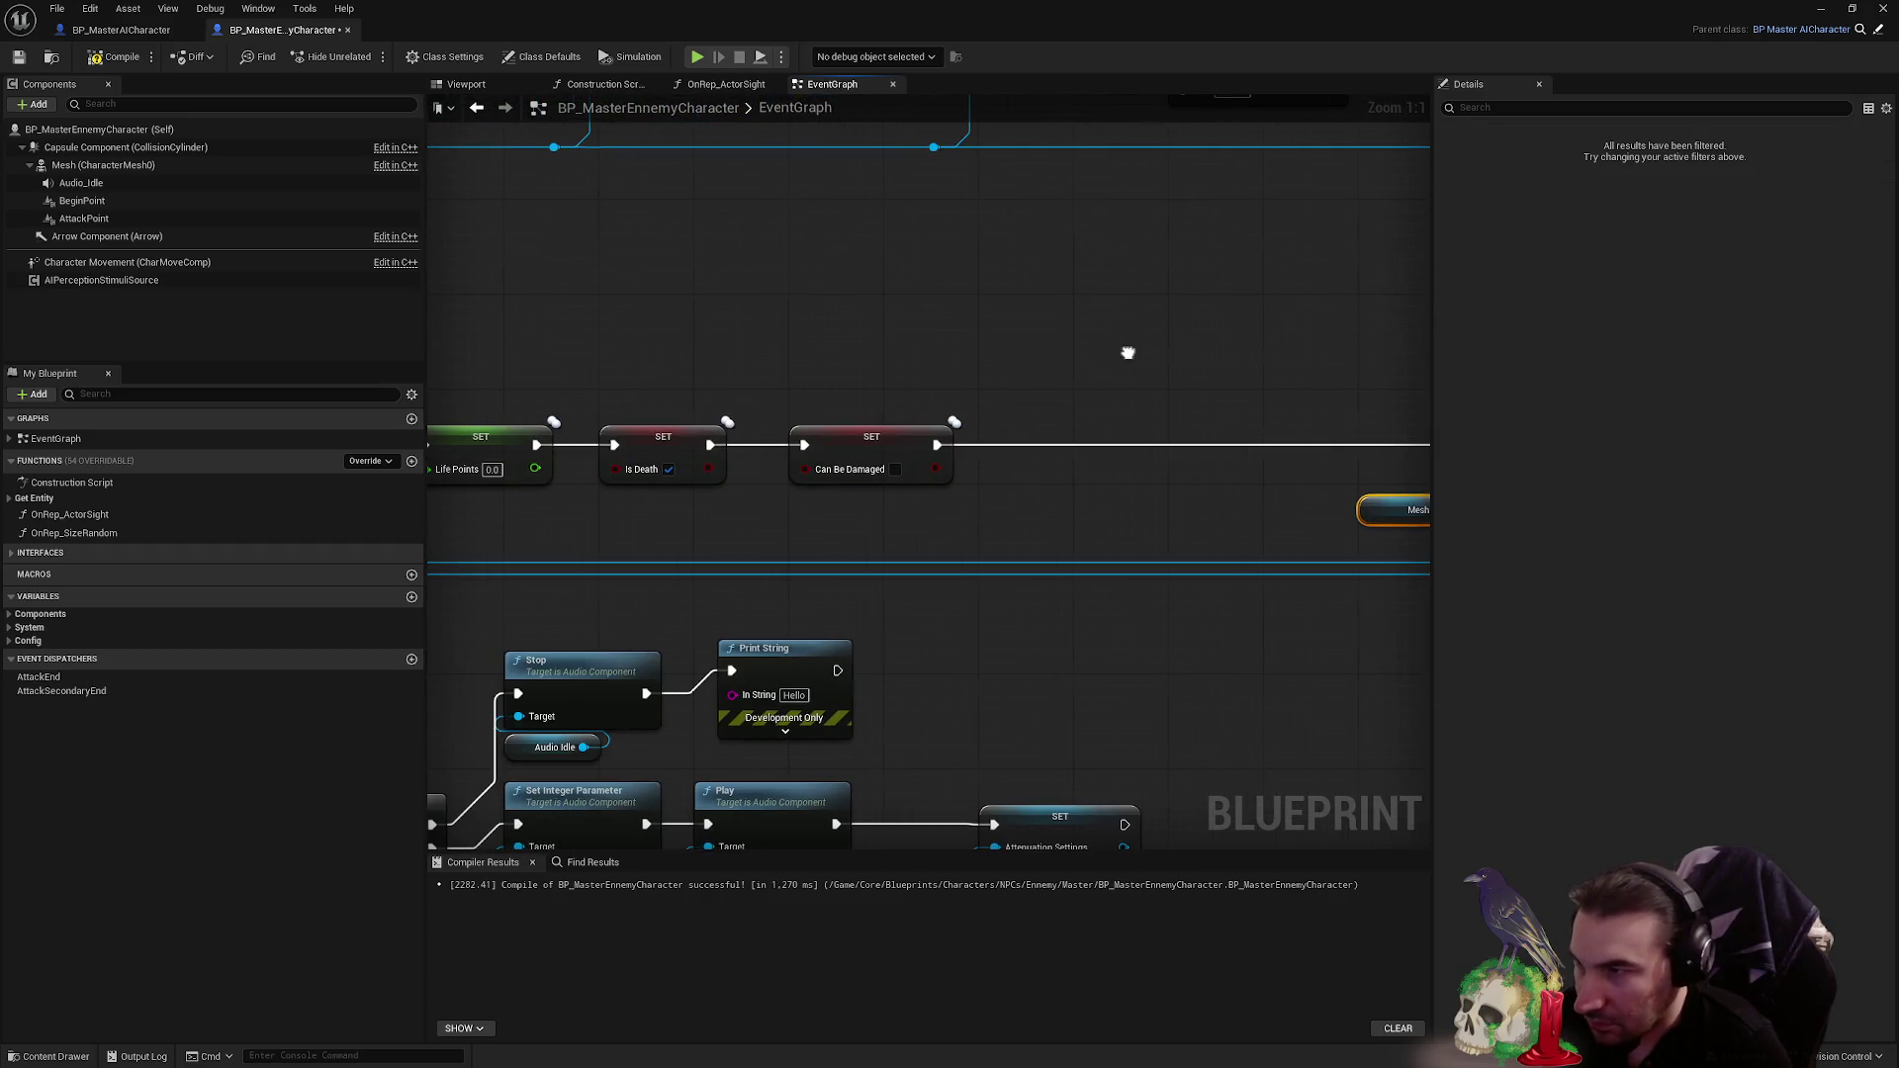
drag(686, 391, 960, 512)
scroll(900, 495, up, 4)
drag(453, 478, 1159, 477)
- Paste a Change Sound call between the Life Points and Is Death setters and wire it in
click(829, 368)
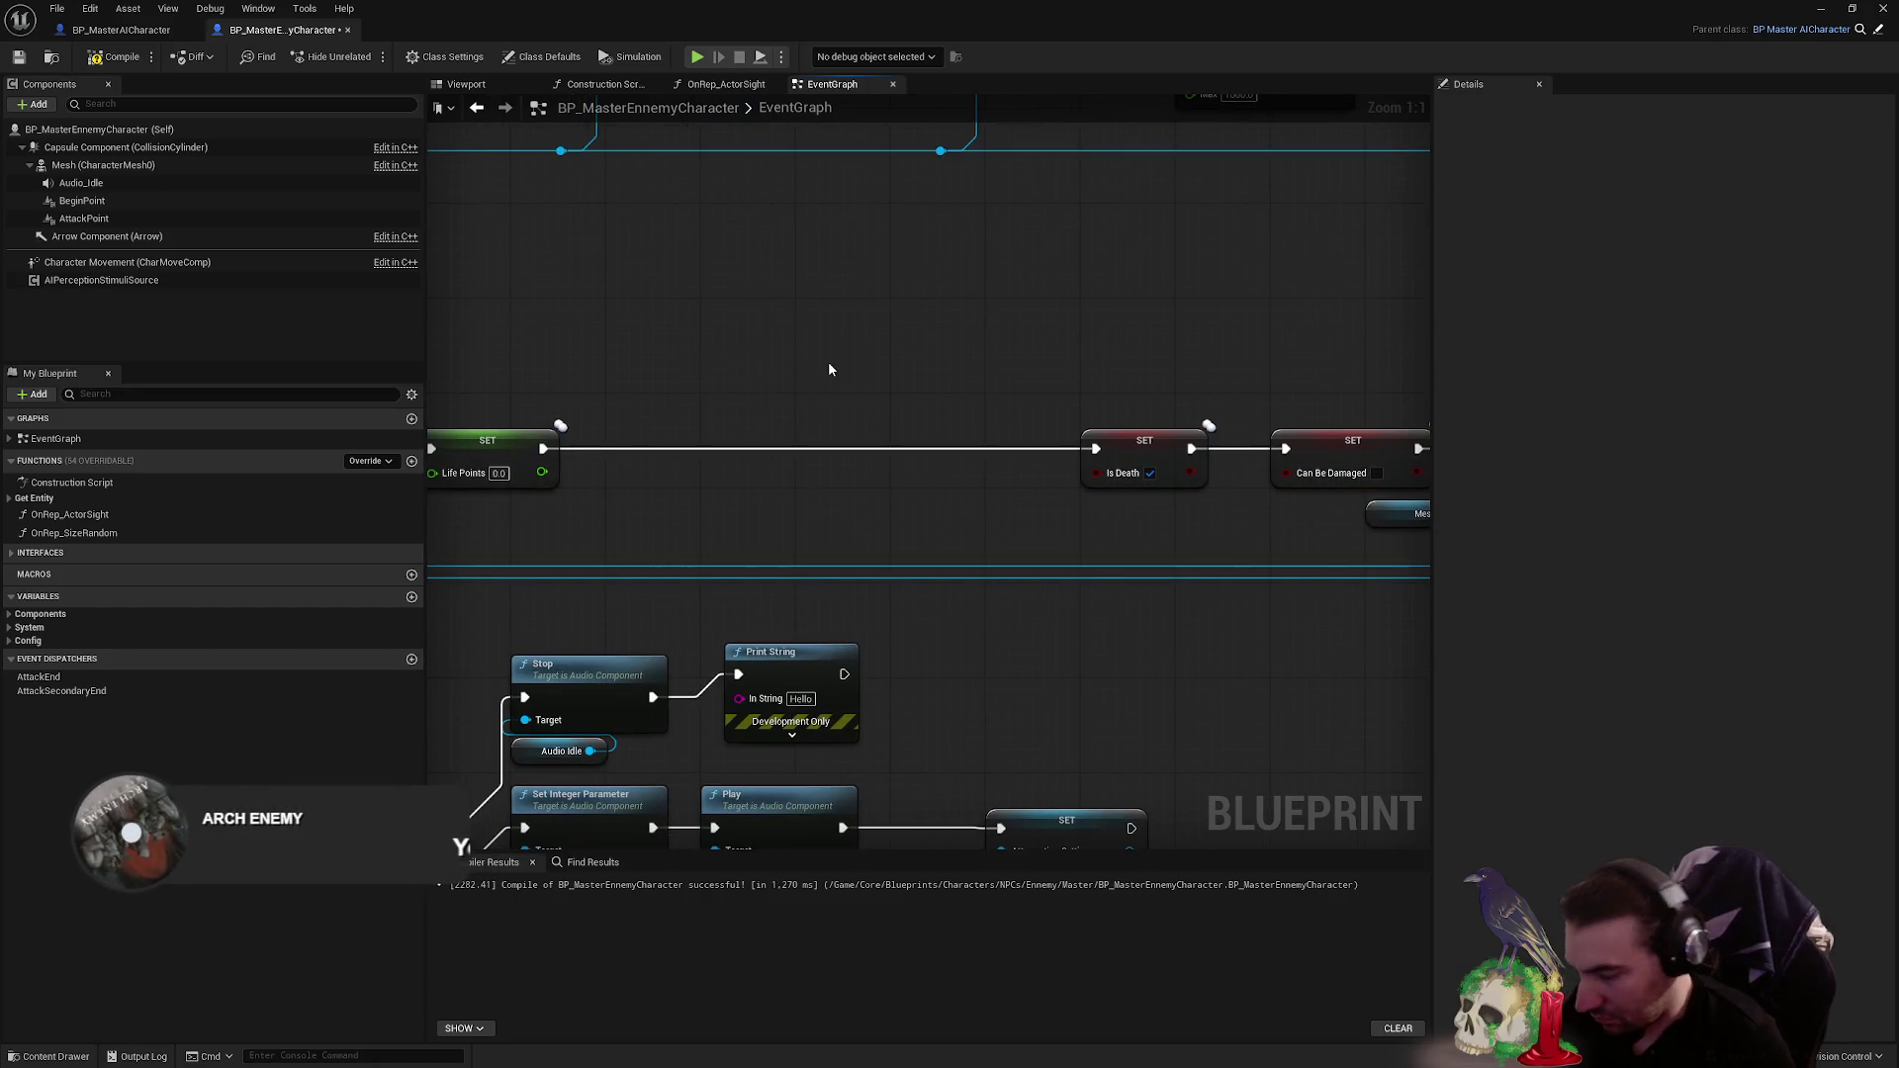
key(ctrl+v)
mouse_move(825, 365)
mouse_down()
mouse_move(758, 416)
mouse_move(671, 419)
mouse_up()
drag(544, 449, 620, 449)
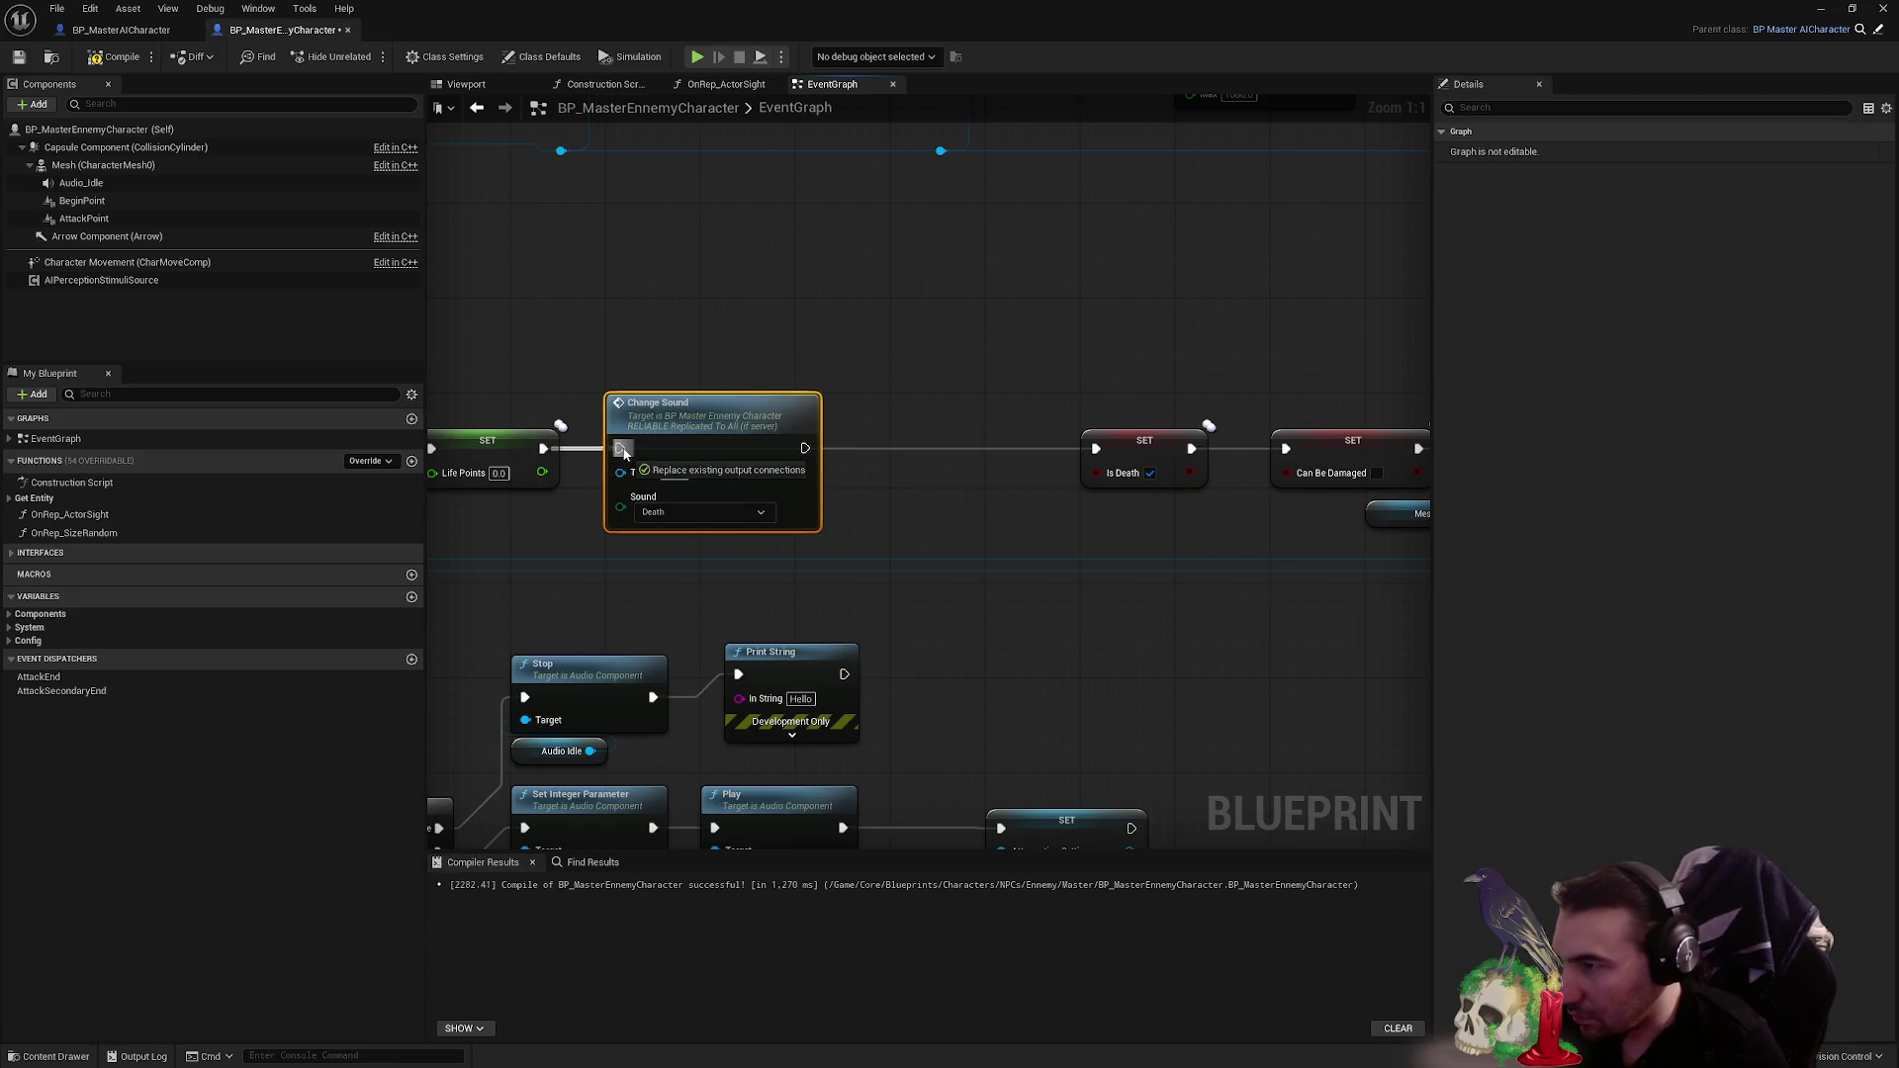
drag(805, 448, 1095, 449)
- Check the newly wired Change Sound row alongside the Death and Is Valid nodes
scroll(1088, 449, down, 6)
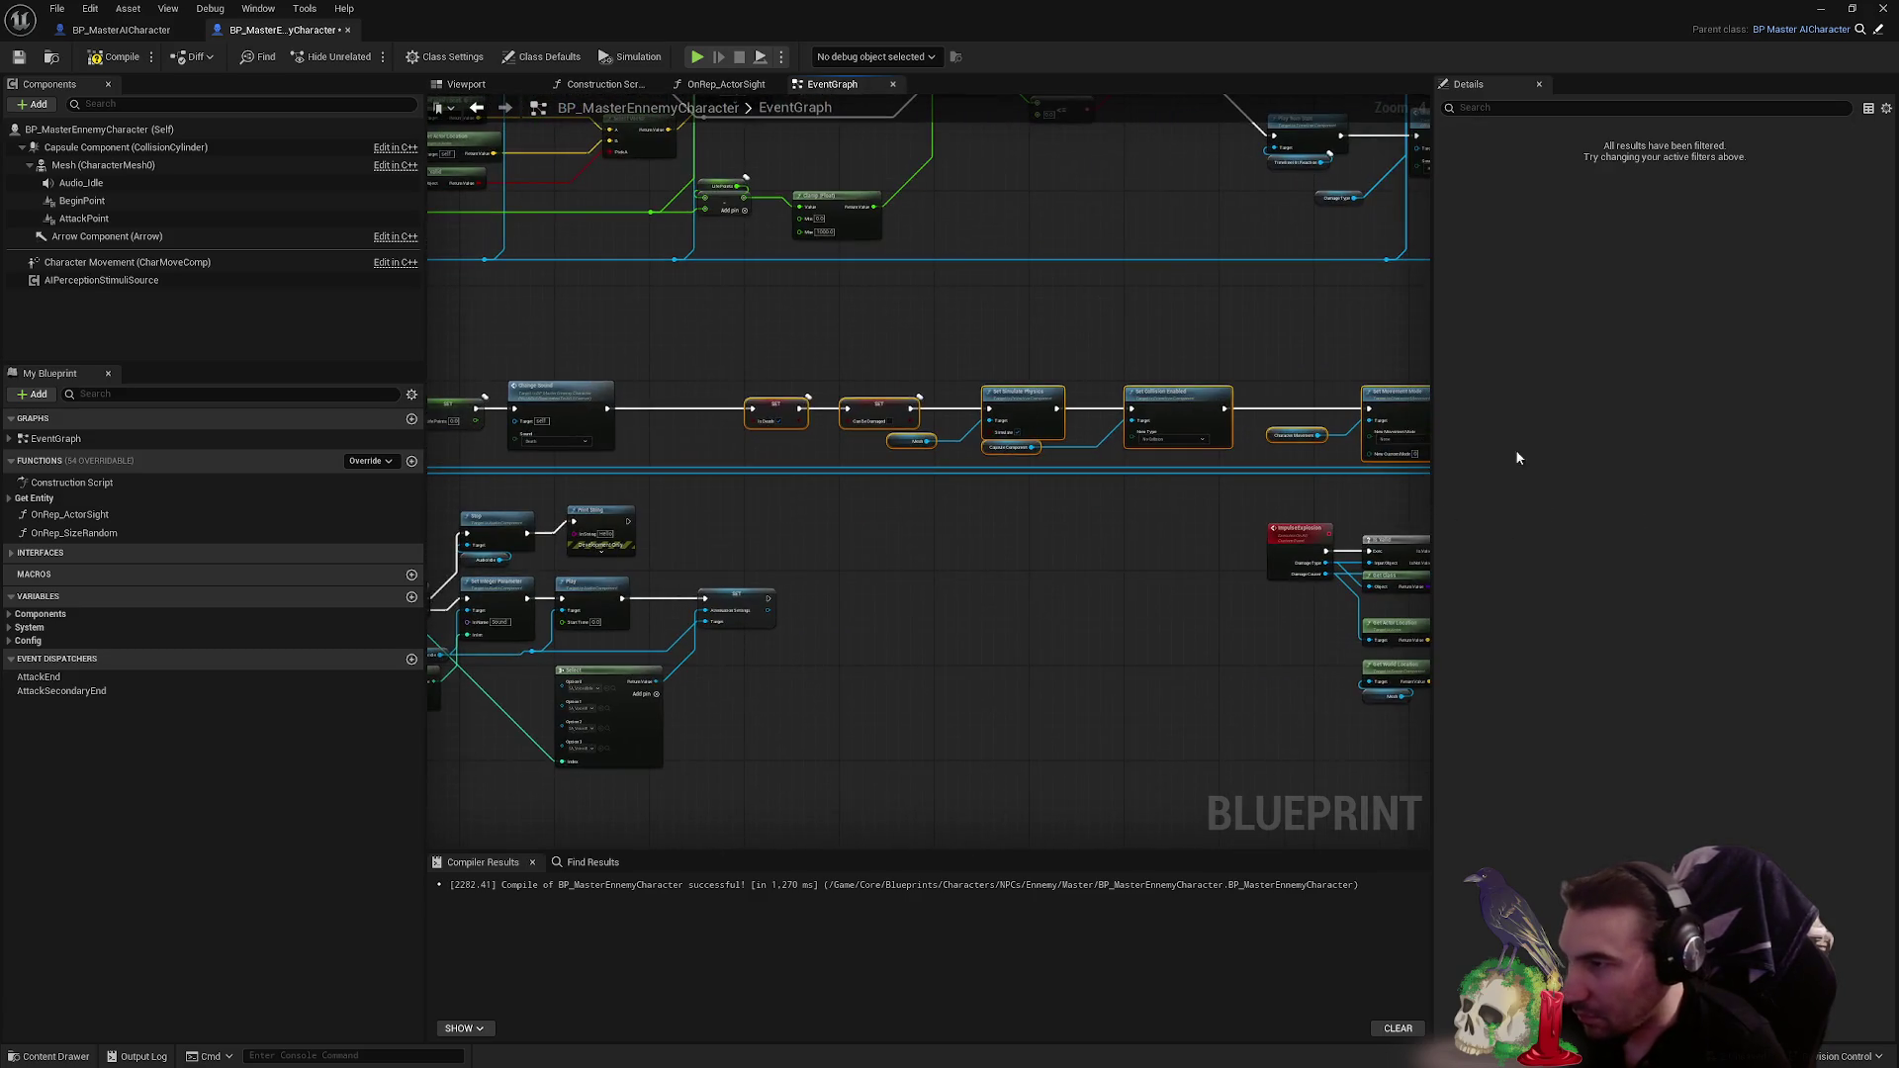
scroll(853, 368, up, 3)
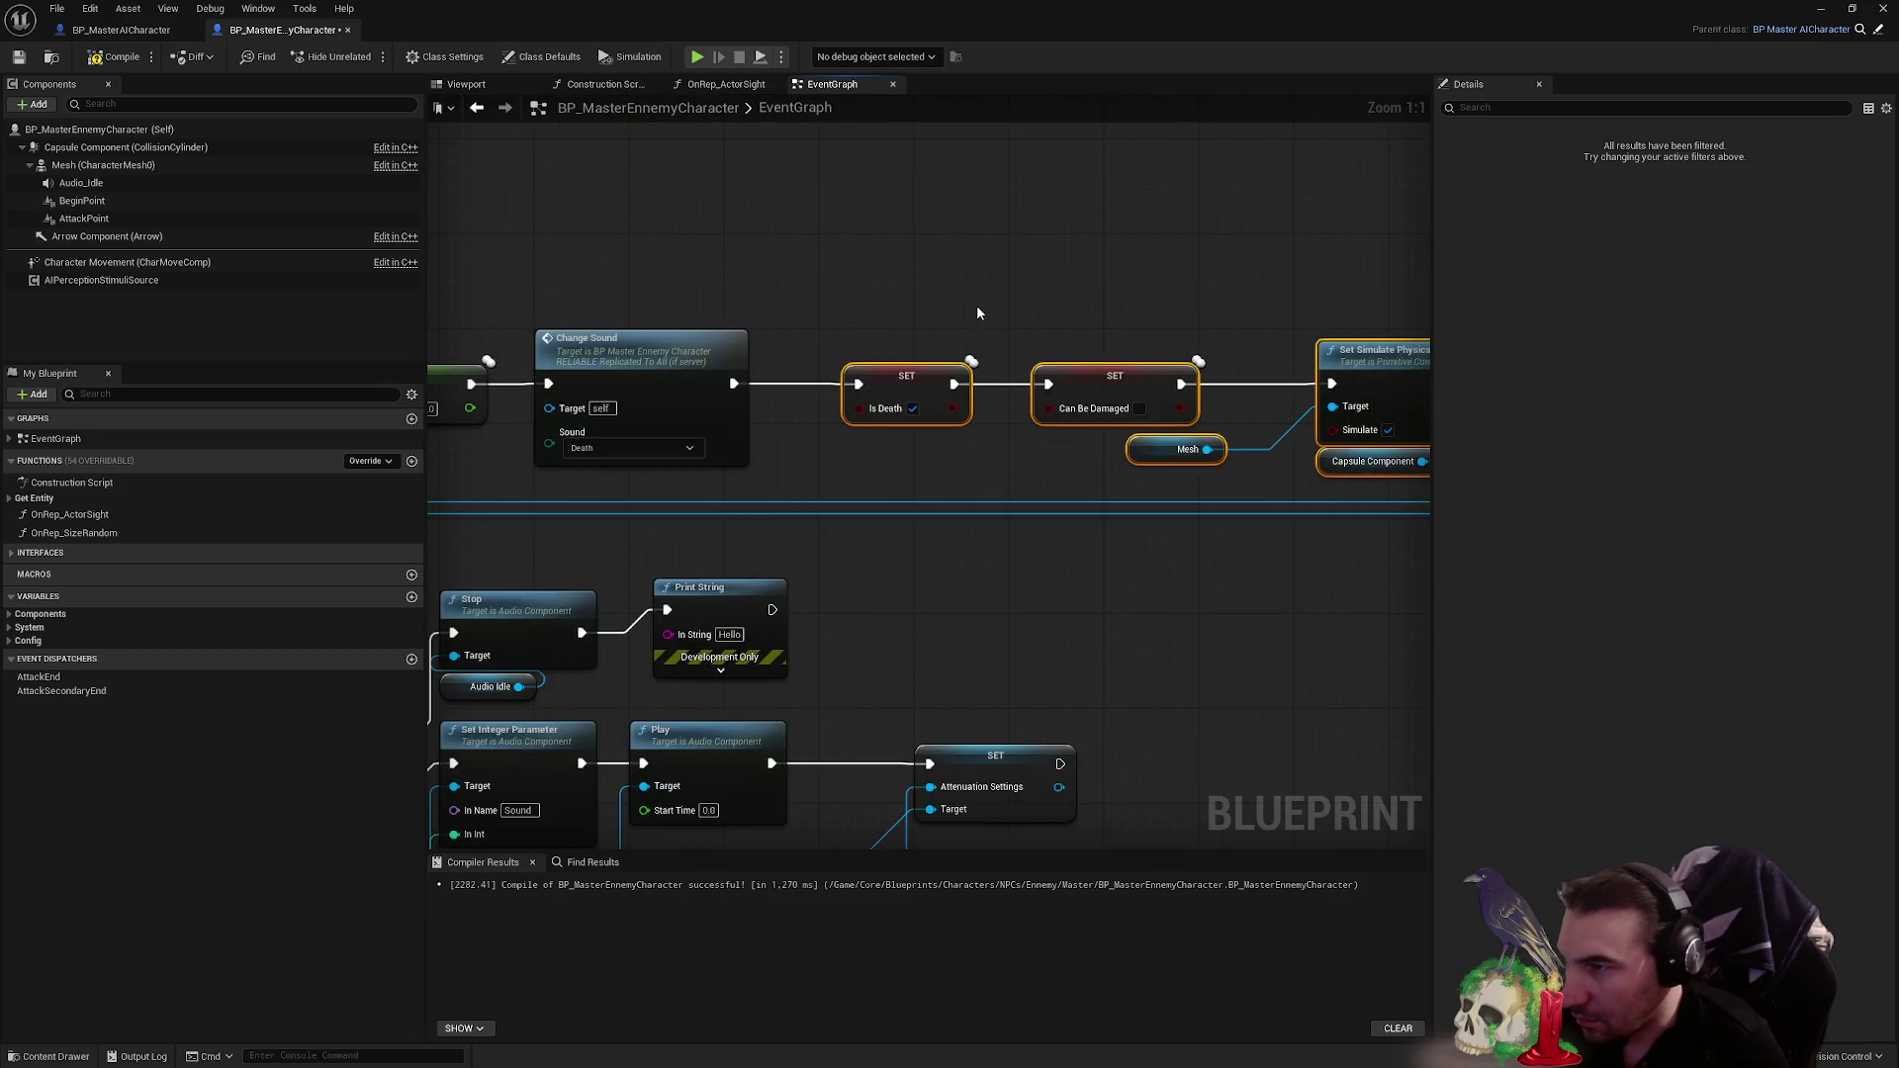
mouse_move(984, 306)
mouse_down()
mouse_move(727, 703)
mouse_move(899, 517)
mouse_up()
scroll(899, 517, up, 1)
drag(1009, 464, 838, 409)
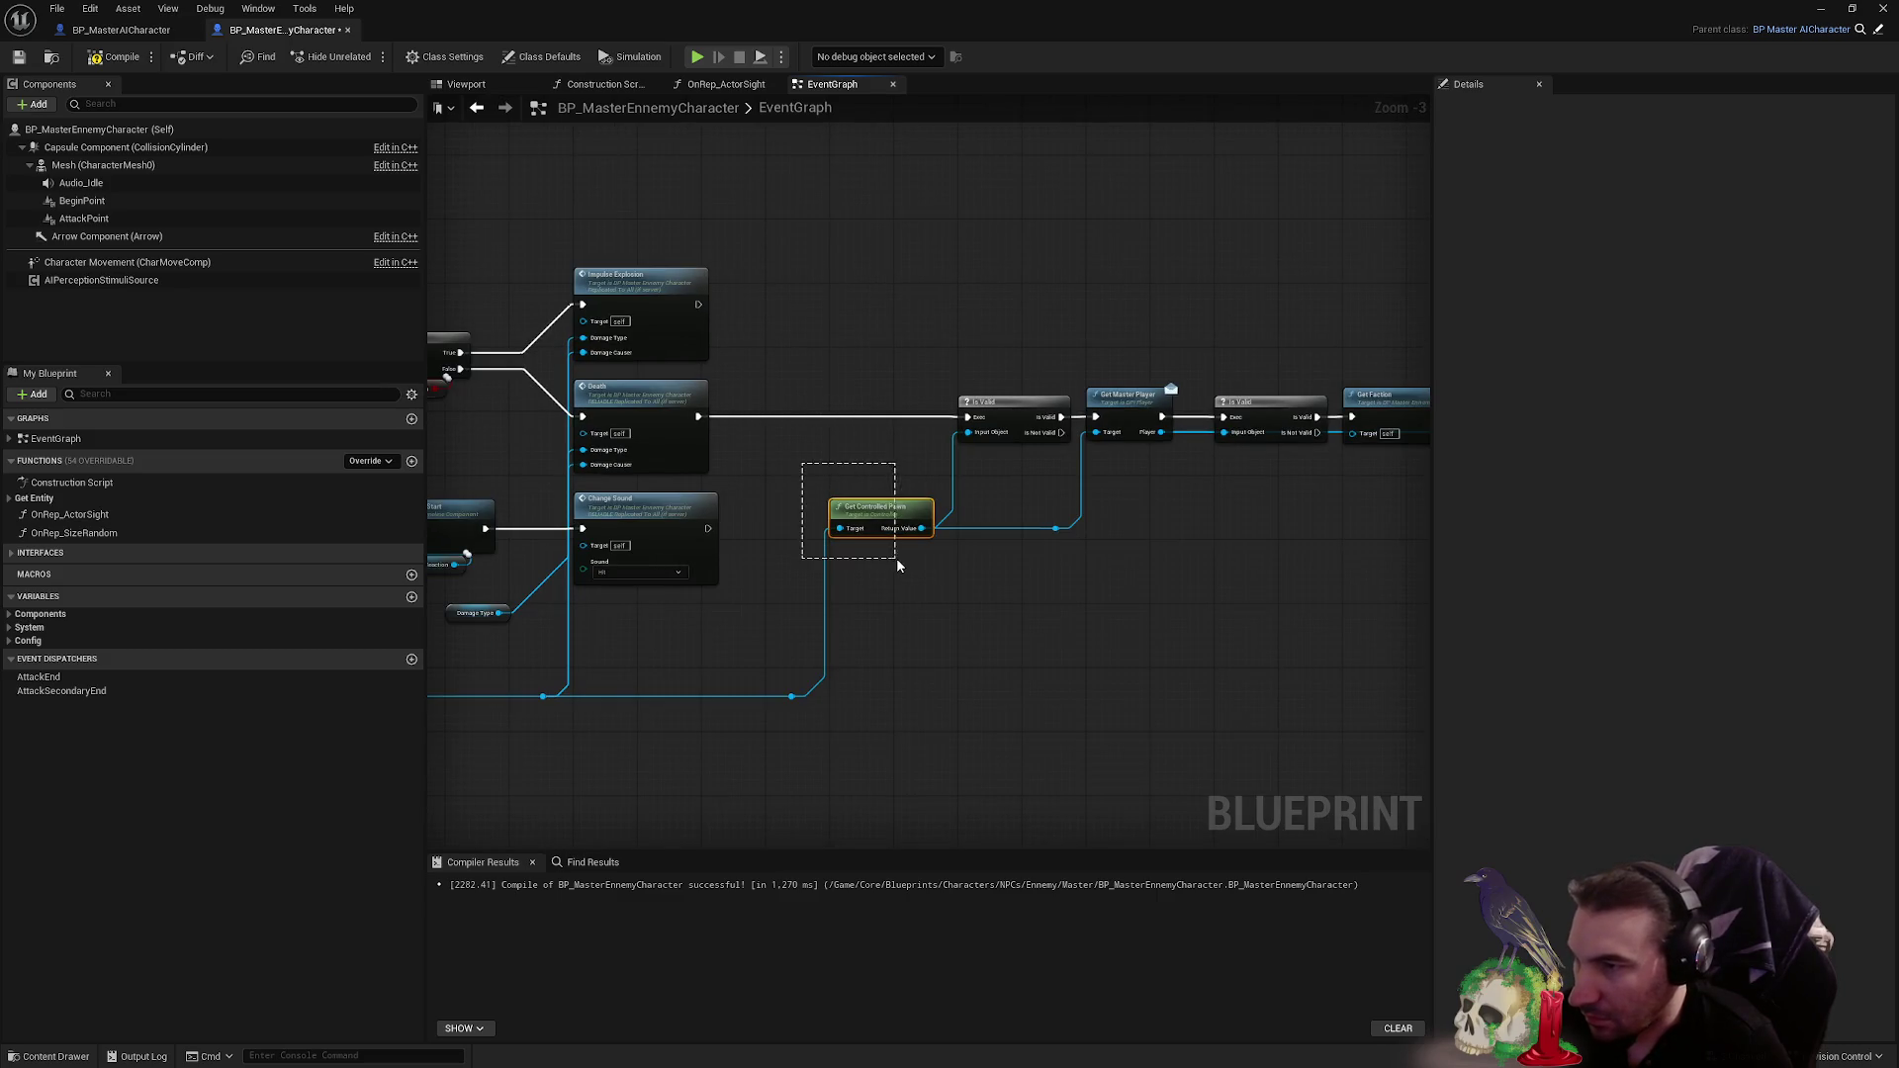
scroll(763, 532, down, 3)
mouse_move(769, 408)
mouse_down()
mouse_move(1452, 591)
mouse_move(1669, 607)
mouse_move(1385, 599)
mouse_up()
- Delete the Stop node and its Audio Idle getter from the sound branch
scroll(1109, 620, up, 5)
mouse_move(1110, 620)
mouse_down()
mouse_move(758, 552)
mouse_move(910, 616)
mouse_move(843, 635)
mouse_up()
scroll(844, 635, down, 3)
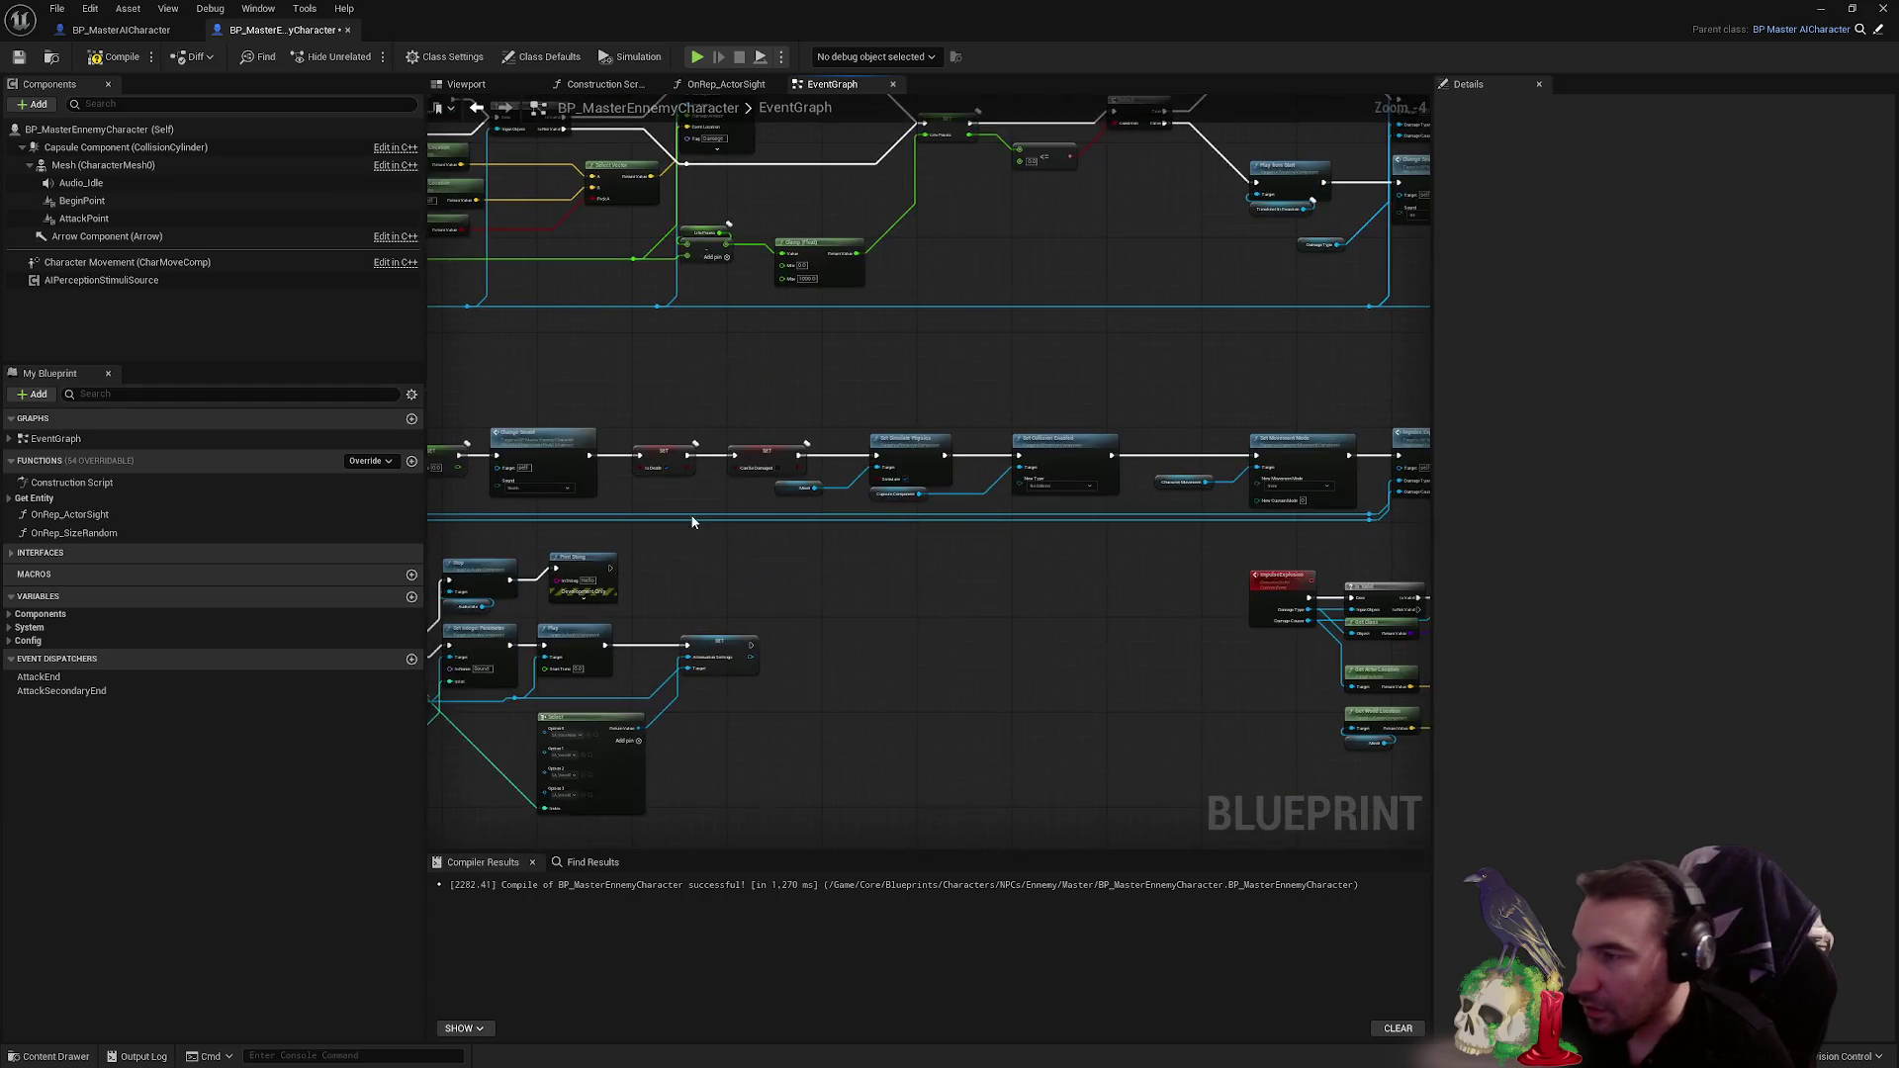
scroll(728, 503, up, 3)
mouse_move(939, 476)
mouse_down()
mouse_move(1056, 421)
mouse_move(1055, 485)
mouse_up()
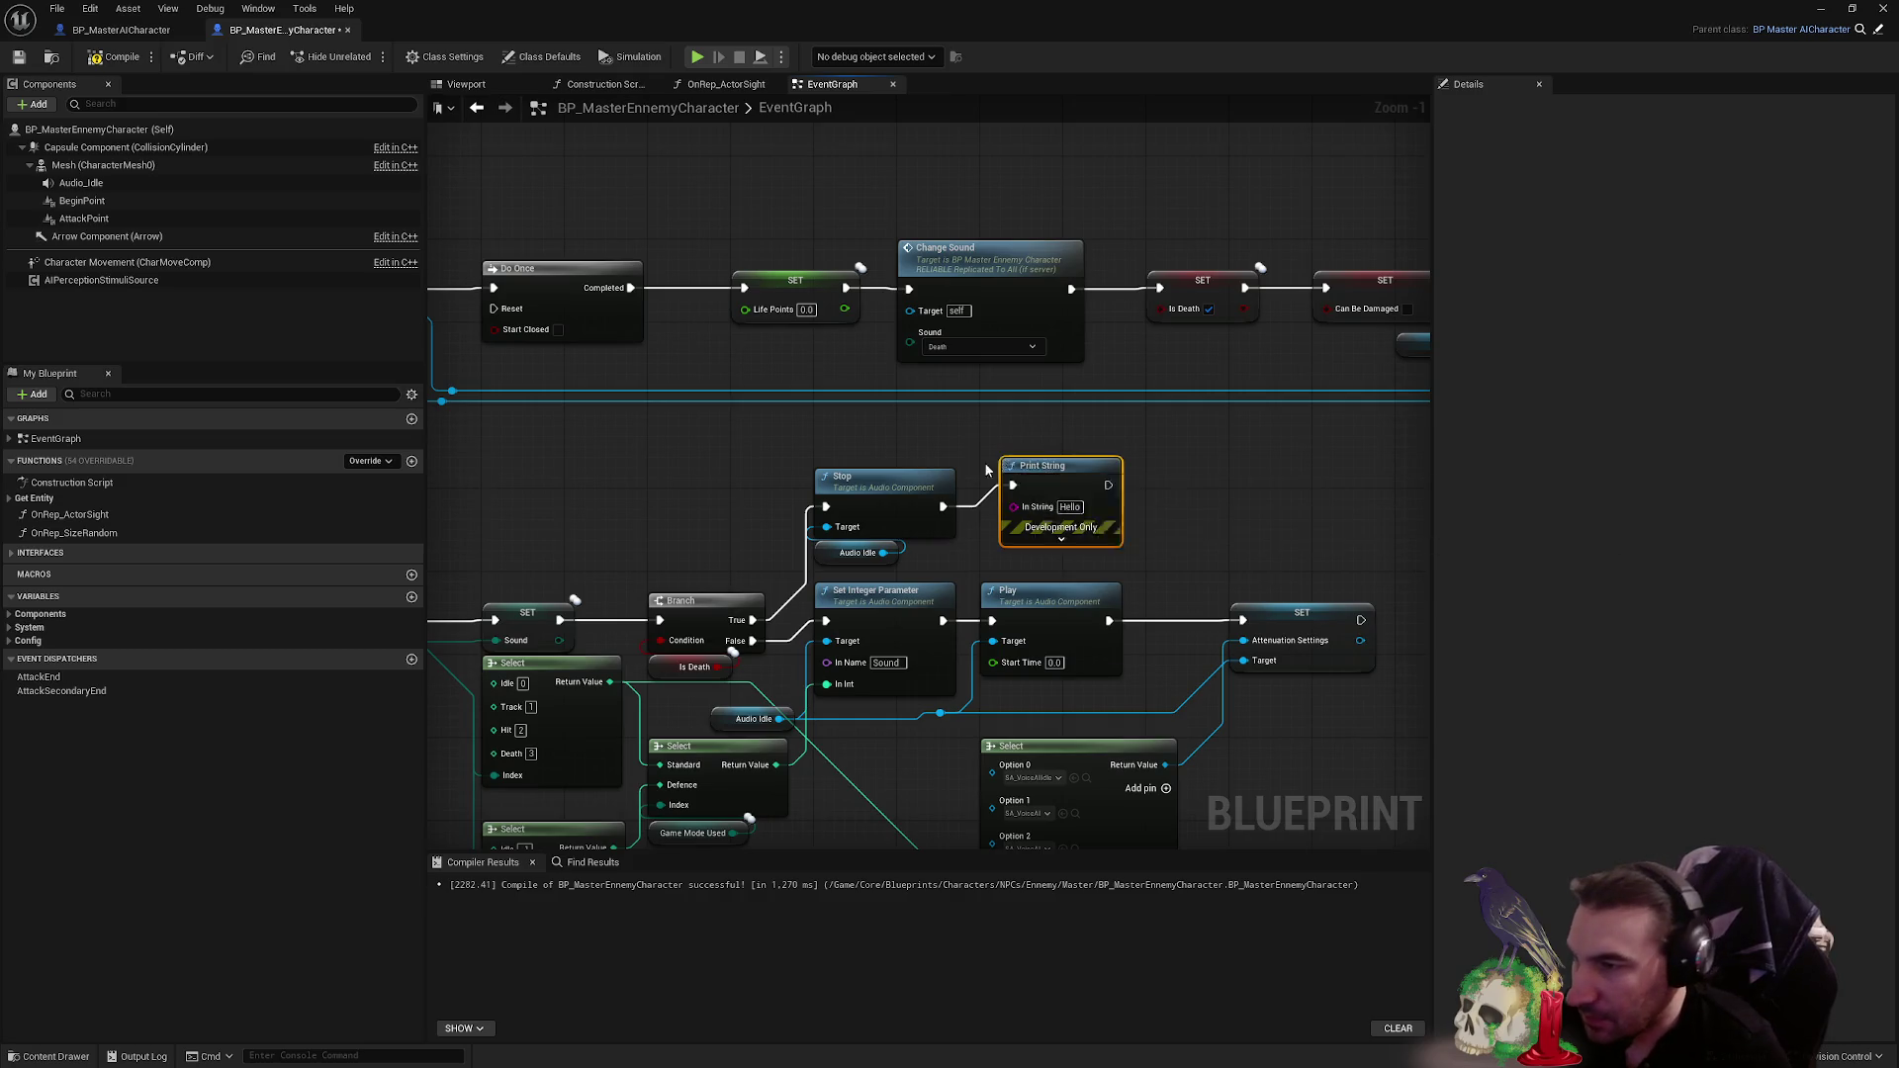
drag(879, 564, 880, 562)
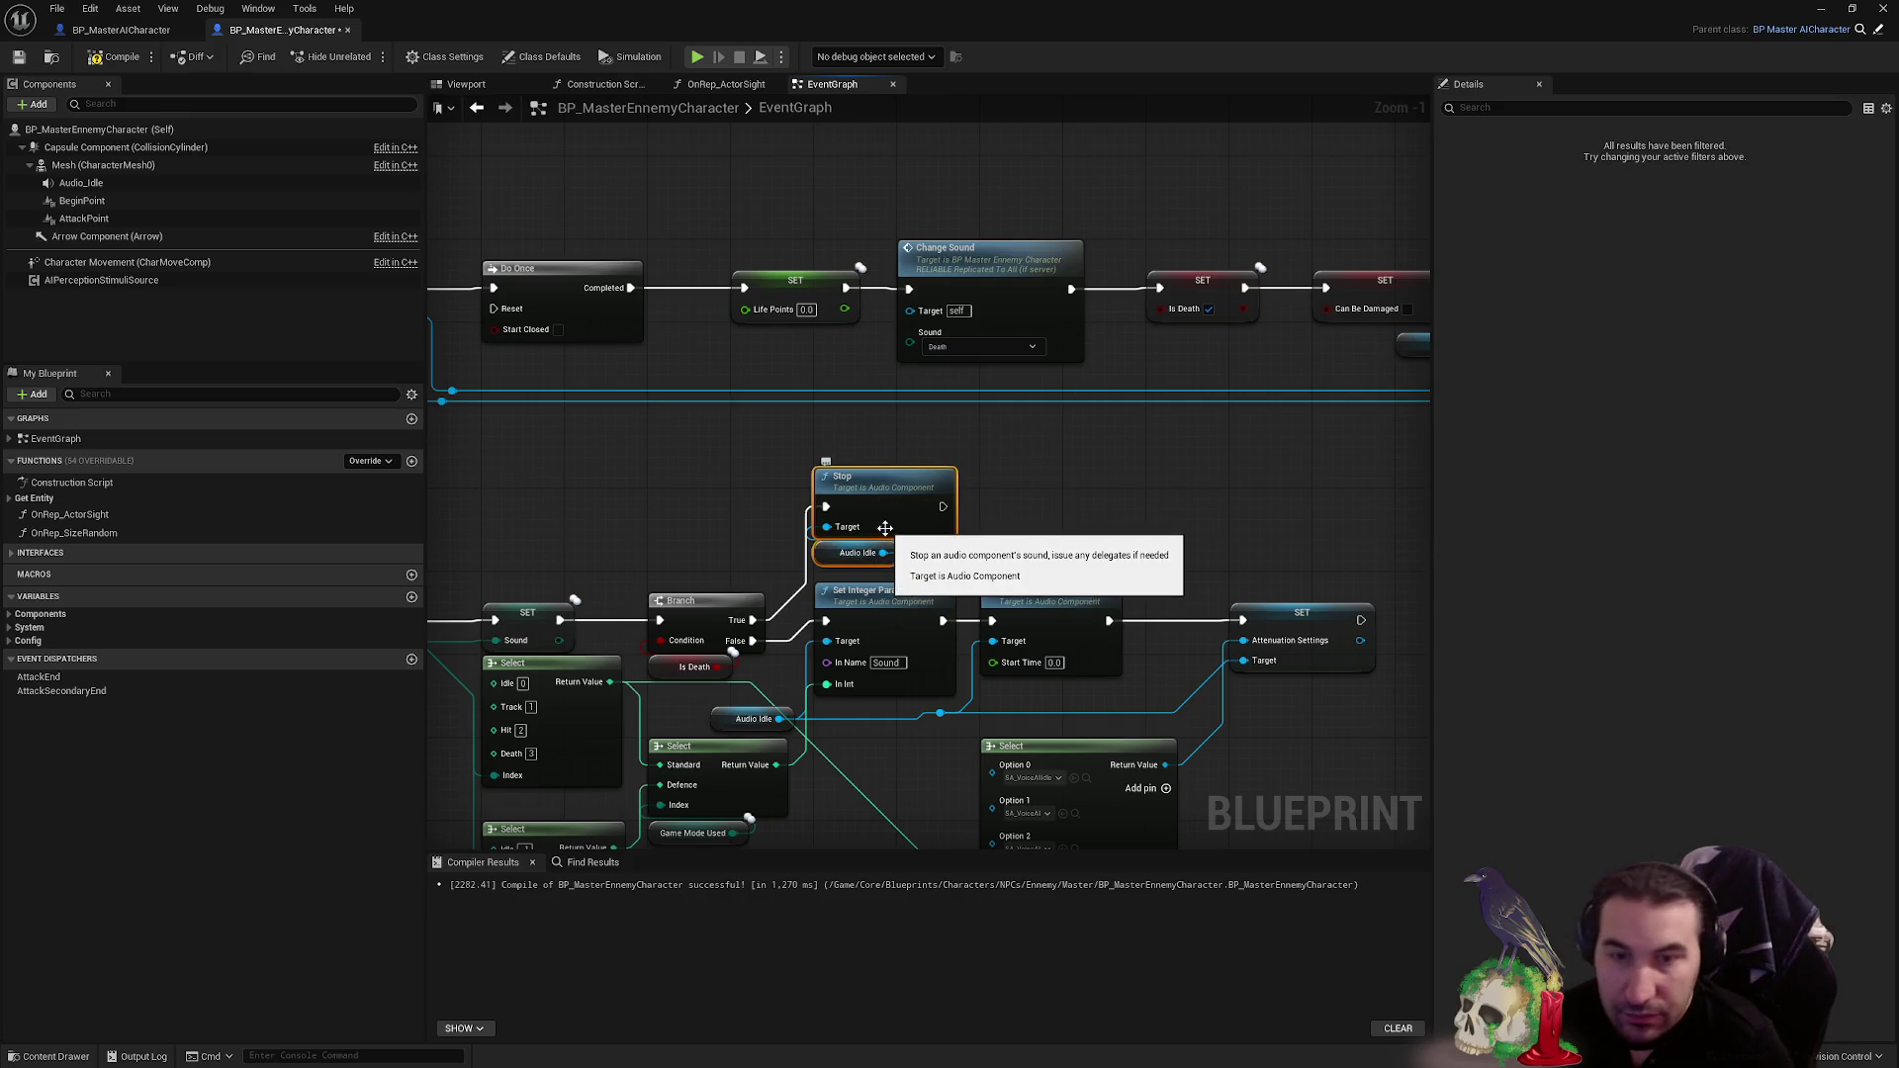
key(Delete)
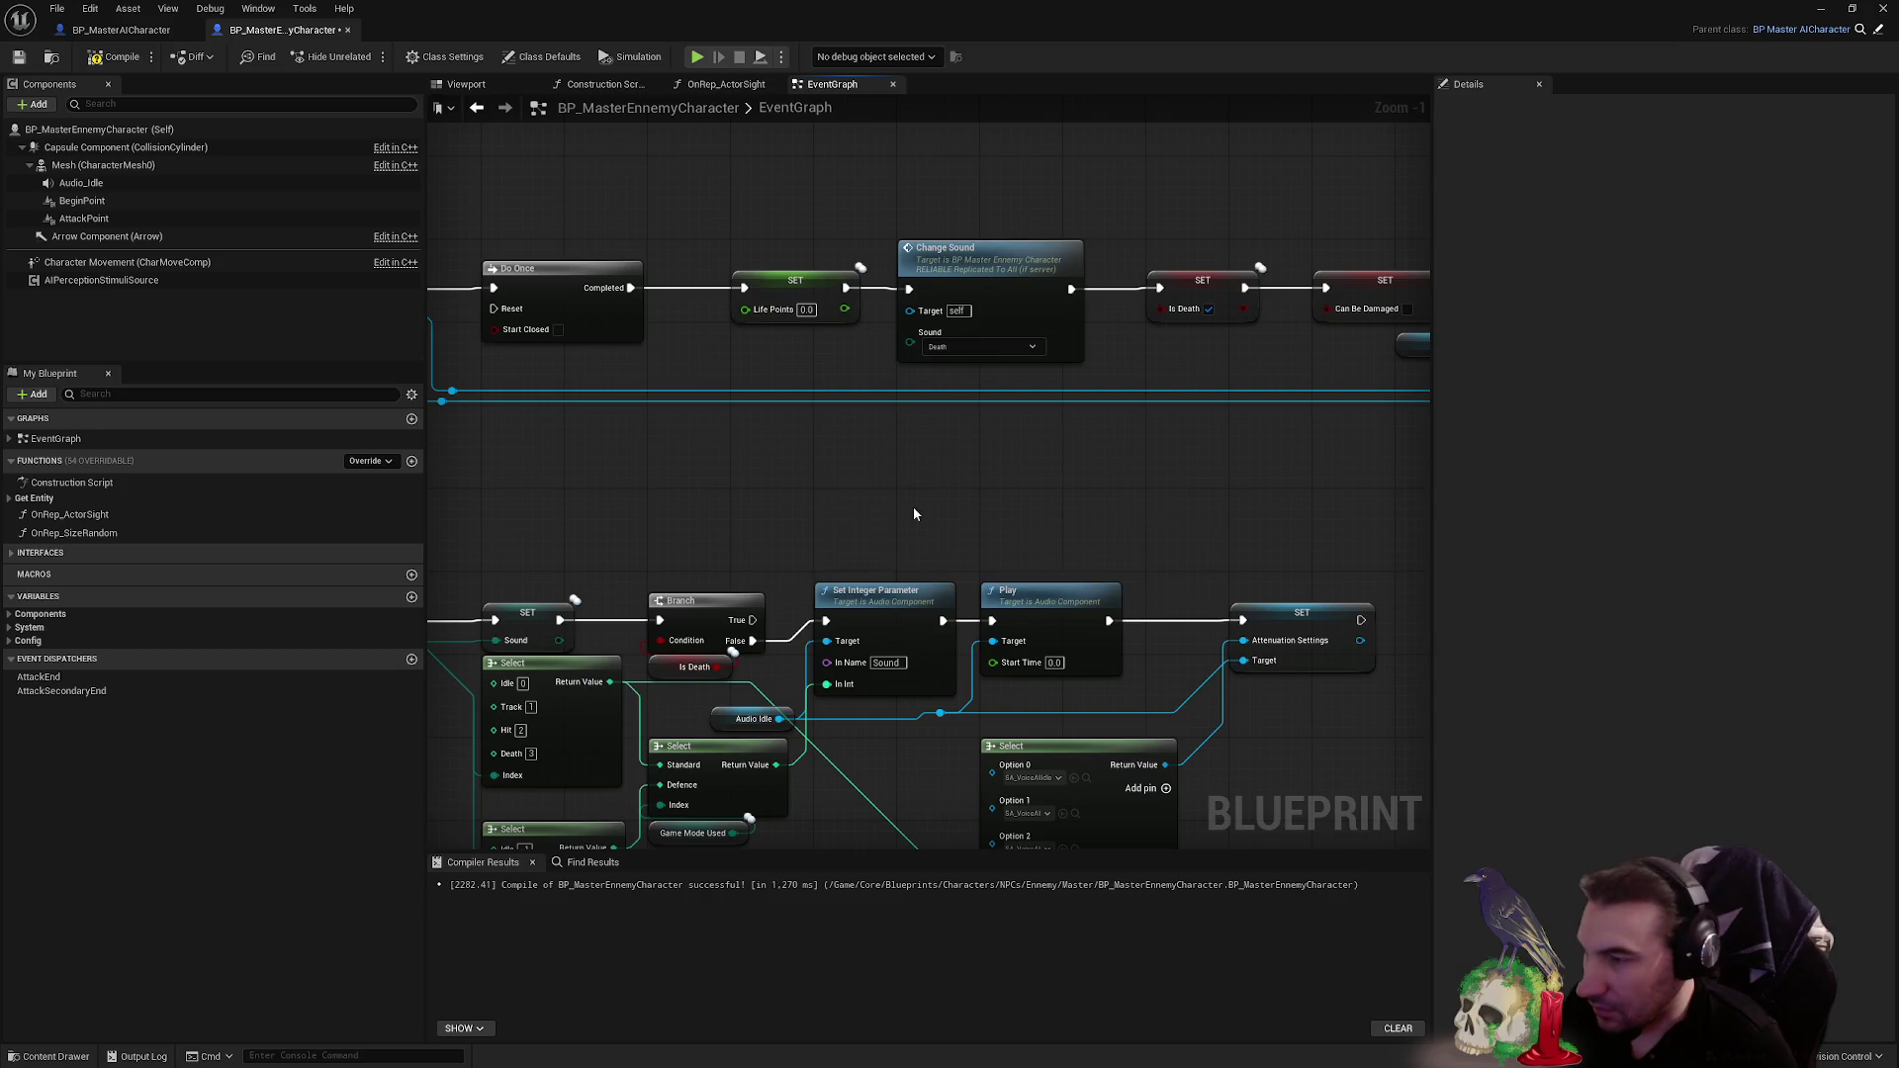
drag(912, 506, 970, 313)
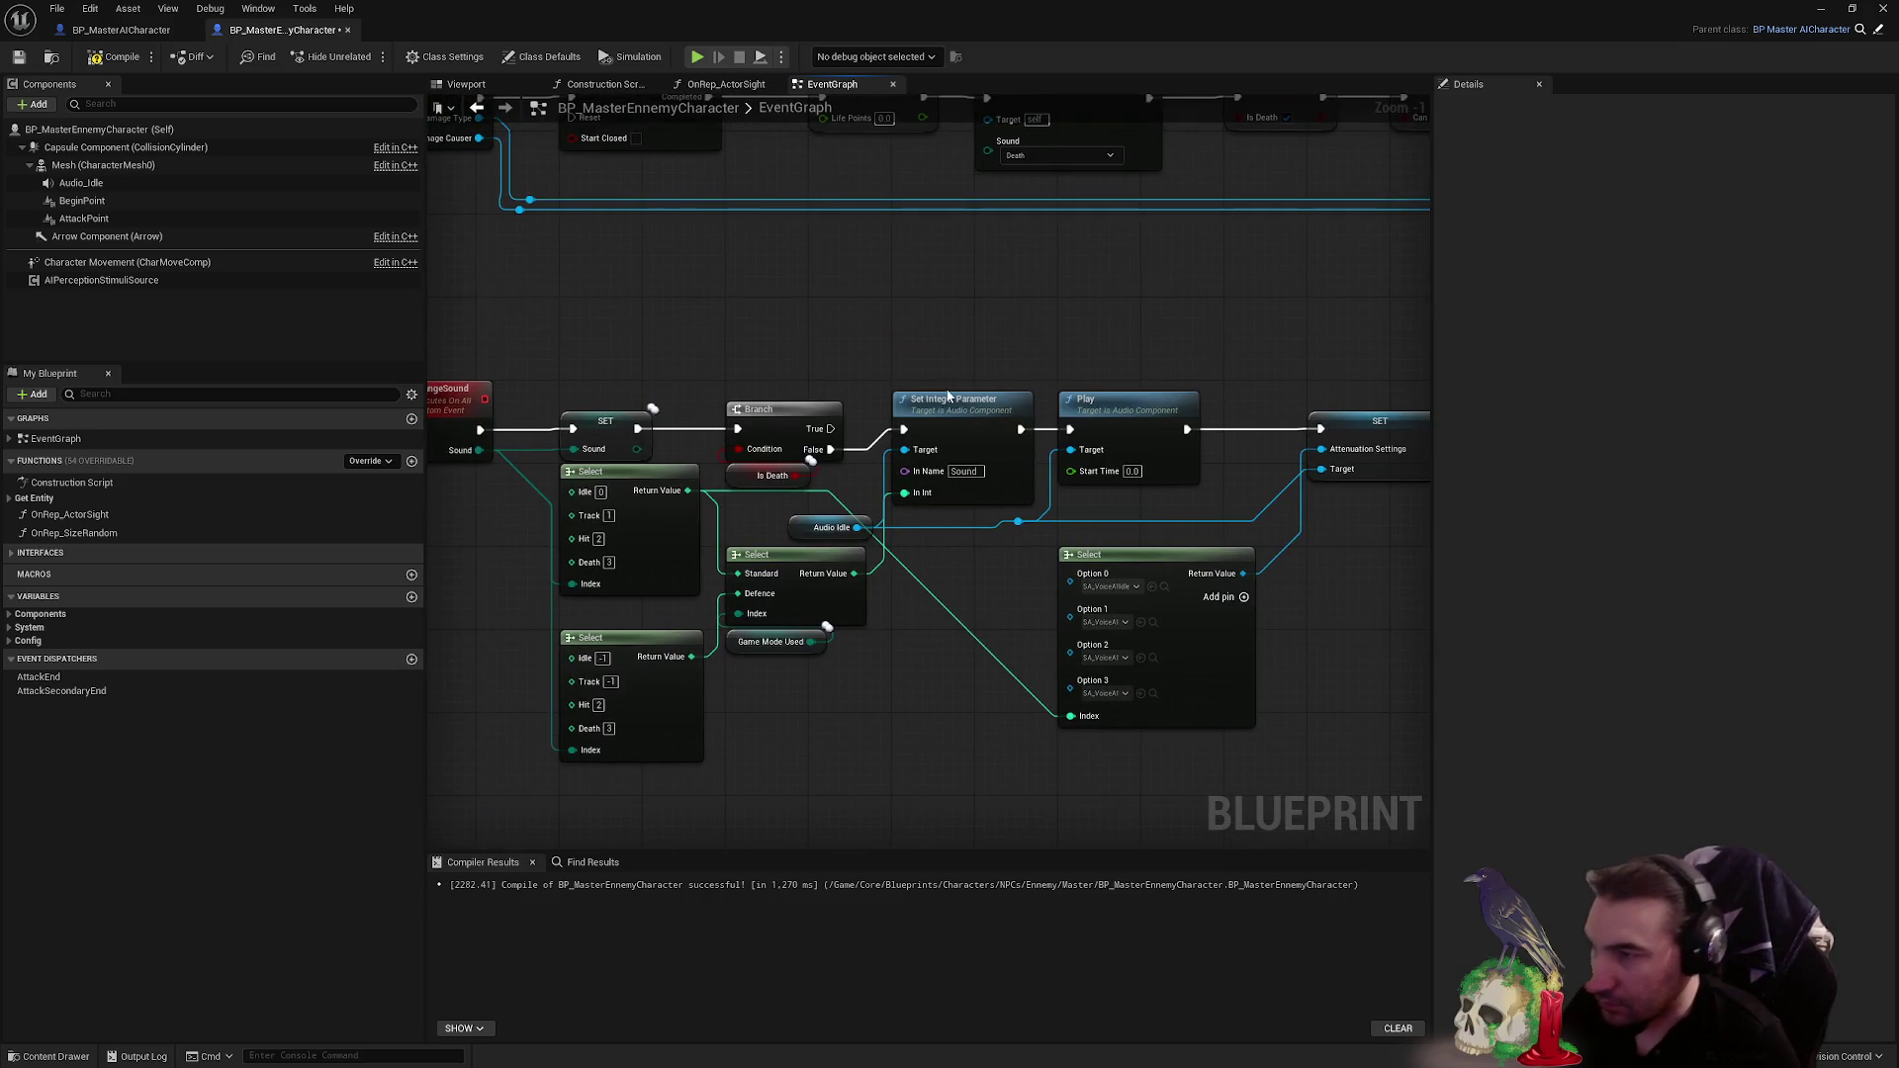
- Paste the Stop on Audio Idle back and wire it to the ChangeSound Branch's True output
drag(948, 395, 1138, 136)
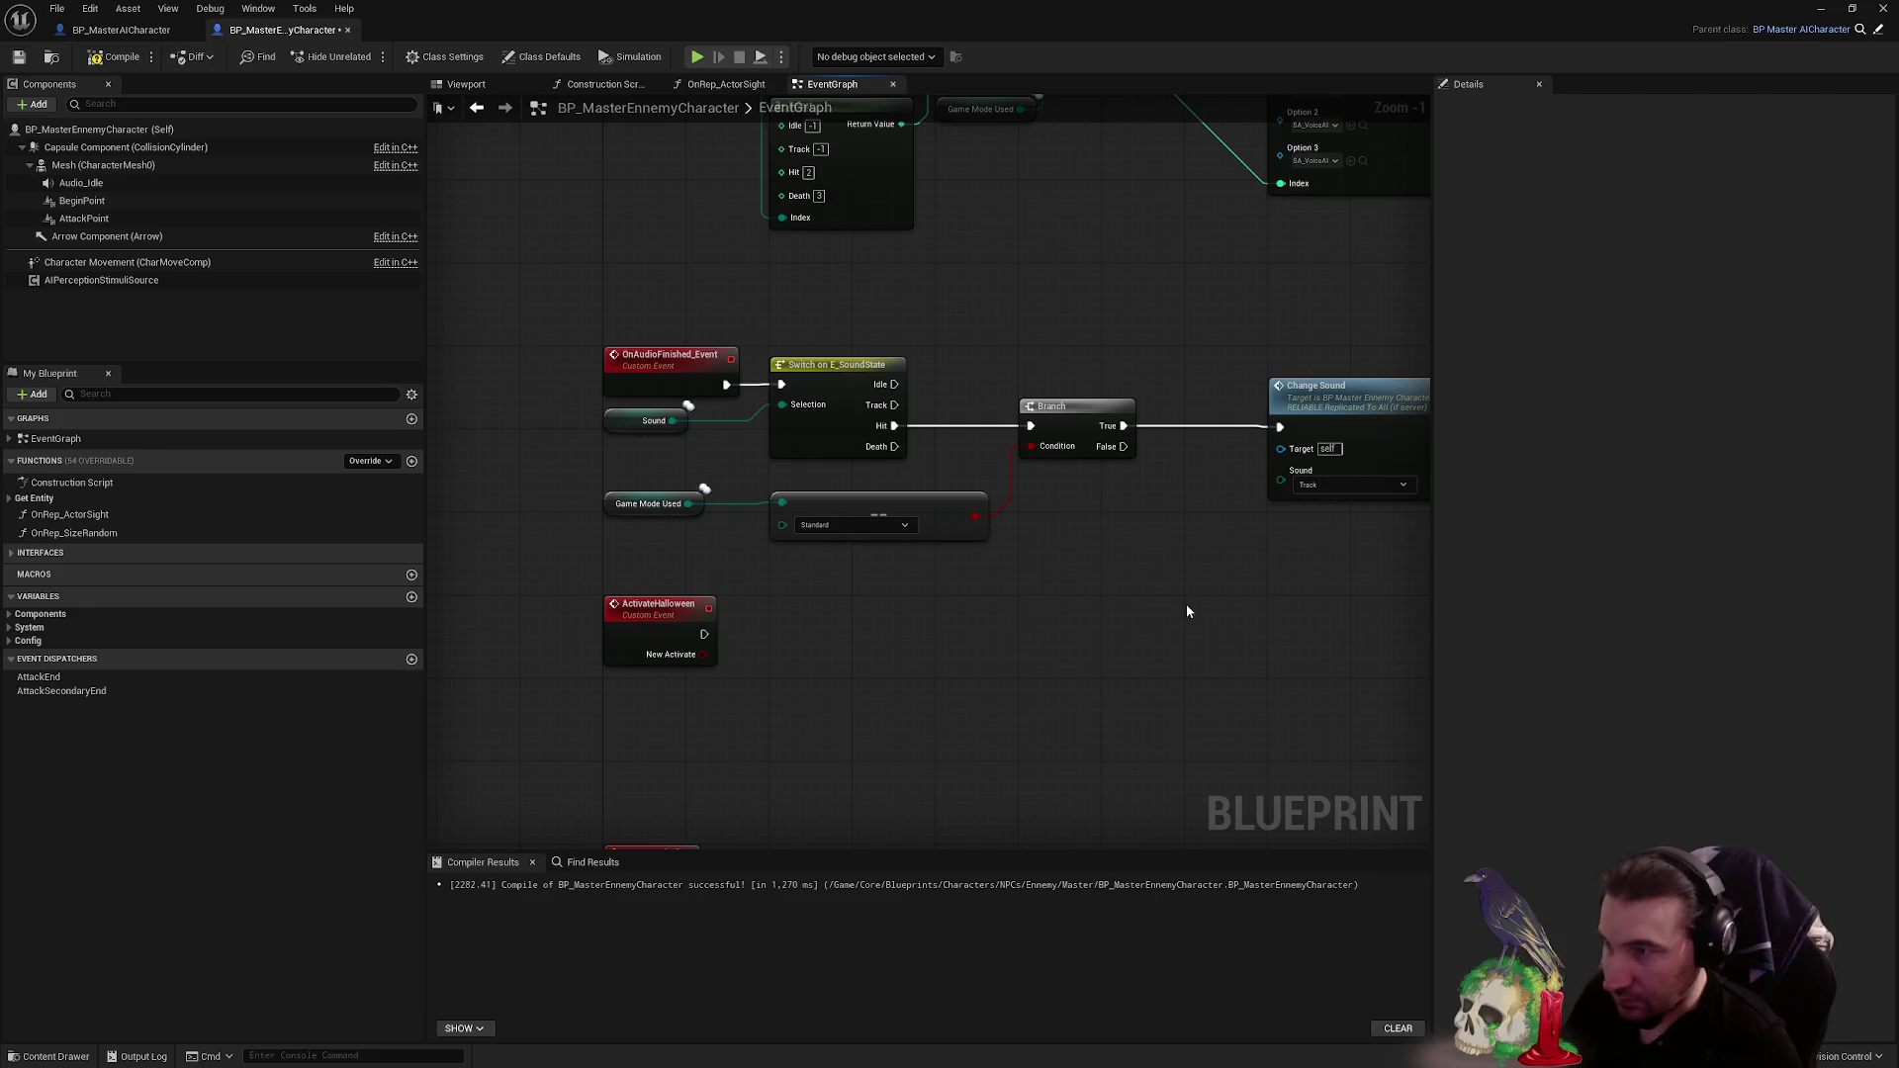
mouse_move(1178, 572)
mouse_down()
mouse_move(1115, 627)
mouse_move(1130, 732)
mouse_up()
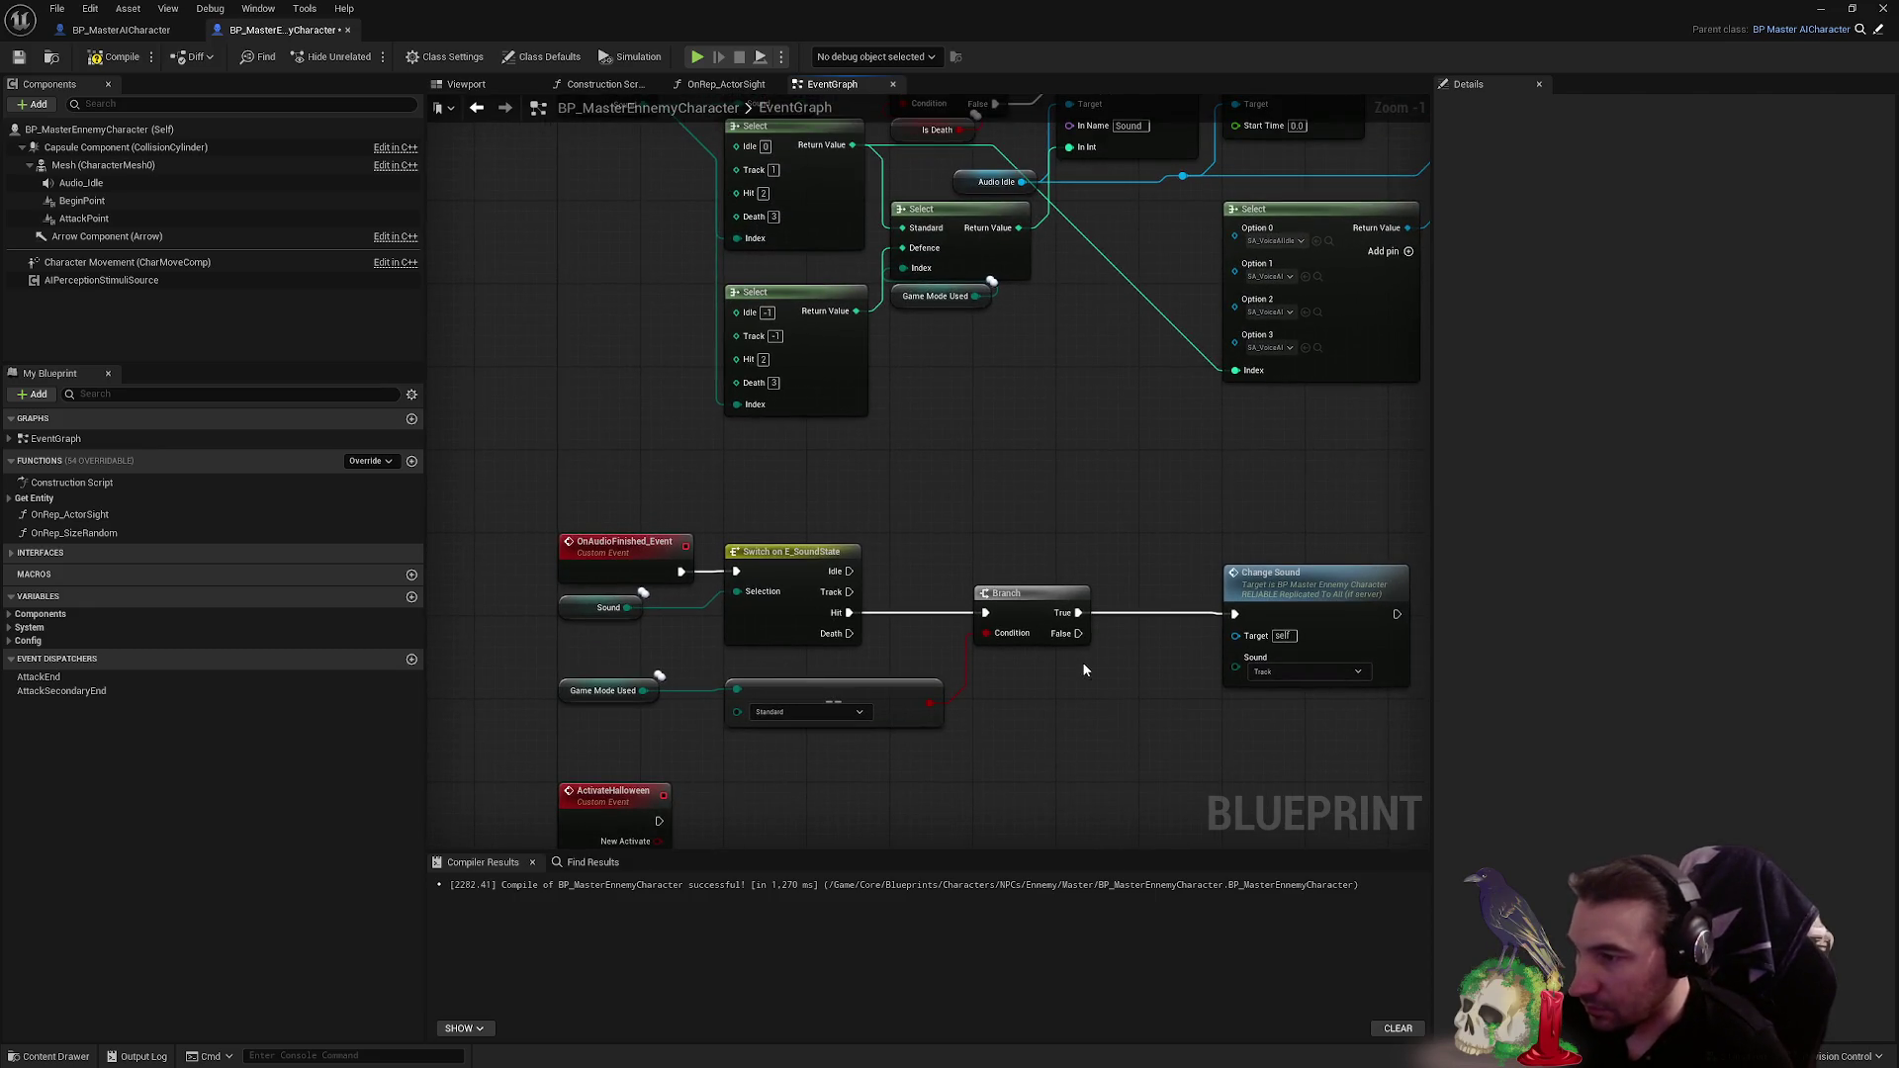
mouse_move(1059, 655)
mouse_down()
mouse_move(1110, 619)
mouse_move(1110, 649)
mouse_move(1073, 616)
mouse_move(1001, 407)
mouse_up()
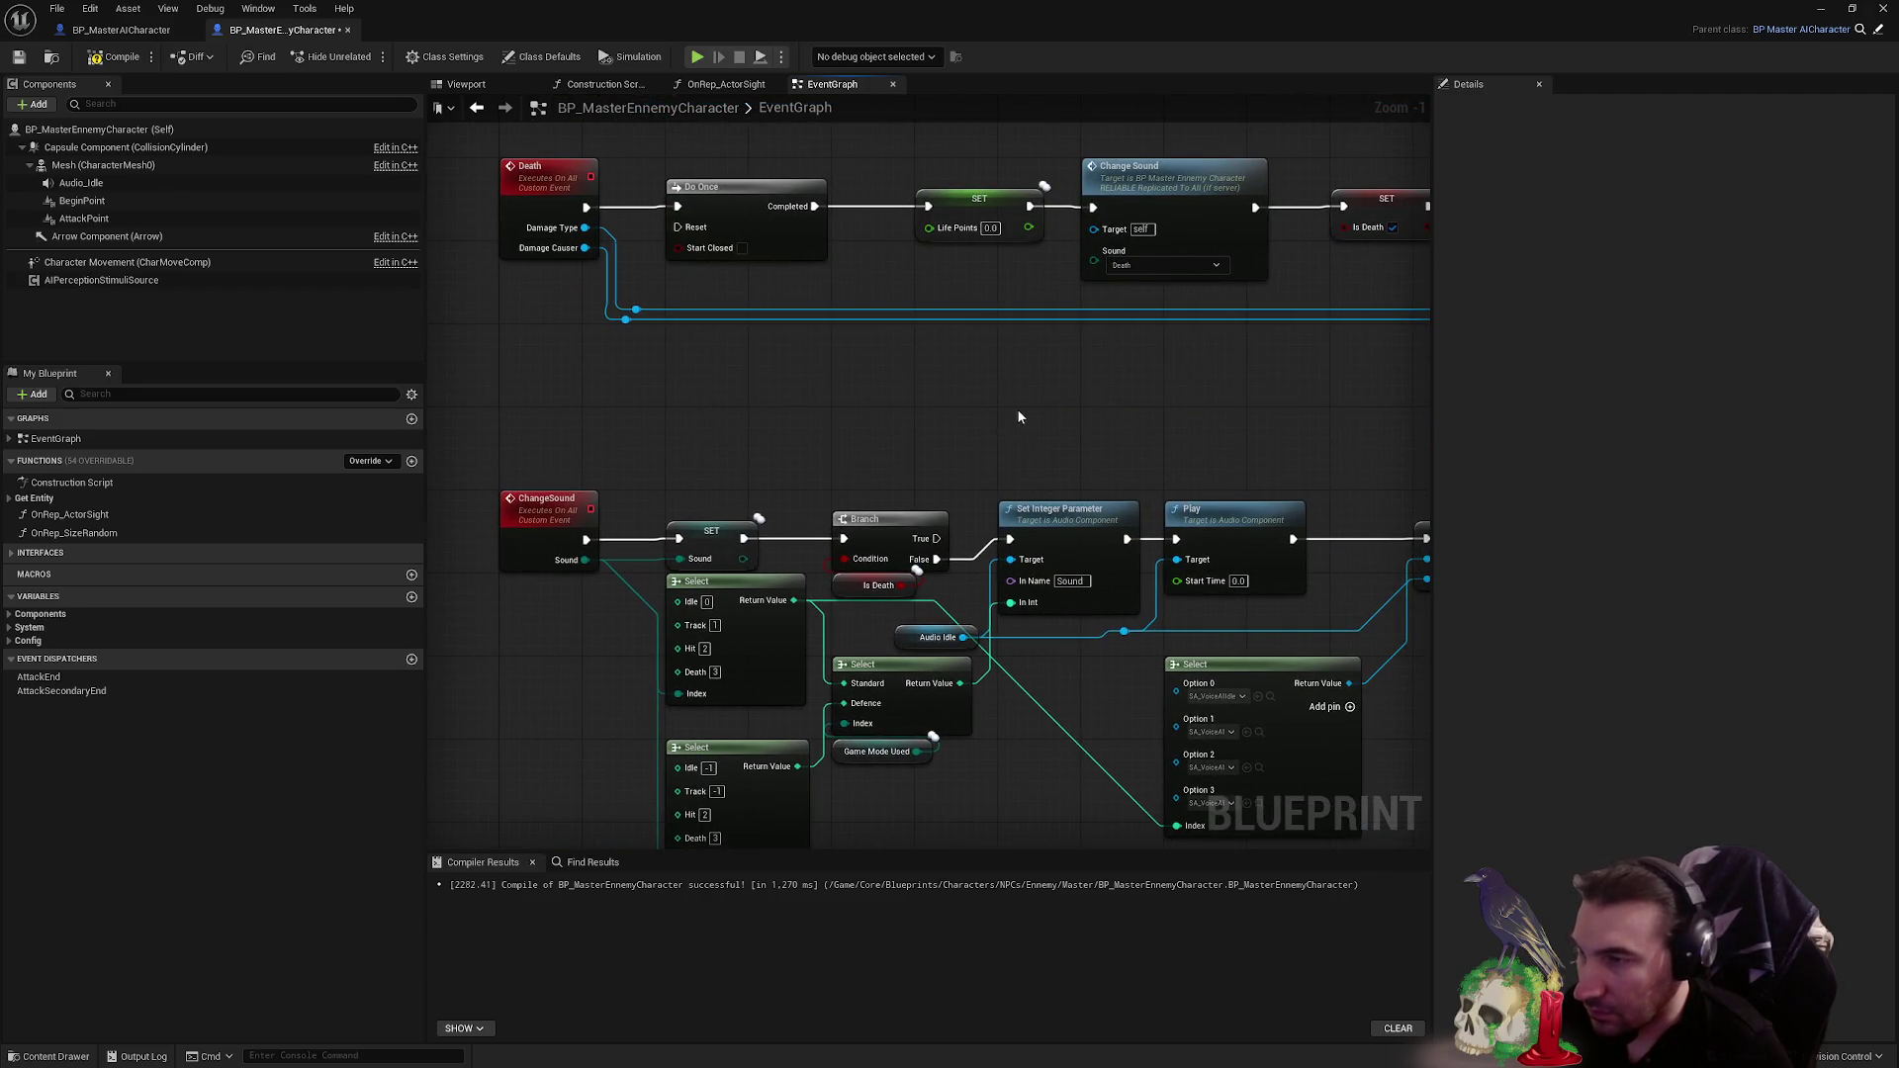
key(ctrl+v)
drag(937, 538, 1010, 414)
click(898, 453)
- Duplicate the Change Sound call, set its sound to Death, and place it under the Death case
mouse_move(1009, 671)
mouse_down()
mouse_move(965, 260)
mouse_move(1089, 536)
mouse_up()
click(1153, 567)
key(ctrl+c)
key(ctrl+v)
drag(945, 646, 855, 608)
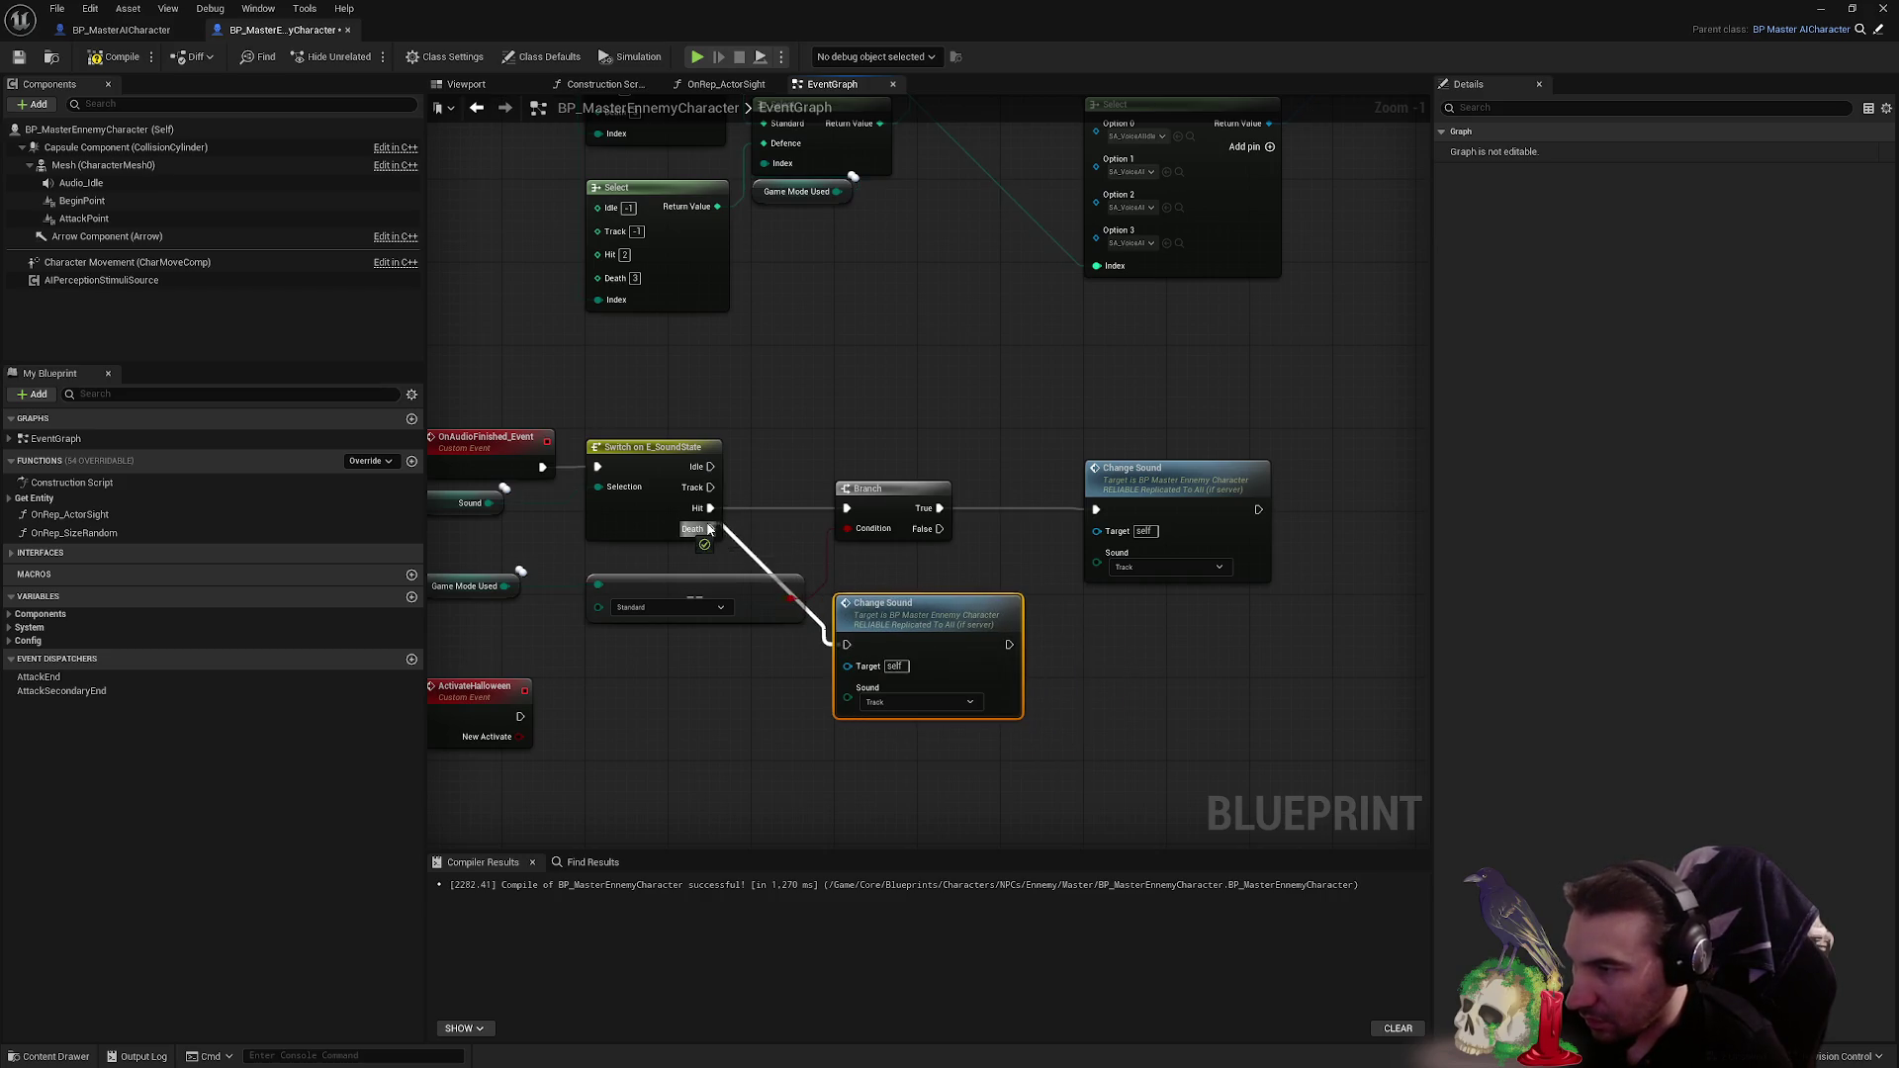
click(969, 702)
click(900, 757)
mouse_move(915, 615)
mouse_down()
mouse_move(1144, 630)
mouse_move(918, 619)
mouse_up()
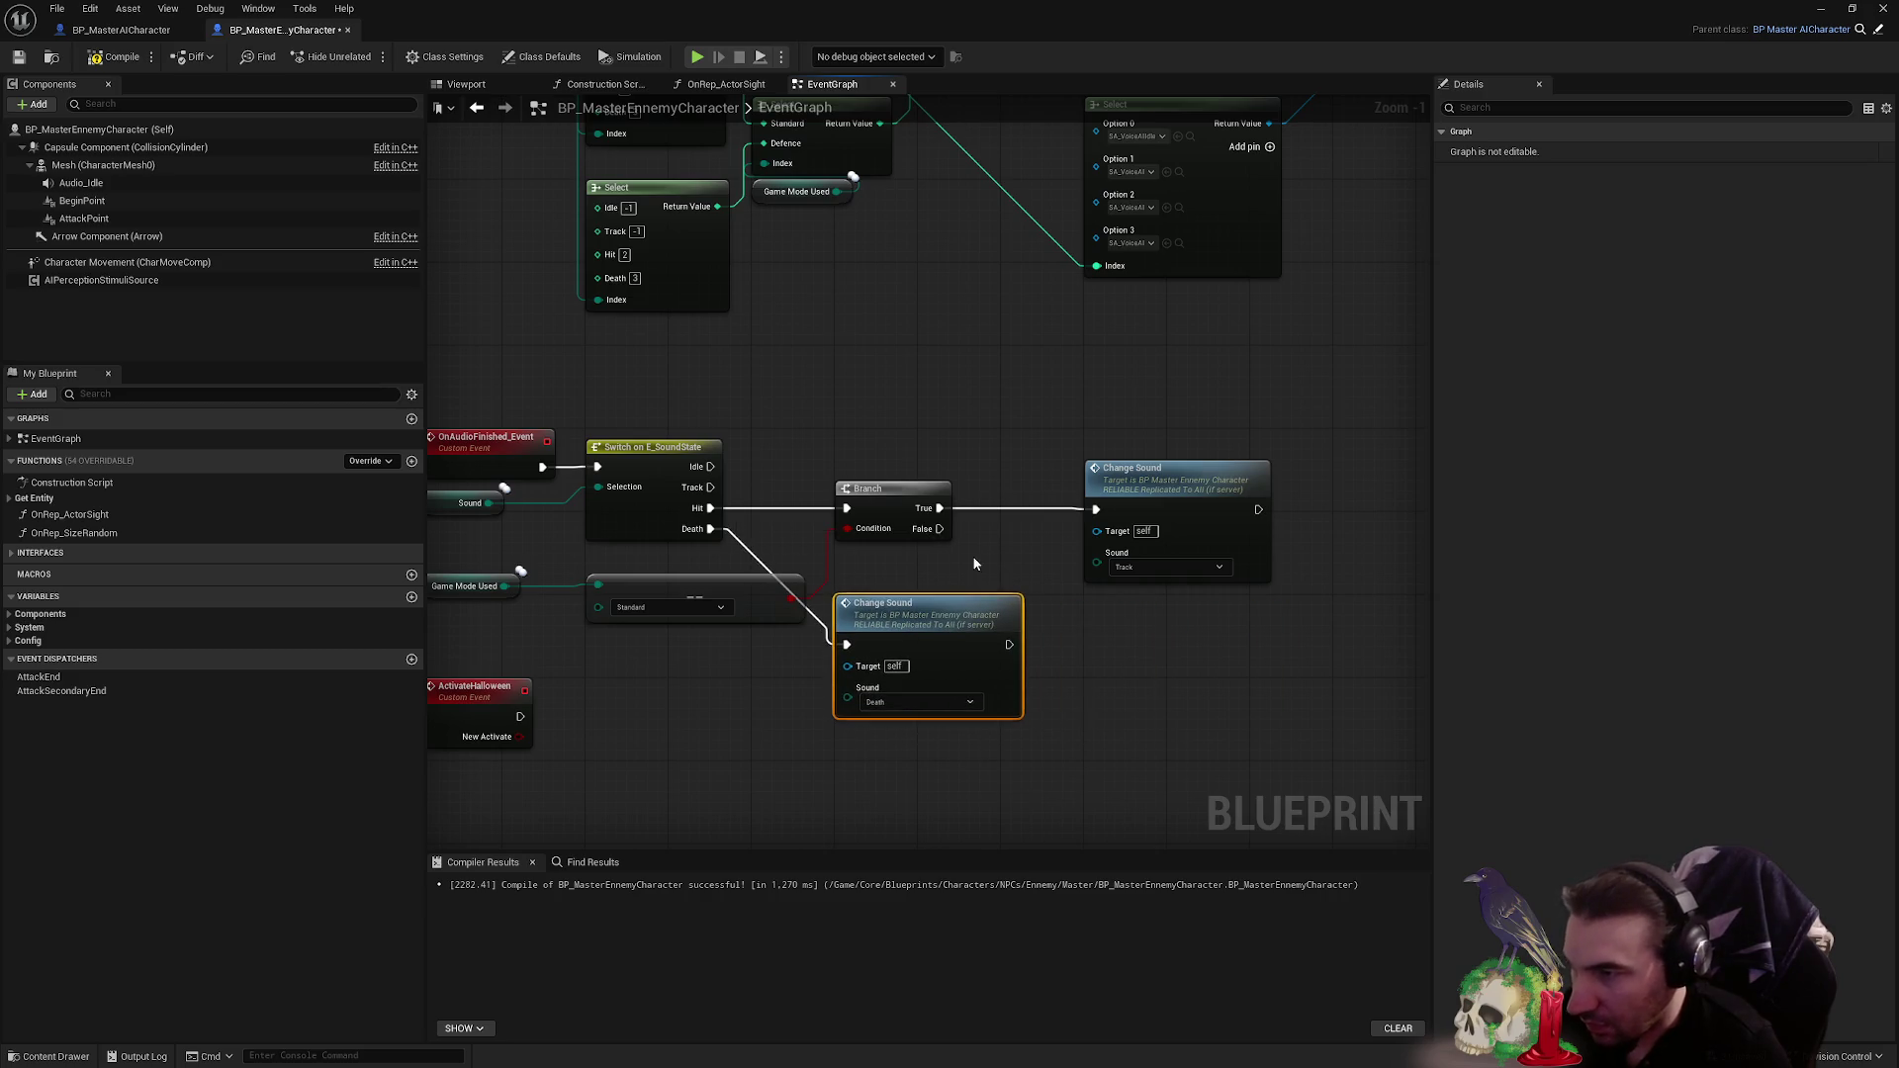
click(1013, 578)
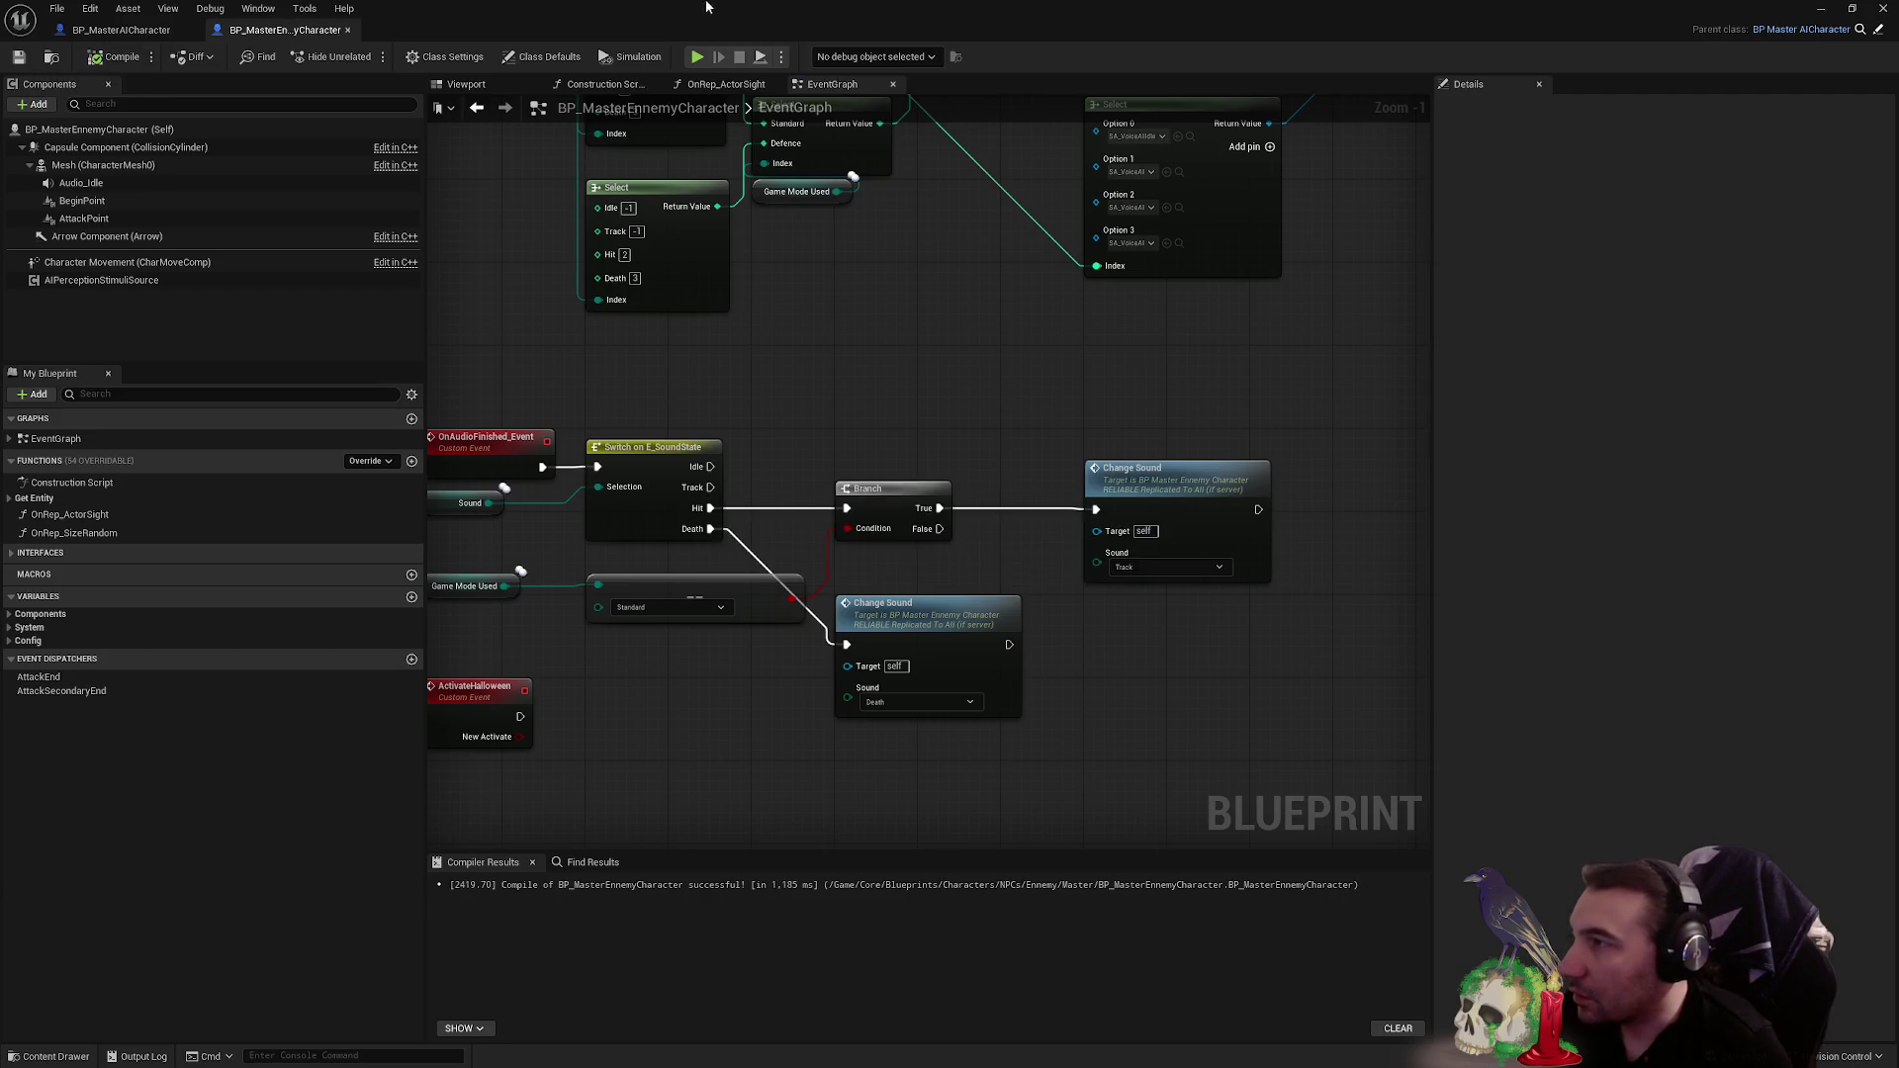
- Return to the level editor and save all content, including the defence level
key(super+Down)
click(354, 803)
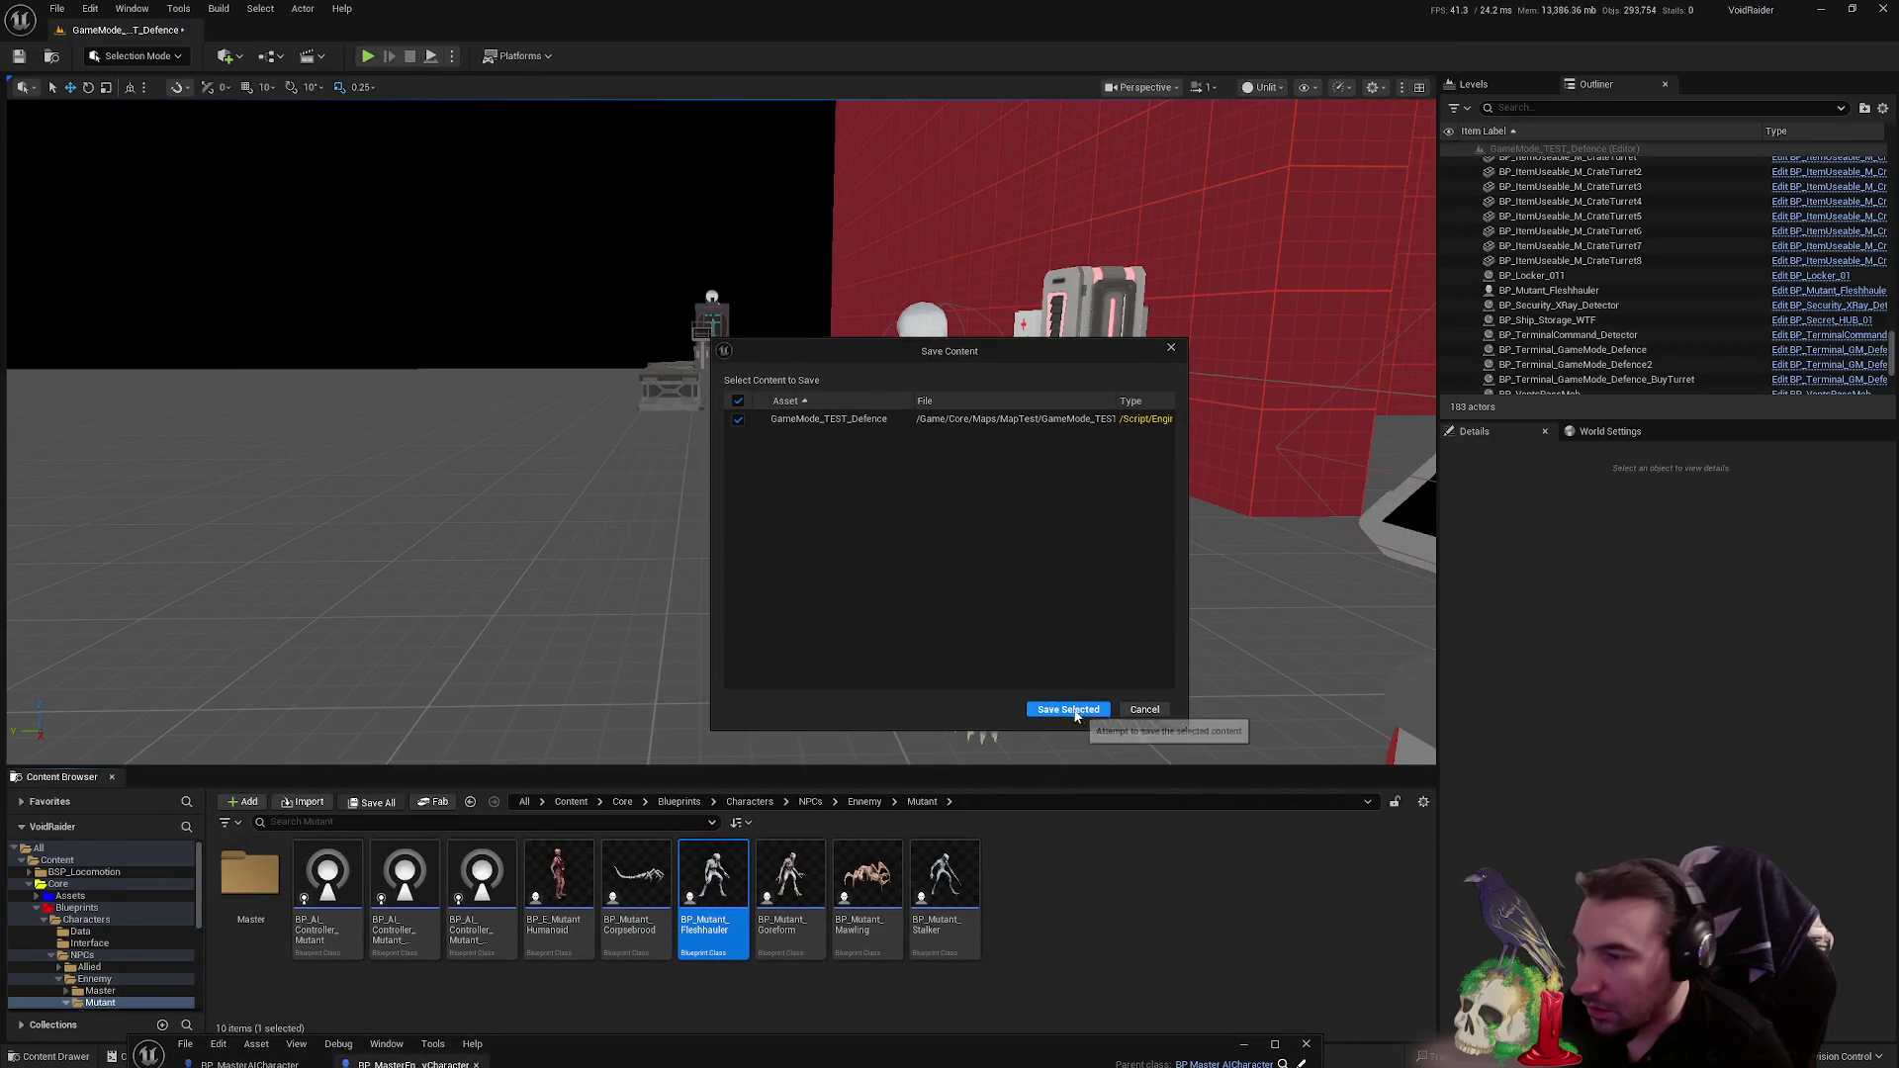
click(1070, 711)
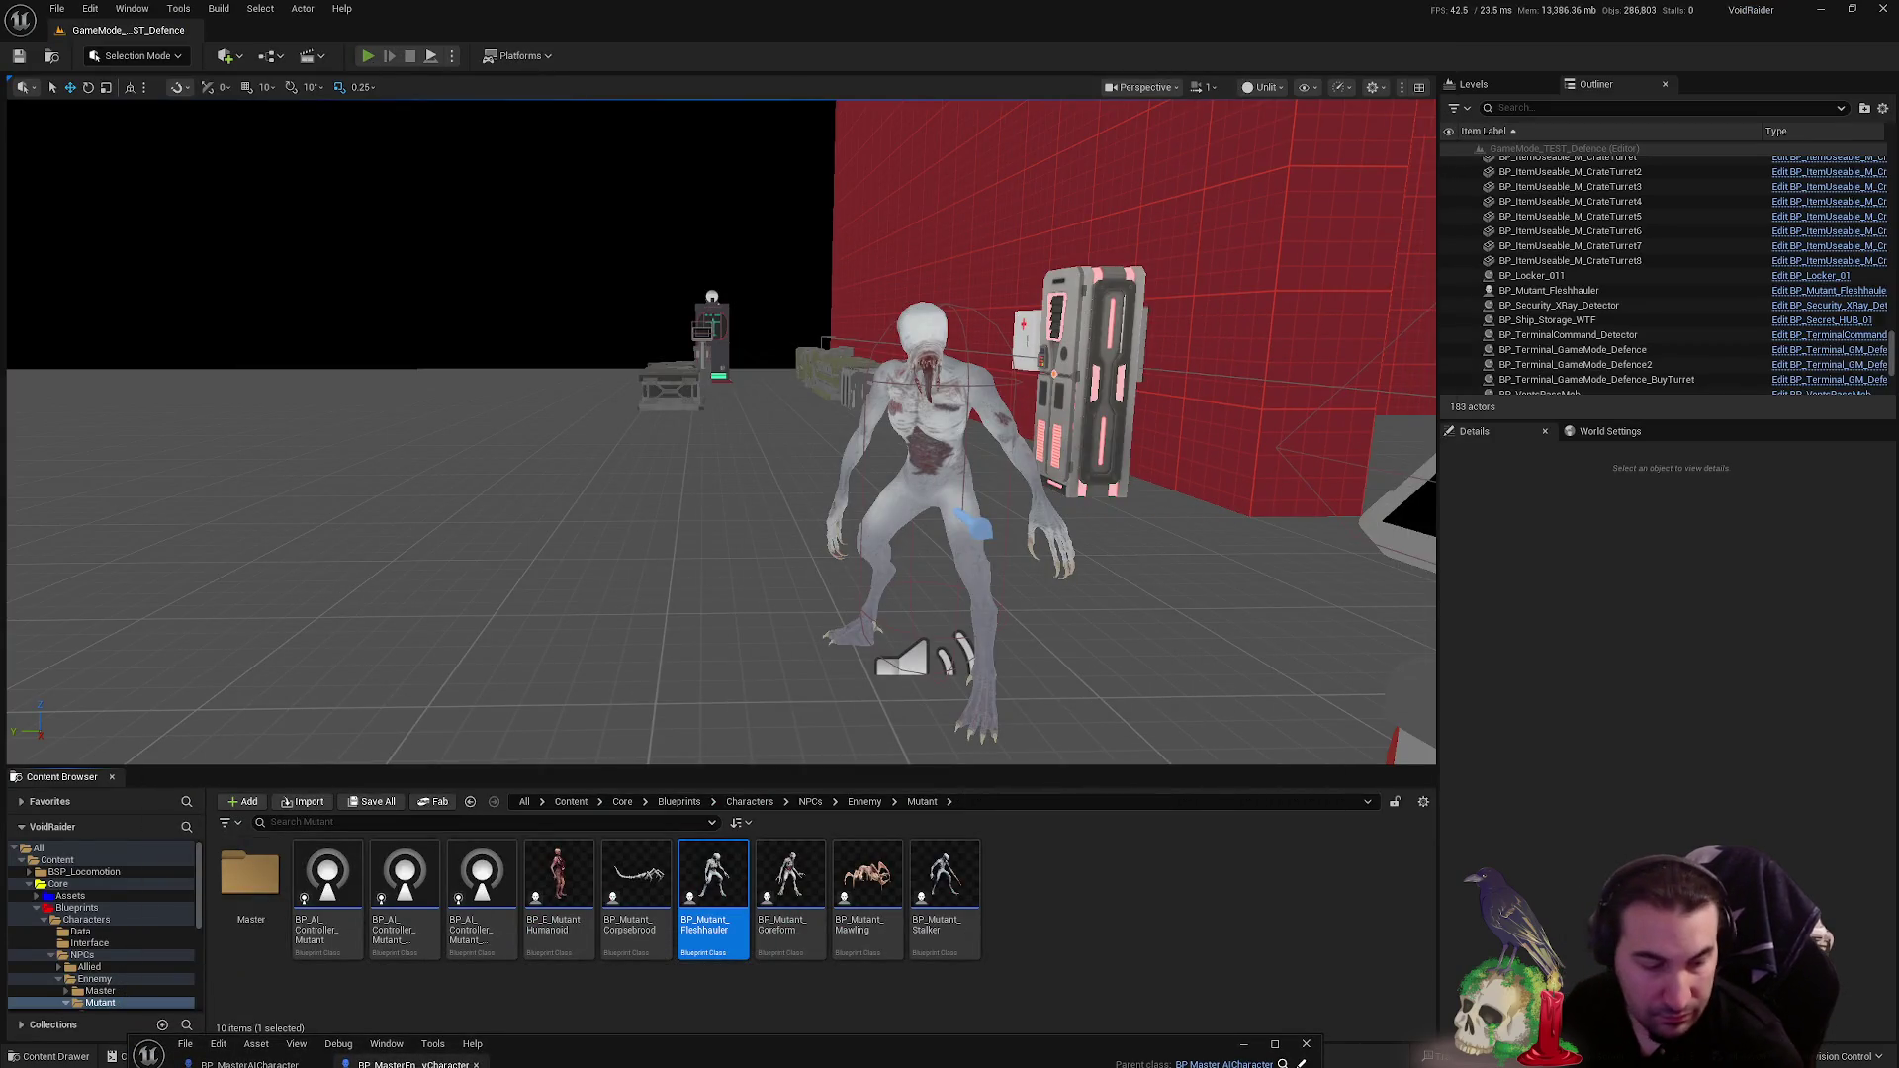
- Start a play-test, walk to the supply shelves and equip the knife in slot one
key(alt+p)
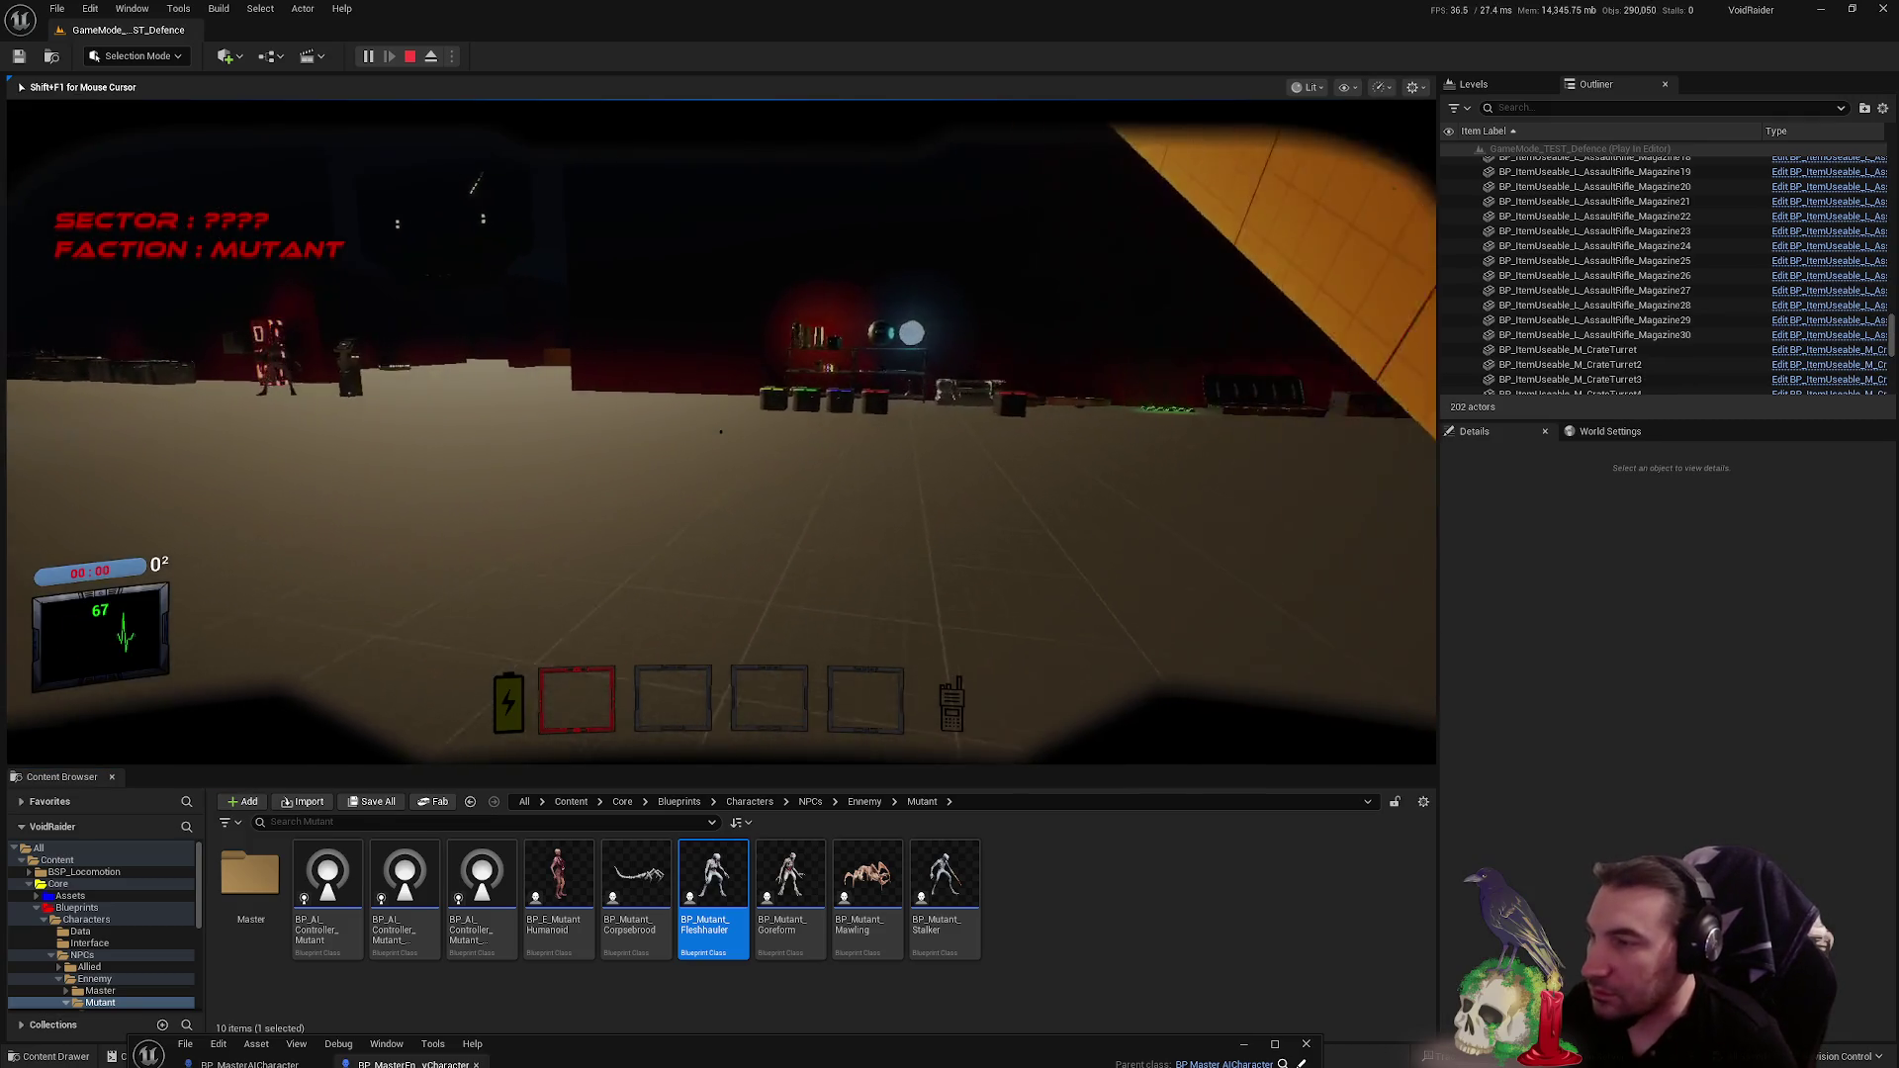
key(w)
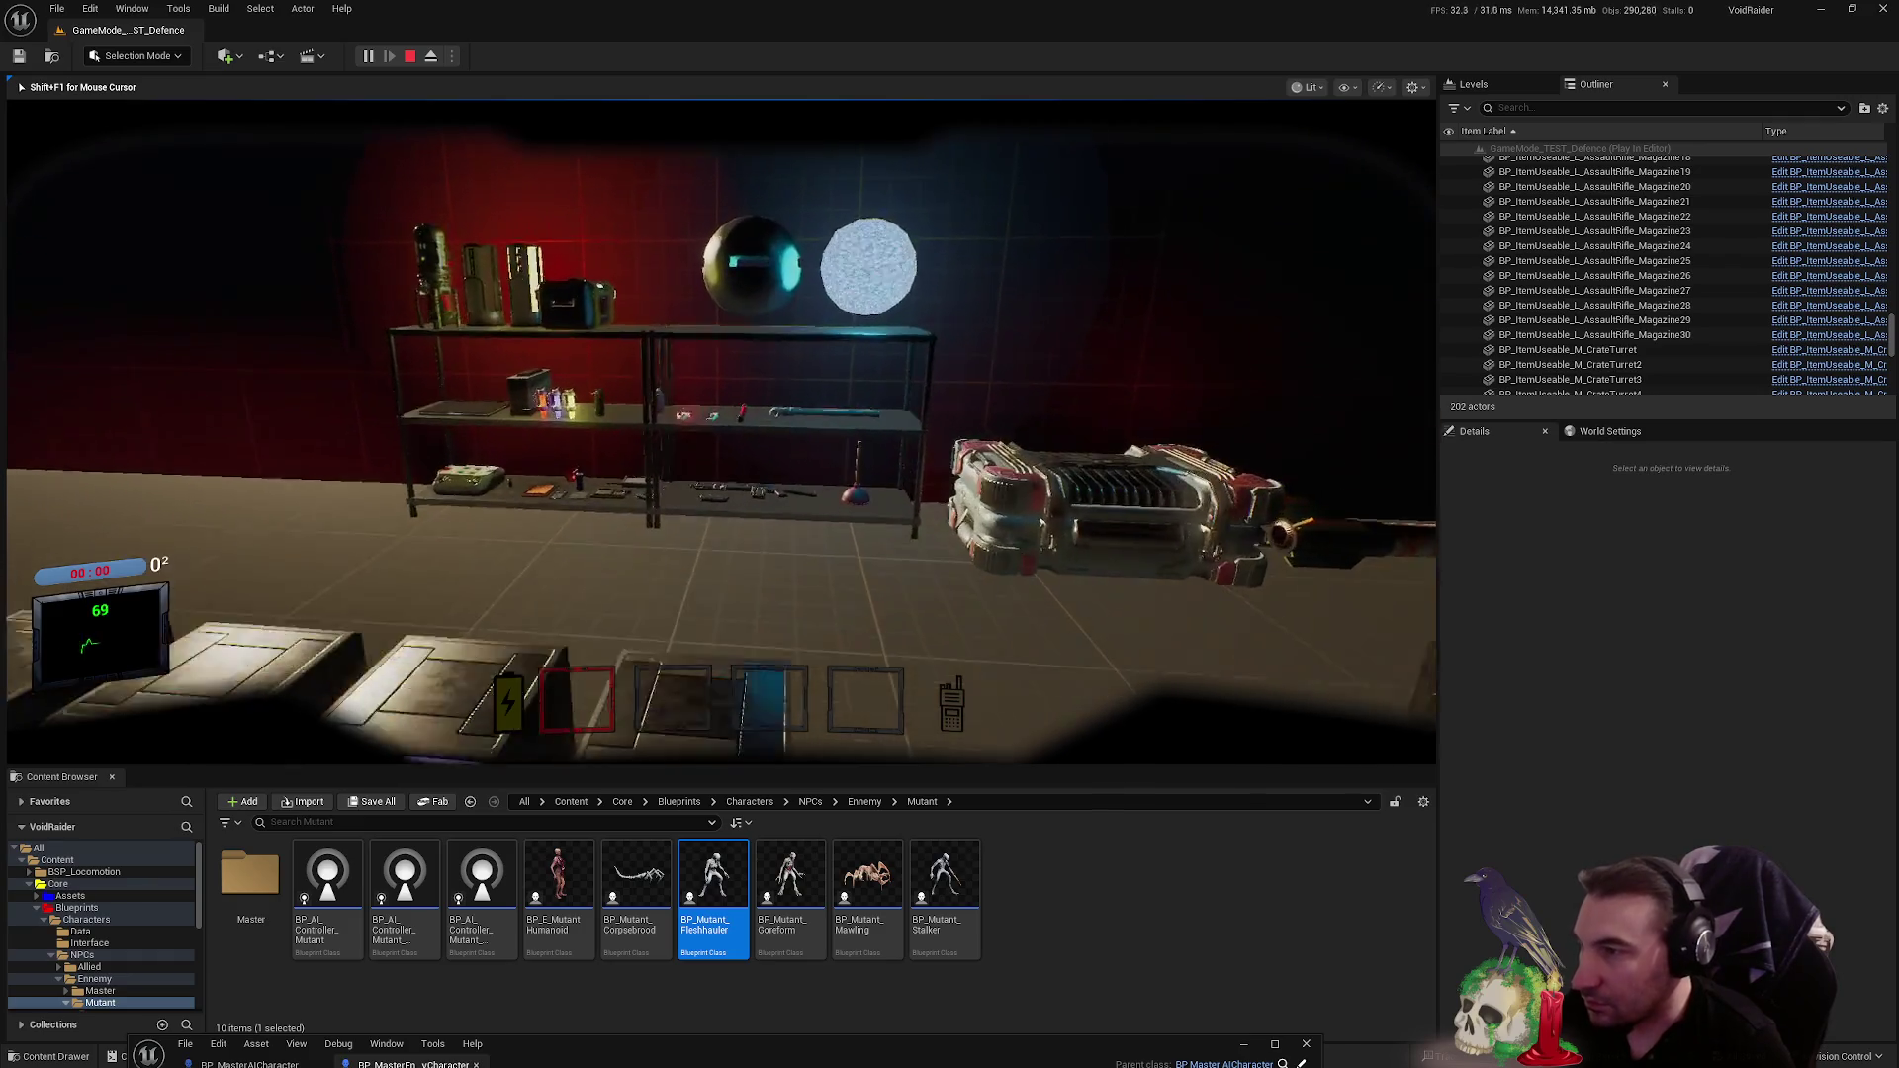
key(e)
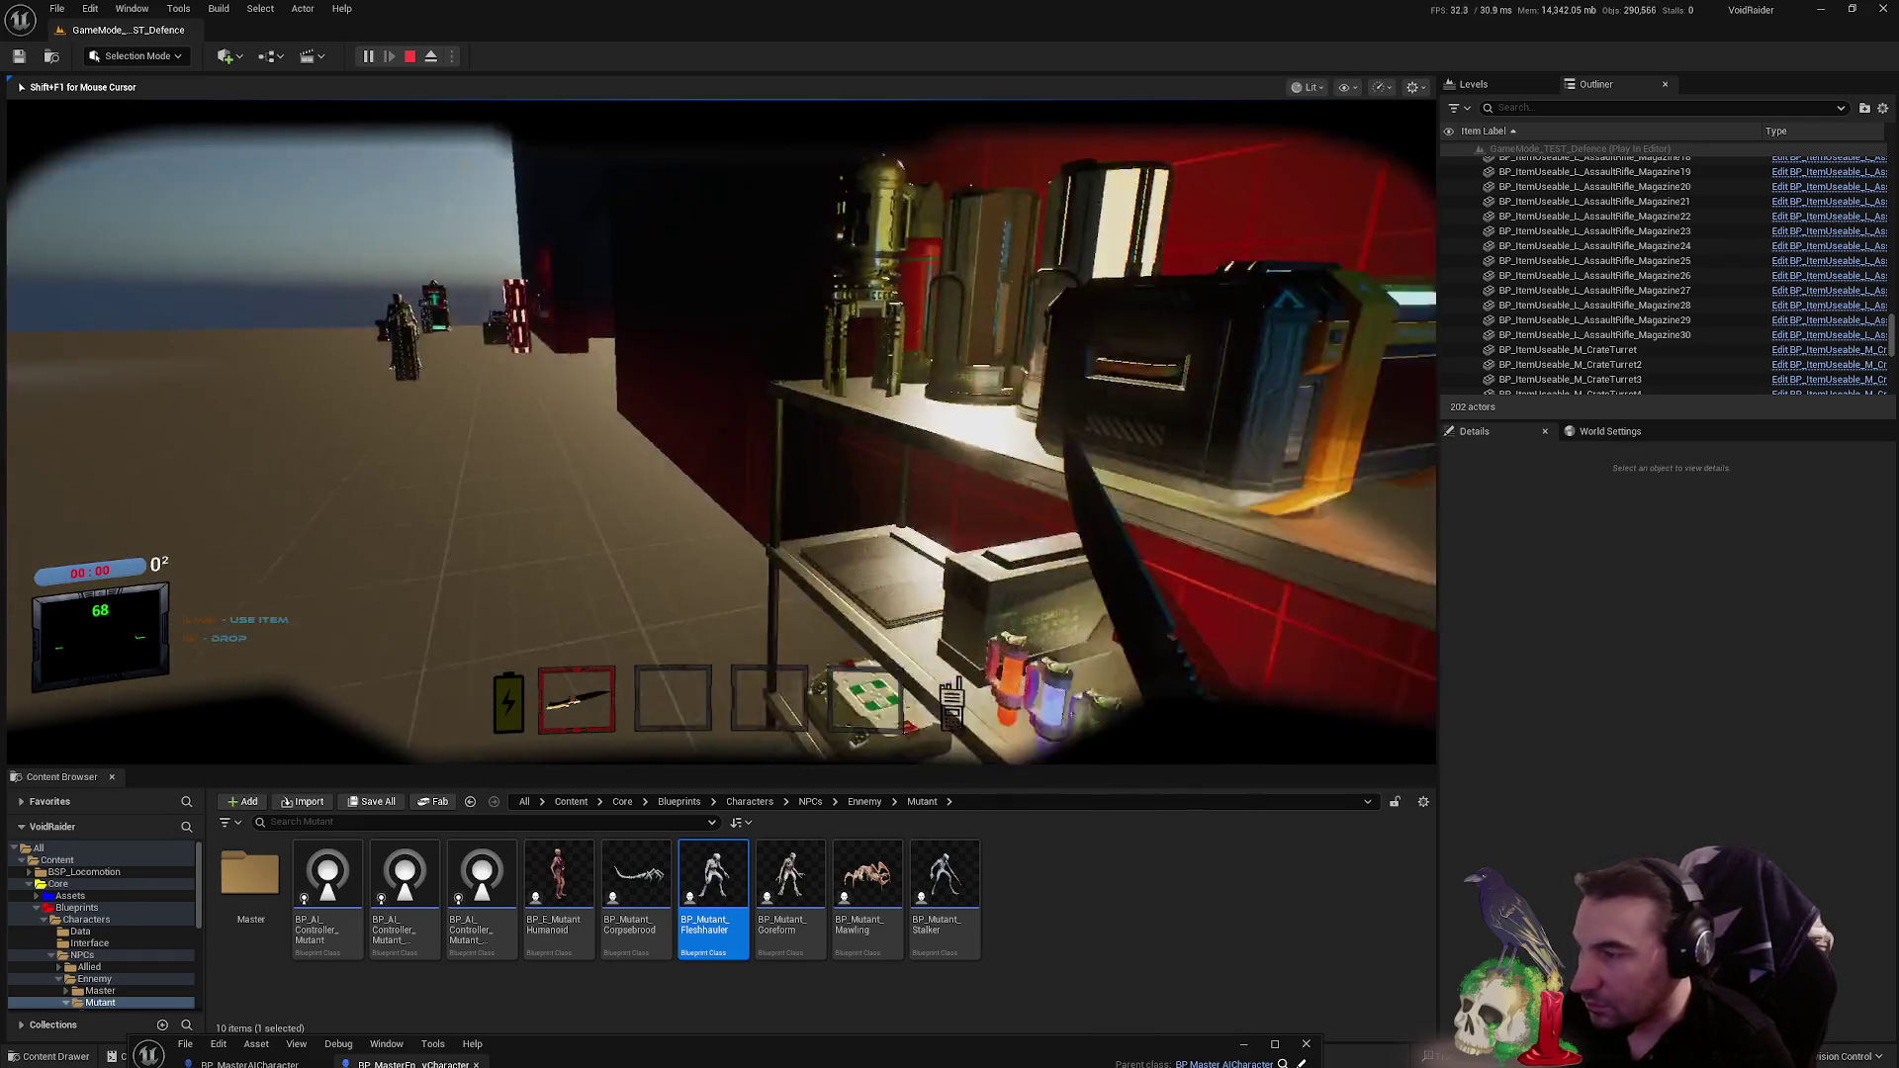
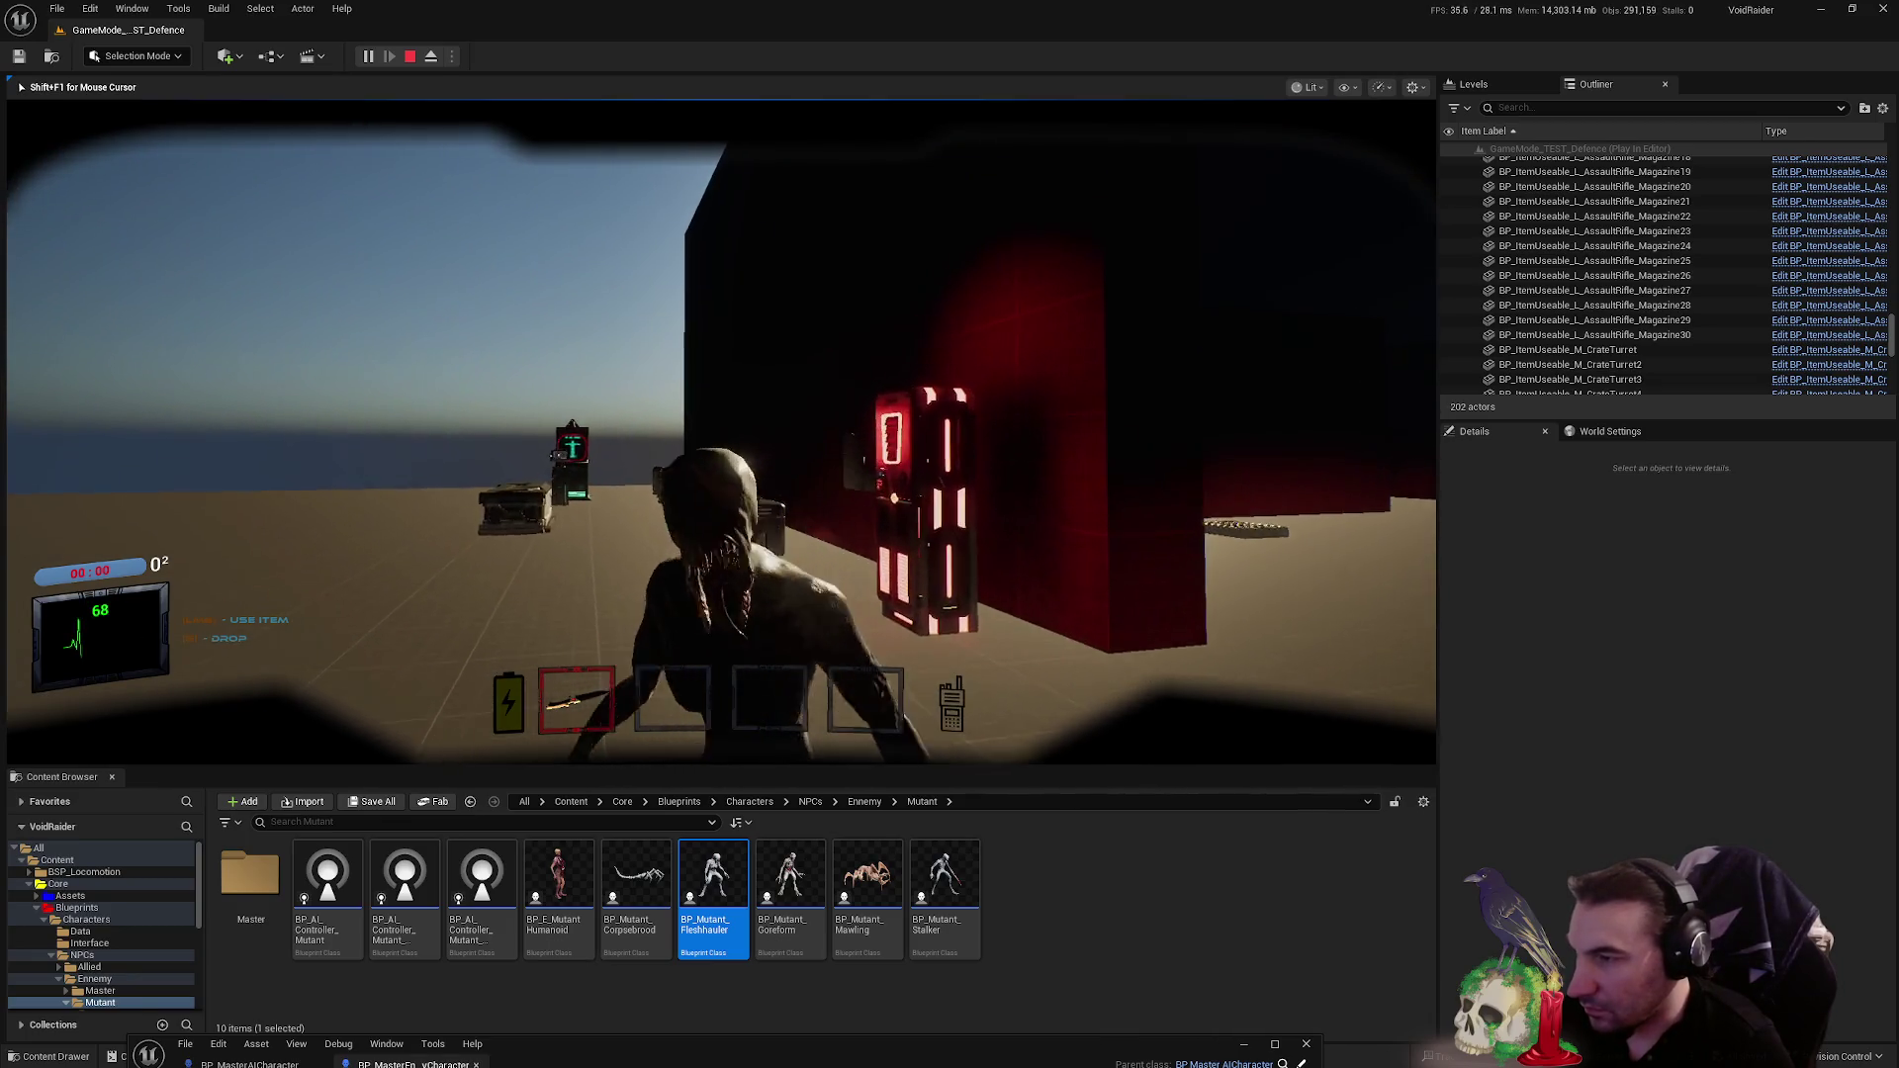
- Kill the mutant with the knife, stop the play test and maximize the enemy Blueprint
click(720, 432)
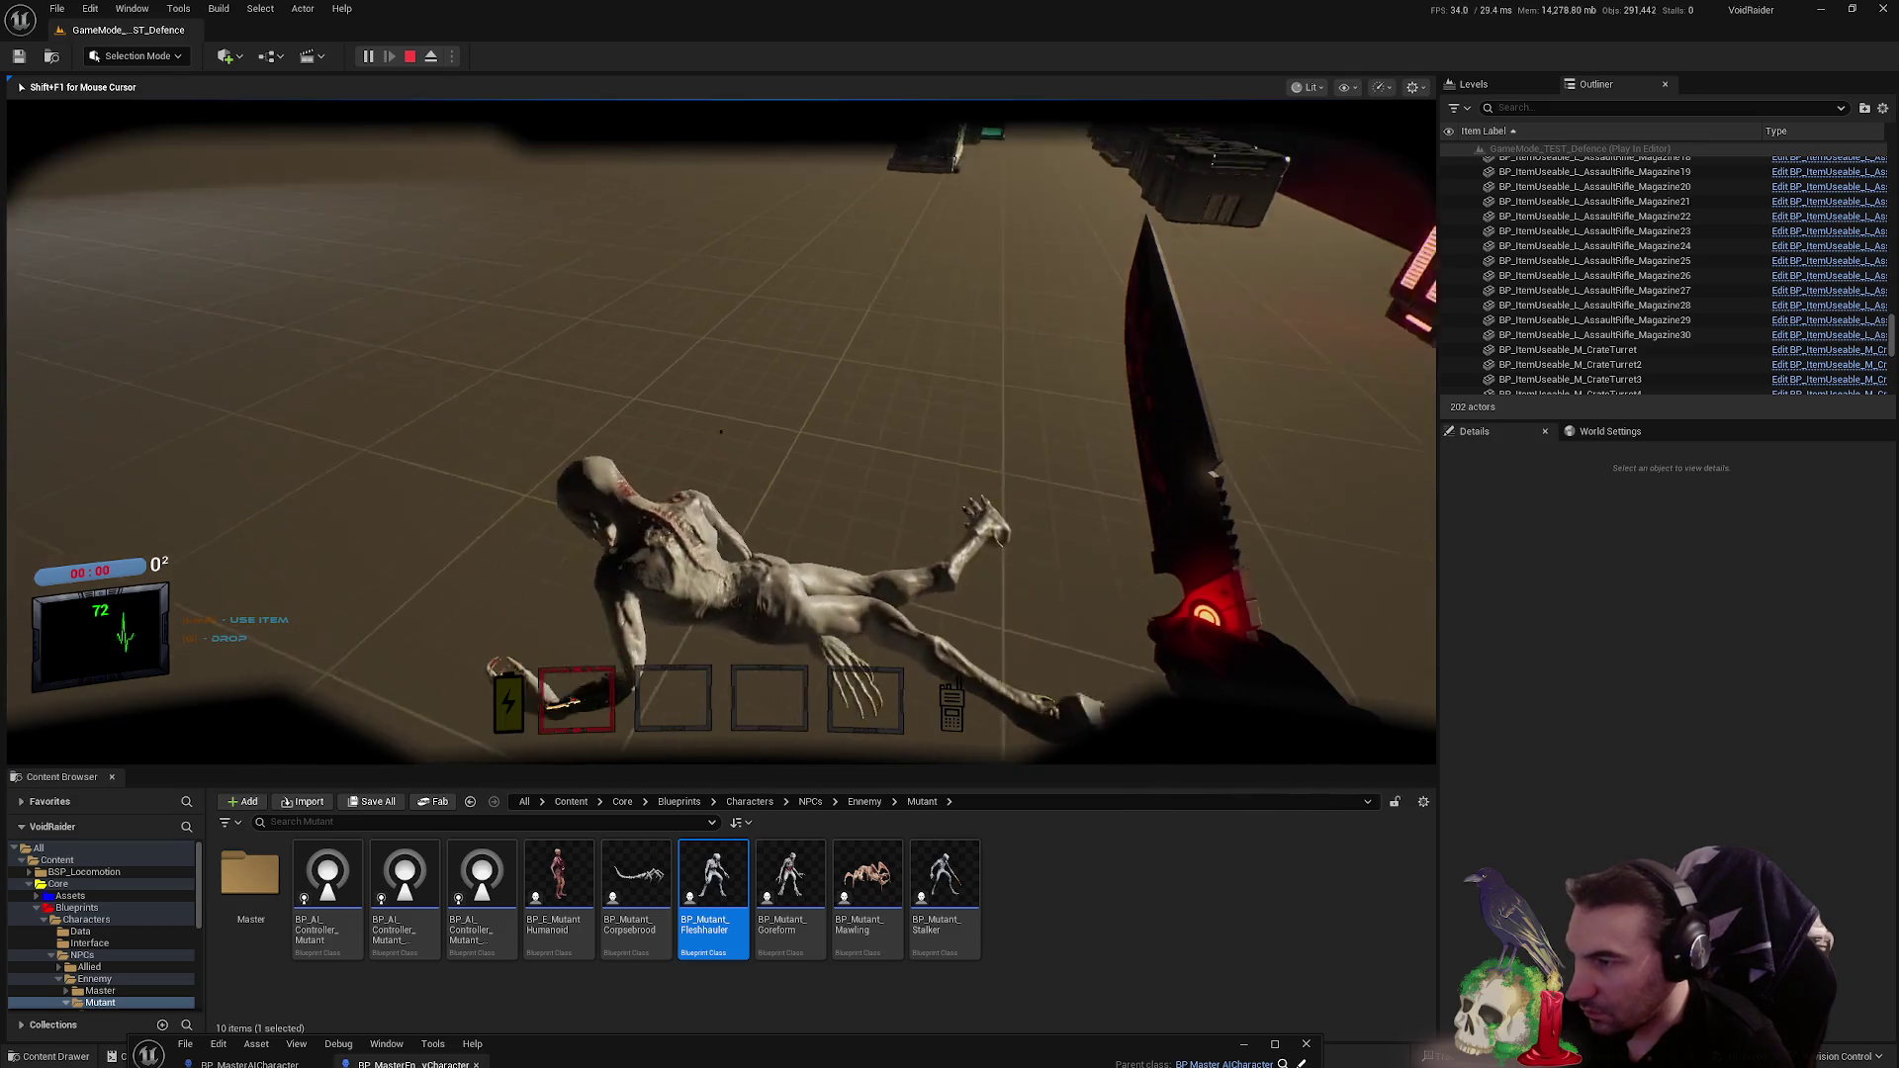
key(Escape)
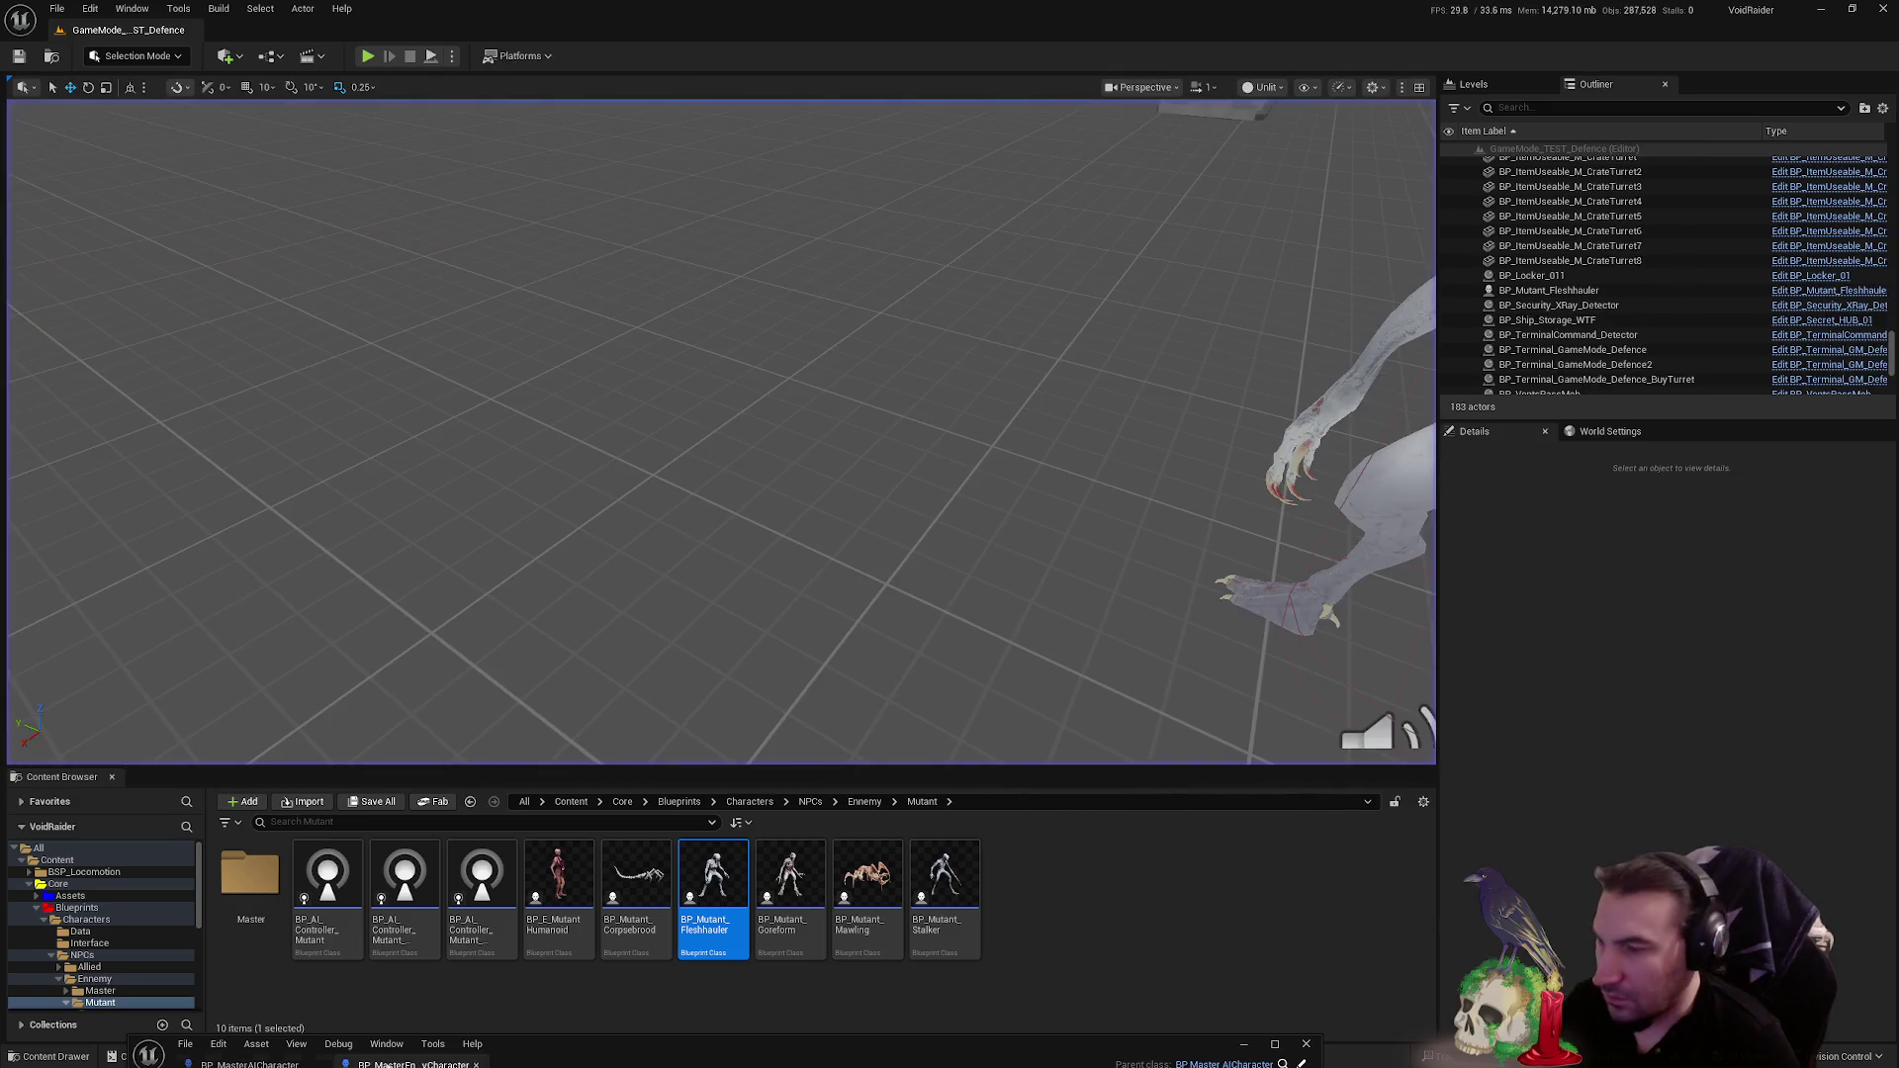
double_click(799, 1044)
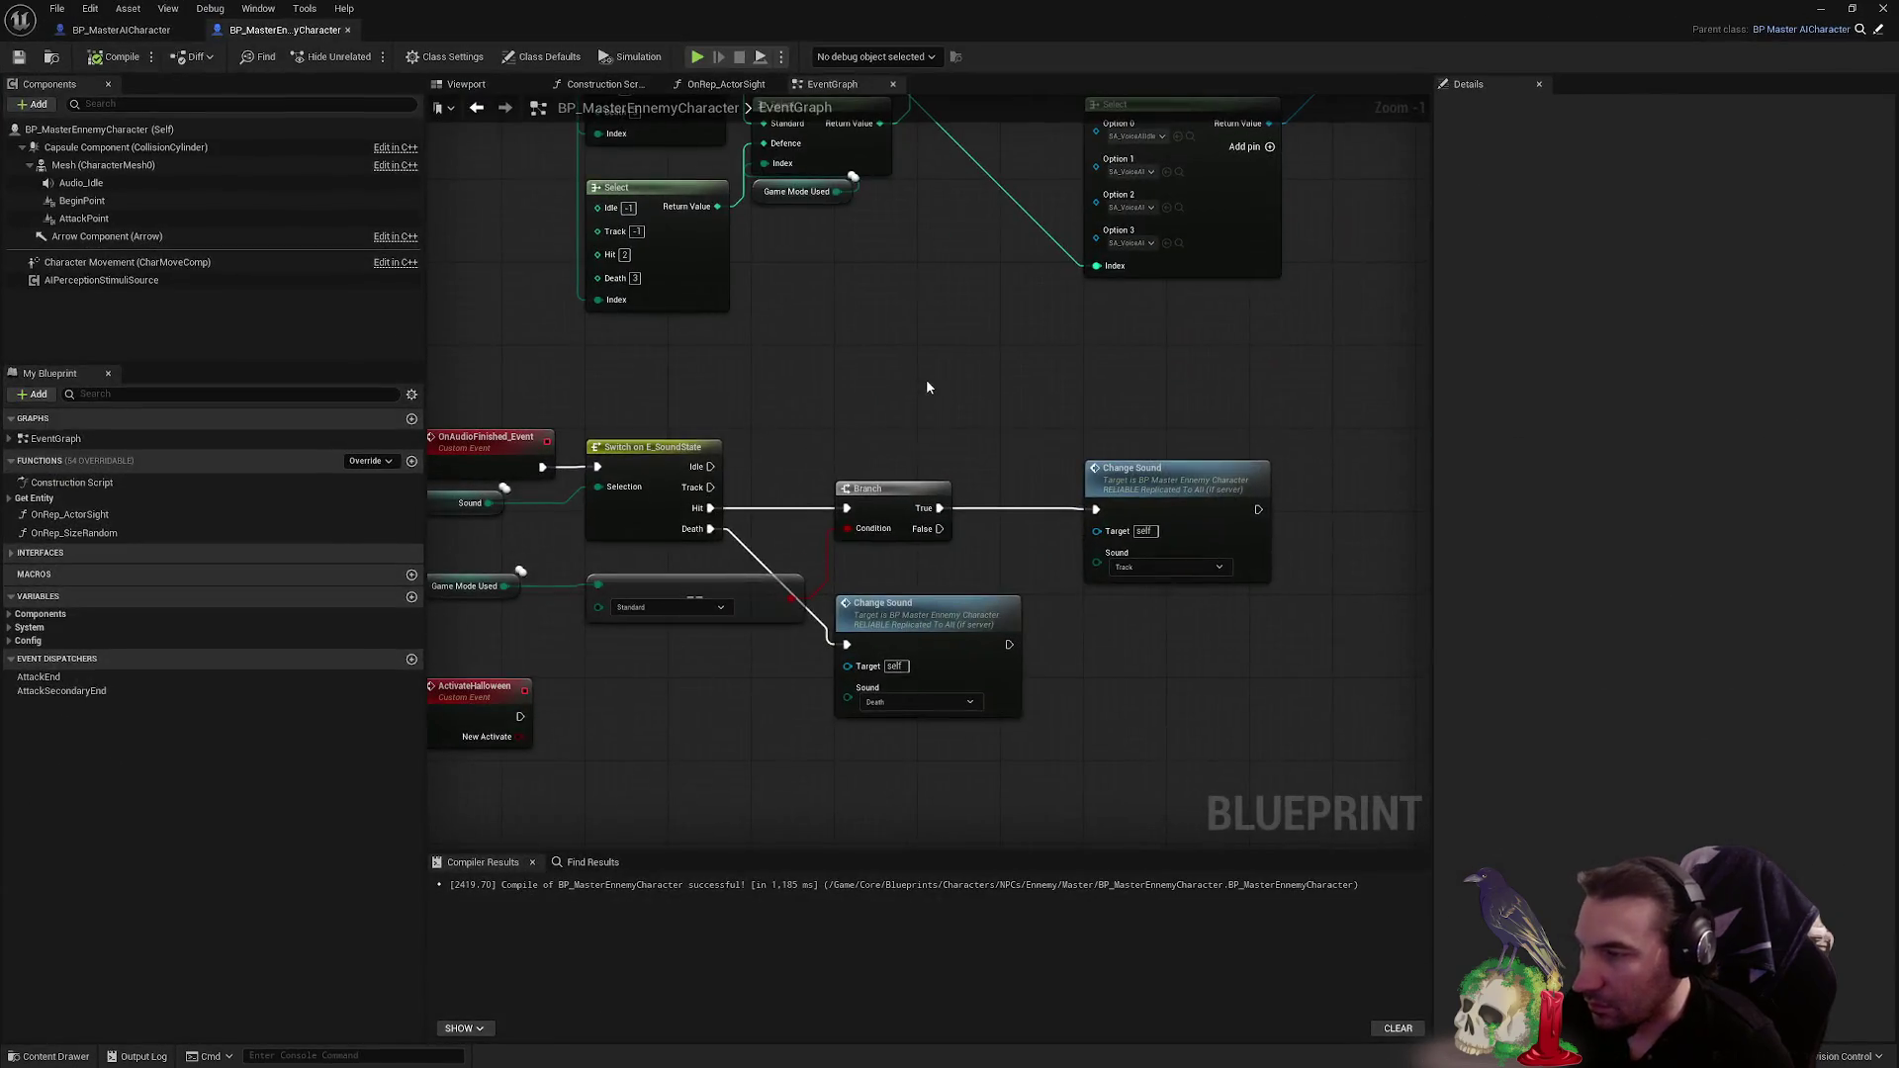
- Place a Print String node beside the Death Change Sound node and save the Blueprint
right_click(927, 386)
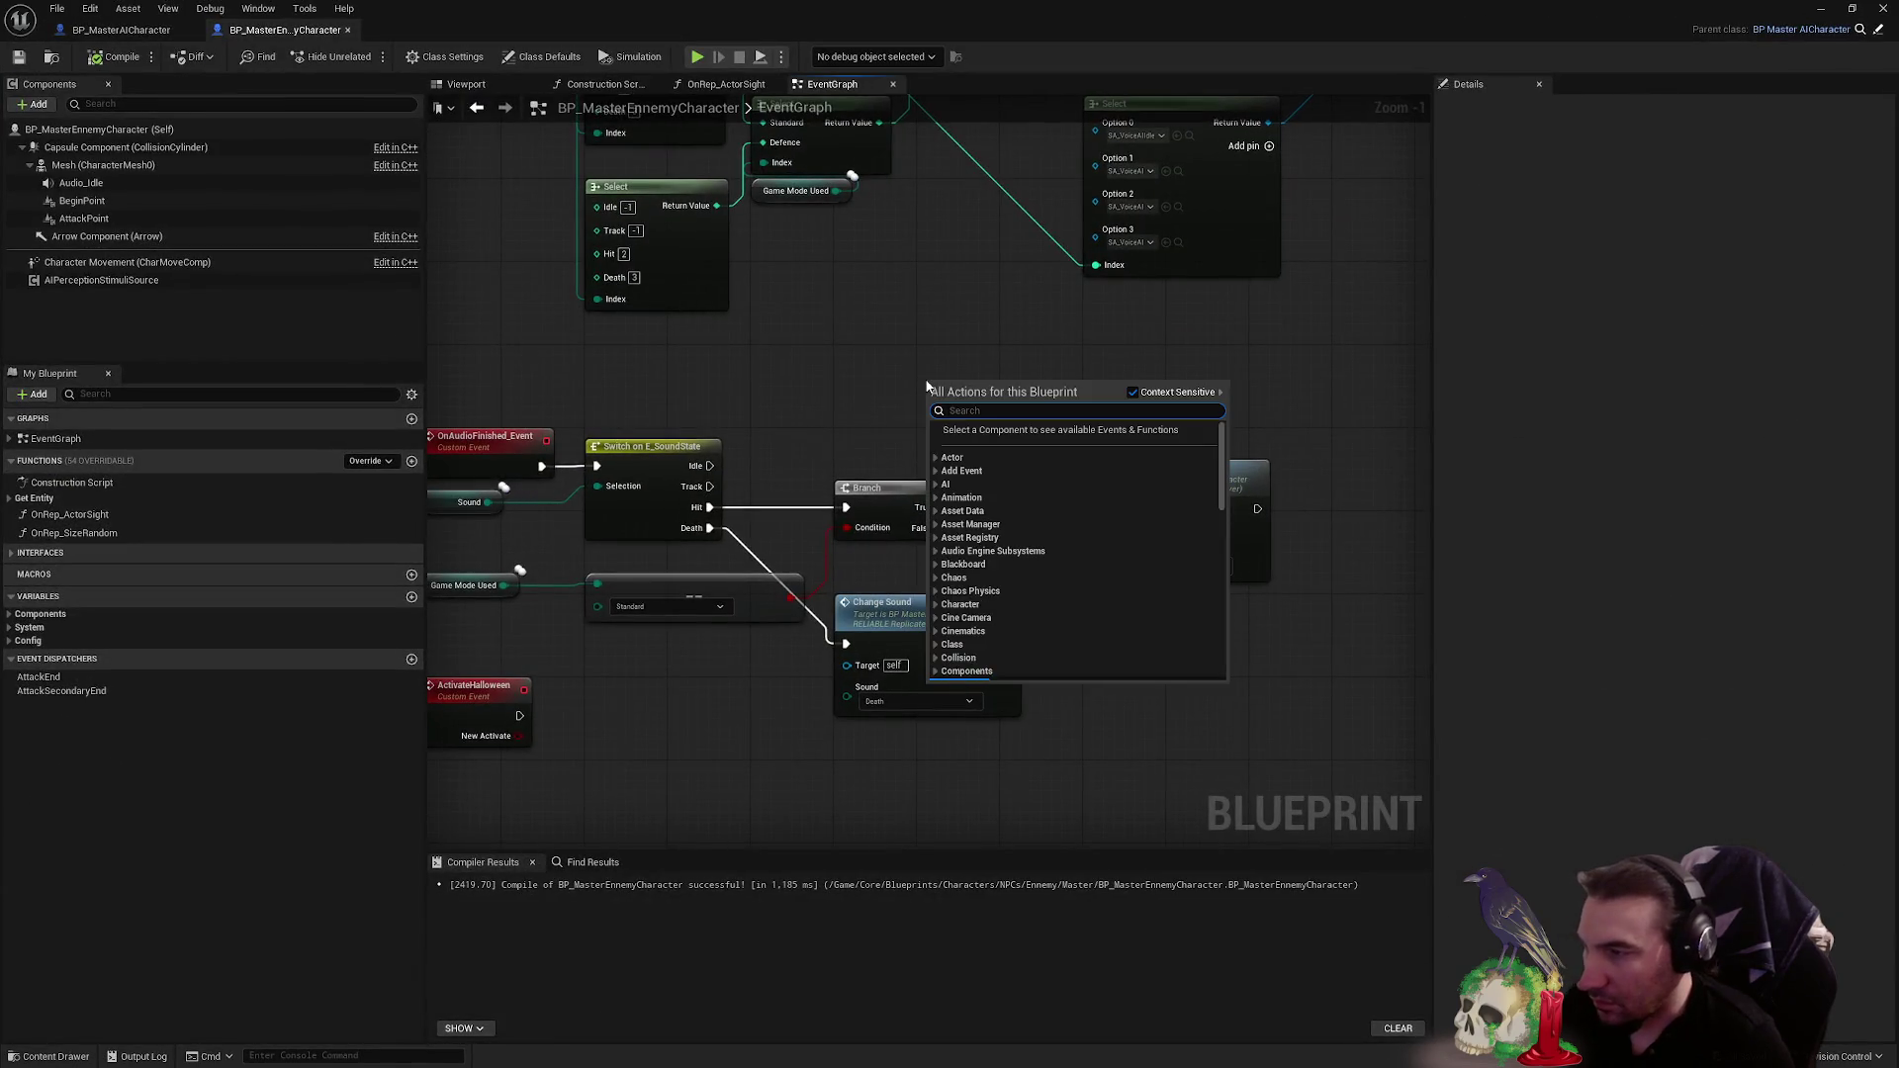
text(print string)
key(Return)
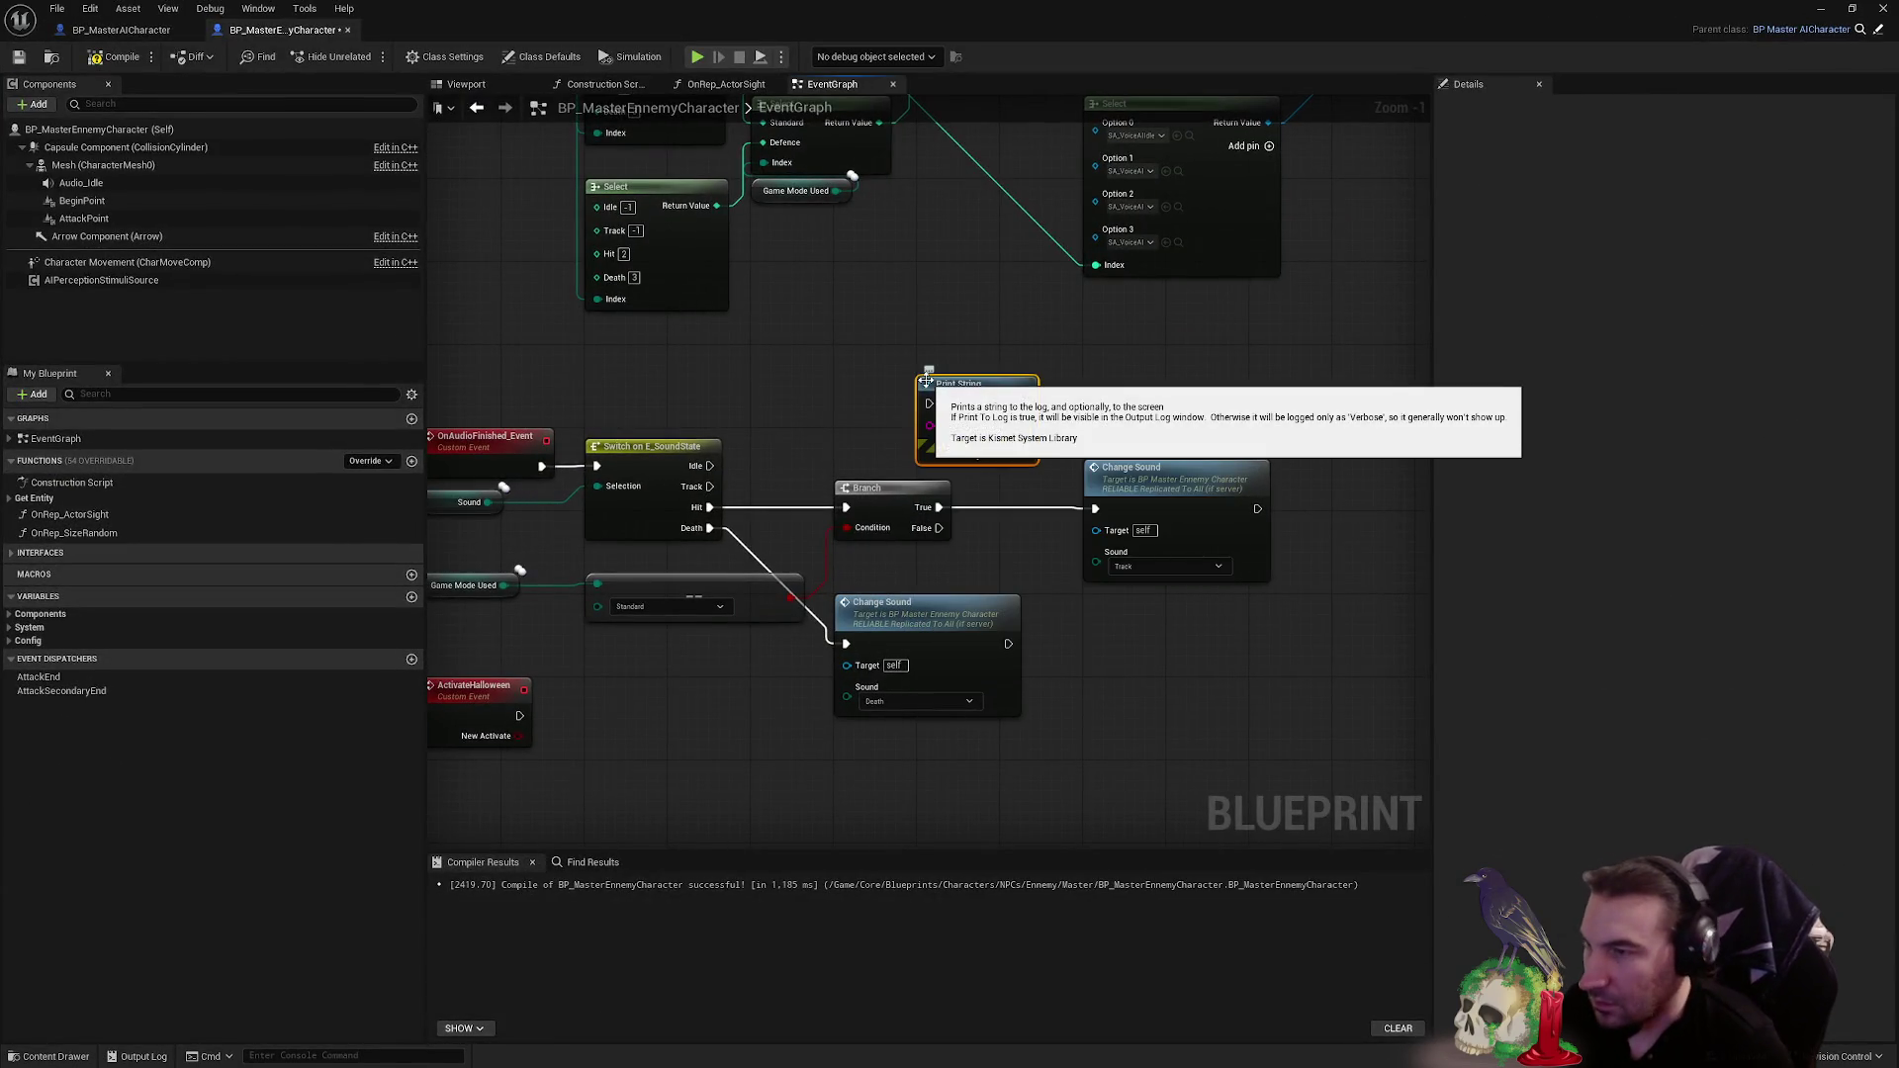
drag(950, 405, 1138, 692)
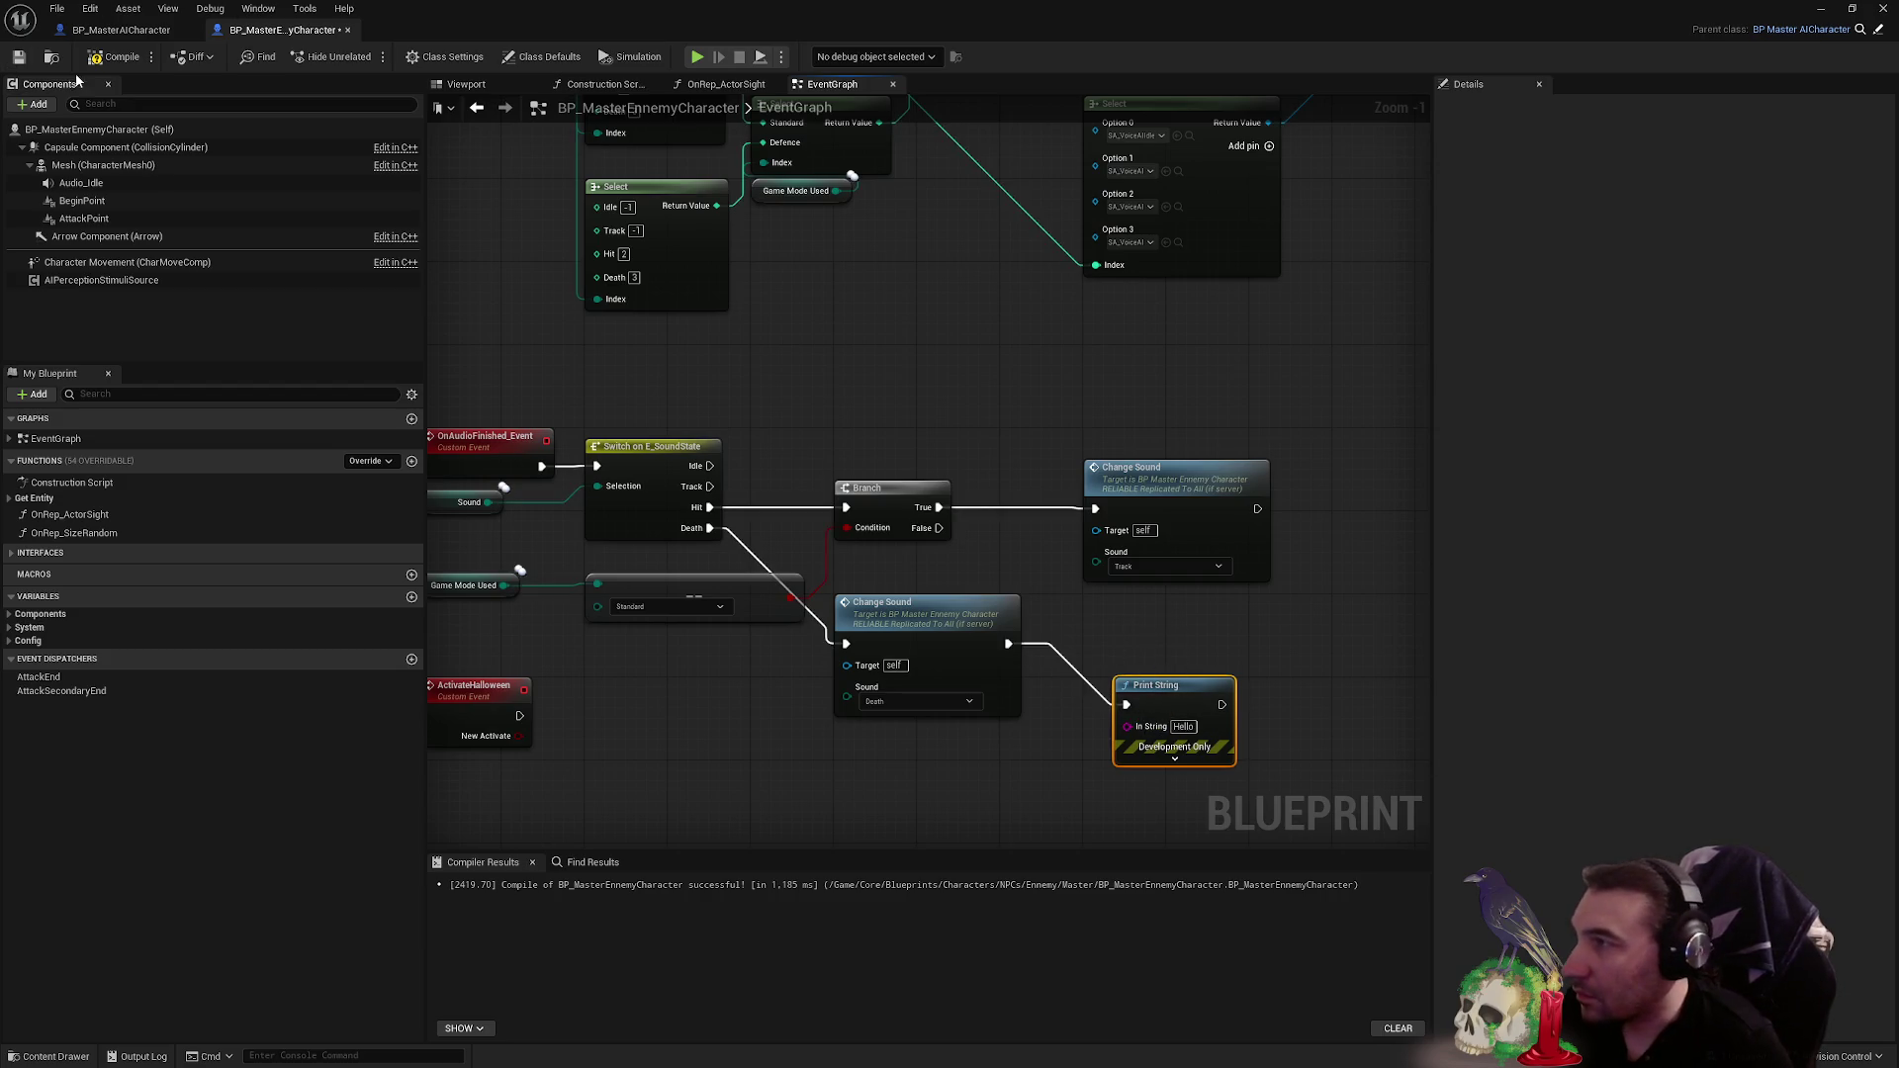
click(20, 57)
- Undo back to the Print String printing 1111 after Stop, then reveal the level editor and play-test
scroll(873, 380, down, 2)
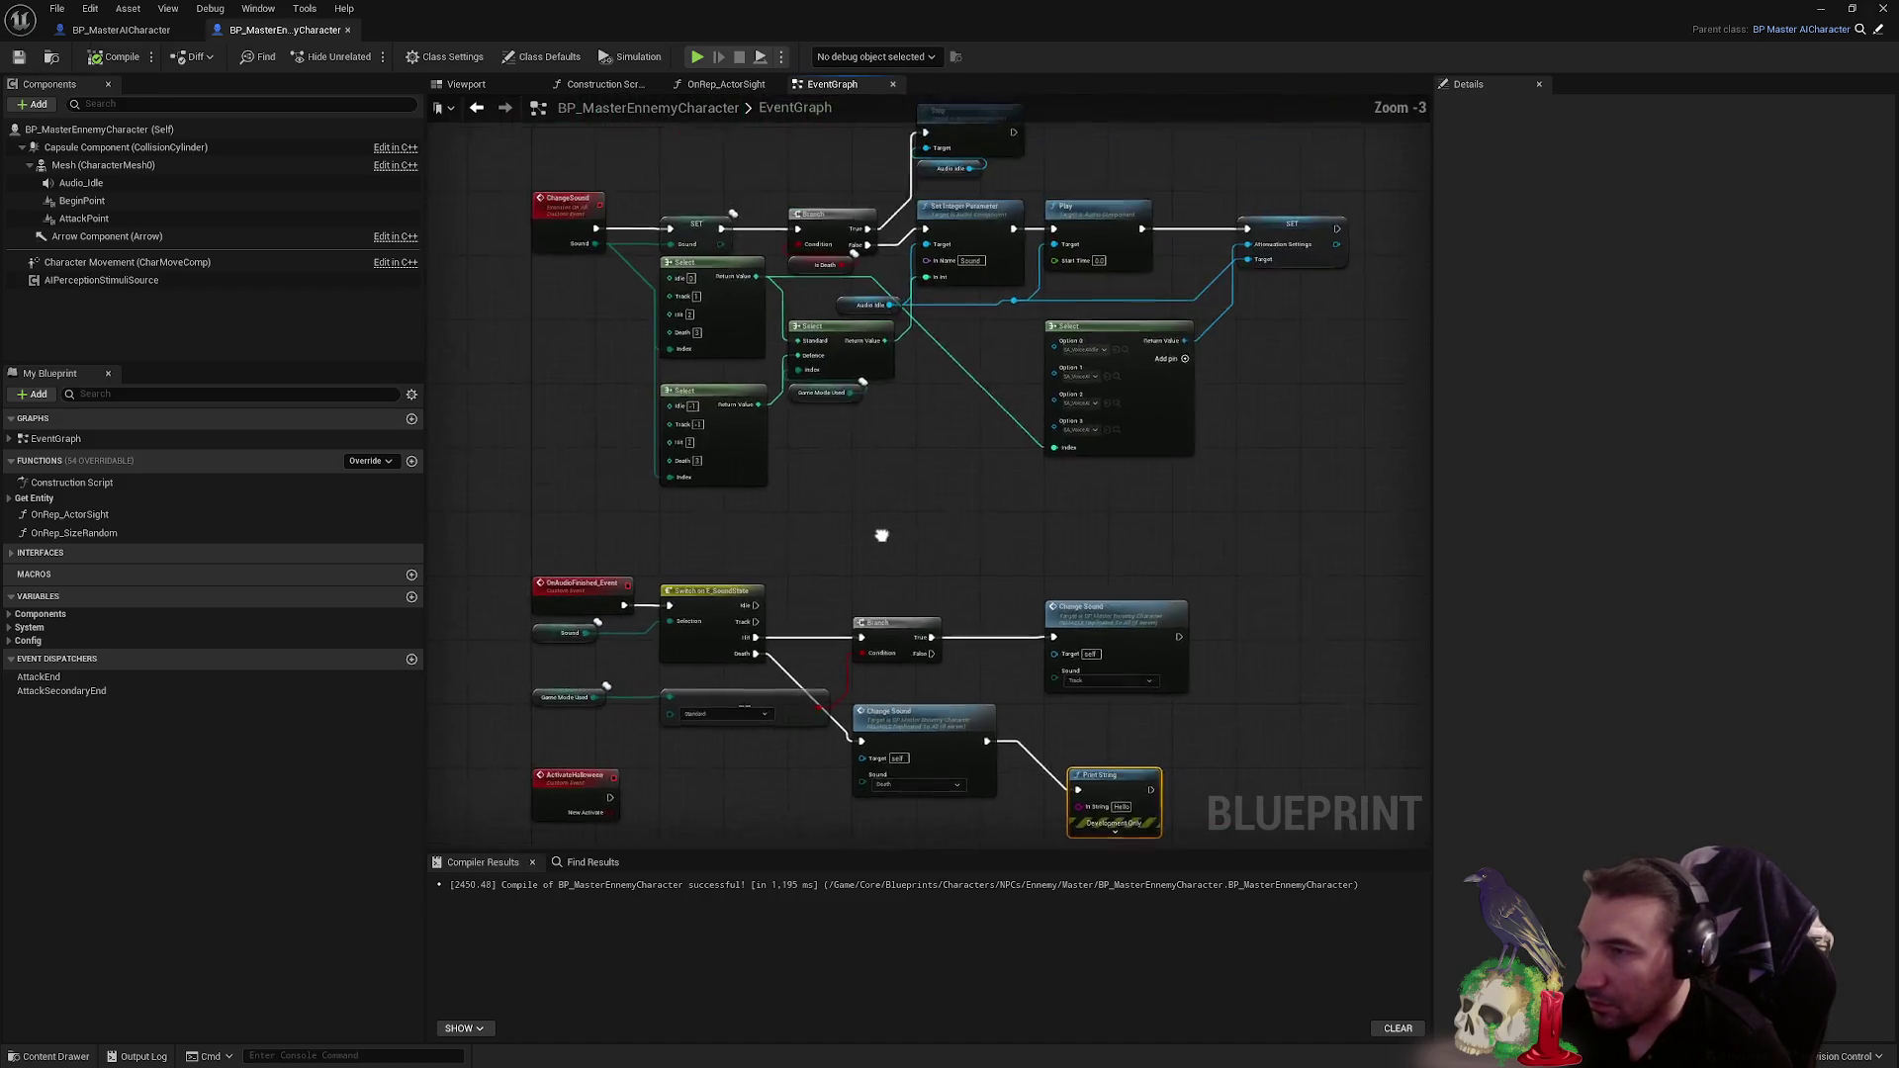
scroll(1040, 326, up, 4)
key(ctrl+z)
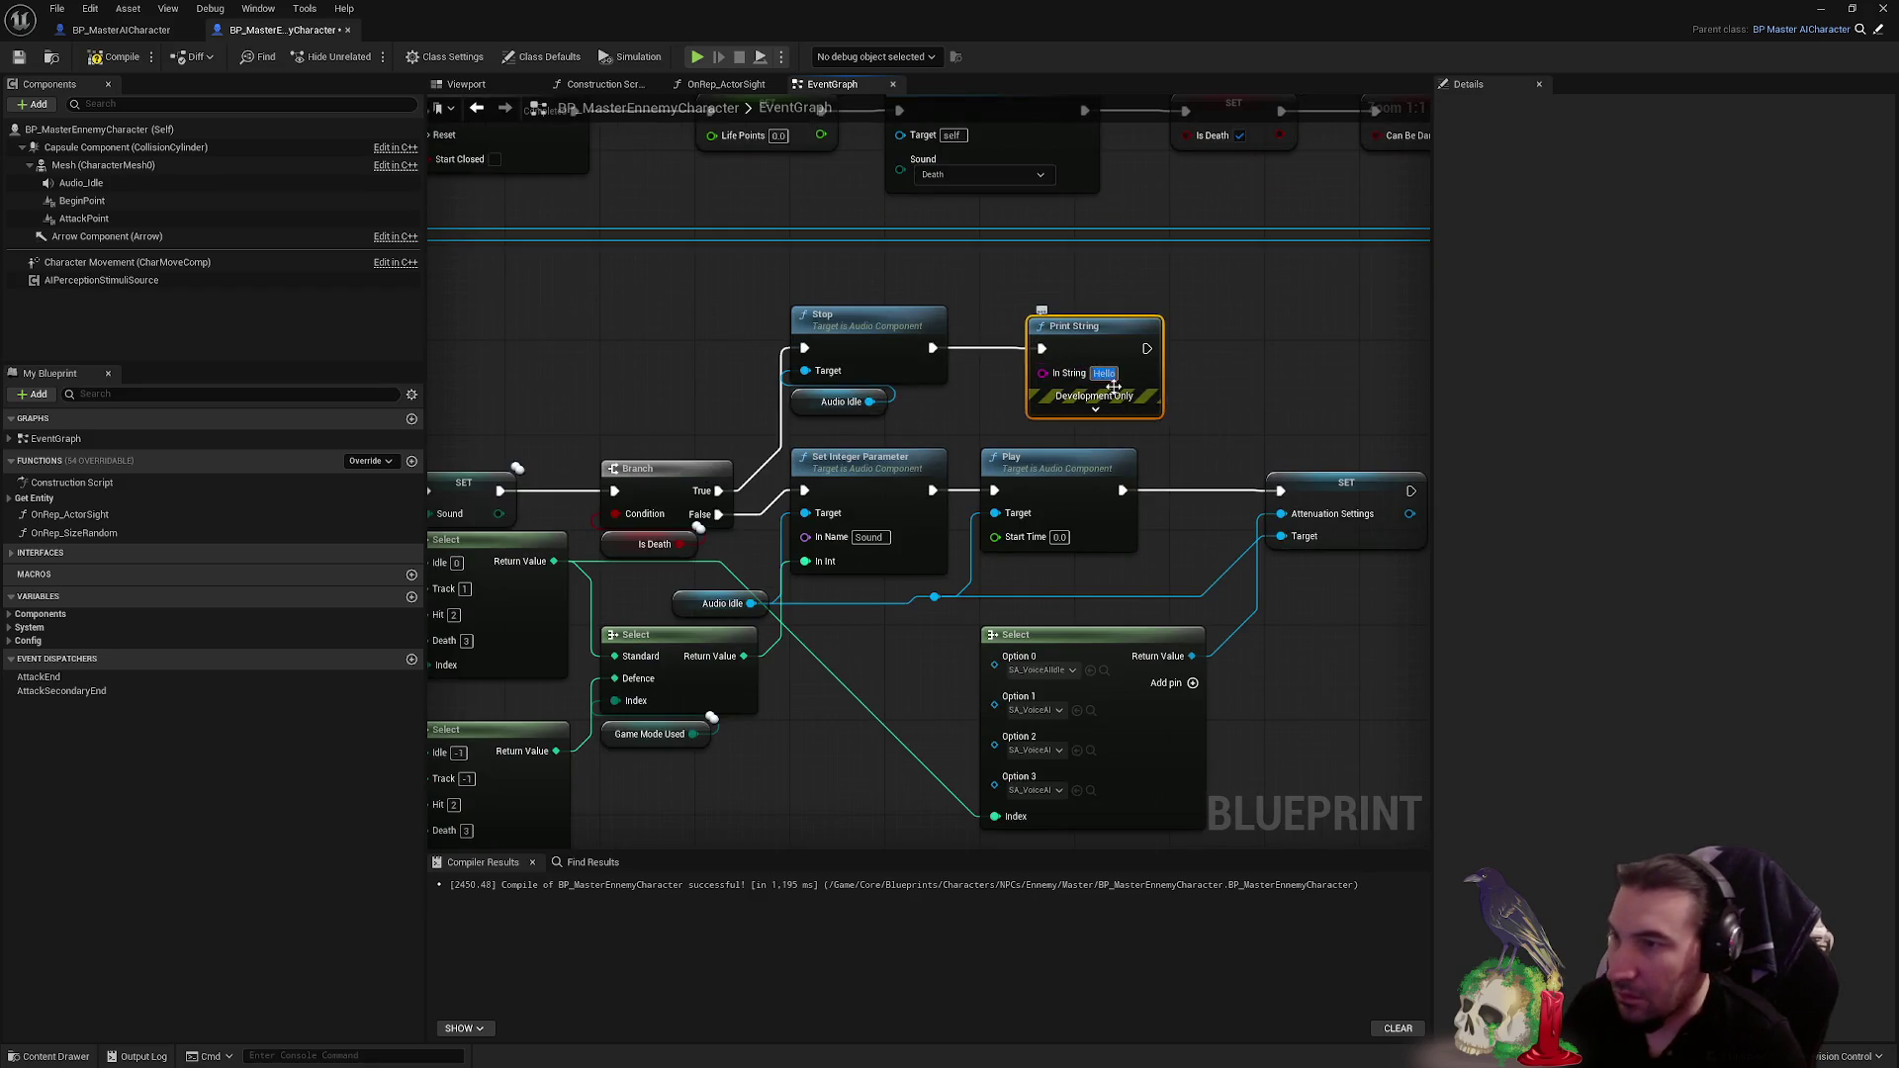
key(ctrl+z)
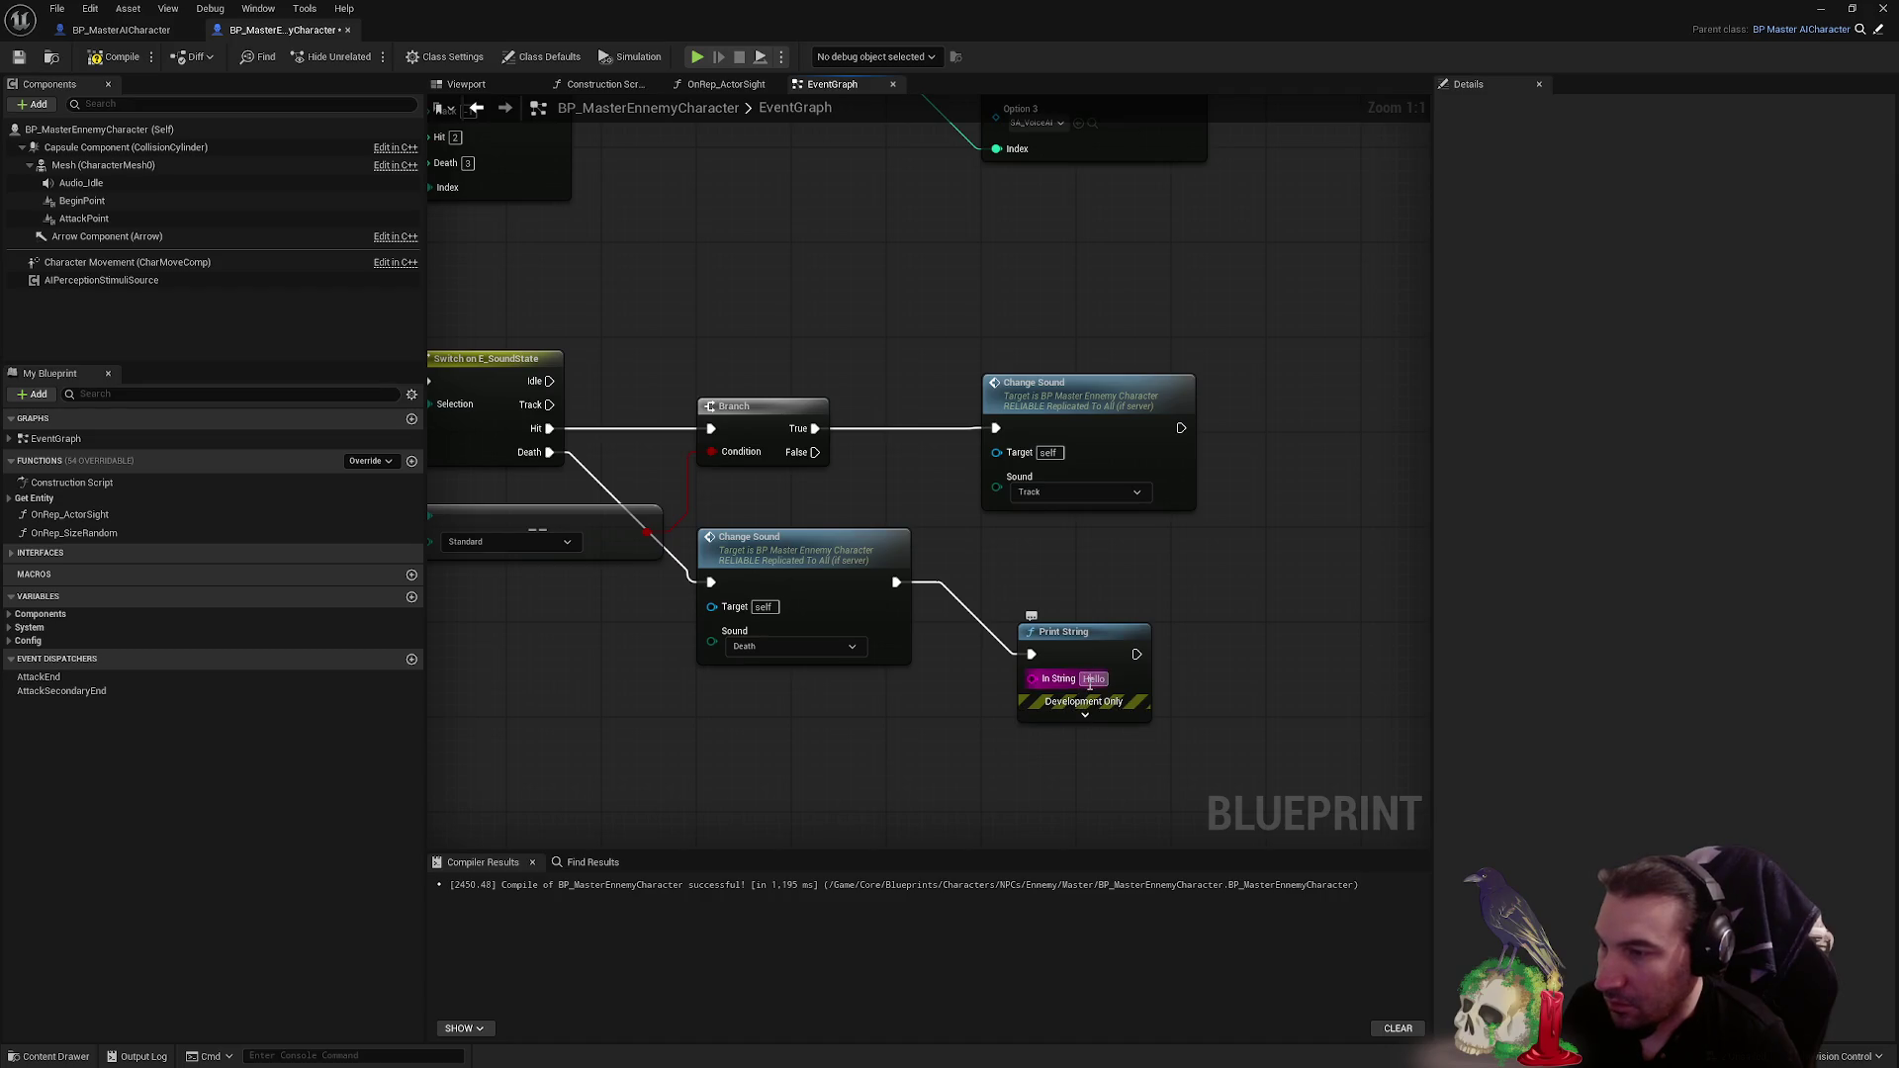
key(ctrl+z)
mouse_move(1215, 327)
mouse_down()
mouse_move(1186, 396)
mouse_move(962, 551)
mouse_up()
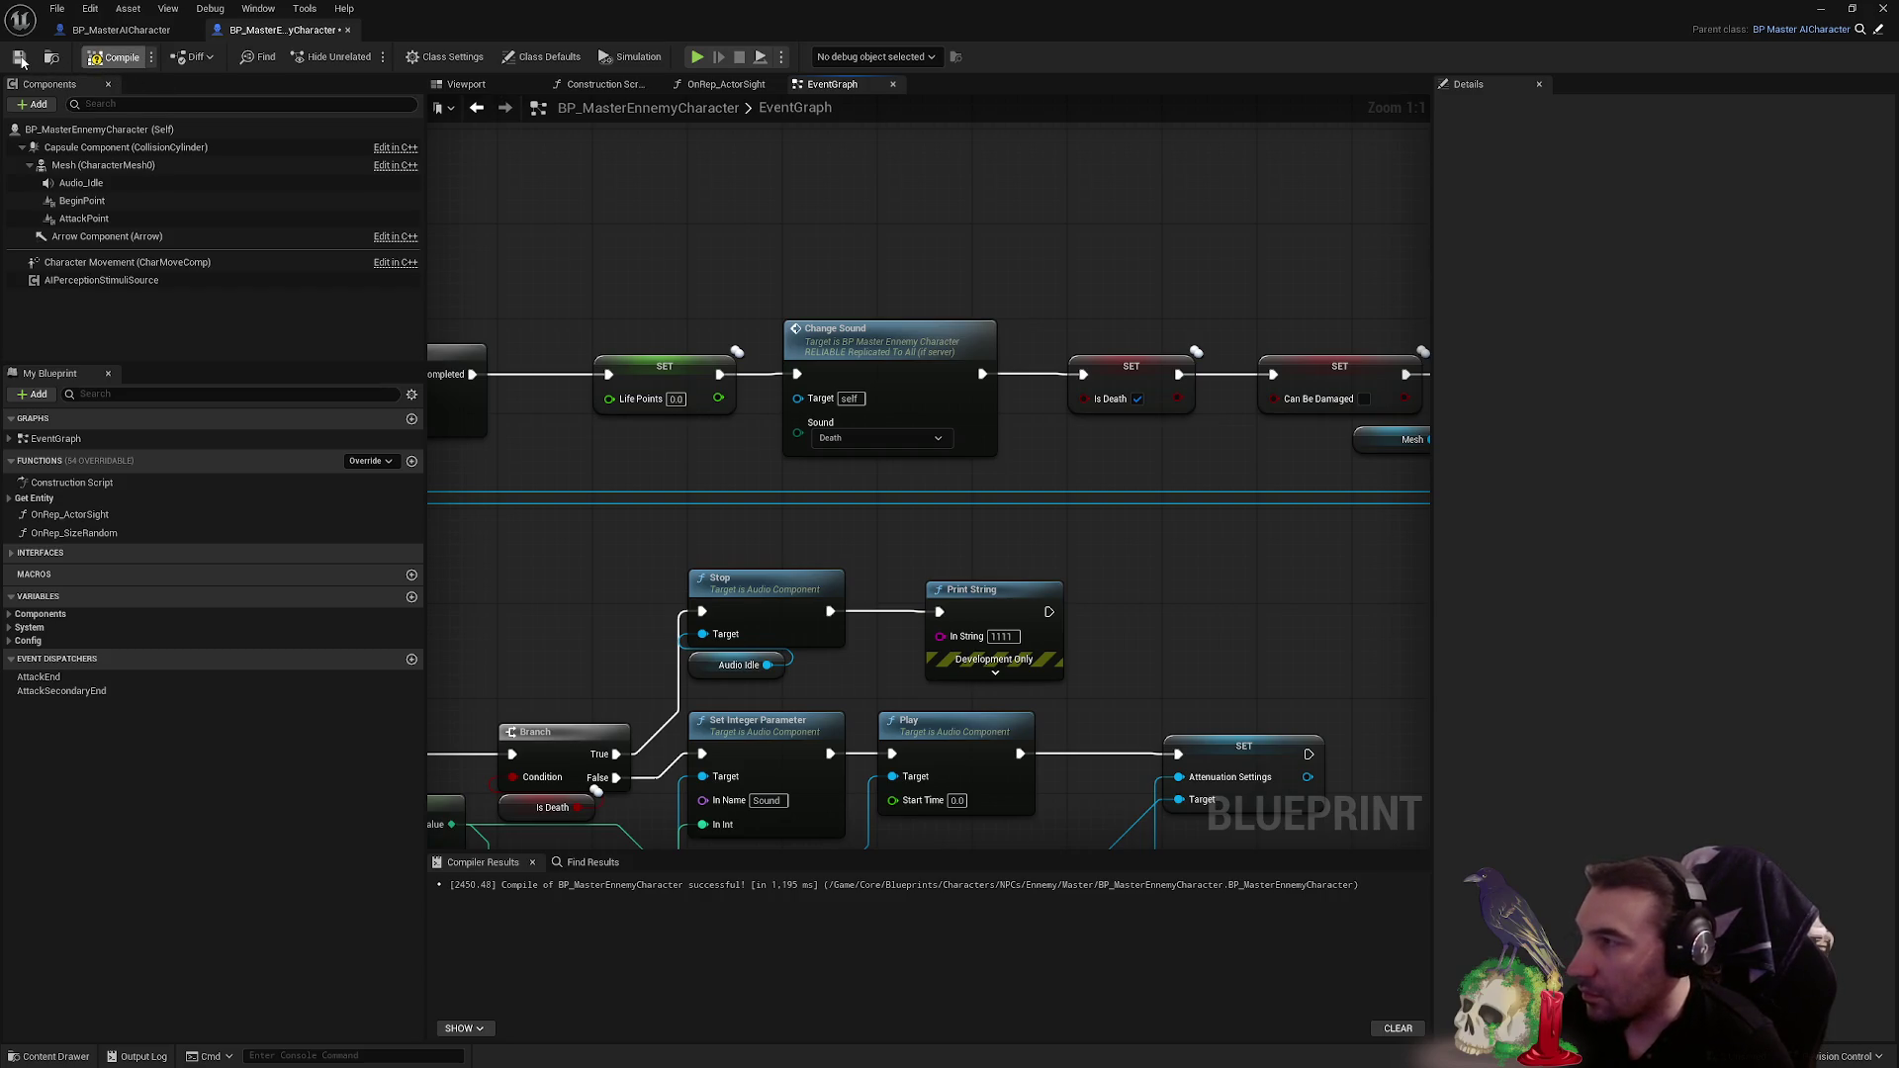
drag(749, 17, 704, 978)
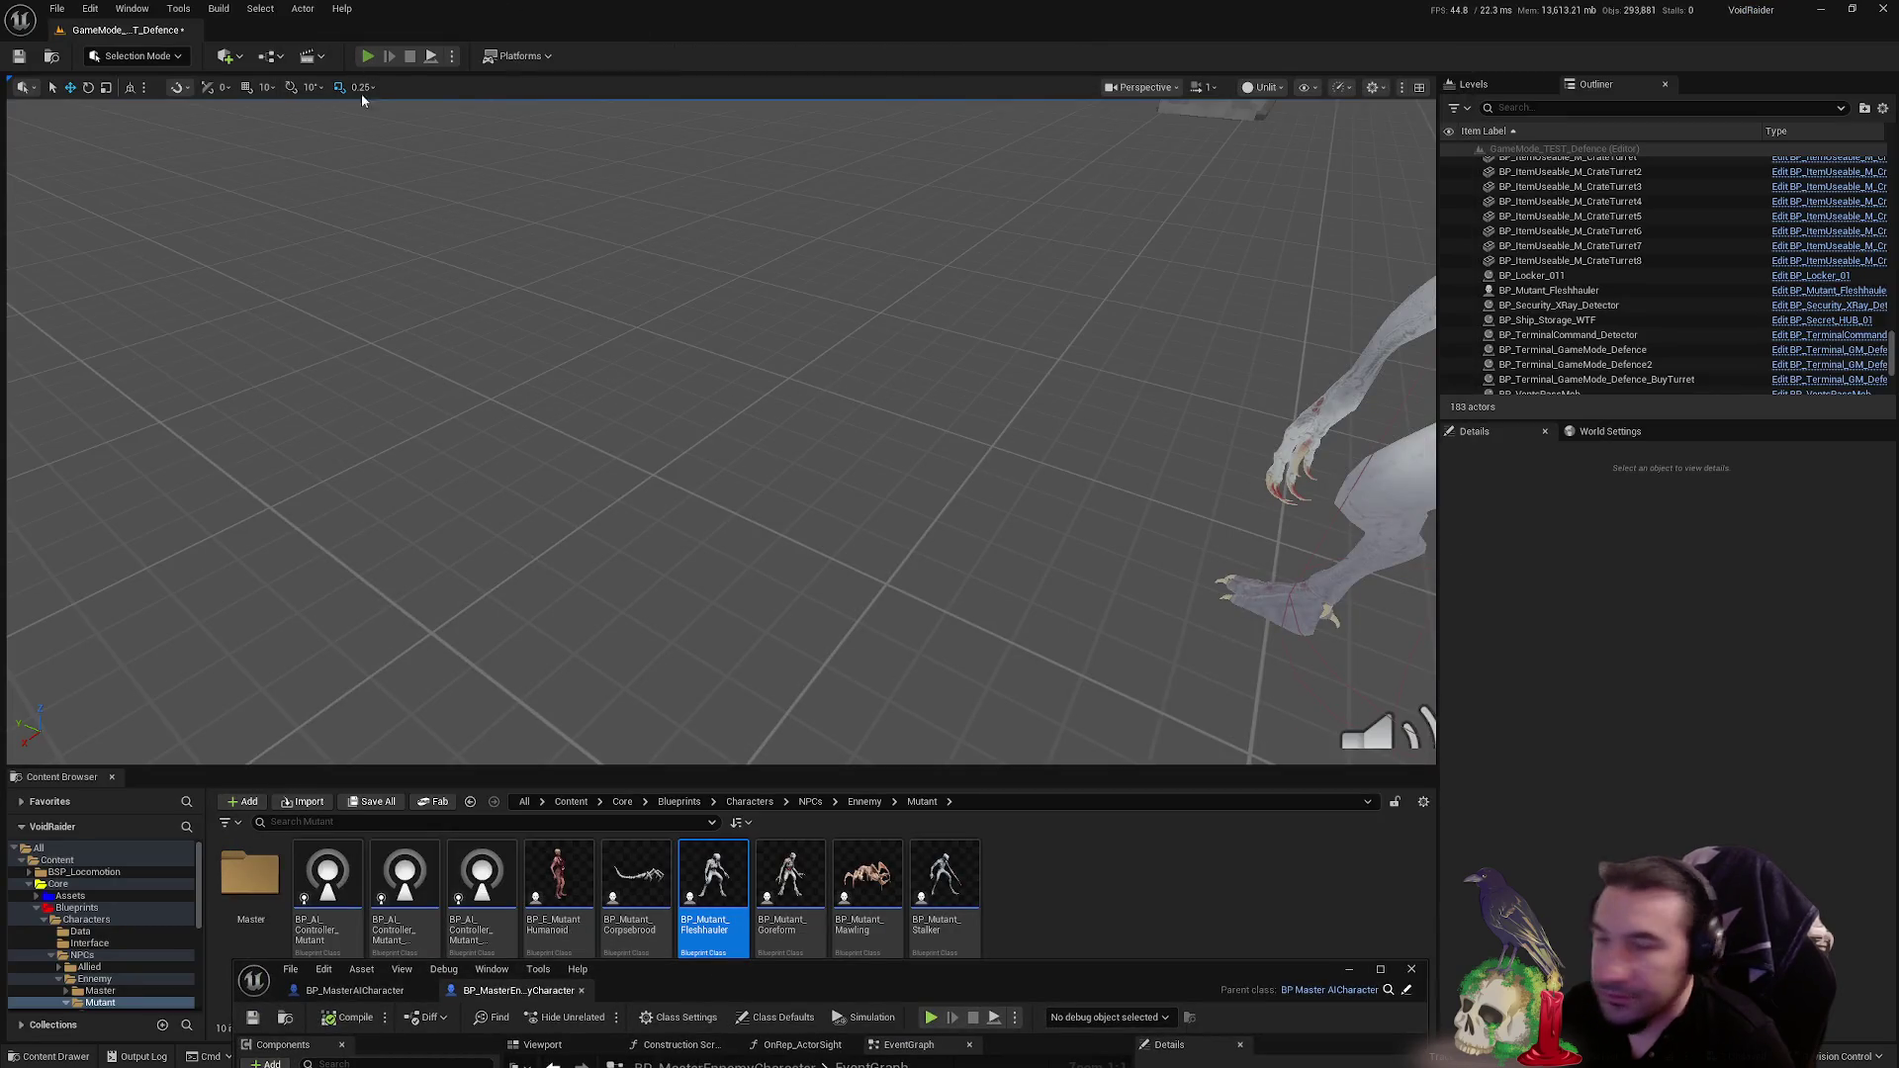
key(alt+p)
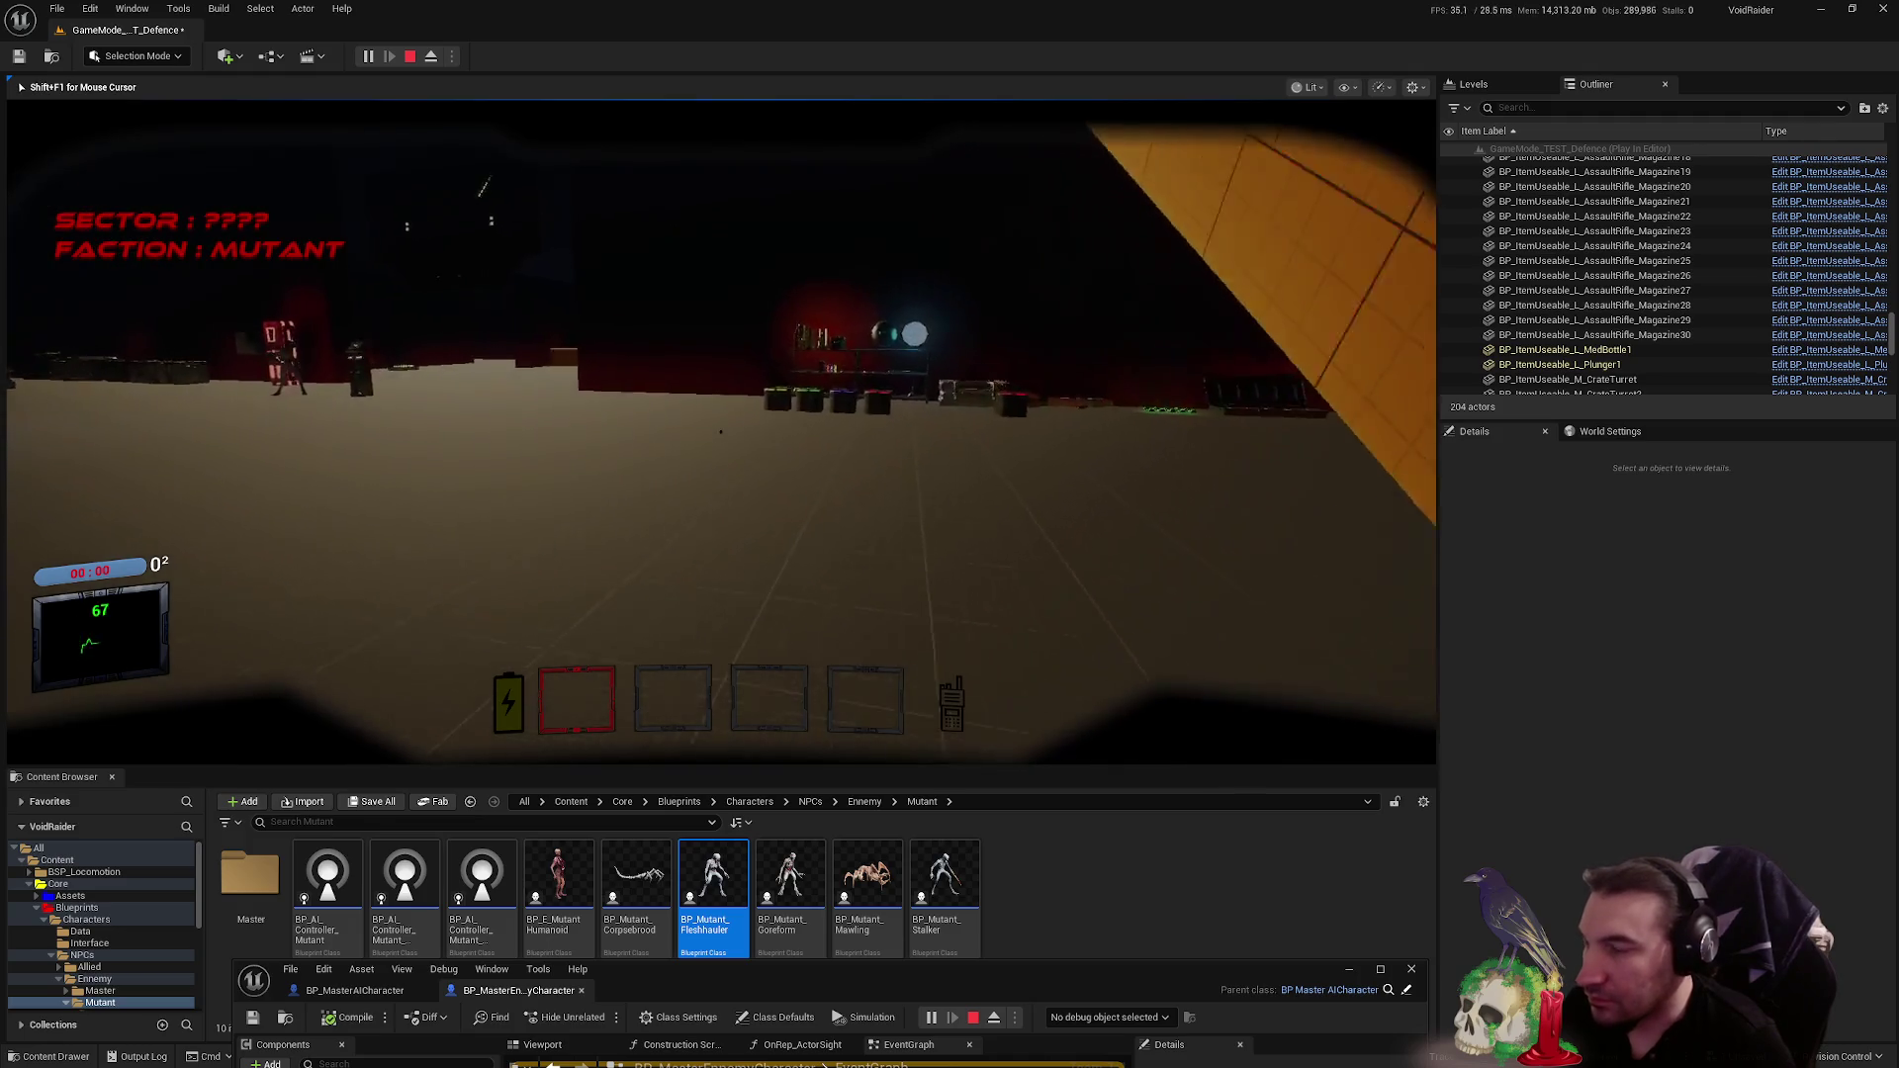
- Grab the knife, kill a mutant to see 1111 printed, then stop and maximize the Blueprint again
key(w)
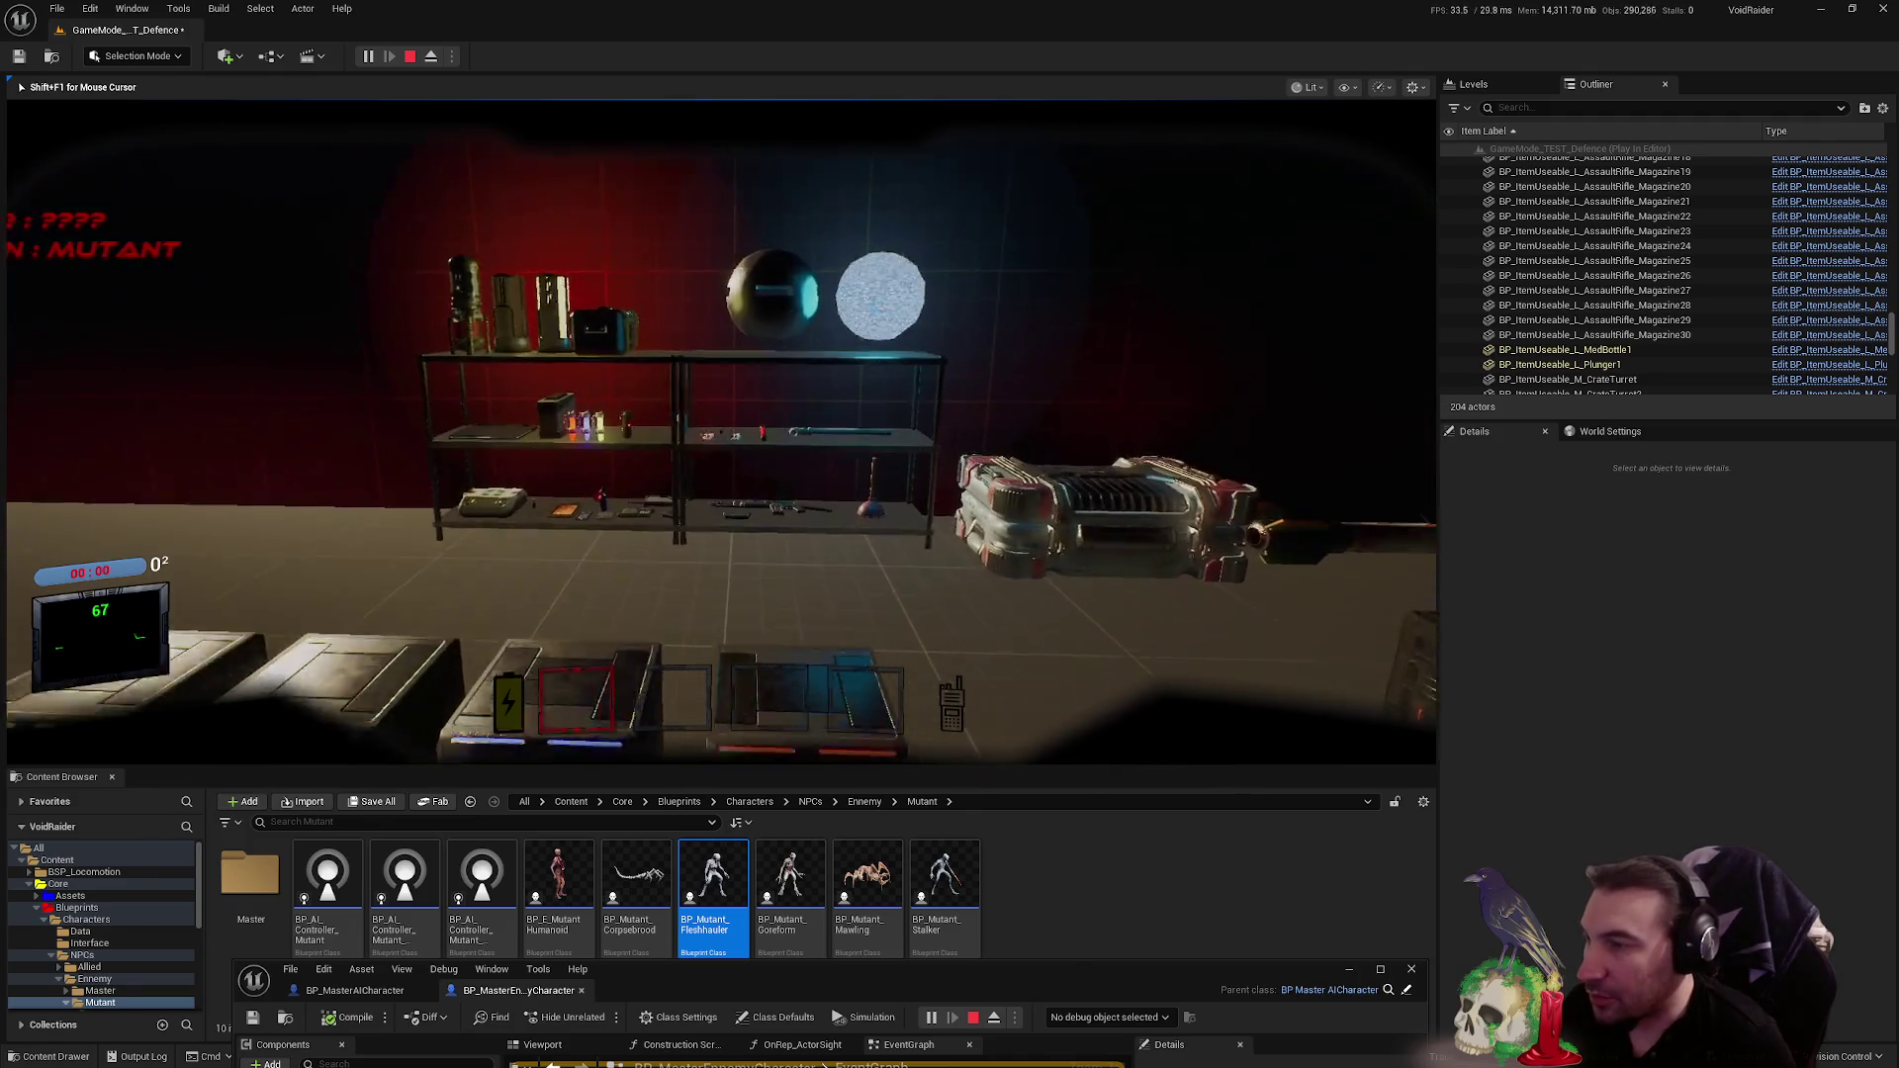
key(e)
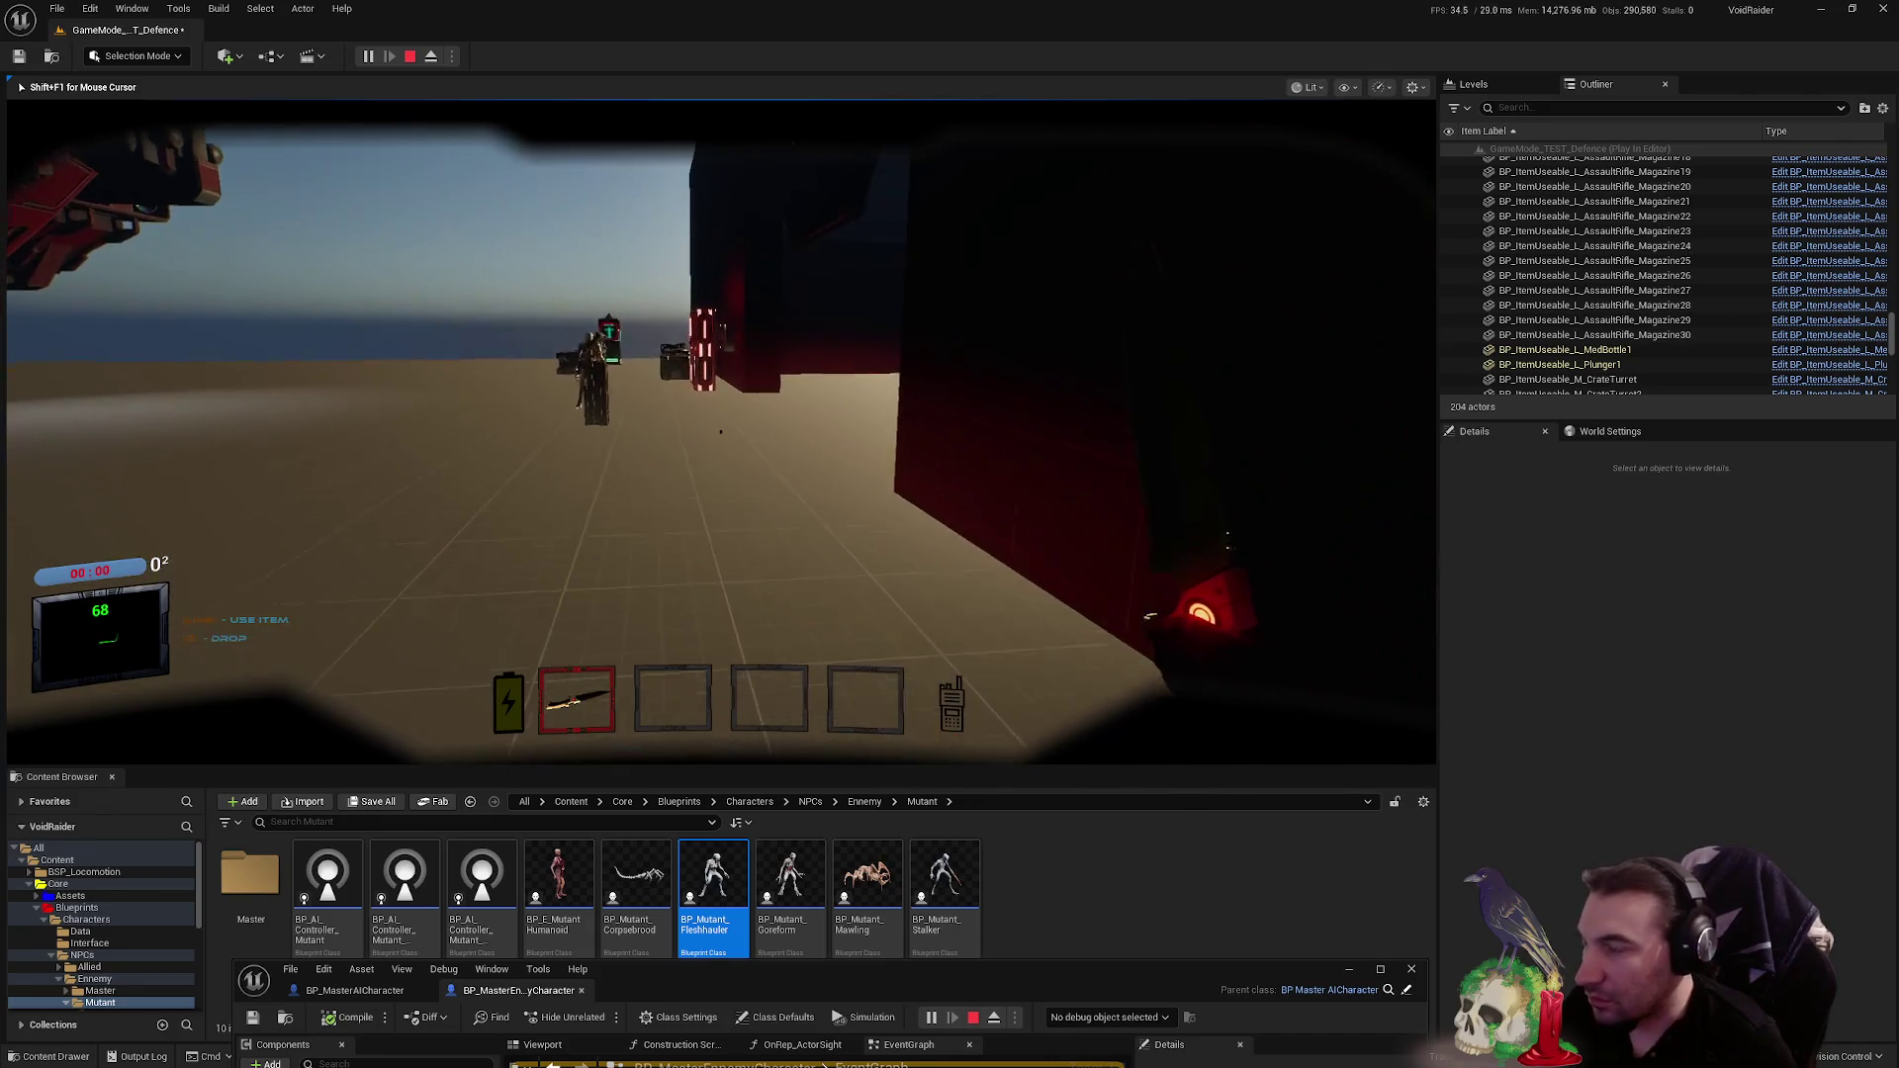
key(w)
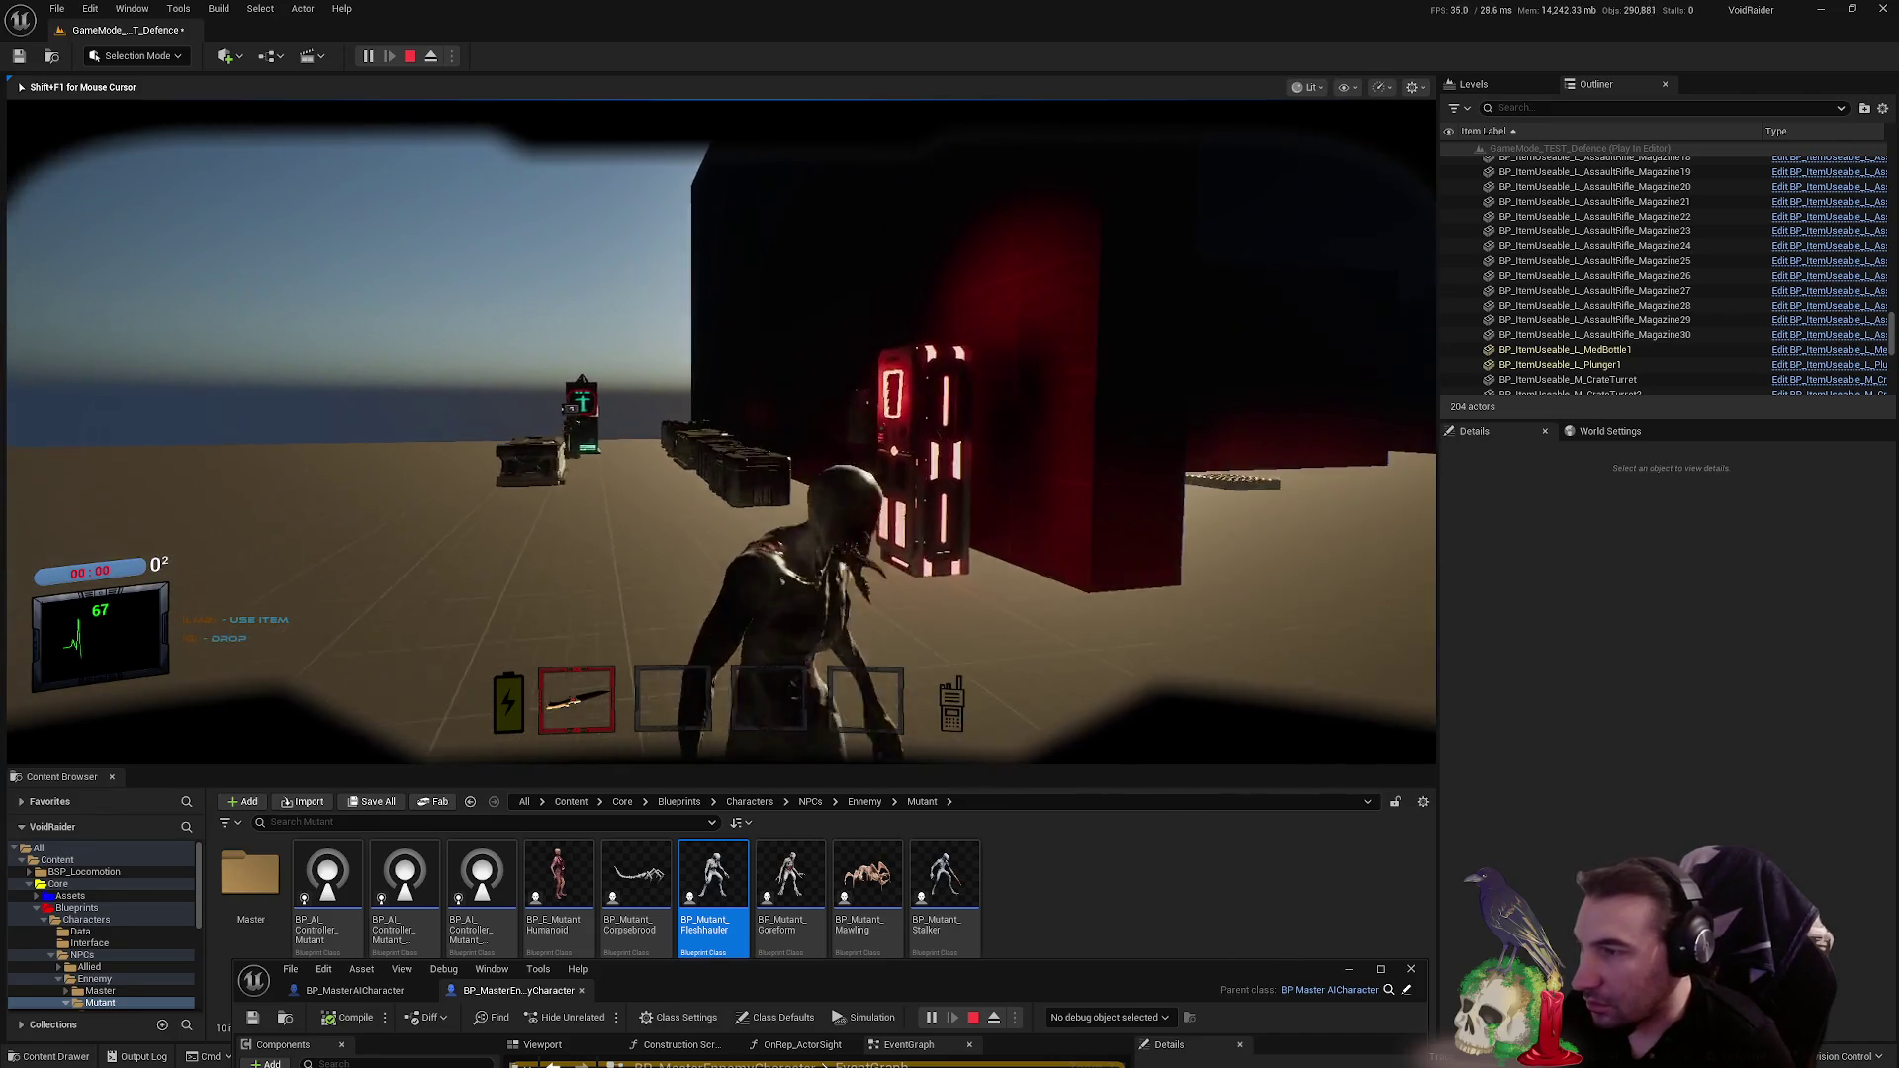
click(720, 431)
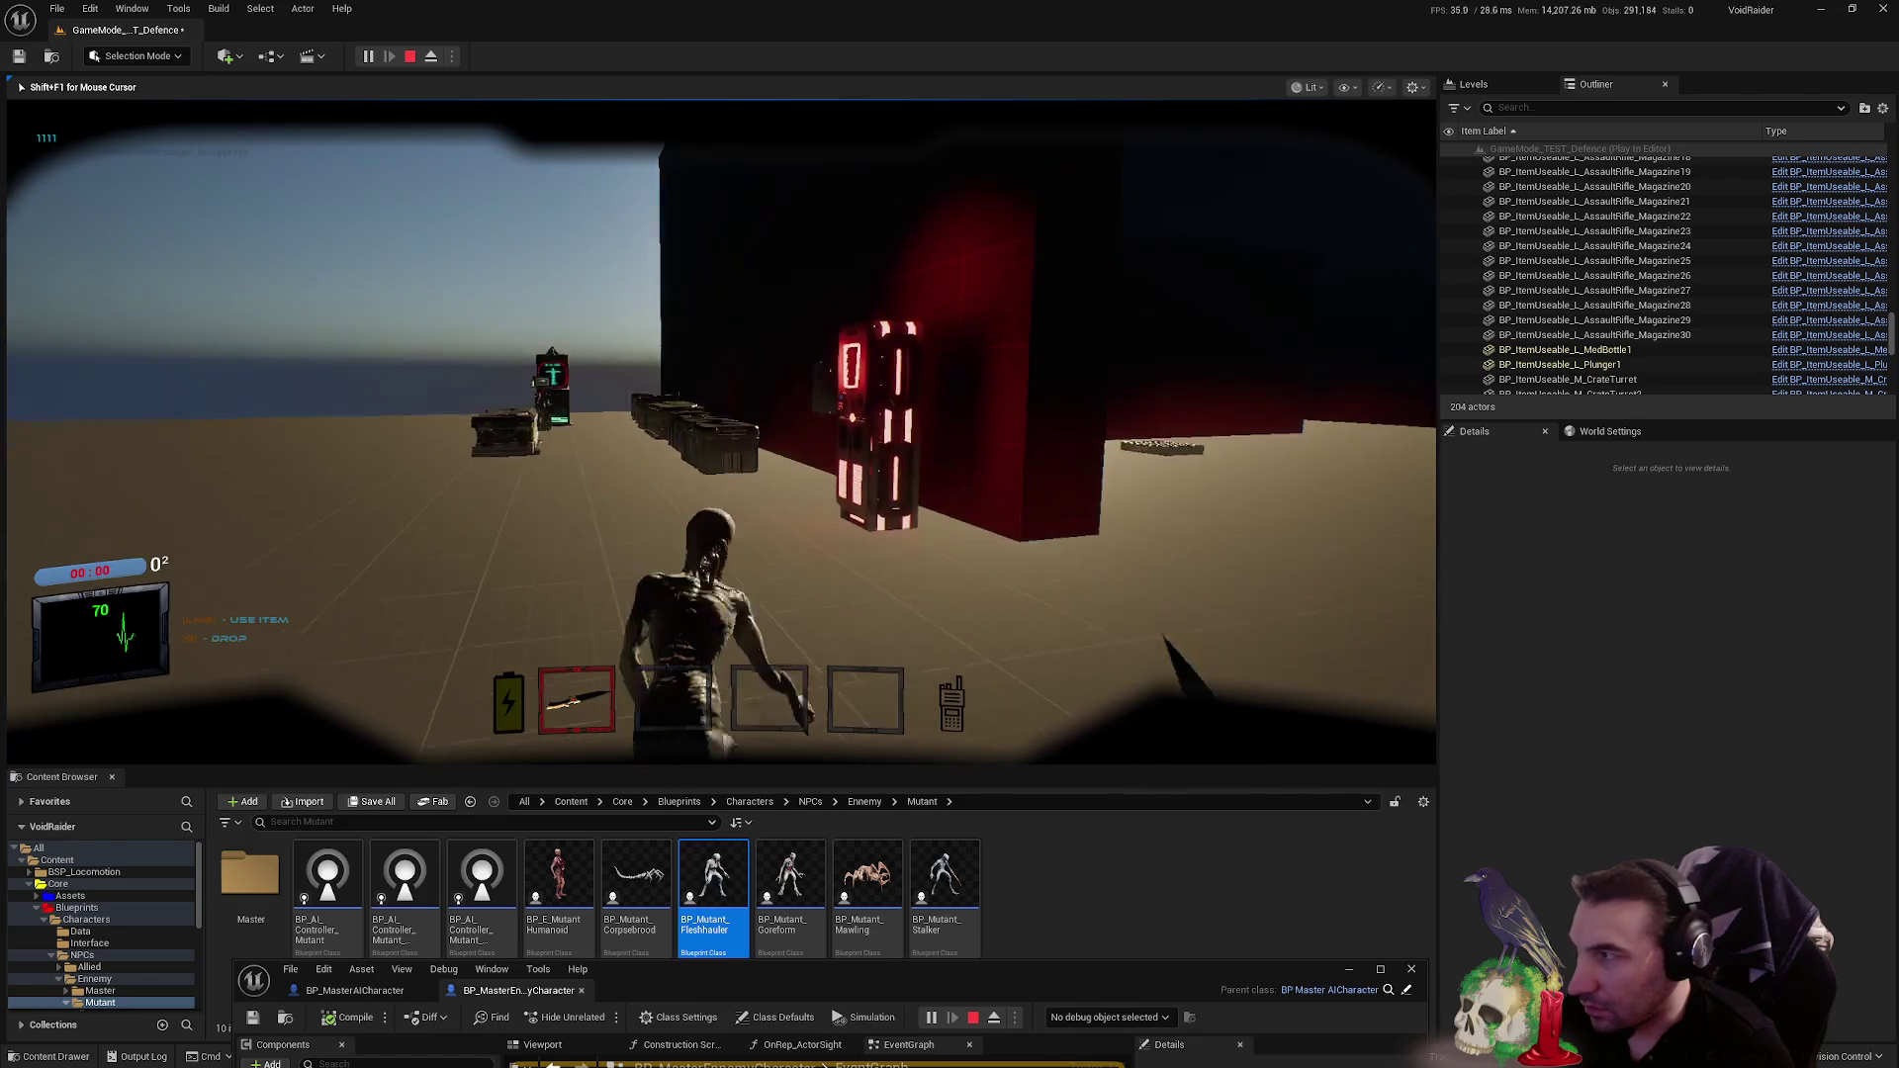
key(Escape)
mouse_move(1118, 975)
mouse_down()
mouse_move(979, 317)
mouse_move(981, 241)
mouse_up()
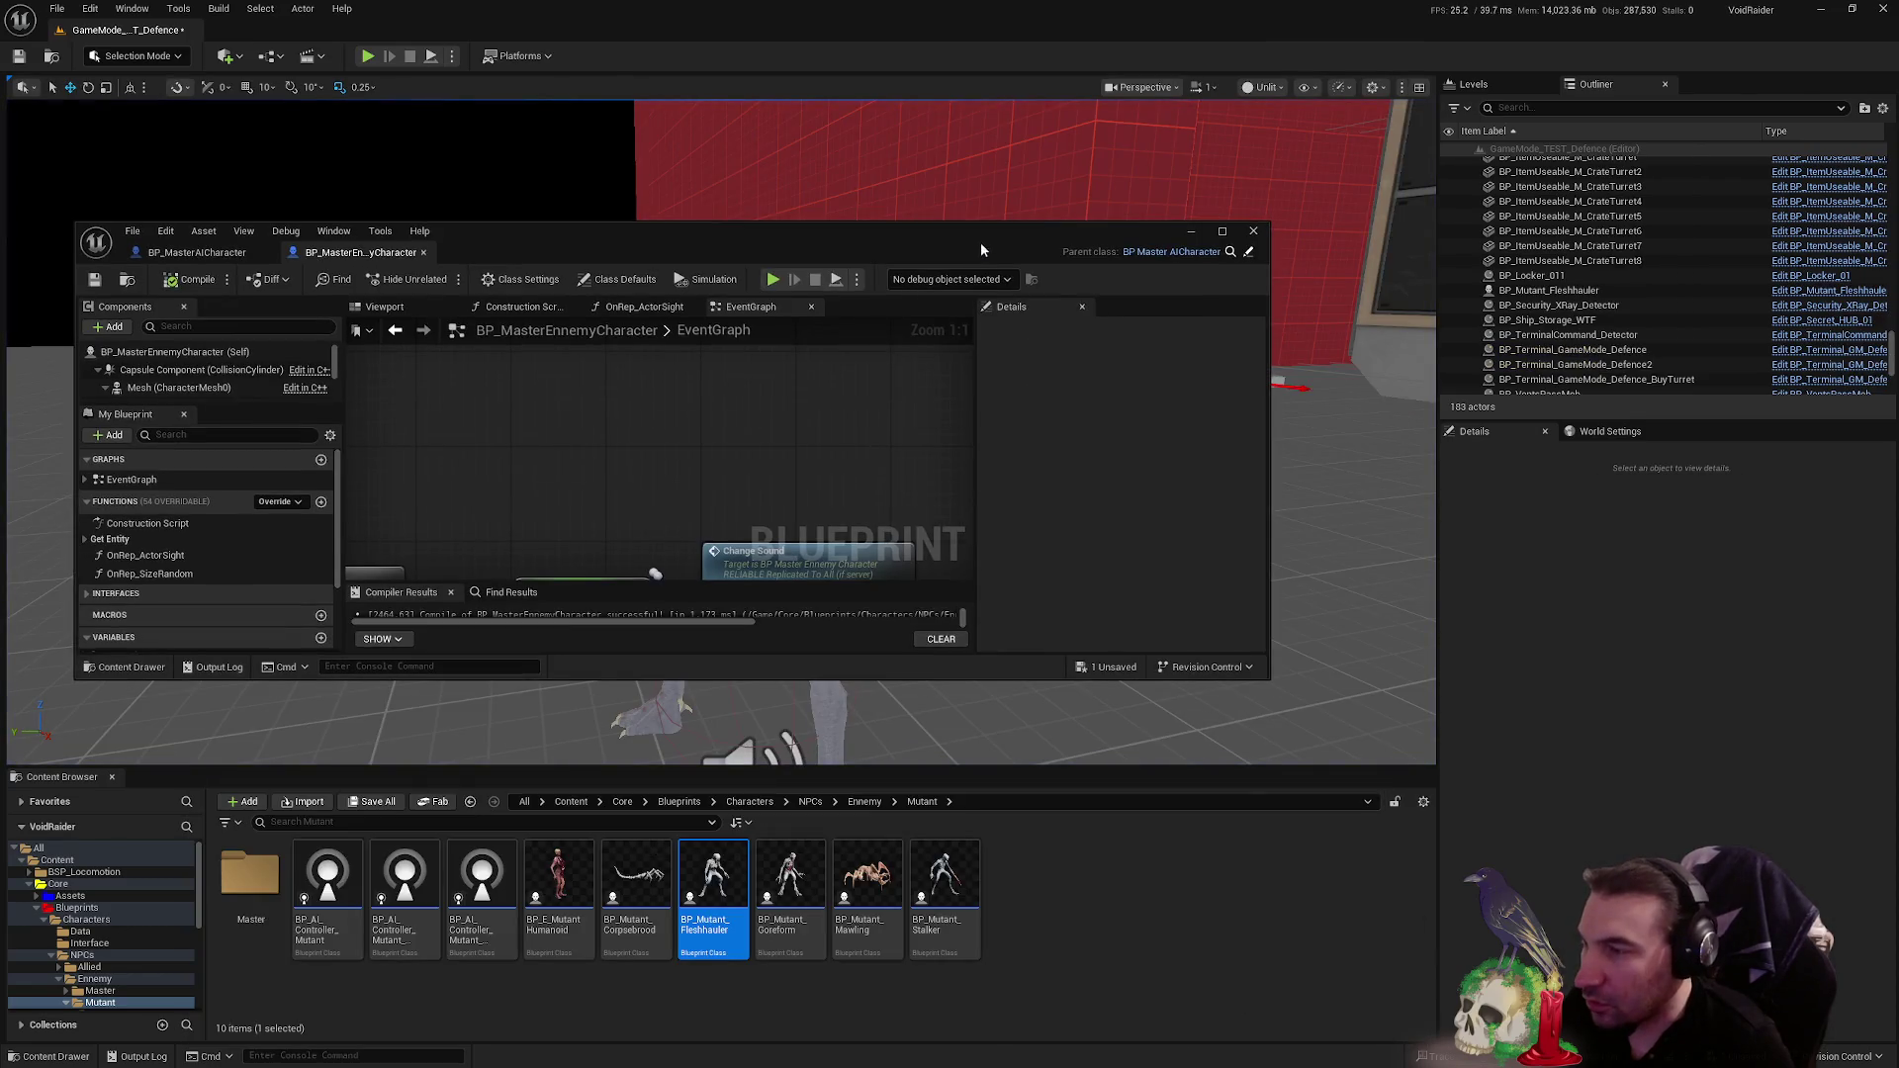
double_click(965, 235)
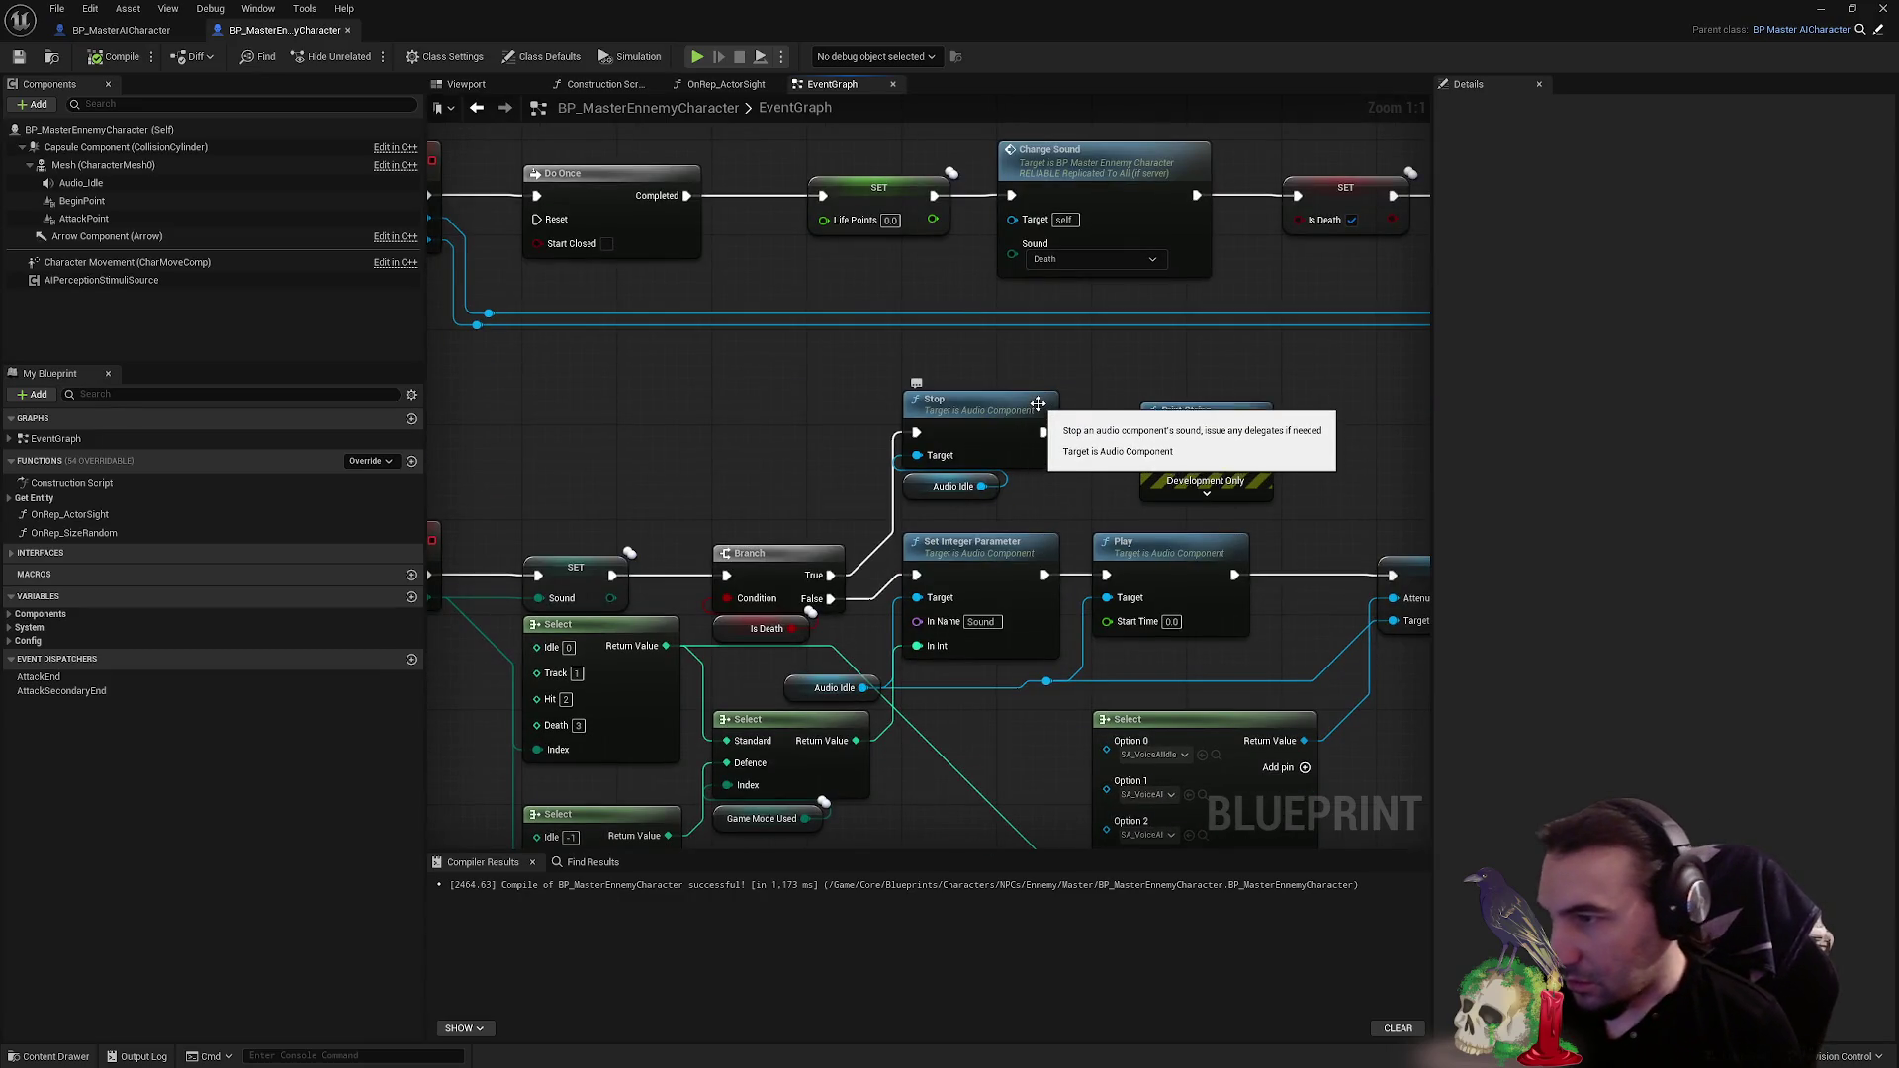
- Pan the EventGraph to the Death and Do Once sequence and select its nodes
mouse_move(992, 345)
mouse_down()
mouse_move(976, 432)
mouse_move(1157, 507)
mouse_move(1022, 610)
mouse_move(1029, 584)
mouse_move(1286, 522)
mouse_move(764, 482)
mouse_up()
drag(1005, 377, 916, 384)
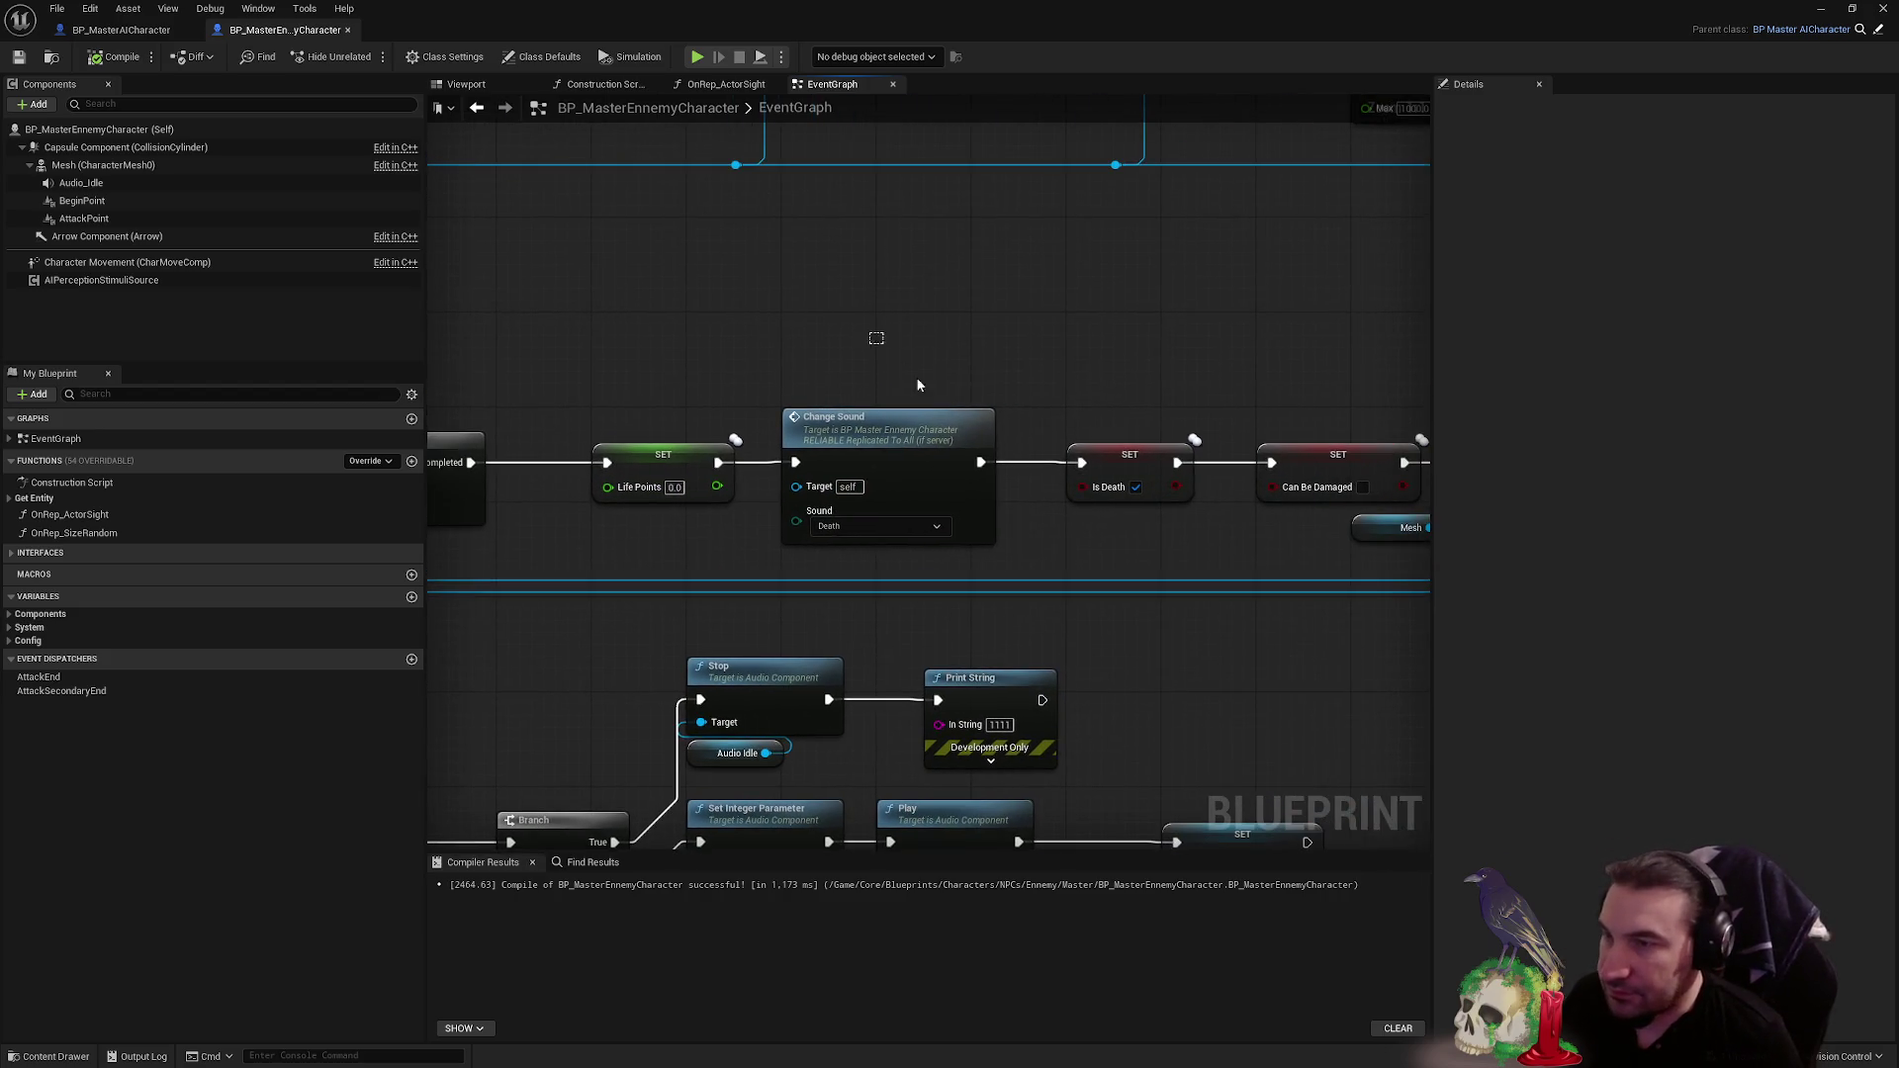
drag(1134, 497, 1424, 465)
scroll(845, 454, down, 4)
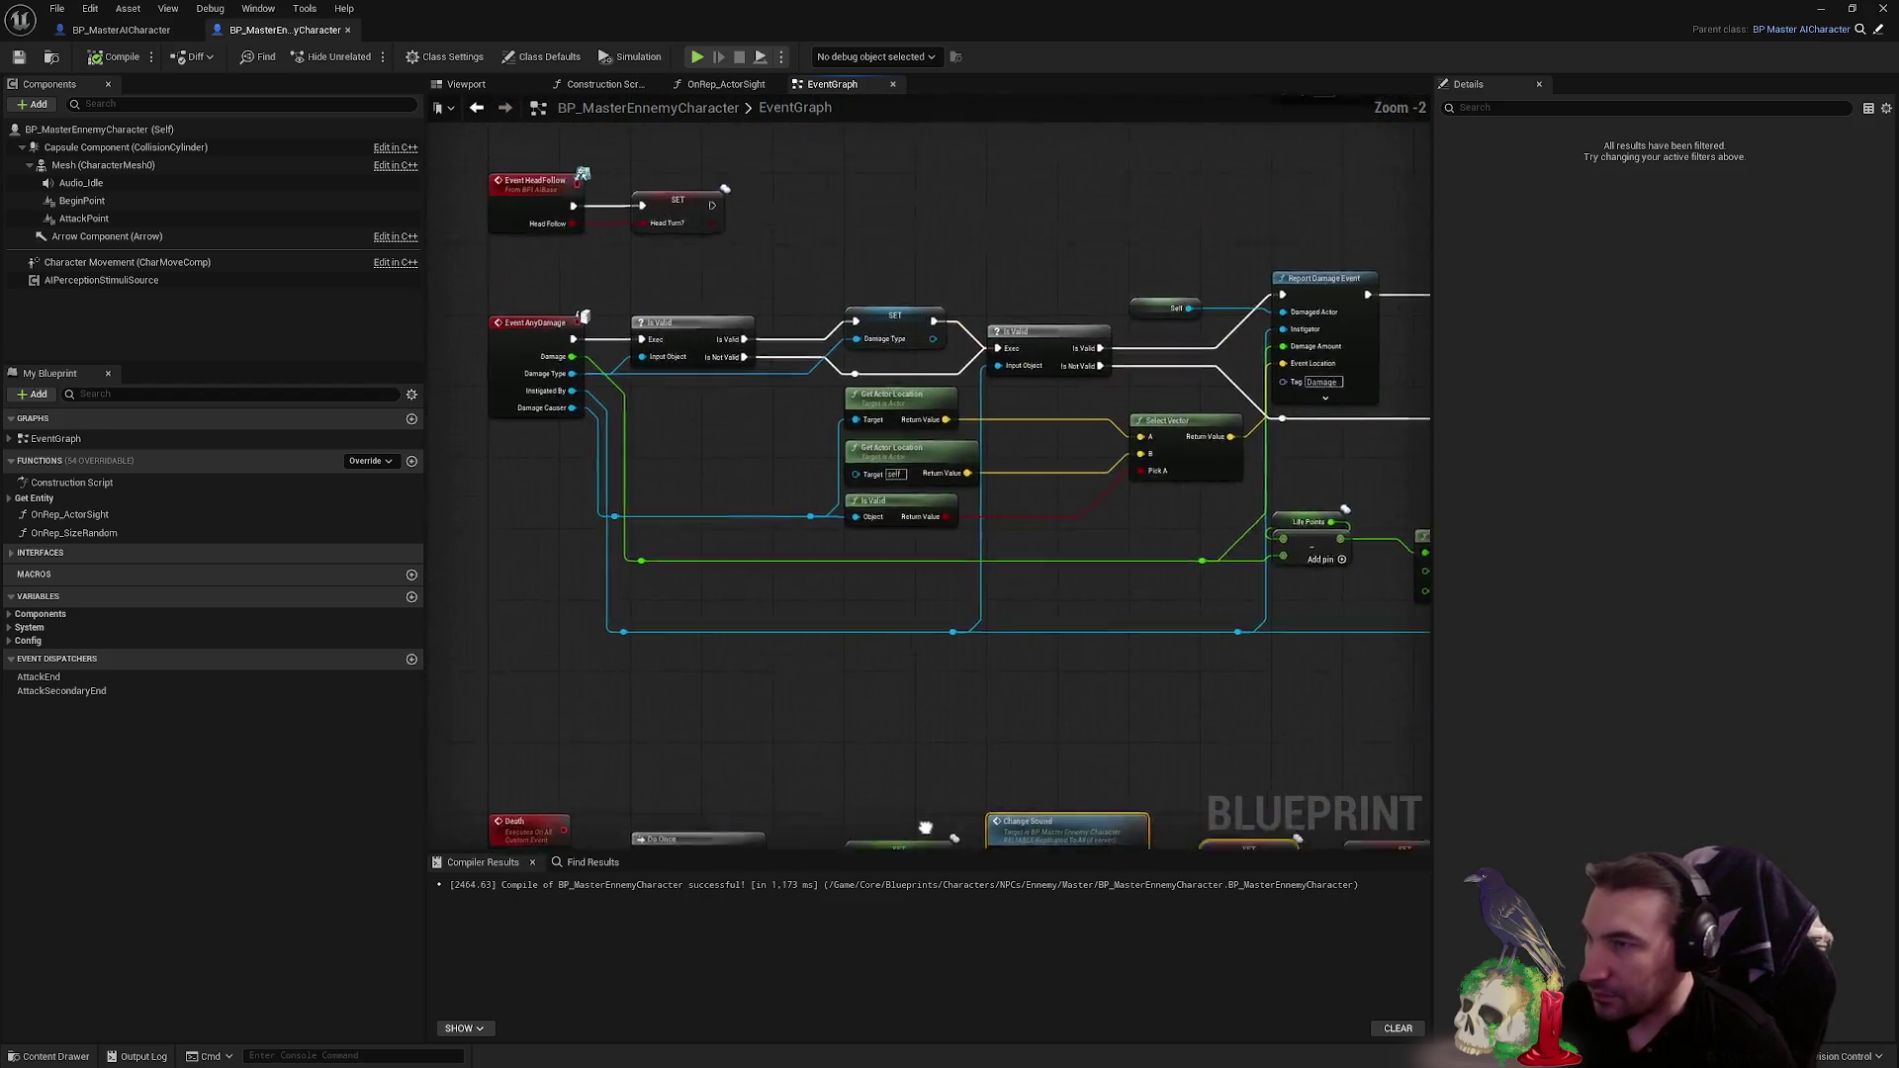
scroll(846, 454, up, 2)
ctrl+click(934, 452)
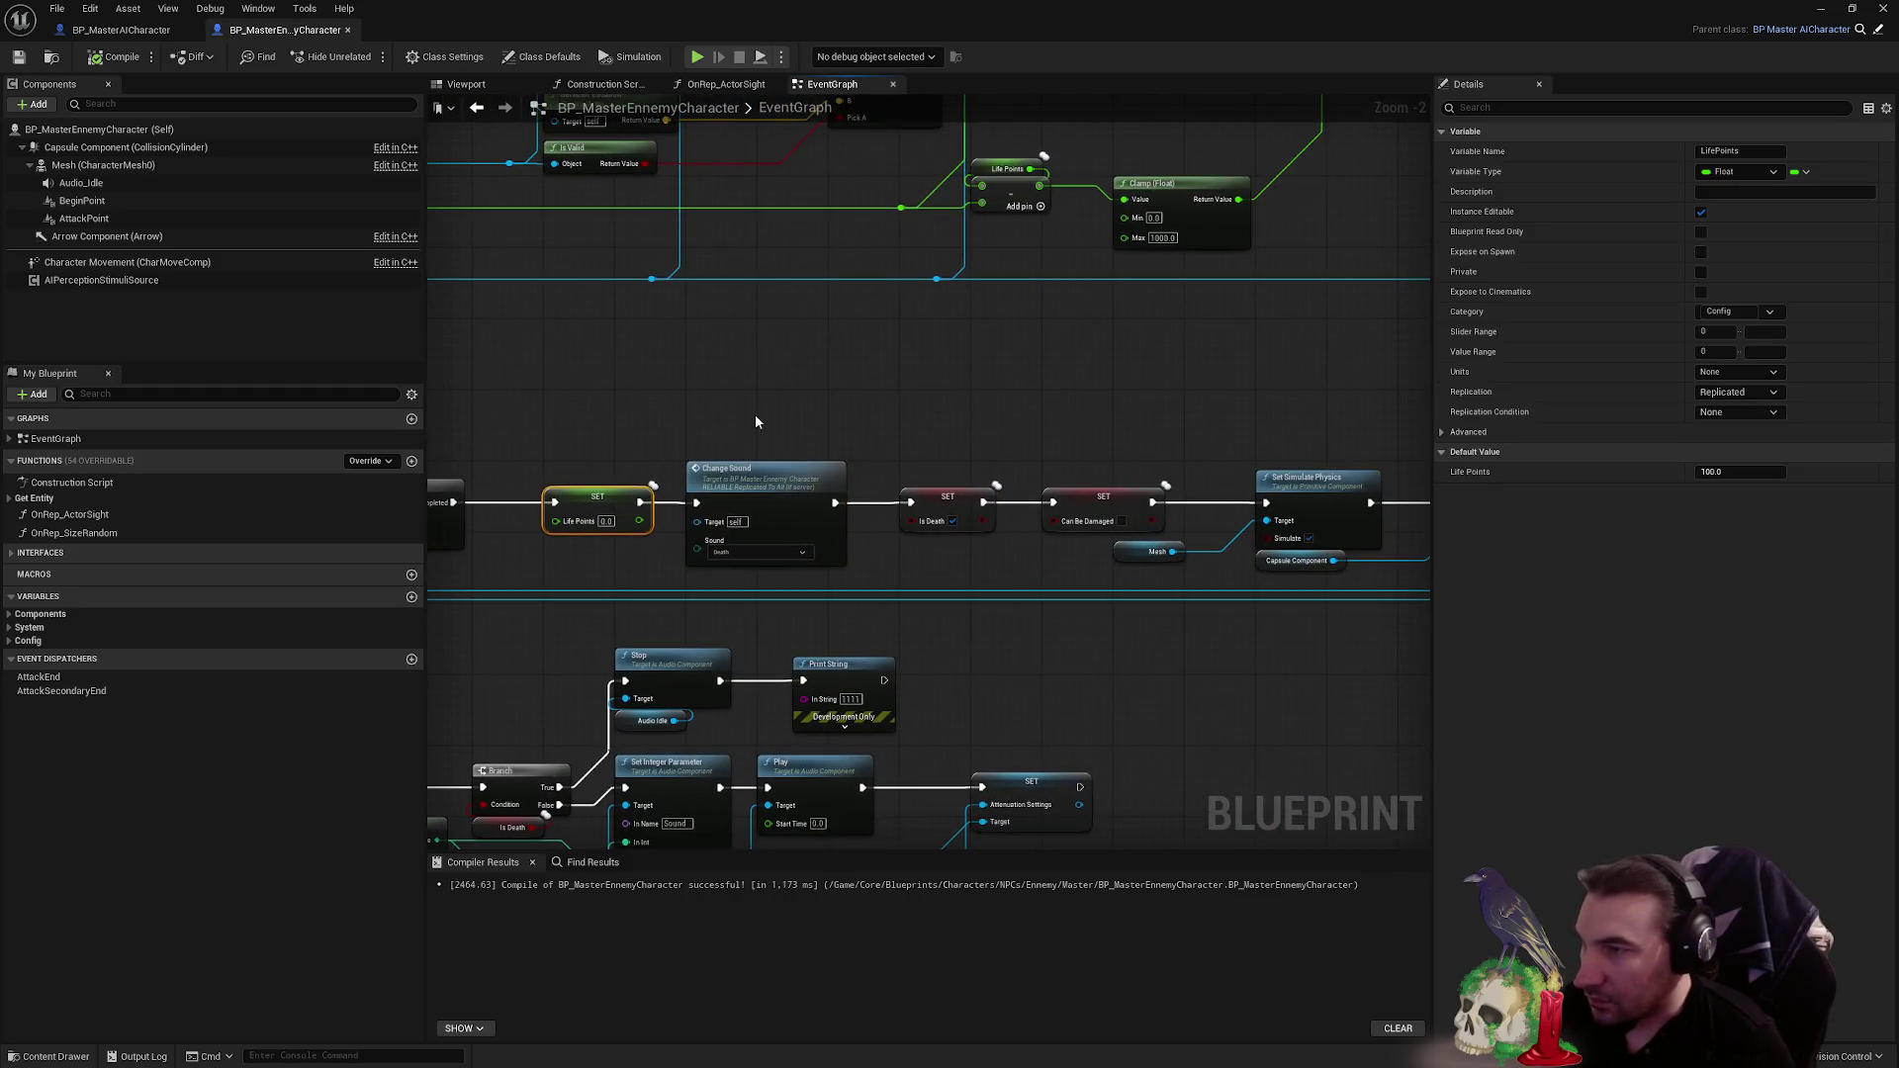
- Try deleting the four death-sequence nodes, then undo to restore them
key(Delete)
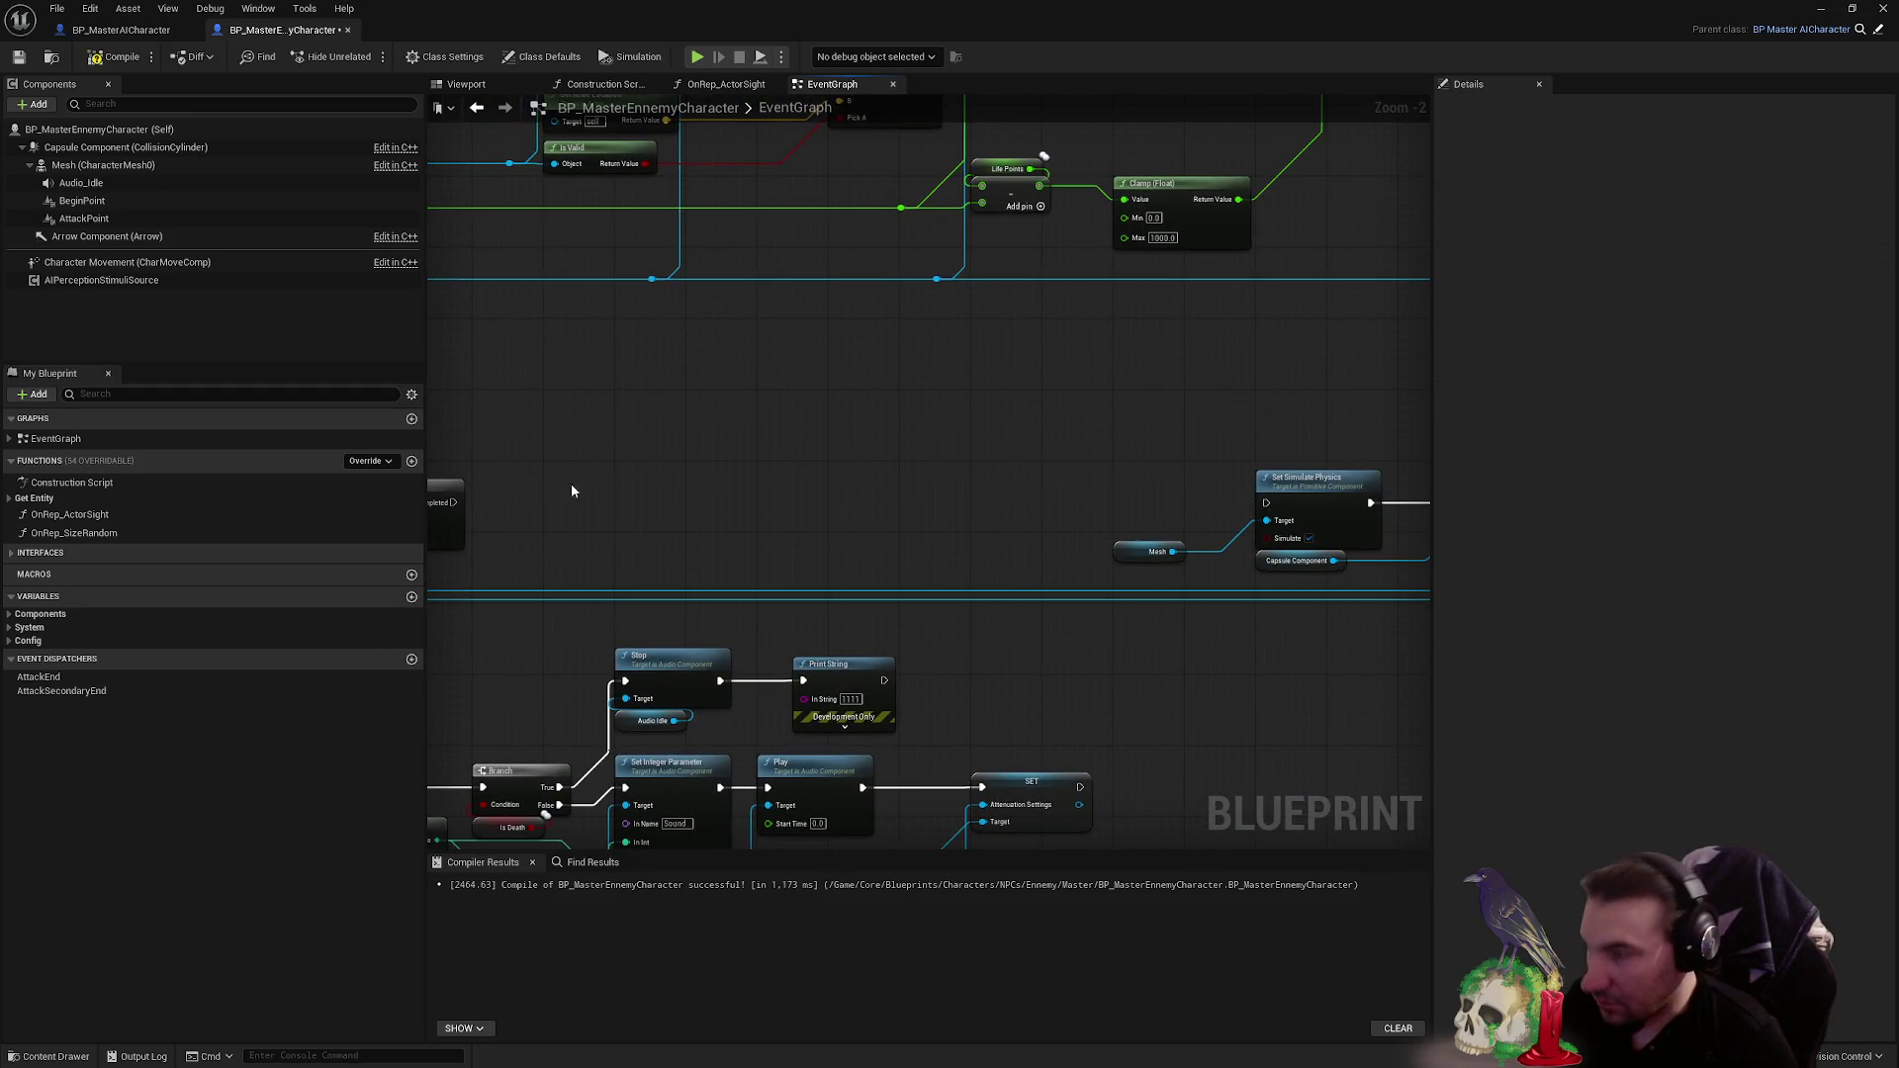
drag(450, 504, 1266, 502)
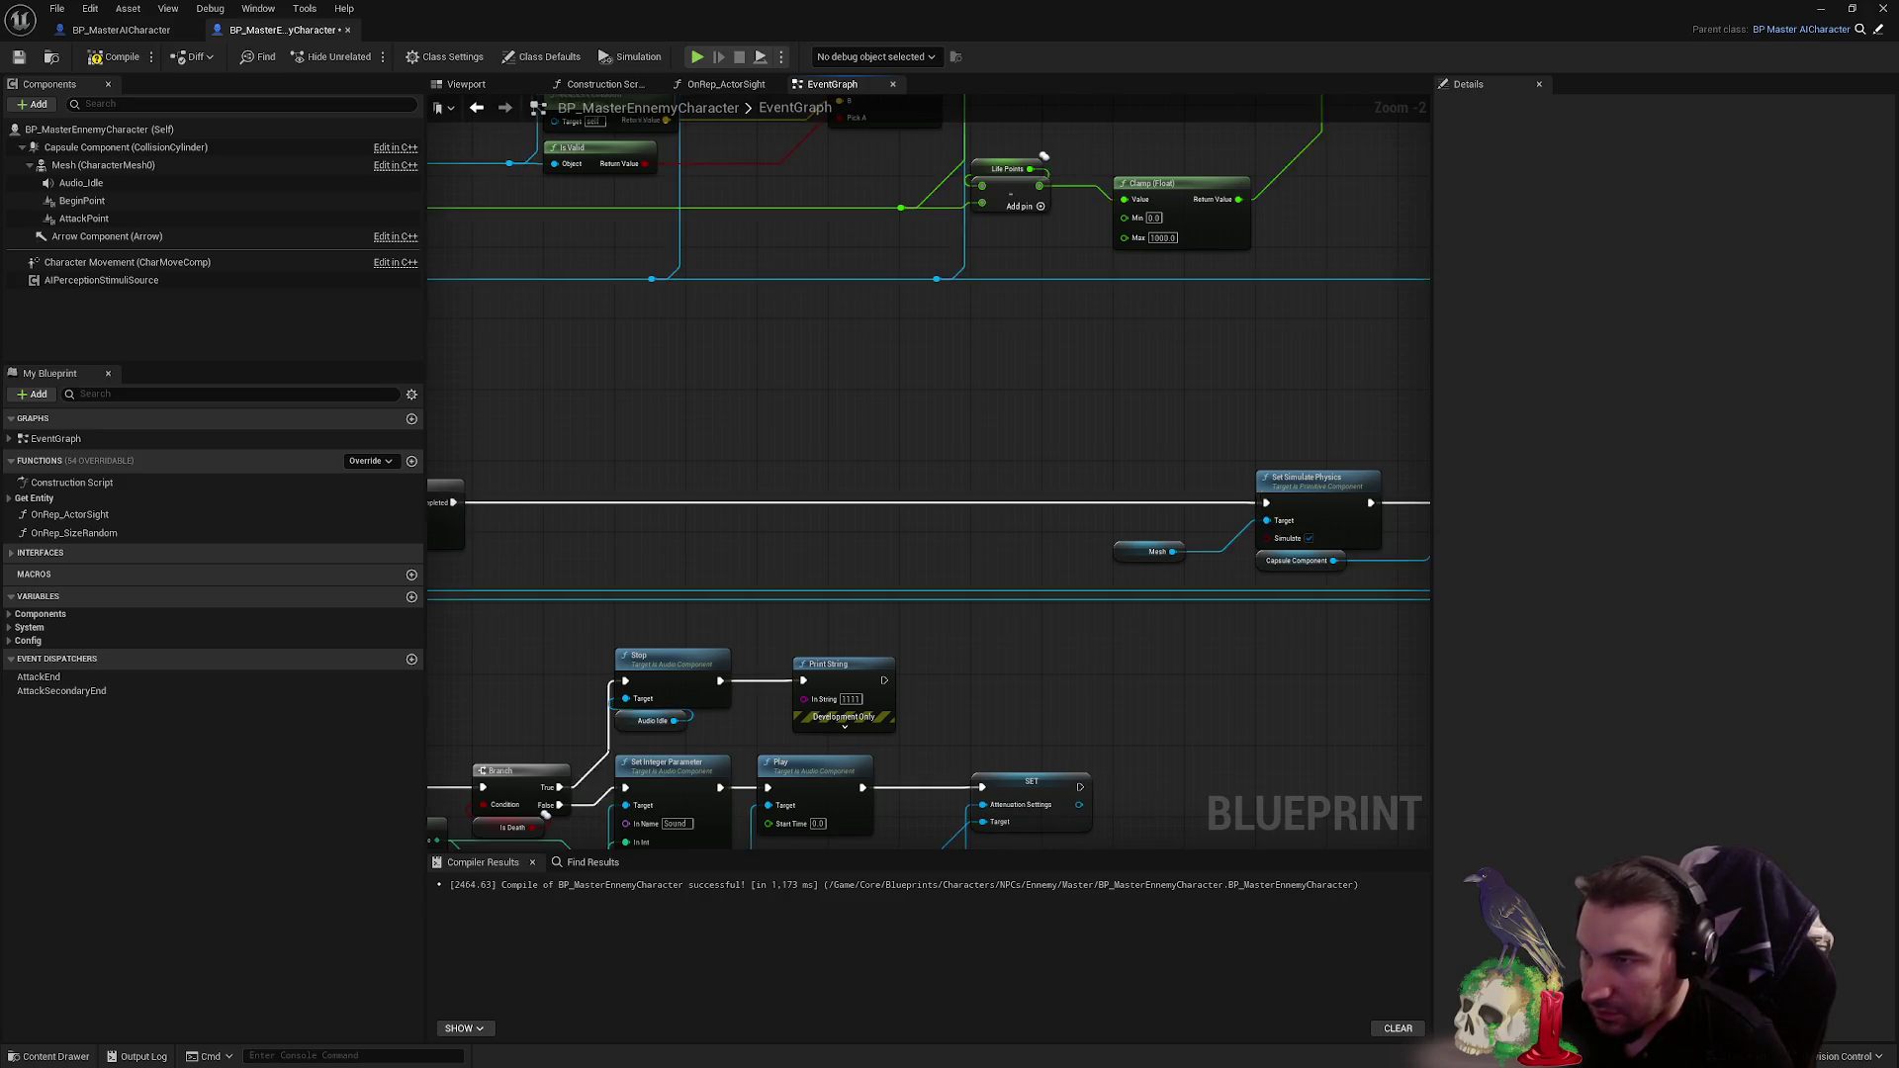
scroll(784, 546, down, 2)
key(ctrl+z)
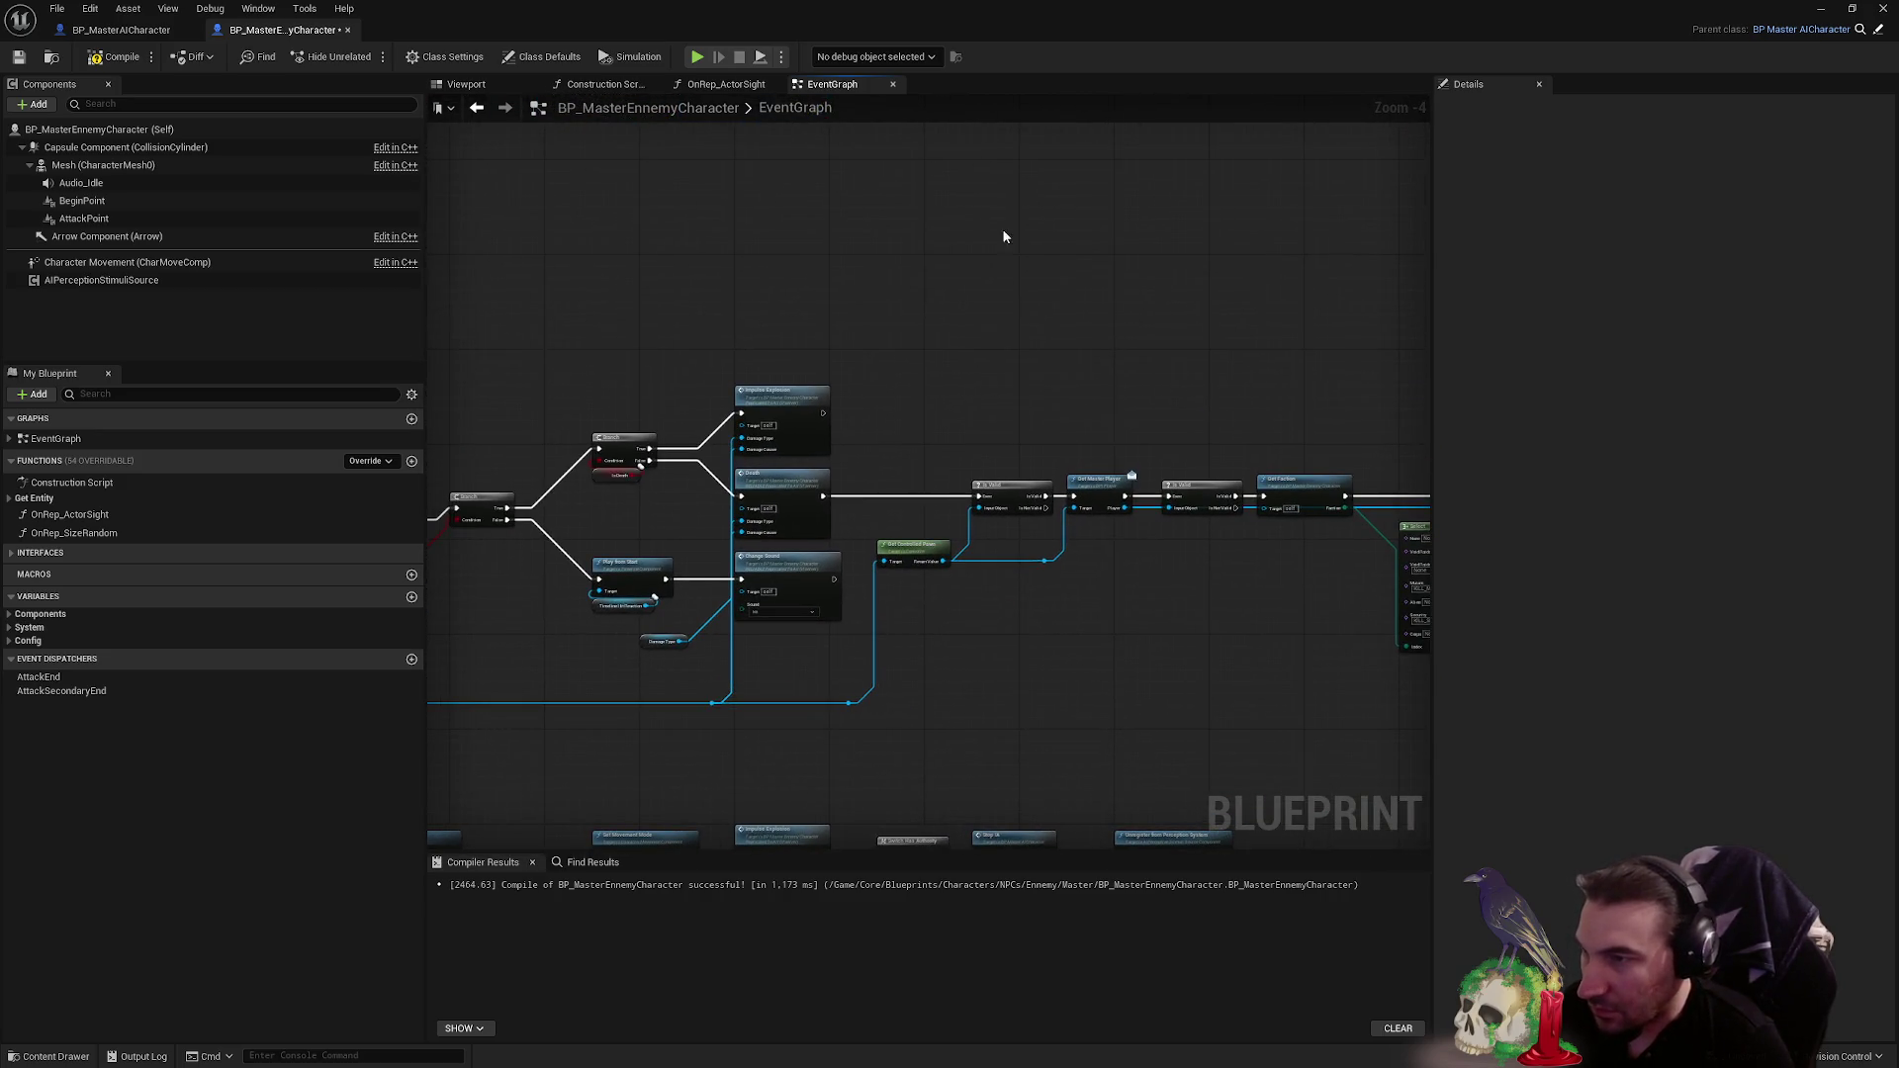
scroll(798, 475, up, 4)
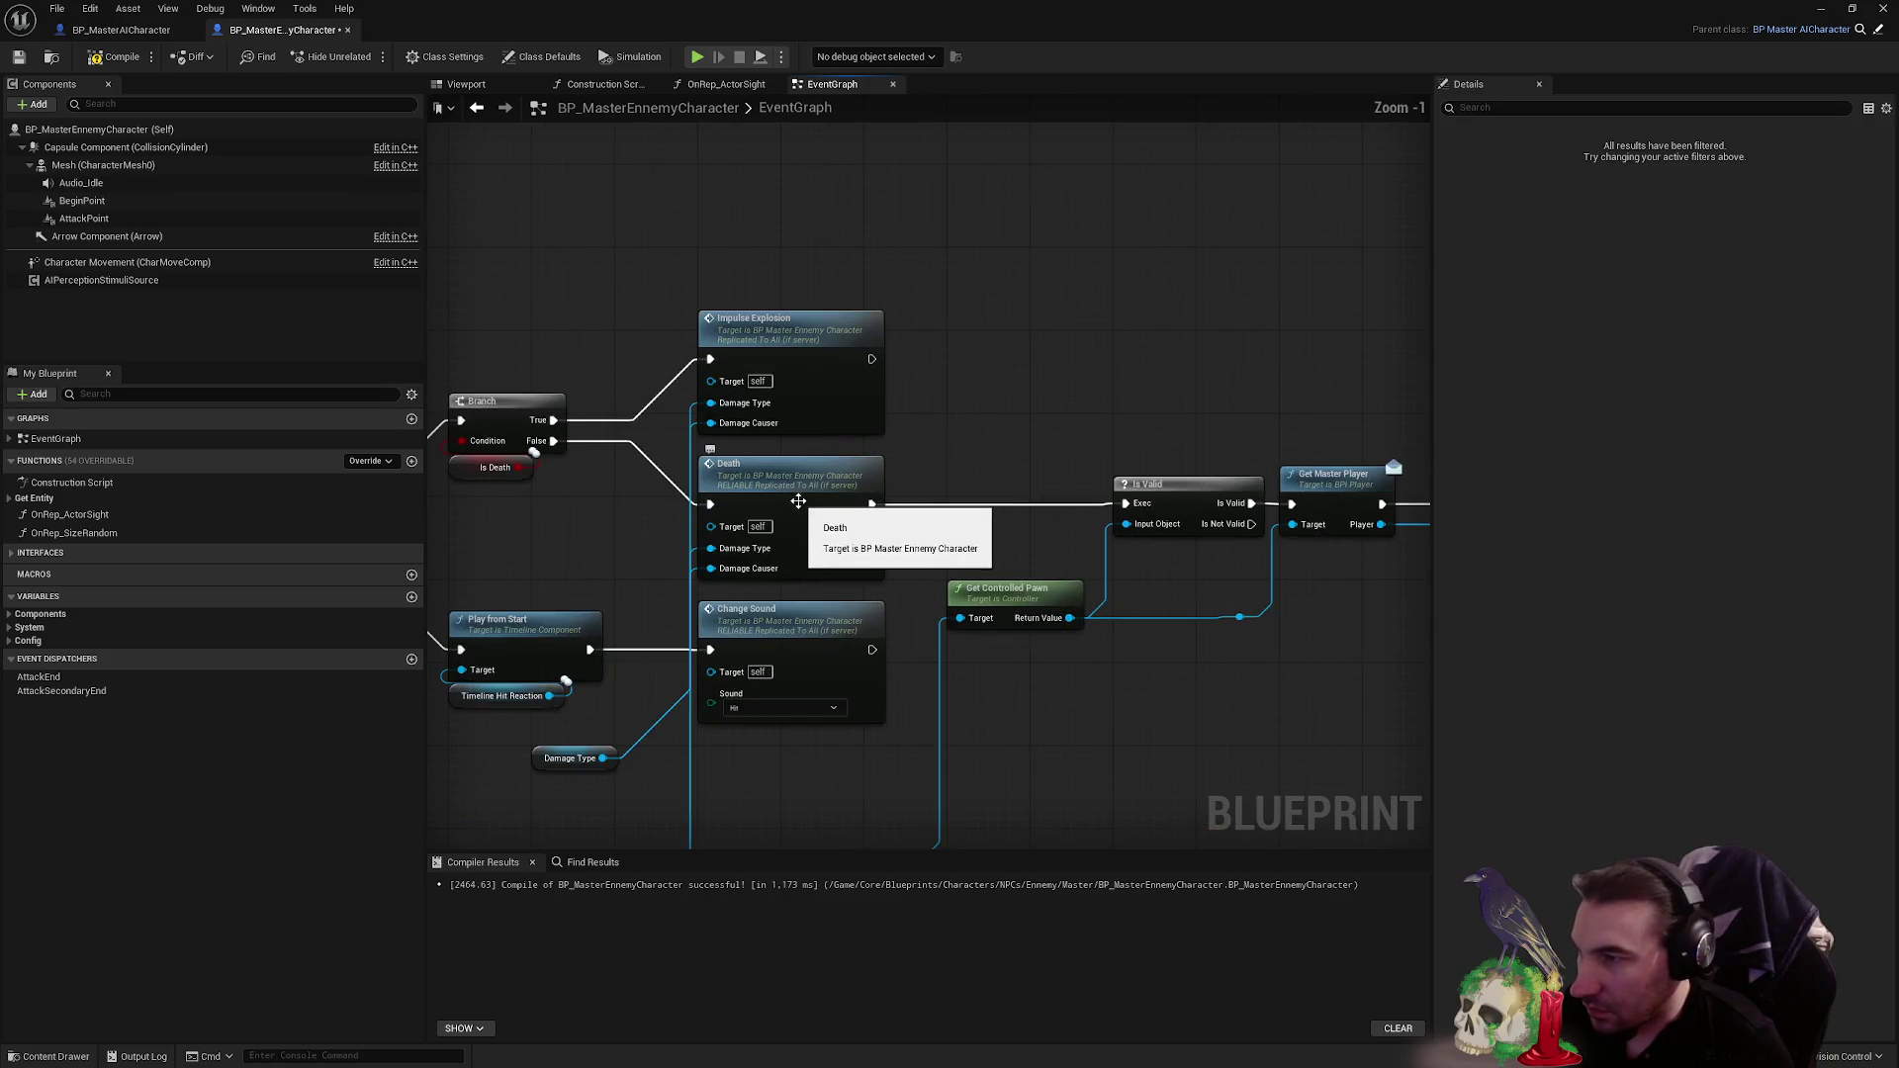
scroll(812, 522, down, 4)
scroll(812, 523, up, 3)
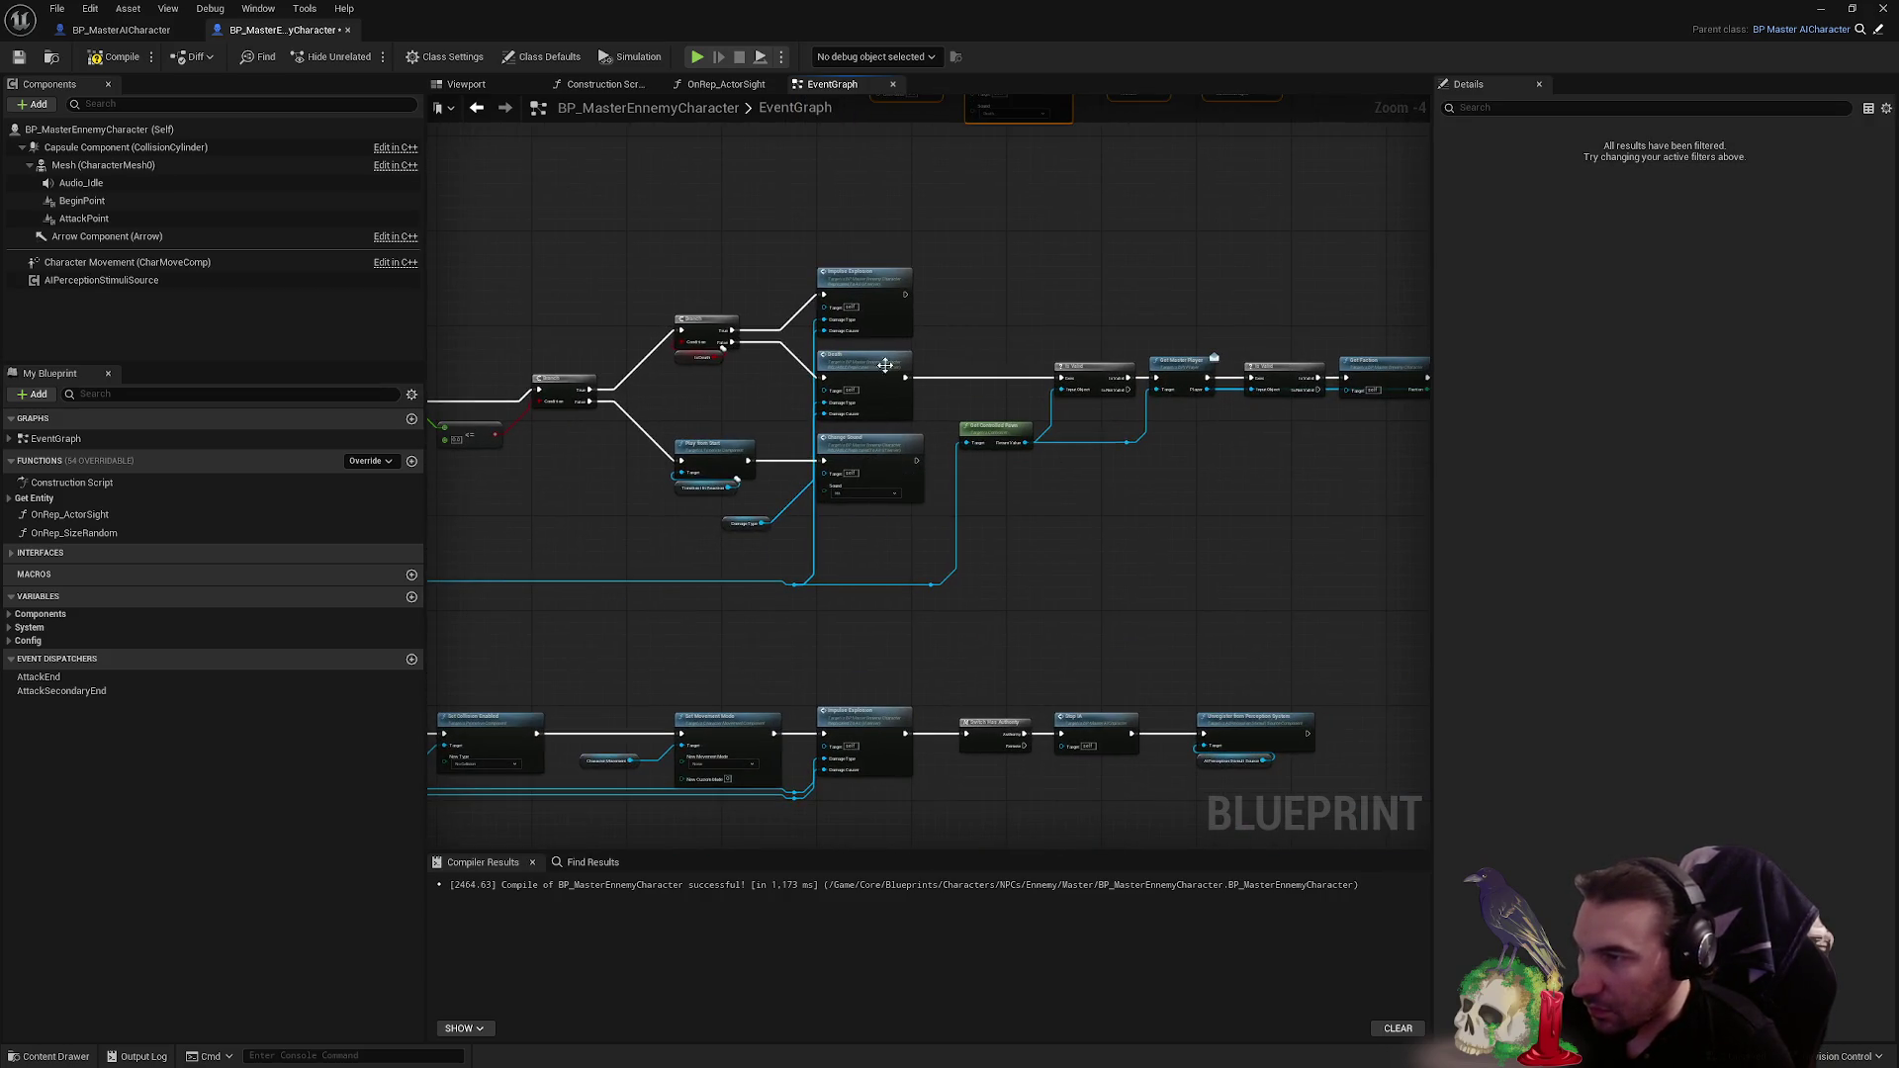
scroll(779, 574, down, 3)
mouse_move(775, 370)
mouse_down()
mouse_move(805, 445)
mouse_move(815, 396)
mouse_move(773, 366)
mouse_move(975, 387)
mouse_up()
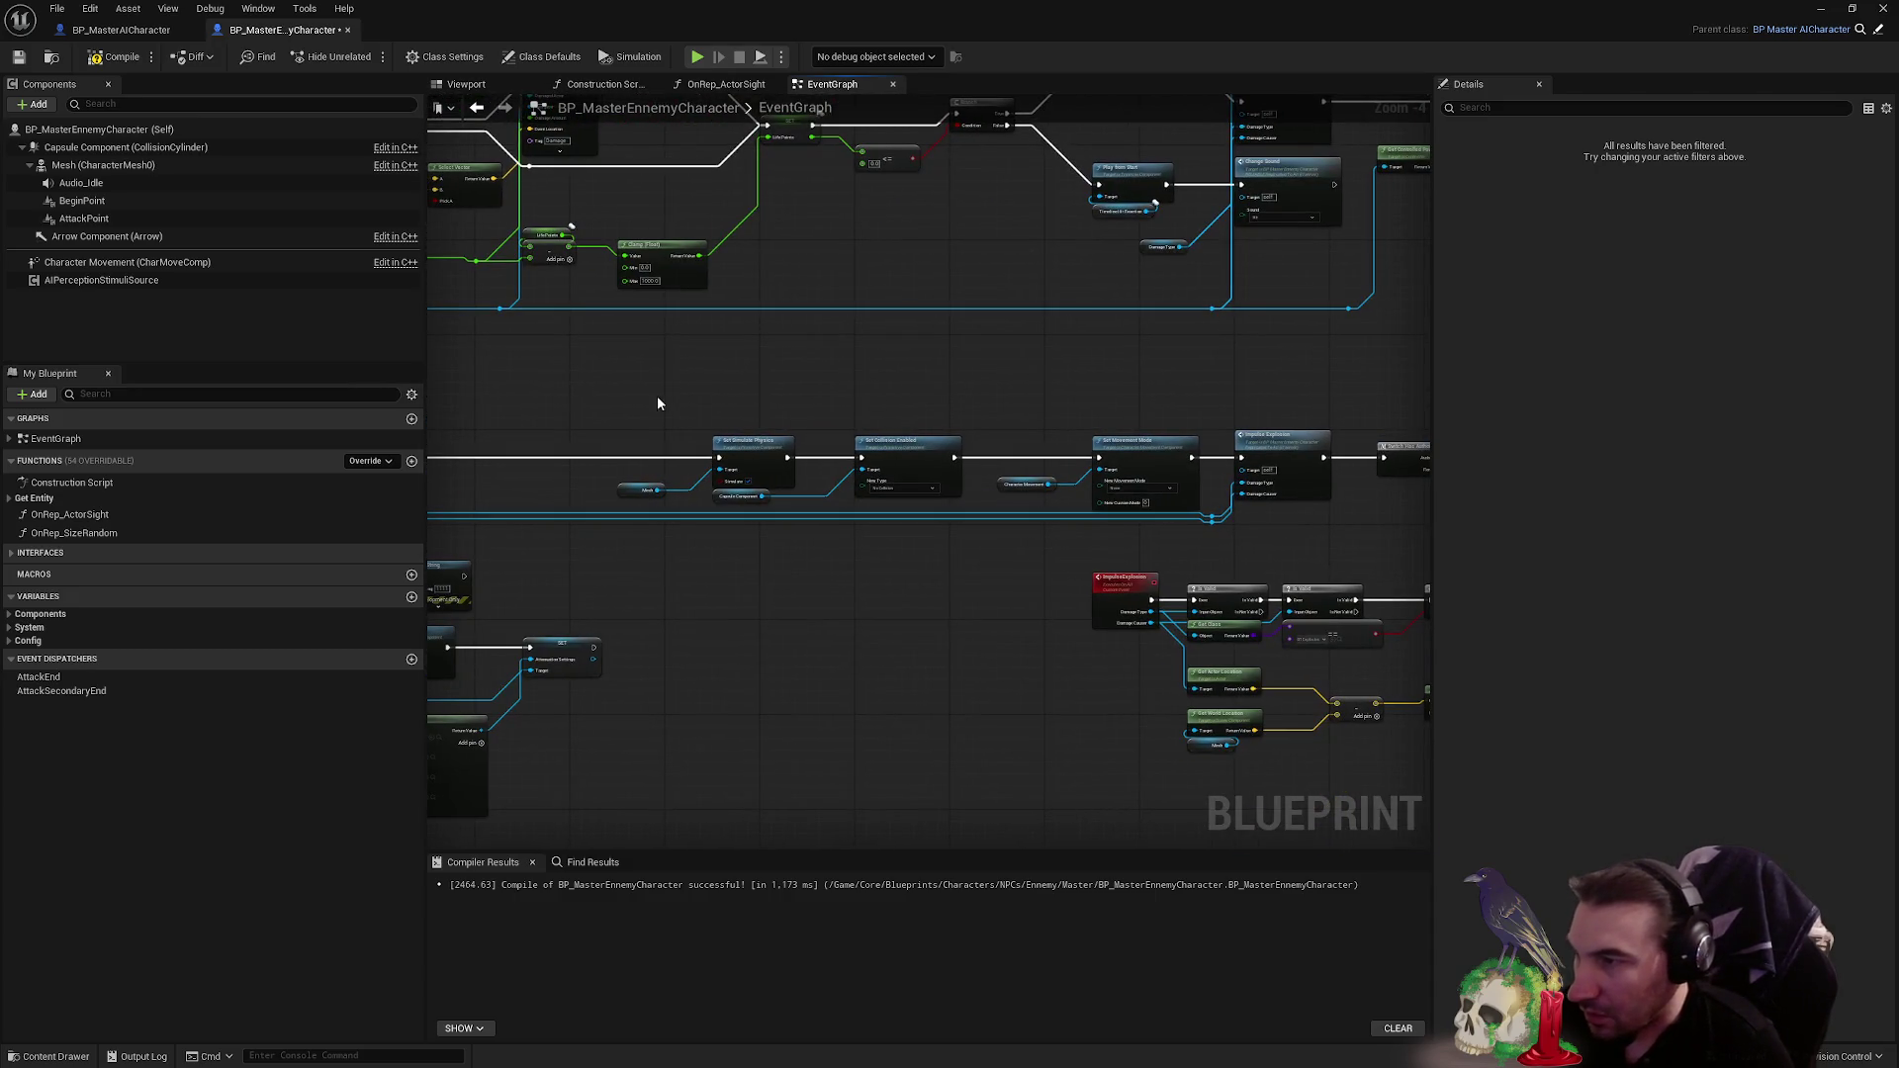
scroll(1163, 444, up, 3)
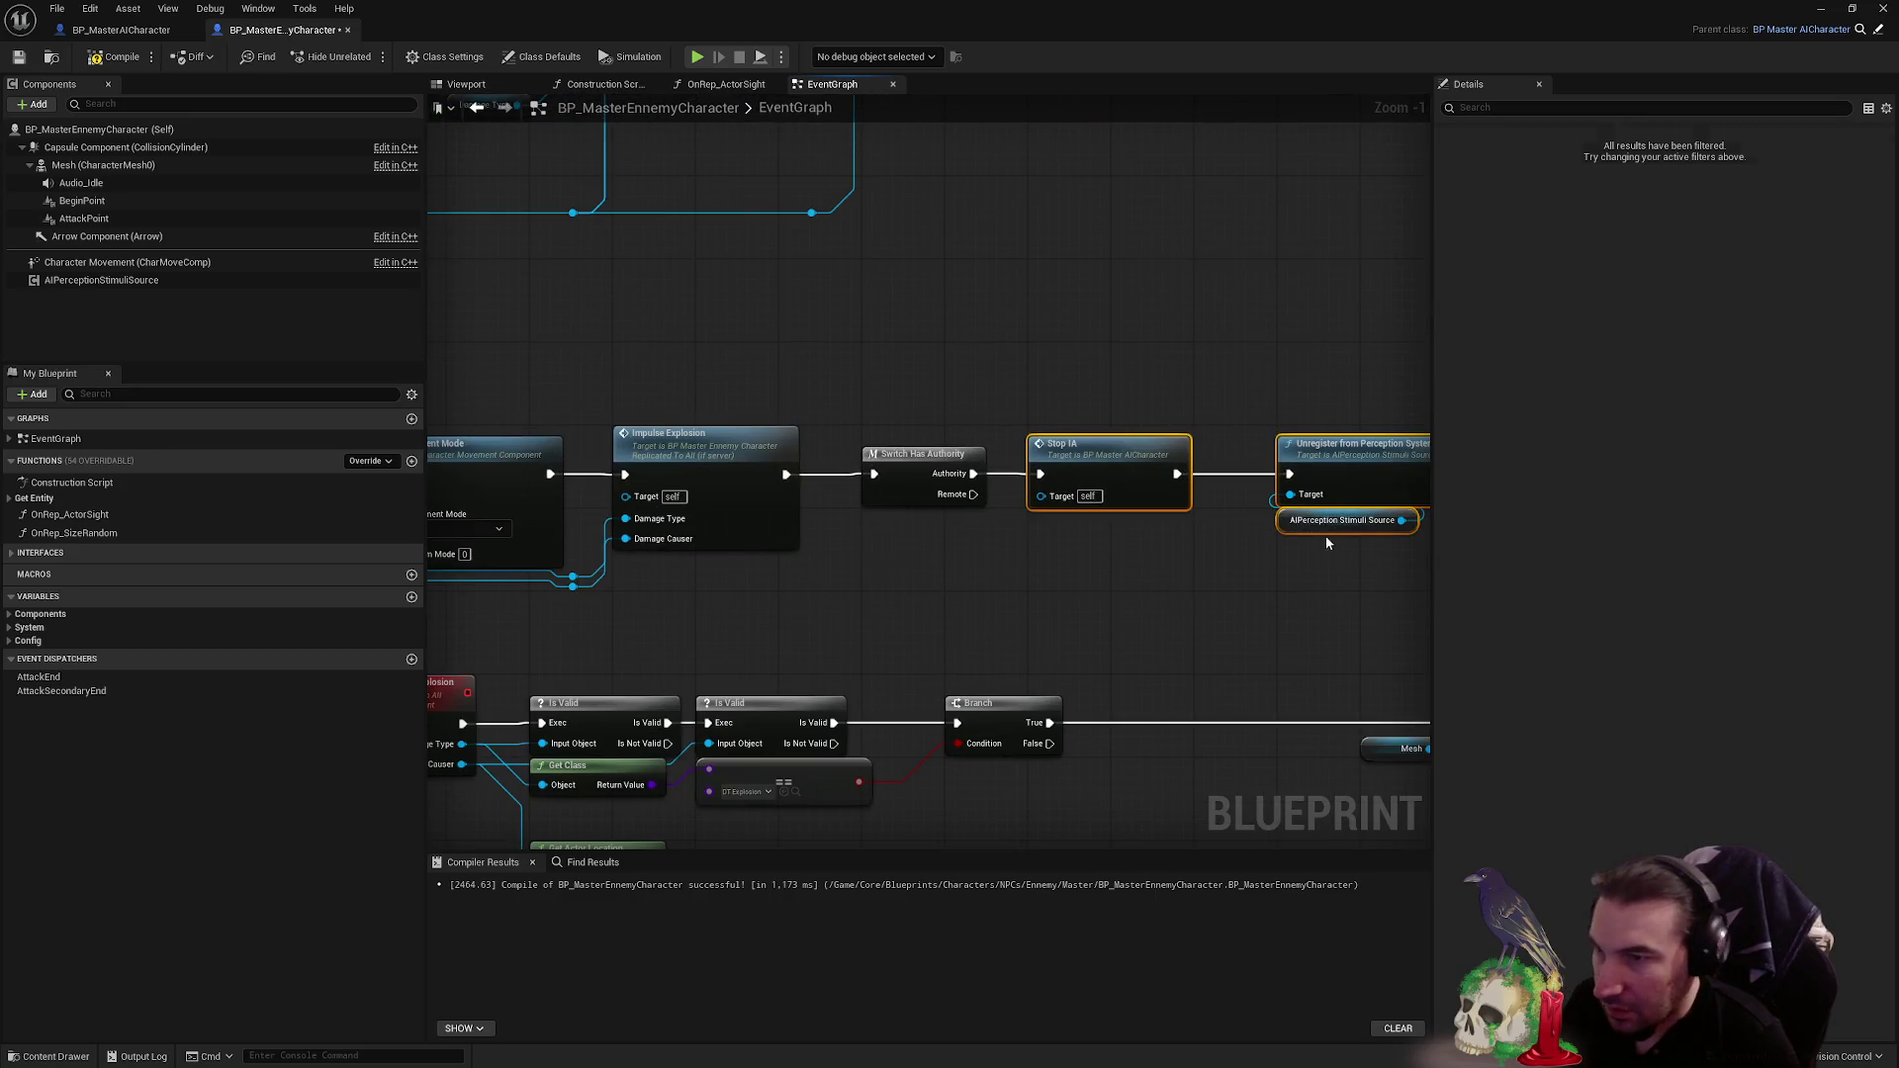
- Delete the Stop IA and perception-unregister nodes from the Death chain
key(Delete)
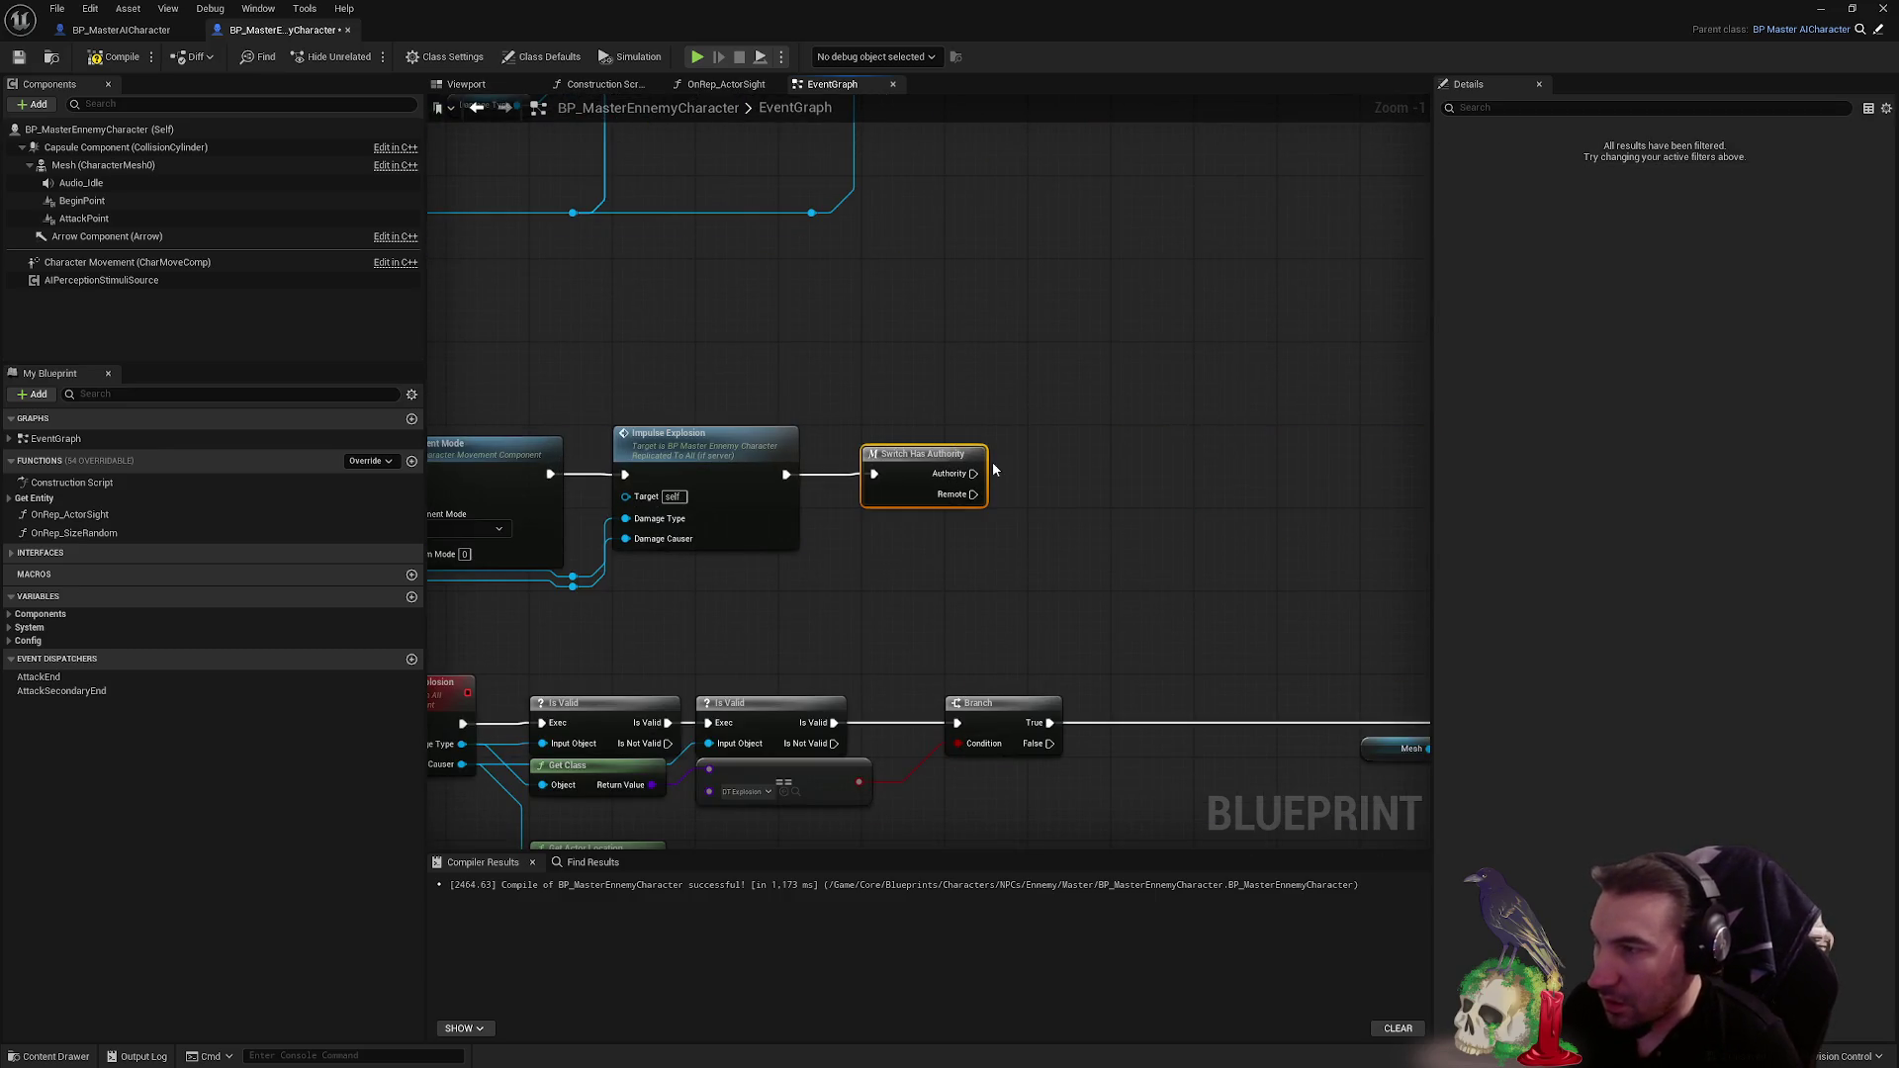
scroll(993, 461, down, 3)
right_click(955, 441)
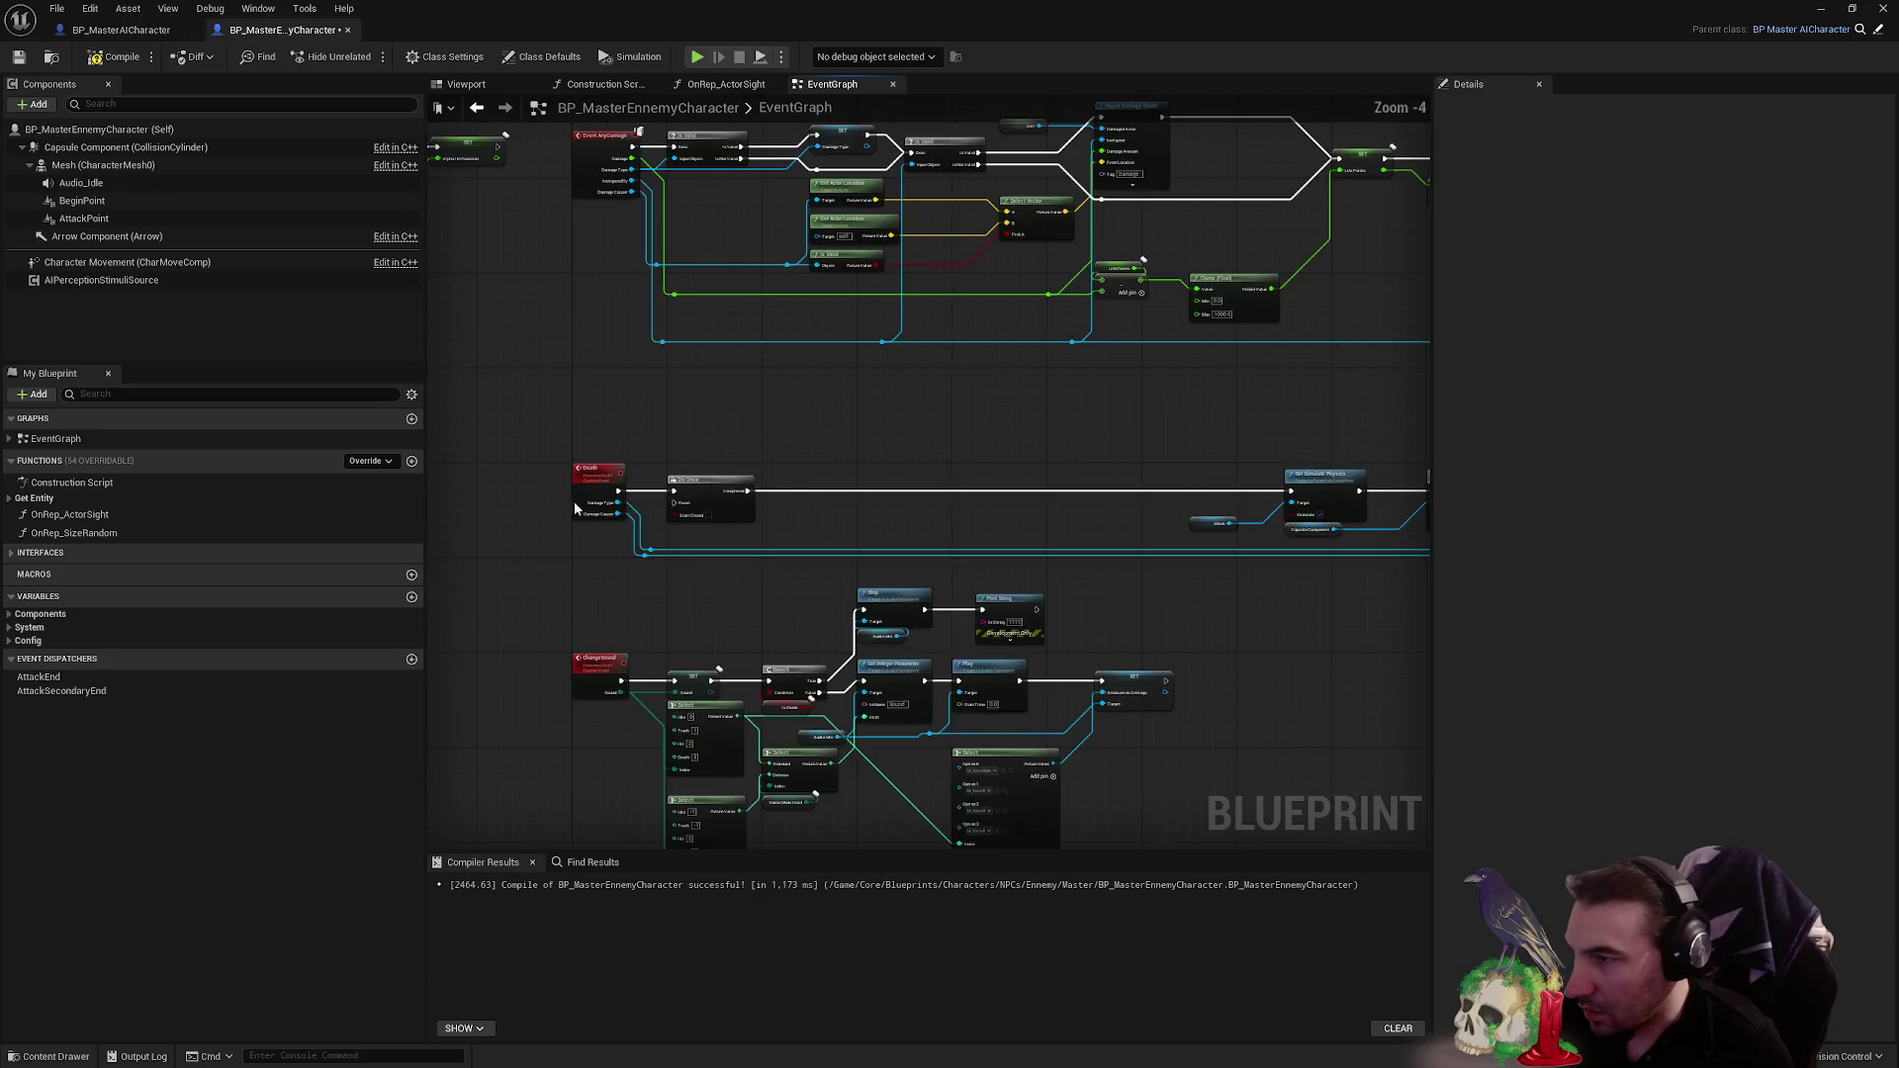
scroll(573, 509, up, 2)
click(584, 494)
scroll(1030, 304, down, 3)
mouse_move(1017, 147)
mouse_down()
mouse_move(890, 276)
mouse_move(979, 225)
mouse_up()
click(888, 287)
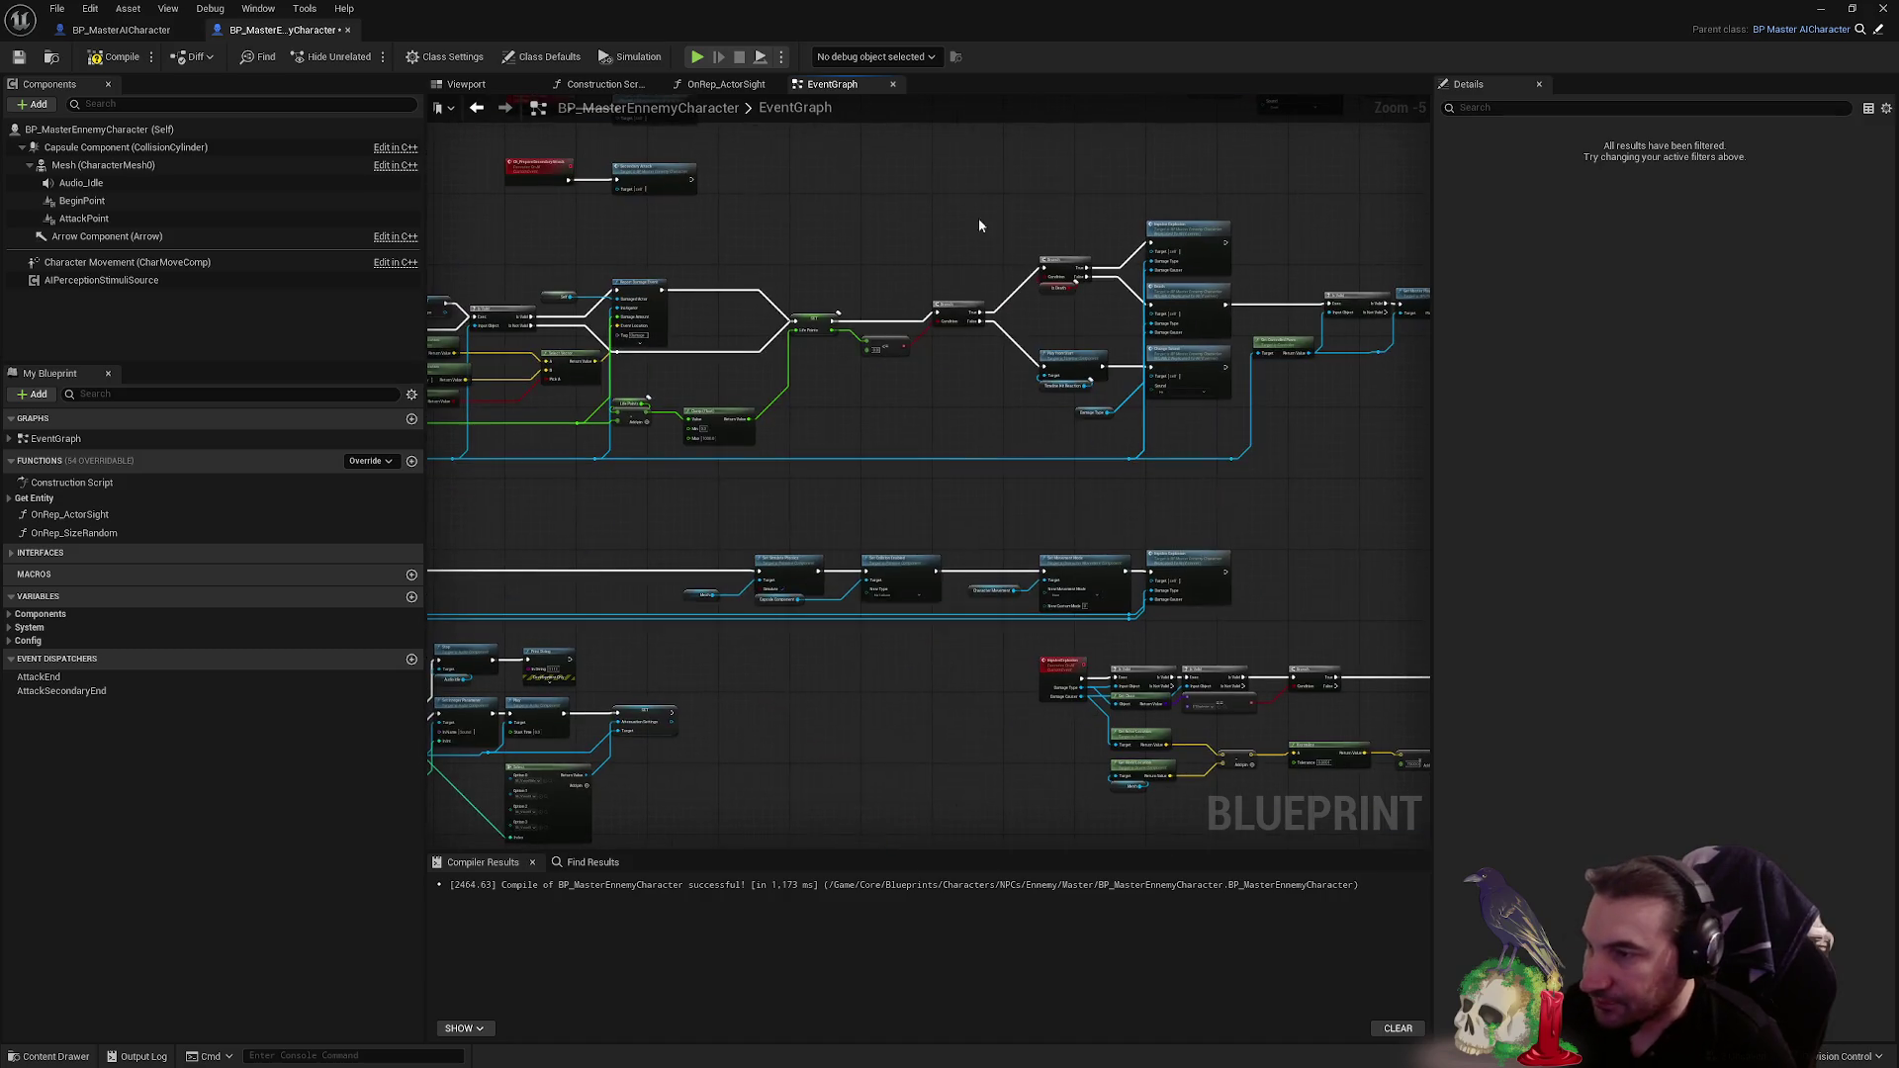
- Straighten Set Simulate Physics, Mesh and Capsule nodes into one line
drag(1282, 647, 1282, 645)
scroll(776, 502, up, 4)
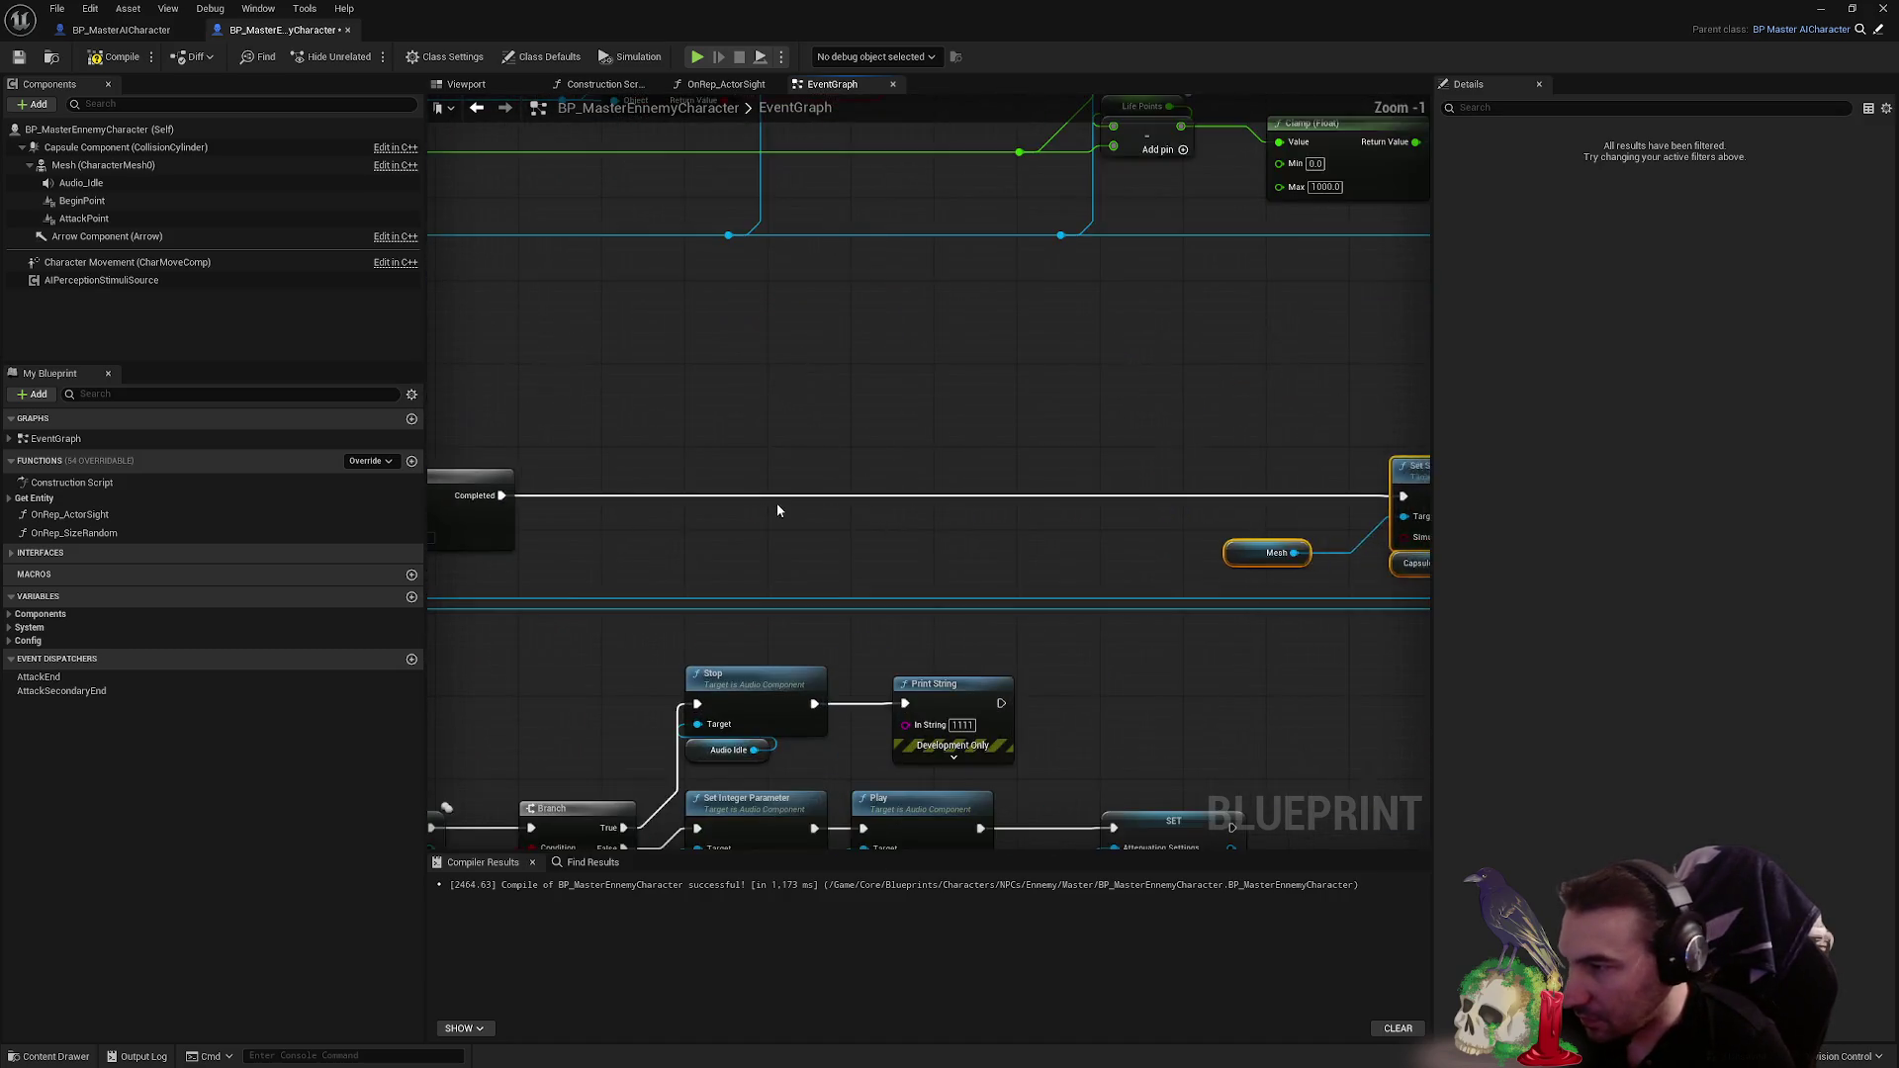
key(f)
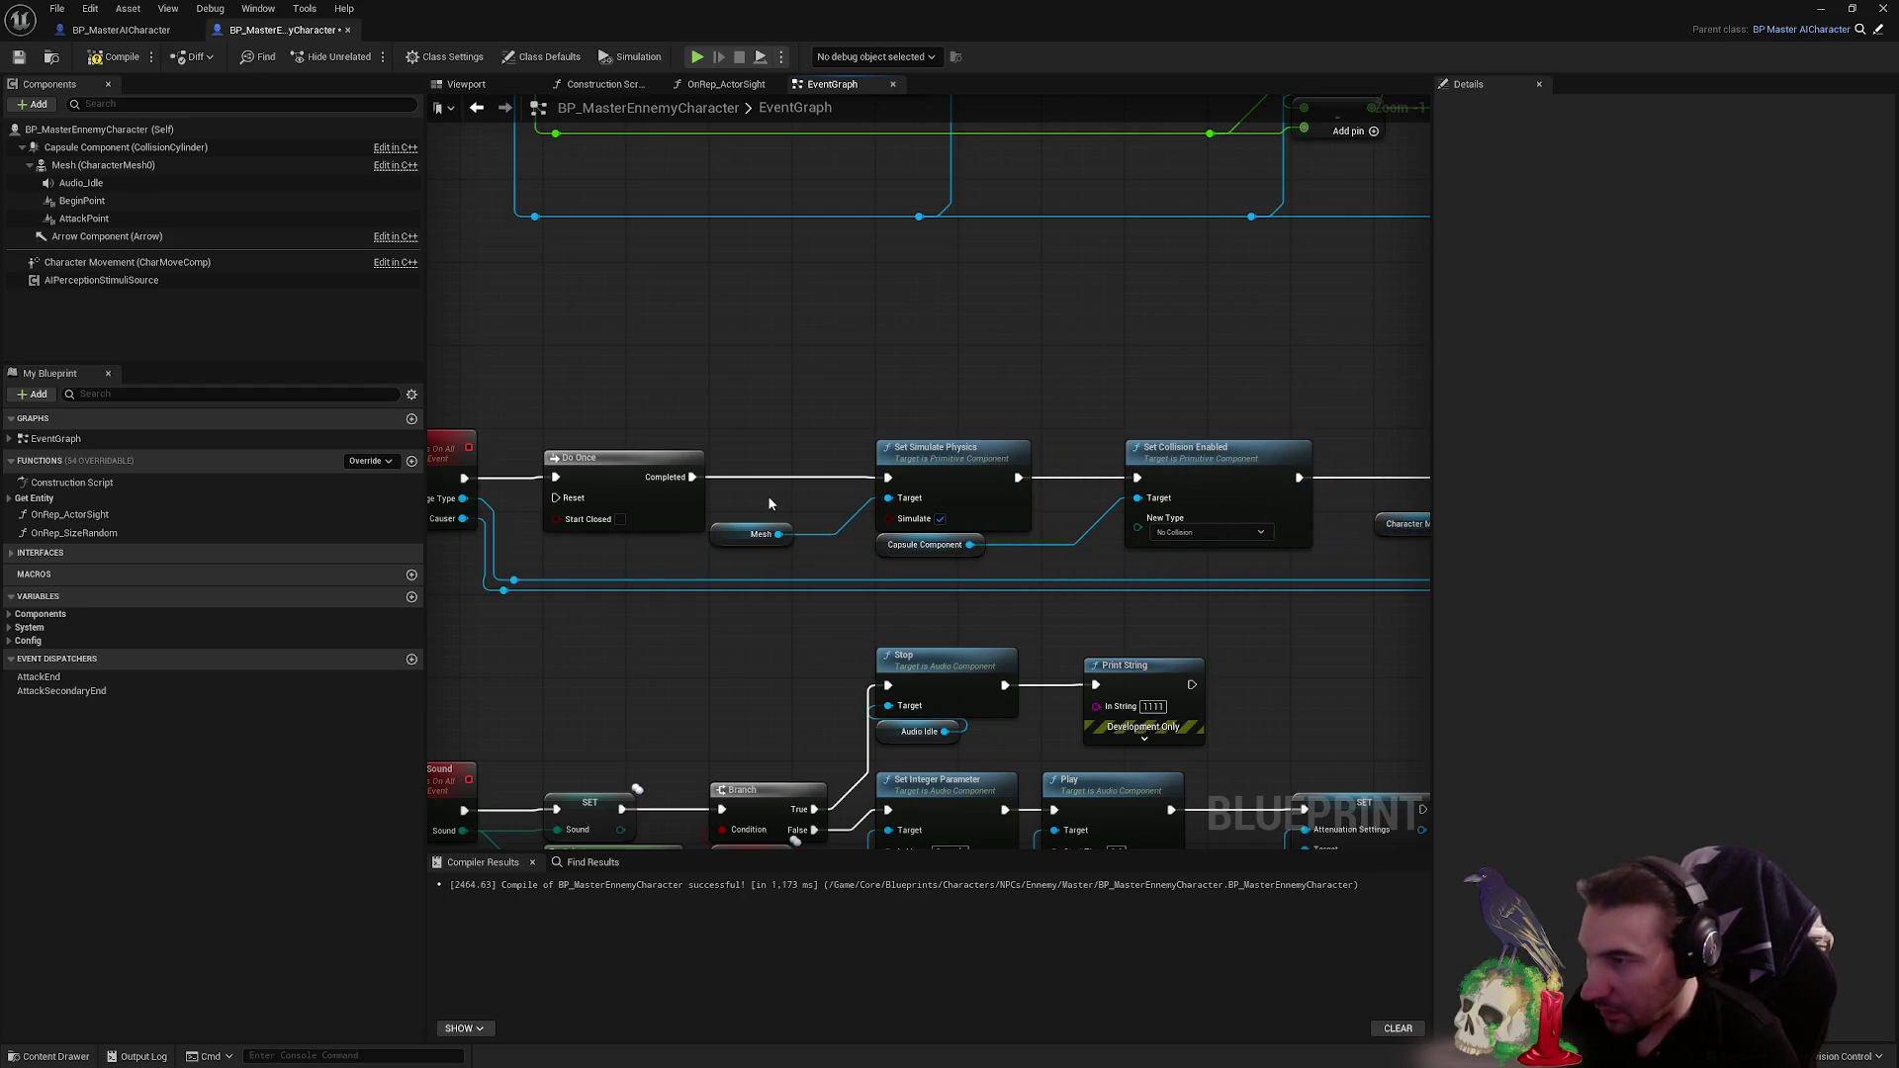
drag(776, 536, 776, 525)
click(849, 561)
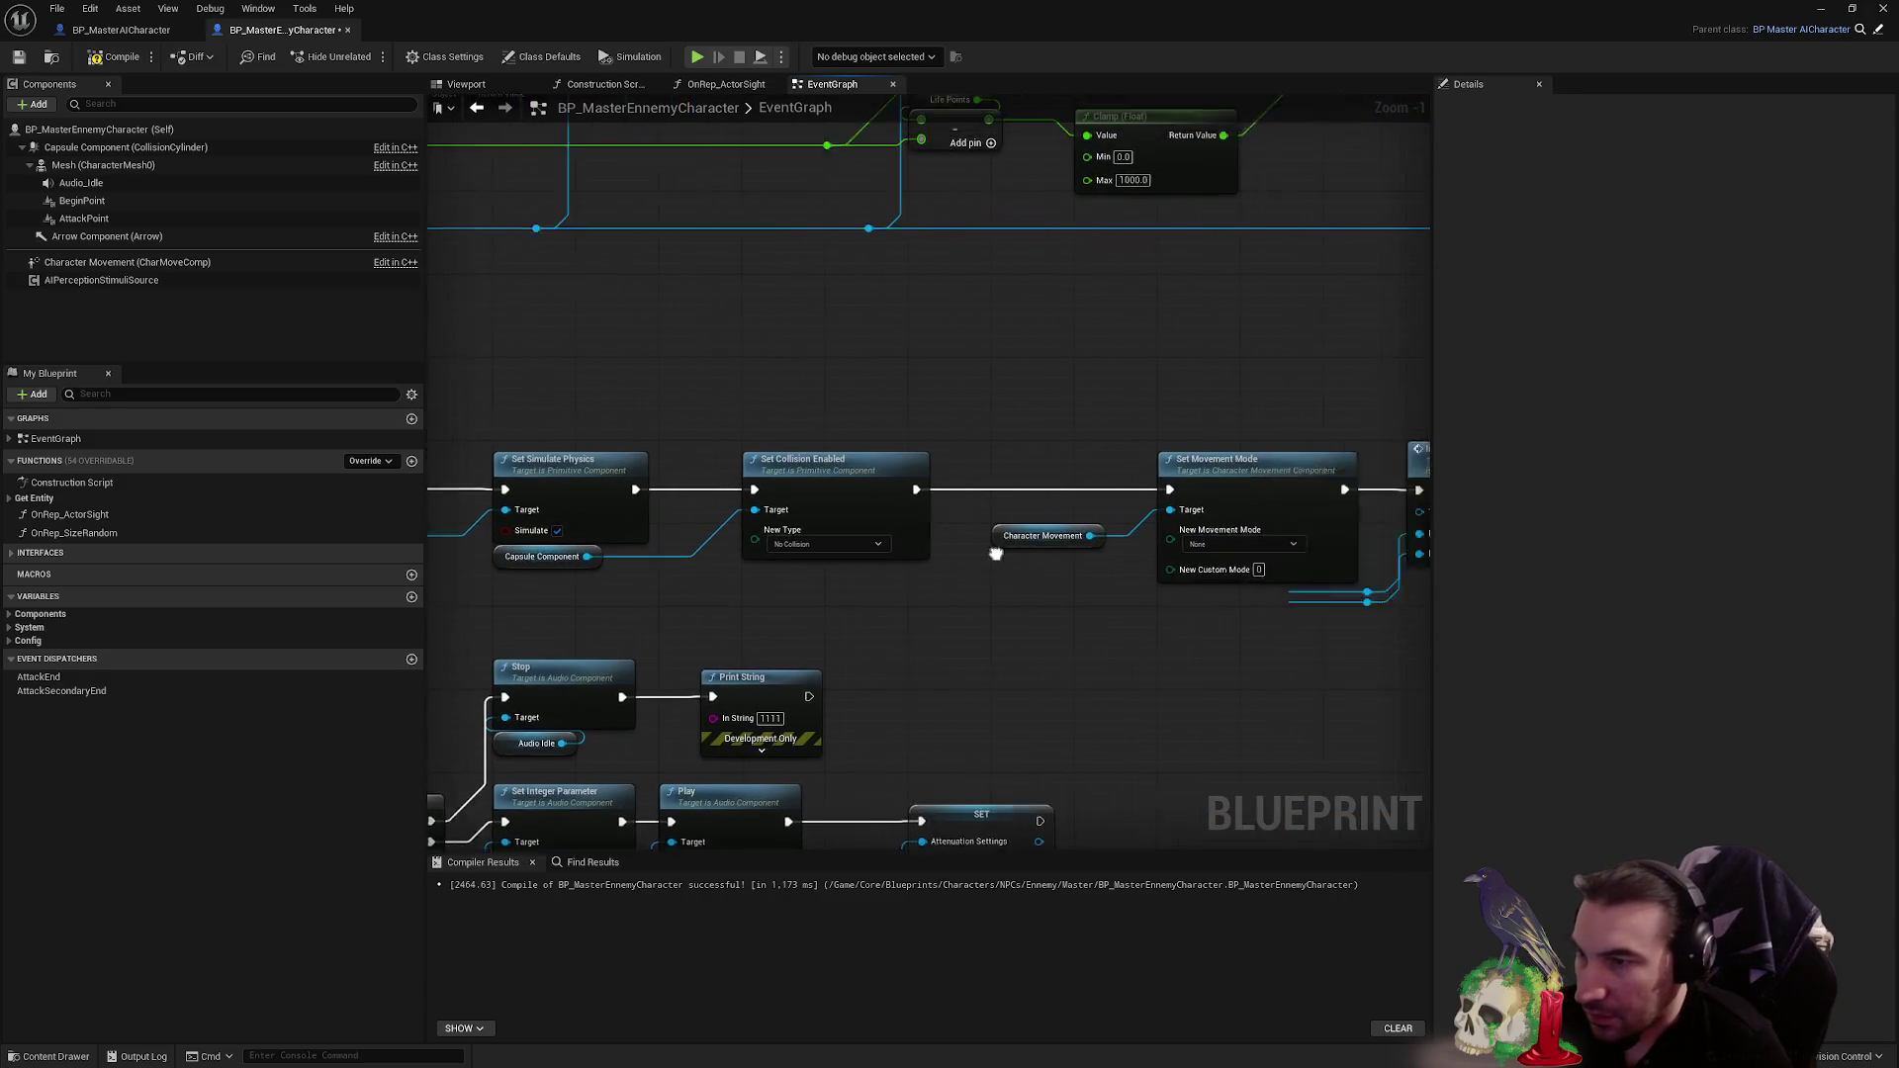
- Pull Character Movement, Set Movement Mode, Impulse Explosion and the Mesh getter closer together
drag(1187, 537, 943, 580)
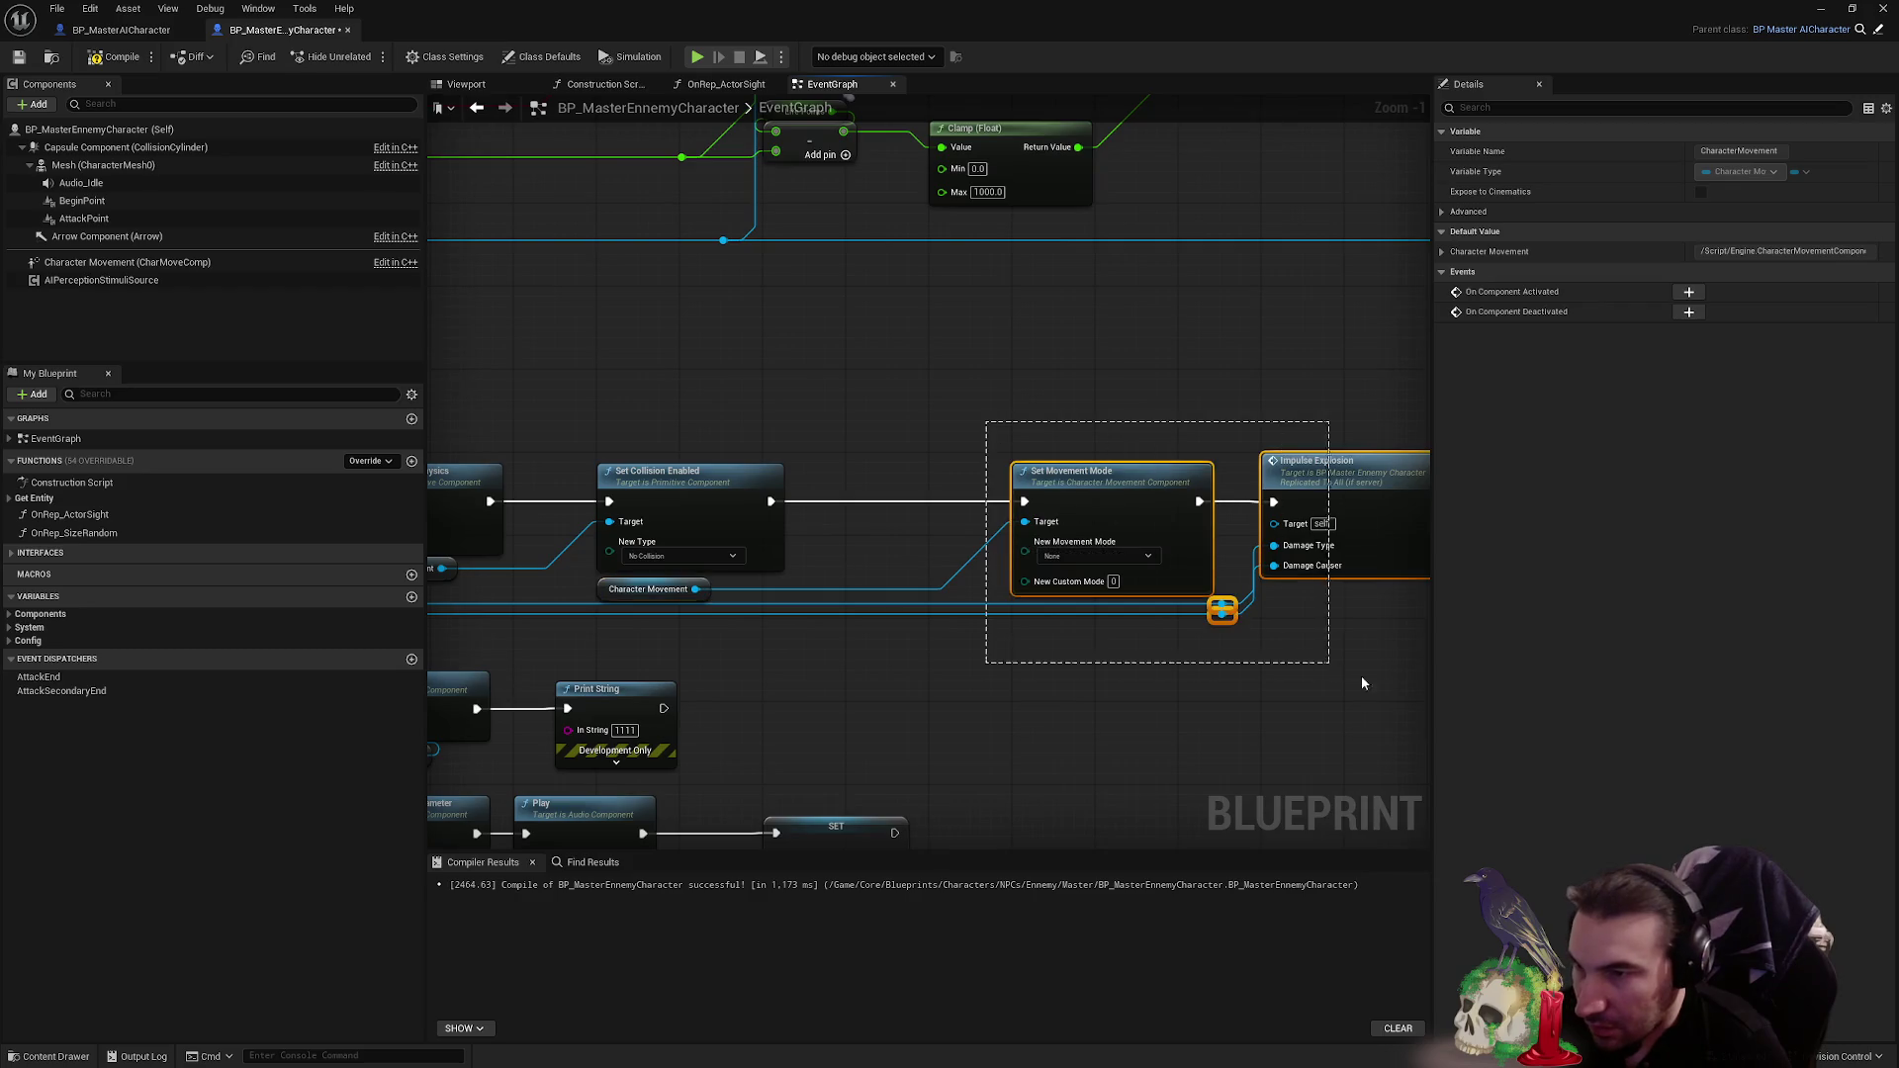
drag(1237, 621, 1071, 653)
click(1005, 671)
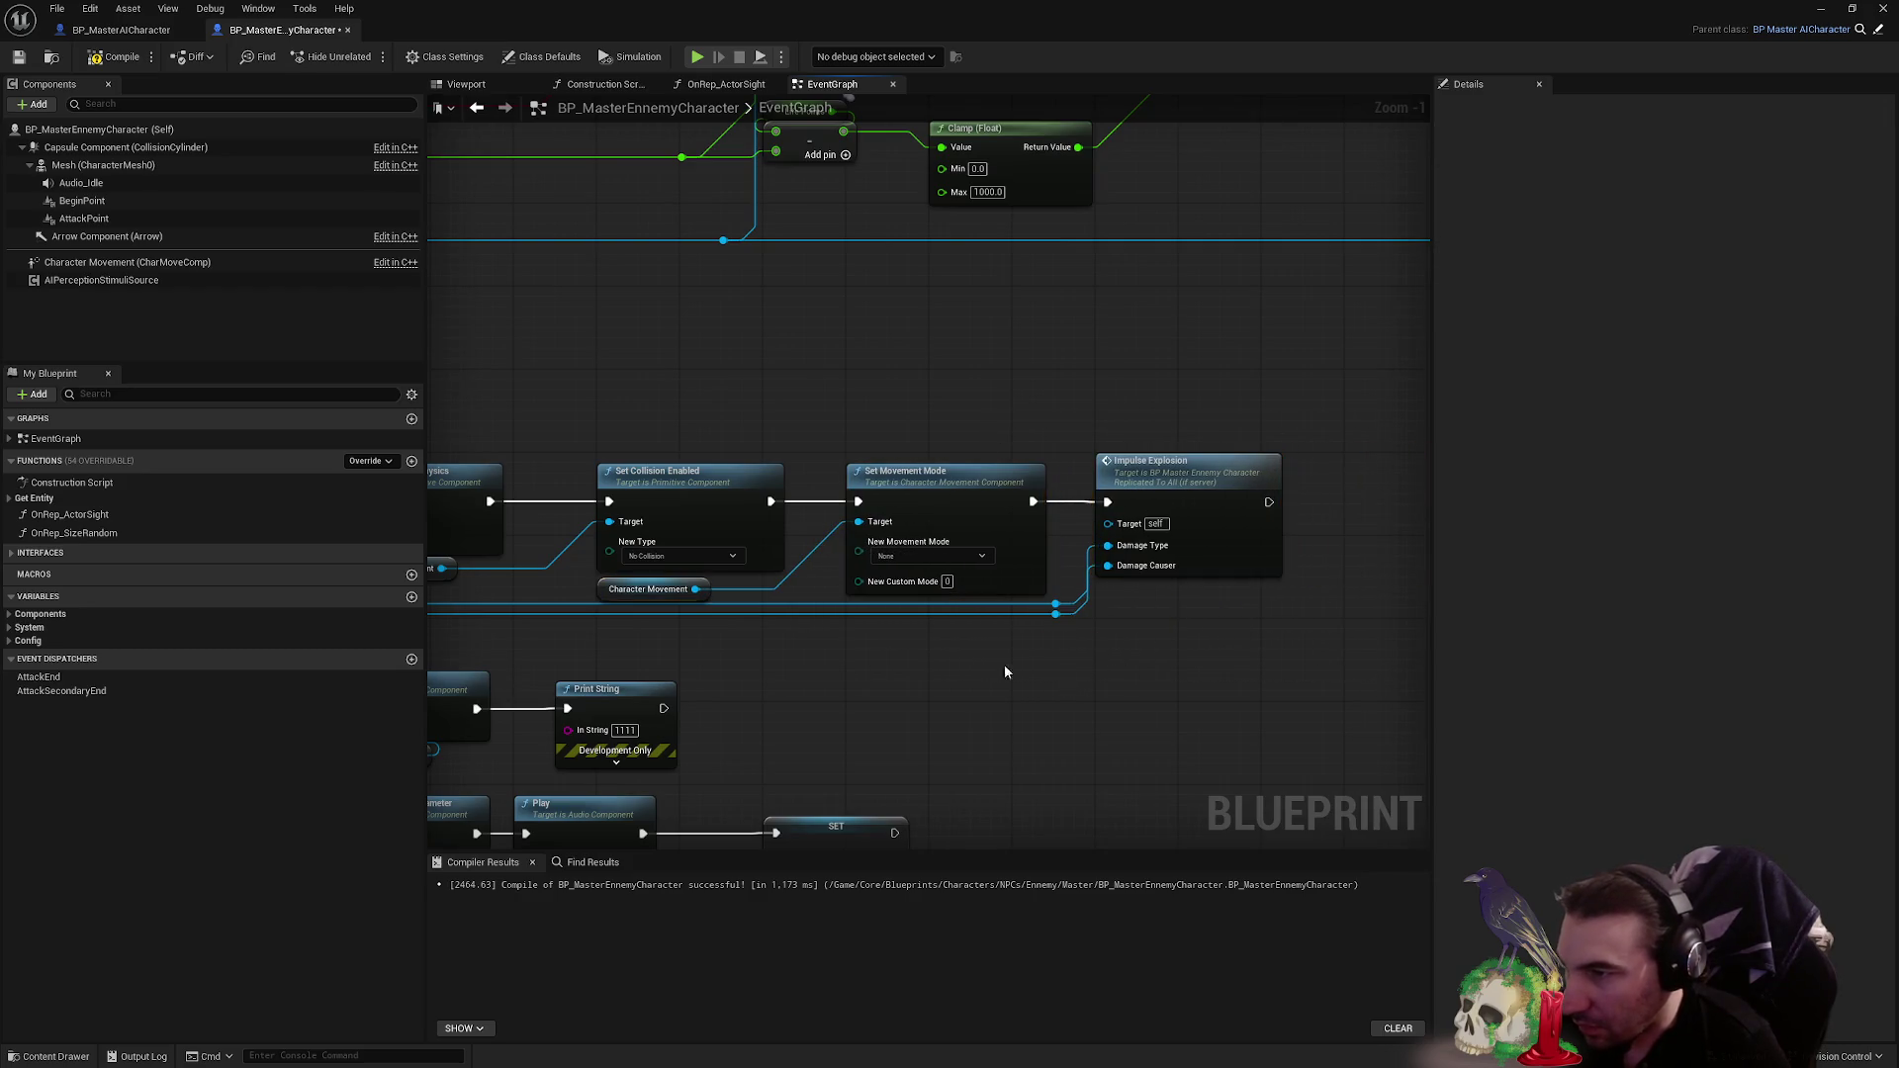
drag(791, 613, 949, 562)
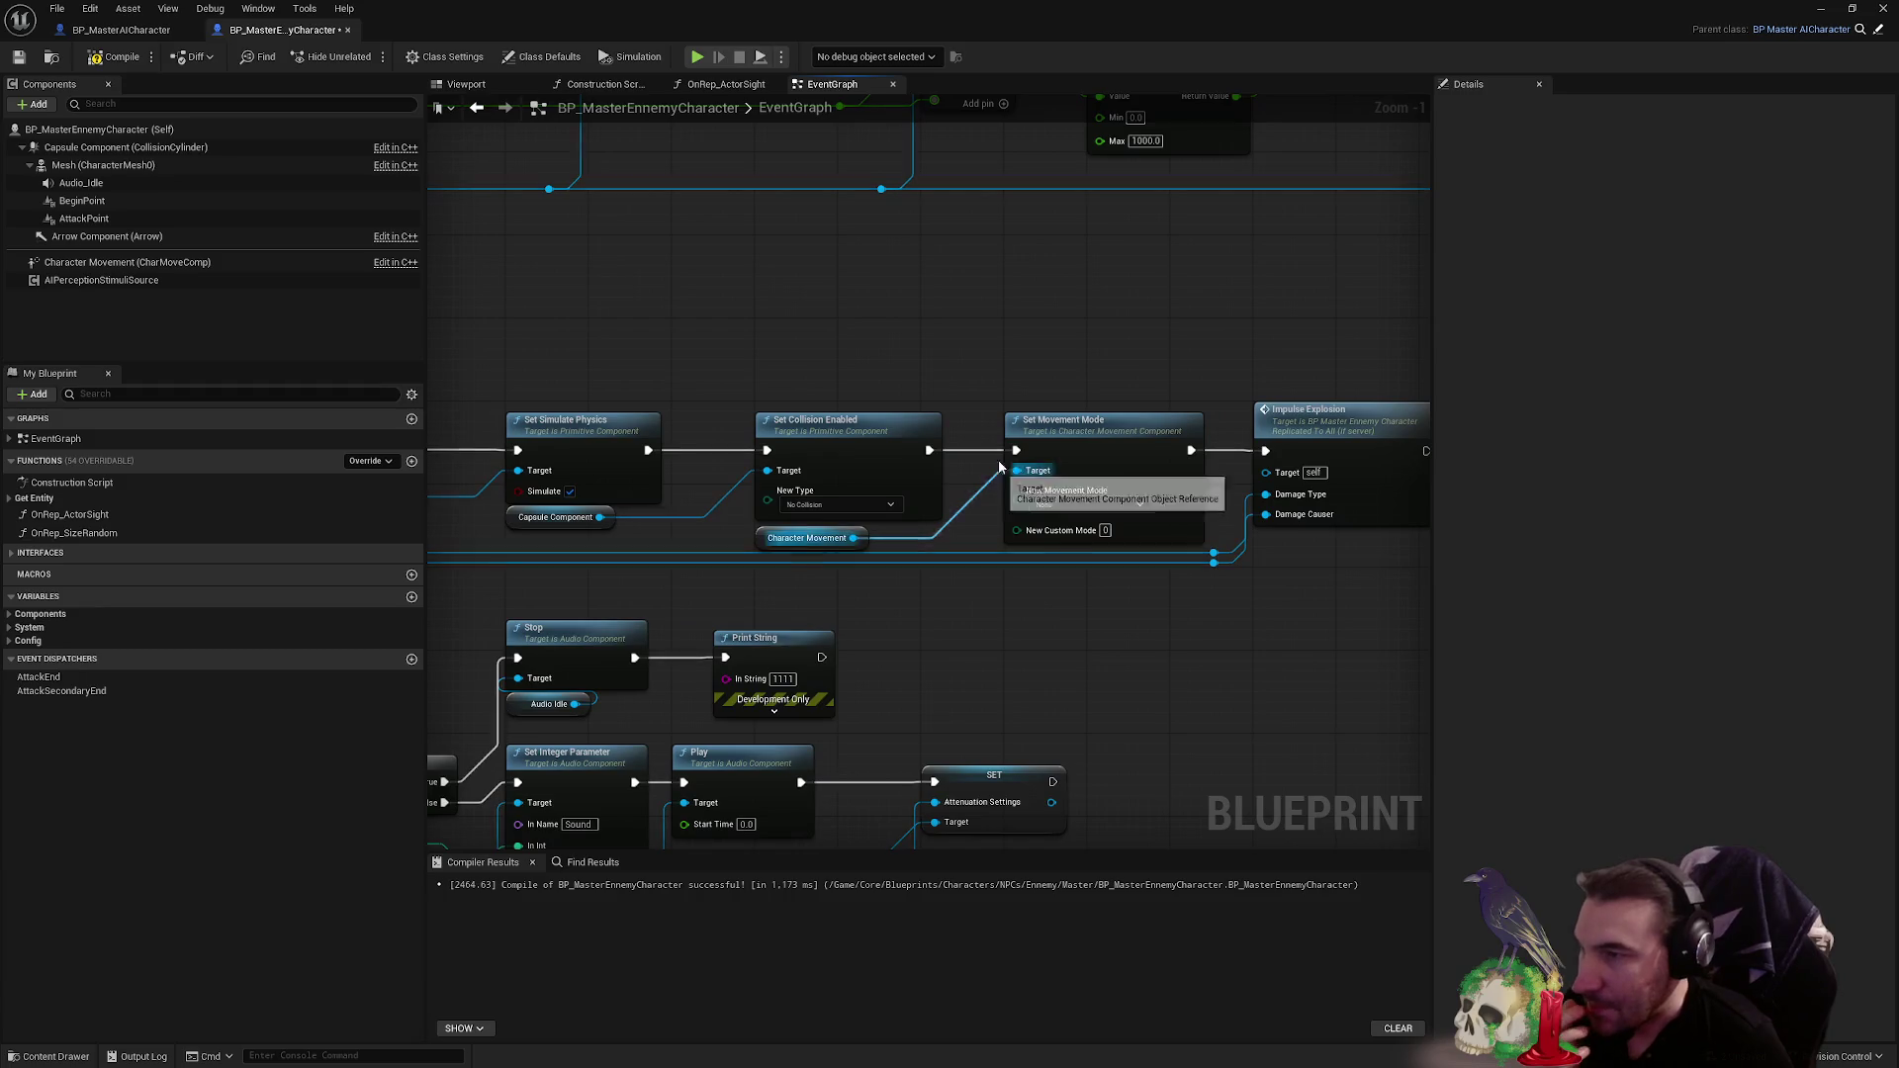
drag(843, 369, 1041, 384)
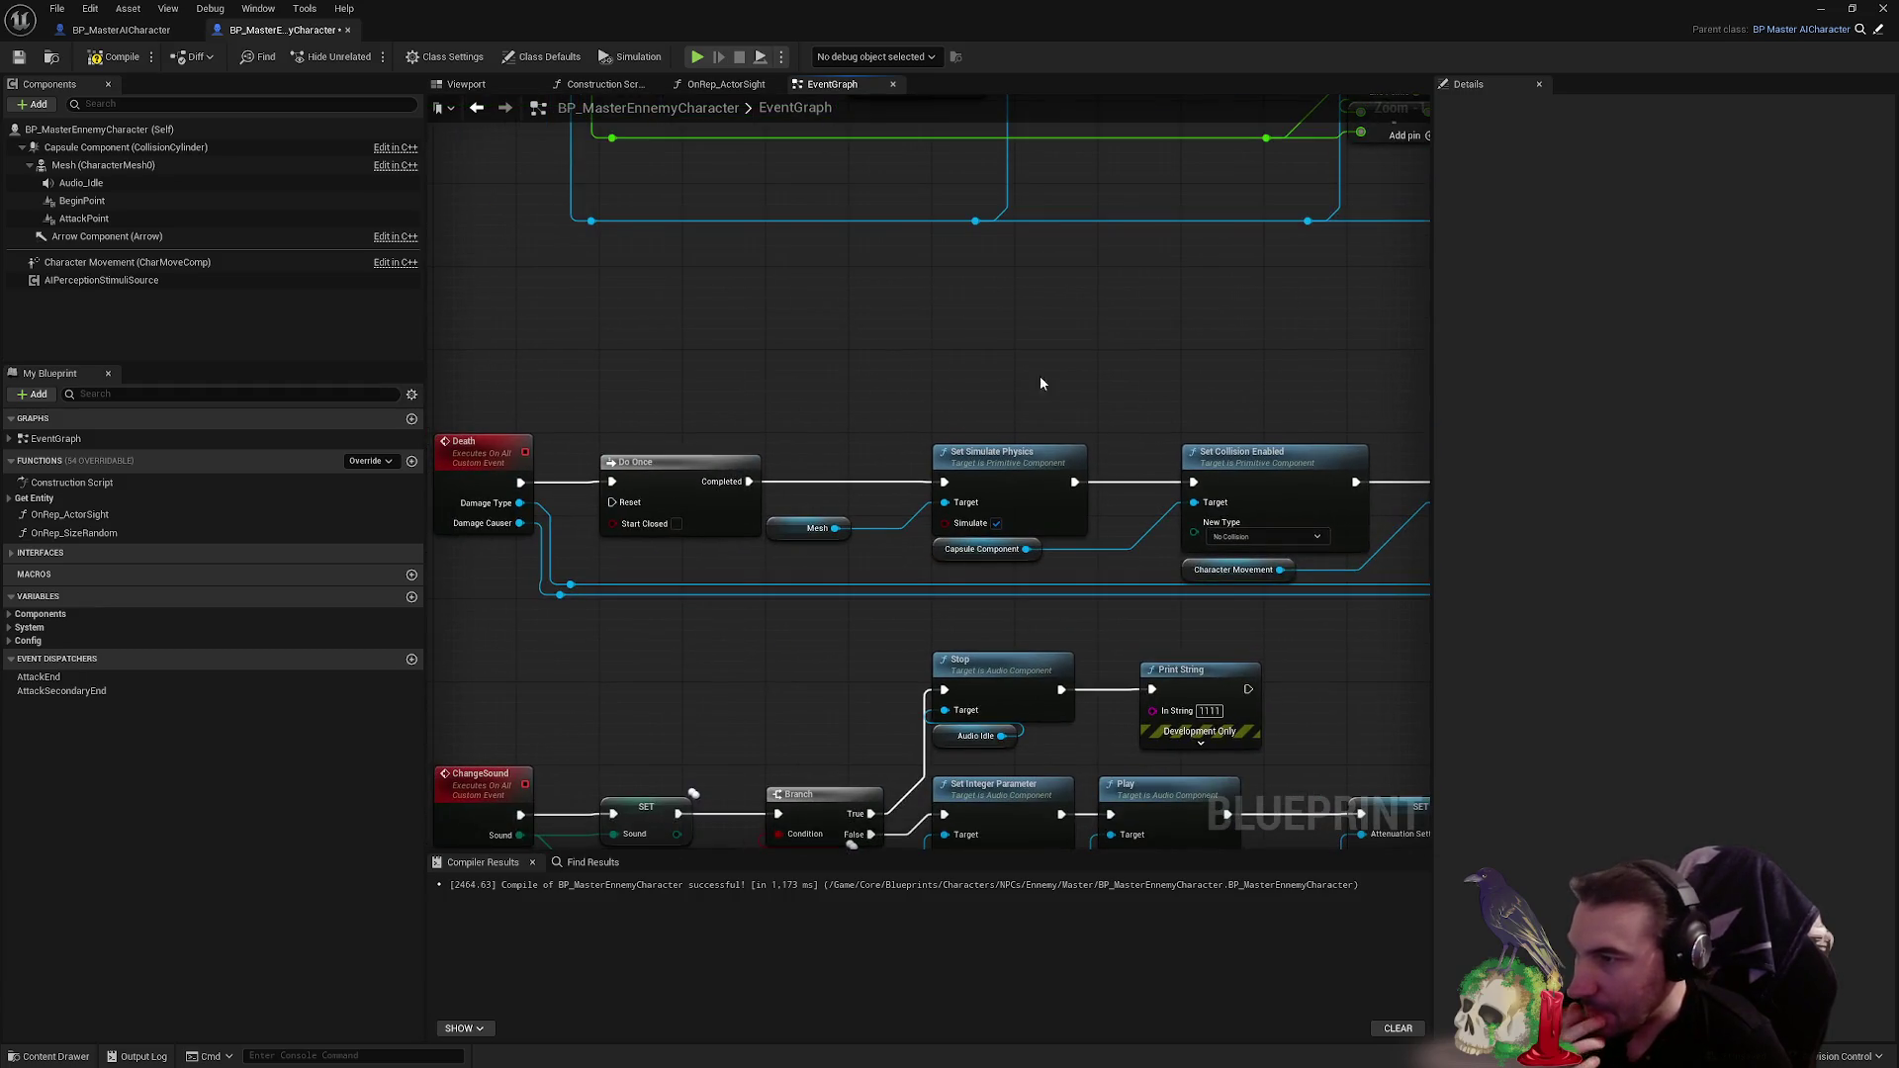
mouse_move(788, 537)
mouse_down()
mouse_move(799, 516)
mouse_move(530, 636)
mouse_move(678, 790)
mouse_move(857, 458)
mouse_move(602, 371)
mouse_move(966, 479)
mouse_move(1052, 583)
mouse_up()
click(830, 551)
- Delete the Do Once node and wire Death directly into Set Simulate Physics
scroll(831, 551, down, 2)
click(1053, 559)
key(Delete)
drag(953, 525, 1150, 539)
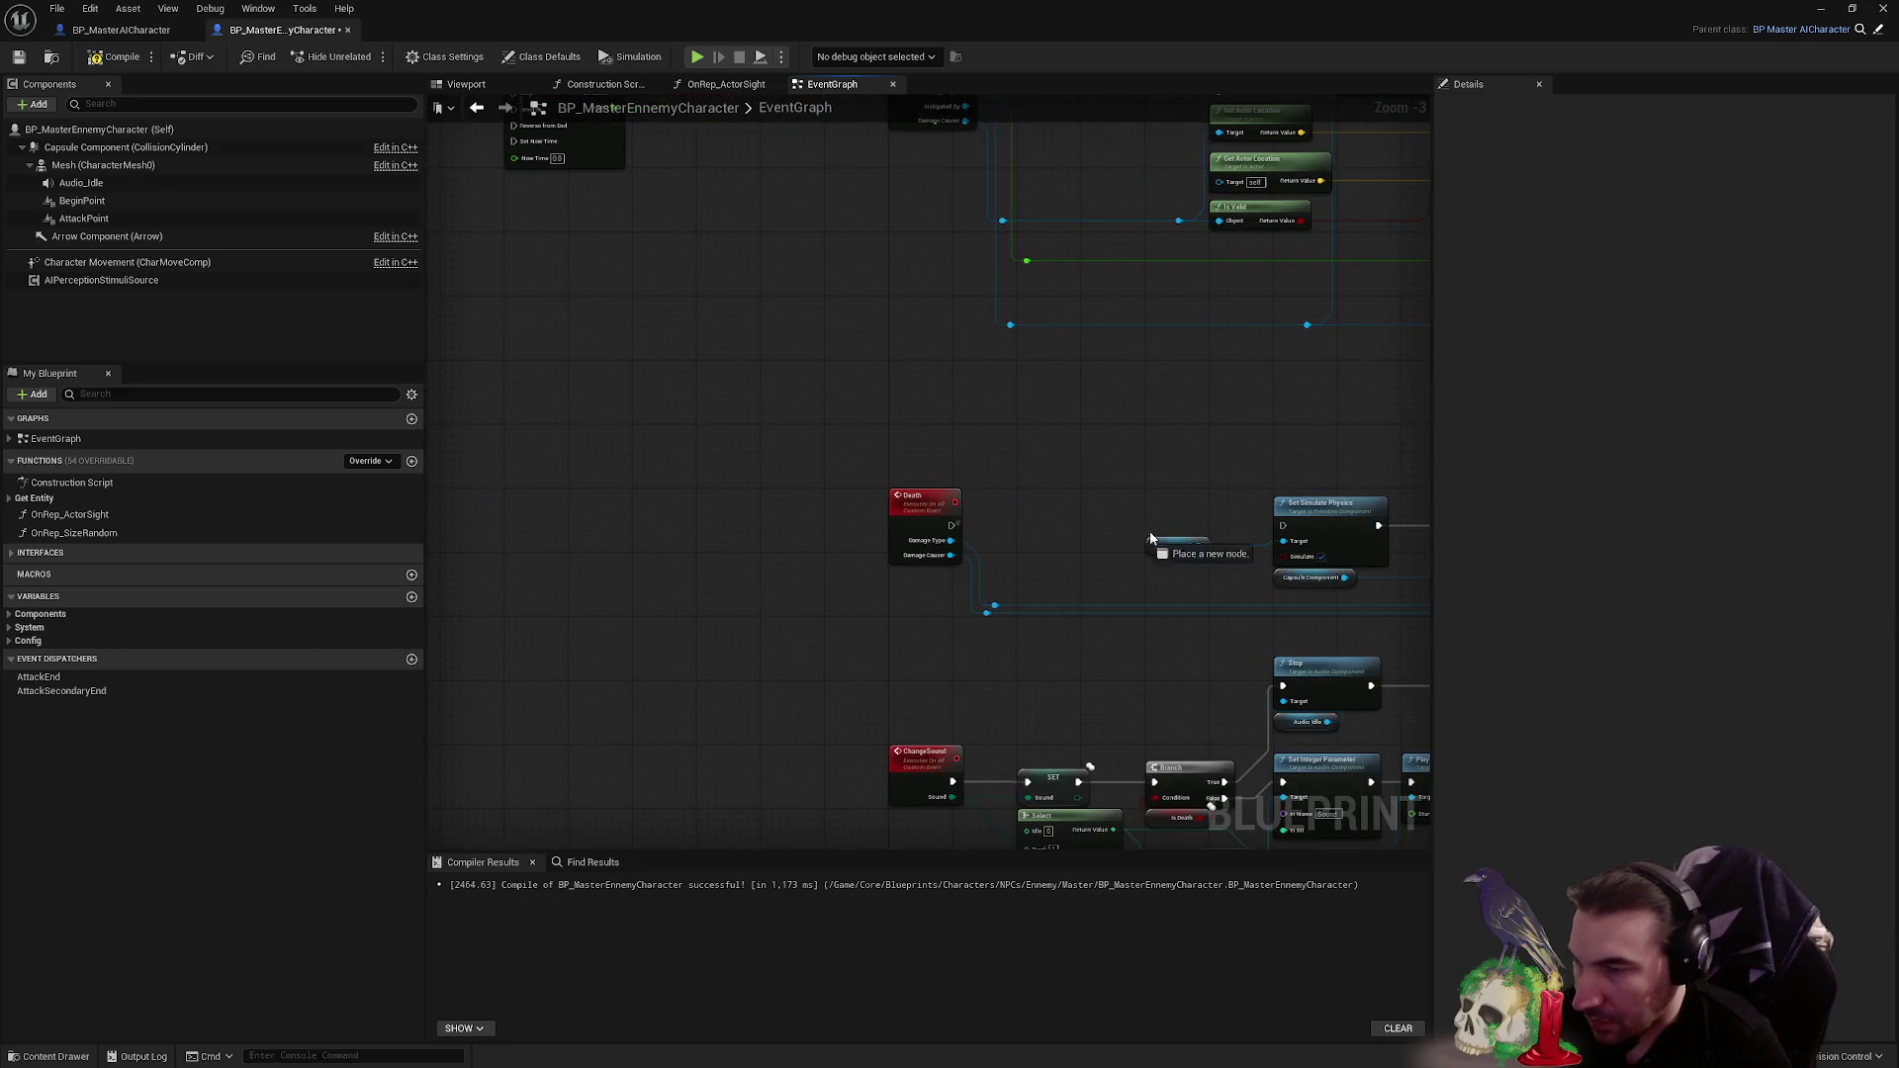
drag(1276, 526, 1282, 526)
scroll(737, 430, down, 1)
- Check the whole Death chain, then pan over to the SET and Change Sound nodes
drag(1385, 560, 1382, 550)
scroll(564, 480, up, 4)
scroll(1137, 394, down, 2)
click(1074, 605)
scroll(1051, 559, down, 3)
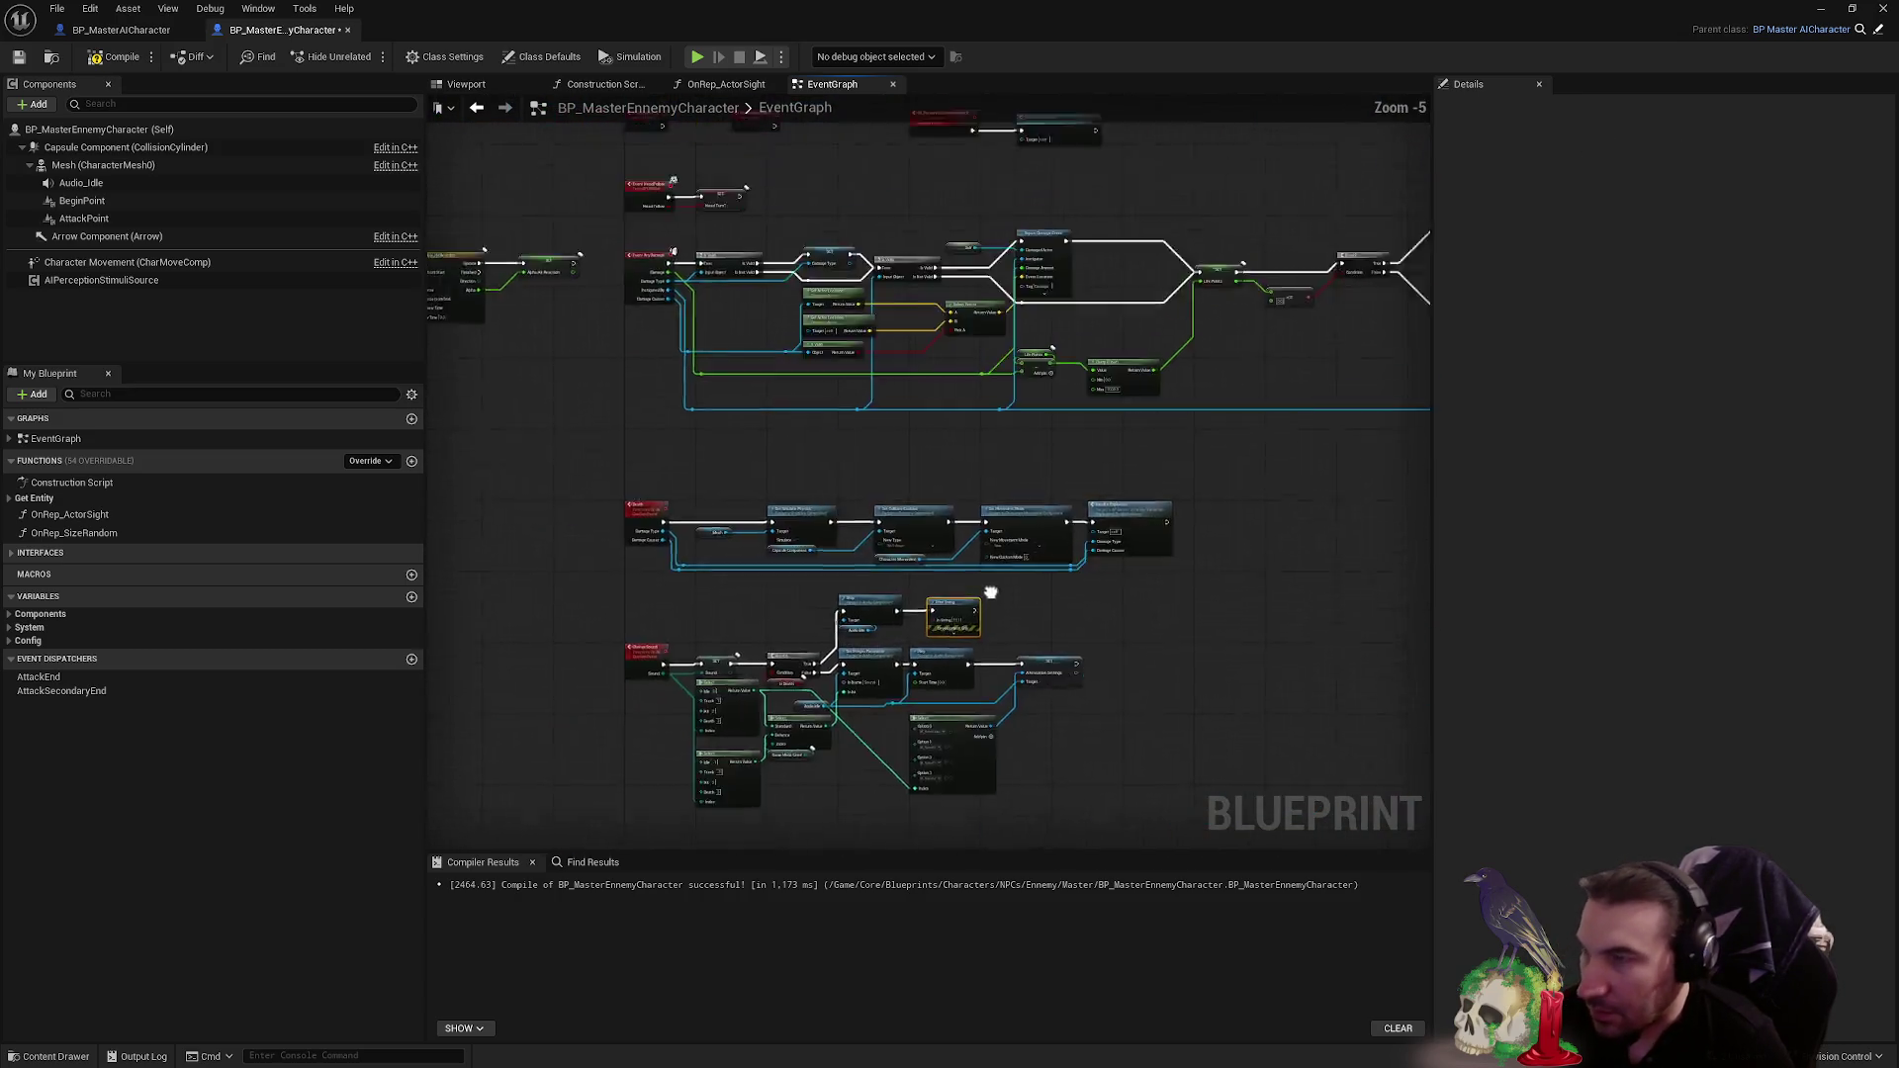
scroll(982, 574, up, 3)
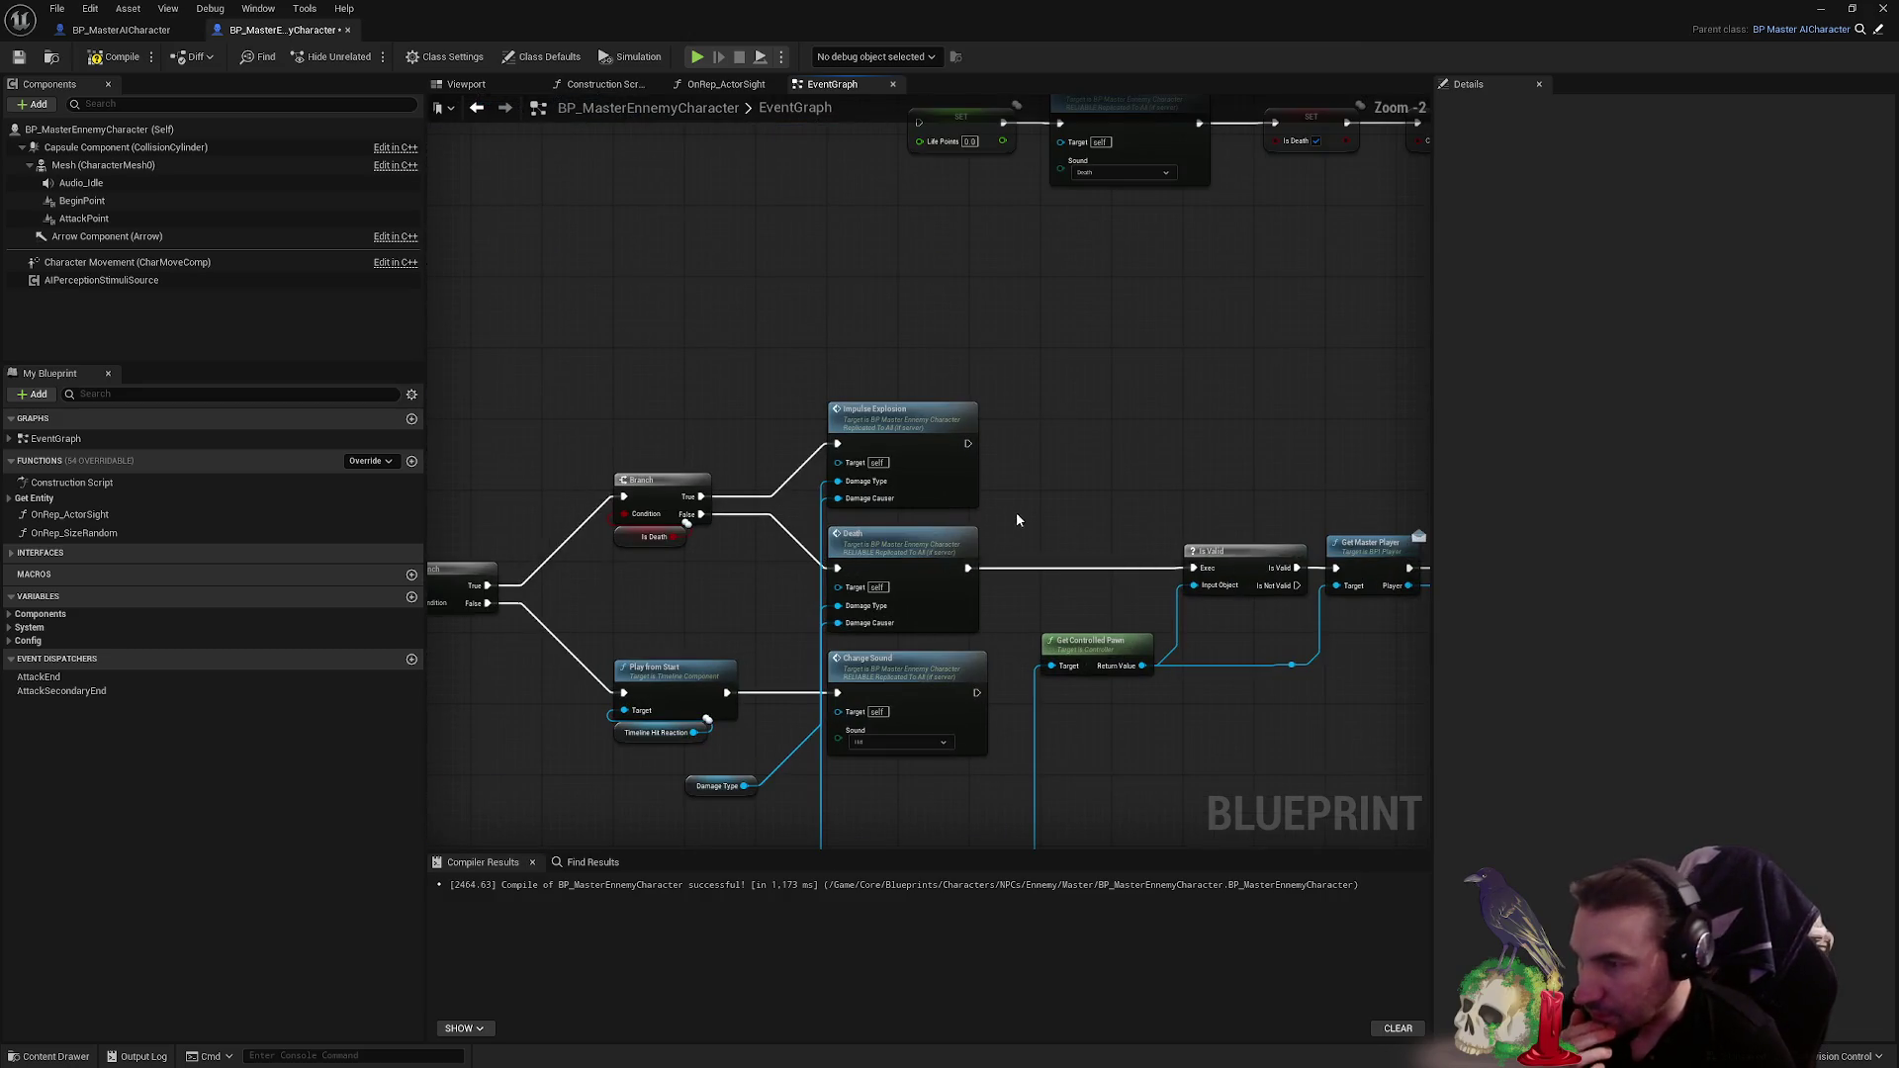
drag(1081, 422, 1052, 344)
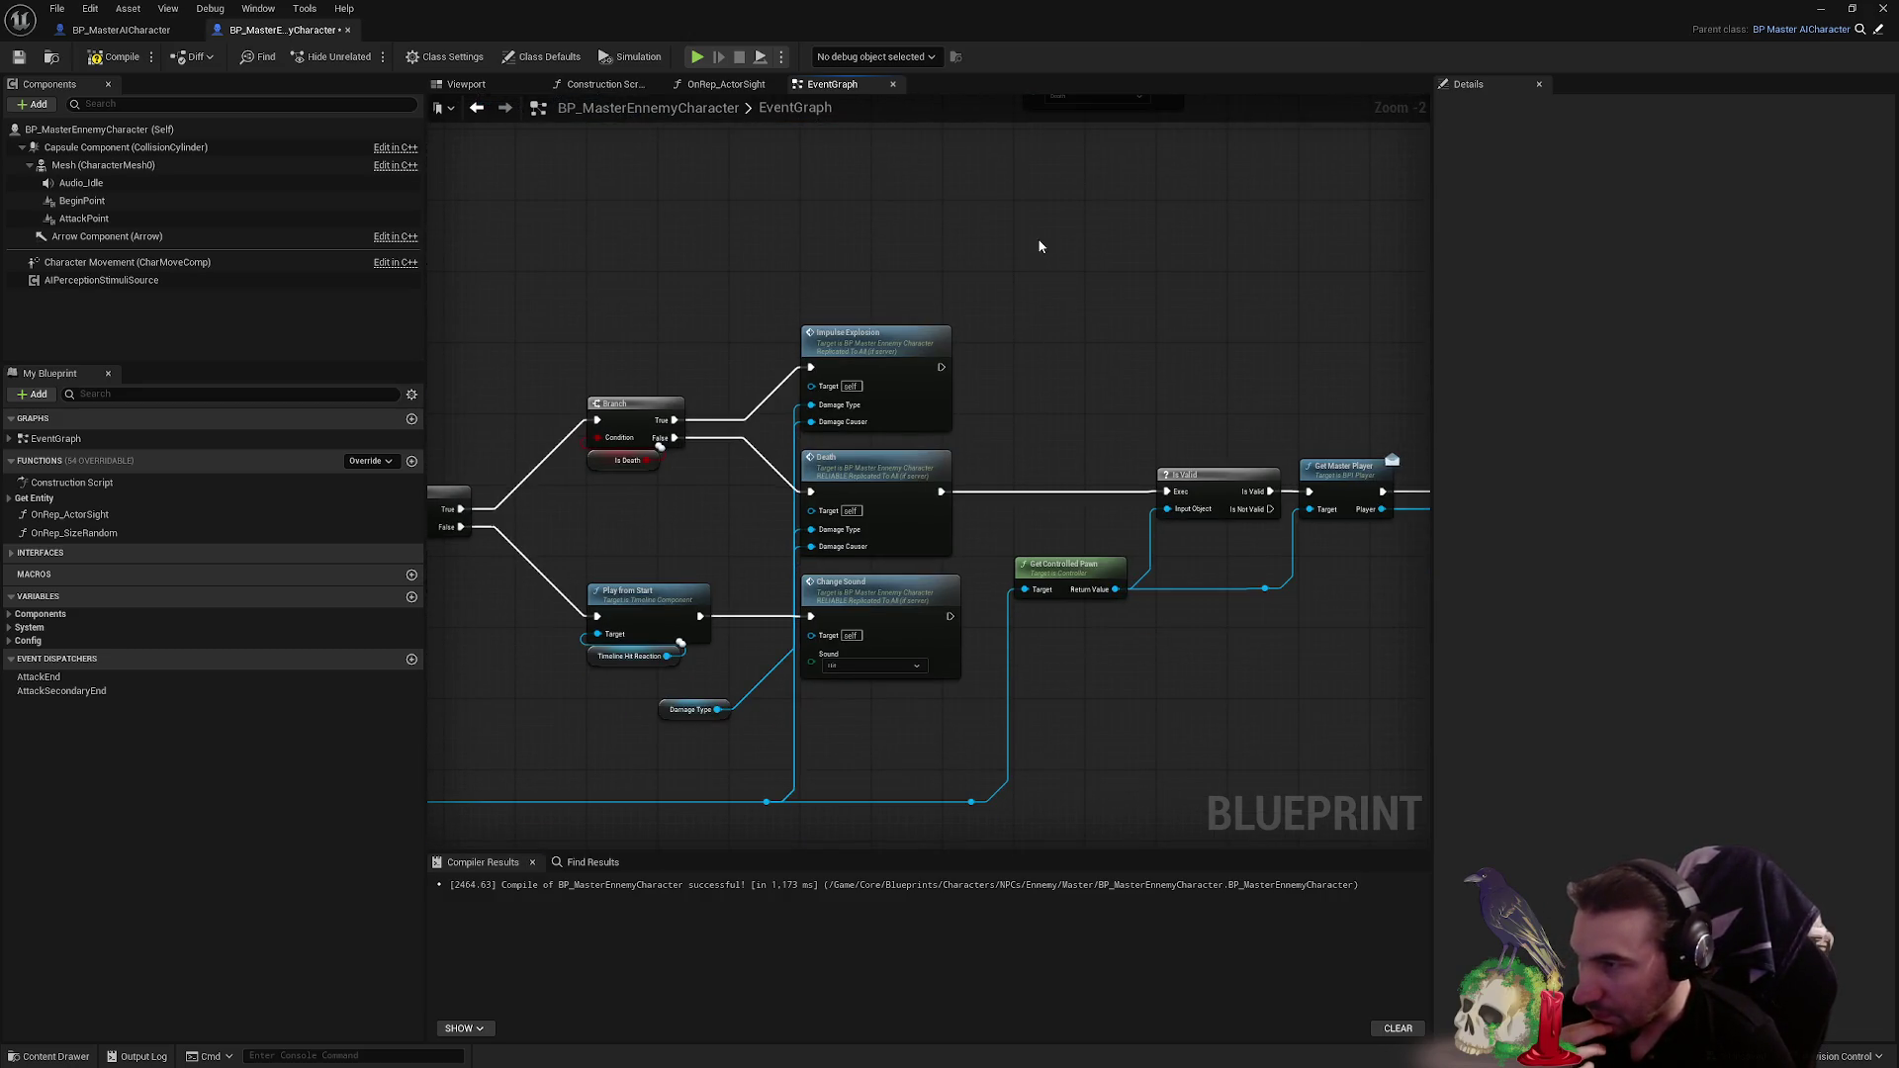
scroll(1025, 254, down, 1)
drag(1025, 254, 1059, 512)
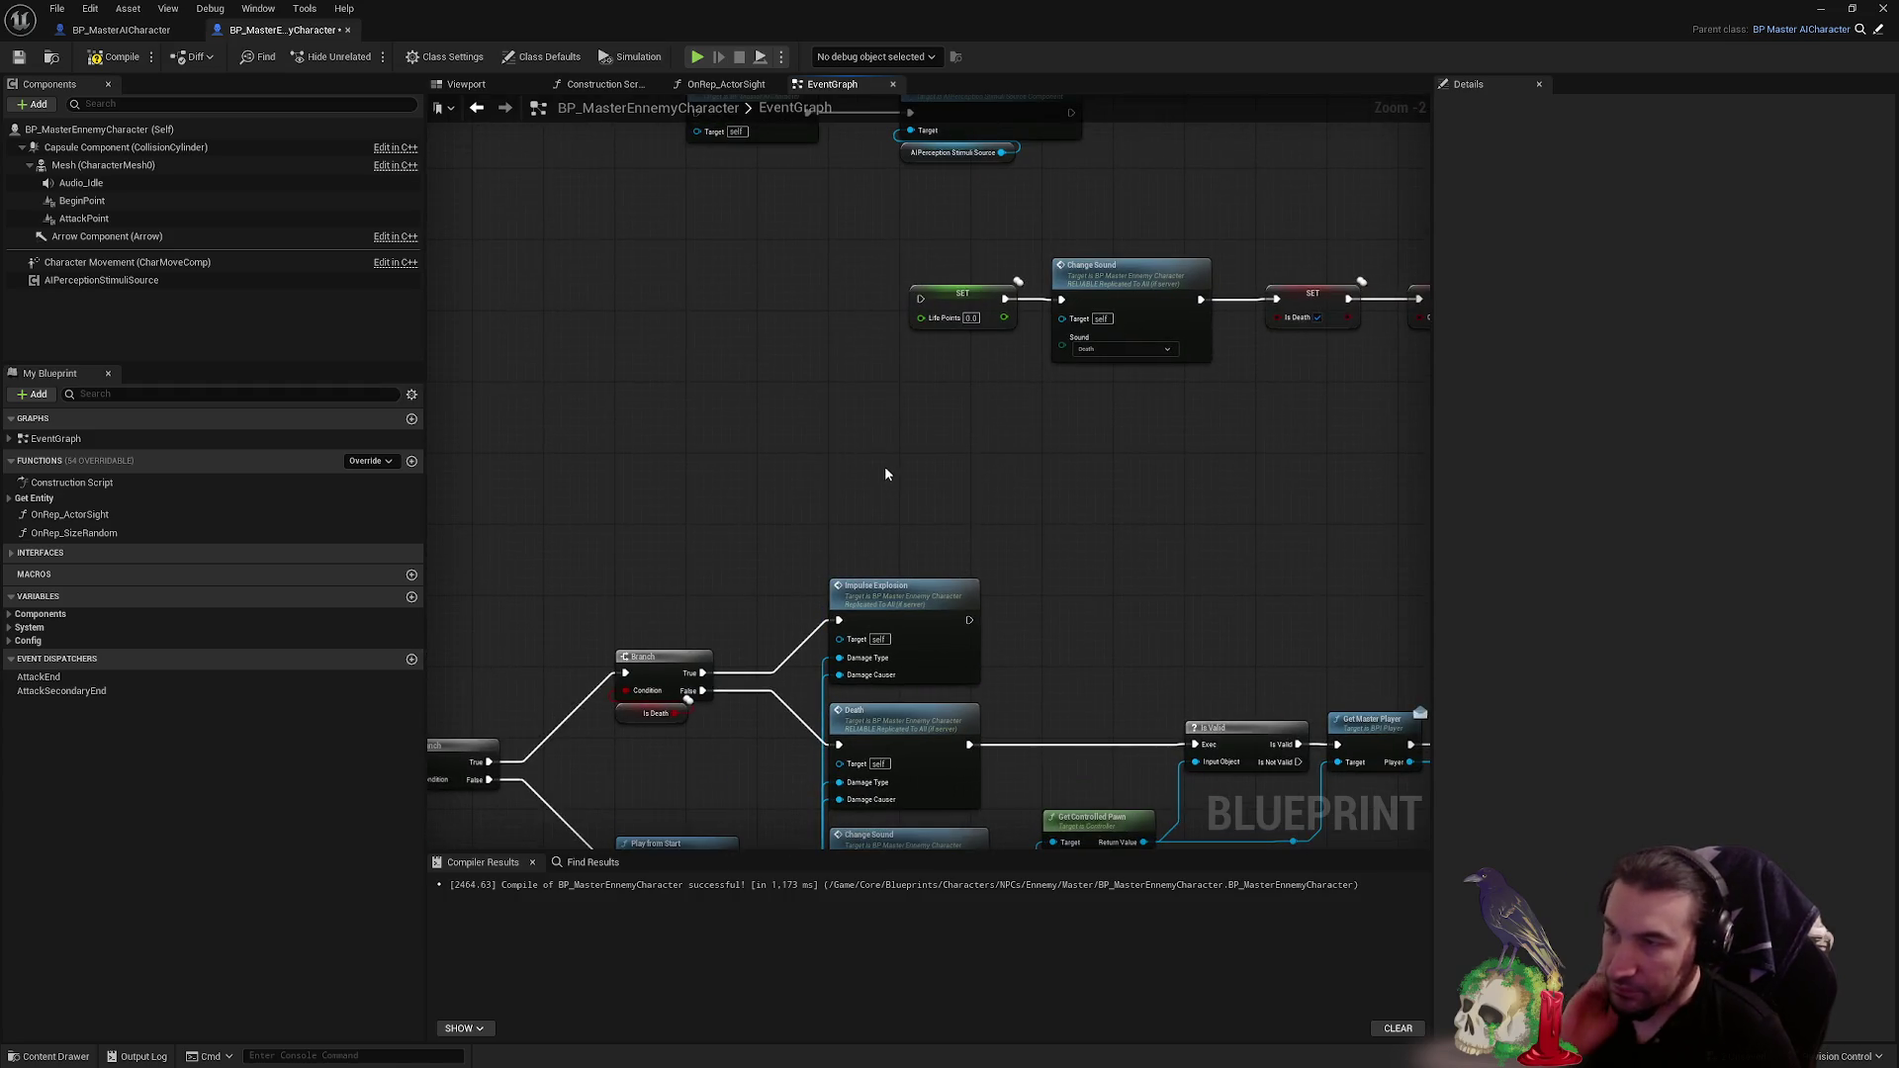
drag(884, 466, 756, 463)
mouse_move(904, 433)
mouse_down()
mouse_move(953, 331)
mouse_move(543, 280)
mouse_move(850, 288)
mouse_move(1296, 394)
mouse_up()
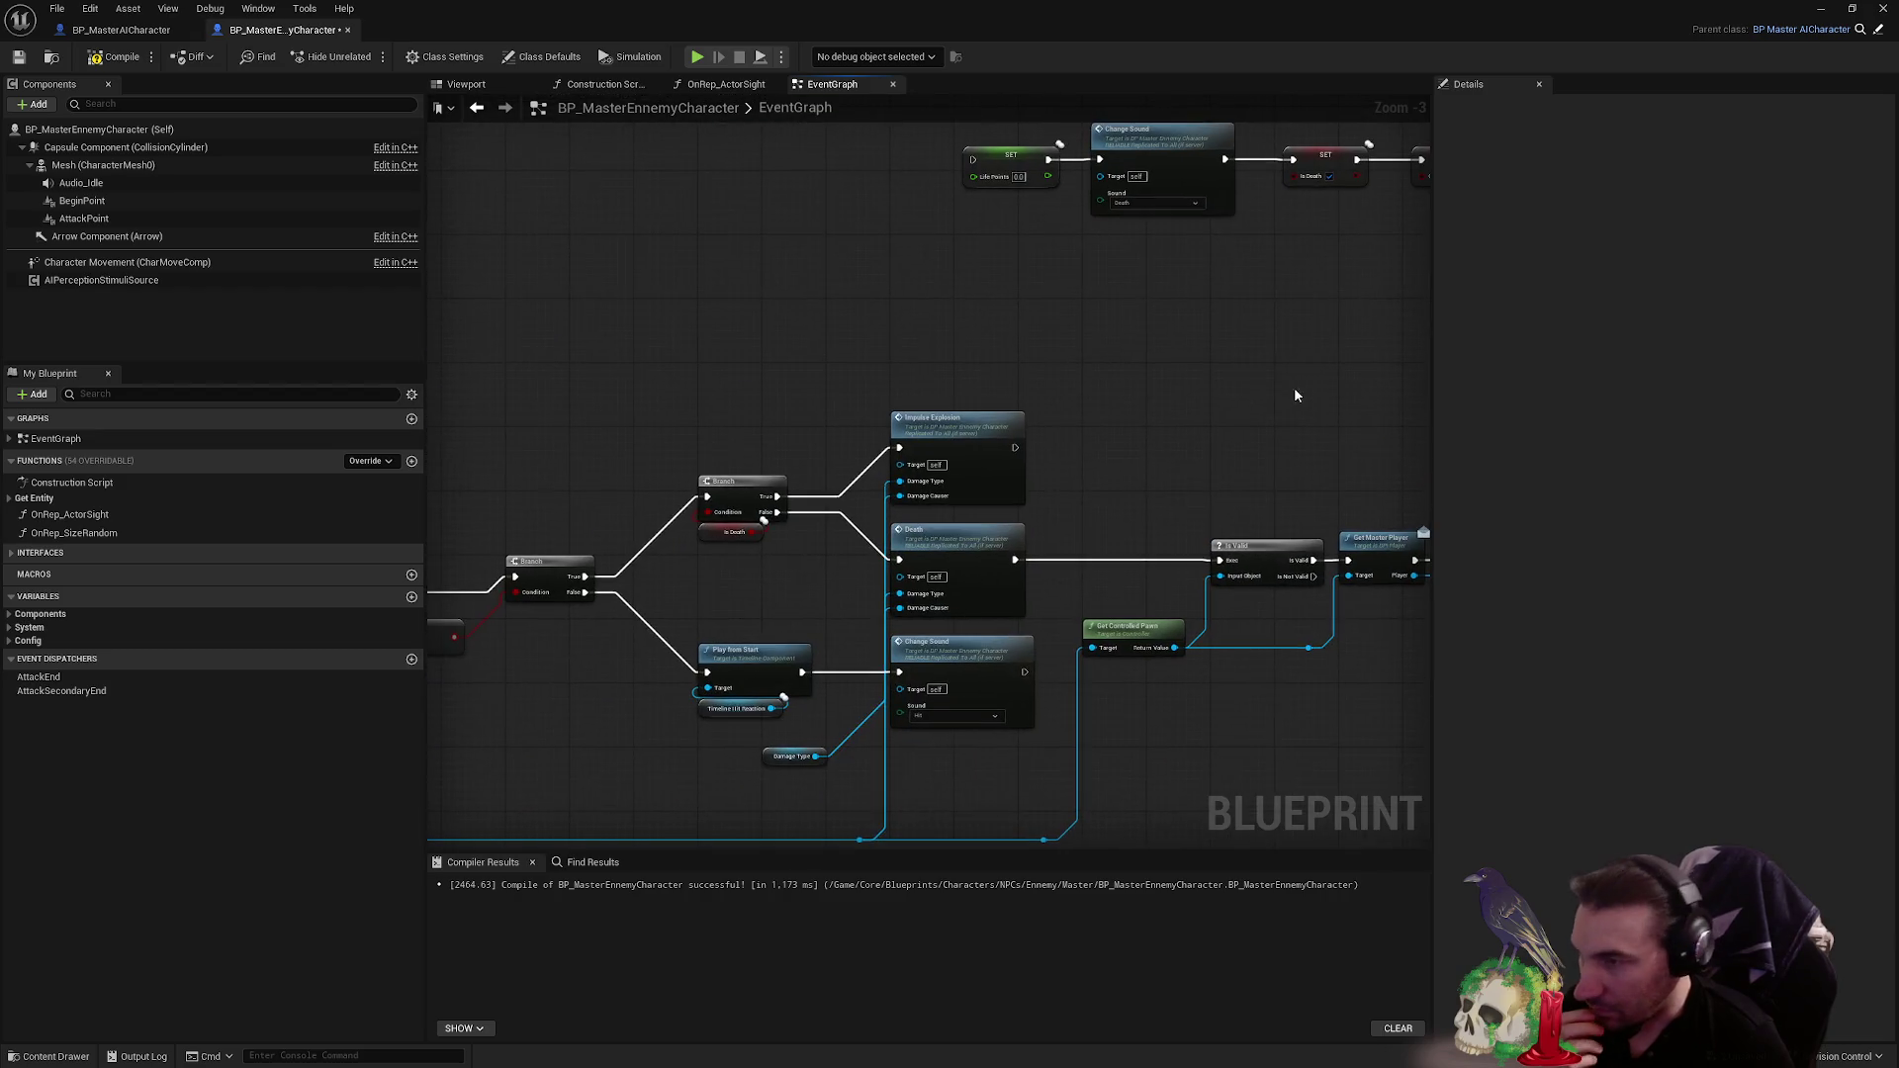
right_click(1187, 367)
text(cUSTOM)
key(BackSpace)
key(BackSpace)
key(BackSpace)
text(custom)
key(Return)
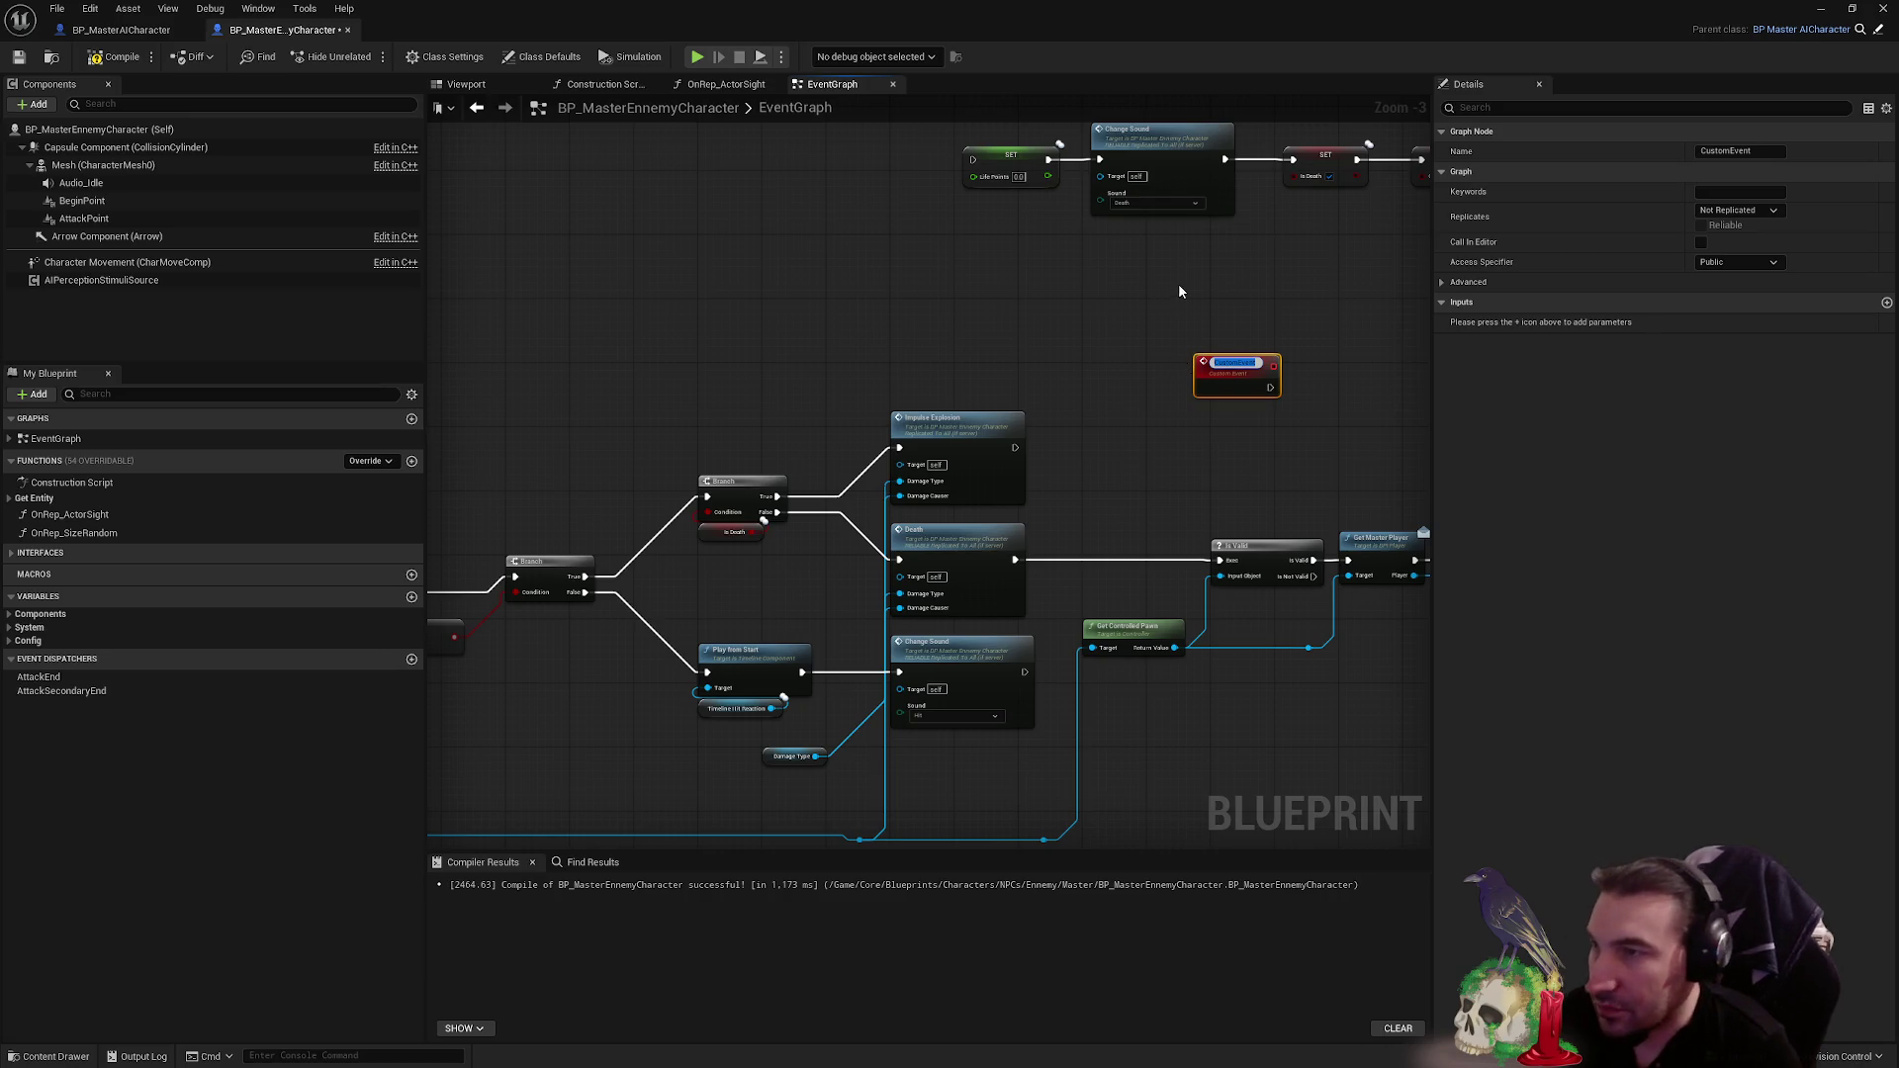
click(1236, 376)
key(Delete)
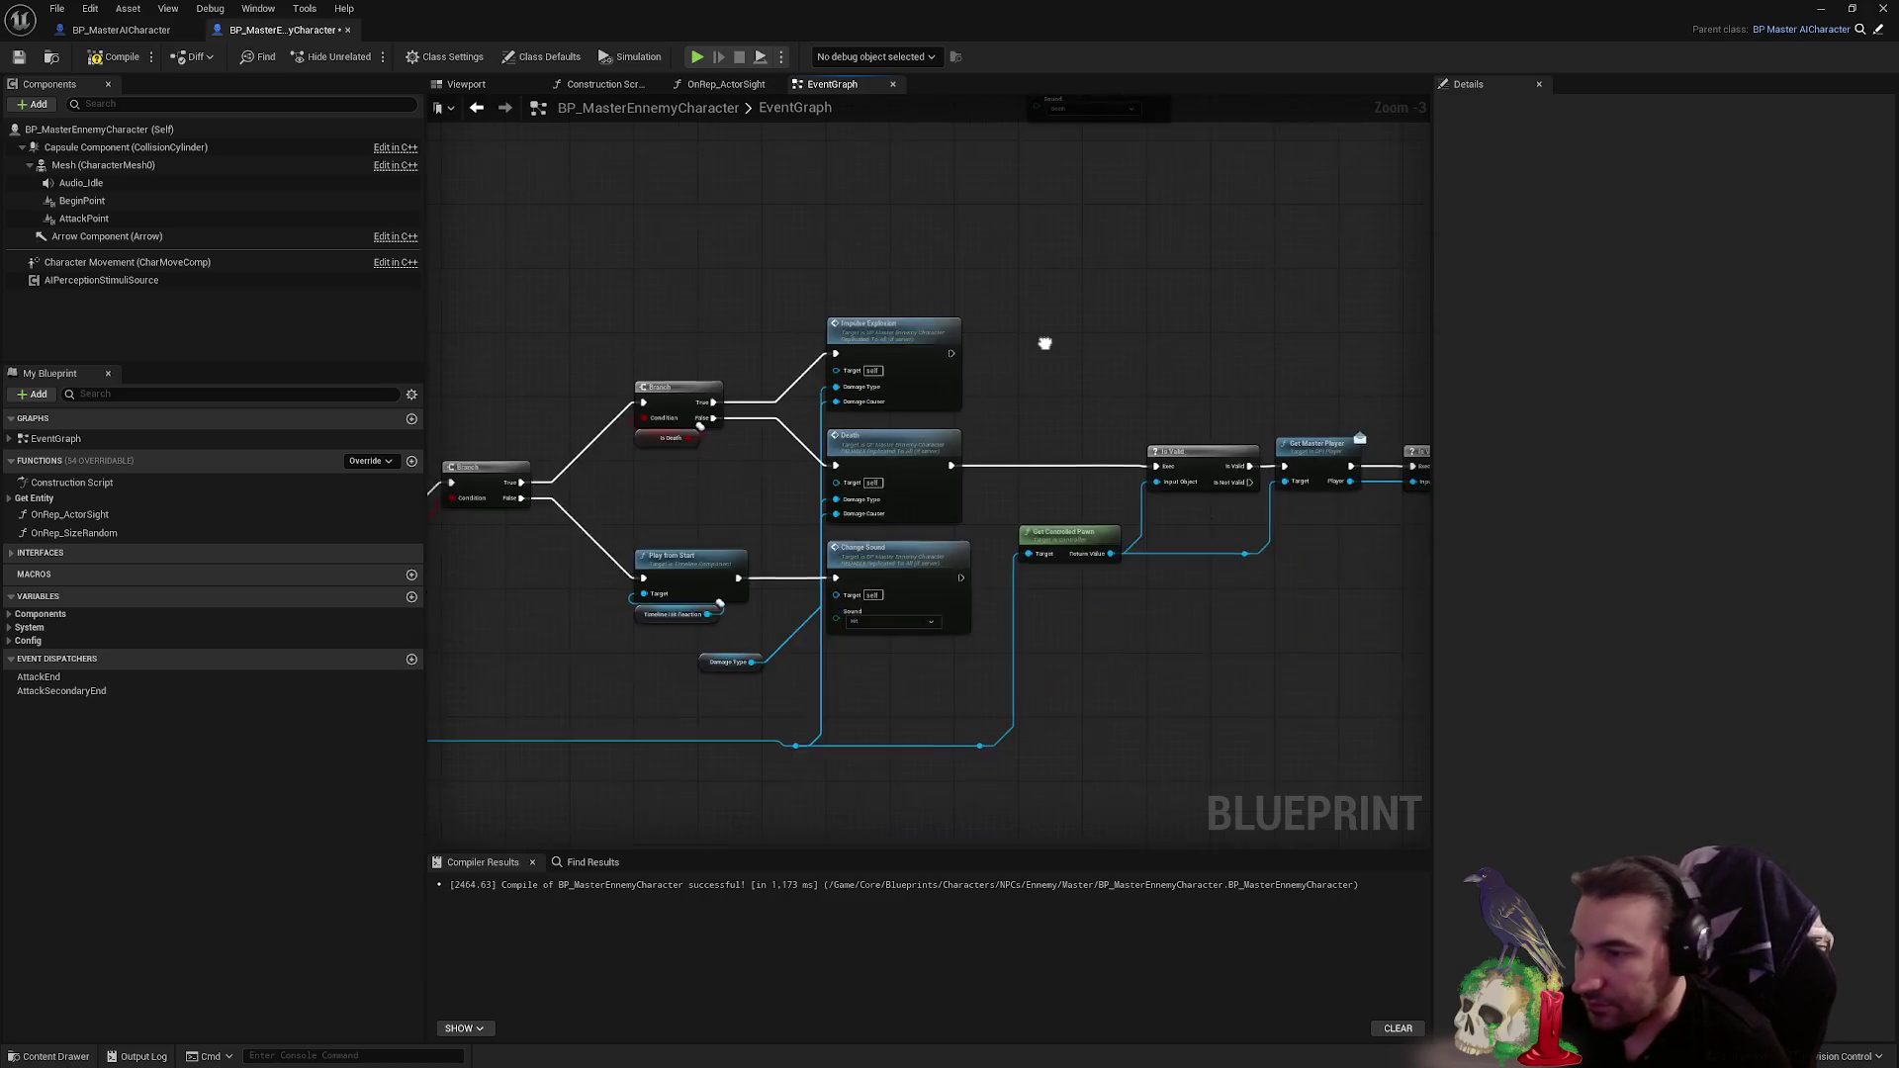
- Move the Stop IA and Unregister from Perception System nodes after the SET chain
drag(1044, 343, 831, 248)
scroll(1143, 331, down, 4)
drag(431, 265, 1226, 411)
scroll(907, 381, up, 3)
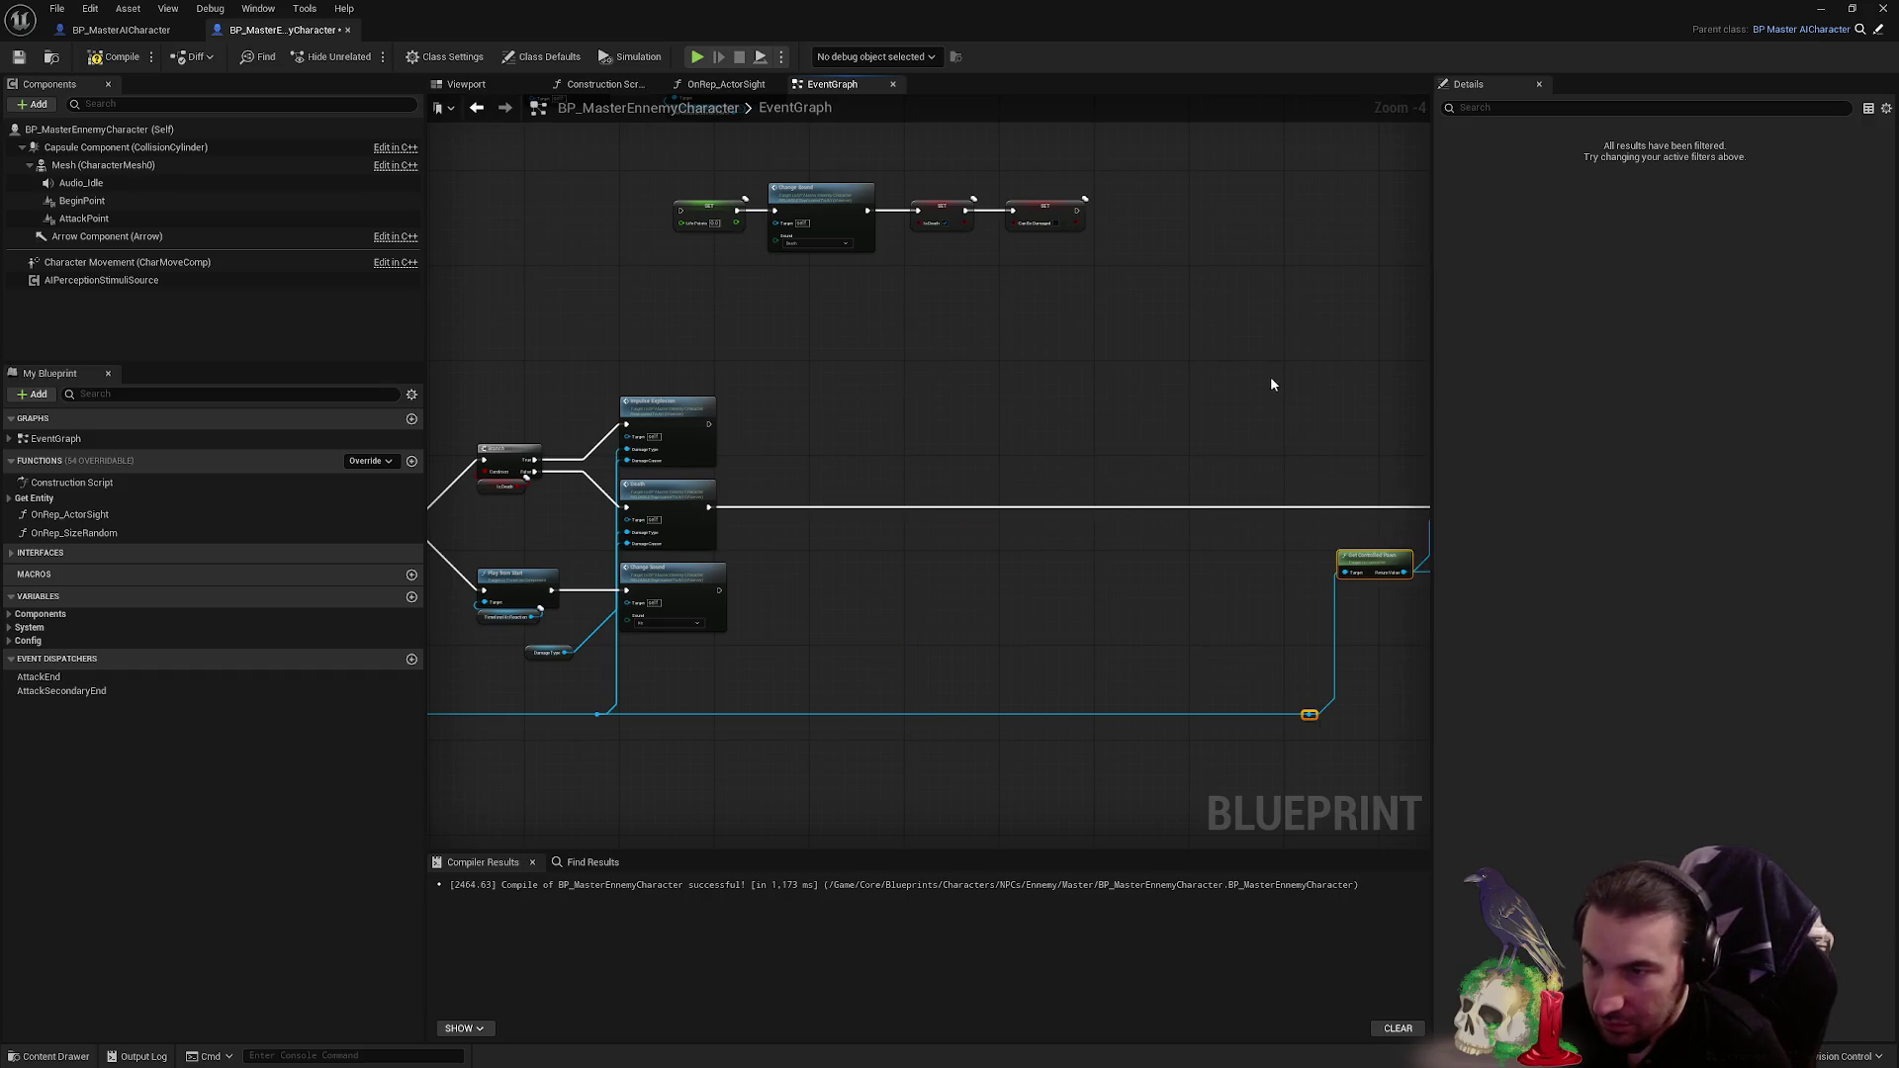
scroll(1124, 414, up, 3)
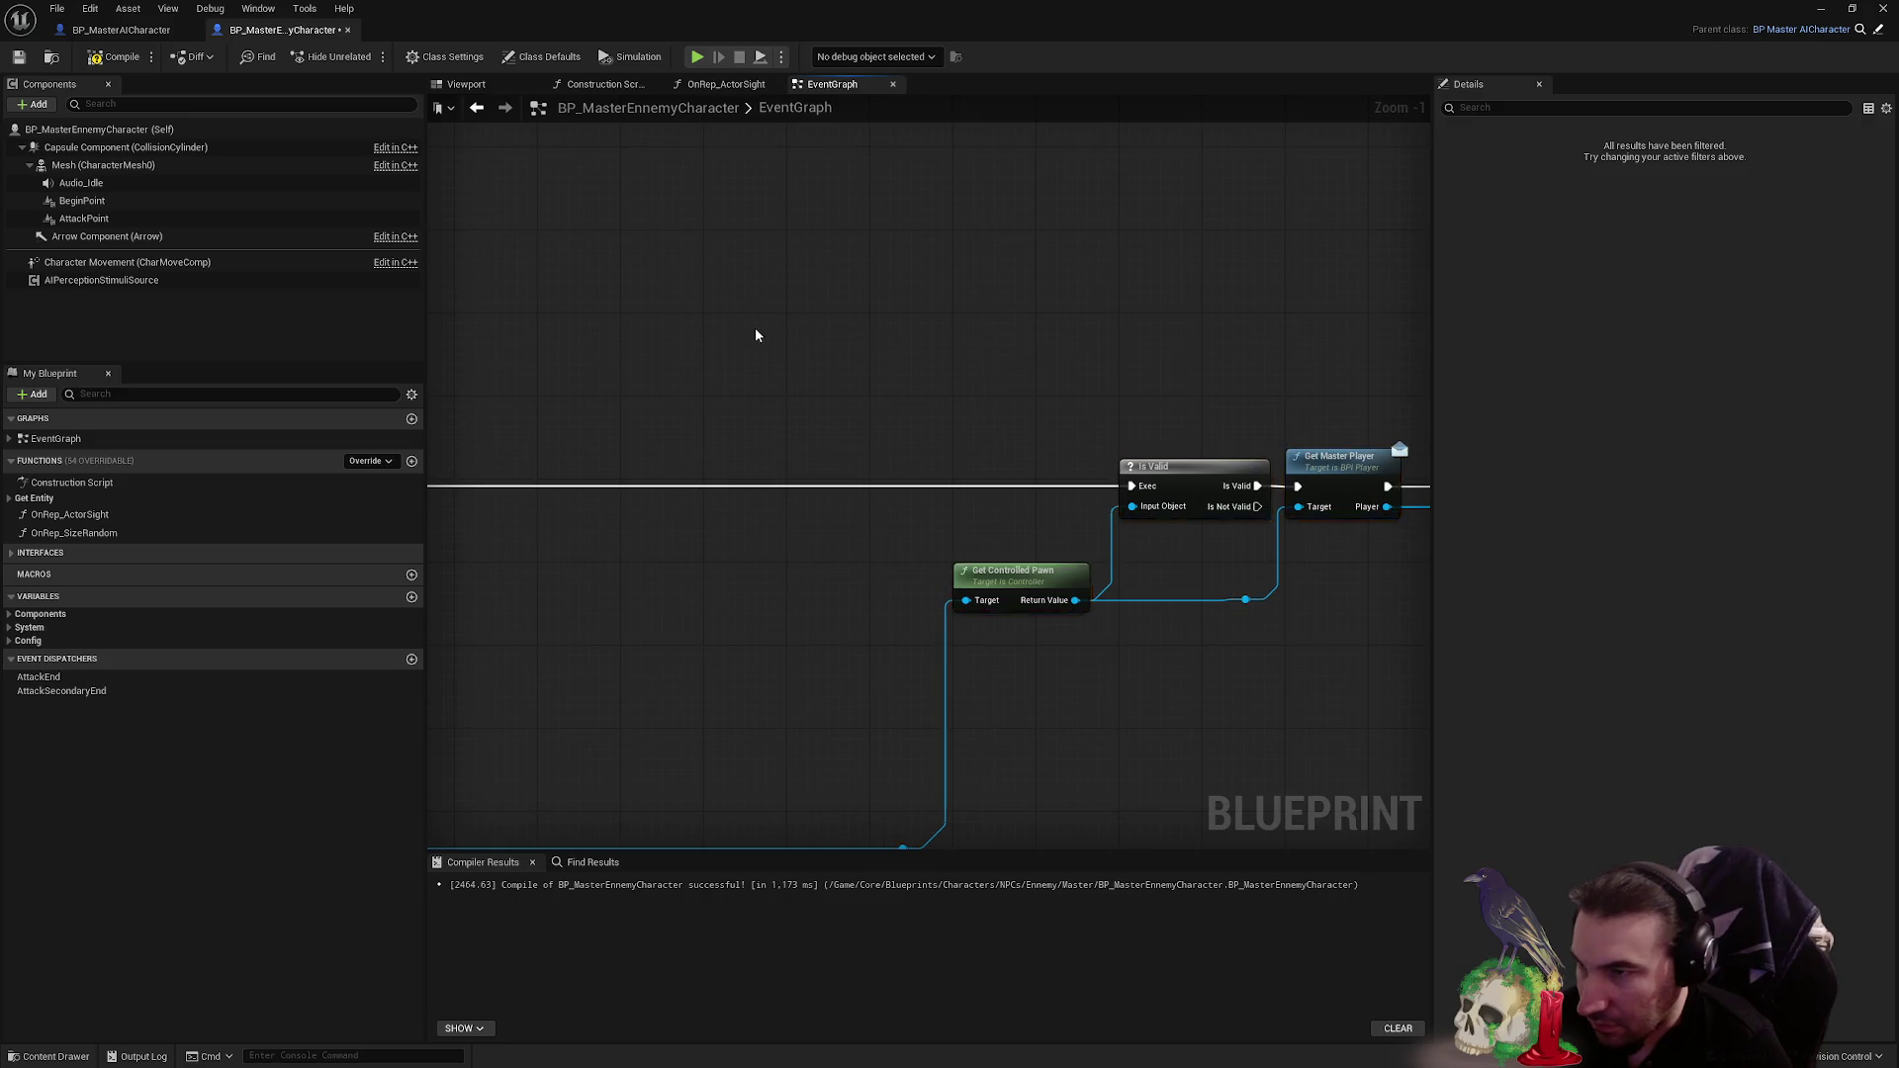
scroll(756, 329, down, 3)
mouse_move(822, 310)
mouse_down()
mouse_move(1390, 440)
mouse_move(1325, 400)
mouse_up()
scroll(1253, 401, up, 5)
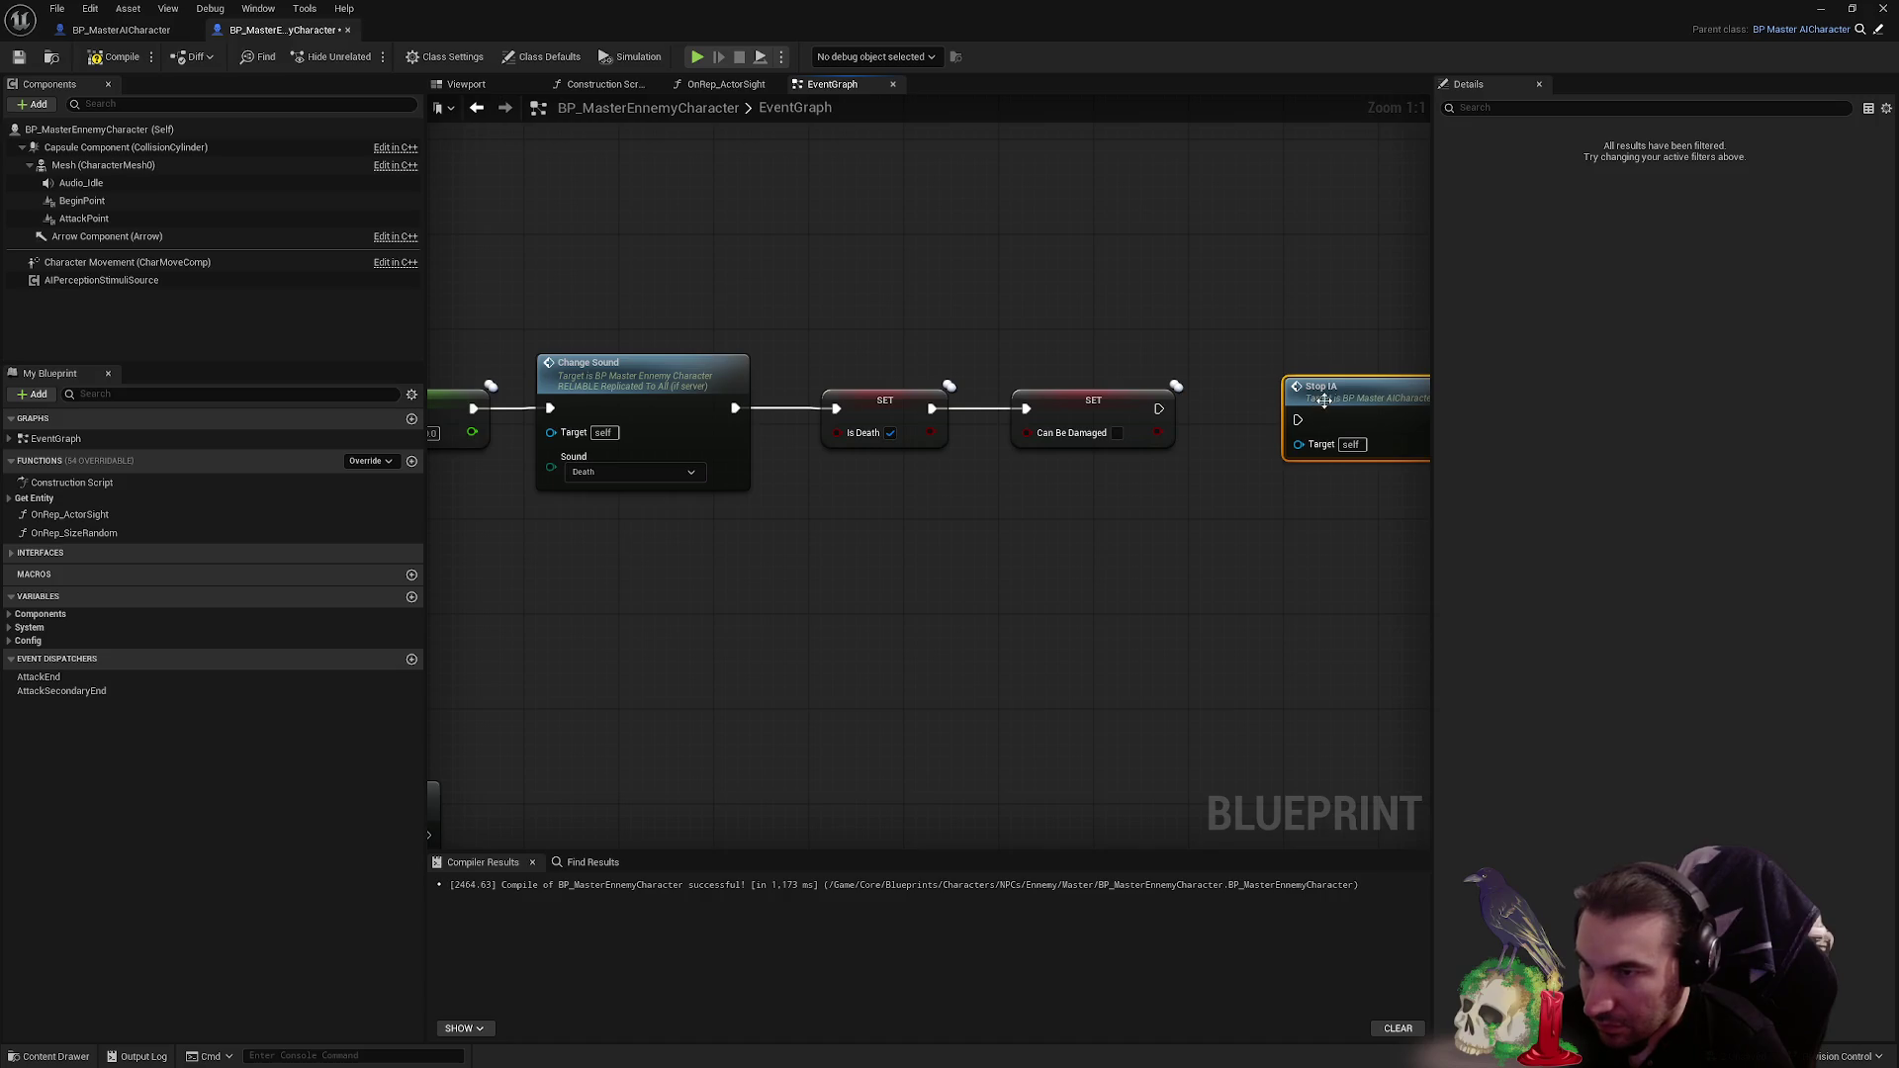
click(1136, 567)
- Select the Life Points, Change Sound, Is Death and Can Be Damaged nodes
mouse_move(530, 271)
mouse_down()
mouse_move(1119, 521)
mouse_move(1283, 547)
mouse_up()
click(1156, 536)
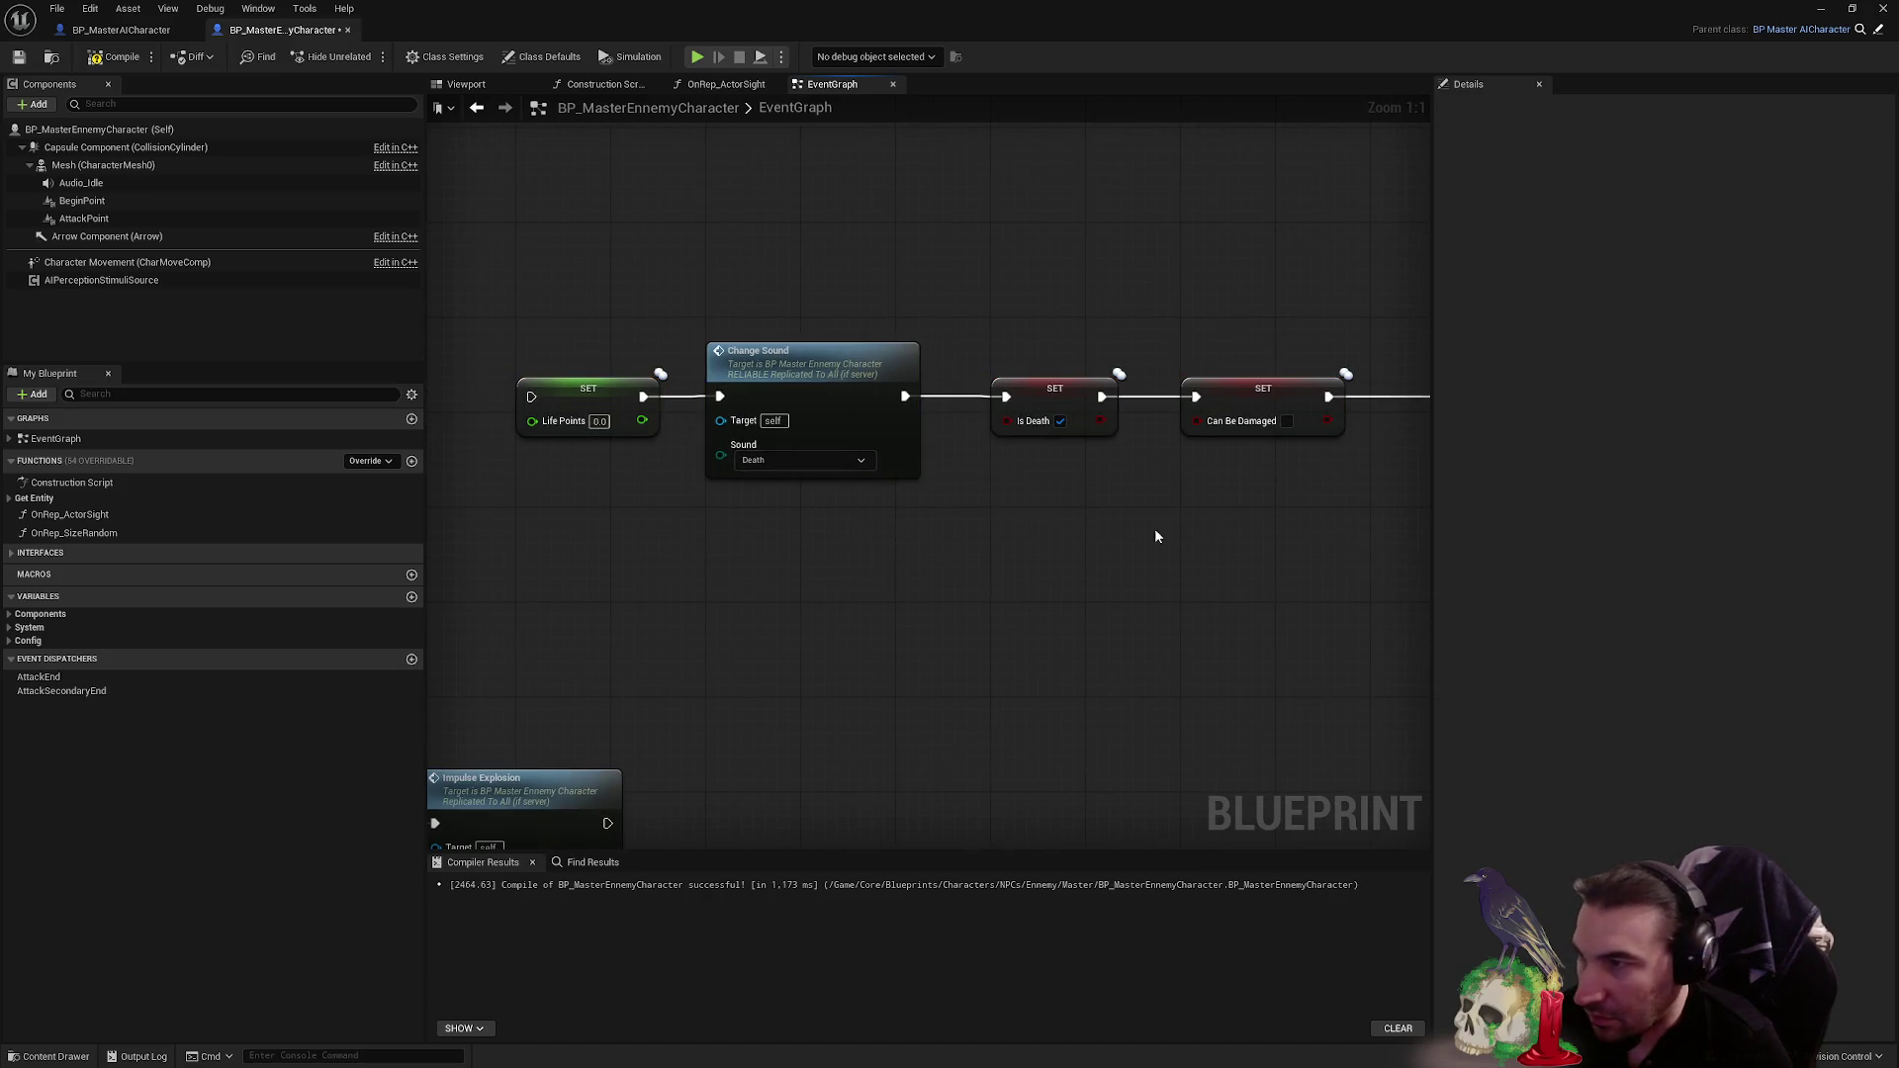
click(809, 358)
scroll(809, 358, down, 2)
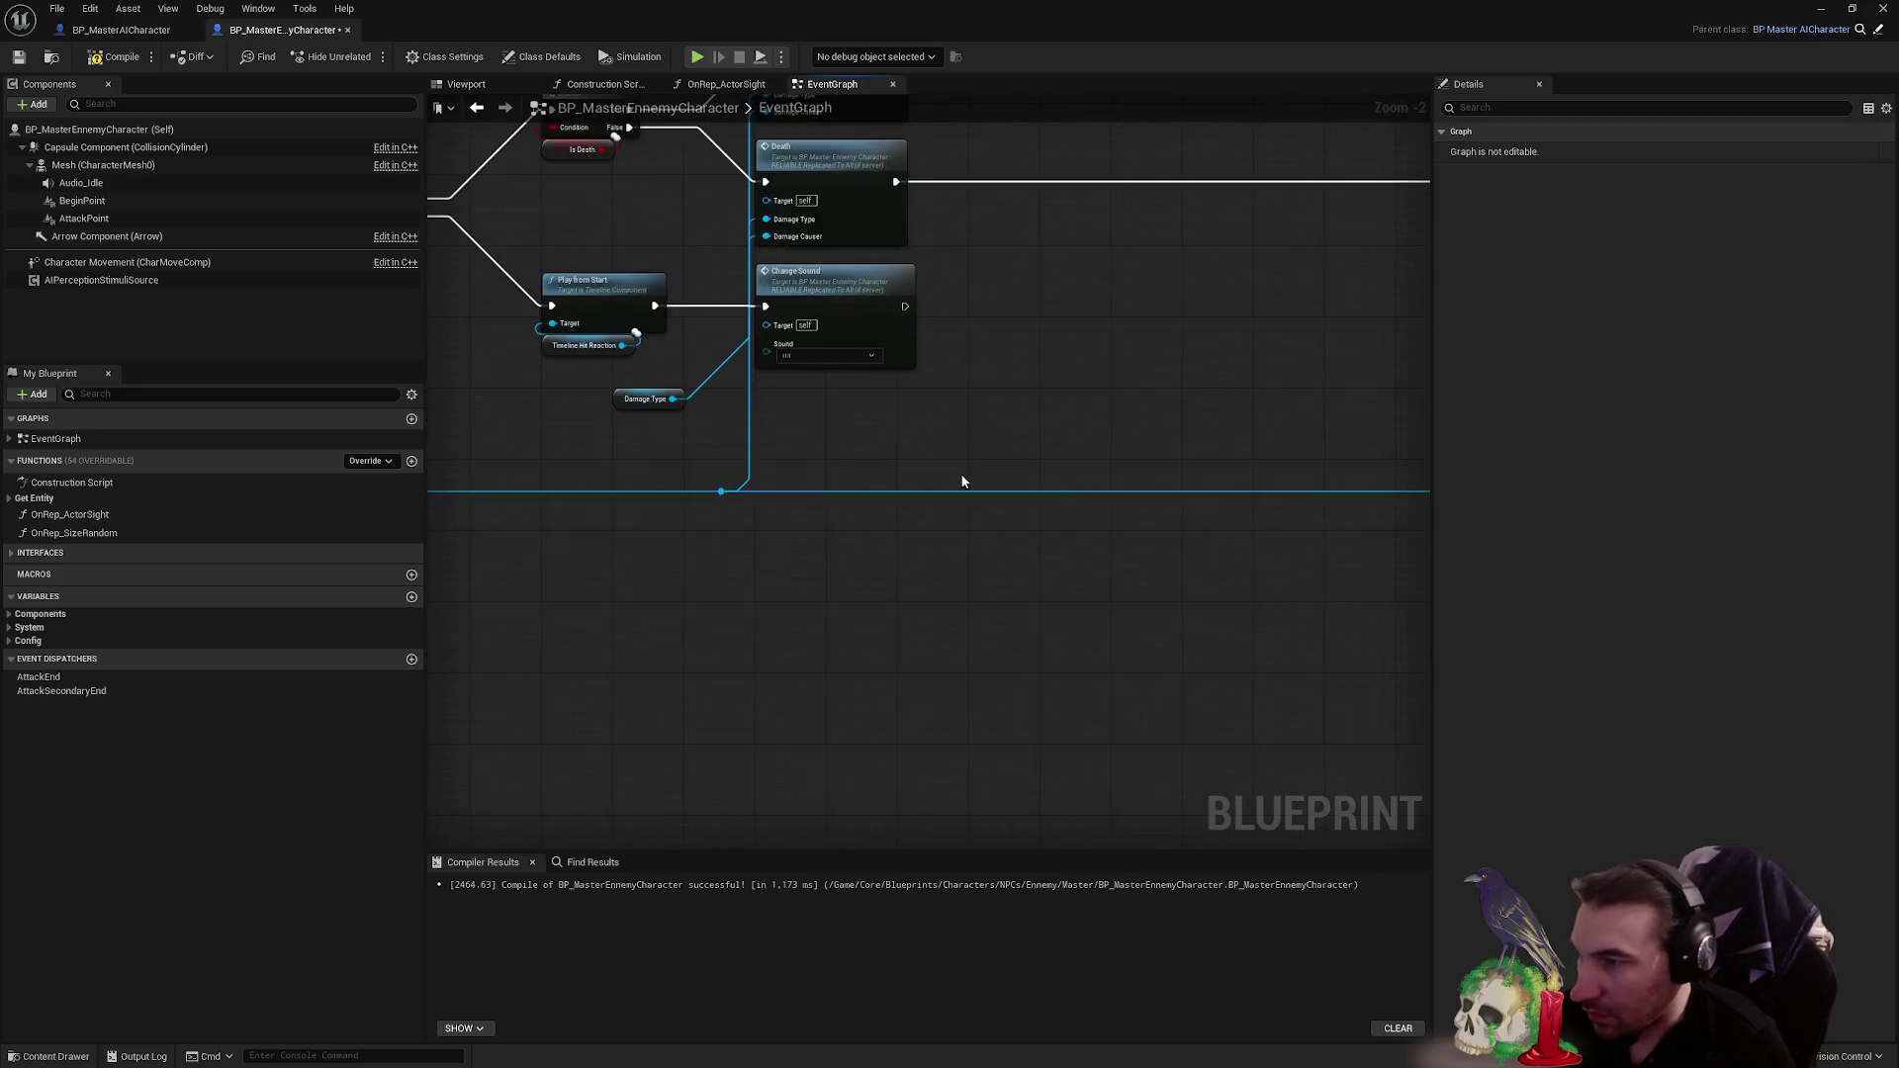
scroll(962, 482, down, 2)
scroll(1080, 643, up, 4)
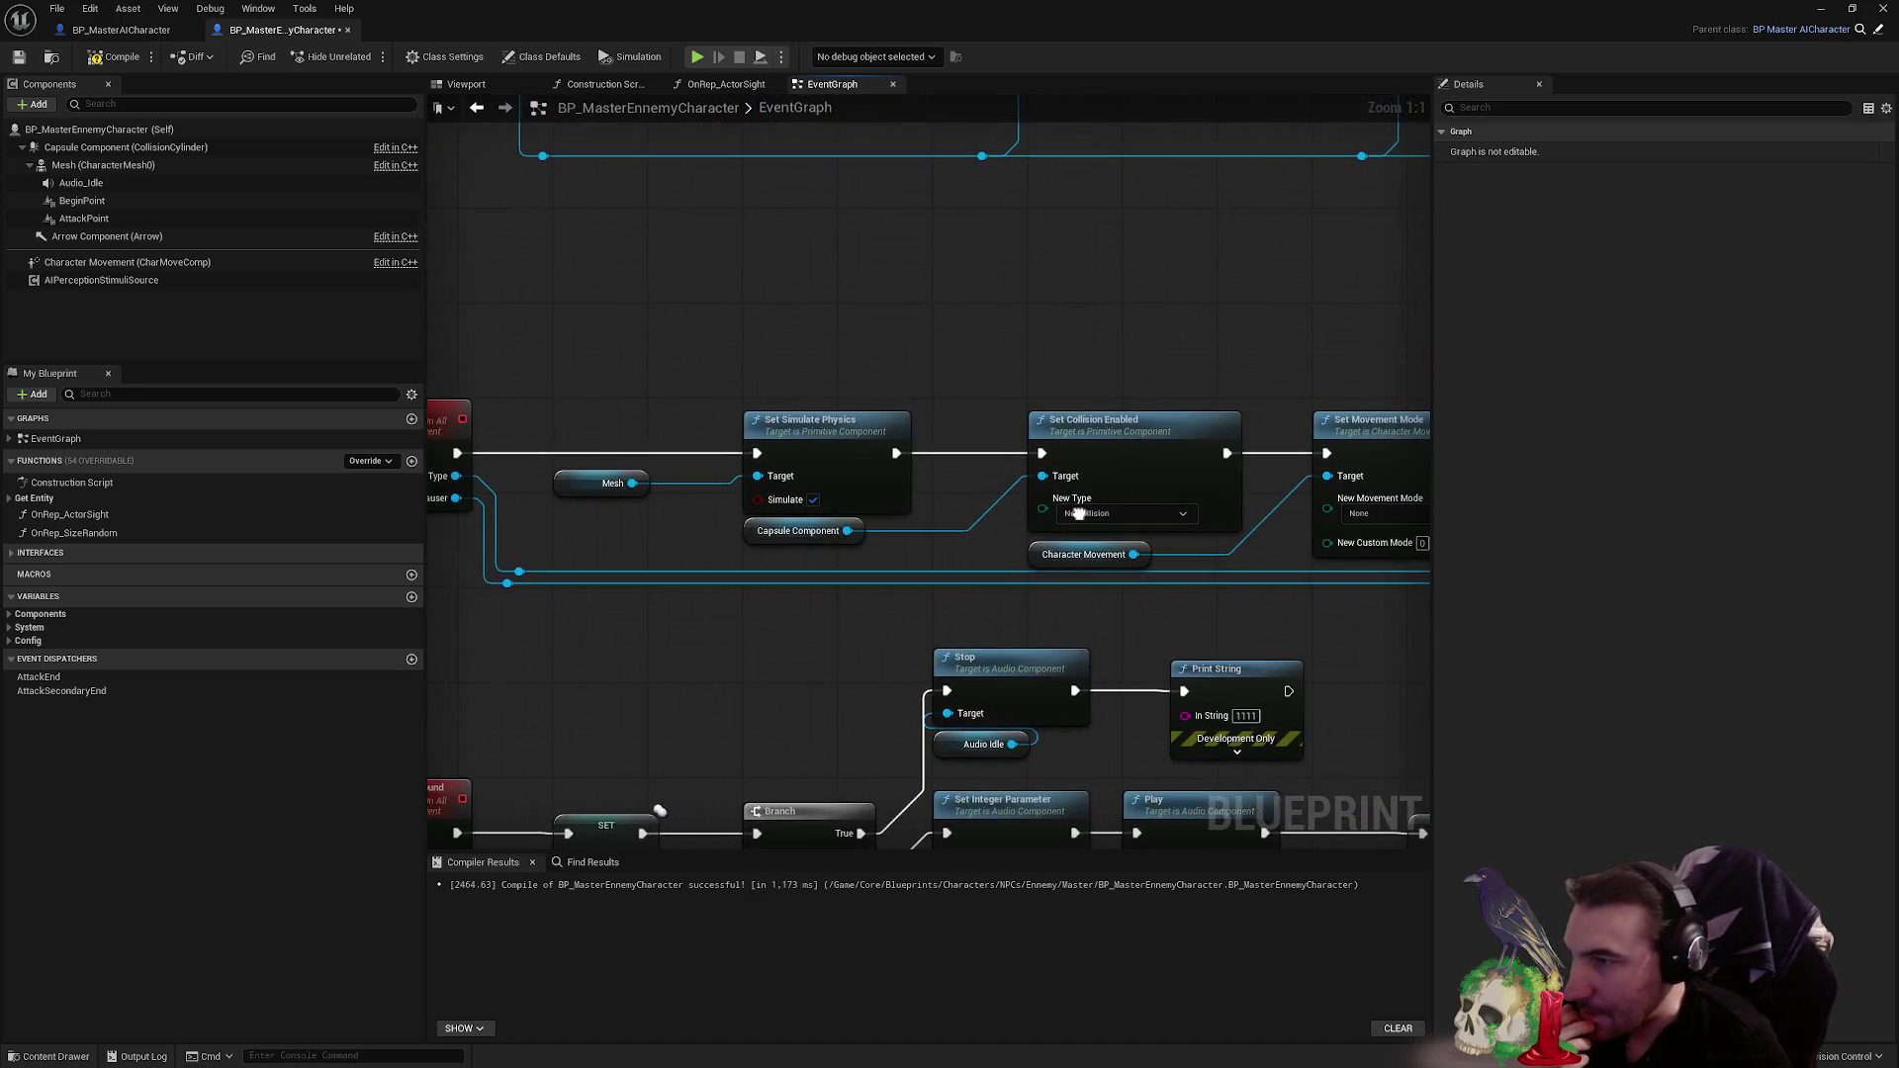
scroll(794, 567, down, 3)
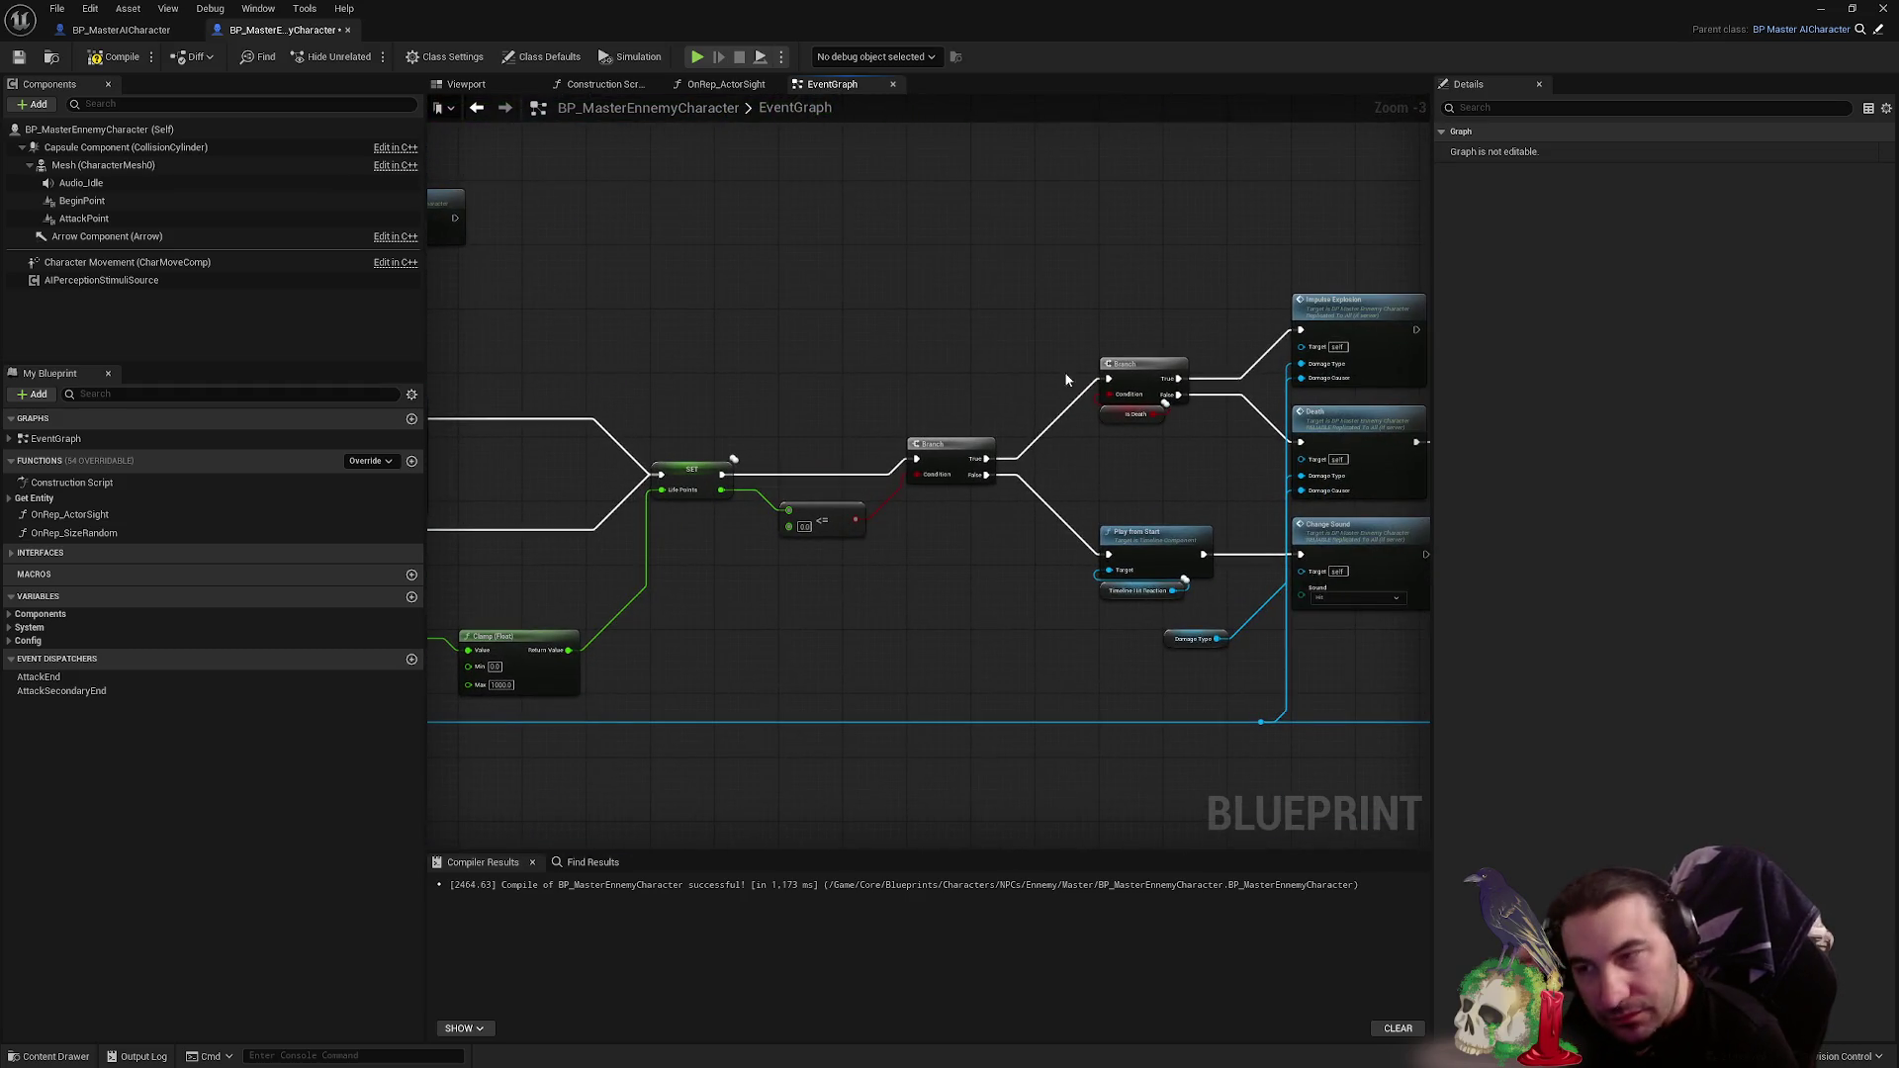
scroll(1066, 380, down, 2)
- Move the six-node top SET chain down beside the Death wire
mouse_move(611, 340)
mouse_down()
mouse_move(638, 301)
mouse_move(613, 472)
mouse_move(562, 560)
mouse_move(574, 608)
mouse_up()
scroll(594, 487, up, 5)
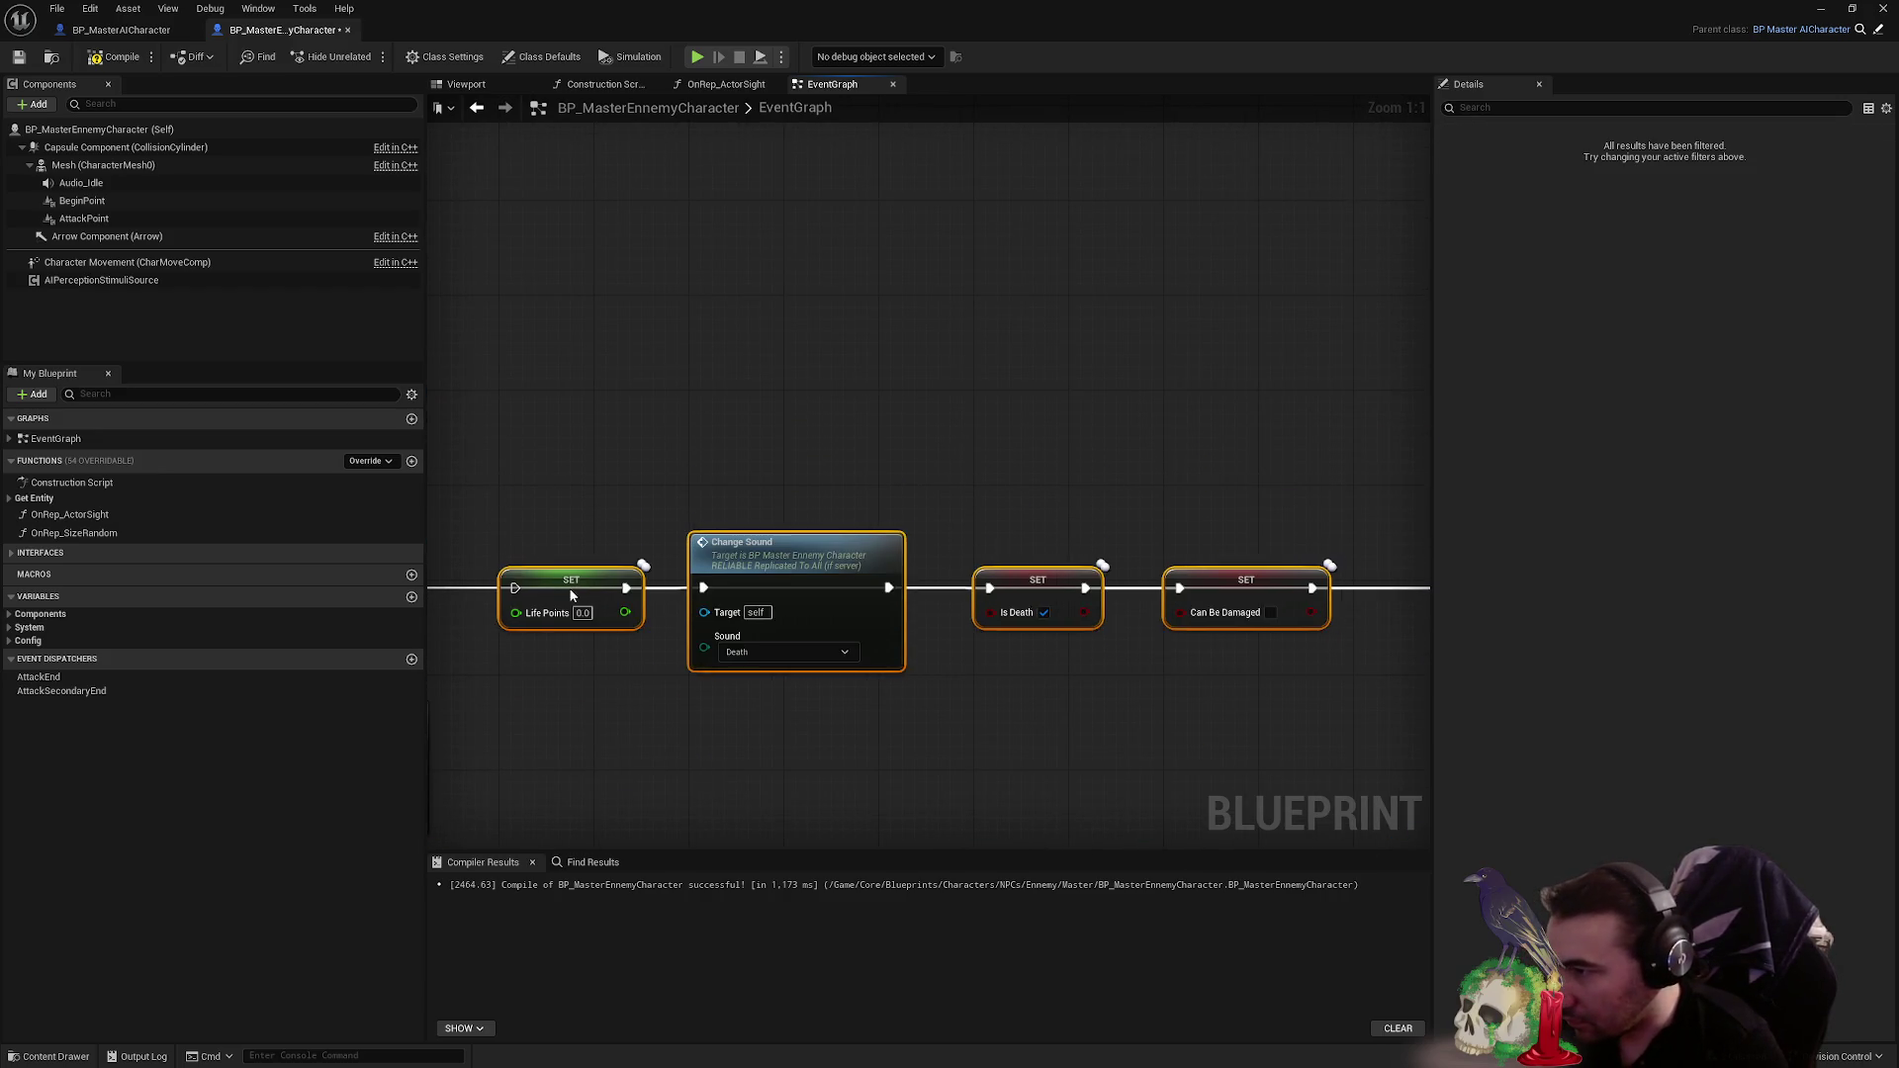
mouse_move(627, 550)
mouse_down()
mouse_move(1196, 538)
mouse_move(1286, 554)
mouse_move(989, 445)
mouse_move(907, 522)
mouse_move(1130, 489)
mouse_up()
scroll(940, 506, down, 2)
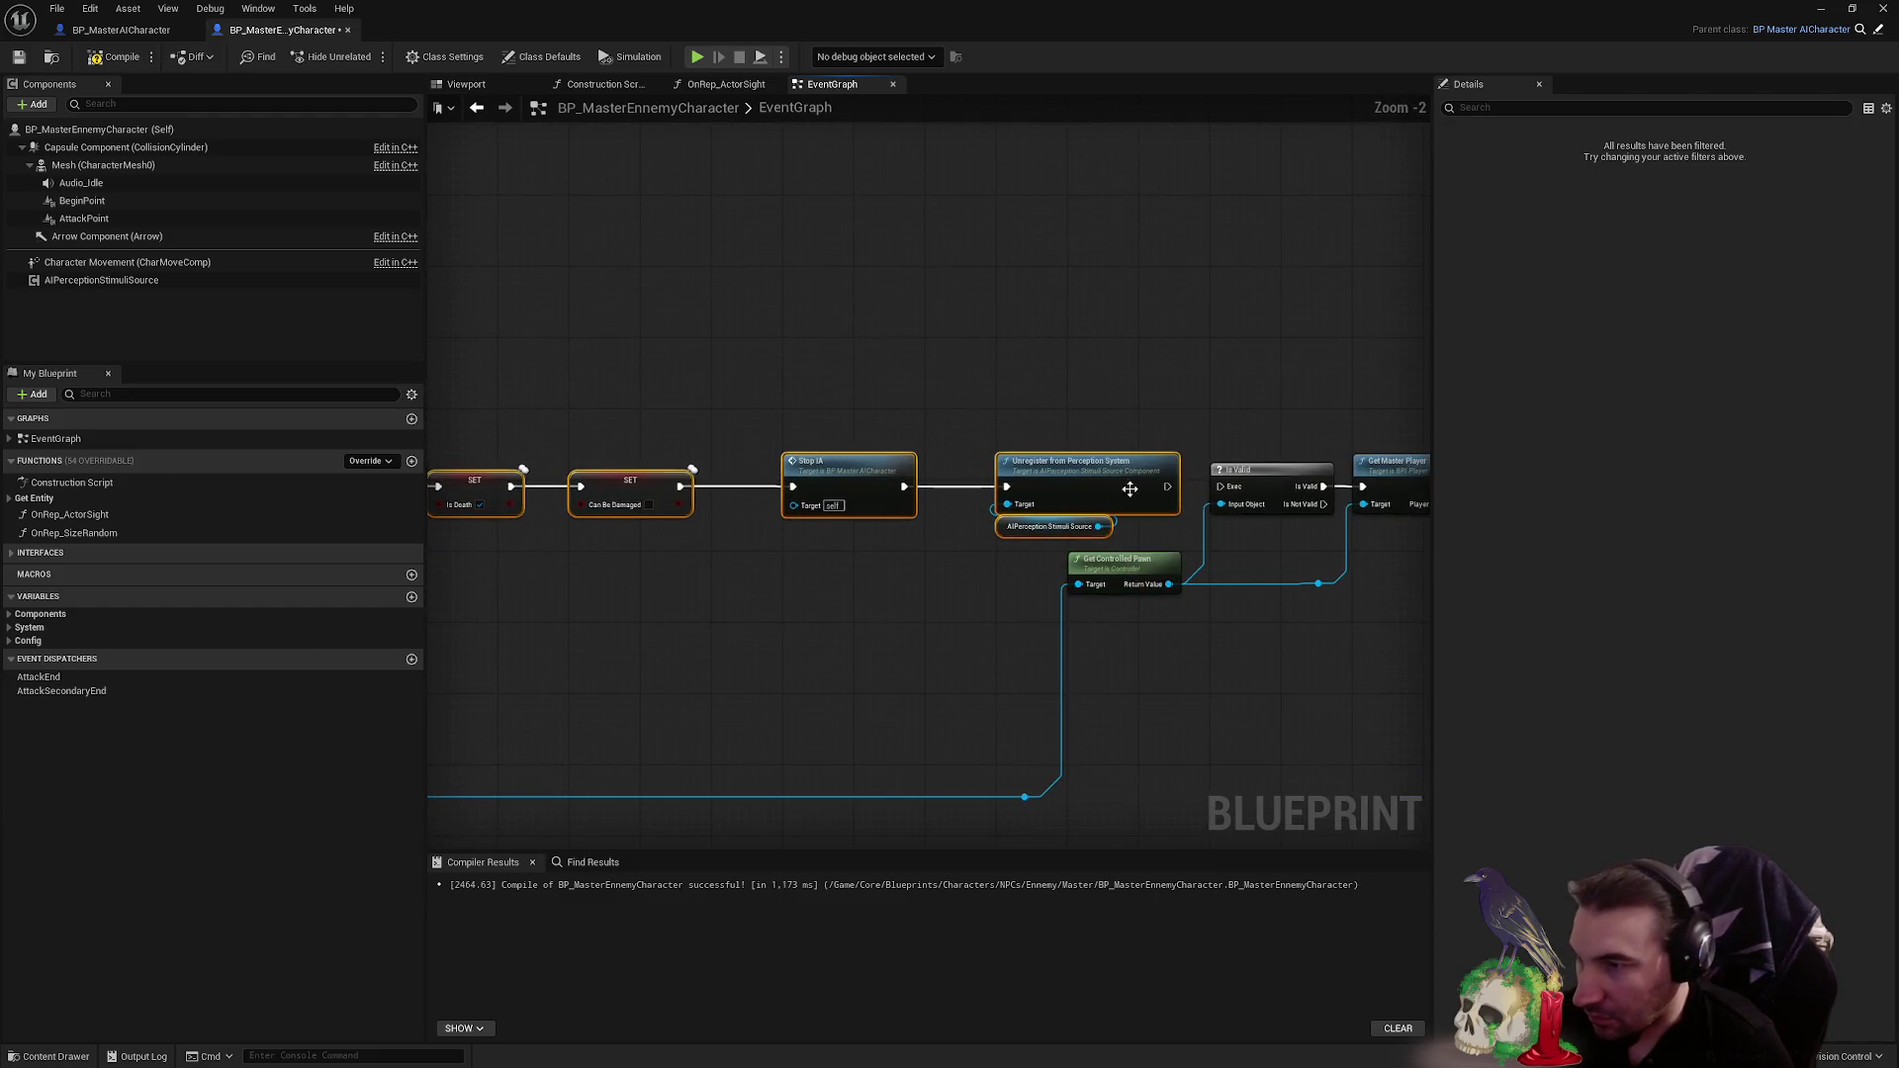
drag(555, 628, 1040, 575)
click(1039, 575)
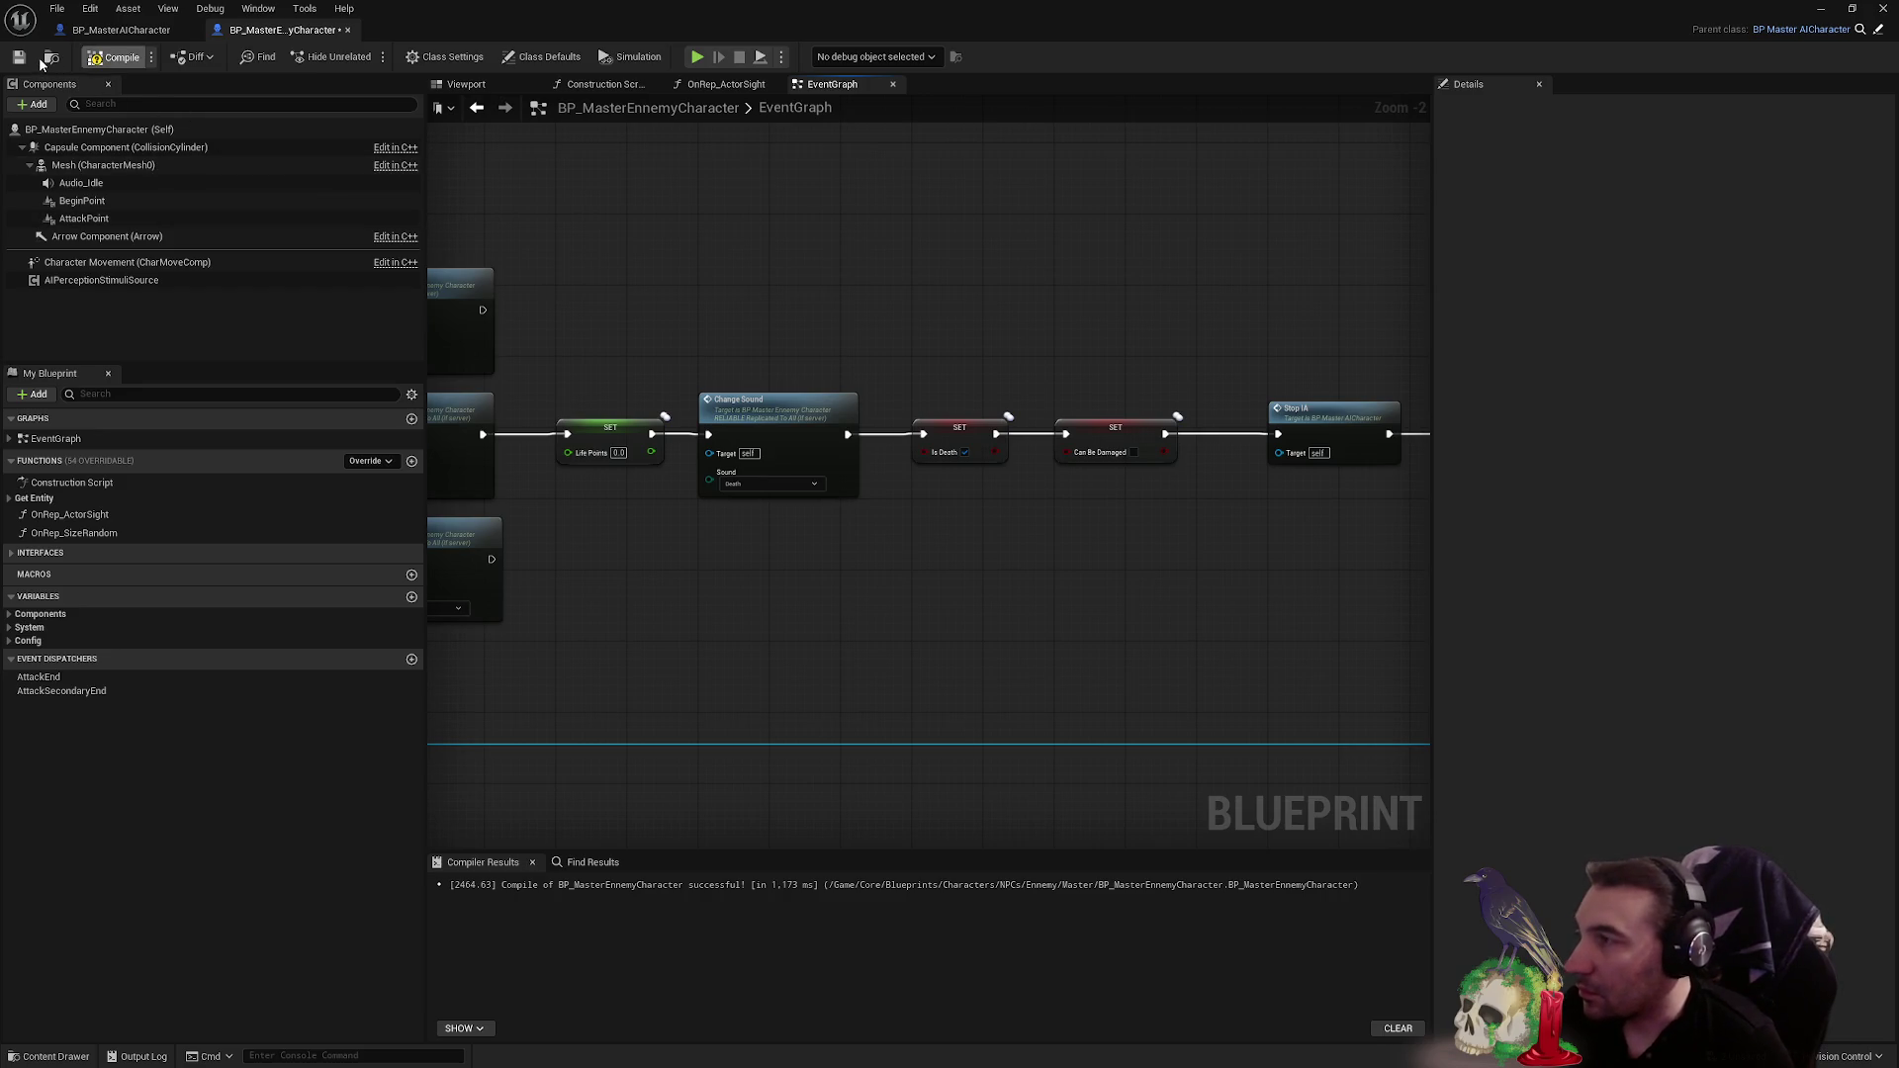
- Save all modified assets from the level editor
mouse_move(235, 44)
mouse_down()
mouse_move(297, 198)
mouse_move(370, 1049)
mouse_up()
click(376, 802)
click(1089, 709)
- Inspect BP_MasterAICharacter's StopIA, Switch Has Authority and Clamp logic, then play the level
double_click(984, 1045)
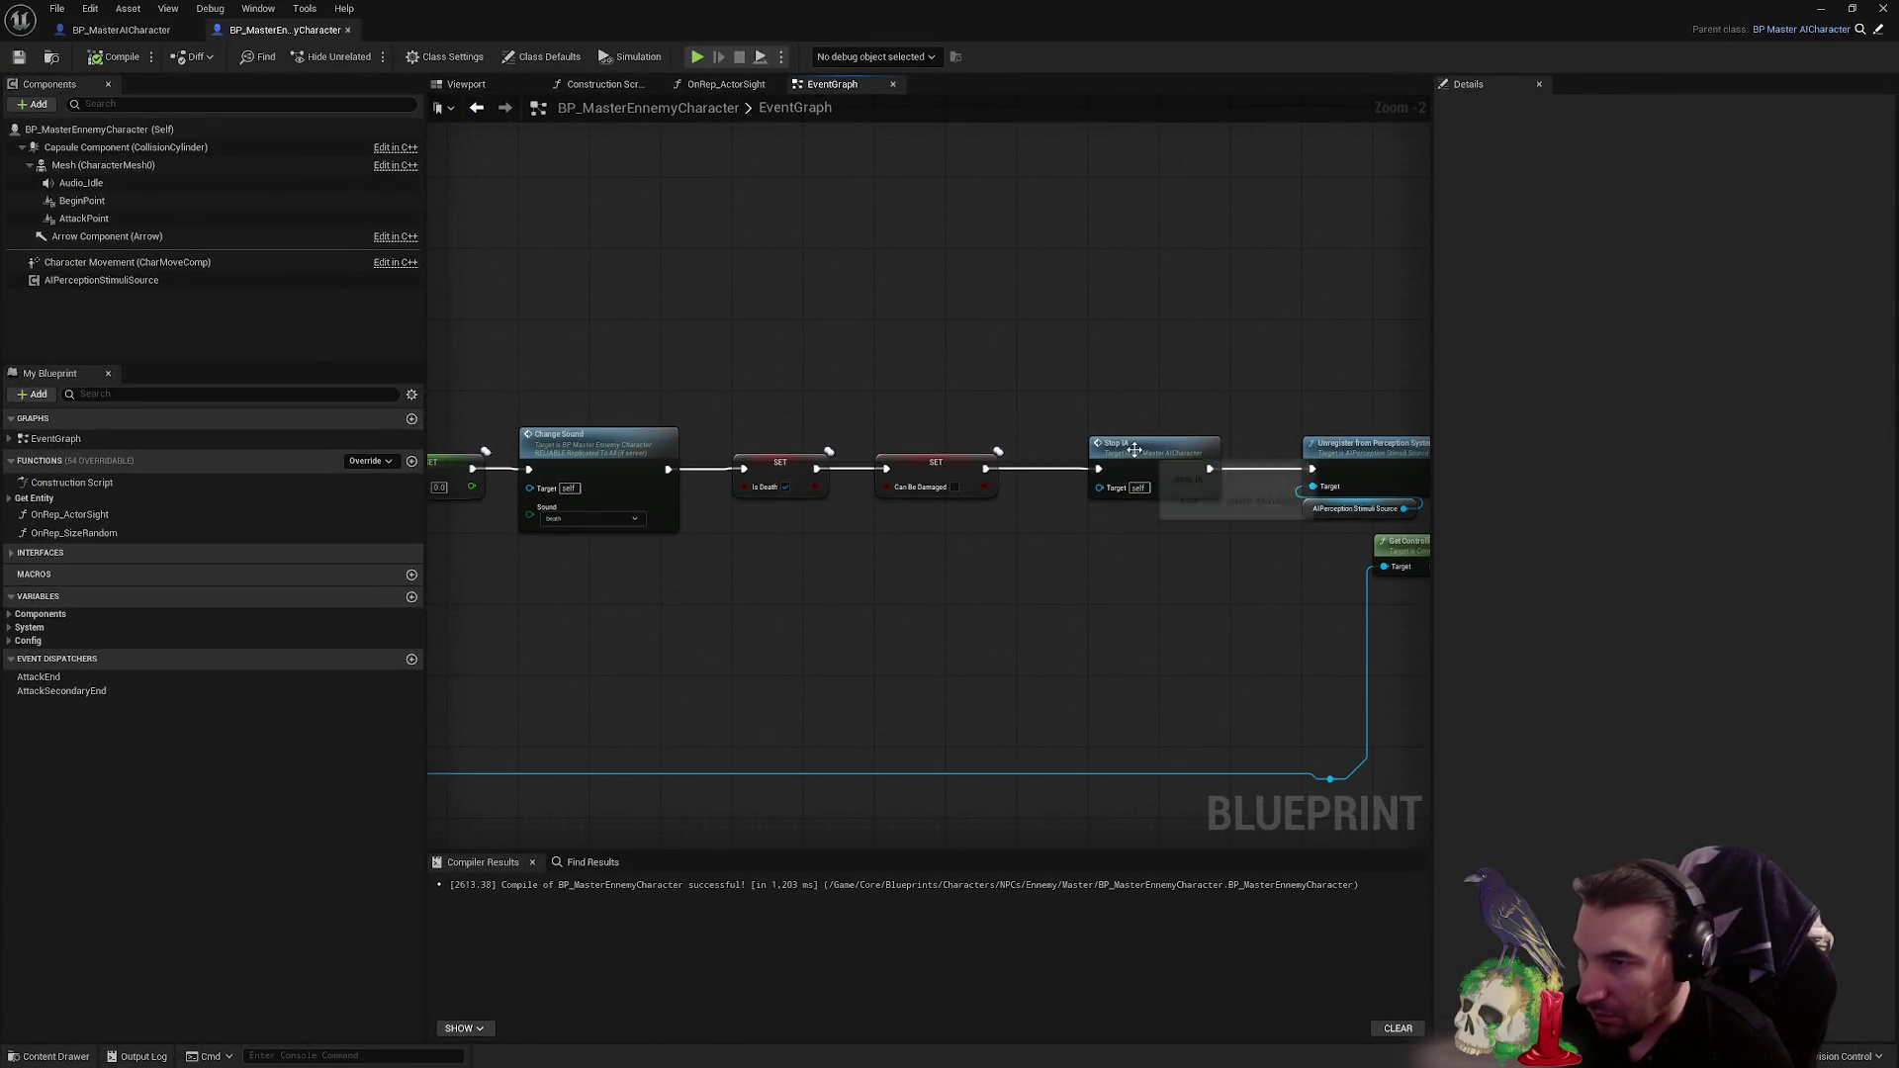
double_click(1134, 449)
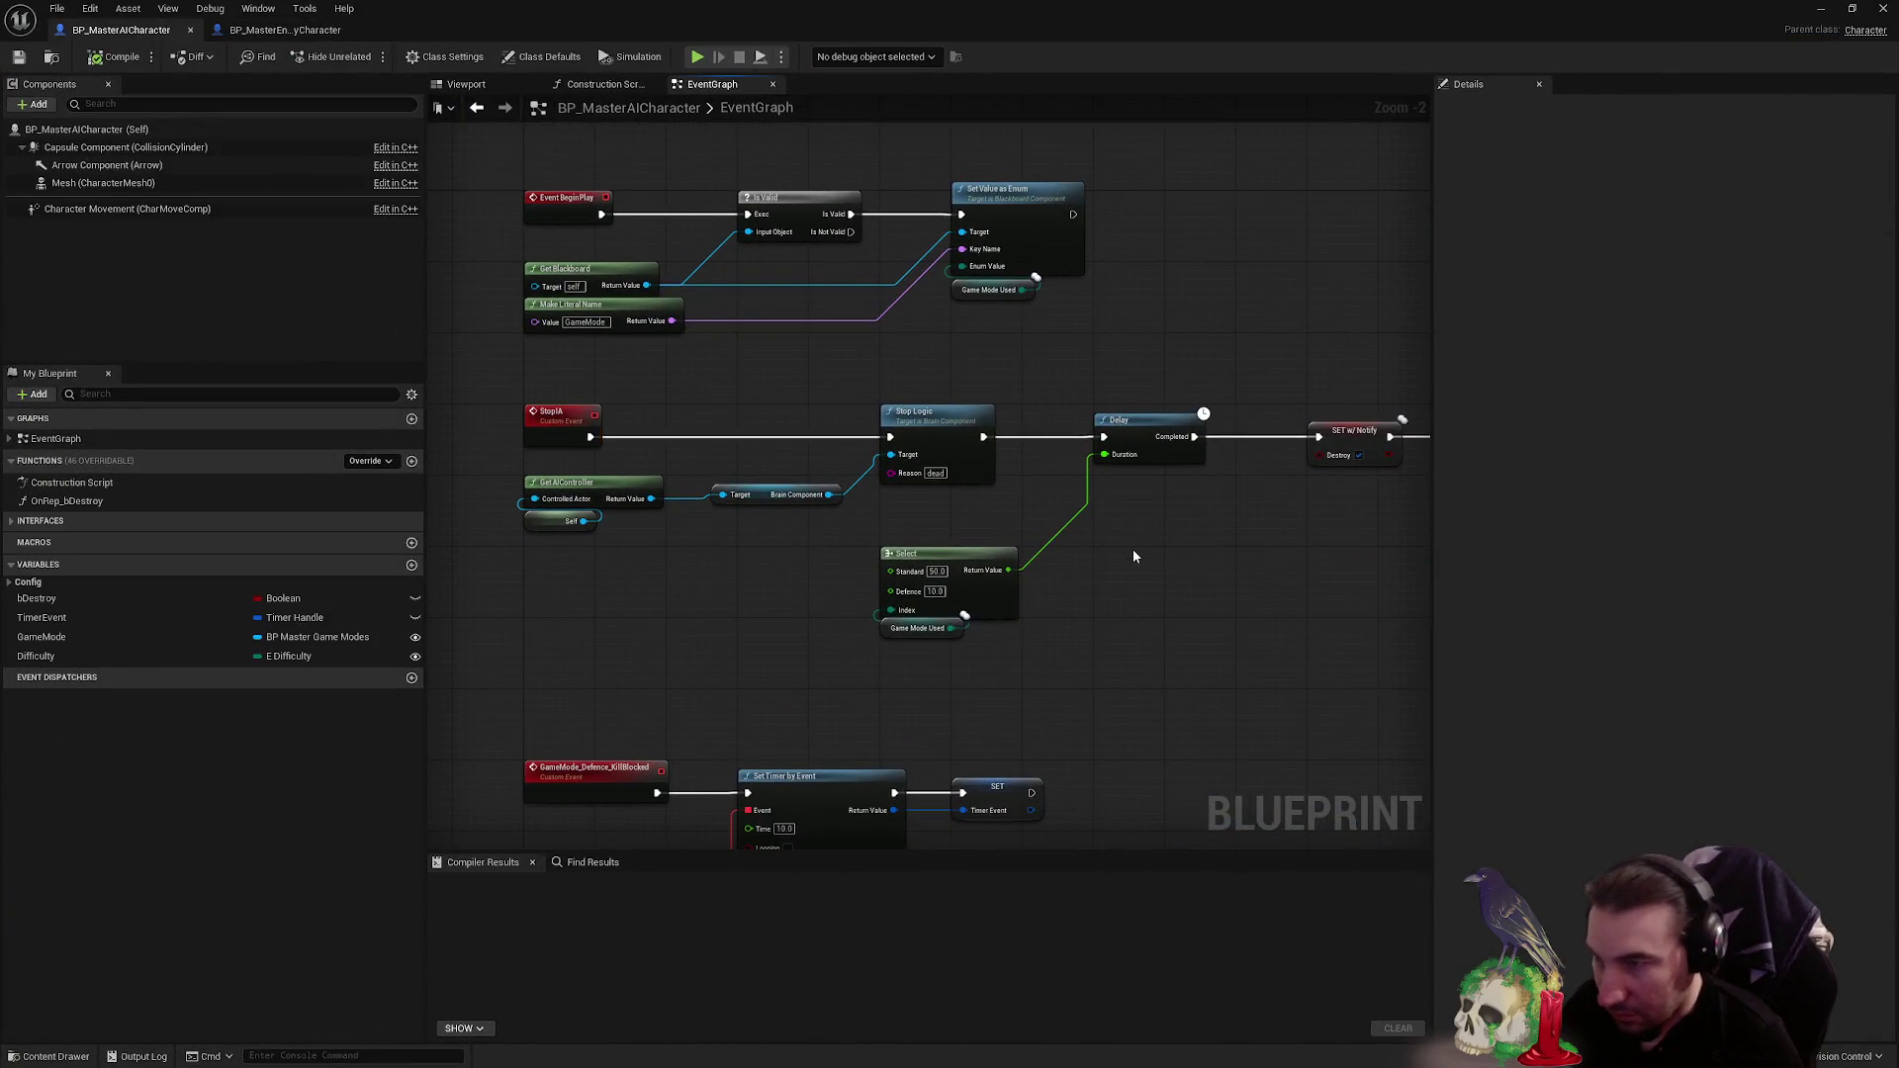
drag(1134, 557, 987, 580)
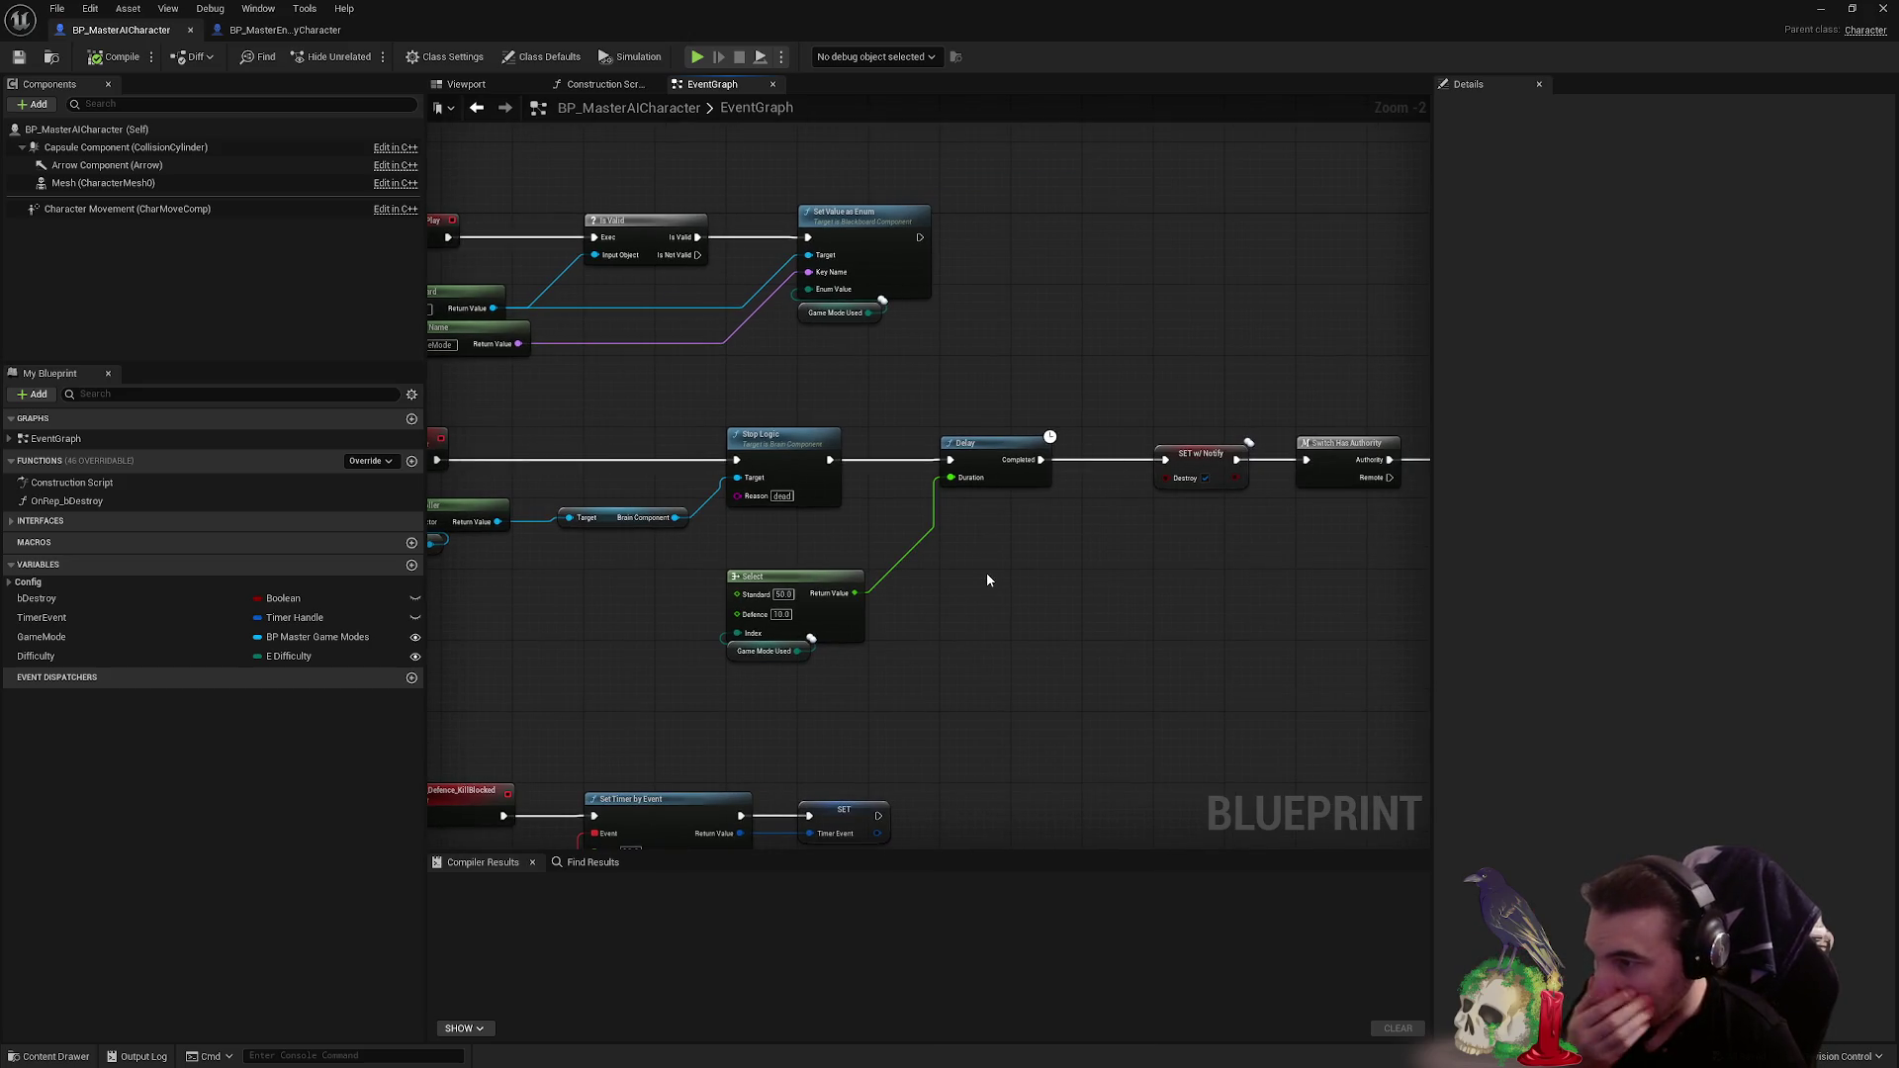
mouse_move(1123, 554)
mouse_down()
mouse_move(509, 538)
mouse_move(1135, 546)
mouse_up()
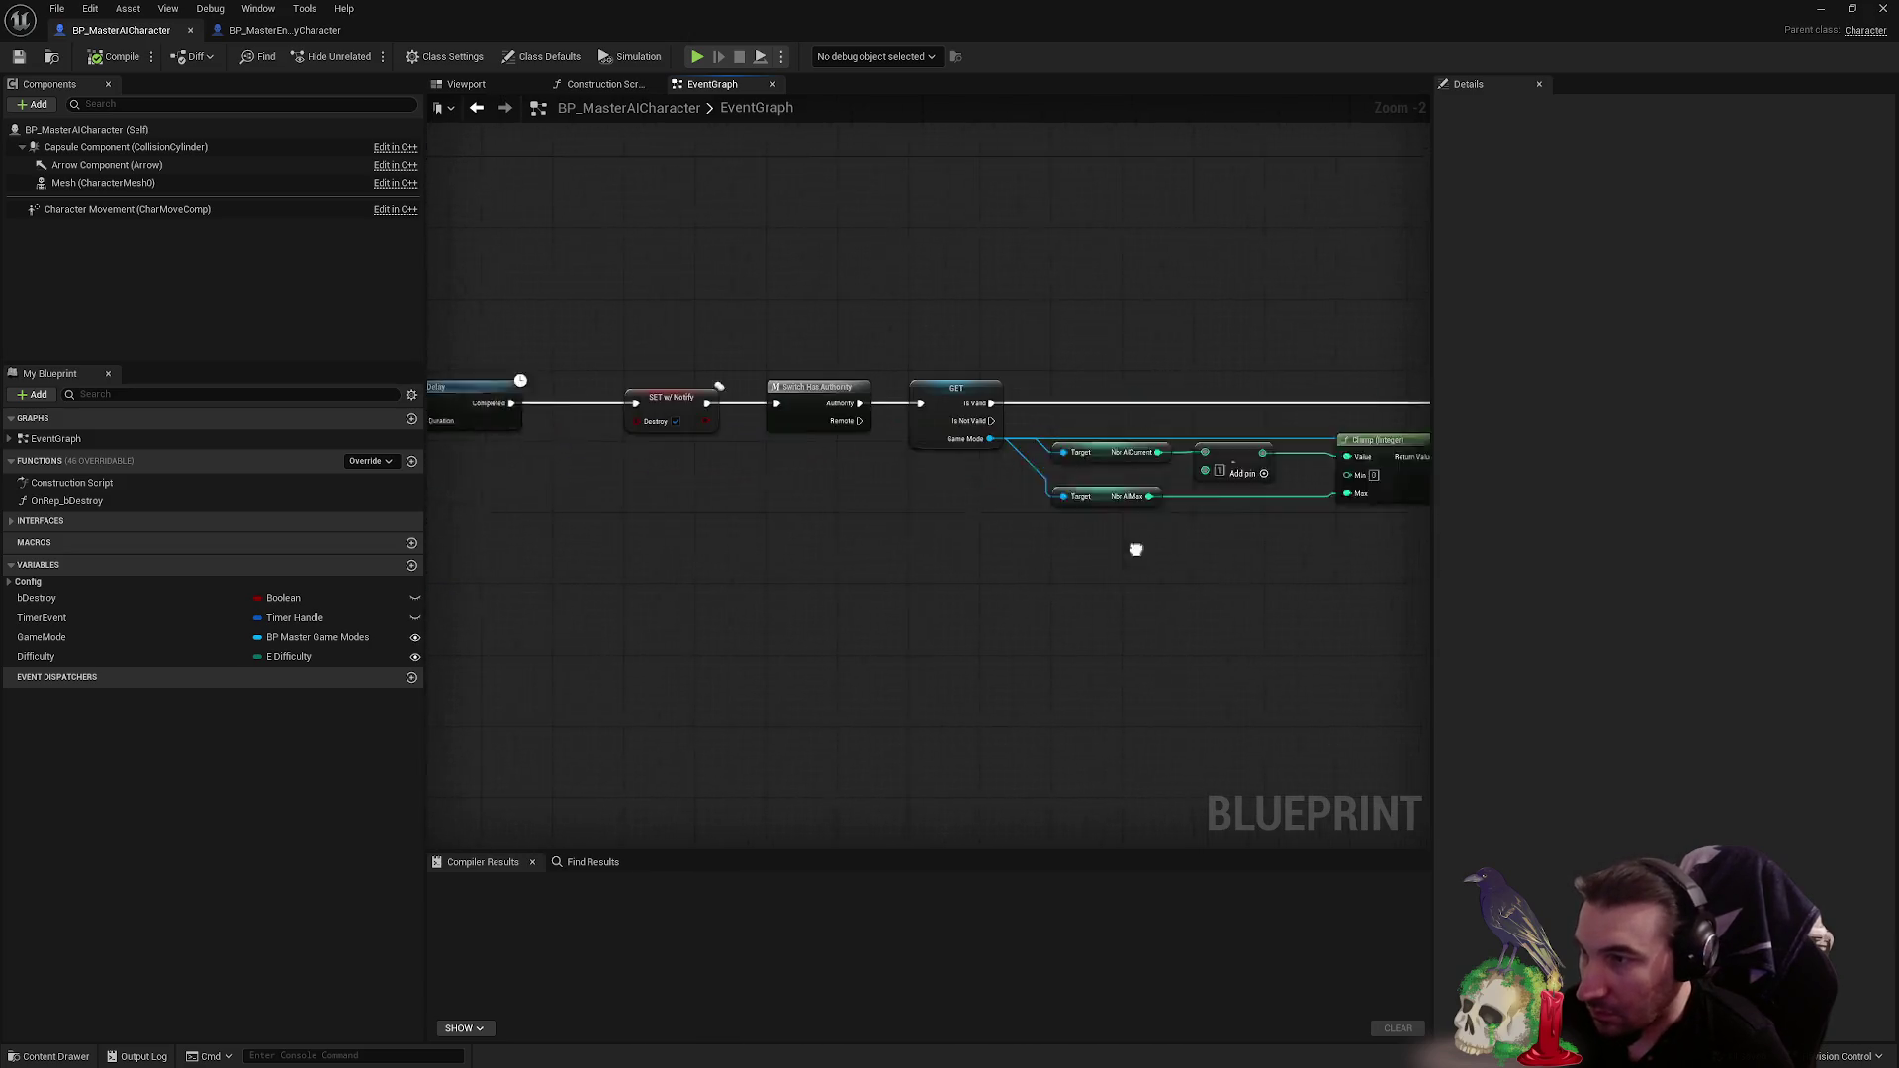
click(1820, 8)
click(366, 61)
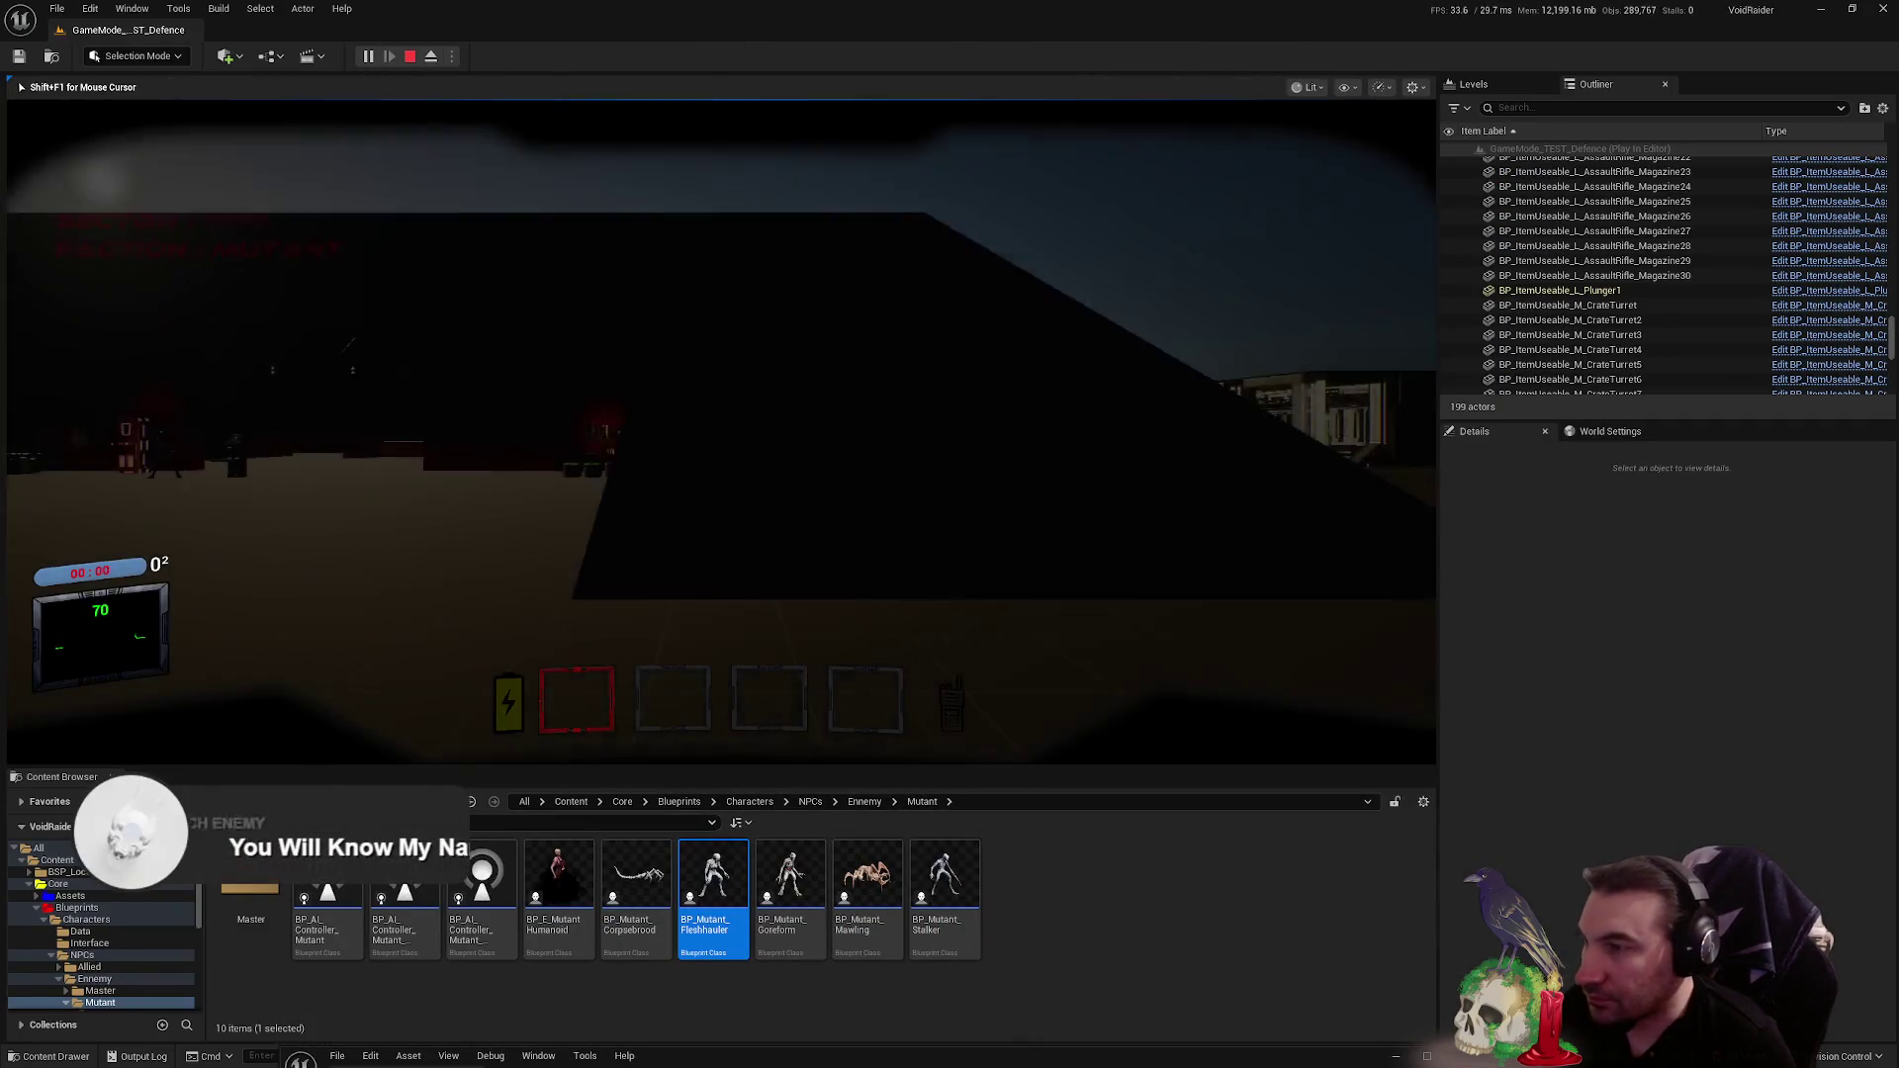
- Pick up the knife, approach the Fleshhauler mutant, stop the test and restore the Blueprint
key(w)
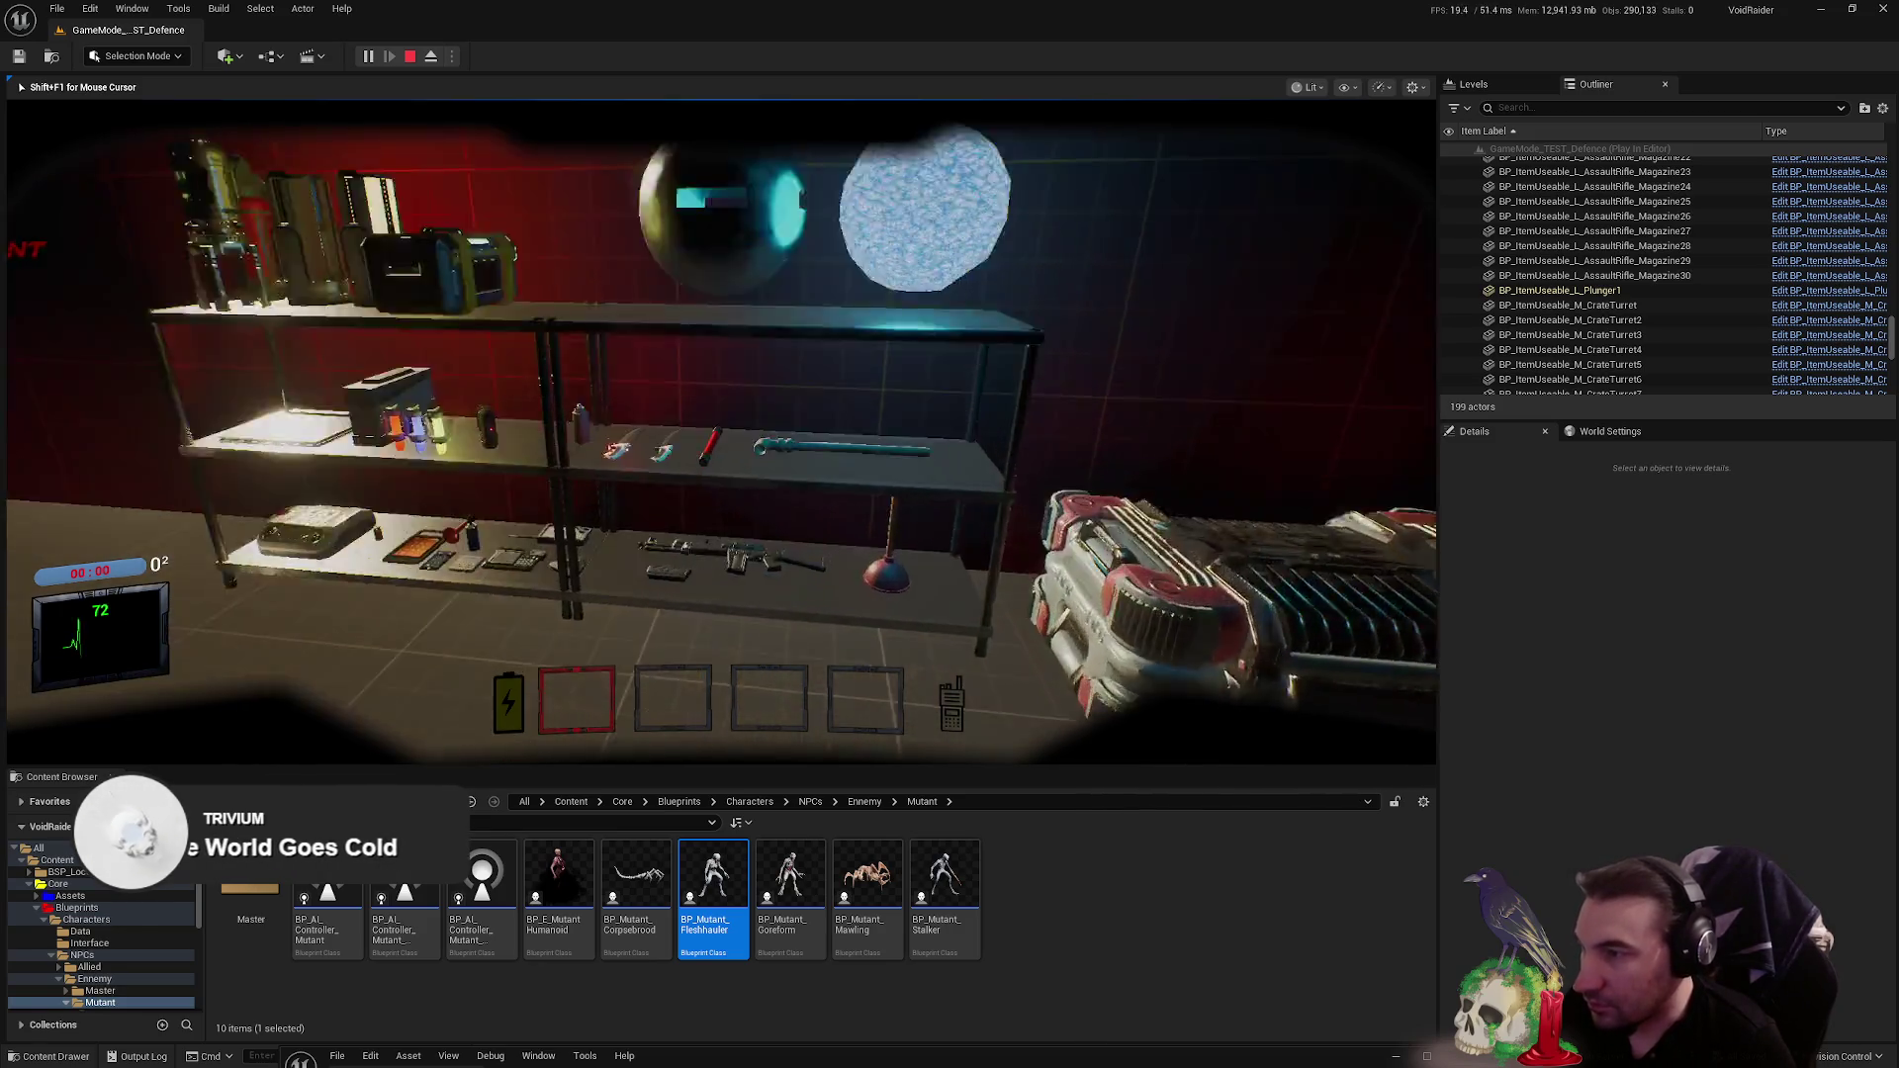
key(e)
key(w)
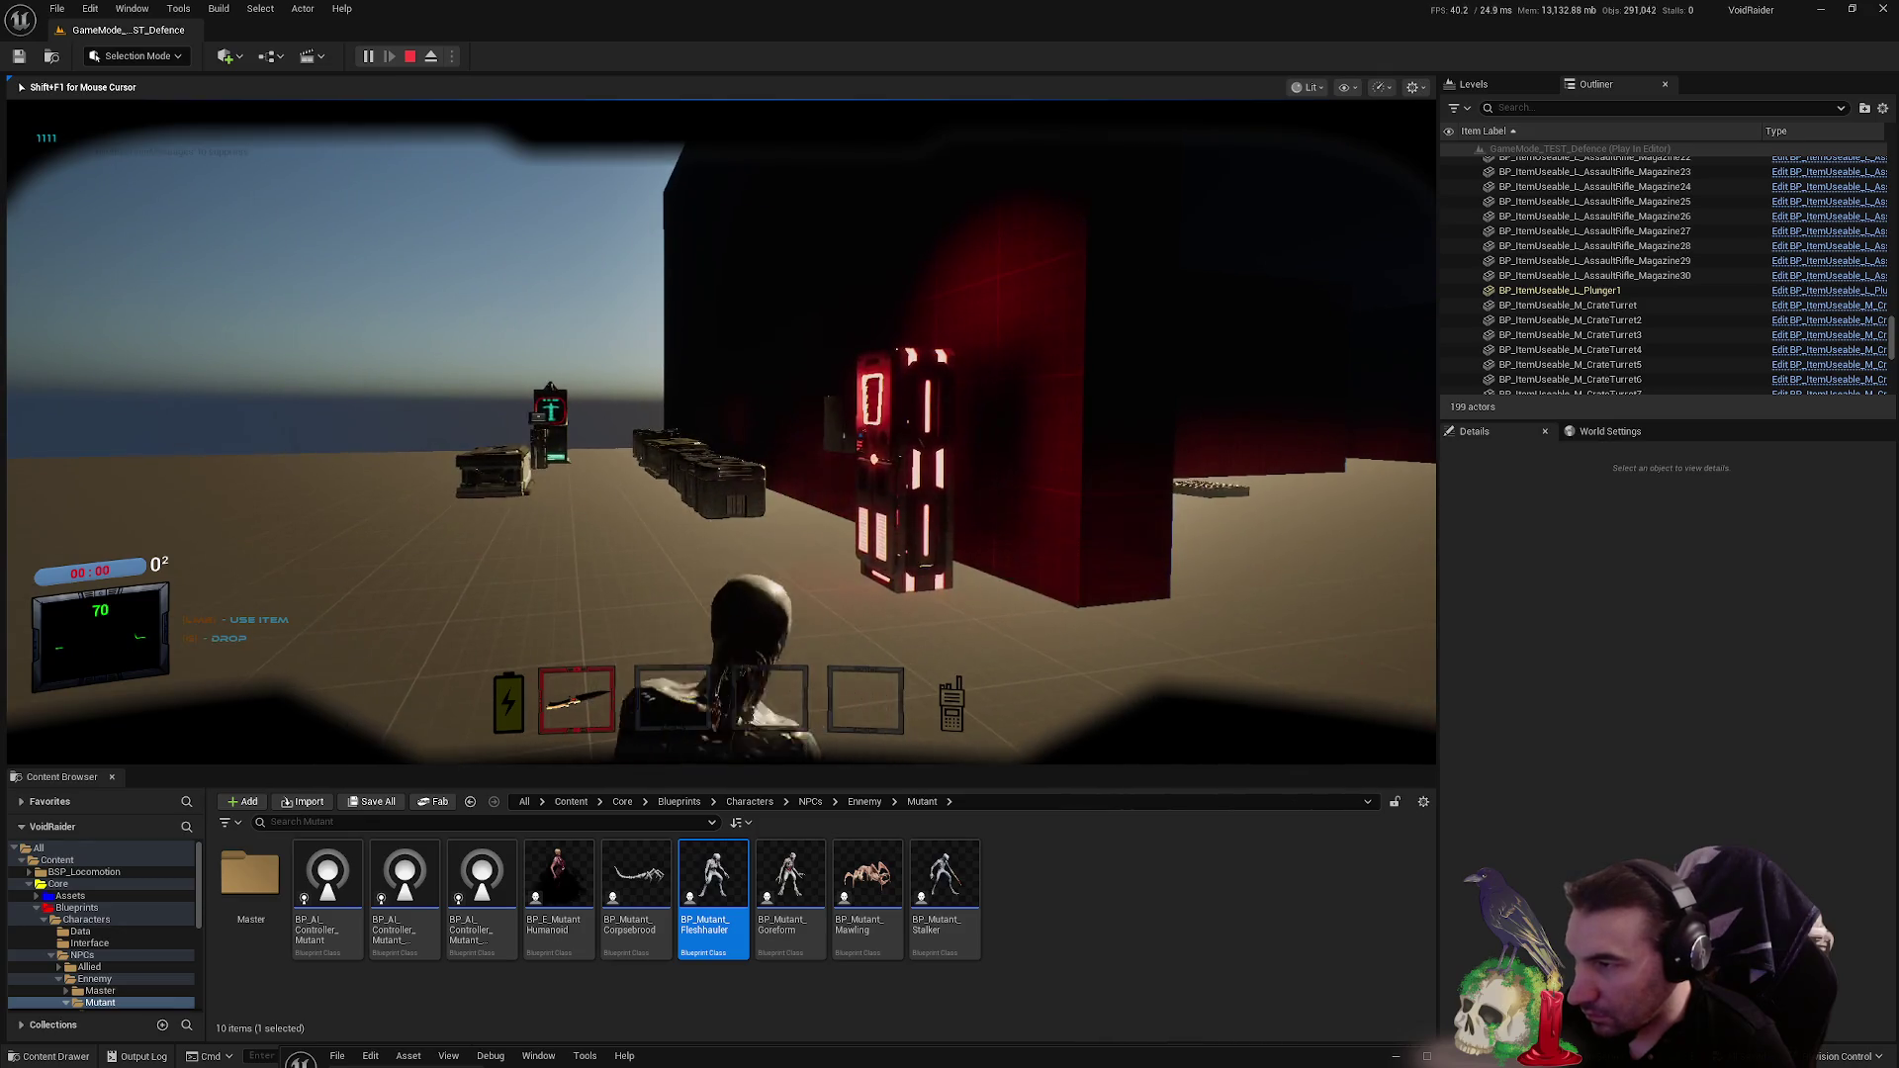
key(Escape)
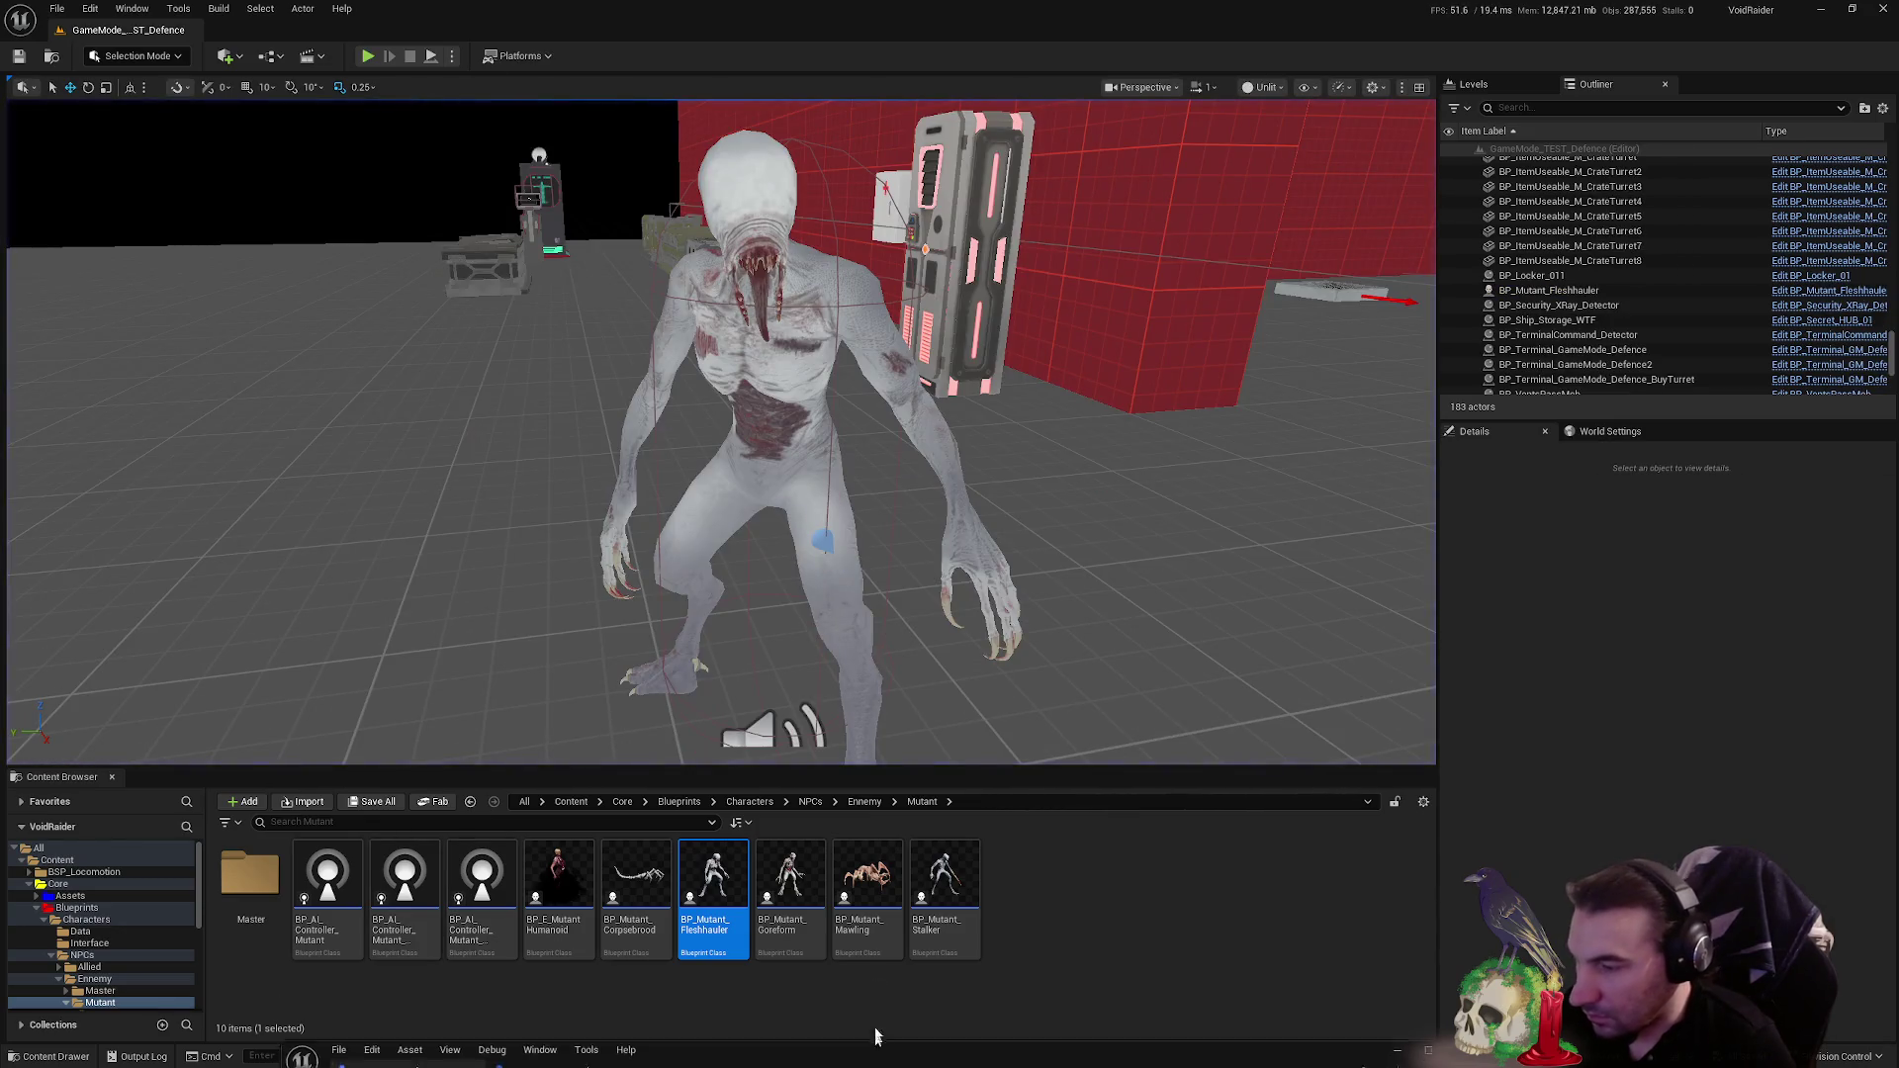
double_click(875, 1036)
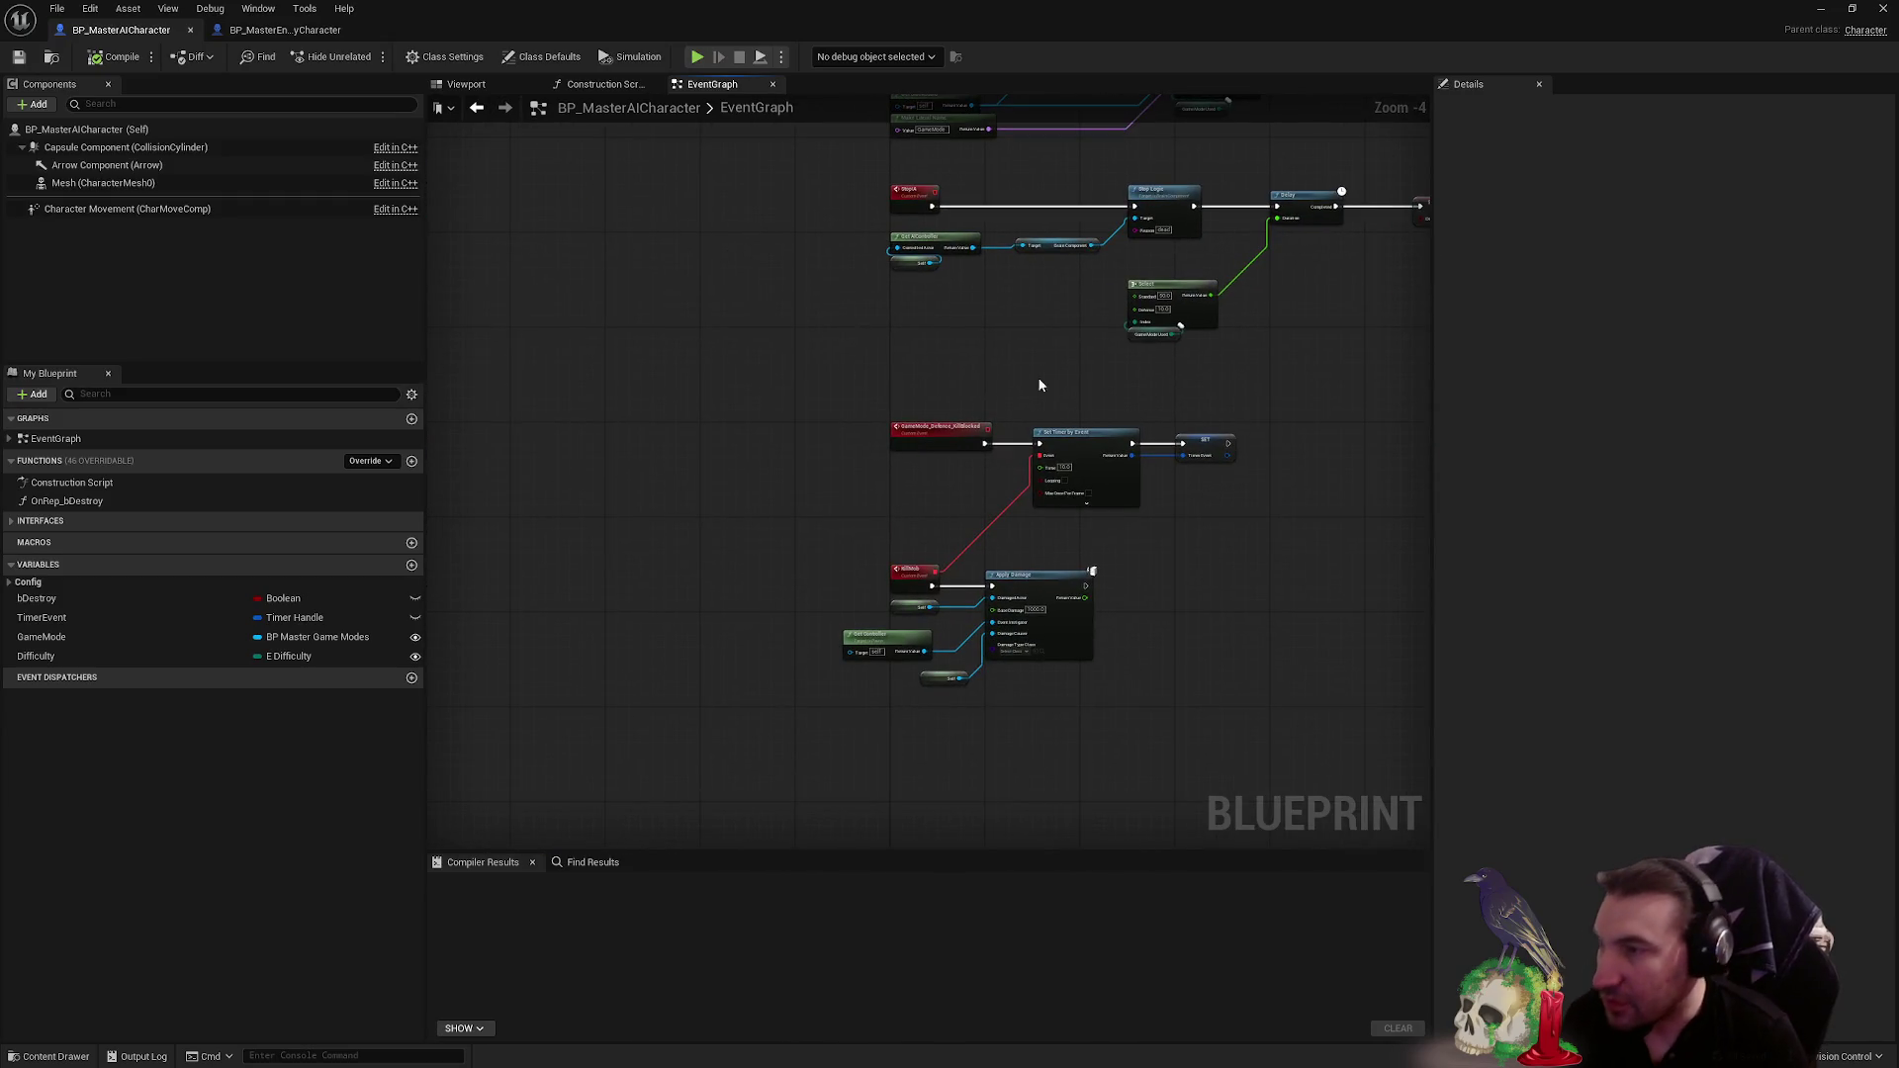
- In BP_MasterEnnemyCharacter, jump to the ChangeSound event and delete the debug Print String
click(273, 32)
drag(528, 267, 894, 228)
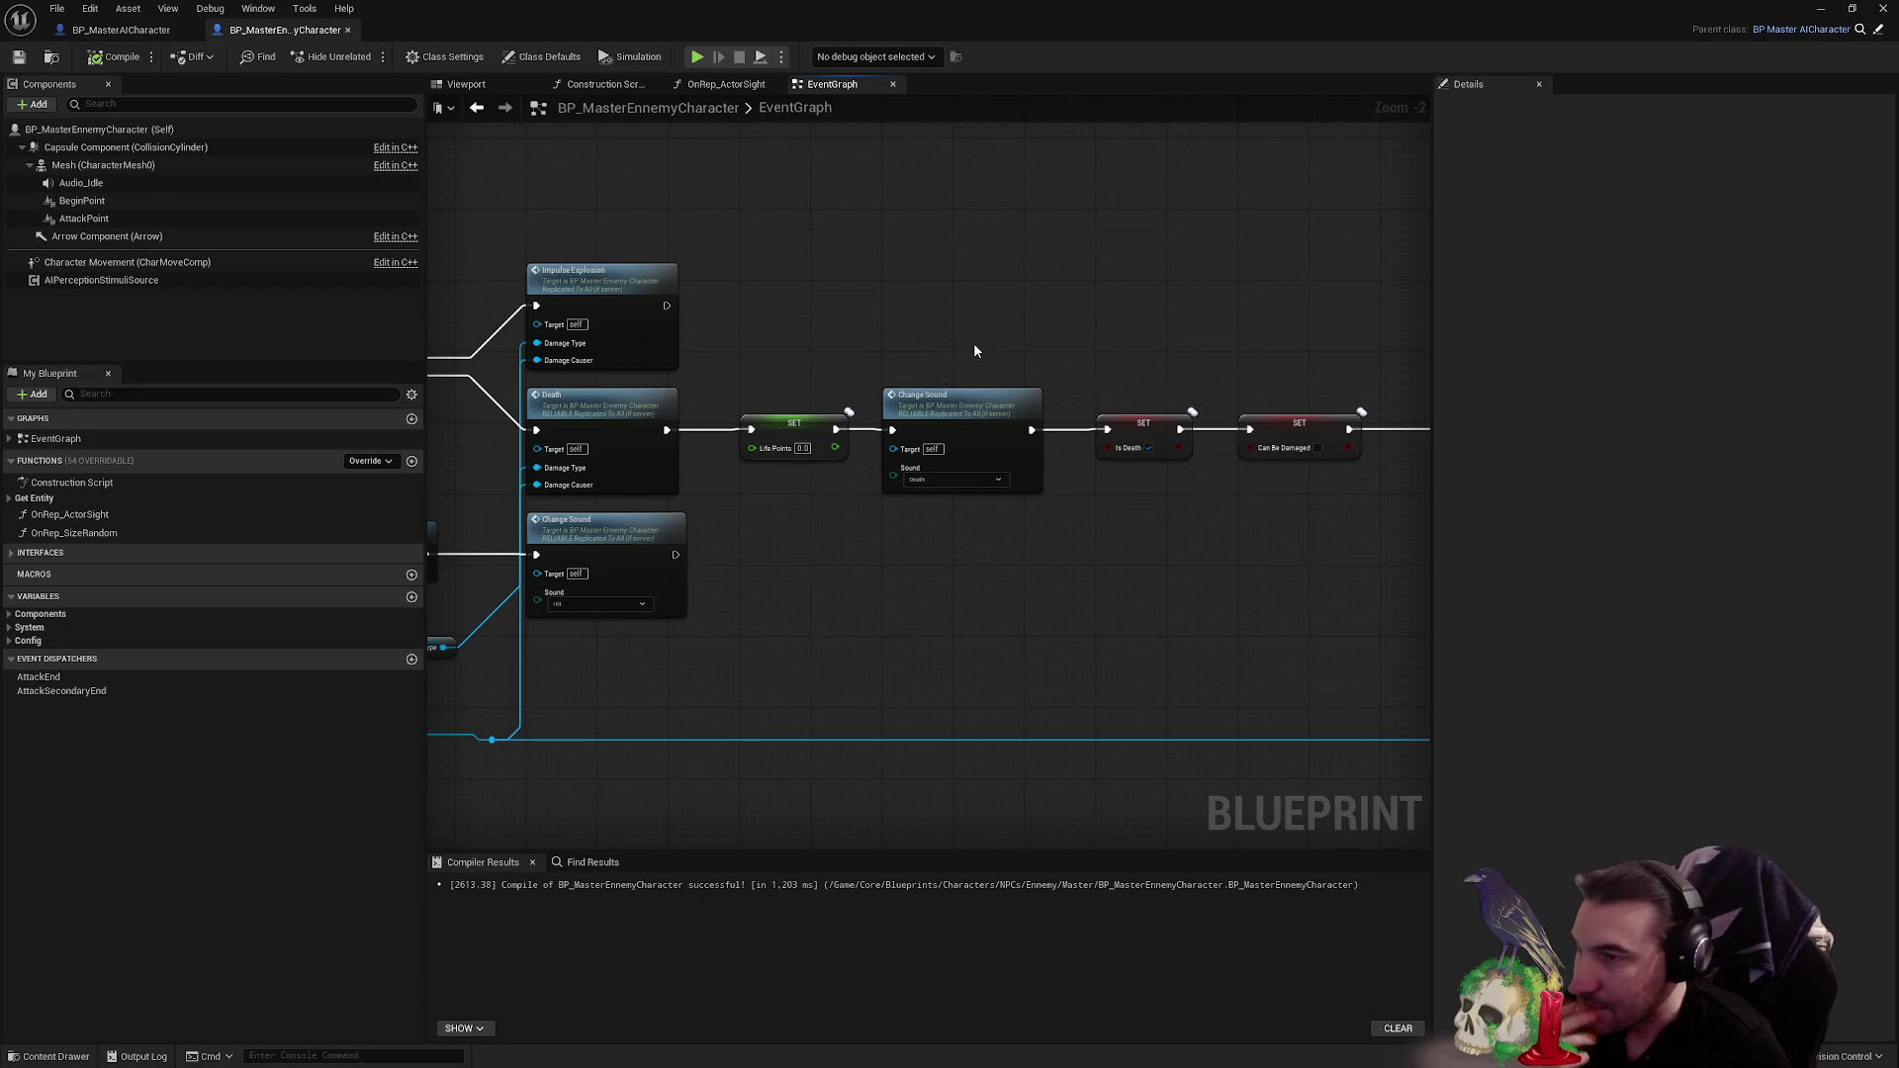
click(1146, 433)
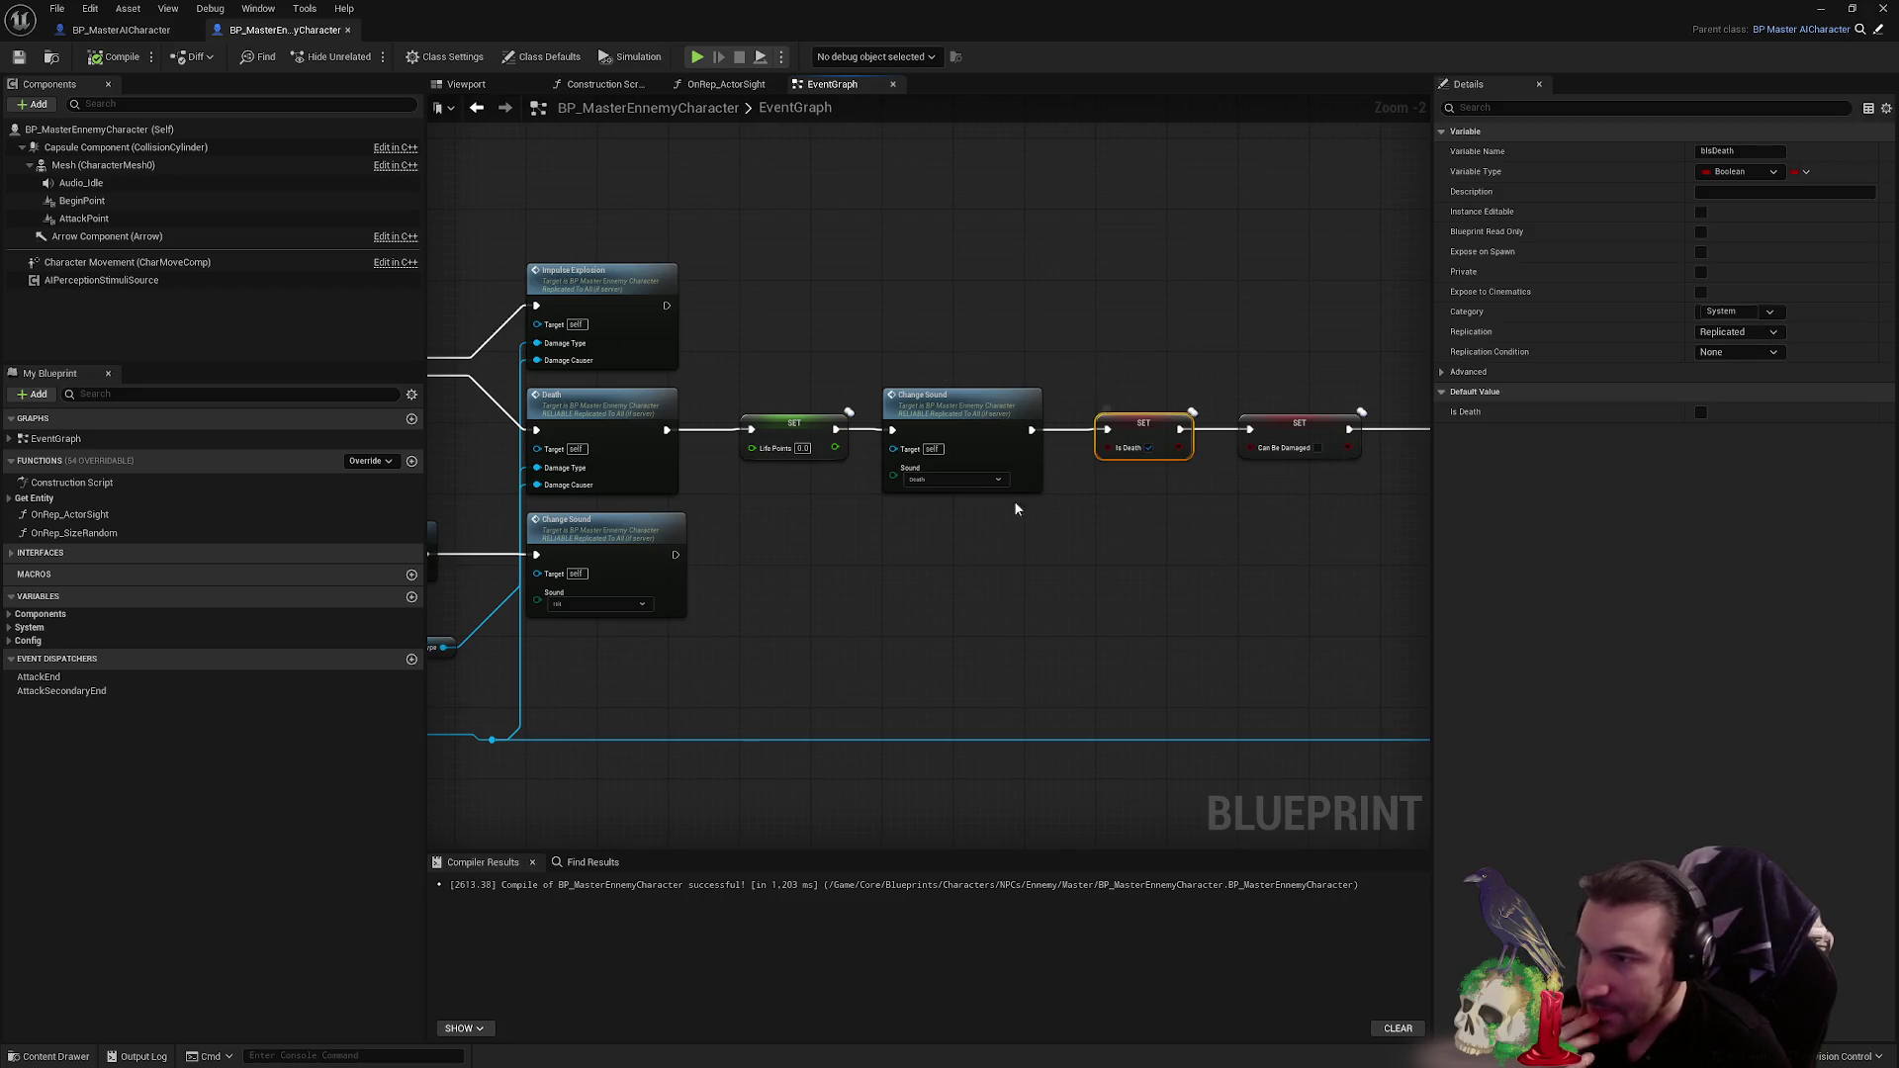
double_click(915, 470)
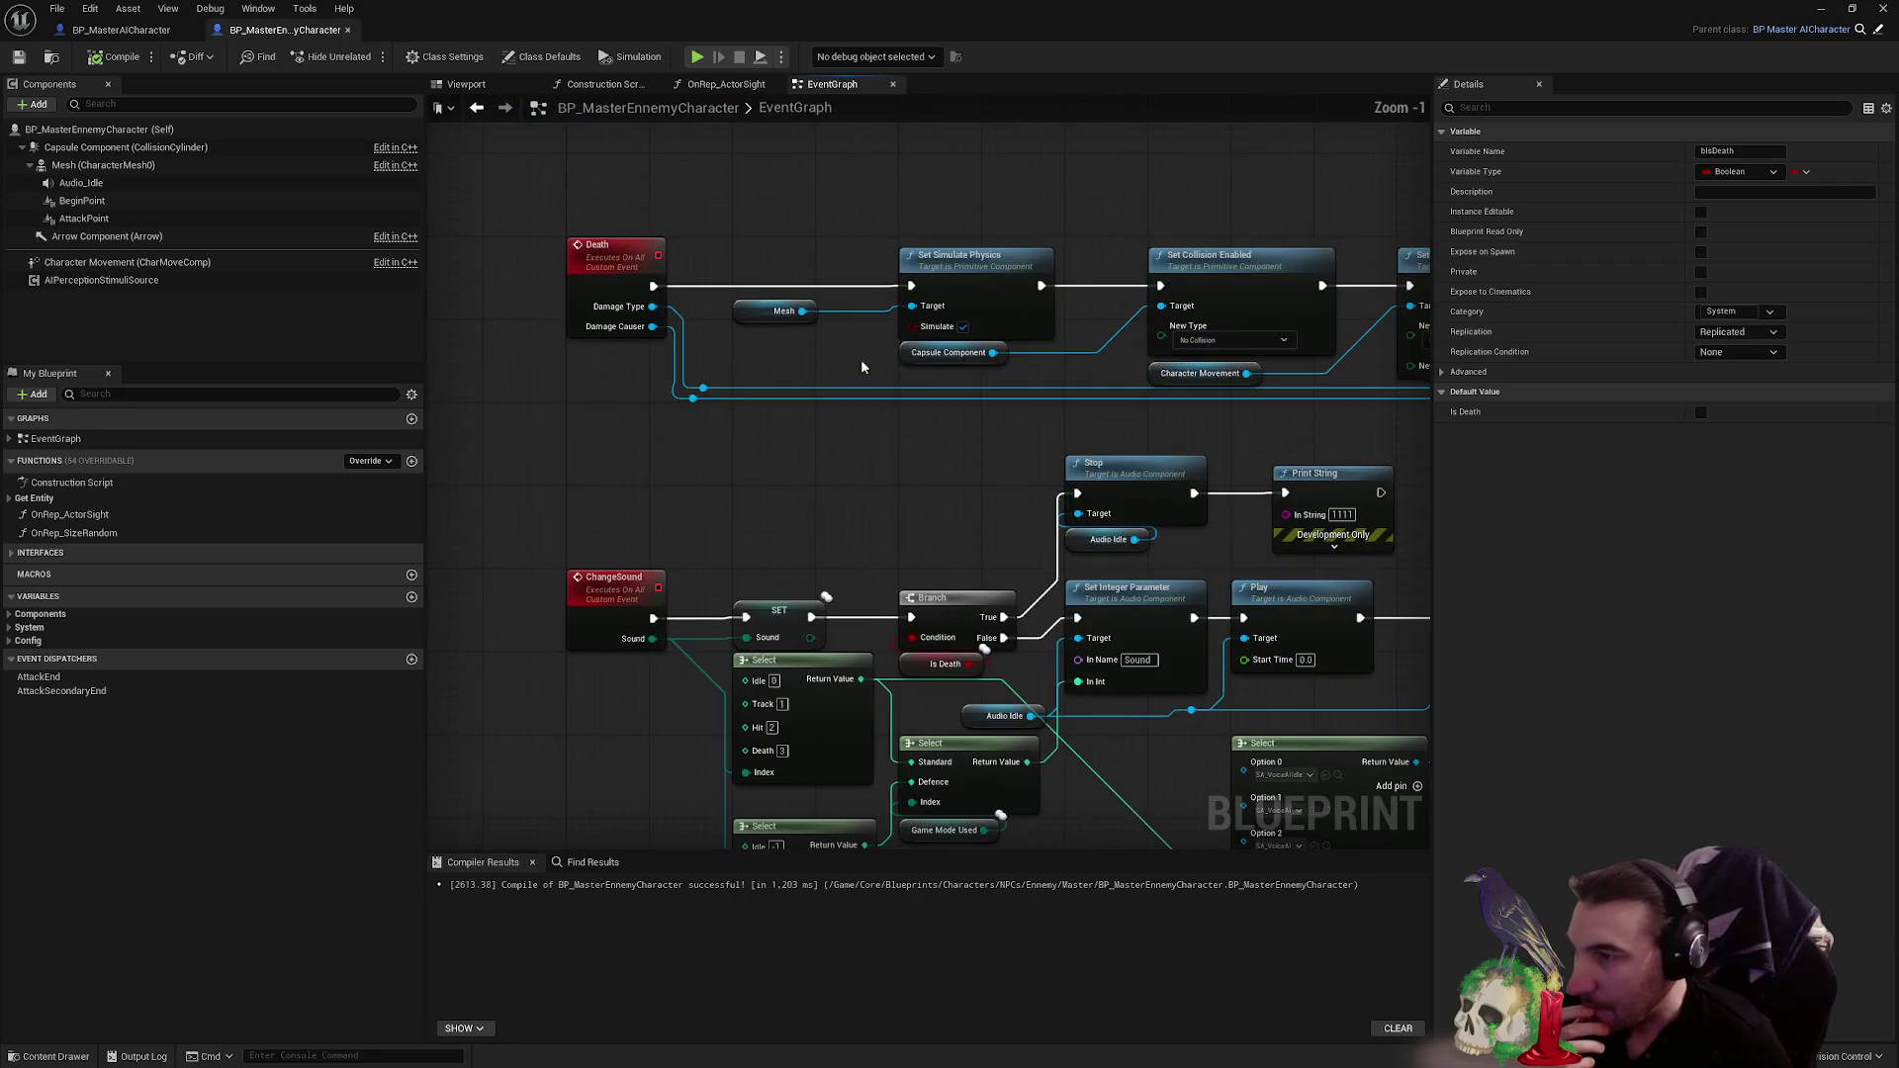
click(1325, 473)
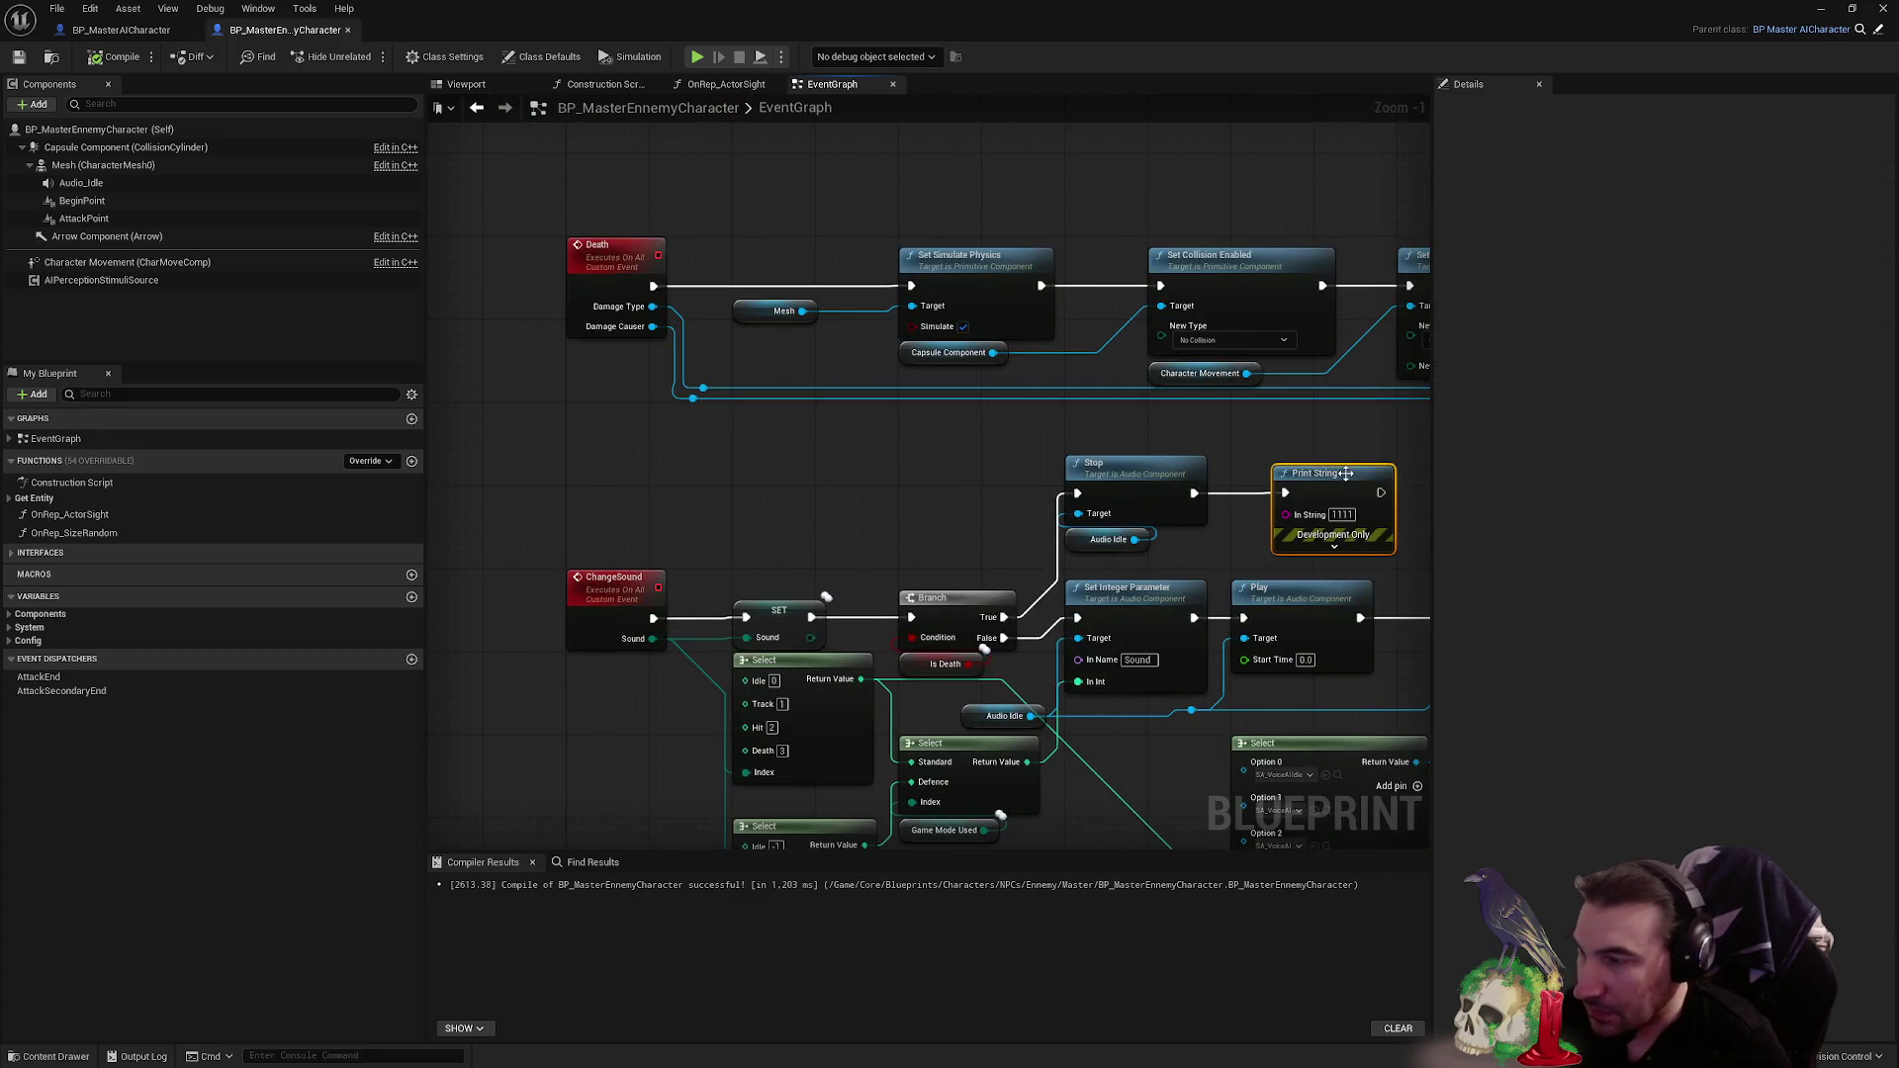
key(Delete)
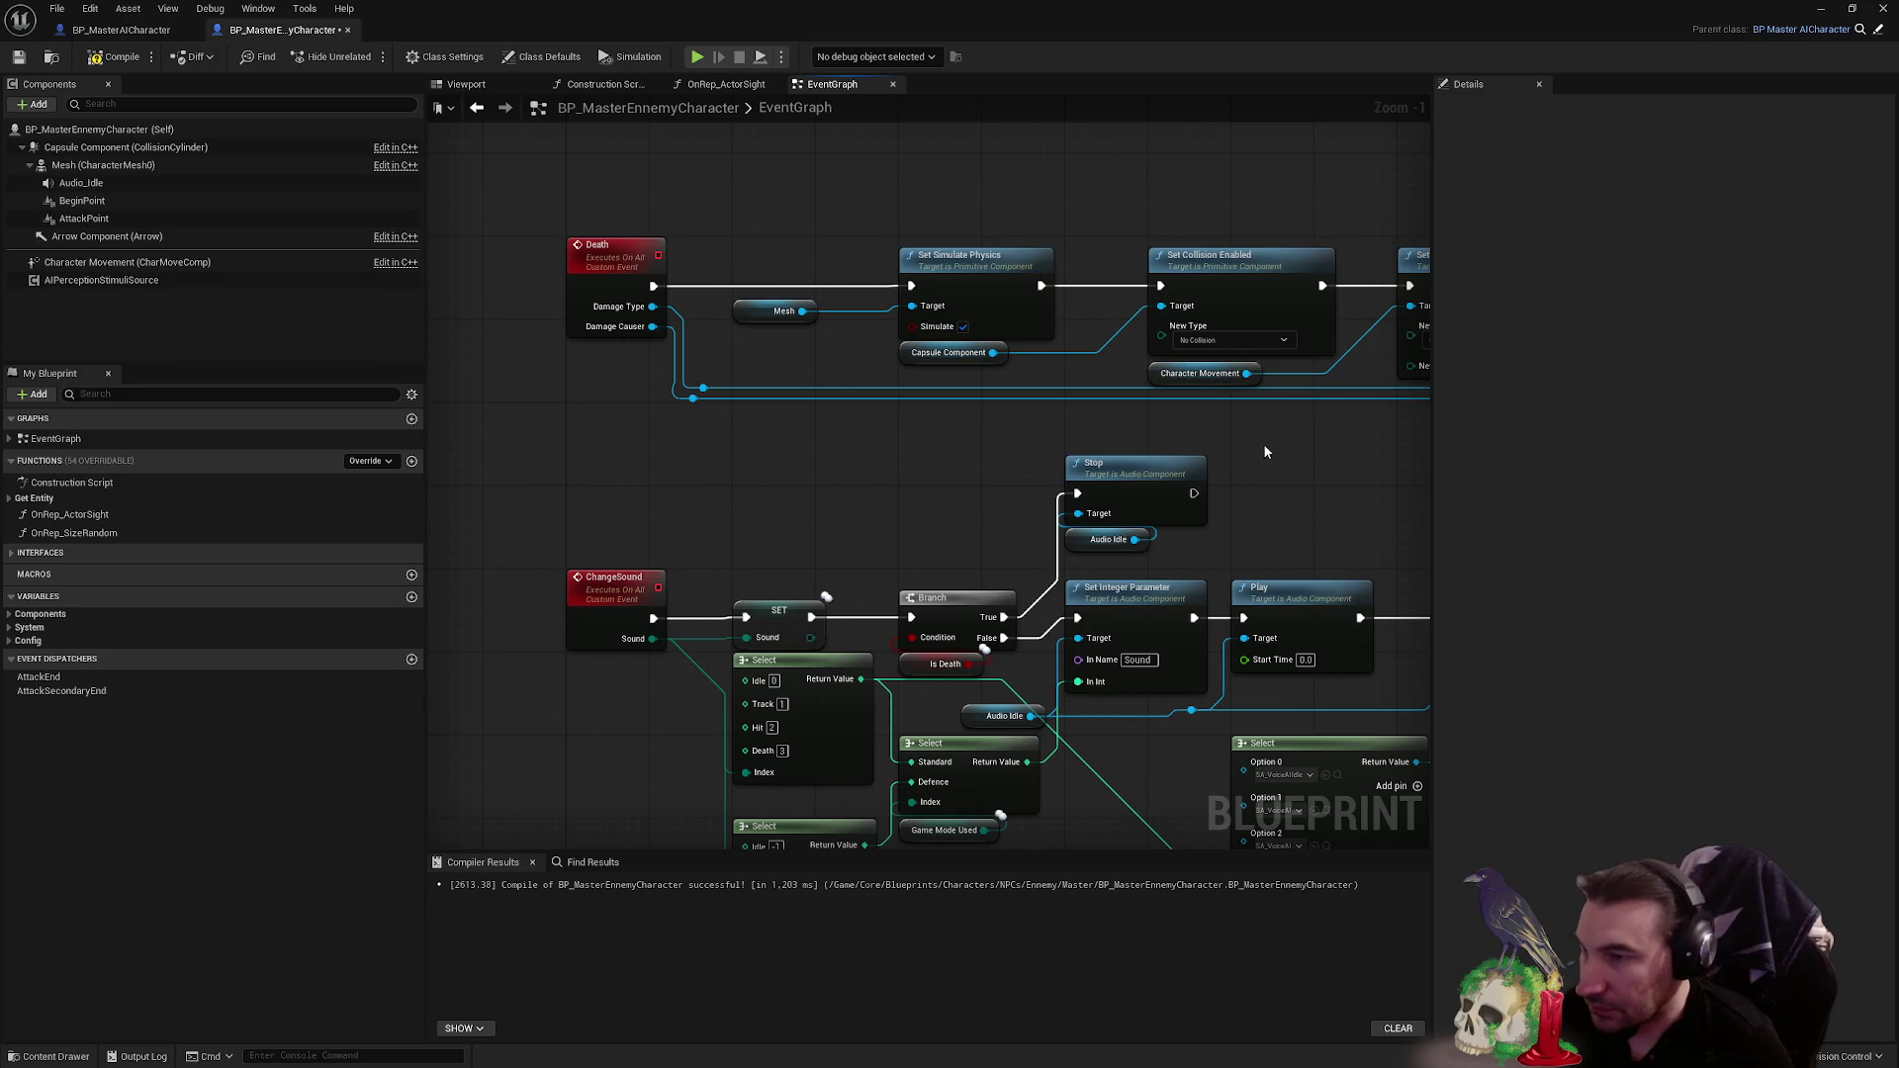
- Wire SET Is Death's execution onward to SET Can Be Damaged
drag(824, 504, 899, 535)
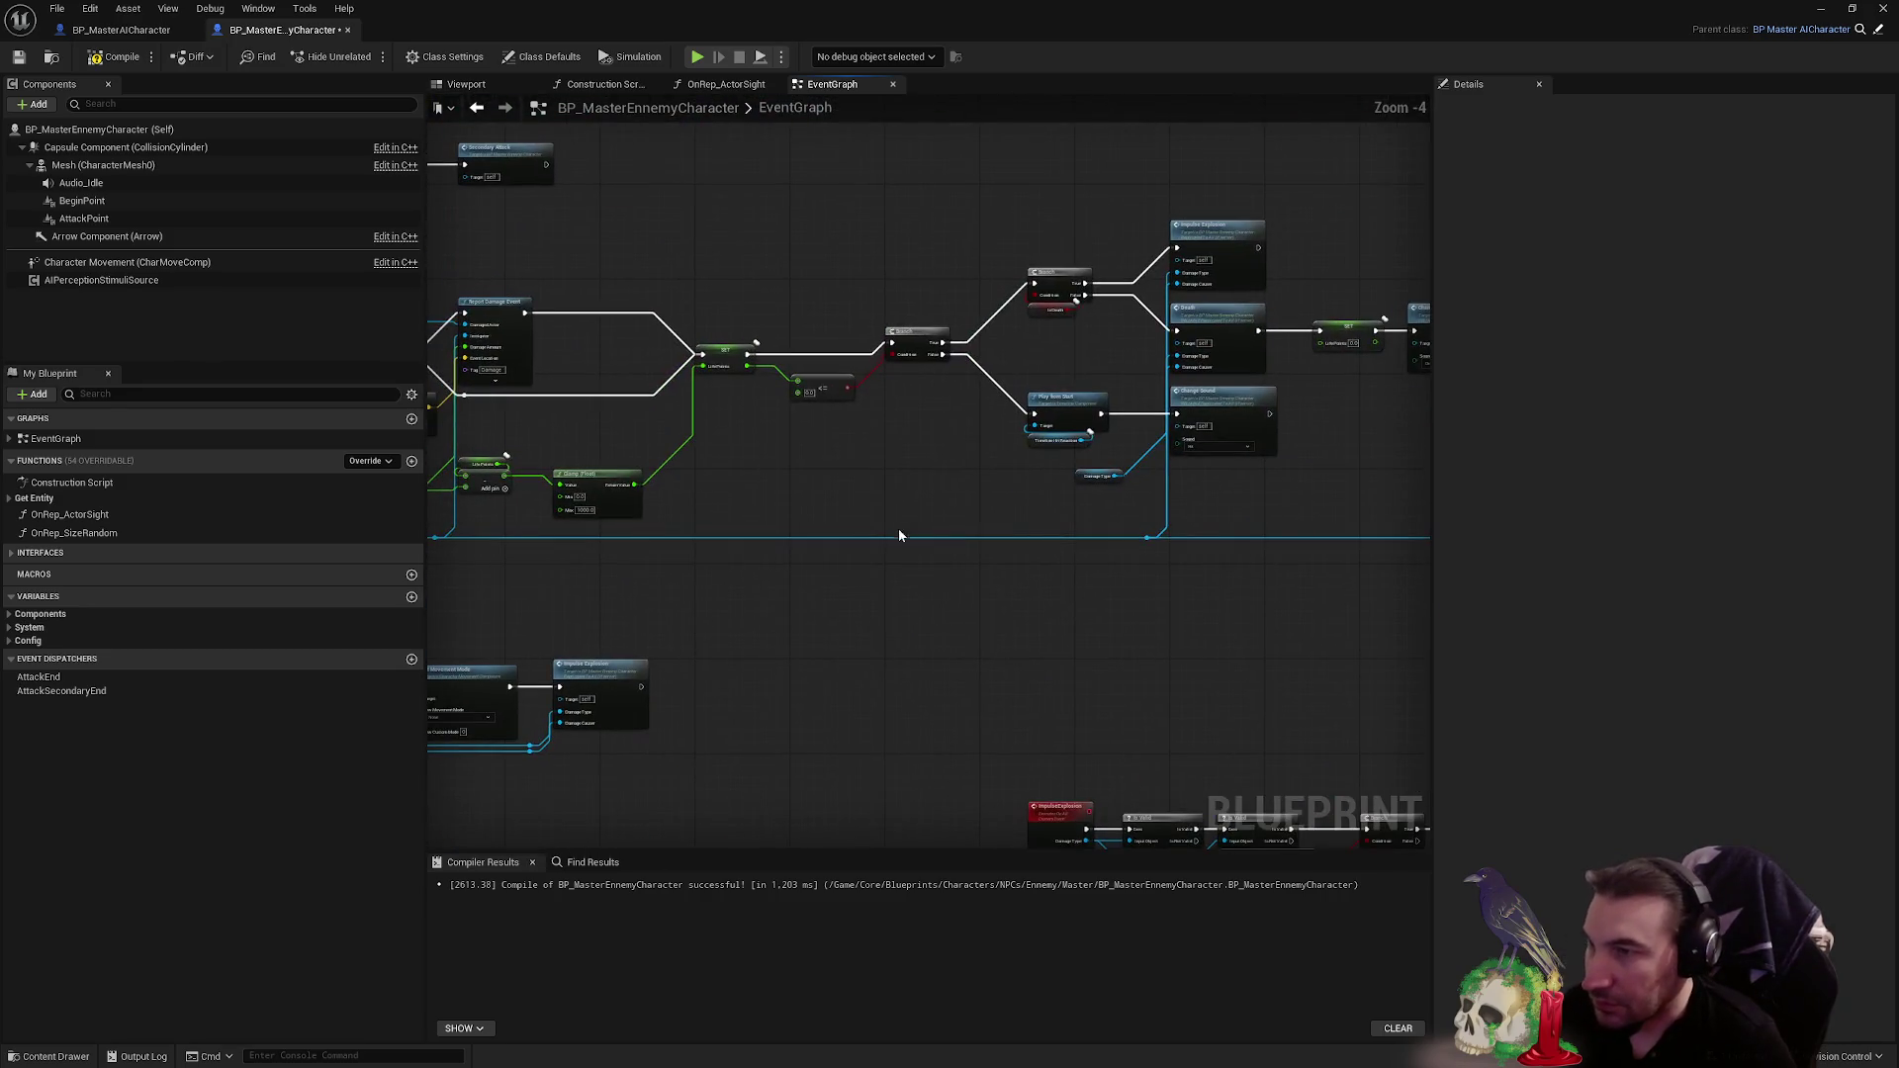
scroll(1187, 346, up, 3)
click(1060, 421)
drag(1105, 394, 1188, 398)
scroll(1153, 425, down, 3)
scroll(1005, 373, up, 4)
click(1037, 444)
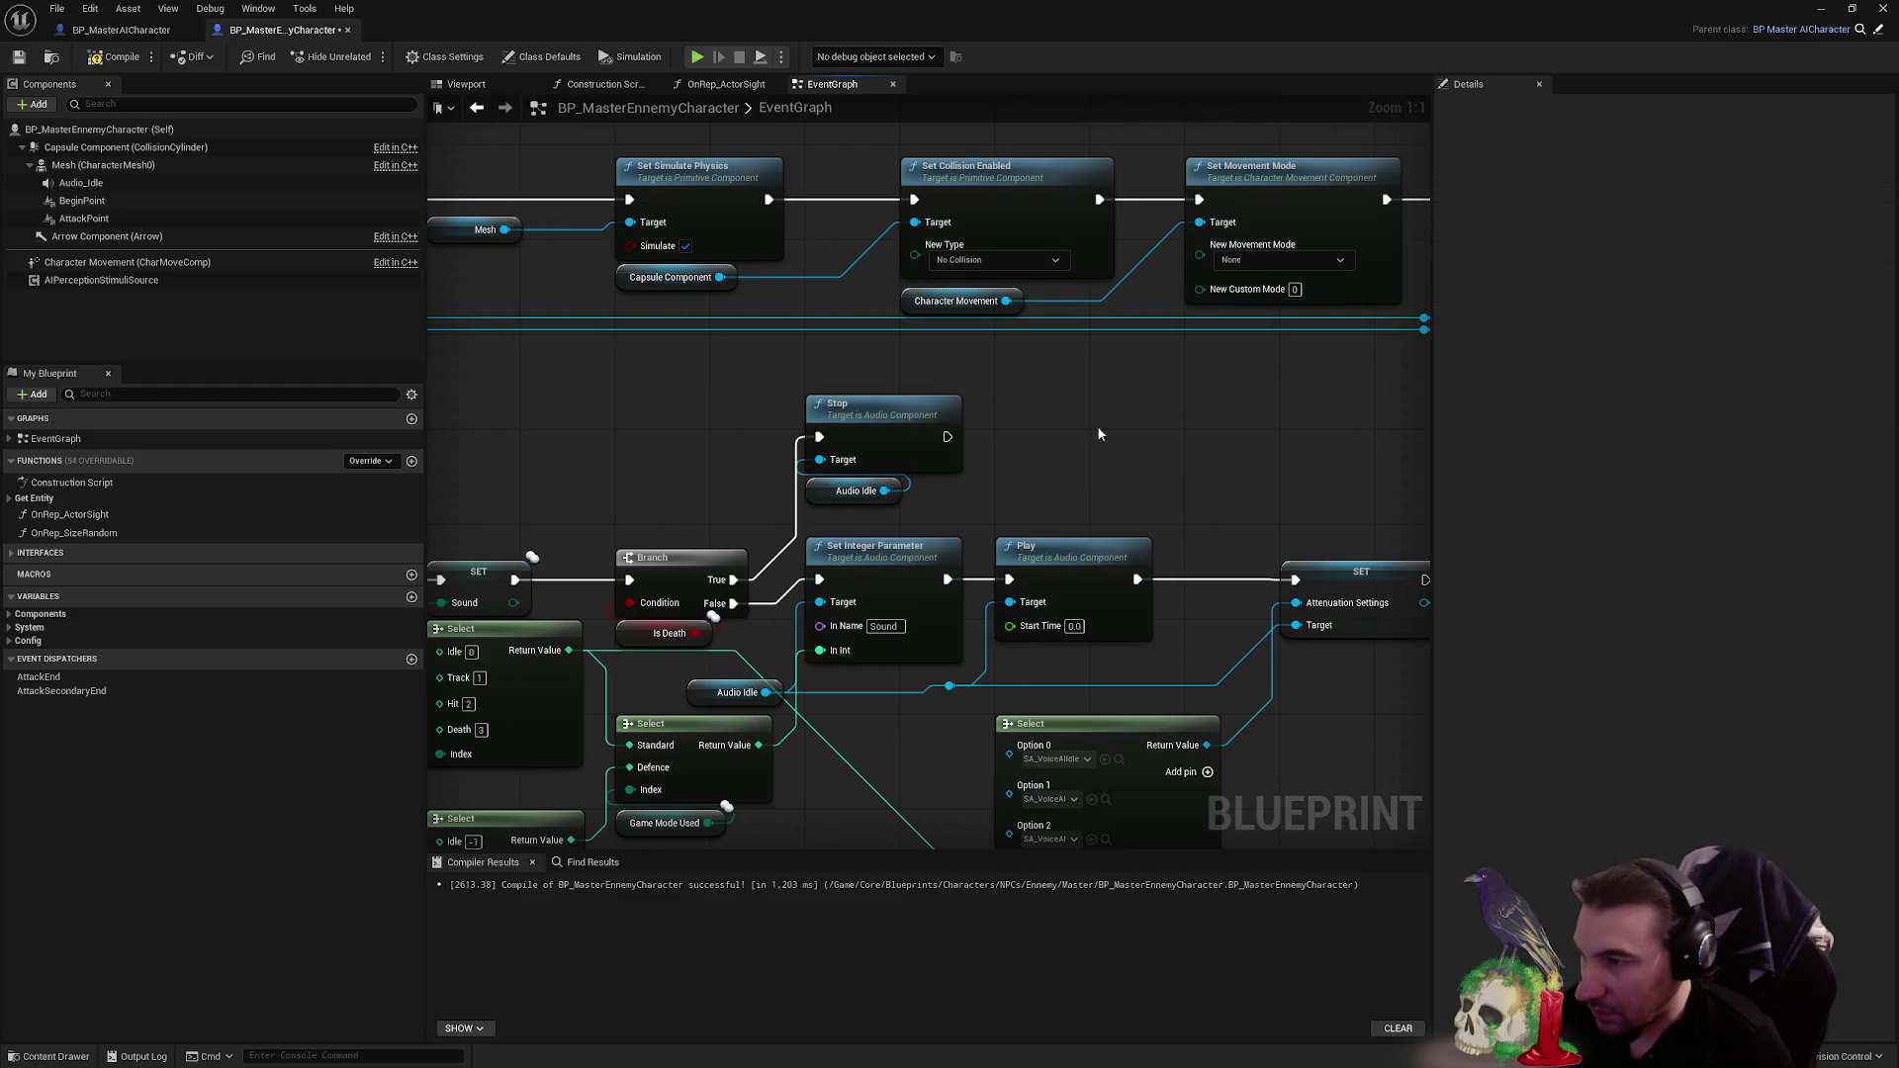
mouse_move(1144, 411)
mouse_down()
mouse_move(1153, 347)
mouse_move(1306, 285)
mouse_move(1281, 310)
mouse_up()
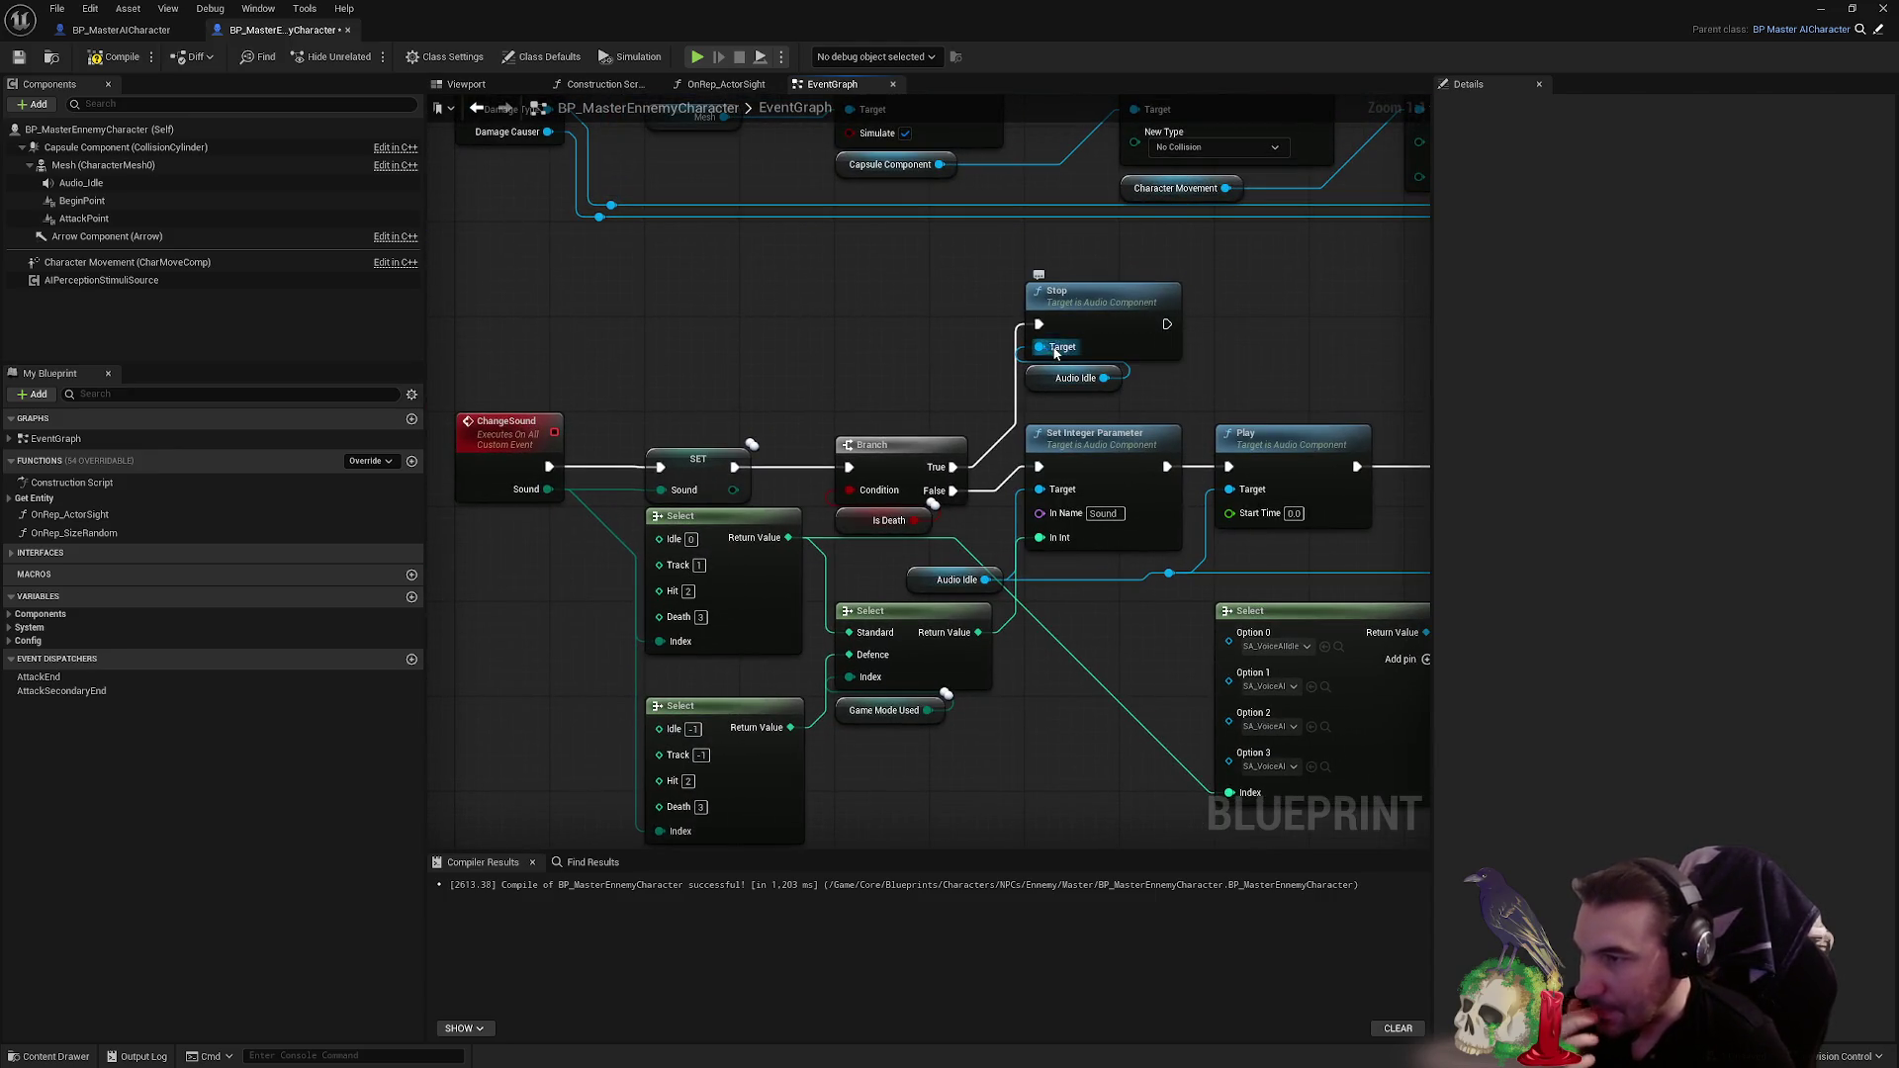
scroll(1231, 344, down, 5)
scroll(900, 670, up, 3)
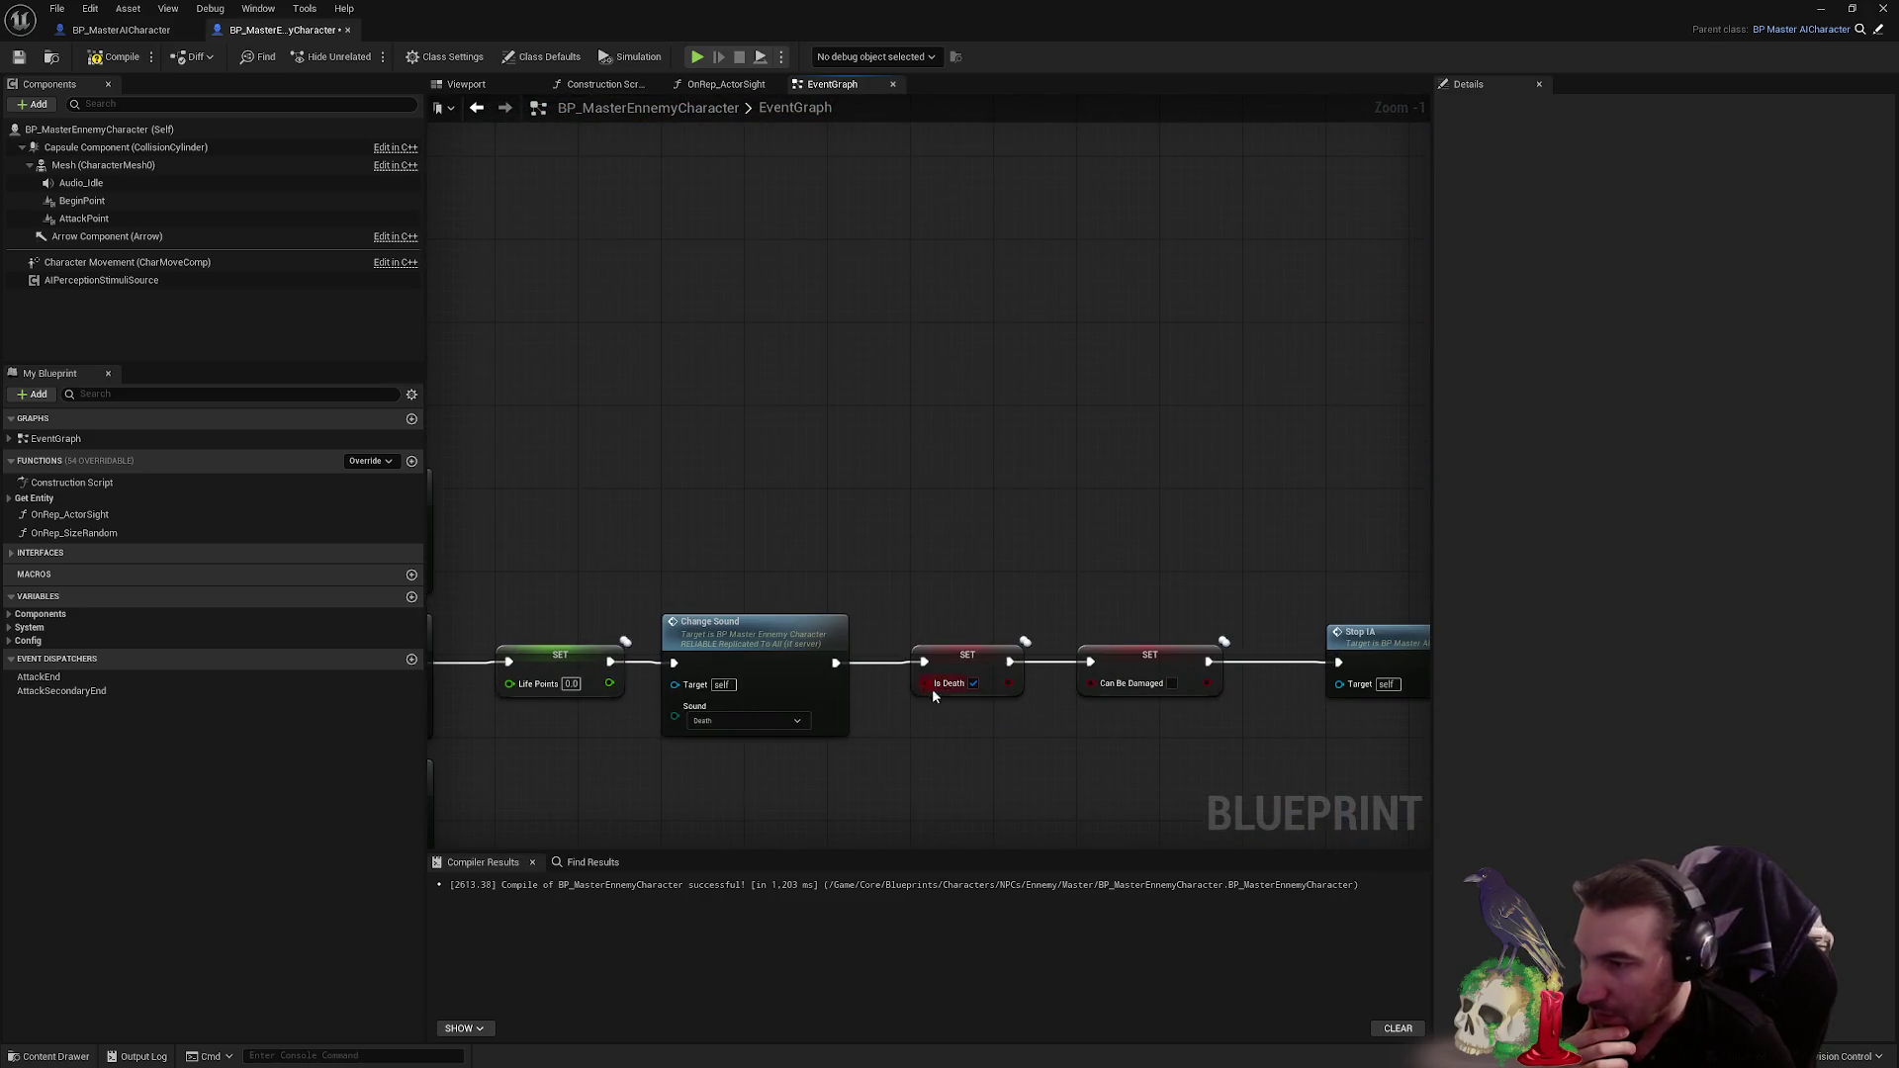
- Delete the Branch, Is Death, Stop and Audio Idle nodes from the ChangeSound logic
double_click(752, 633)
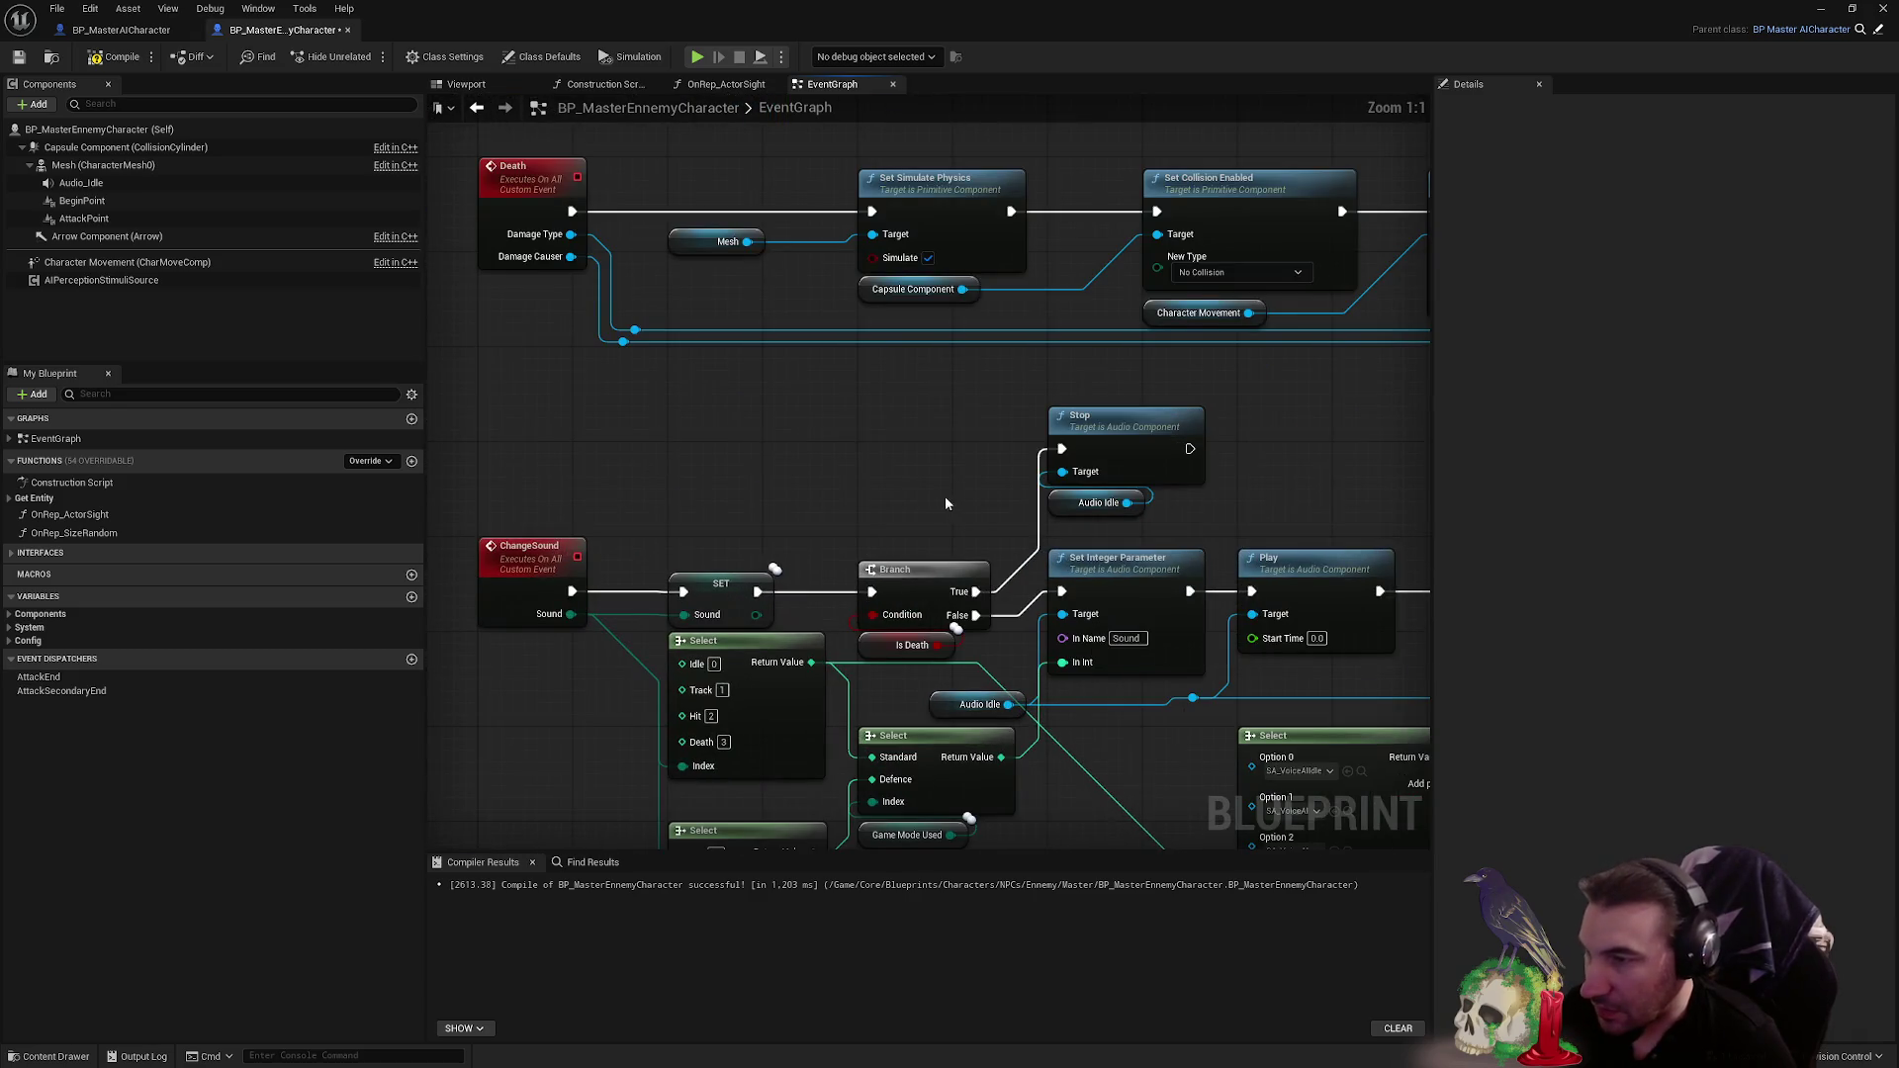
drag(917, 504, 934, 653)
ctrl+click(1088, 417)
key(Delete)
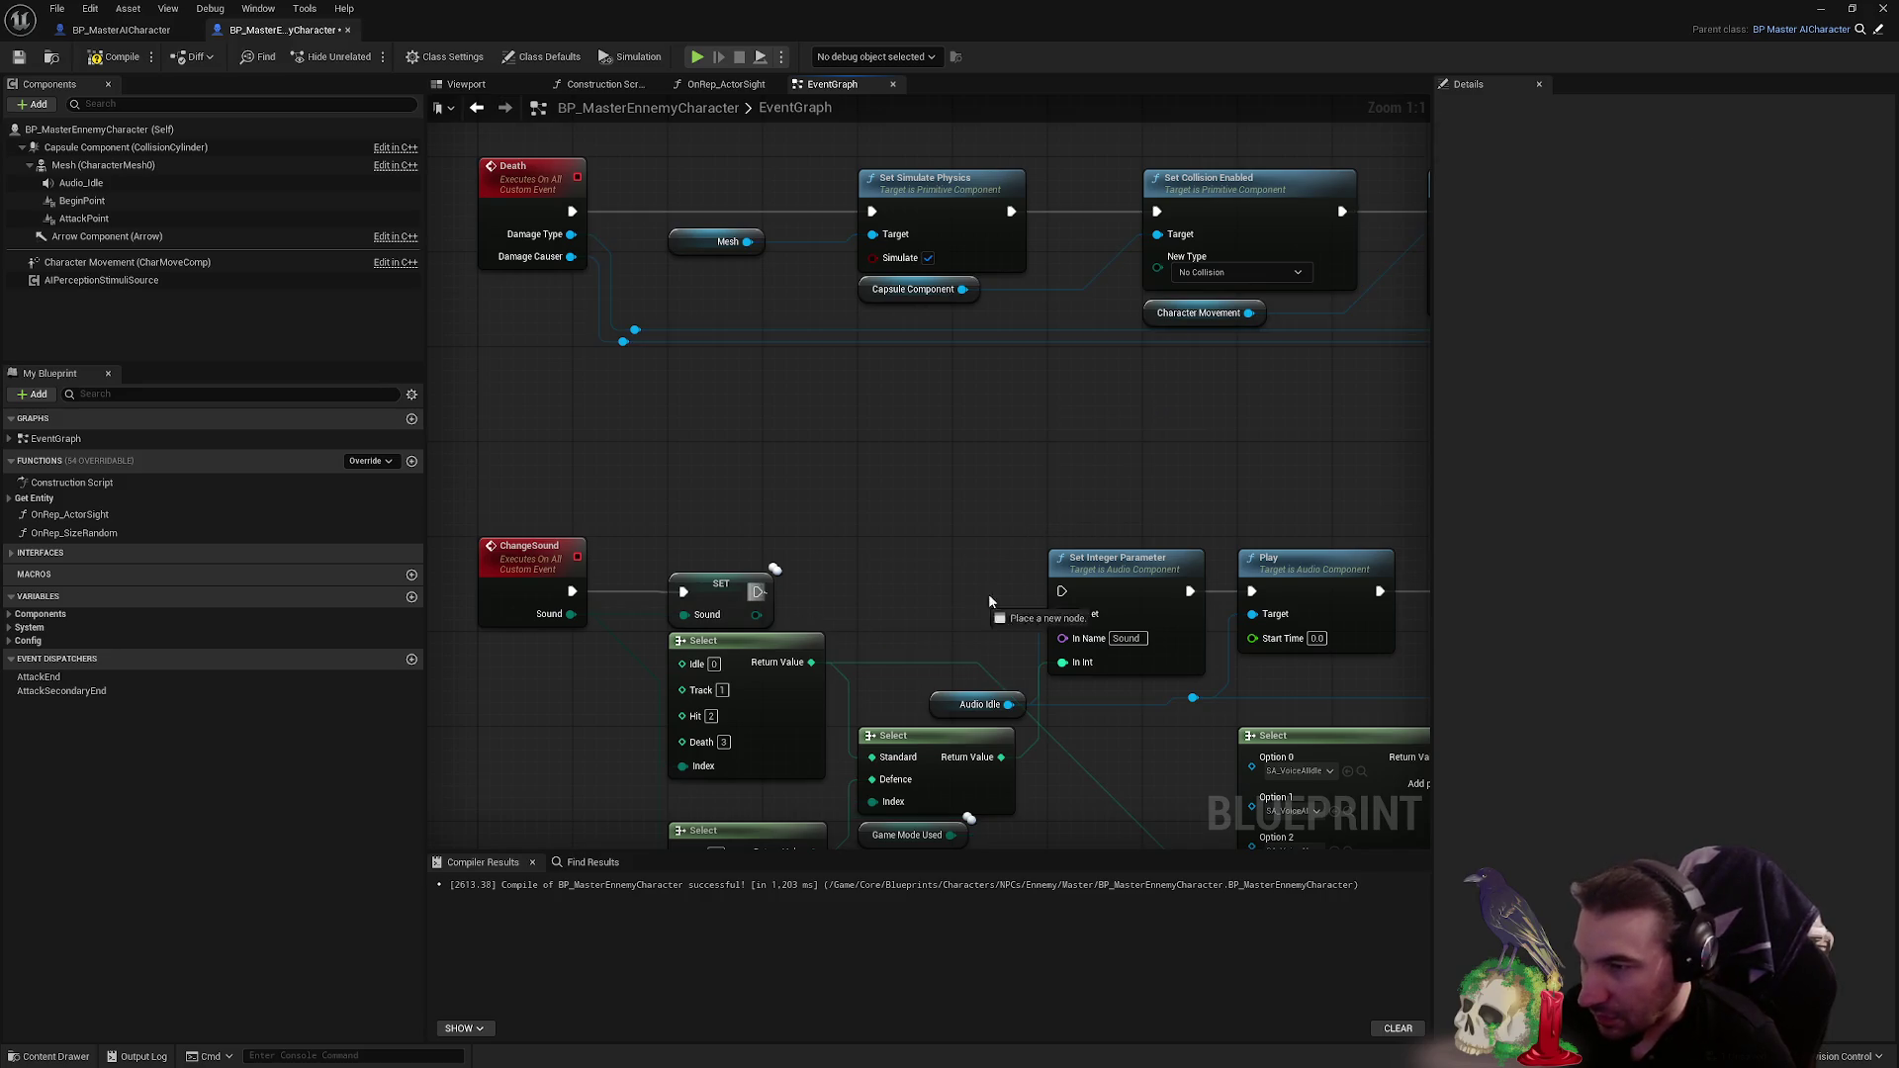
- Replace the Death Change Sound call with the pasted Branch, Is Death, Stop and Audio Idle nodes
scroll(989, 601, down, 3)
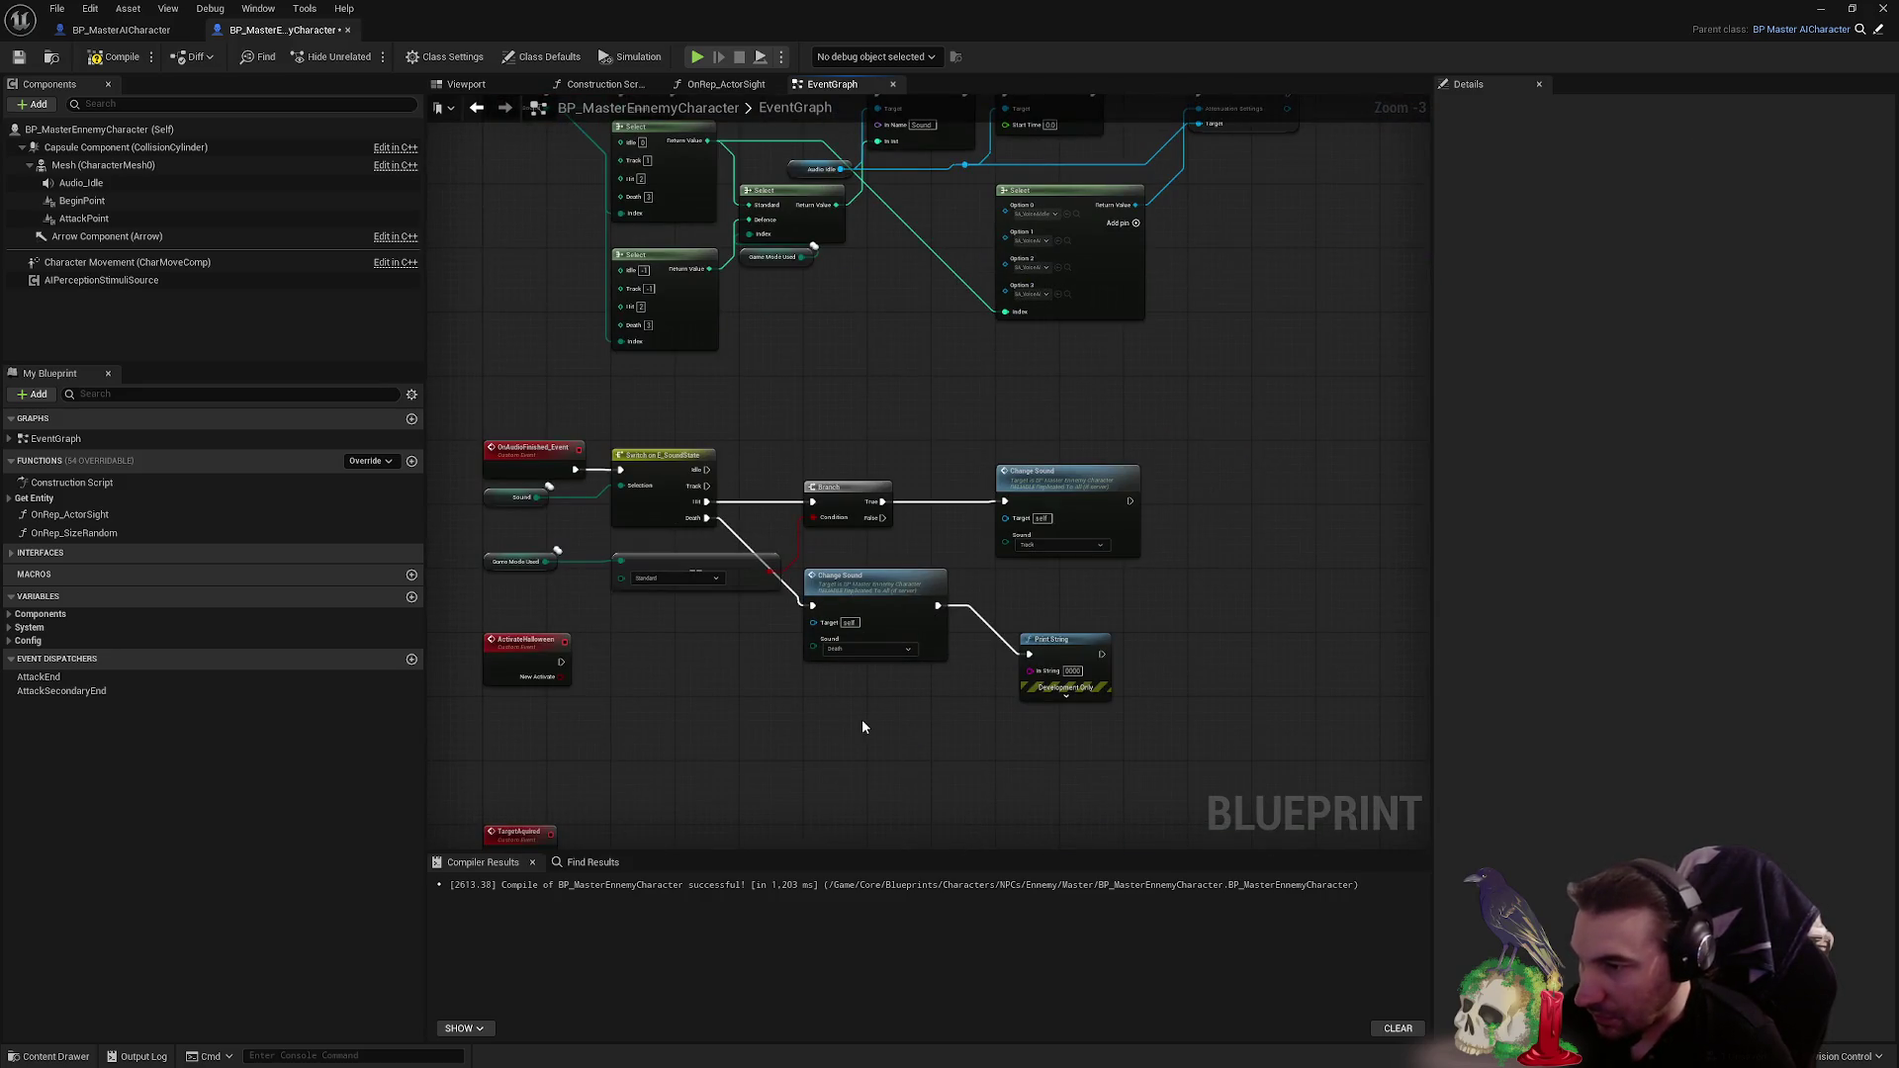
key(ctrl+v)
drag(984, 669, 968, 766)
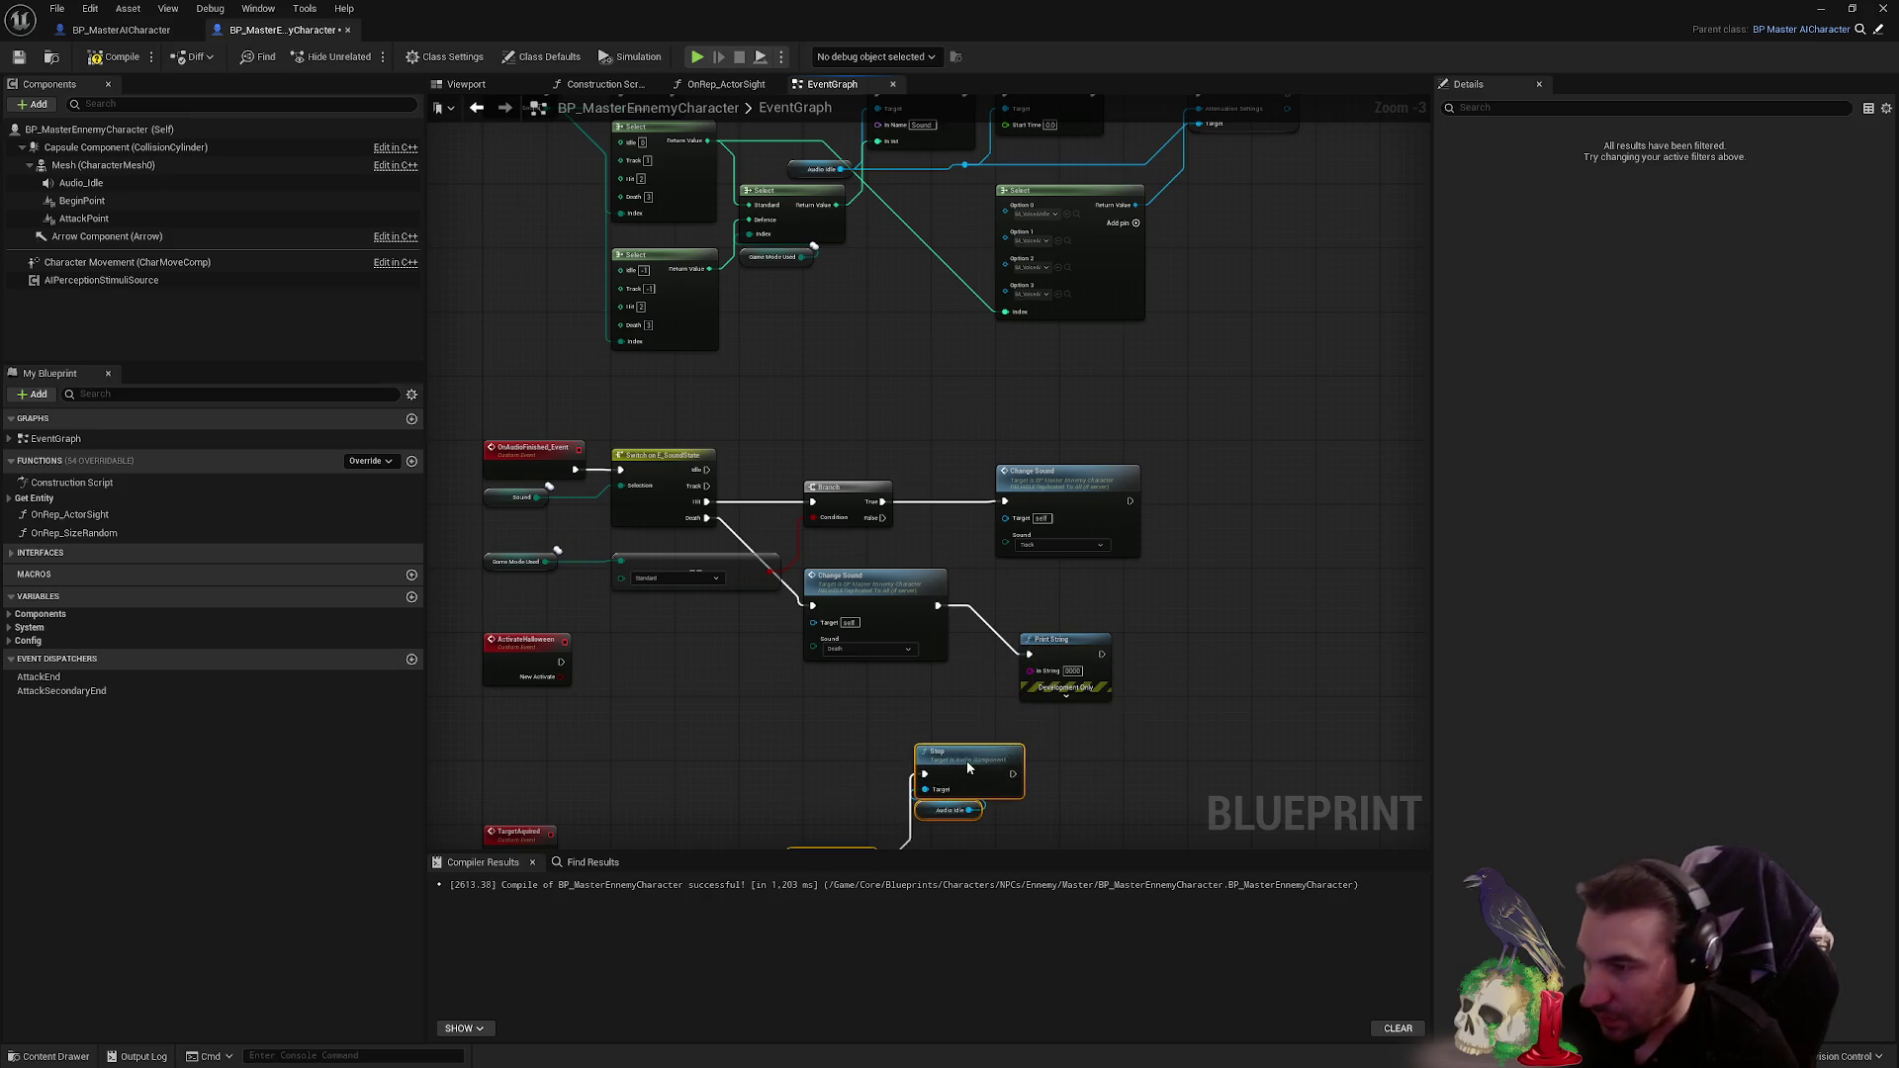
scroll(967, 767, up, 4)
click(922, 540)
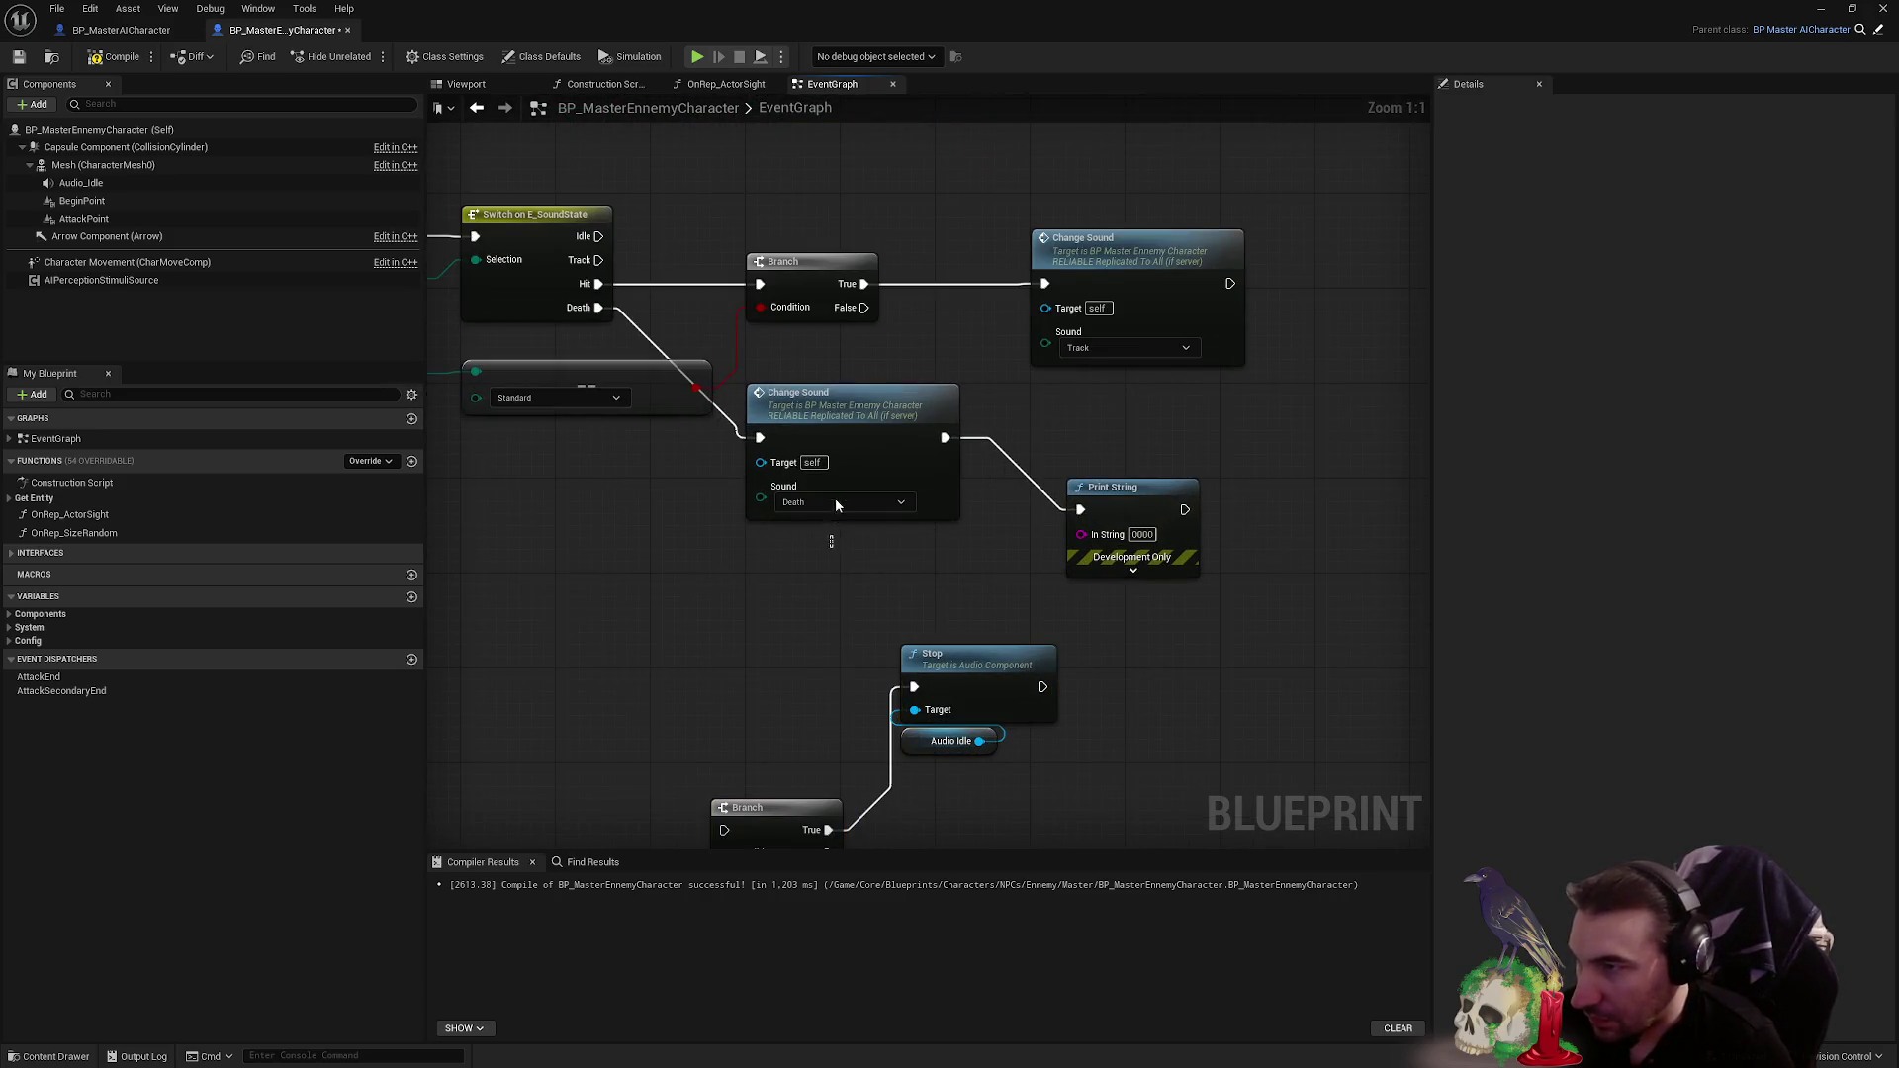
click(836, 501)
key(Delete)
mouse_move(766, 809)
mouse_down()
mouse_move(833, 399)
mouse_move(777, 254)
mouse_up()
drag(930, 408, 920, 705)
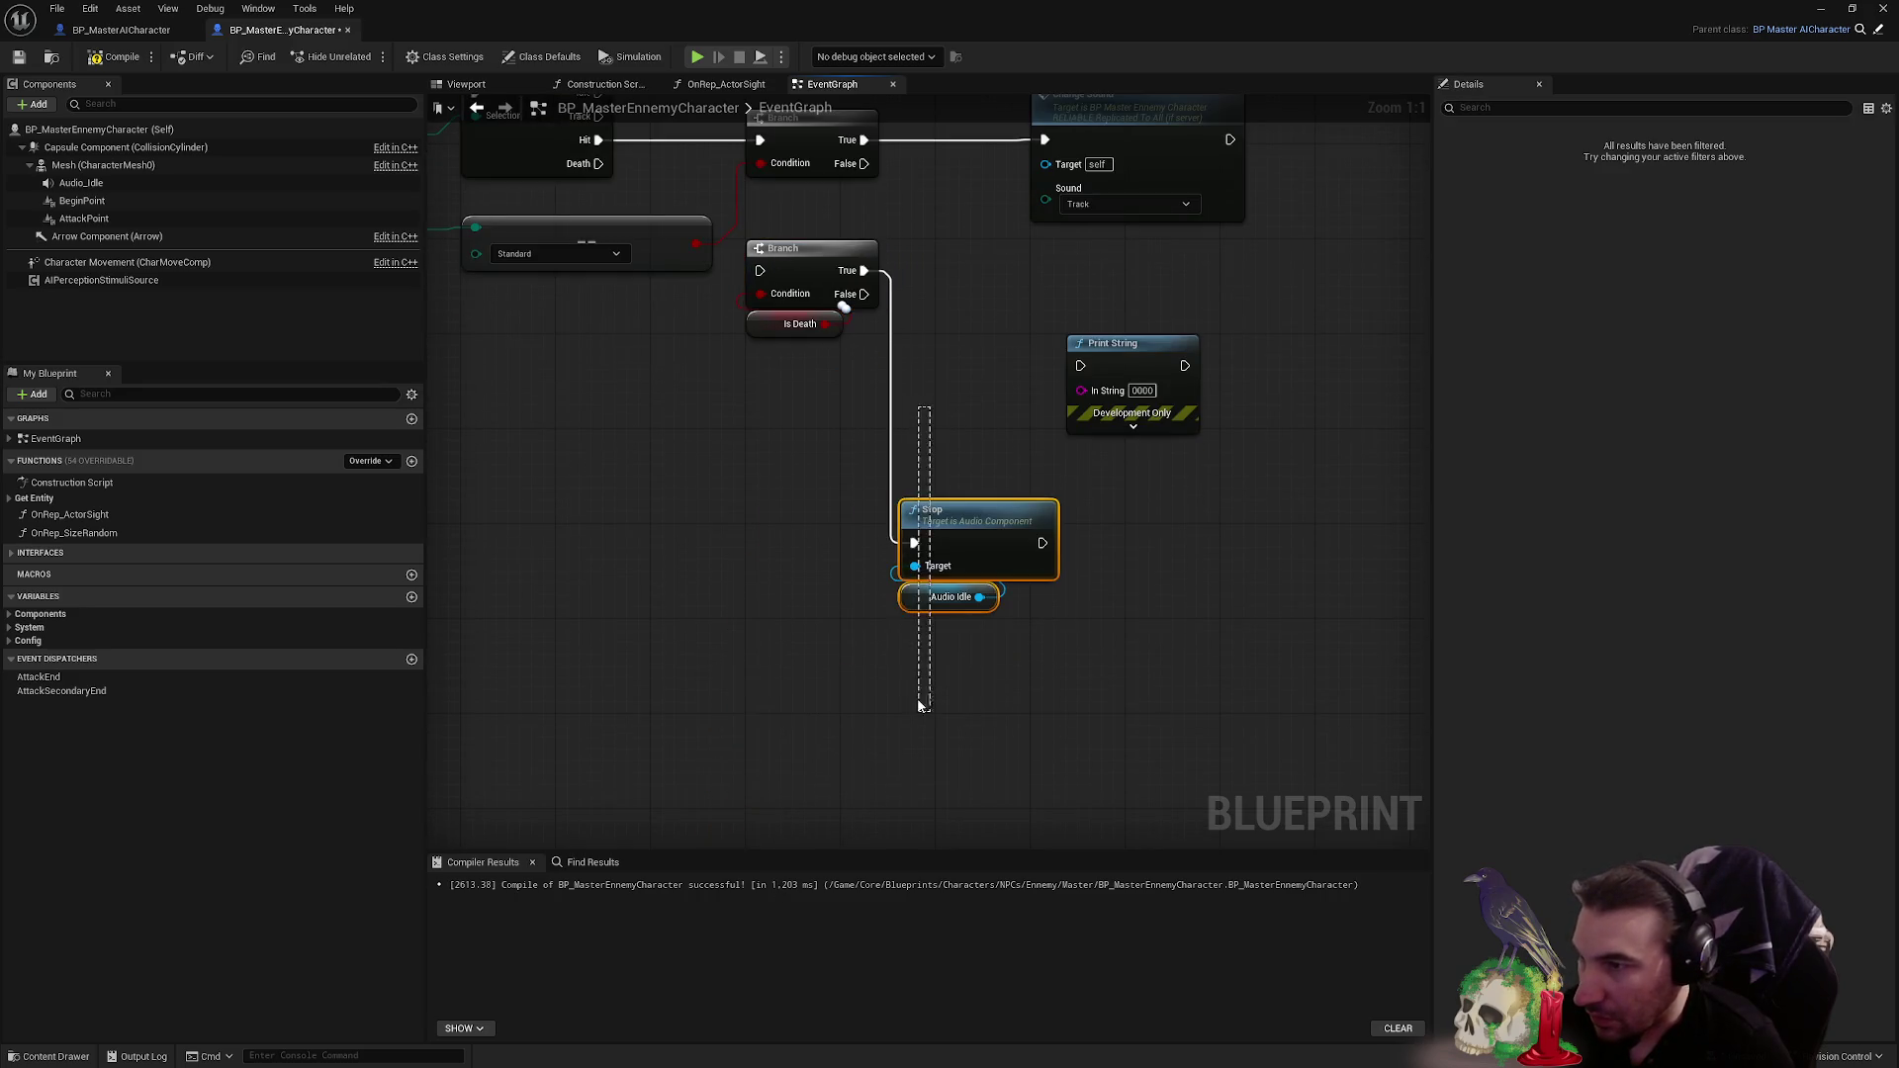
drag(962, 510, 999, 247)
click(1135, 376)
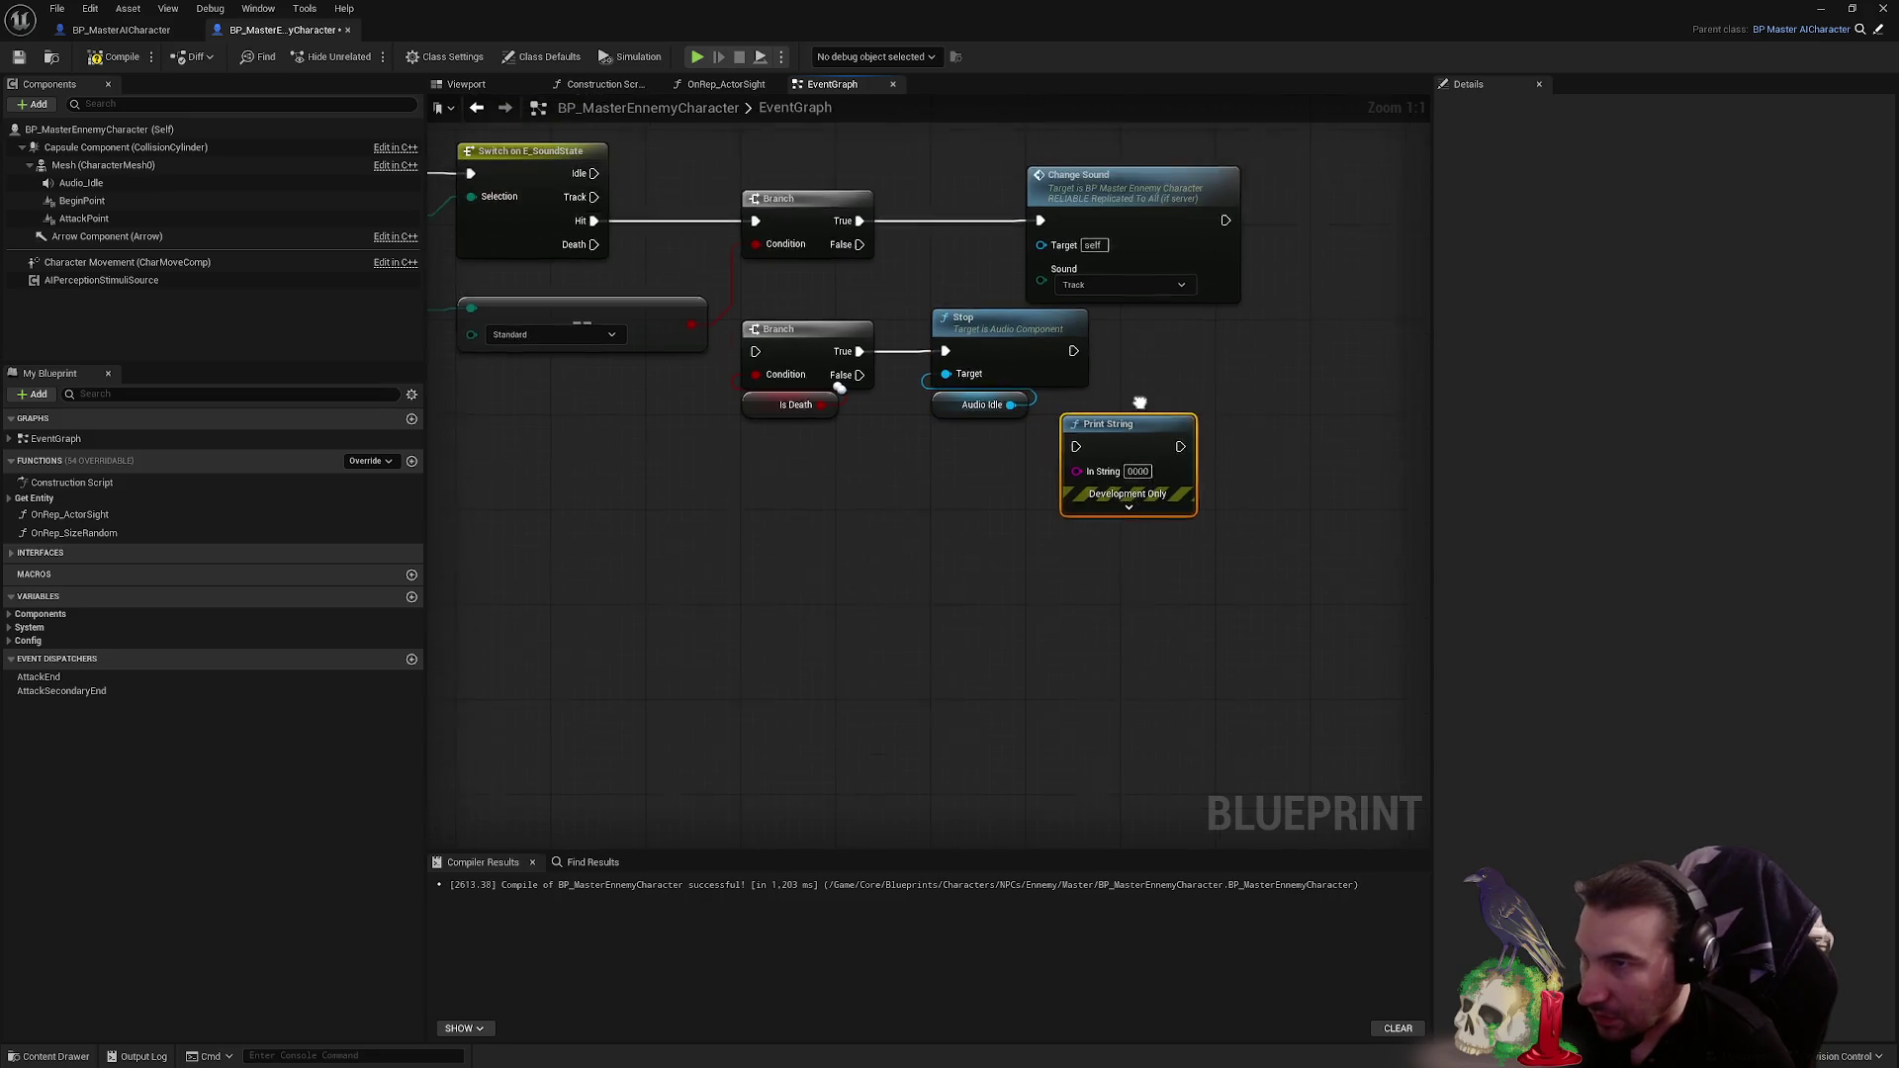
- Add a new Custom Event named SetDeath near the ActivateHalloween event
scroll(1001, 432, down, 4)
scroll(901, 614, up, 2)
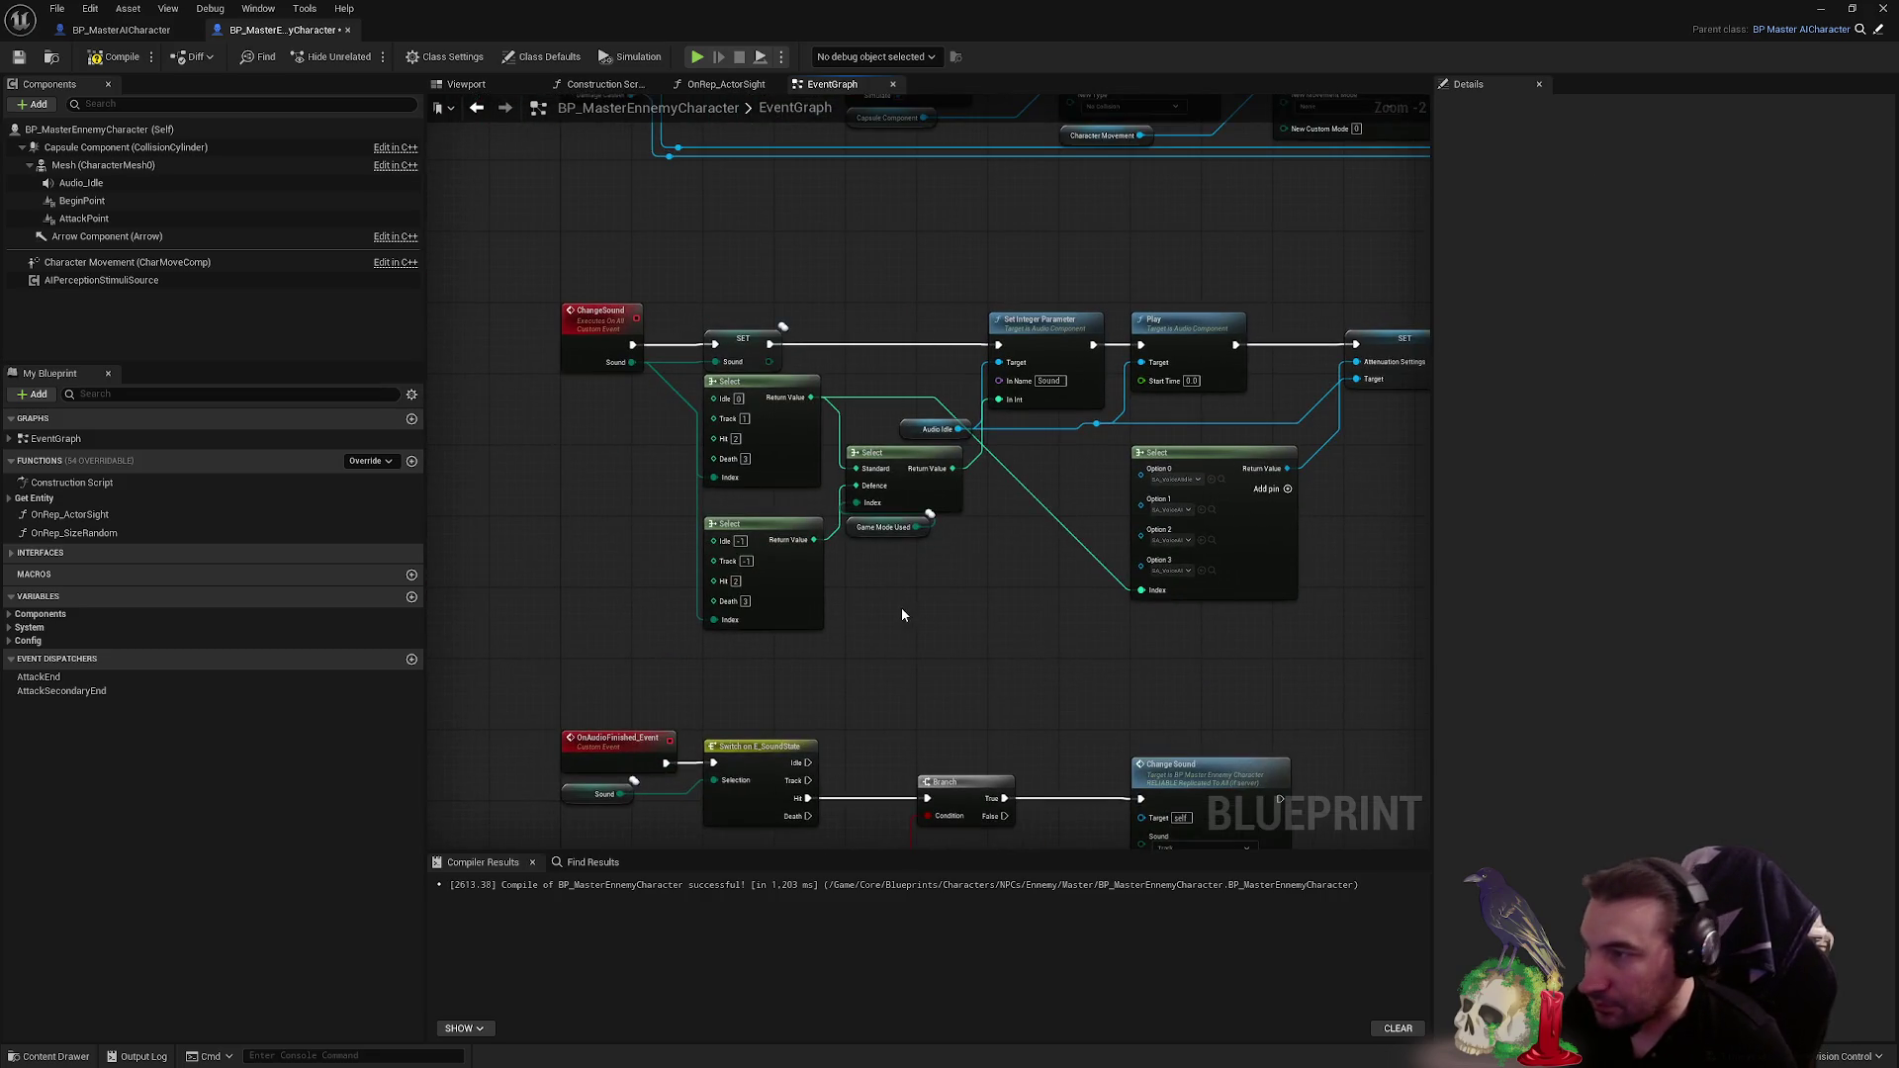
drag(900, 614, 893, 538)
drag(1025, 550, 940, 492)
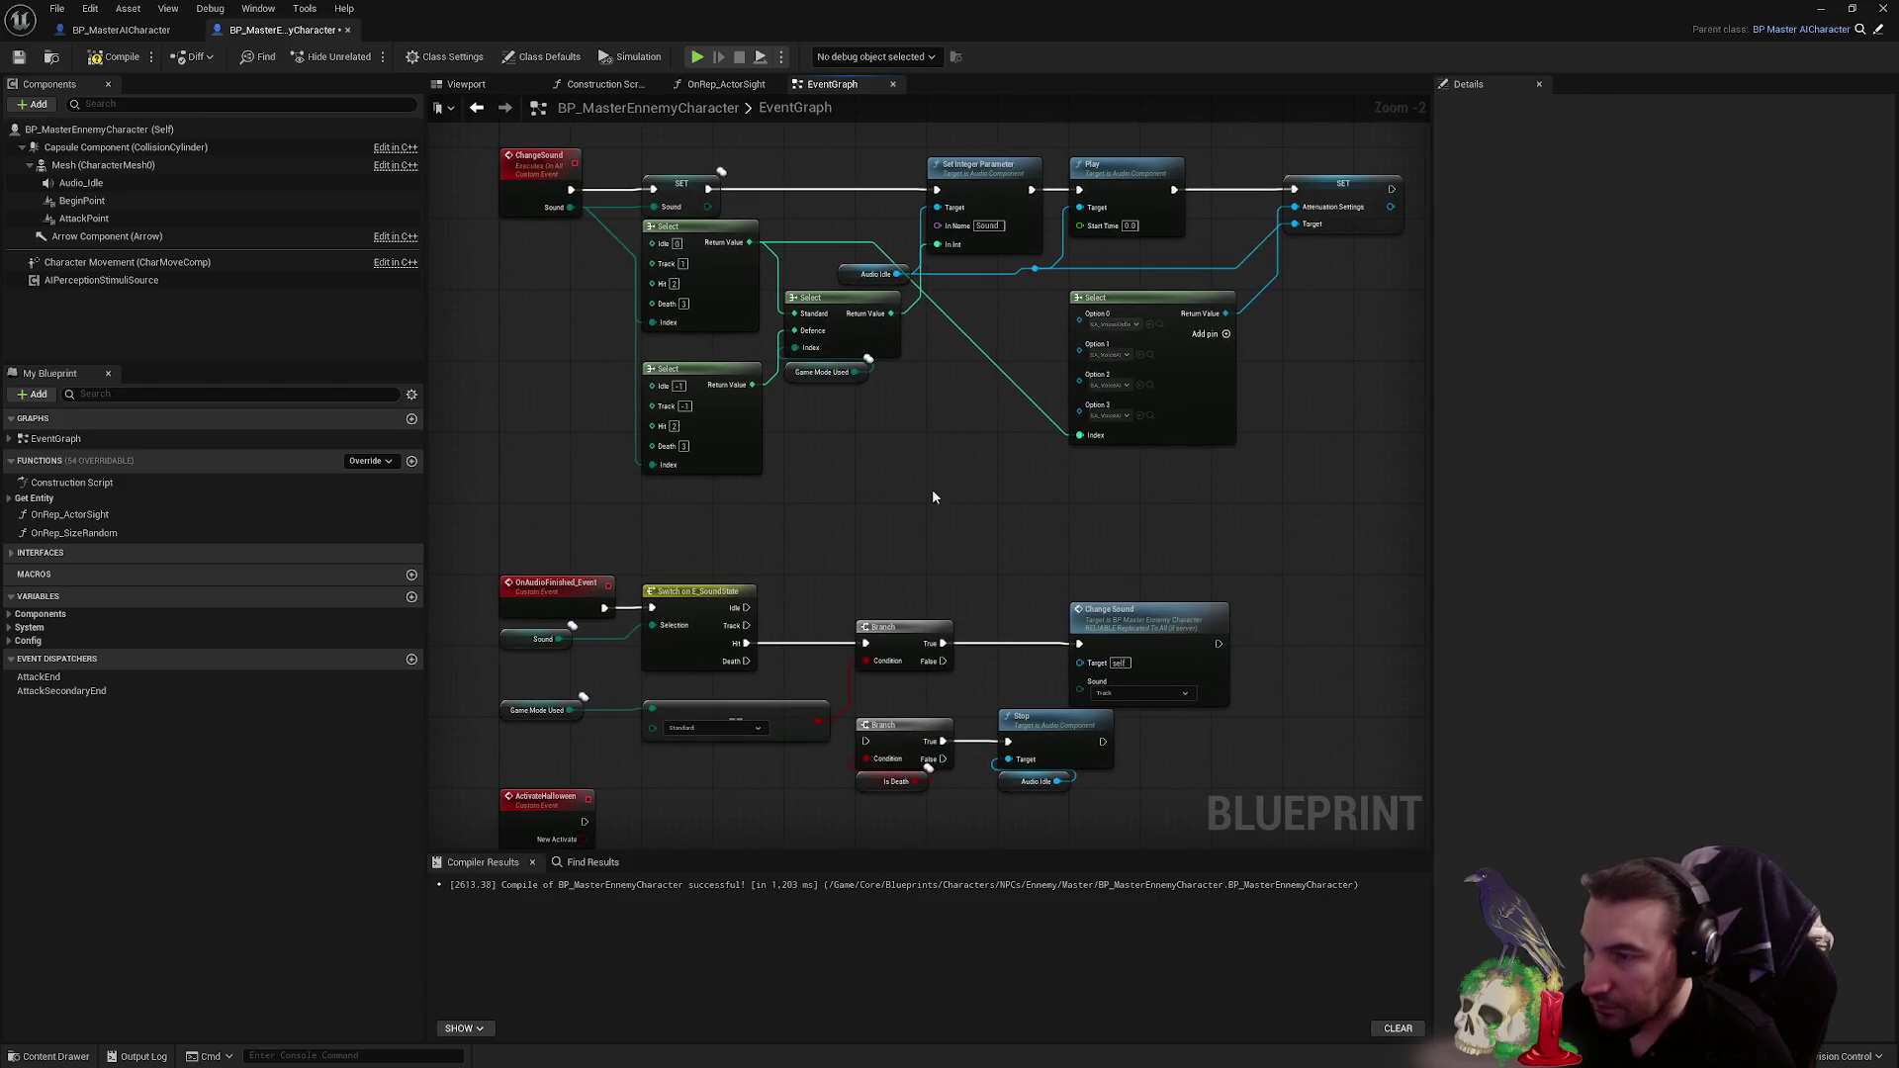
right_click(931, 496)
text(custom)
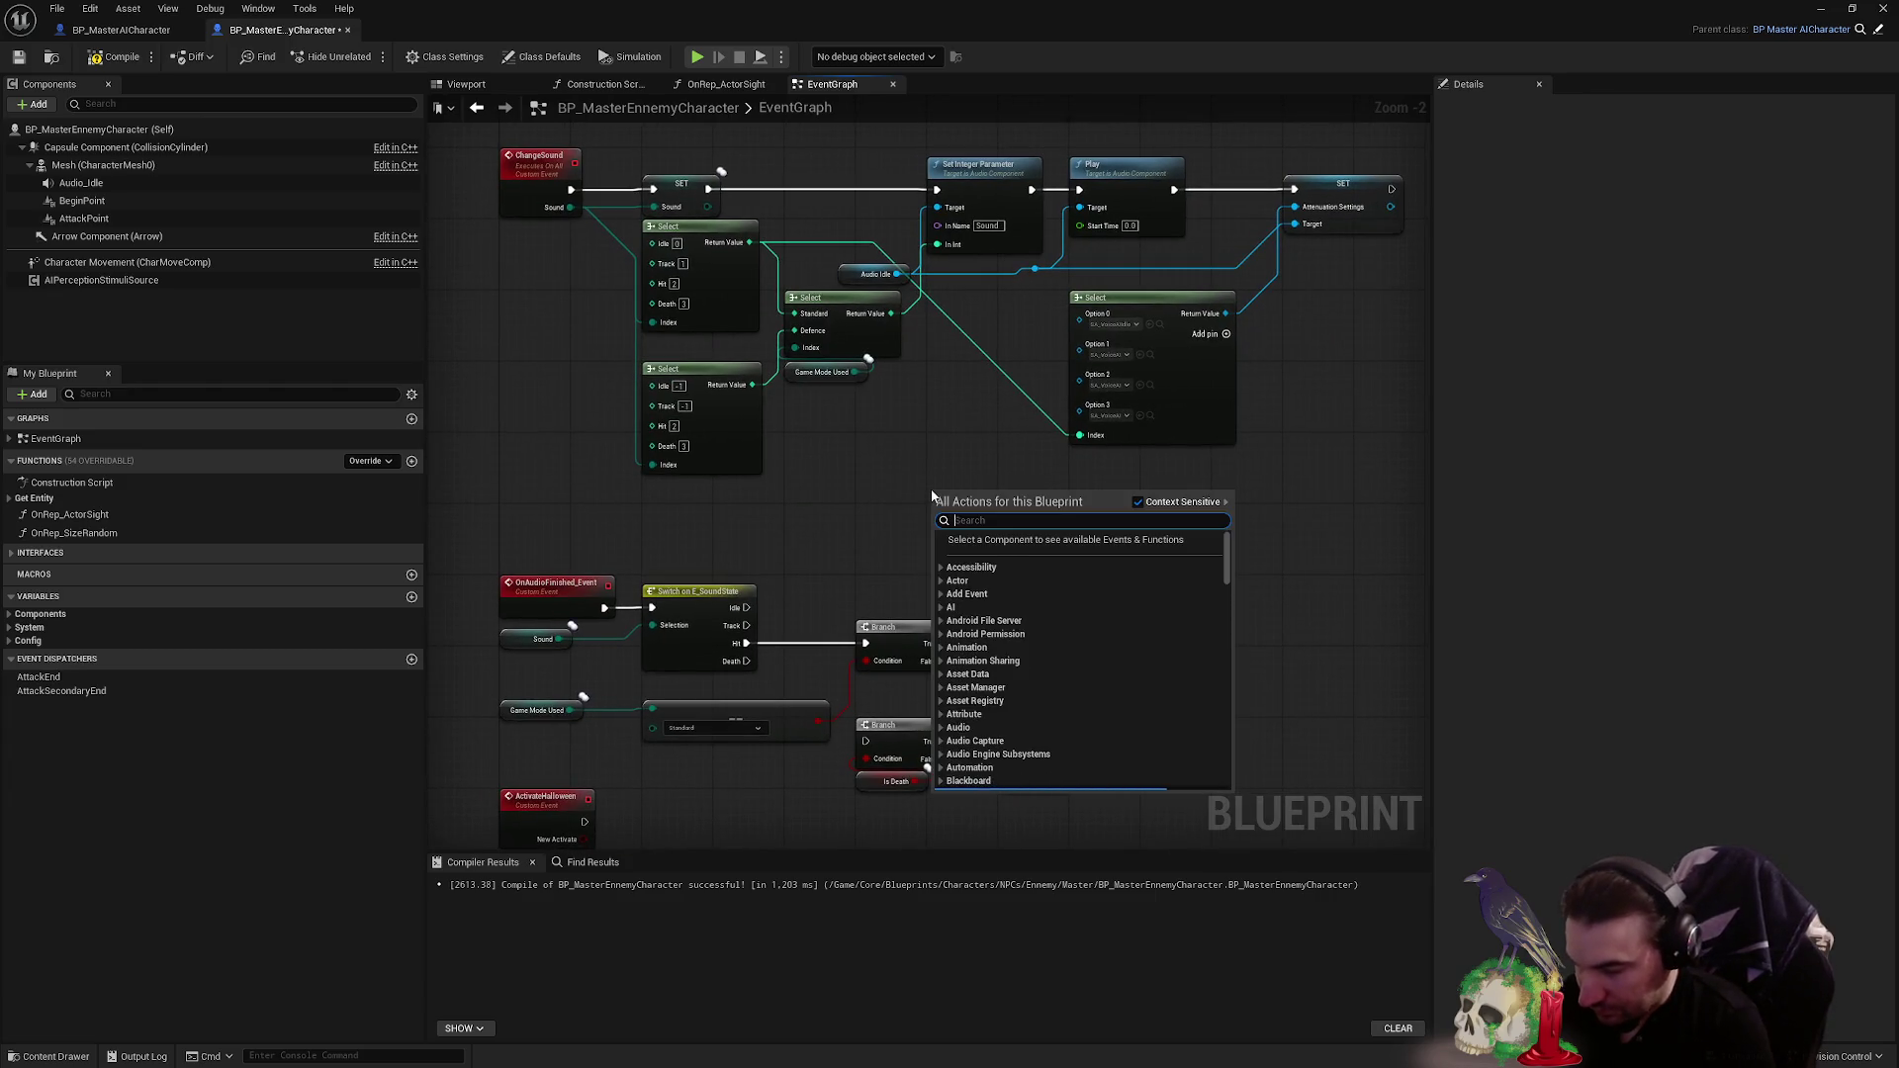
key(Return)
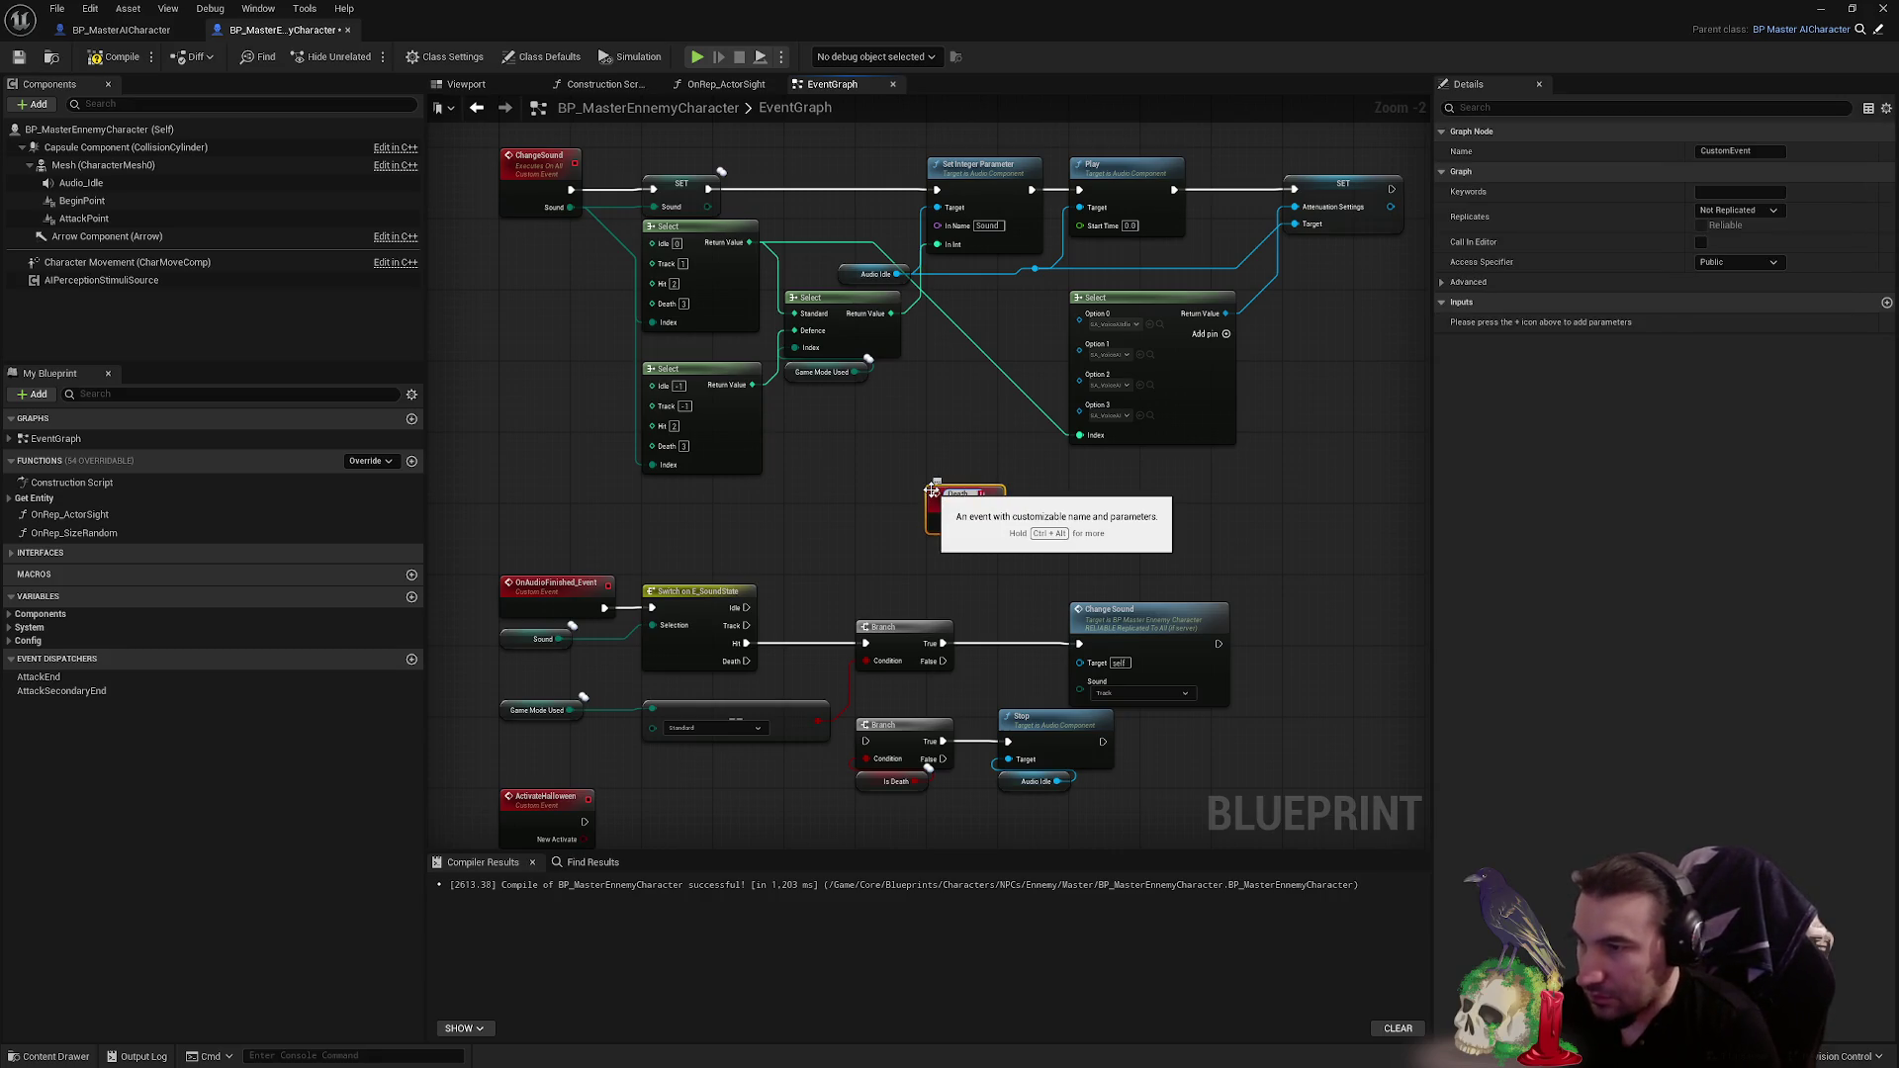
key(ctrl+a)
text(Se)
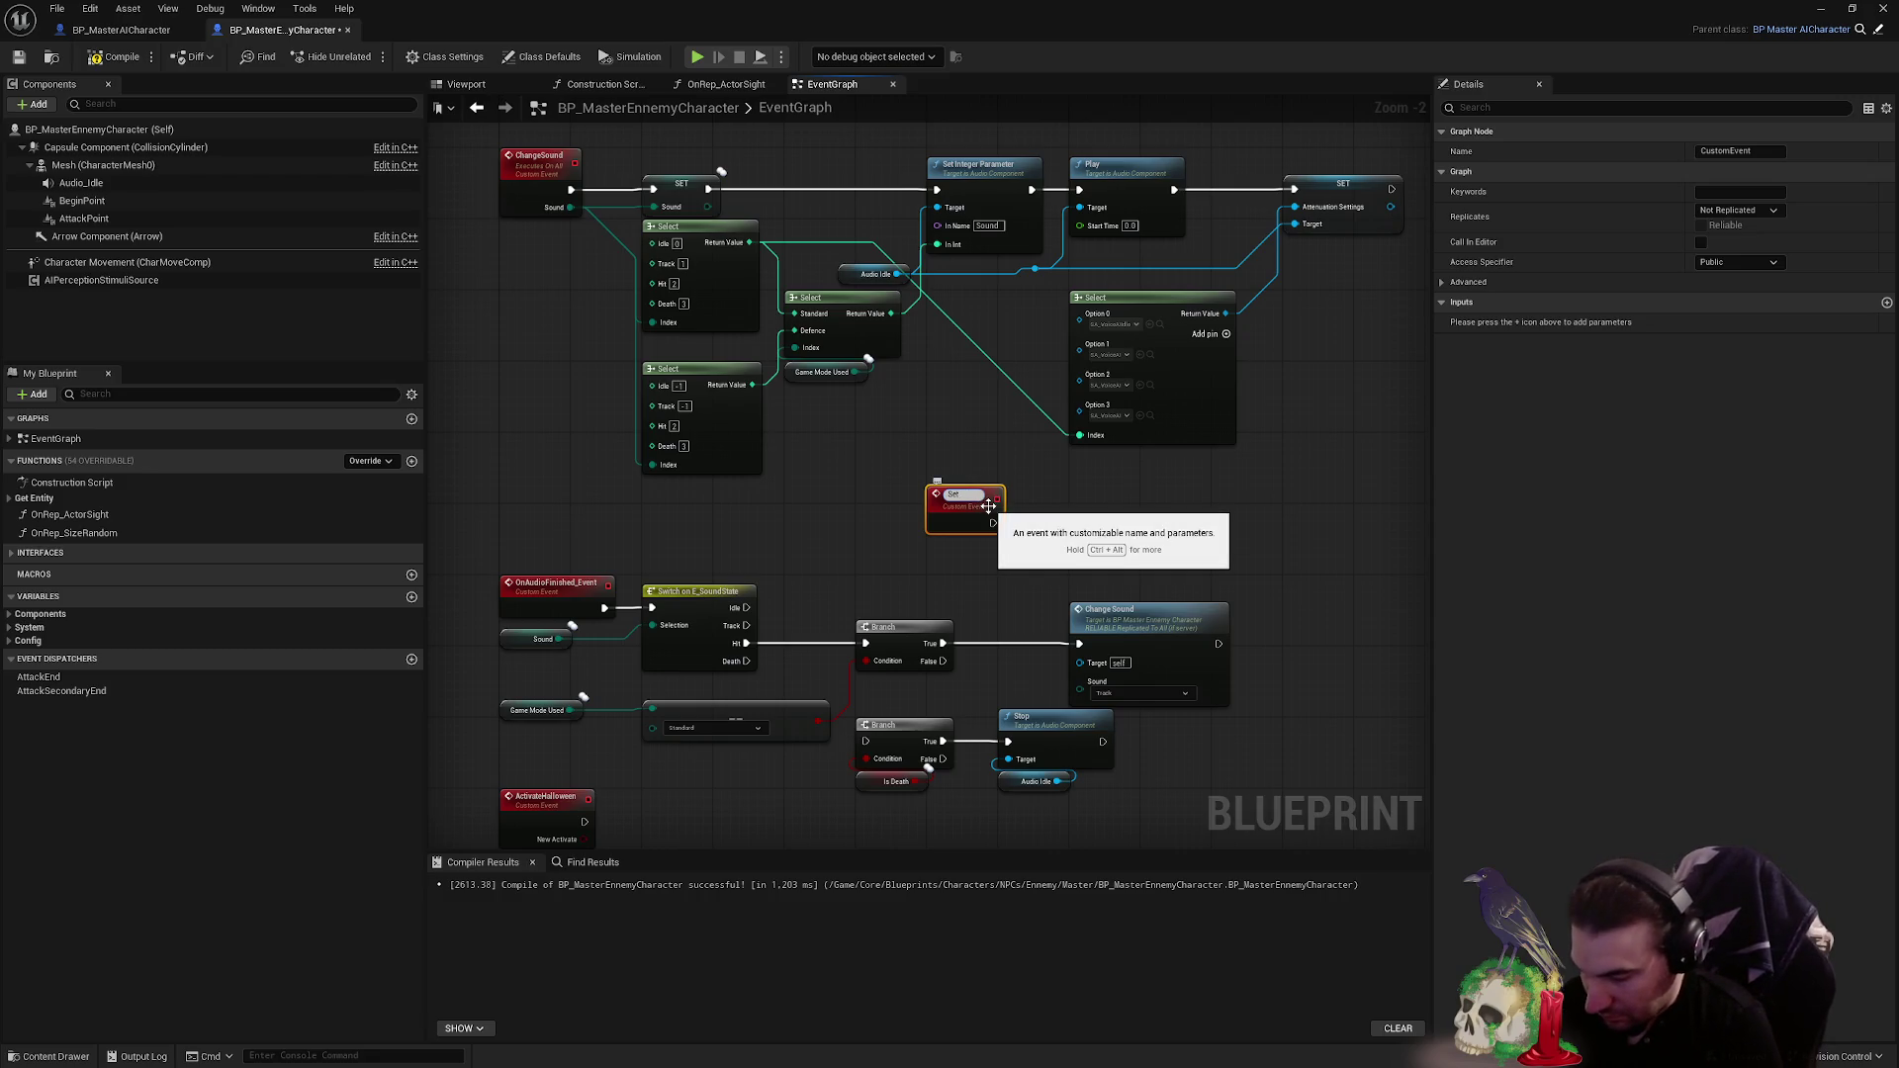
text(h)
click(1002, 551)
- Move the lower Branch, Is Death and Stop nodes, wire the switch's Death output into that Branch, and save
drag(966, 539, 973, 596)
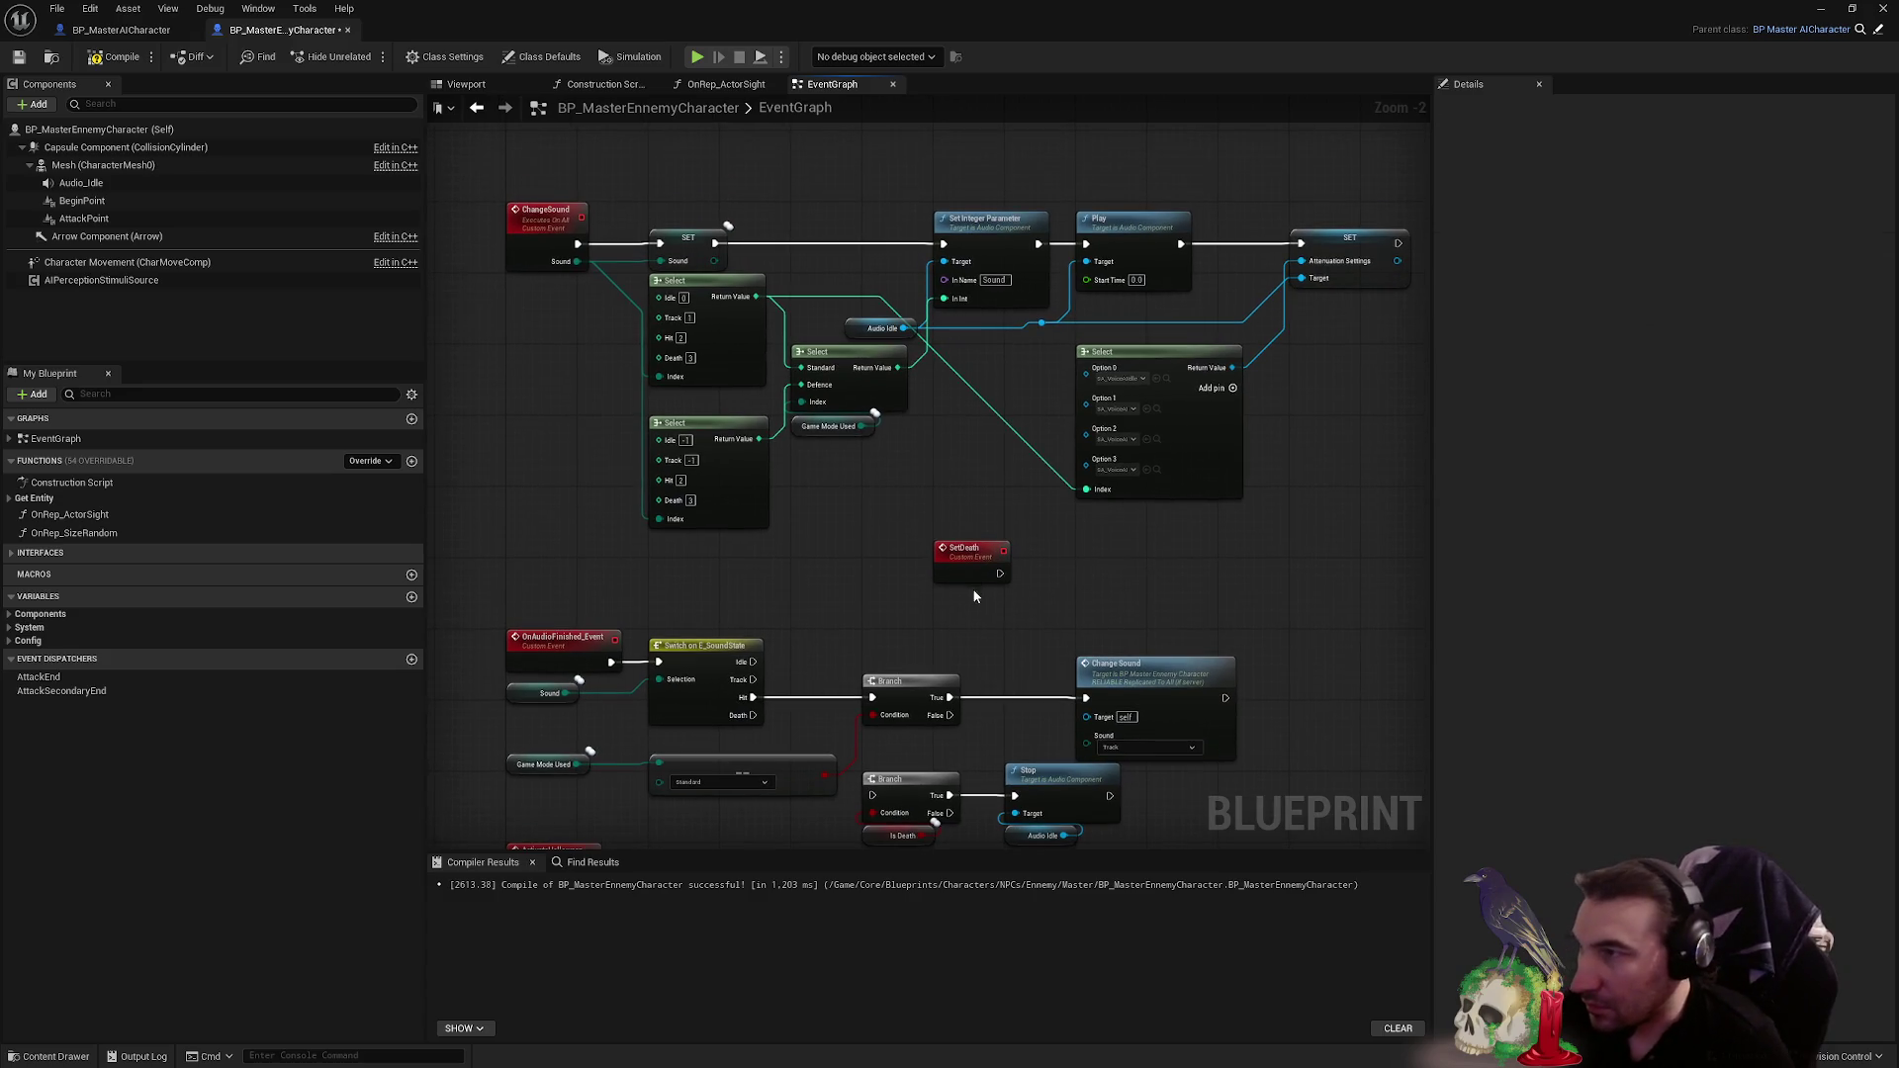
click(932, 551)
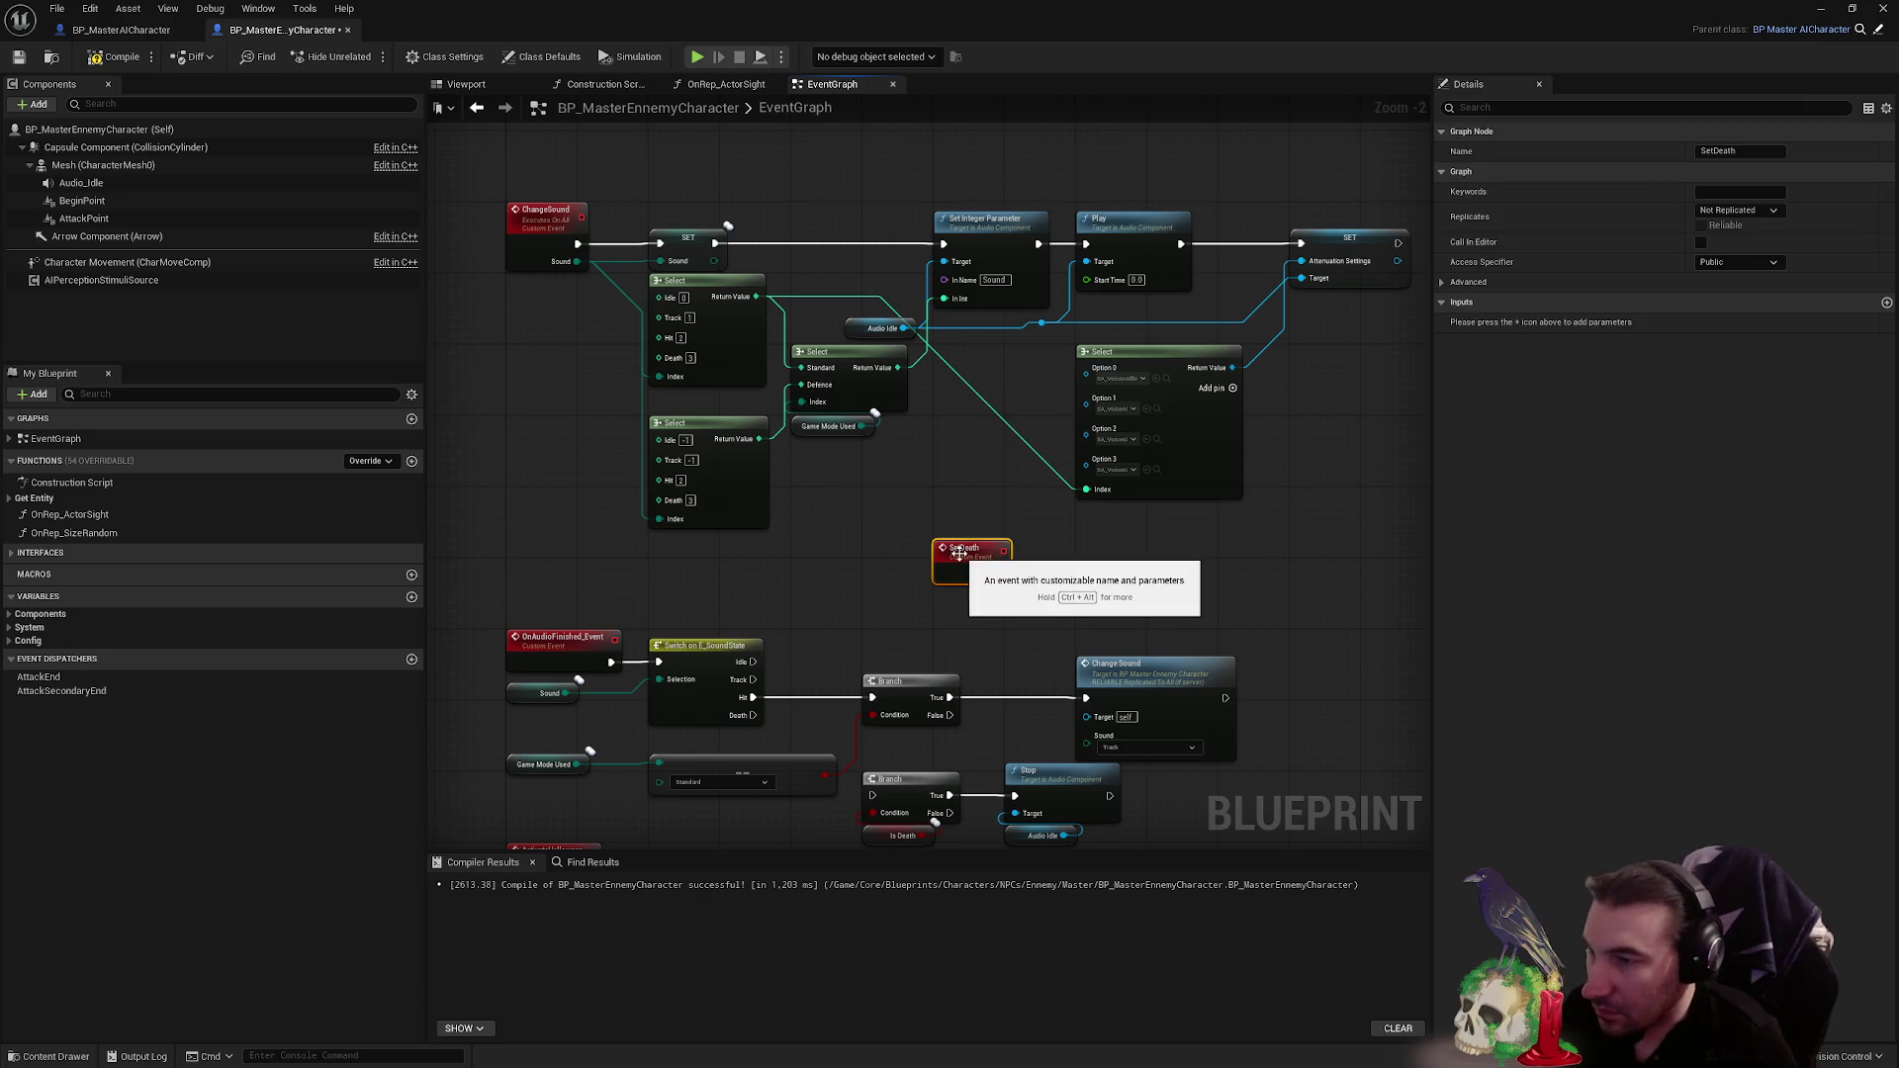
drag(932, 551, 875, 428)
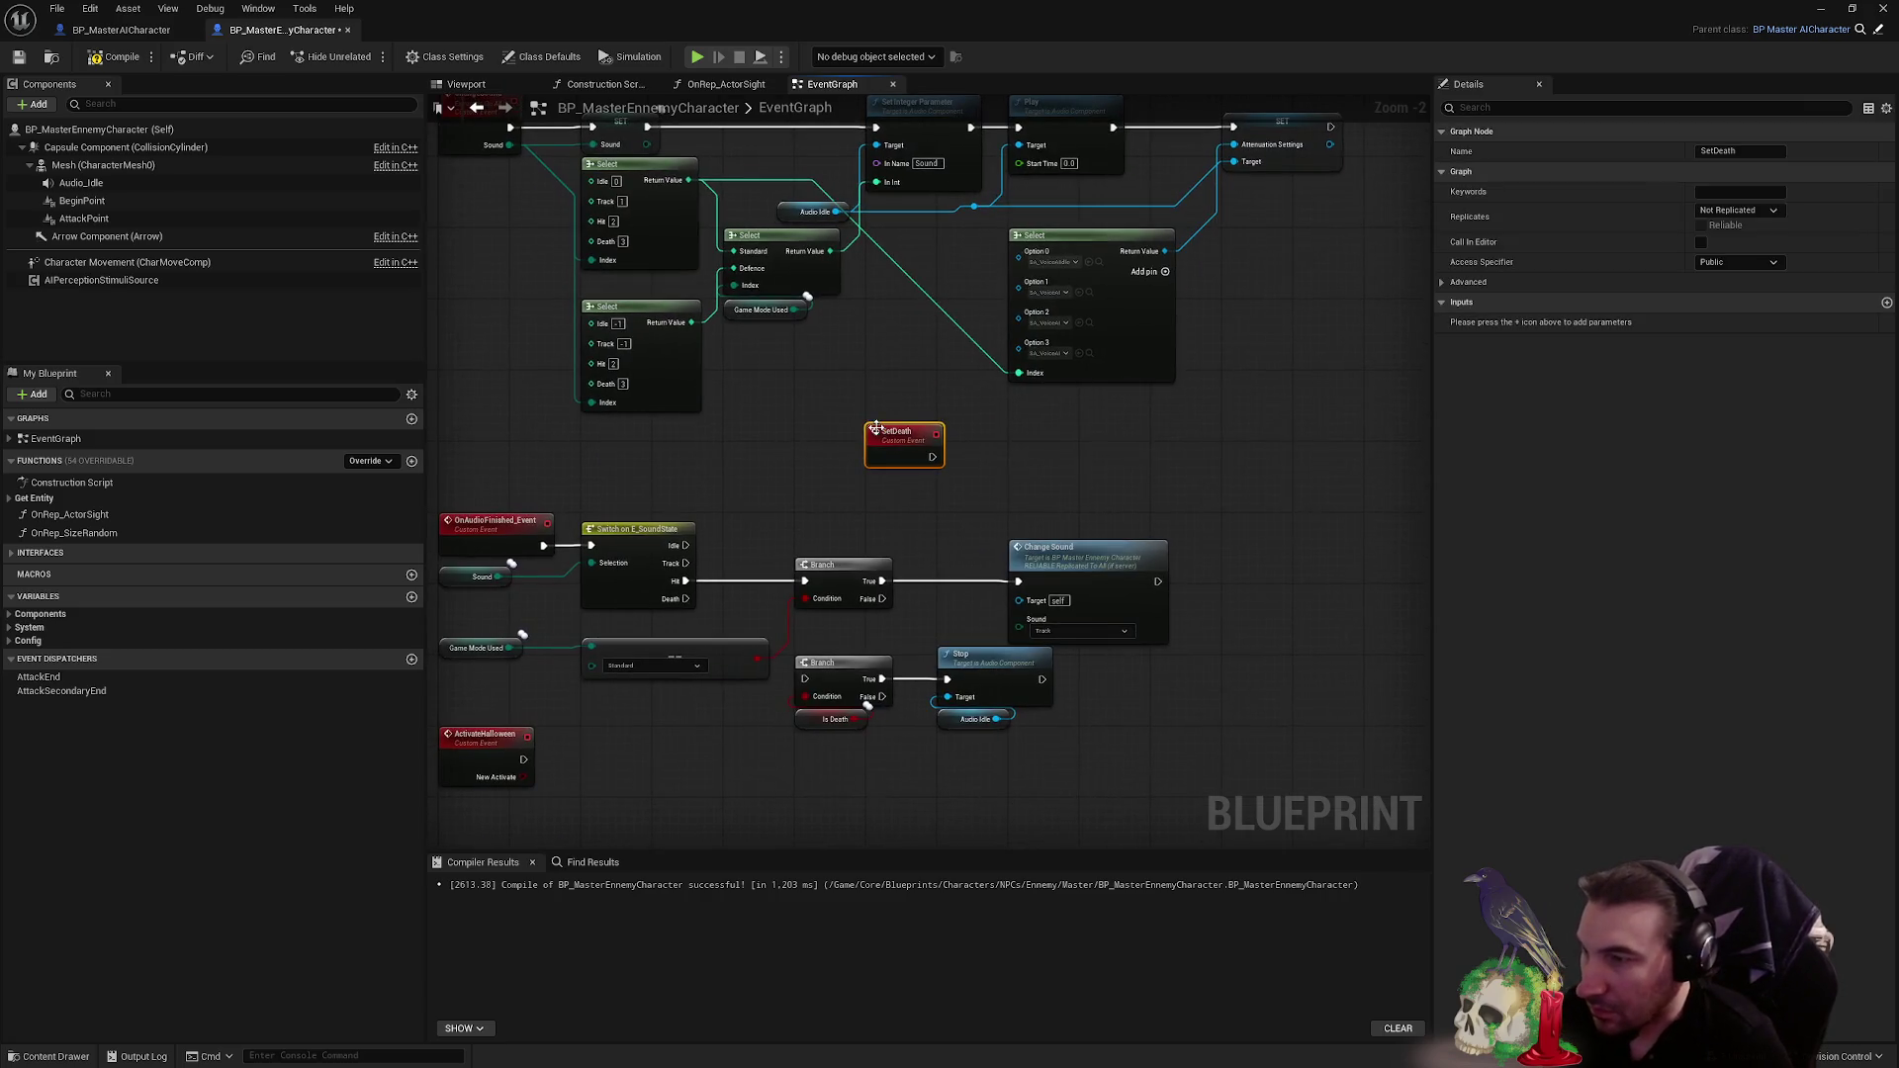
drag(794, 643, 1054, 796)
mouse_move(841, 676)
mouse_down()
mouse_move(920, 712)
mouse_move(906, 677)
mouse_move(911, 703)
mouse_up()
mouse_move(722, 626)
mouse_down()
mouse_move(870, 683)
mouse_move(875, 705)
mouse_up()
click(827, 431)
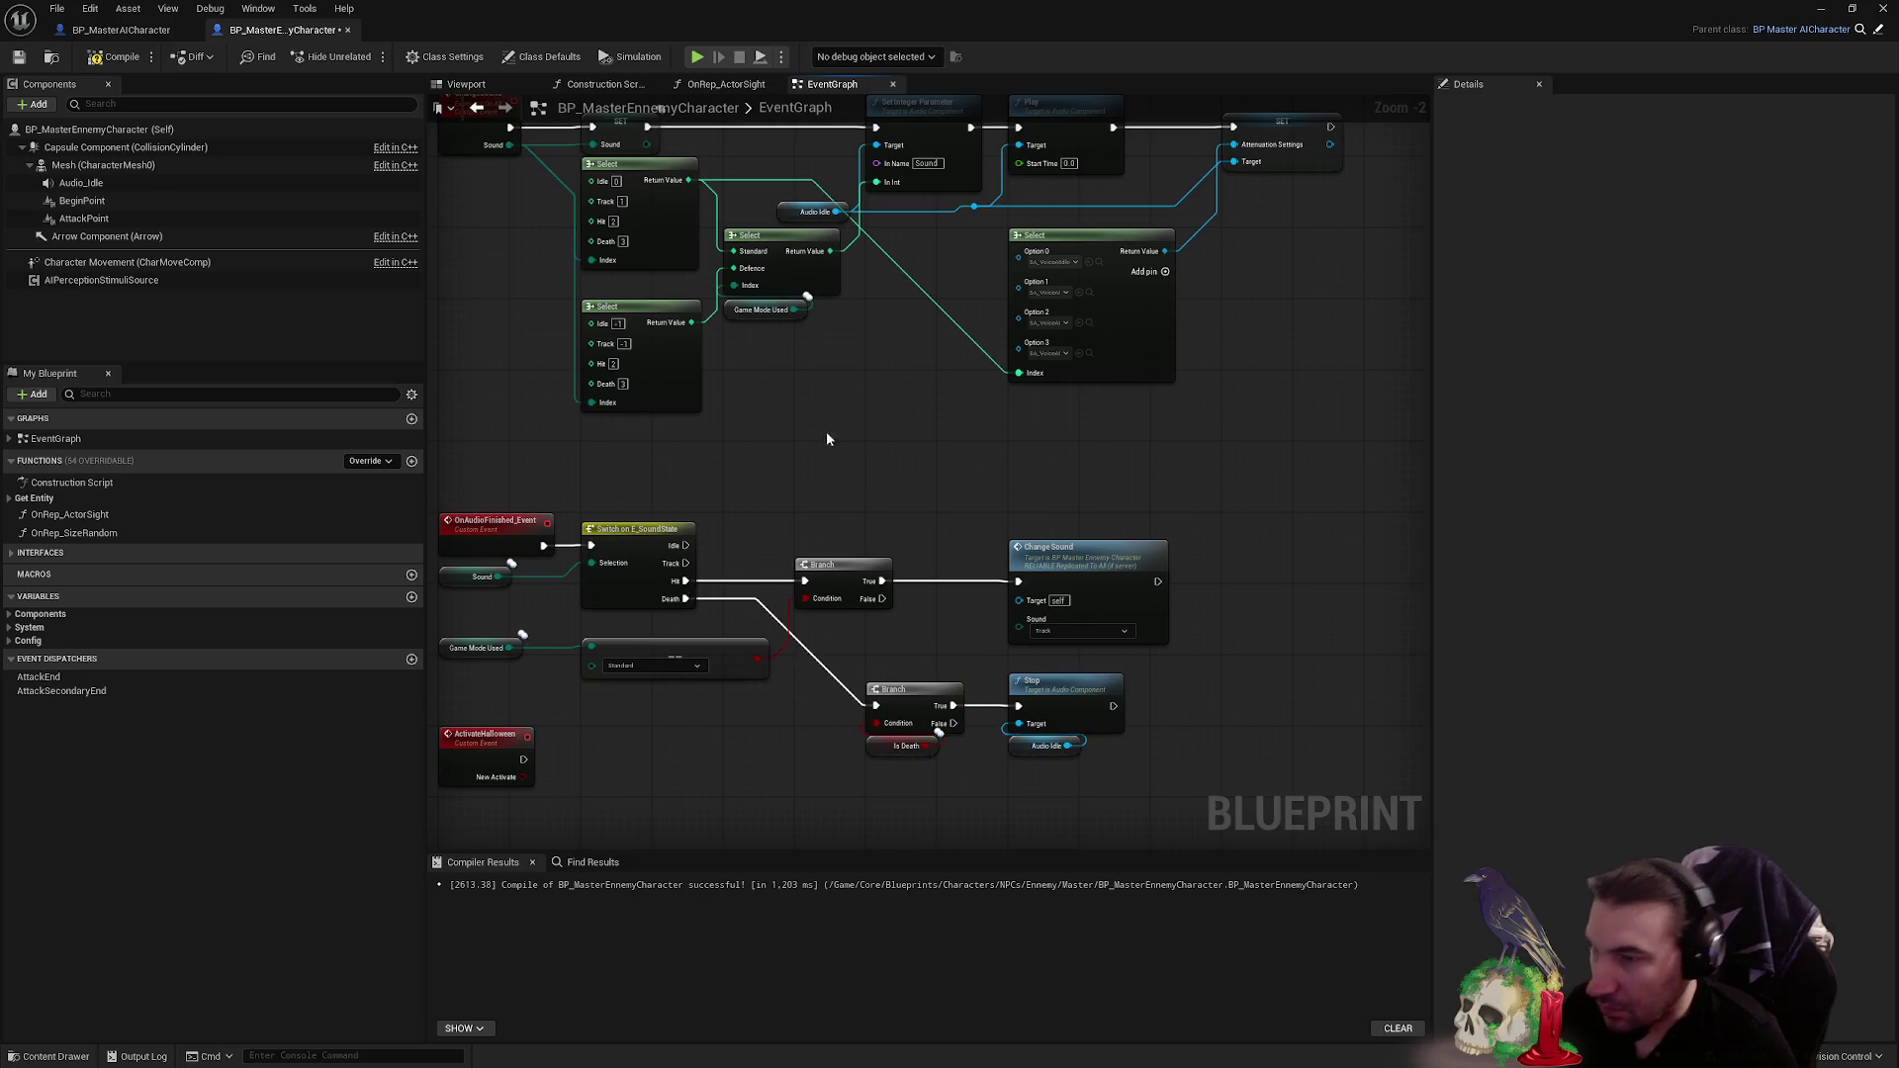
click(20, 65)
- Save all unsaved content, including the modified level
key(super+Down)
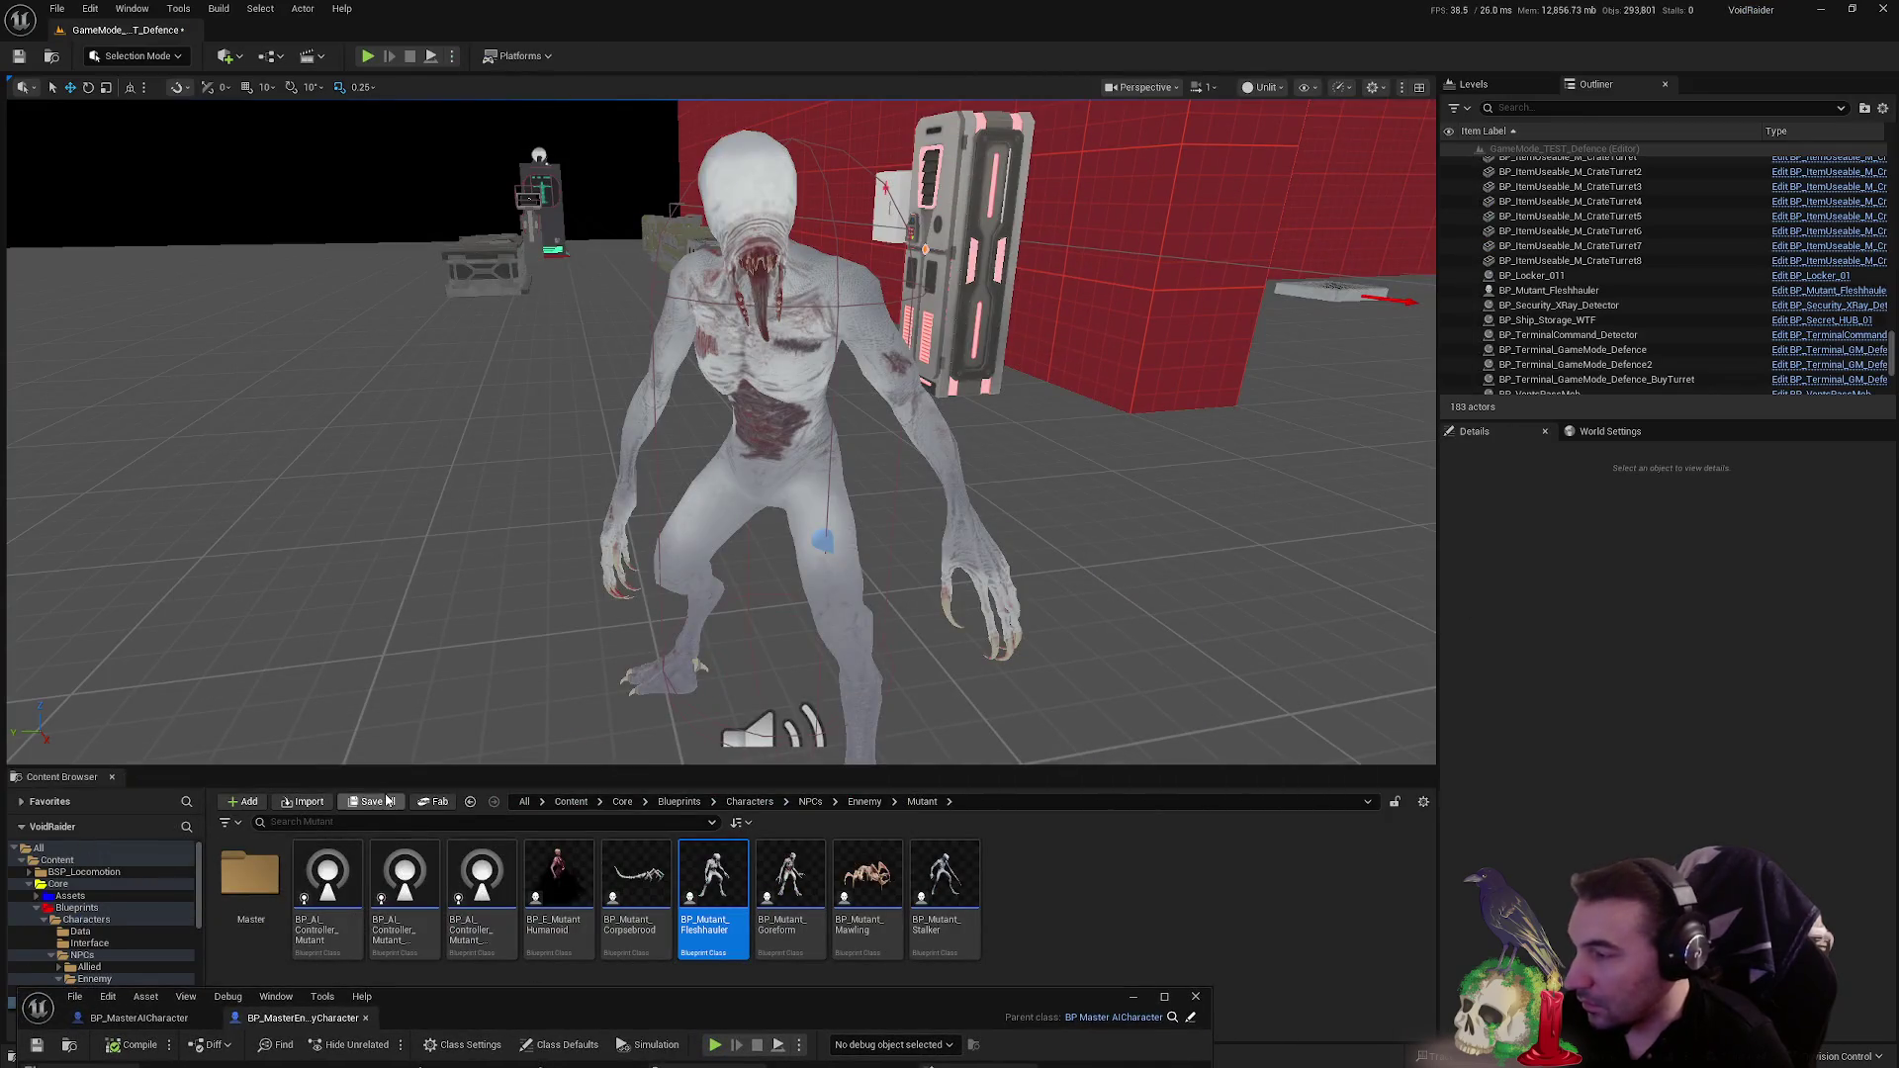
click(381, 801)
click(1068, 709)
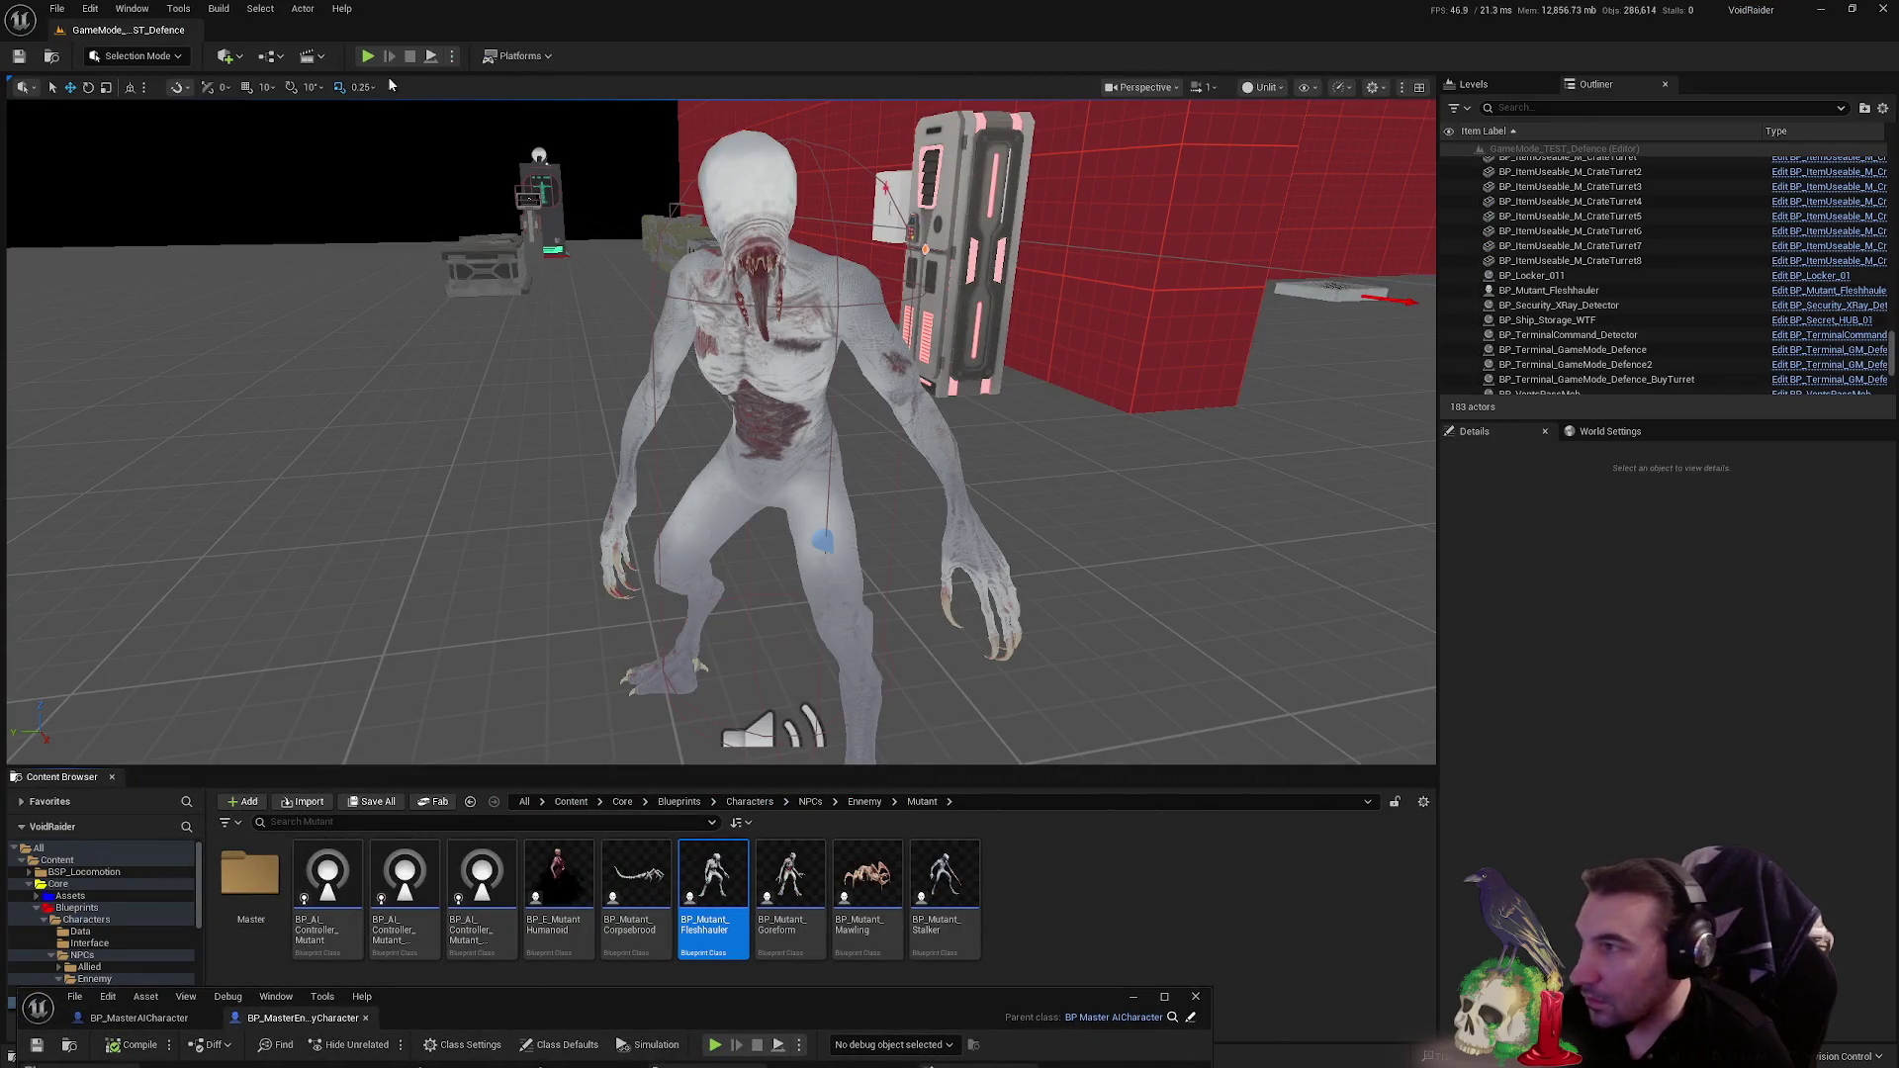
- Play-test: pick up the knife from the shelf, stab the mutant until it dies, then stop
key(alt+p)
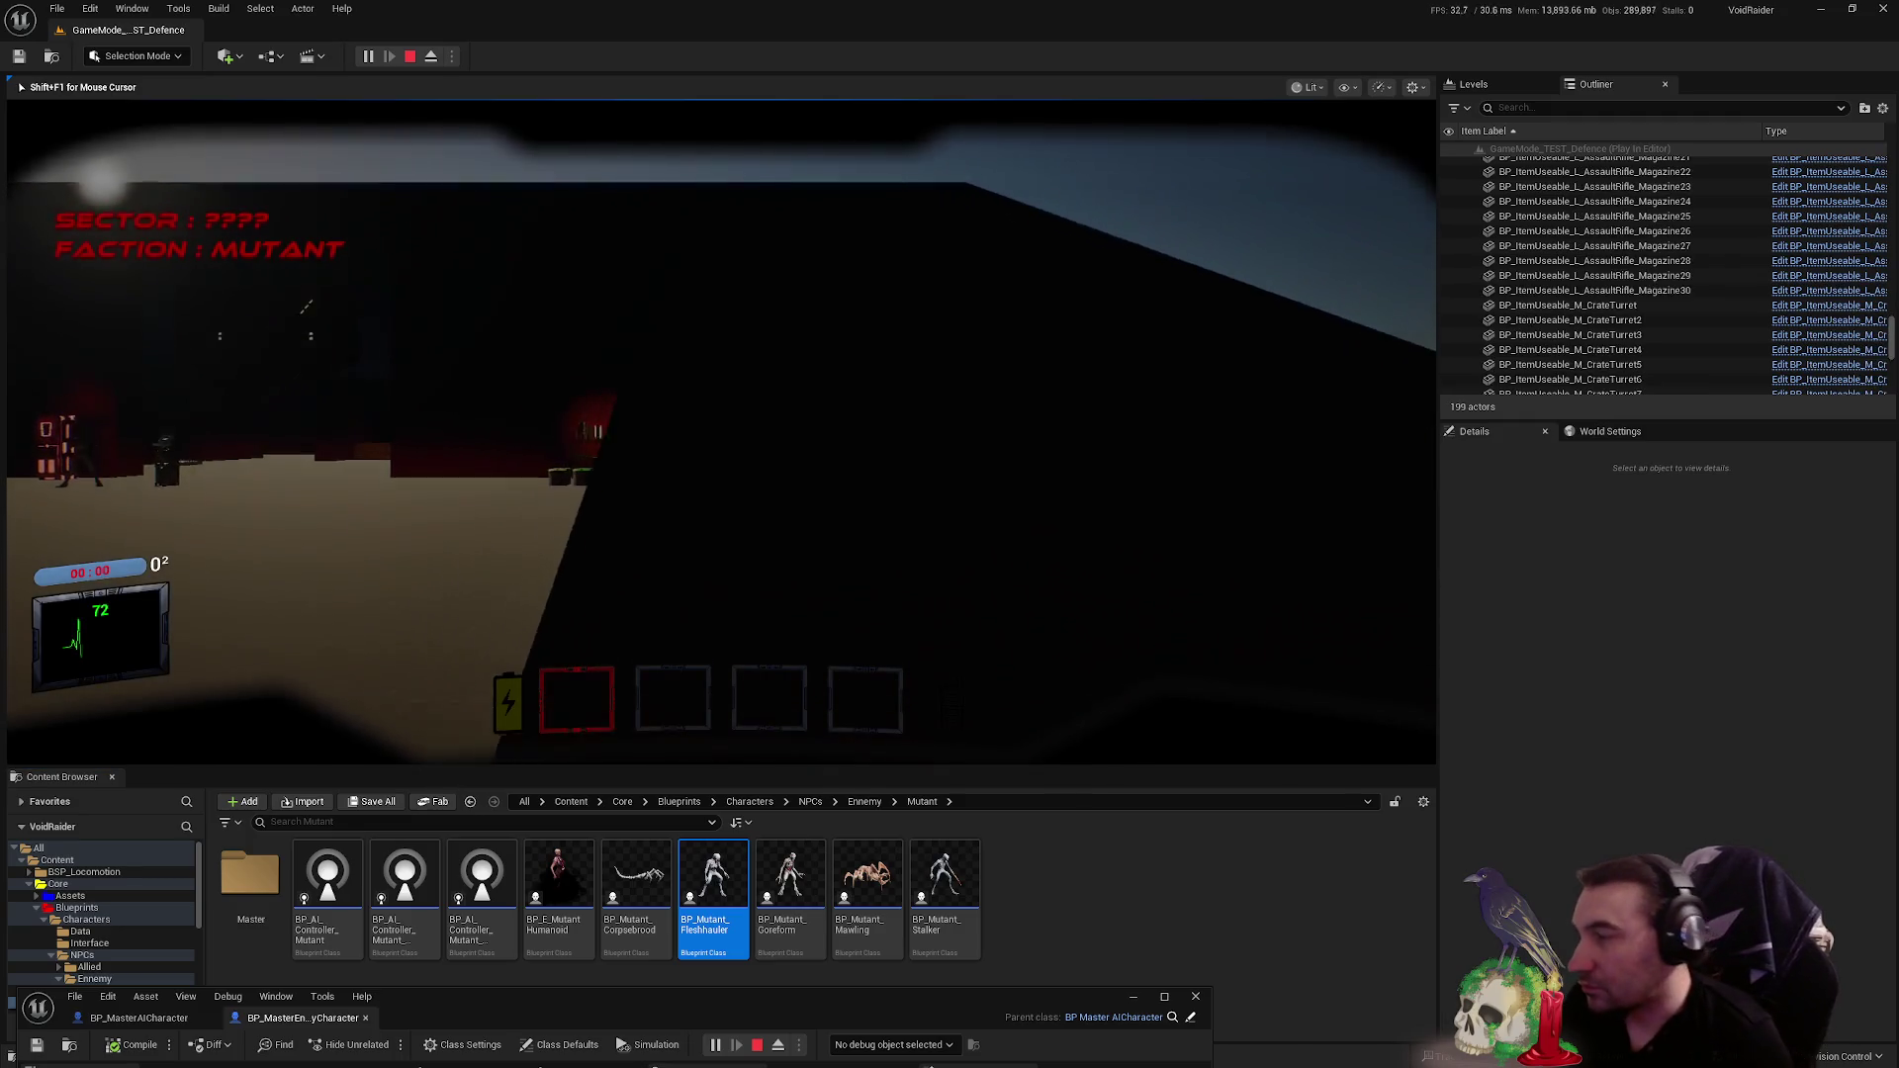
key(w)
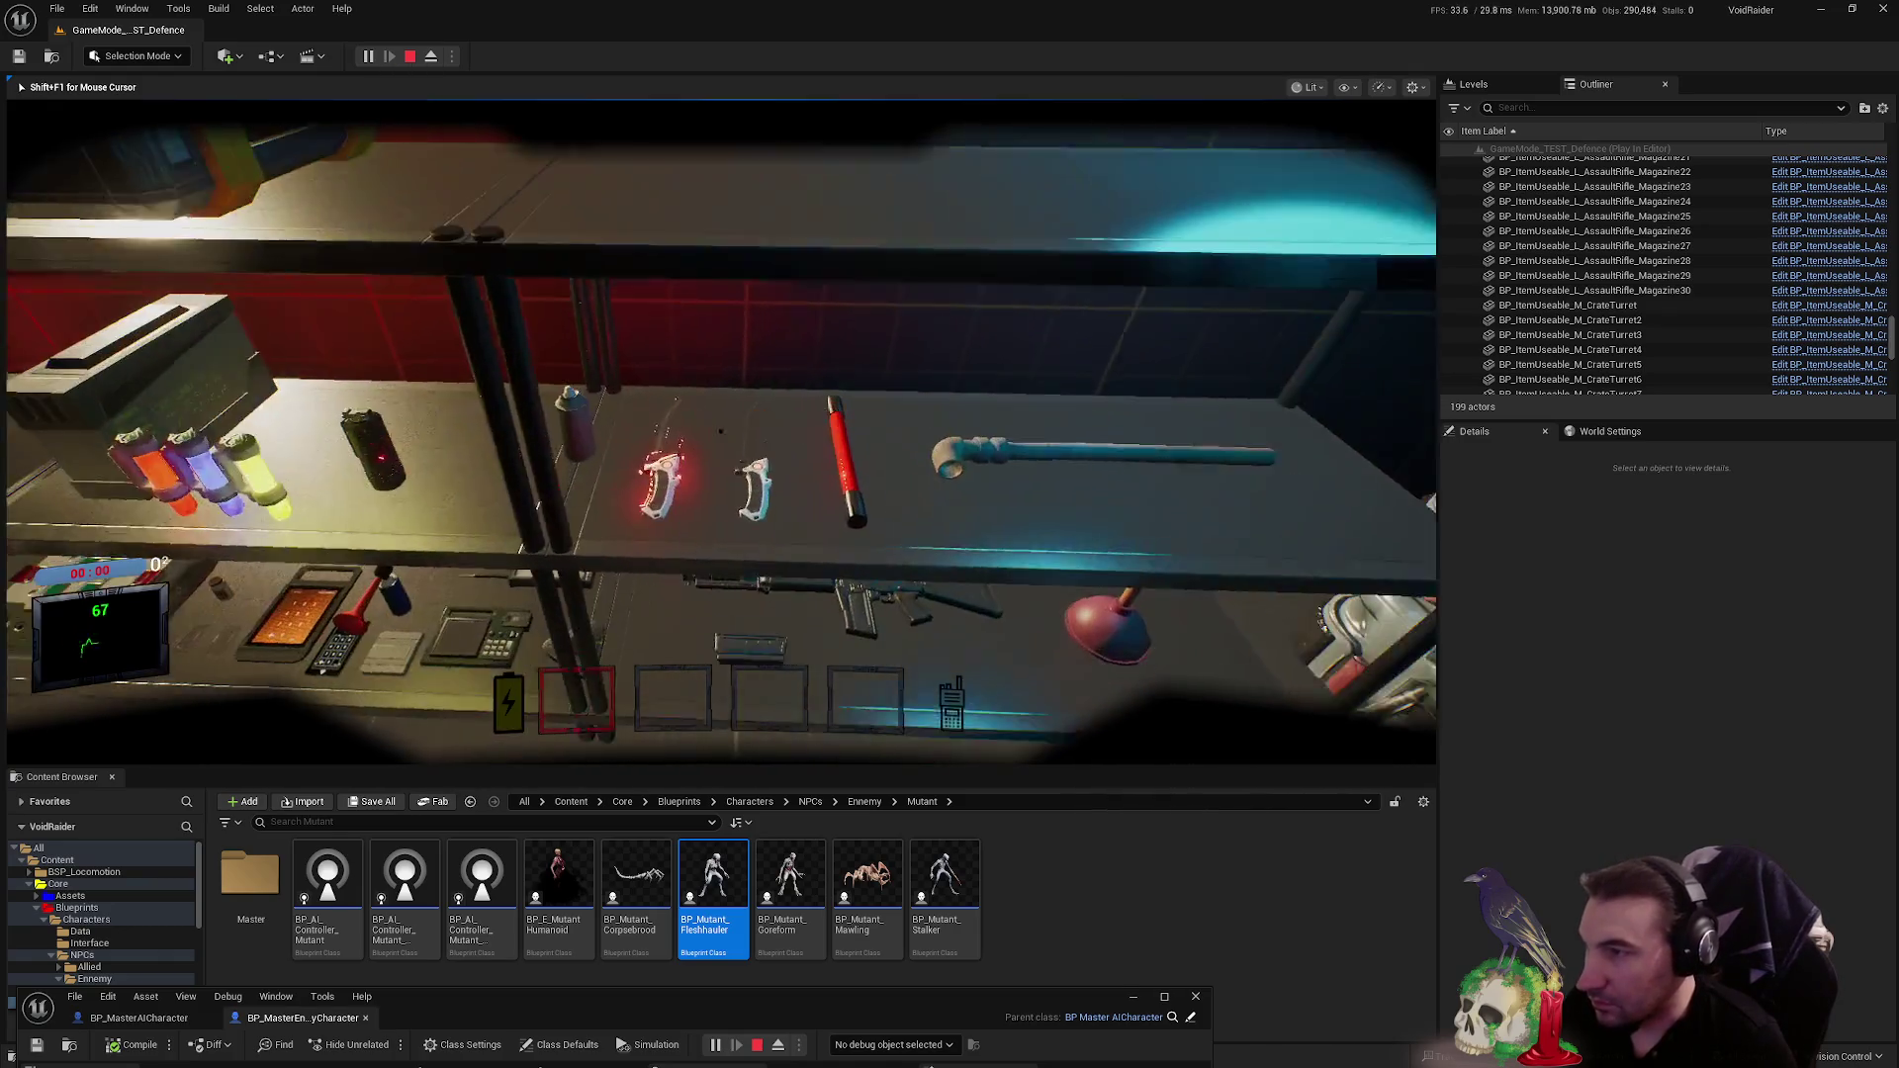
key(e)
key(w)
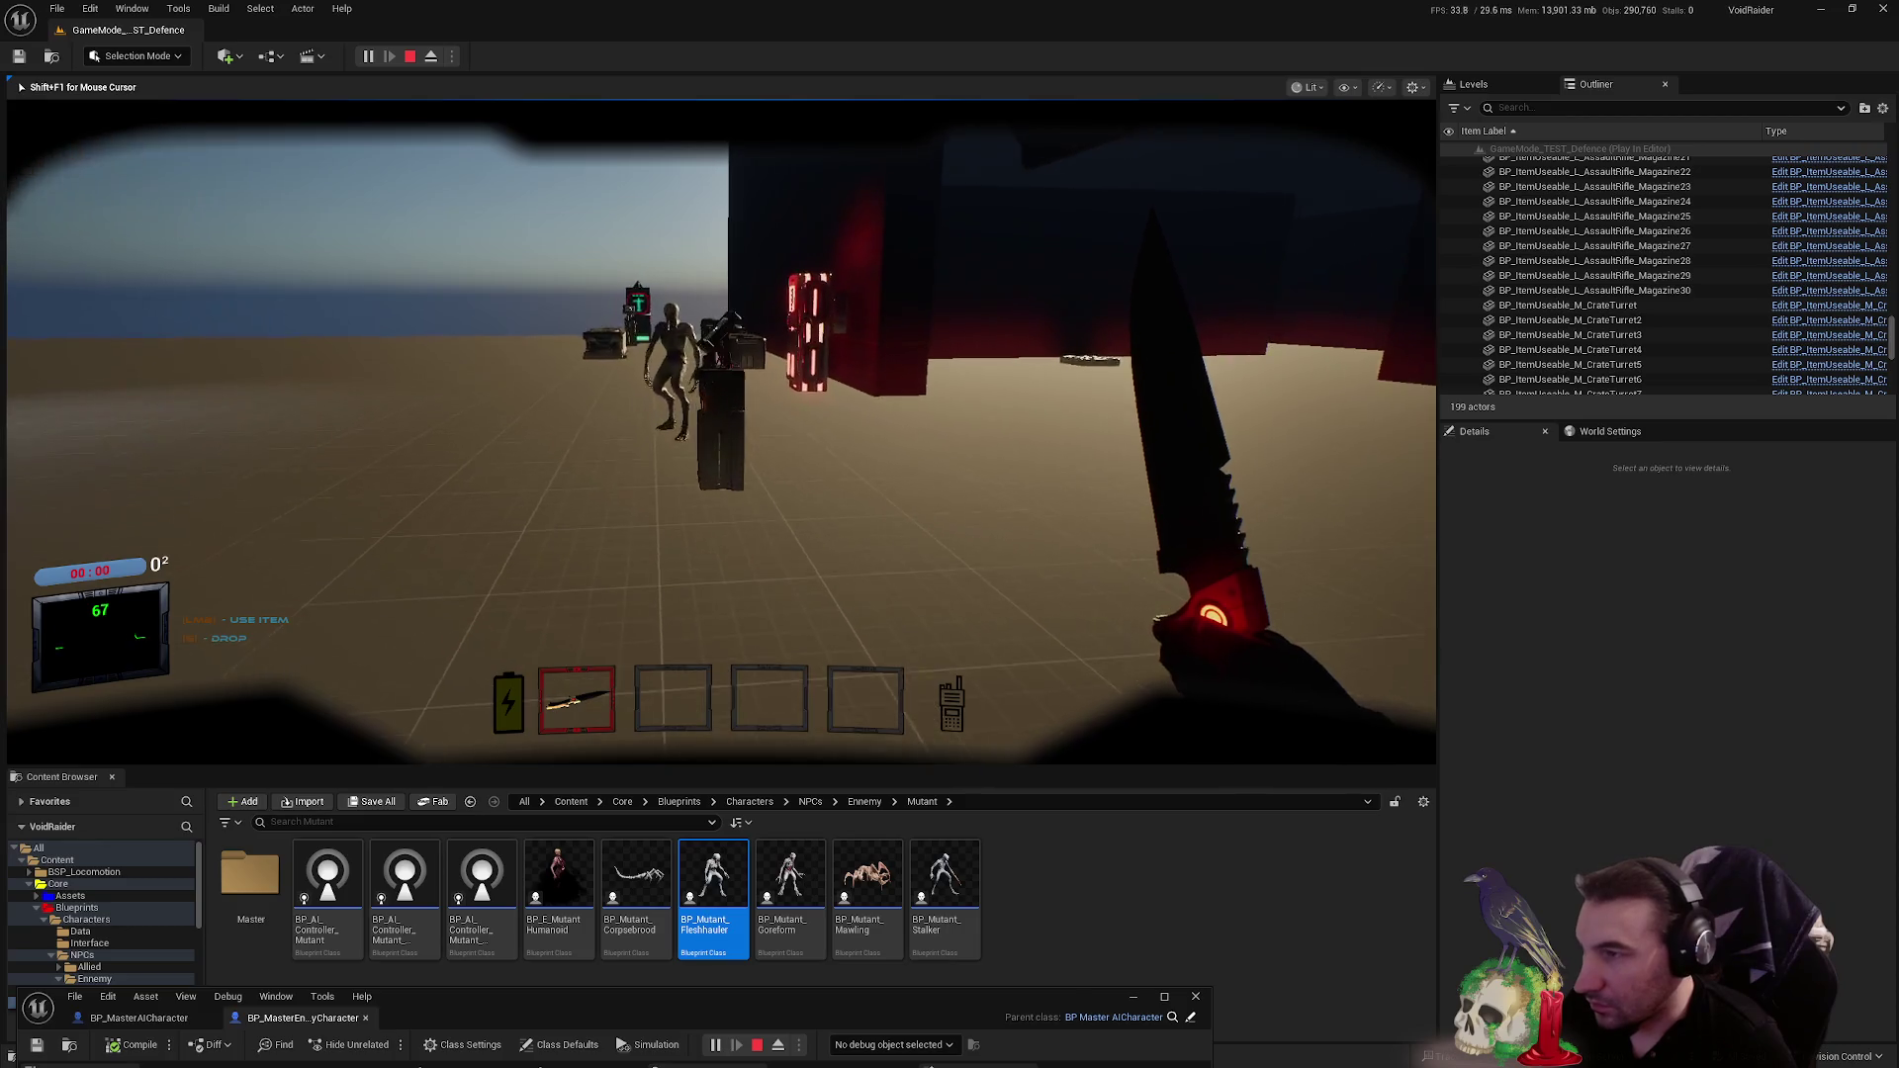
click(722, 433)
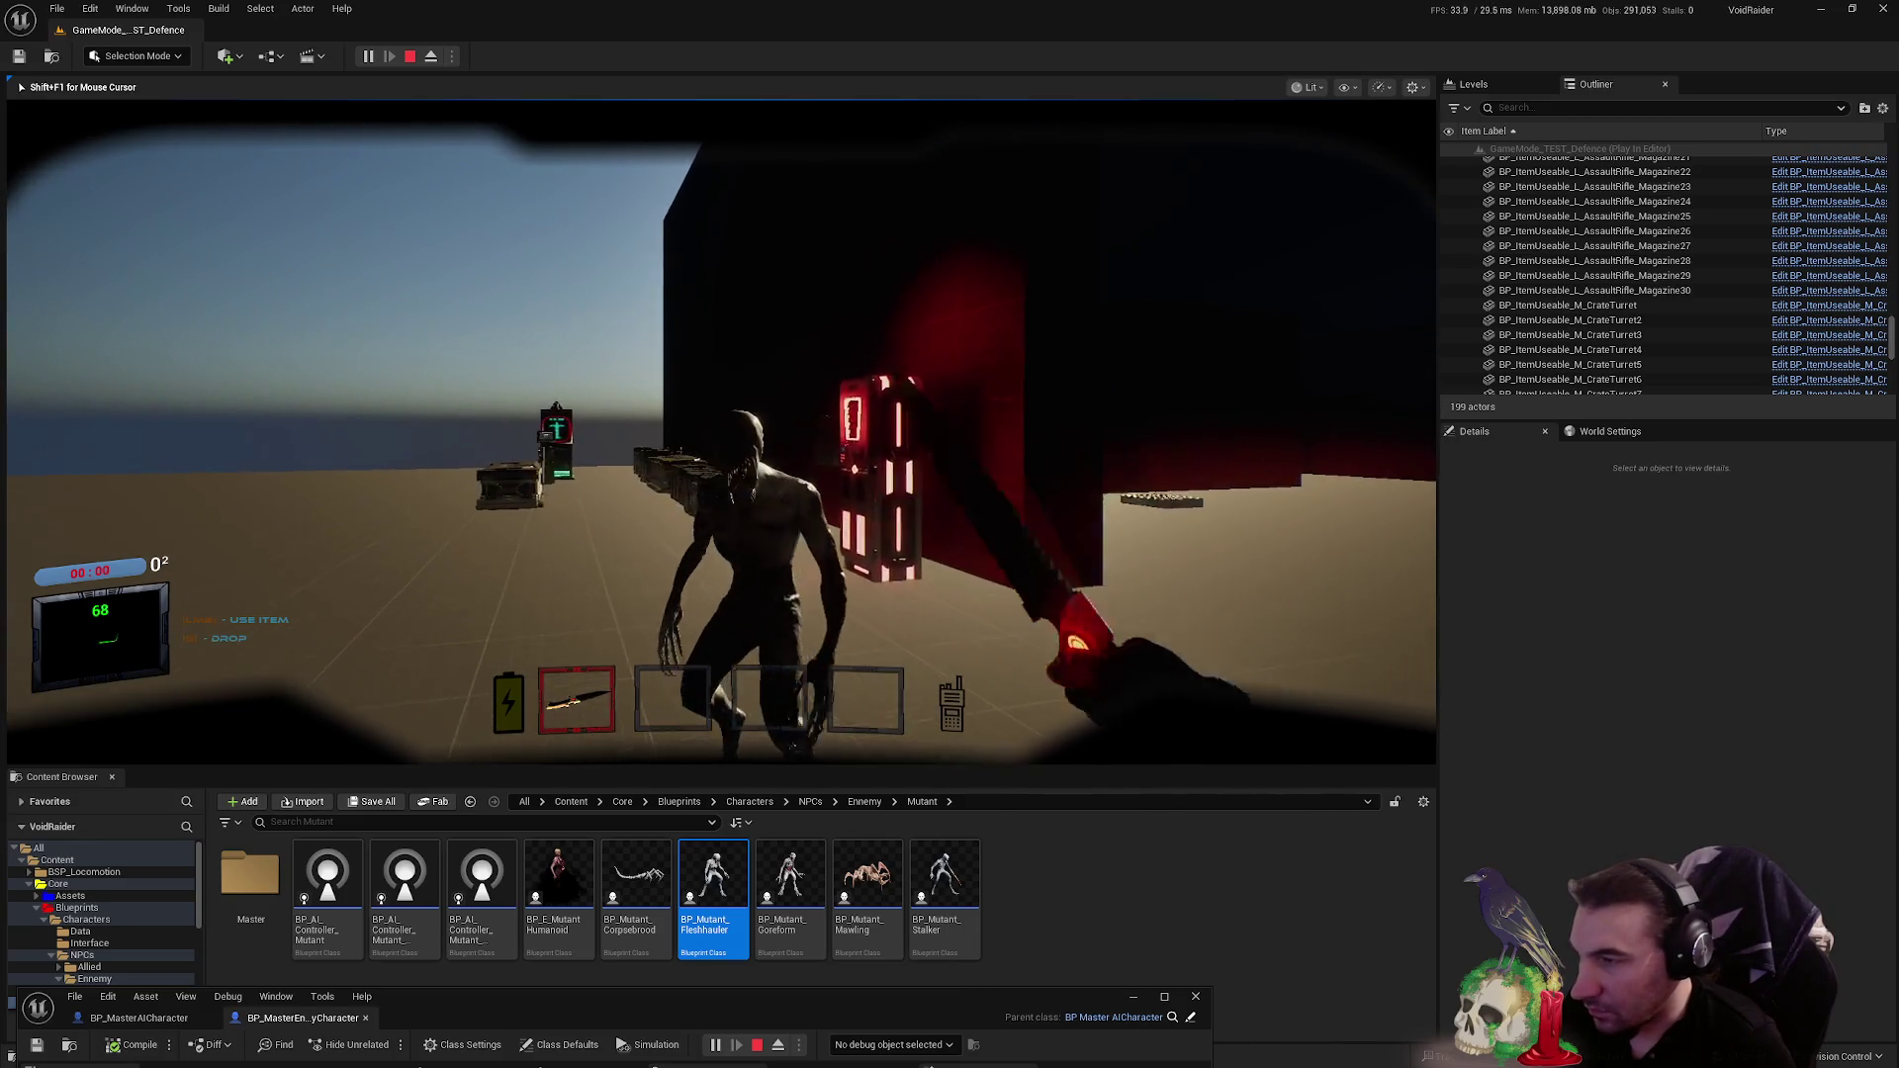
click(721, 433)
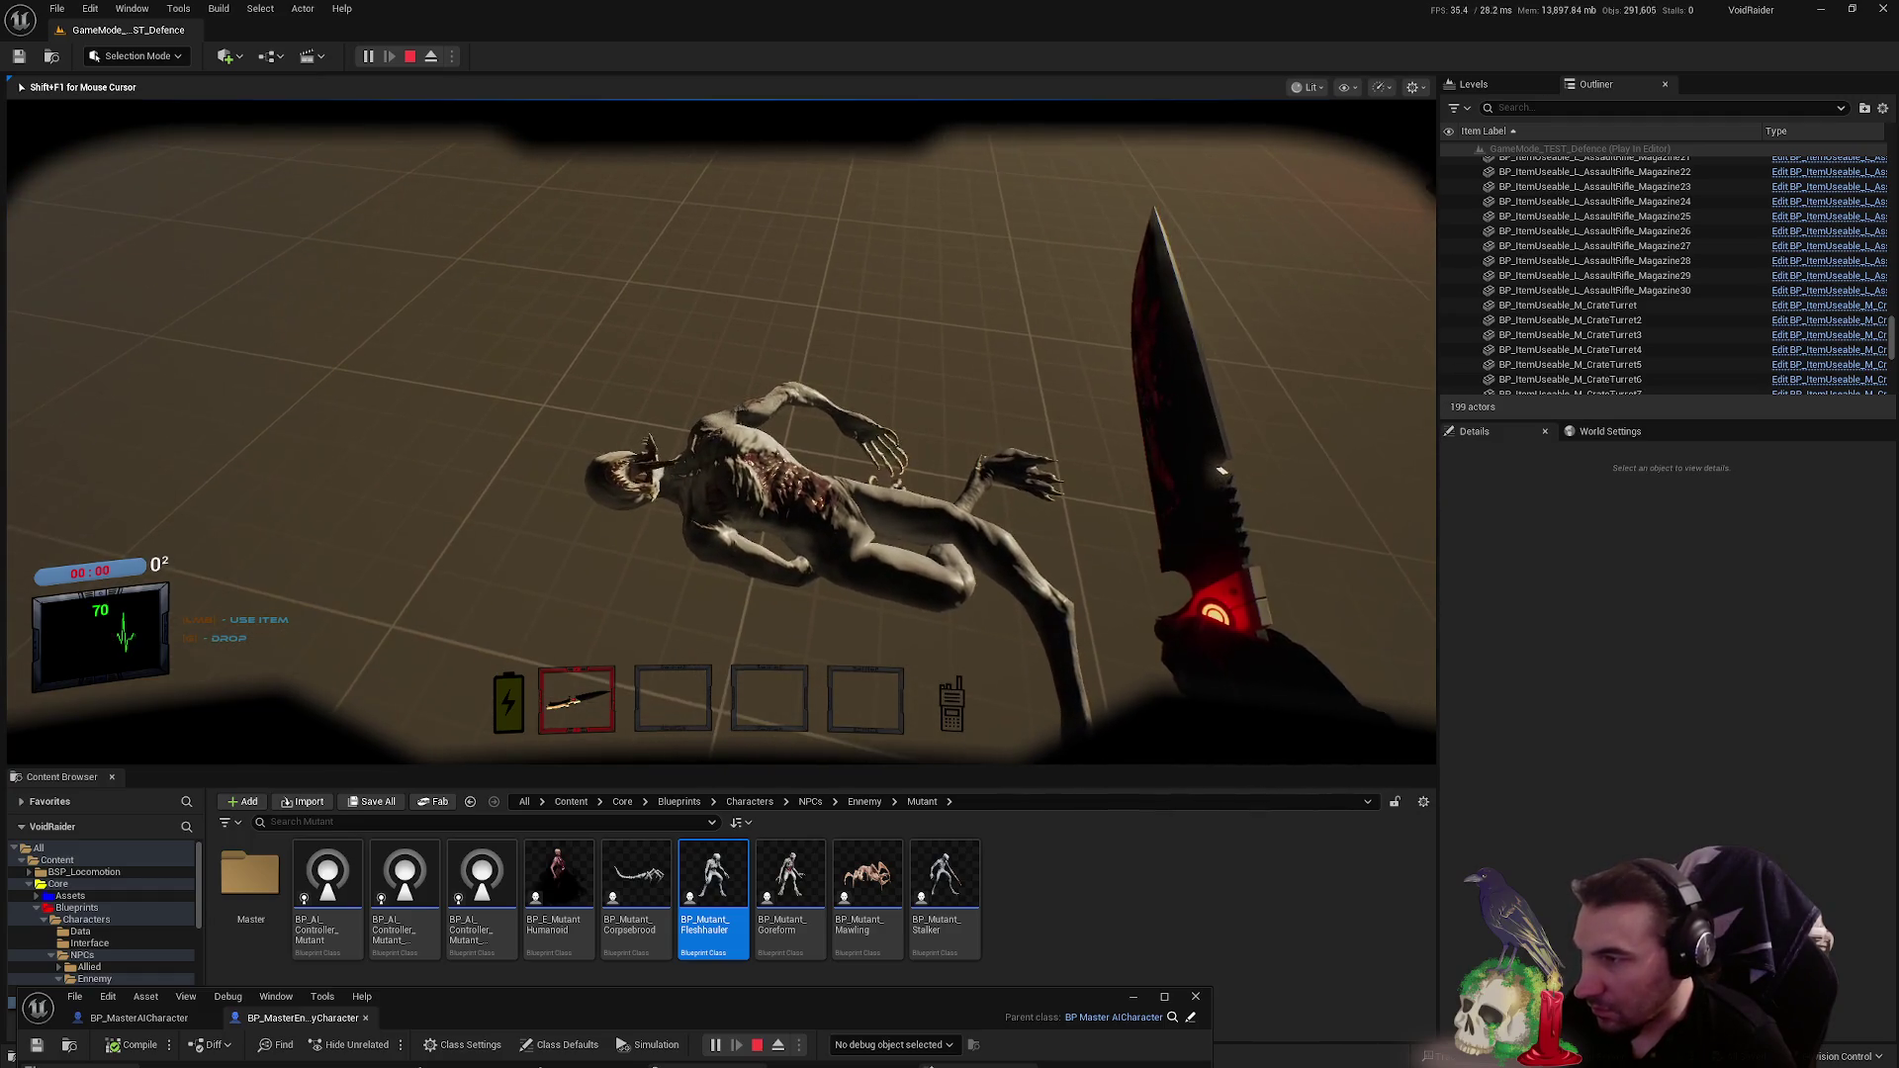
click(721, 432)
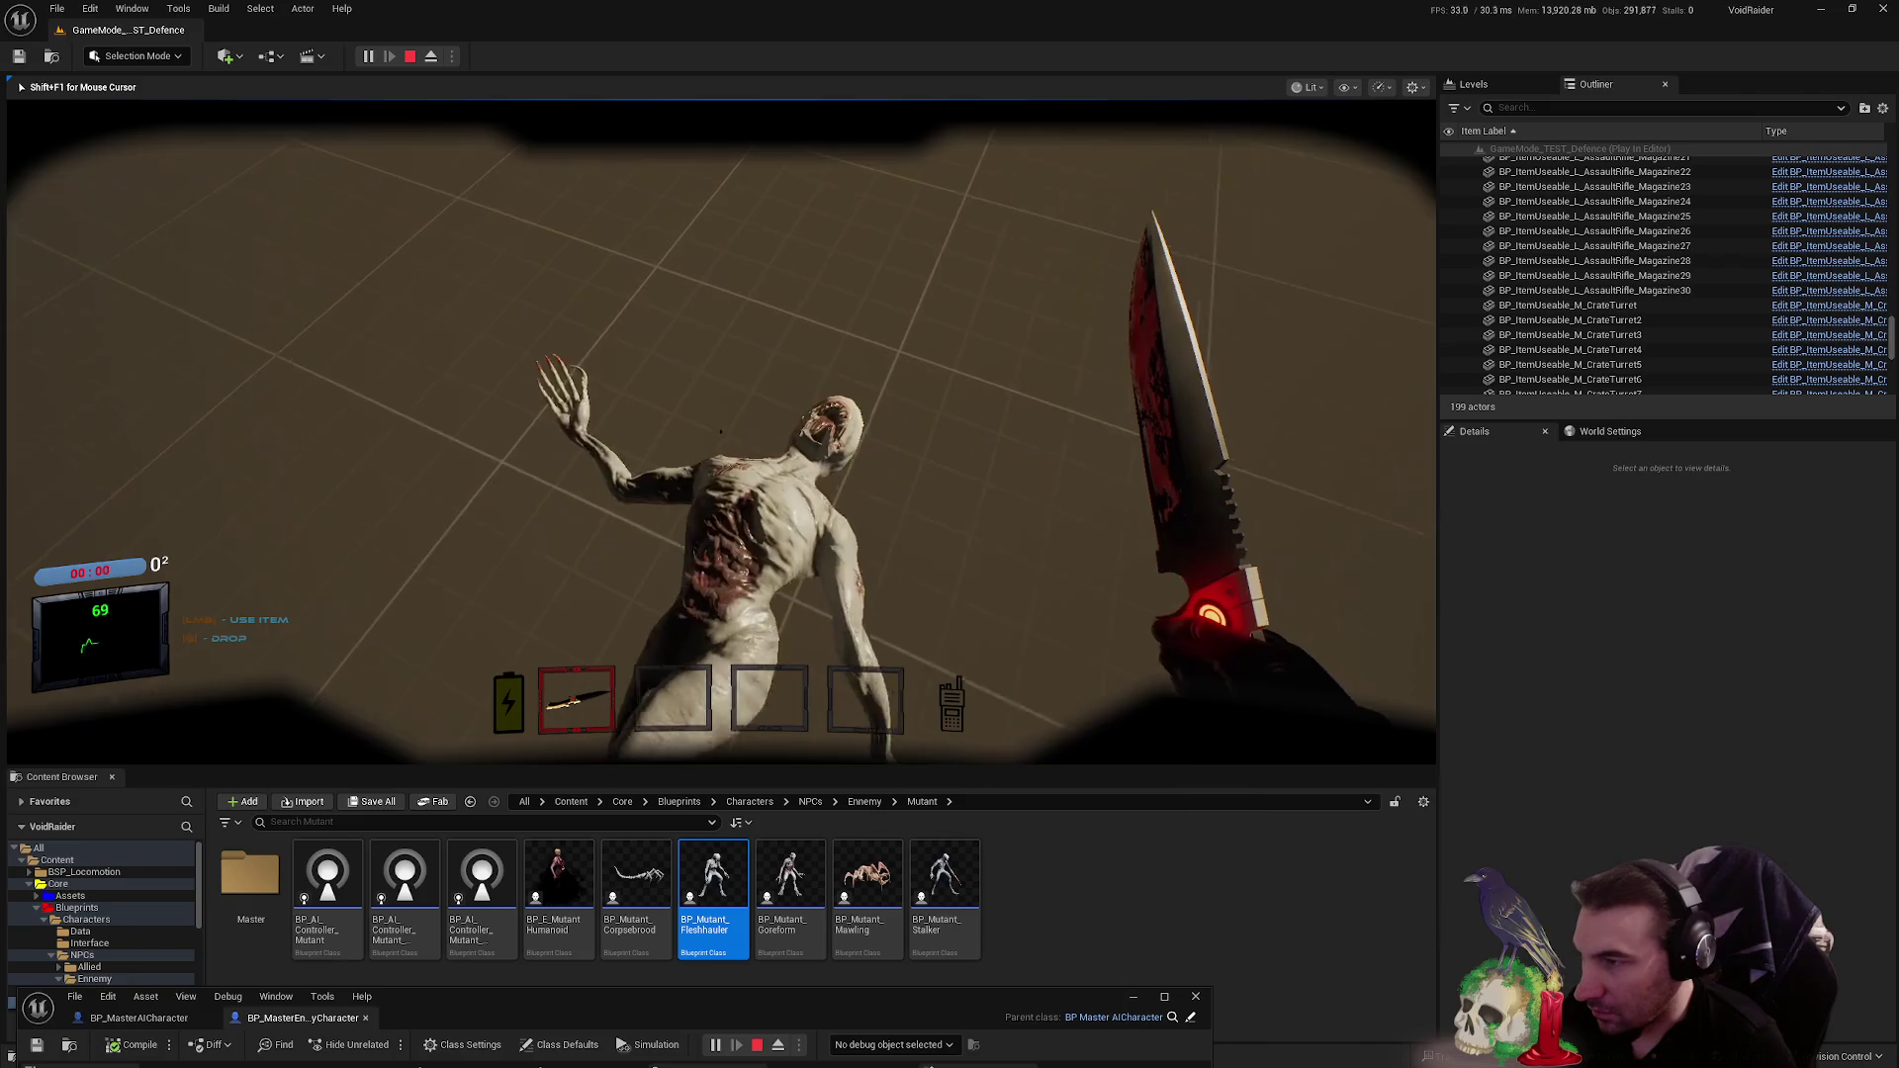
key(Escape)
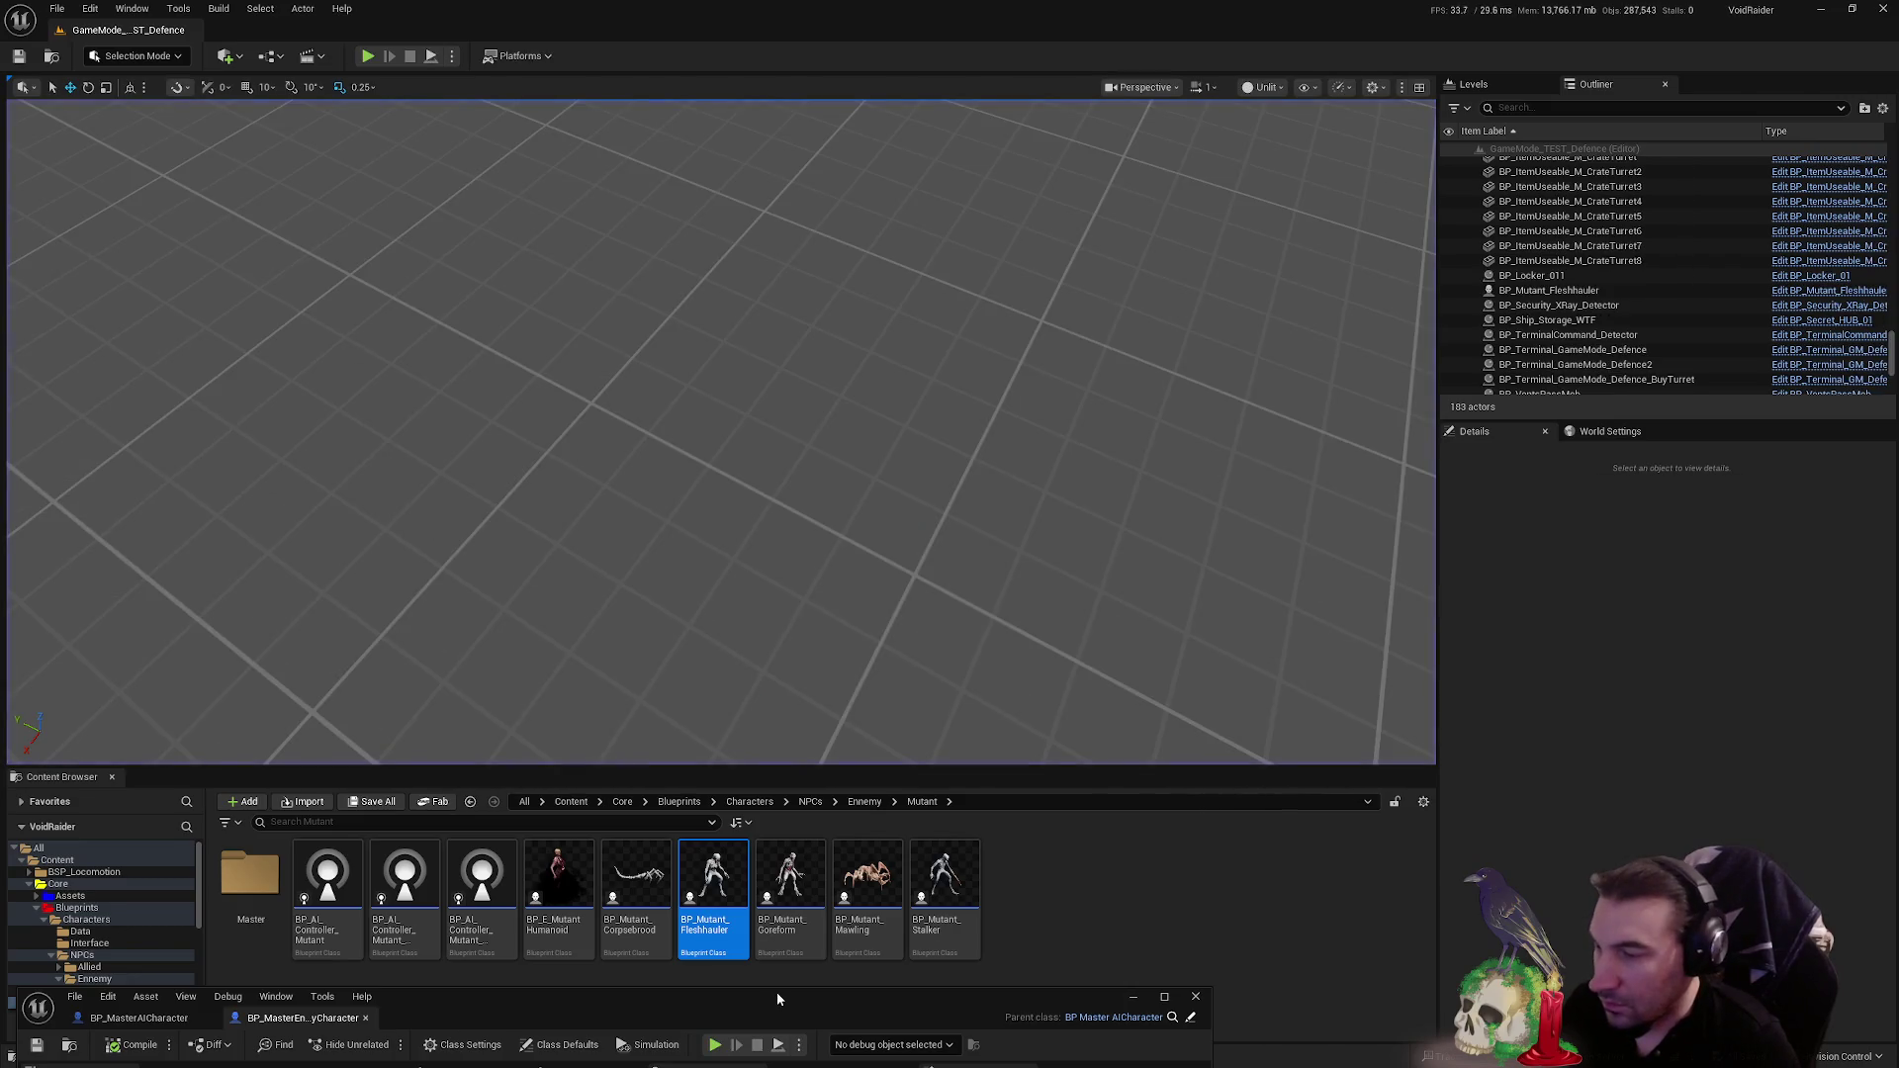
- Delete the lower Branch and Is Death nodes and wire the Death output straight to Stop
double_click(775, 993)
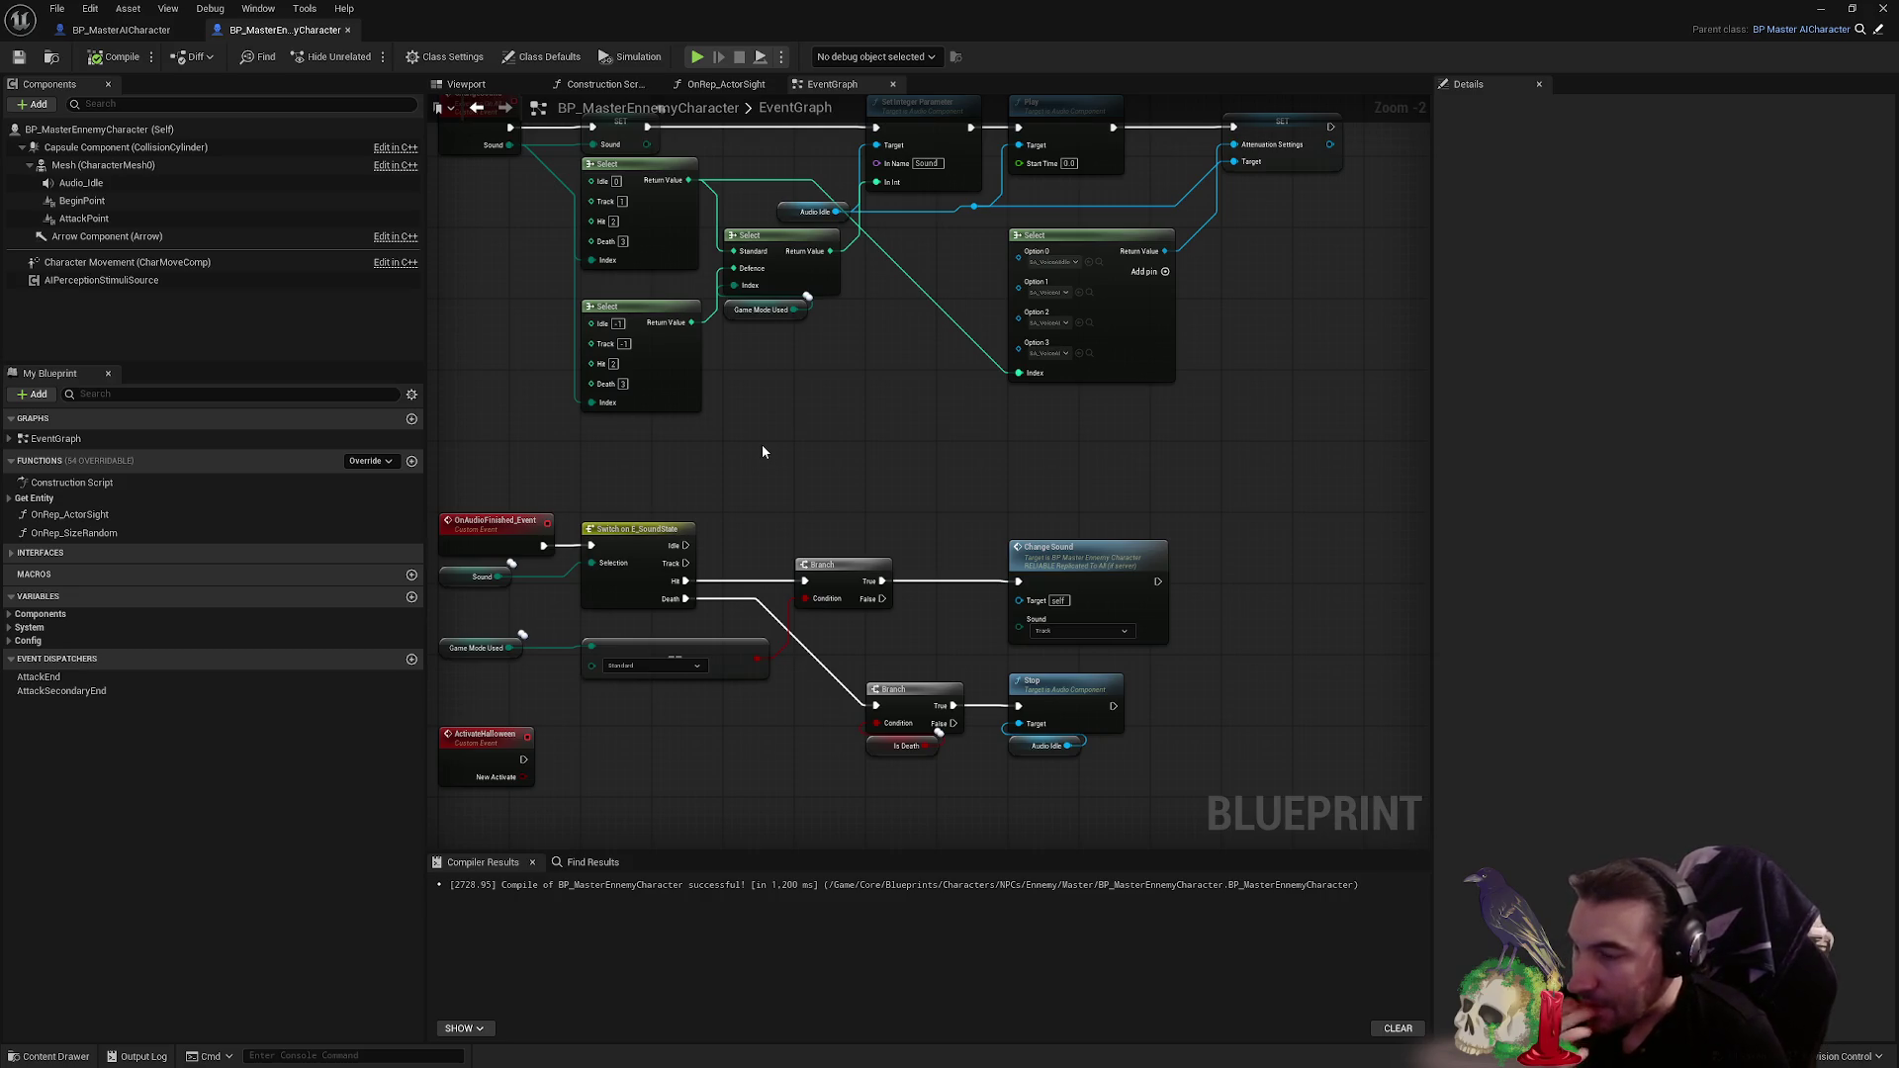
drag(938, 787, 867, 714)
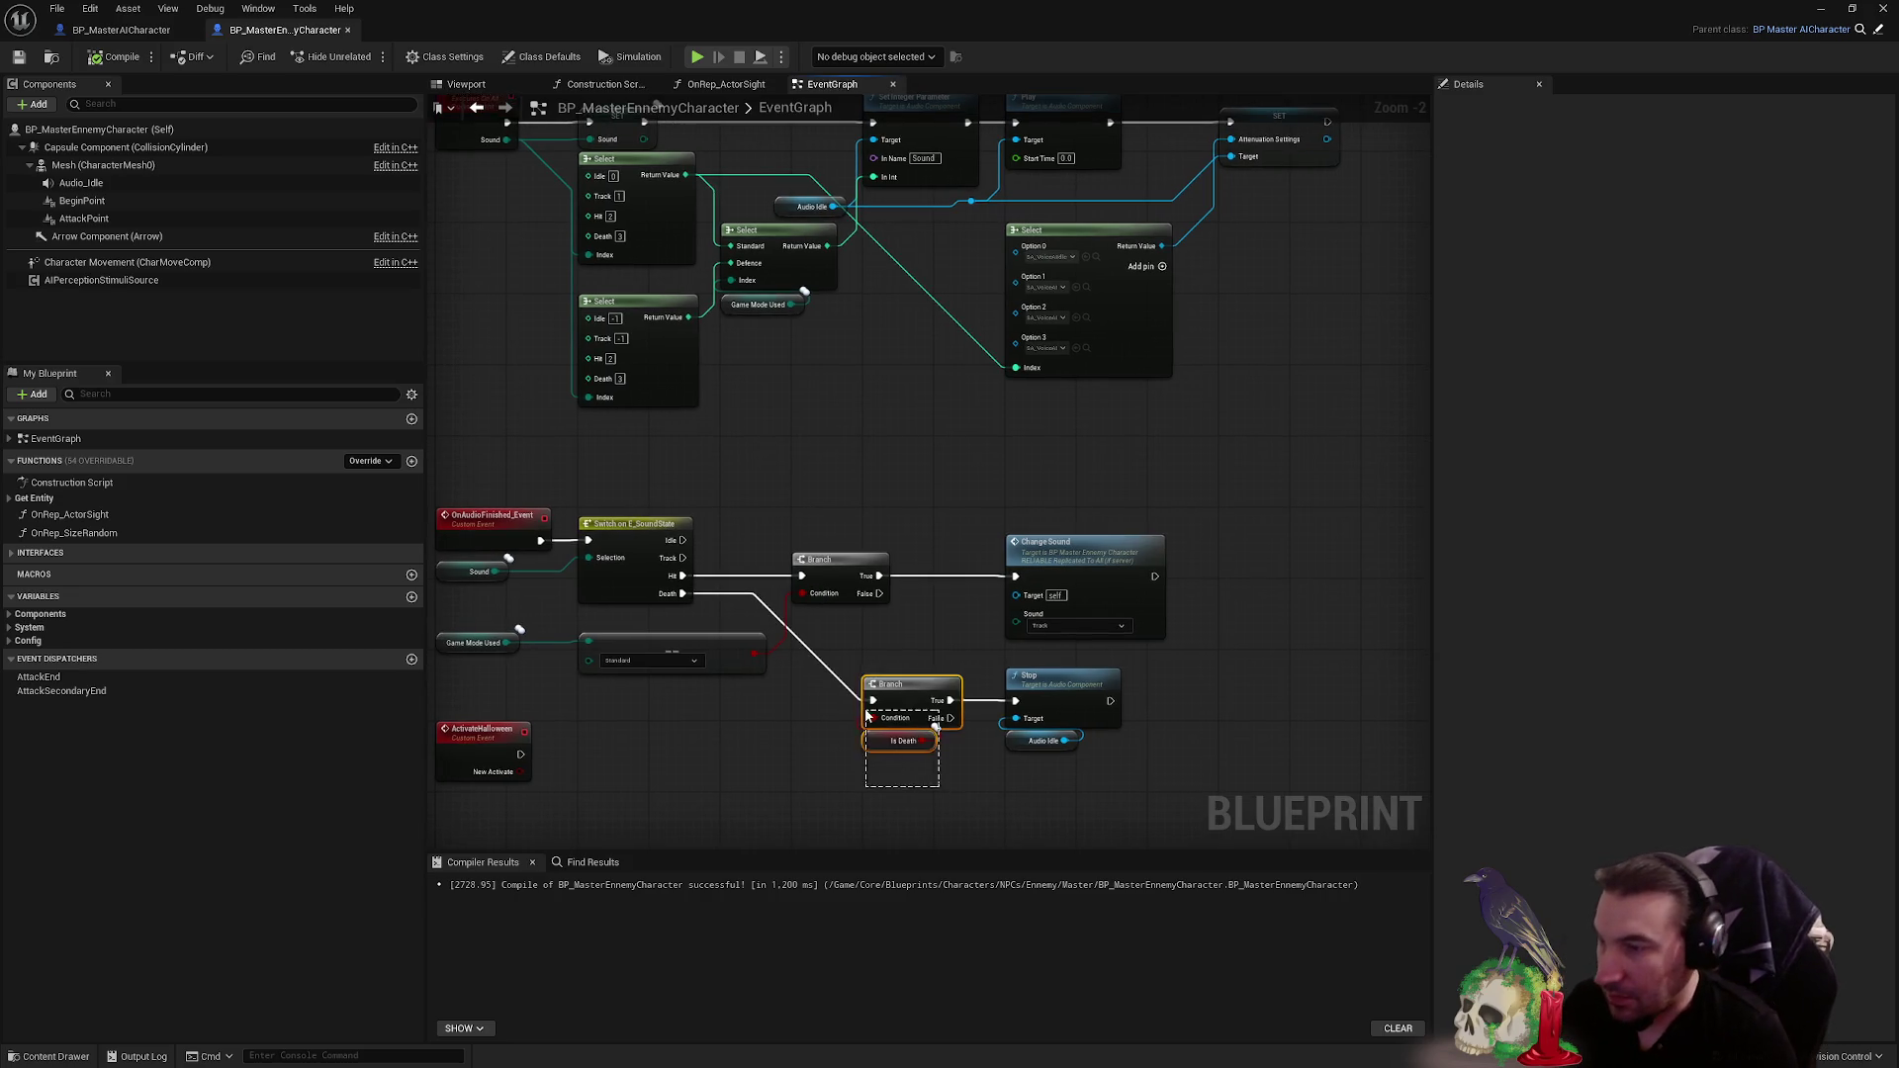
key(Delete)
mouse_move(879, 594)
mouse_down()
mouse_move(911, 691)
mouse_move(1015, 700)
mouse_up()
mouse_move(1050, 796)
mouse_down()
mouse_move(1046, 689)
mouse_move(894, 670)
mouse_up()
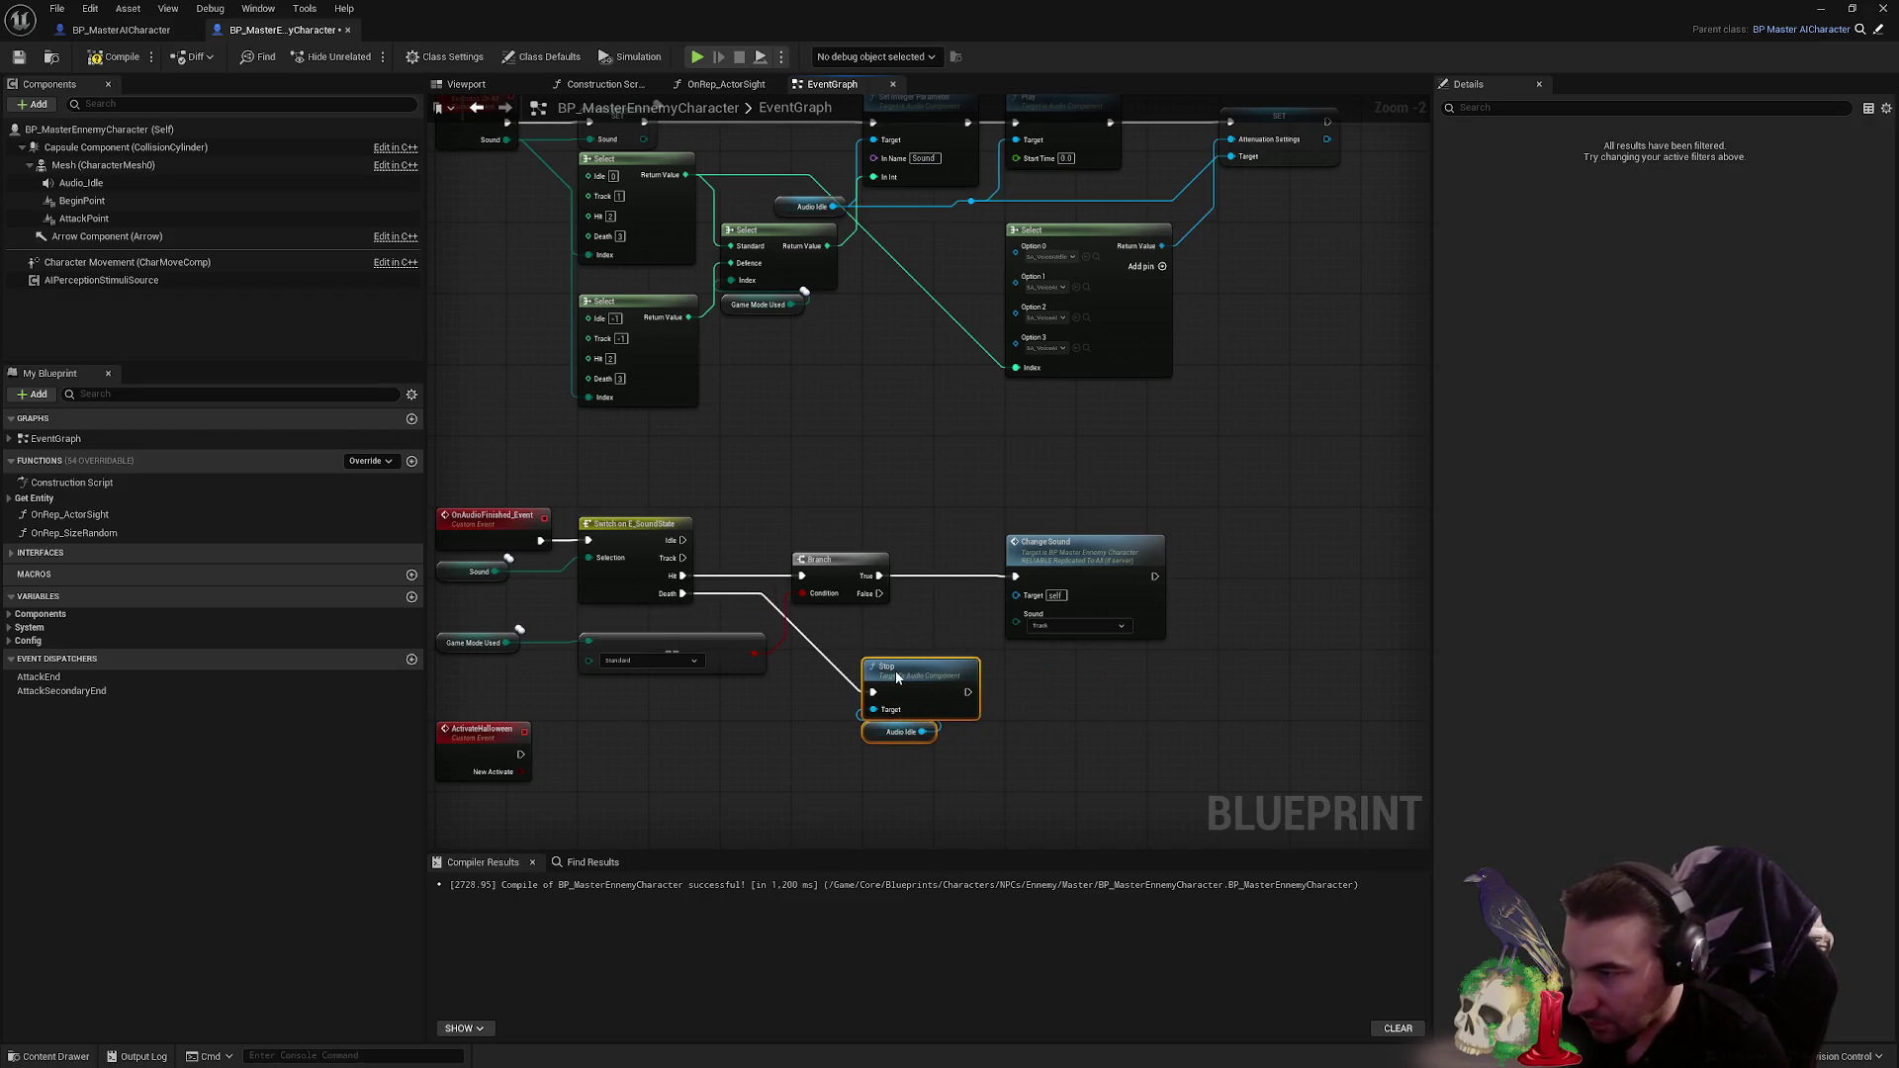
- Add a Print String after Stop with the debug text 'Dearth' and save the Blueprint
right_click(1041, 704)
text(print)
key(Return)
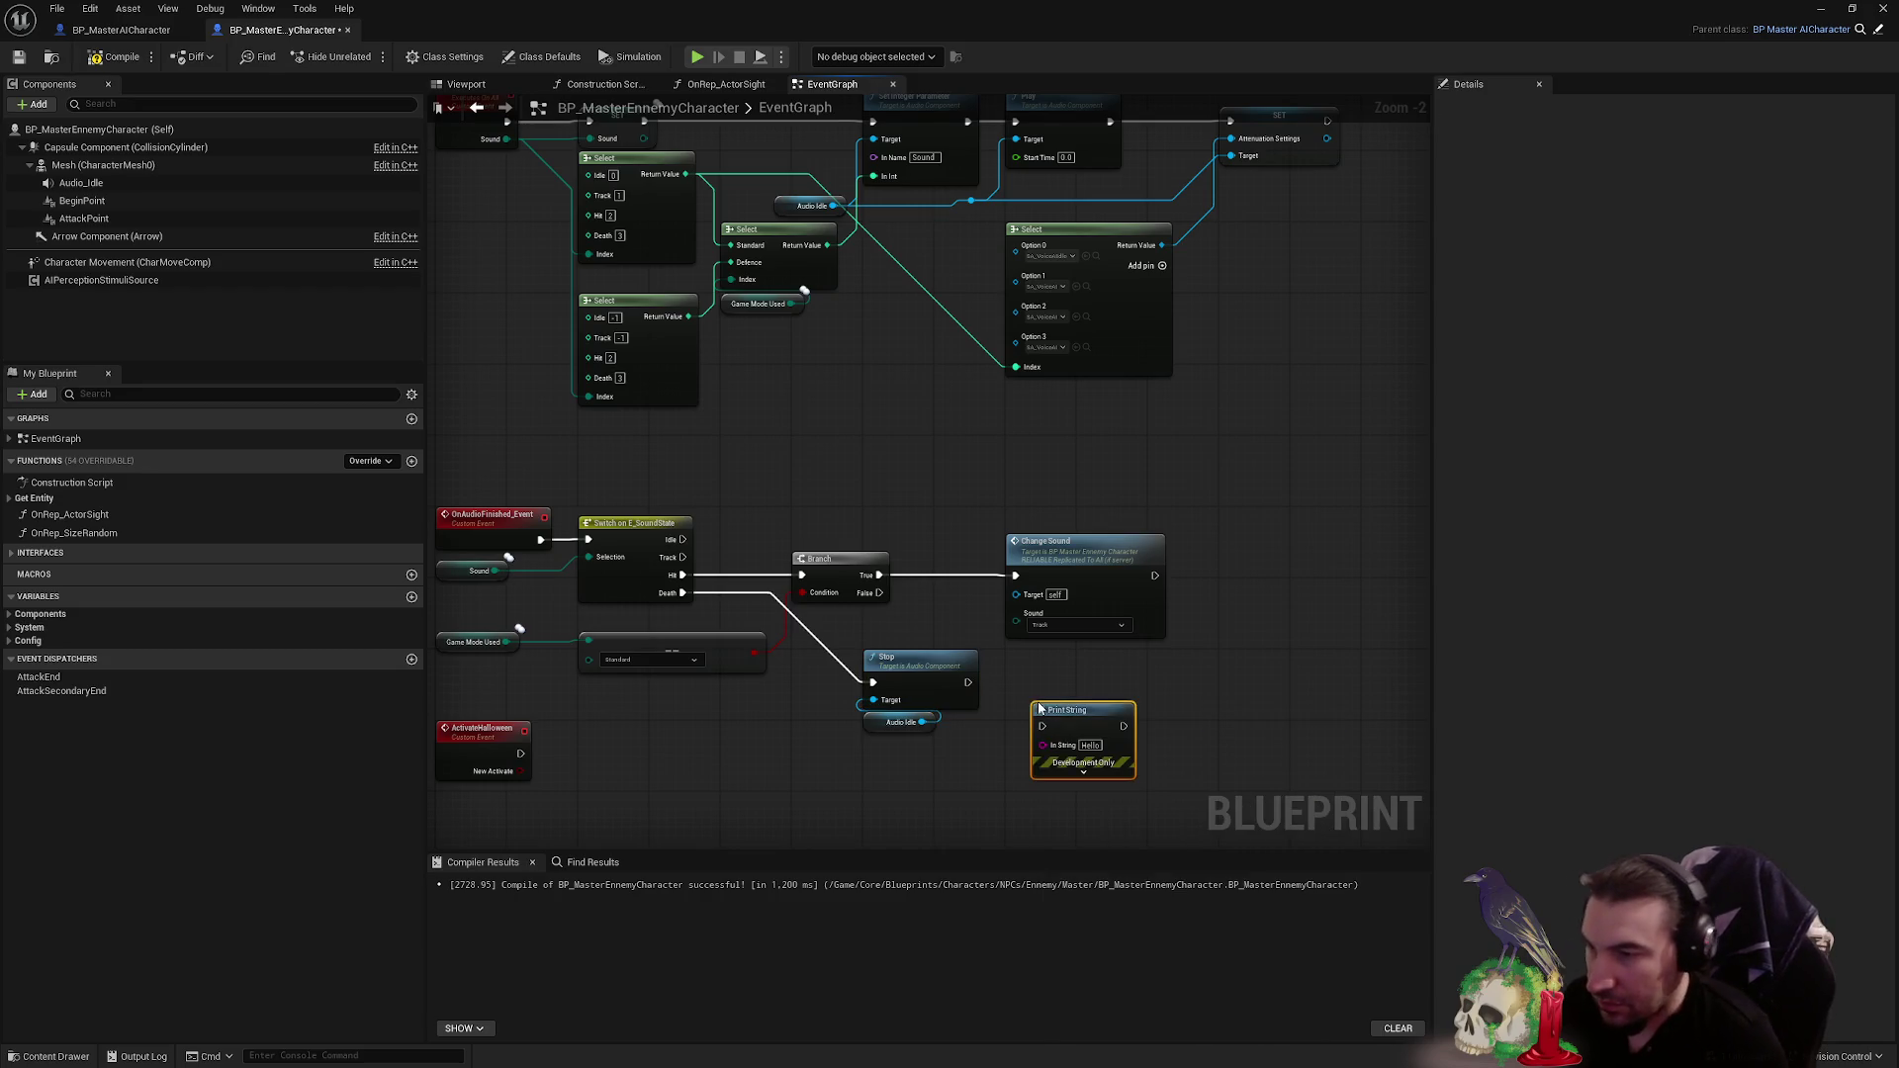
click(970, 683)
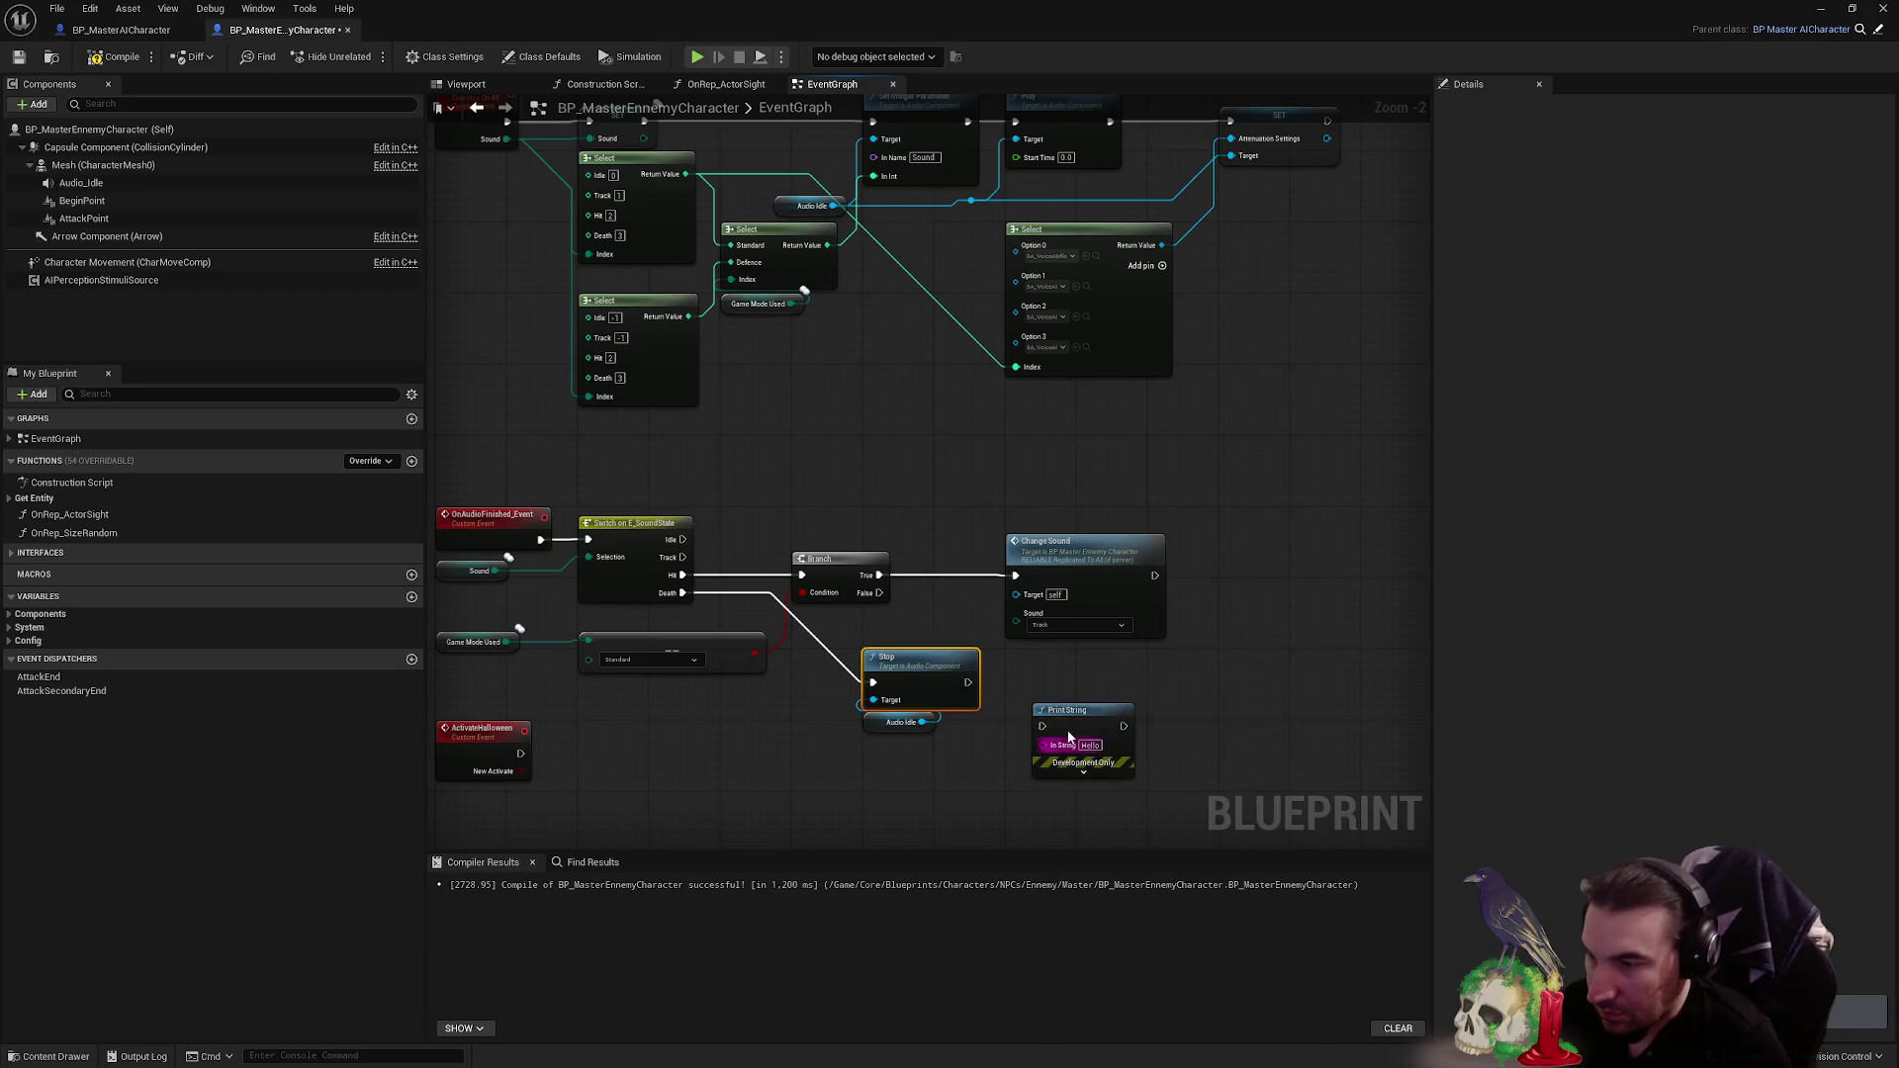
drag(968, 683, 1043, 726)
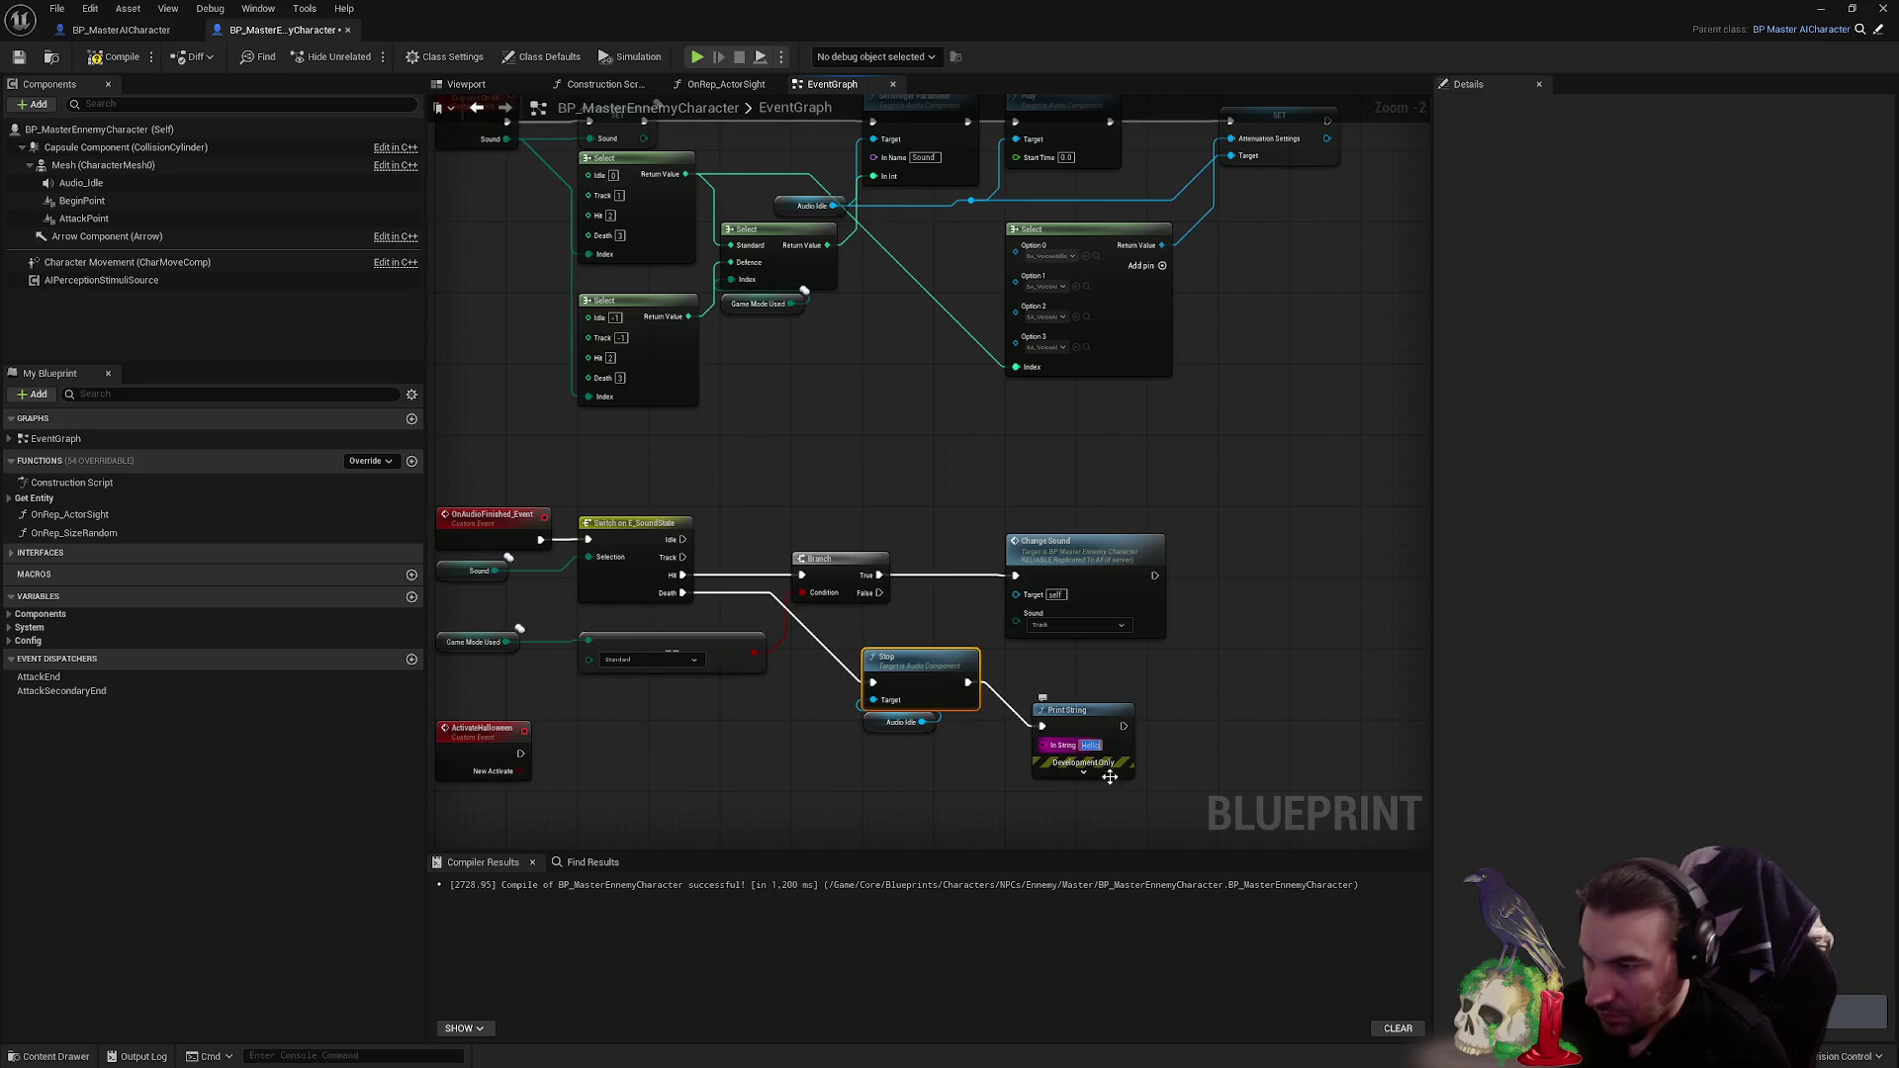
text(Dearth)
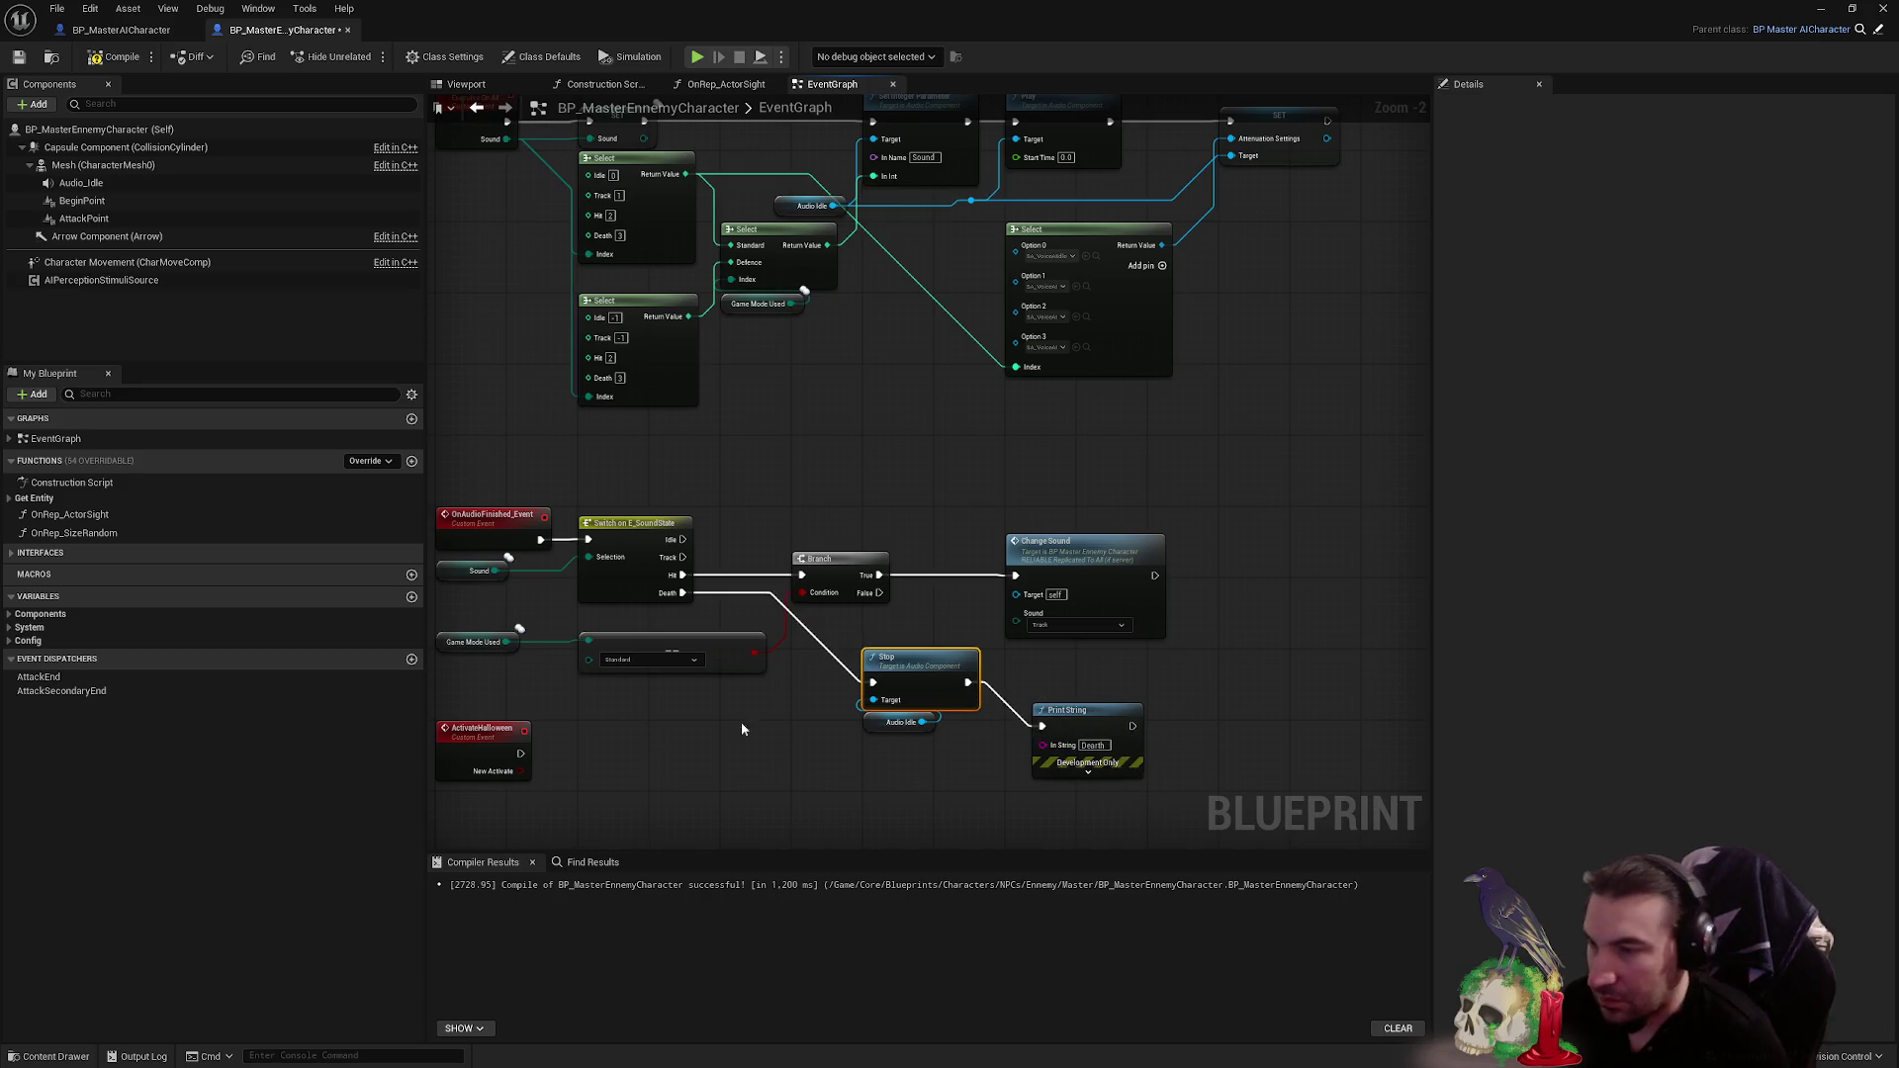
click(18, 60)
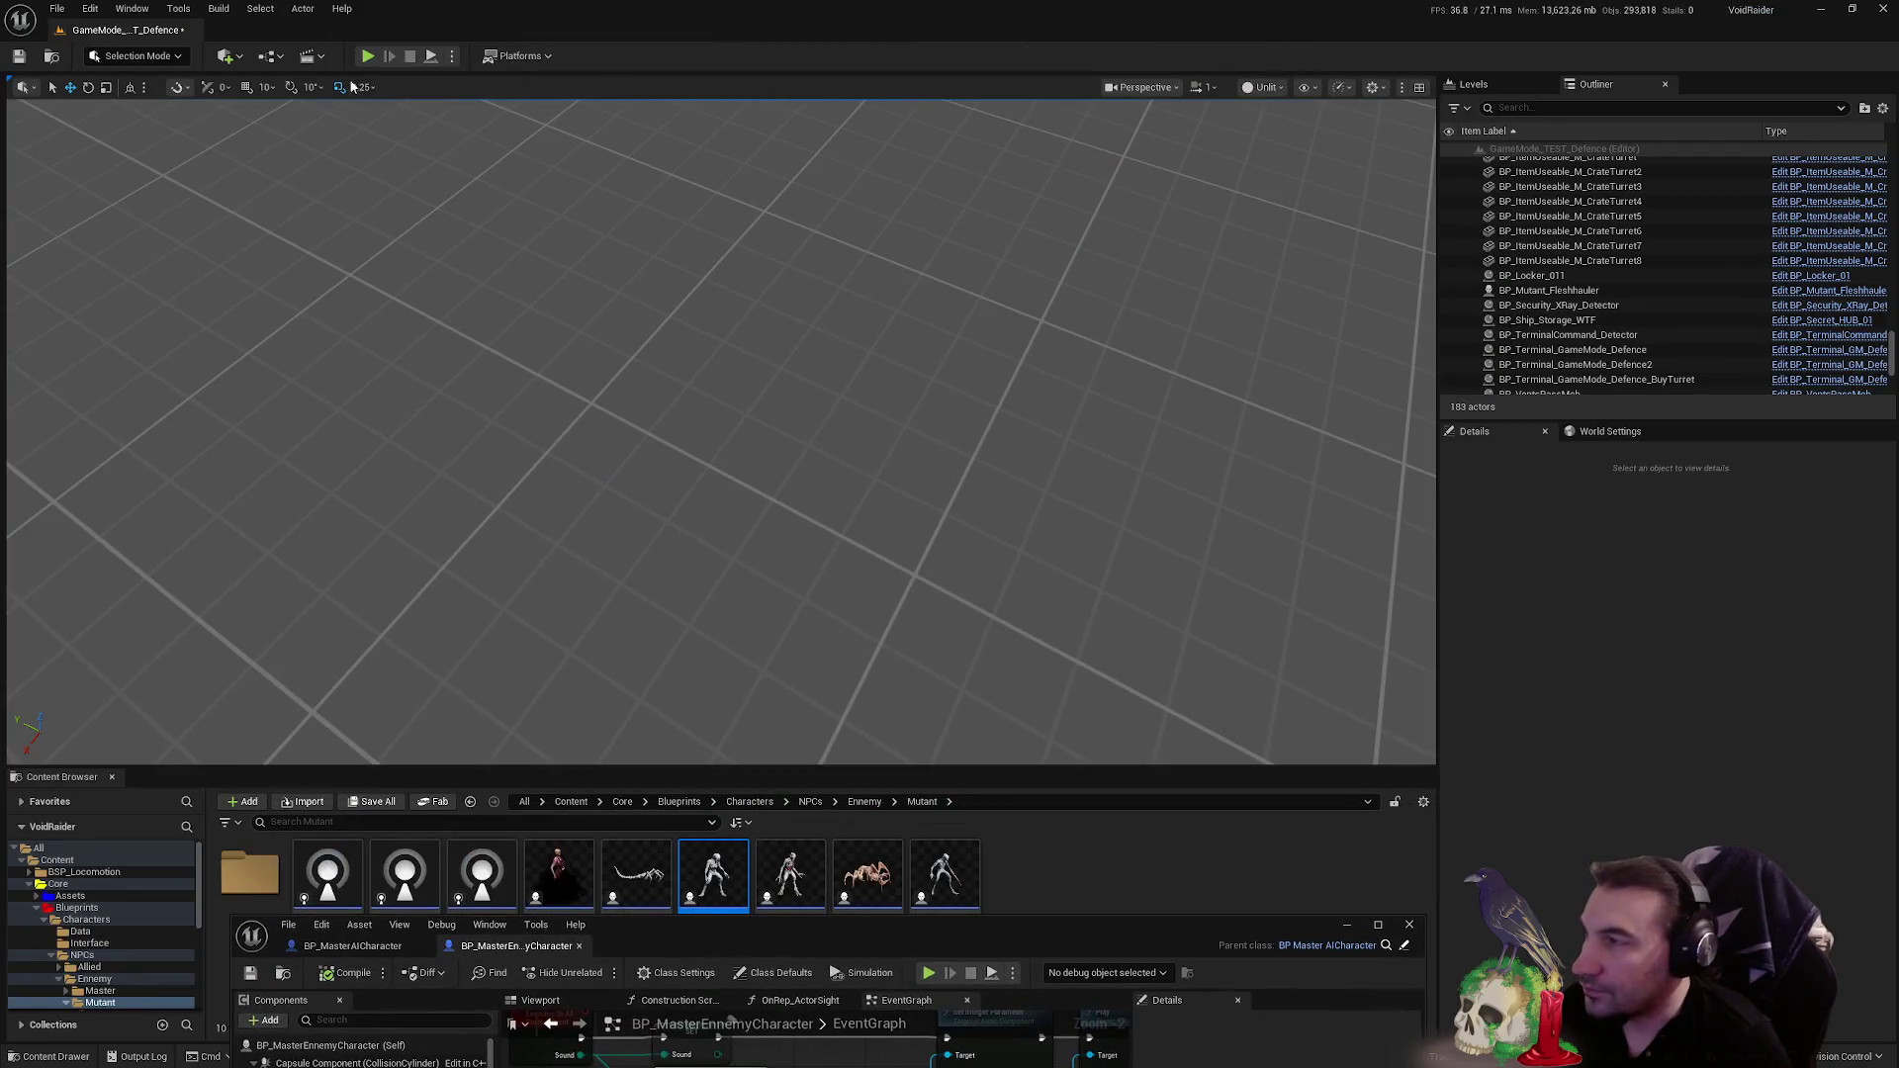
- Run a quick play-in-editor test and stop it to return to the Blueprint
key(alt+p)
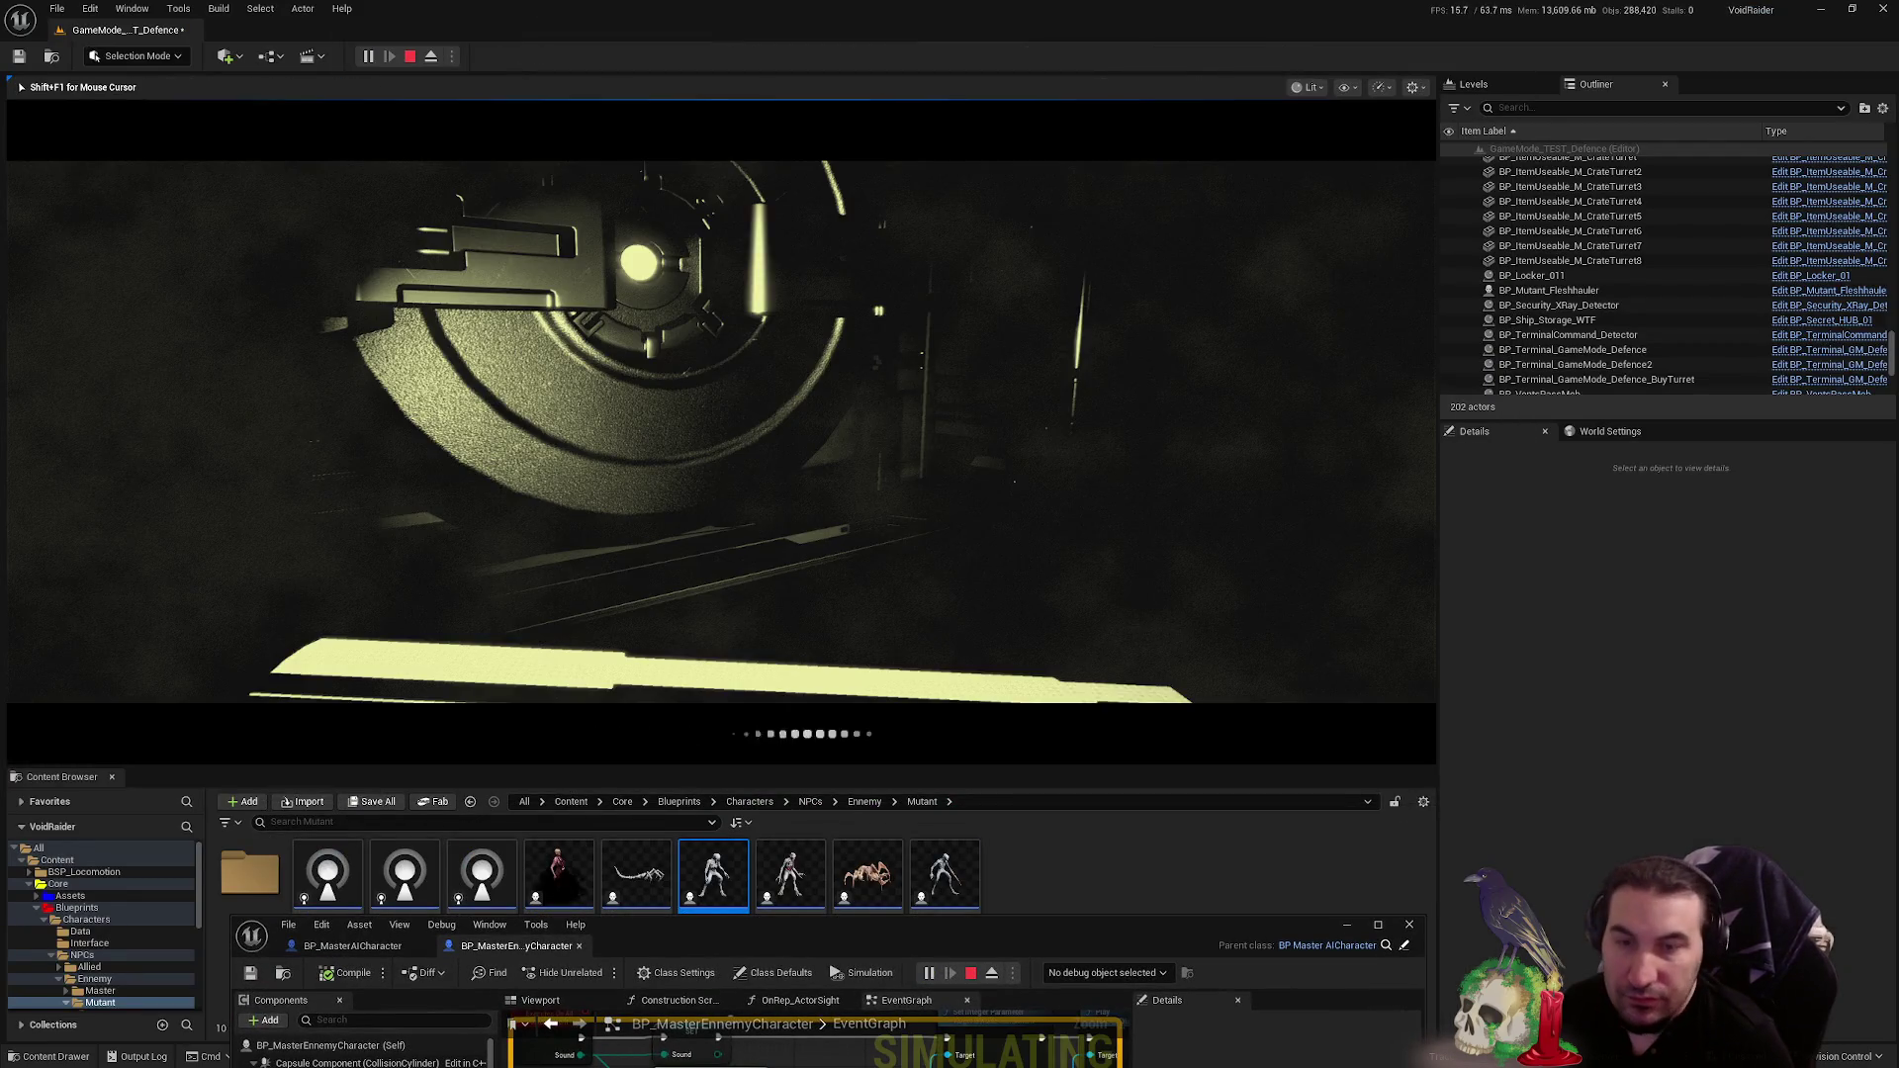
key(Escape)
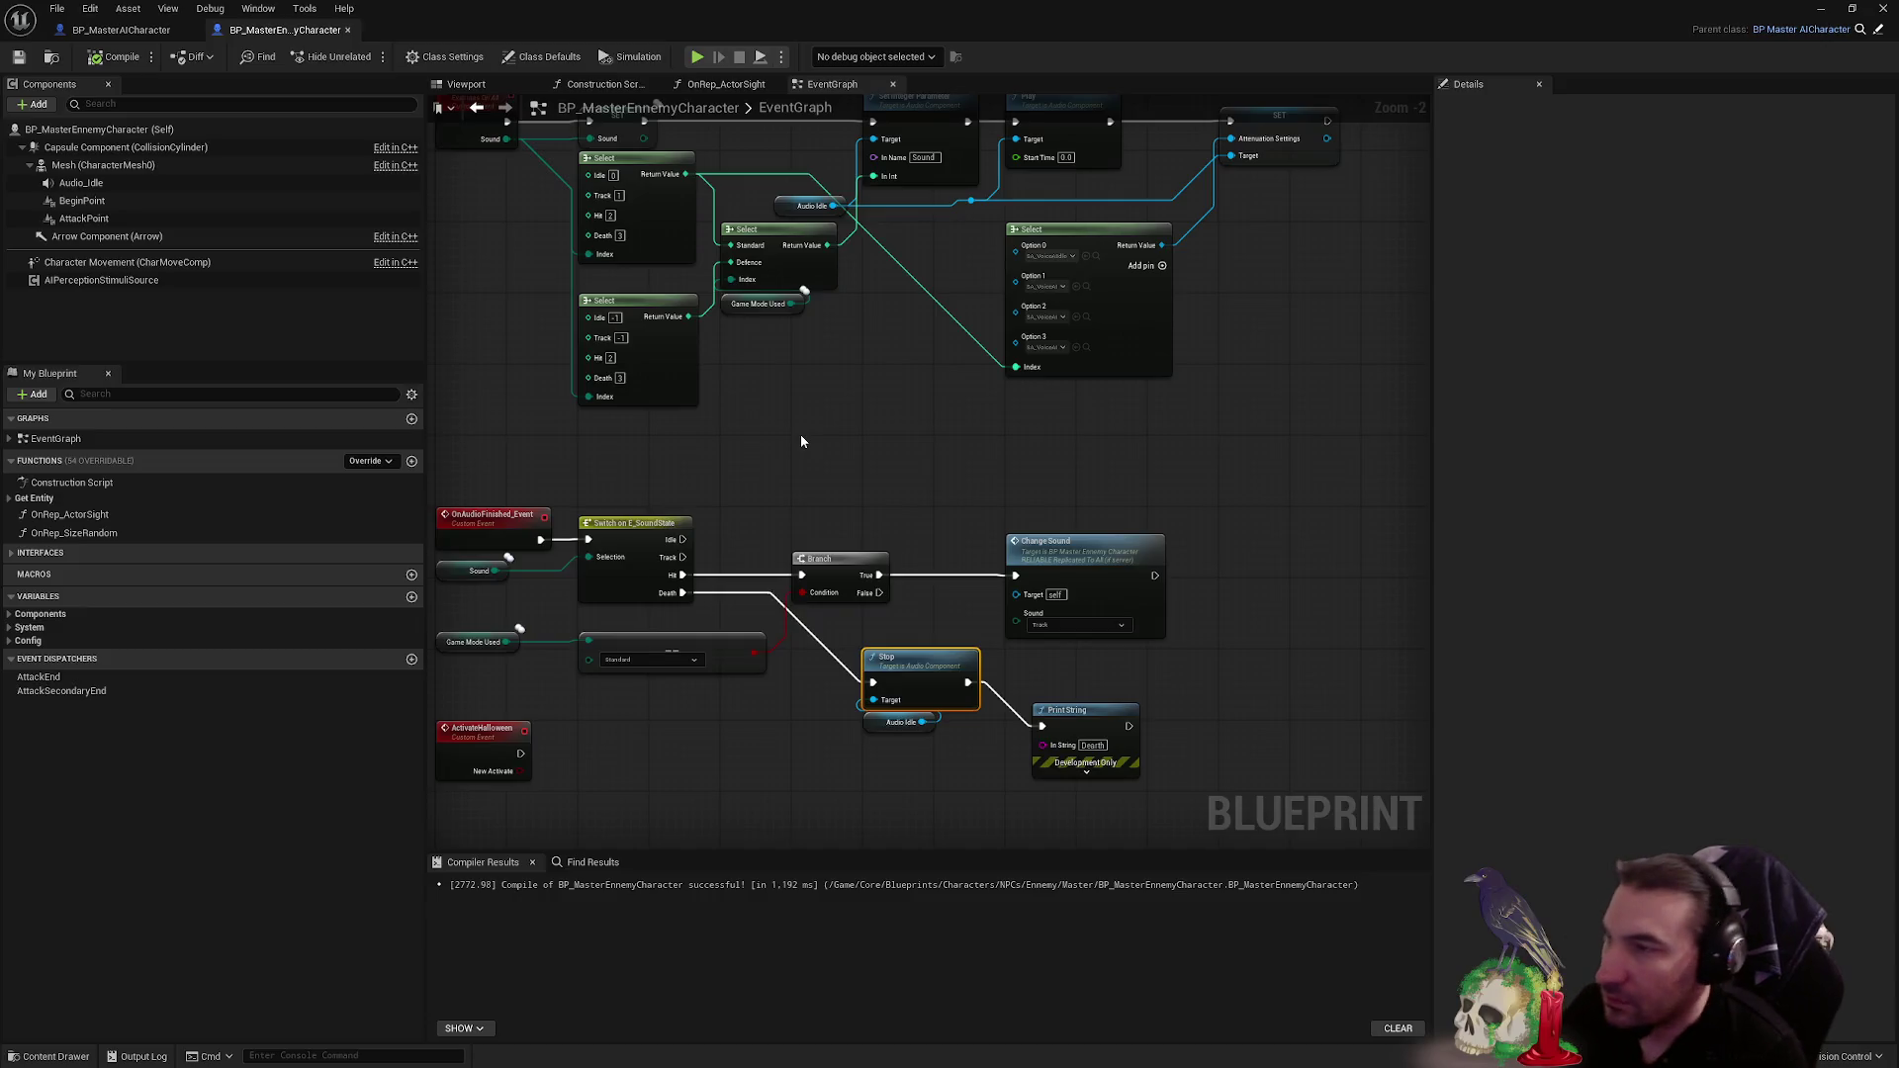
scroll(799, 435, up, 4)
click(840, 620)
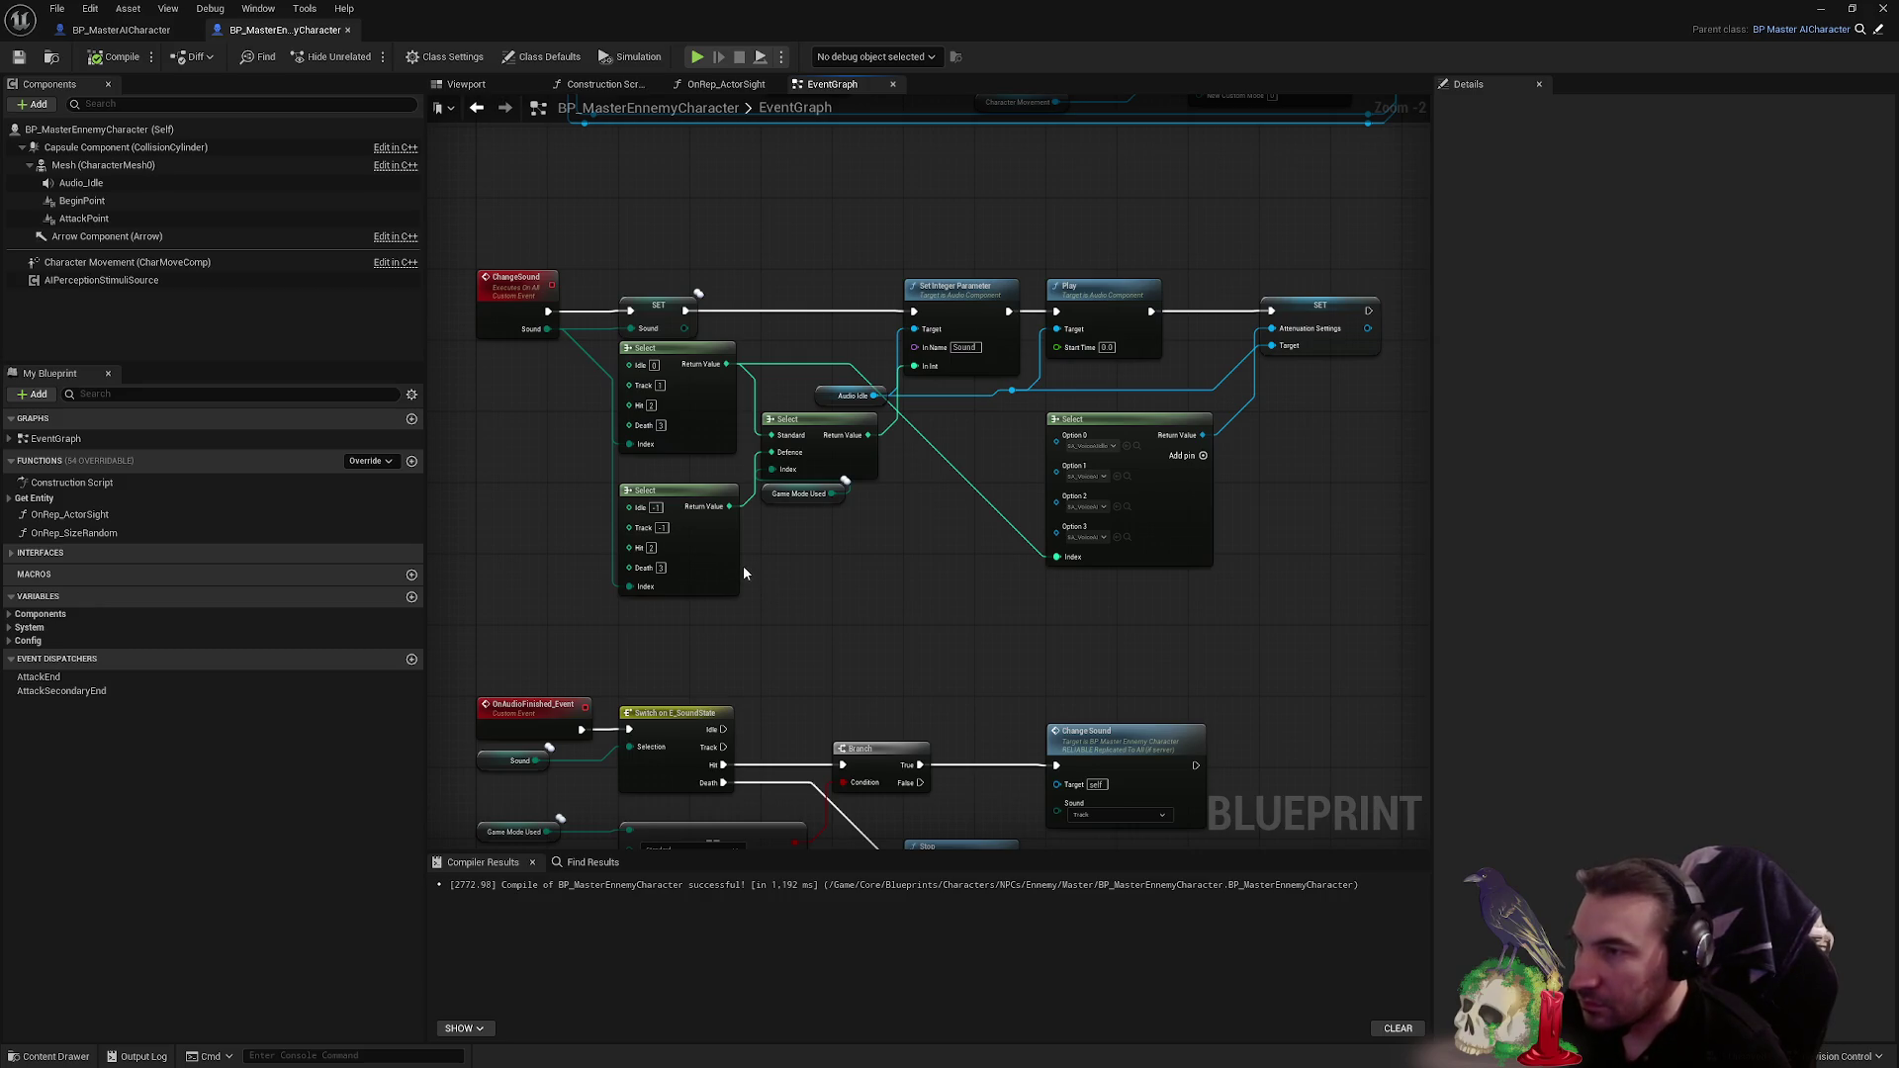
- Navigate the EventGraph to the Death → SET → Change Sound chain and select the Is Death SET node
mouse_move(744, 573)
mouse_down()
mouse_move(911, 521)
mouse_move(887, 474)
mouse_move(835, 458)
mouse_move(861, 434)
mouse_up()
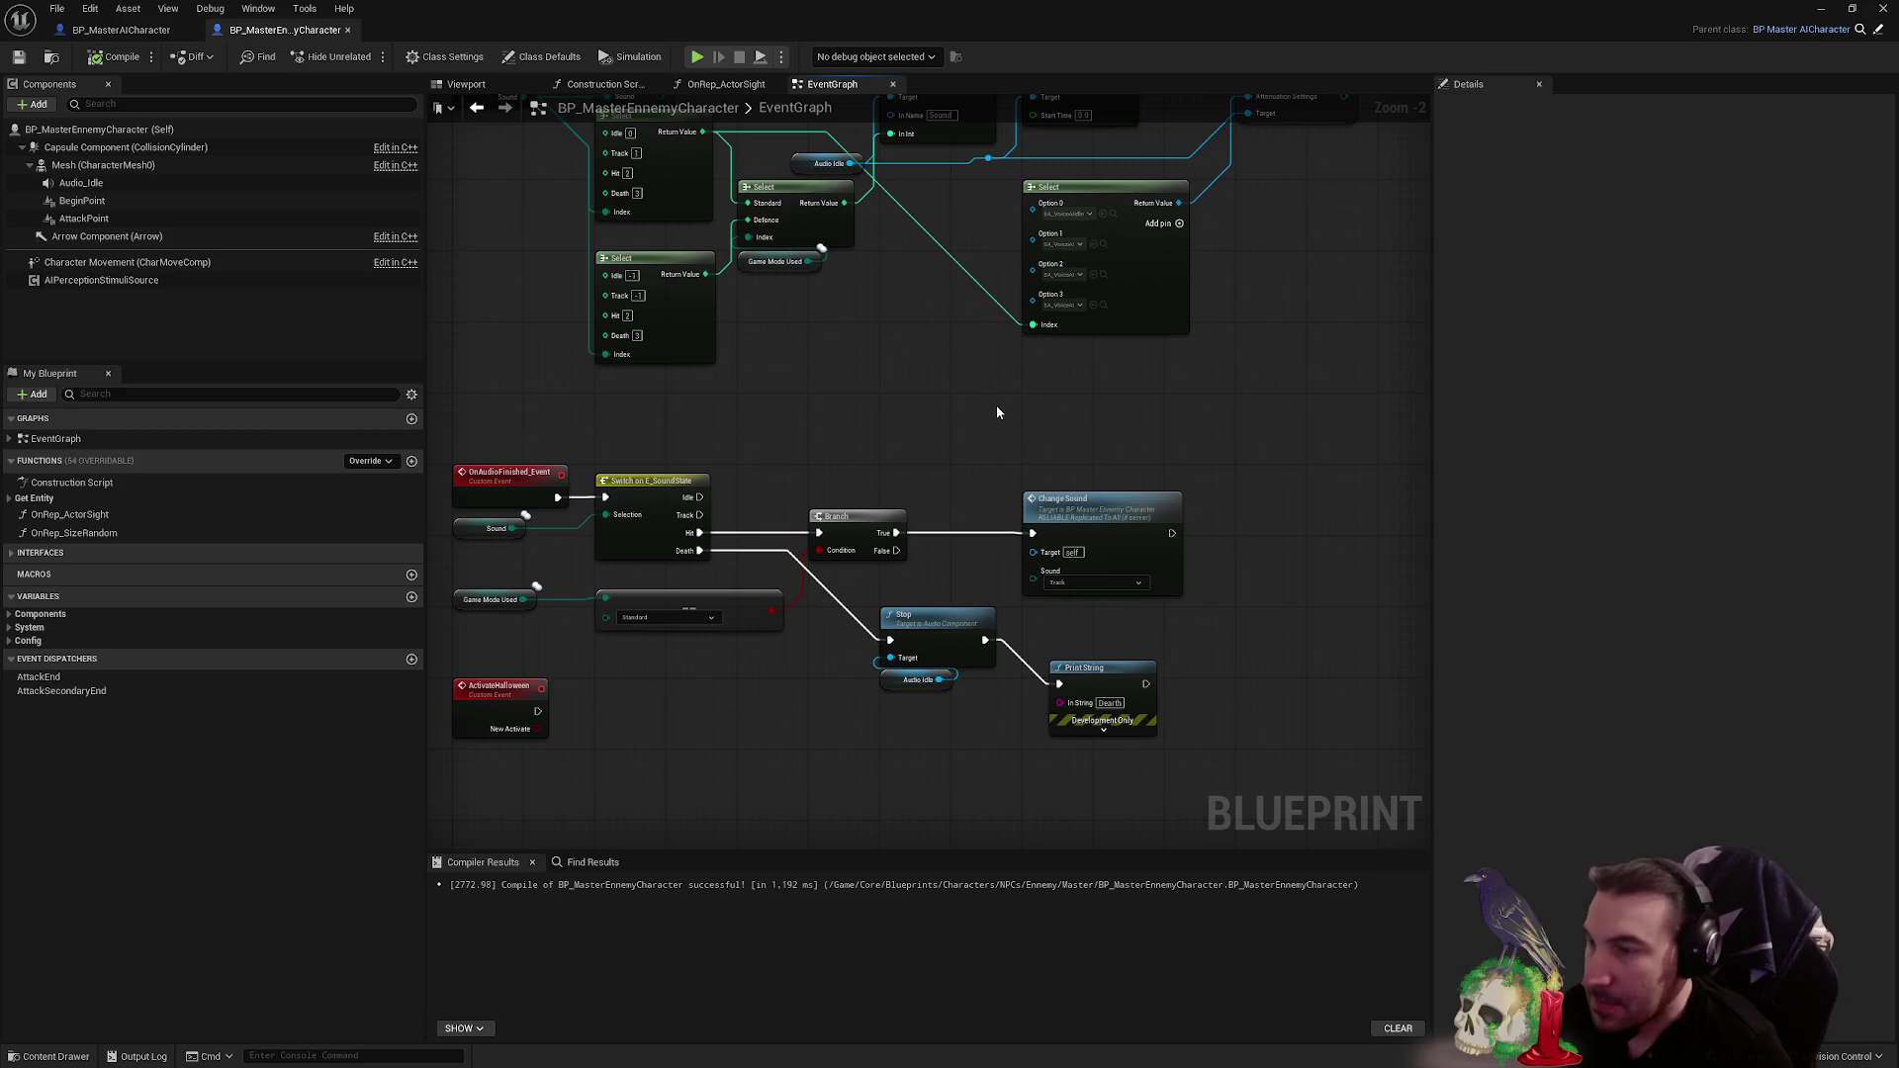
mouse_move(997, 412)
mouse_down()
mouse_move(1022, 543)
mouse_move(920, 564)
mouse_move(971, 570)
mouse_up()
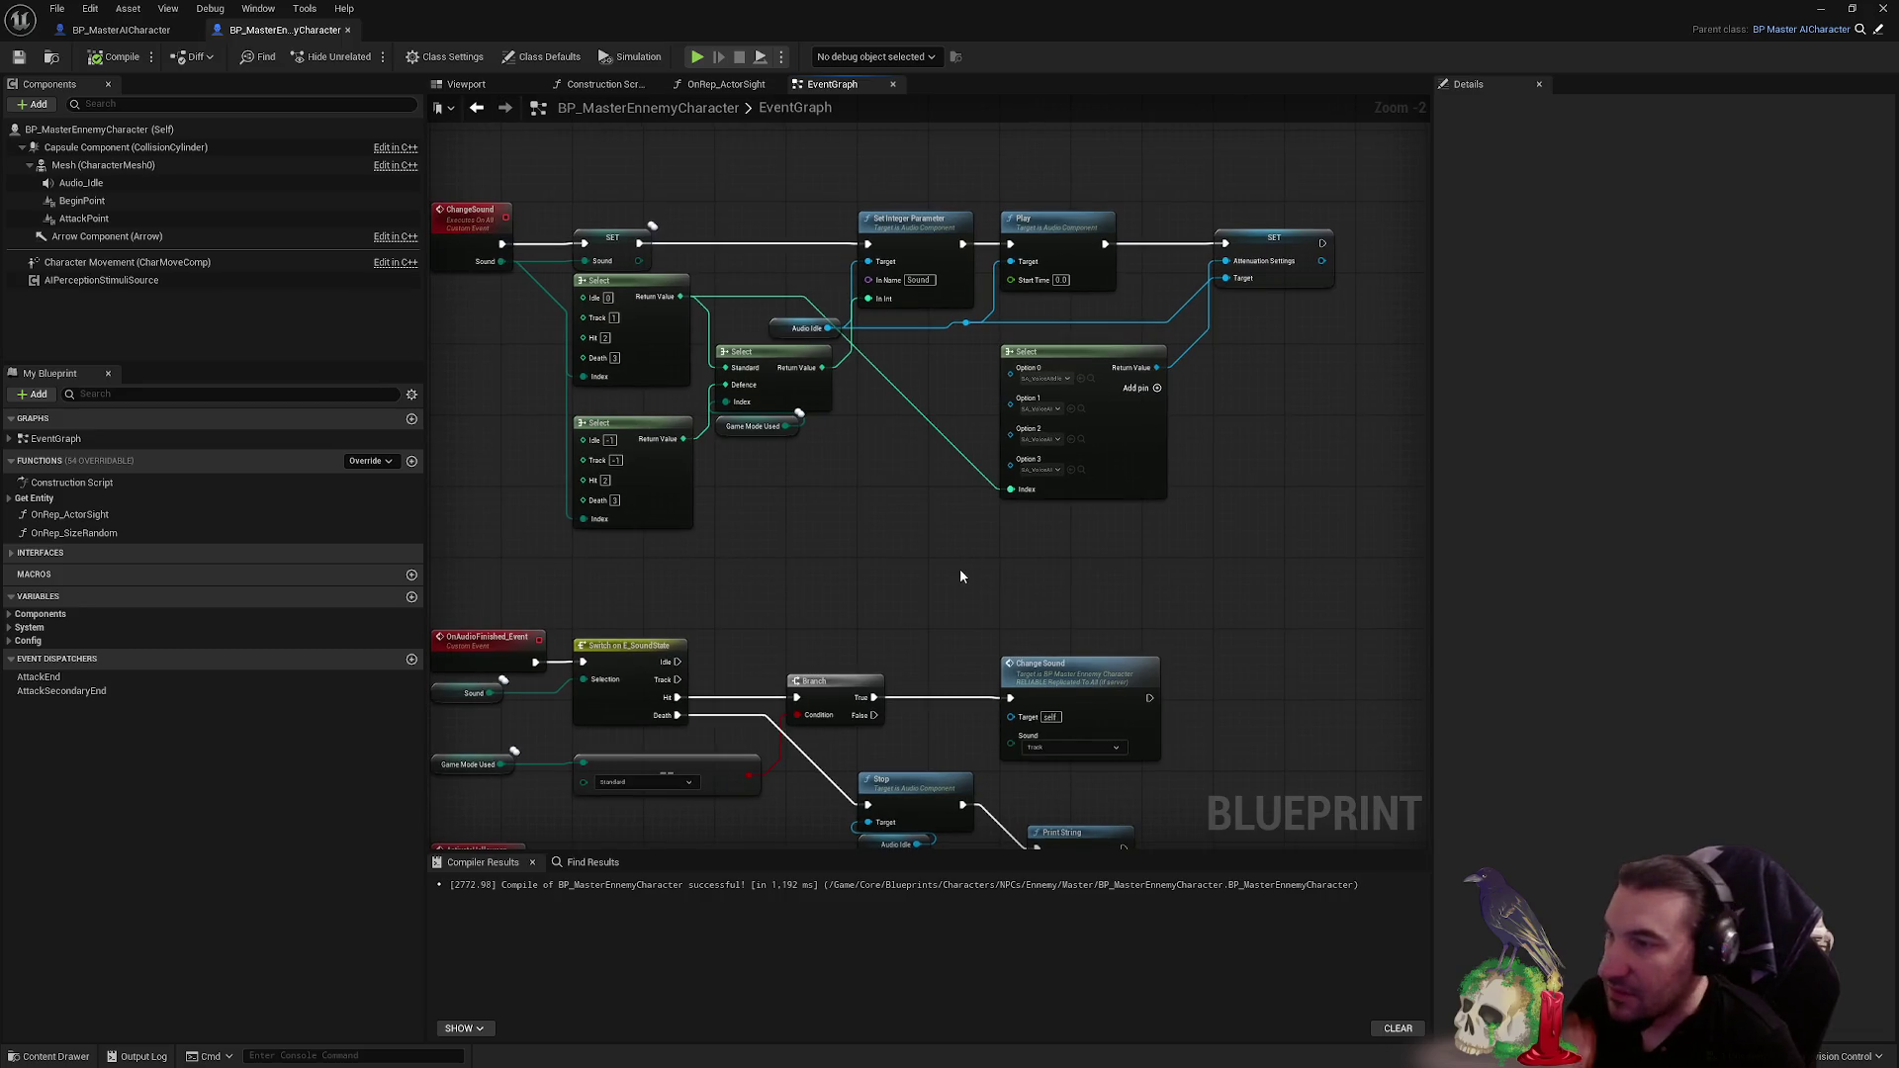
scroll(947, 549, down, 2)
mouse_move(1025, 725)
mouse_down()
mouse_move(1034, 841)
mouse_move(513, 706)
mouse_up()
scroll(1036, 393, up, 2)
drag(1078, 403, 621, 445)
mouse_move(1236, 534)
mouse_down()
mouse_move(1136, 555)
mouse_move(772, 538)
mouse_move(1053, 574)
mouse_up()
click(895, 426)
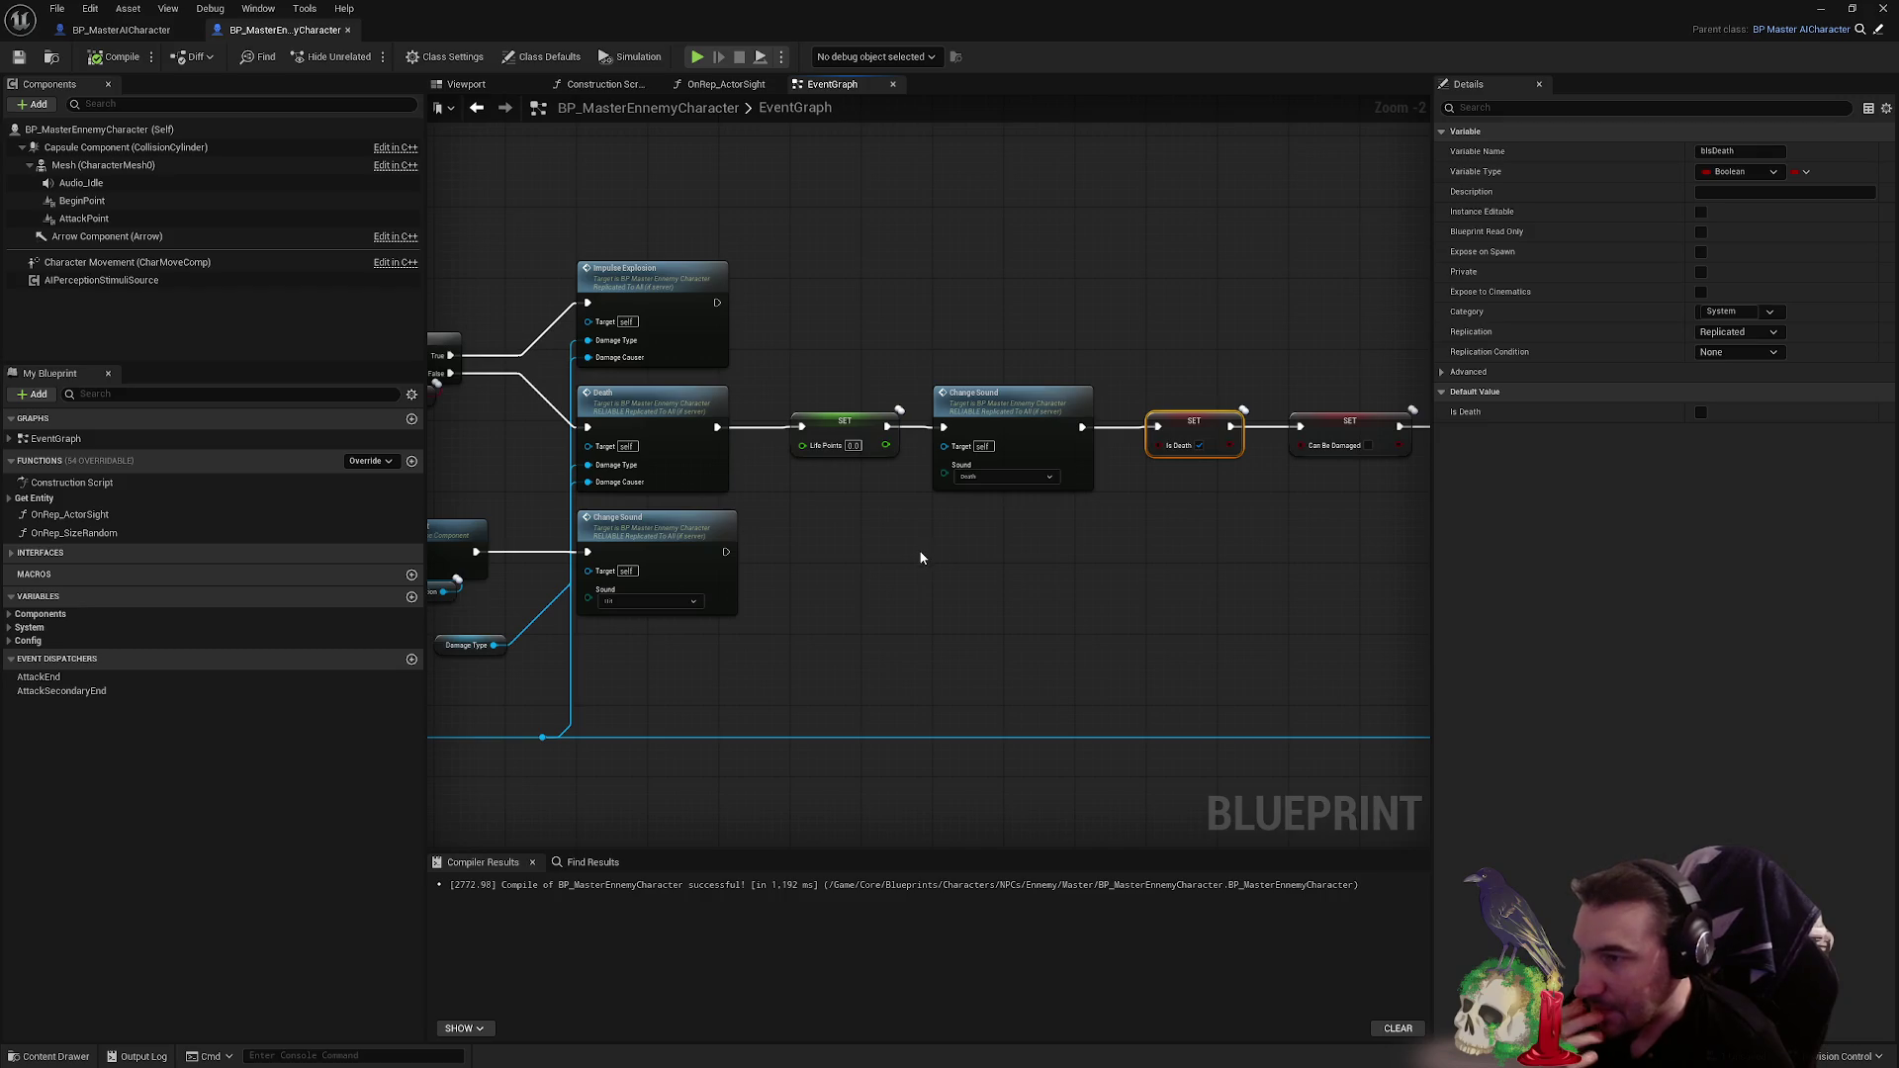
- Jump from the Change Sound call to the ChangeSound event and inspect its Set Integer Parameter and Play nodes
drag(914, 553, 887, 607)
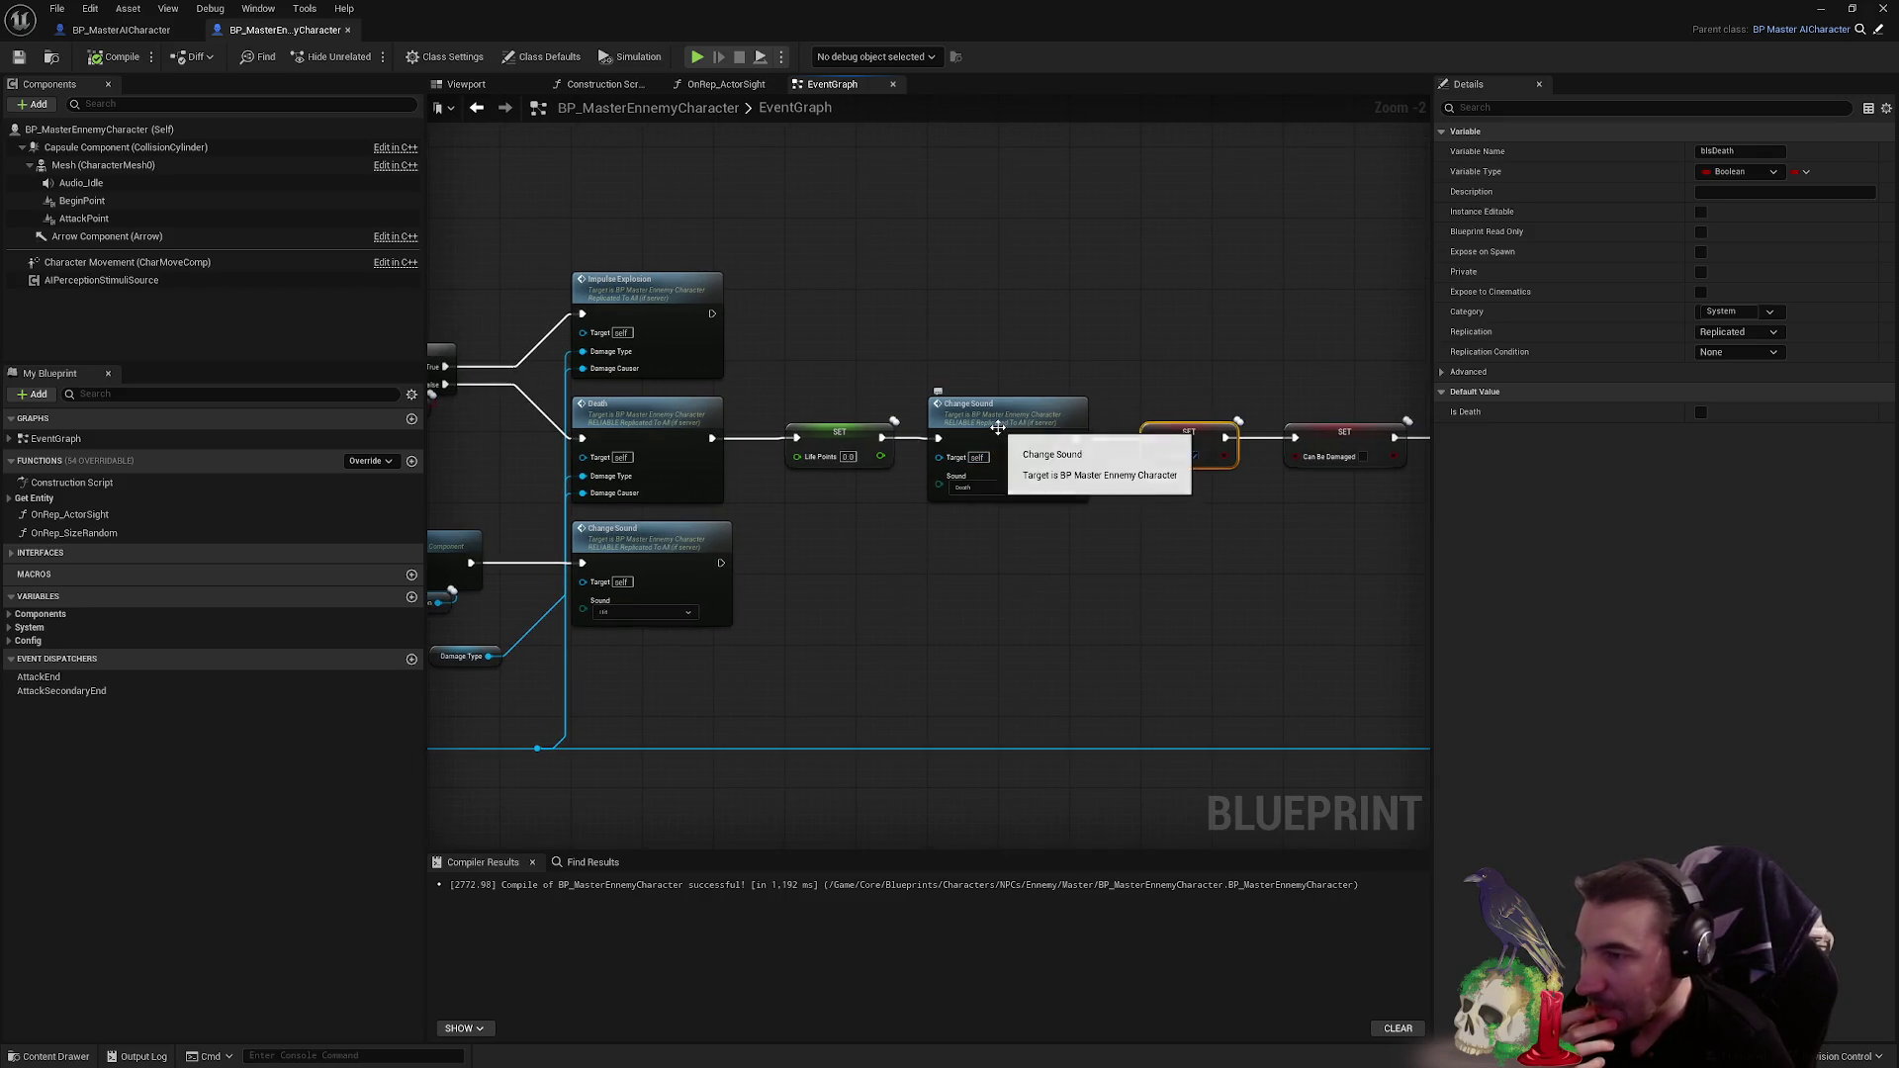
double_click(998, 427)
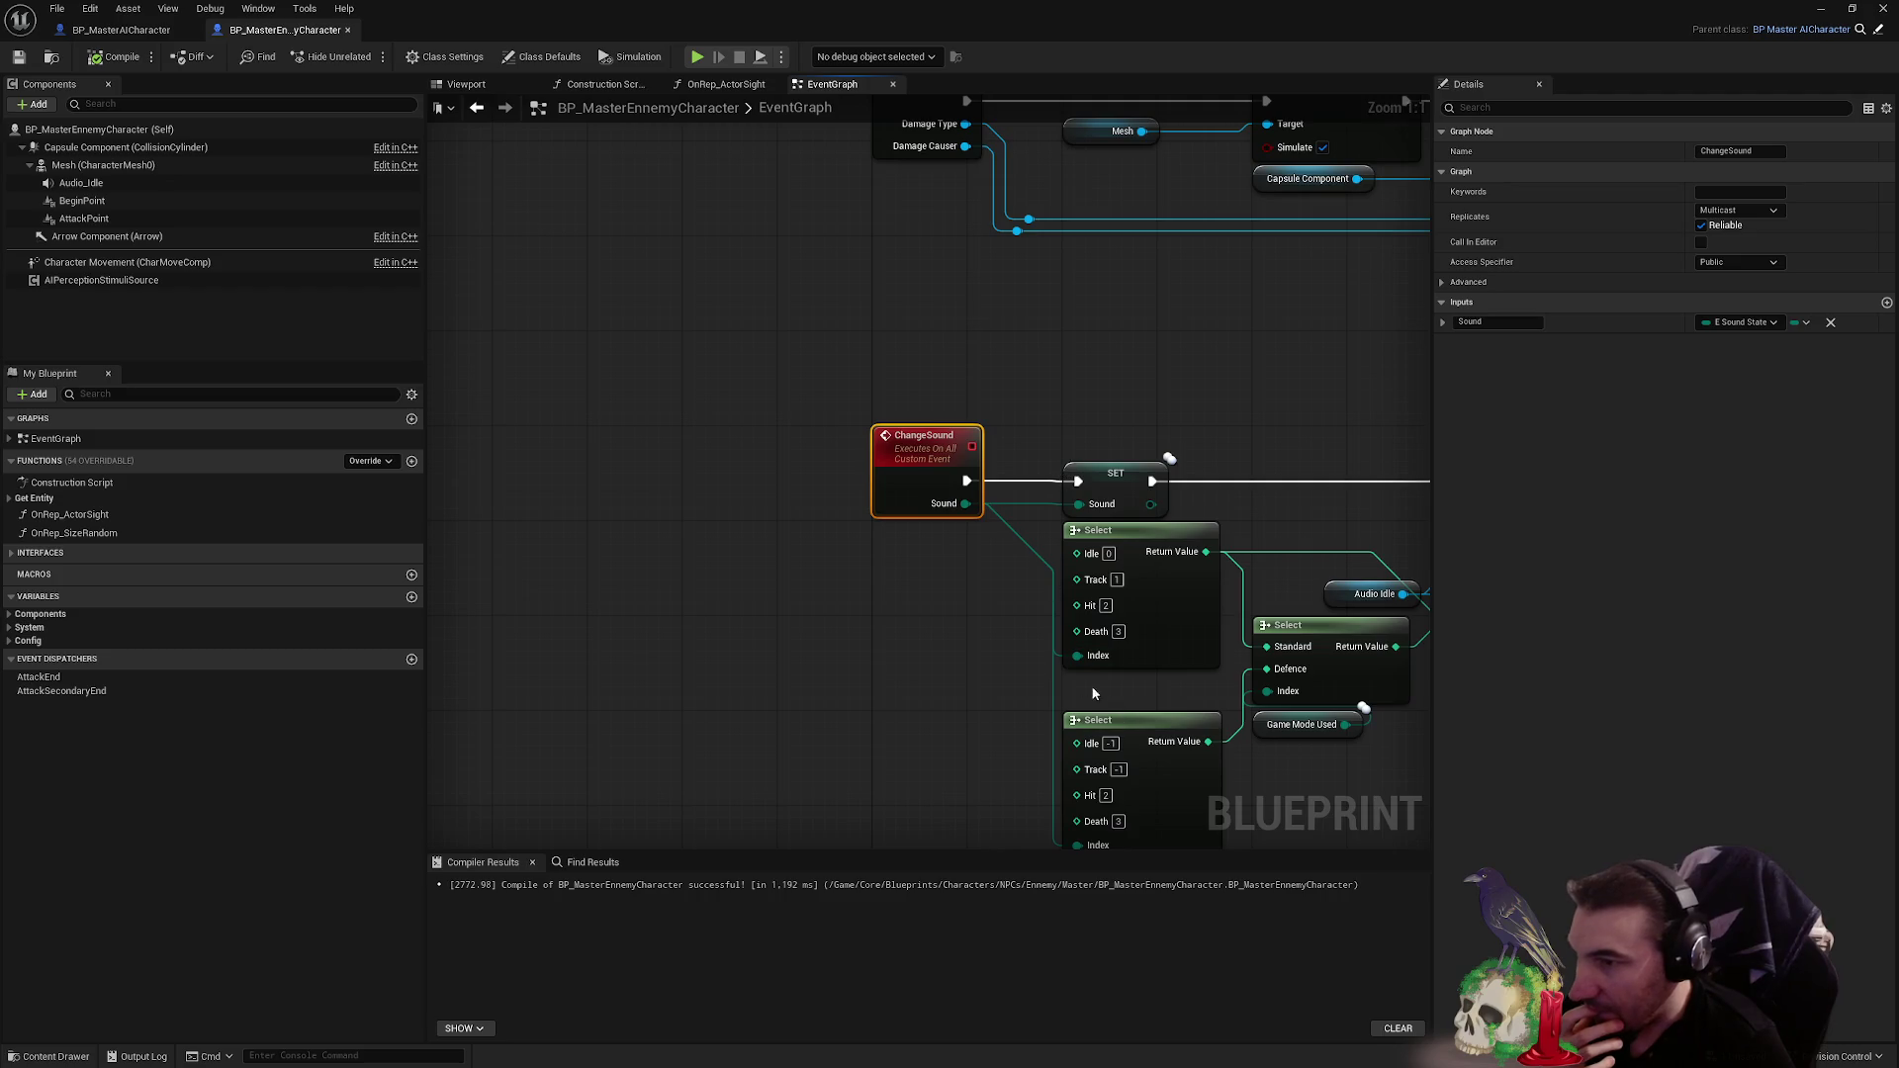
drag(1115, 638, 730, 600)
mouse_move(1045, 530)
mouse_down()
mouse_move(649, 551)
mouse_move(741, 518)
mouse_move(881, 555)
mouse_up()
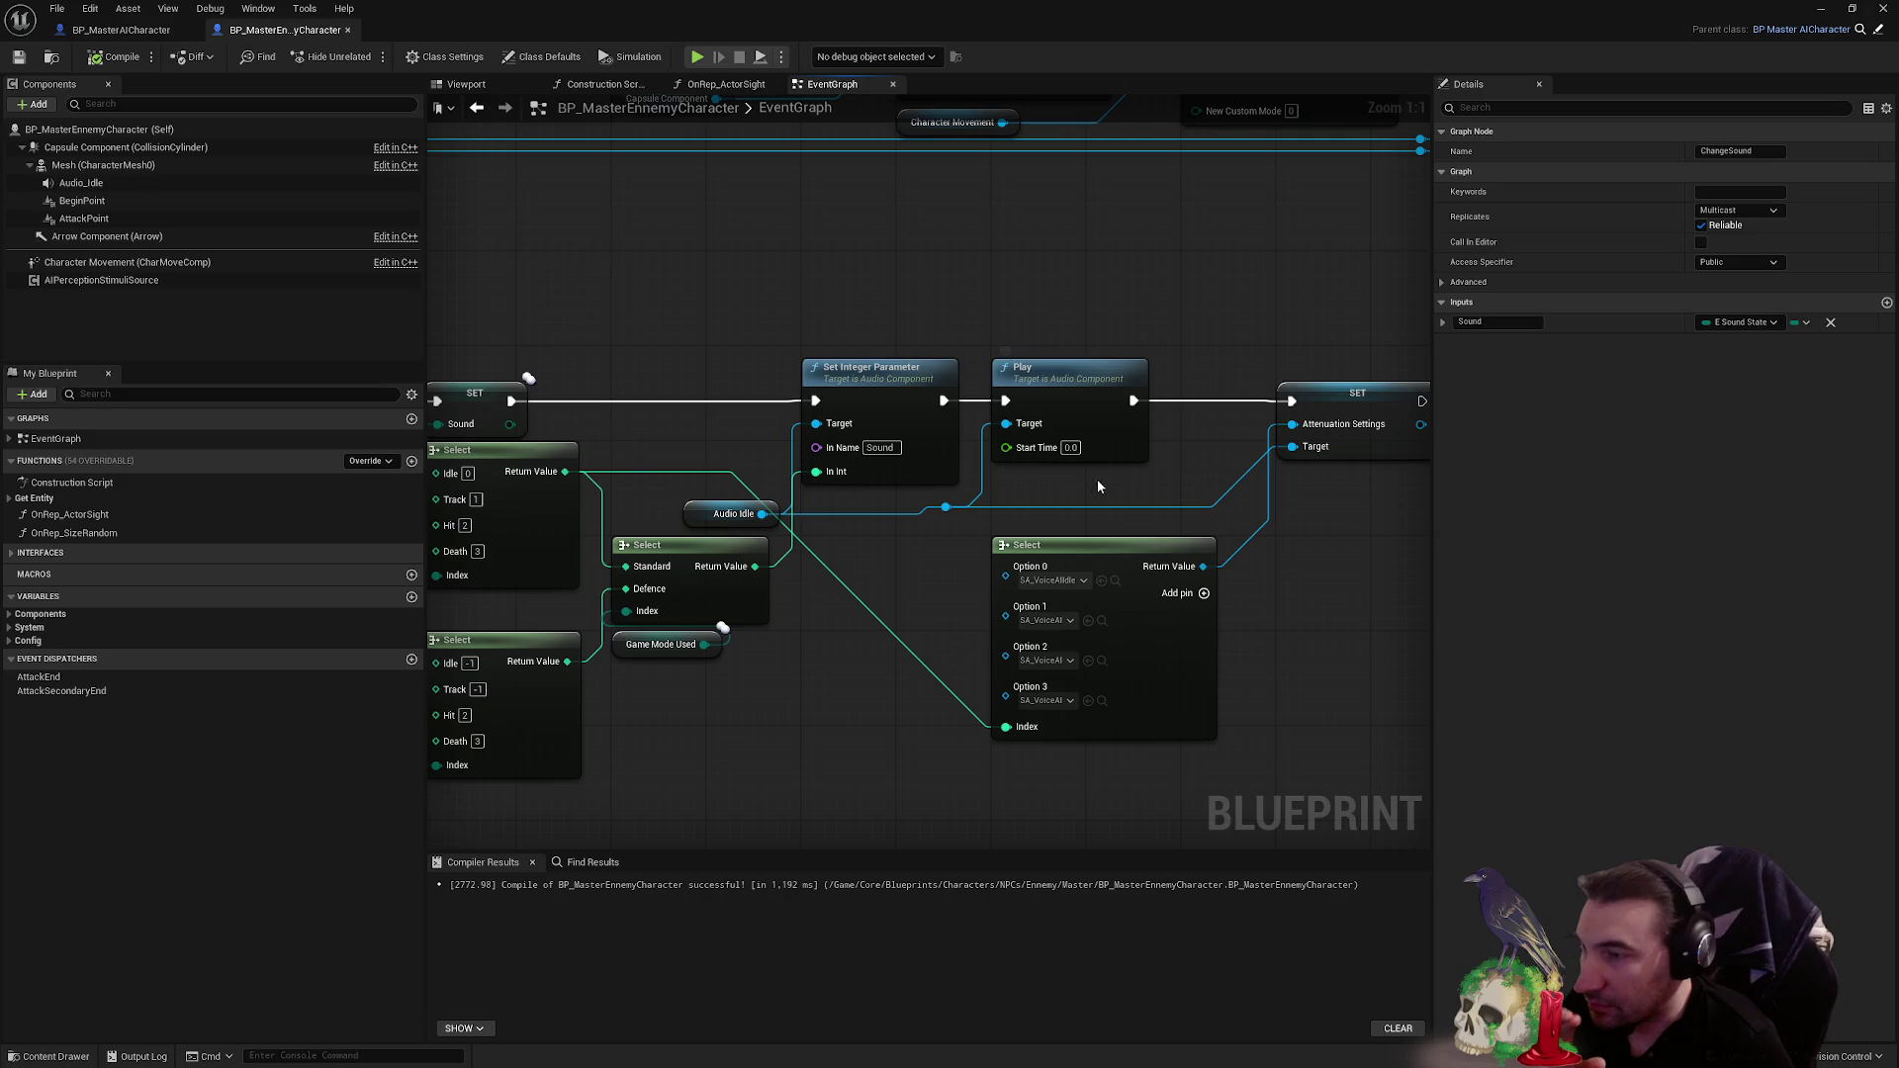
mouse_move(1060, 490)
mouse_down()
mouse_move(1015, 420)
mouse_move(1126, 395)
mouse_move(987, 468)
mouse_move(940, 297)
mouse_up()
- Add a Print String after OnAudioFinished_Event printing the Sound value, then compile the Blueprint
right_click(940, 297)
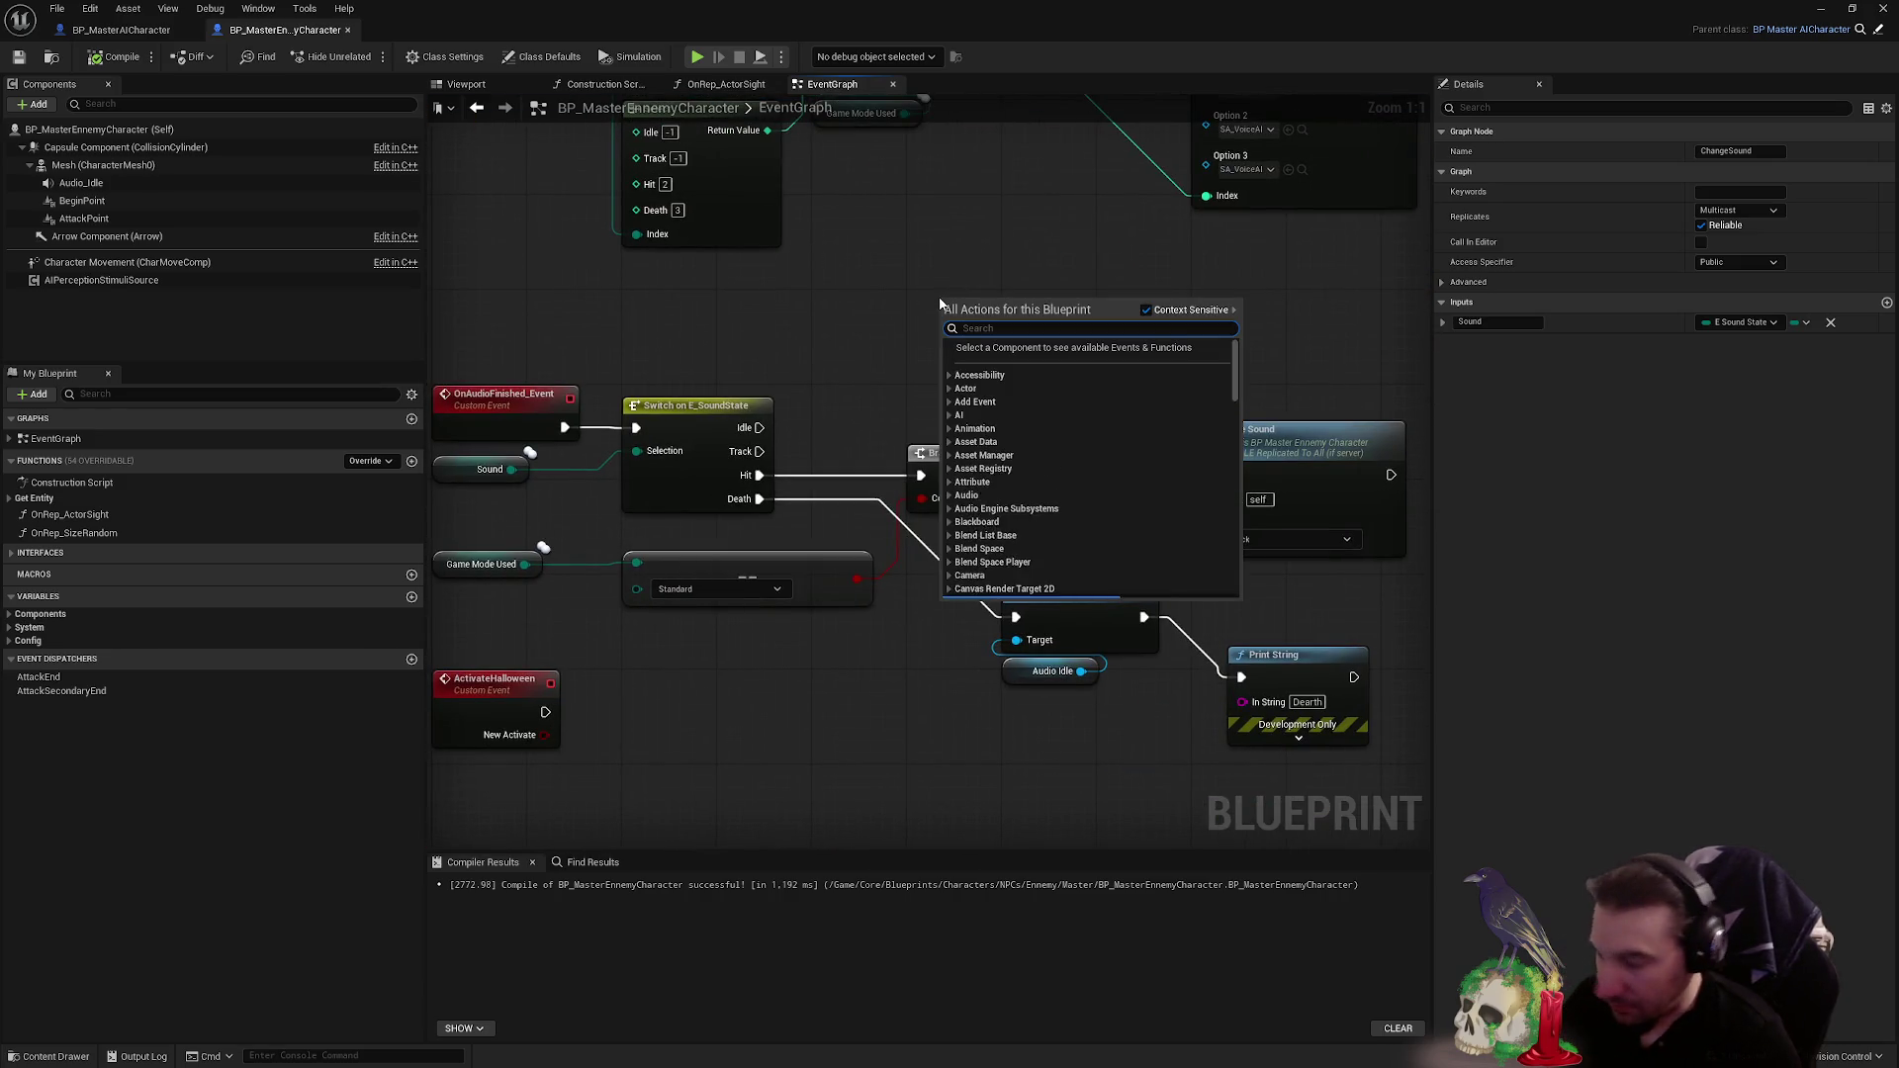
text(print)
key(Return)
drag(963, 310, 622, 302)
mouse_move(565, 427)
mouse_down()
mouse_move(613, 321)
mouse_move(658, 423)
mouse_move(636, 427)
mouse_up()
drag(515, 468, 613, 346)
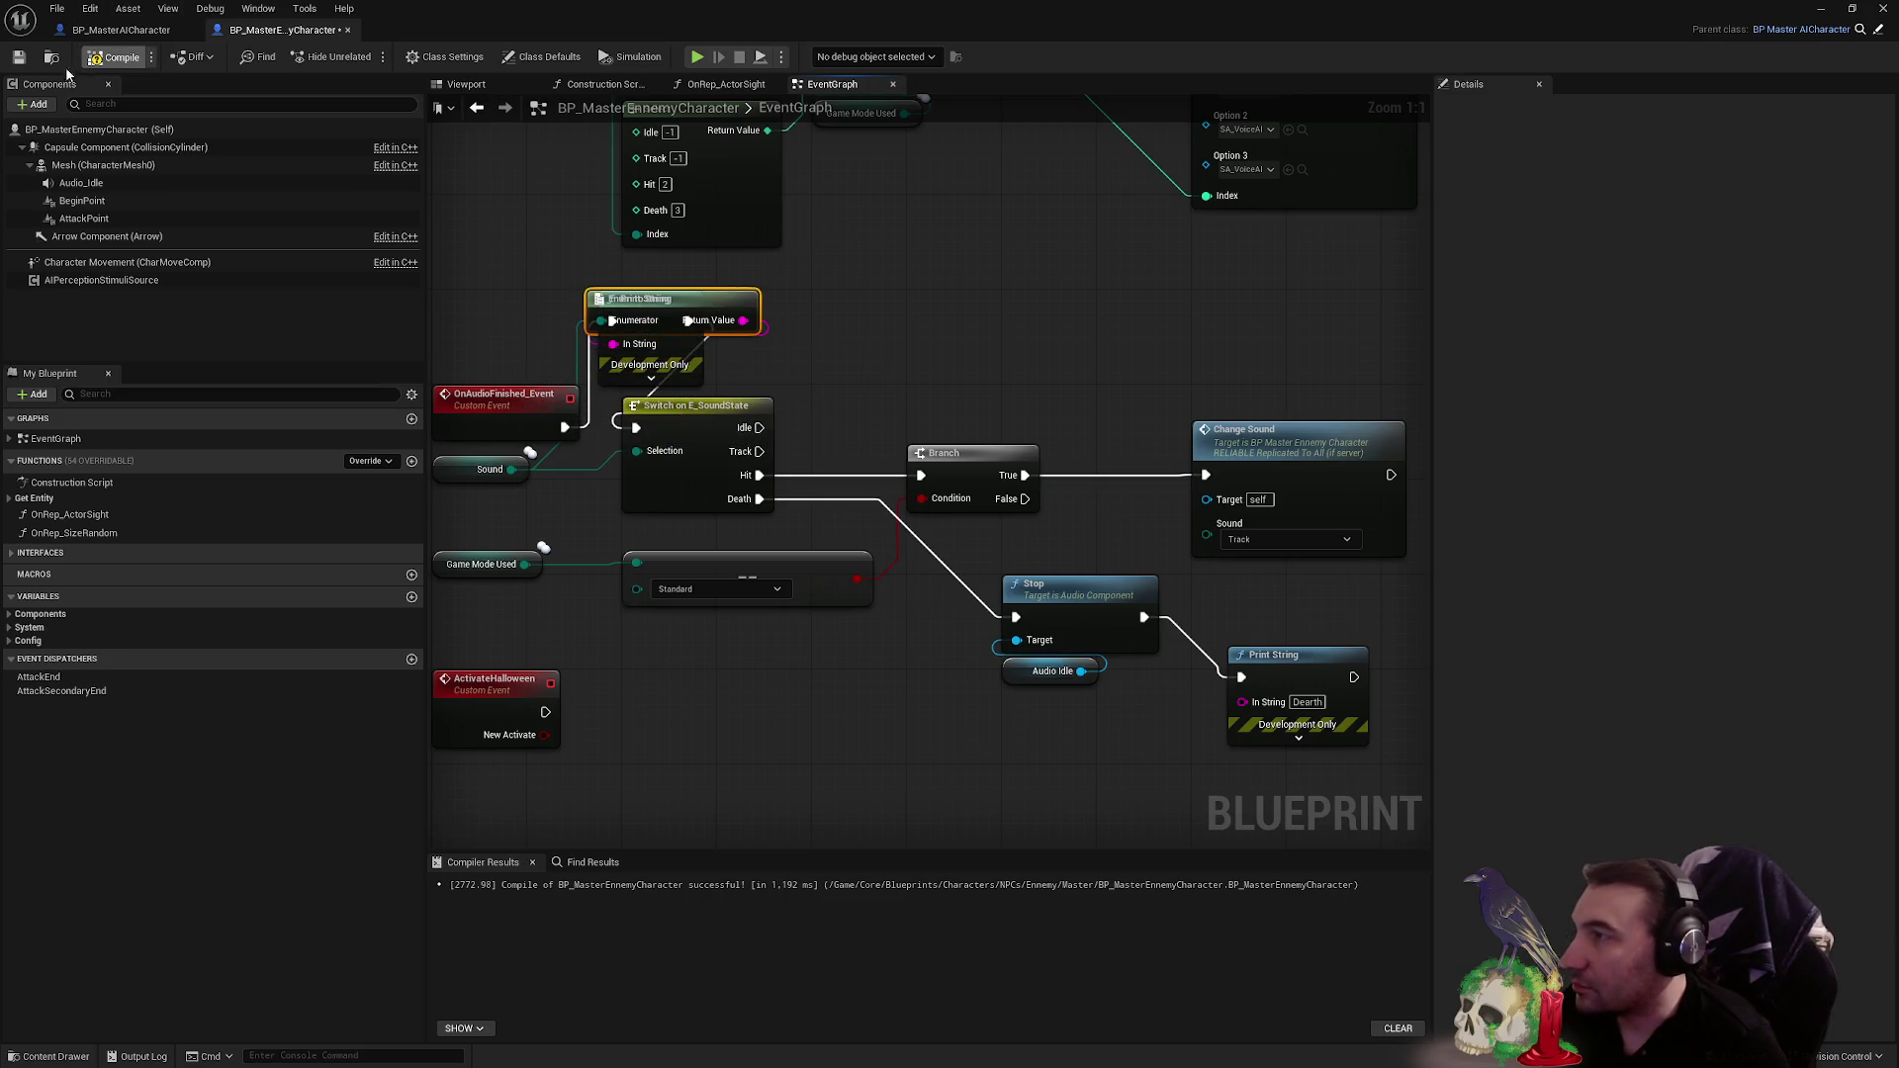
click(19, 58)
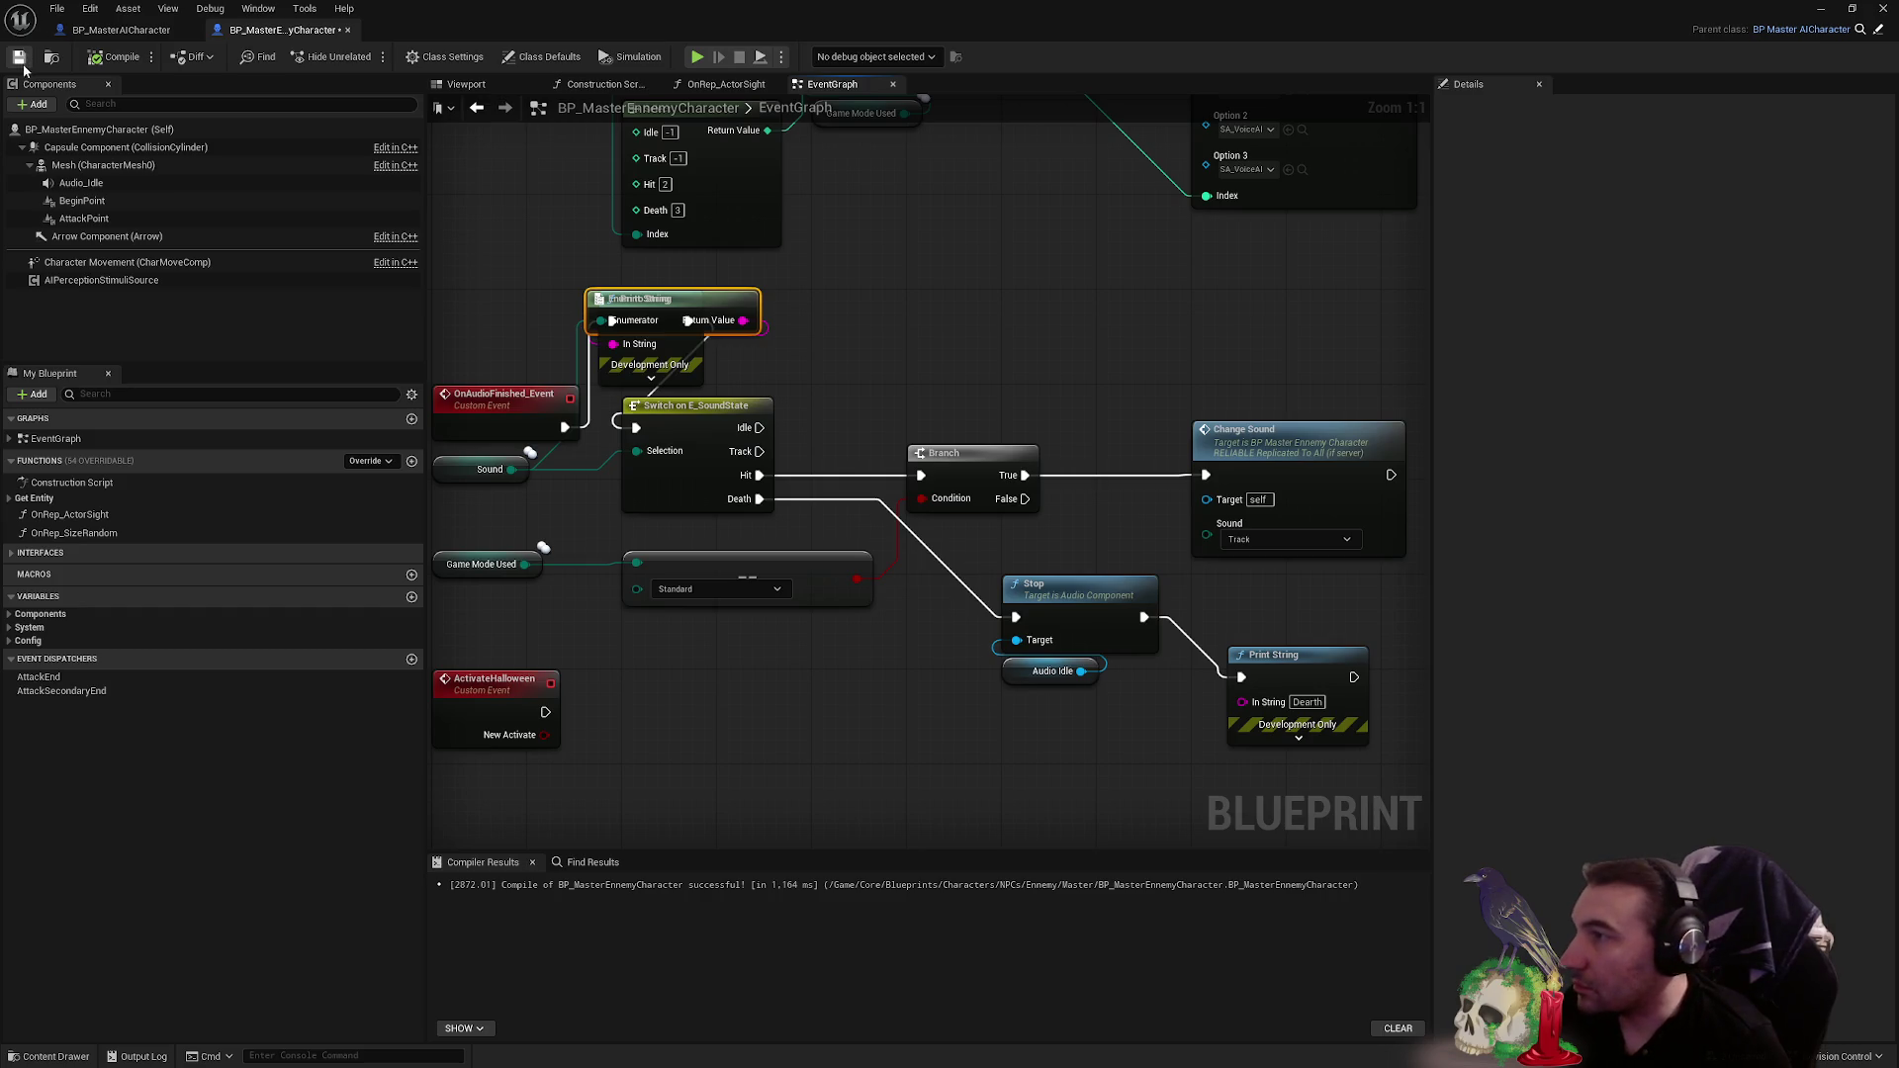
drag(788, 34, 637, 864)
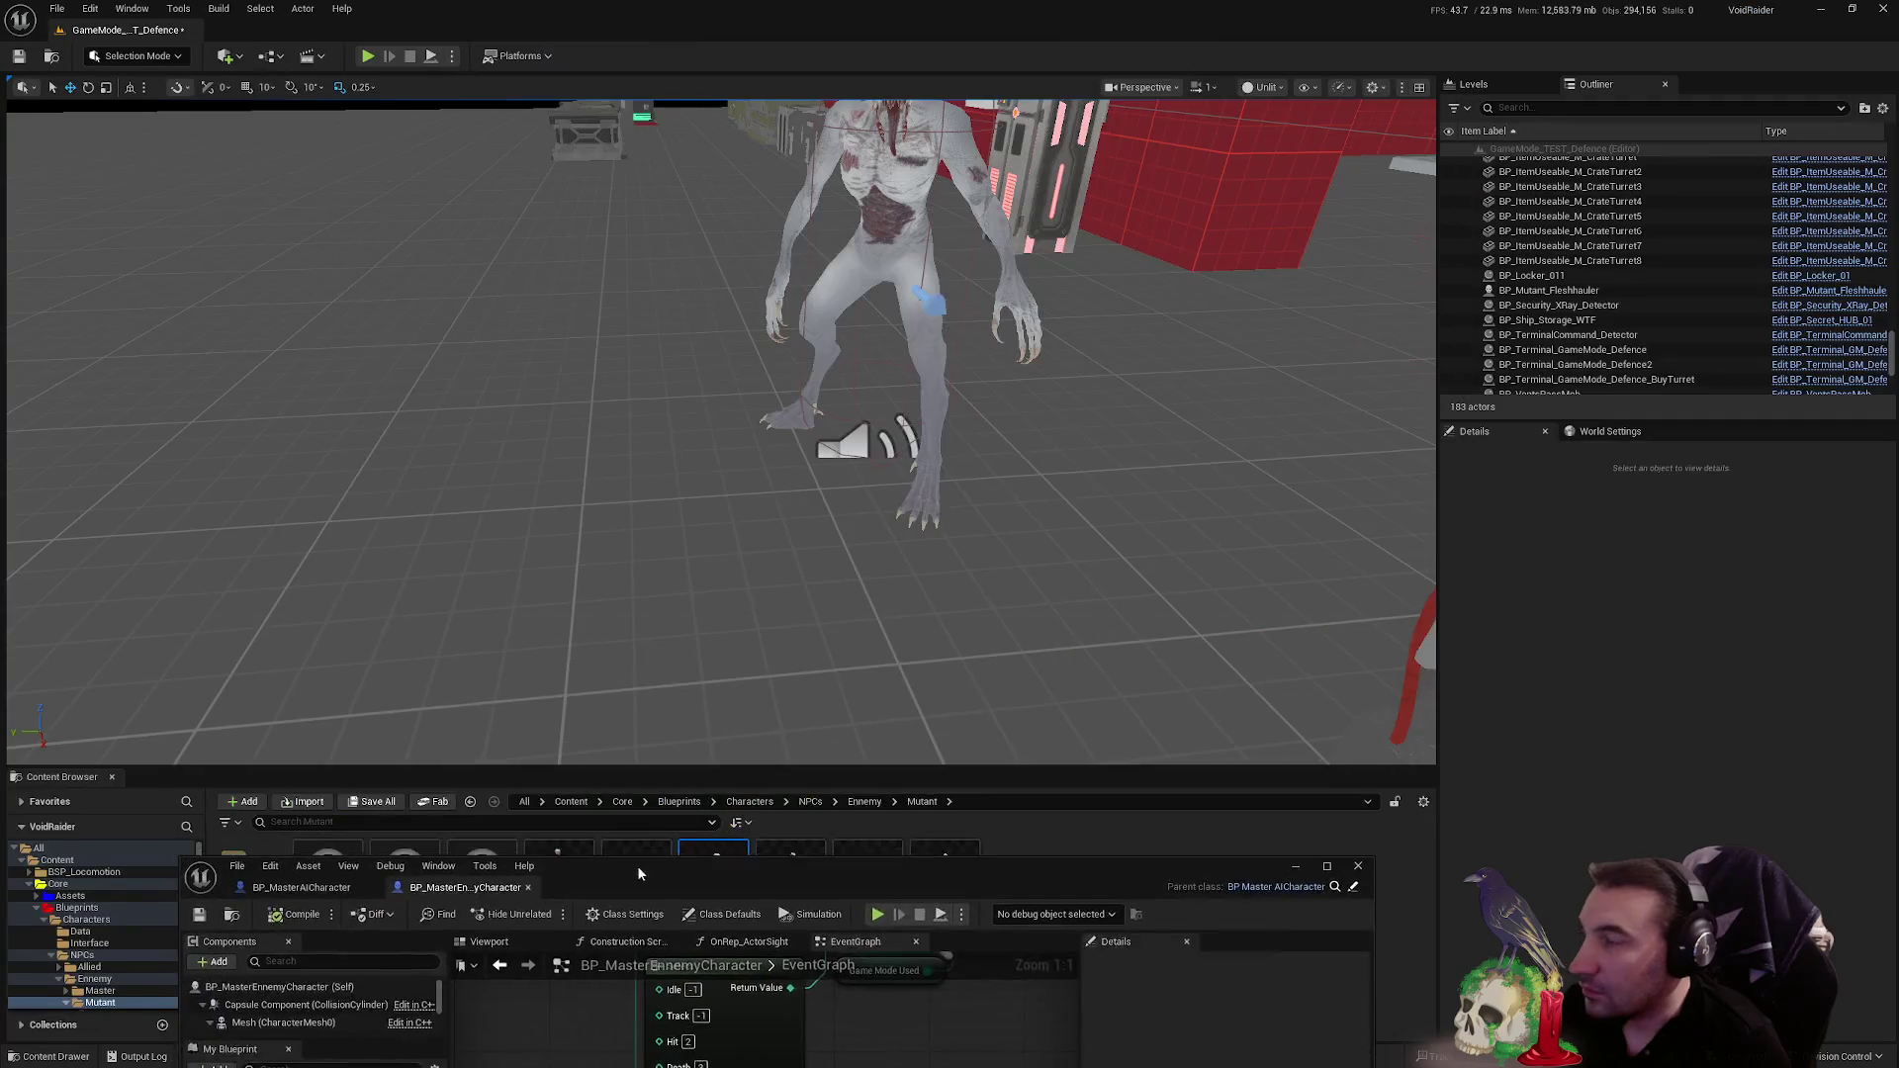
- Play-test with the pistol, shooting the mutant dead, then bring back the maximized Blueprint editor
key(alt+p)
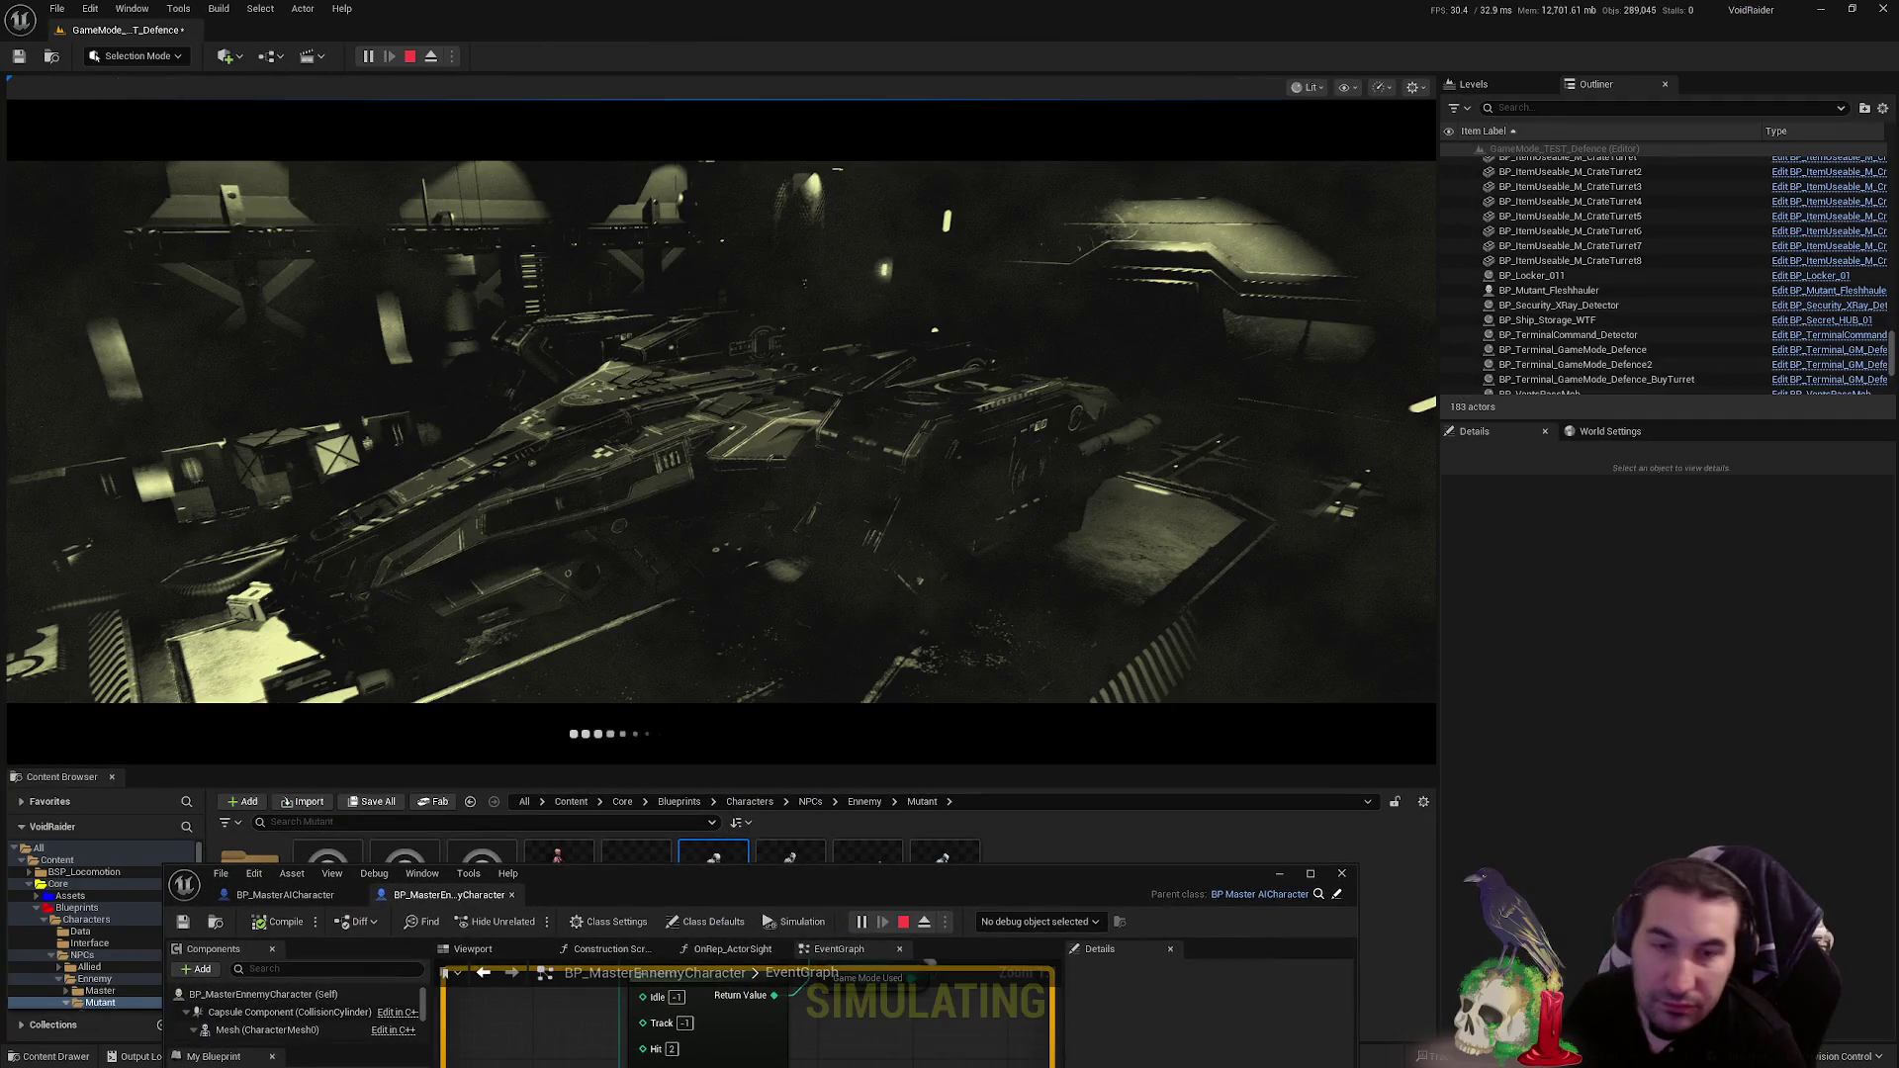
key(super)
key(super)
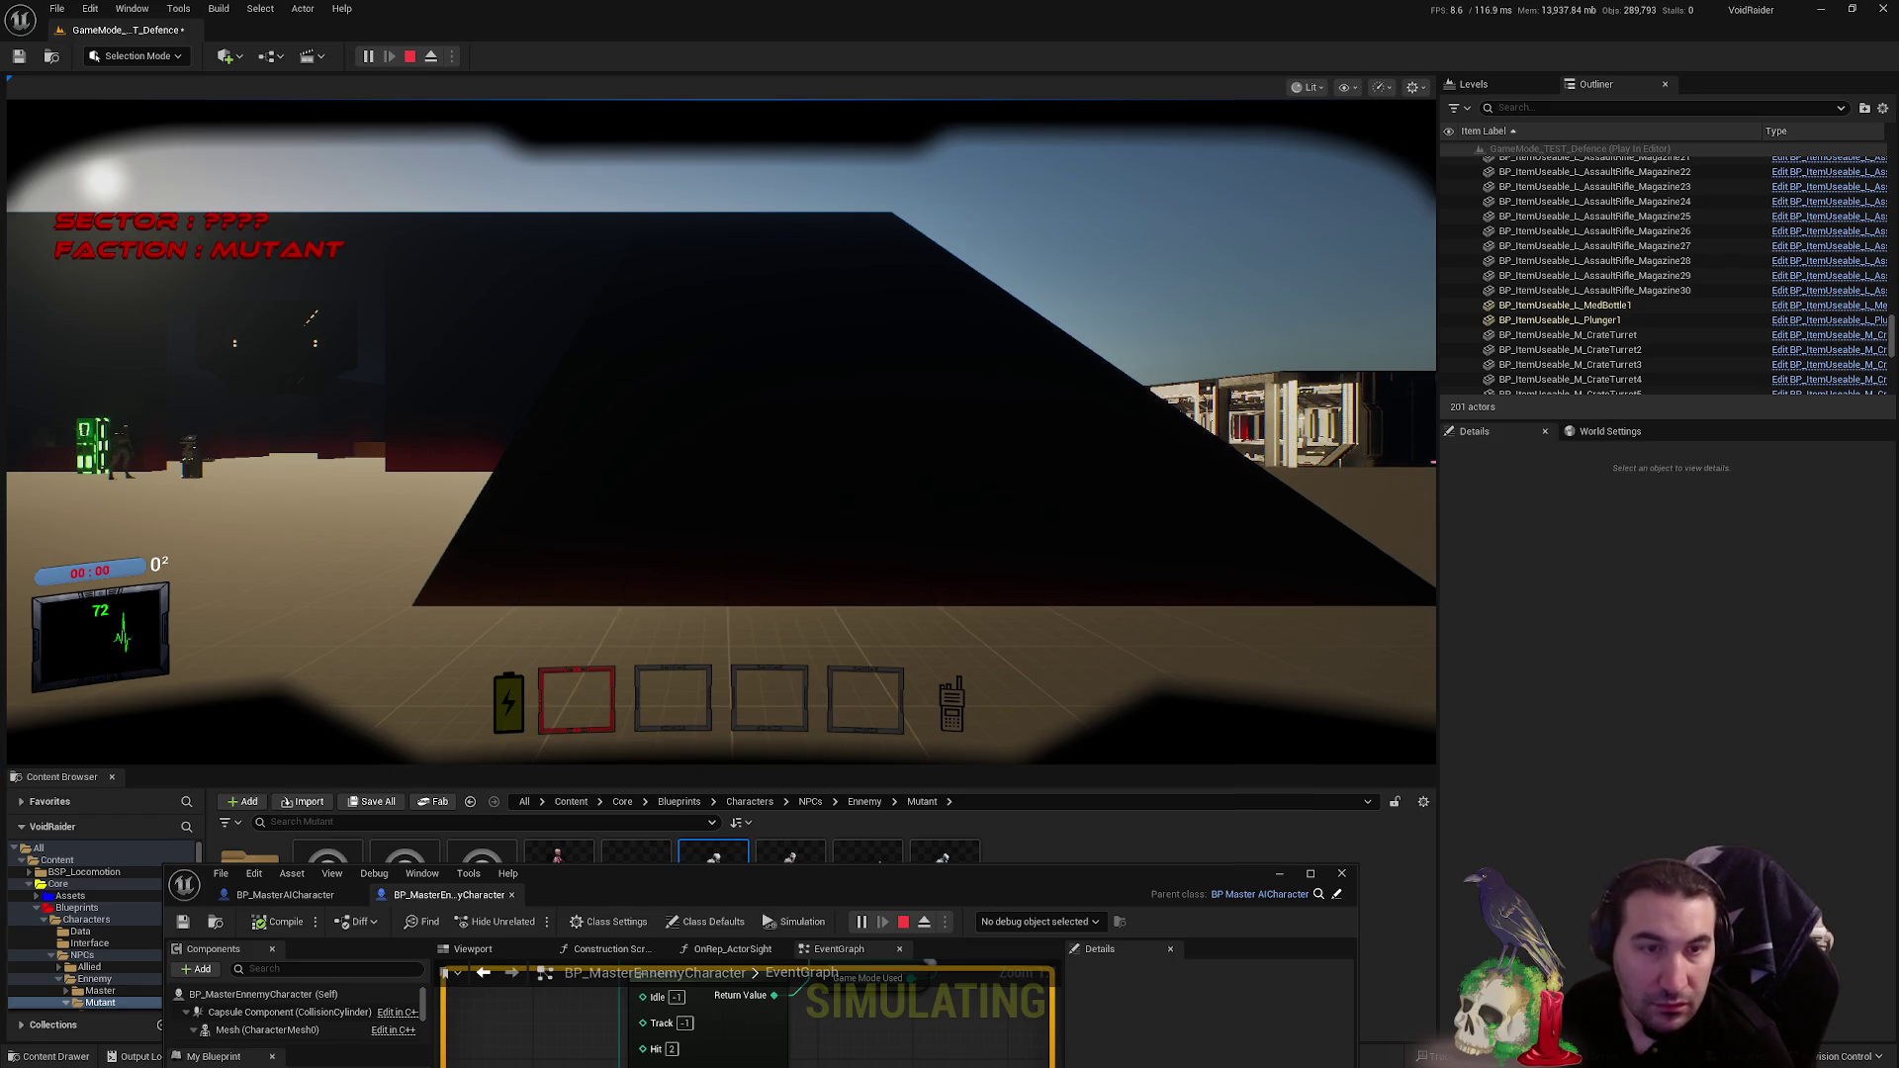
click(462, 387)
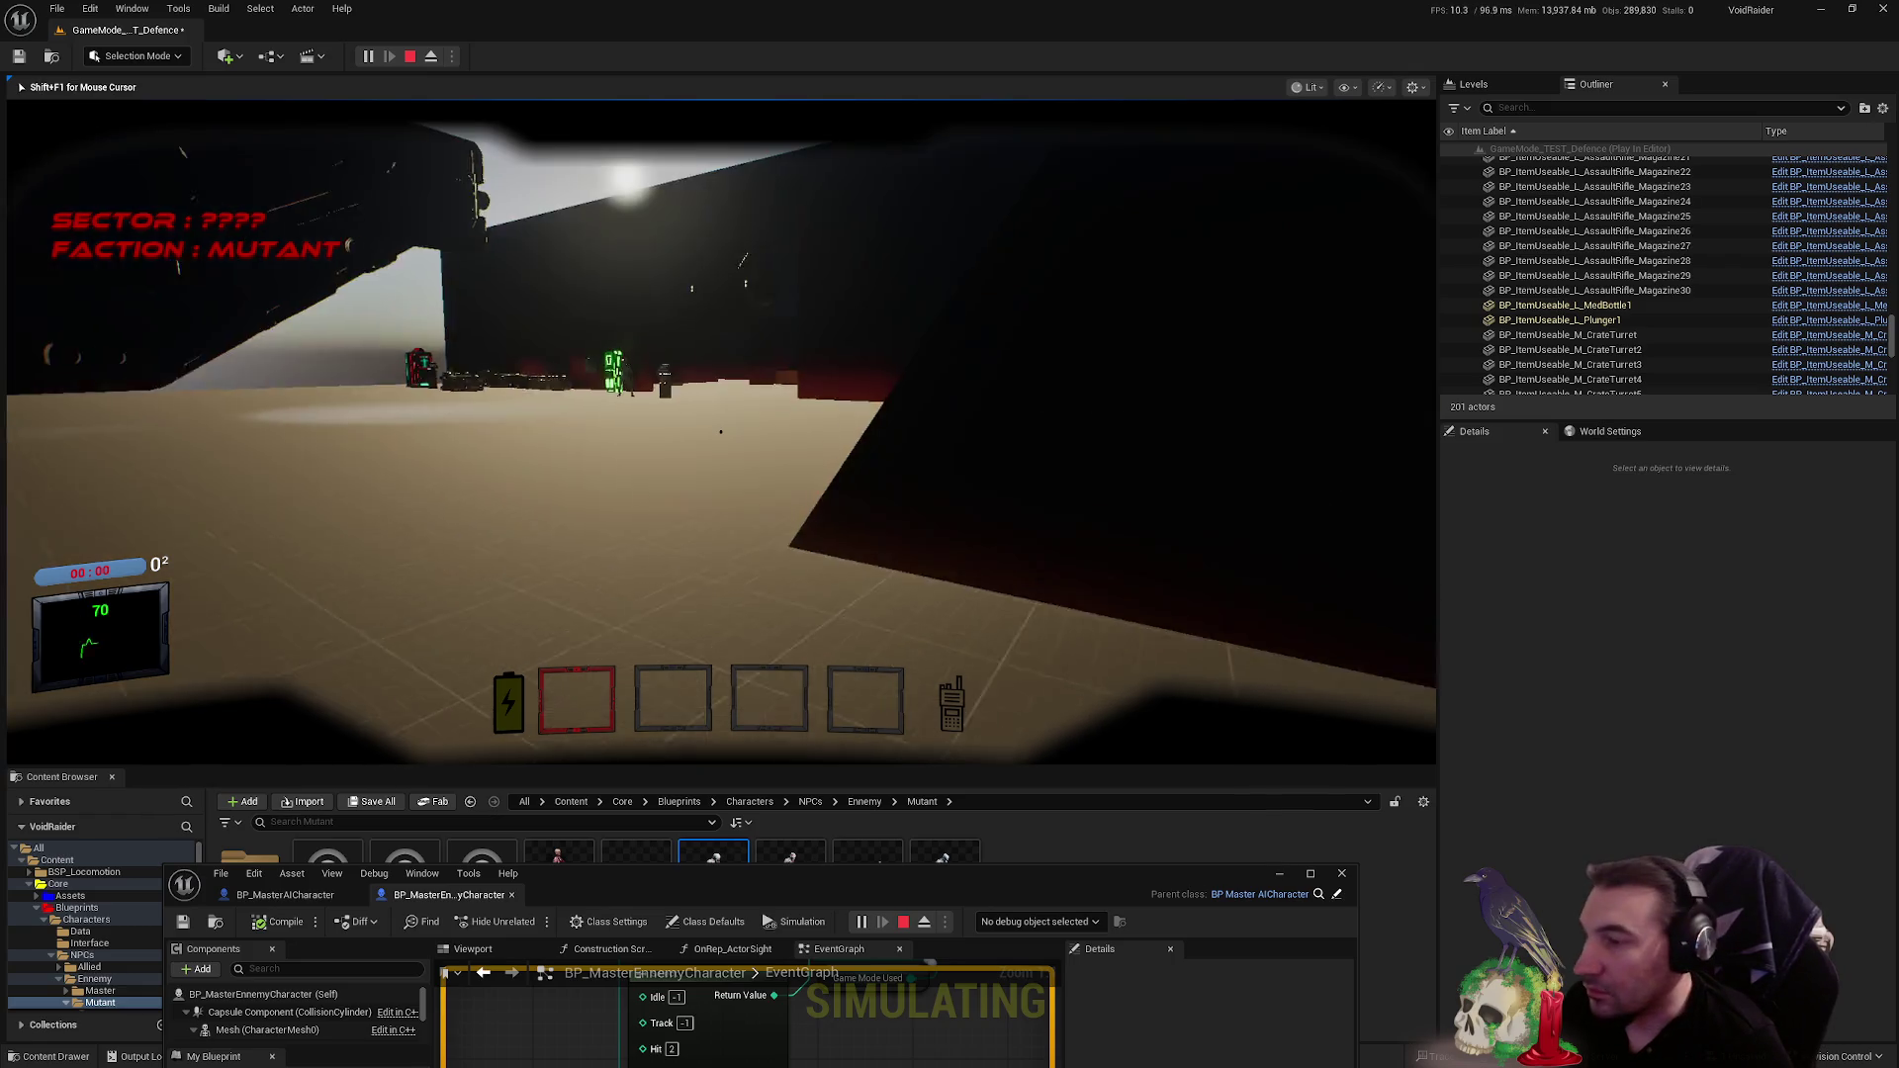
key(w)
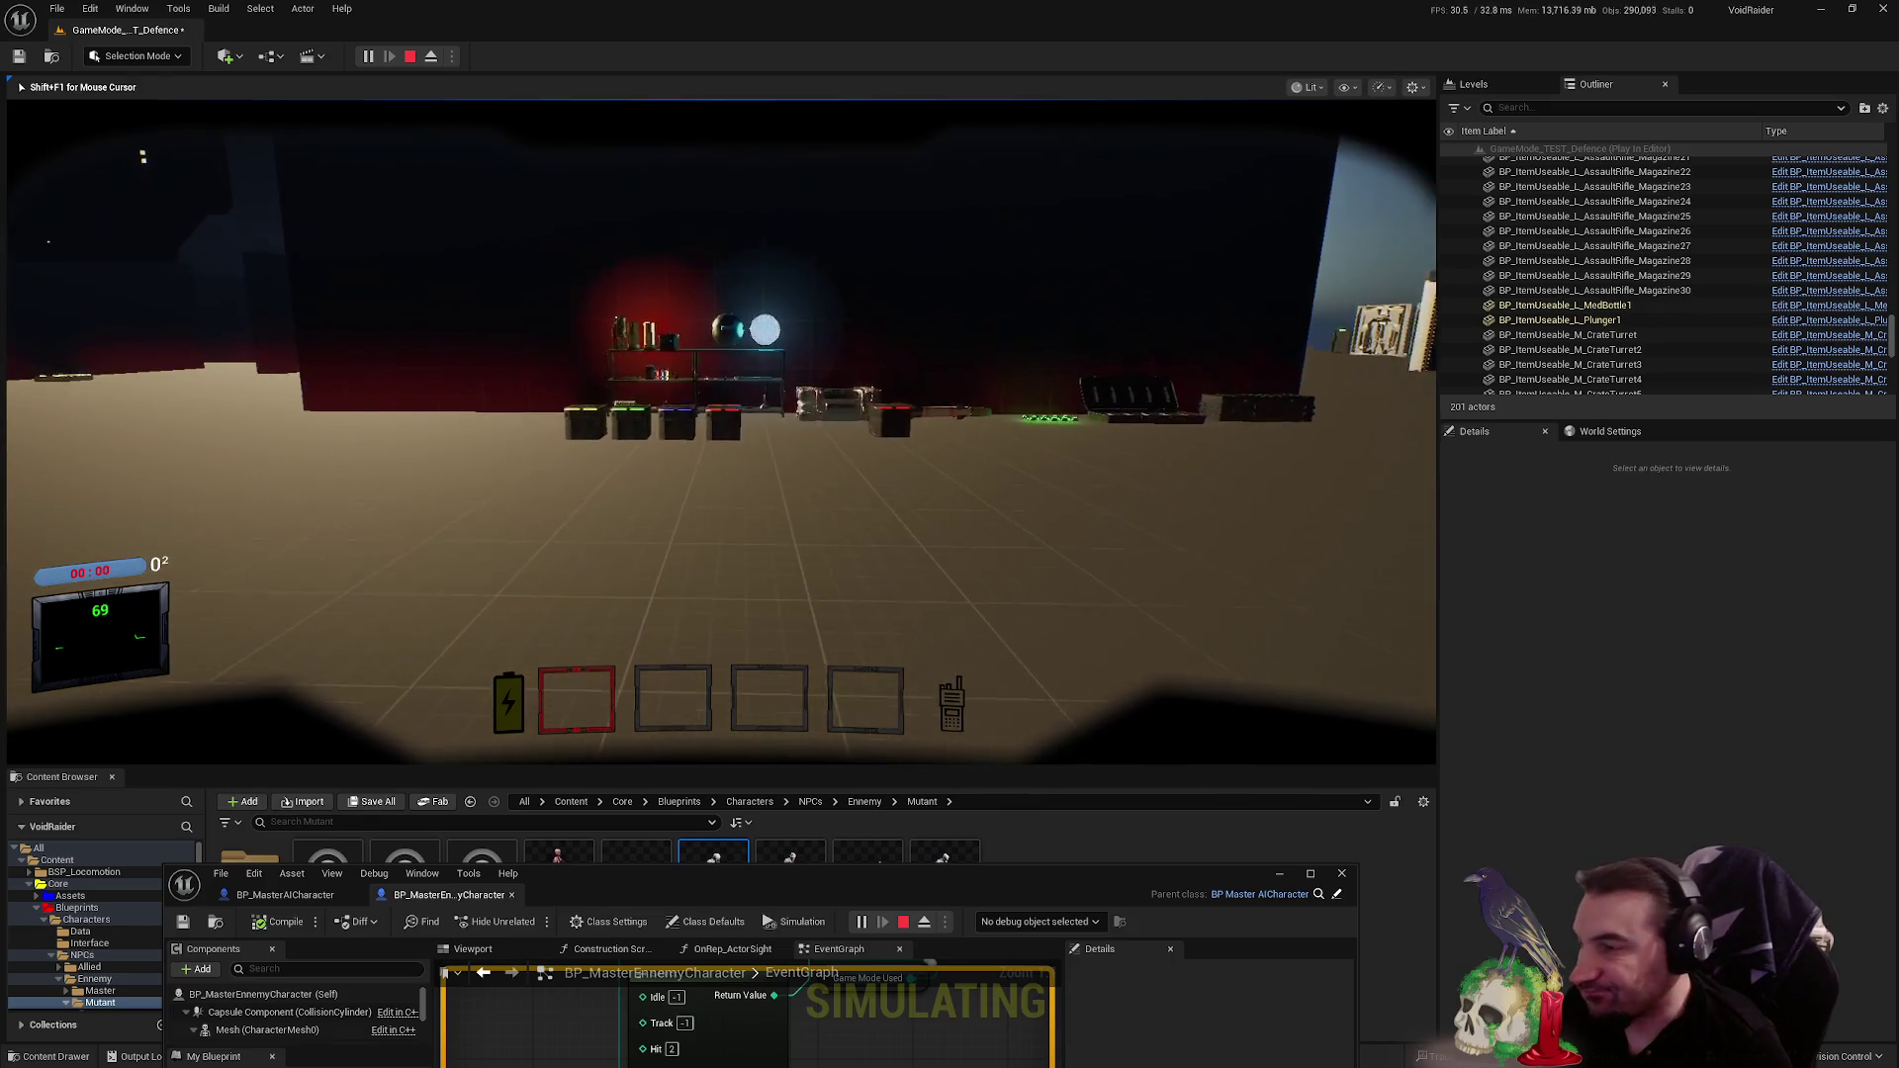
key(e)
click(721, 432)
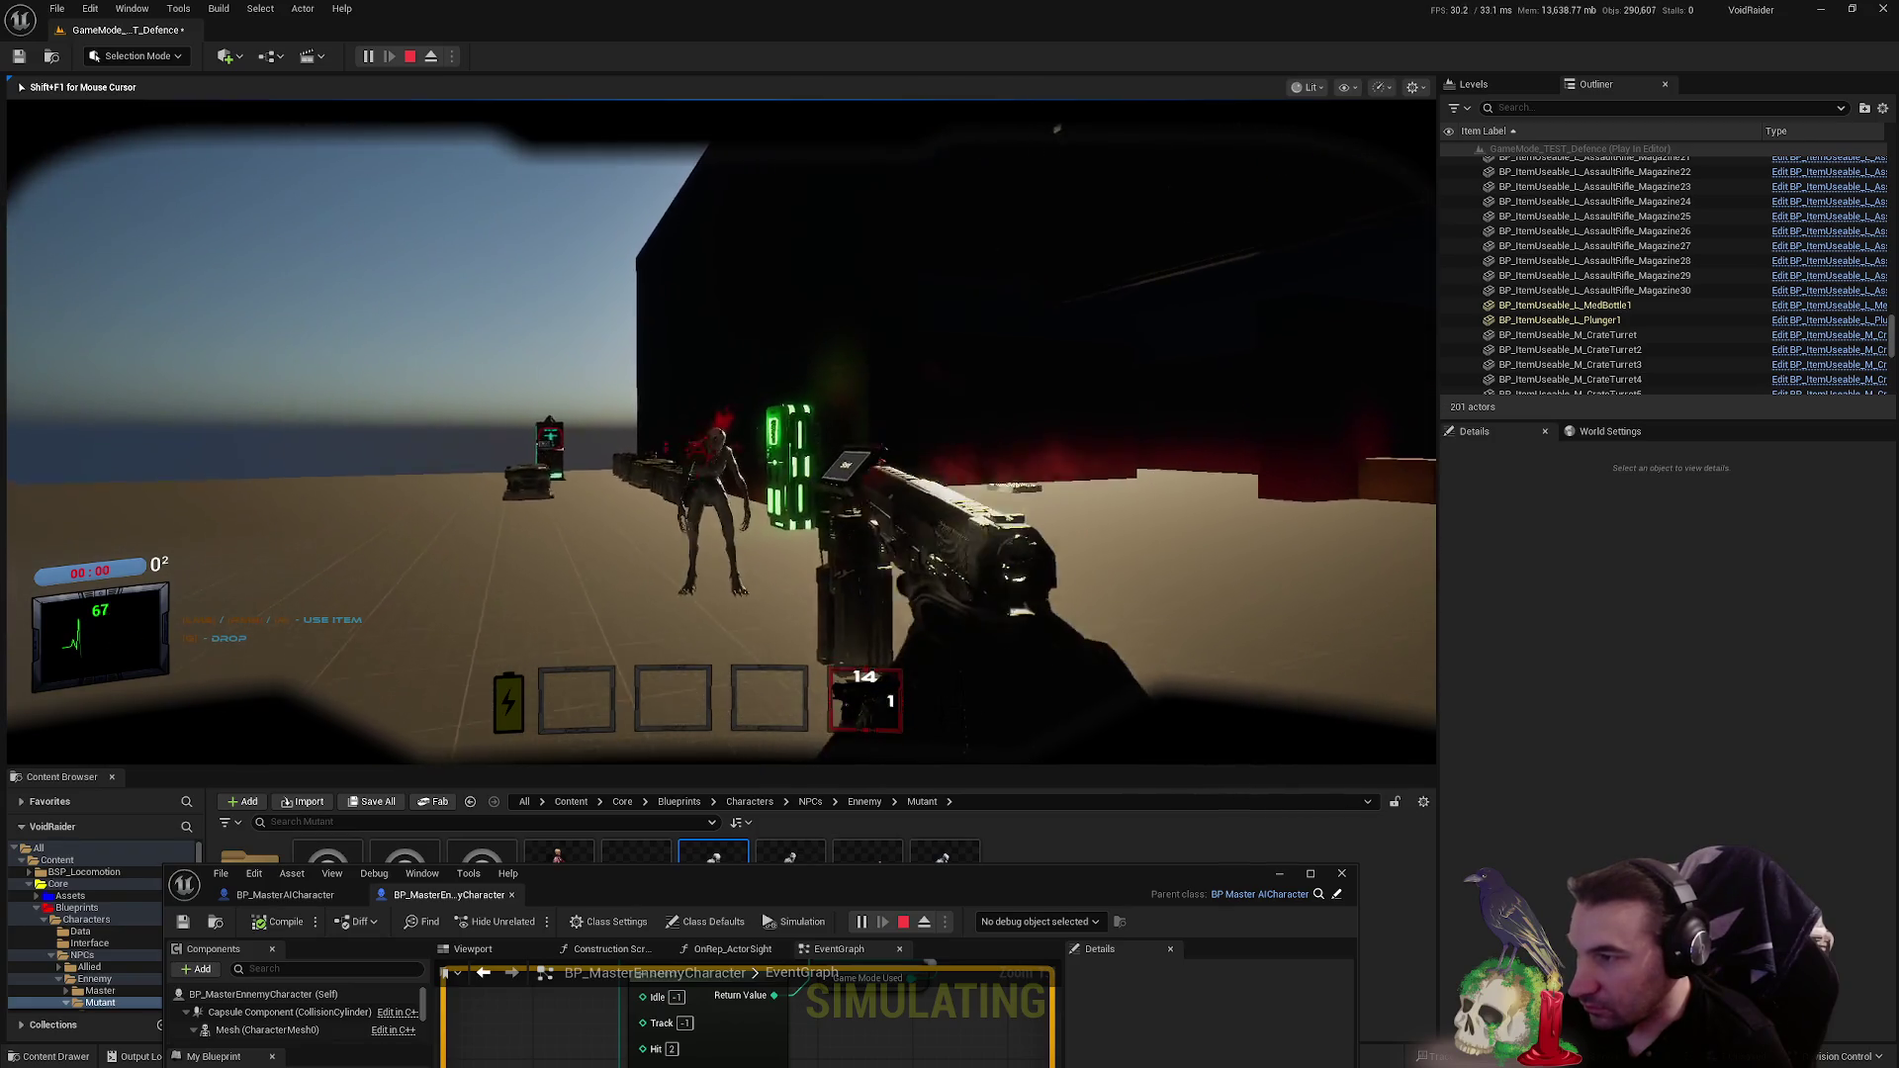
click(721, 431)
click(721, 431)
key(w)
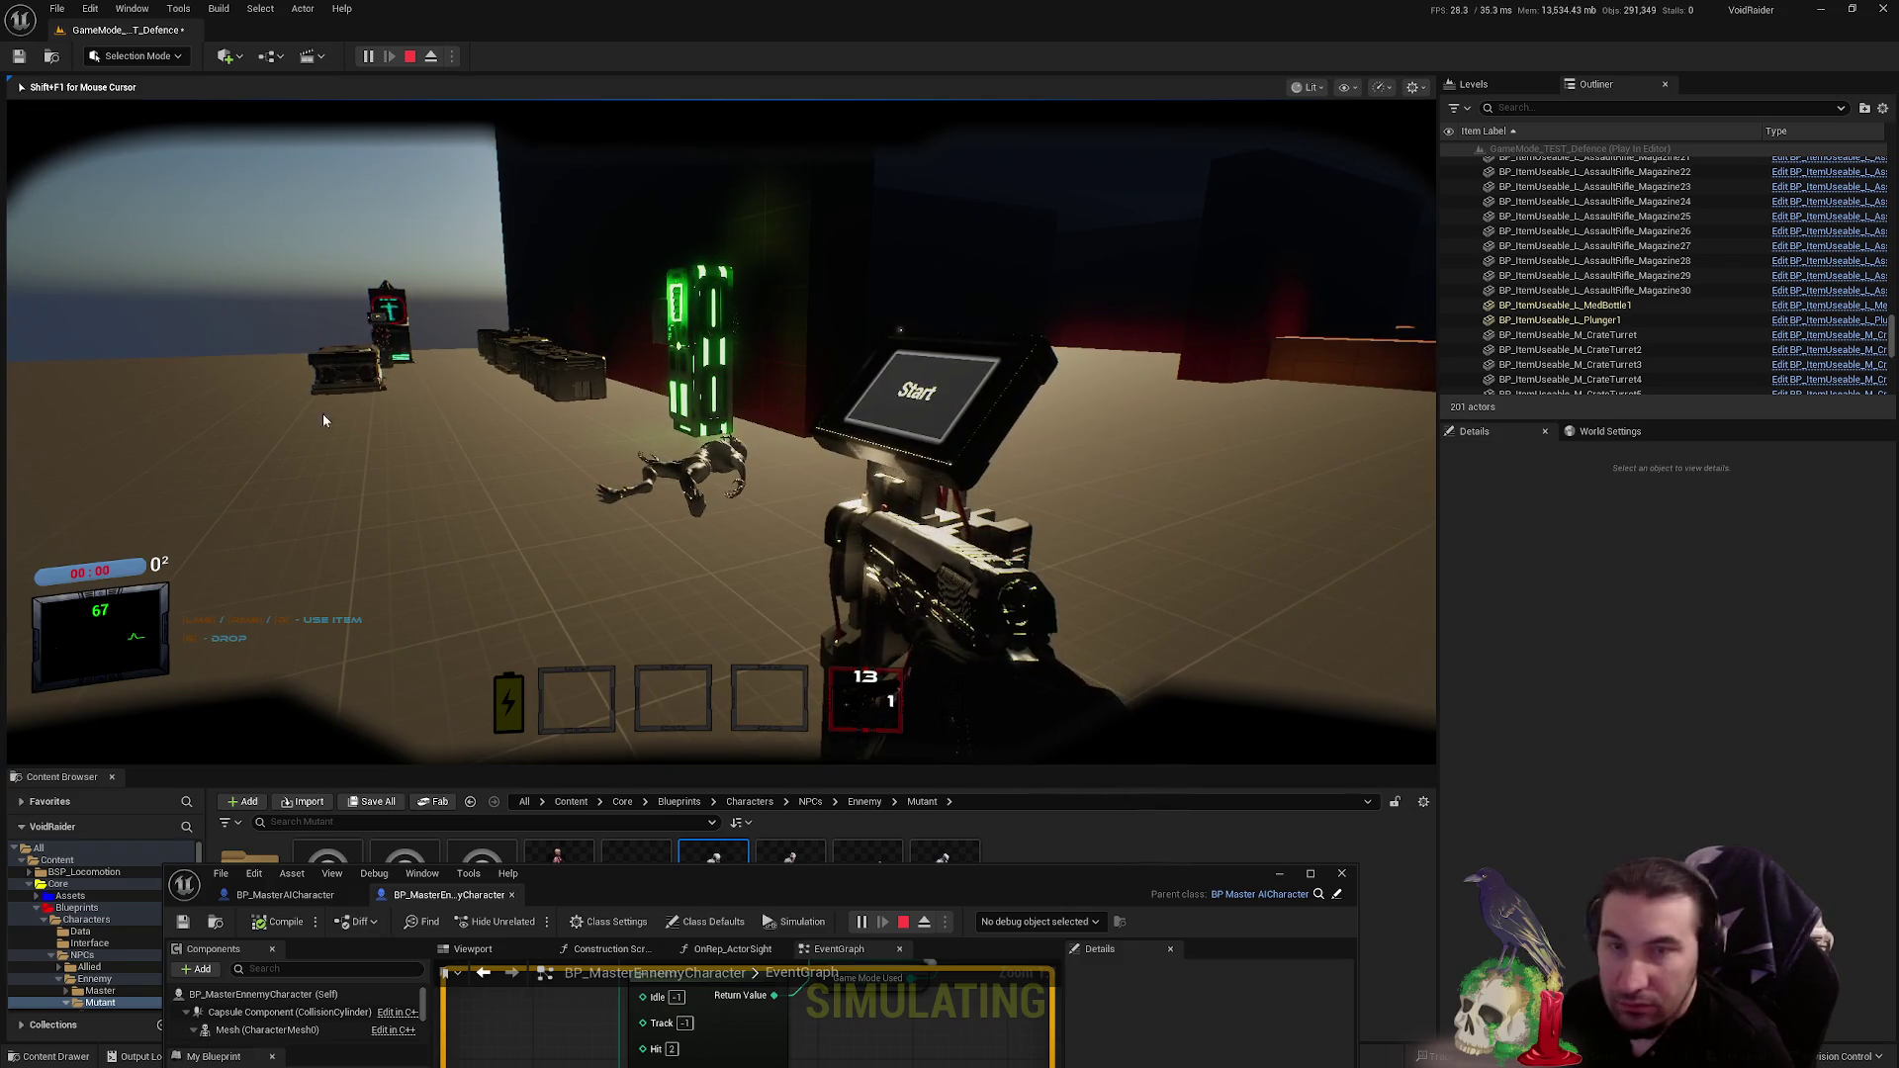
key(Escape)
drag(893, 876, 892, 342)
double_click(893, 343)
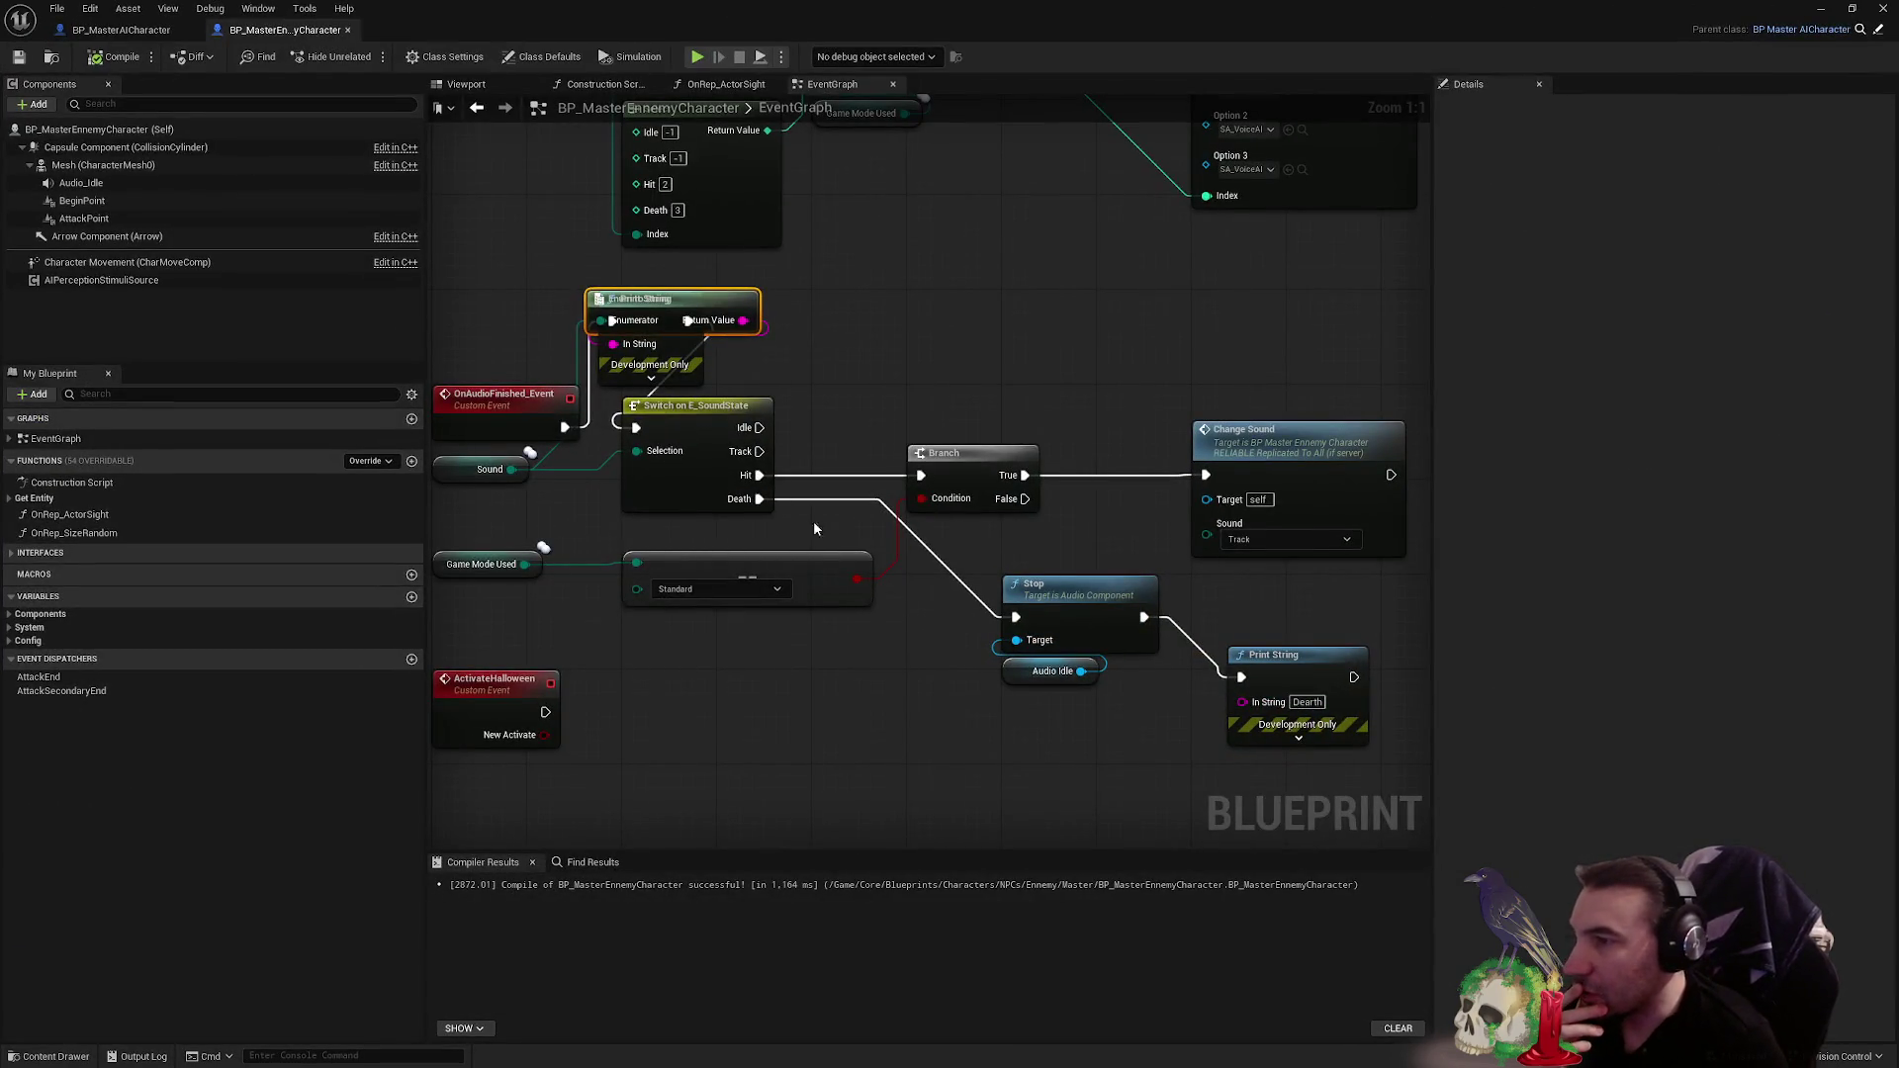
- Show the Characters folder in the Content Browser, then return to the maximized Blueprint editor
double_click(633, 7)
drag(536, 211, 484, 994)
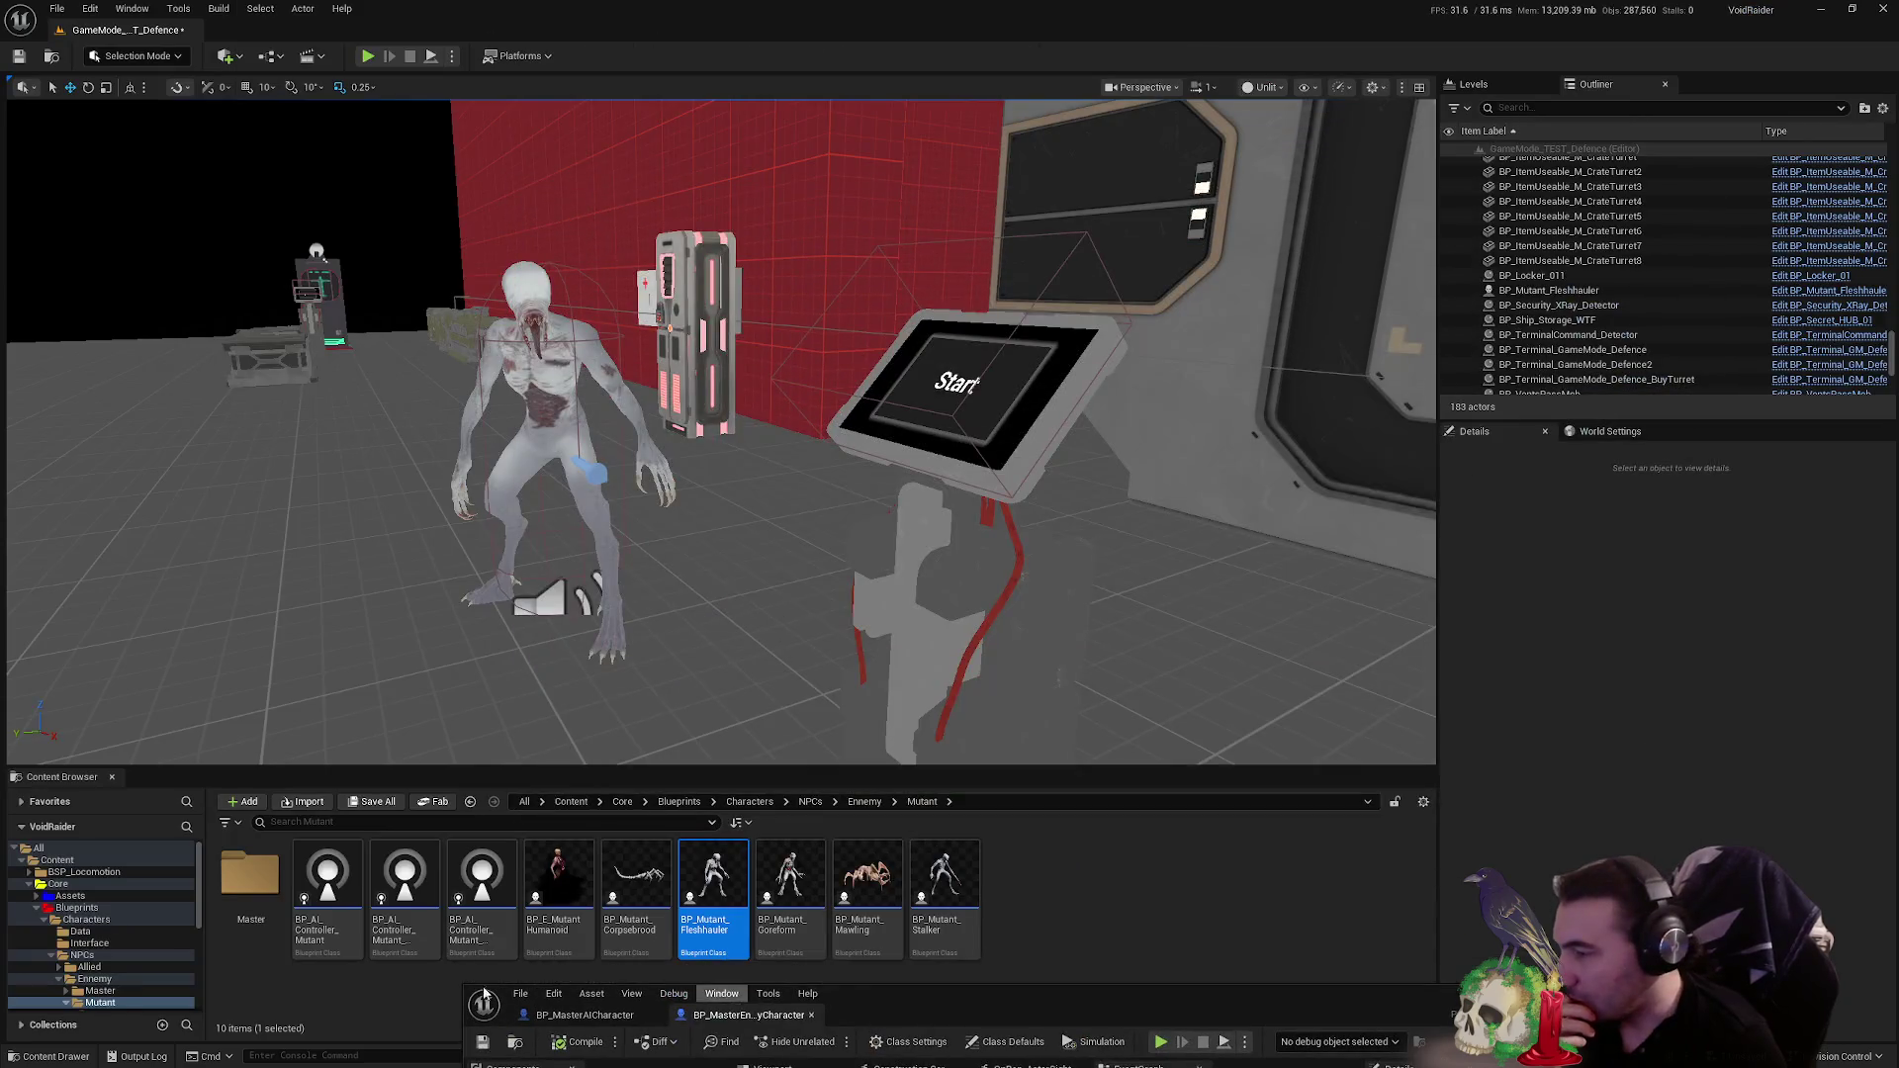
click(51, 921)
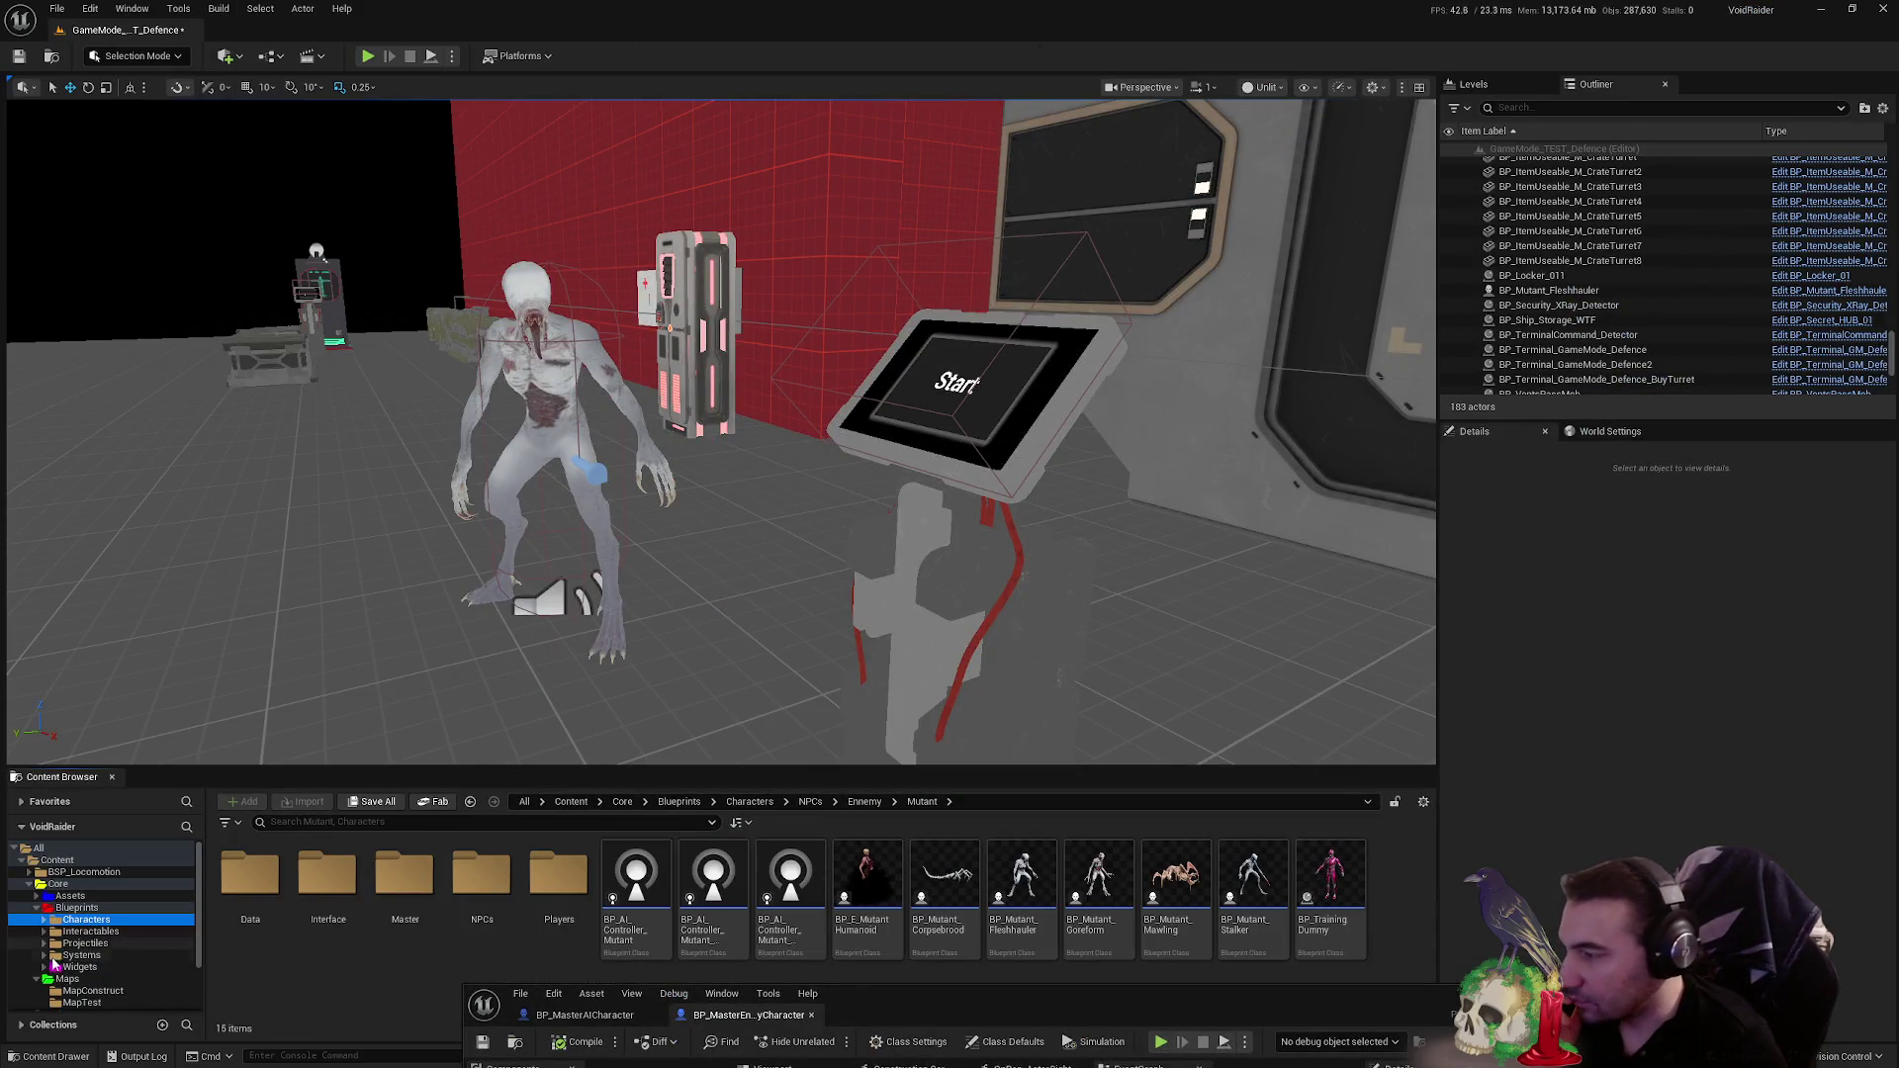
mouse_move(911, 1009)
mouse_down()
mouse_move(993, 306)
mouse_move(989, 5)
mouse_up()
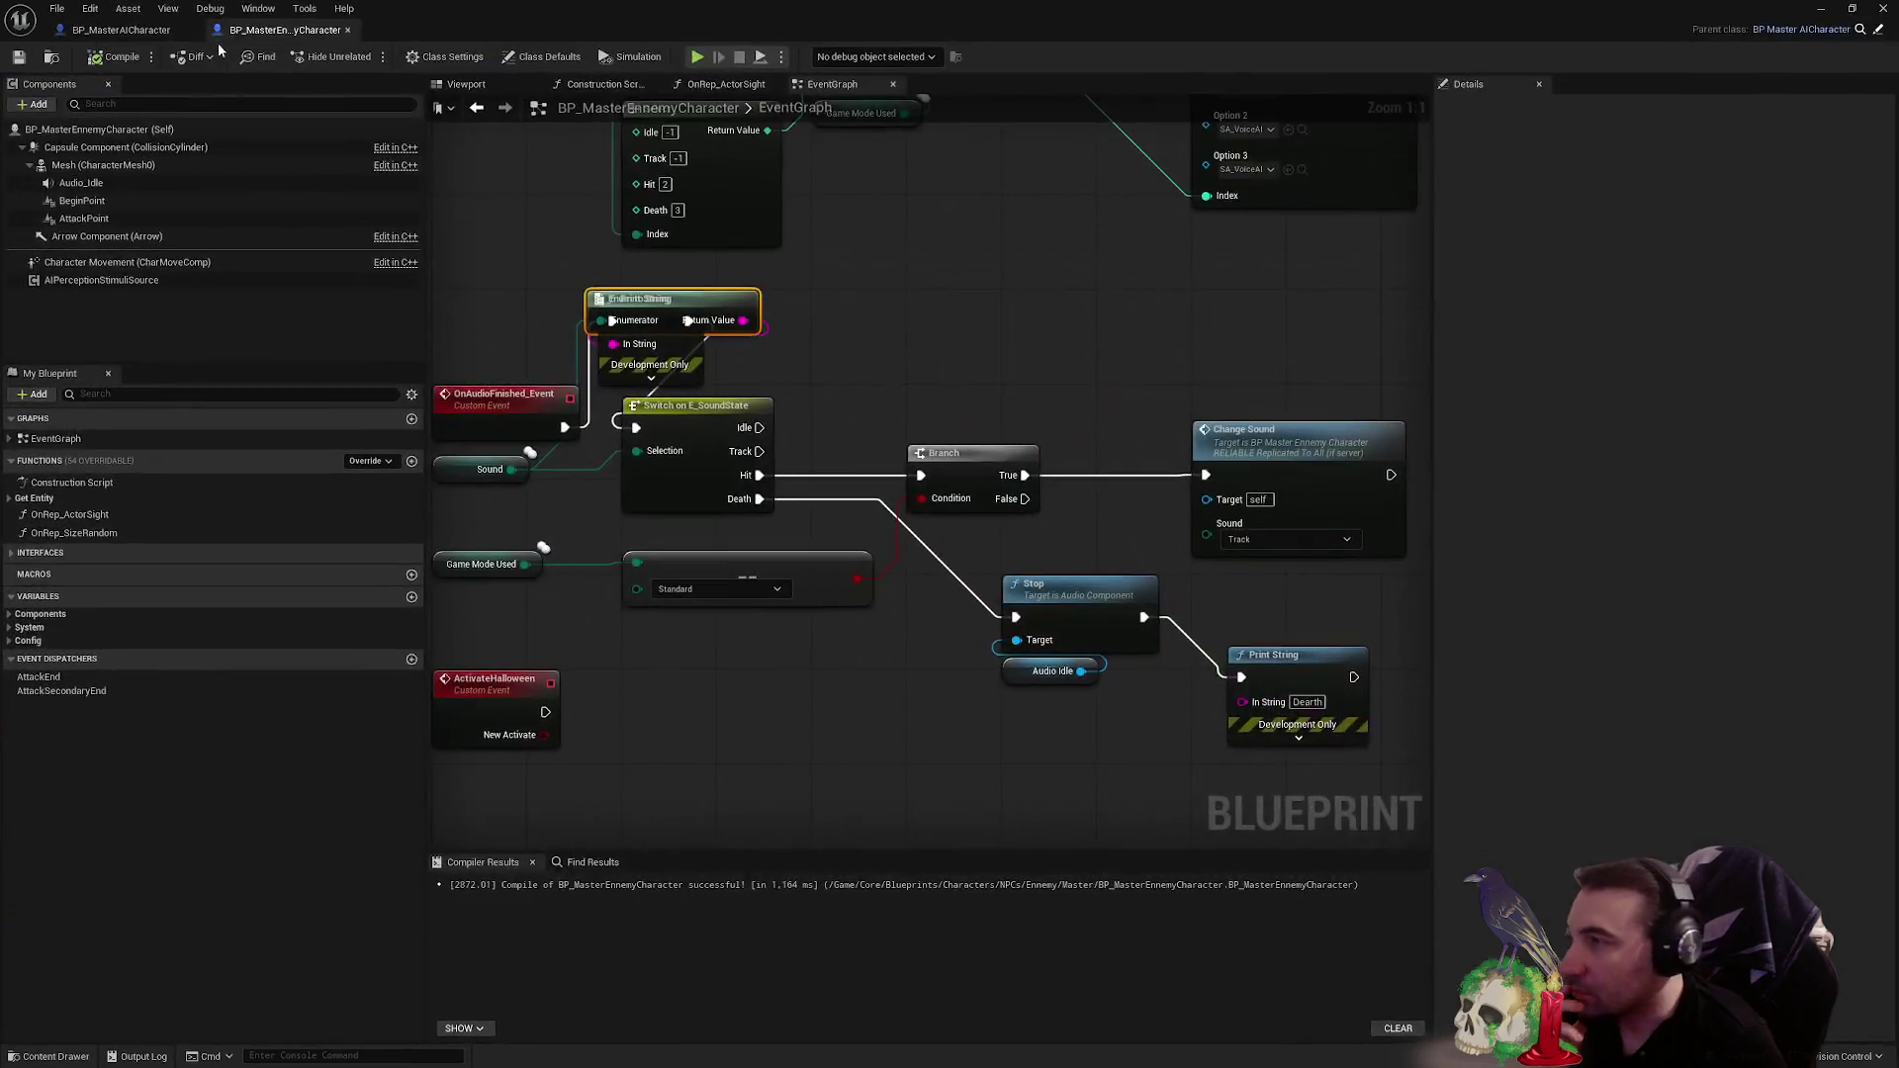
- Close the OnRep_ActorSight graph tab and select the Audio_Idle component
click(497, 88)
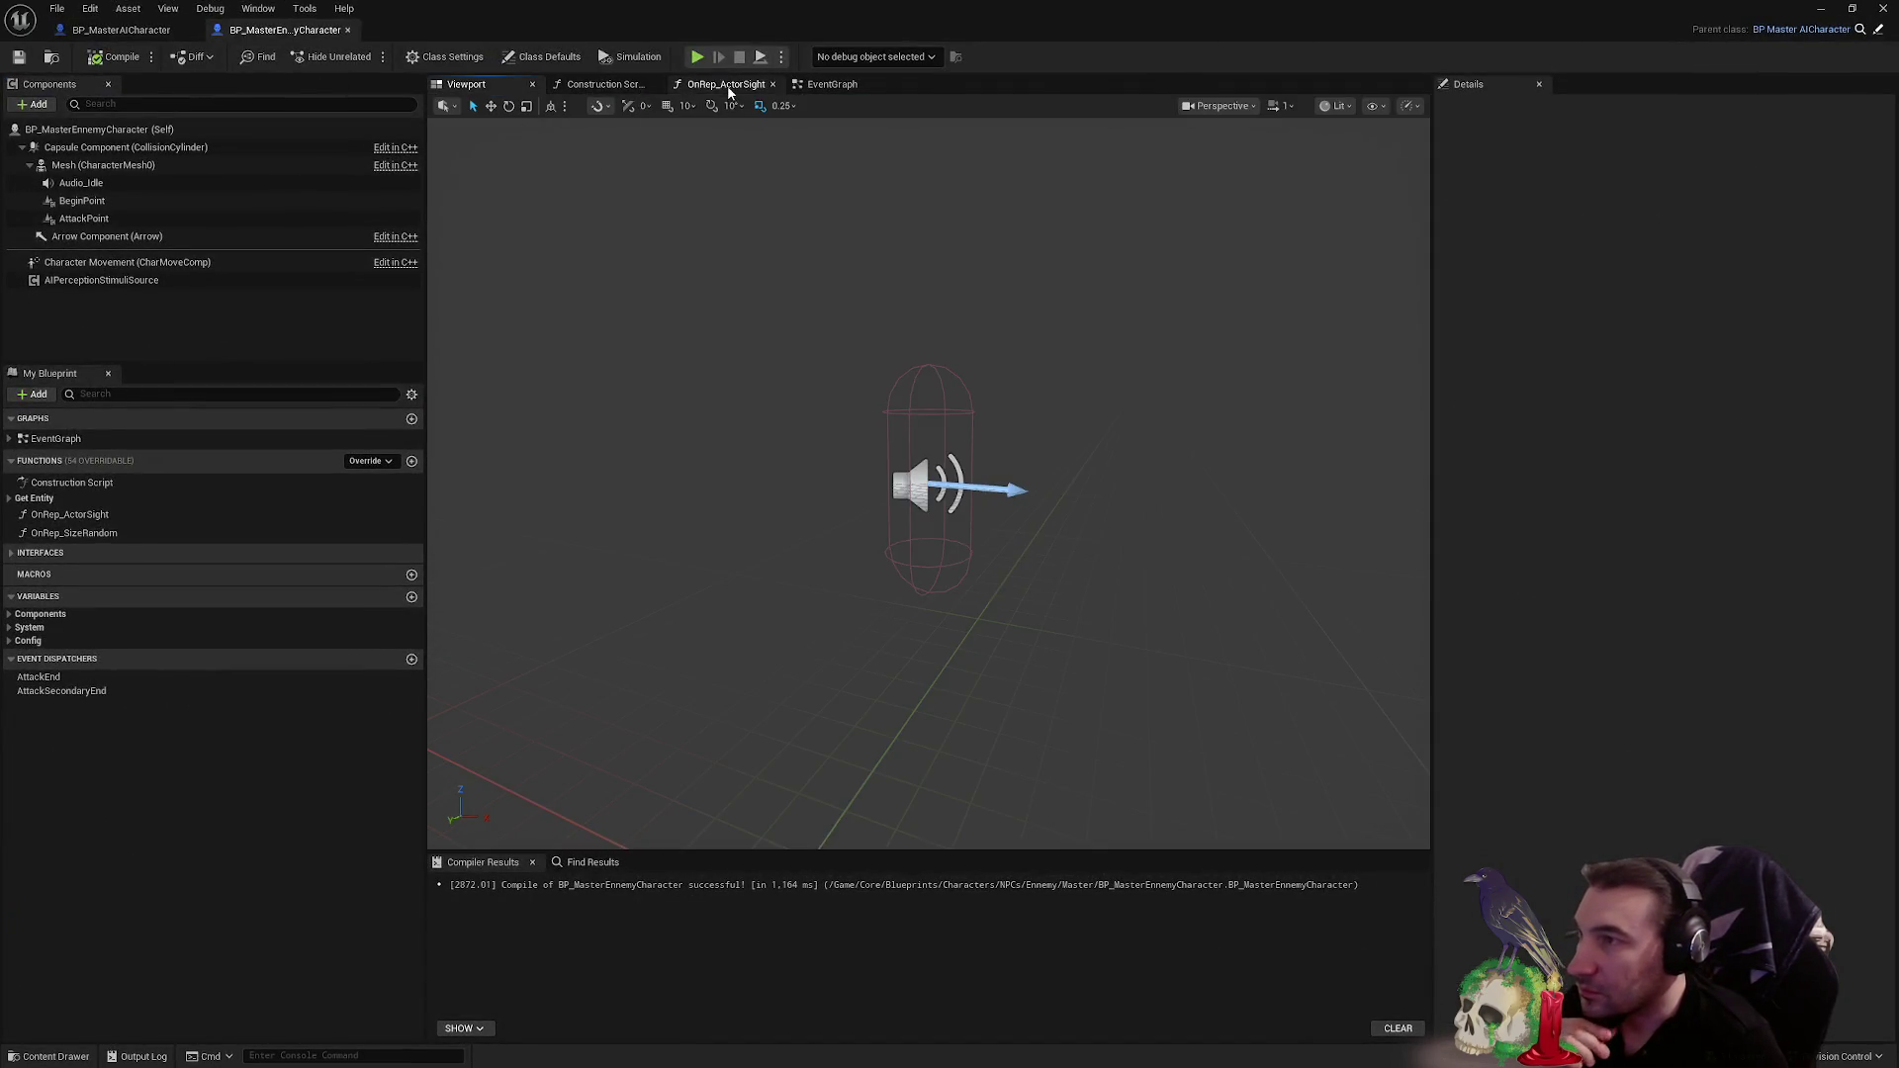
click(729, 87)
click(772, 84)
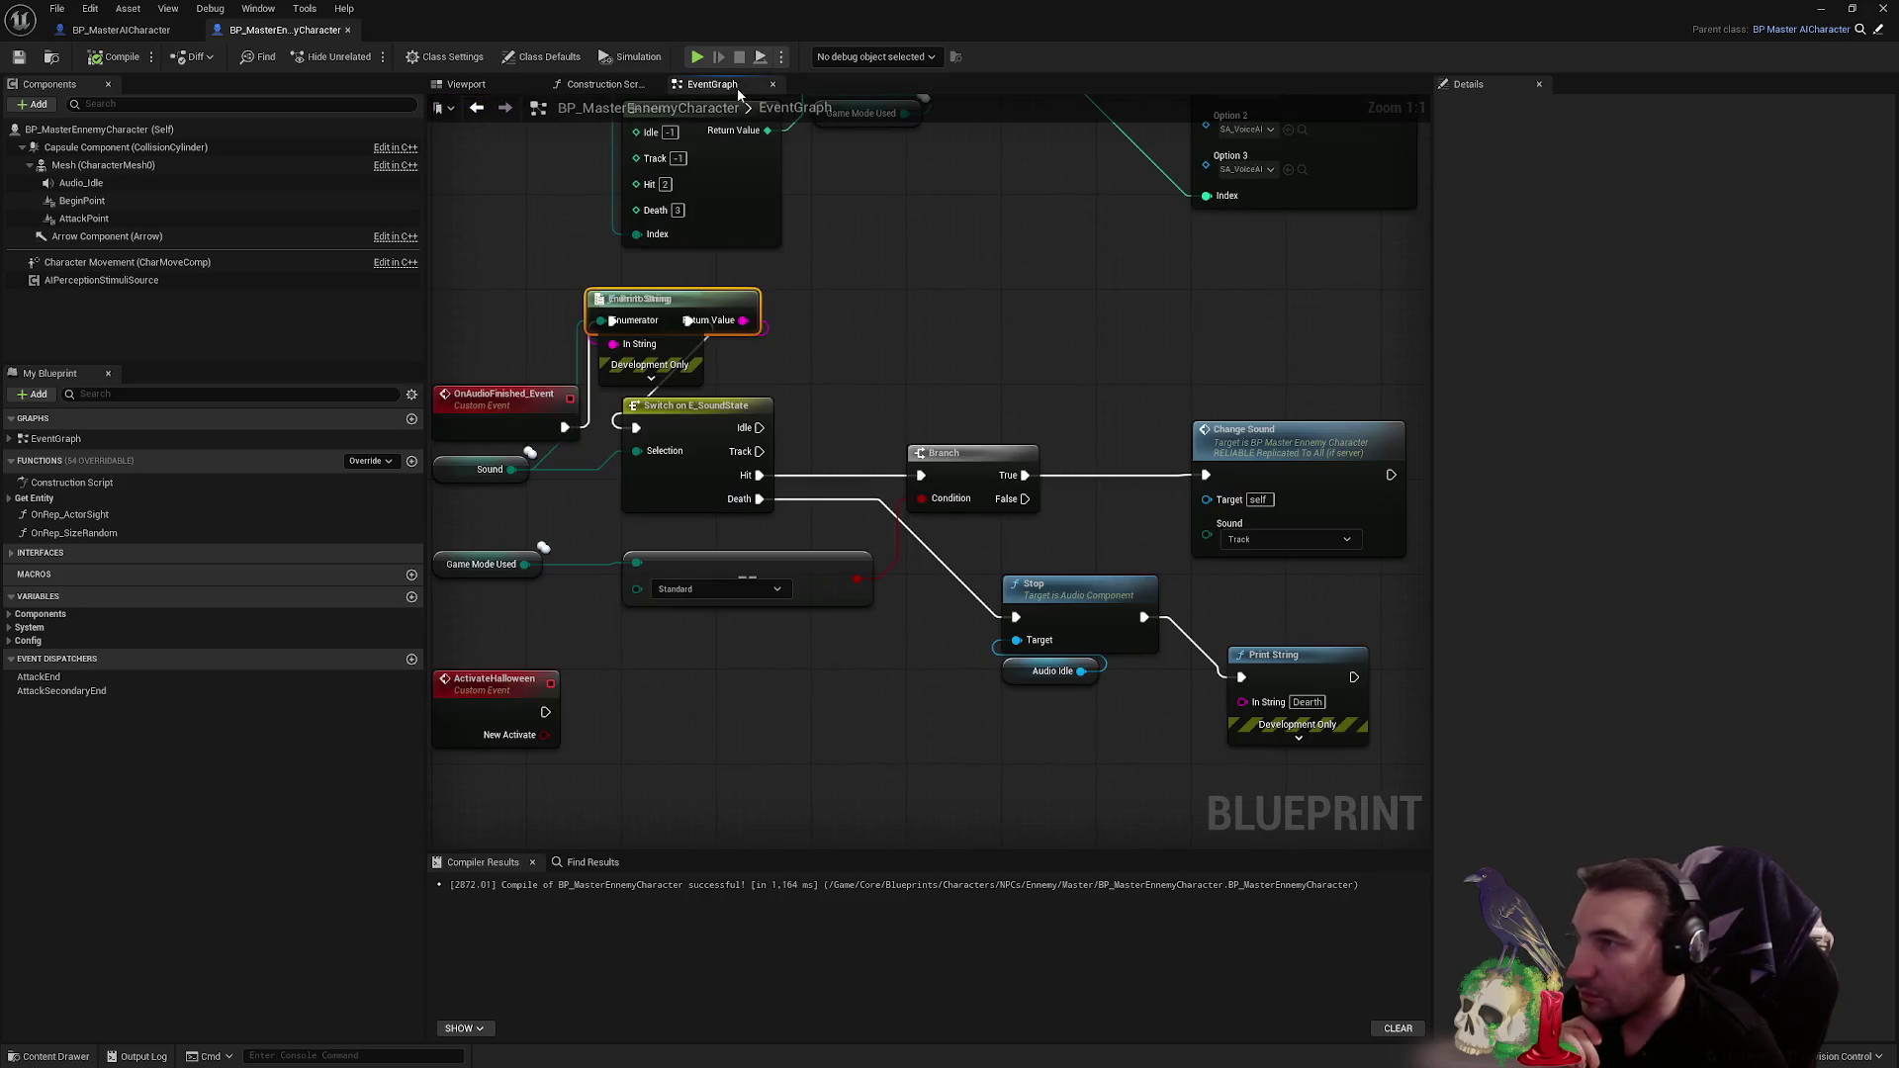
scroll(894, 417, down, 2)
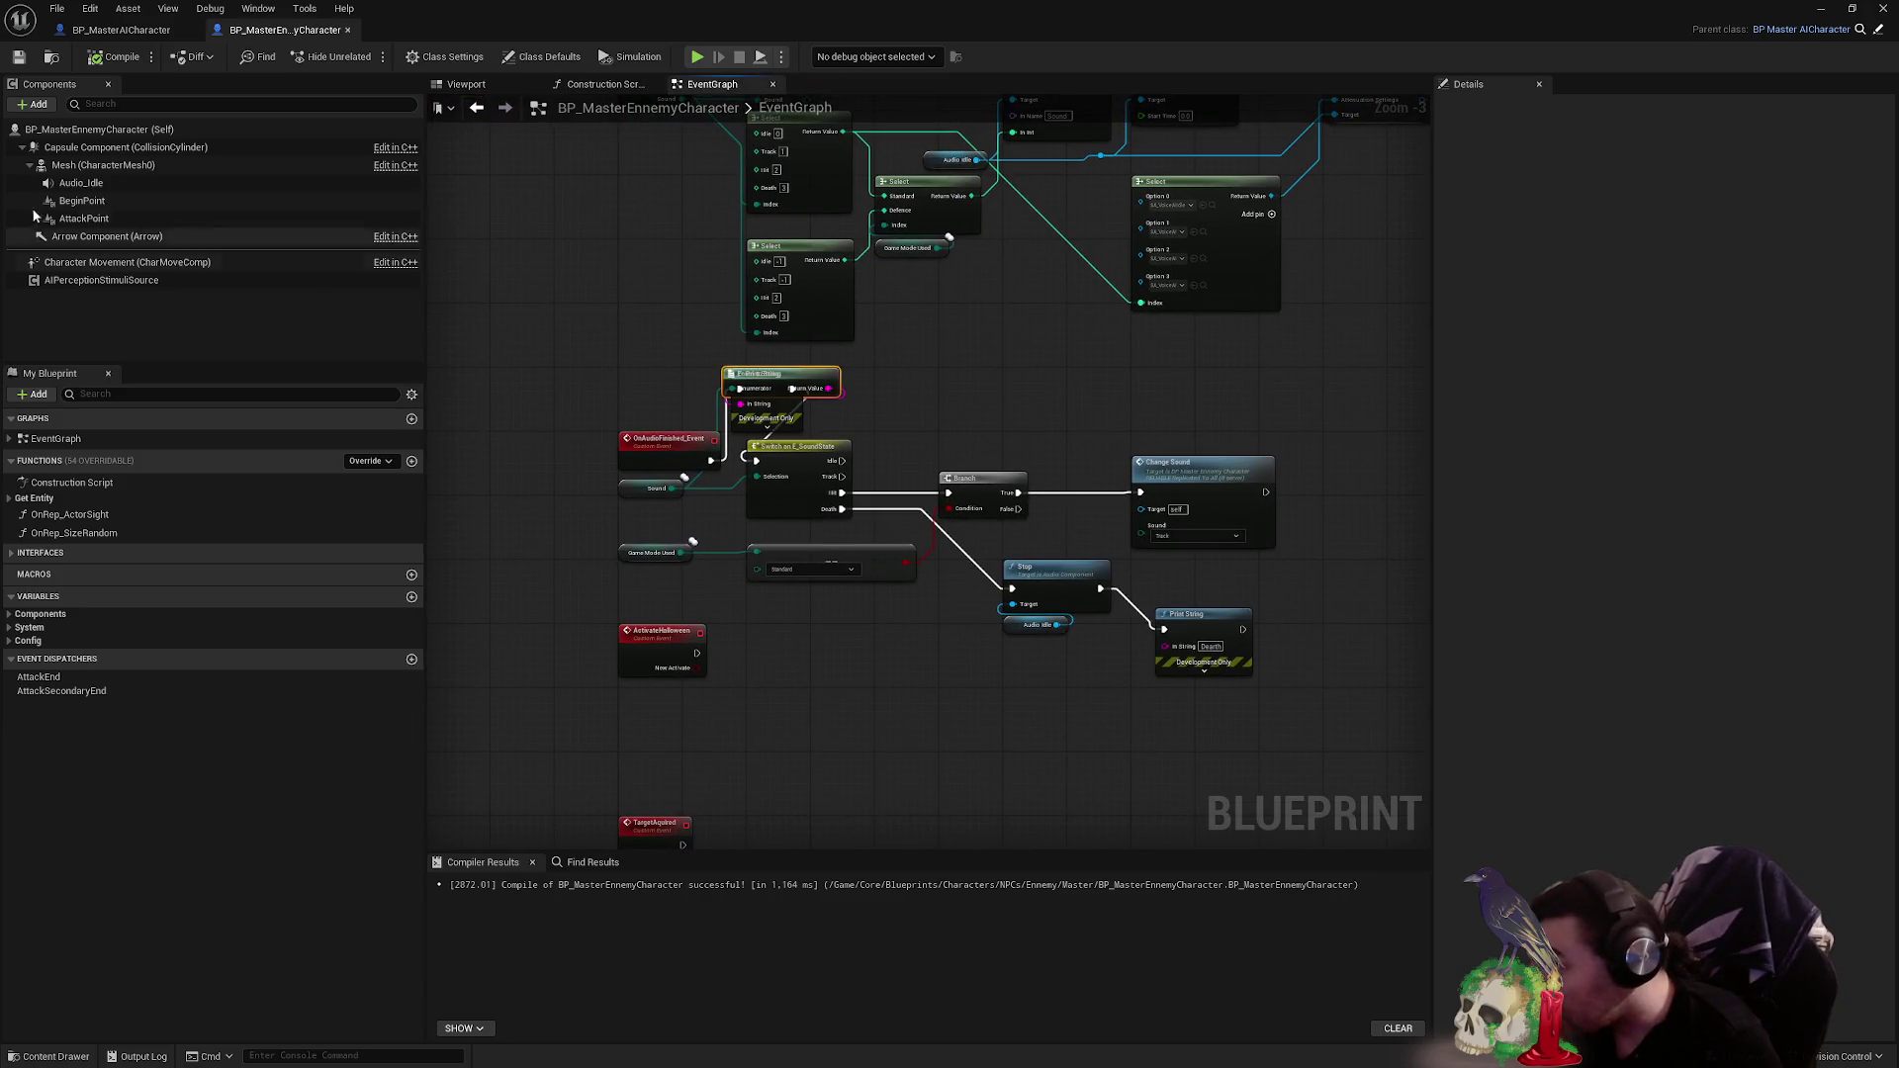
click(73, 184)
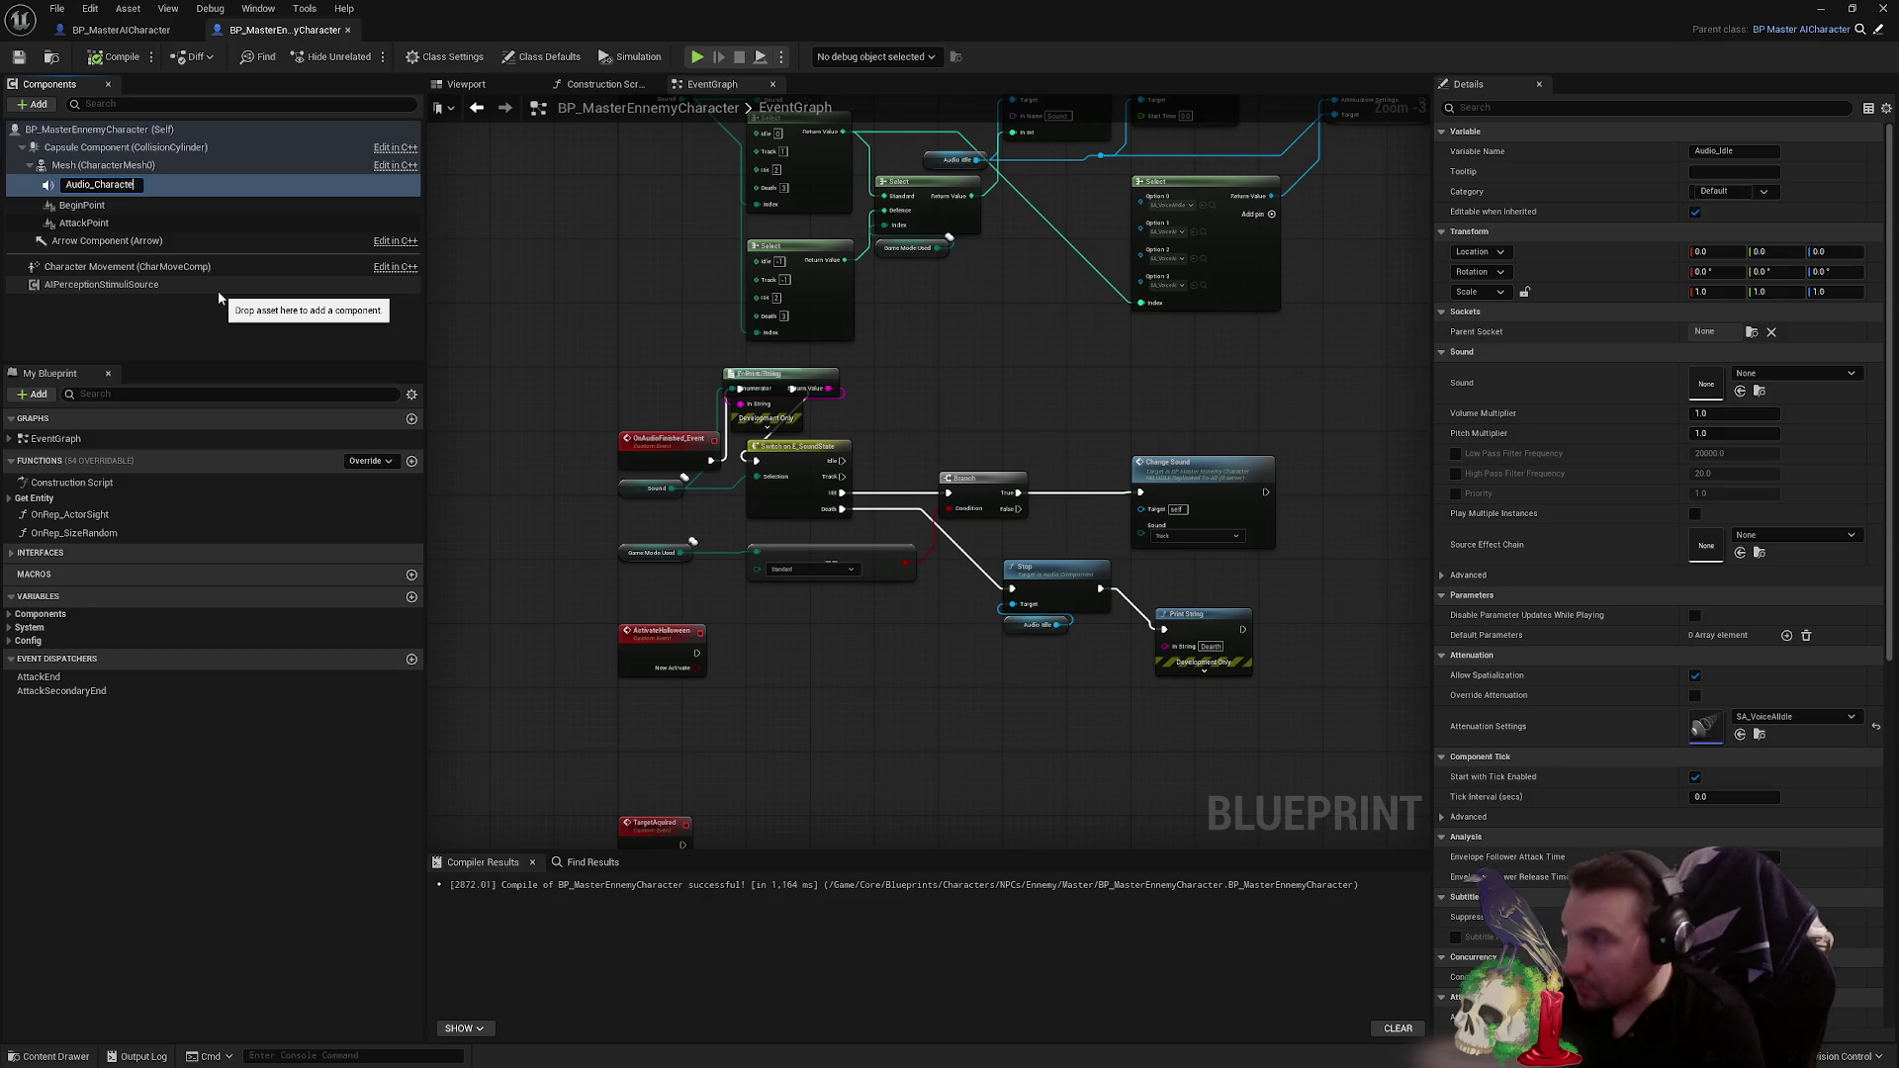
- Confirm the Audio_Character name, recompile, keep SA_VoiceAIIdle attenuation, and list the unsaved assets
key(Return)
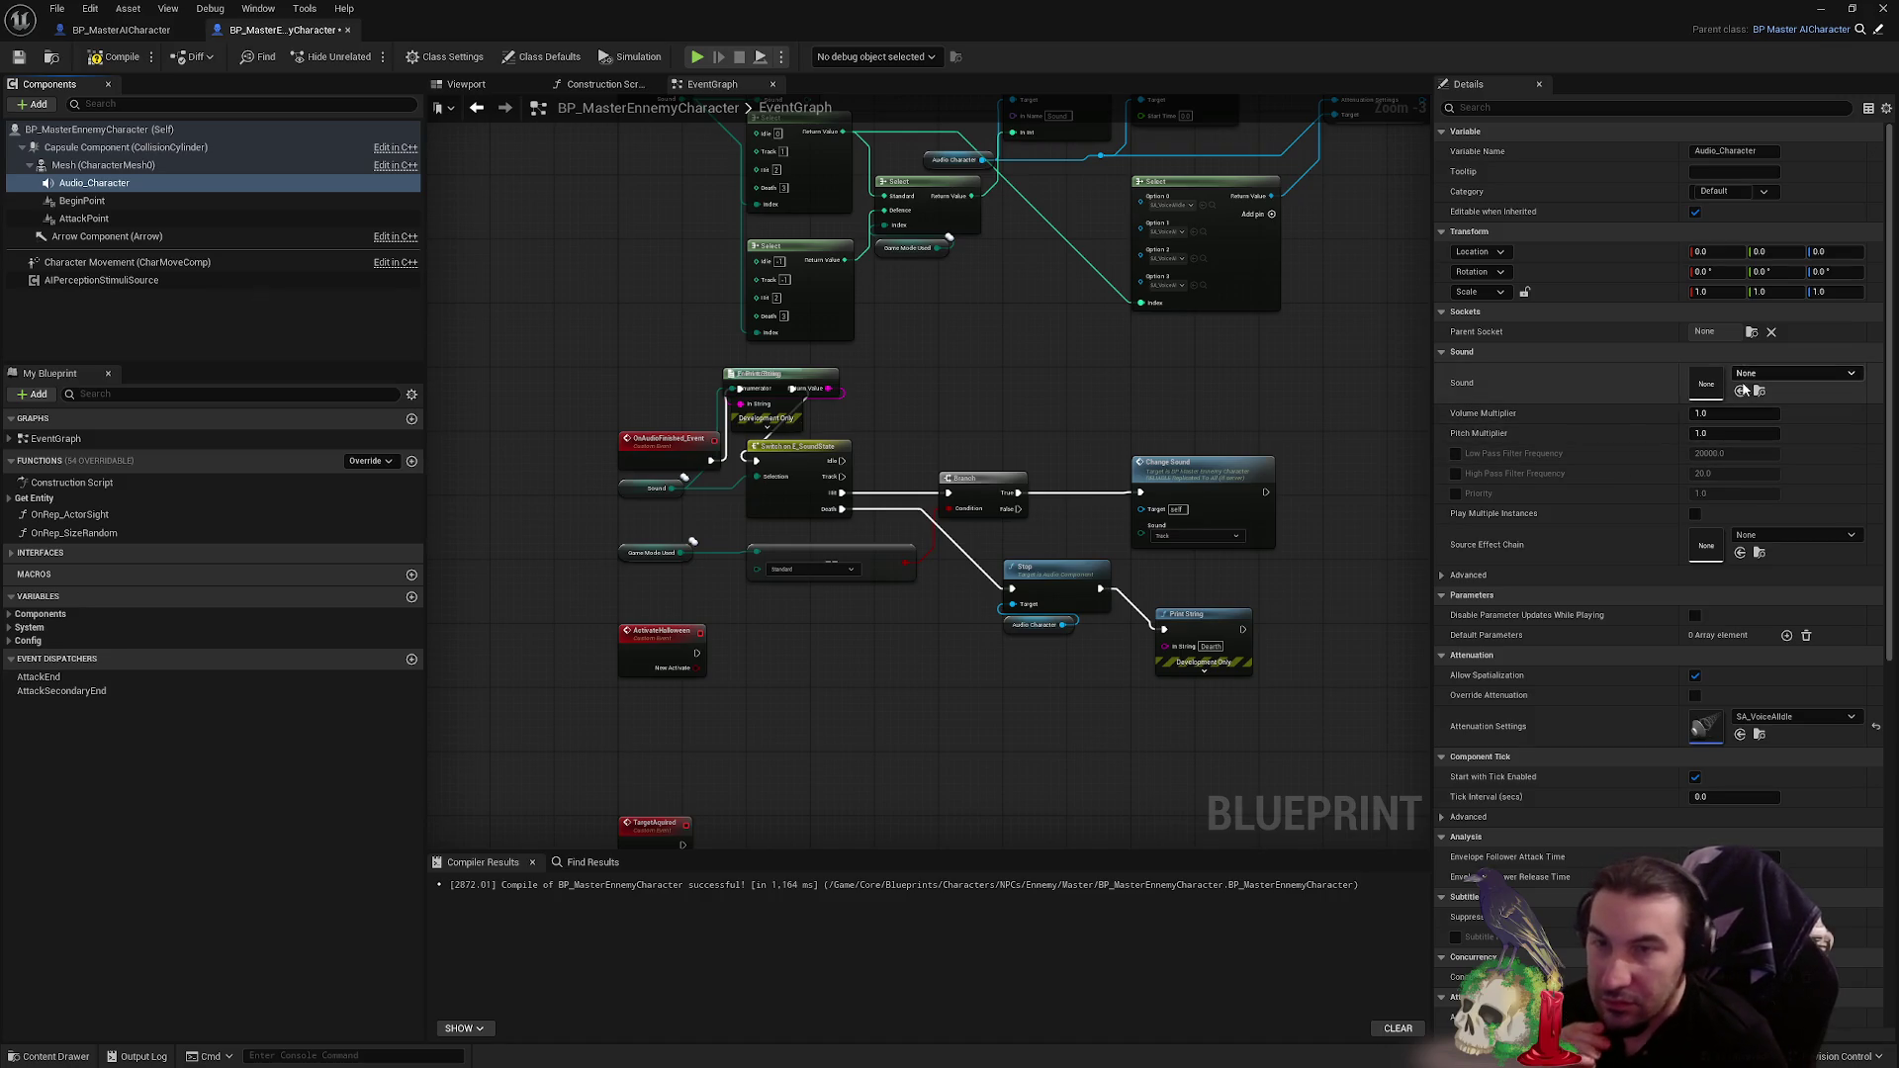
click(17, 63)
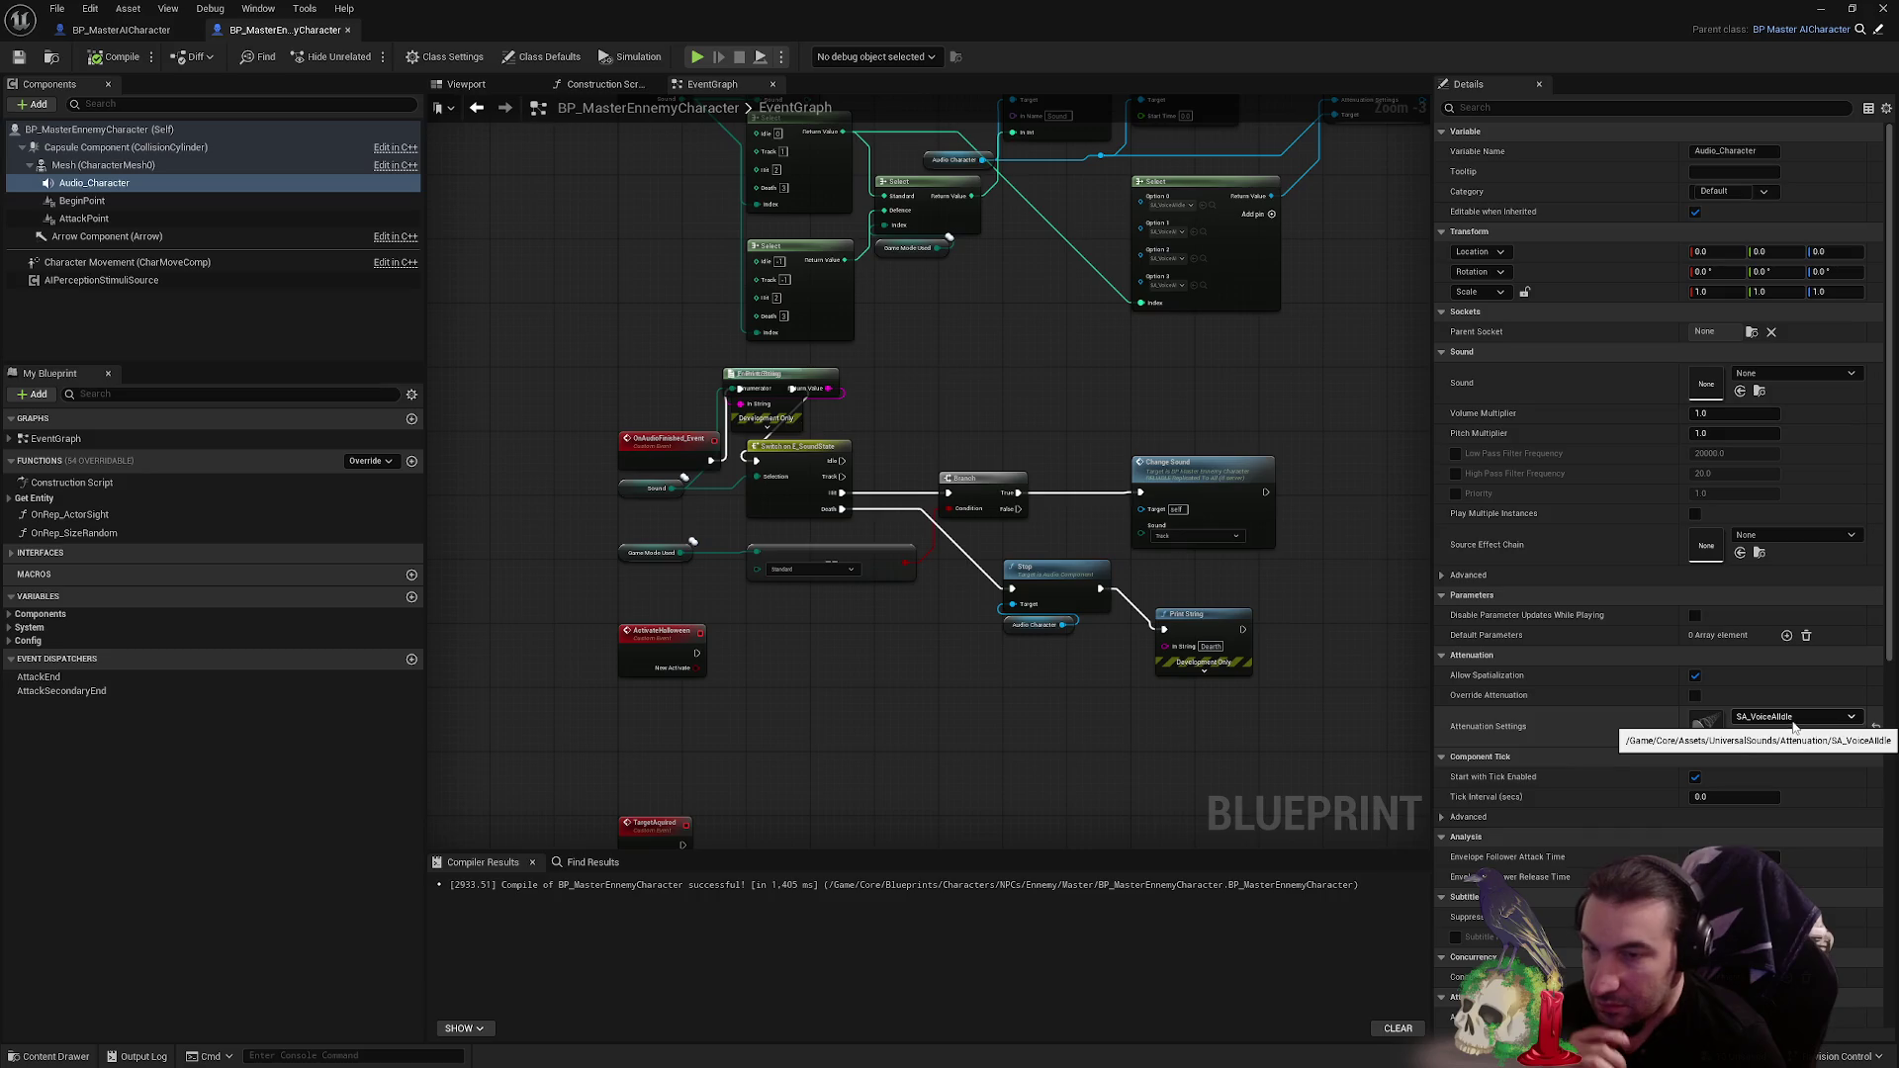
click(1788, 718)
click(1766, 661)
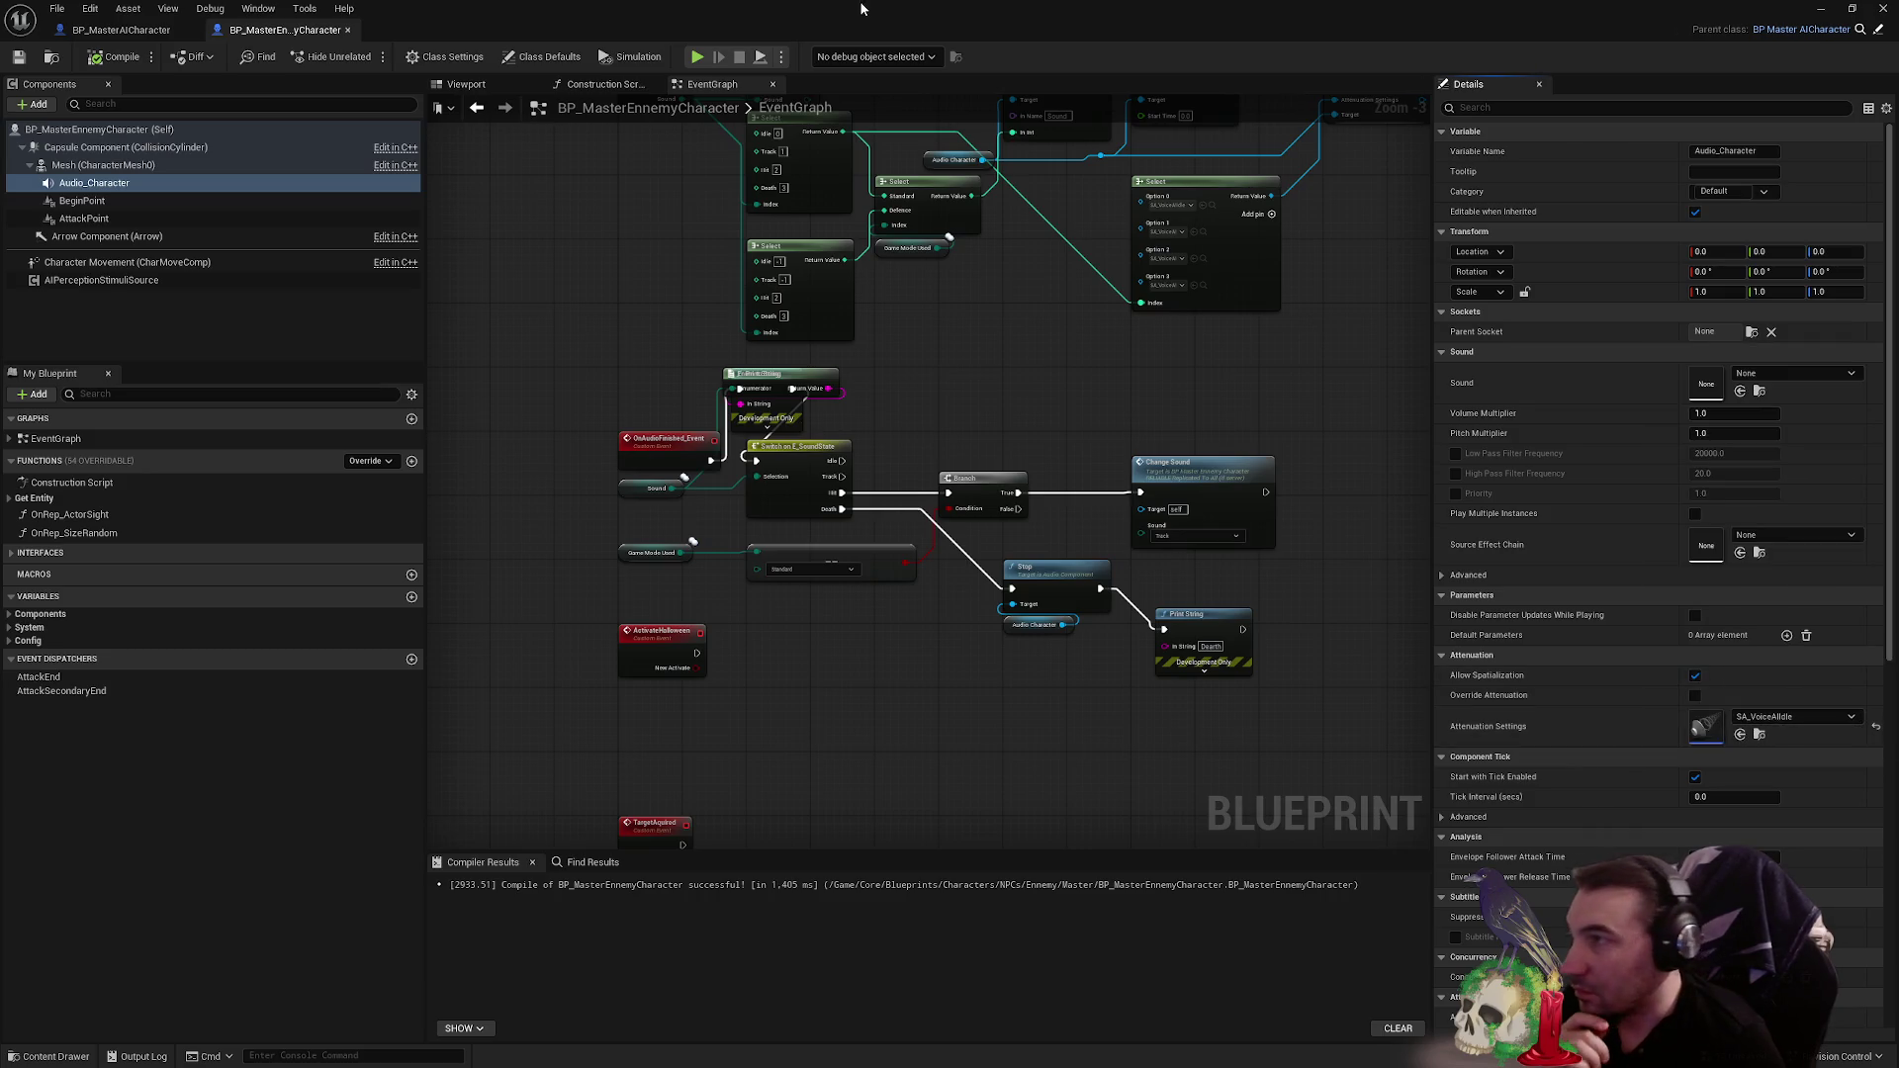
drag(849, 14, 1165, 983)
click(371, 802)
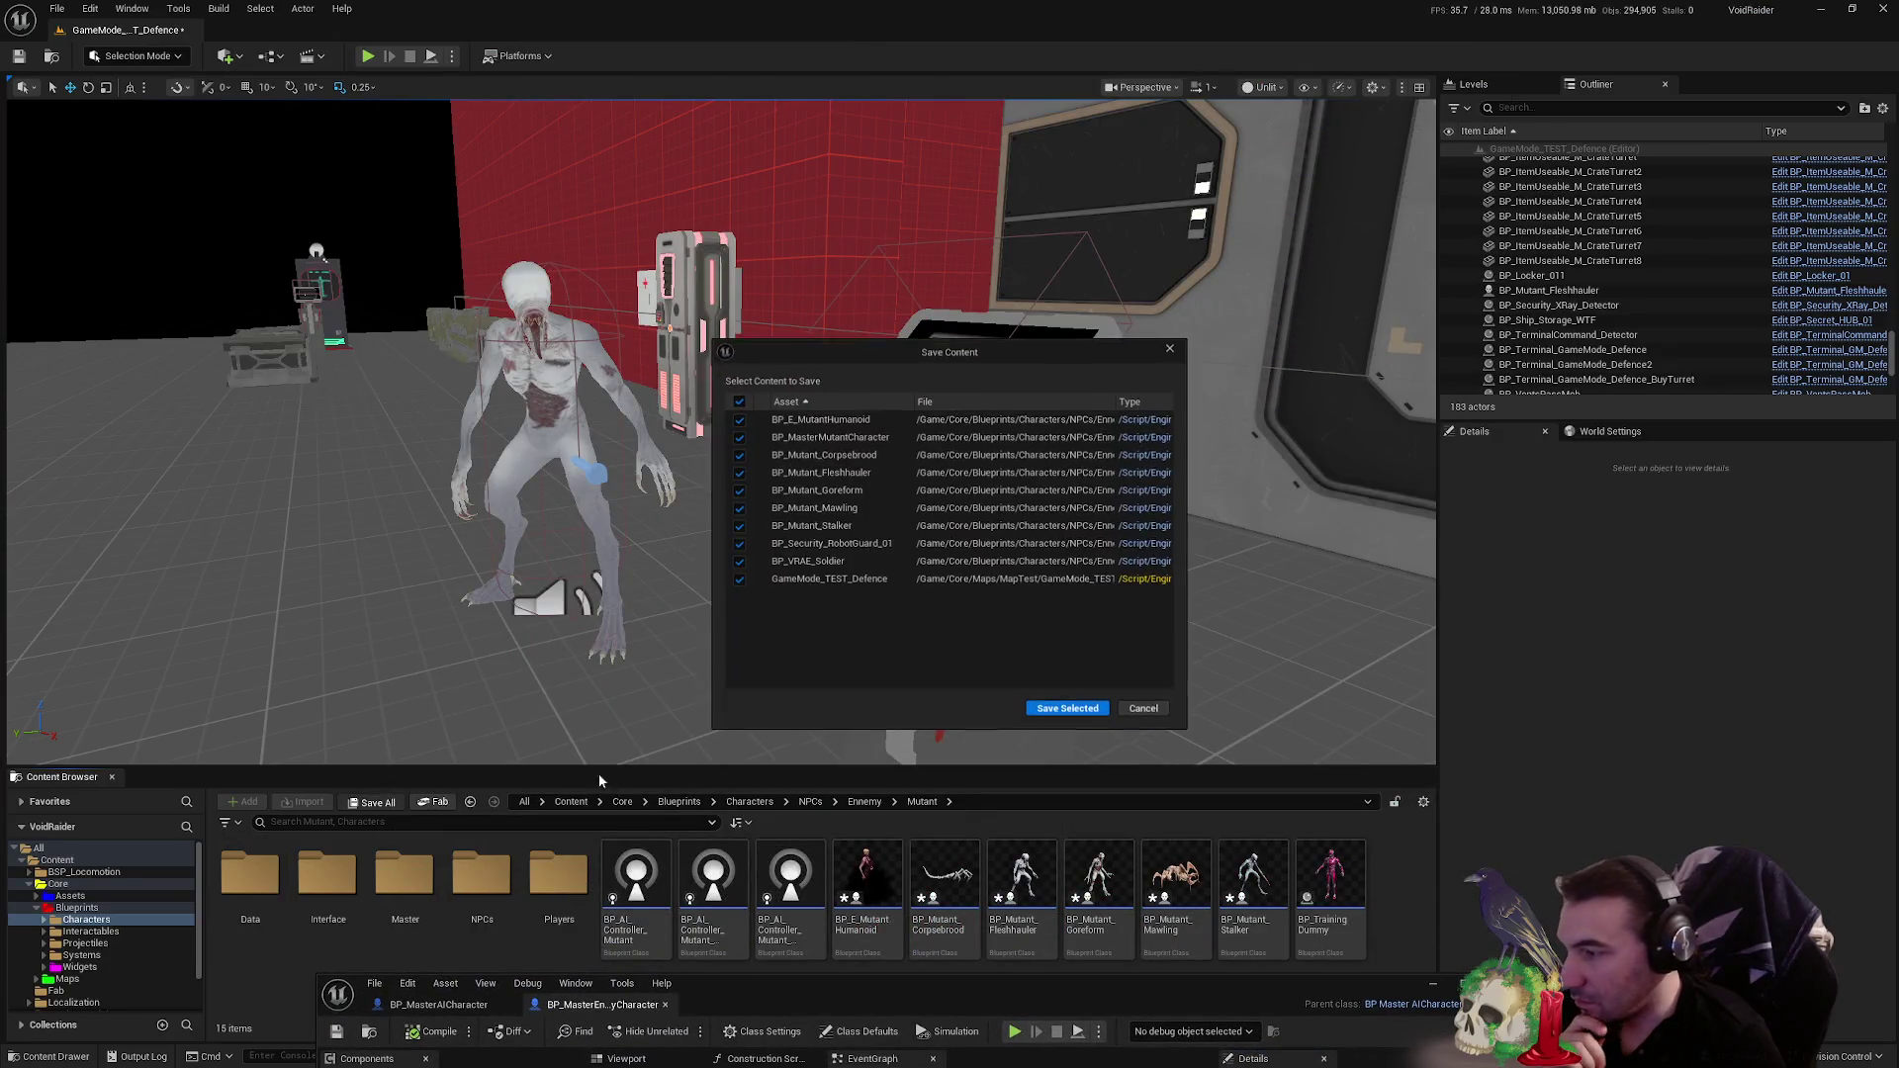
- Save the checked assets and open the BP_Mutant_Fleshhauler Blueprint
click(1039, 709)
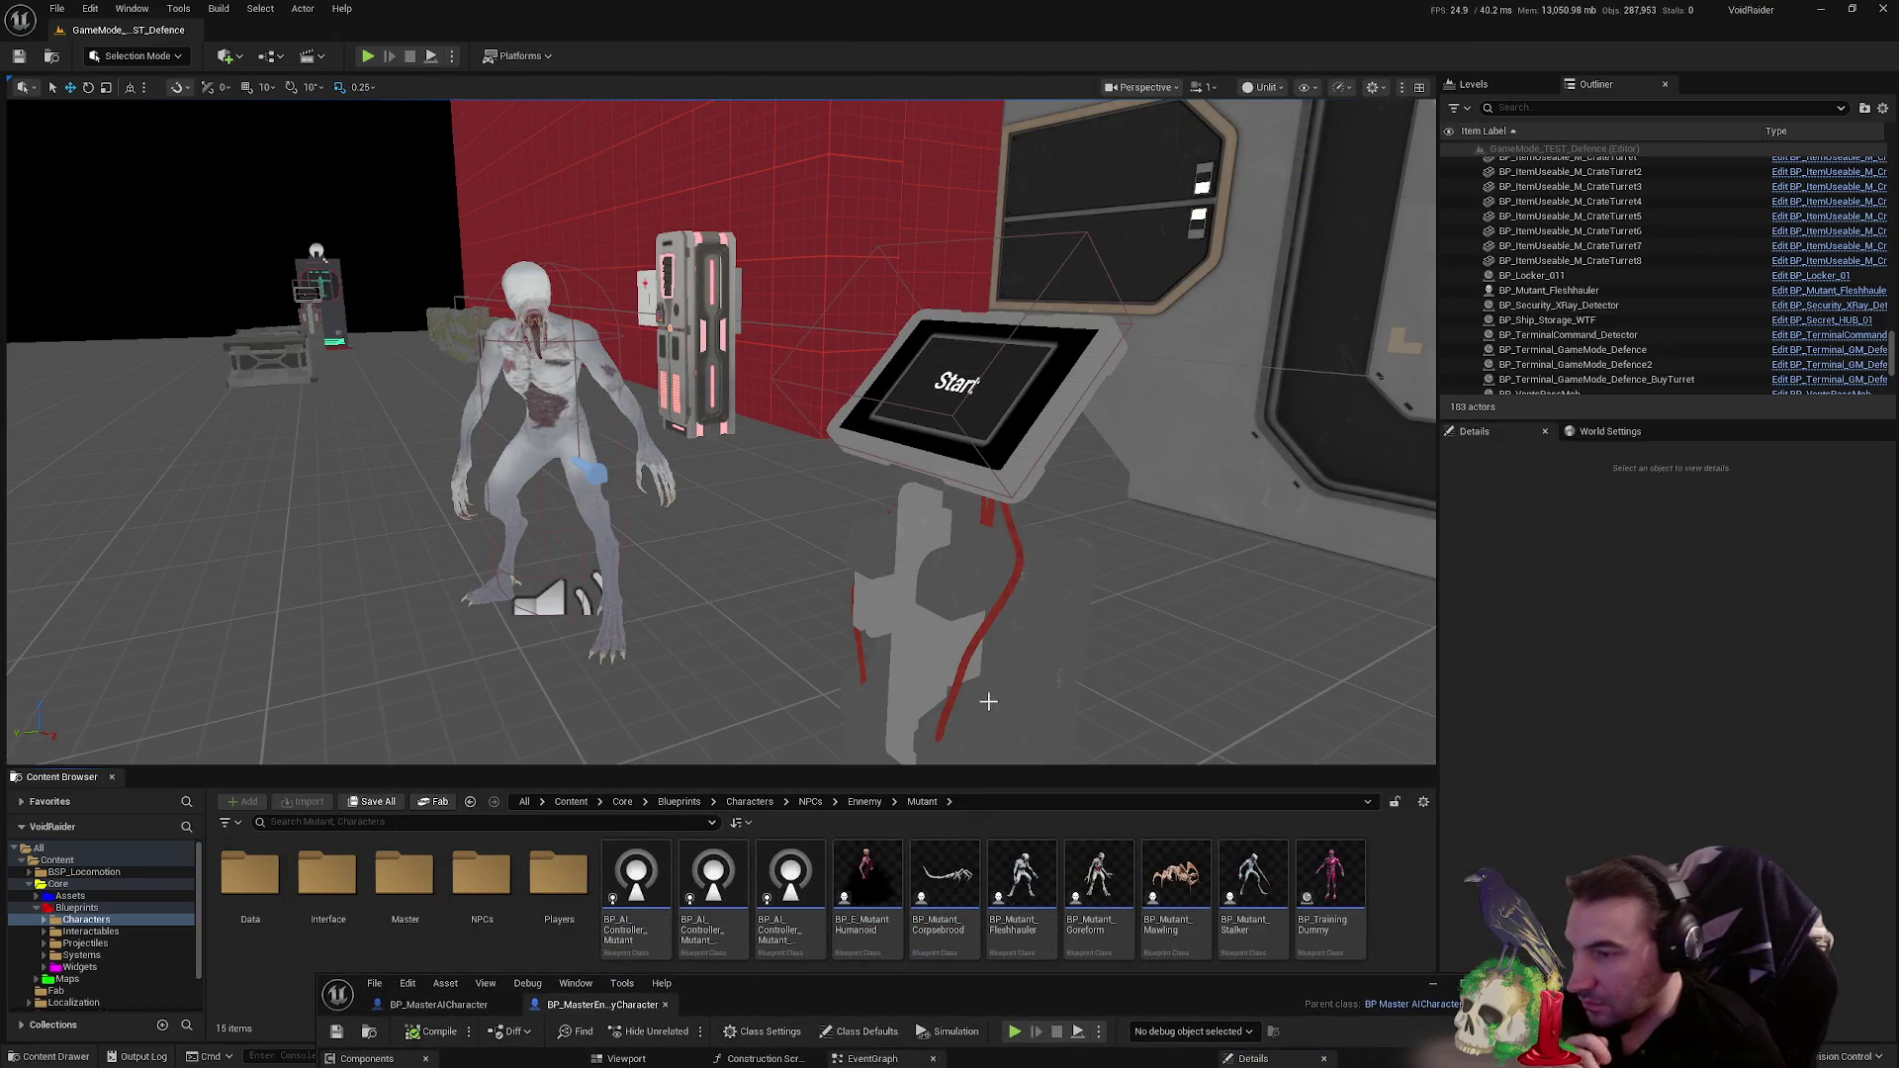
click(1252, 885)
click(1043, 894)
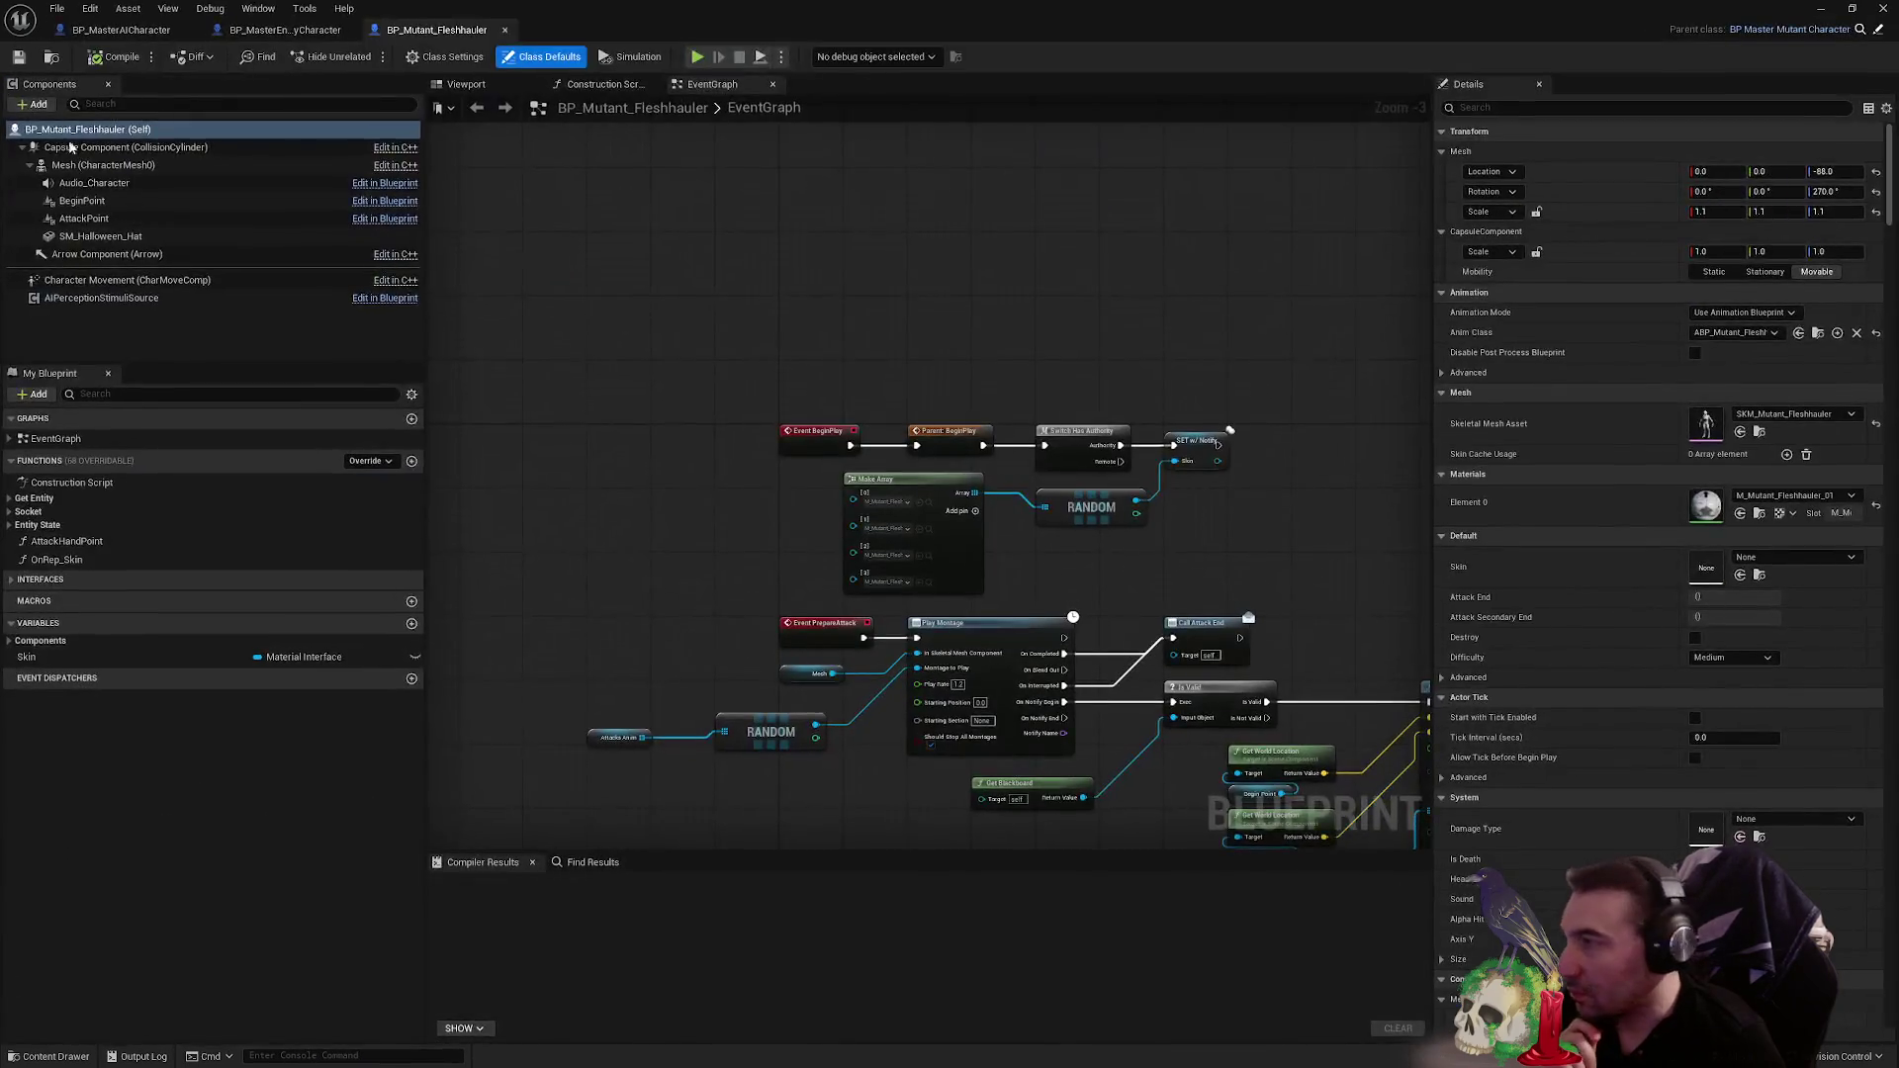
click(127, 184)
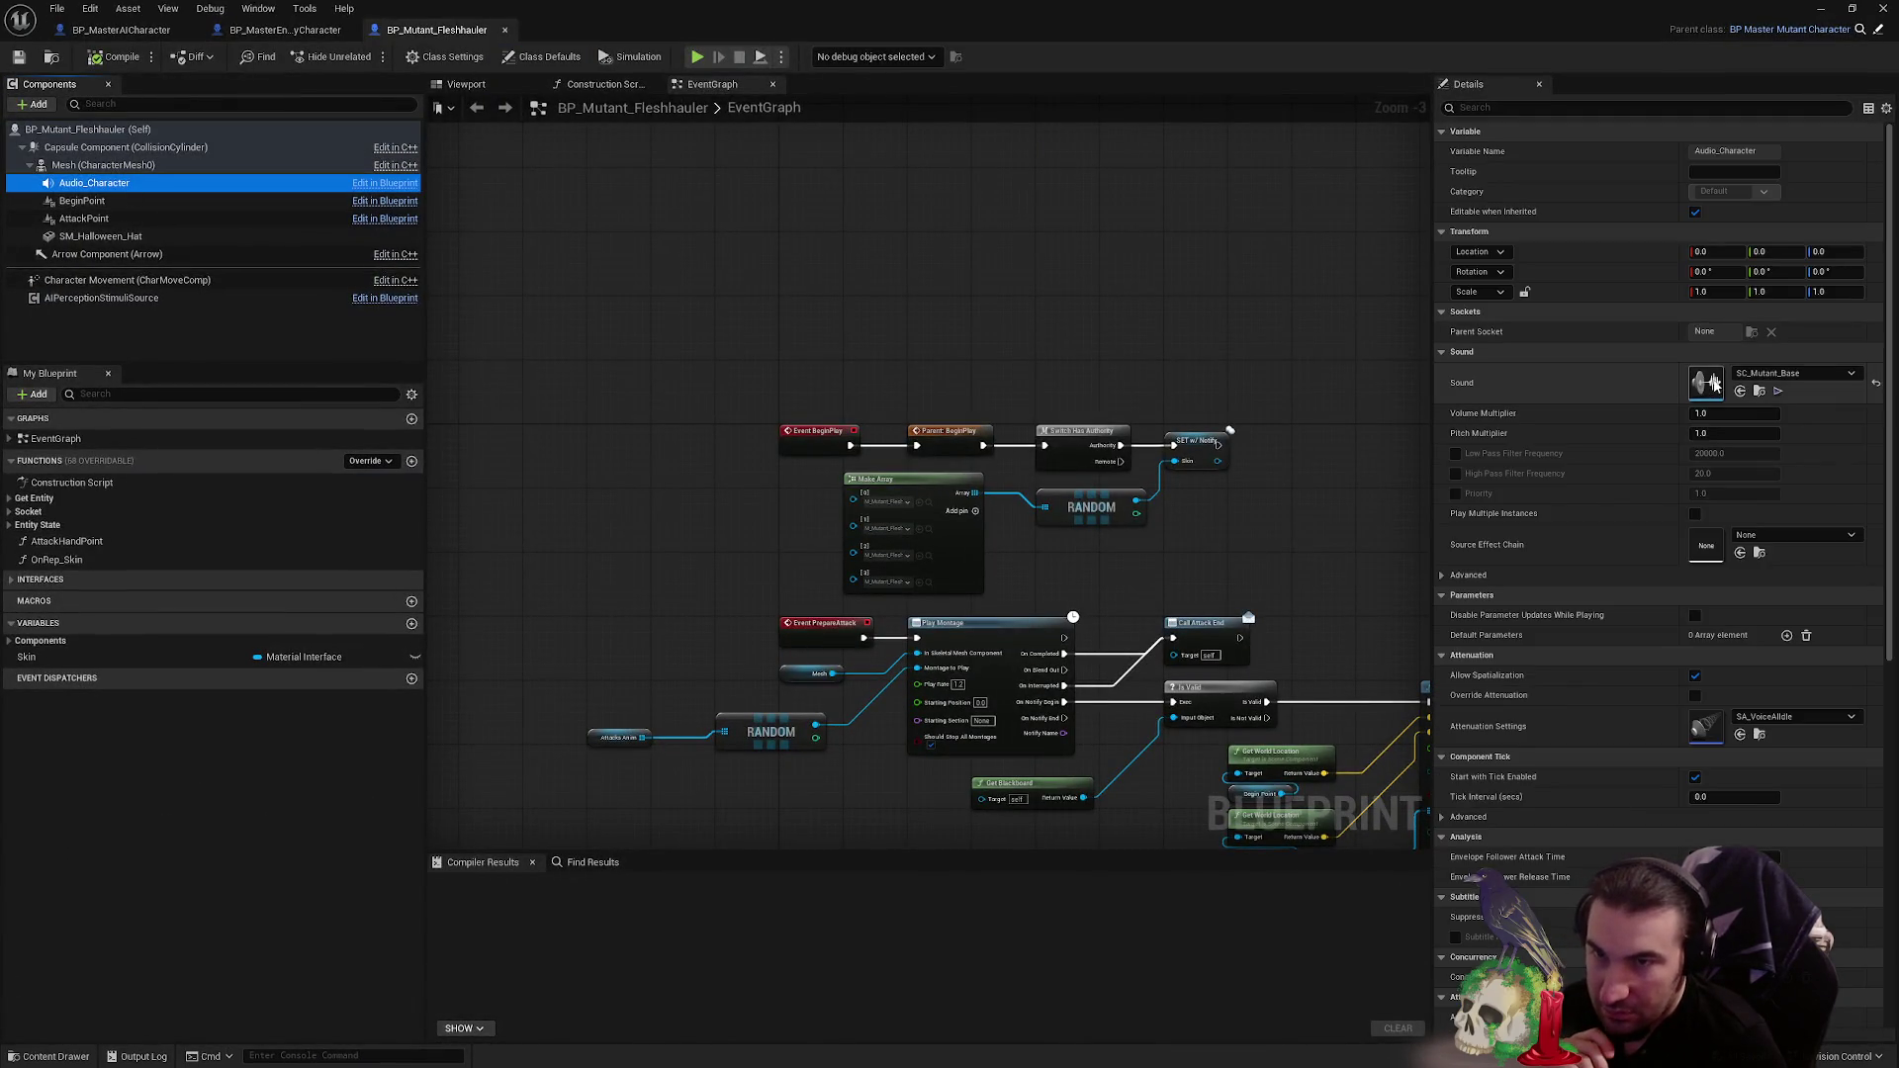
- Open the SC_Mutant_Base sound cue from the Audio_Character's Sound asset
click(1714, 382)
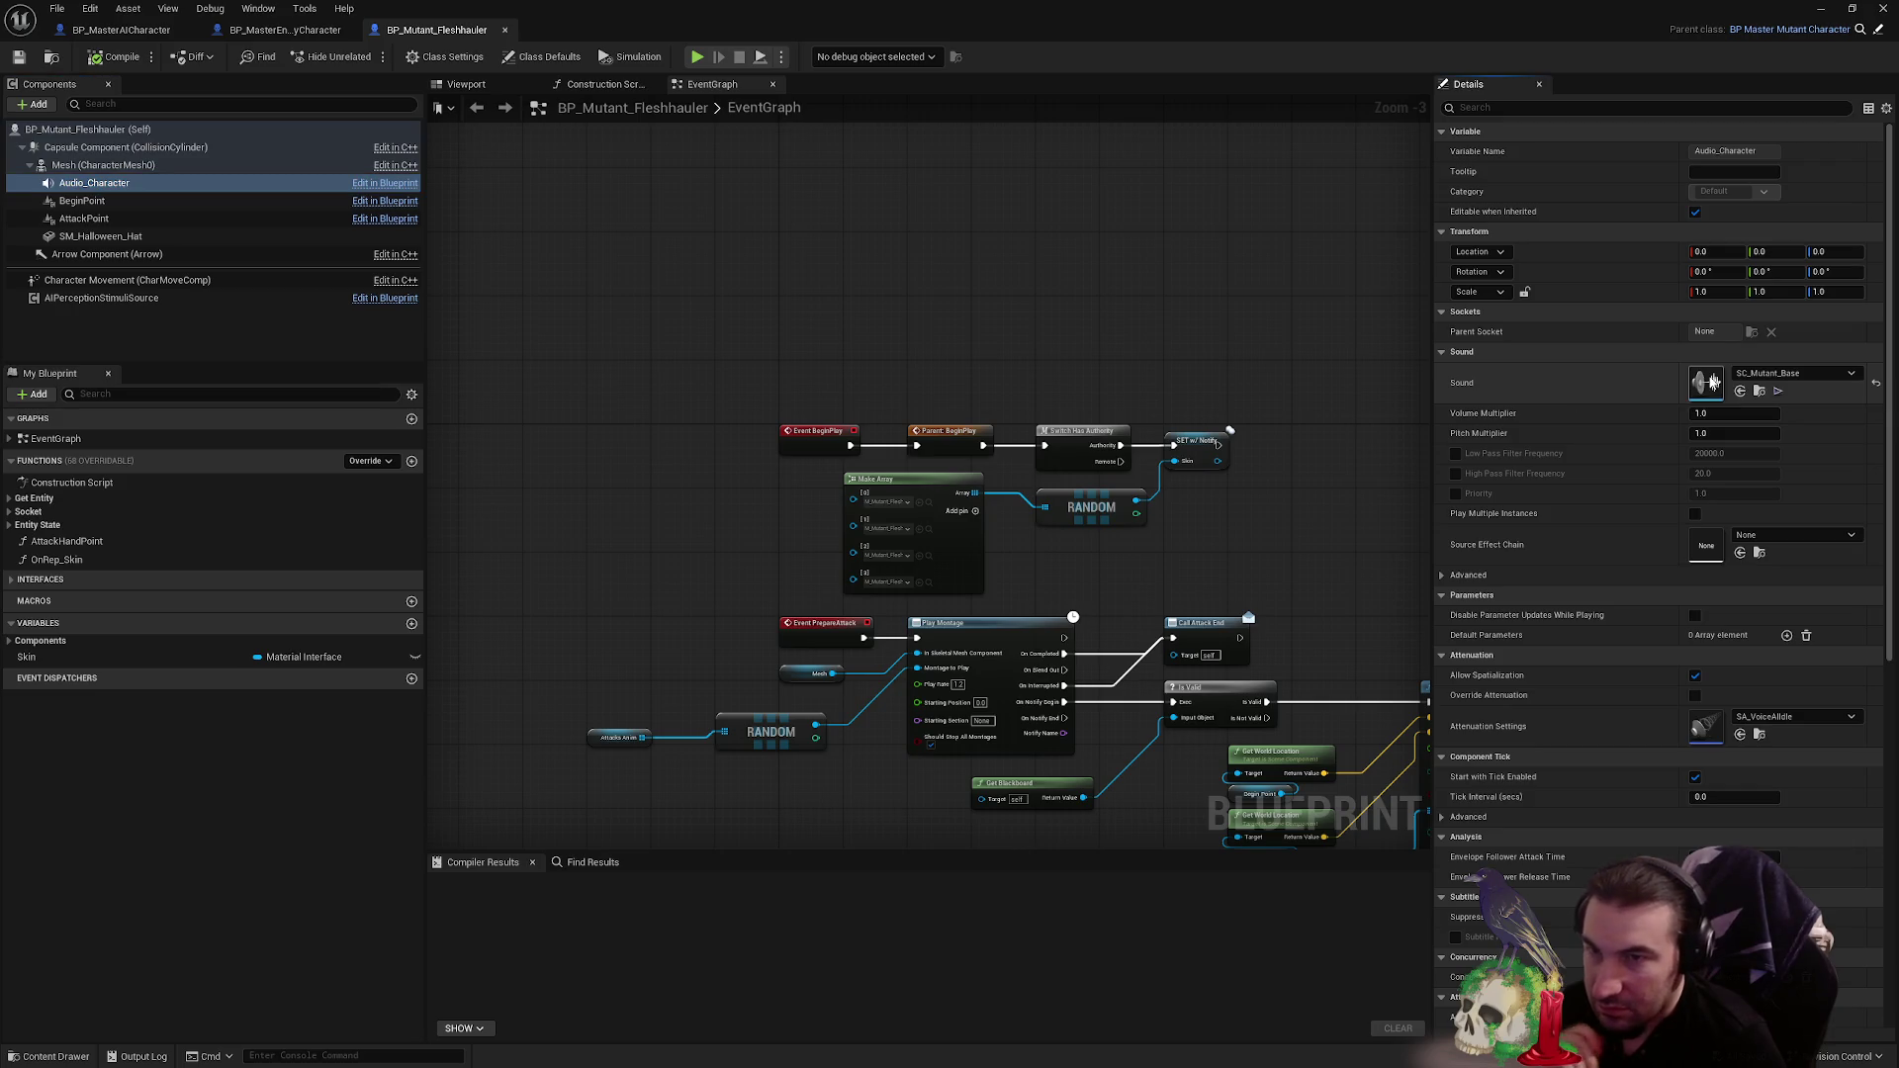
double_click(1714, 381)
scroll(821, 435, up, 2)
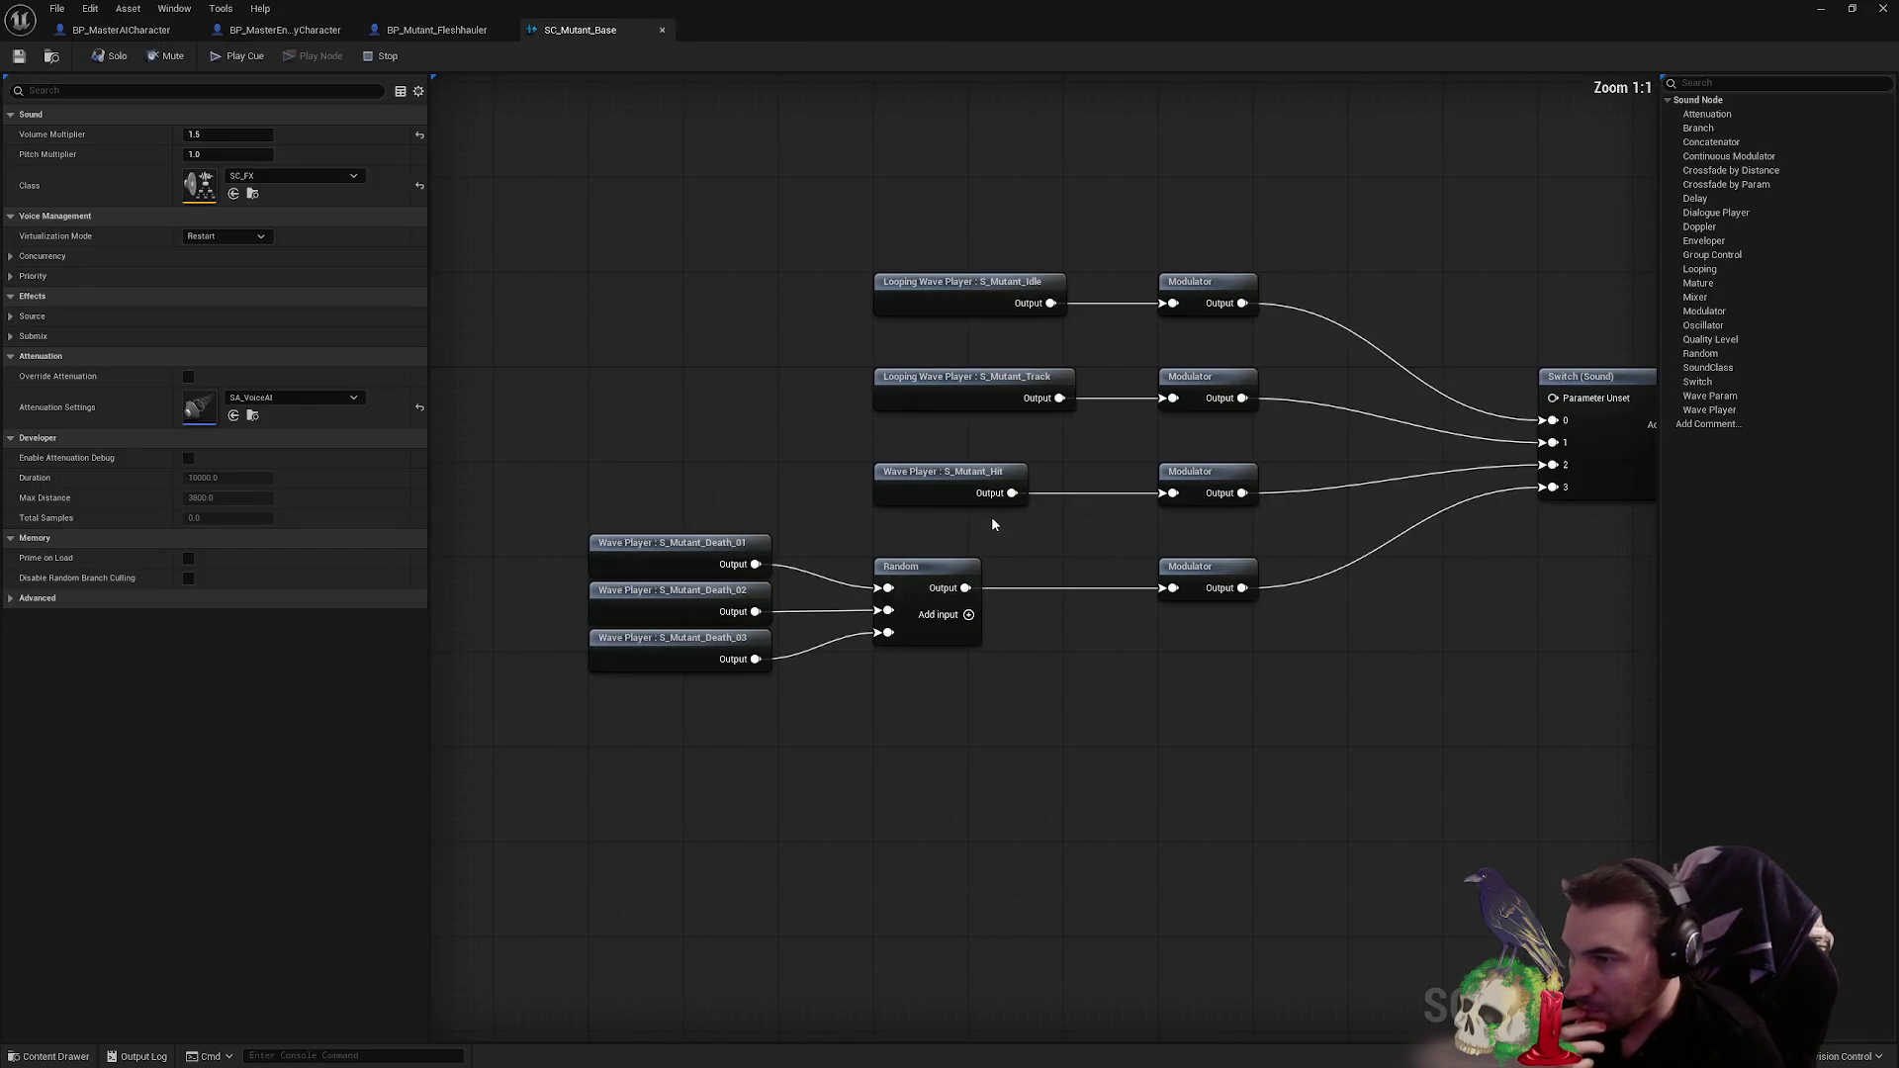
- Review the three S_Mutant_Death wave players, the Random node and the death-sound modulator
mouse_move(1009, 504)
mouse_down()
mouse_move(1030, 483)
mouse_move(534, 560)
mouse_move(1071, 506)
mouse_up()
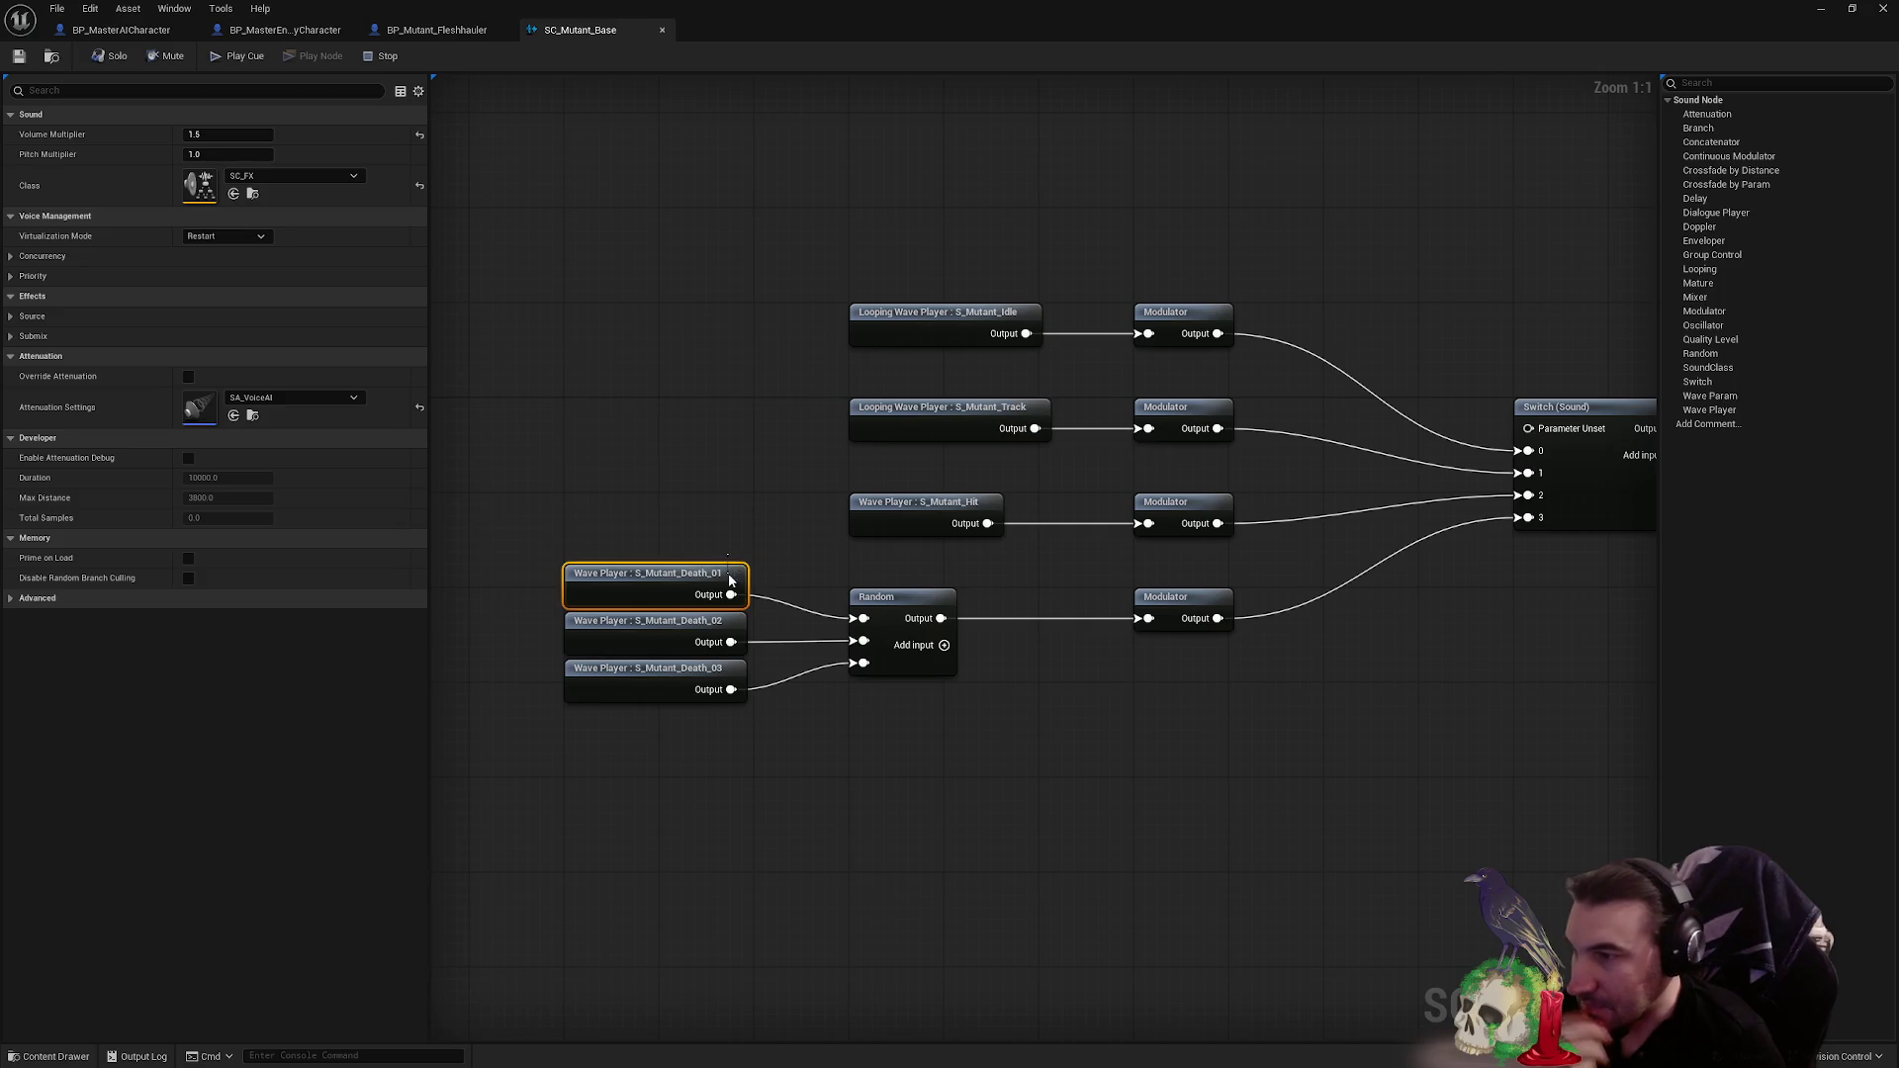
click(729, 581)
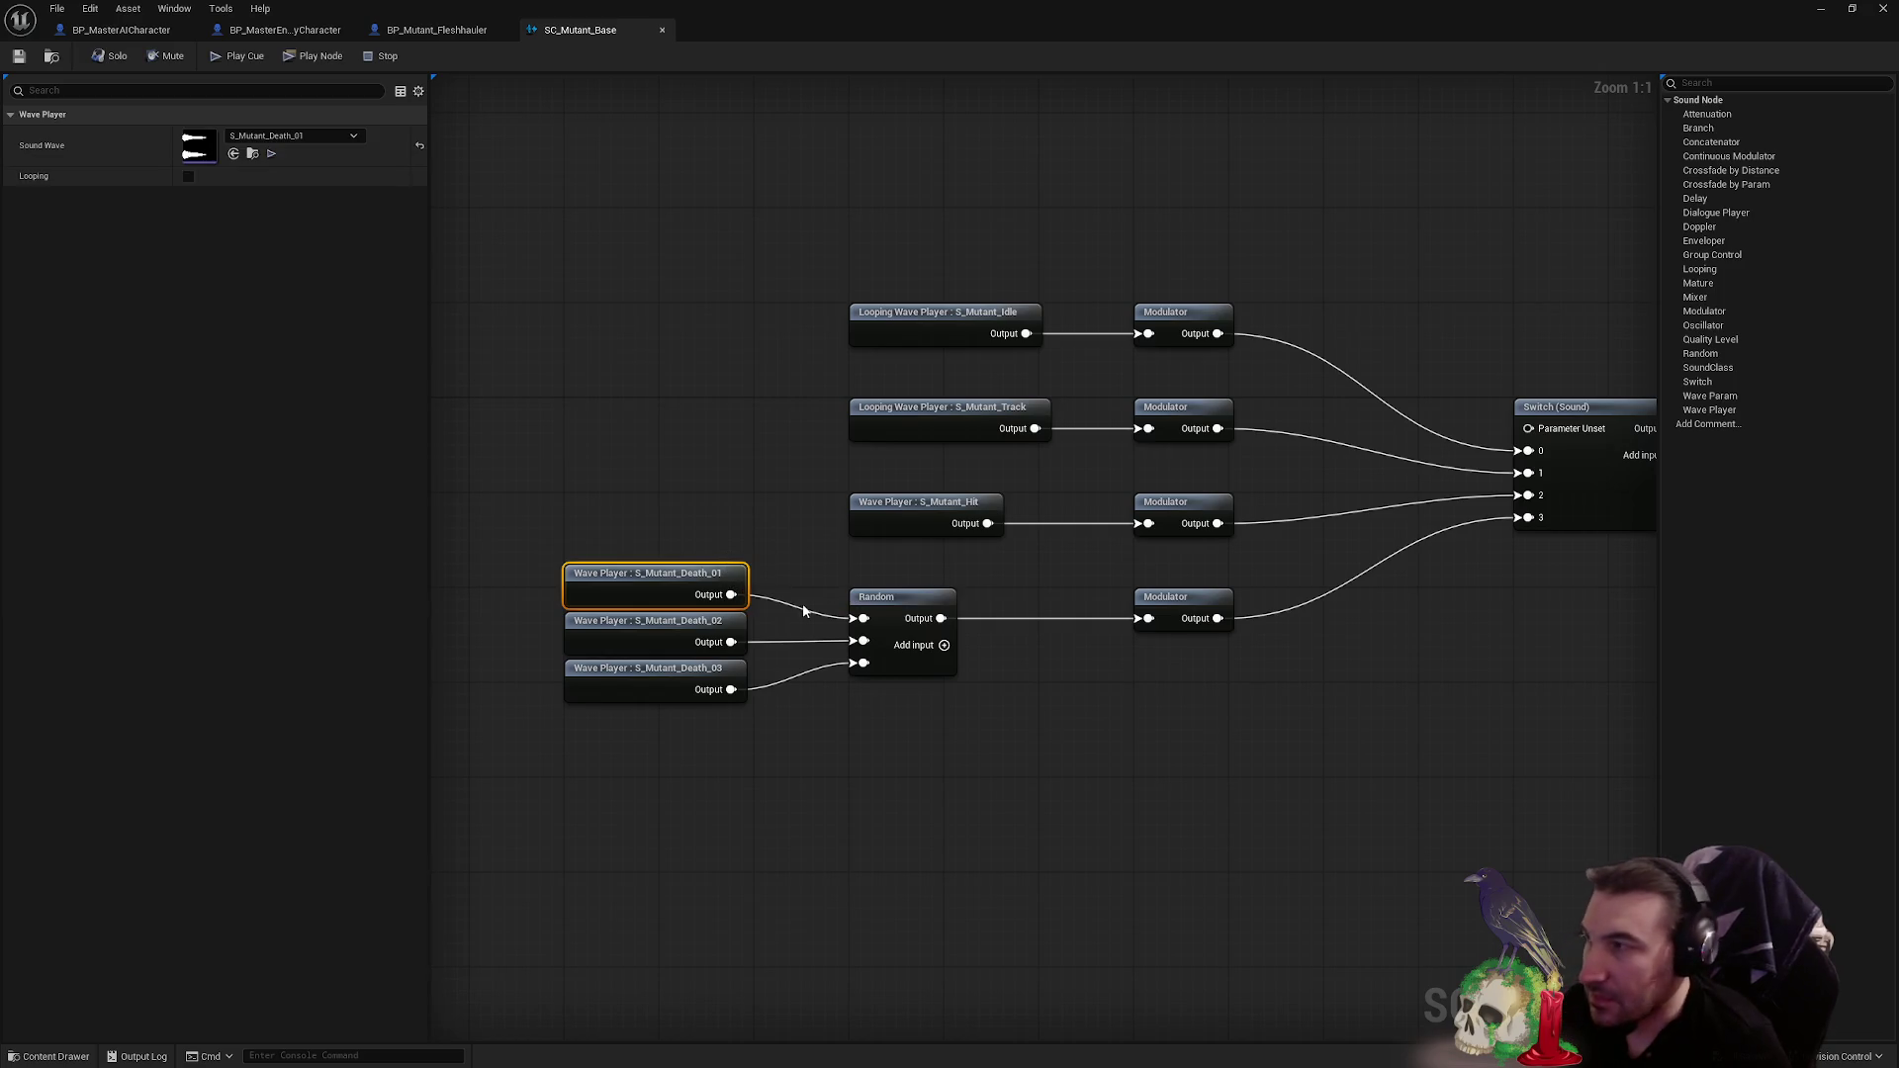
click(659, 648)
click(672, 680)
click(894, 631)
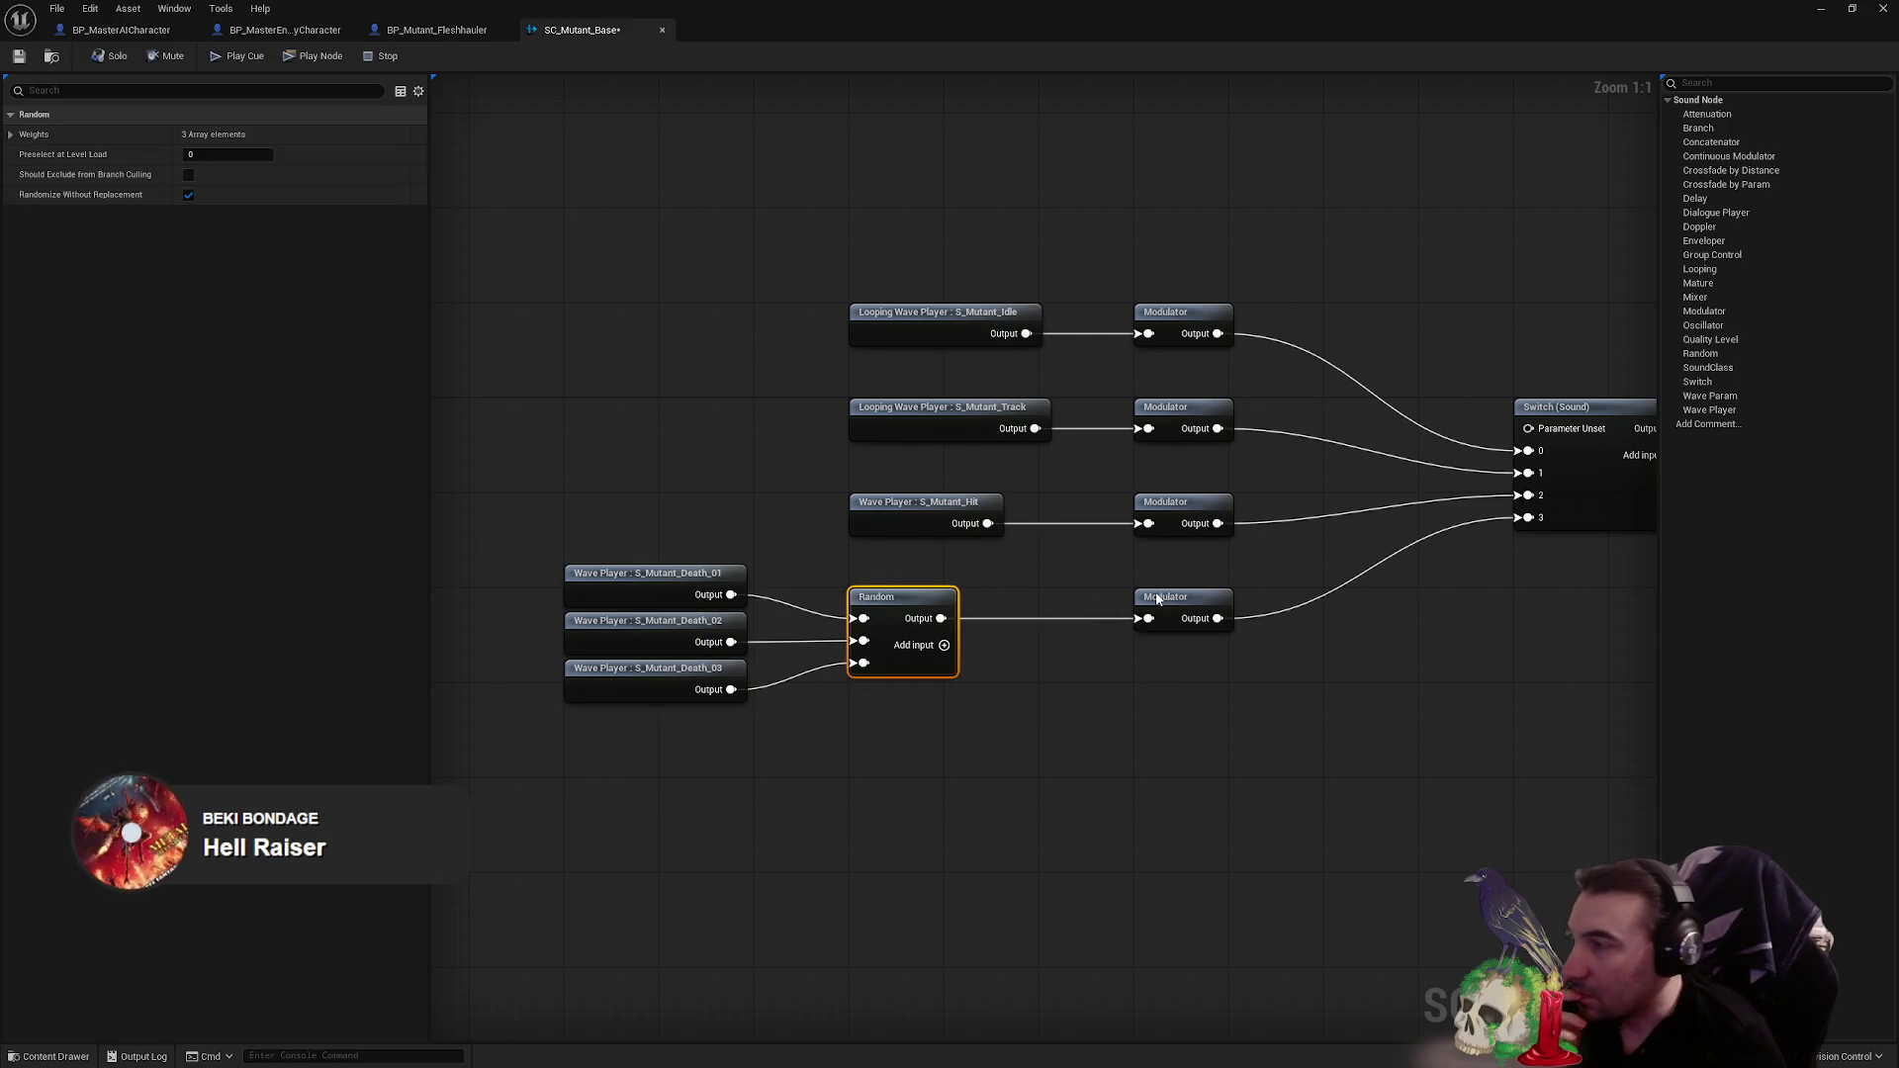
click(1155, 598)
- Delete the Modulator before Output and wire the Switch straight into the Output node
drag(1155, 599, 714, 658)
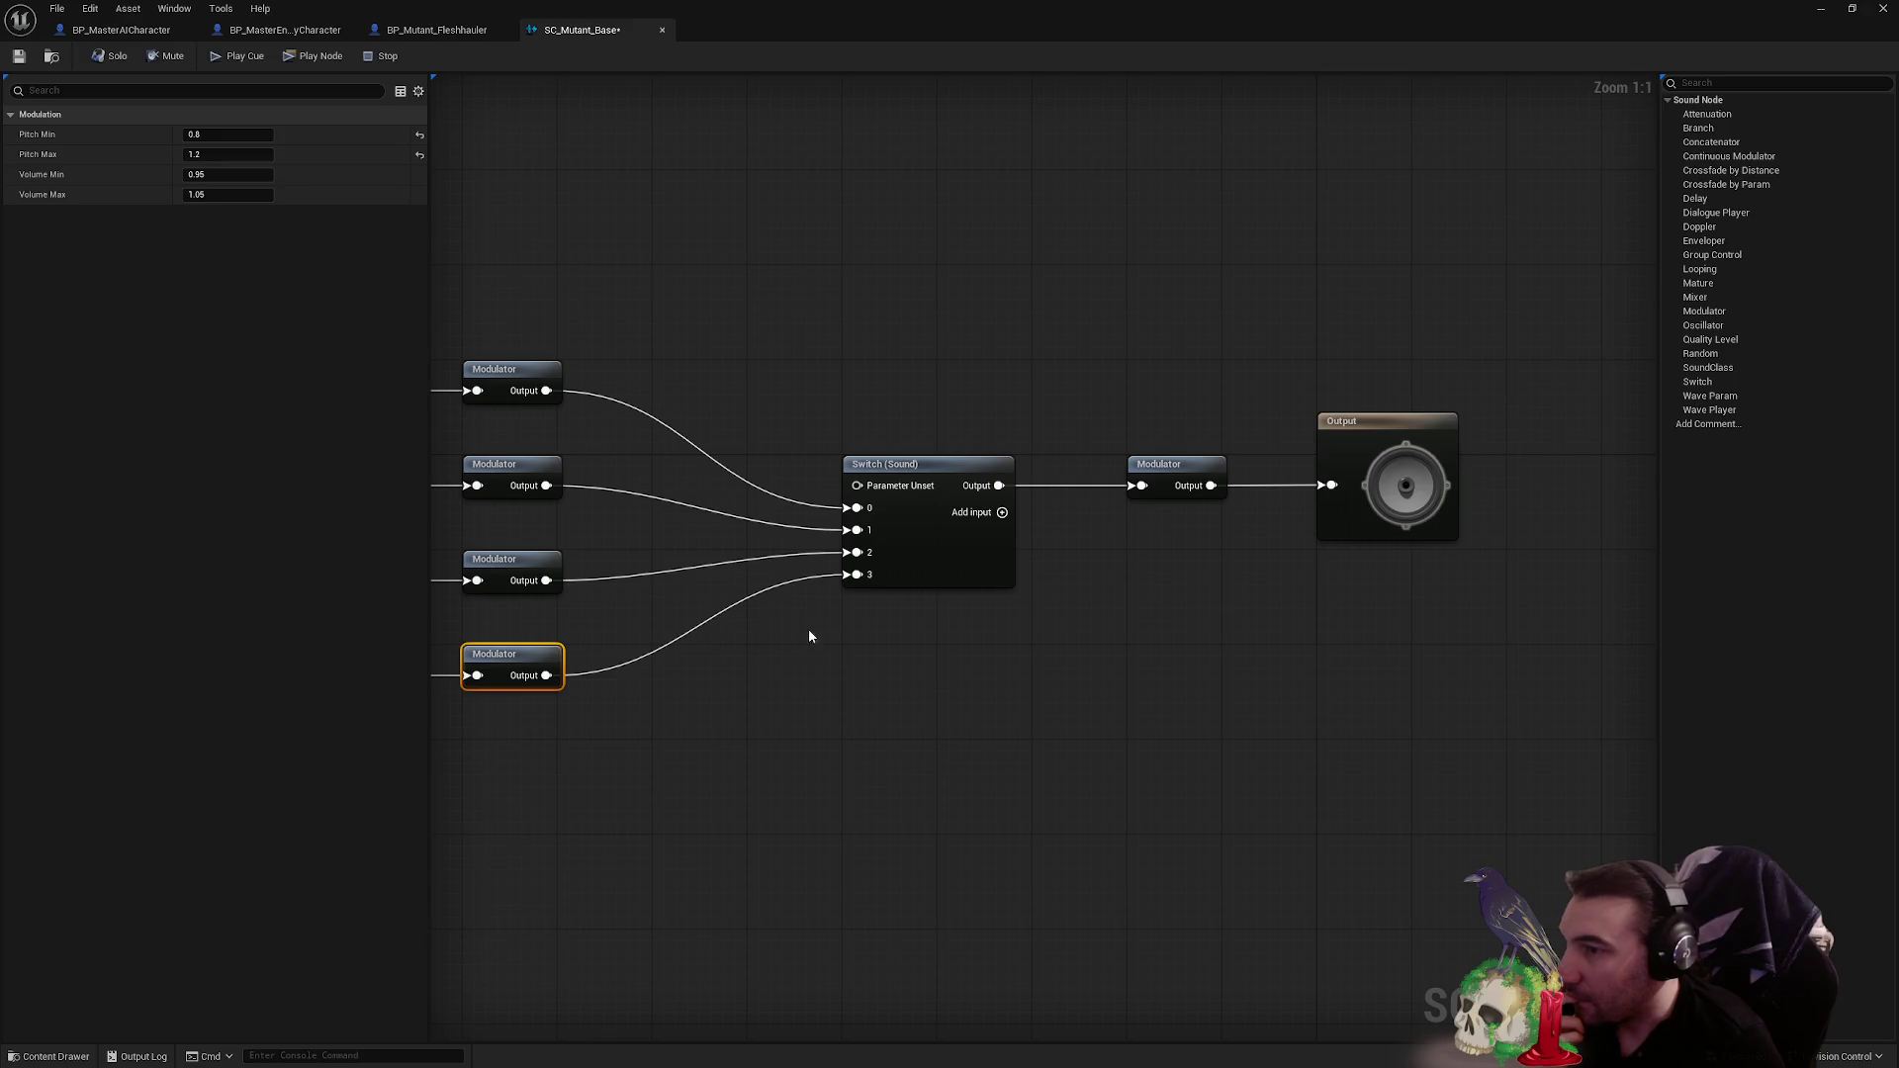
drag(983, 670, 905, 554)
click(1128, 484)
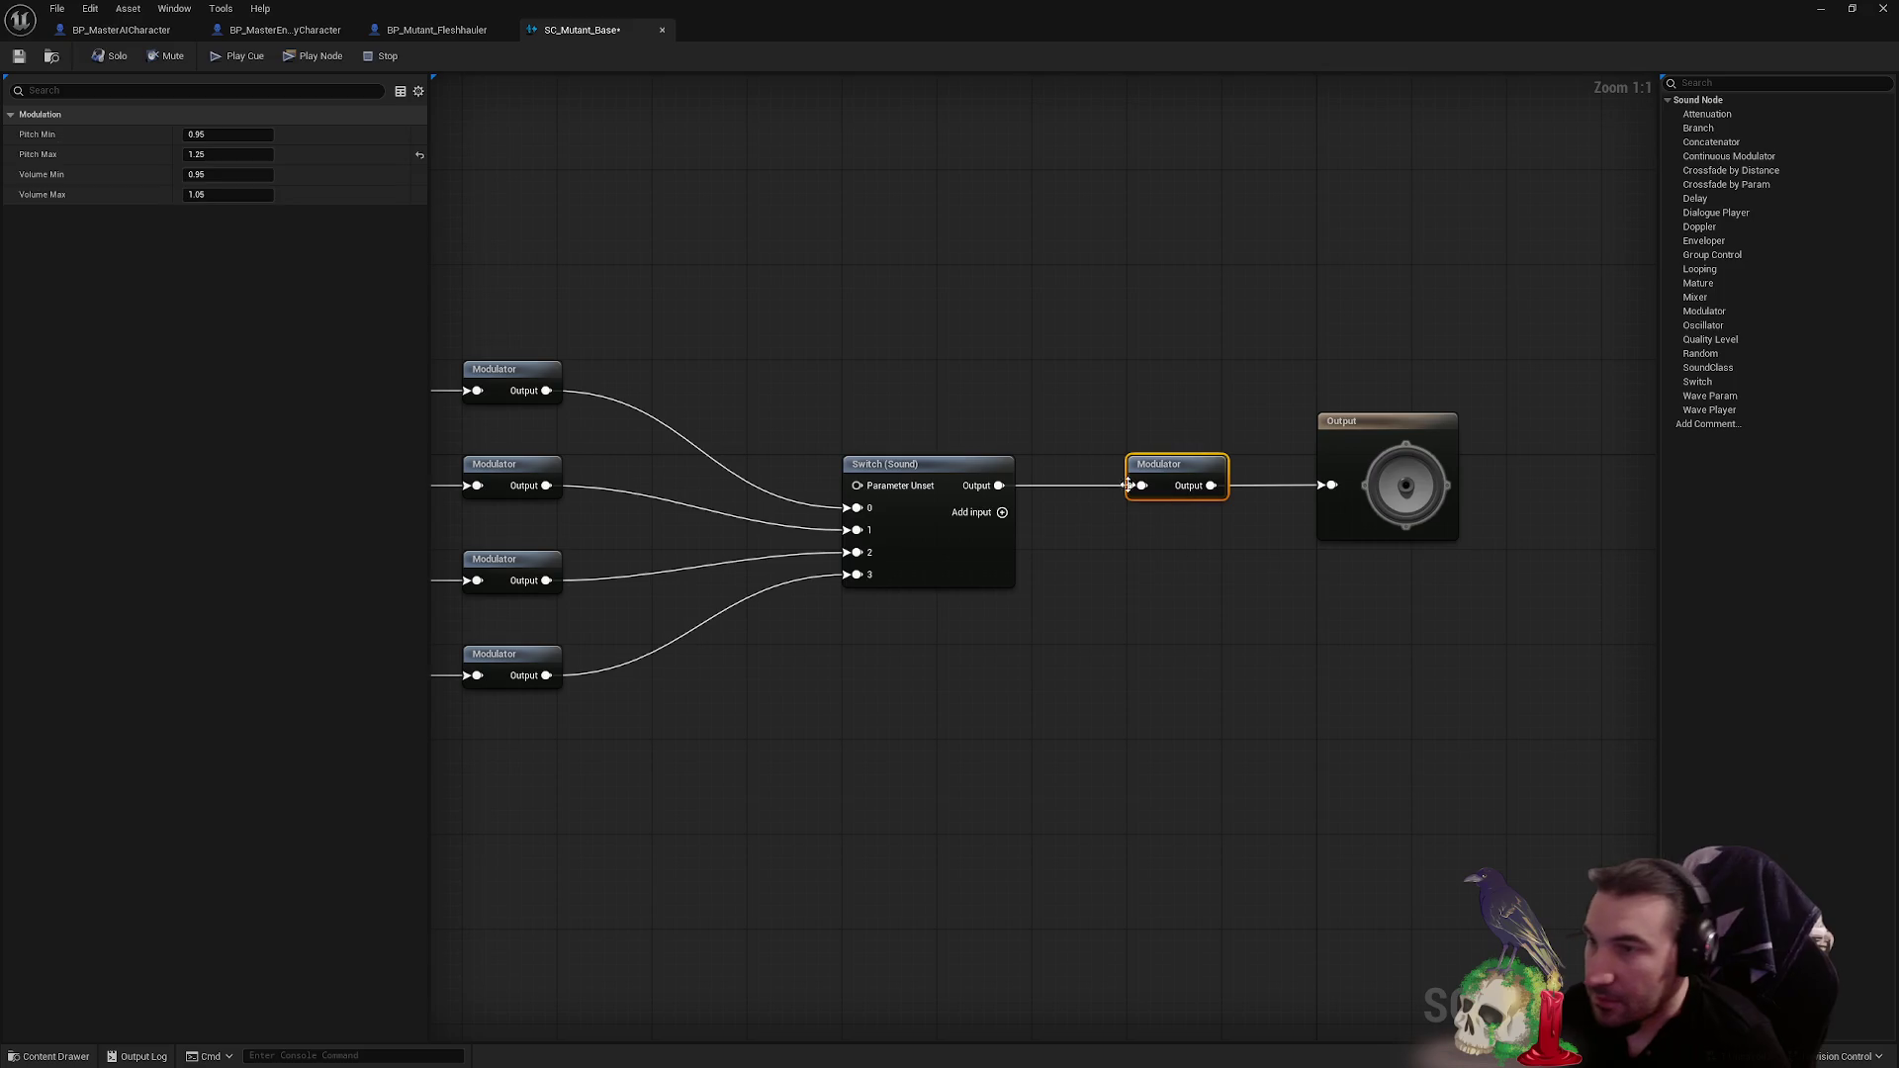
key(Delete)
drag(999, 485, 1331, 484)
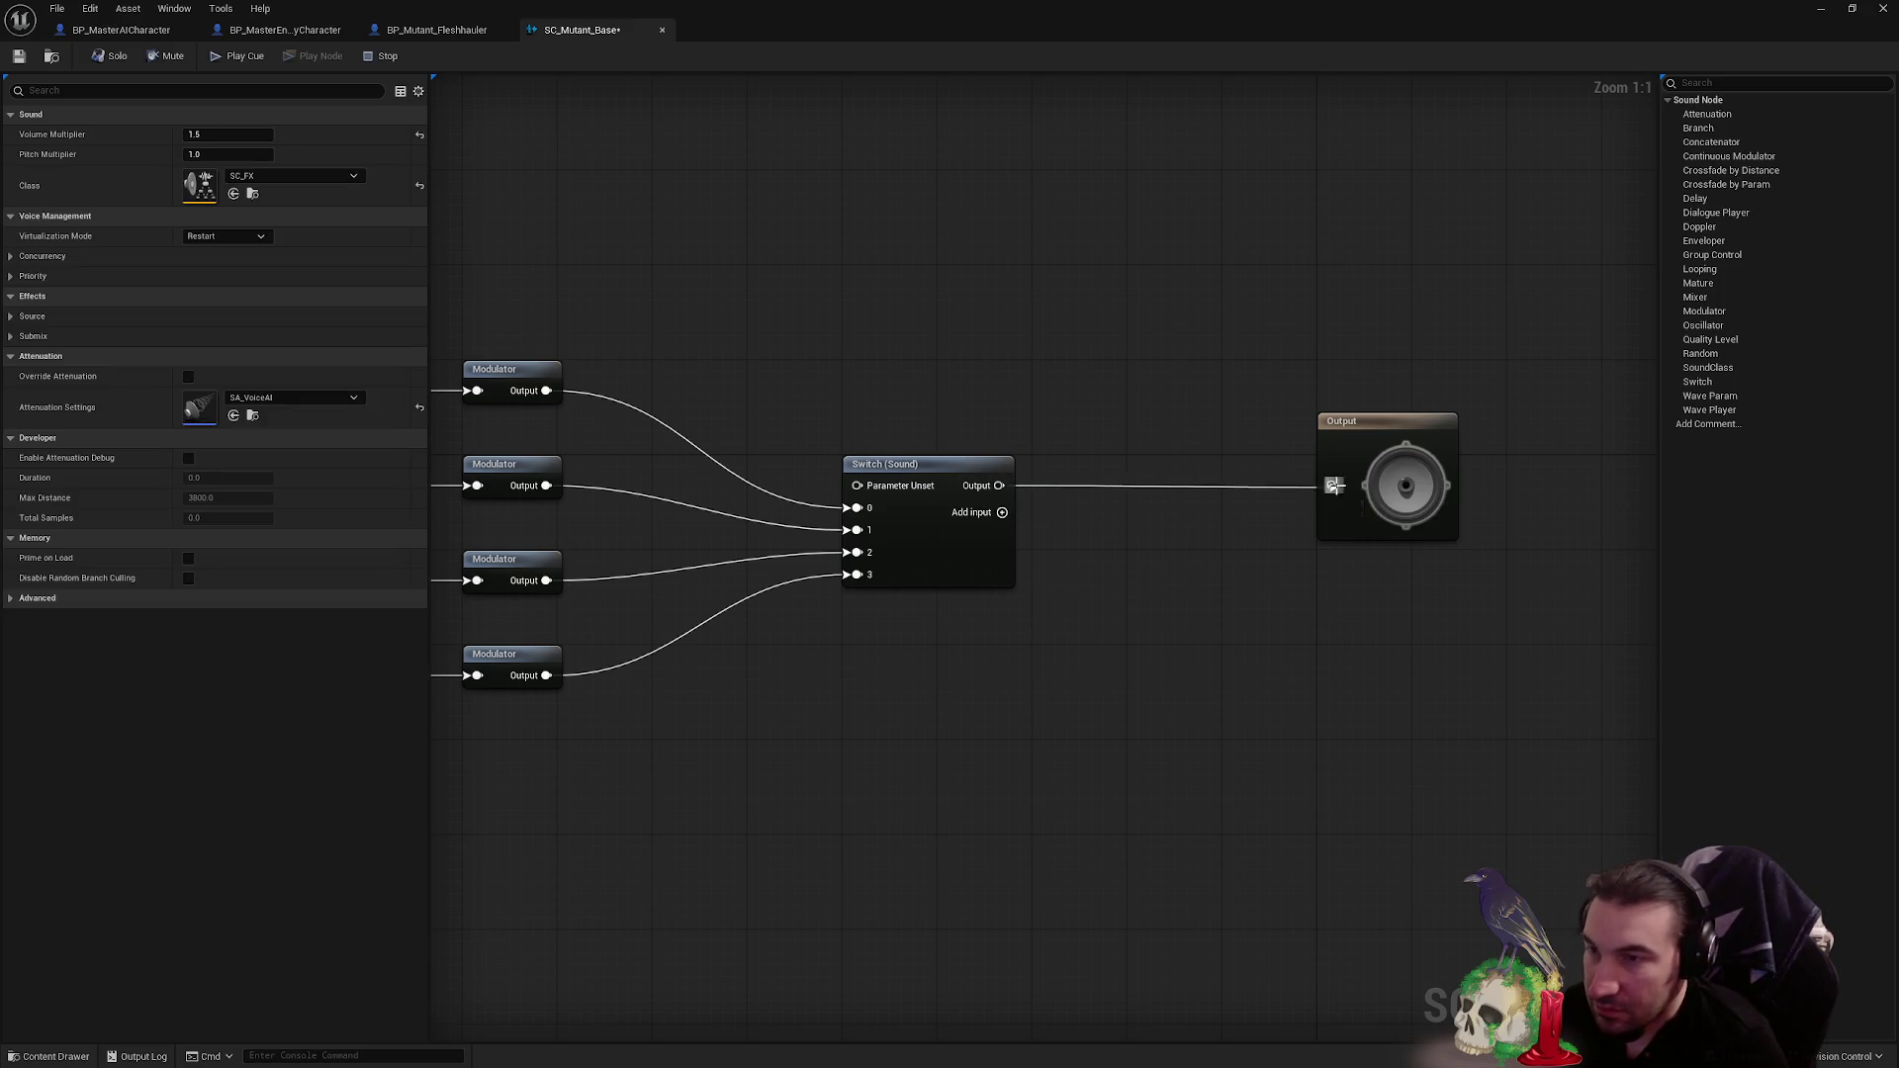
- Move the sound nodes closer to Output and save SC_Mutant_Base
scroll(1028, 471, down, 2)
mouse_move(581, 309)
mouse_down()
mouse_move(729, 445)
mouse_move(1411, 525)
mouse_up()
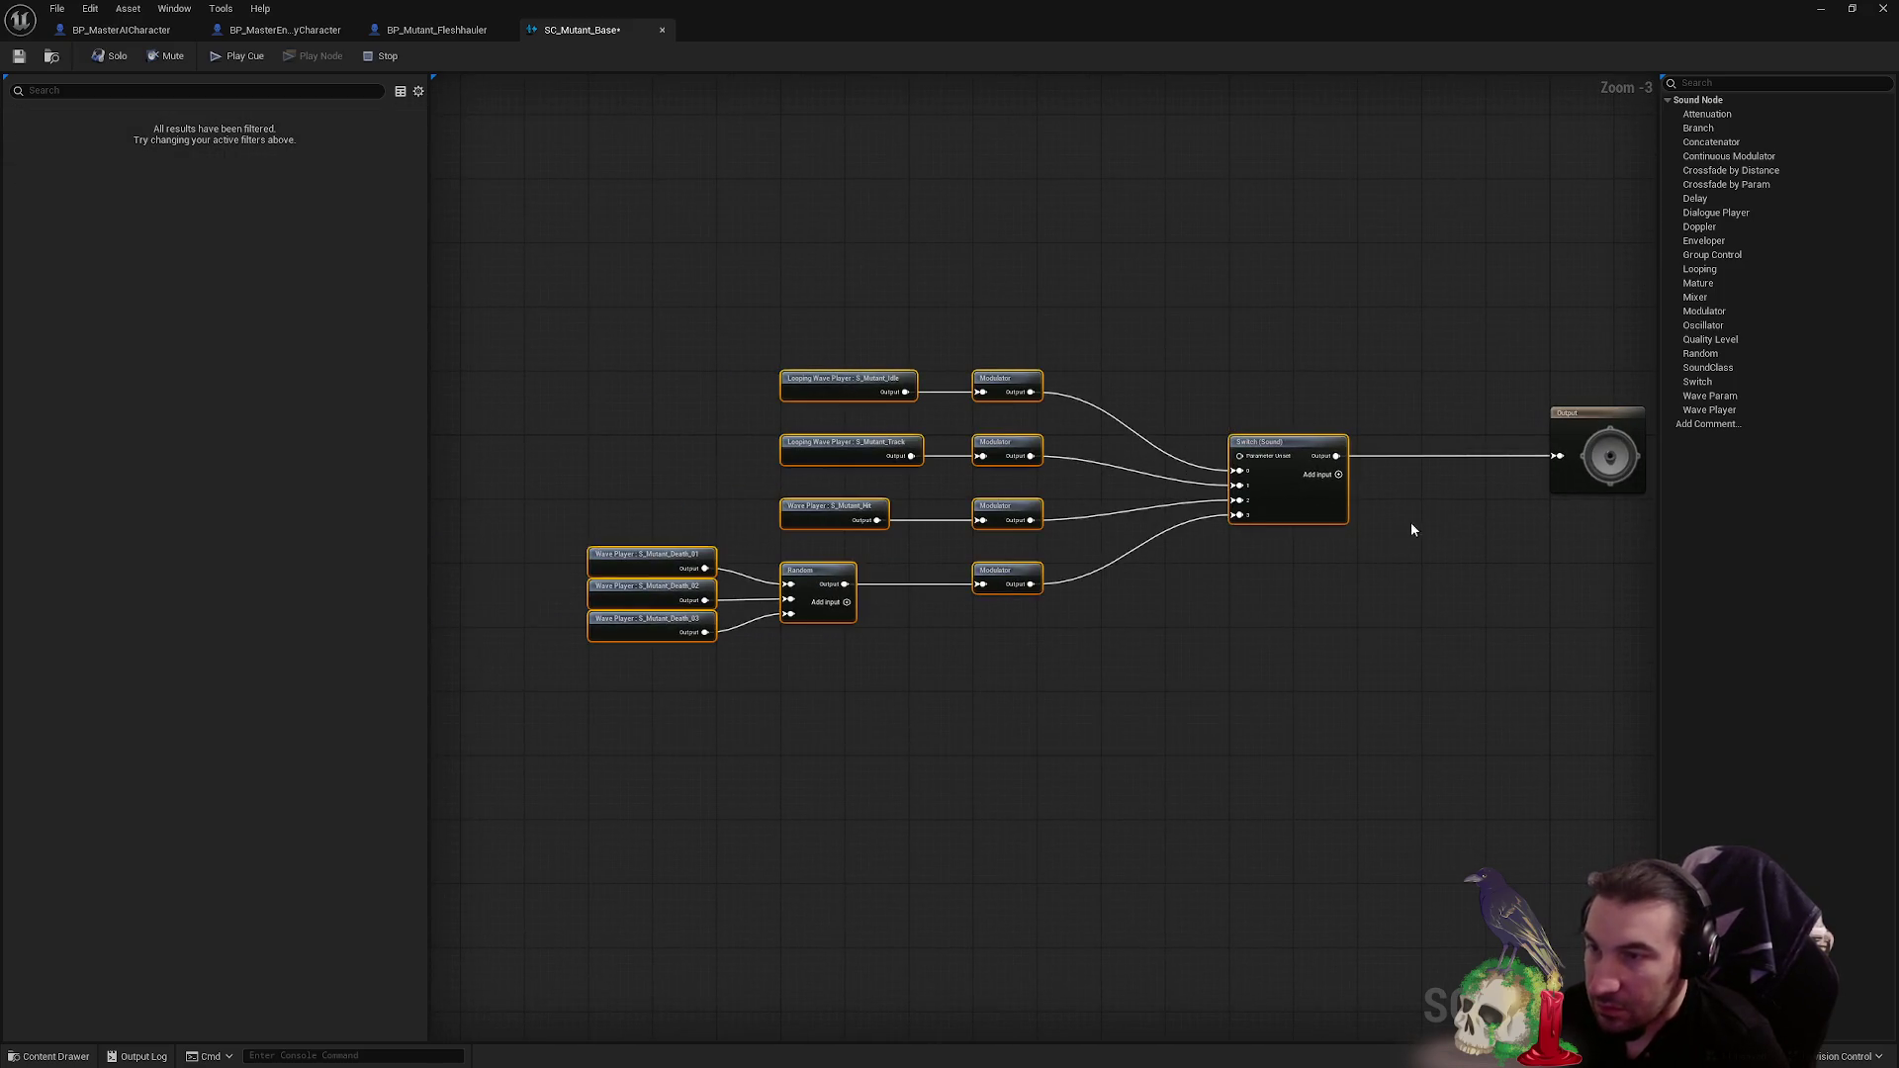
scroll(1251, 504, up, 2)
mouse_move(1018, 603)
mouse_down()
mouse_move(1167, 606)
mouse_move(1148, 594)
mouse_move(1099, 713)
mouse_up()
click(1100, 713)
key(ctrl+s)
- Recheck the Switch and the three death wave players, then open BP_Mutant_Fleshhauler
drag(663, 246, 1023, 249)
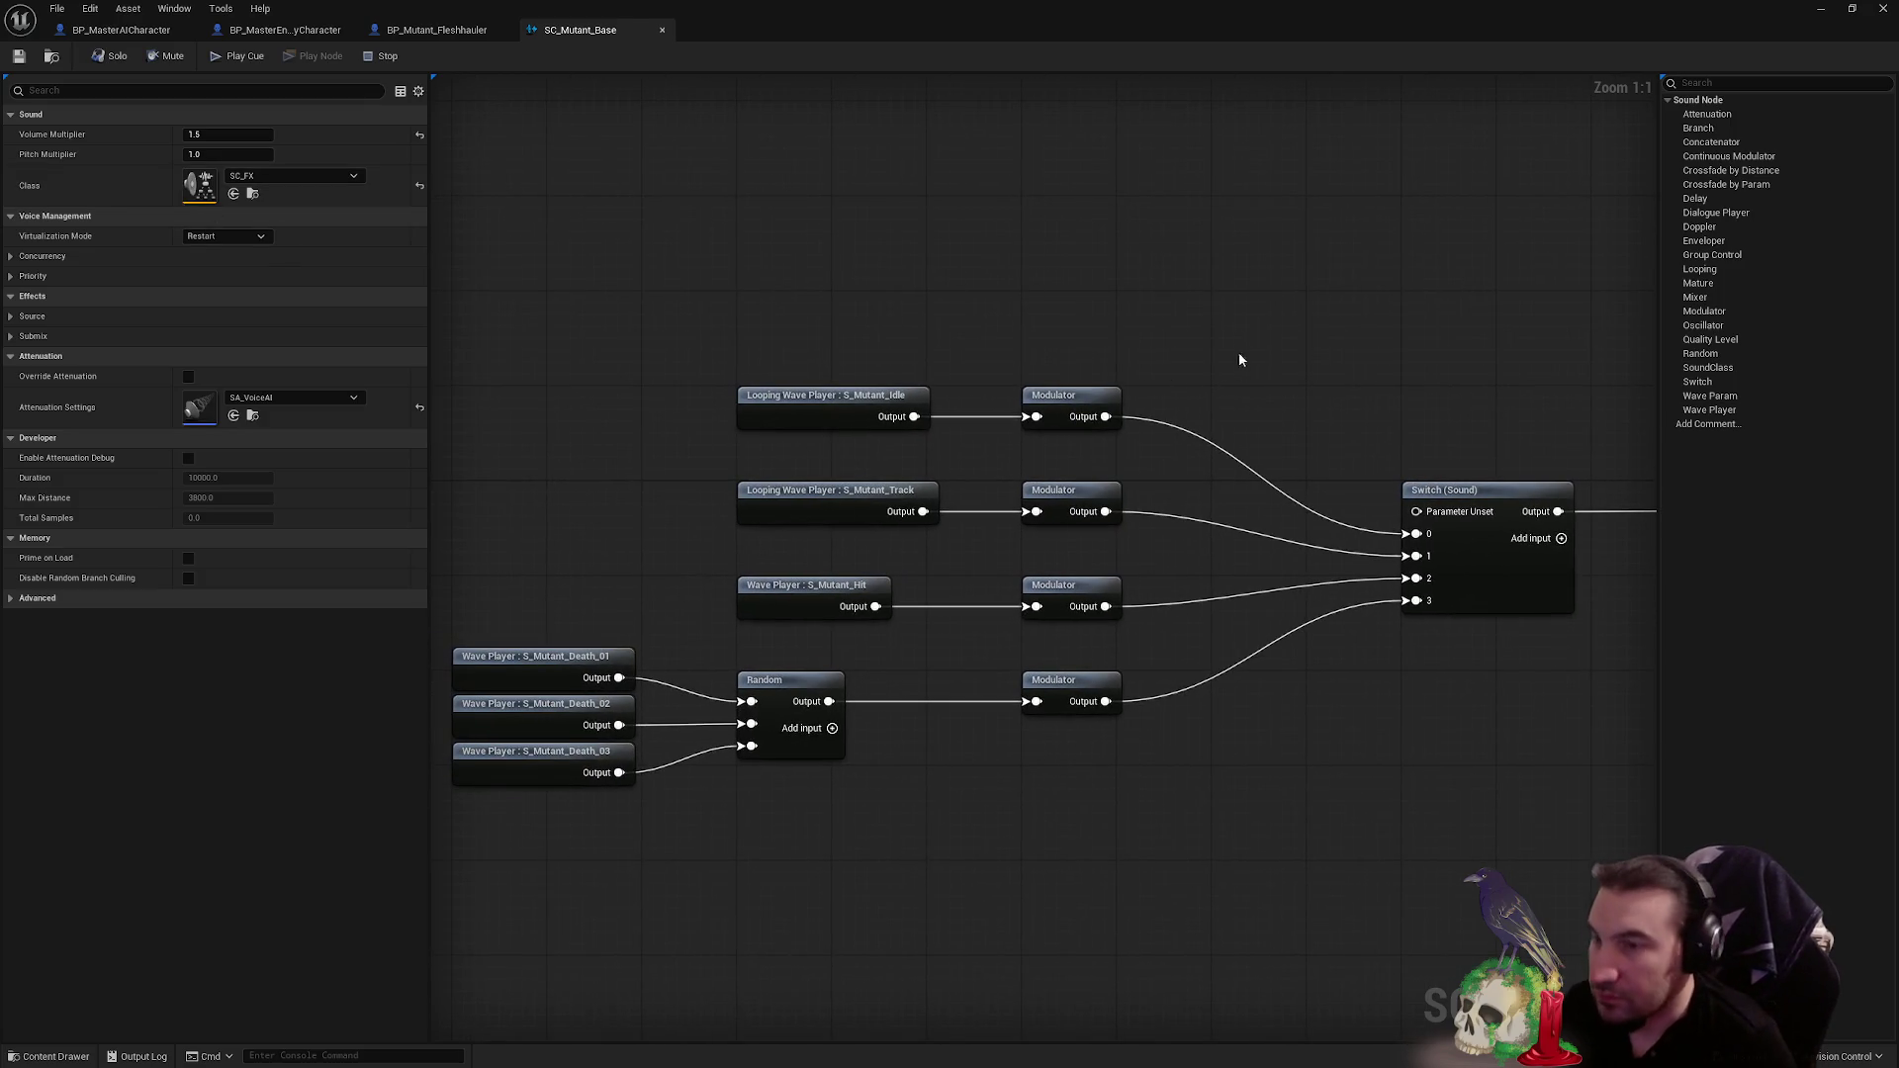
drag(1240, 359, 960, 337)
click(1199, 494)
drag(933, 665, 1329, 597)
click(1192, 698)
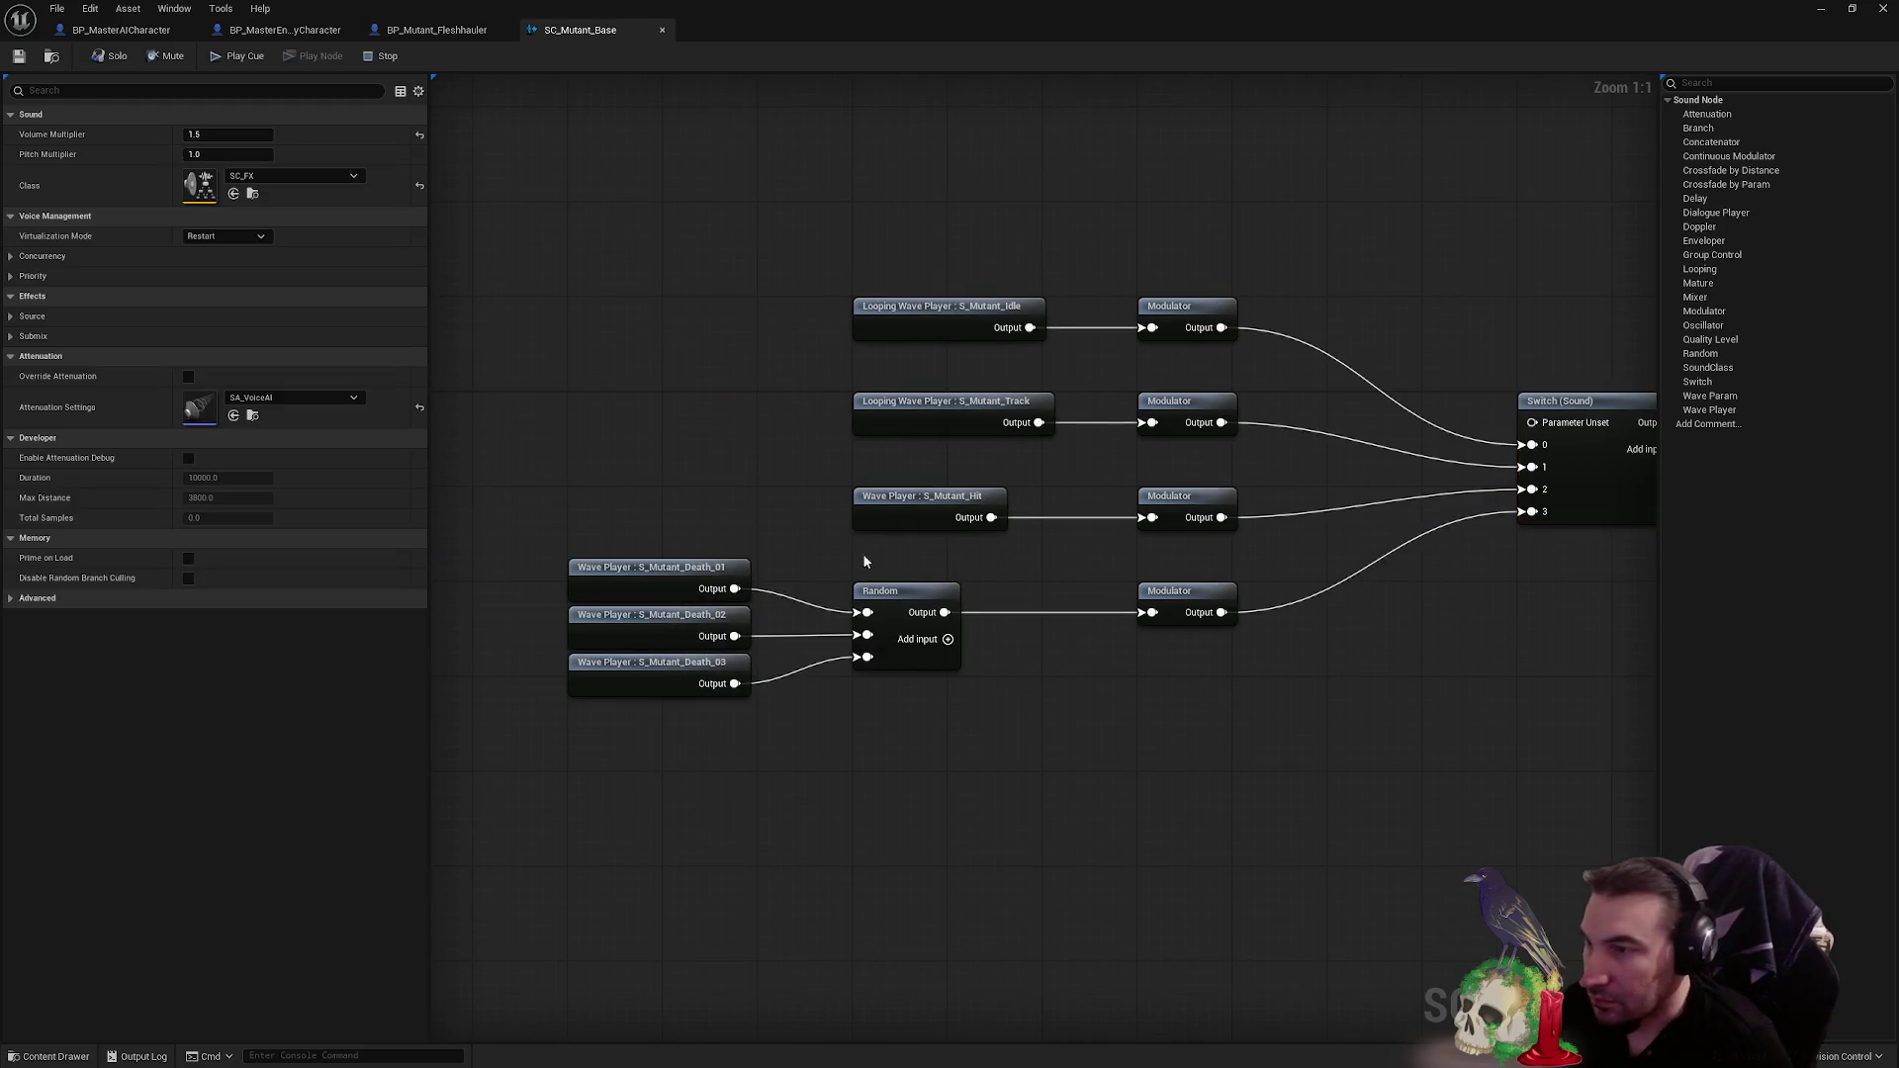
click(677, 593)
click(669, 630)
click(643, 663)
click(799, 803)
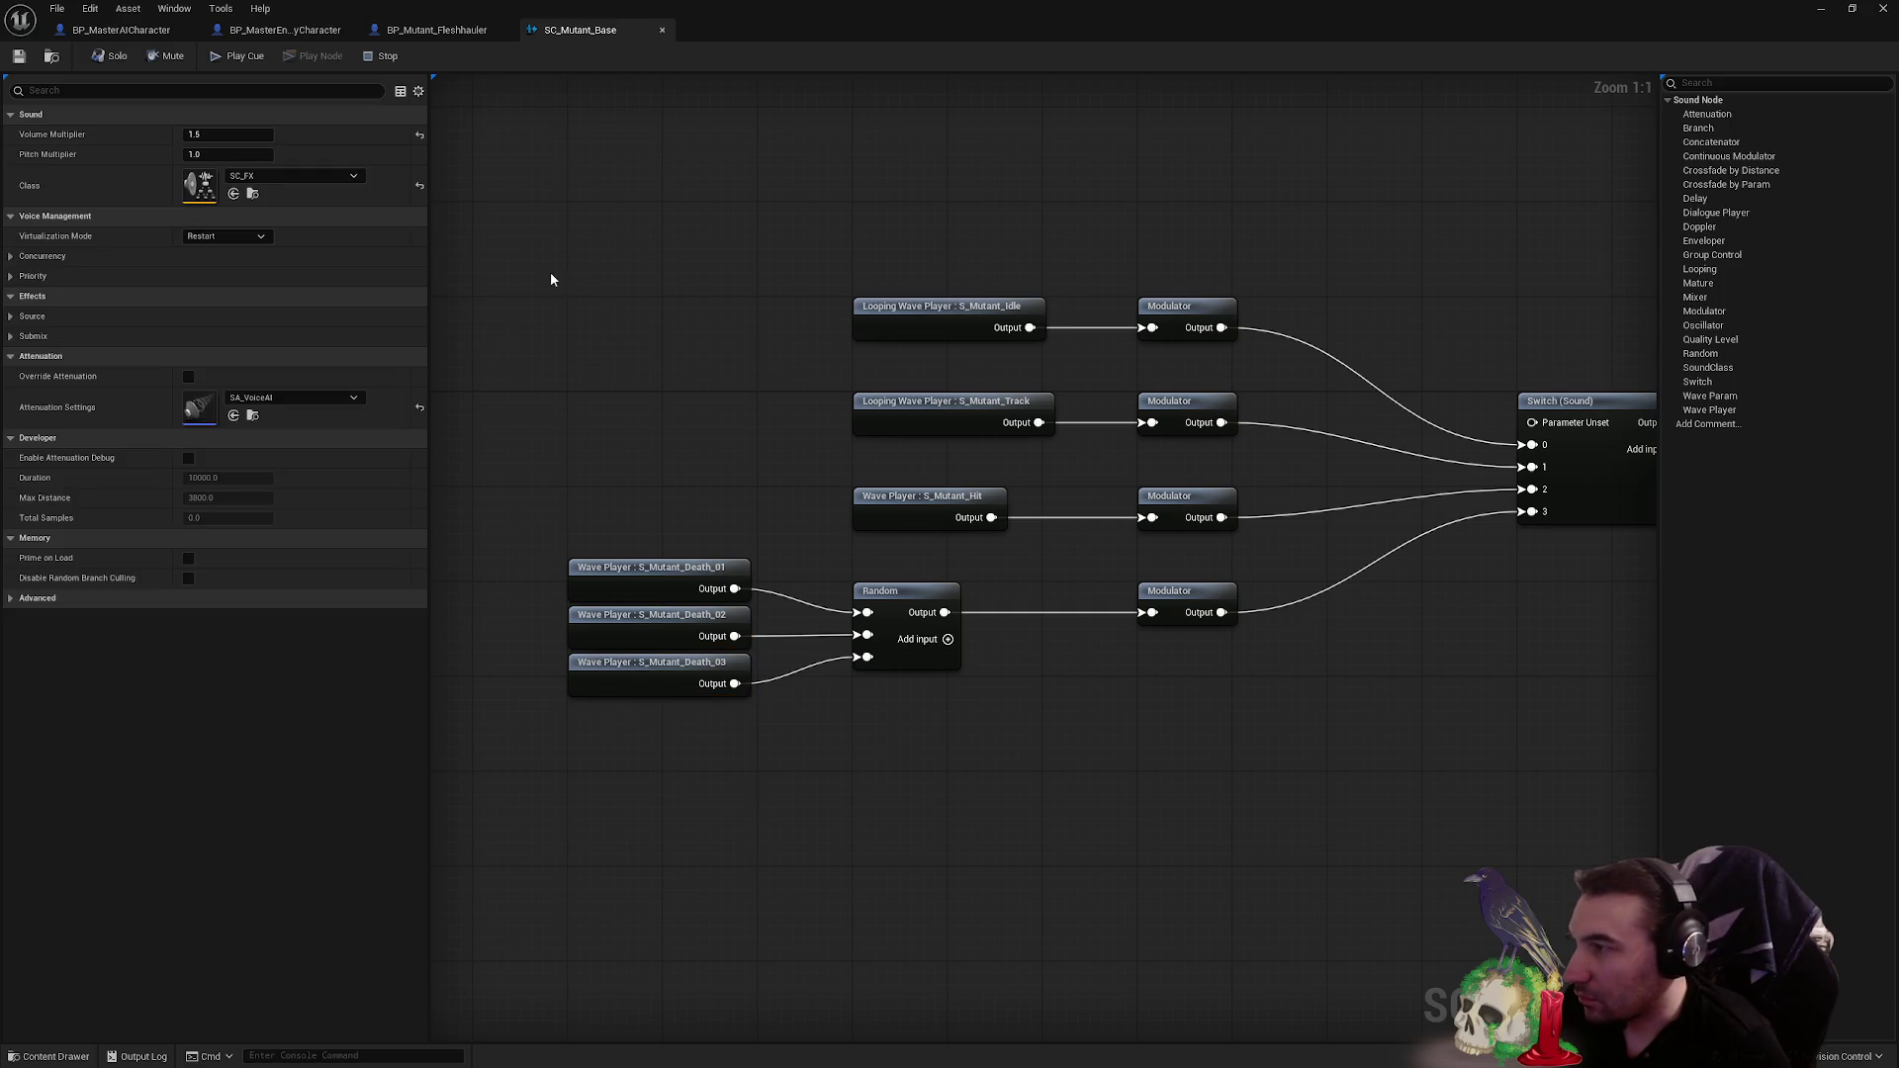
click(411, 33)
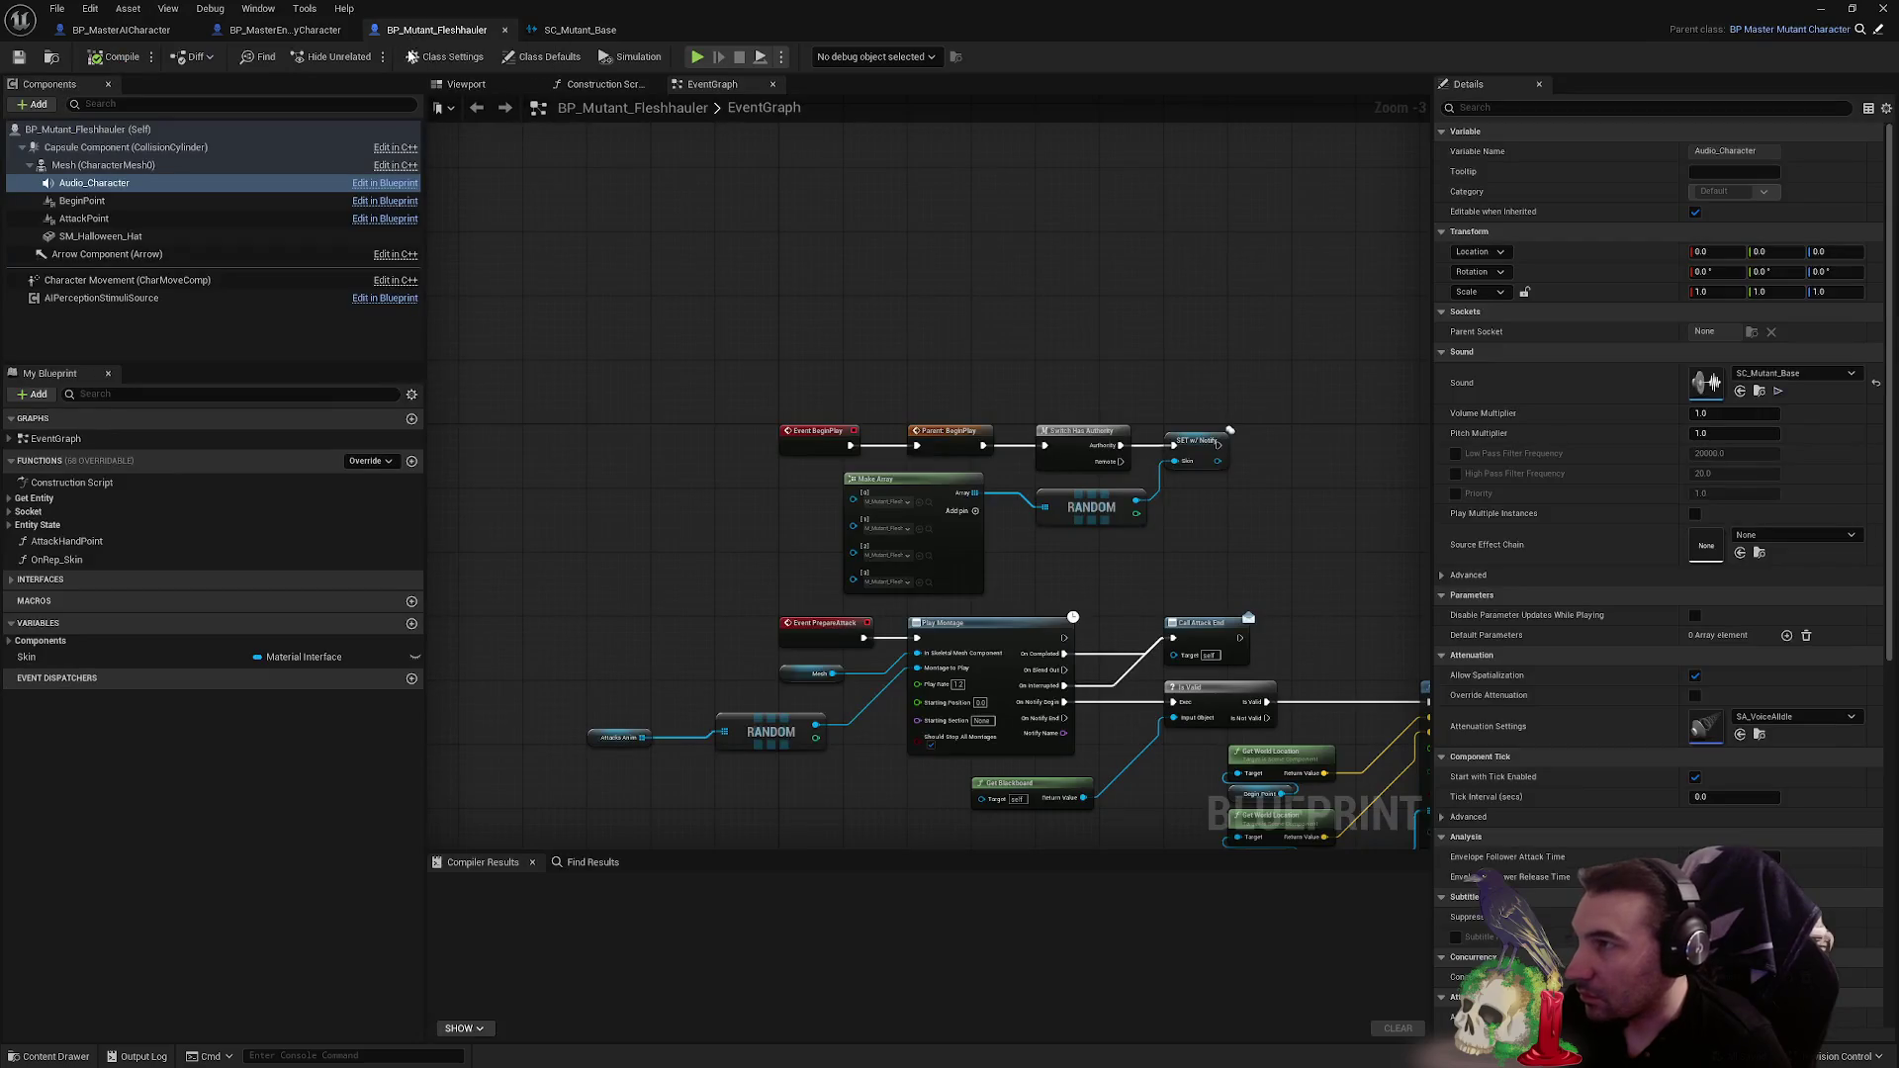
- Compile BP_MasterEnnemyCharacter and BP_Mutant_Fleshhauler, then save and go back to the level editor
click(308, 31)
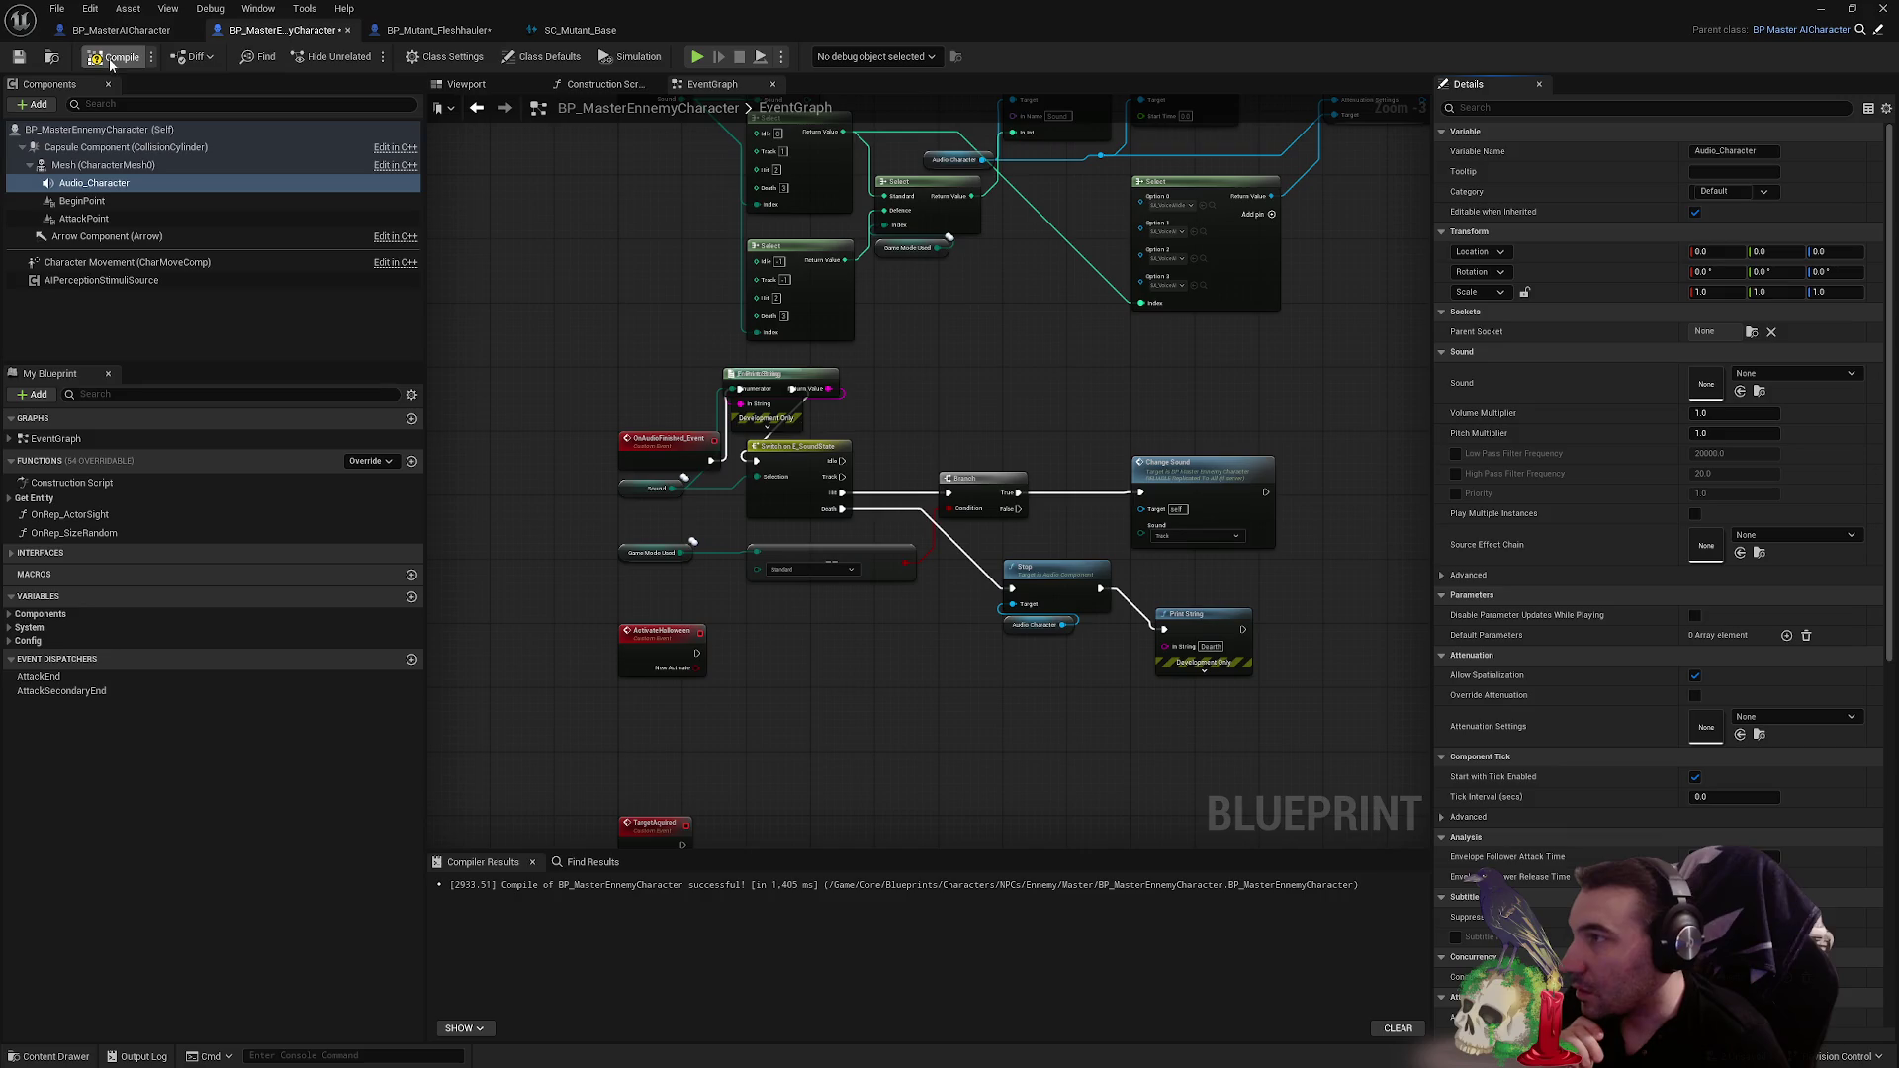
click(21, 57)
click(485, 31)
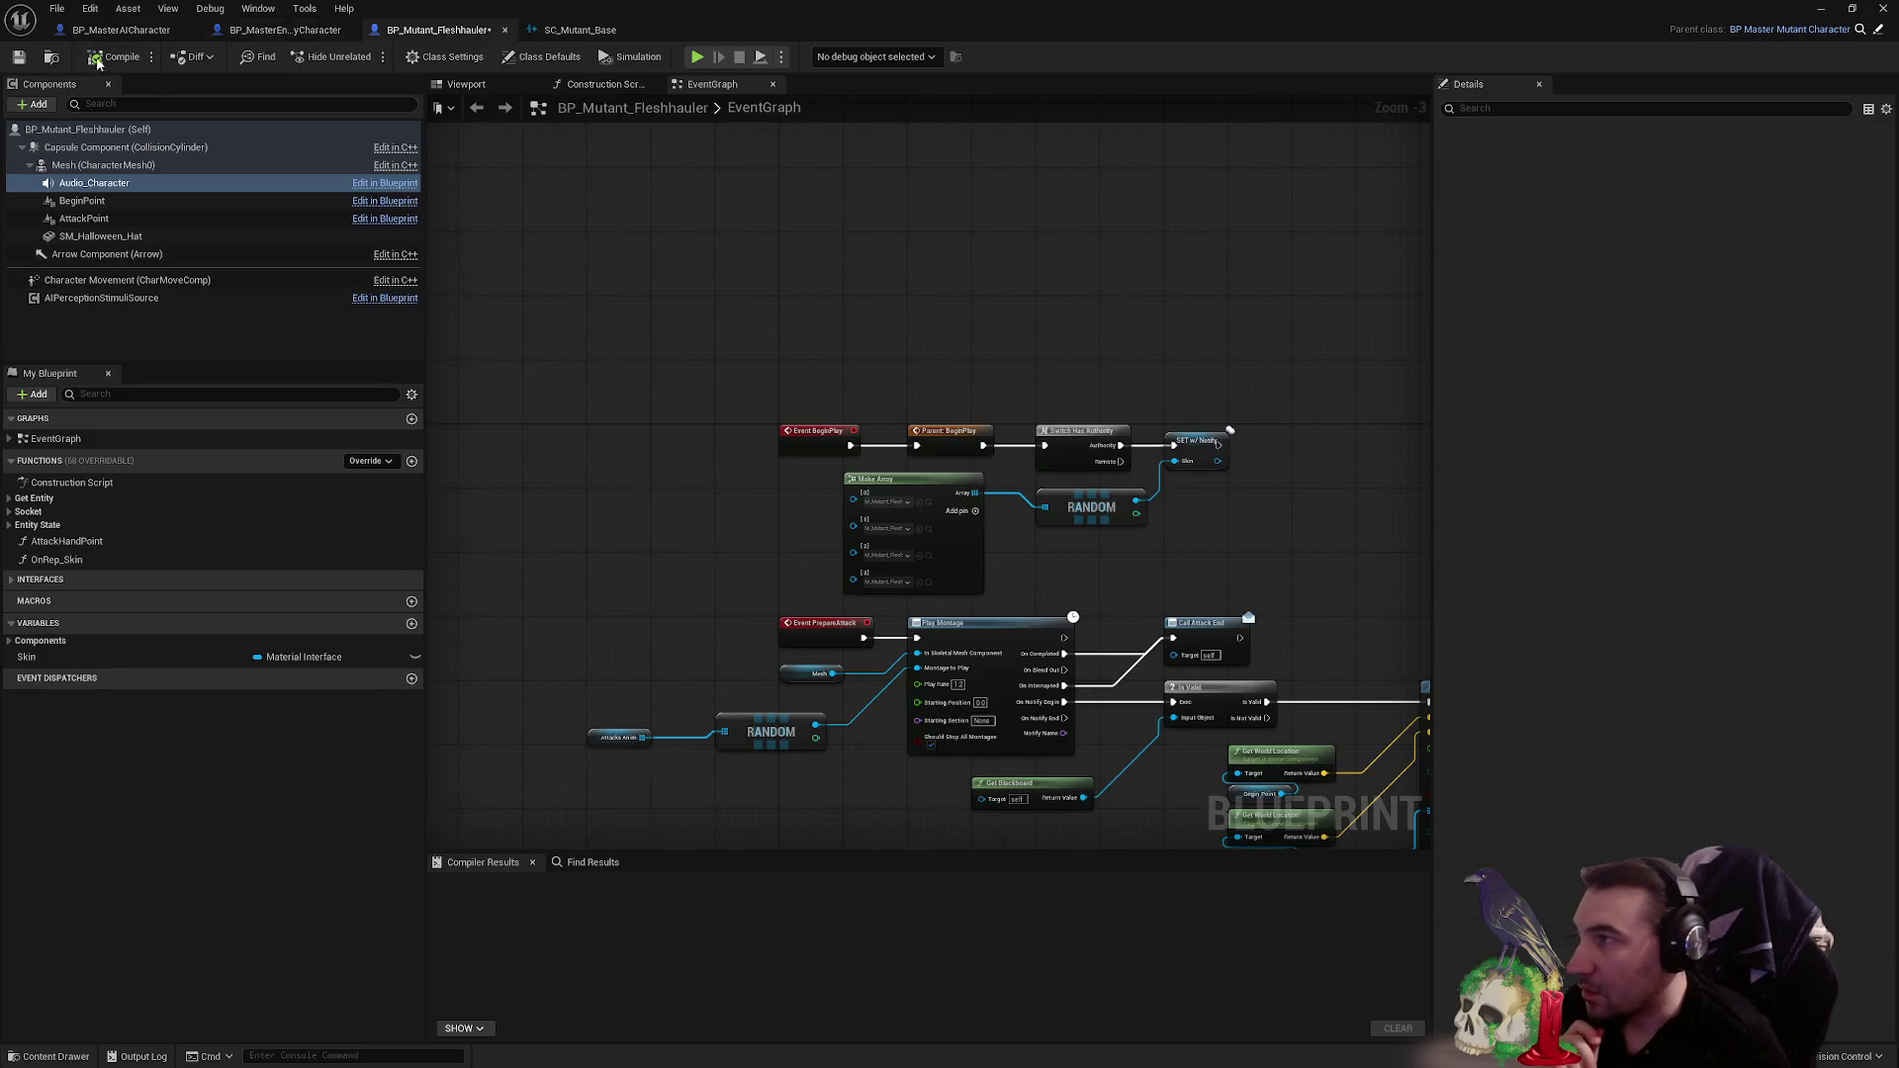
click(94, 56)
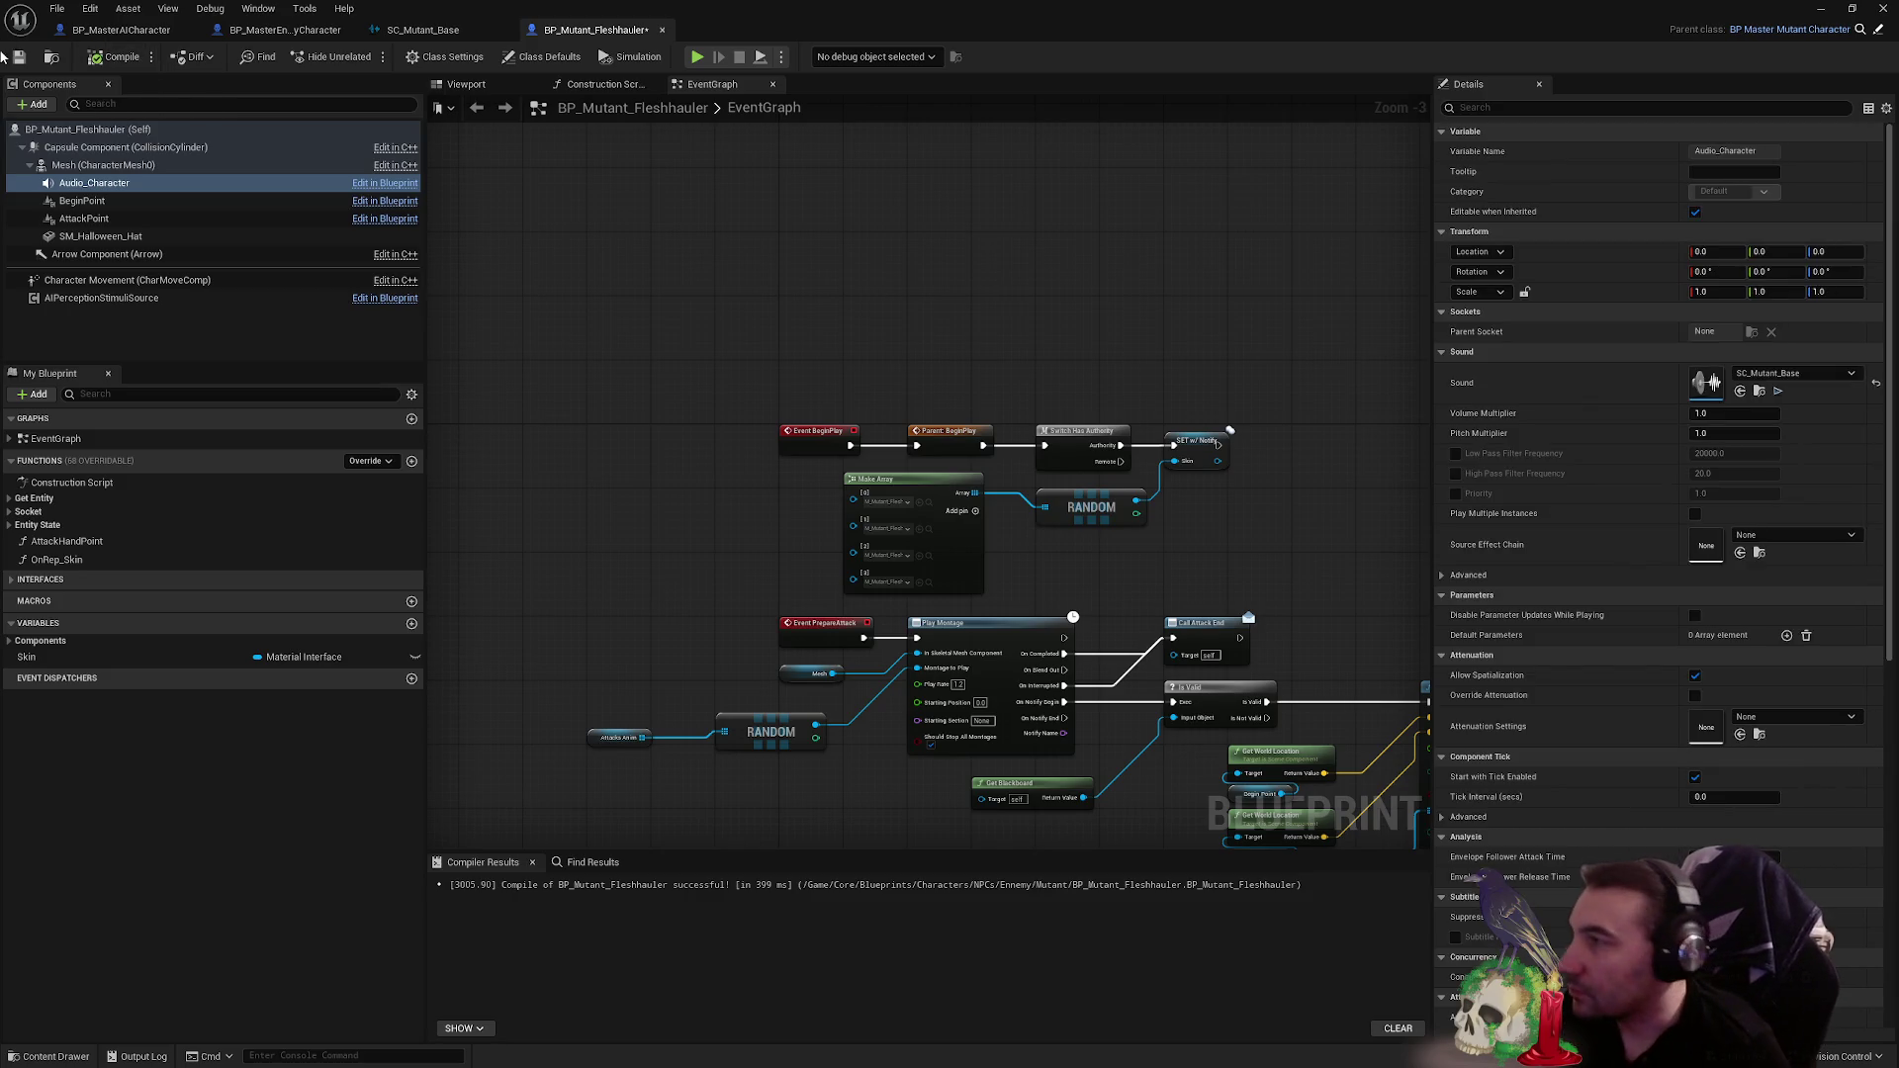
key(ctrl+s)
key(alt+Tab)
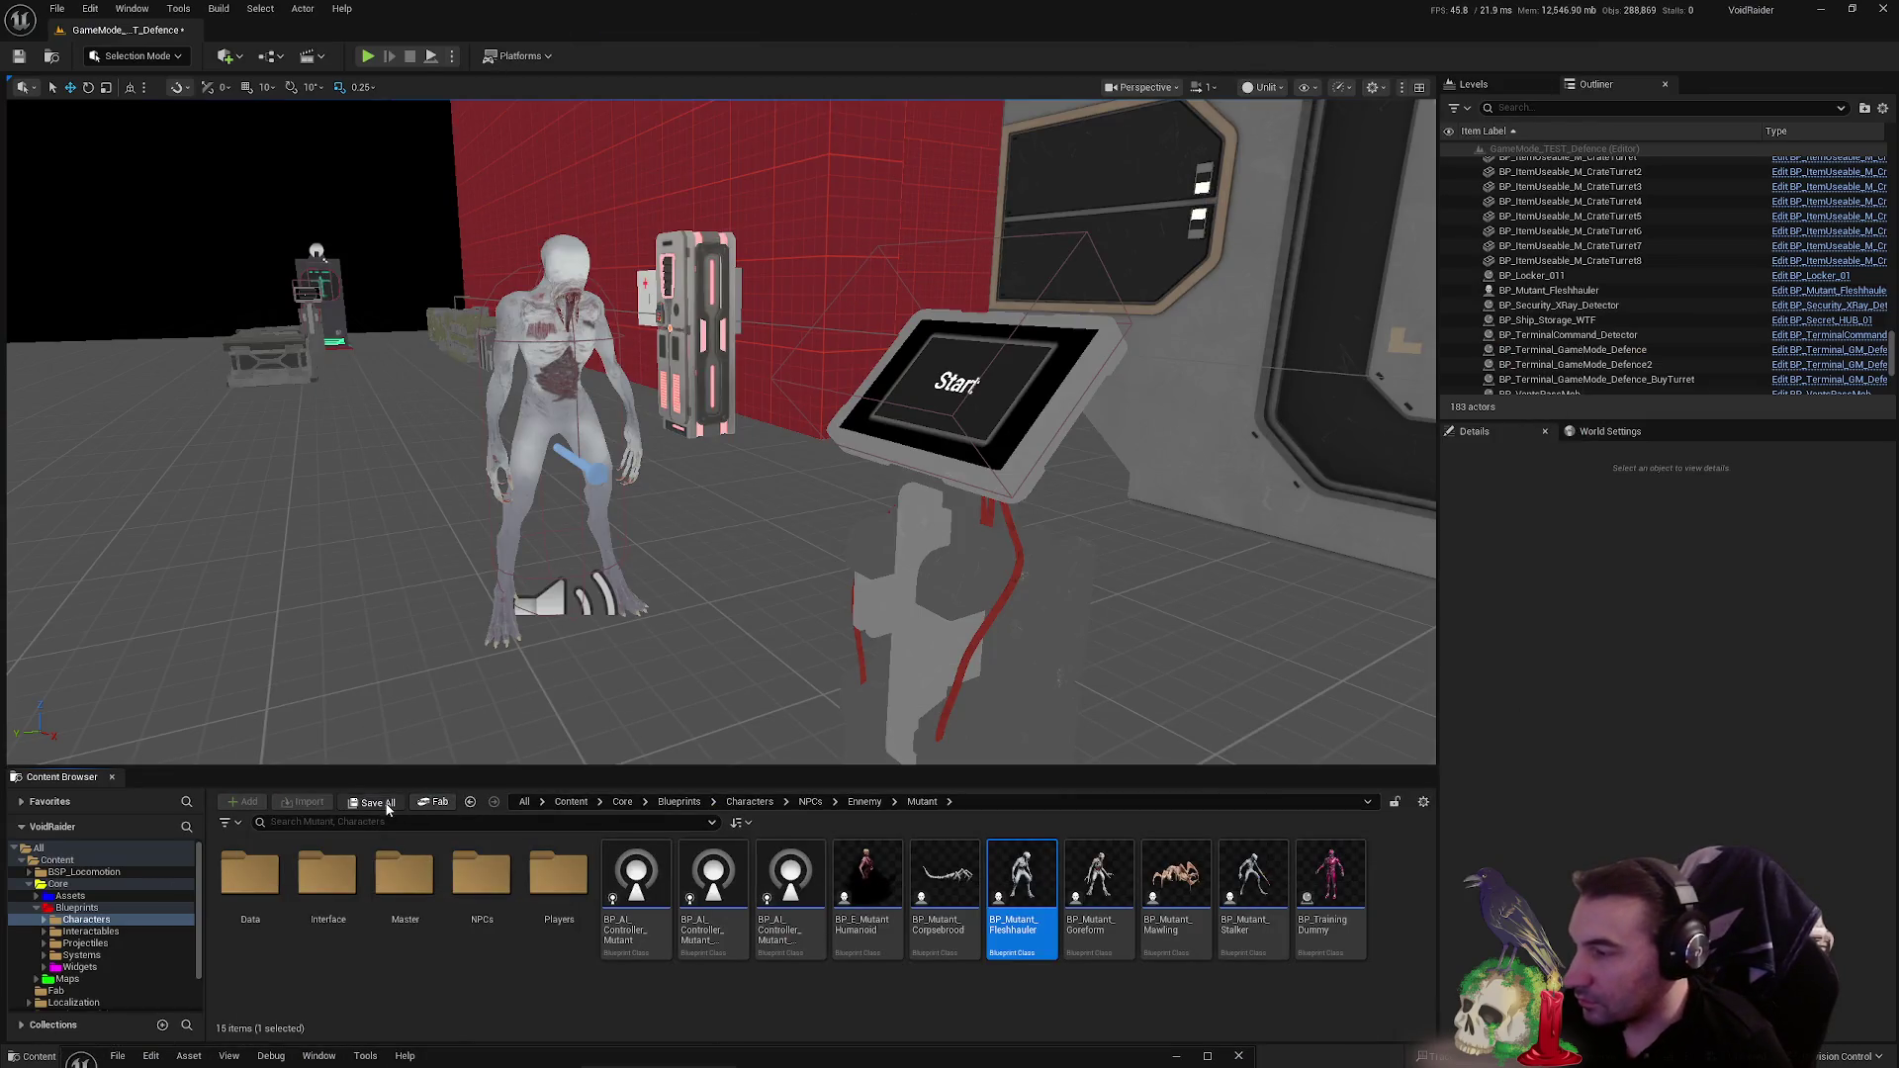
- Save the GameMode_TEST_Defence level, then play-test with the pistol, killing the mutant before stopping
key(ctrl+shift+s)
click(1075, 710)
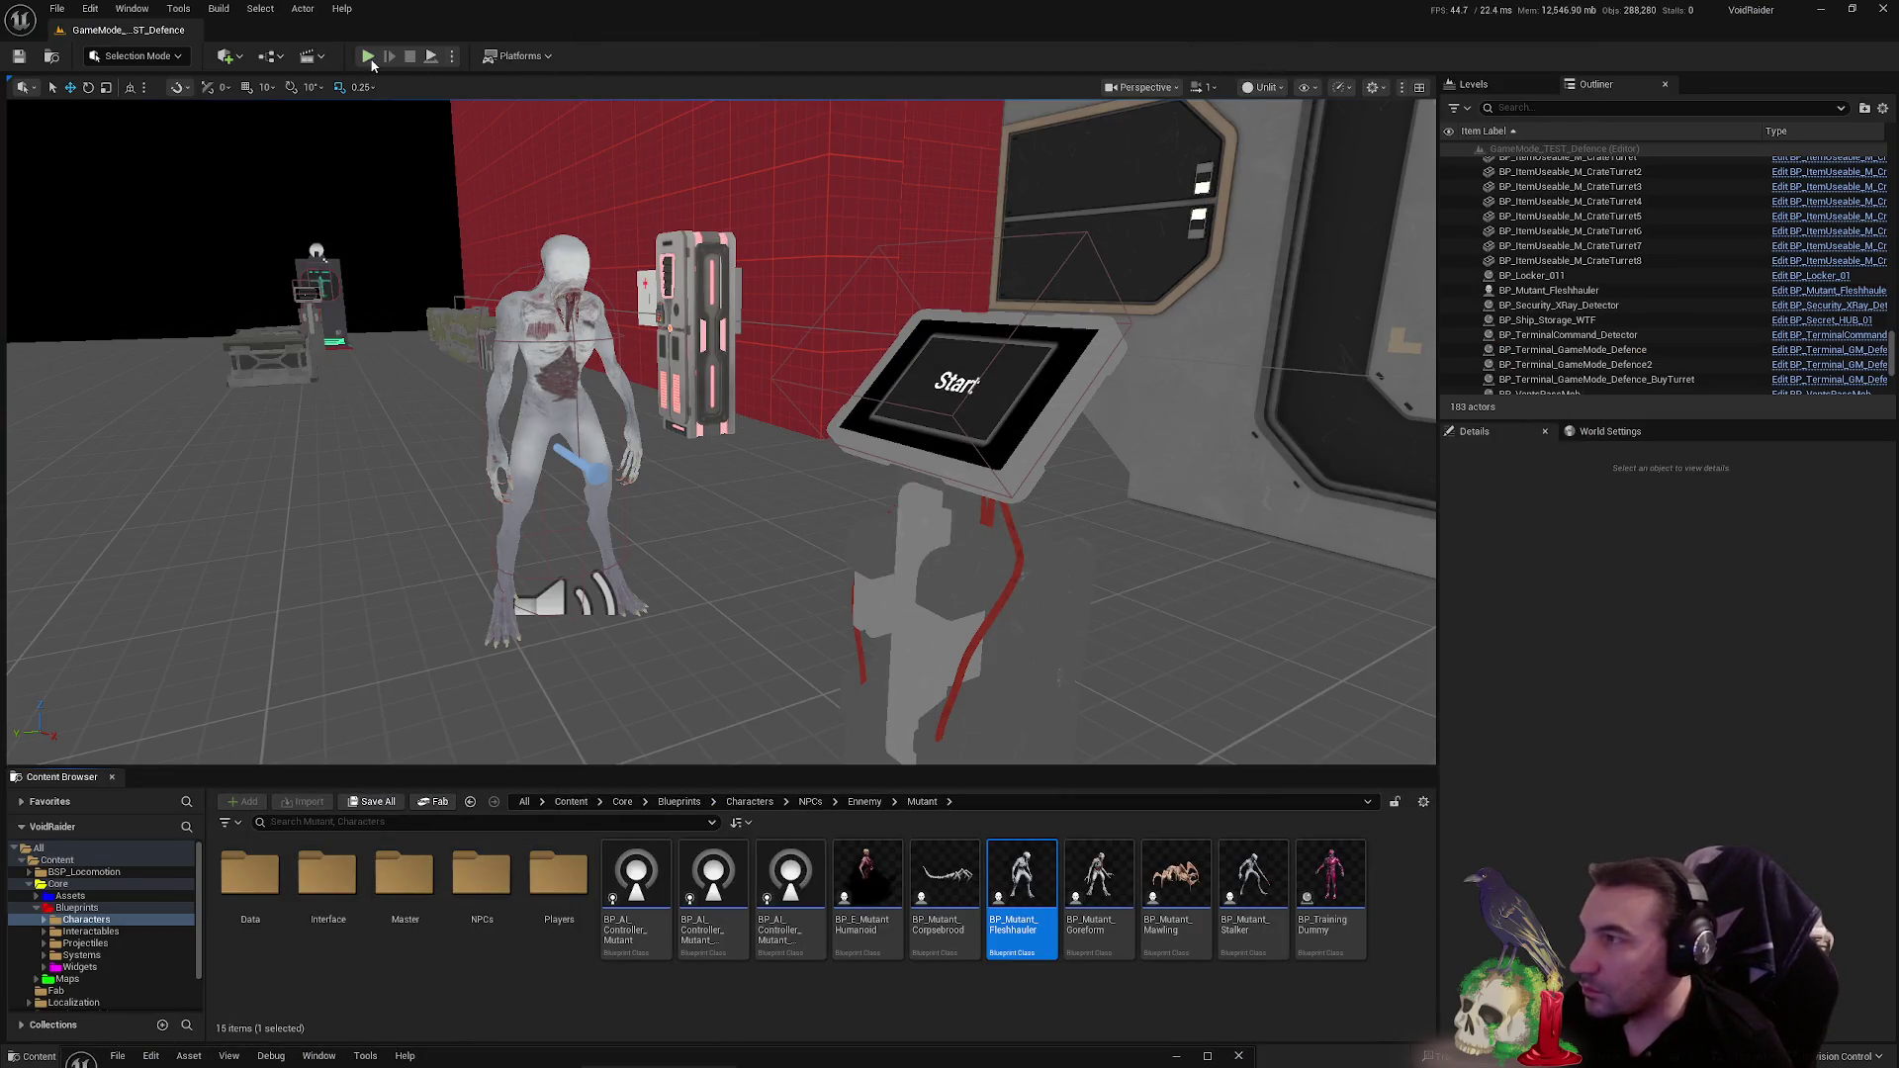
key(alt+p)
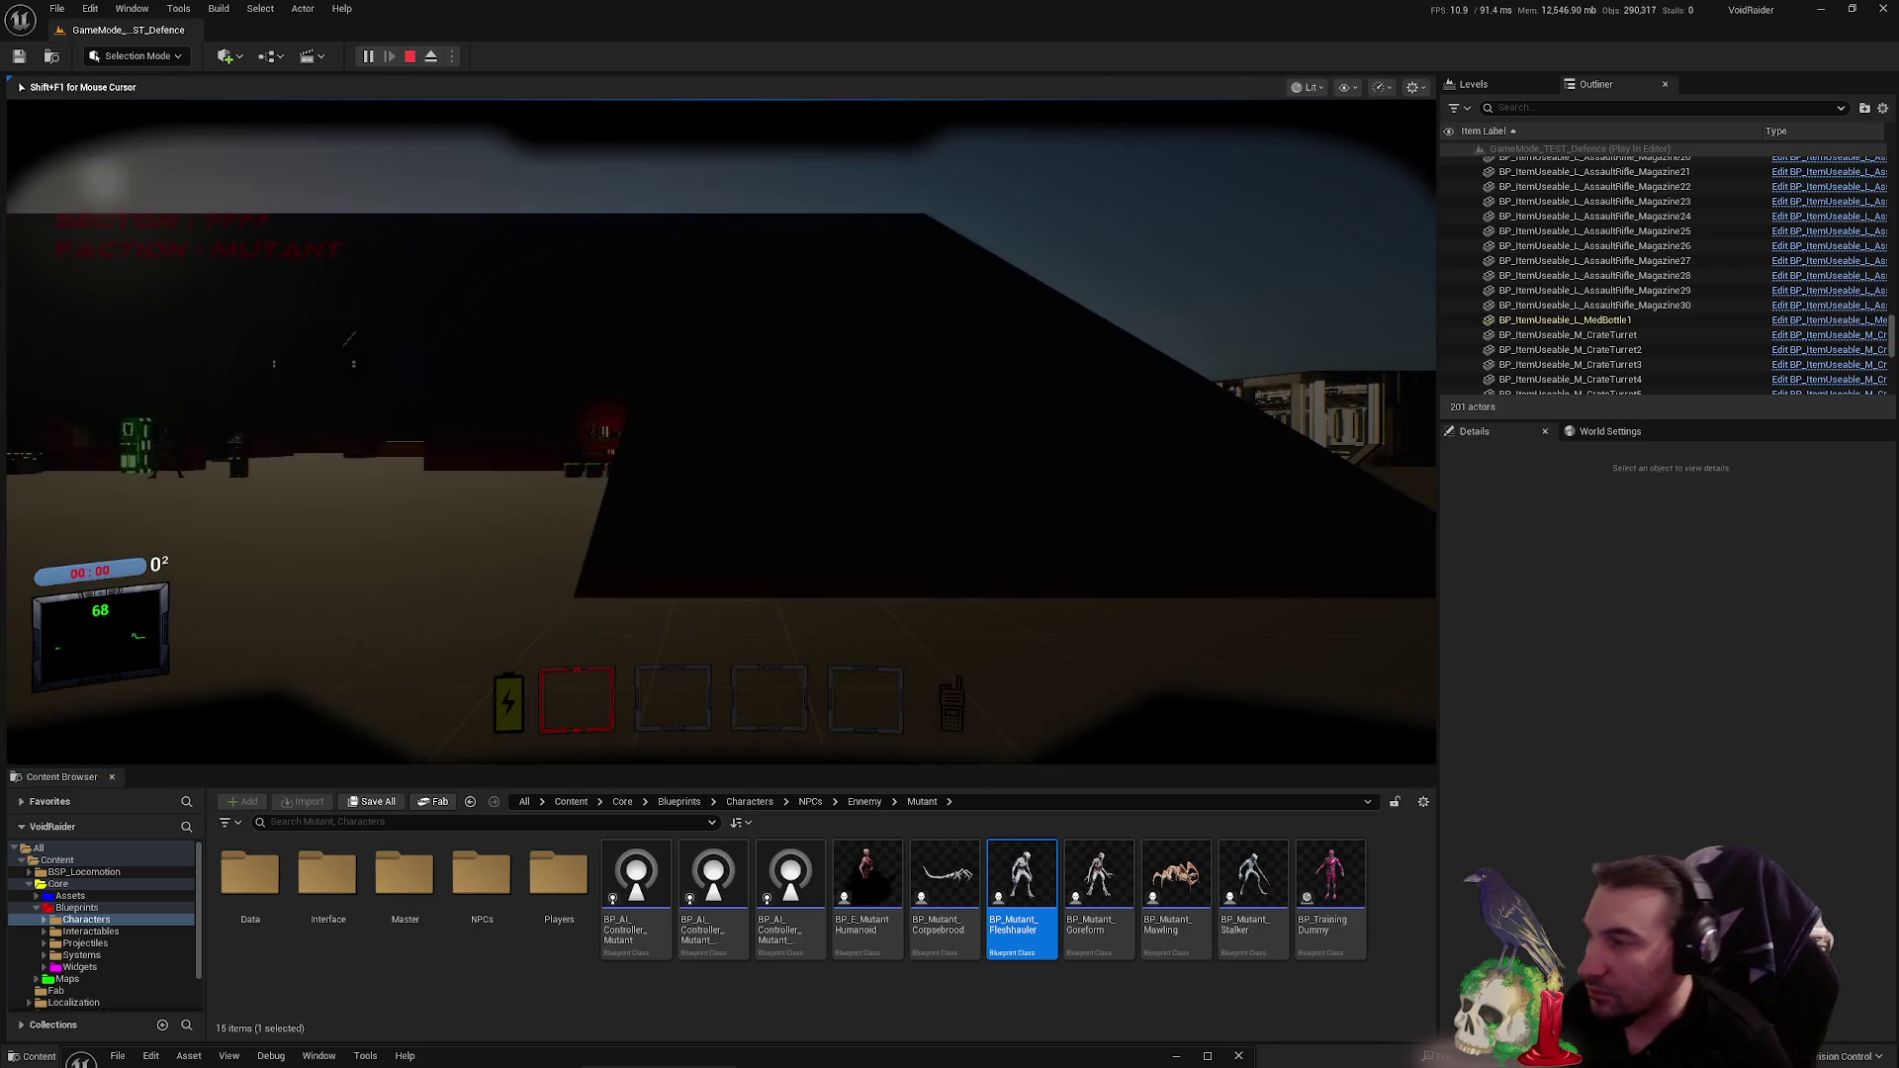
key(w)
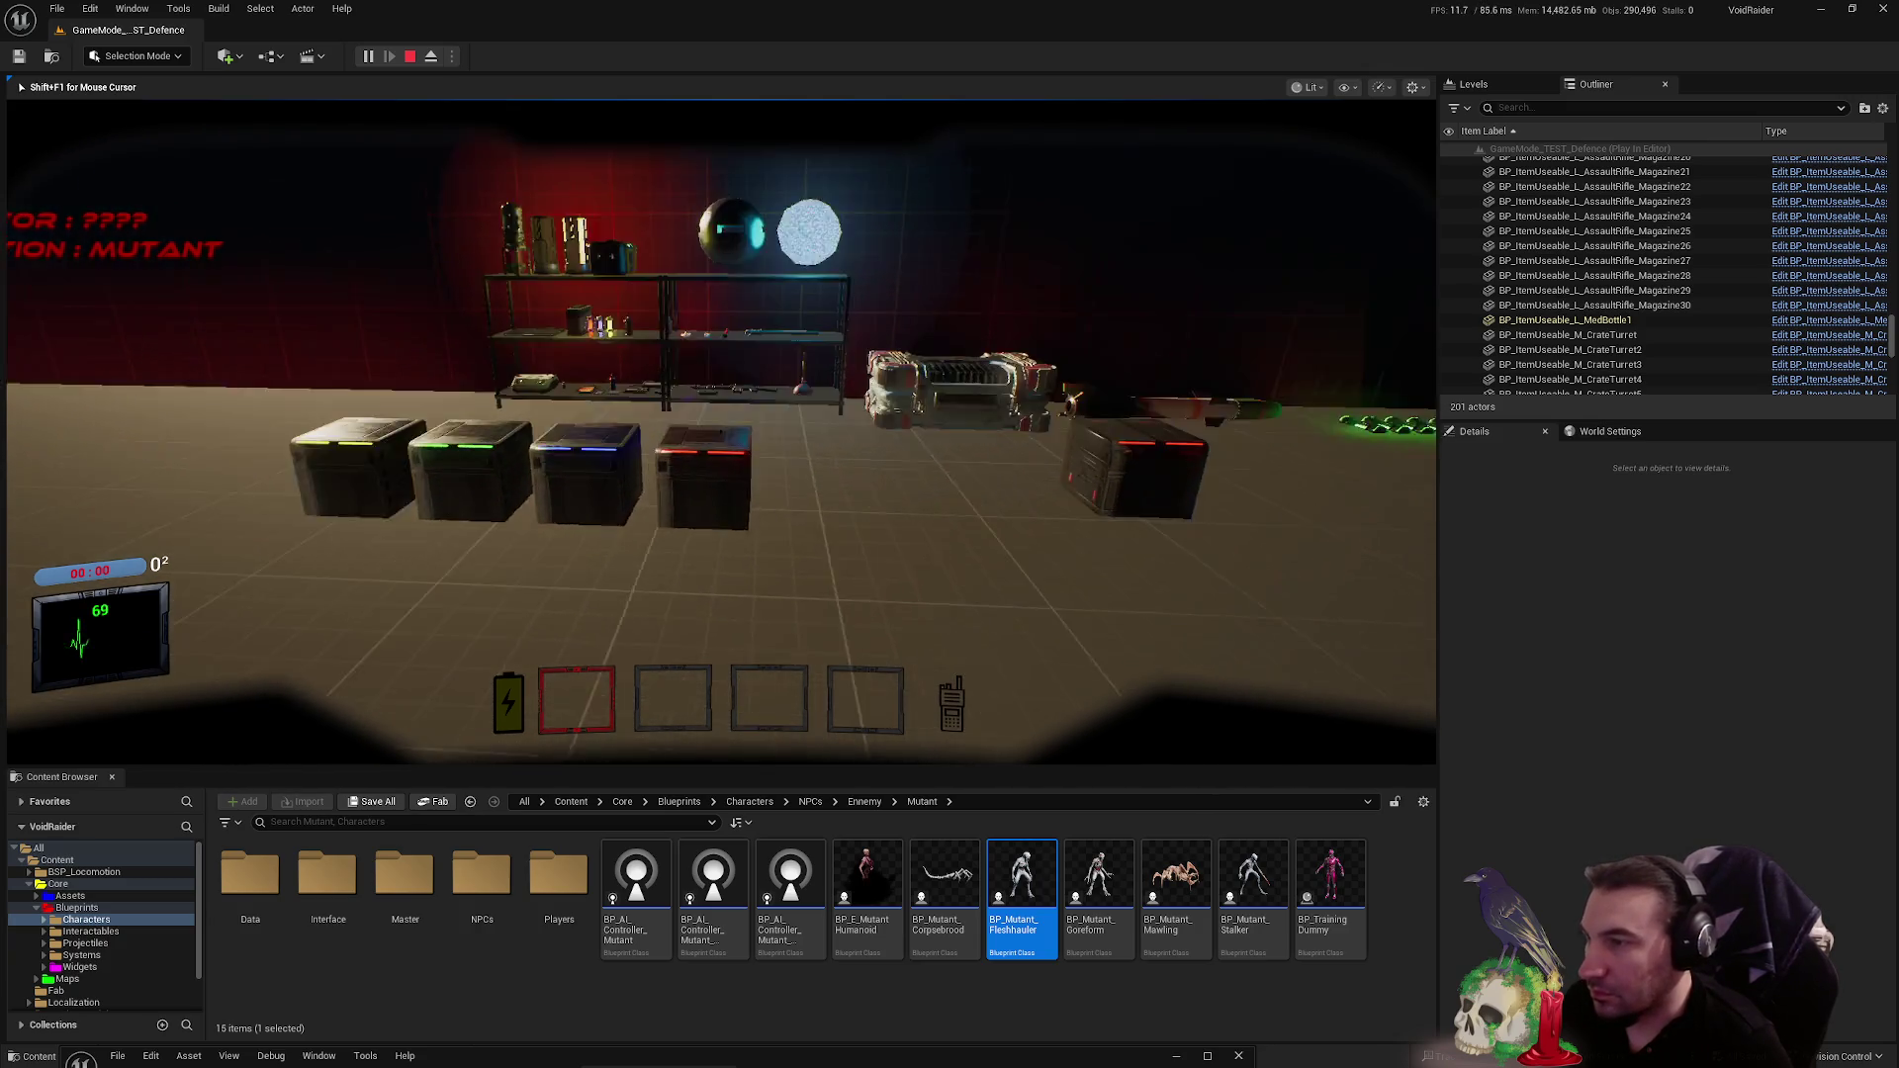
key(e)
key(5)
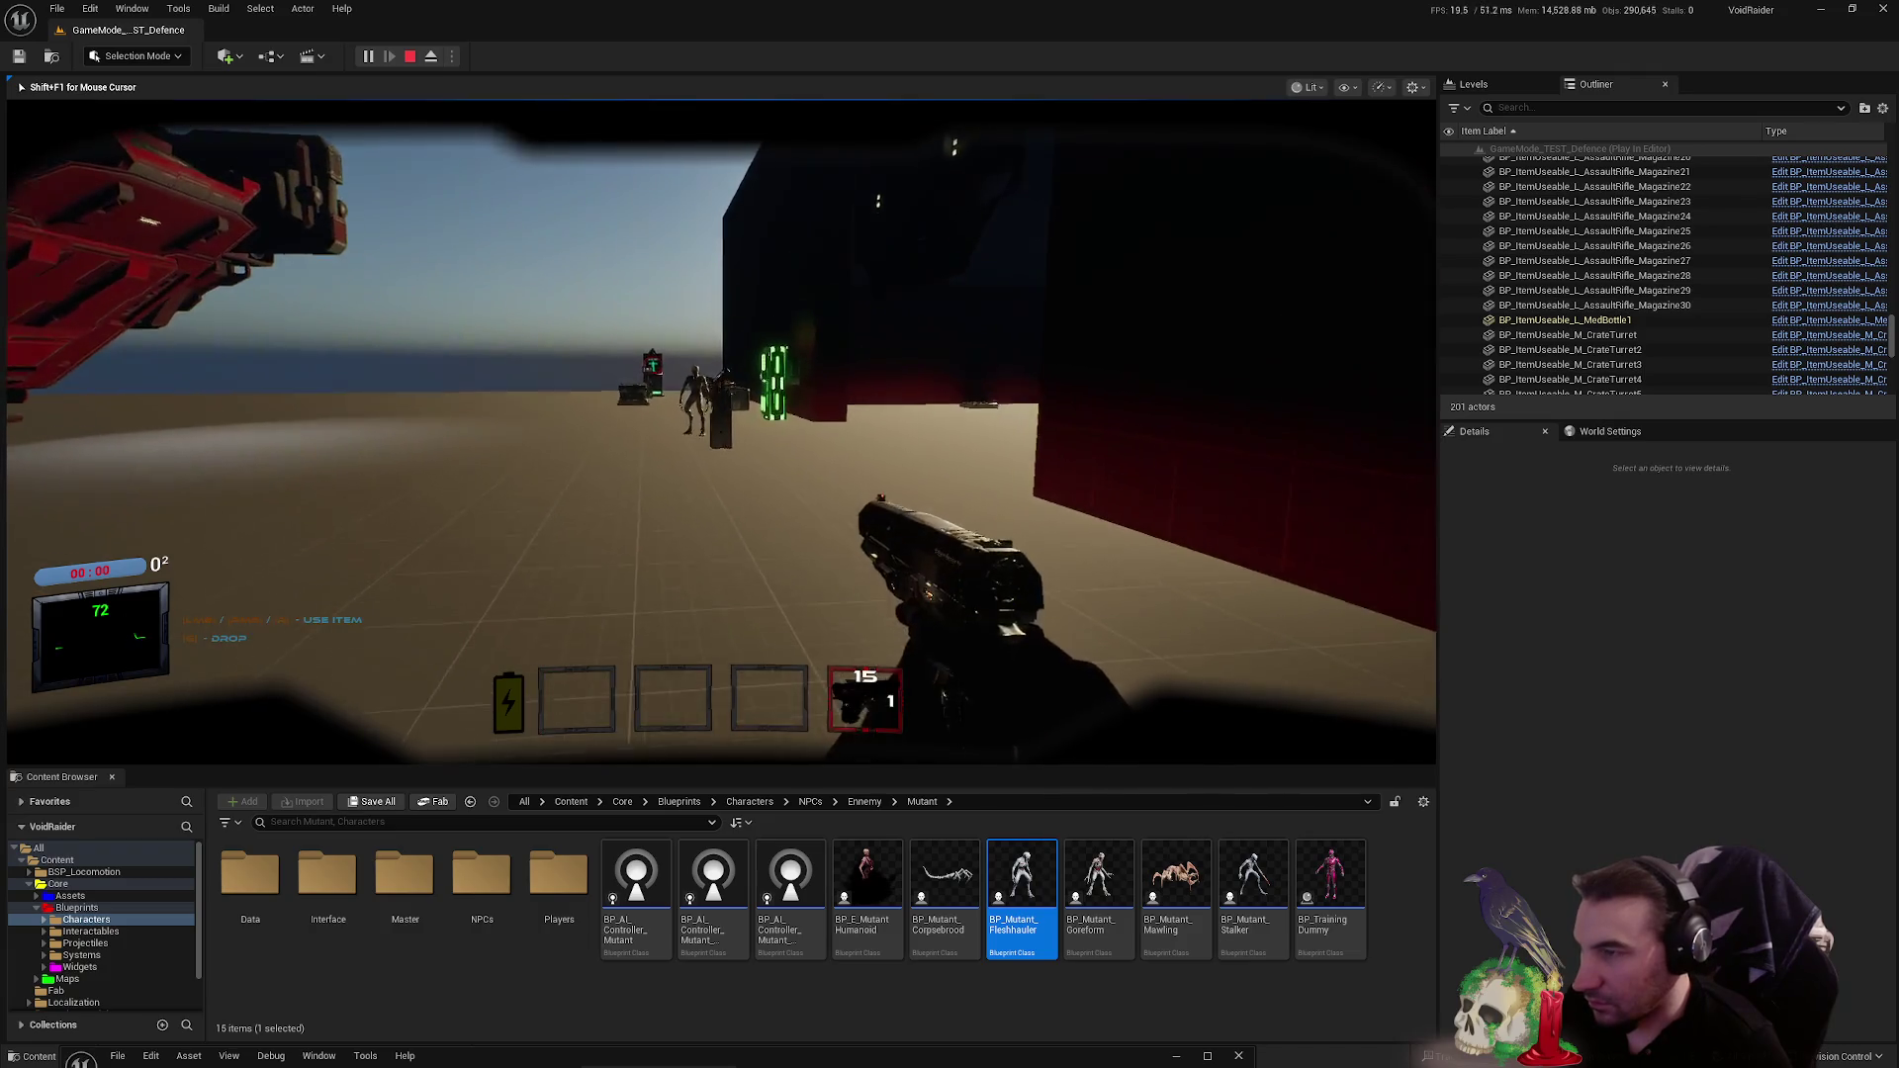
click(721, 432)
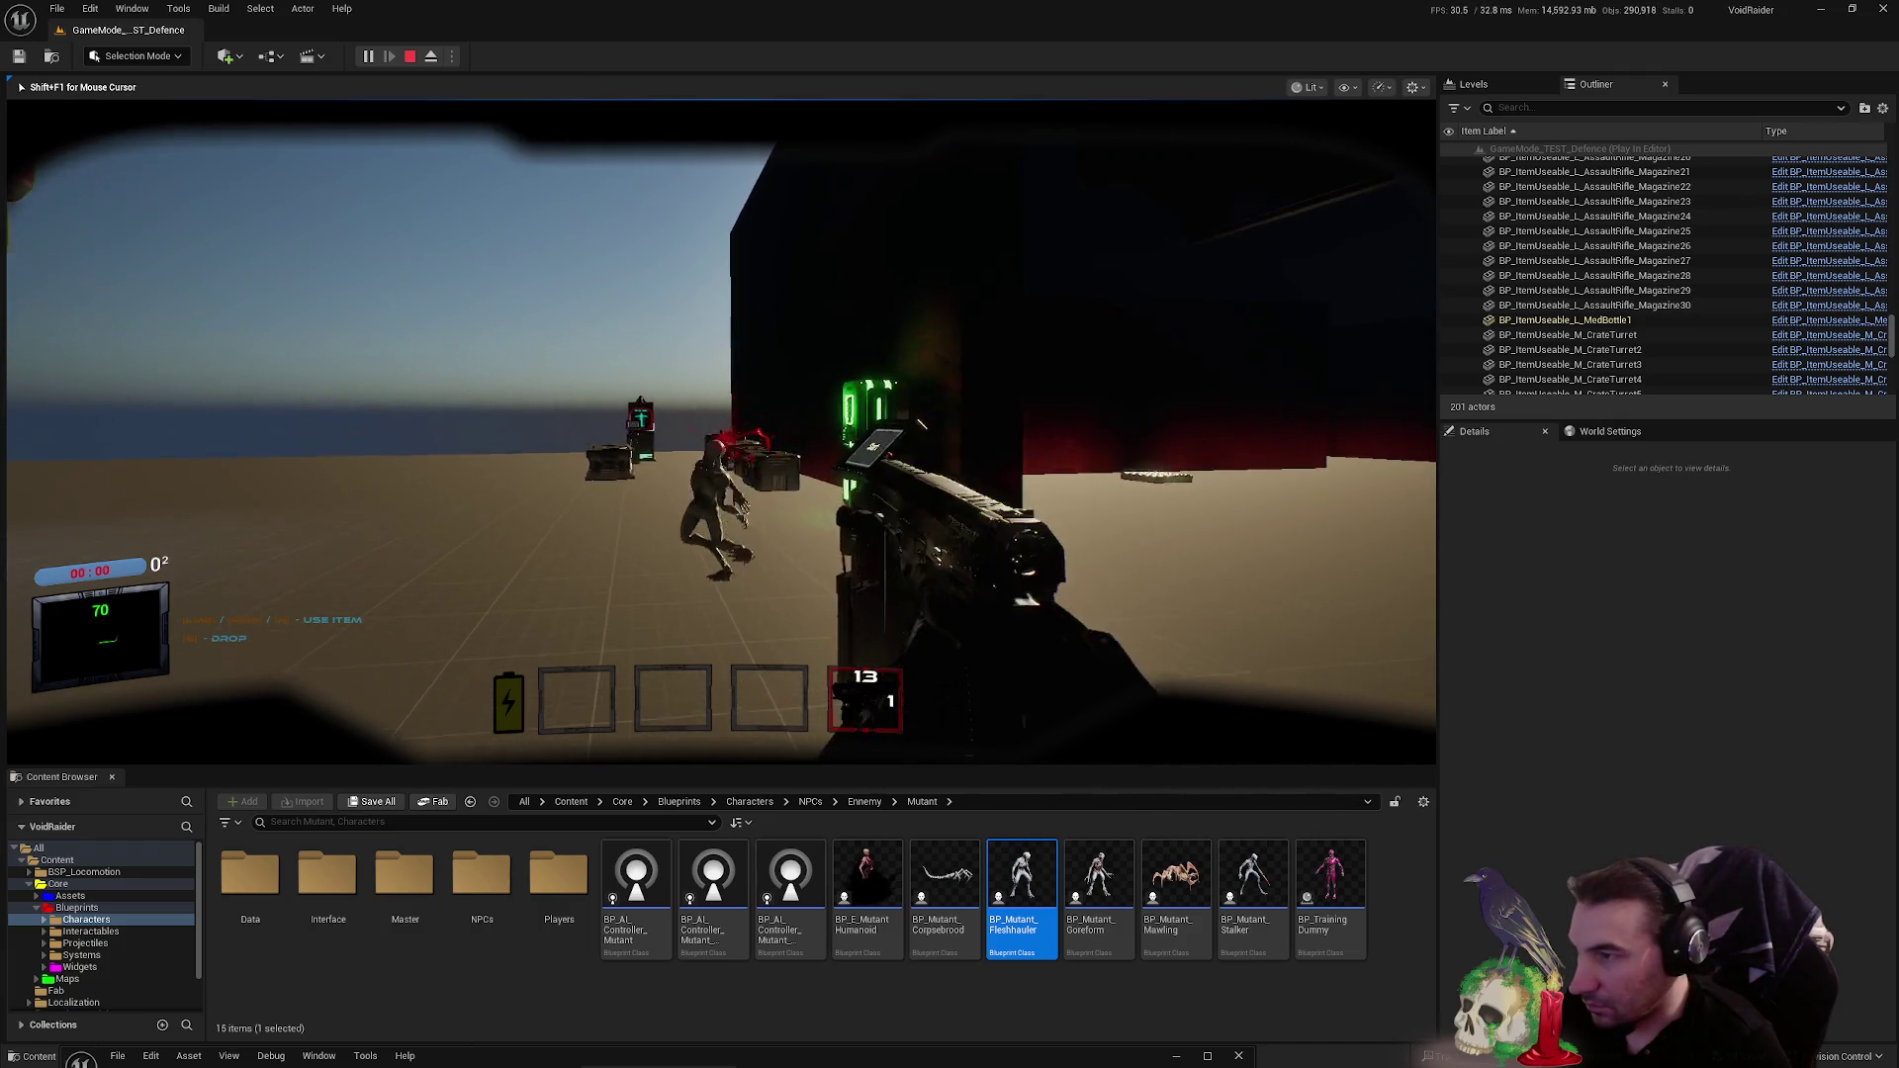
click(721, 432)
key(w)
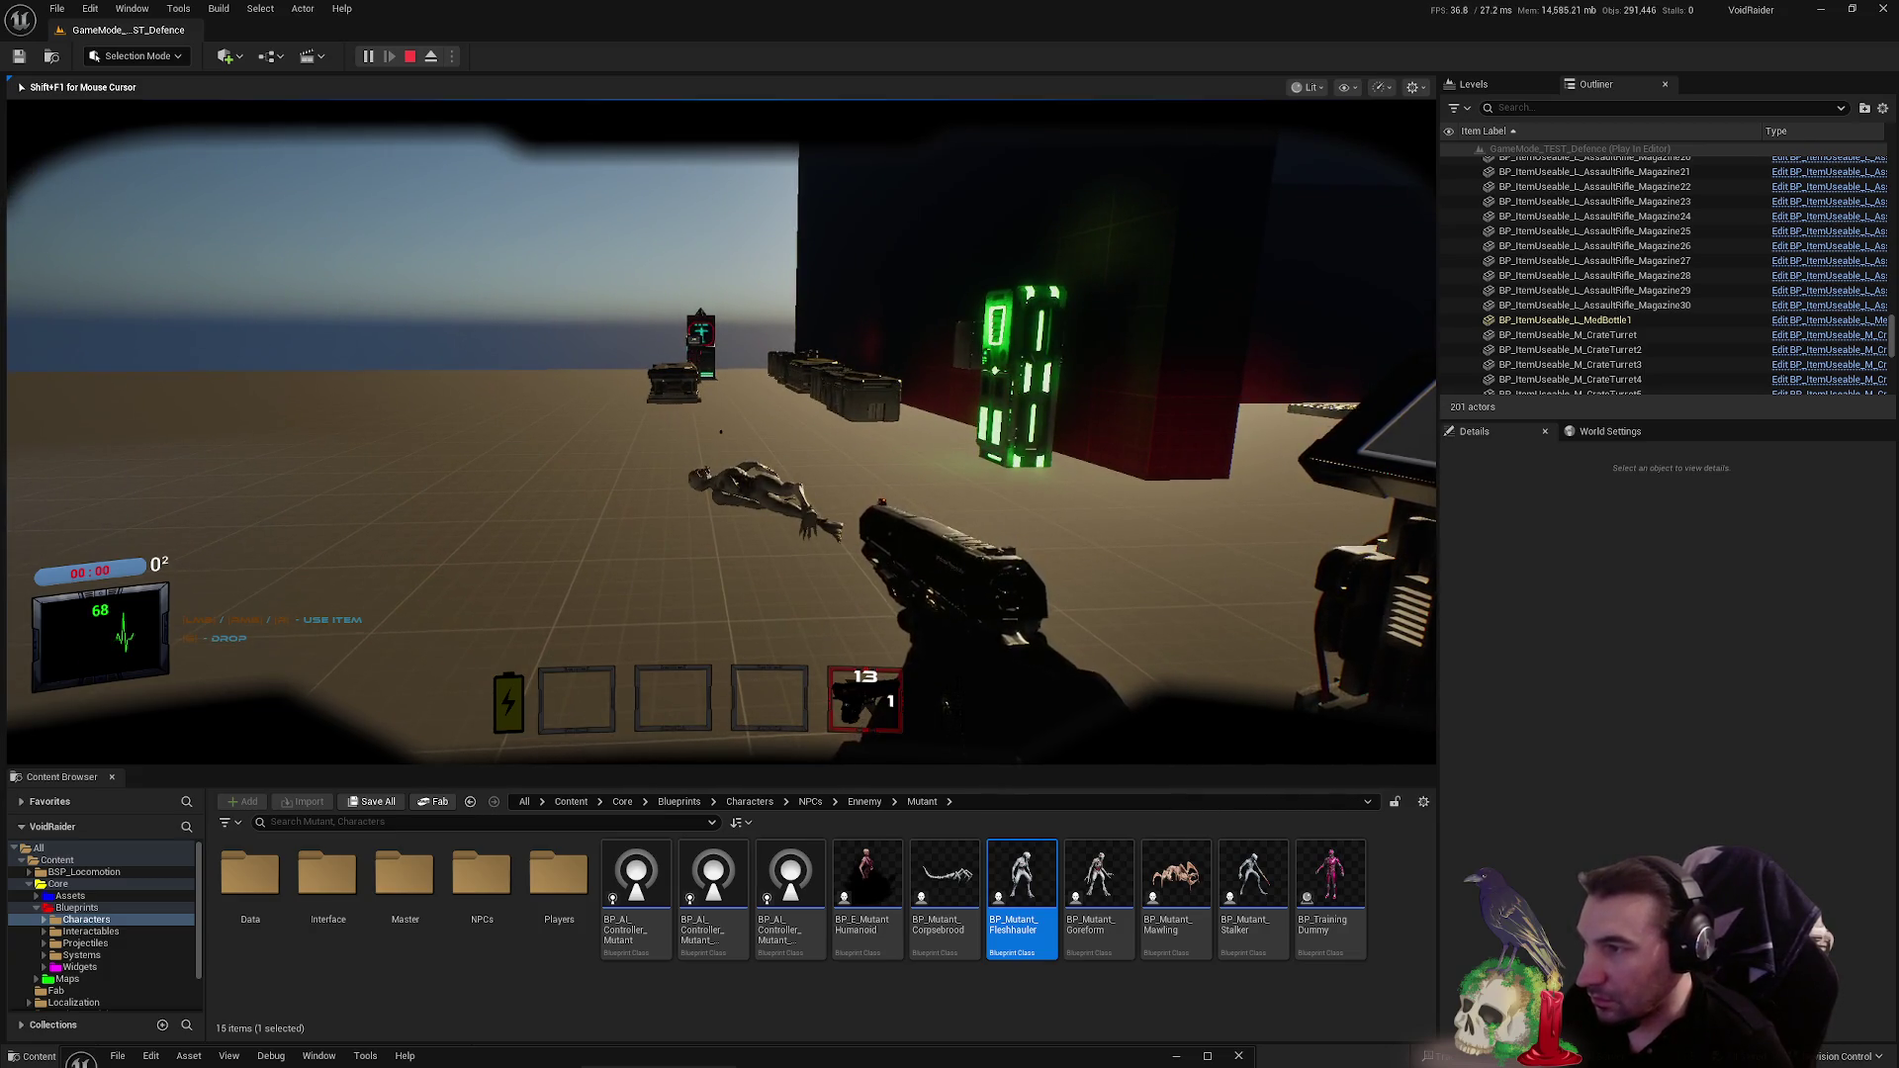
key(Escape)
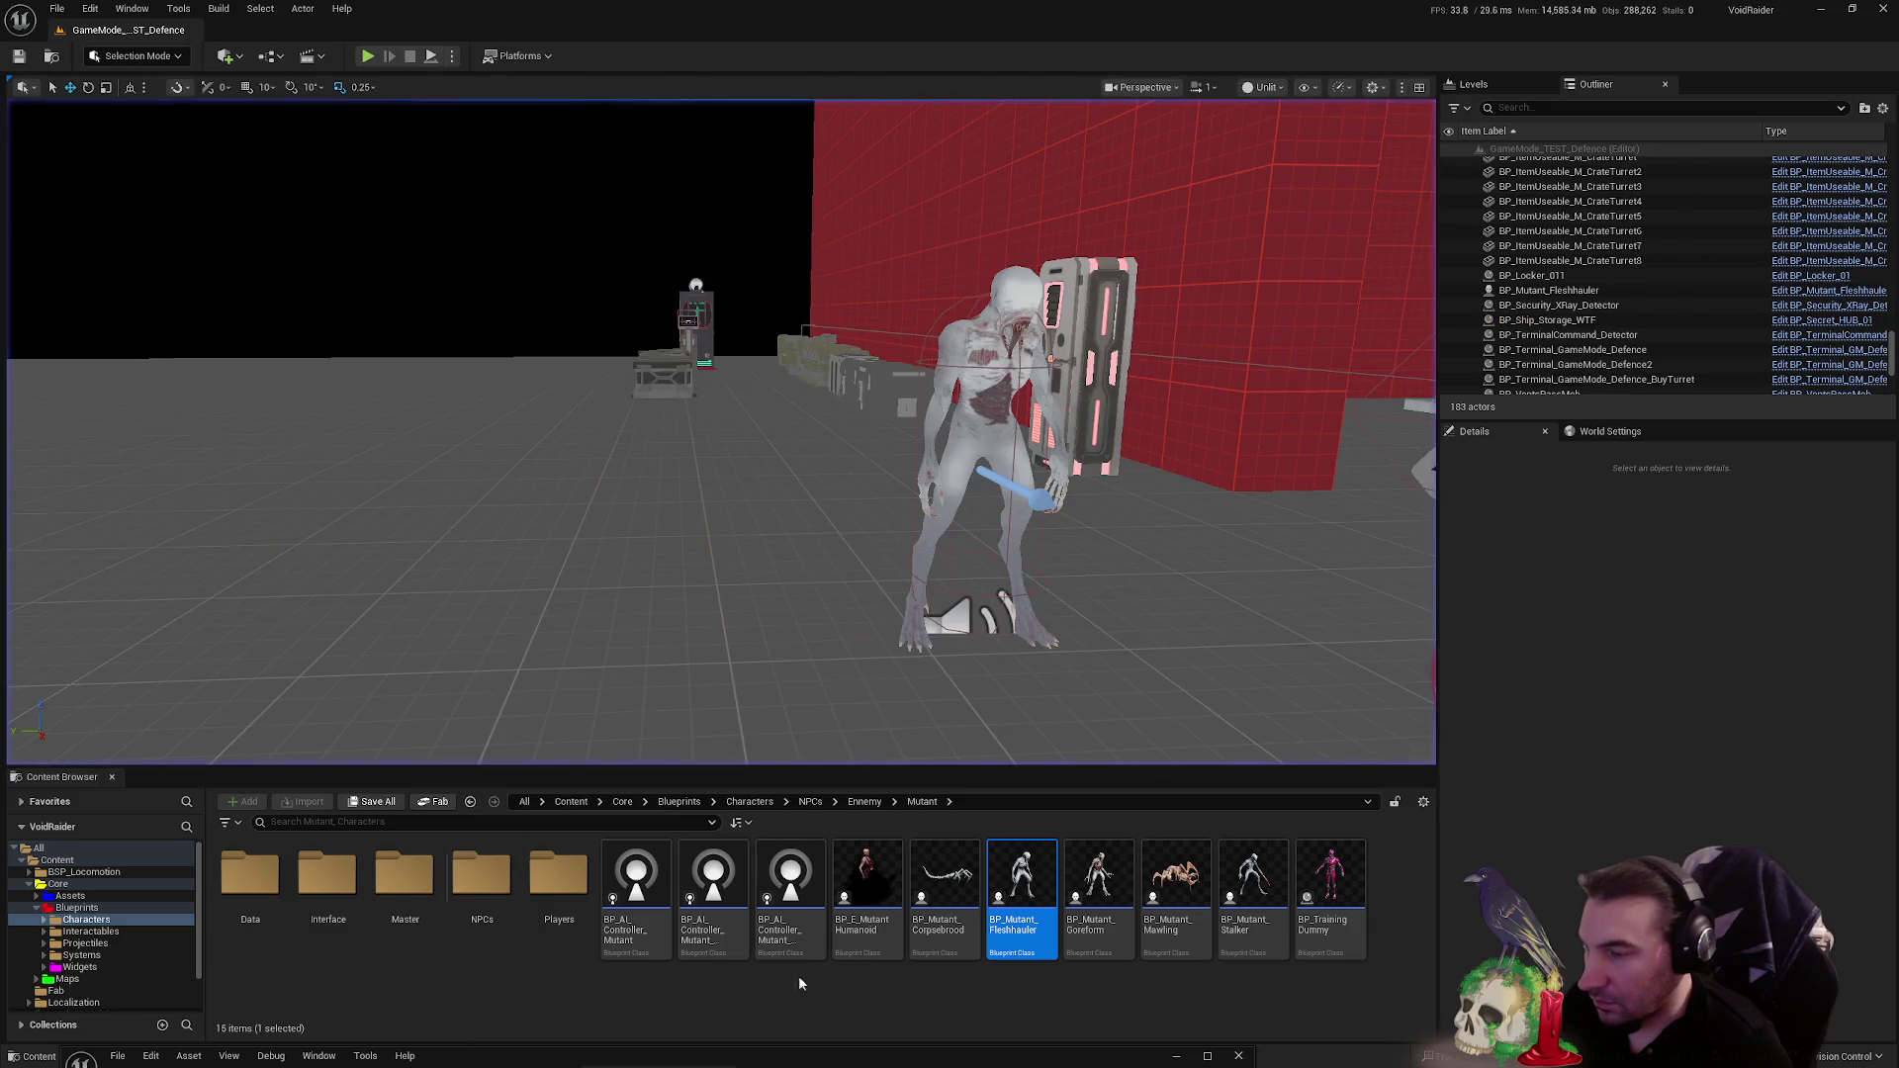
- Restore the Blueprint editor on BP_MasterEnnemyCharacter and pan to its OnAudioFinished sound logic
double_click(844, 1060)
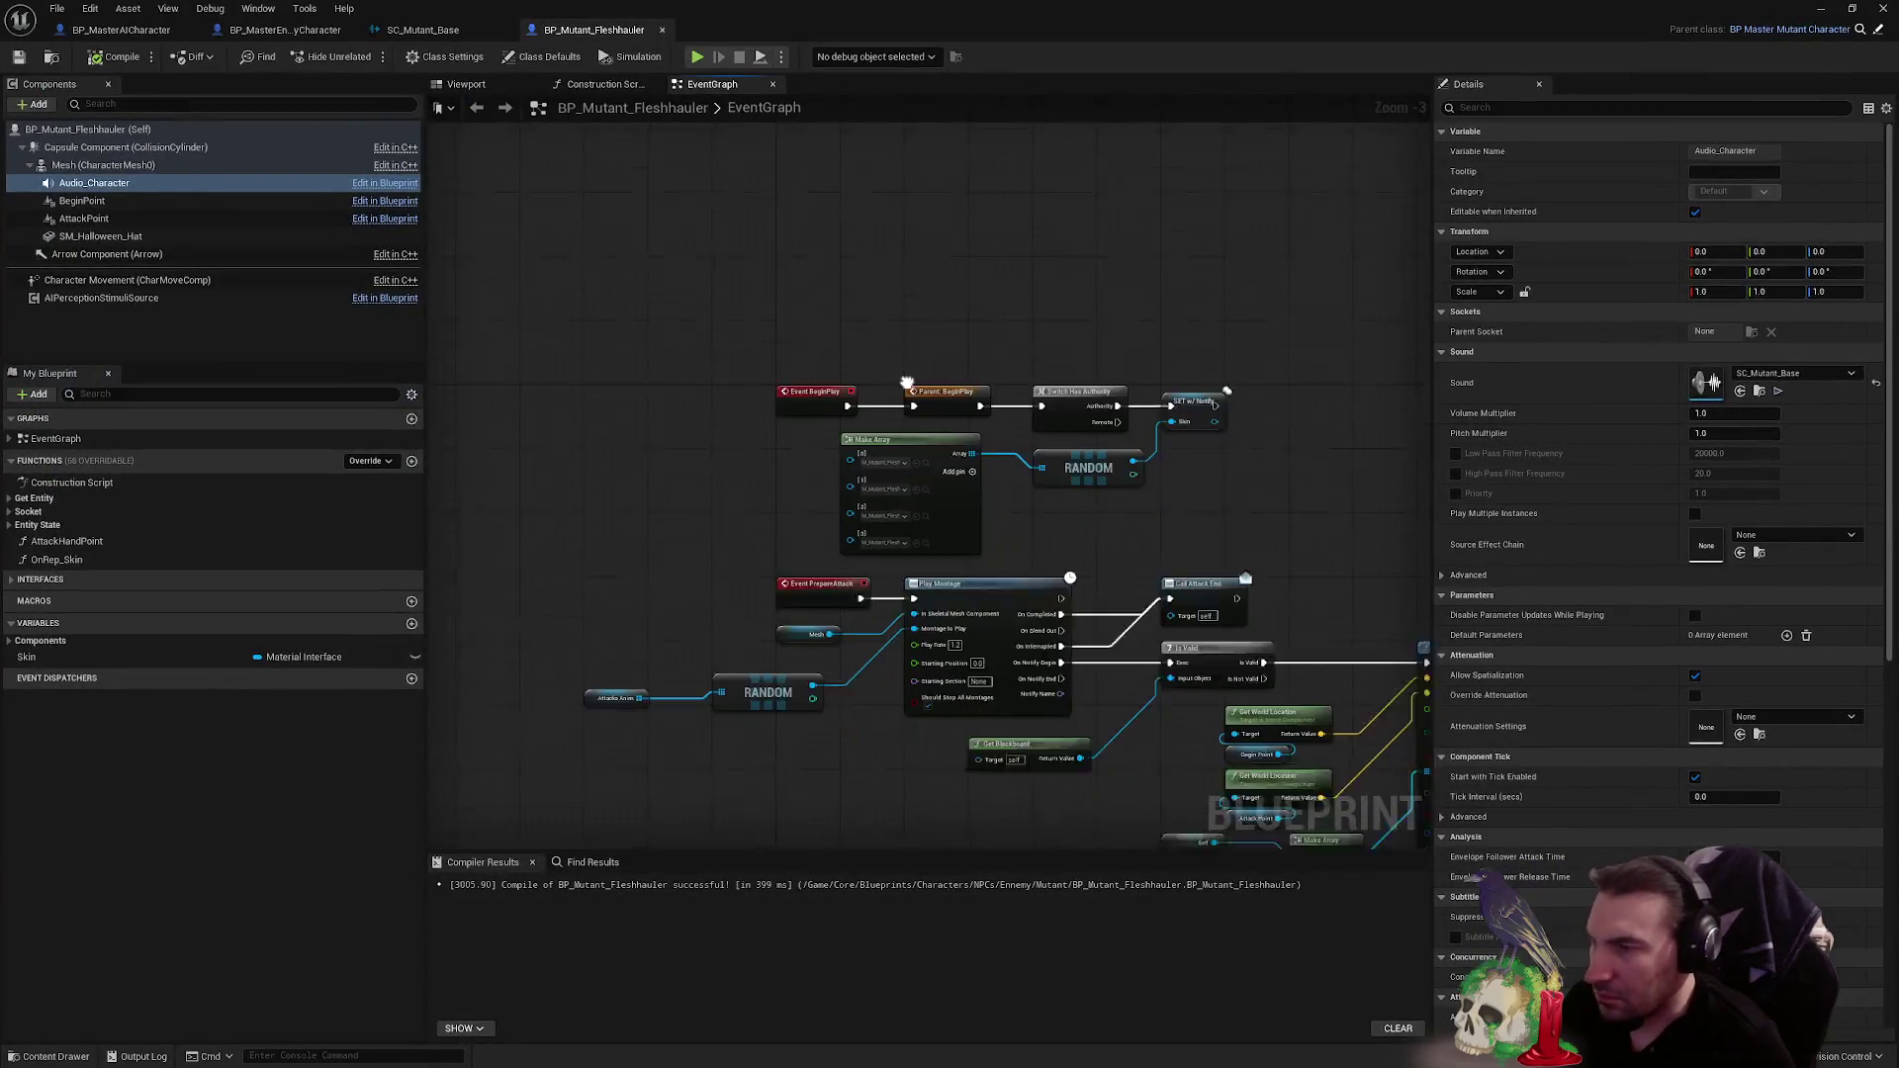
click(140, 33)
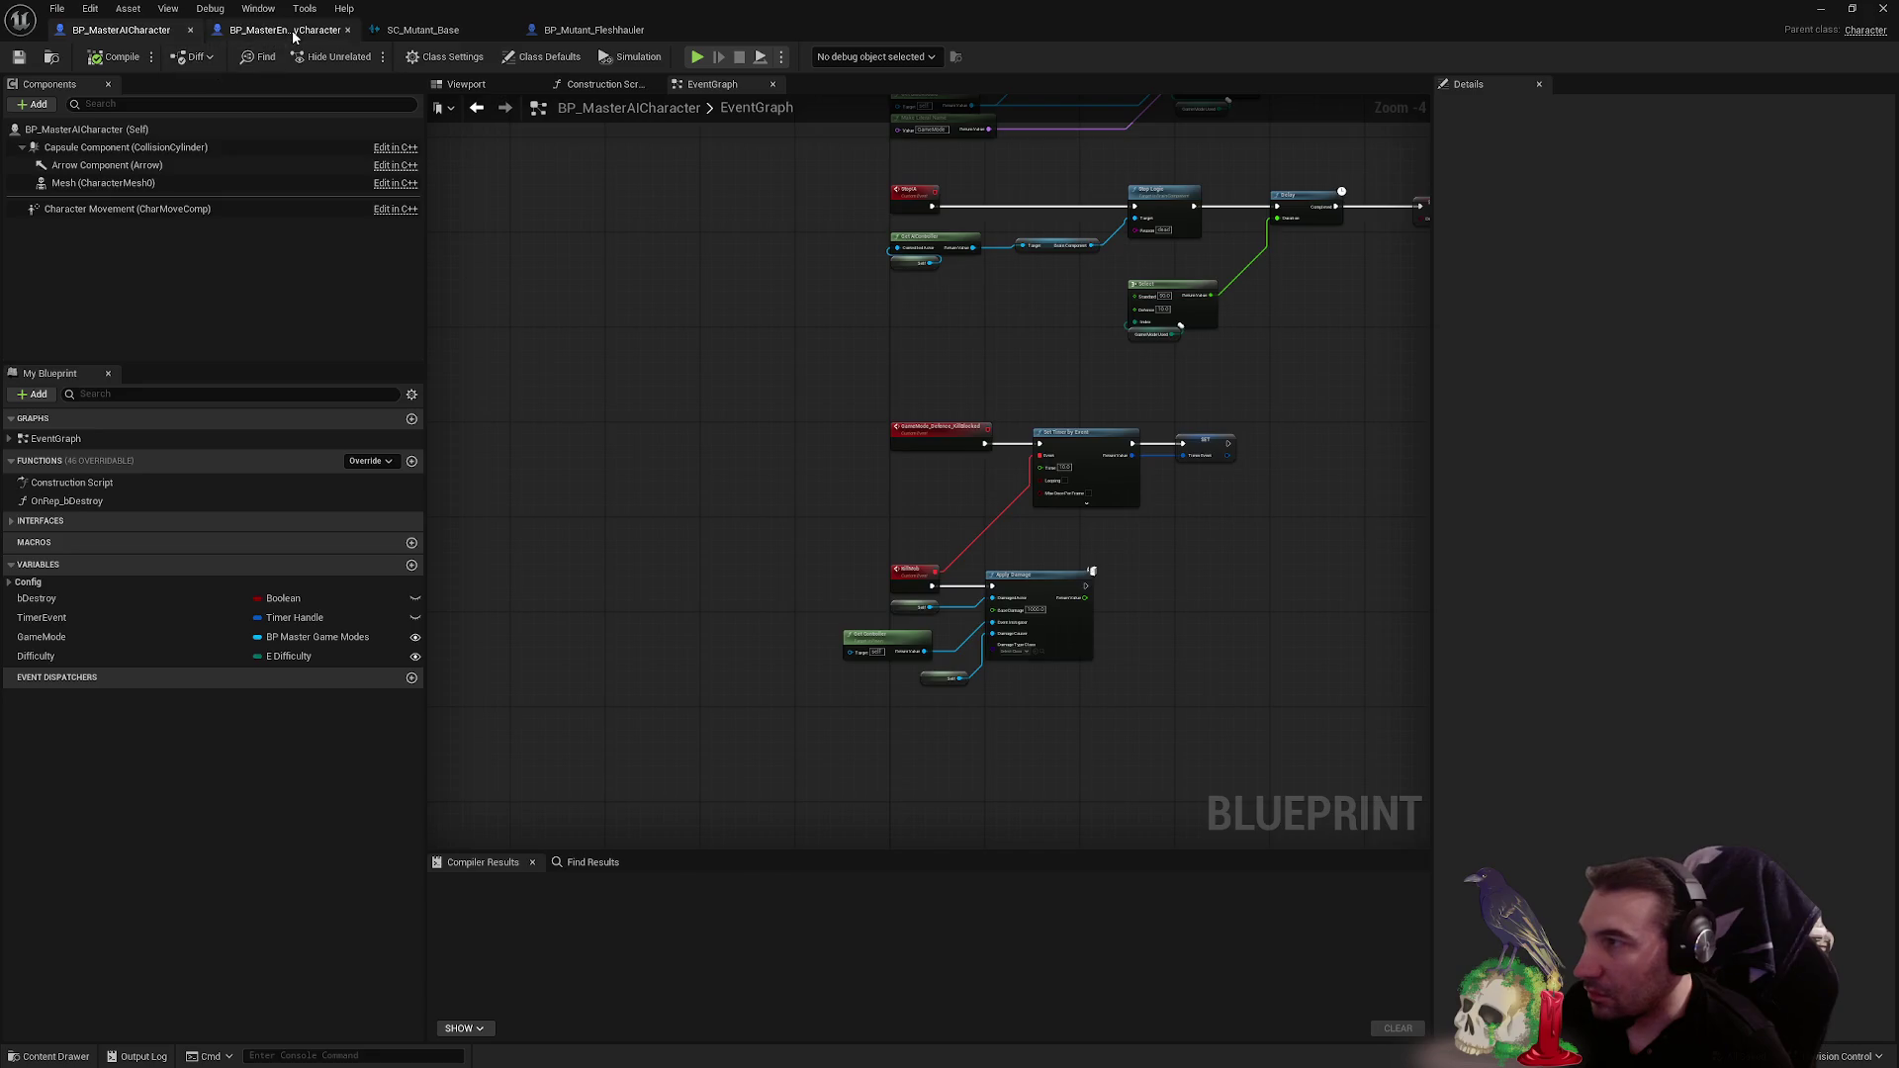
click(293, 29)
scroll(793, 479, up, 3)
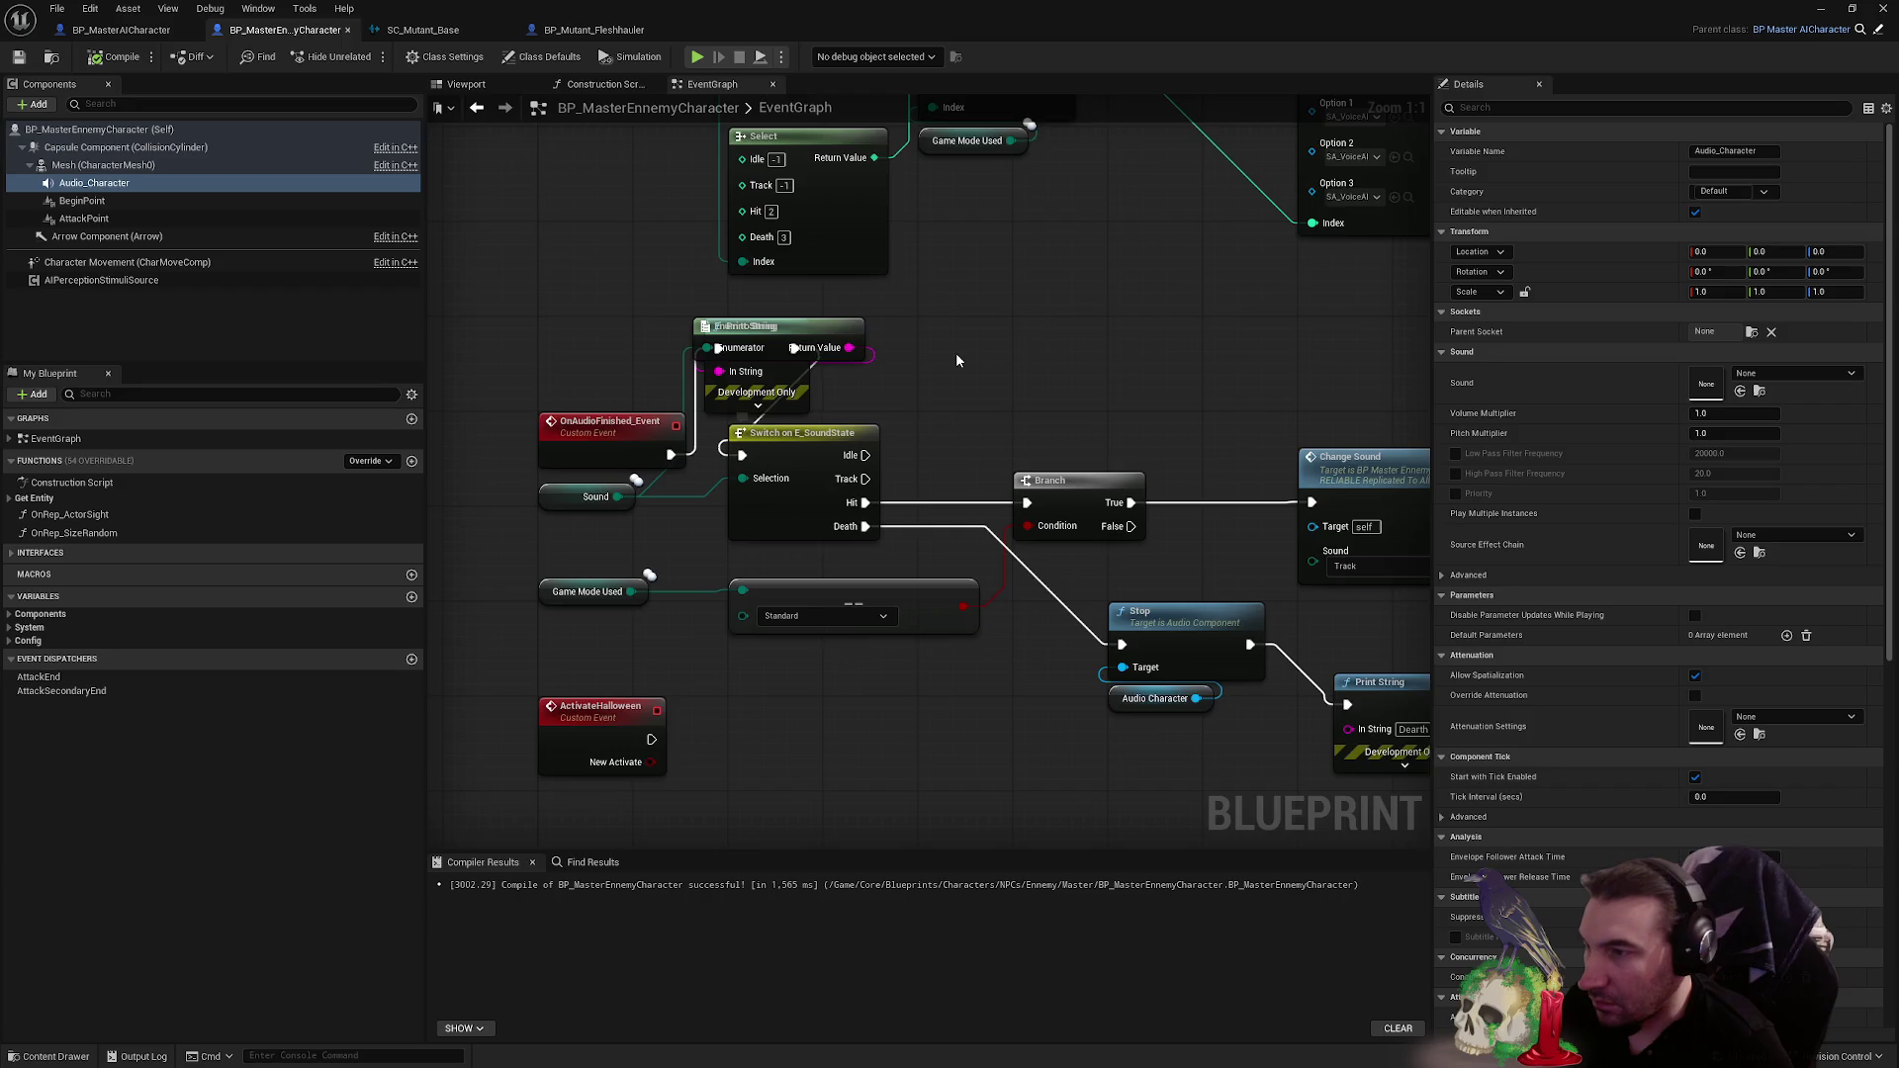
drag(956, 360, 852, 314)
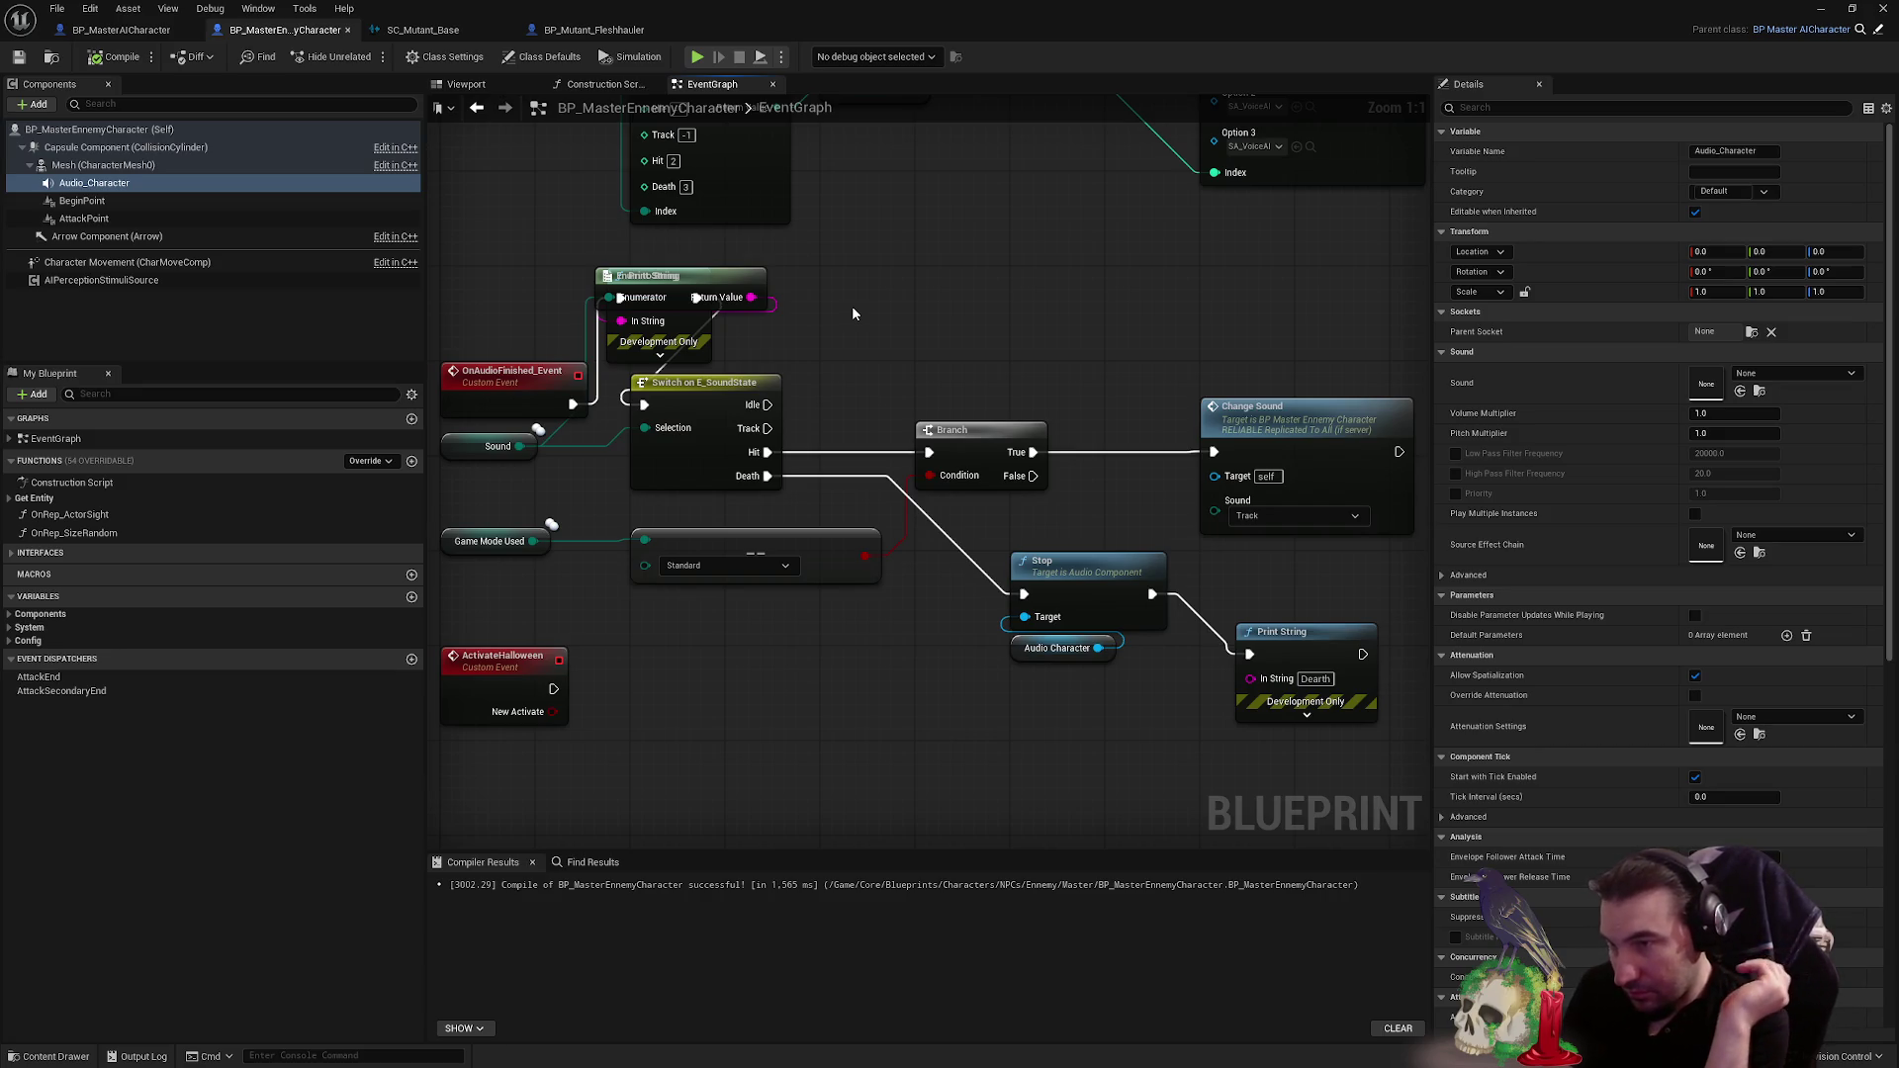
- Commit the Death Print String text and add Audio_Character's On Audio Finished event
click(1322, 678)
key(Return)
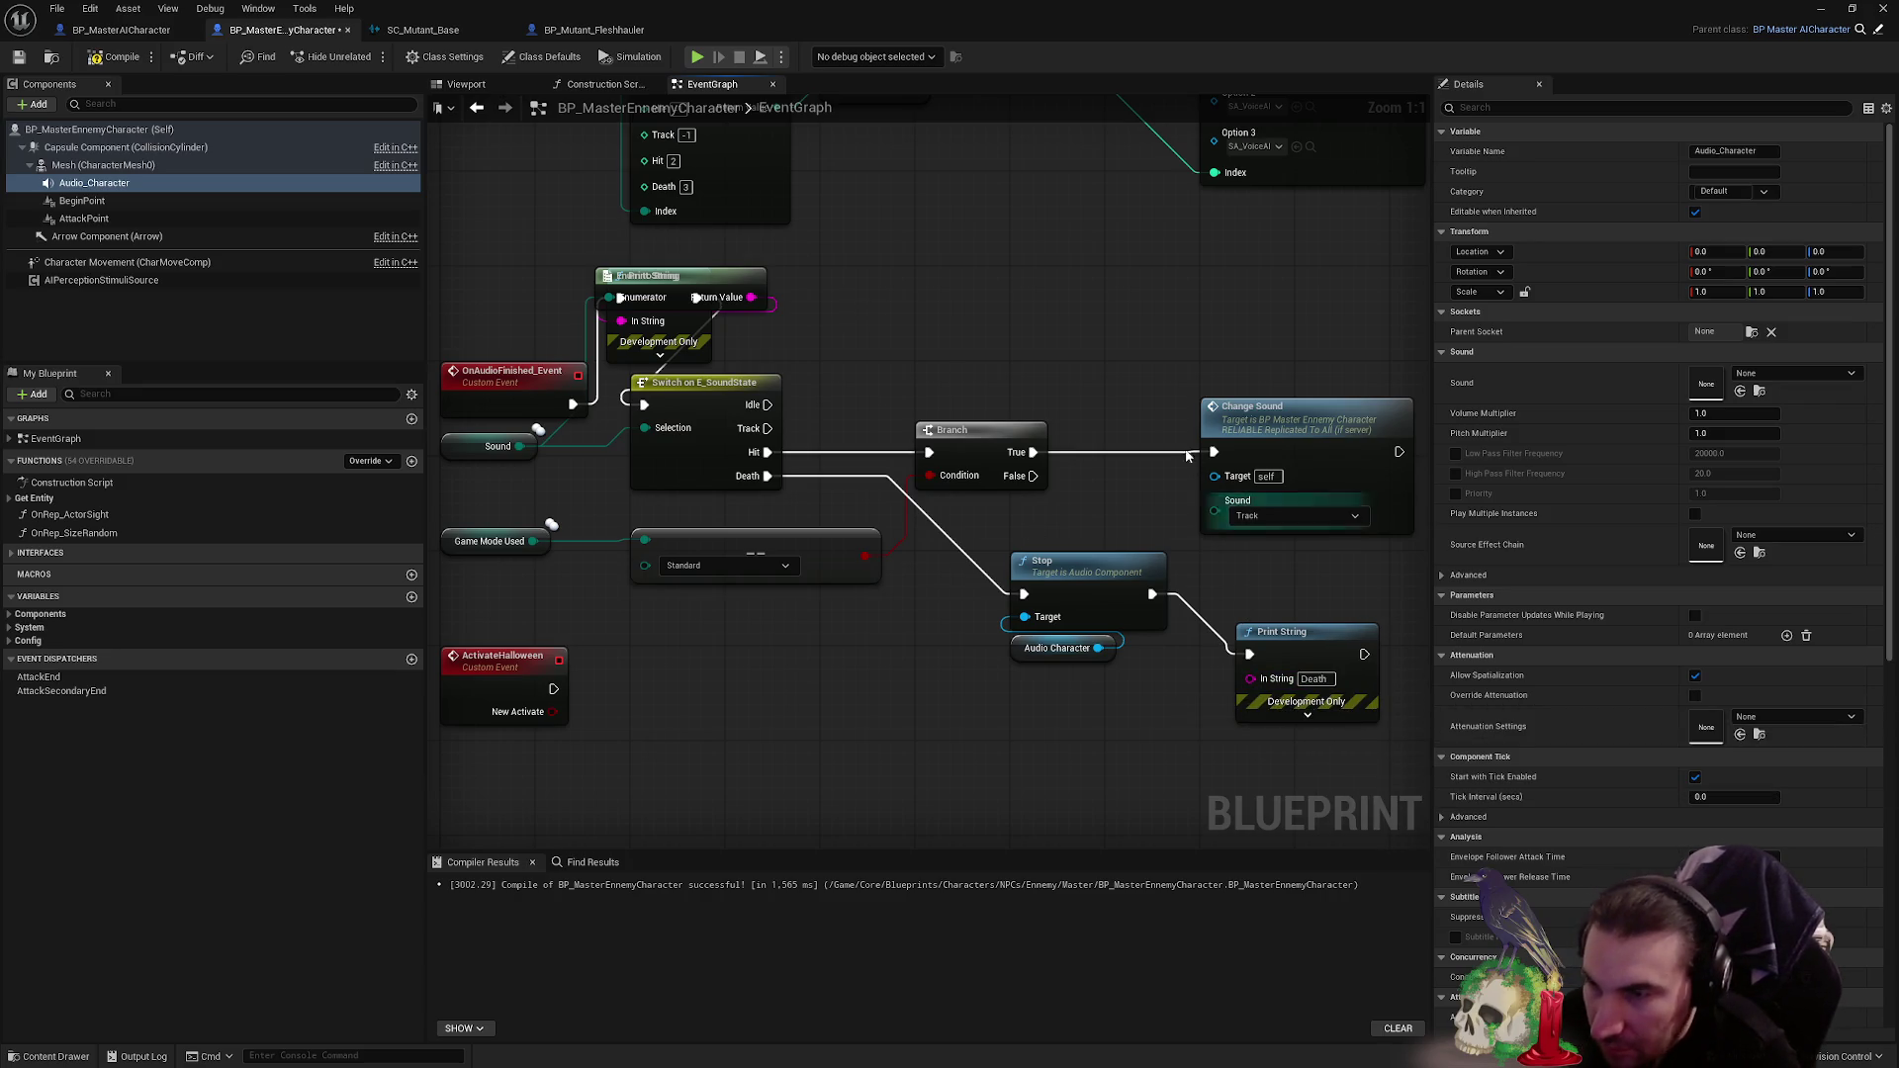
click(102, 234)
click(93, 183)
scroll(1632, 722, down, 10)
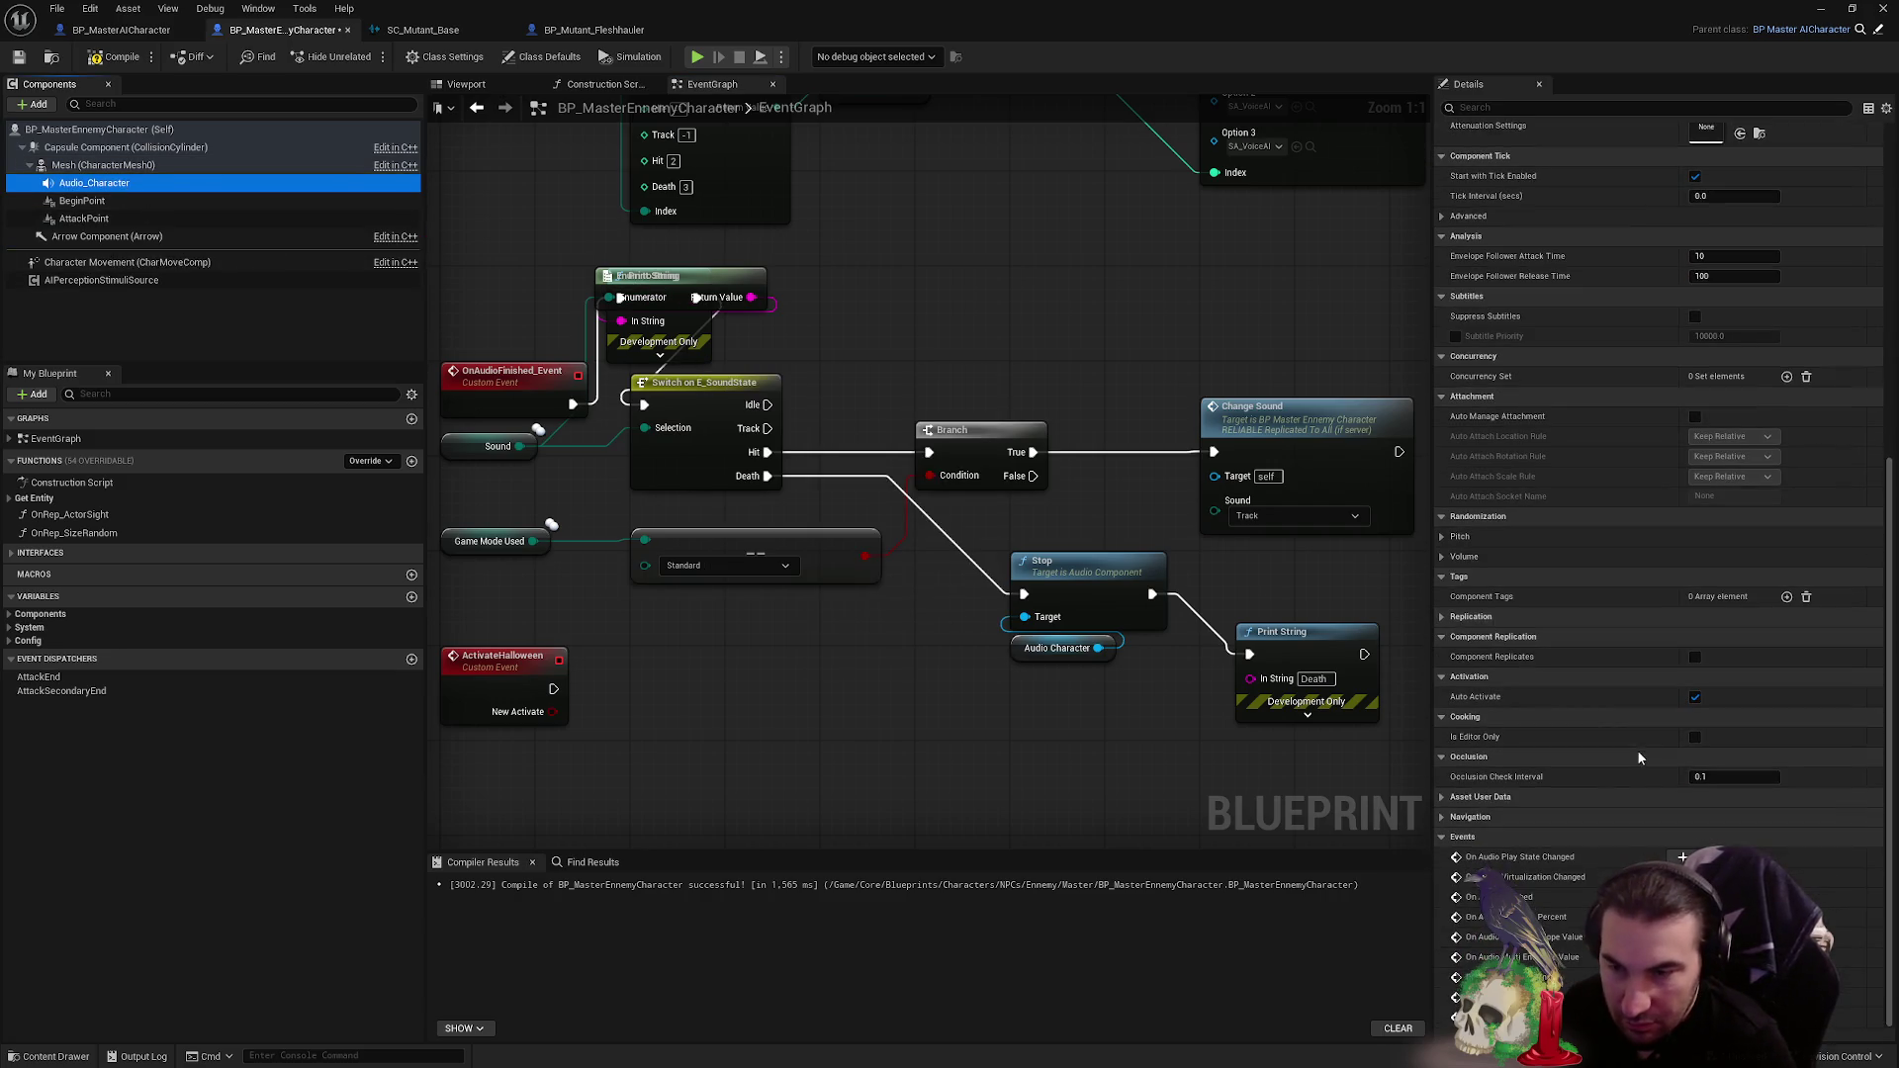
click(1681, 897)
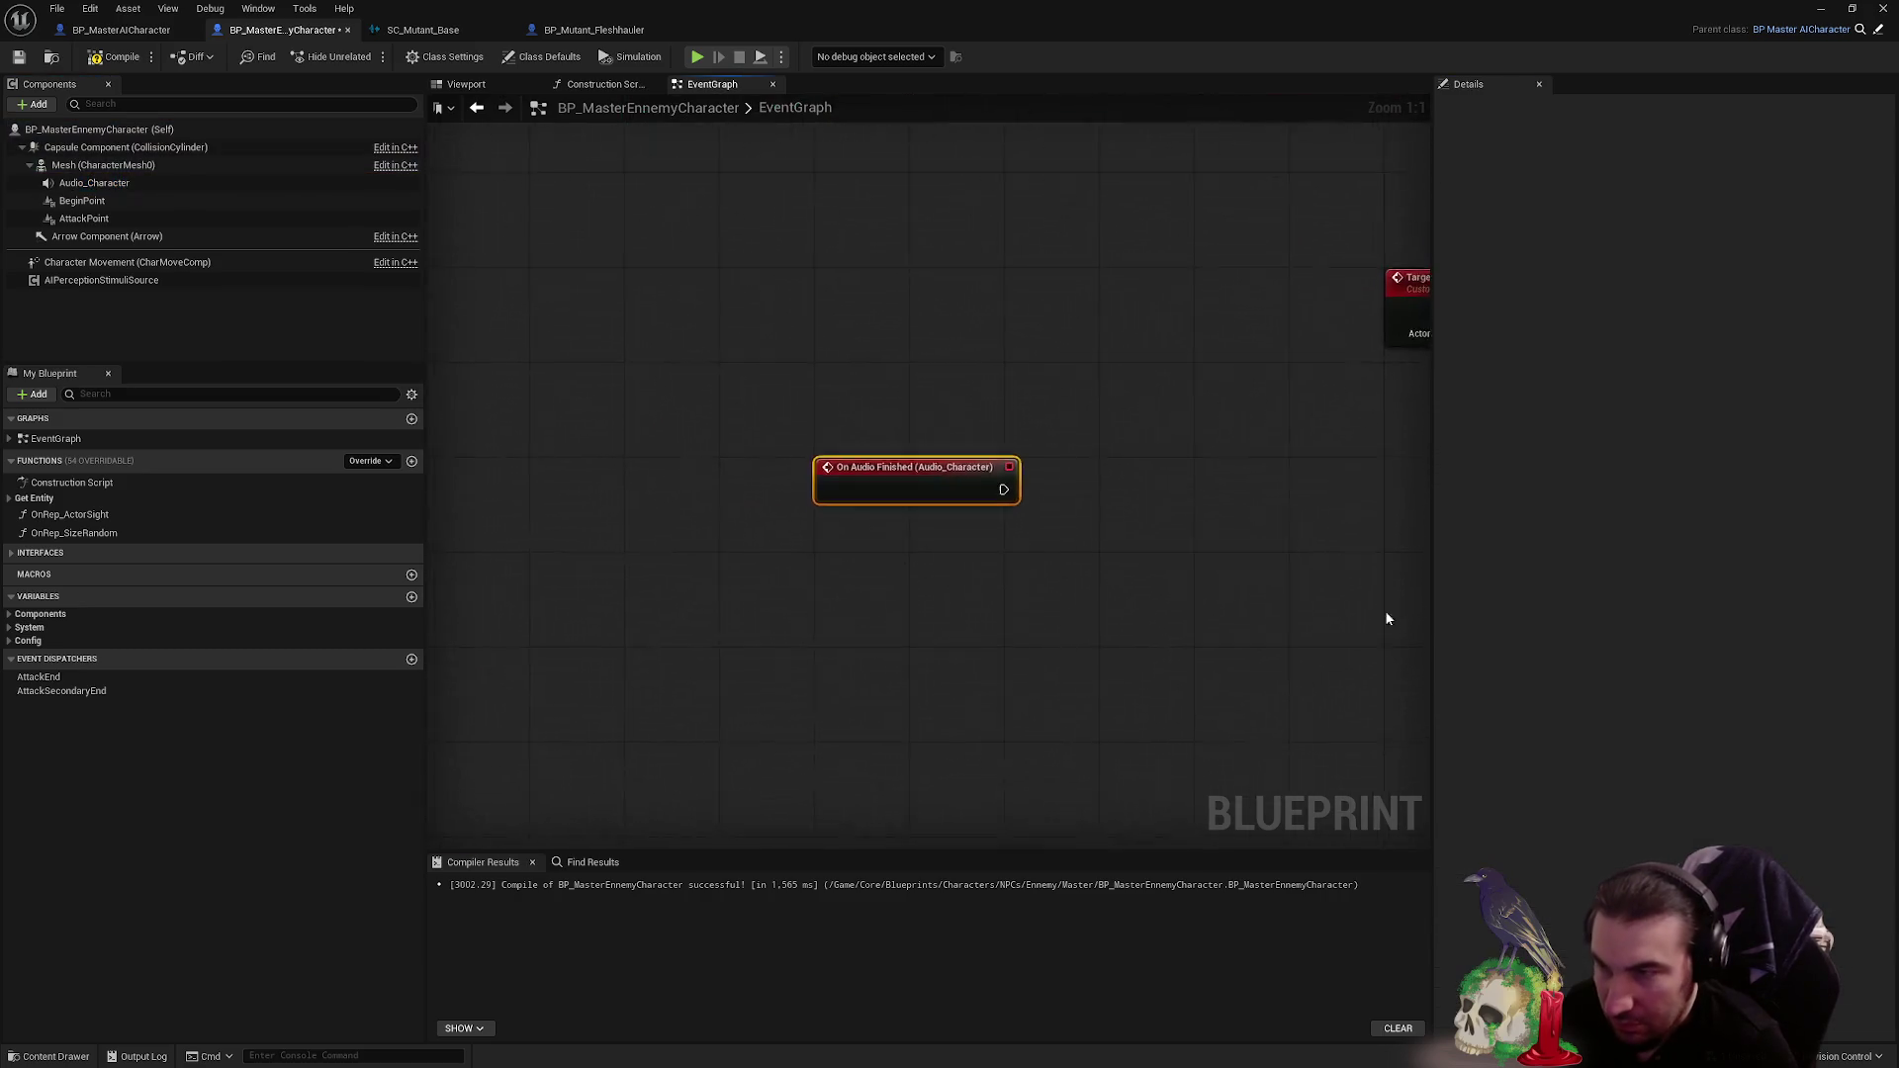
- Delete the old OnAudioFinished_Event custom event and put the new event in its place
mouse_move(740, 617)
mouse_down()
mouse_move(868, 423)
mouse_move(825, 270)
mouse_move(613, 483)
mouse_move(875, 443)
mouse_up()
click(816, 466)
key(Delete)
click(888, 312)
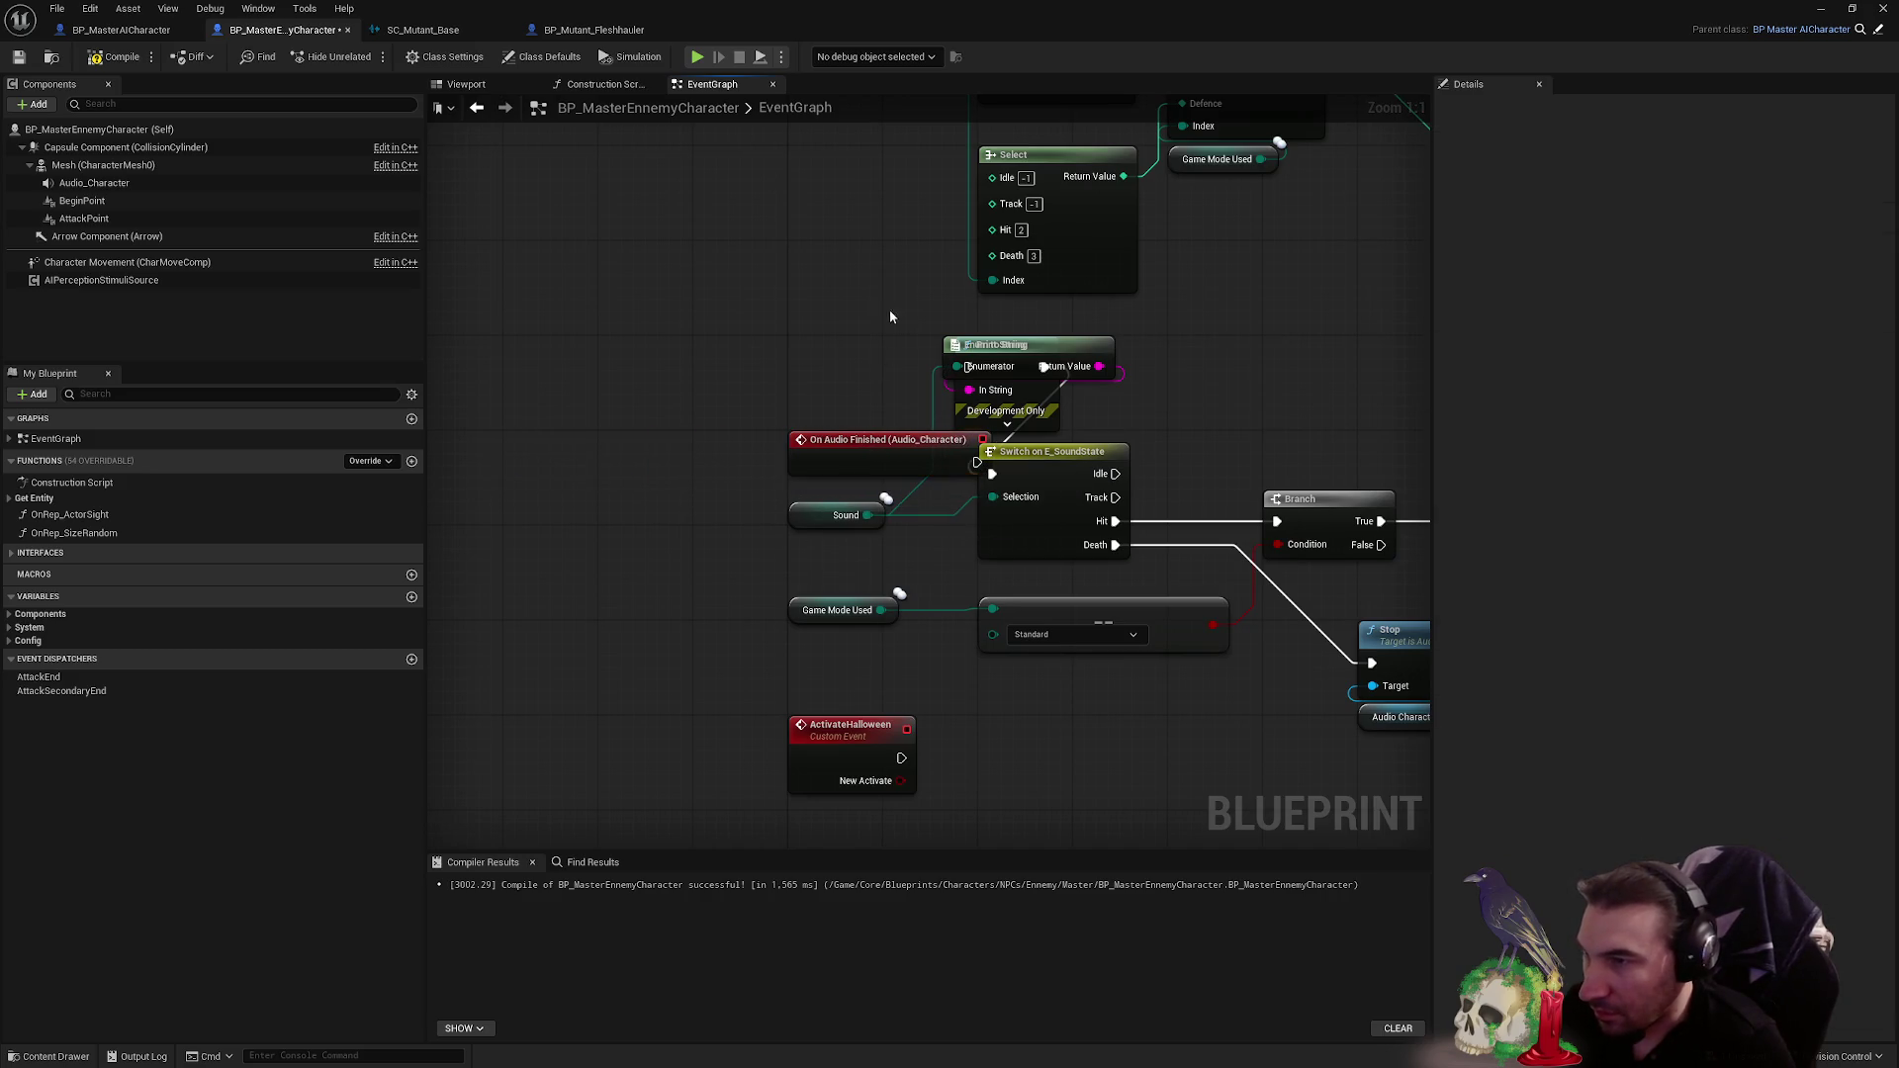
scroll(891, 396, down, 2)
- Shift the sound-state logic right and wire On Audio Finished into Switch on E_SoundState
drag(759, 376, 969, 515)
drag(1201, 653, 989, 406)
scroll(816, 419, up, 2)
mouse_move(726, 383)
mouse_down()
mouse_move(831, 373)
mouse_move(702, 427)
mouse_move(684, 403)
mouse_up()
drag(531, 461, 625, 460)
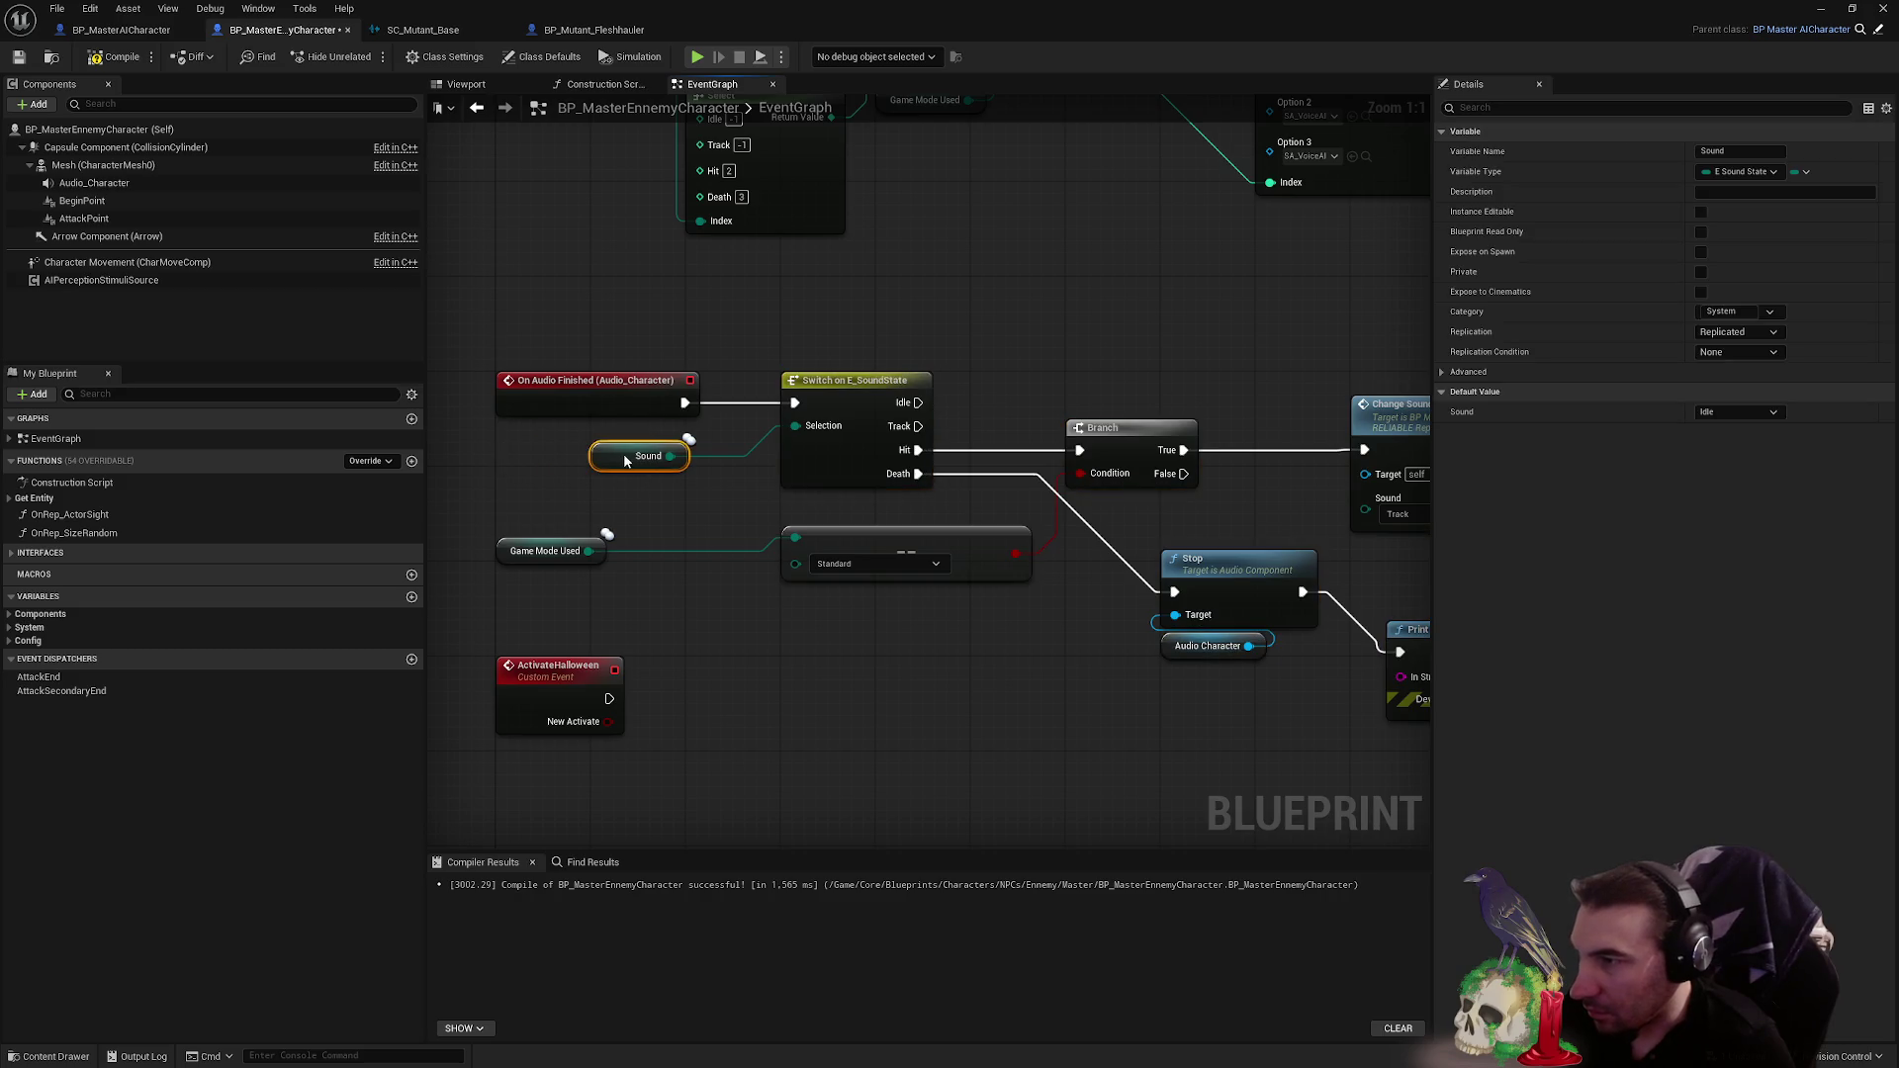
click(668, 504)
scroll(564, 495, down, 1)
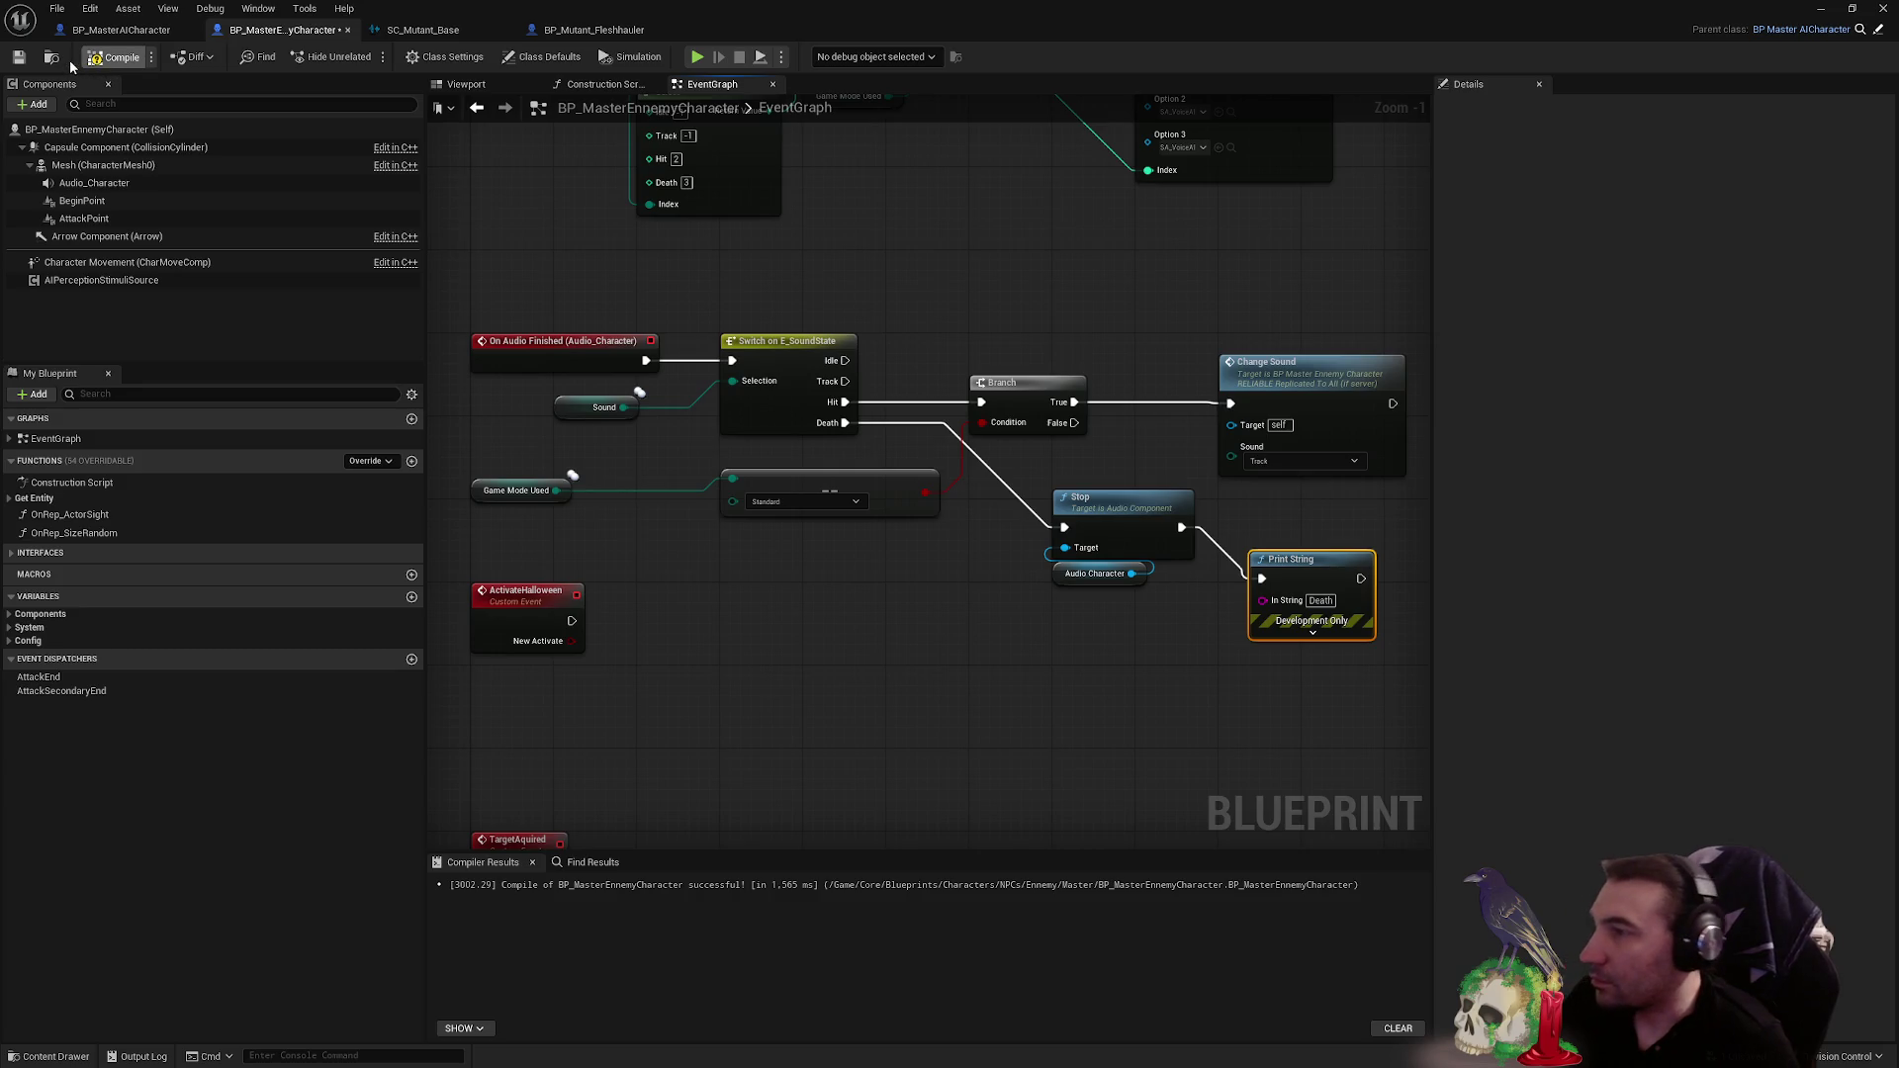
- Compile, jump to the error, and delete the broken Bind Event and Create Event nodes
click(20, 60)
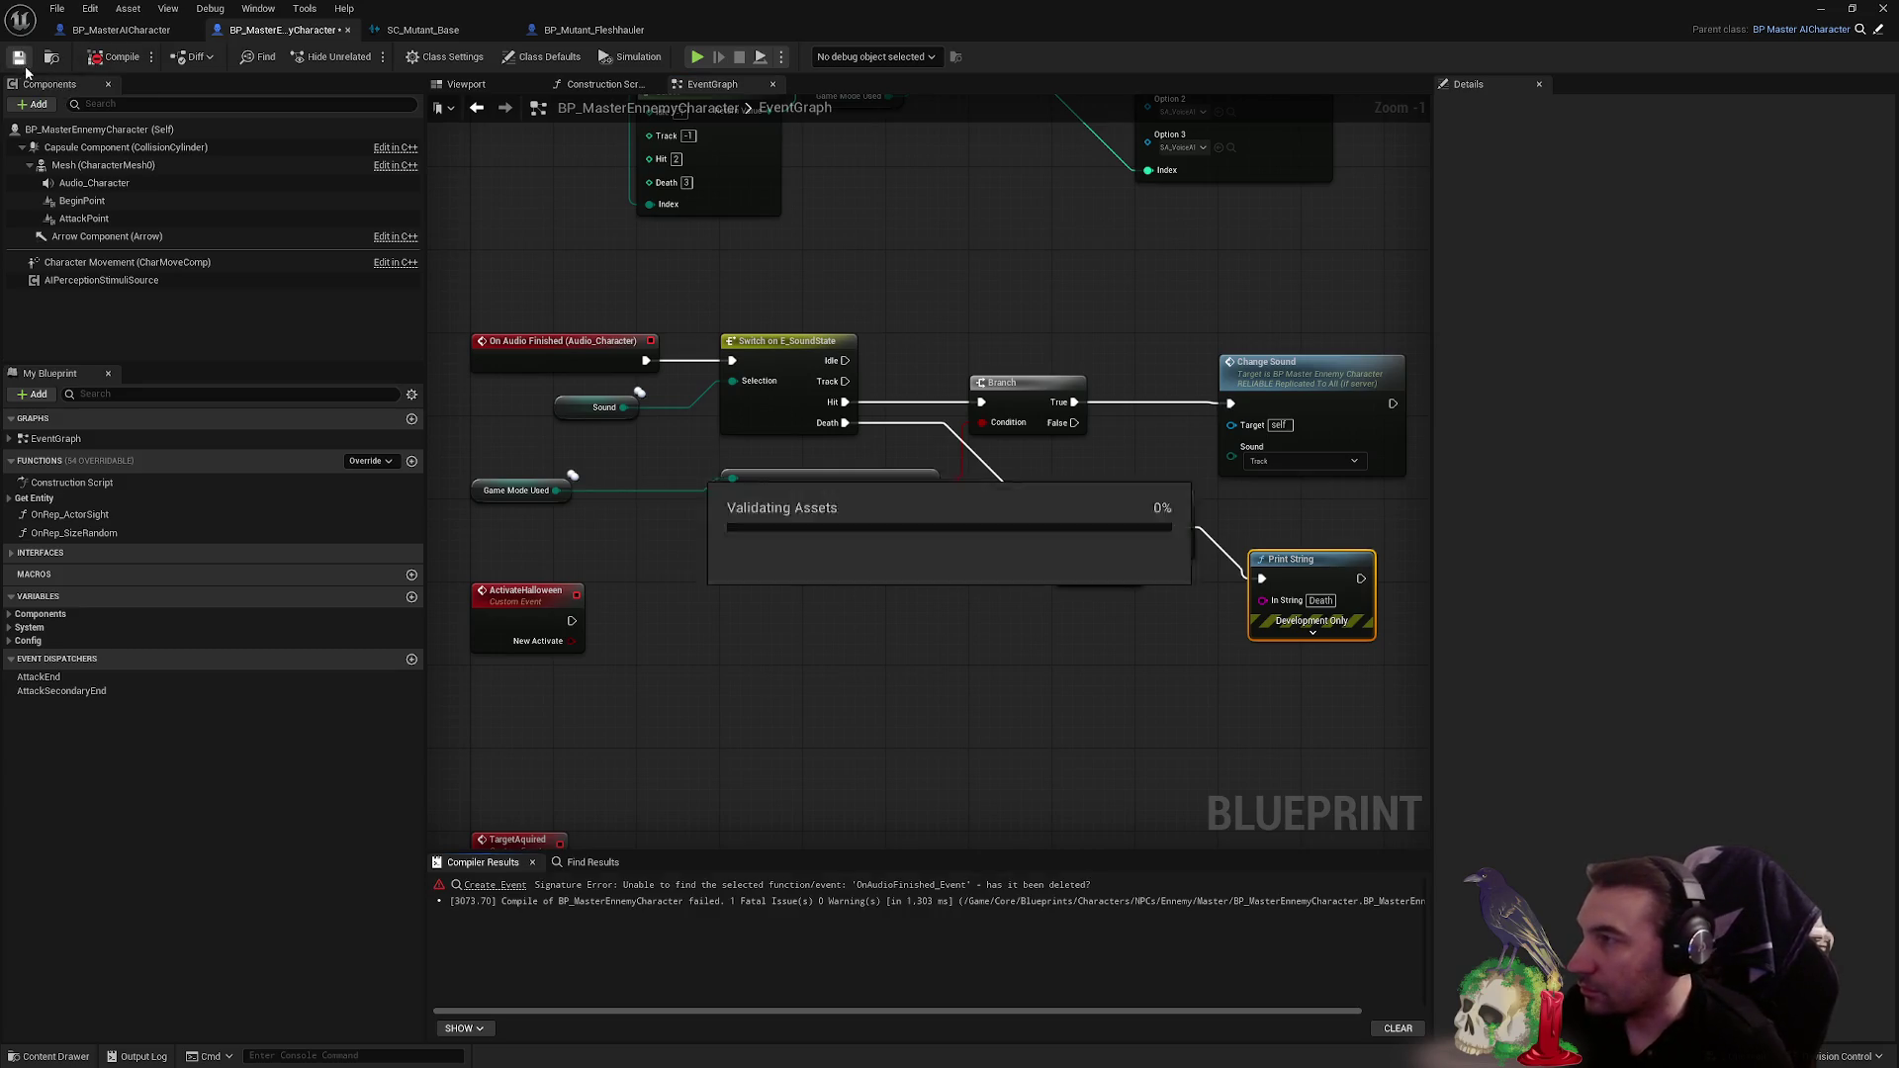
click(495, 884)
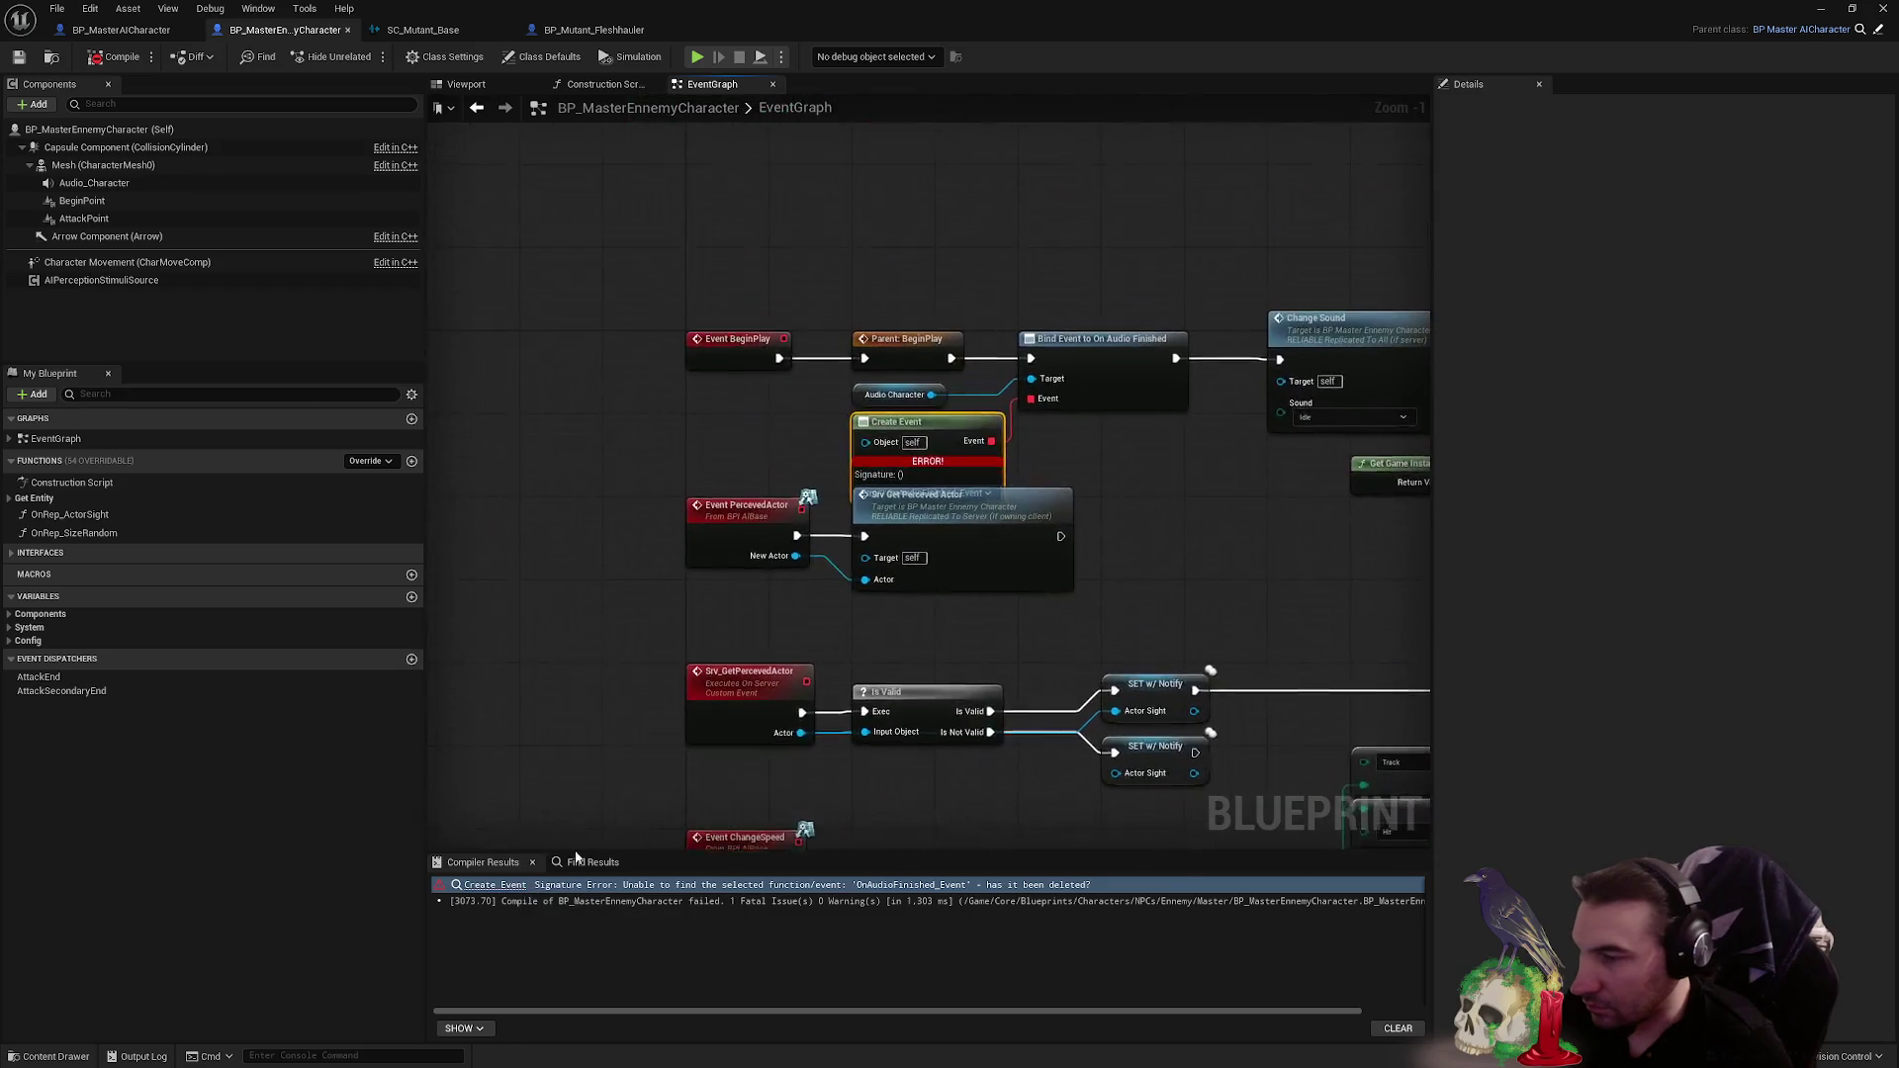
mouse_move(960, 516)
mouse_down()
mouse_move(722, 443)
mouse_move(1212, 434)
mouse_move(1204, 419)
mouse_up()
key(Delete)
- Rearrange the BeginPlay chain so Parent: BeginPlay feeds Change Sound, then minimize the editor
scroll(700, 351, down, 3)
mouse_move(584, 318)
mouse_down()
mouse_move(750, 400)
mouse_move(1441, 445)
mouse_move(1336, 458)
mouse_move(1330, 442)
mouse_up()
scroll(749, 400, down, 2)
scroll(554, 394, up, 7)
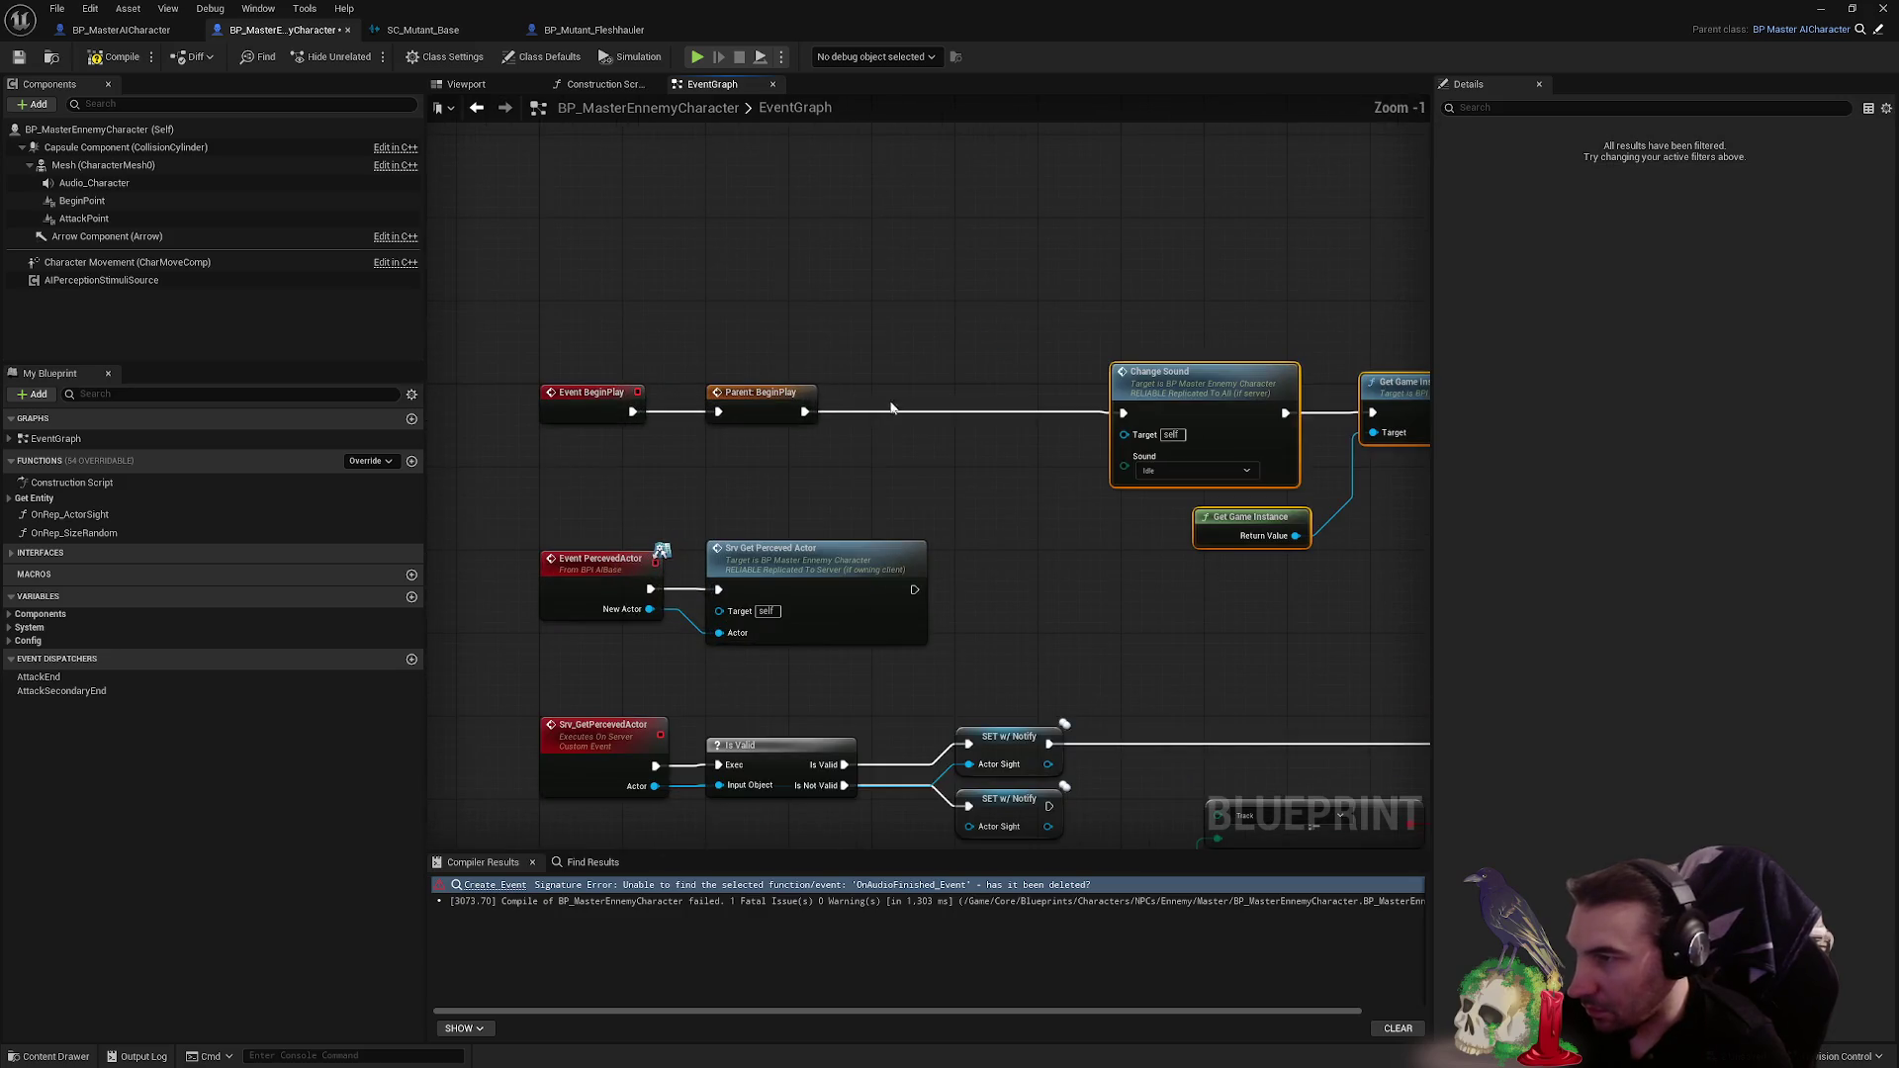
click(968, 318)
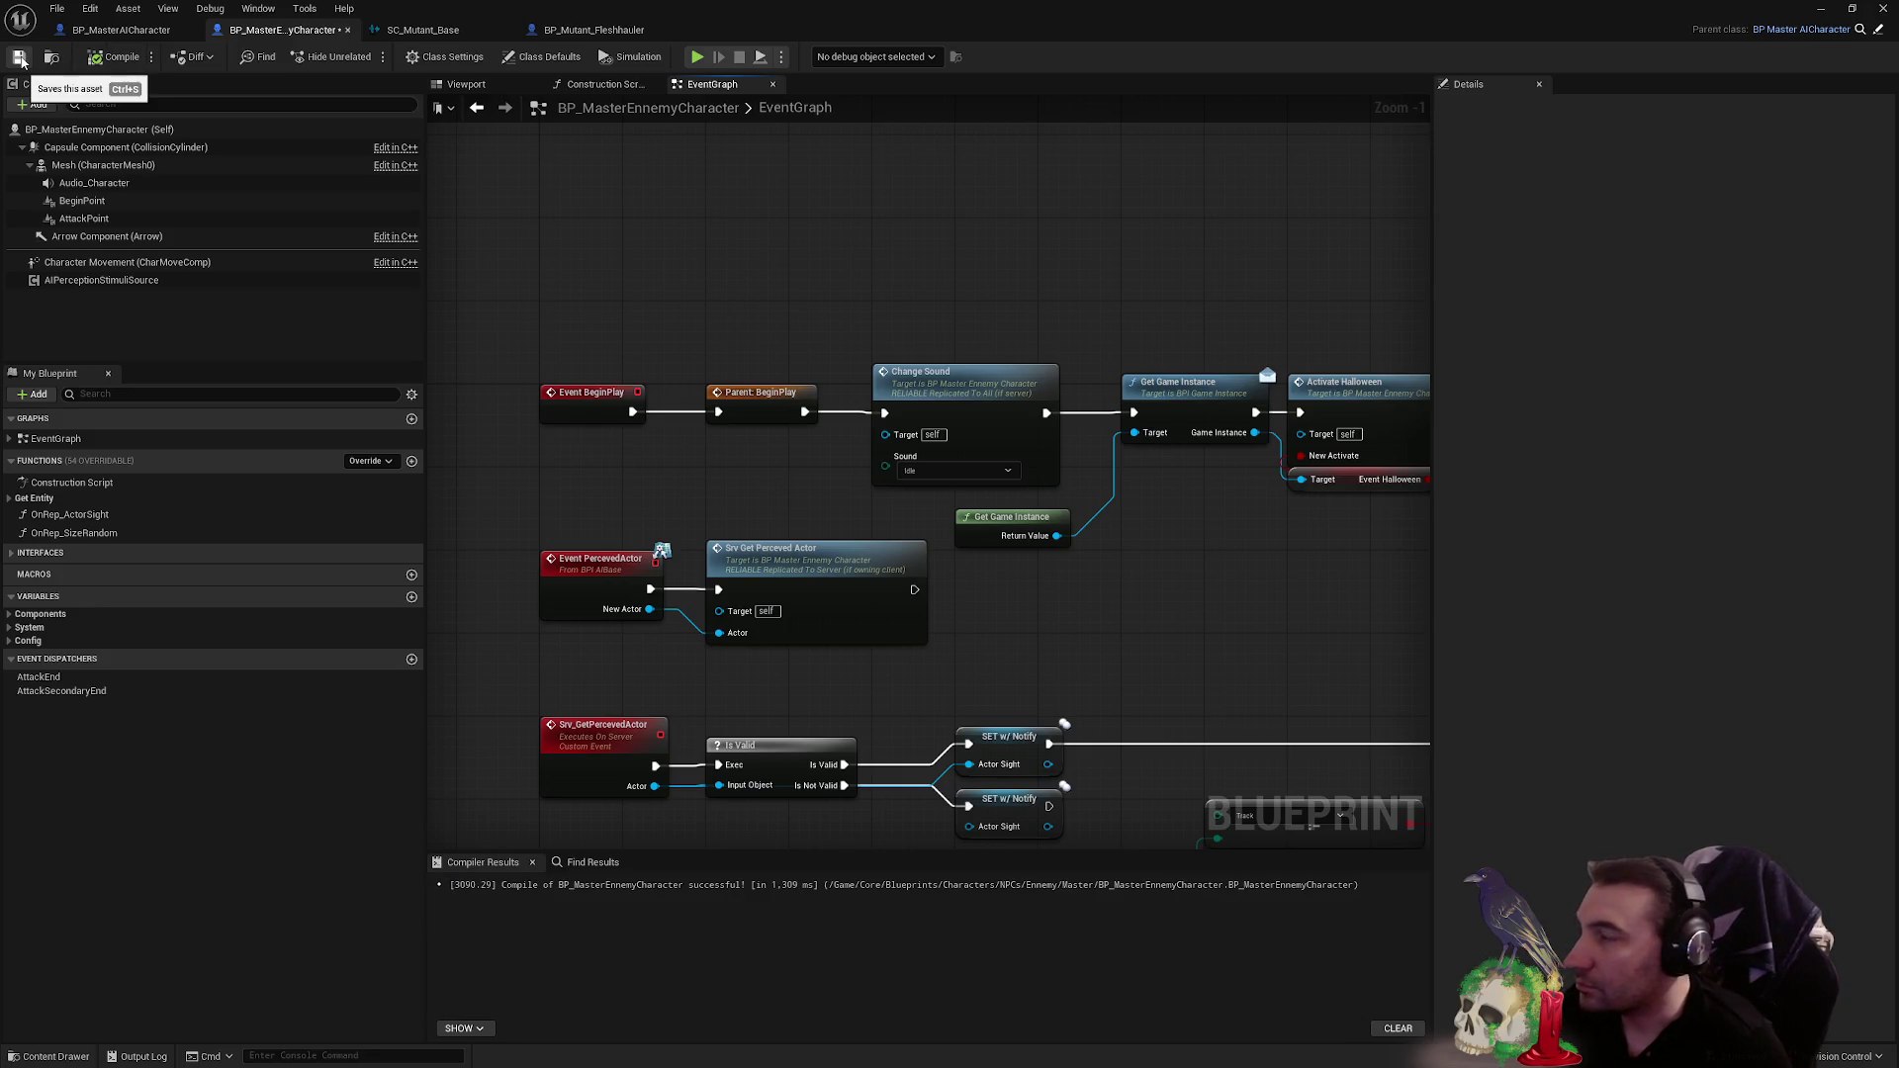
key(super+Down)
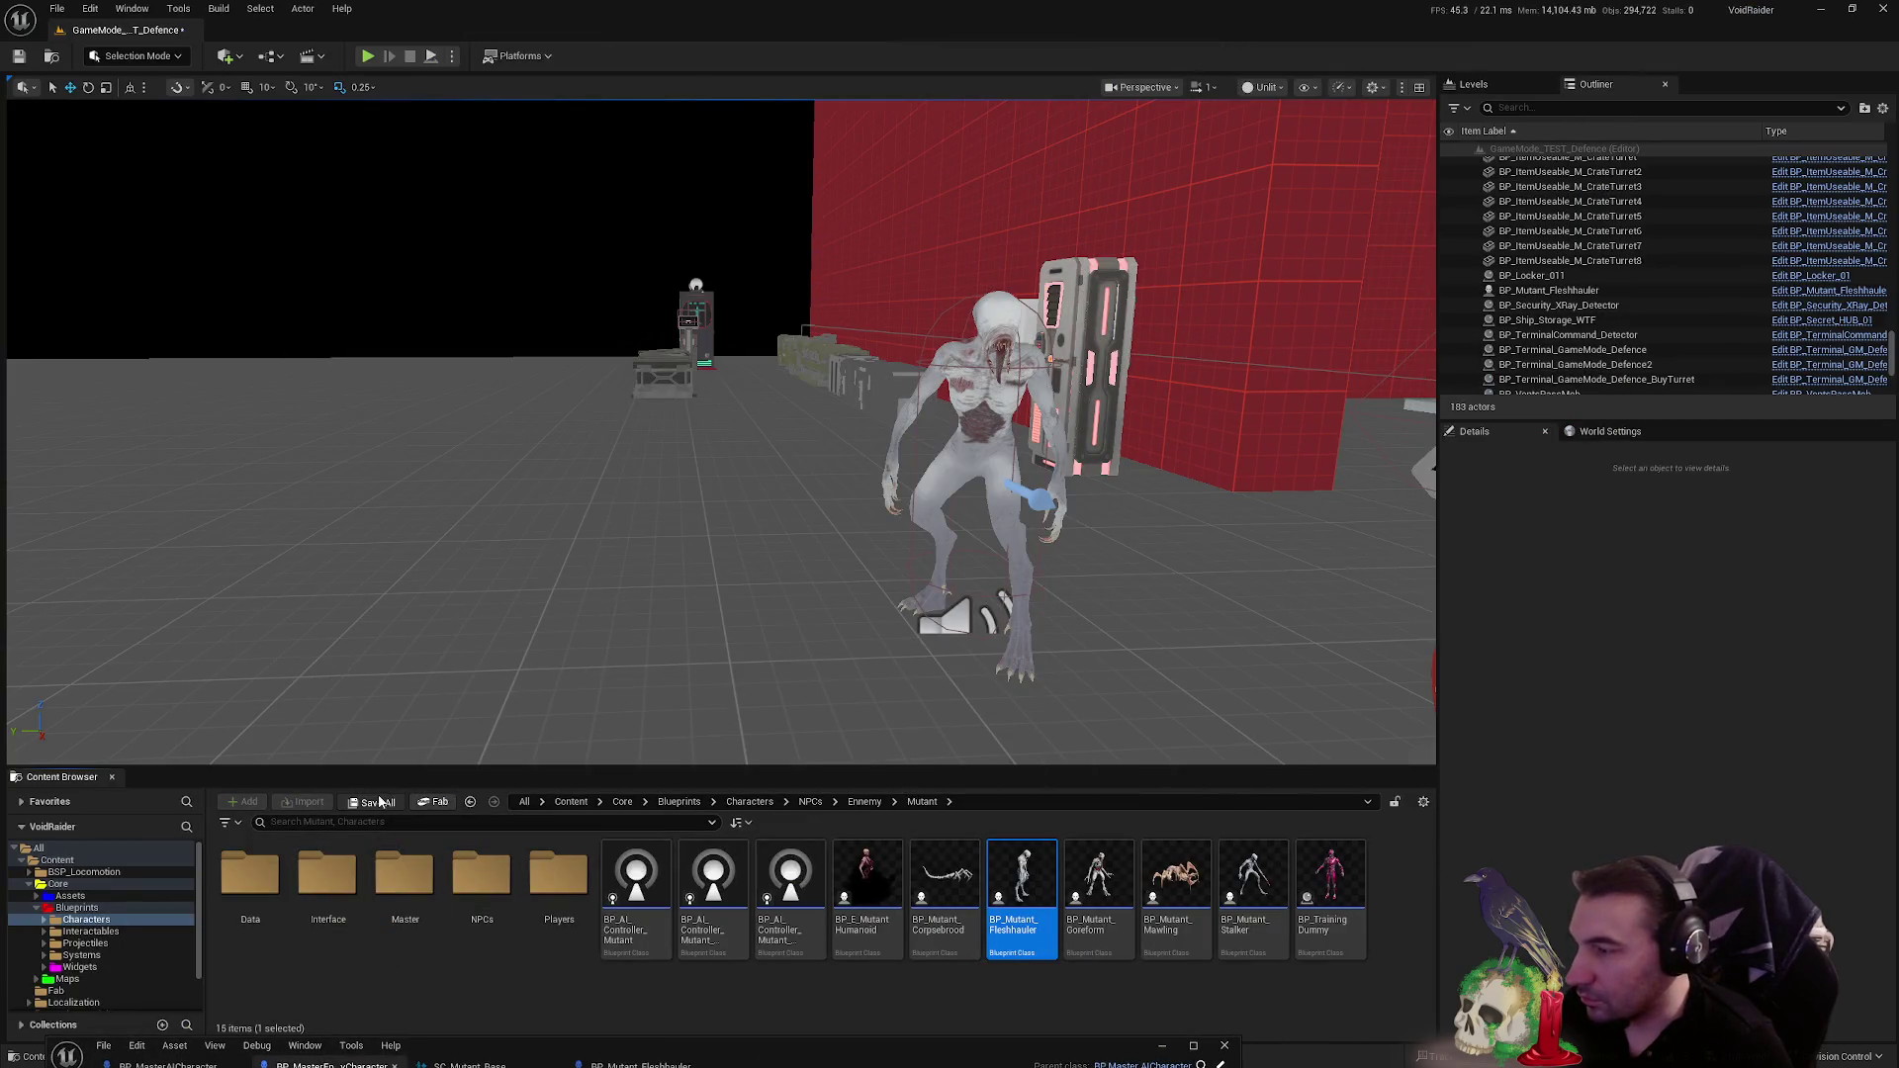
- Save all modified assets and start a play-in-editor session
click(381, 802)
click(1066, 710)
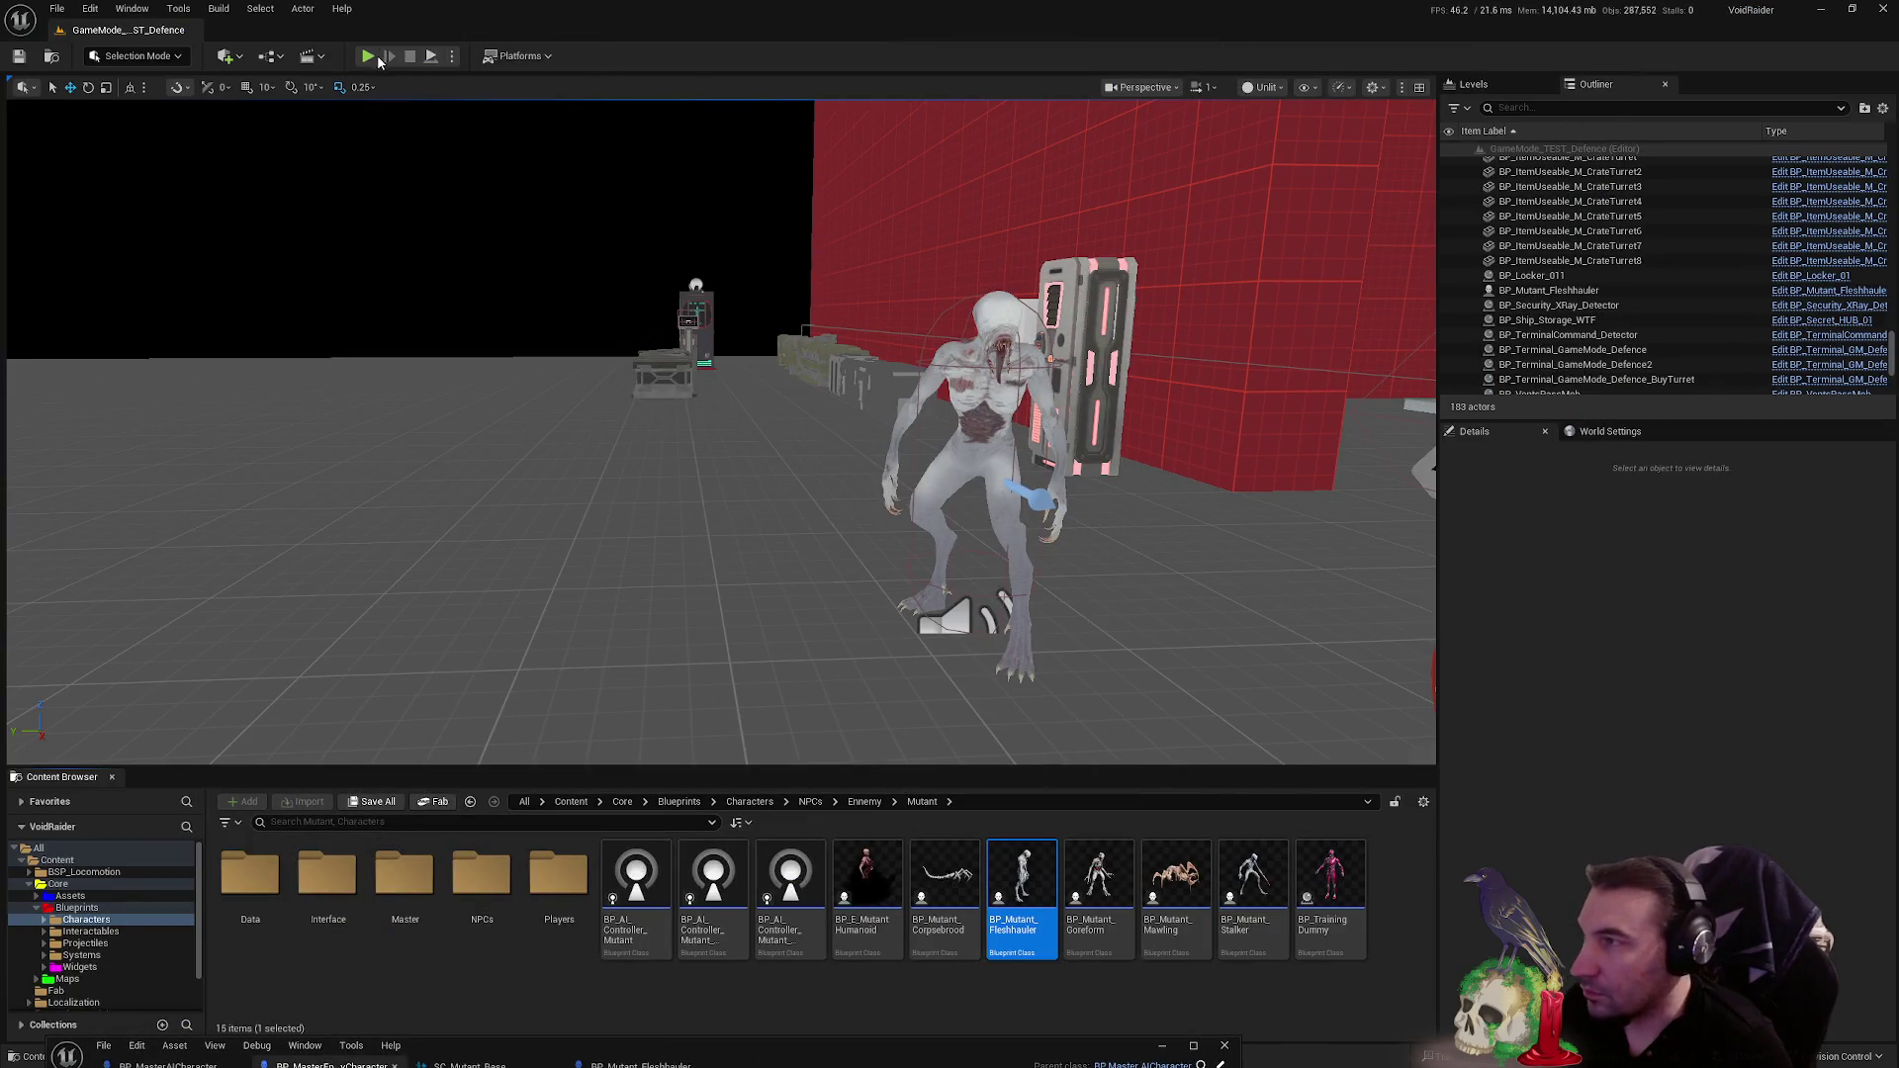
click(367, 57)
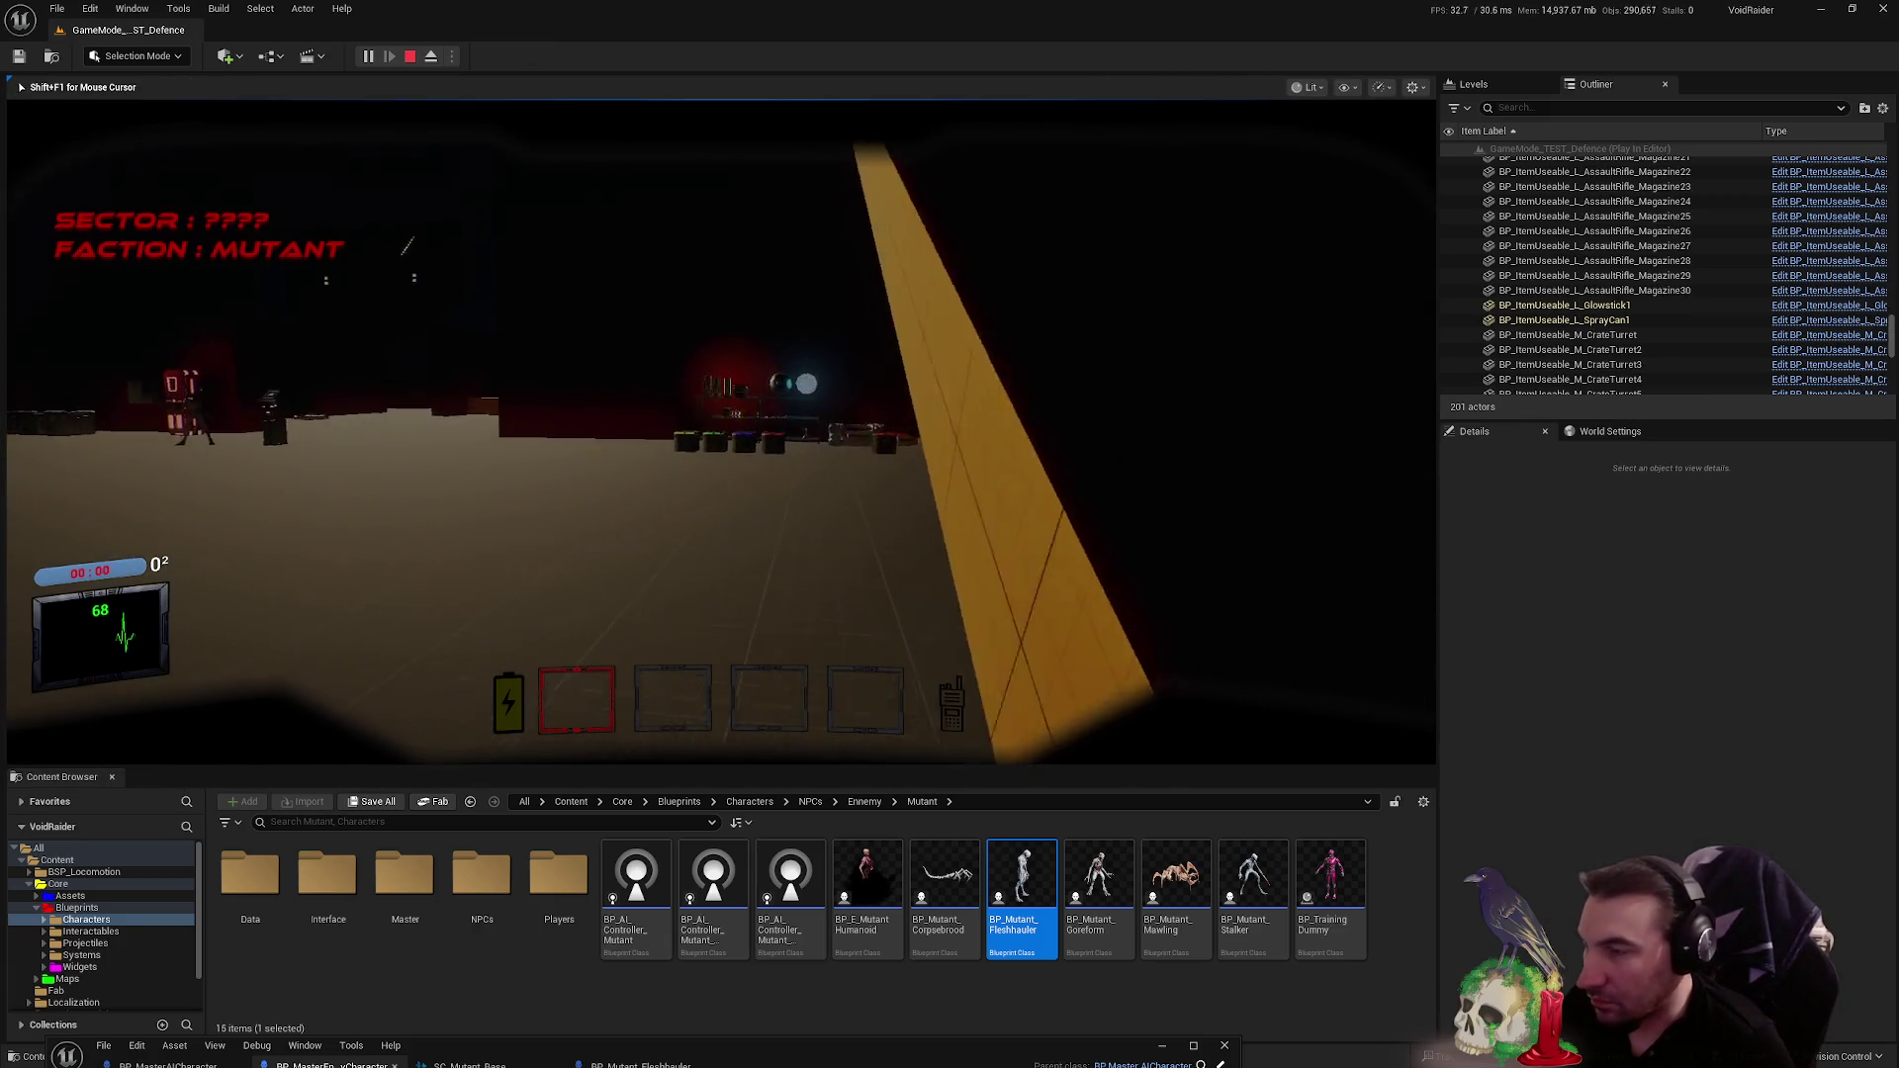
- Drop the cube, switch to the pistol and kill the mutant, then stop and restore the Blueprint editor
key(w)
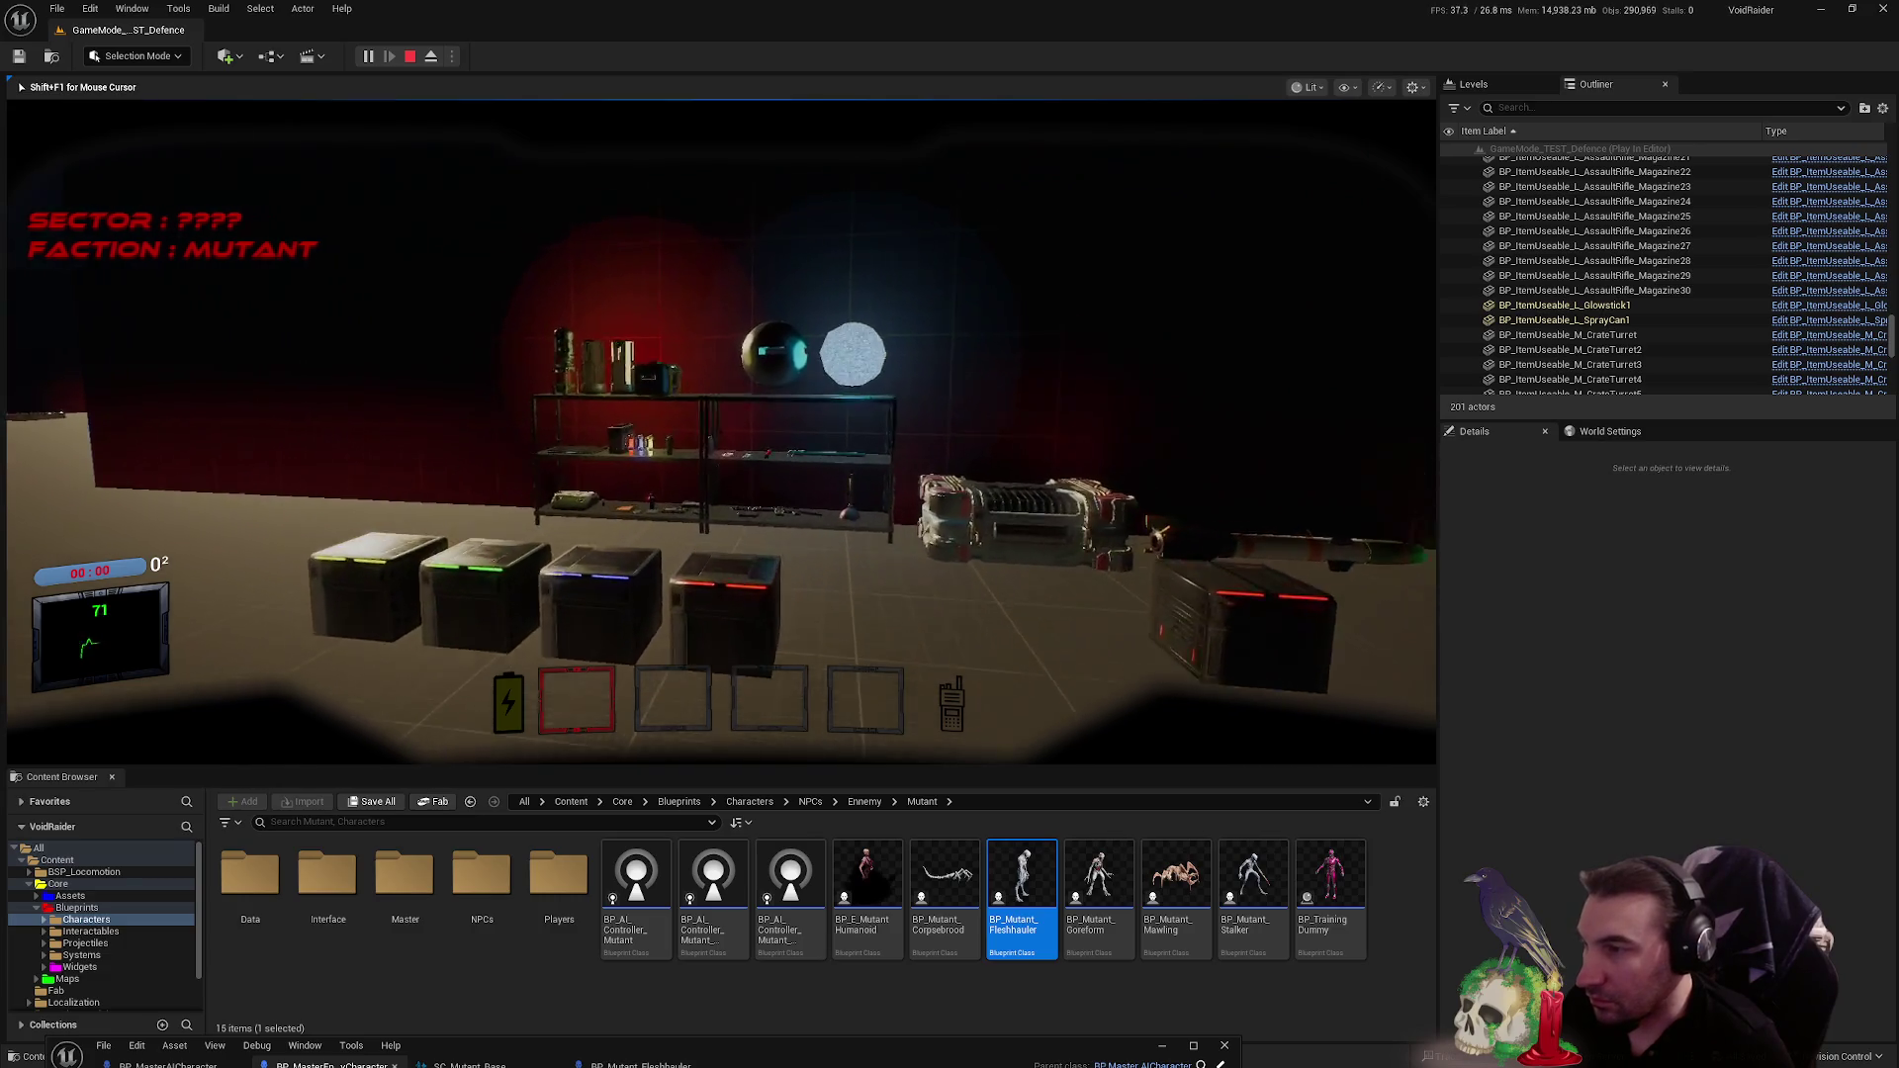
key(e)
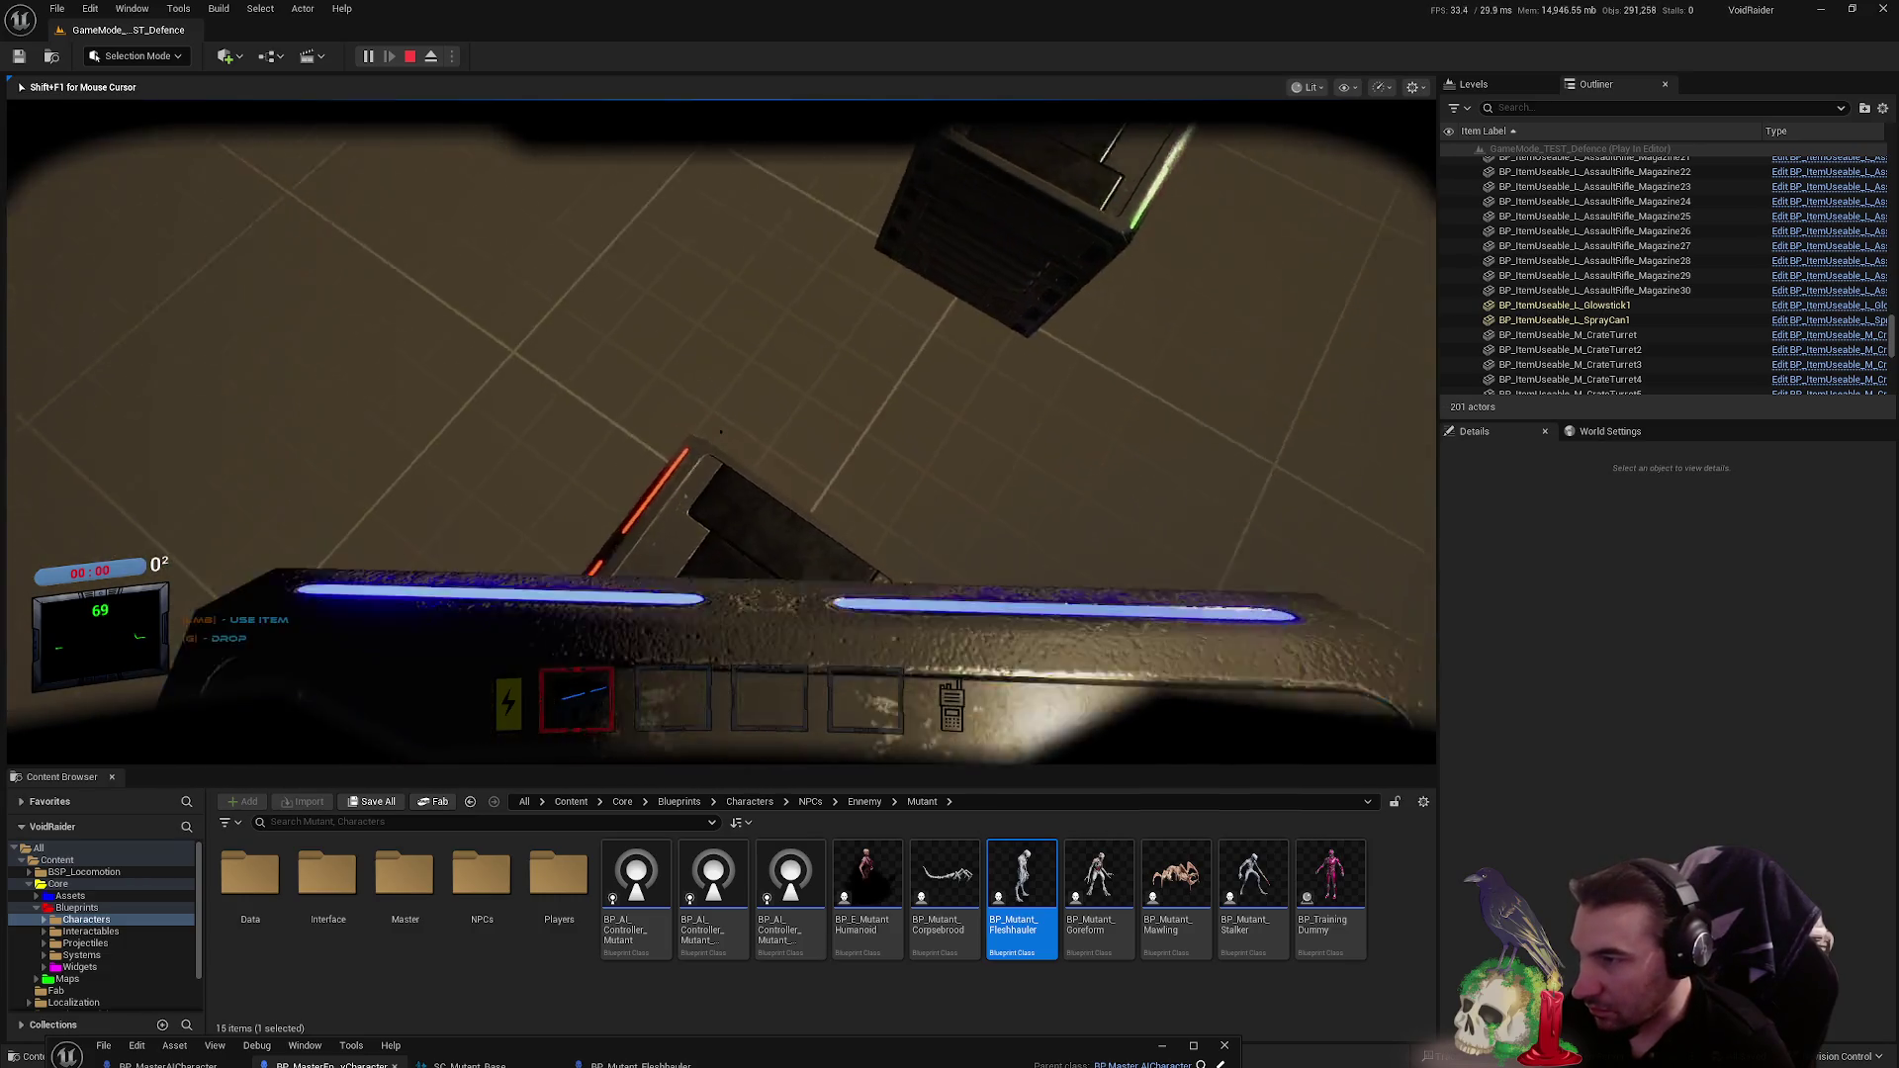
key(g)
key(e)
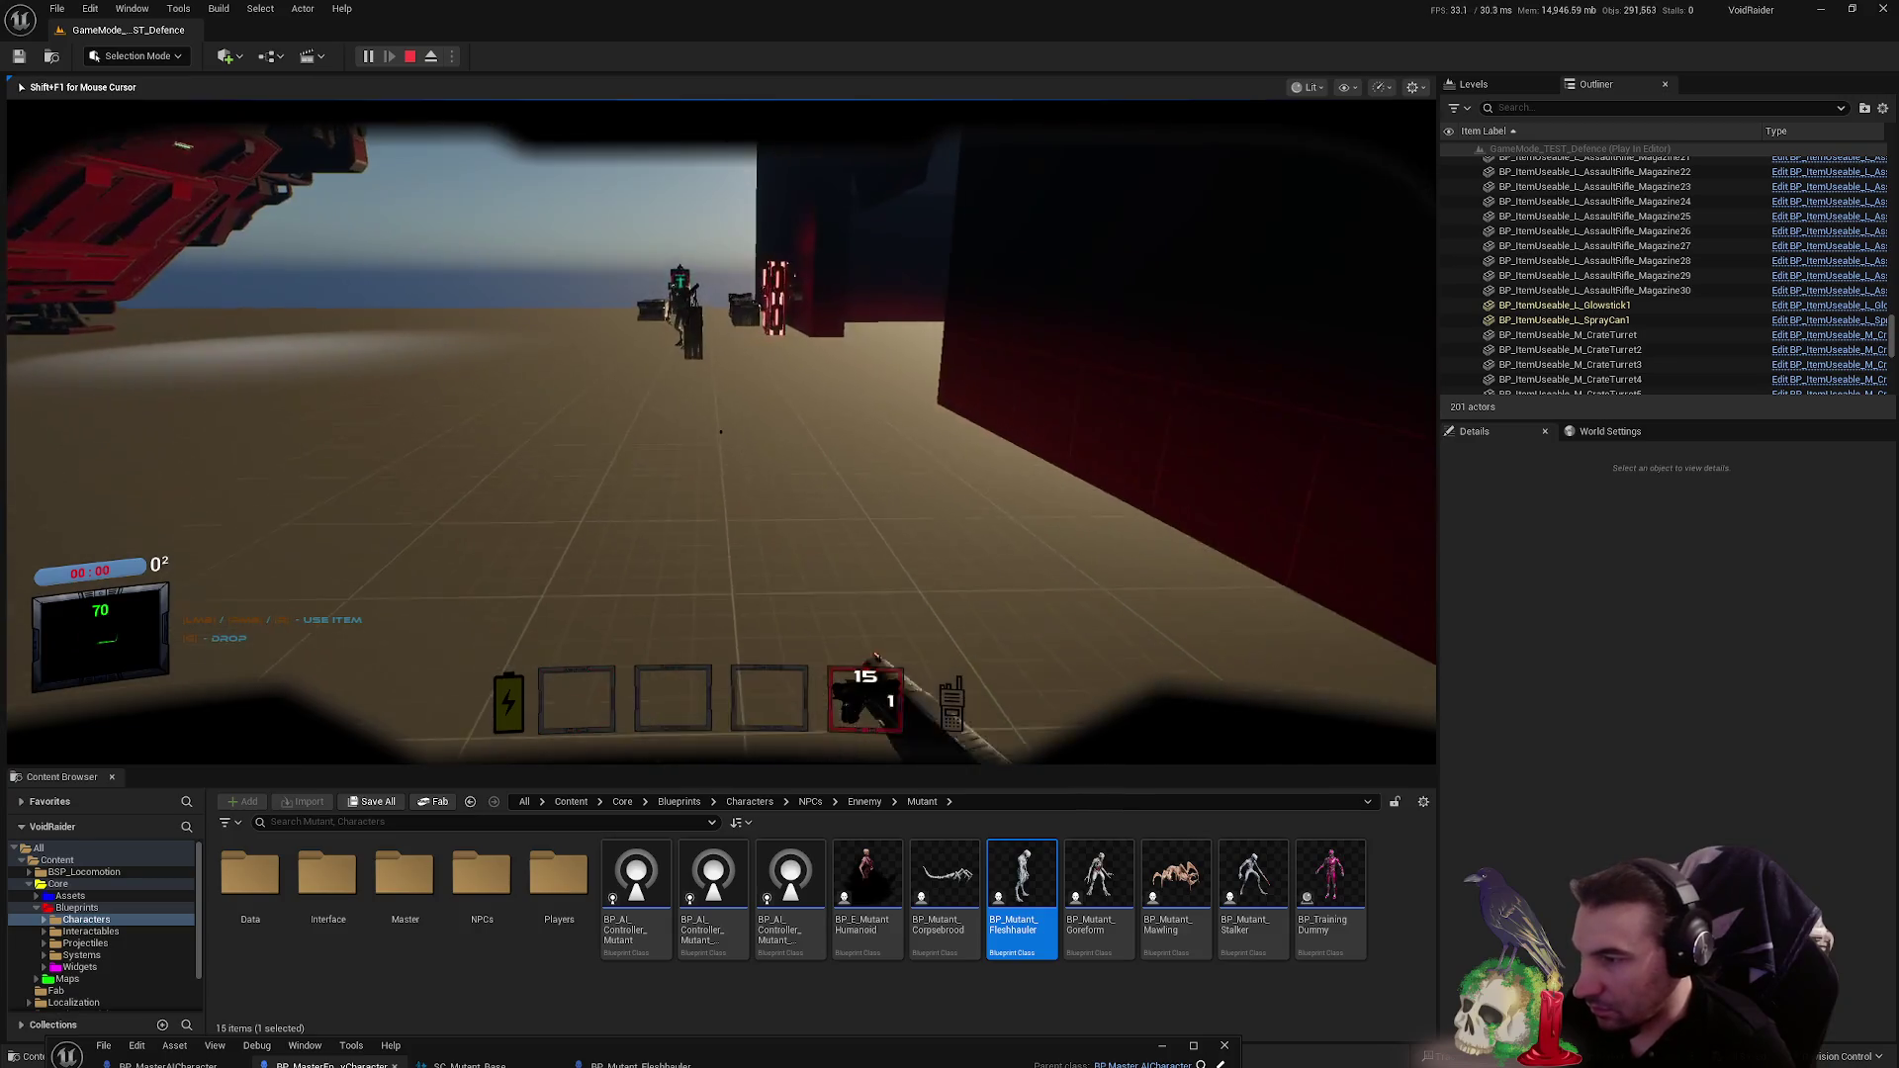
click(721, 433)
click(721, 432)
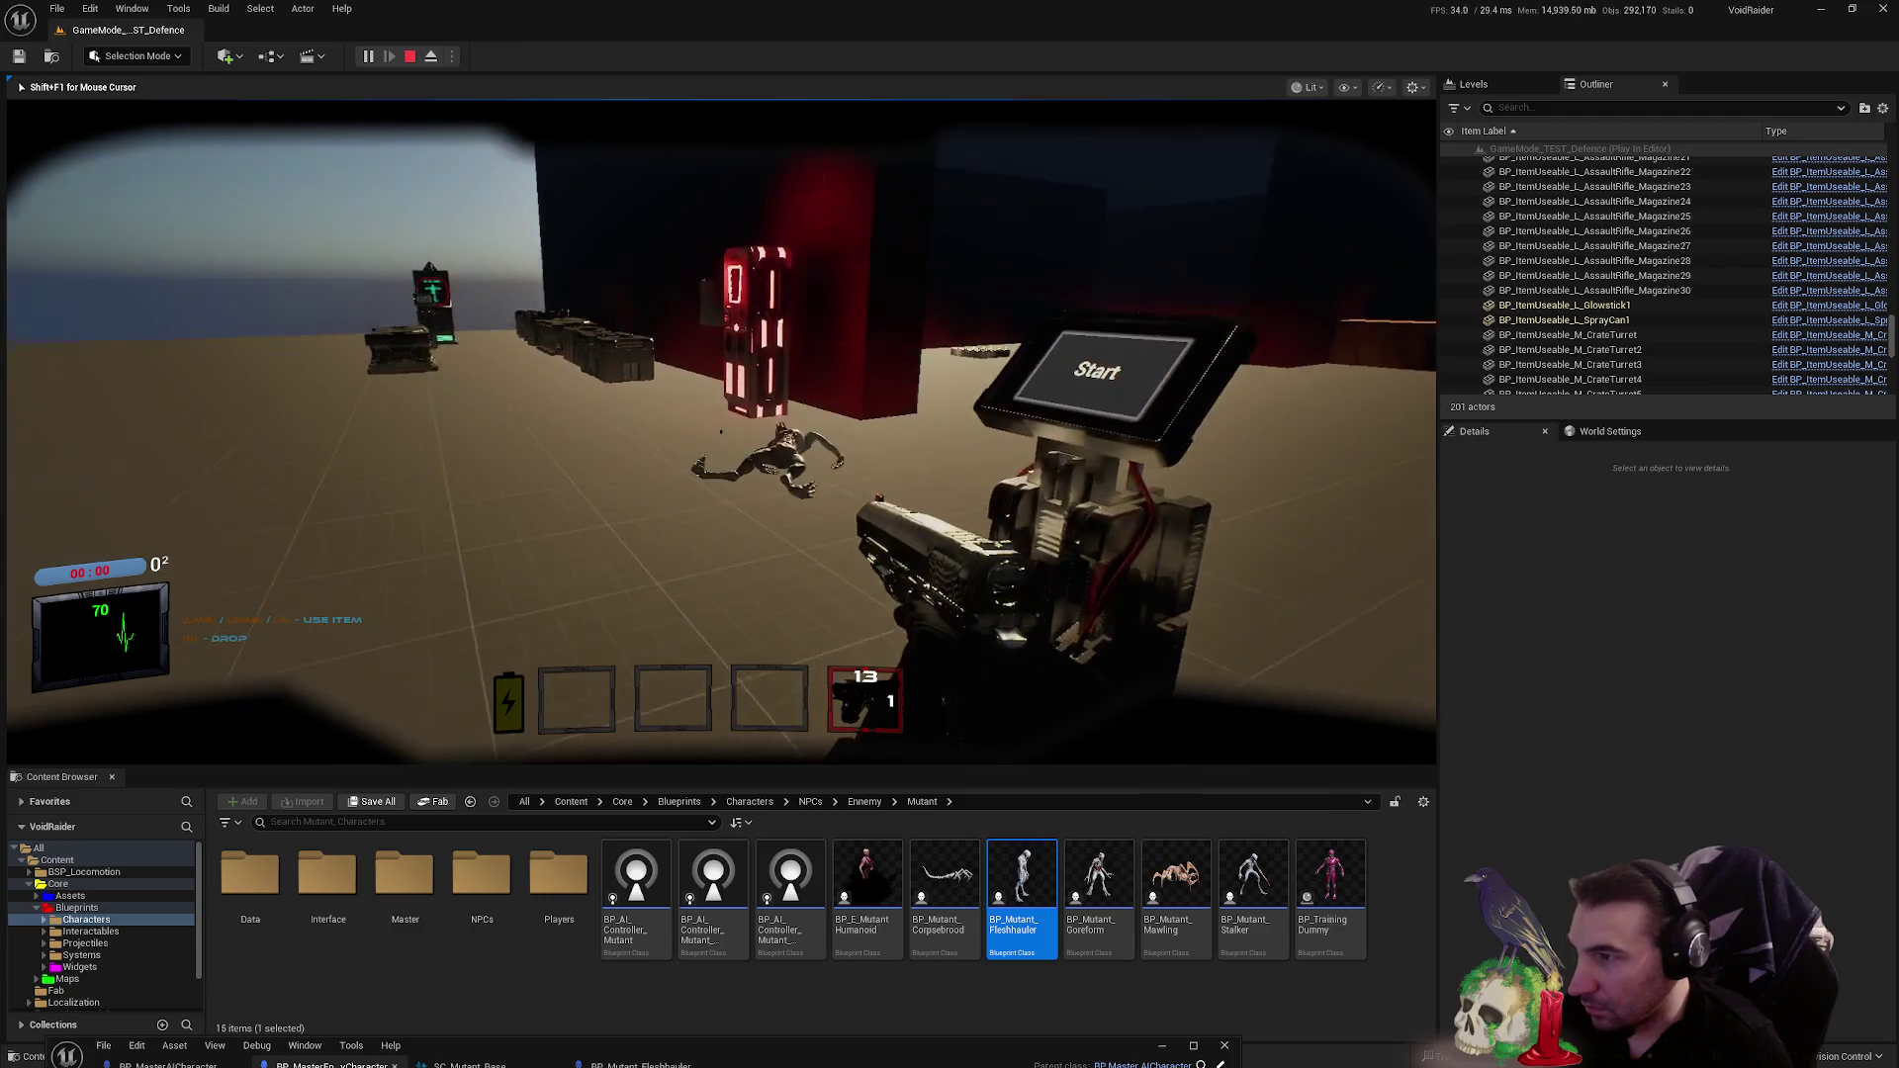
key(w)
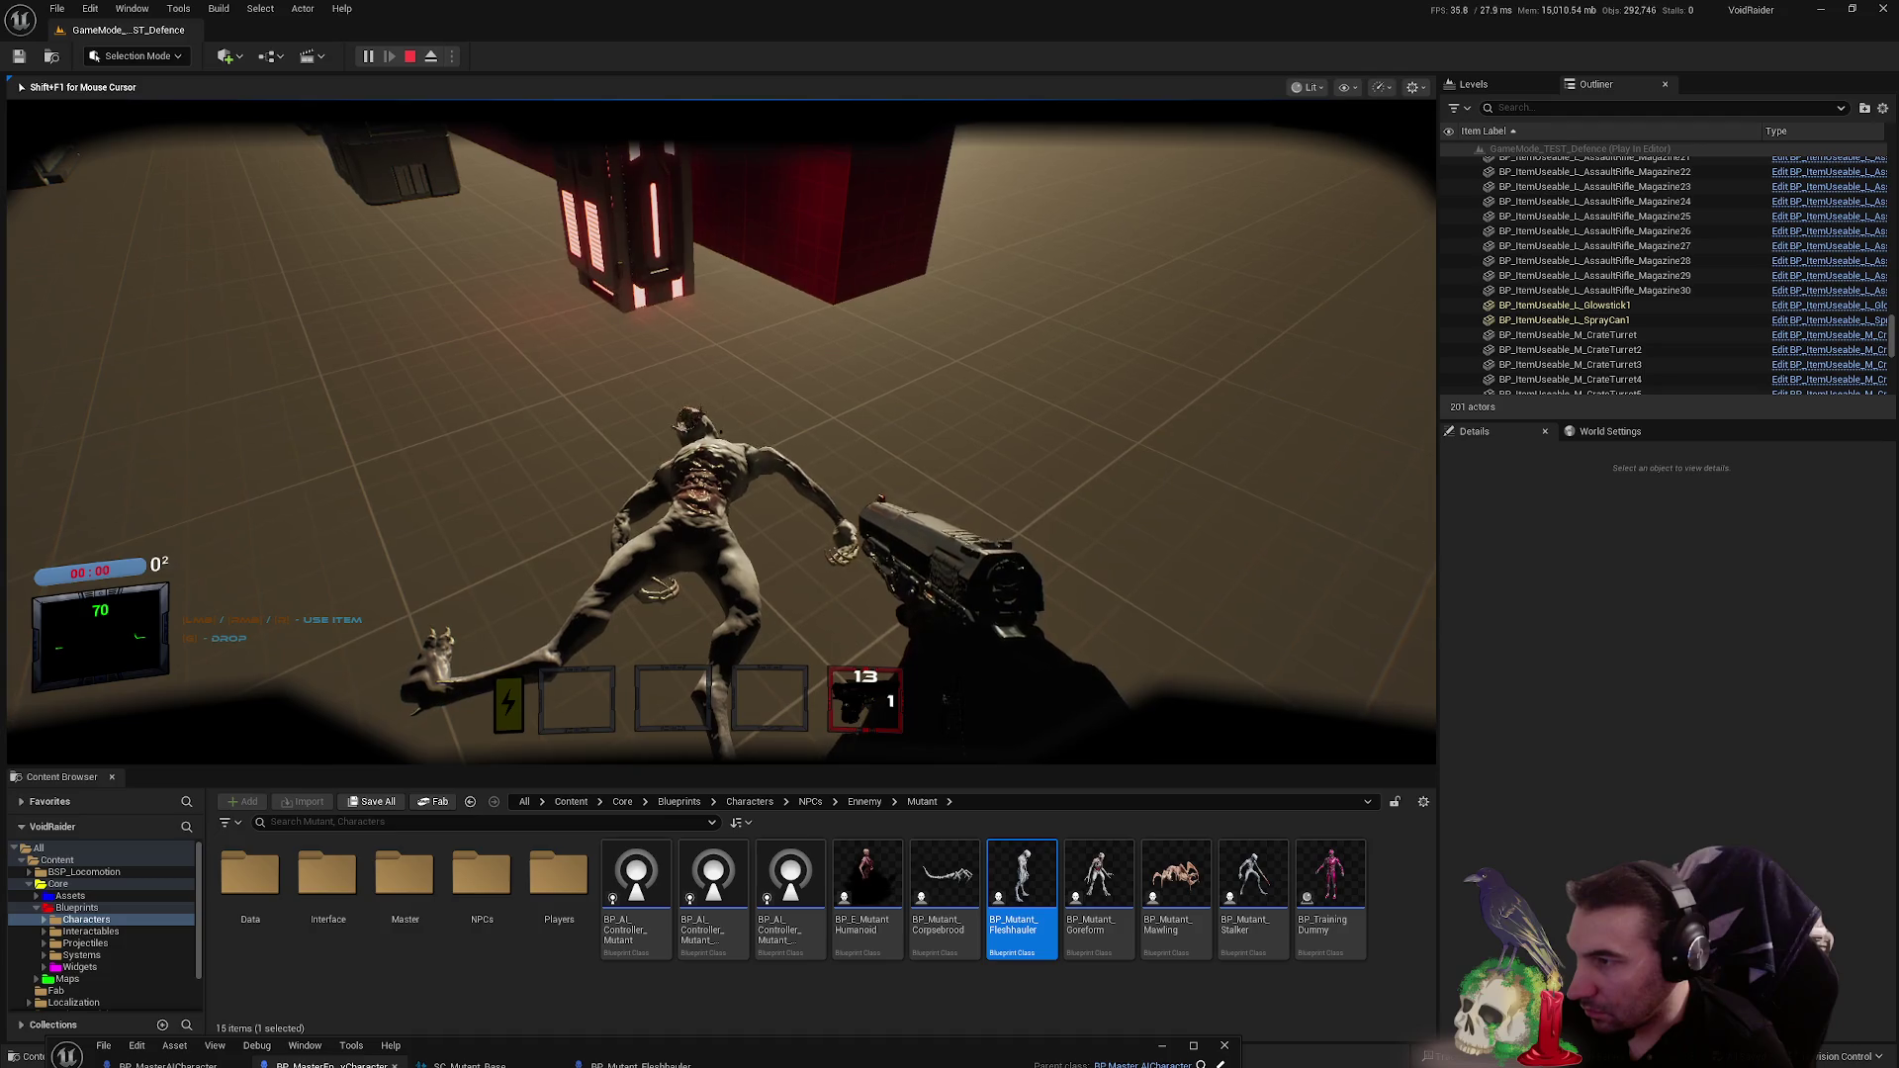
click(721, 432)
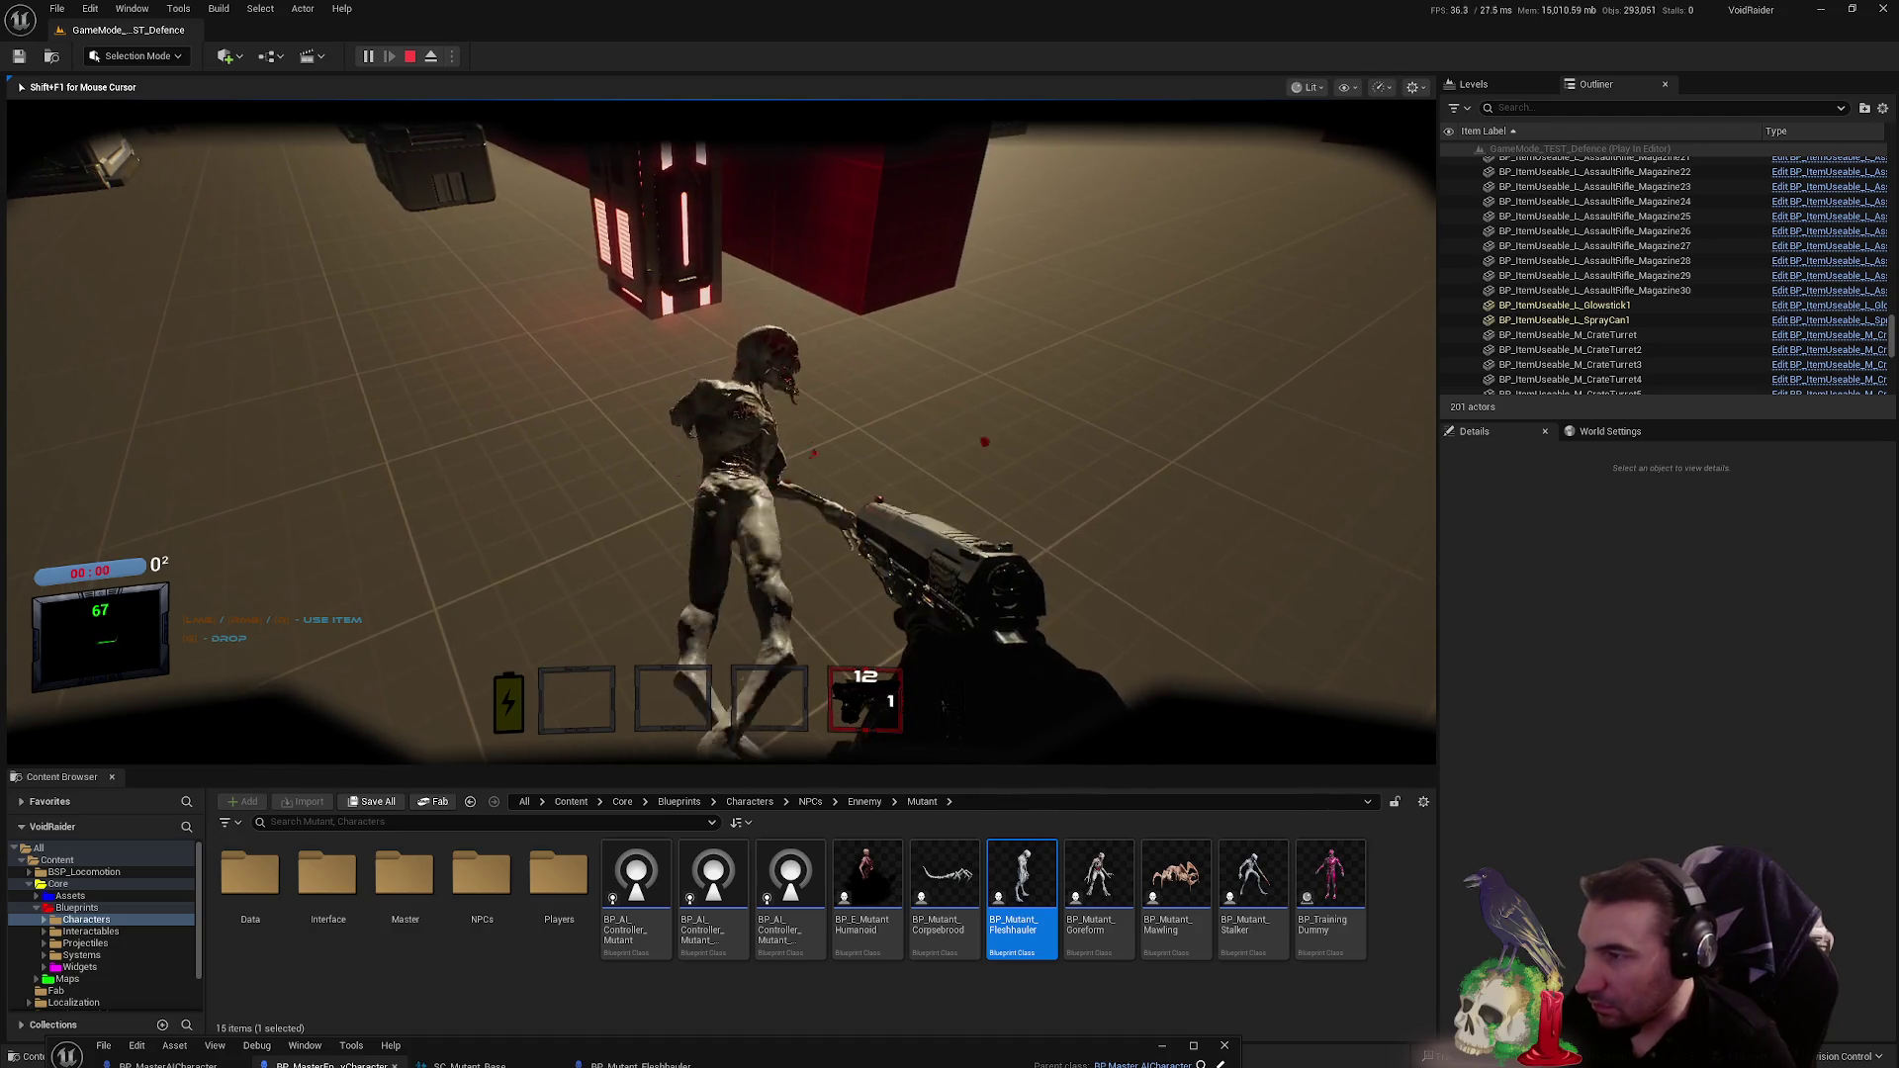
key(Escape)
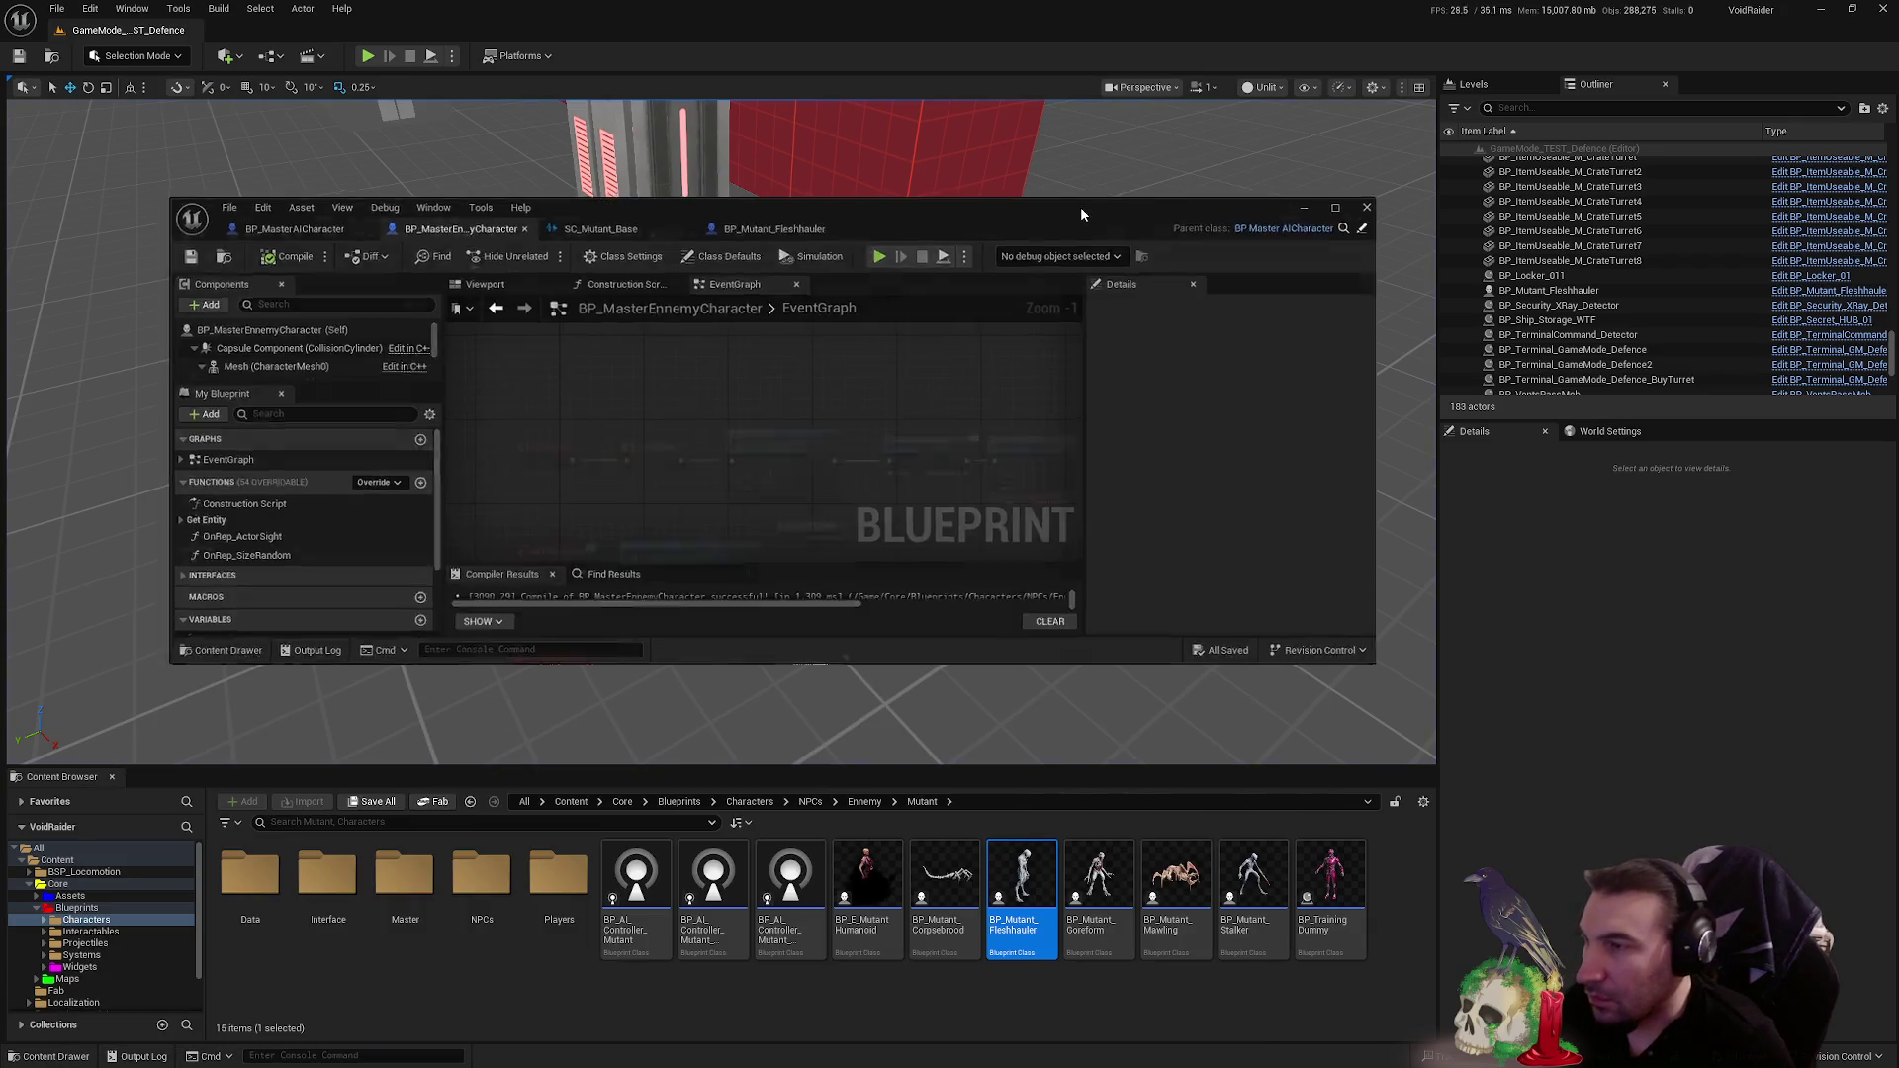
double_click(1080, 205)
- Select Audio_Character and add its On Audio Play State Changed event from the Details Events
scroll(920, 263, down, 2)
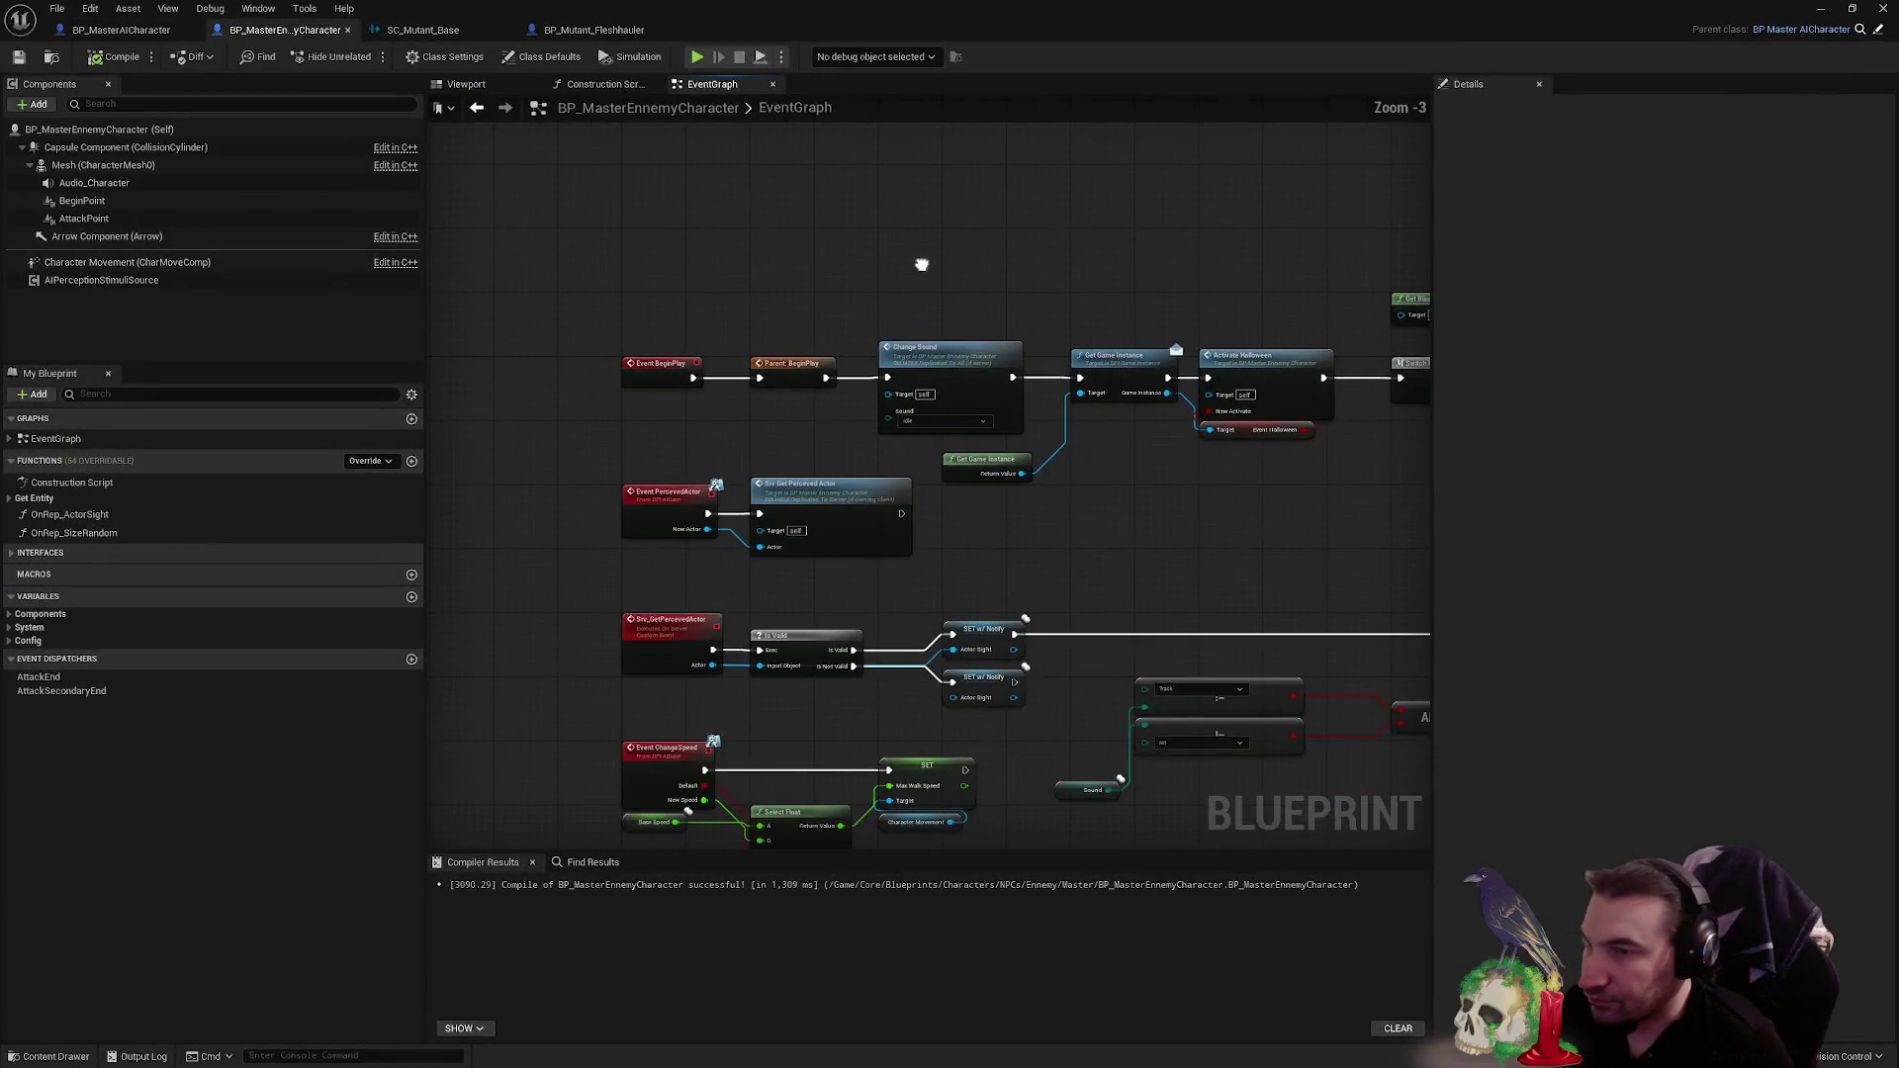
scroll(774, 376, down, 2)
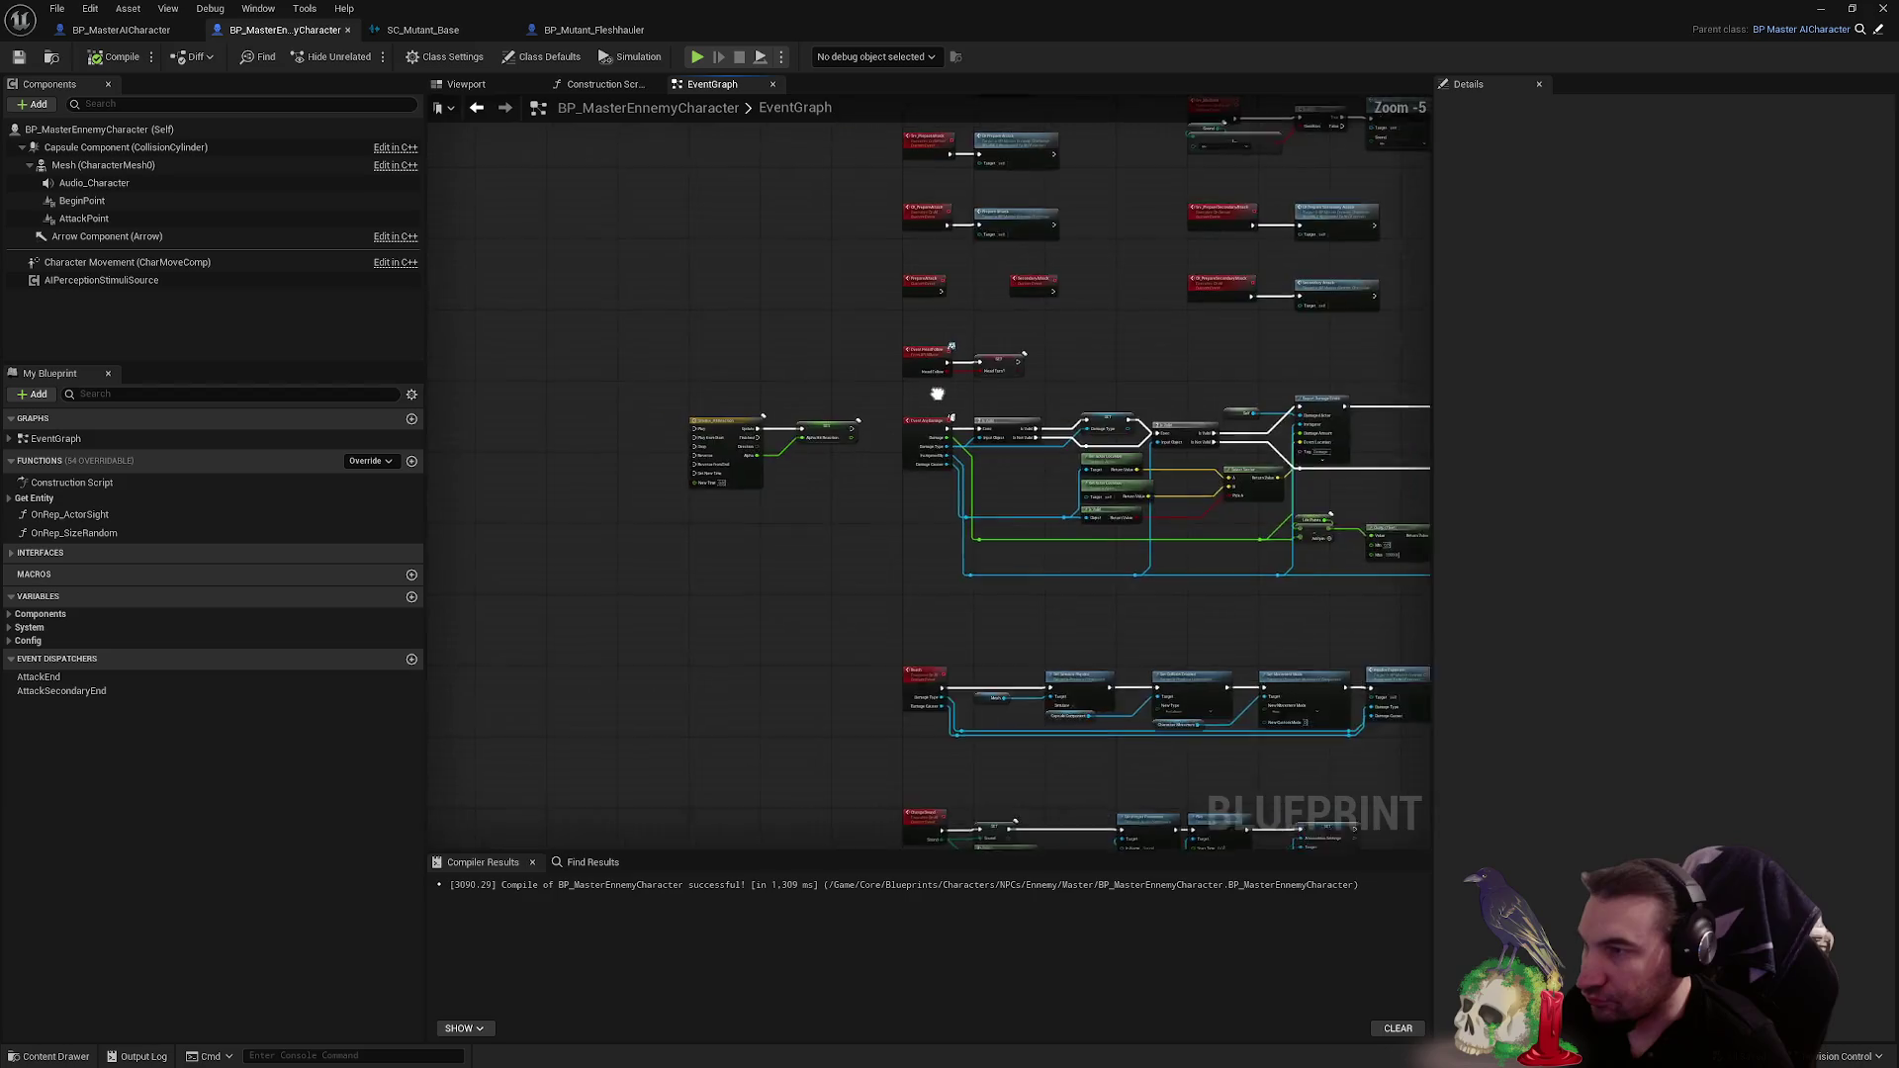
scroll(942, 685, up, 5)
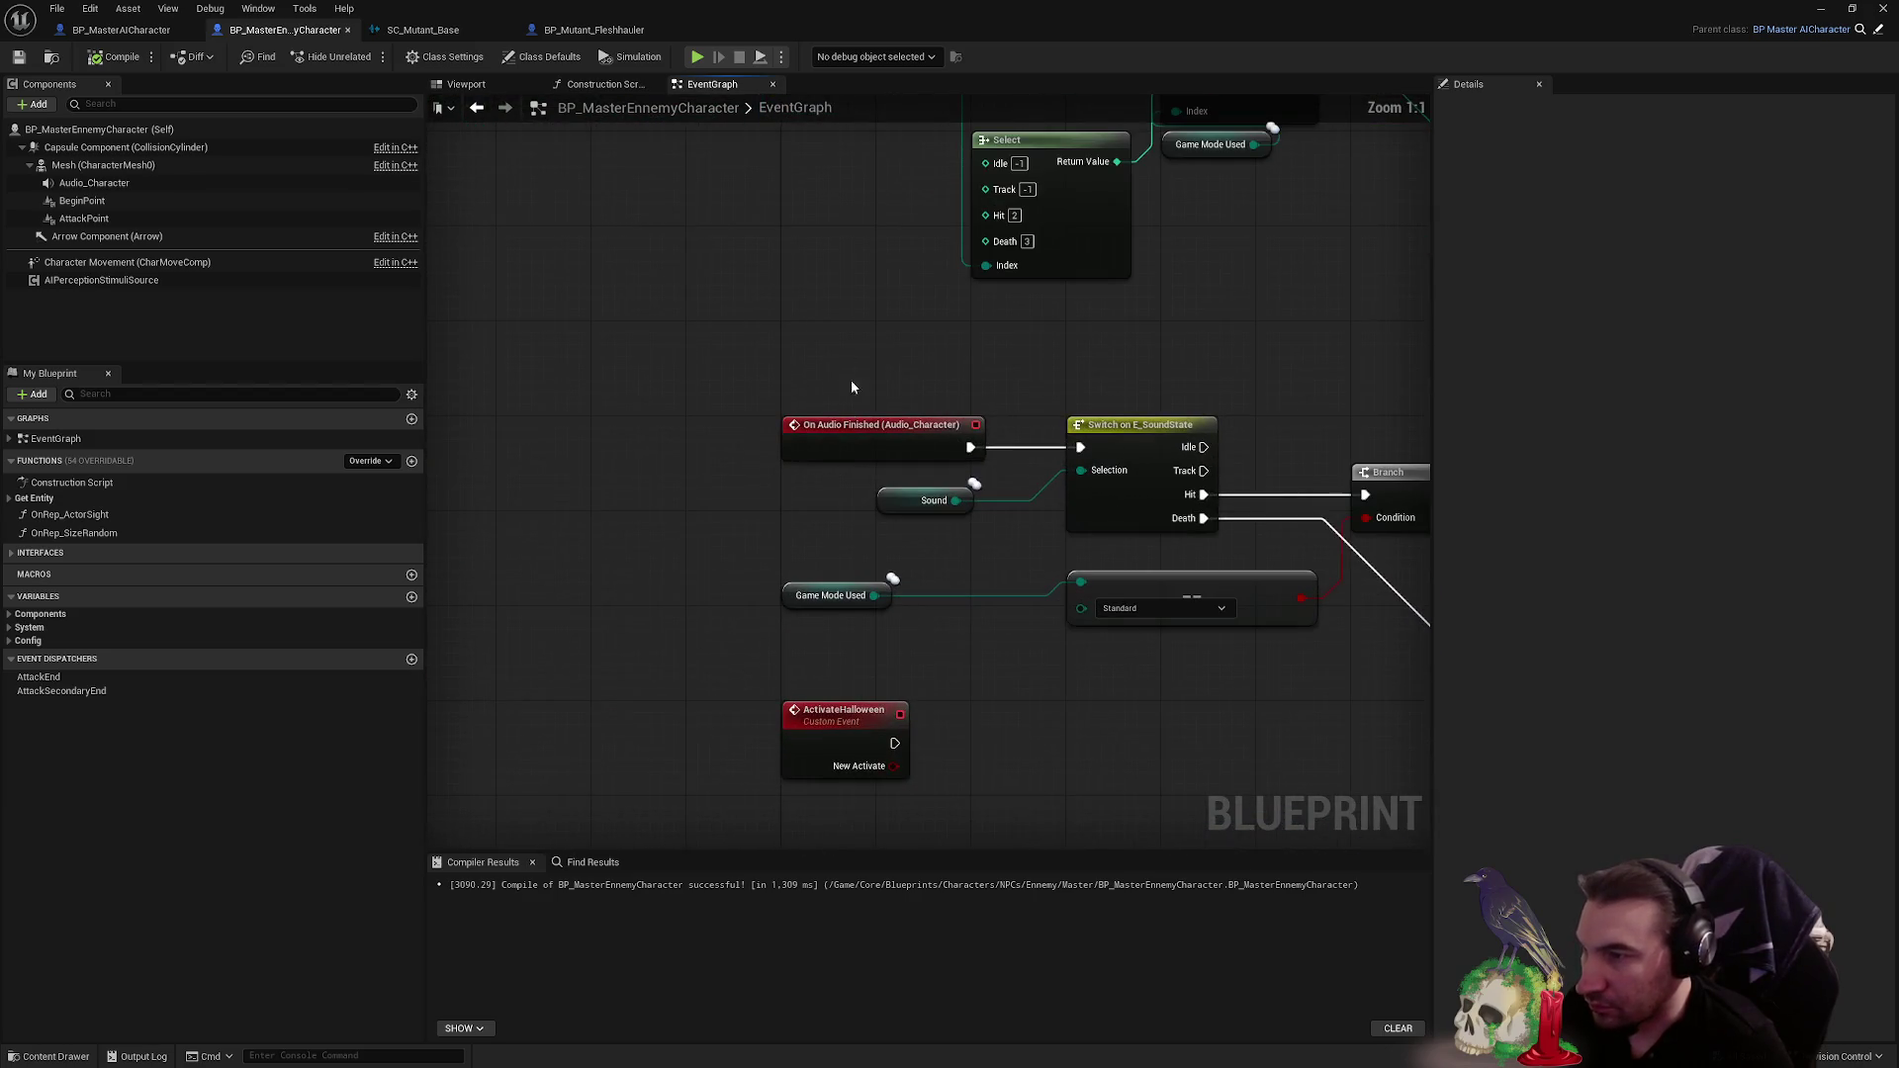
click(140, 184)
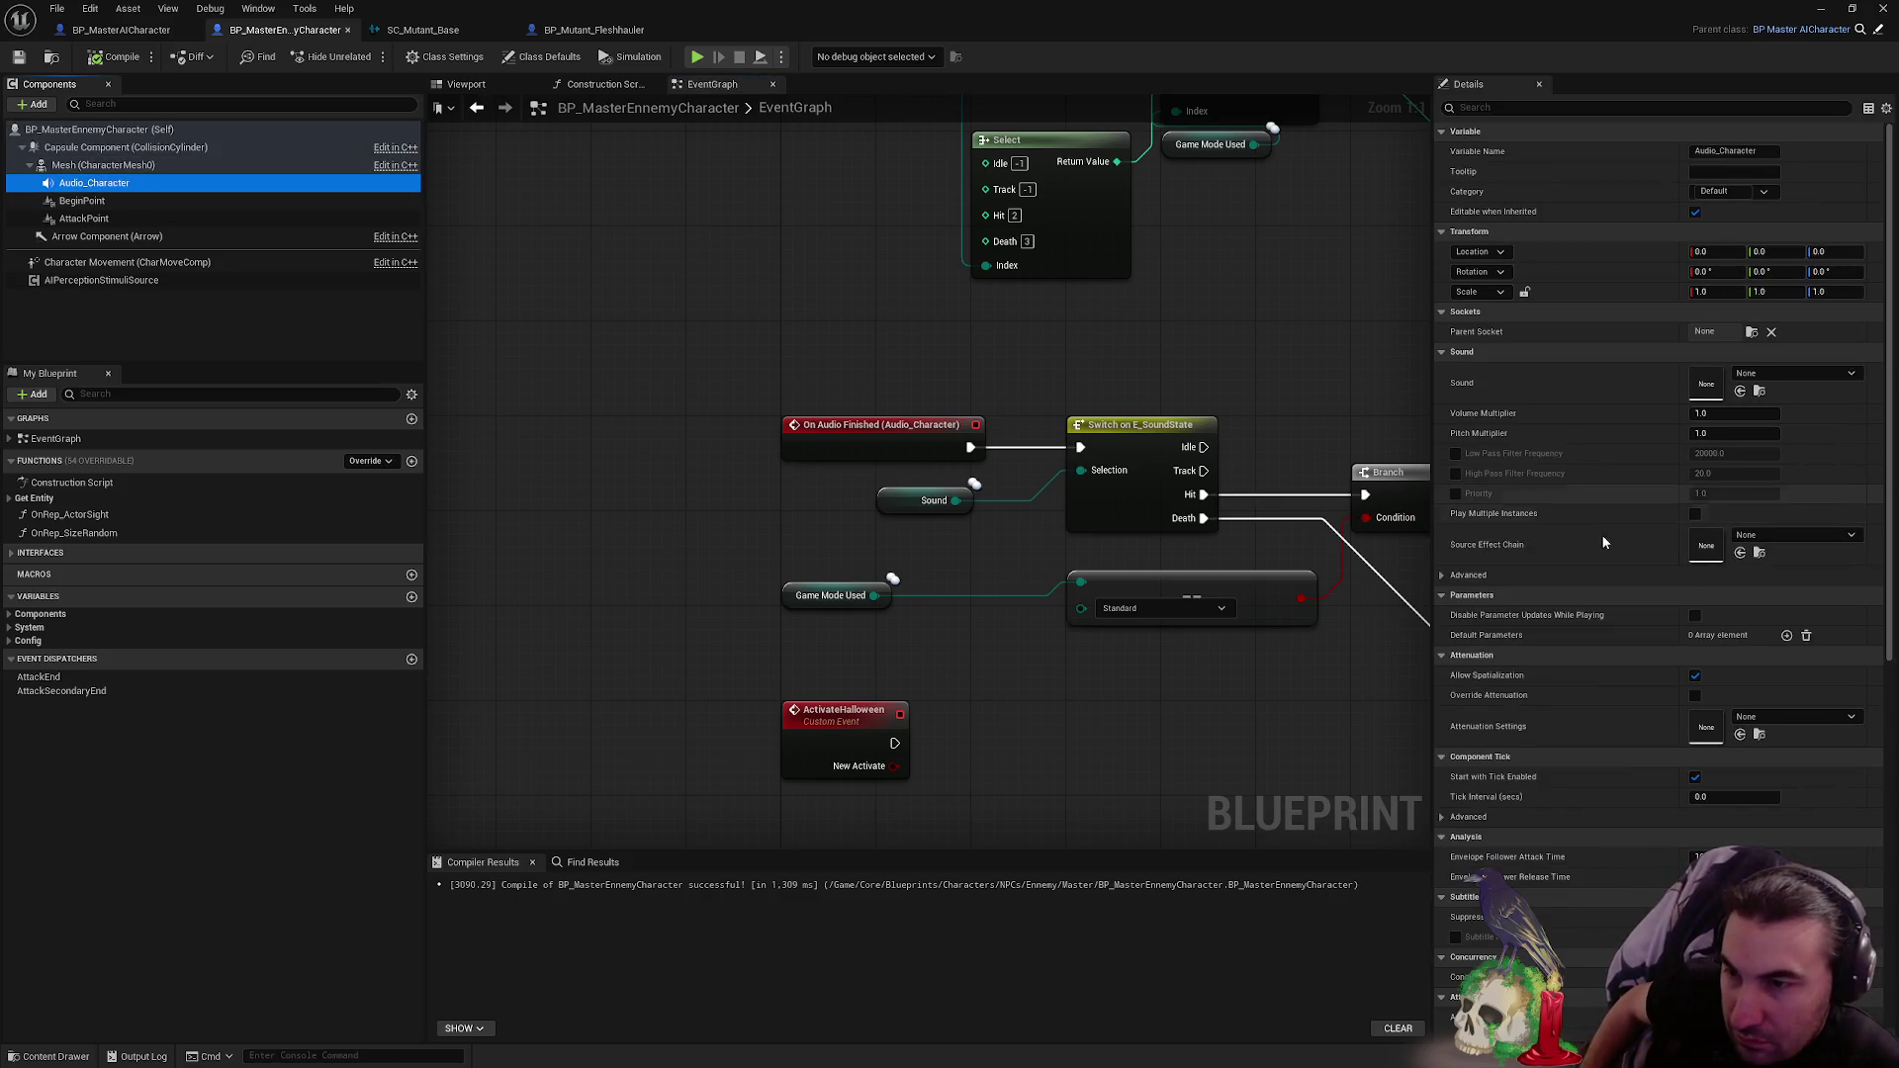
scroll(1601, 539, down, 5)
scroll(1633, 530, down, 2)
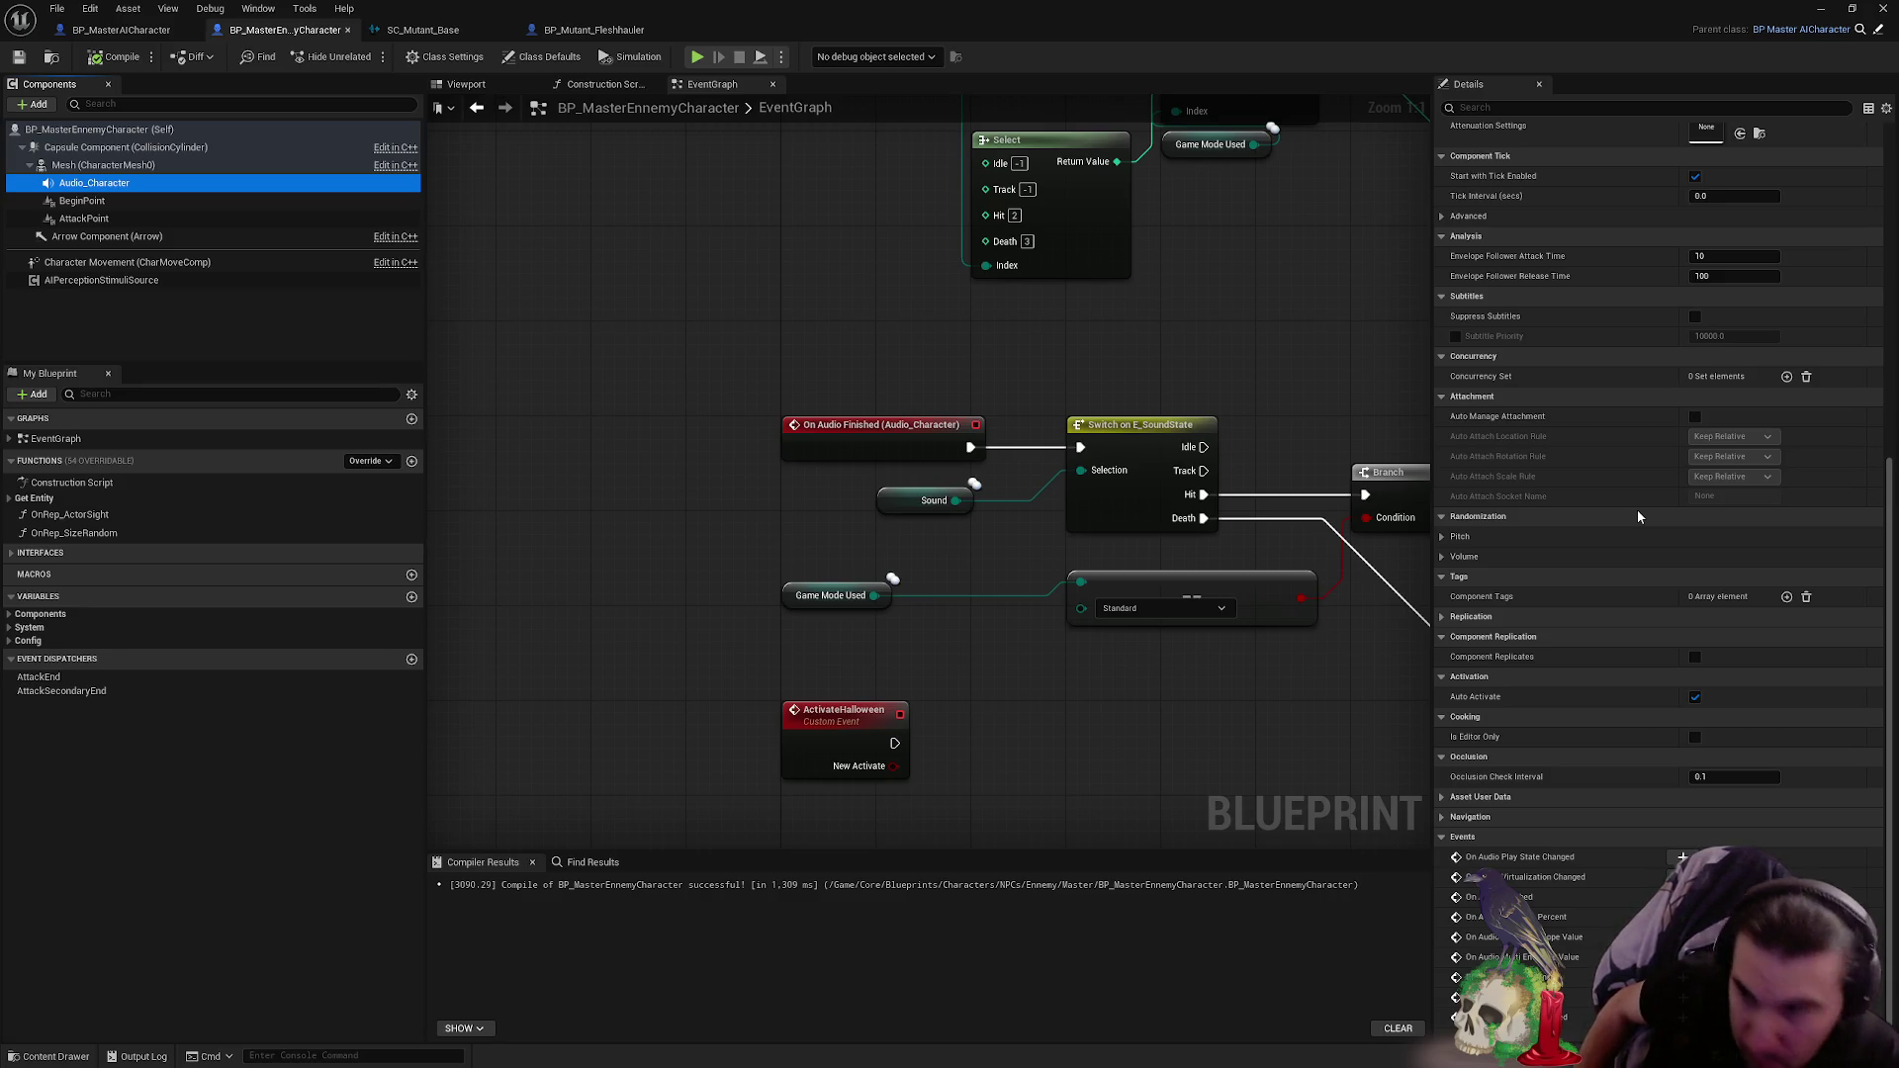
click(1679, 856)
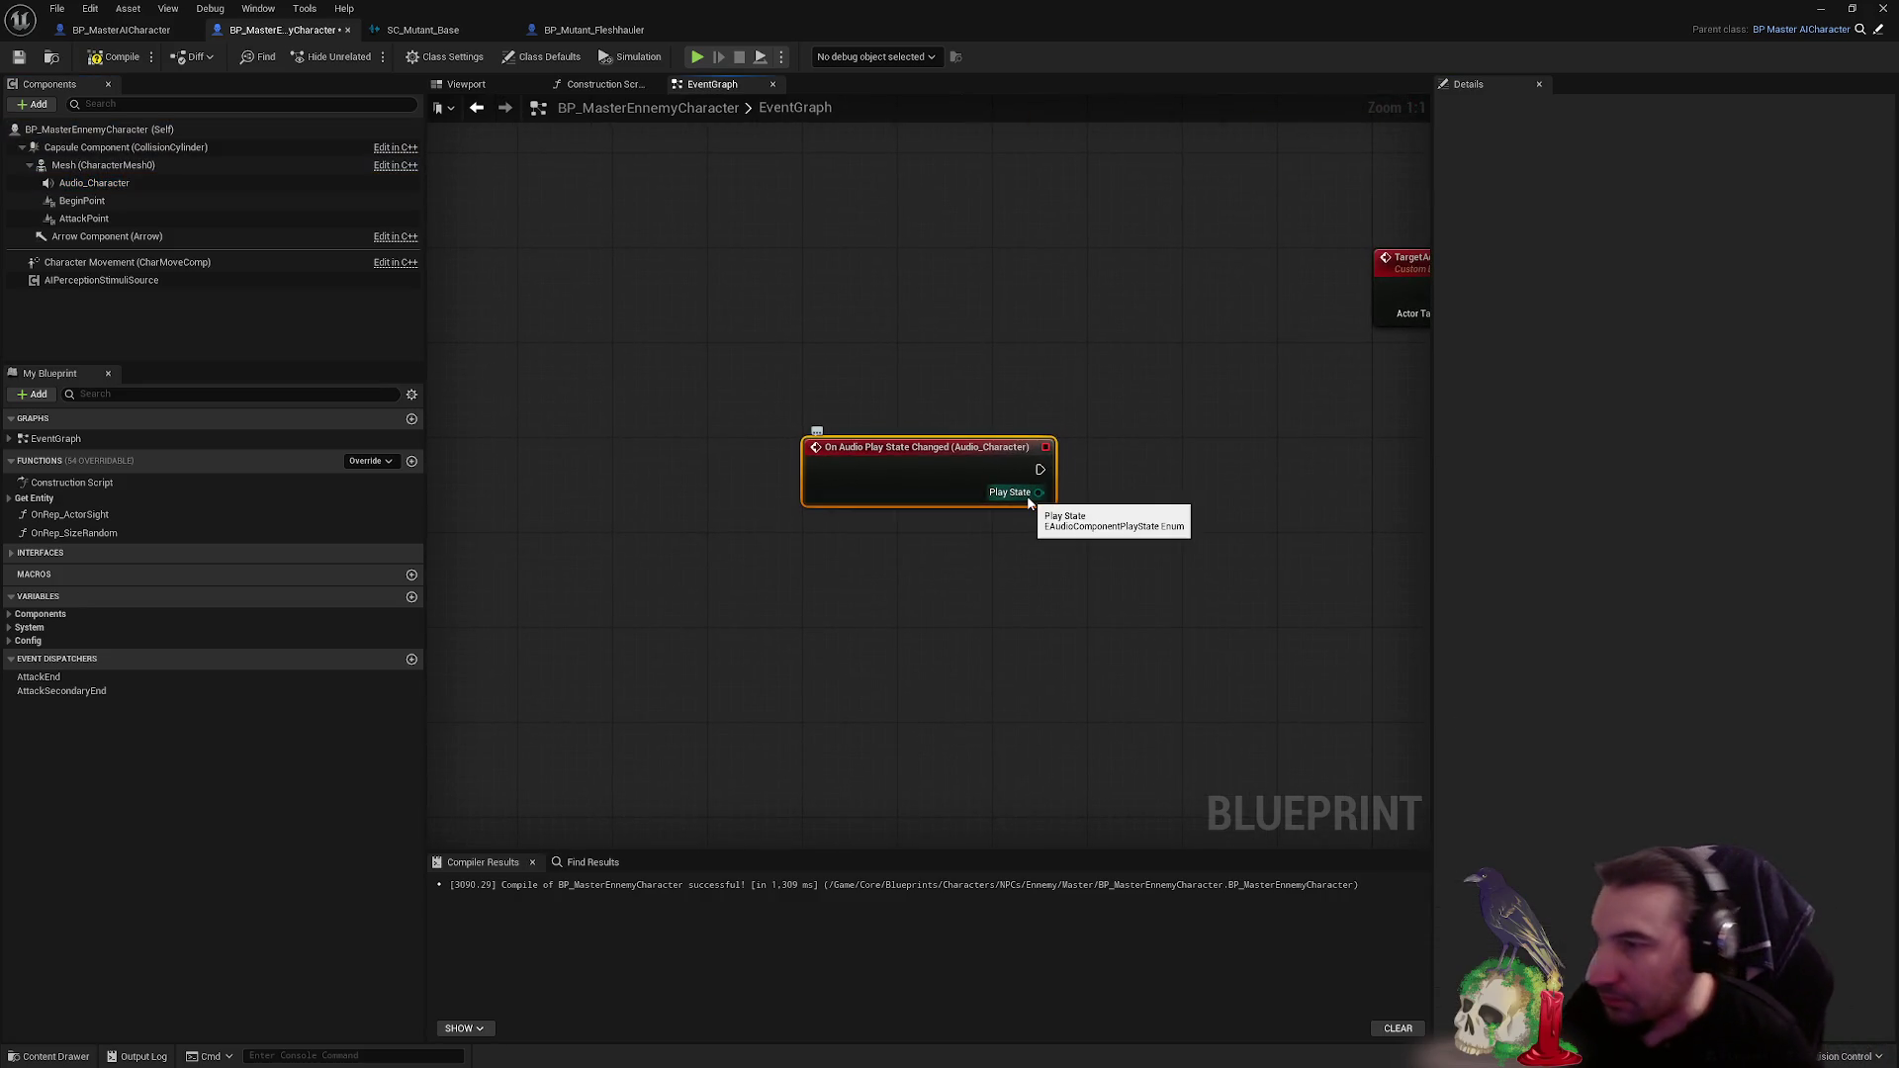
- Try a switch on the Play State output, then undo both it and the play-state event
drag(1037, 491, 1163, 514)
text(switch)
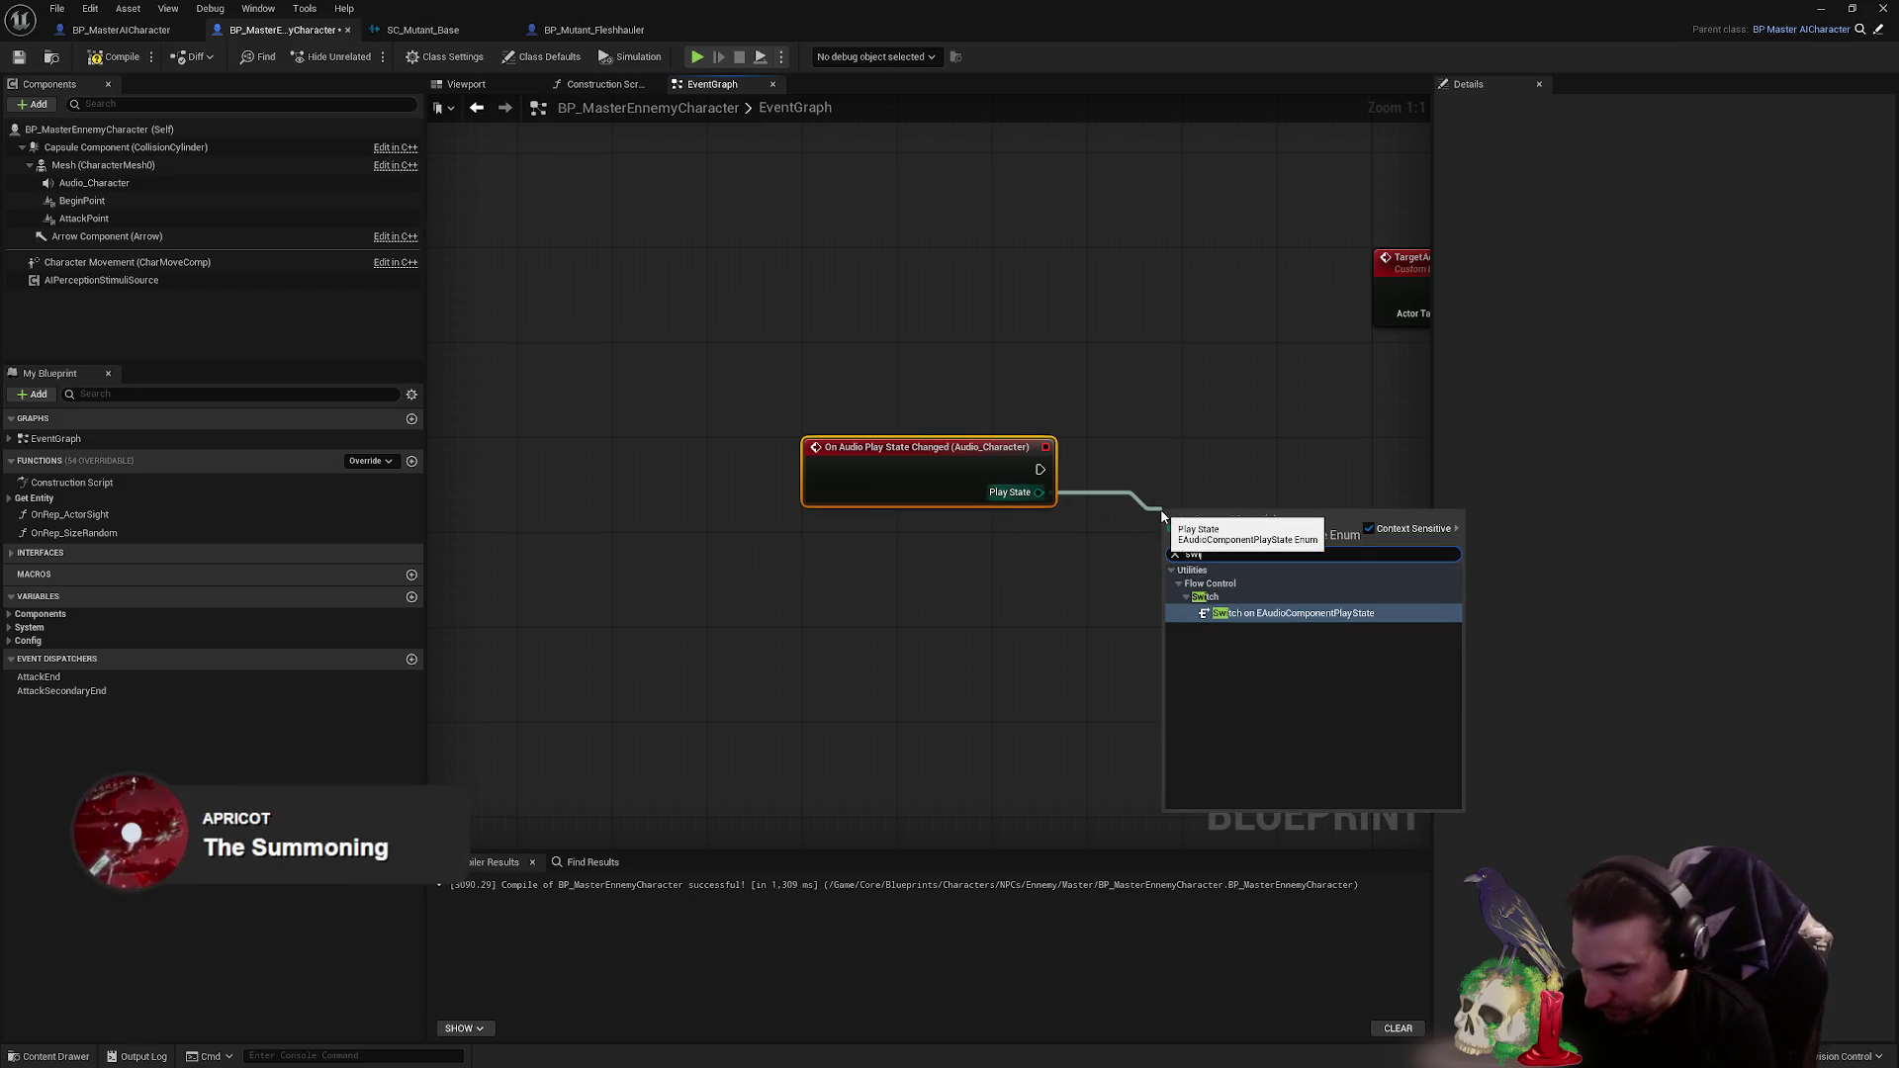
key(Return)
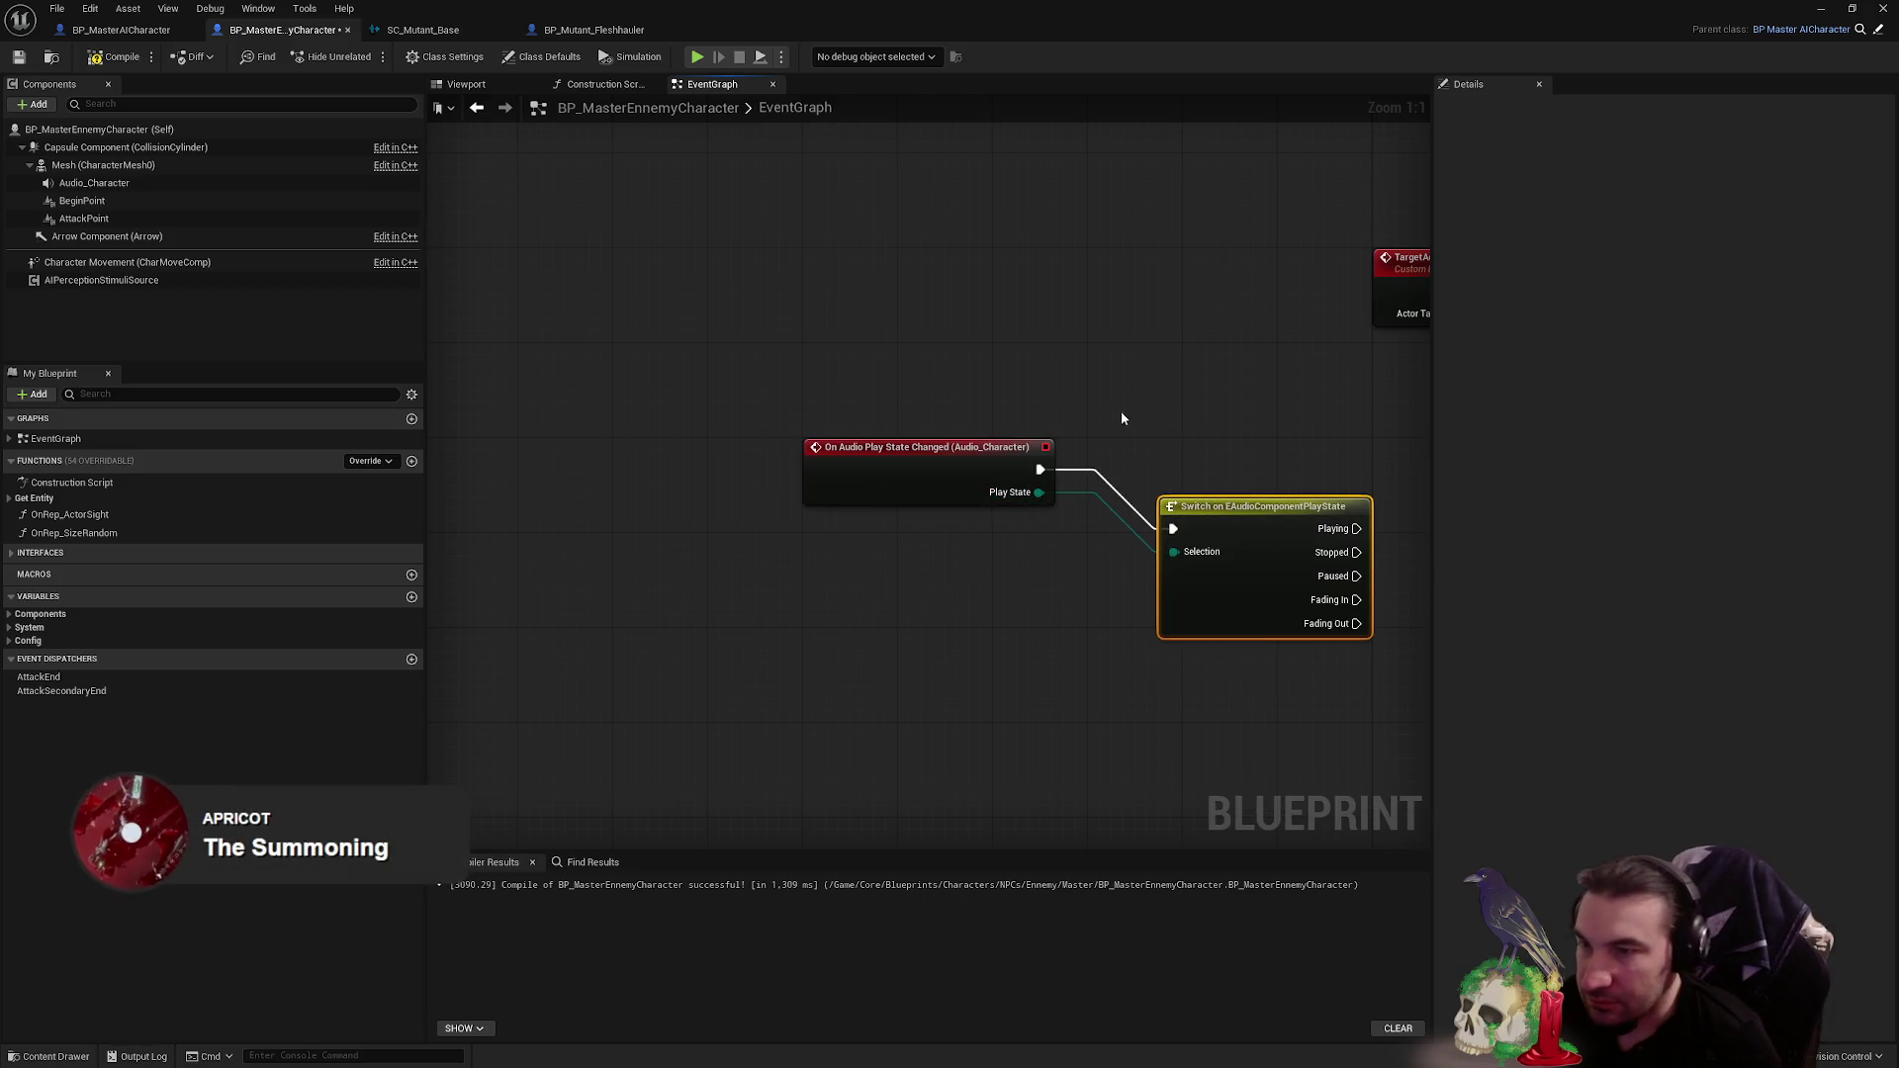
scroll(992, 449, down, 1)
key(ctrl+z)
key(ctrl+z)
scroll(891, 490, down, 3)
key(ctrl+z)
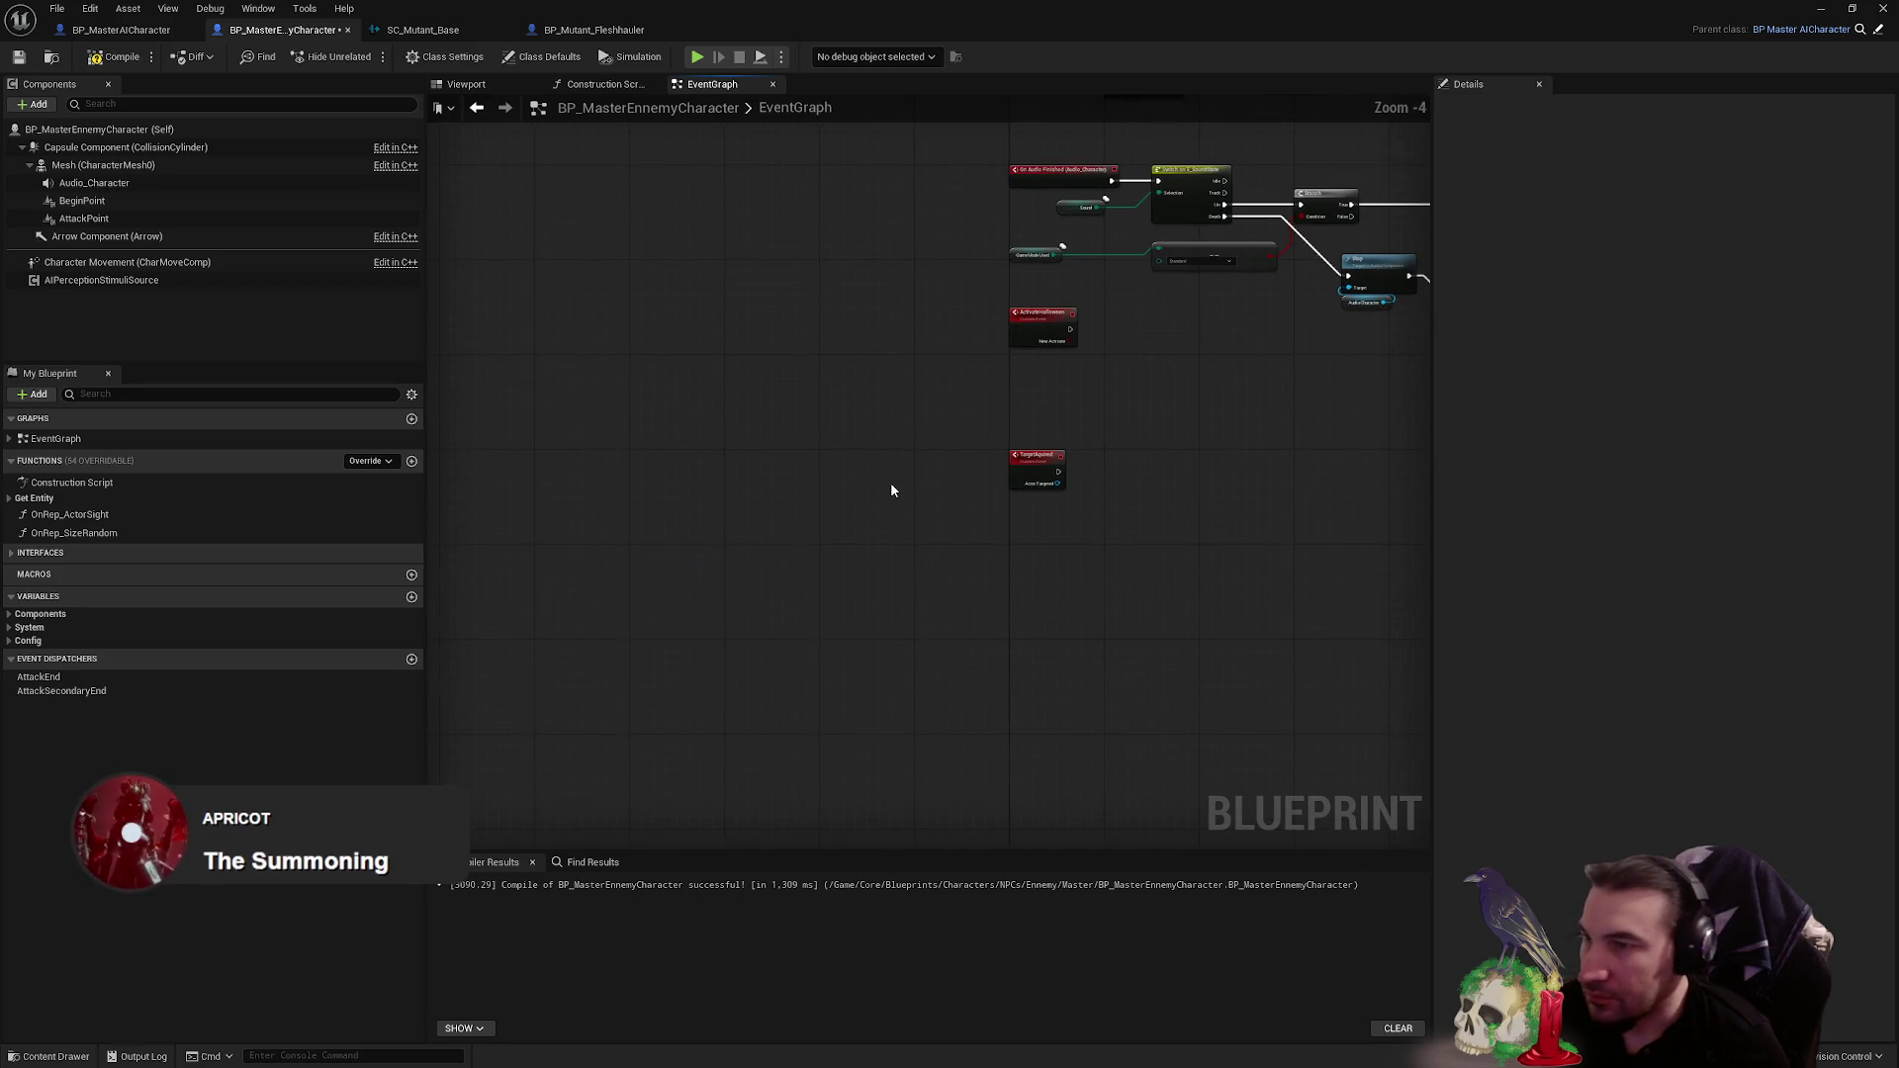
scroll(891, 490, up, 3)
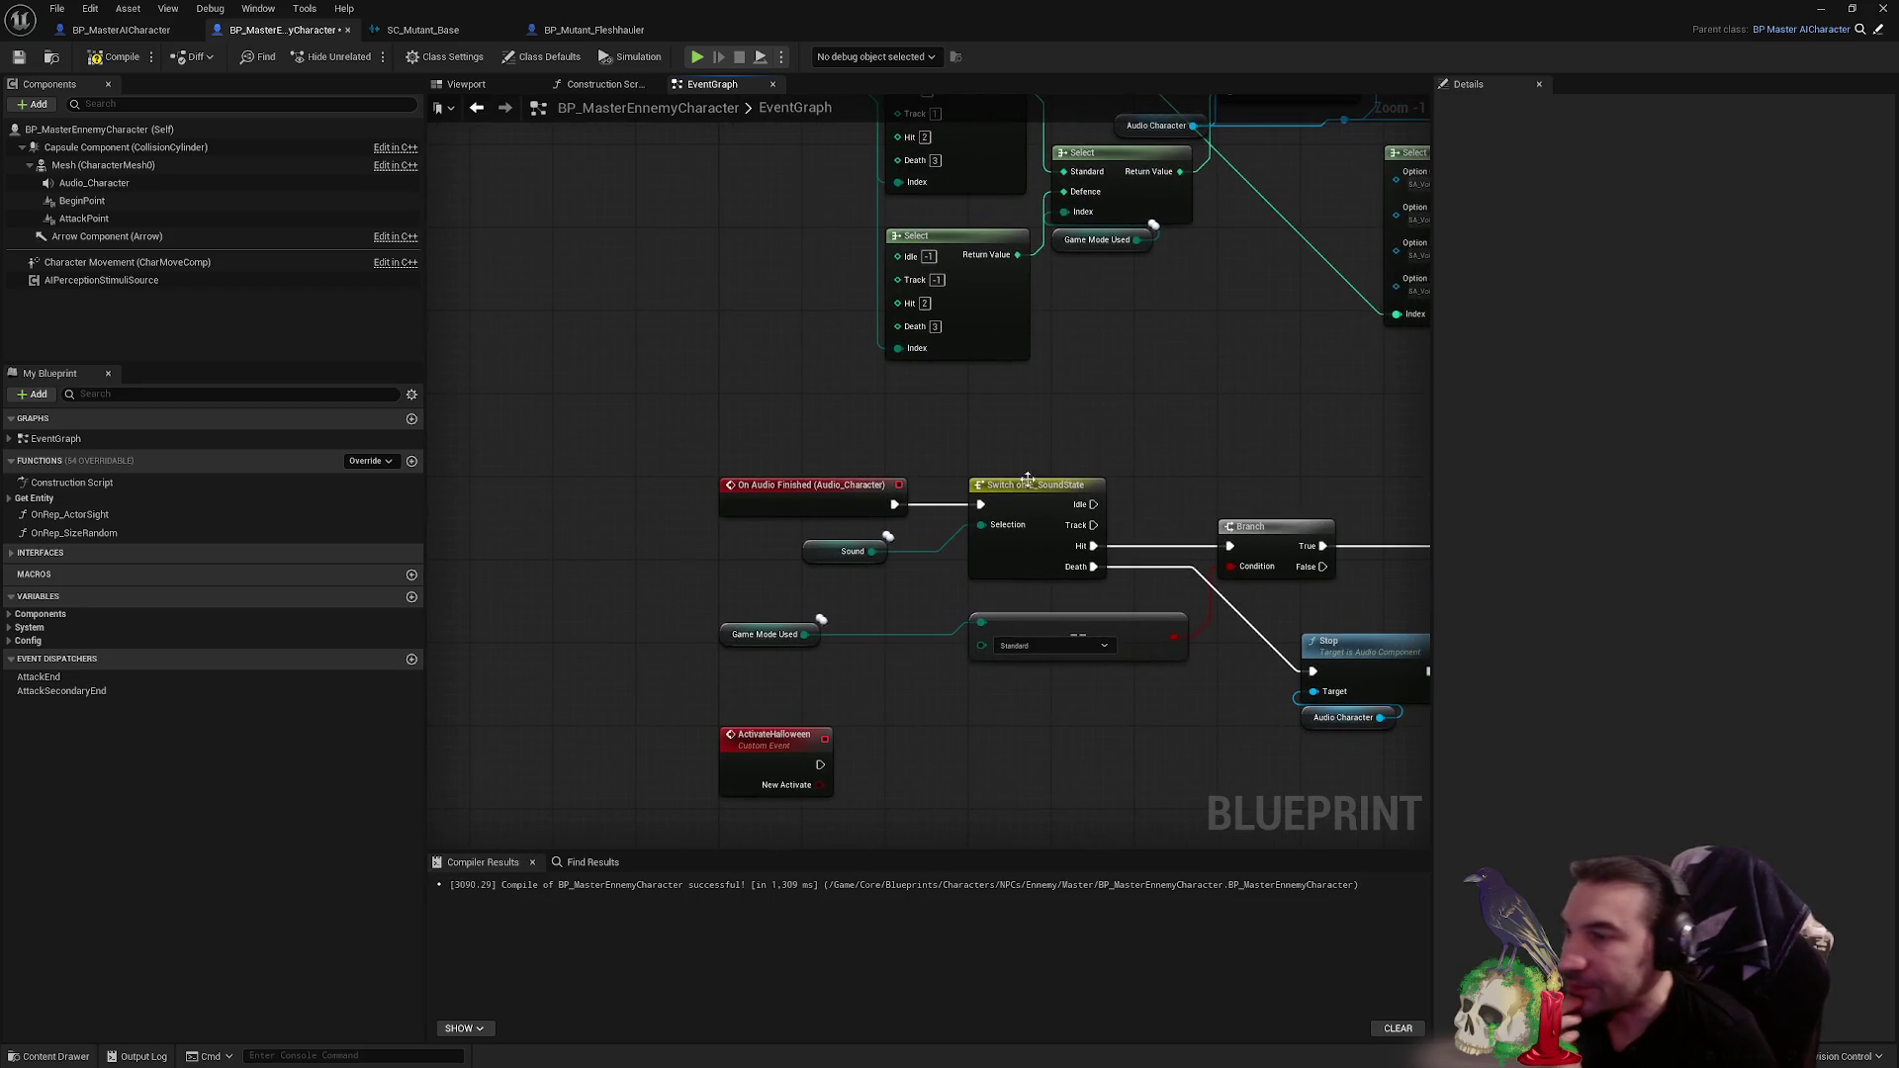
- Paste a Print String between On Audio Finished and the SoundState switch, printing Sound, and compile
drag(1189, 512, 724, 506)
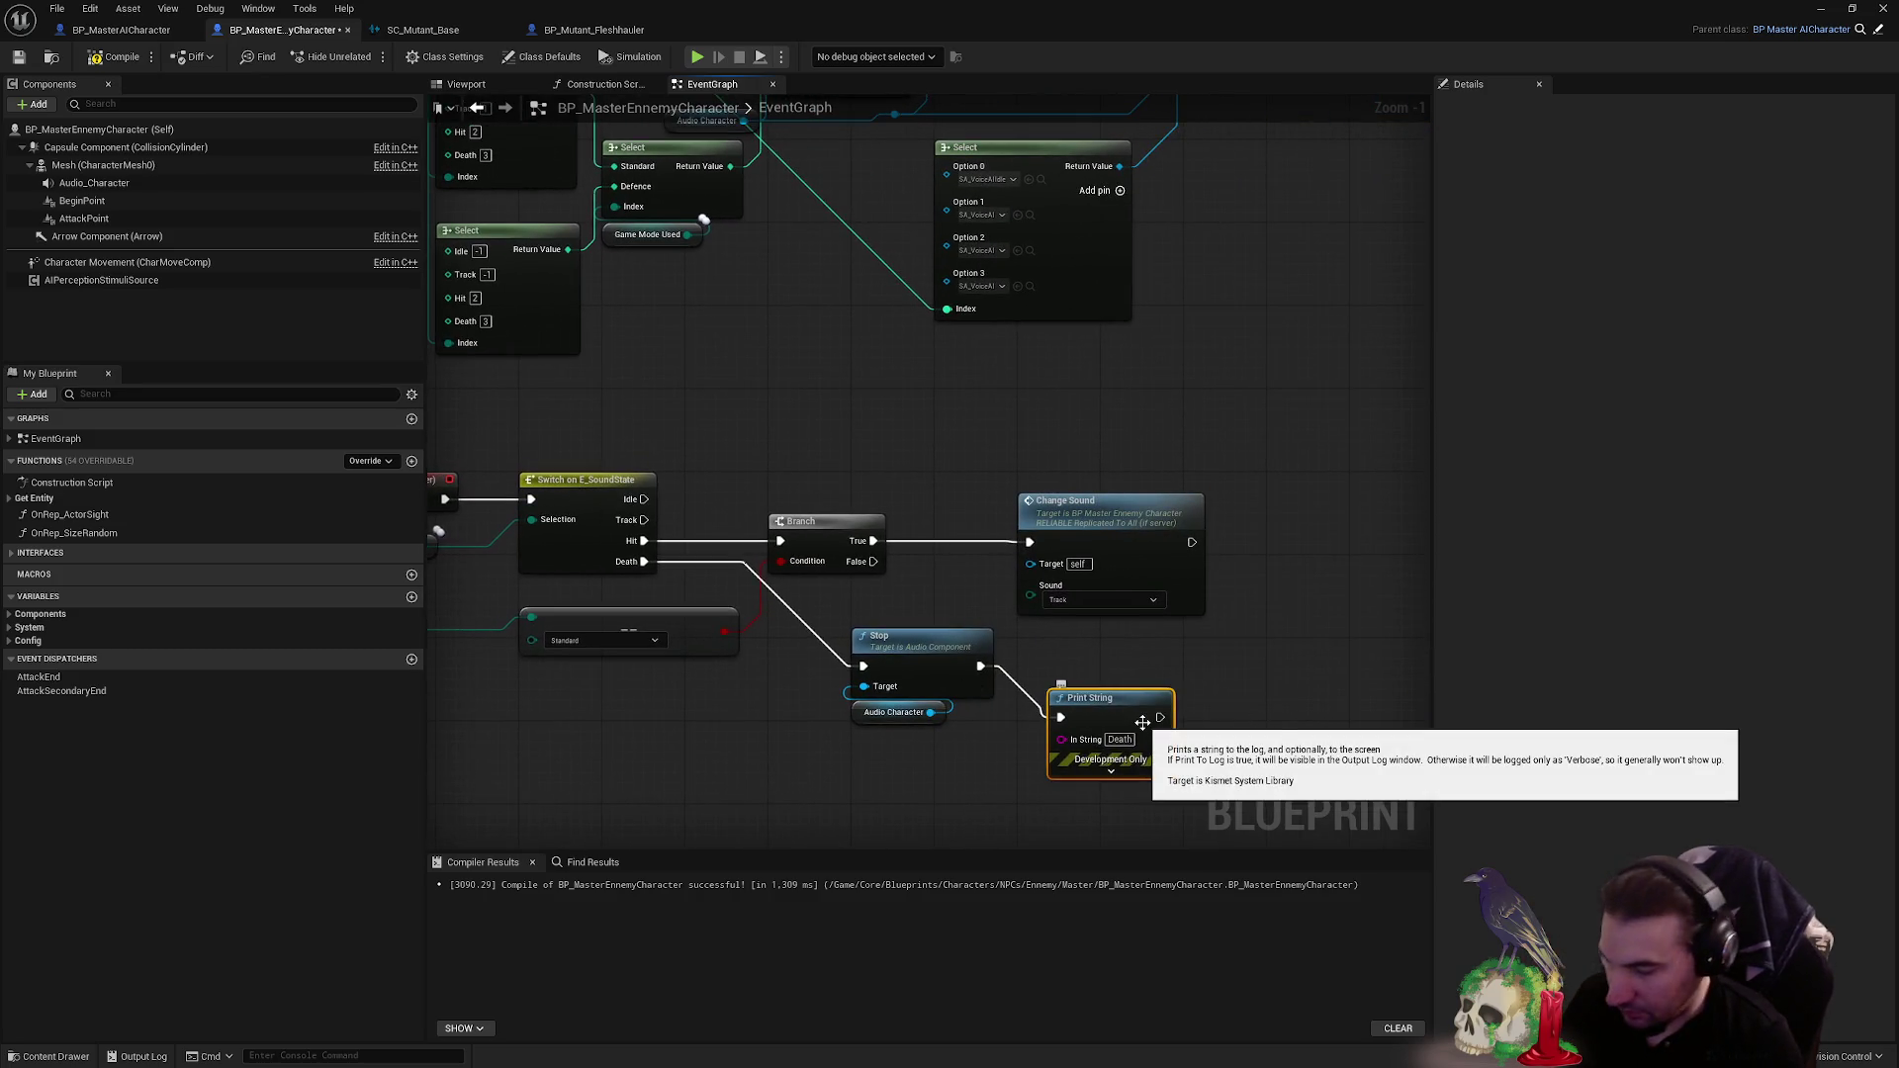
key(ctrl+v)
mouse_move(697, 413)
mouse_down()
mouse_move(930, 408)
mouse_move(701, 387)
mouse_up()
mouse_move(676, 495)
mouse_down()
mouse_move(680, 401)
mouse_move(761, 494)
mouse_up()
drag(654, 542, 726, 396)
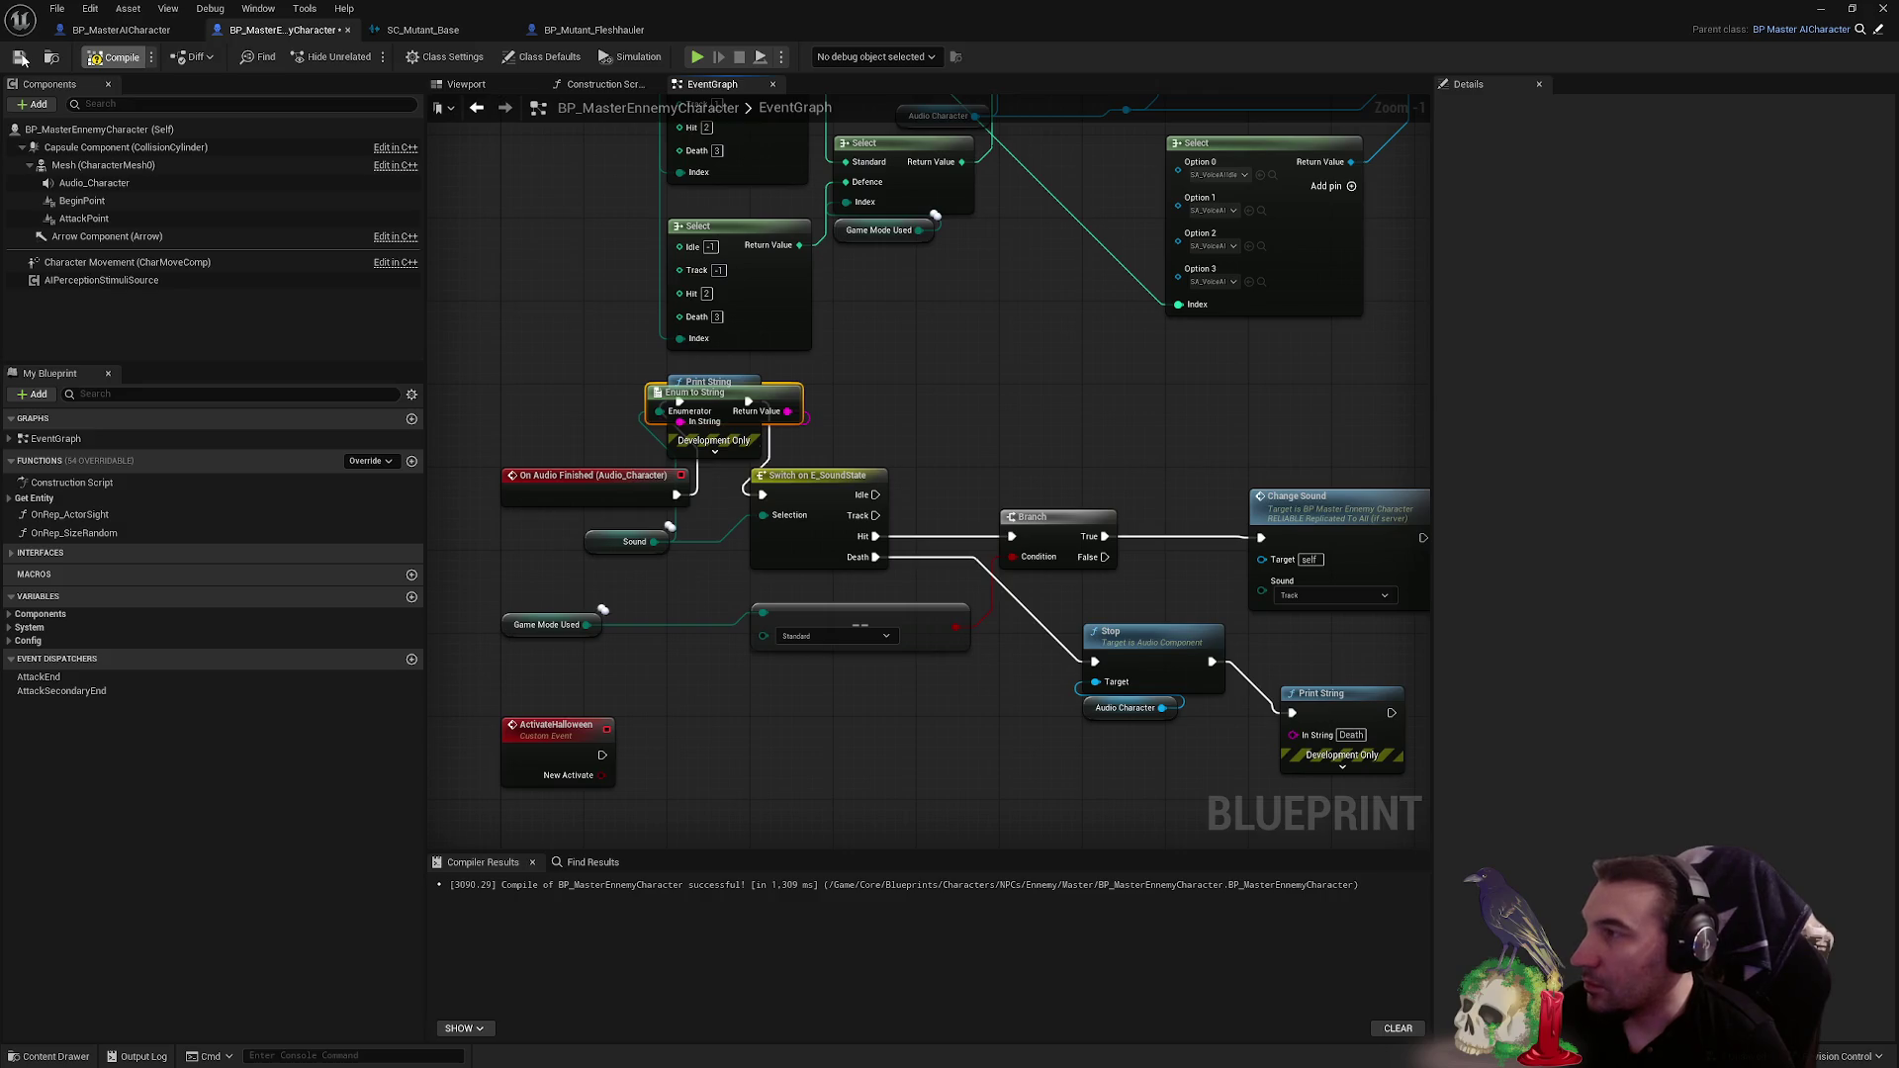
click(18, 62)
key(super+Down)
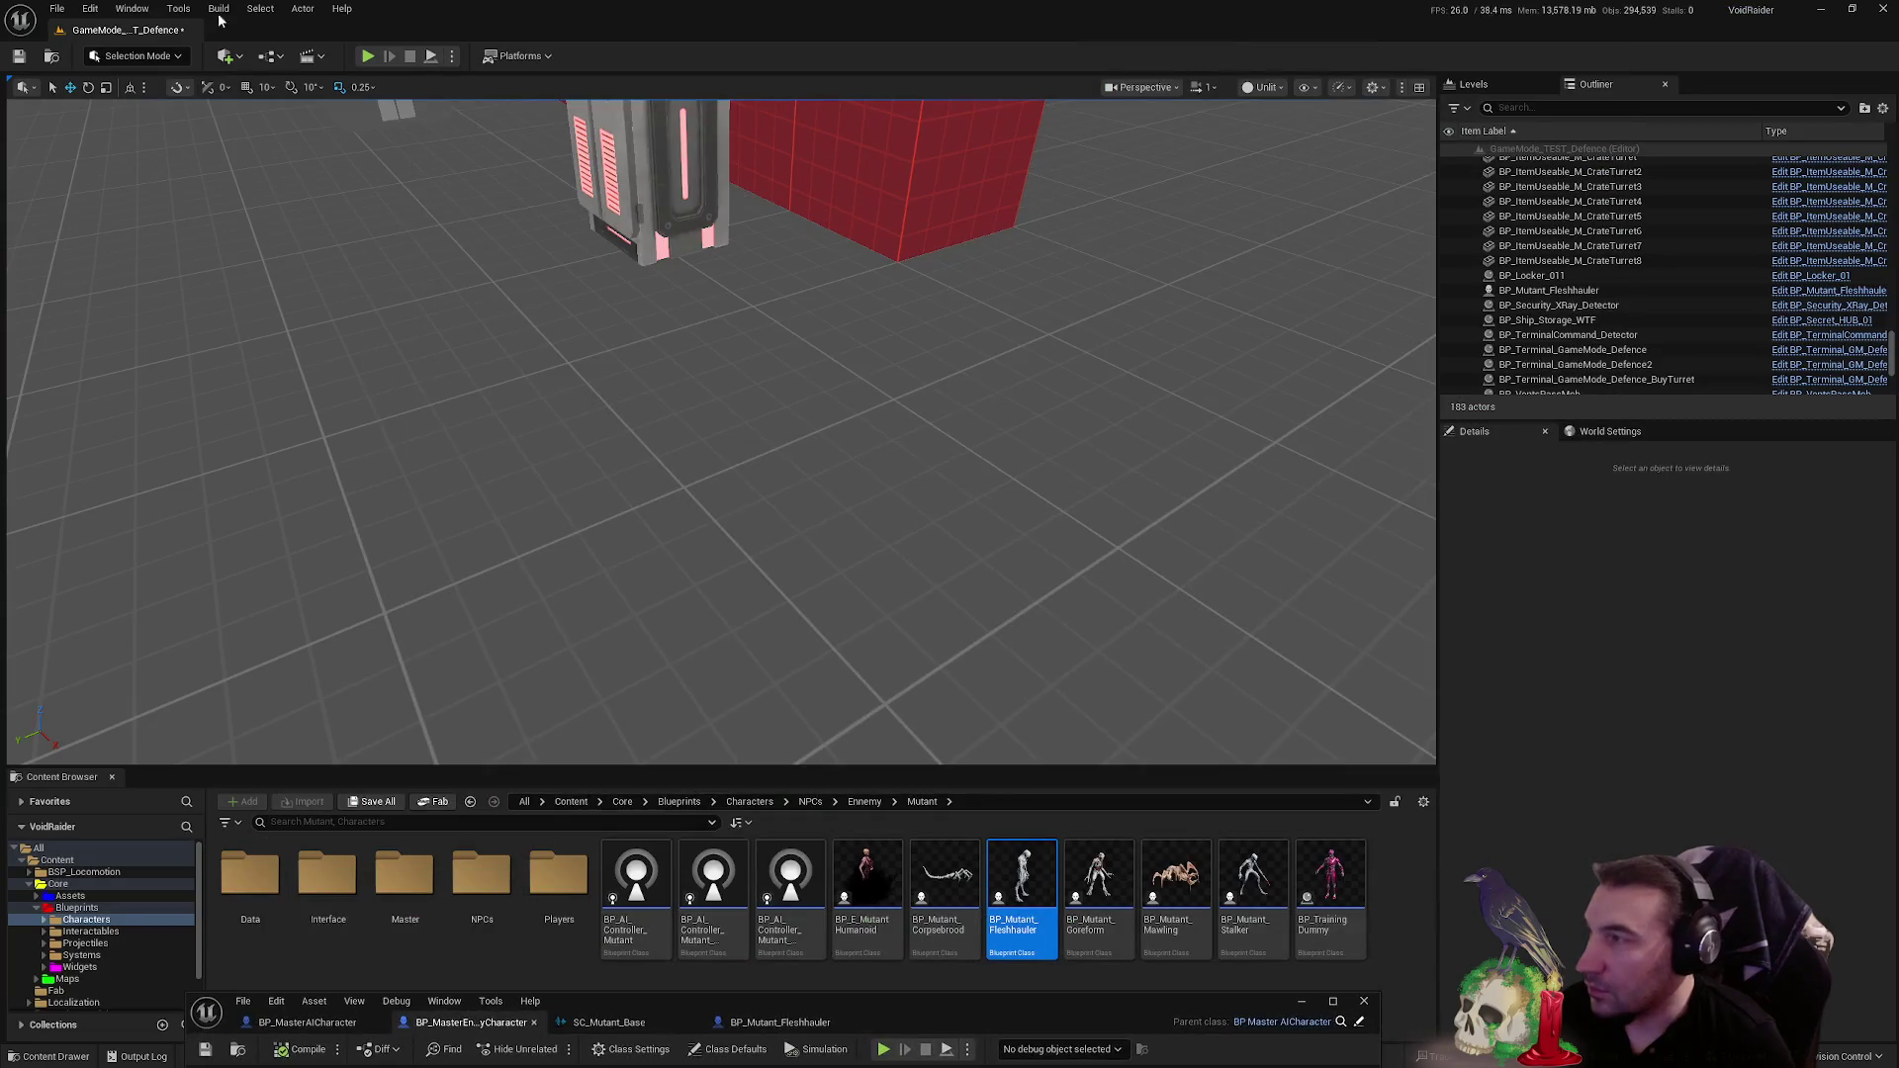
- Grab the pistol from the crate, shoot the mutant twice until it falls, then stop and enlarge the Blueprint editor
click(367, 55)
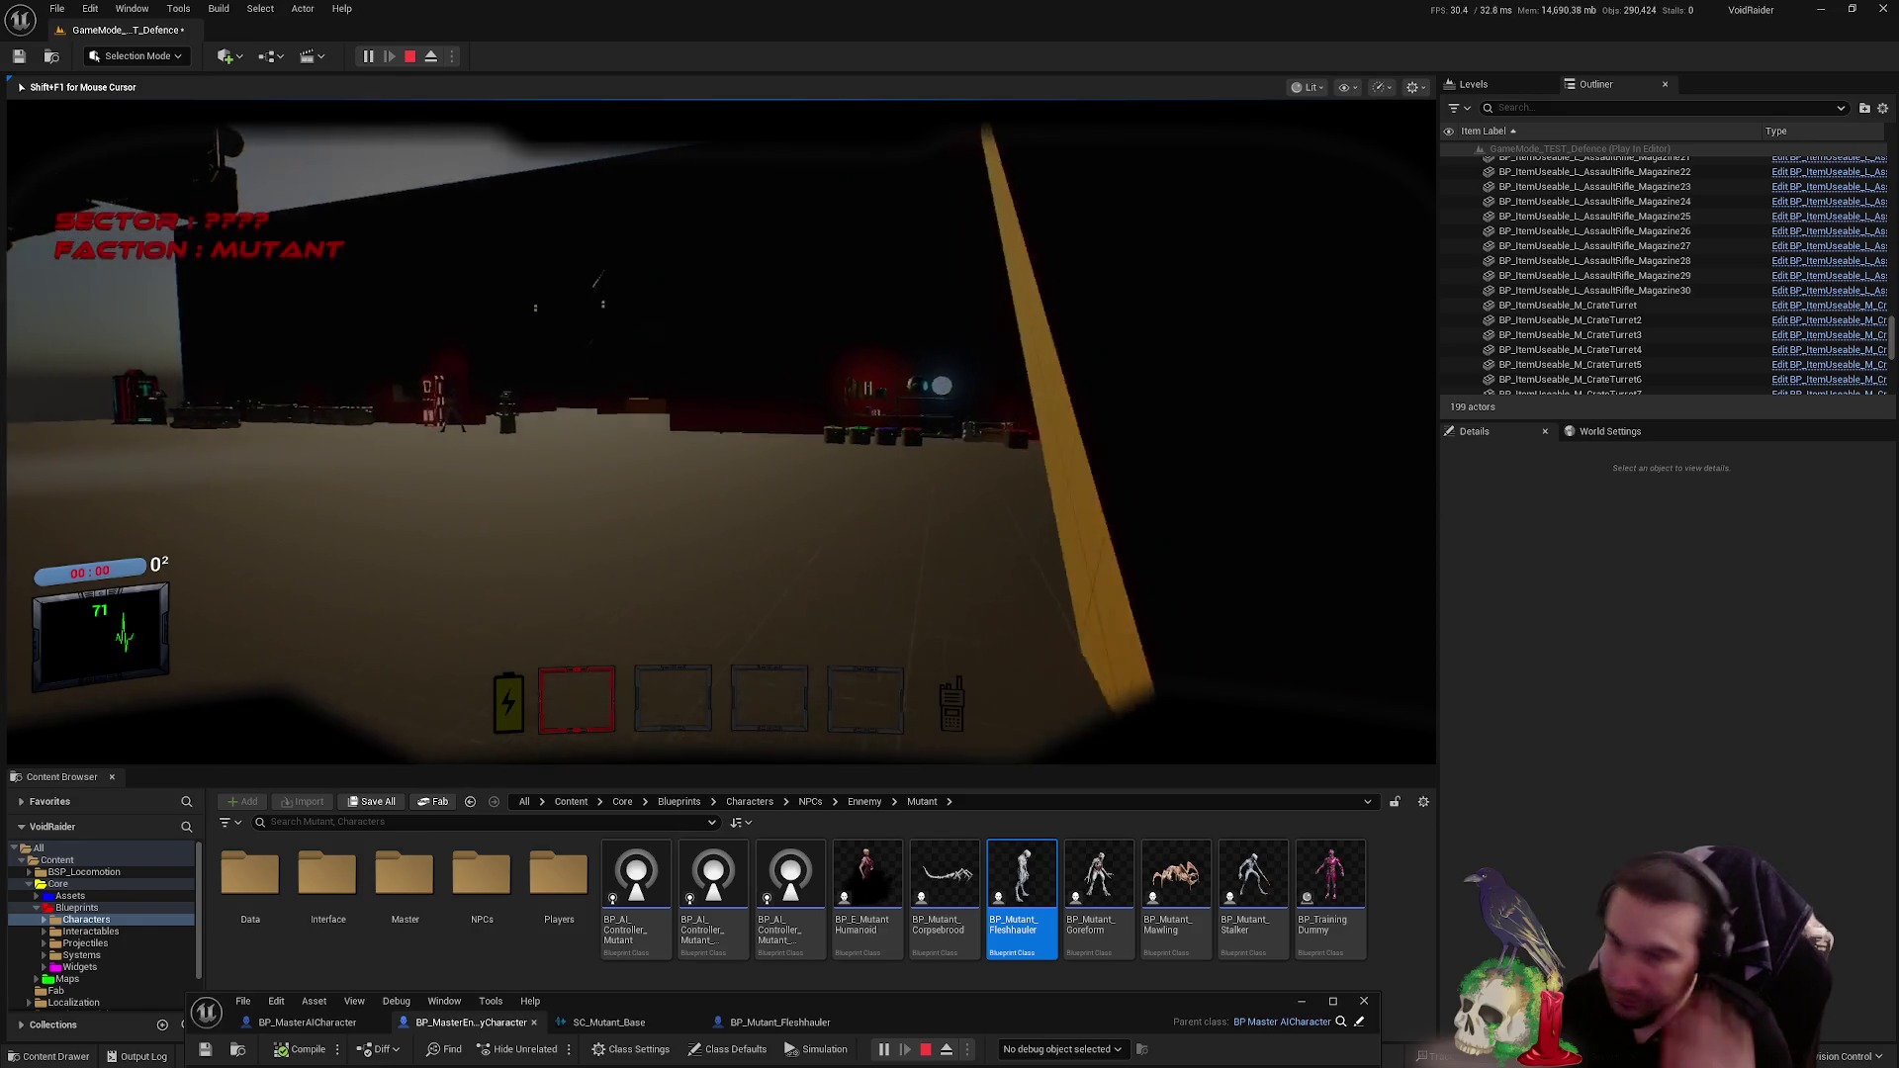
key(w)
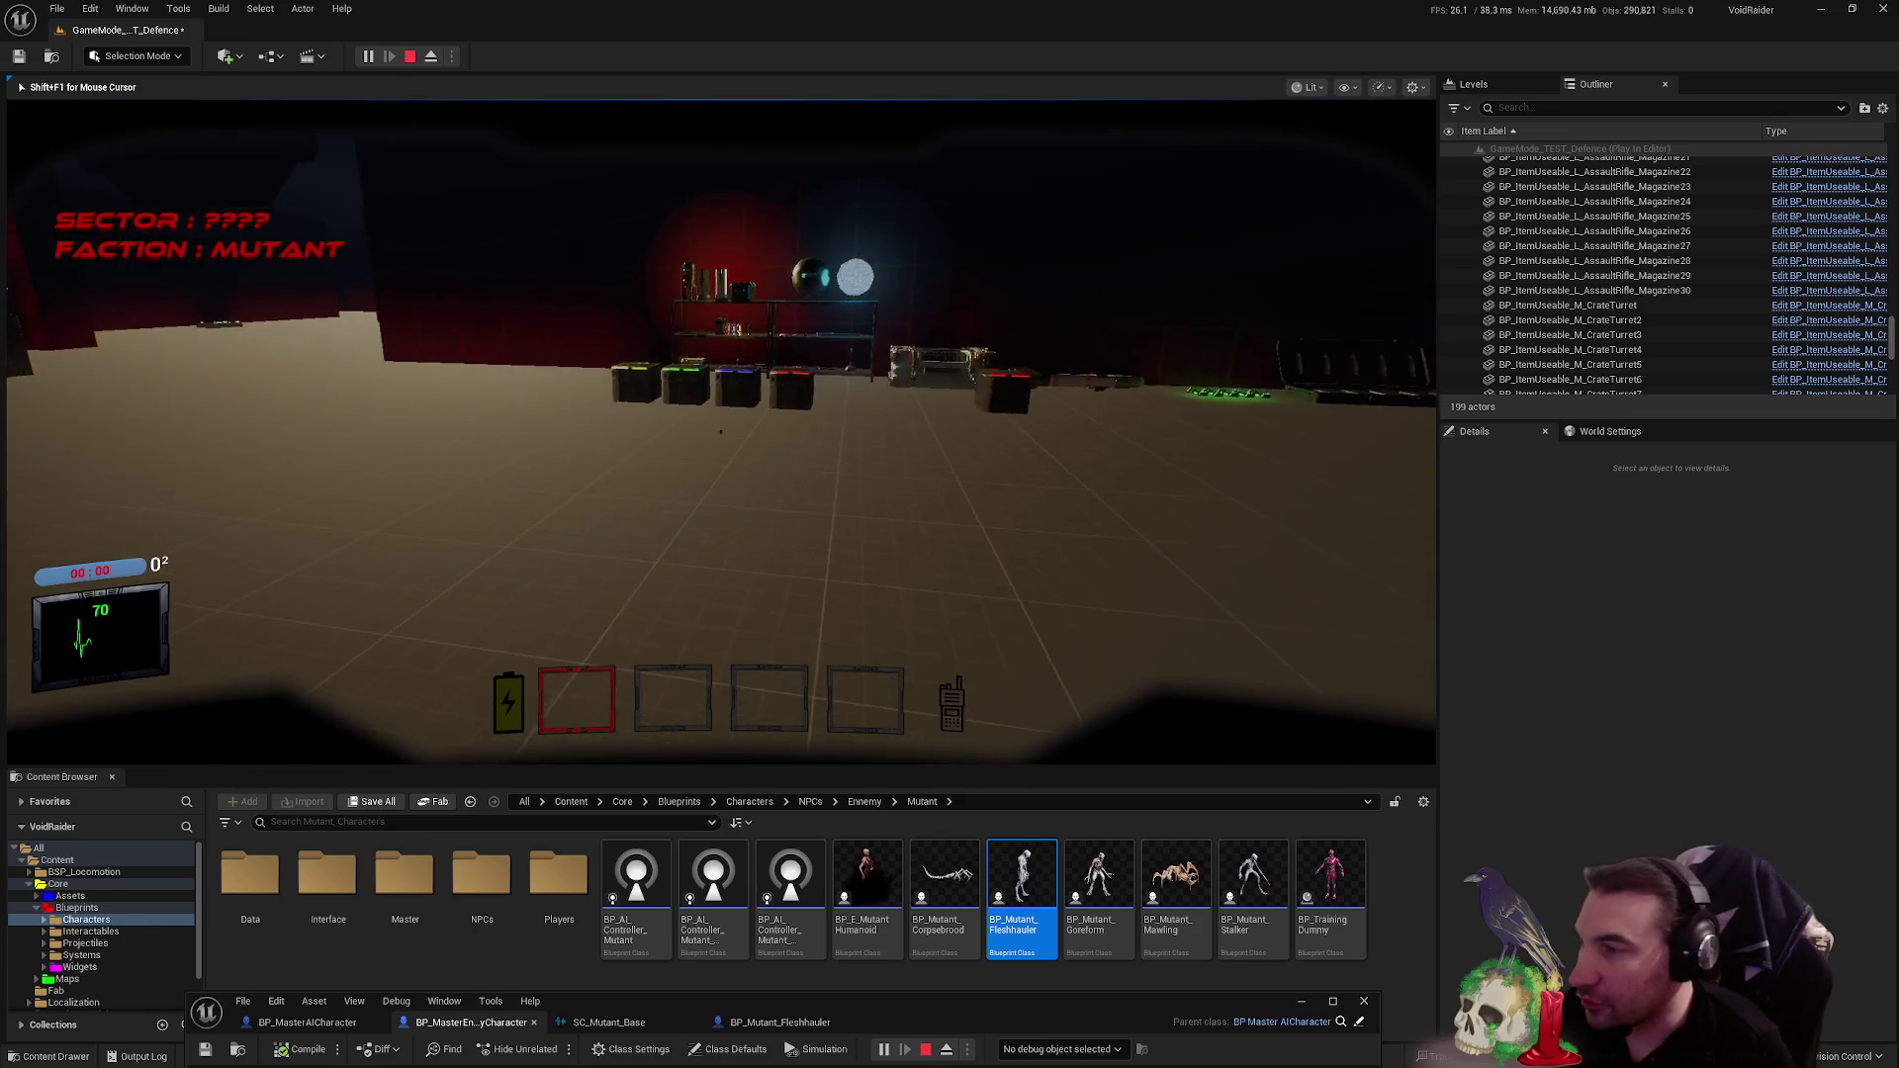
key(f)
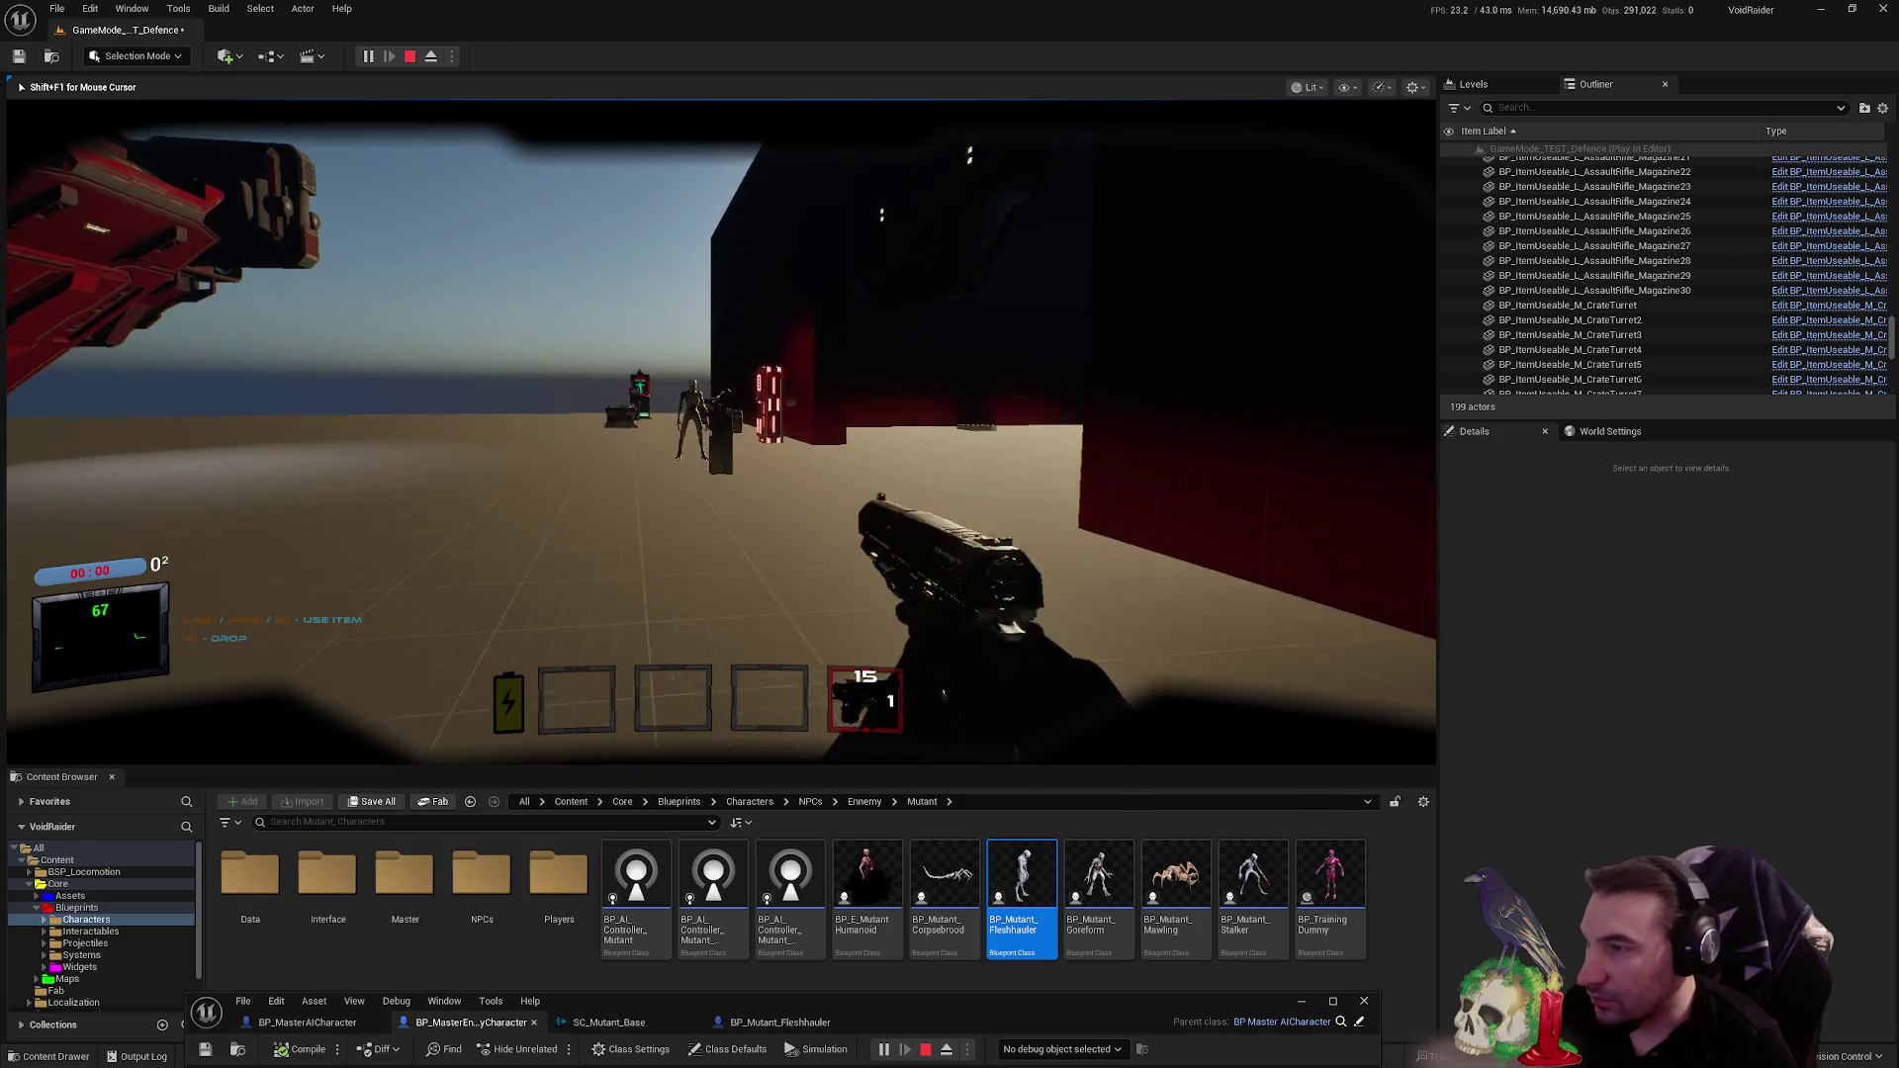
key(w)
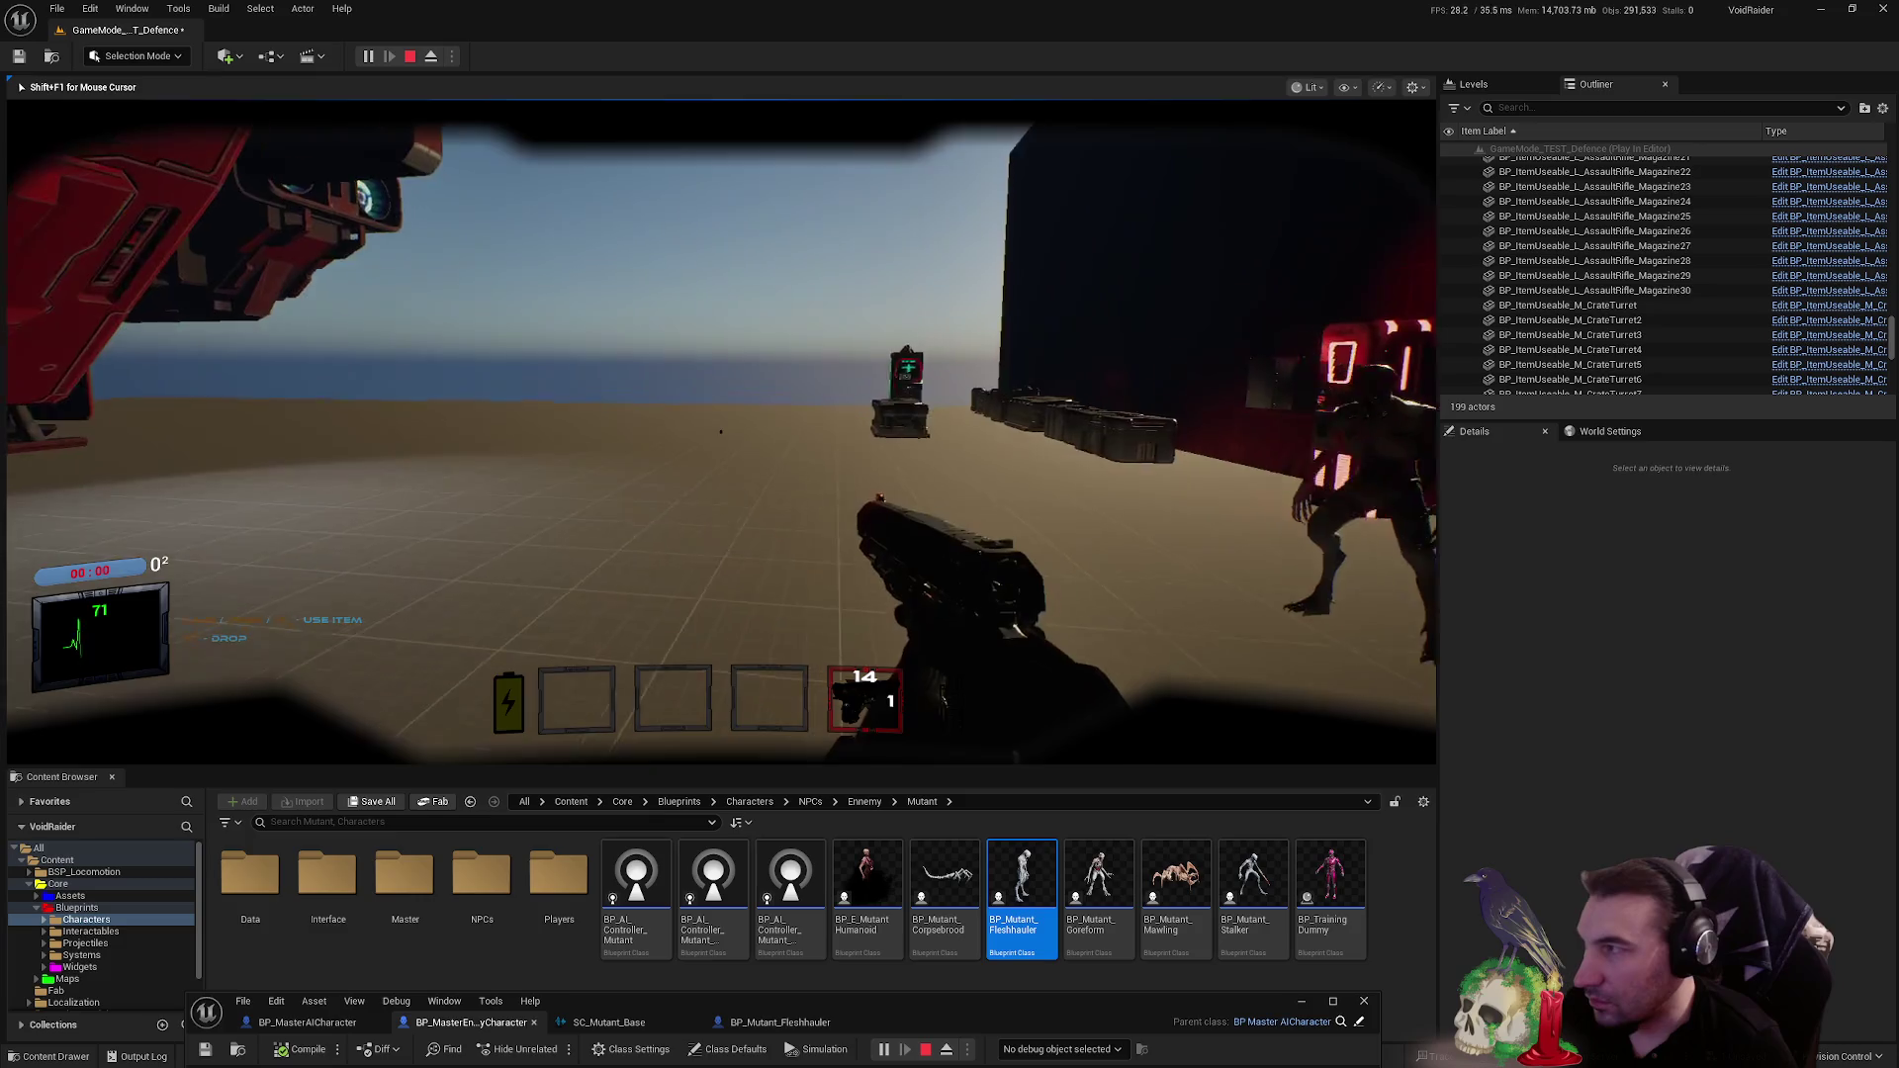
key(s)
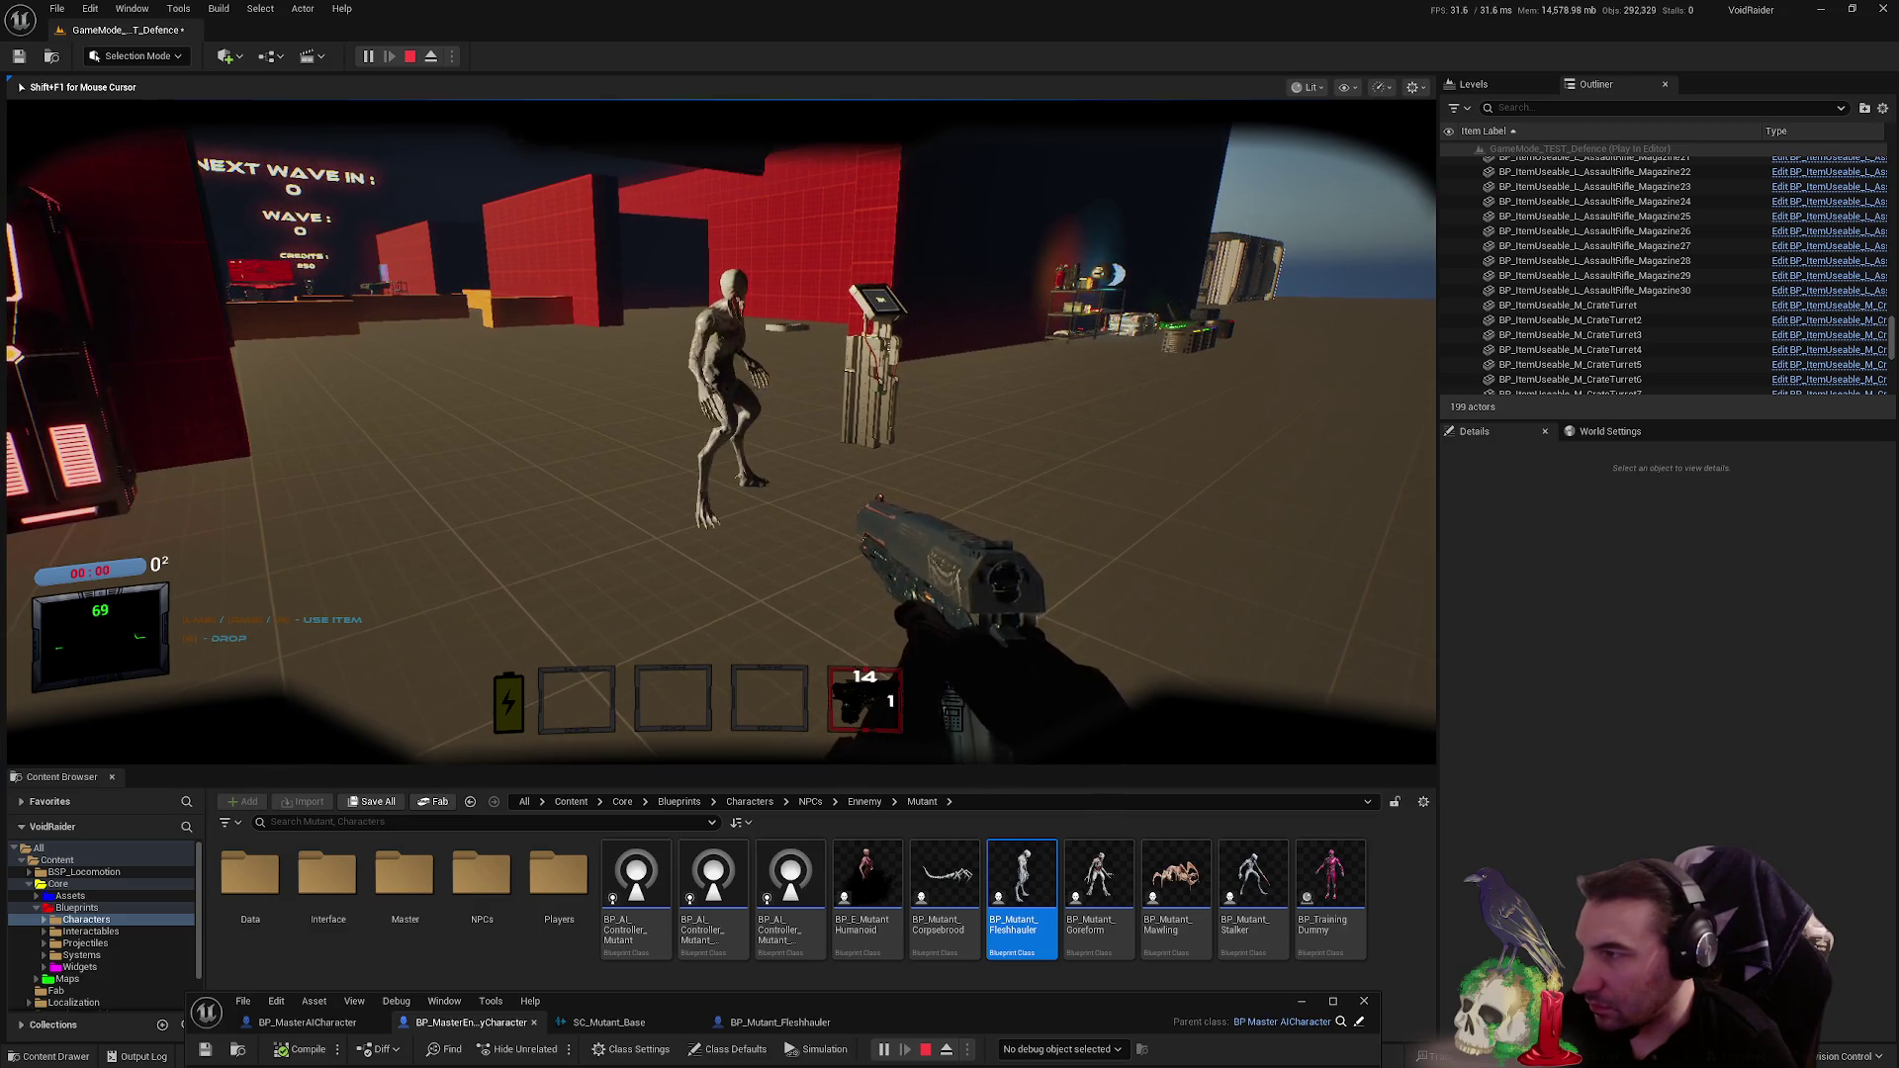
click(721, 436)
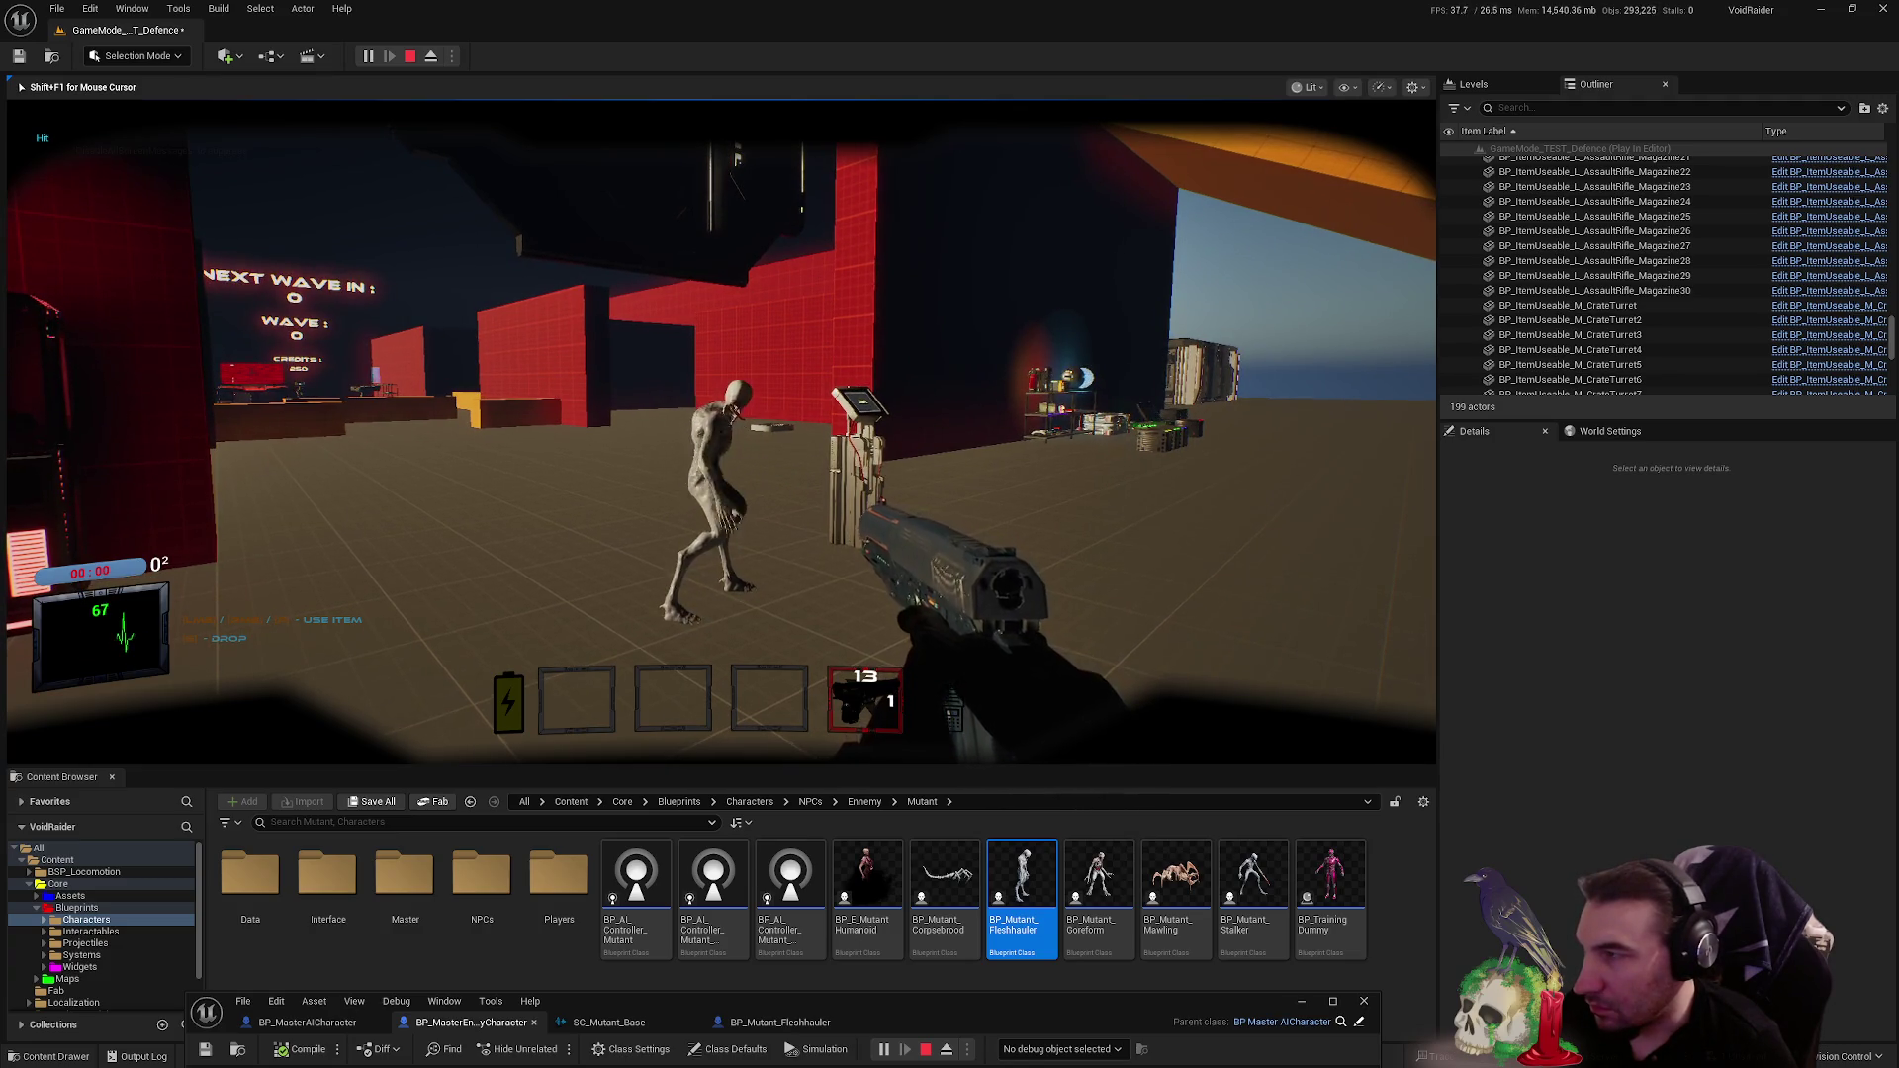
click(721, 436)
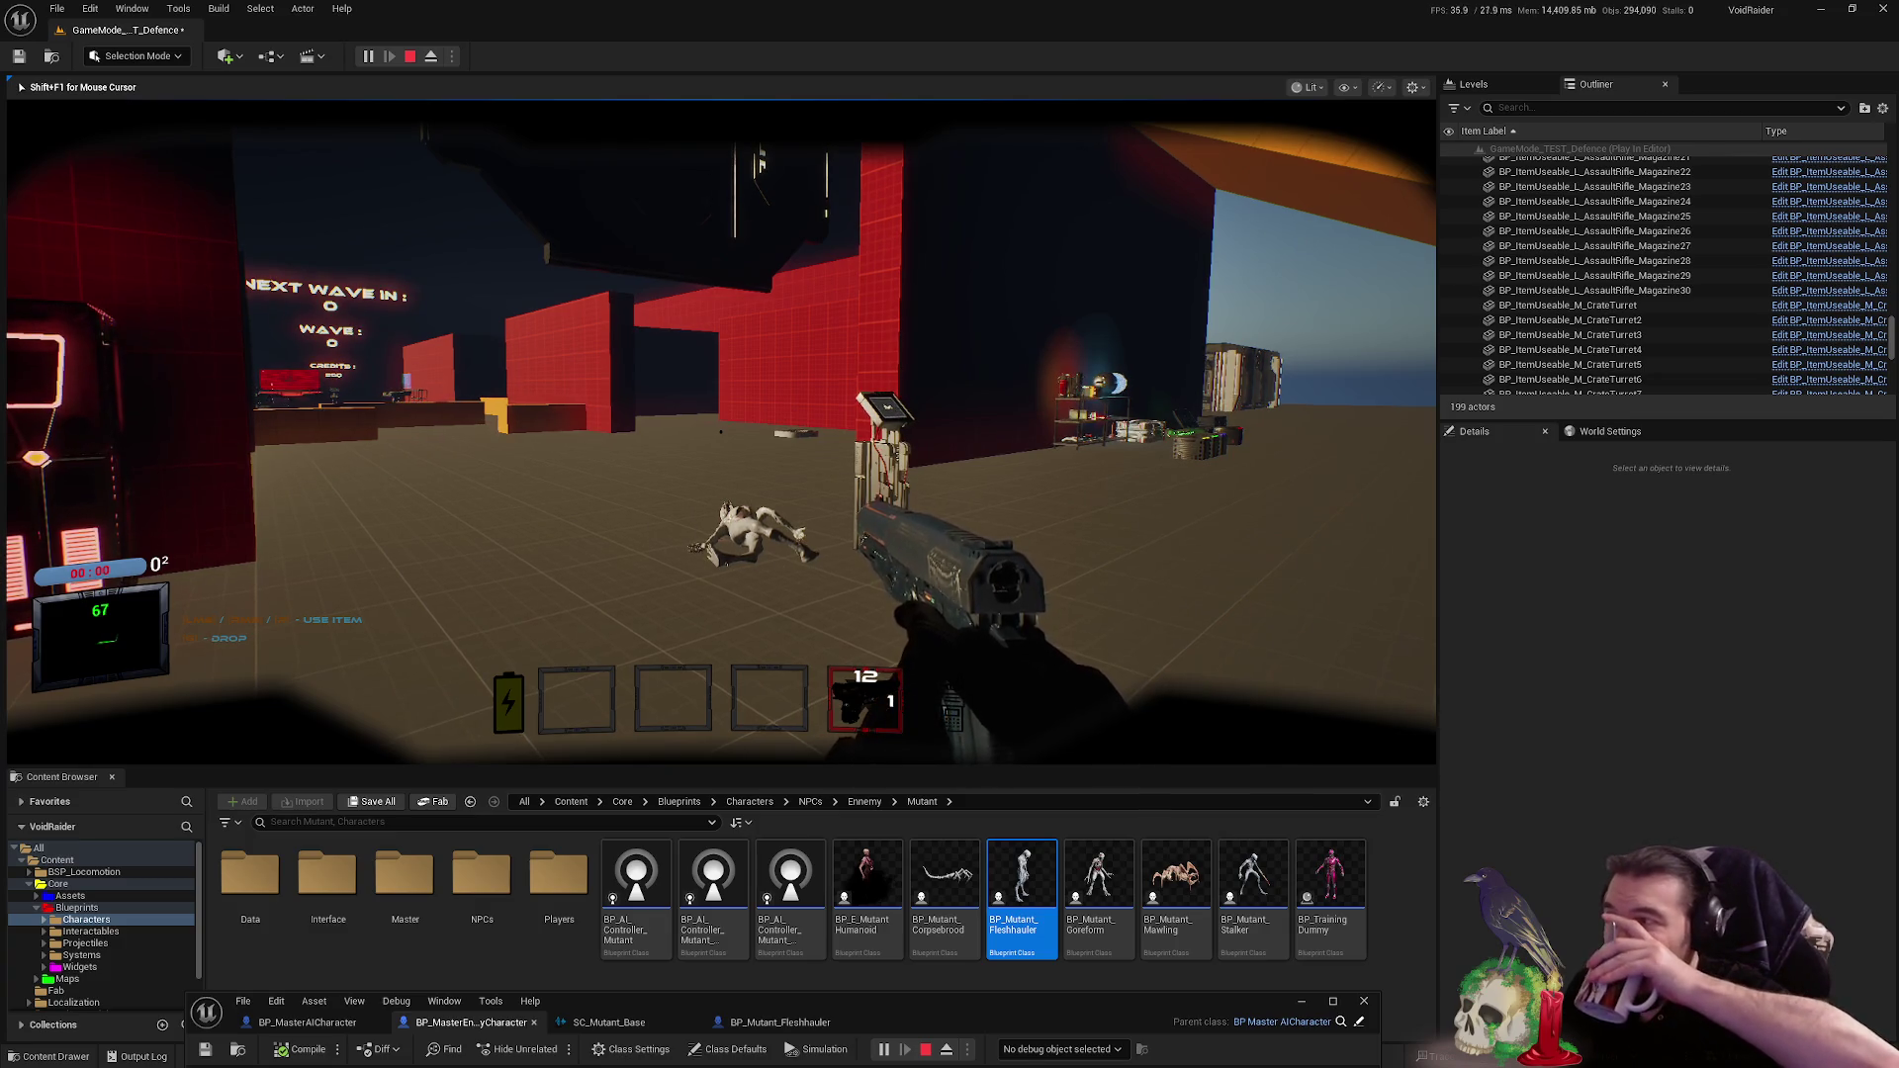
key(Escape)
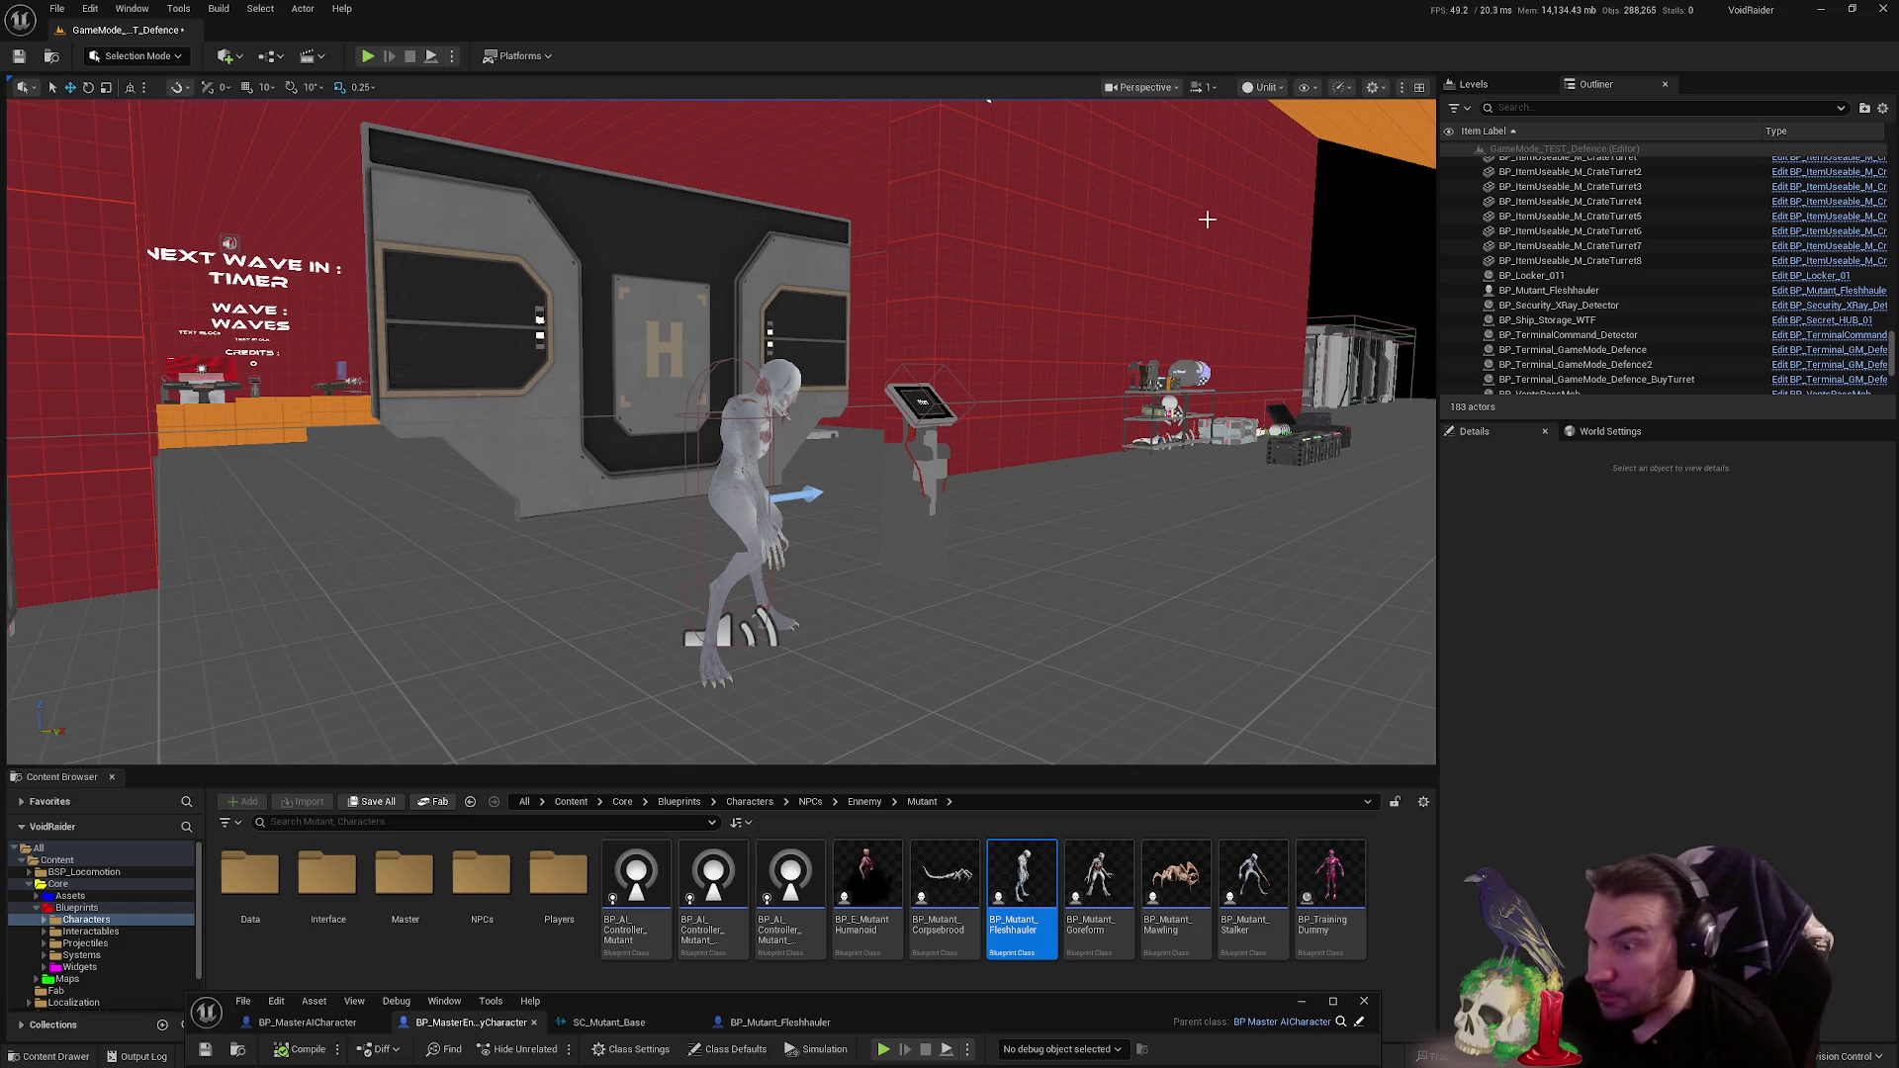
click(1333, 1001)
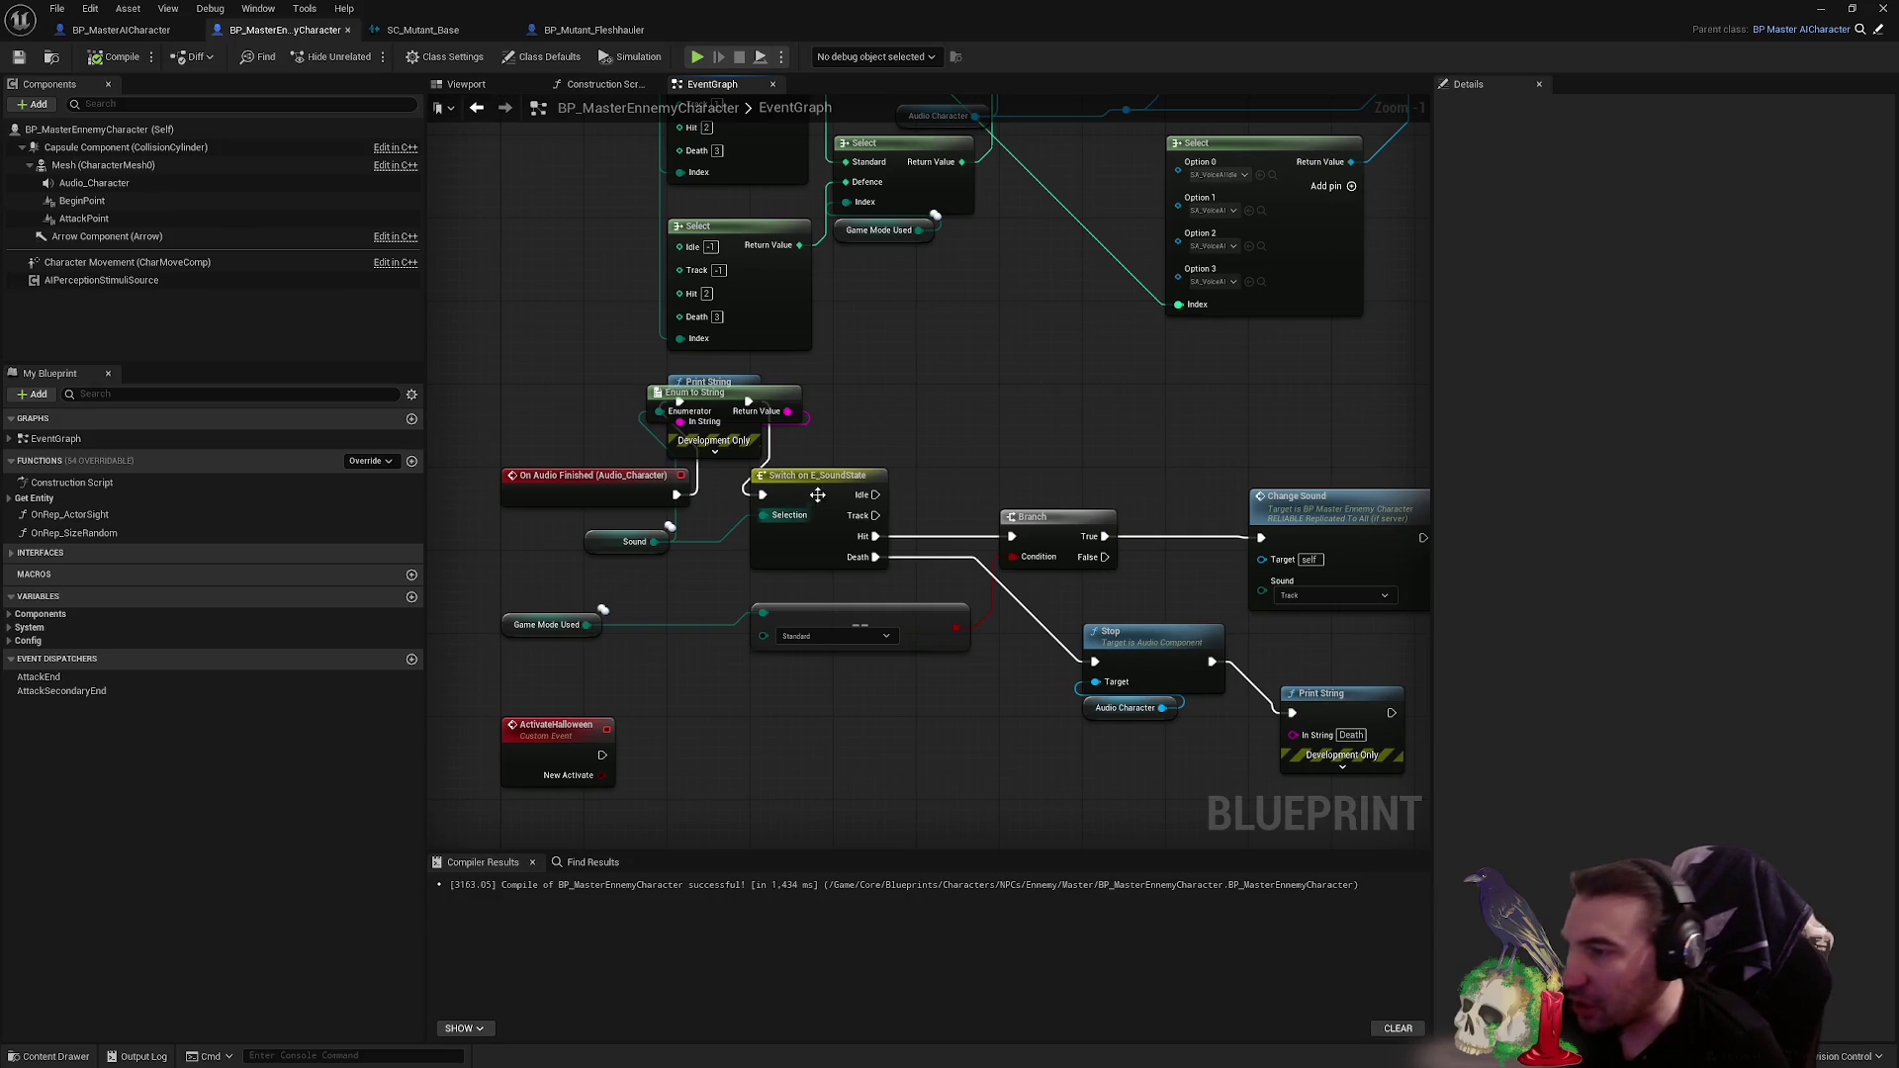
- Insert a Print String fed by Enum to String between SET and Set Integer Parameter, then compile and save
drag(1054, 386, 880, 314)
drag(716, 485, 748, 824)
drag(792, 483, 907, 498)
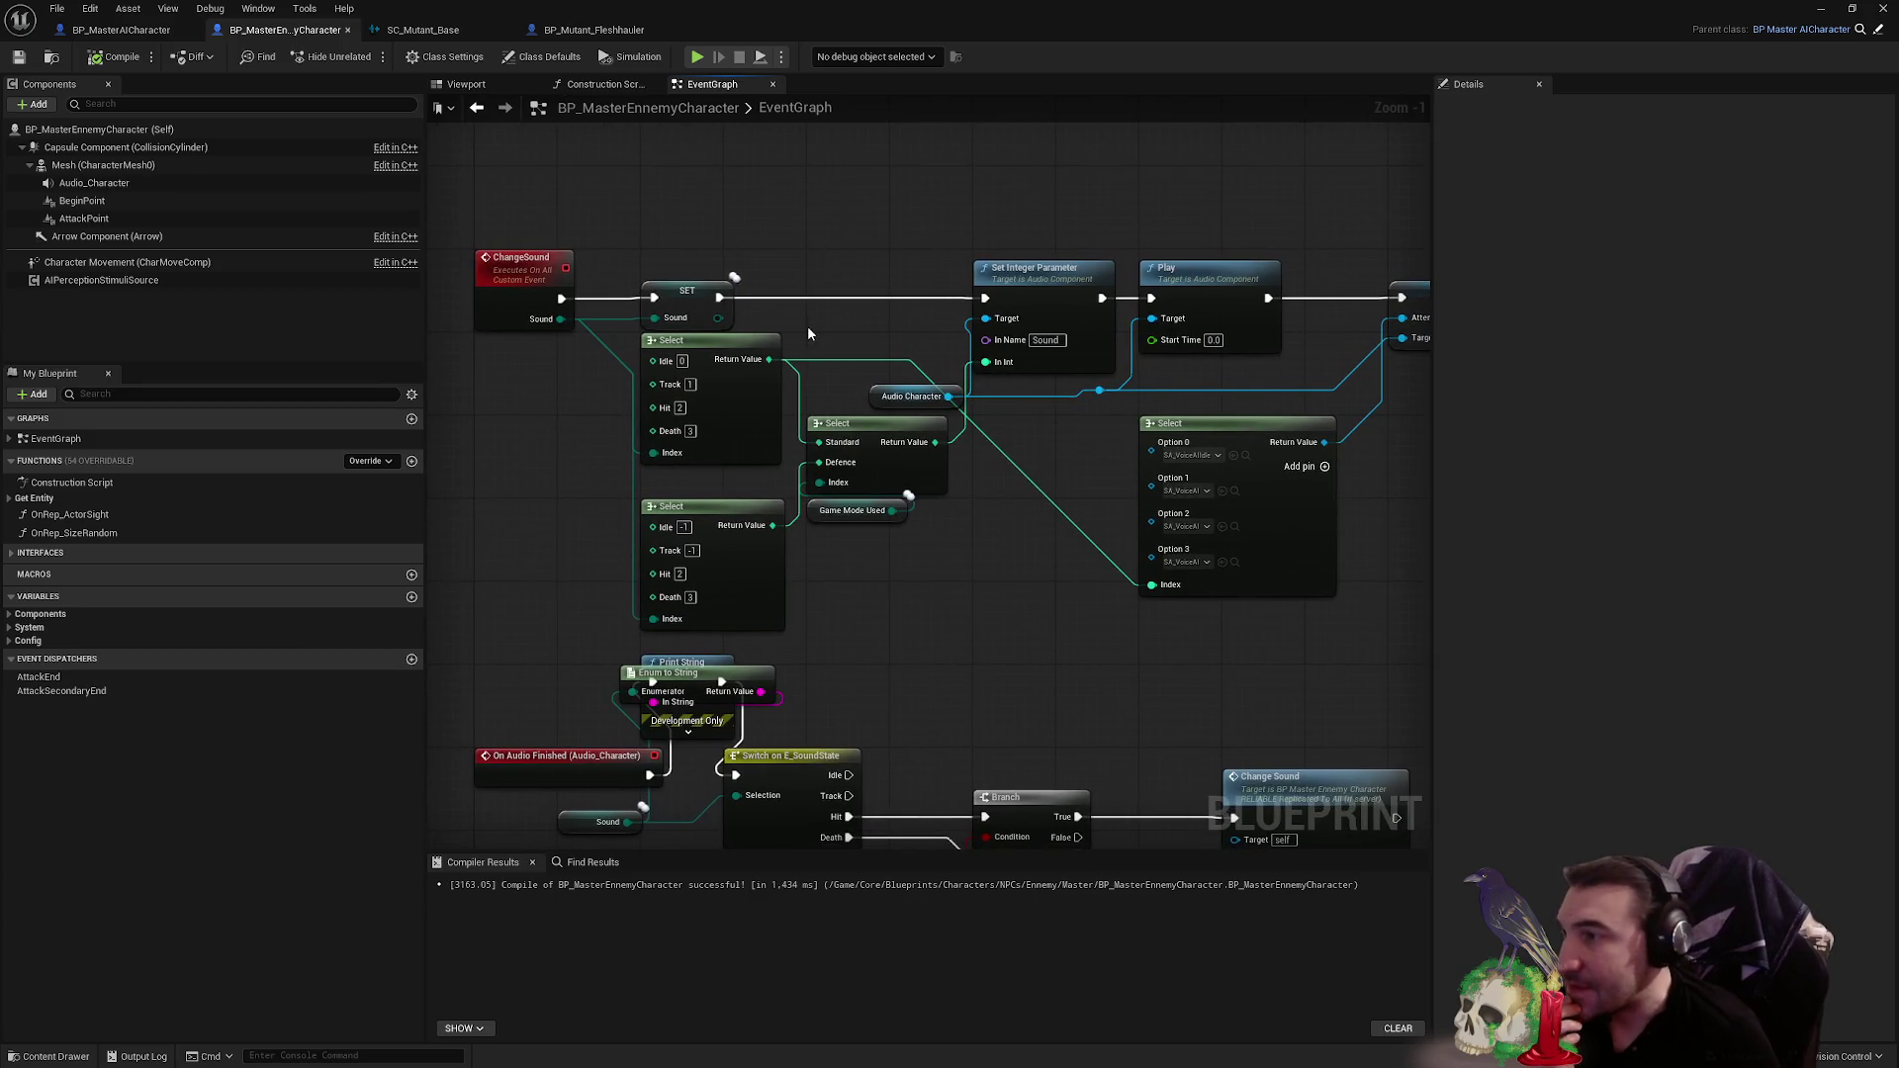
mouse_move(897, 264)
mouse_down()
mouse_move(925, 482)
mouse_move(769, 103)
mouse_up()
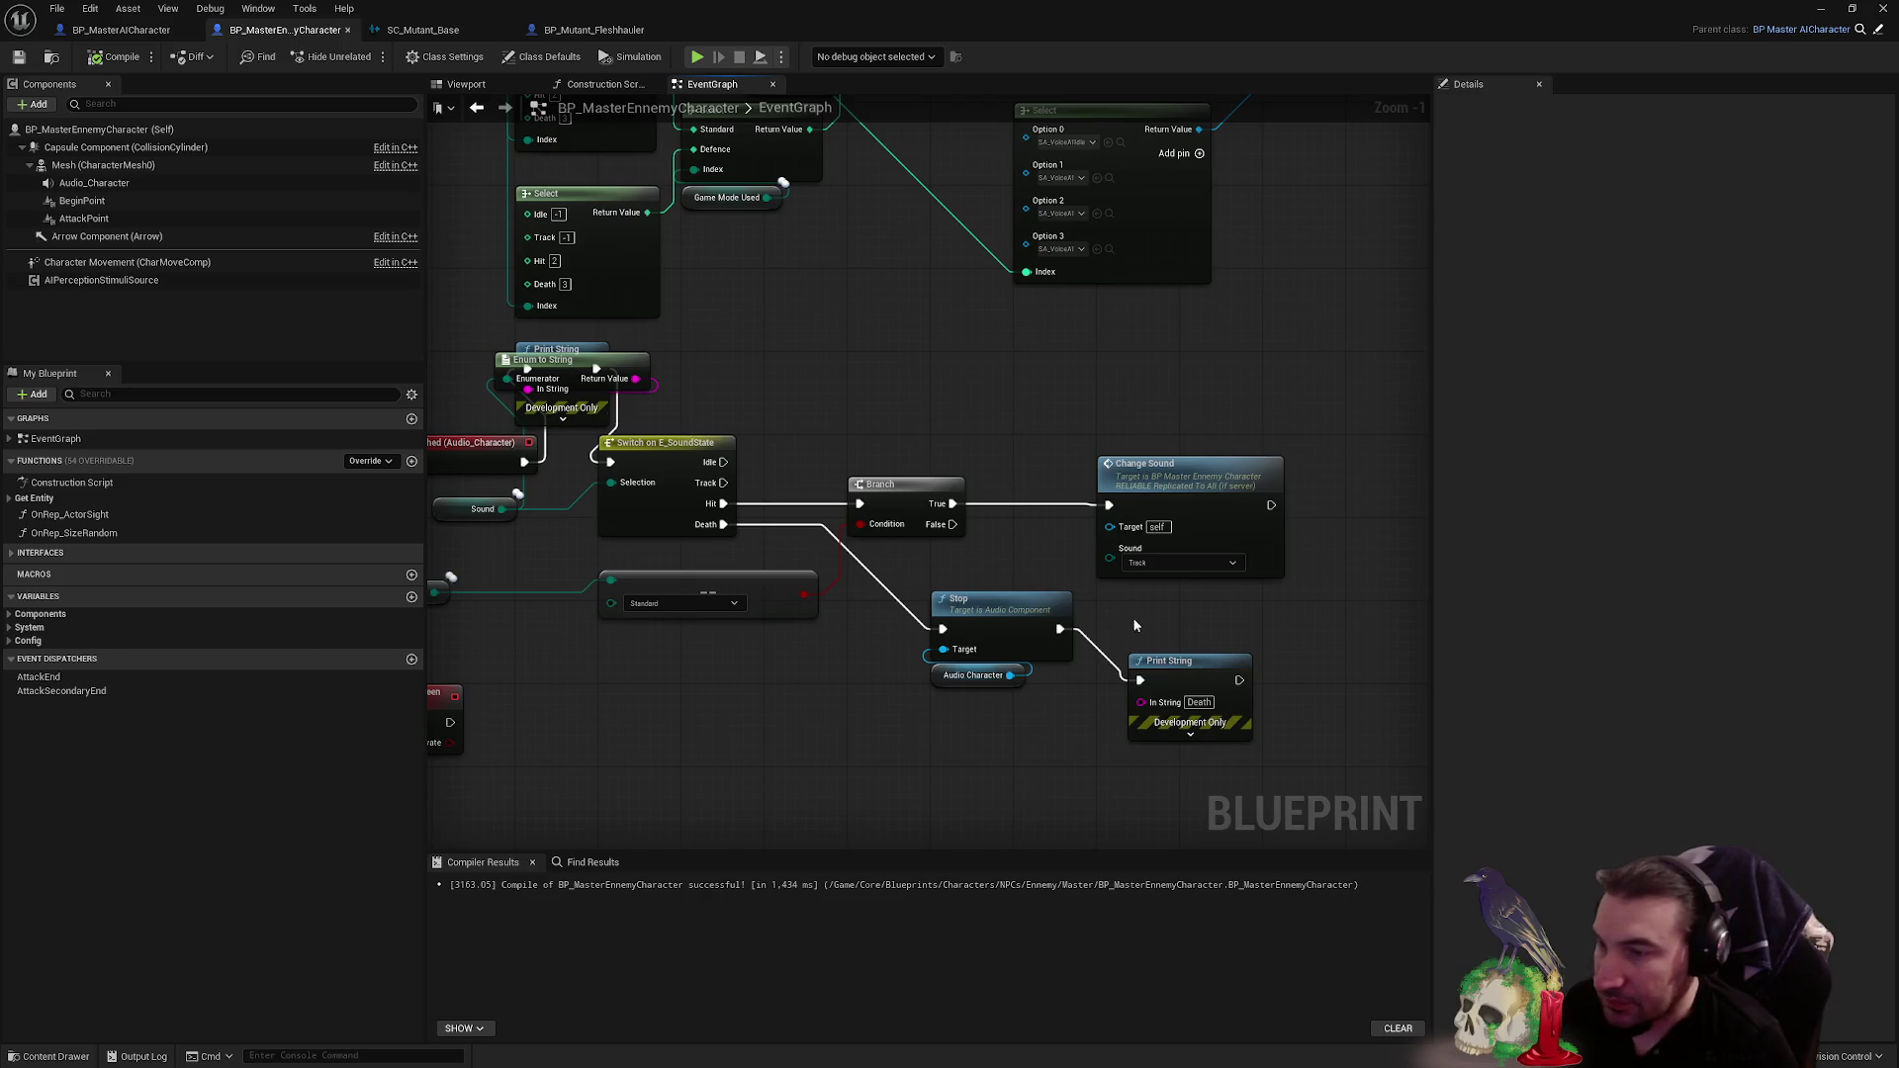
mouse_move(736, 321)
mouse_down()
mouse_move(790, 578)
mouse_move(786, 749)
mouse_up()
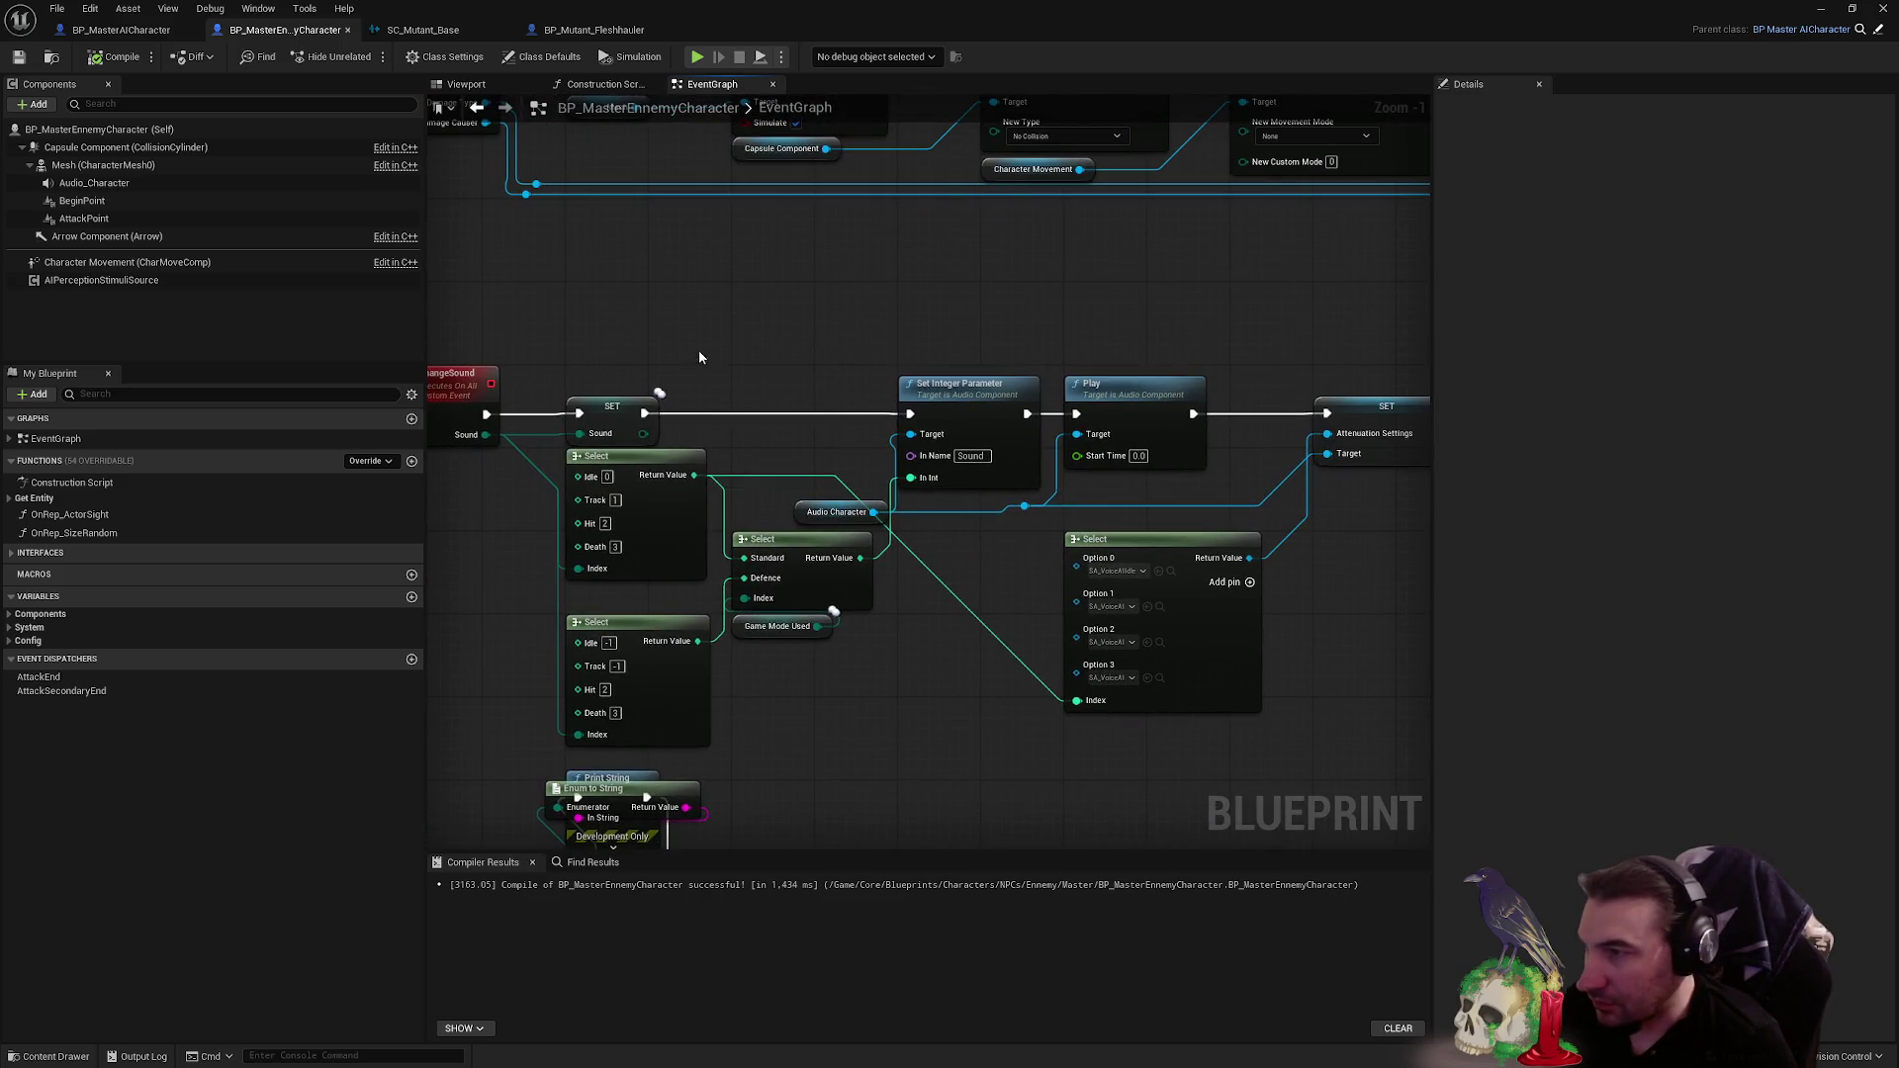
mouse_move(645, 414)
mouse_down()
mouse_move(713, 351)
mouse_move(910, 413)
mouse_up()
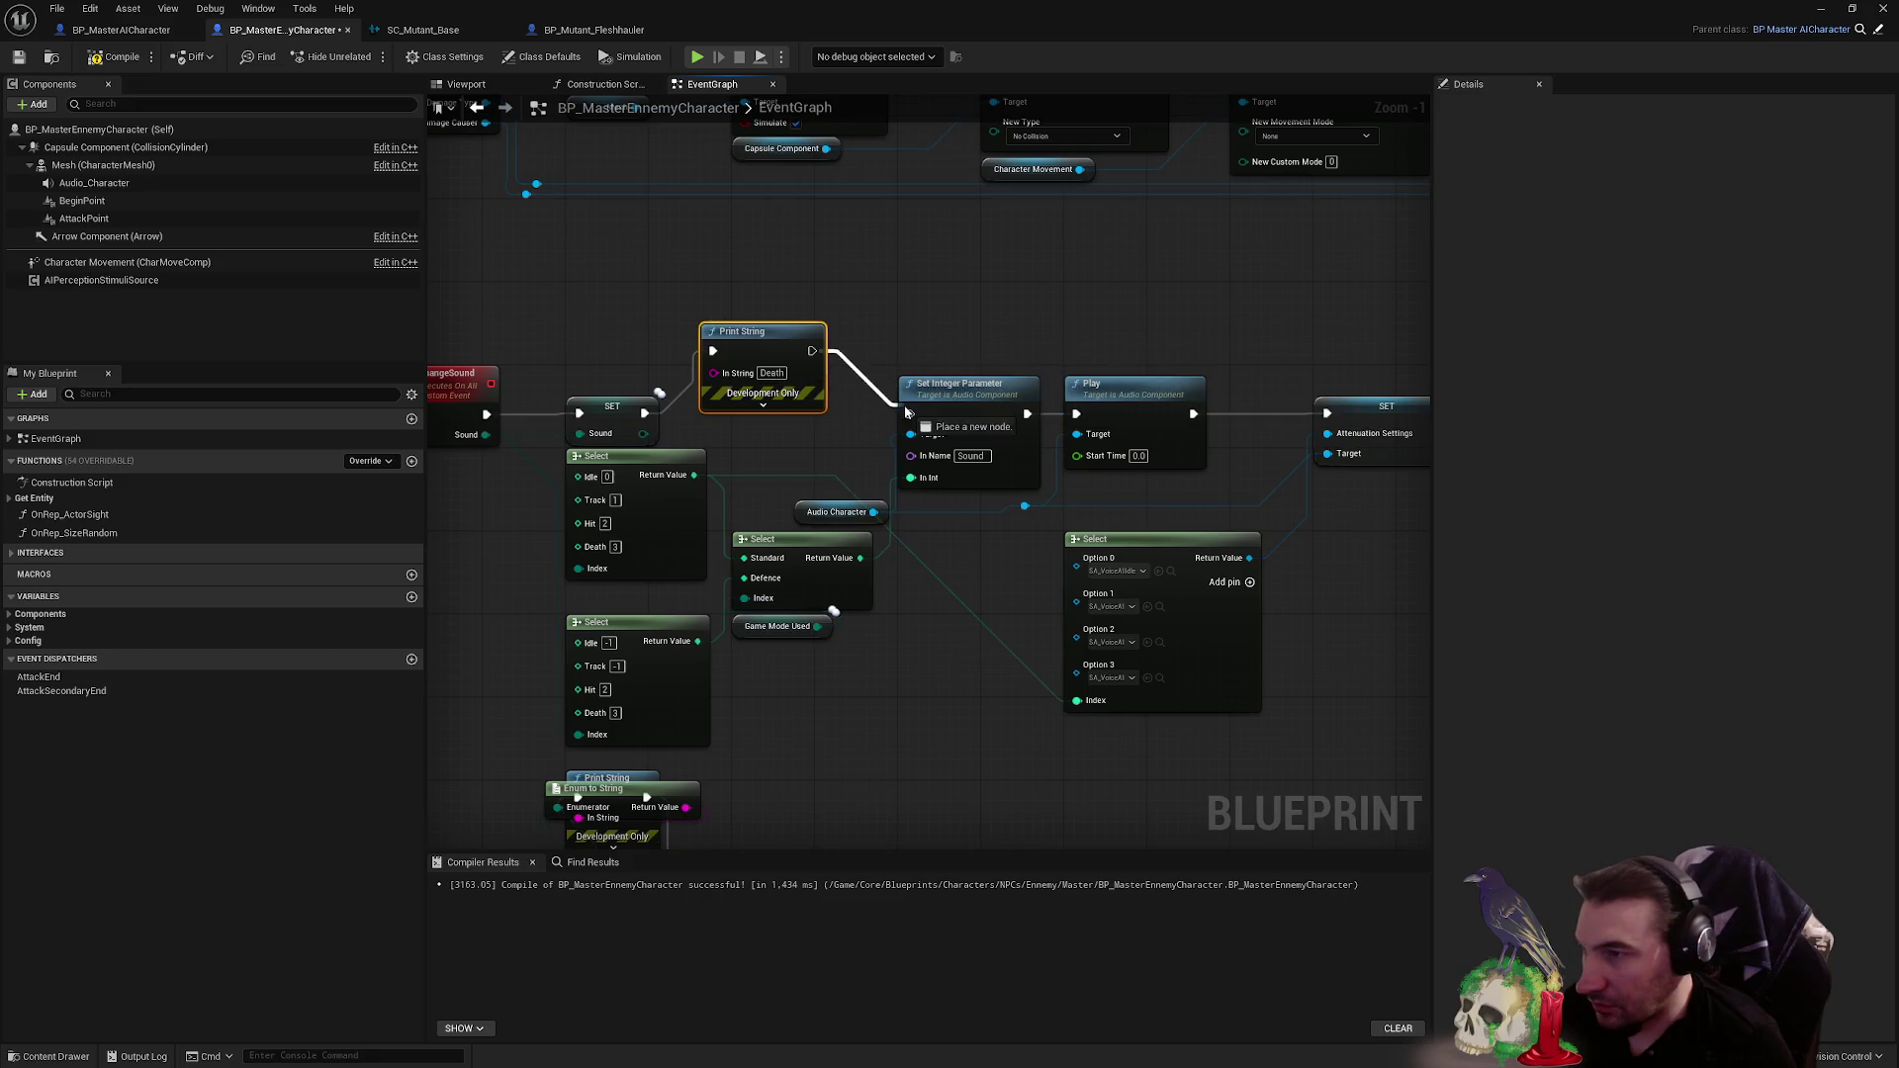
mouse_move(740, 336)
mouse_down()
mouse_move(762, 316)
mouse_move(742, 282)
mouse_up()
key(ctrl+v)
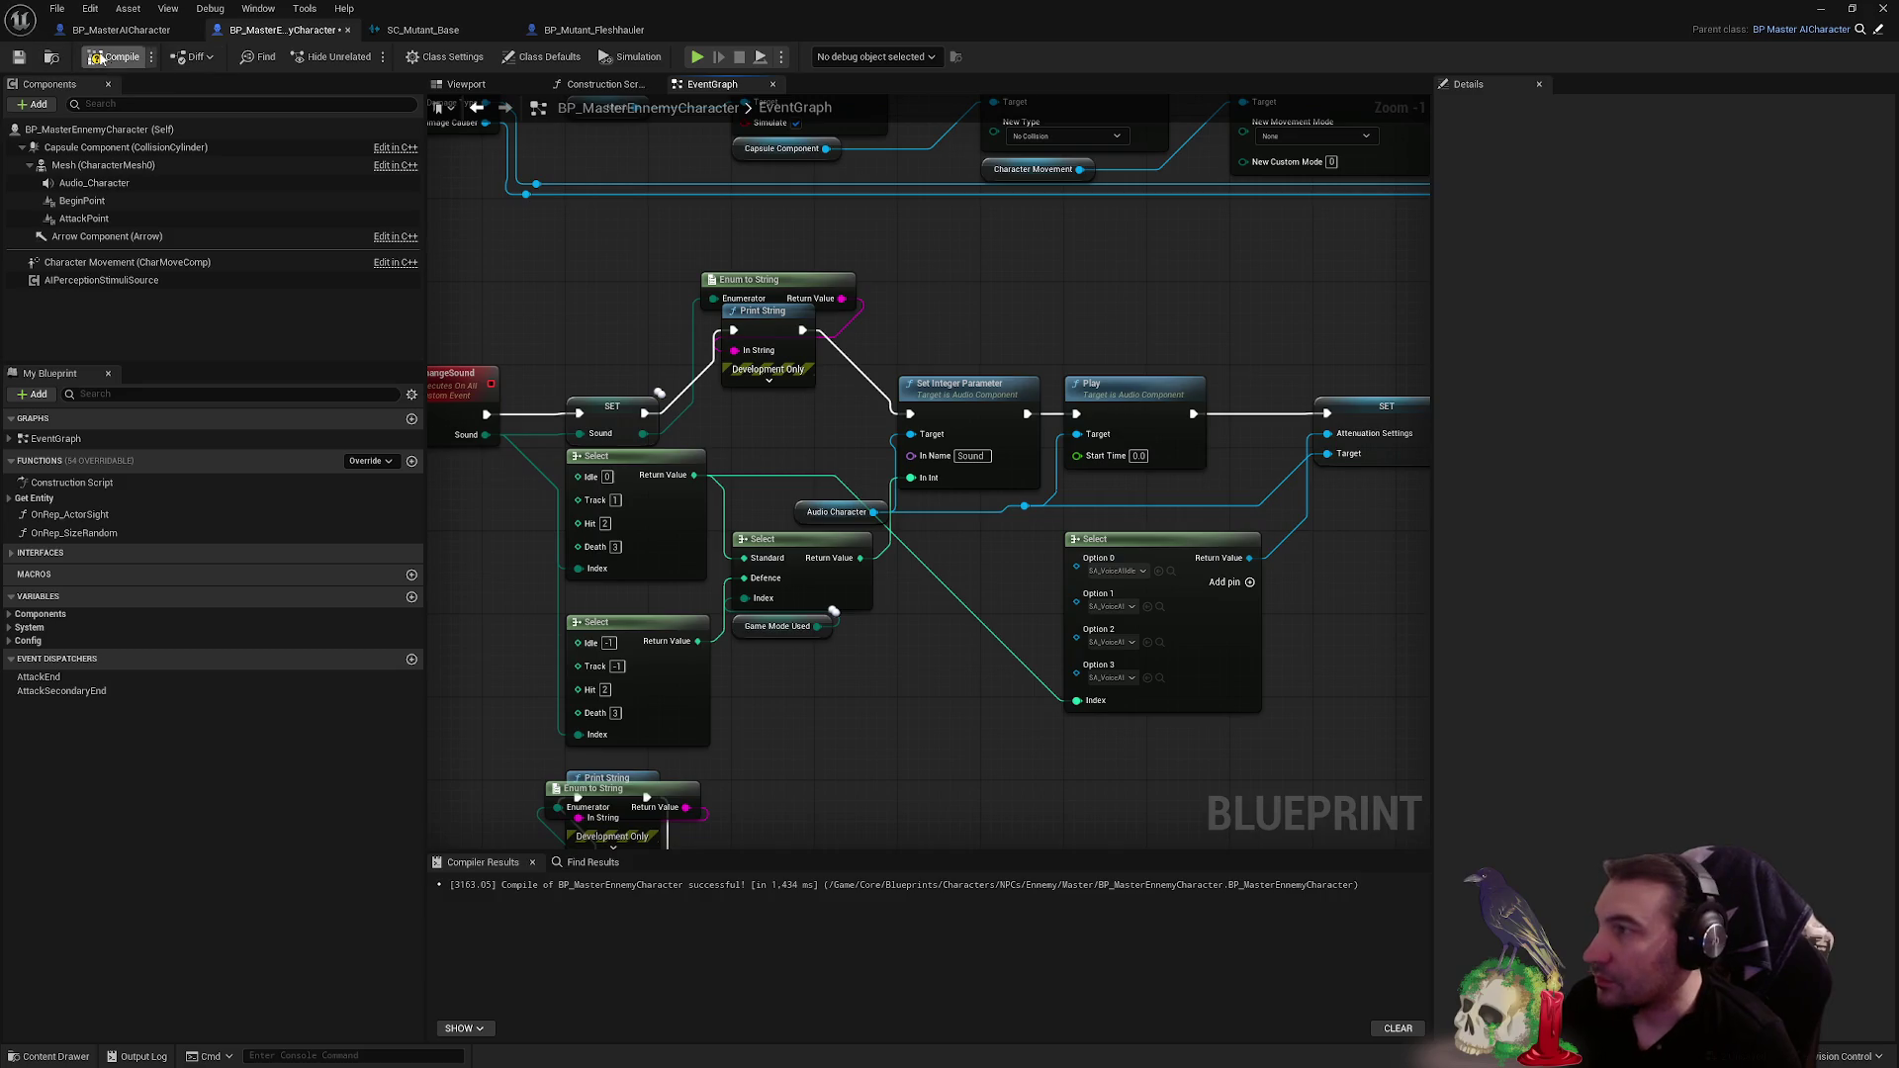
click(18, 59)
key(super+Down)
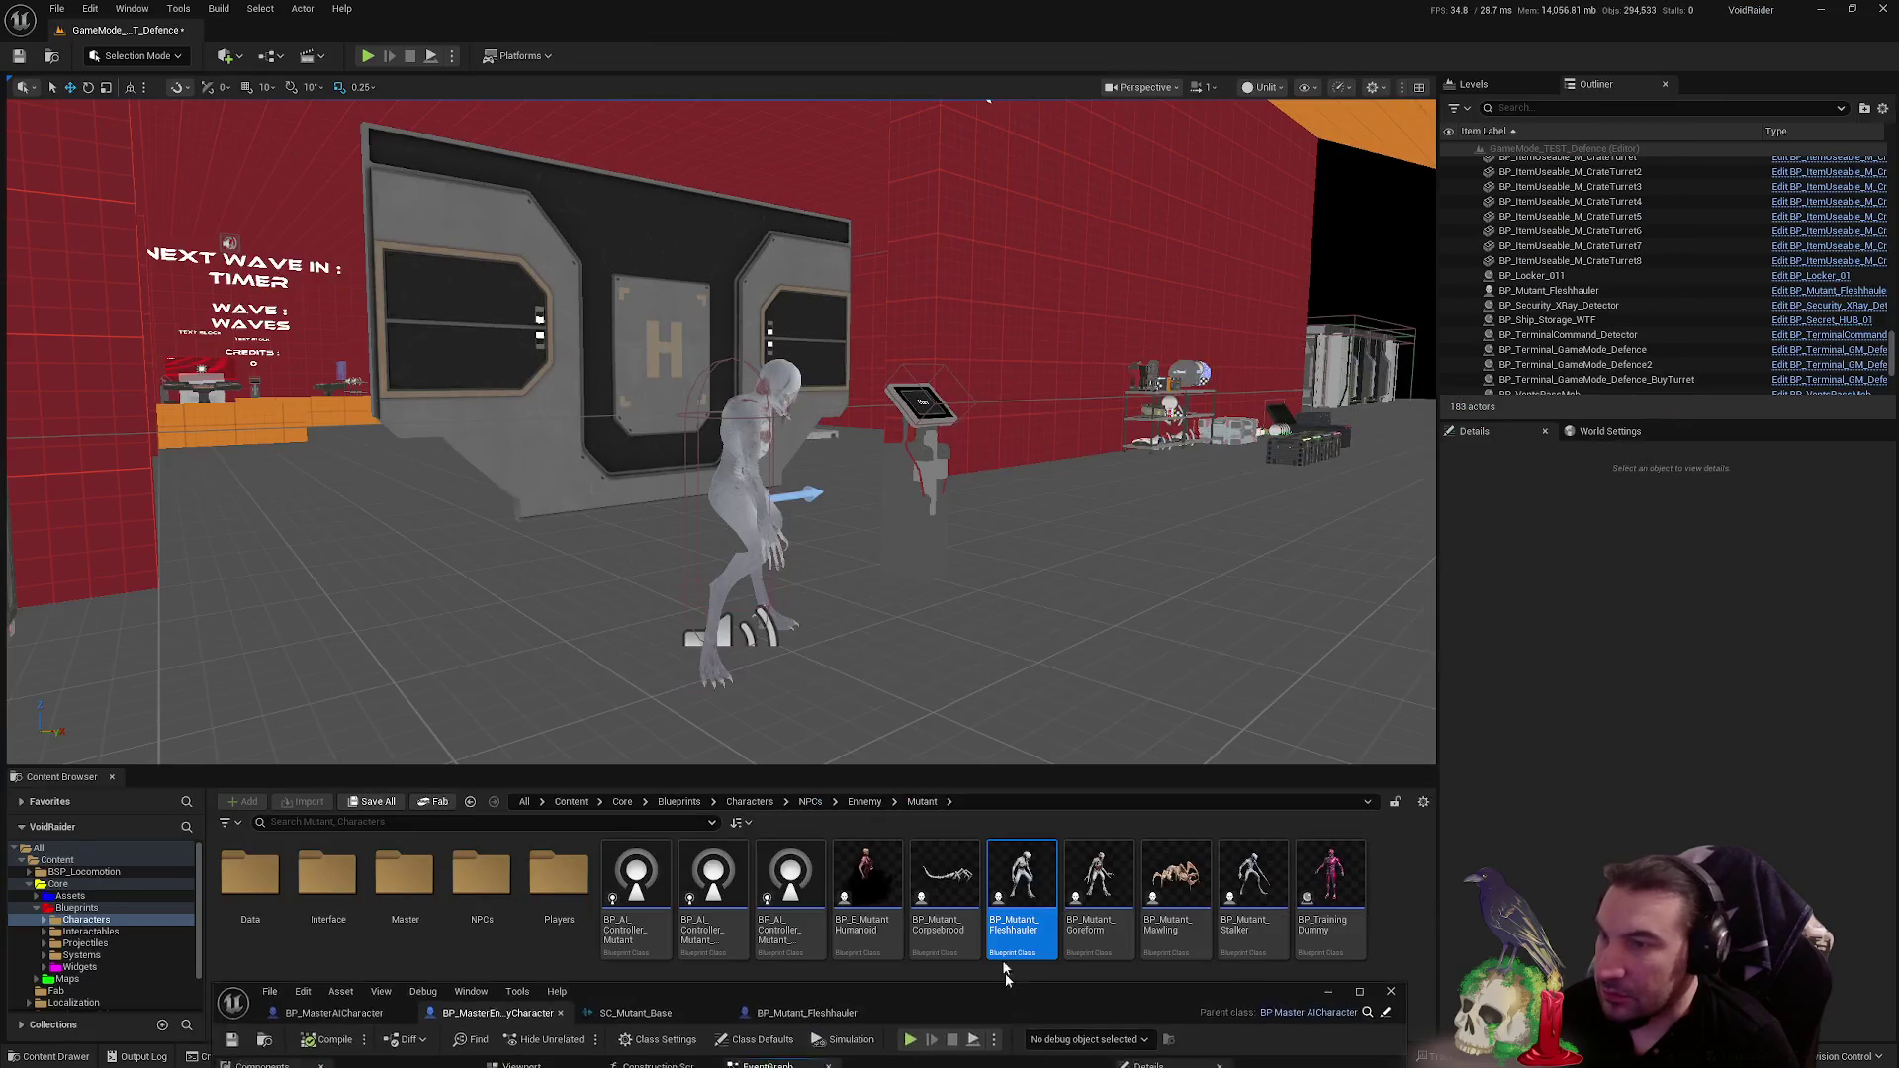
- Play-test: grab the pistol and shoot the mutant dead, watching Track, Hit and Death print, then reopen the blueprint
click(367, 56)
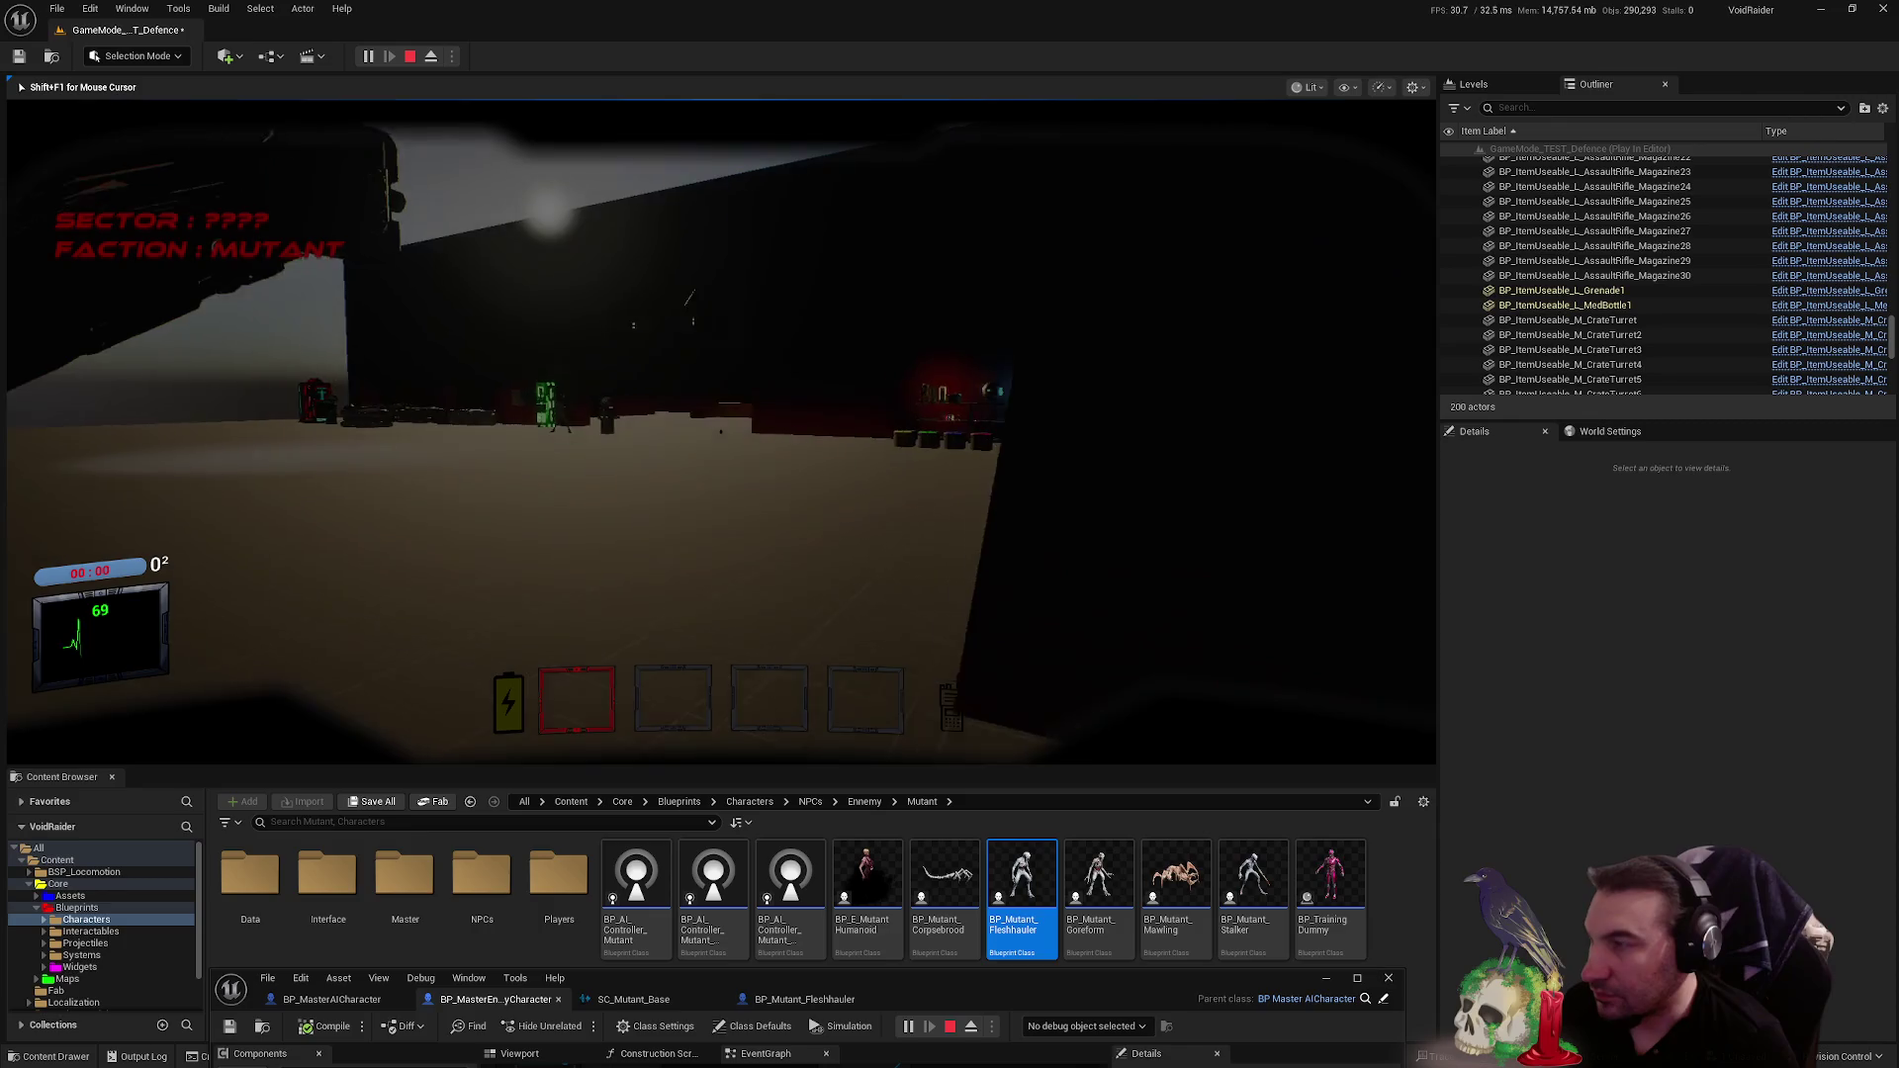
key(w)
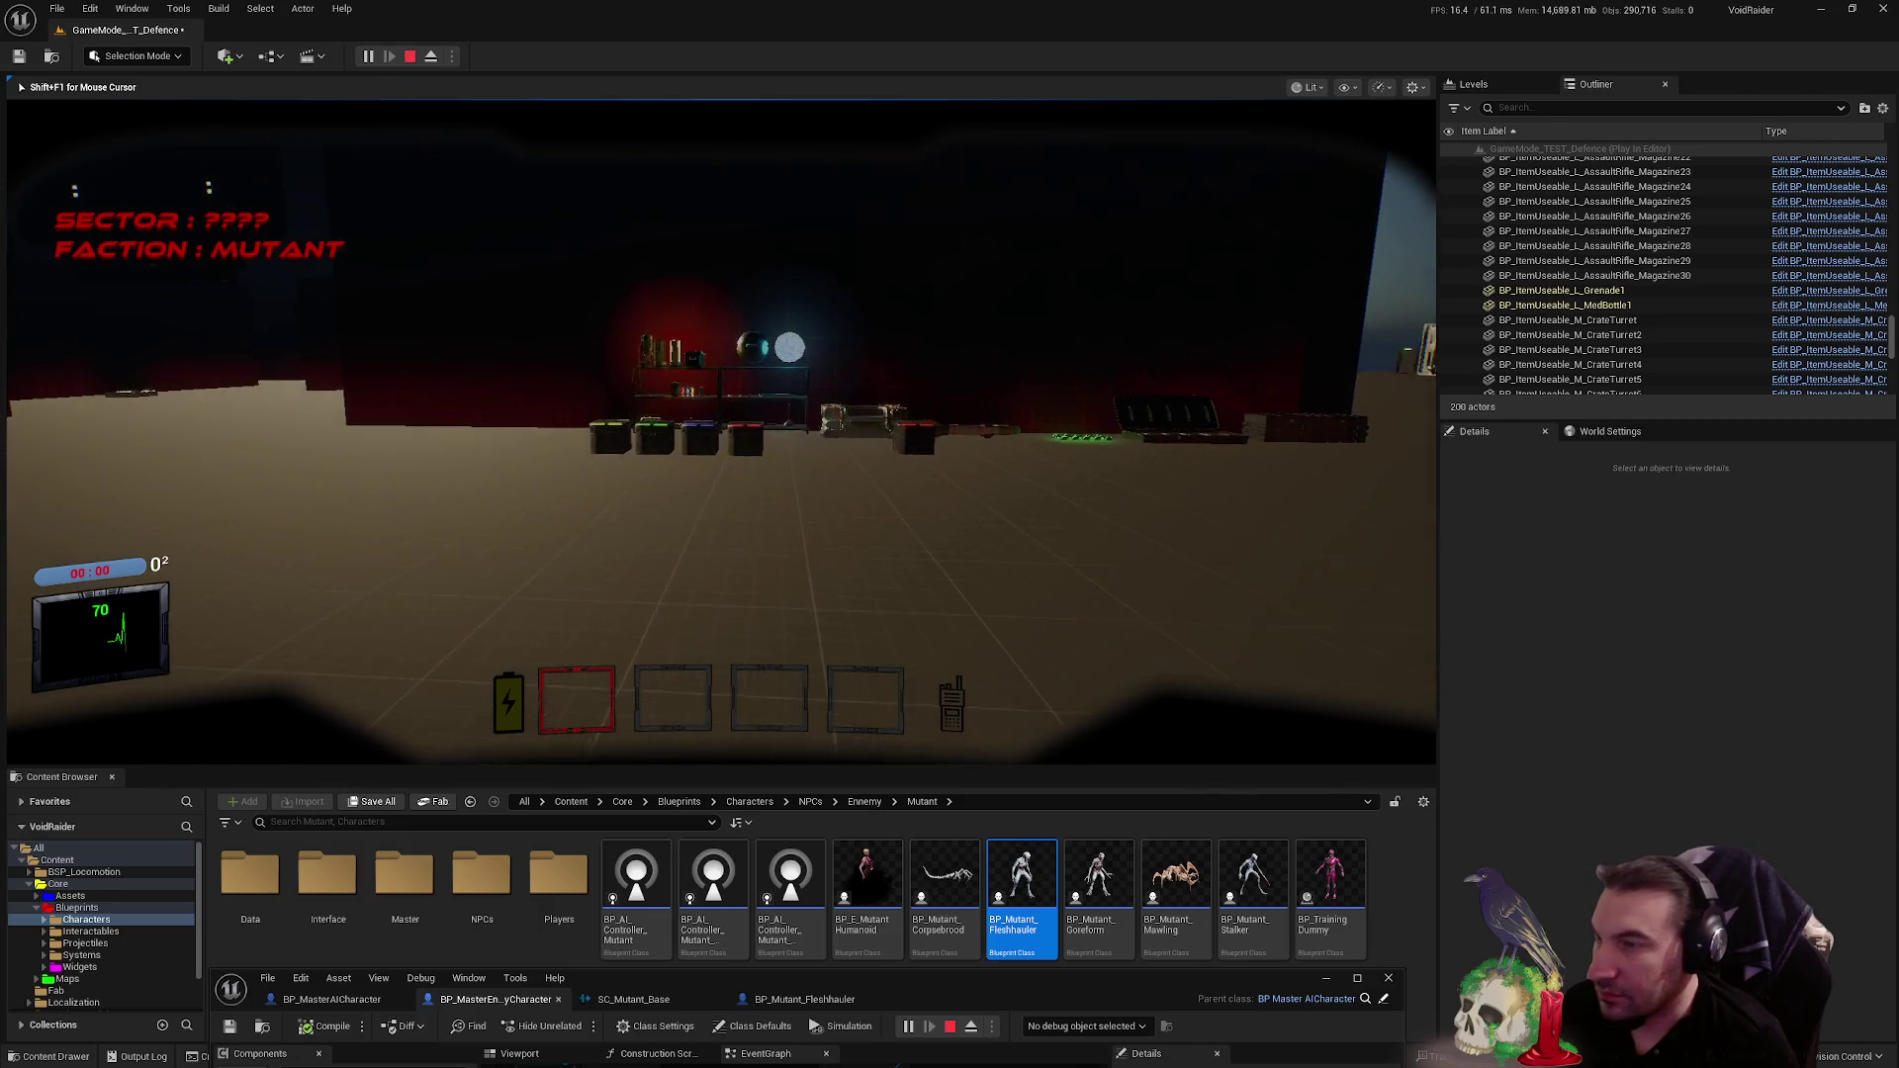
key(e)
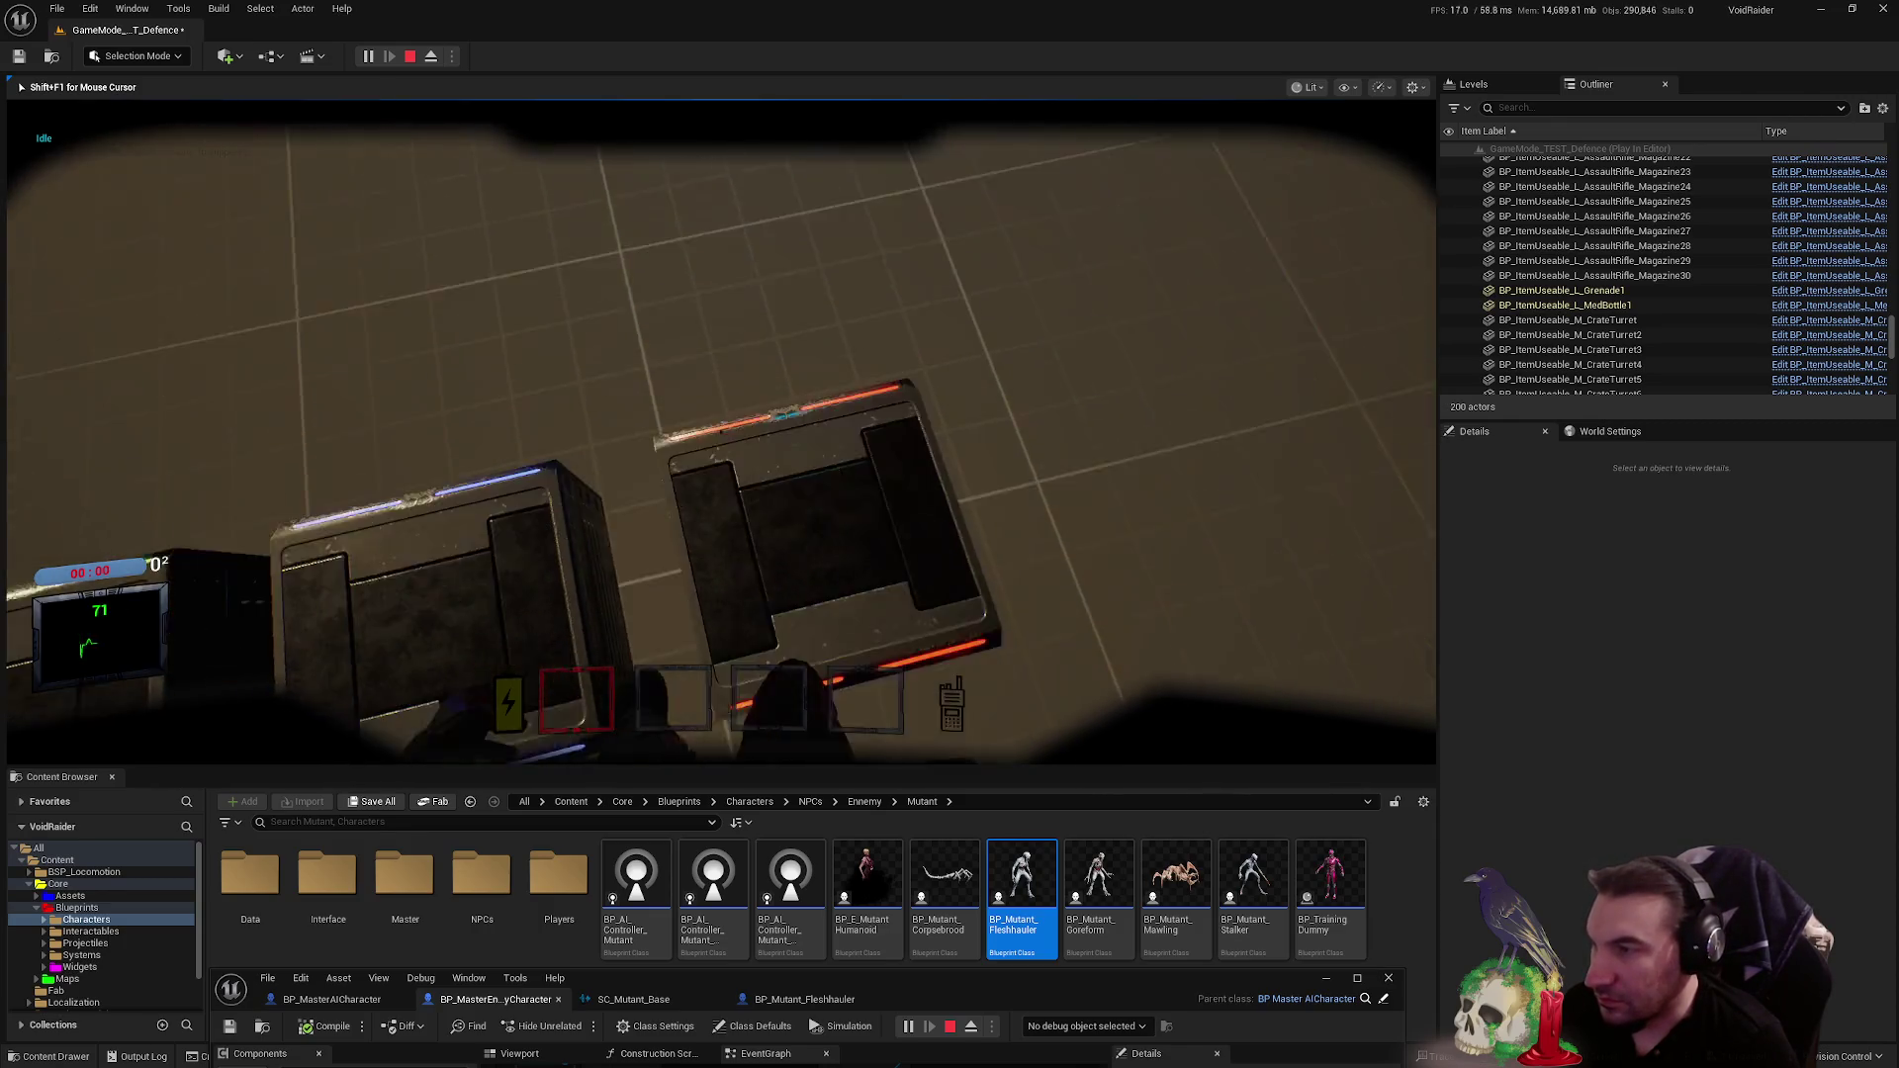
key(w)
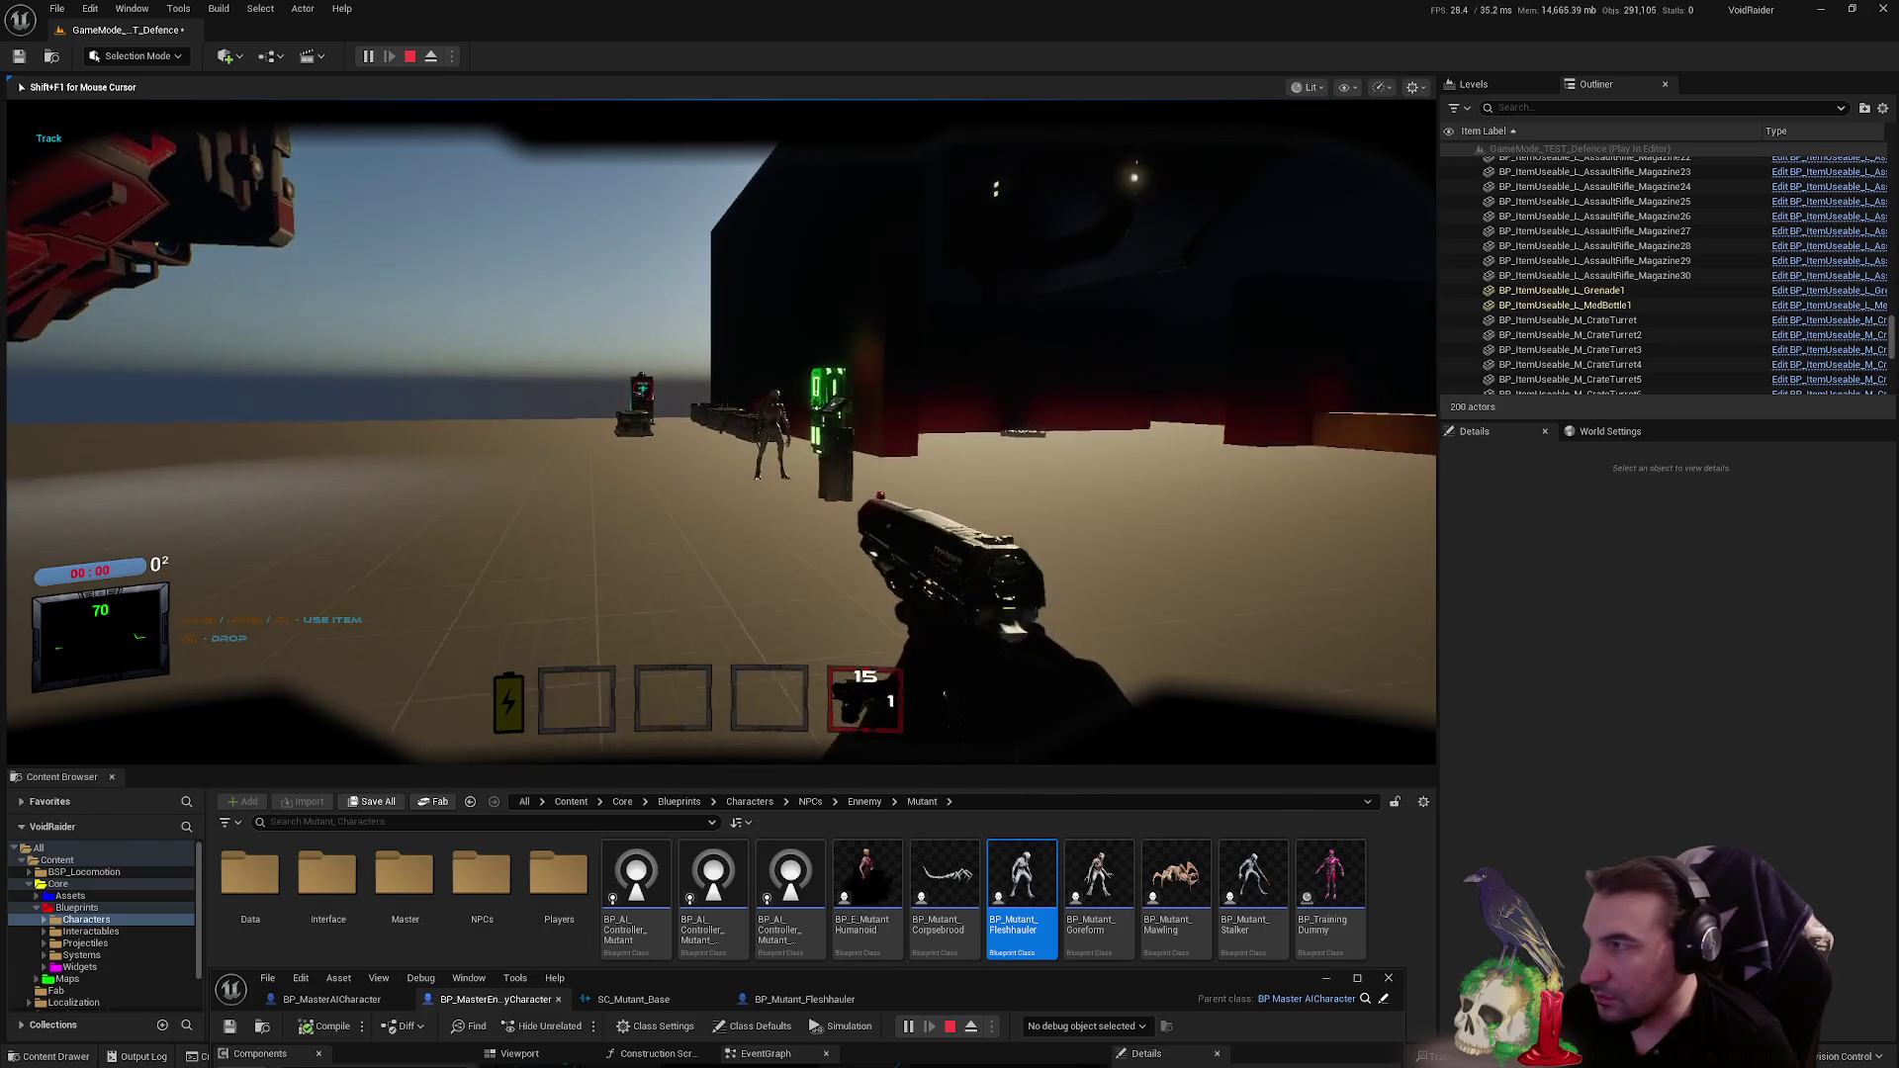
click(721, 431)
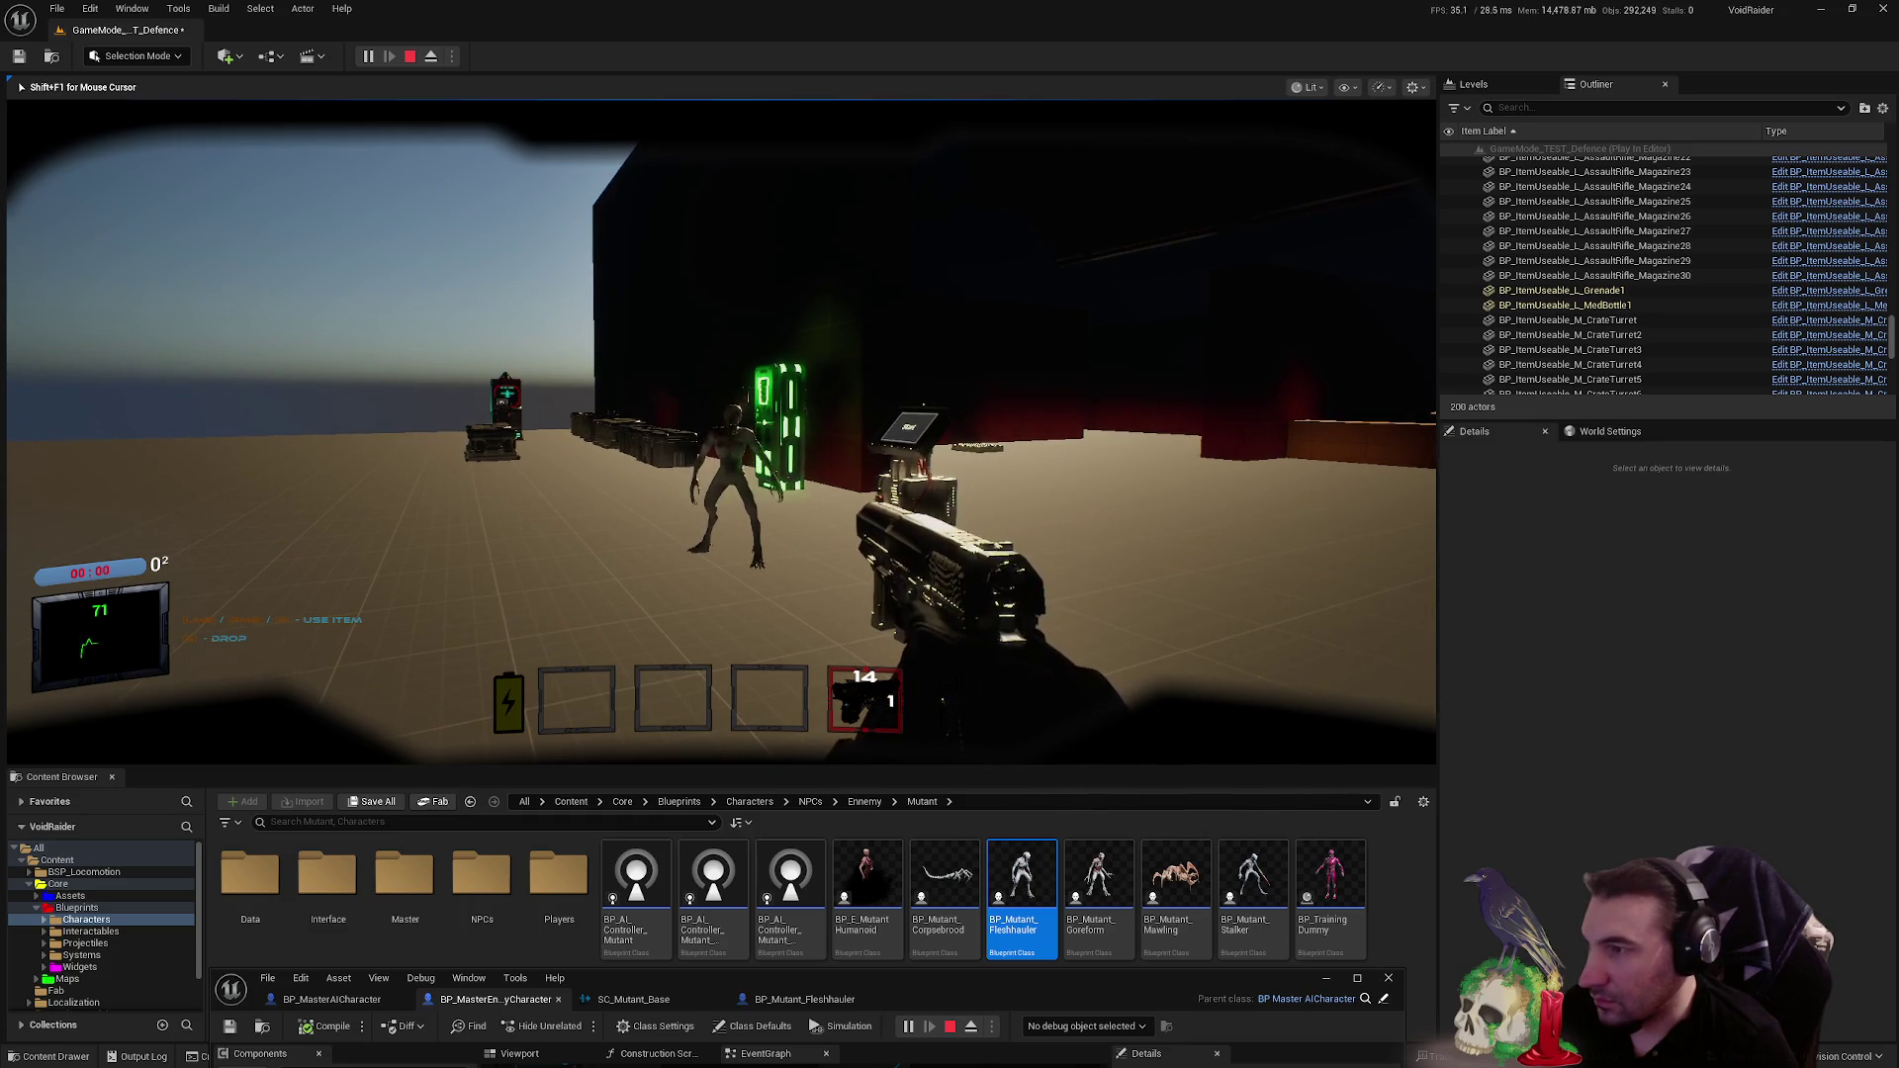
click(721, 433)
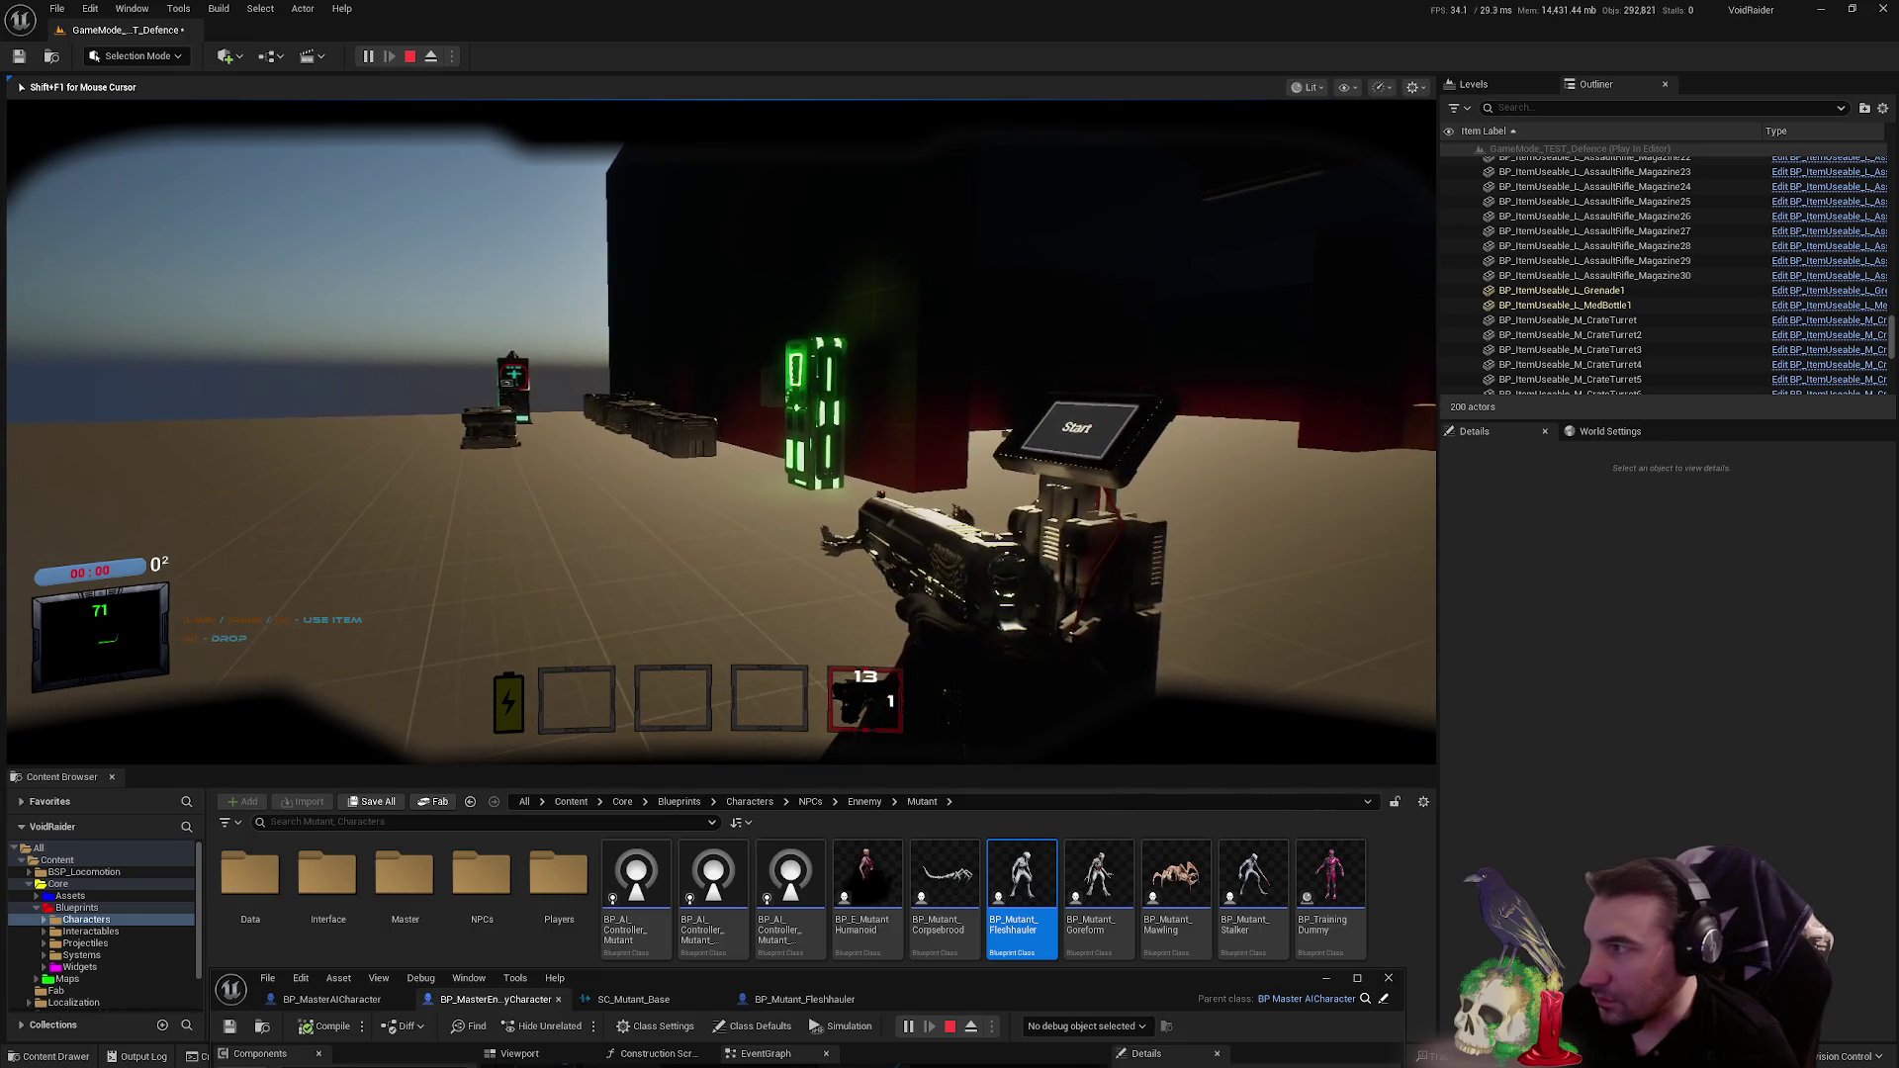
key(Escape)
drag(1126, 987, 1134, 425)
double_click(1134, 425)
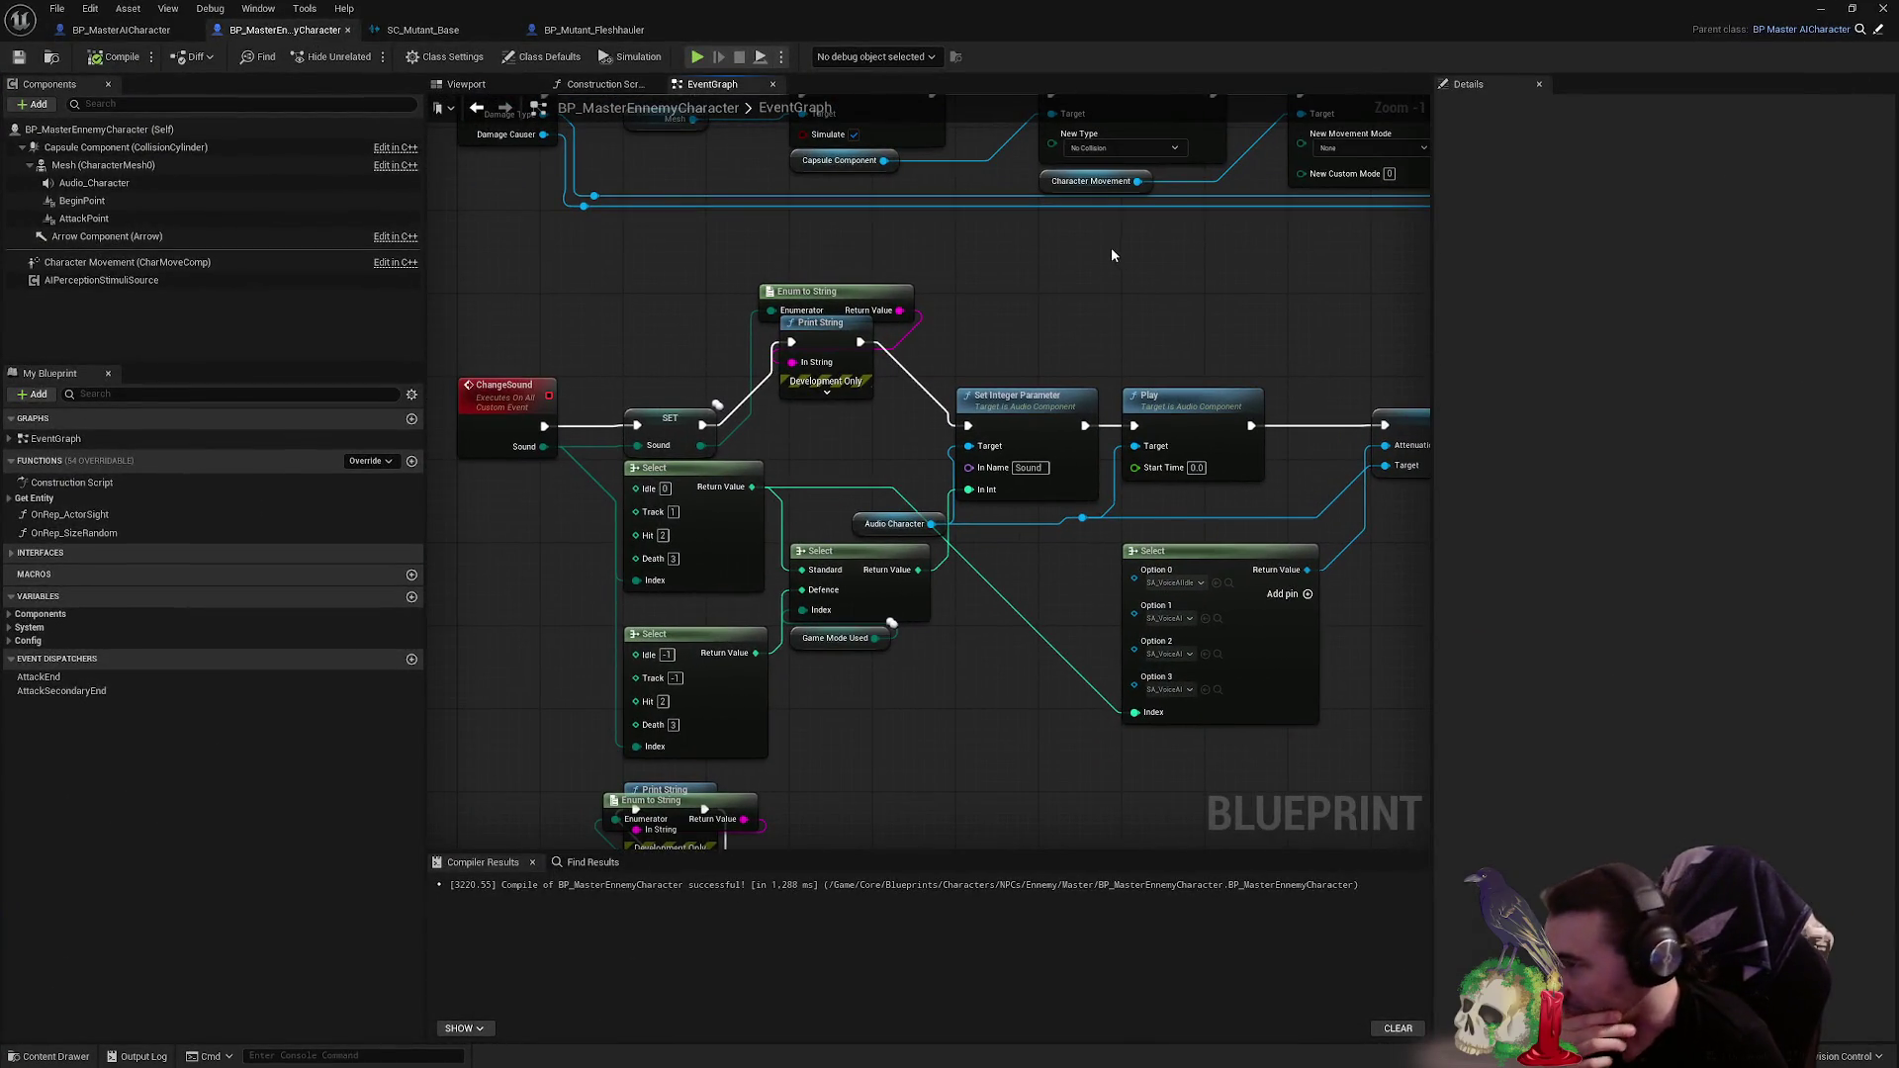
- Add an Is Death getter driving a new Branch node beside the ChangeSound chain
scroll(1101, 255, down, 2)
mouse_move(1101, 255)
mouse_down()
mouse_move(770, 523)
mouse_move(975, 362)
mouse_up()
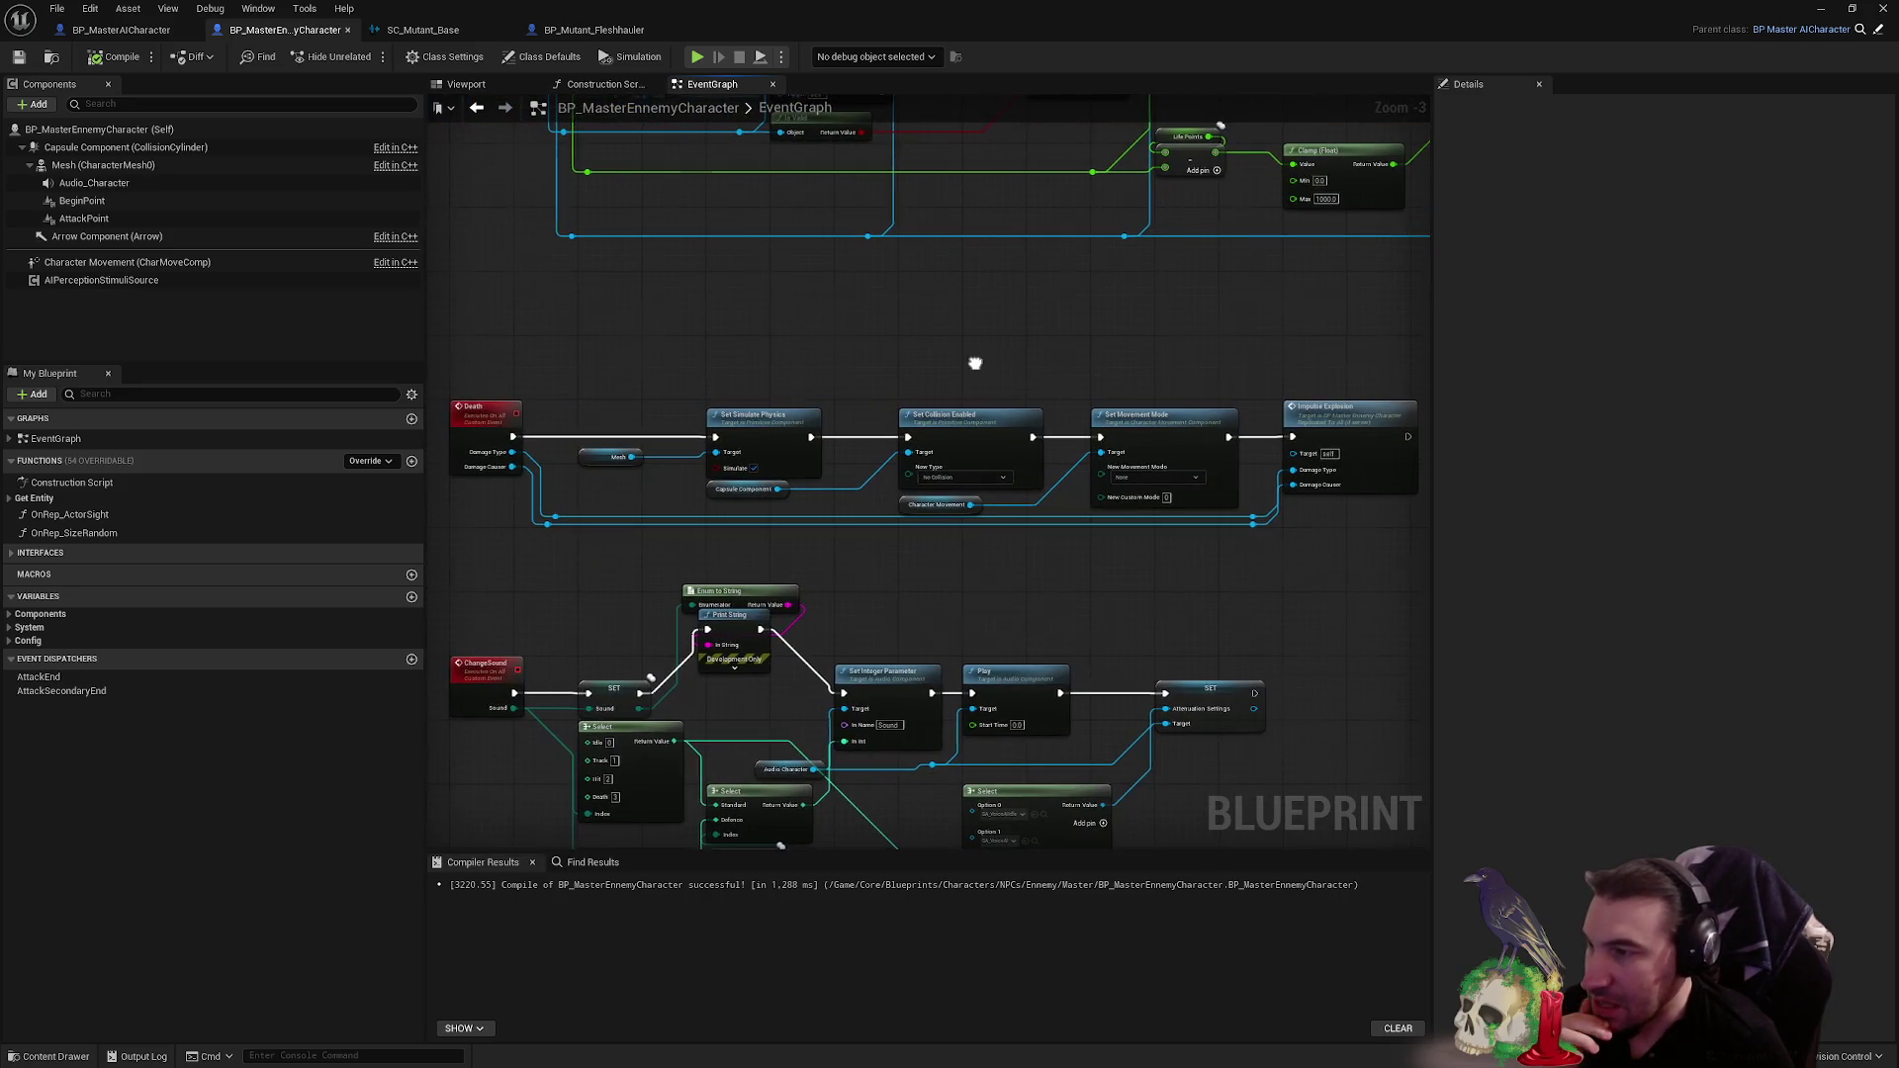
scroll(911, 395, down, 2)
scroll(768, 655, up, 2)
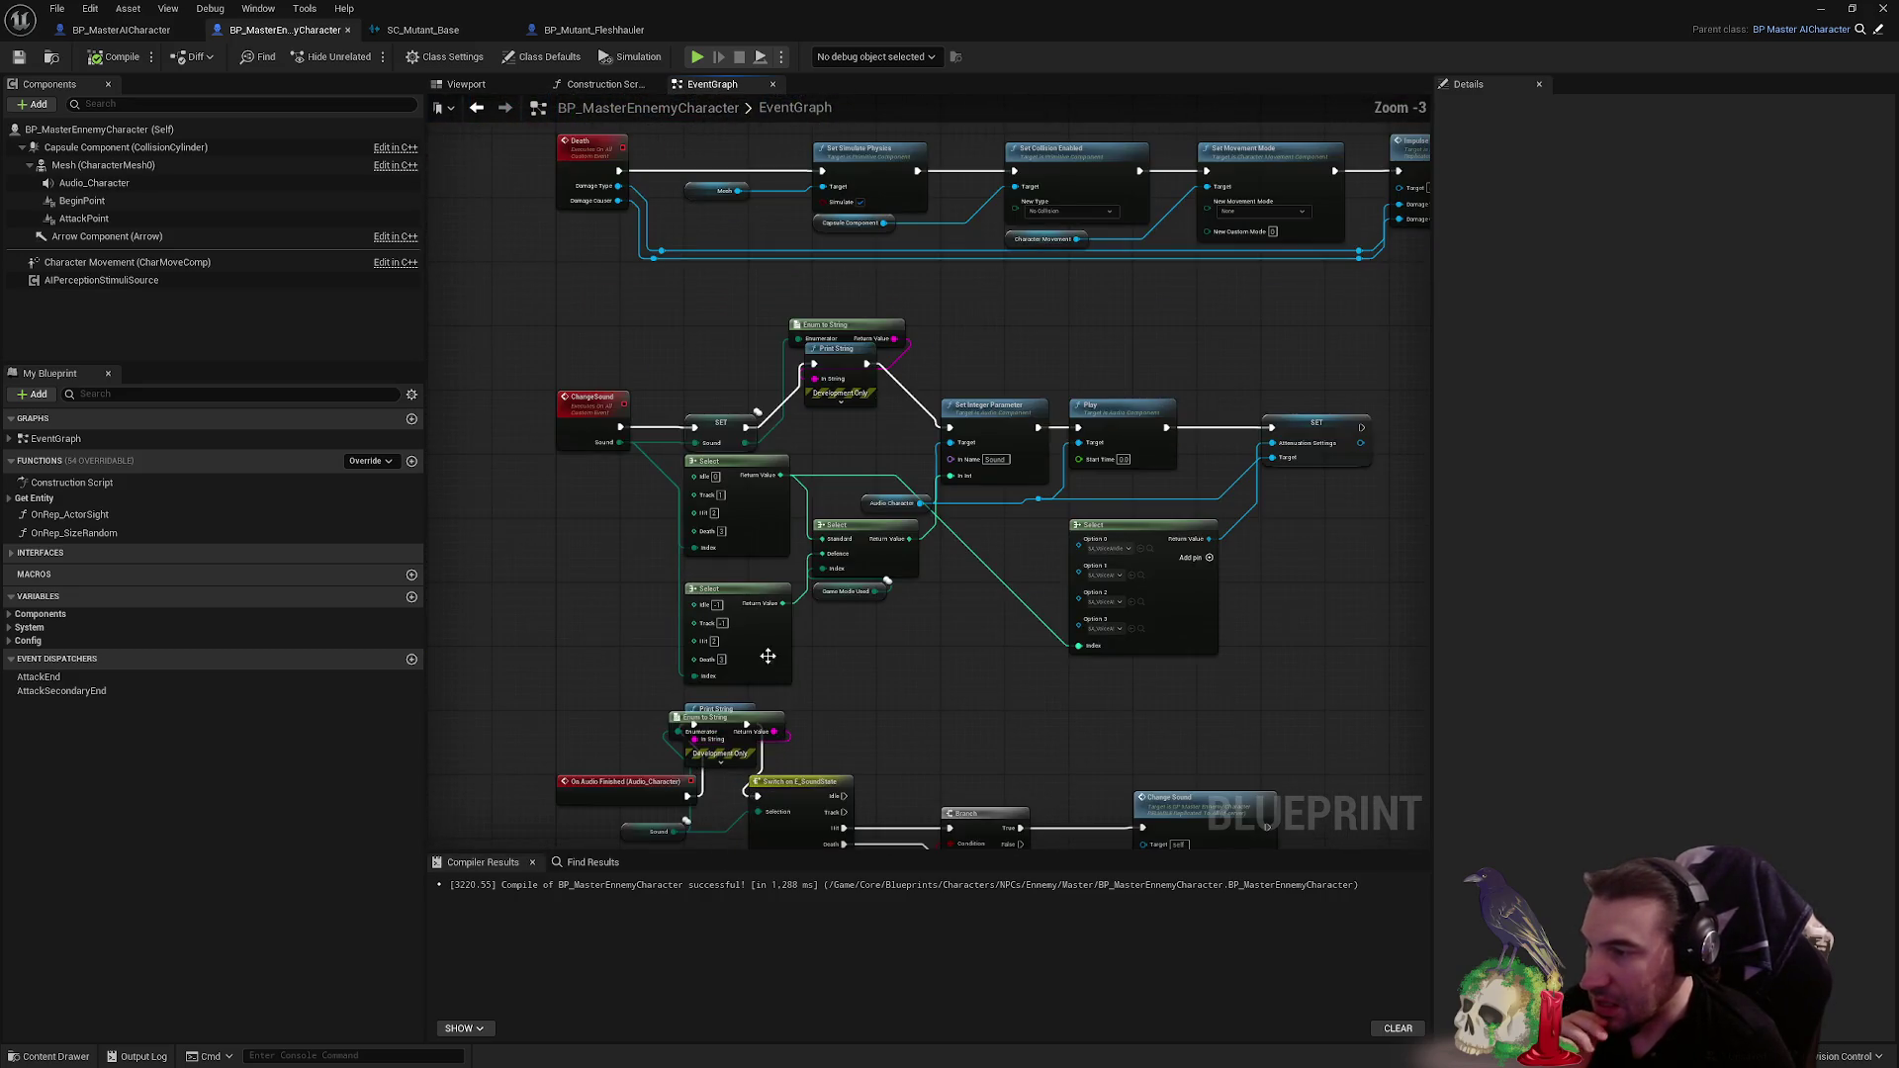
scroll(636, 406, up, 2)
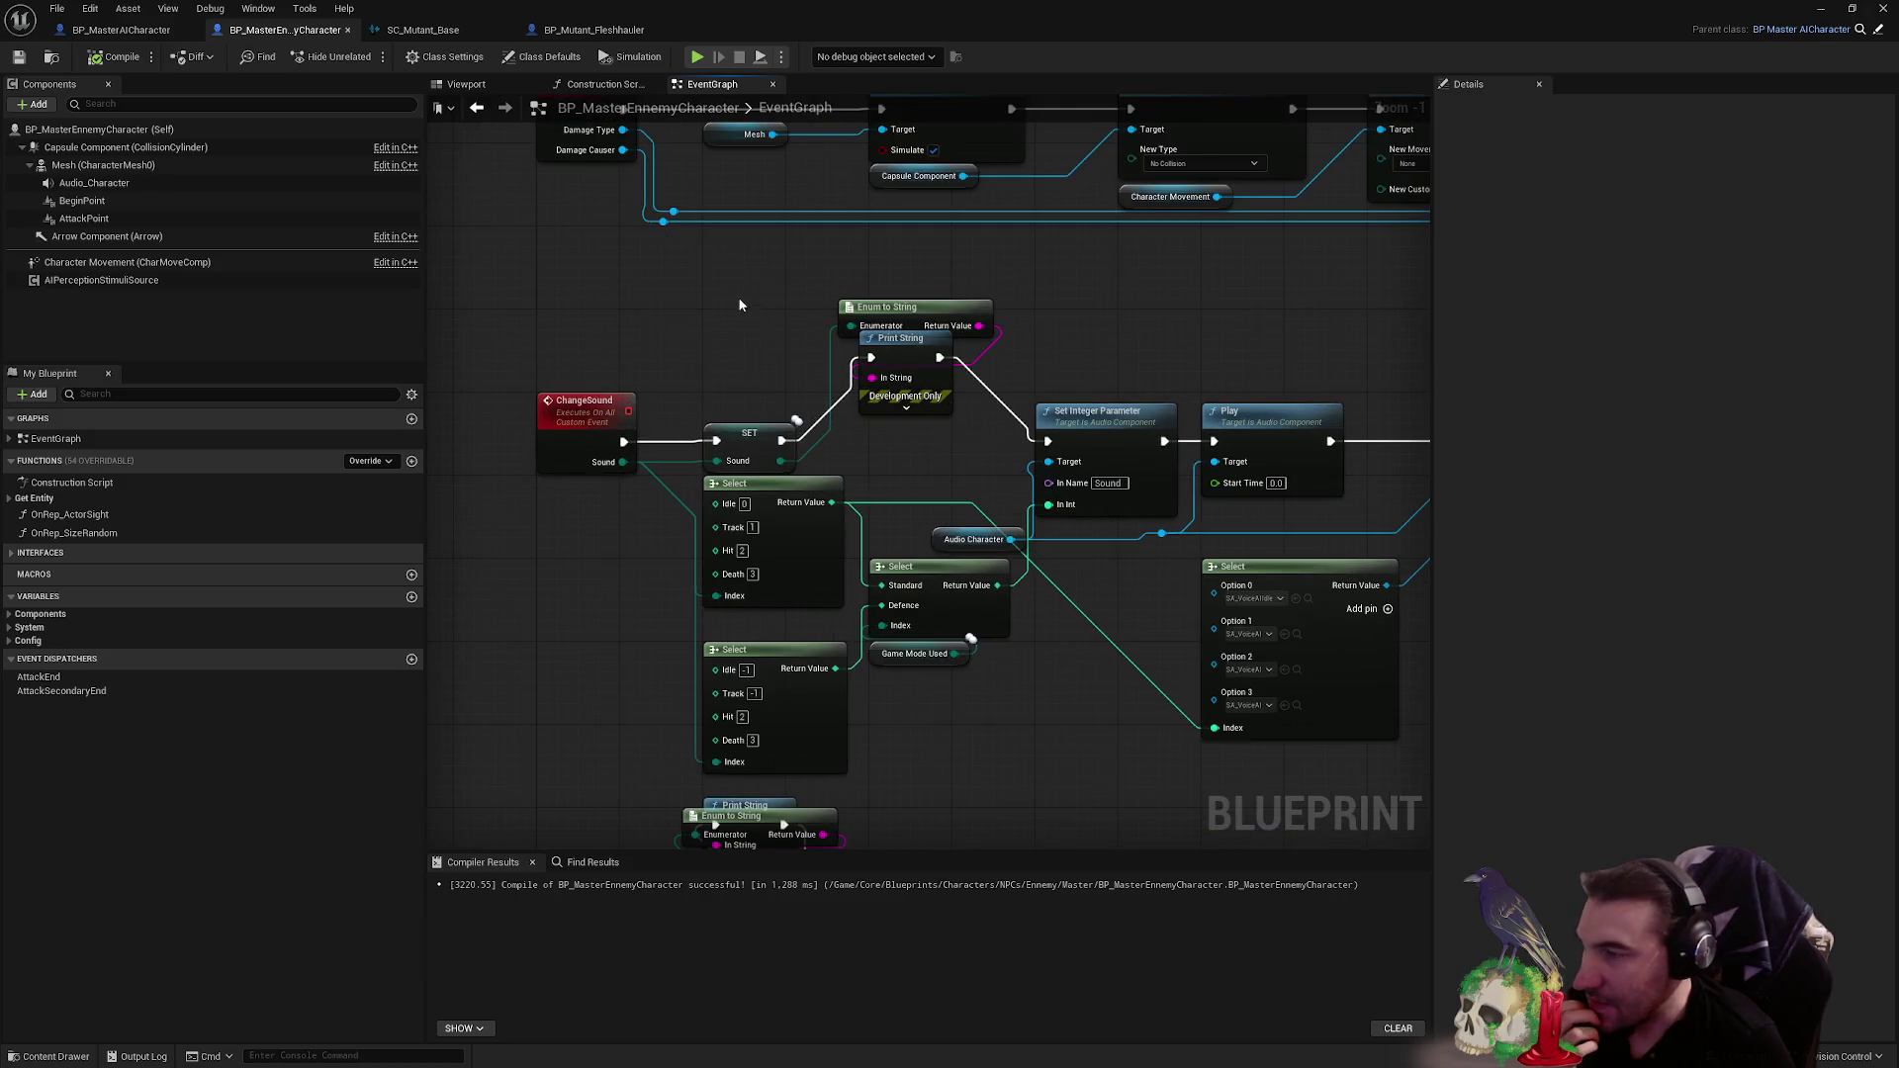
drag(714, 324, 715, 67)
mouse_move(658, 480)
mouse_down()
mouse_move(407, 556)
mouse_move(347, 440)
mouse_up()
right_click(1047, 641)
text(is d)
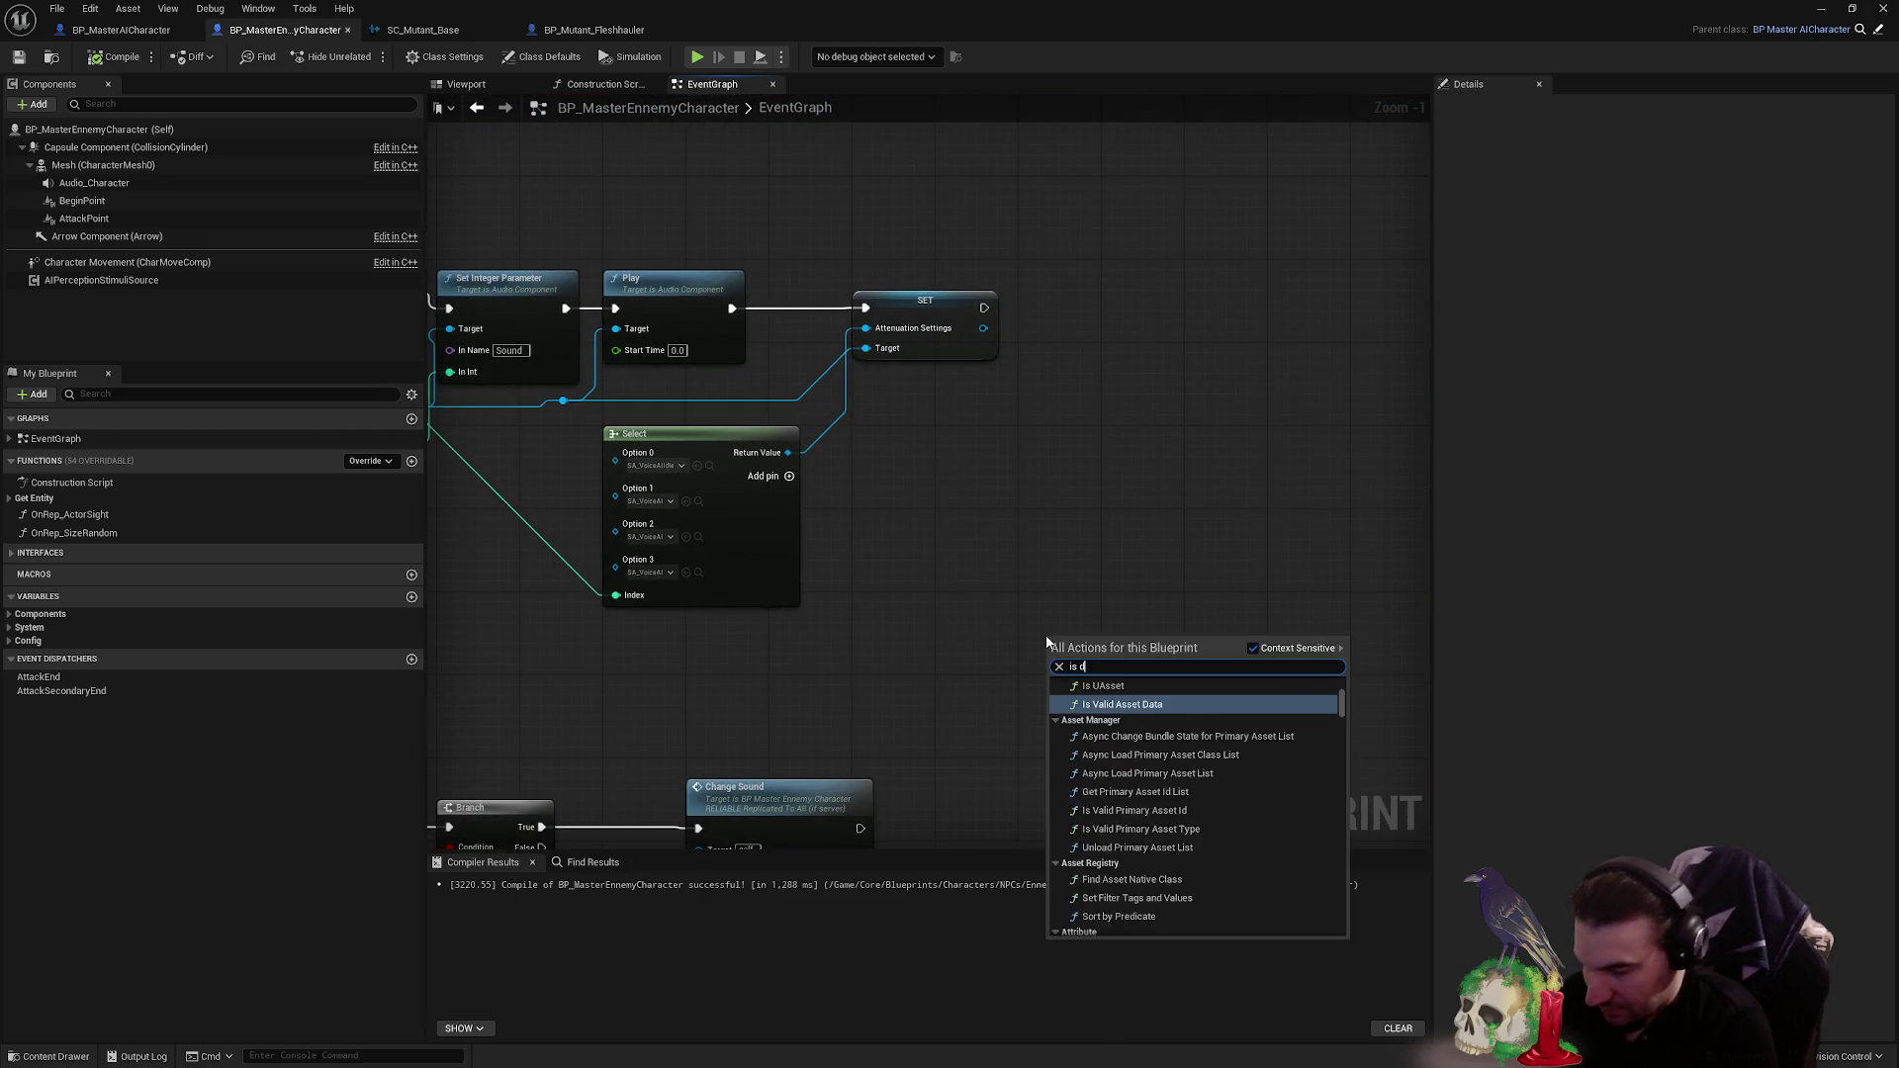
text(eath)
click(1153, 813)
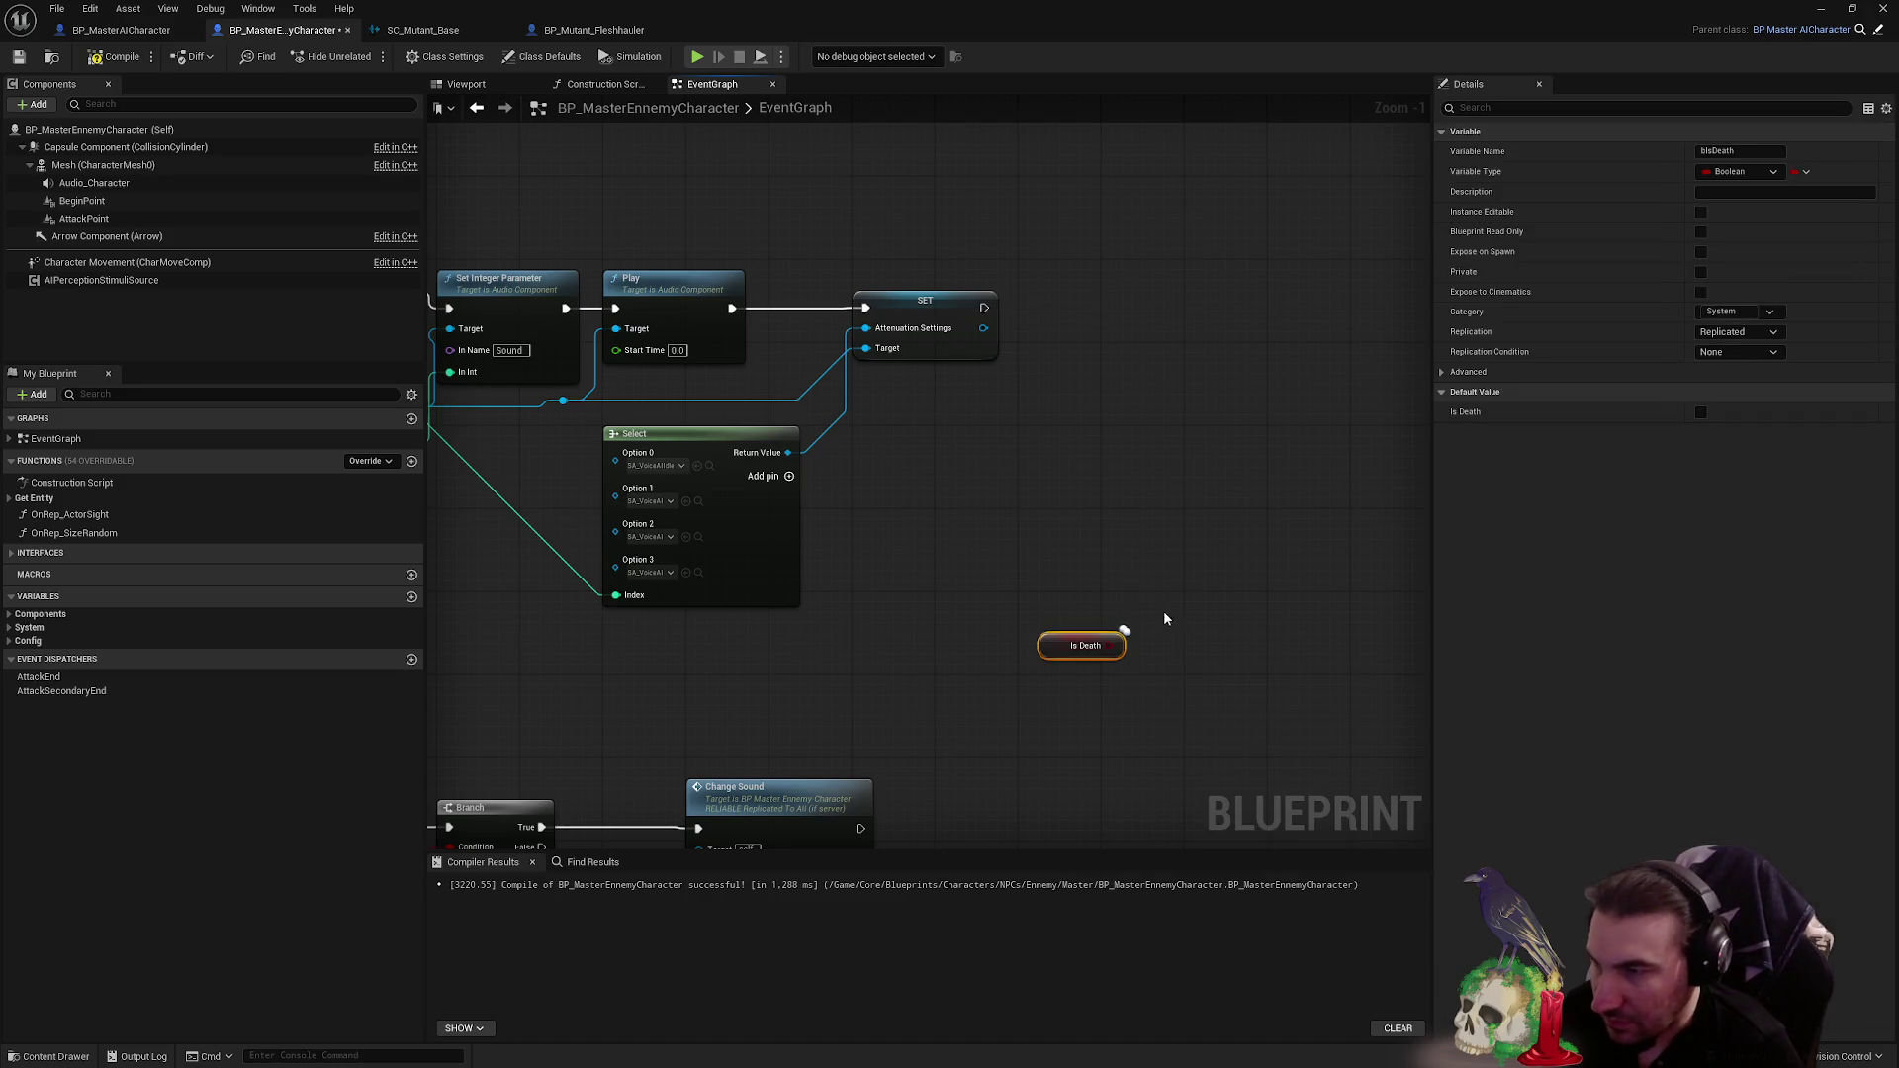
drag(1124, 645, 1173, 659)
text(bran)
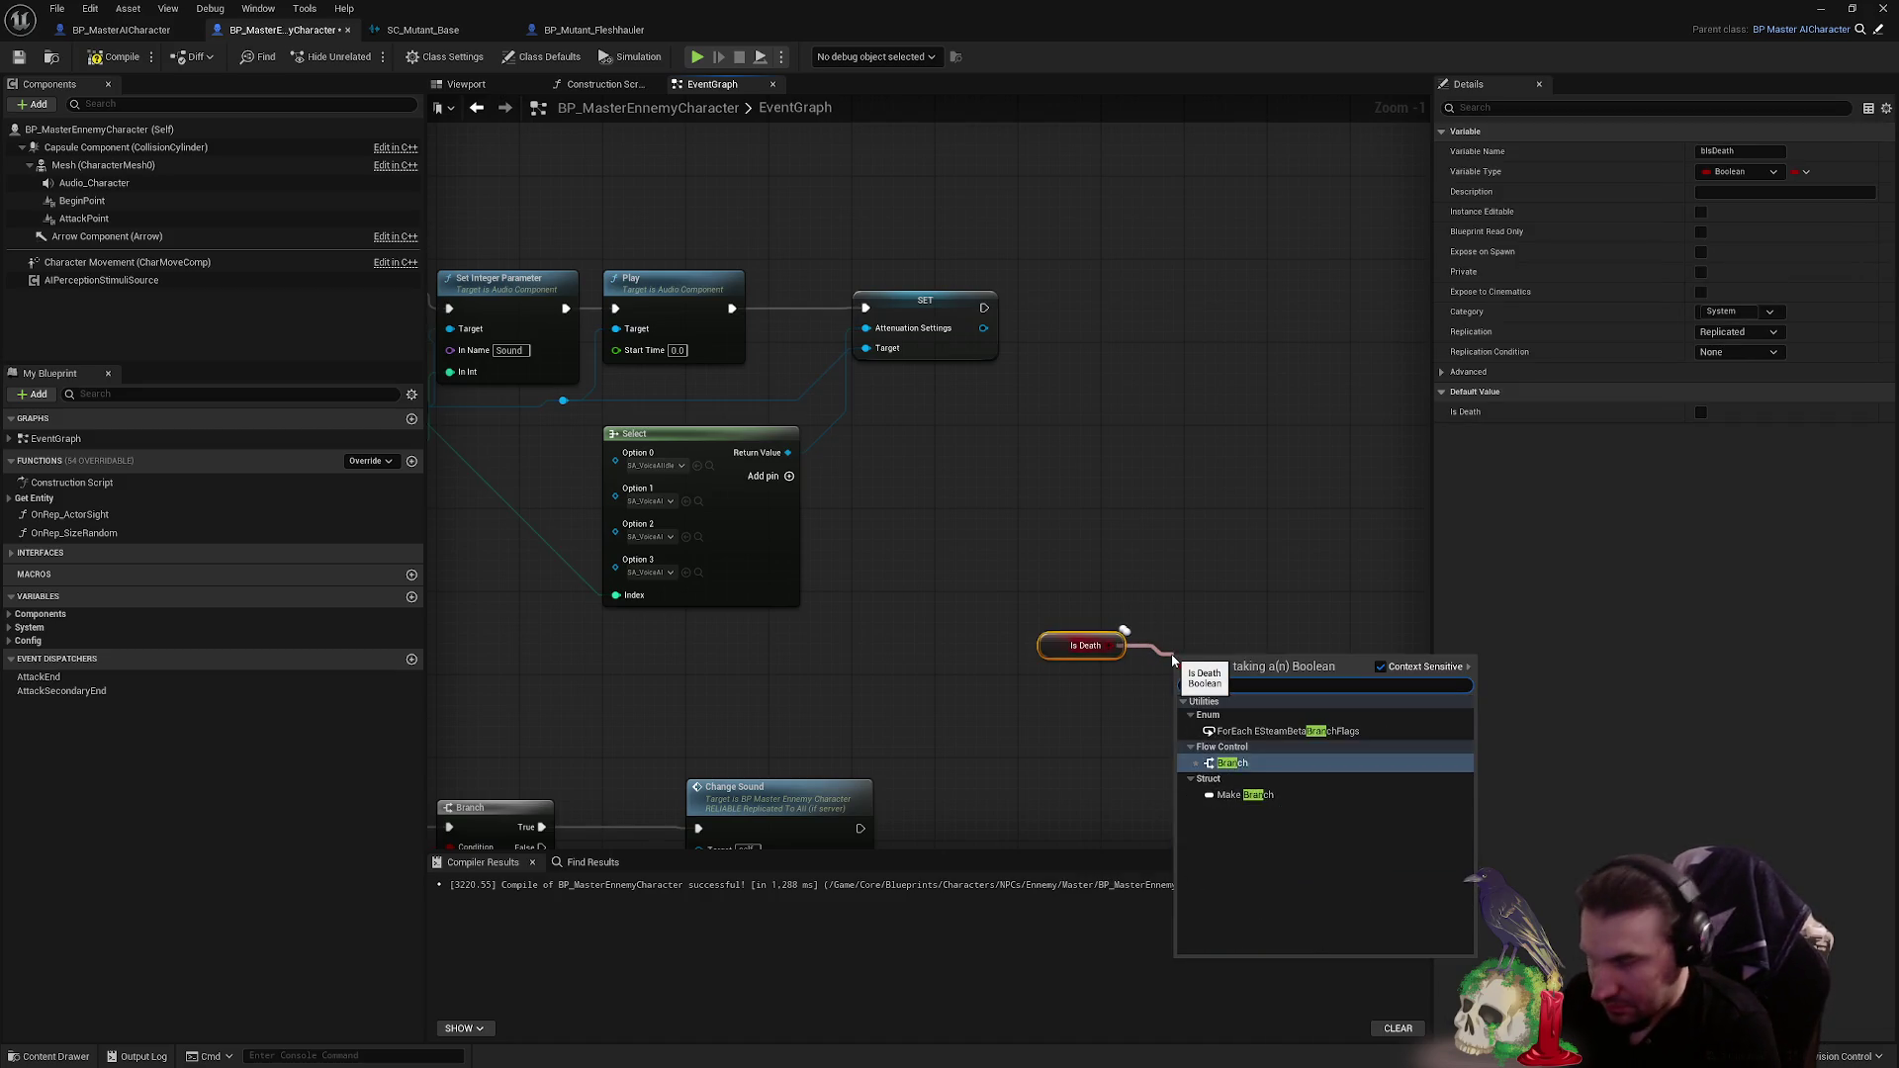
key(Return)
- Replace Print String and Enum to String with the Branch, wiring False into Set Integer Parameter, and save
mouse_move(1183, 663)
mouse_down()
mouse_move(1093, 600)
mouse_move(1335, 608)
mouse_move(908, 467)
mouse_move(932, 323)
mouse_up()
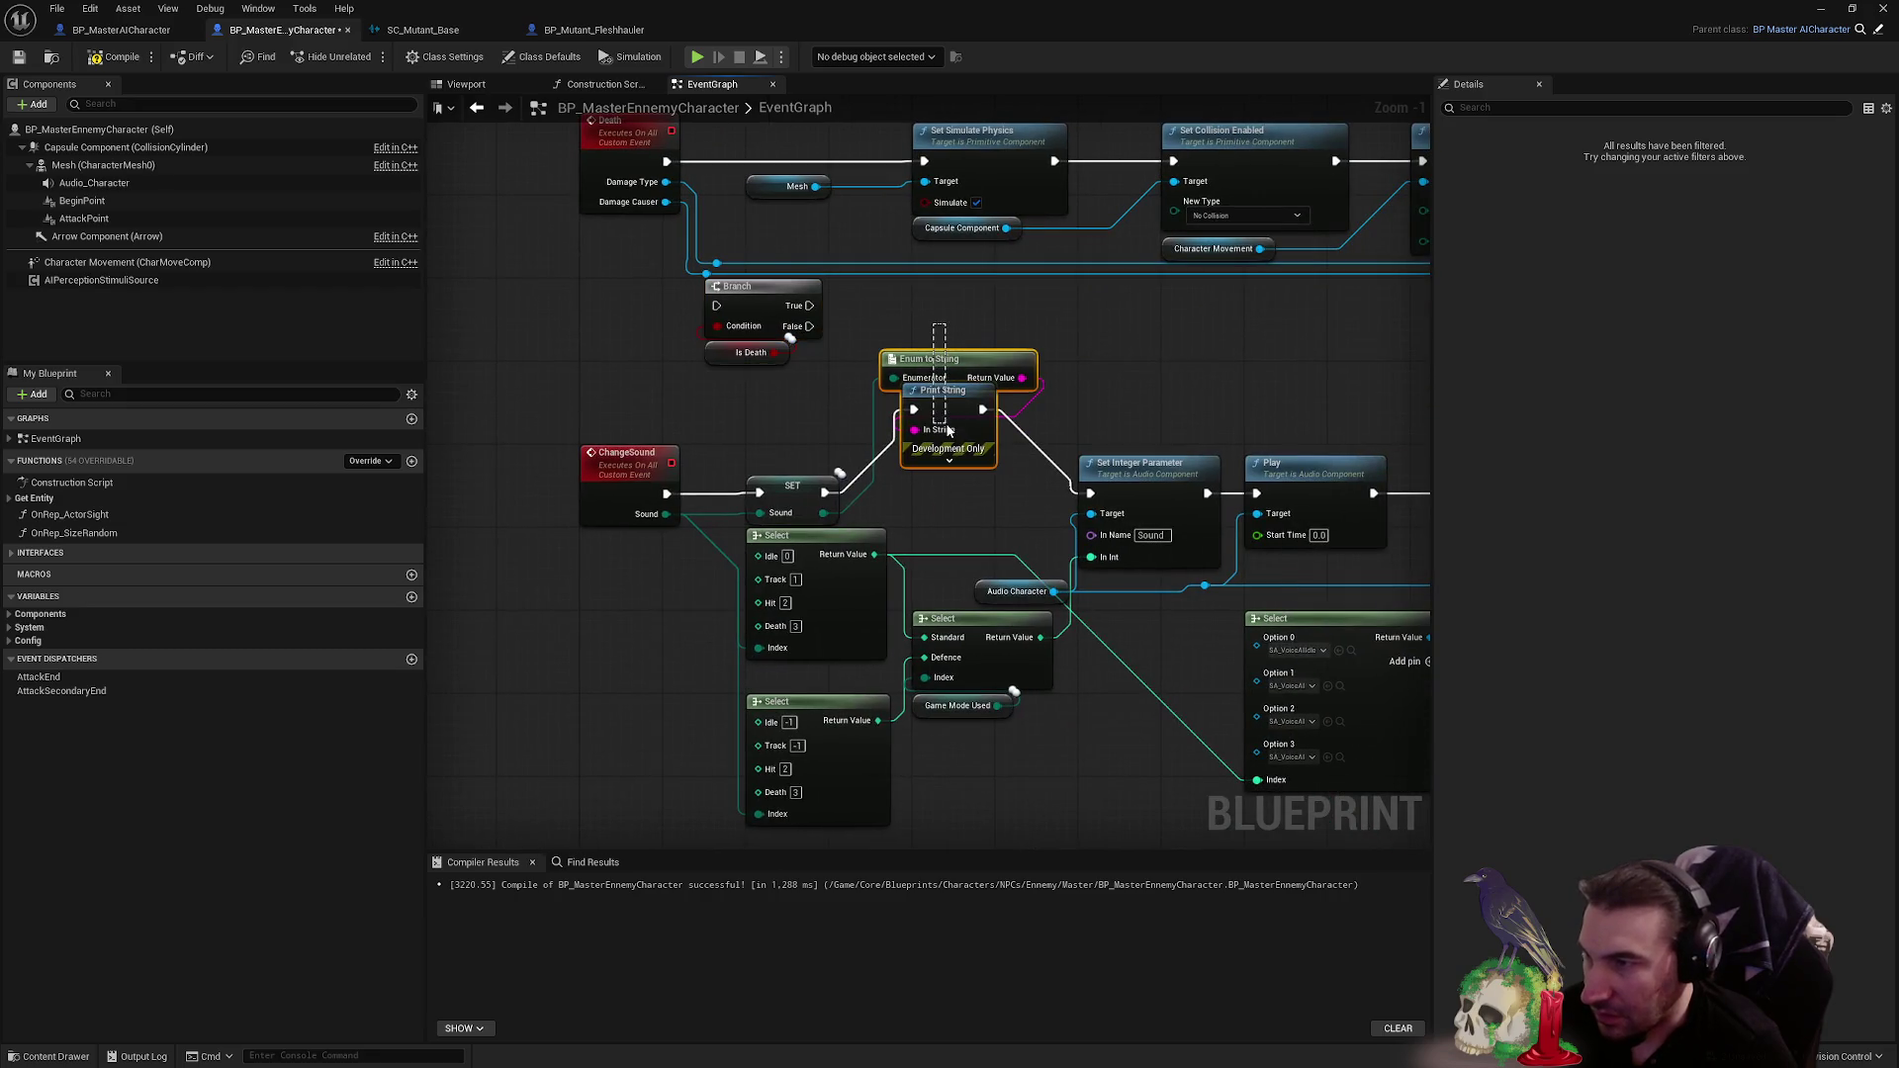
key(Delete)
drag(744, 302, 949, 491)
mouse_move(825, 492)
mouse_down()
mouse_move(1064, 515)
mouse_move(1089, 493)
mouse_up()
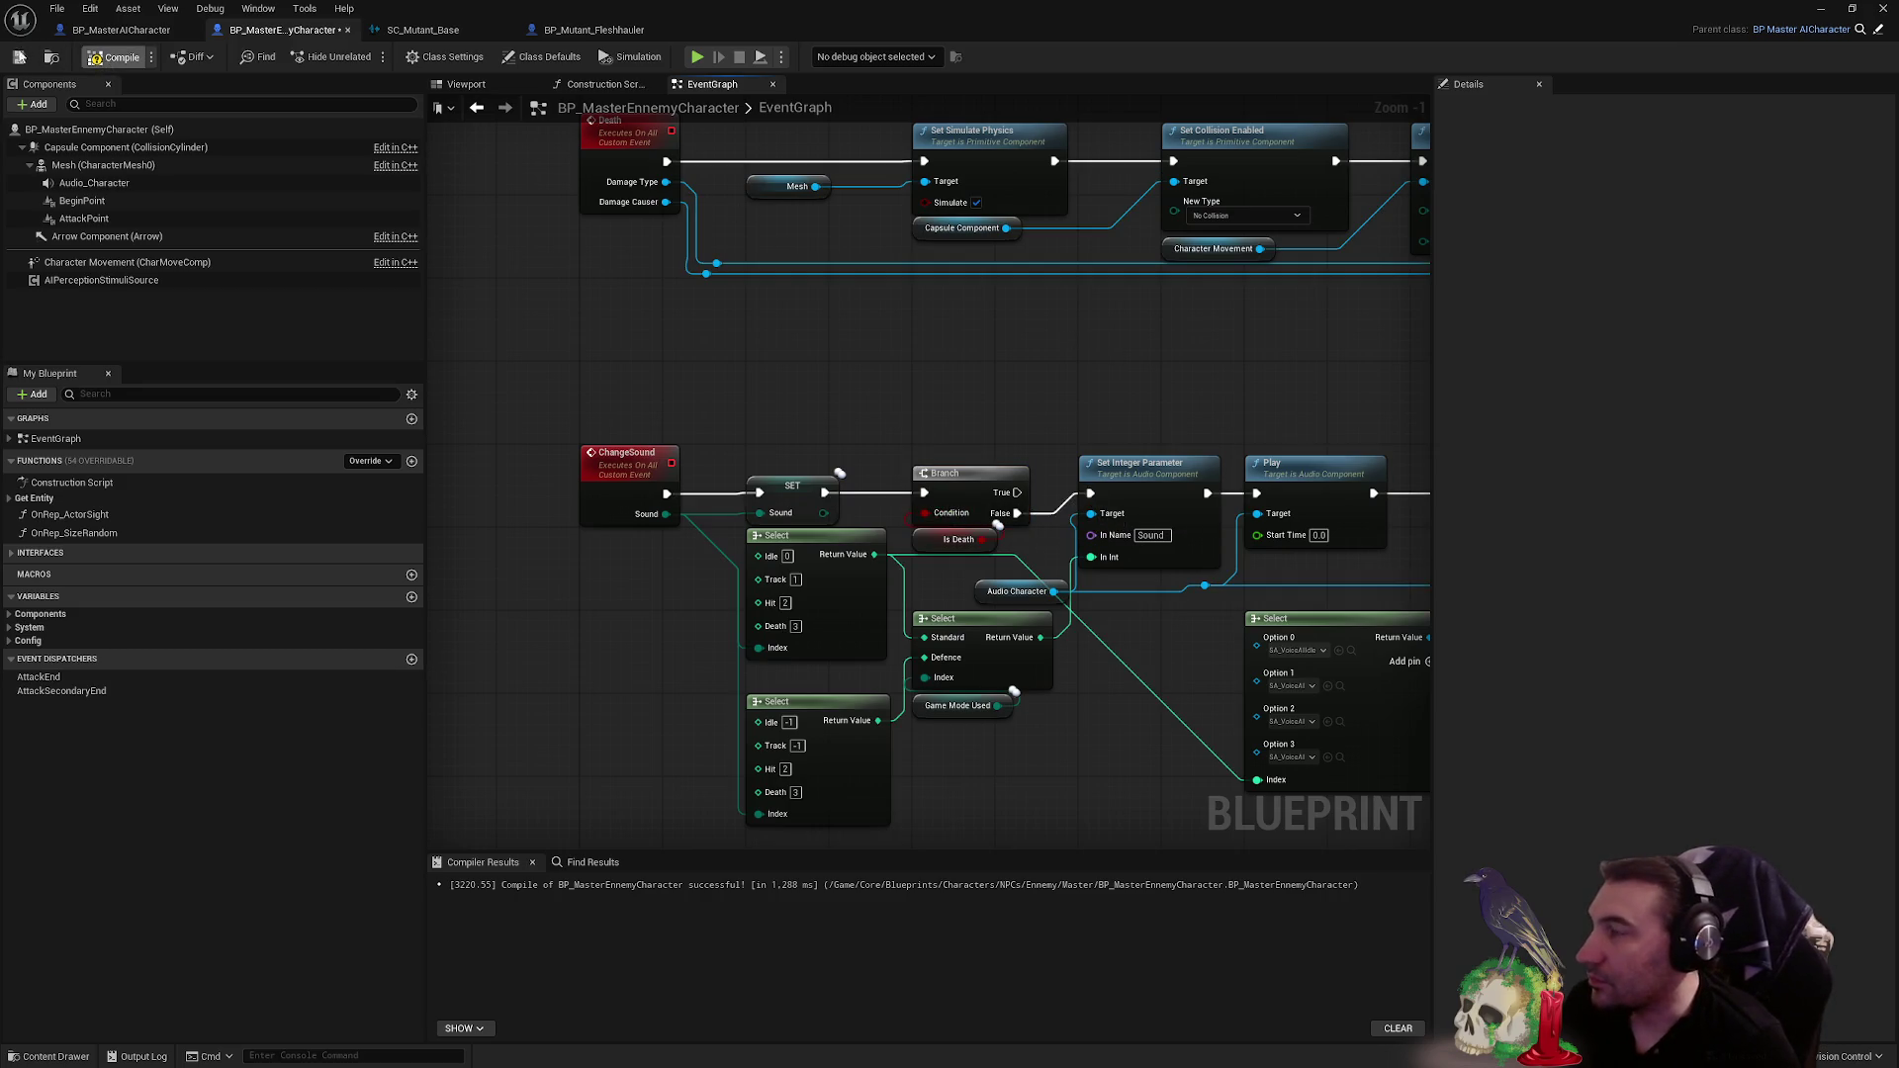
click(18, 57)
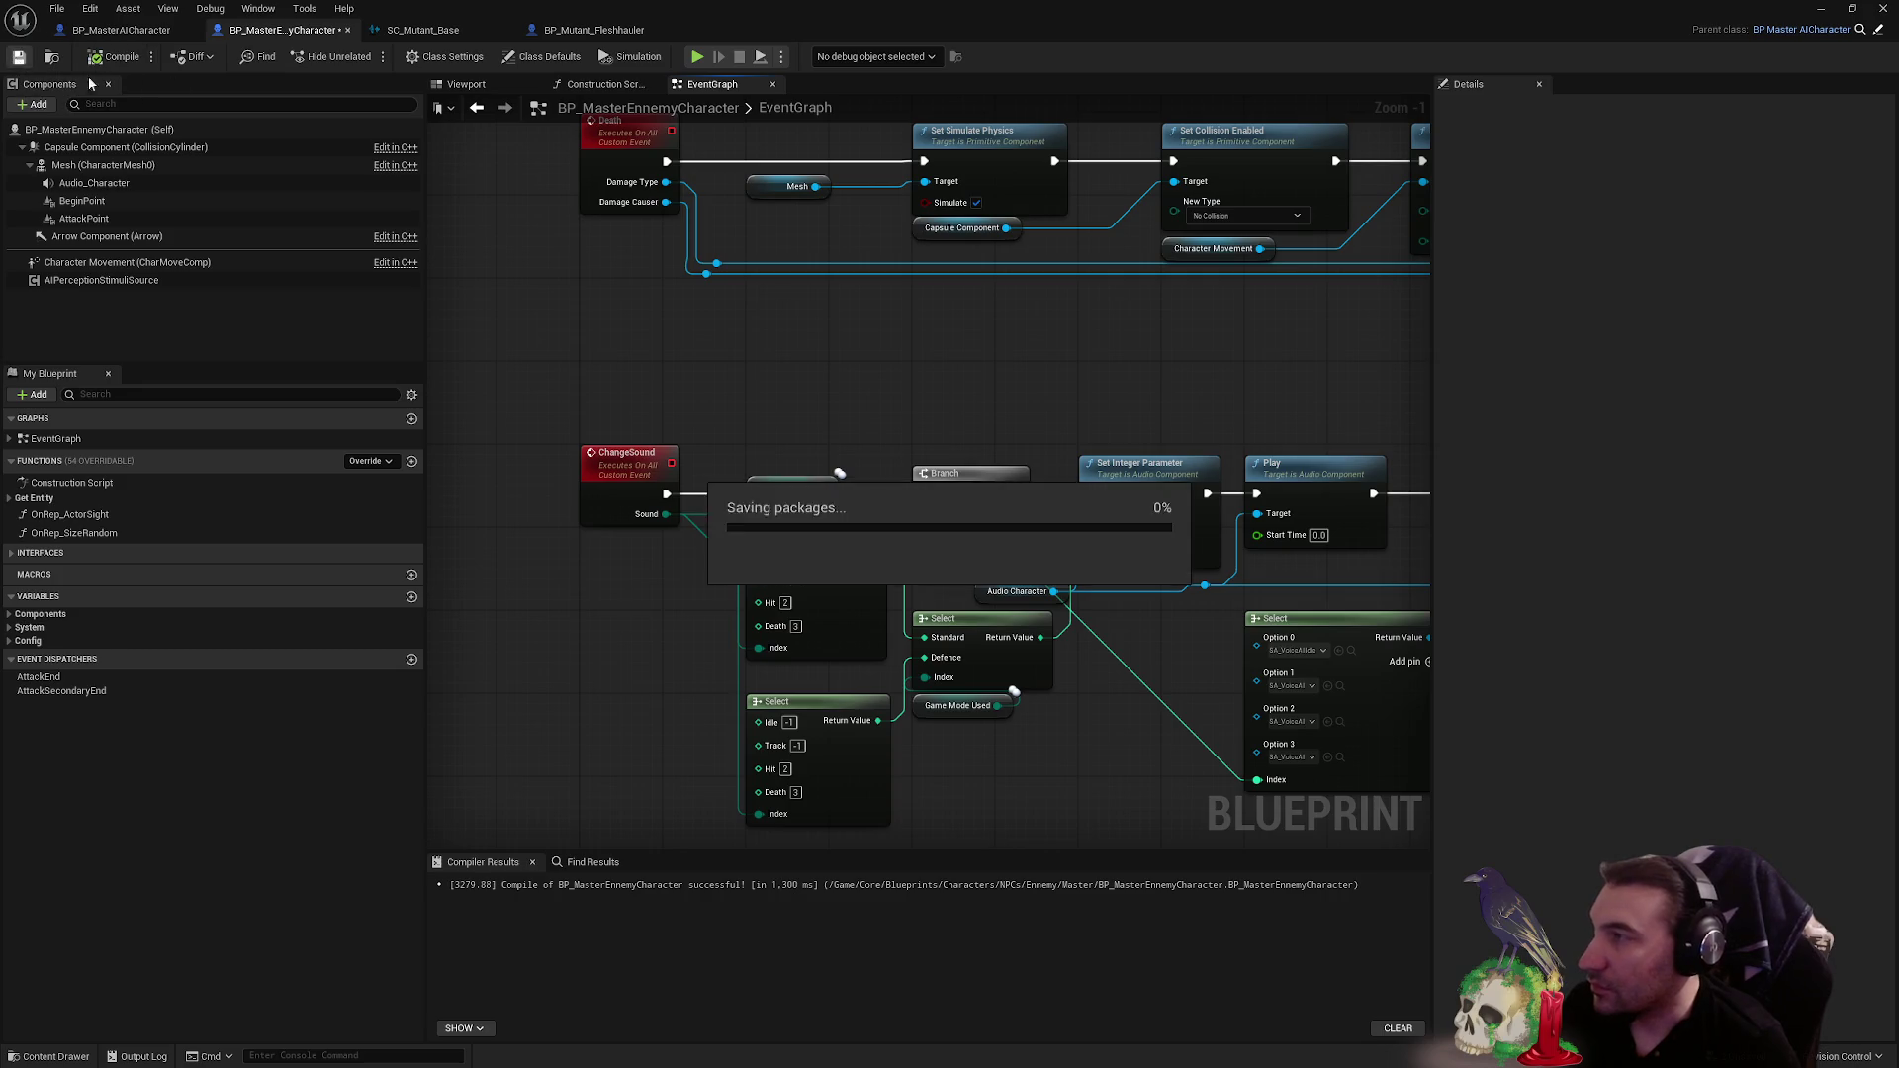
- Minimize the blueprint editor and Save All, confirming the level and assets
click(1820, 9)
click(394, 803)
click(1069, 708)
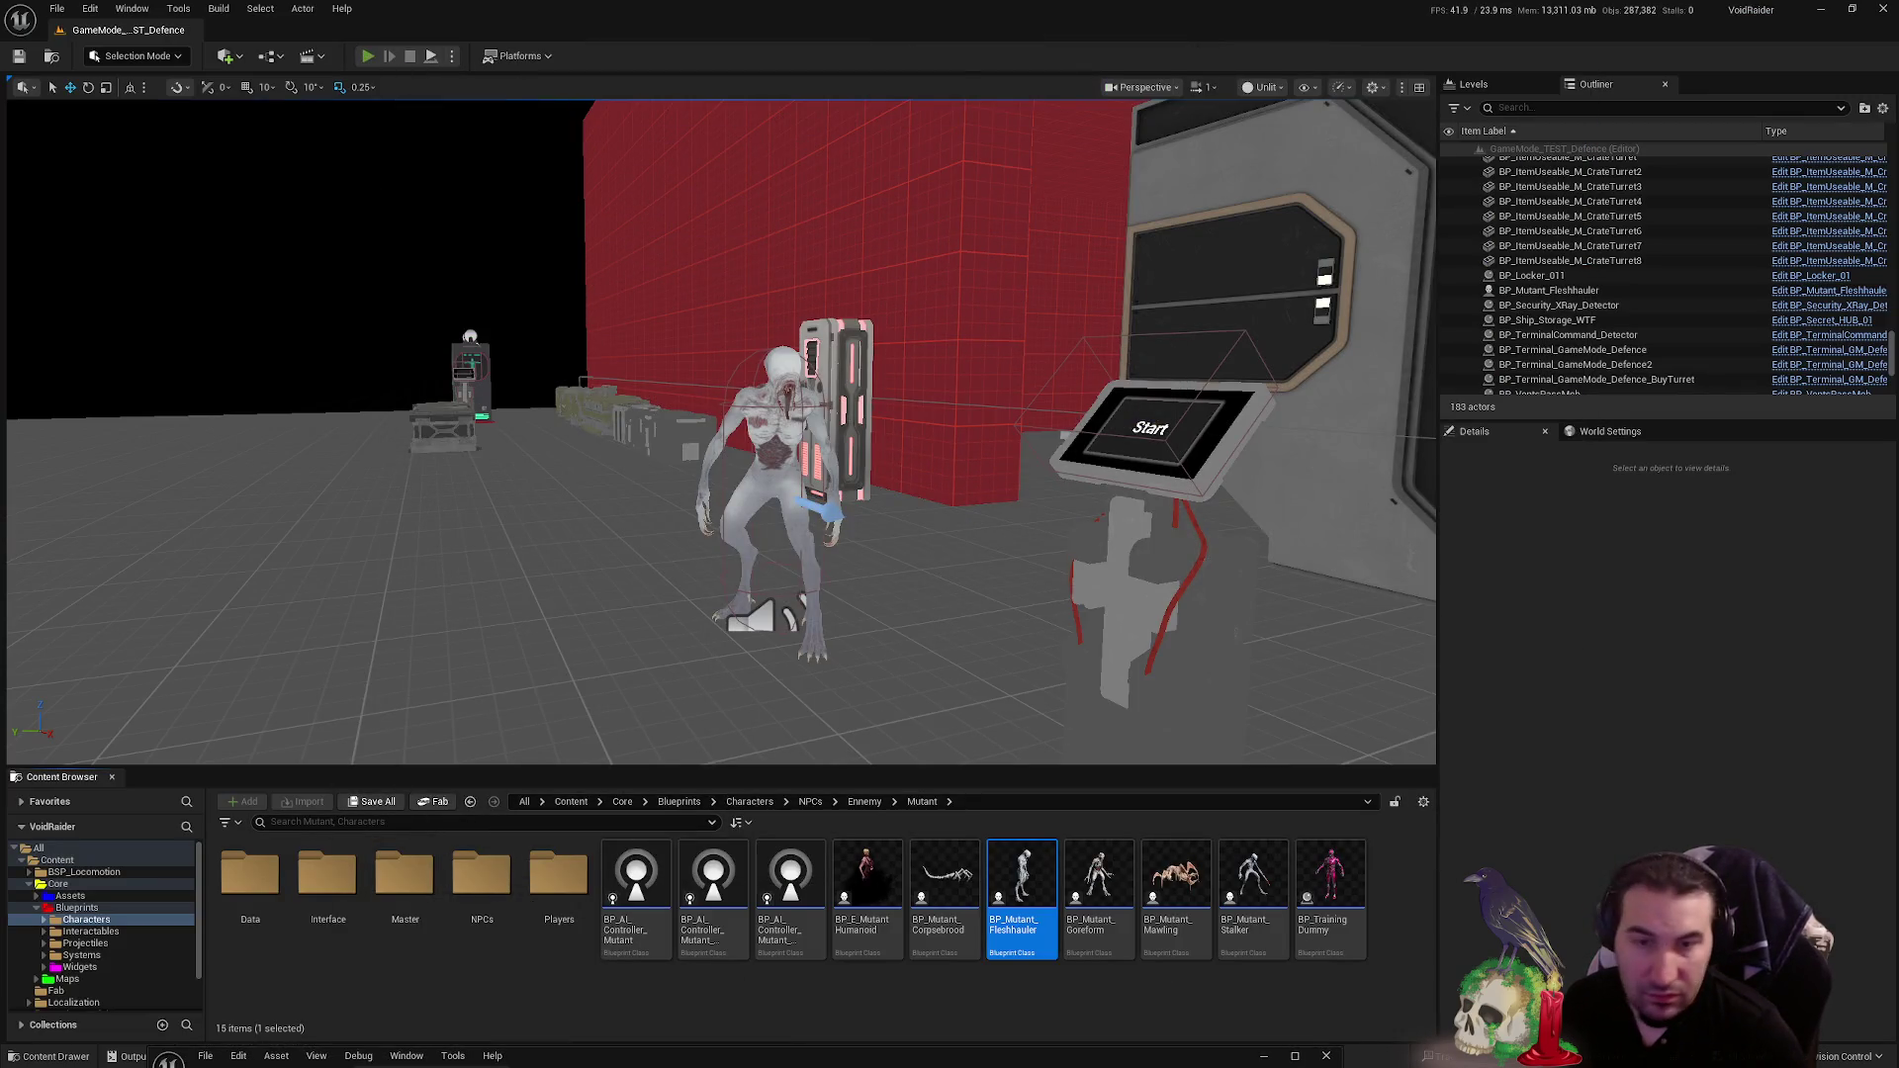
- Play-test by picking up the pistol and shooting the mutant dead, then stop and raise the blueprint editor
key(alt+p)
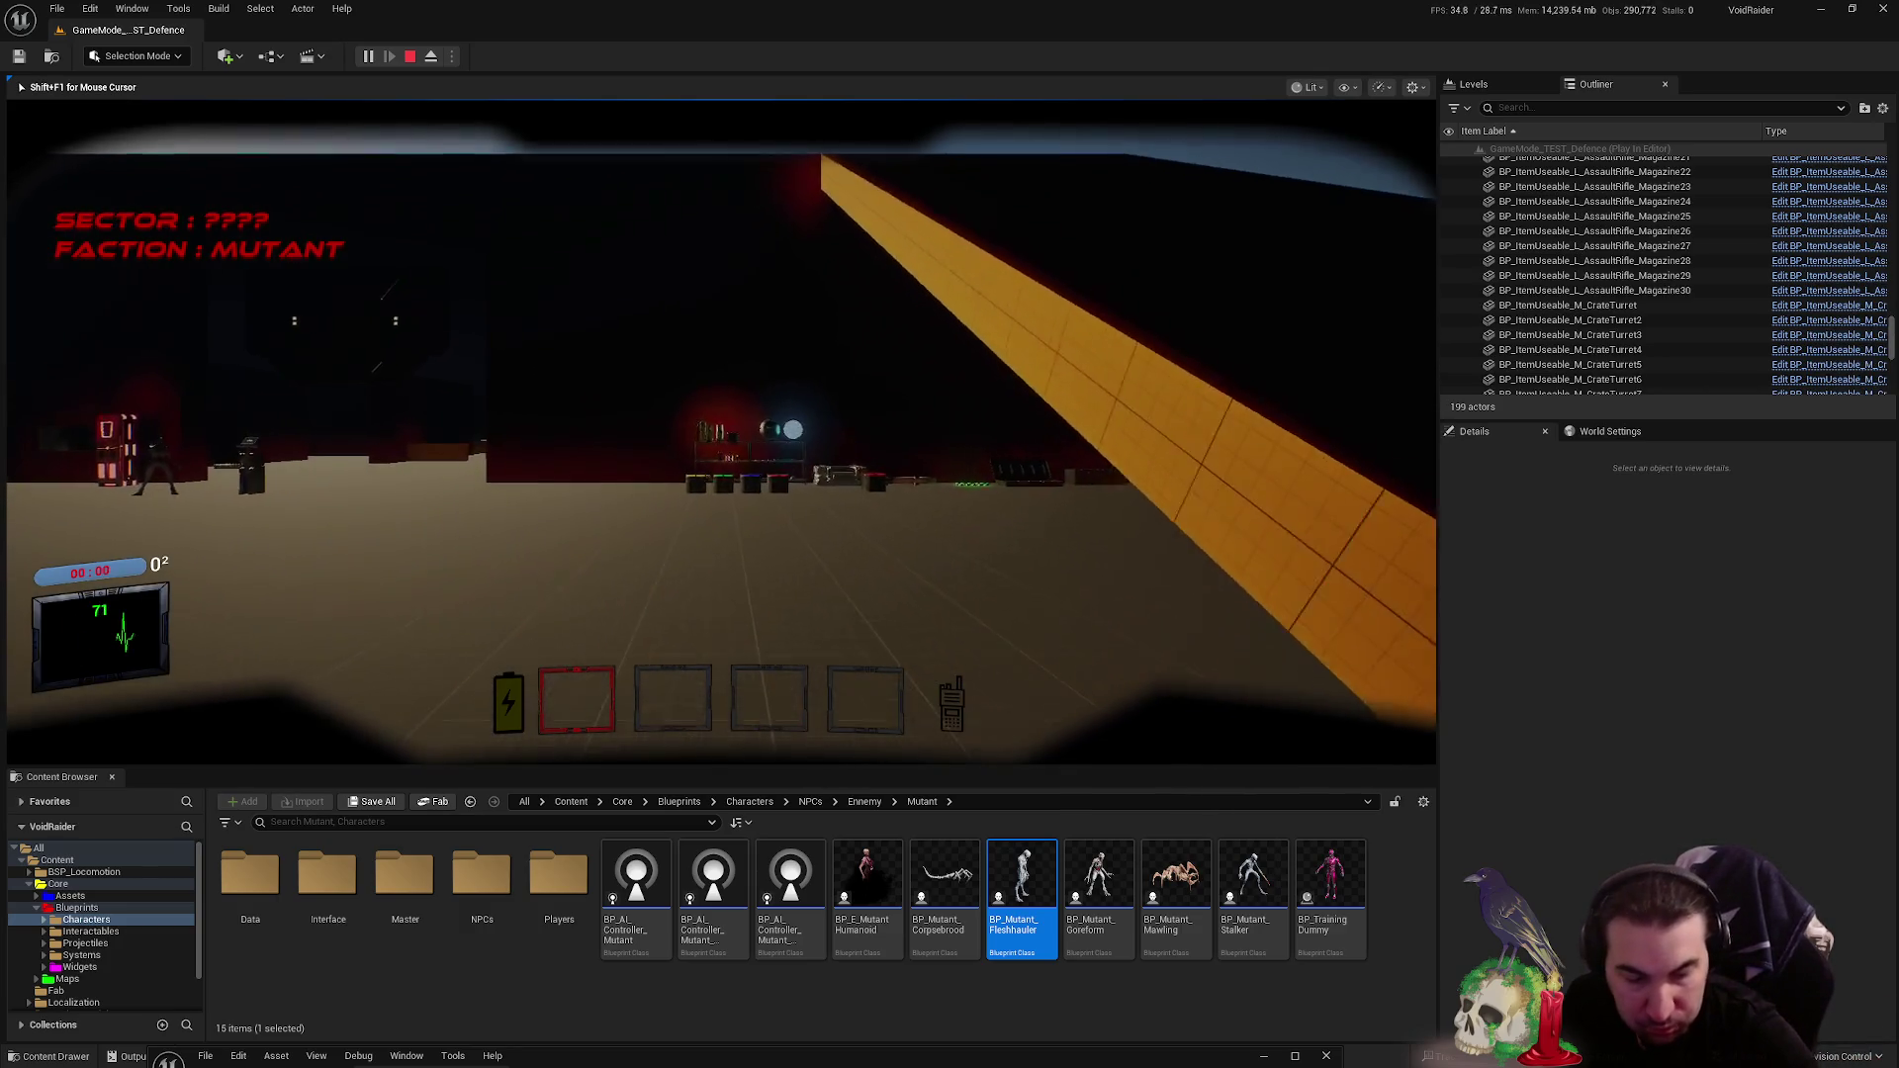
key(w)
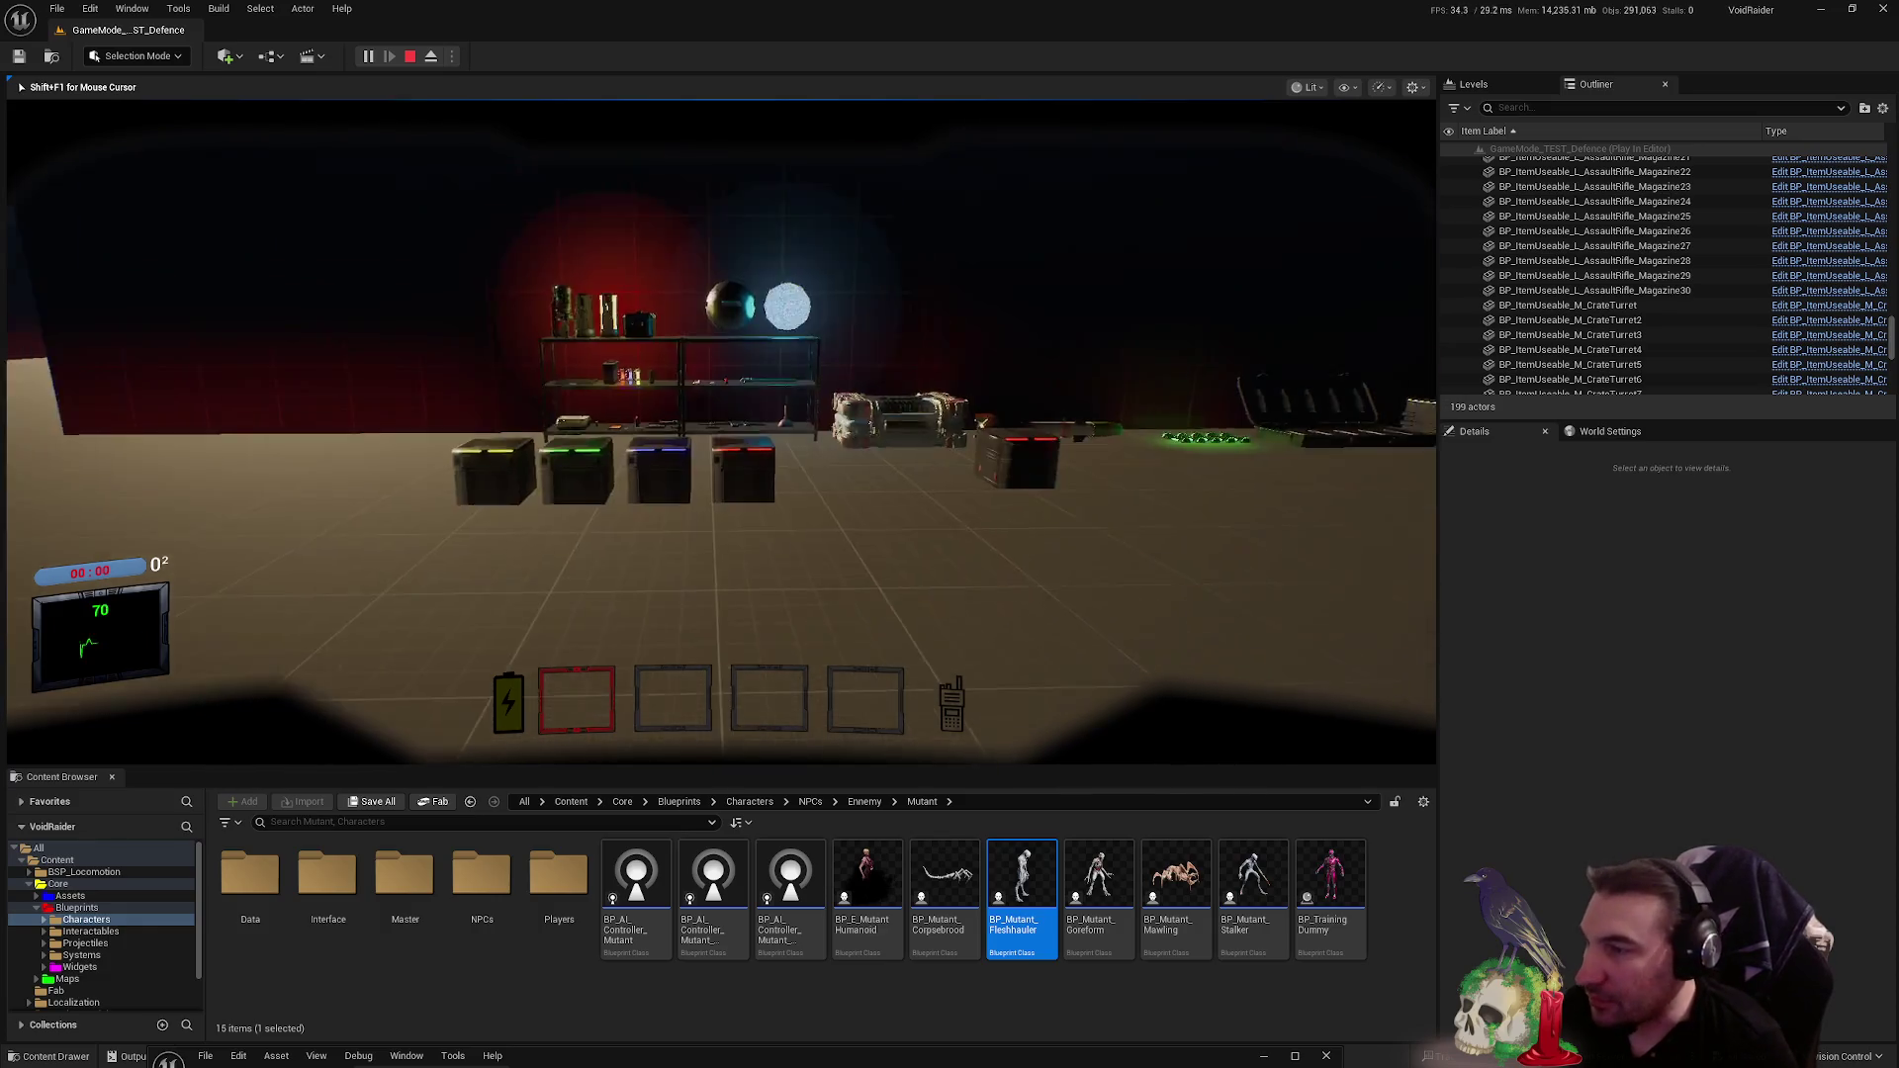
key(e)
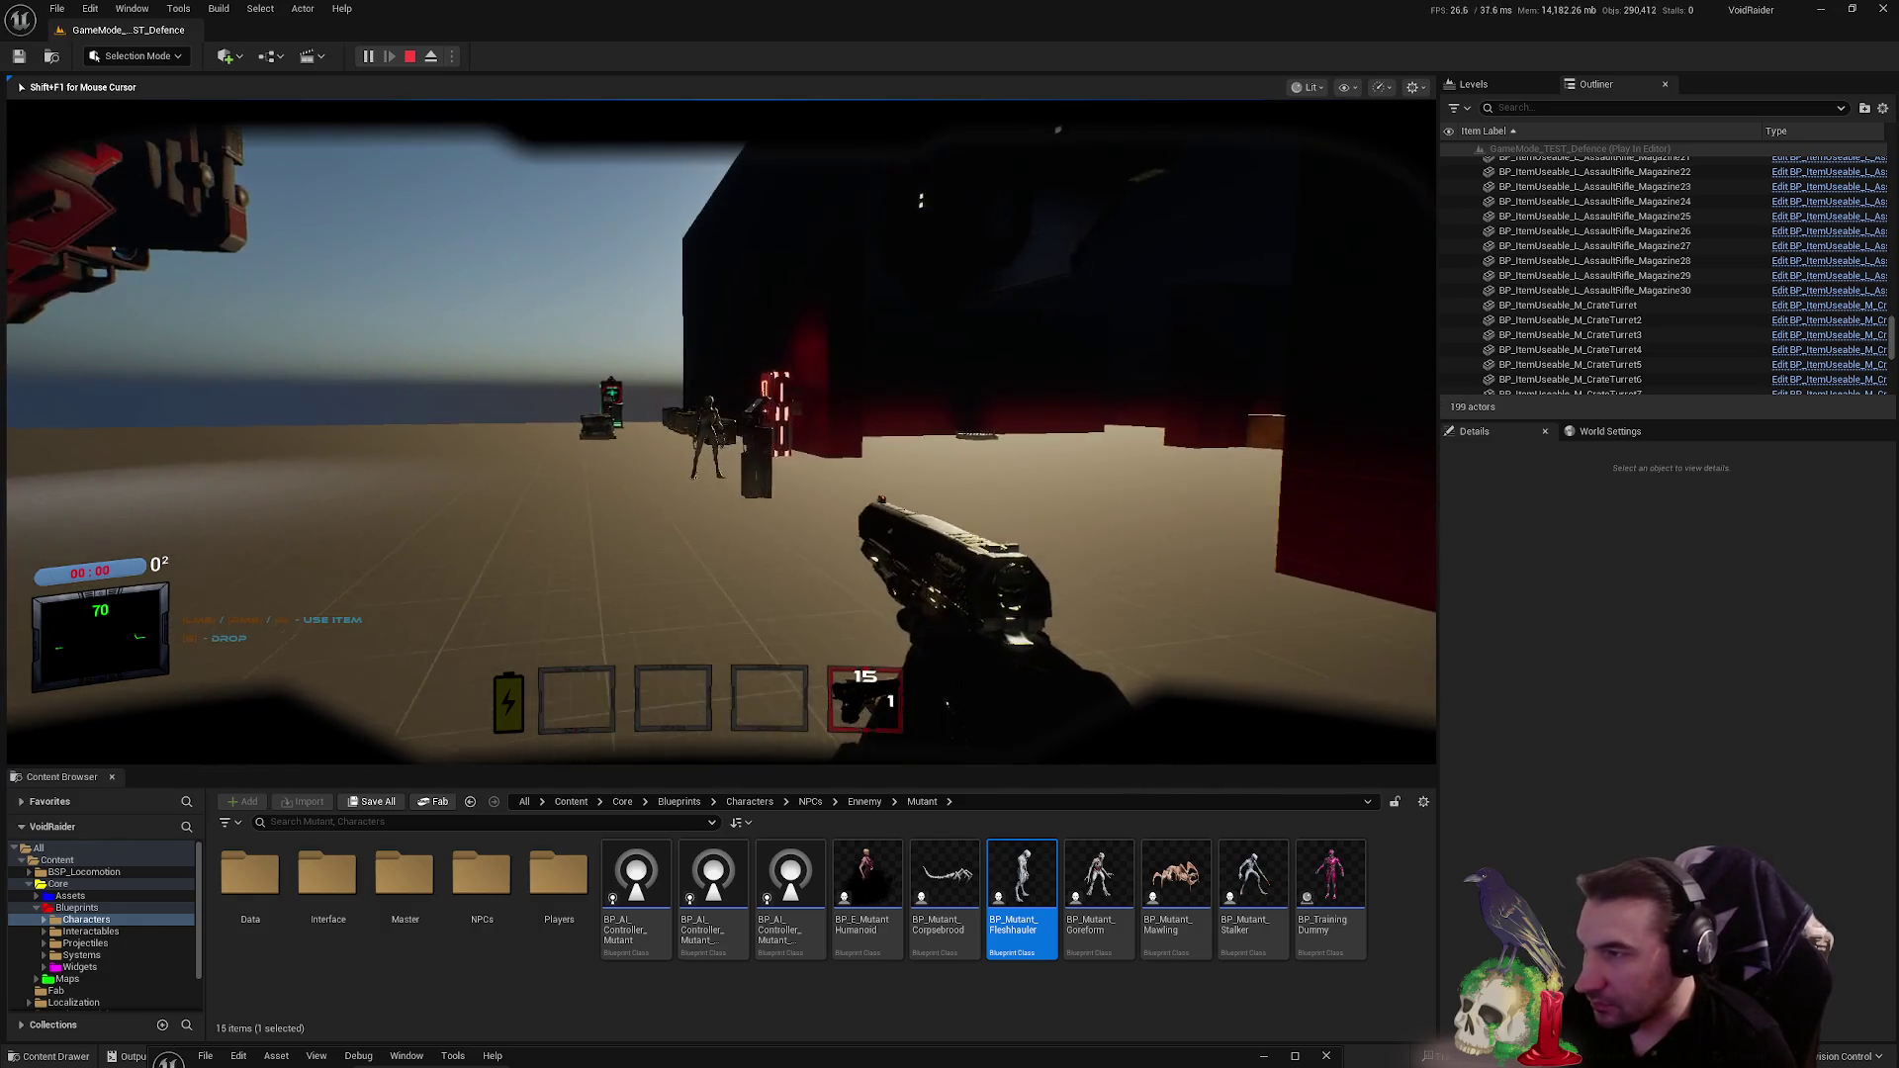
key(w)
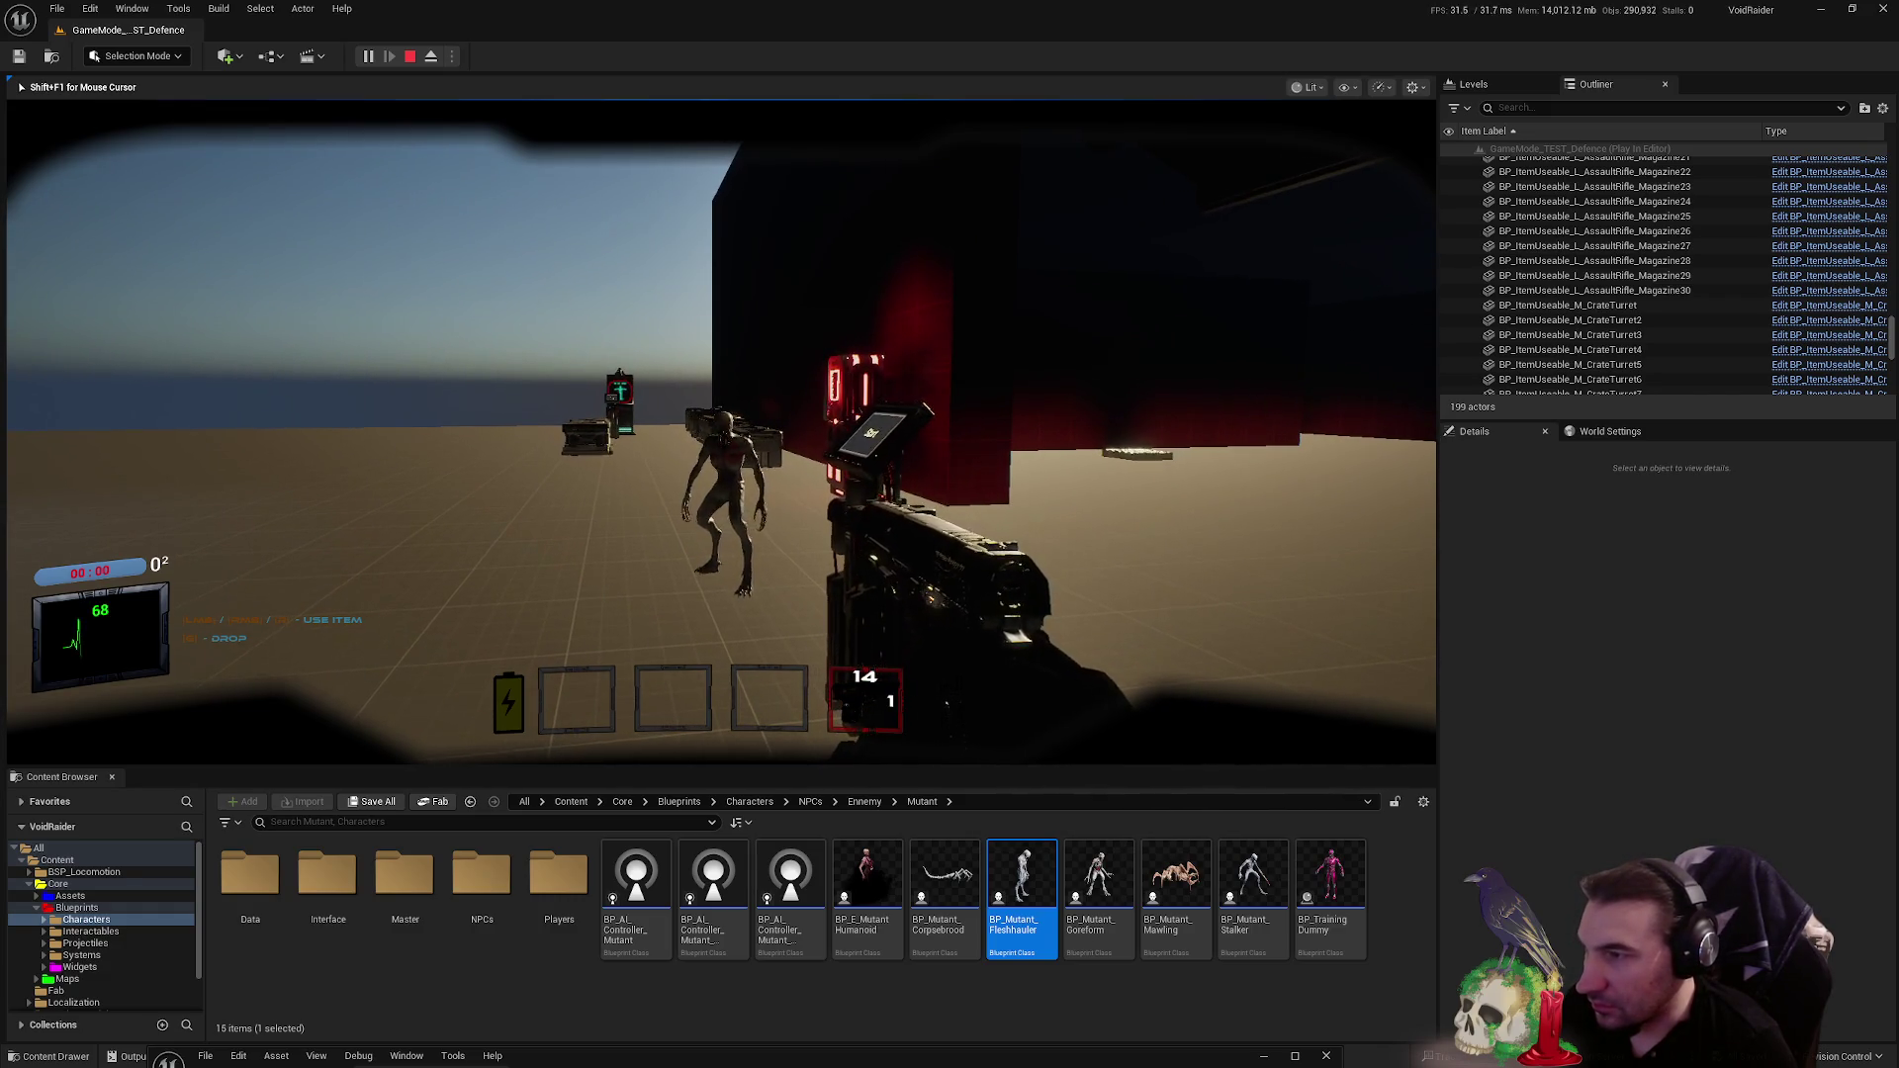
click(720, 432)
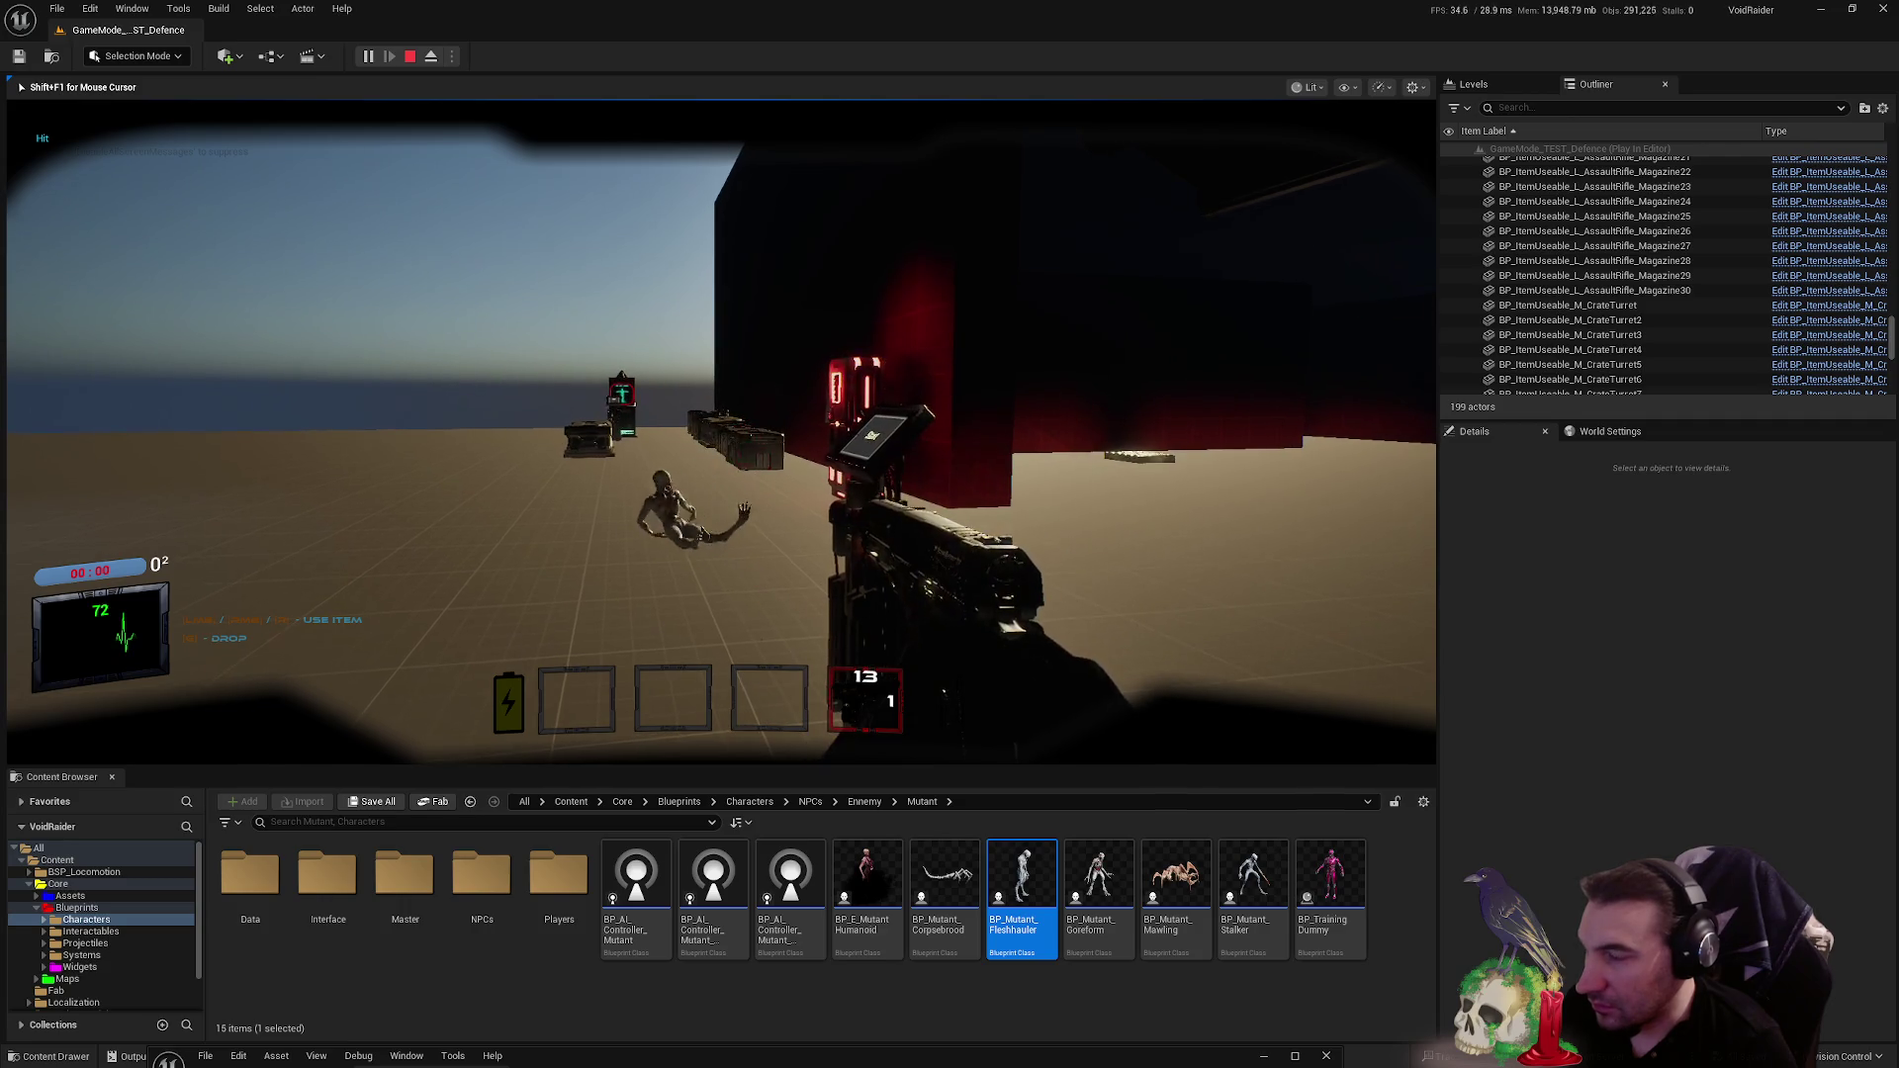
key(w)
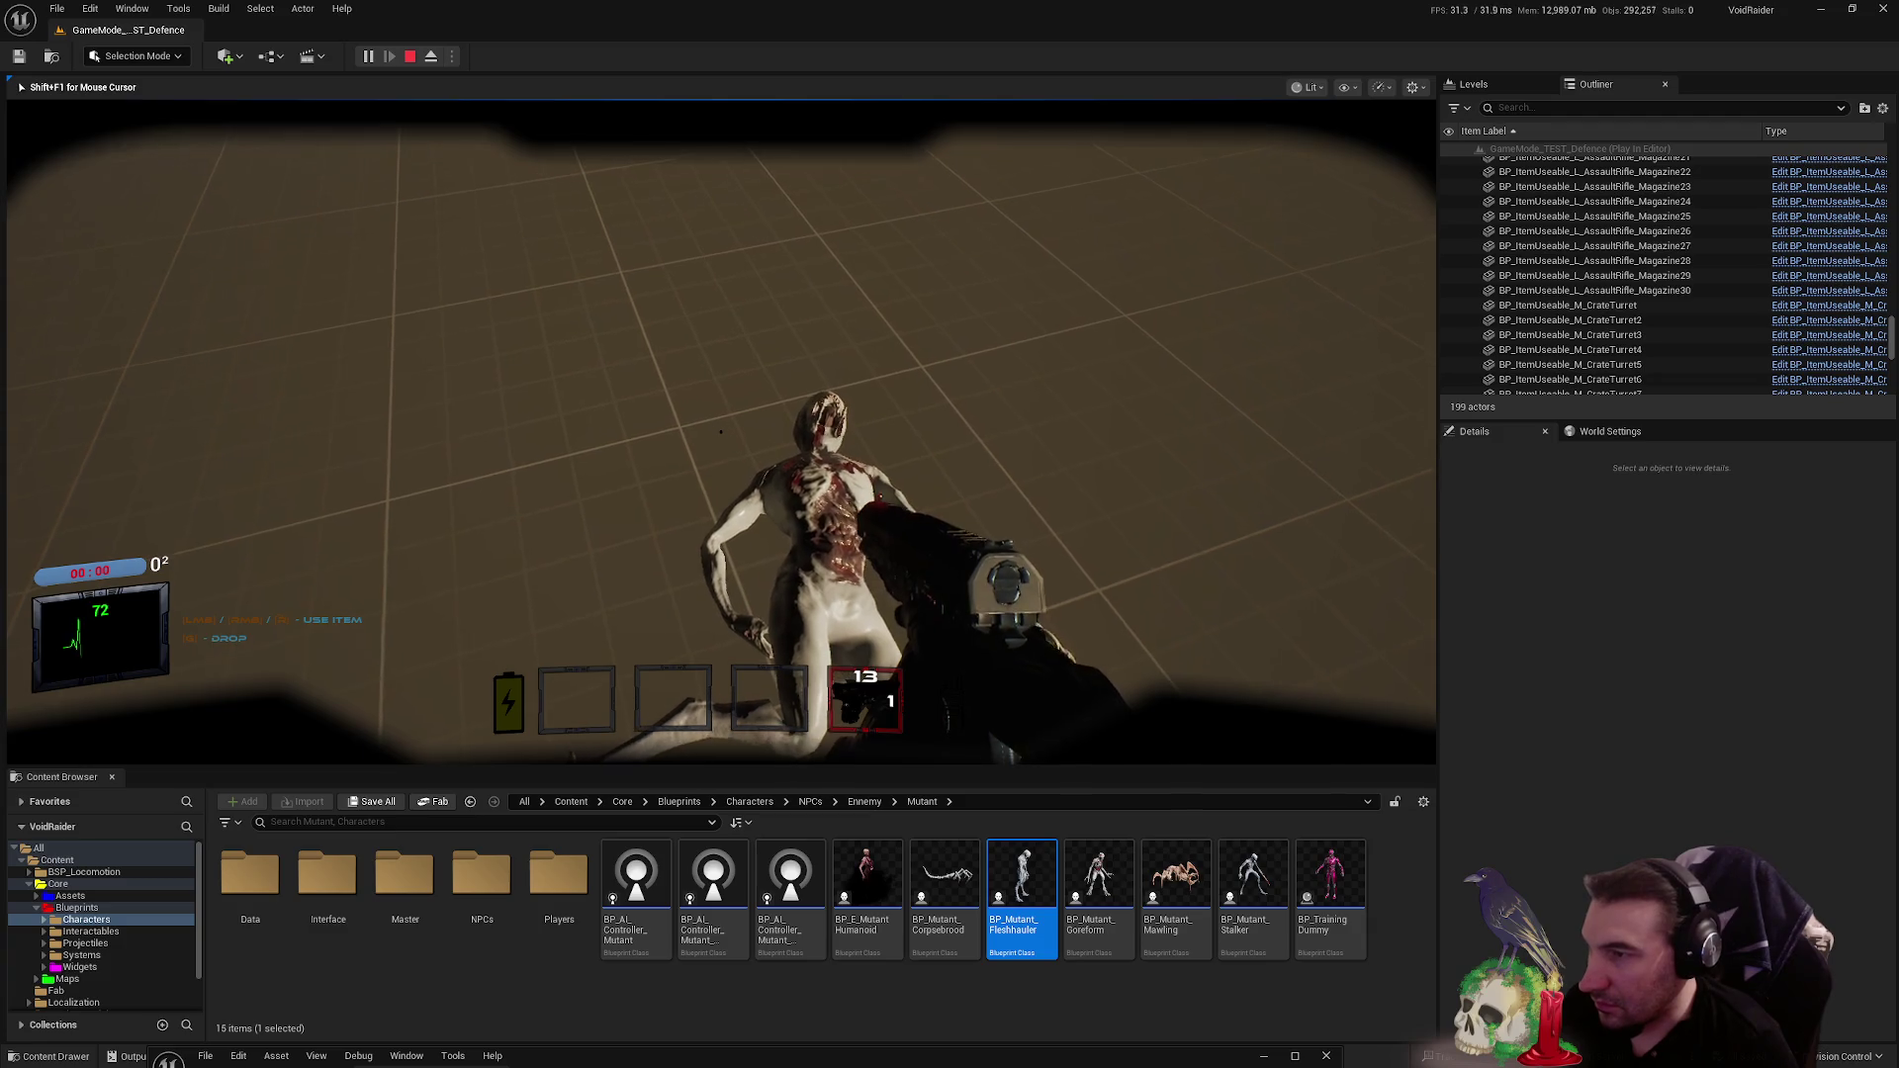
key(Escape)
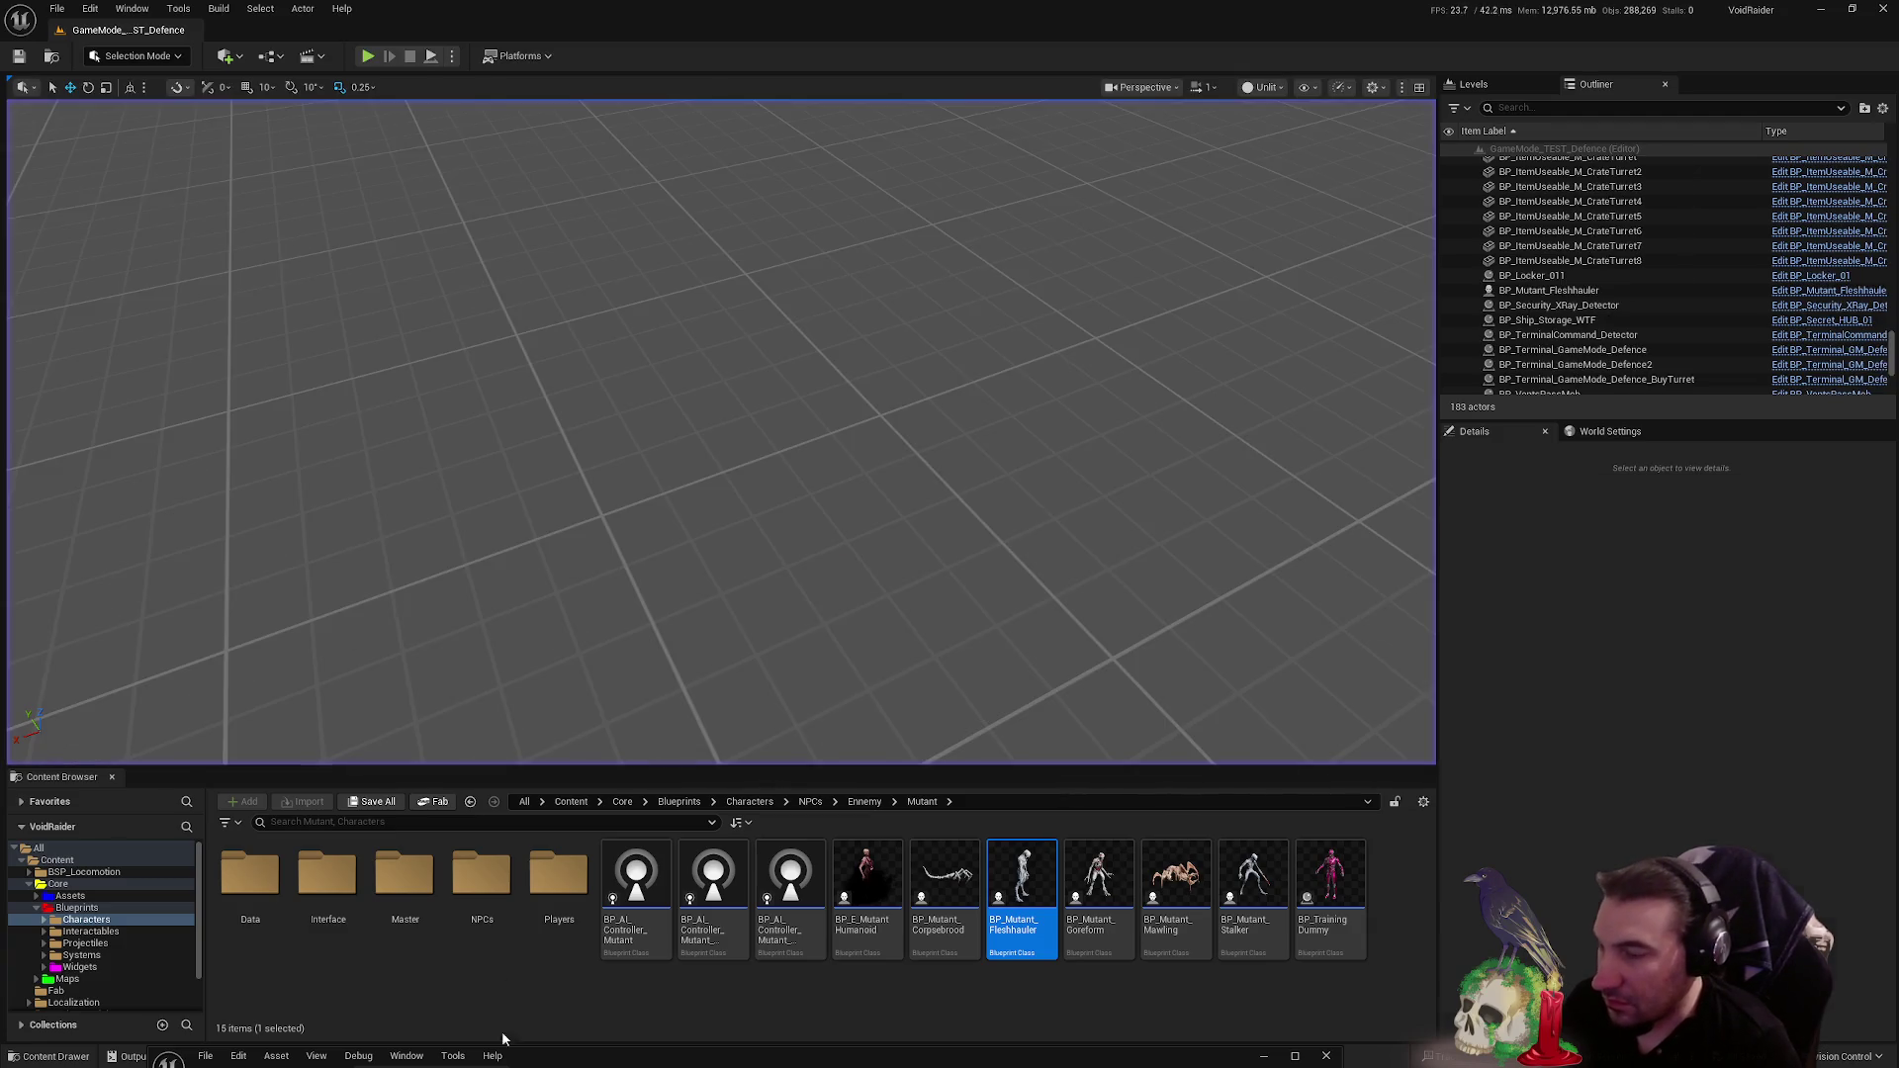
drag(853, 1064, 982, 418)
- Maximize the blueprint editor and pan between the ChangeSound nodes and the Stop and Print String nodes
double_click(982, 419)
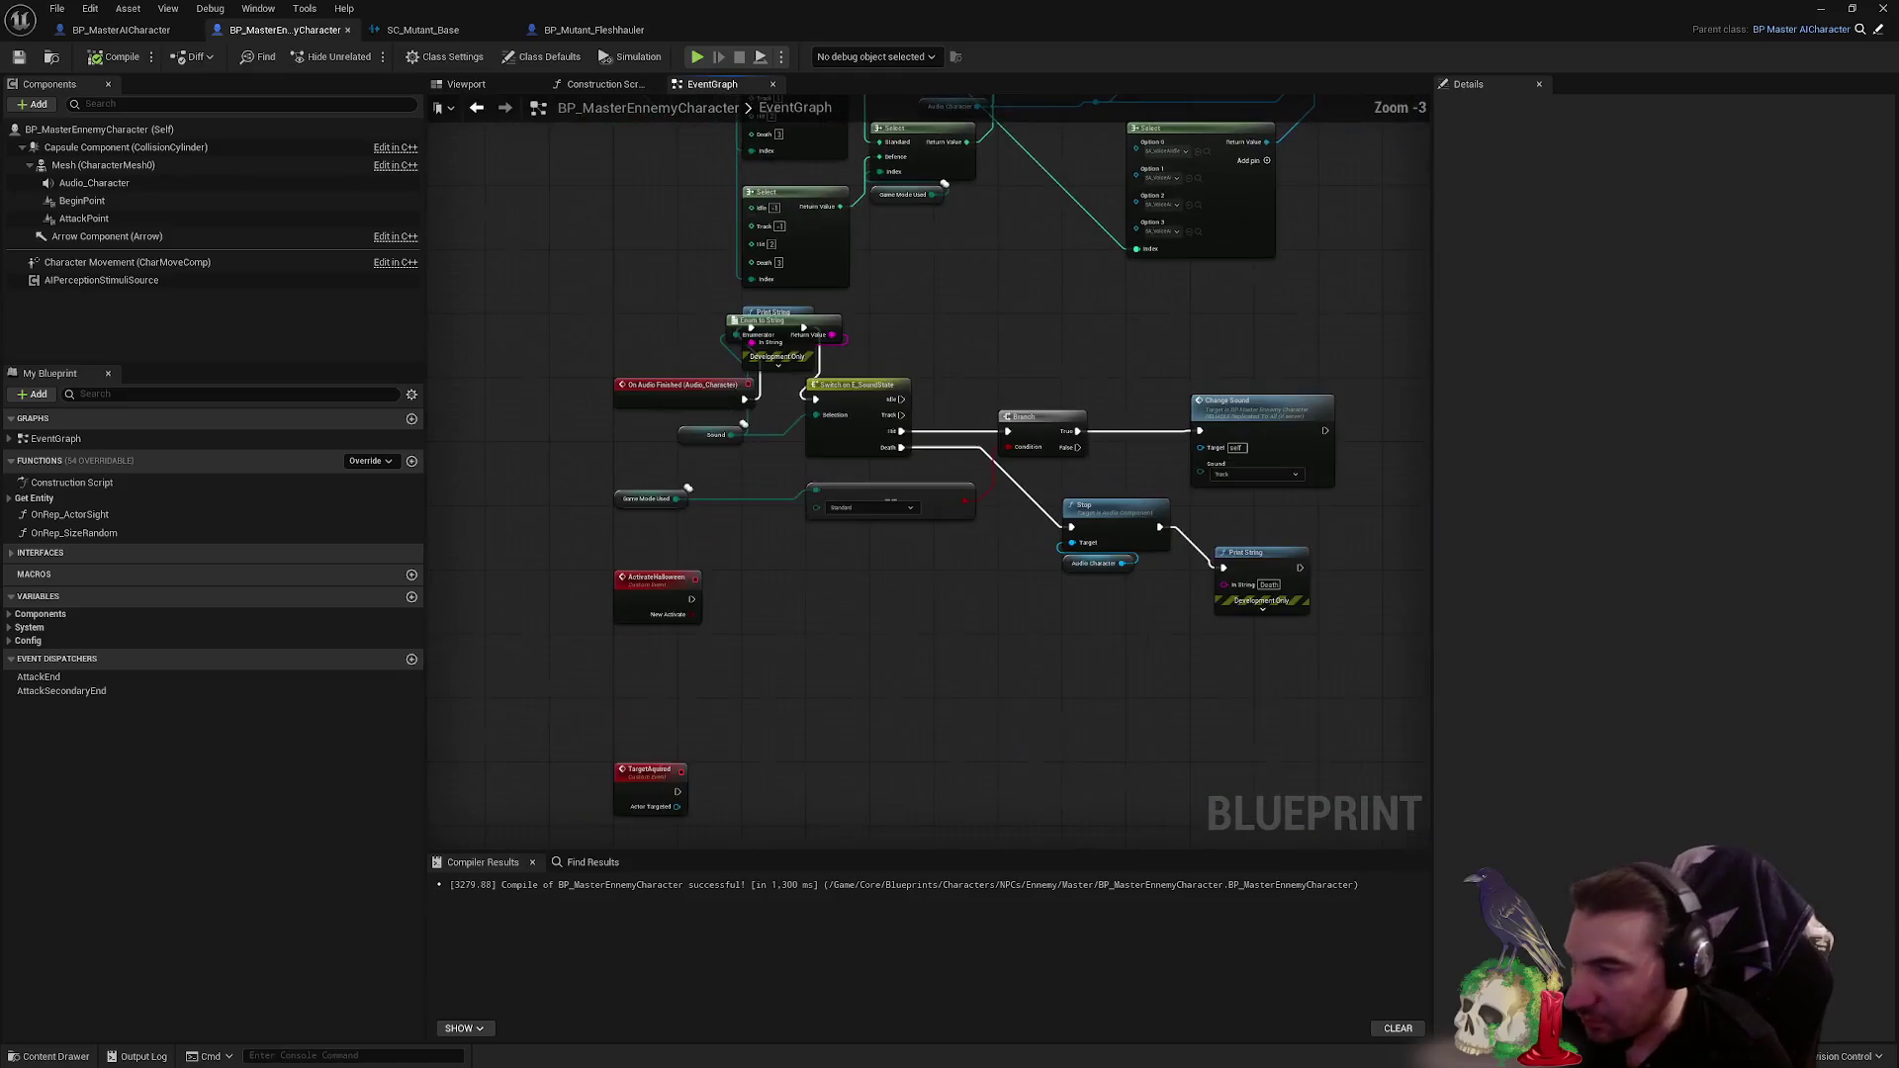
scroll(918, 543, up, 1)
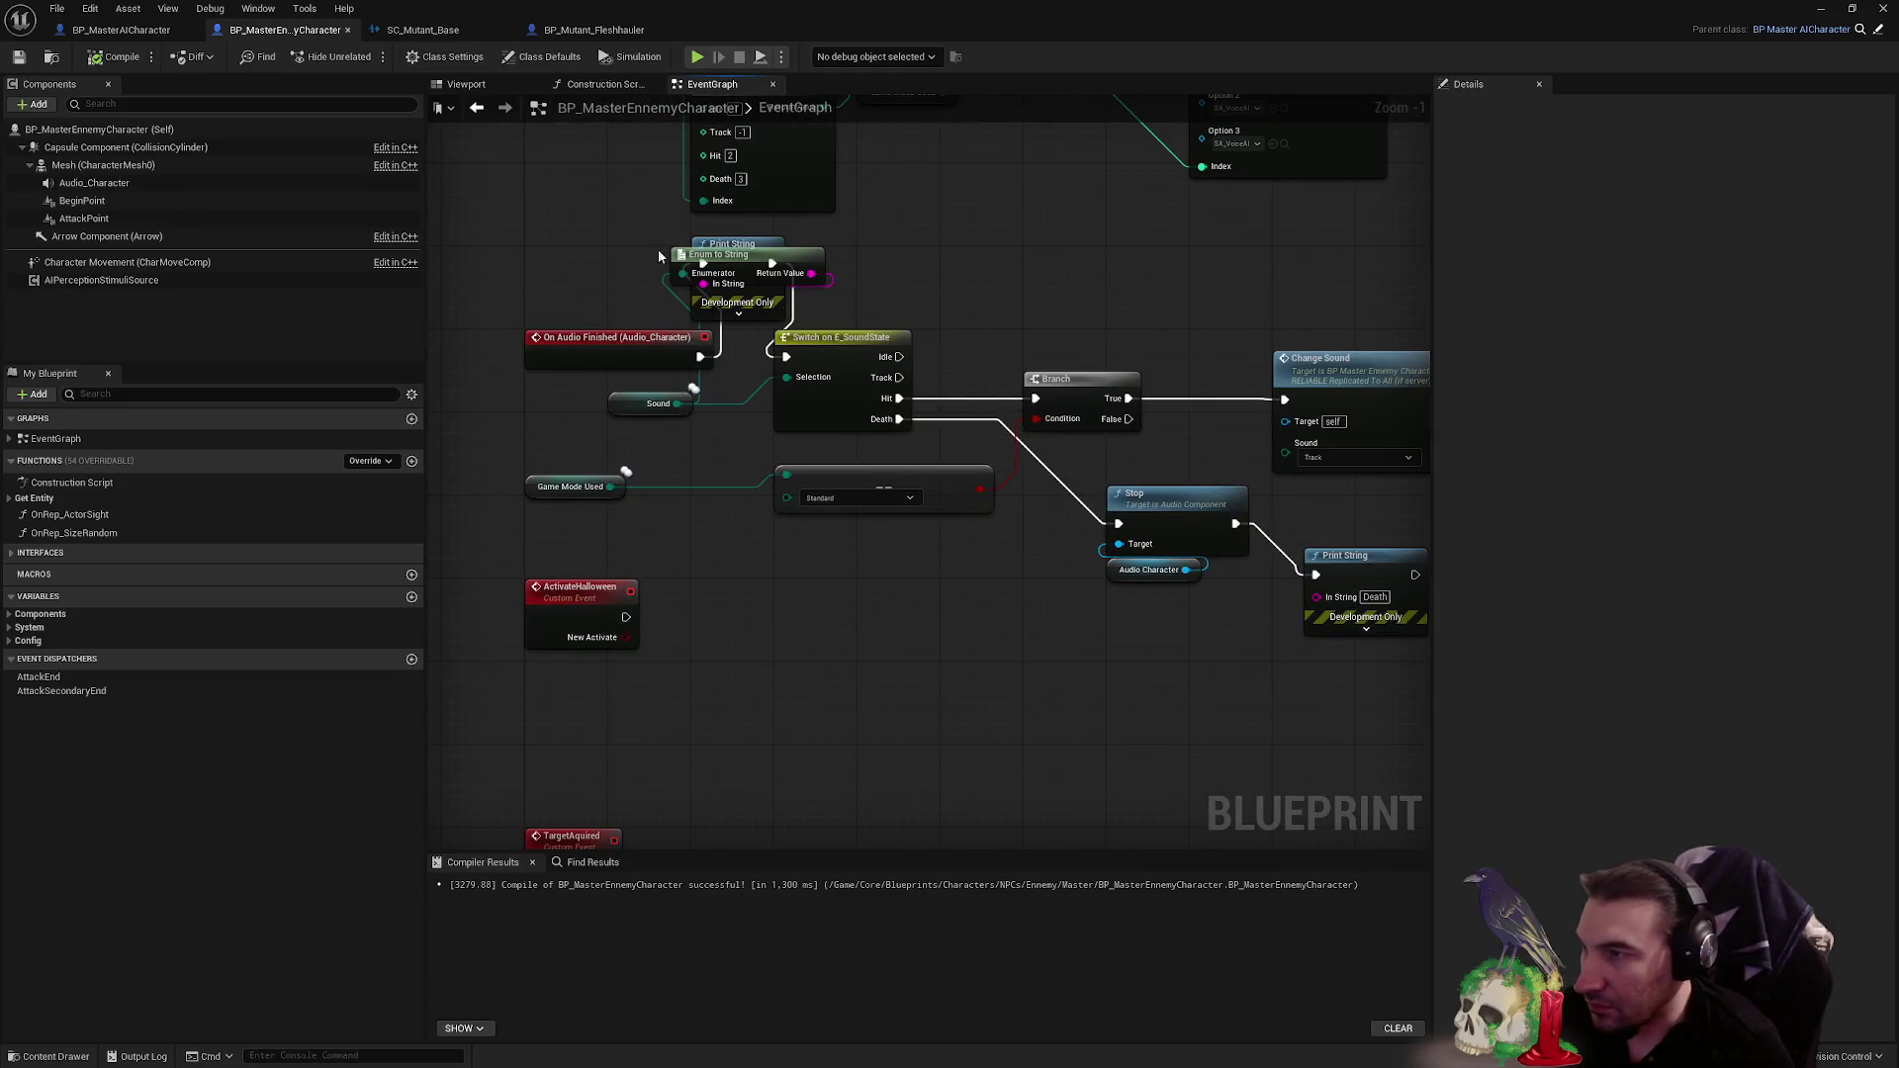
mouse_move(910, 263)
mouse_down()
mouse_move(899, 297)
mouse_move(992, 317)
mouse_move(933, 597)
mouse_up()
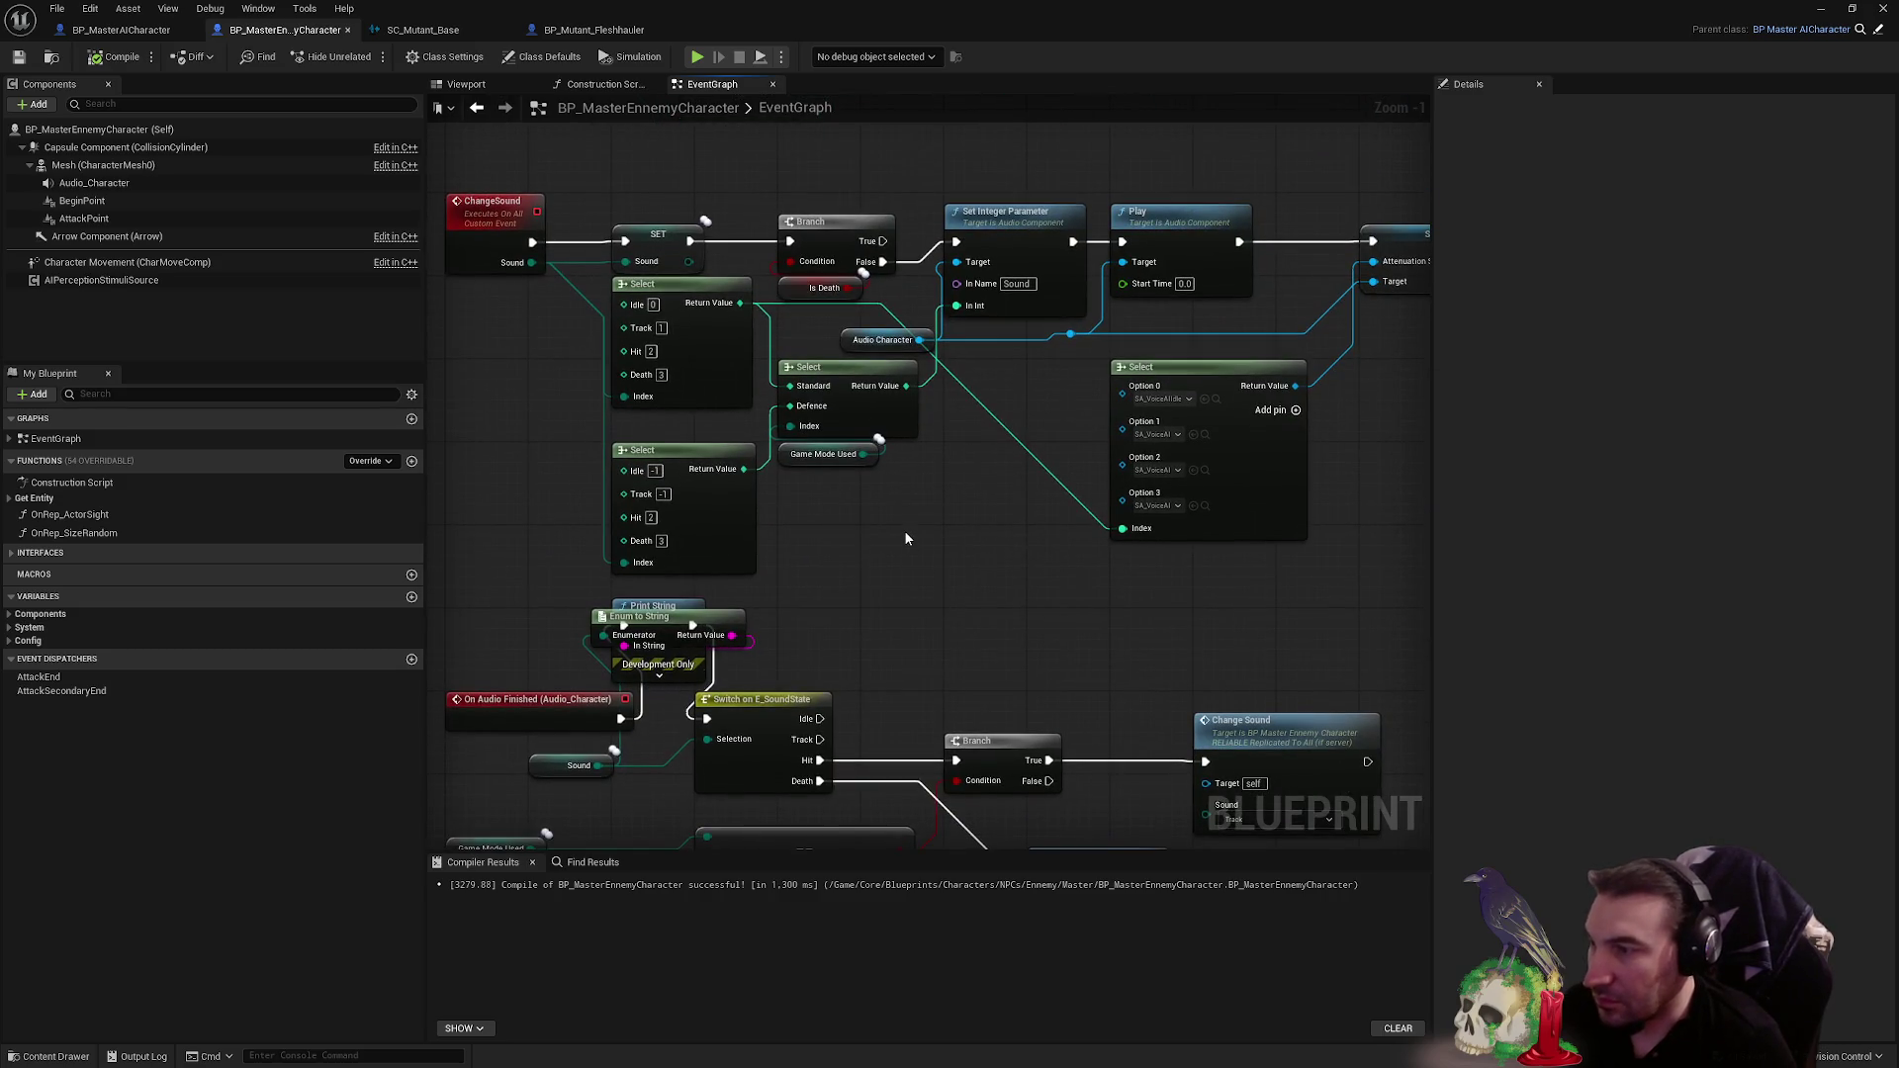
drag(904, 531, 975, 428)
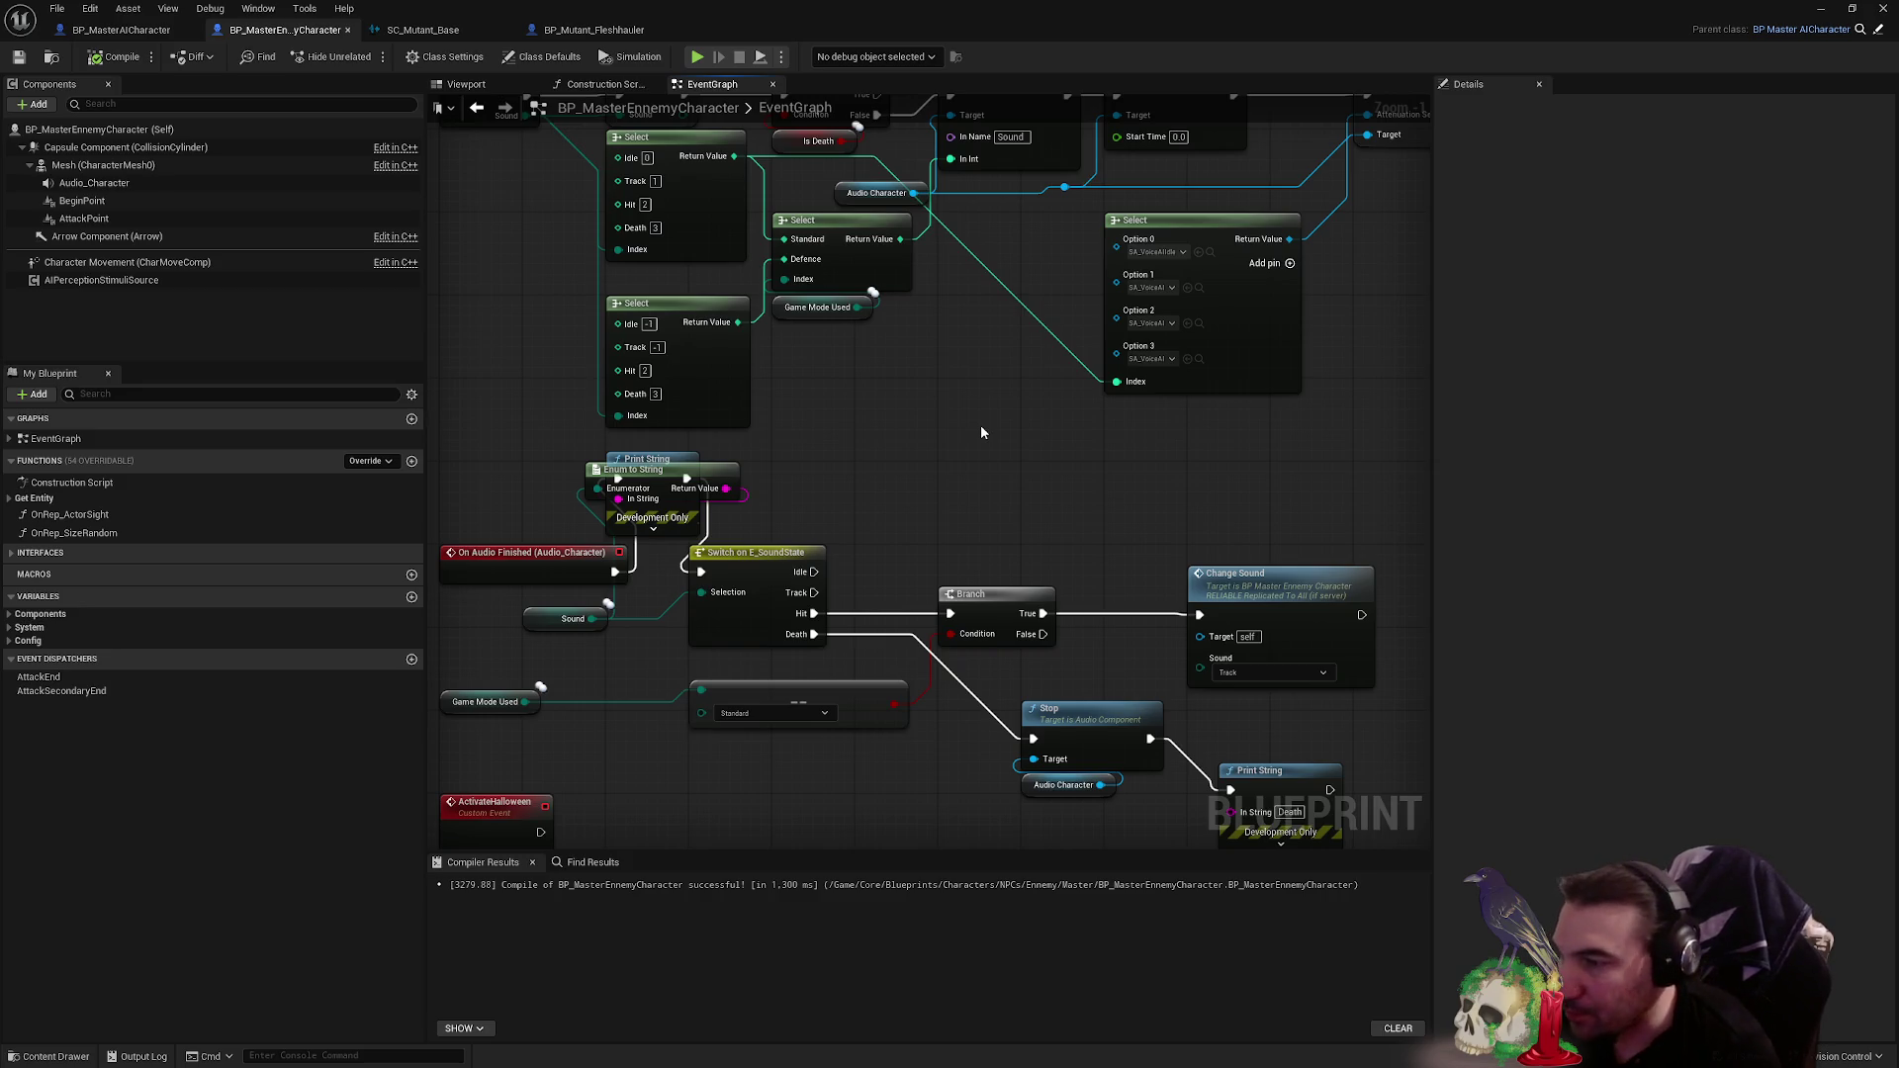
mouse_move(981, 432)
mouse_down()
mouse_move(939, 298)
mouse_move(902, 323)
mouse_move(861, 462)
mouse_move(869, 525)
mouse_move(886, 437)
mouse_move(787, 581)
mouse_up()
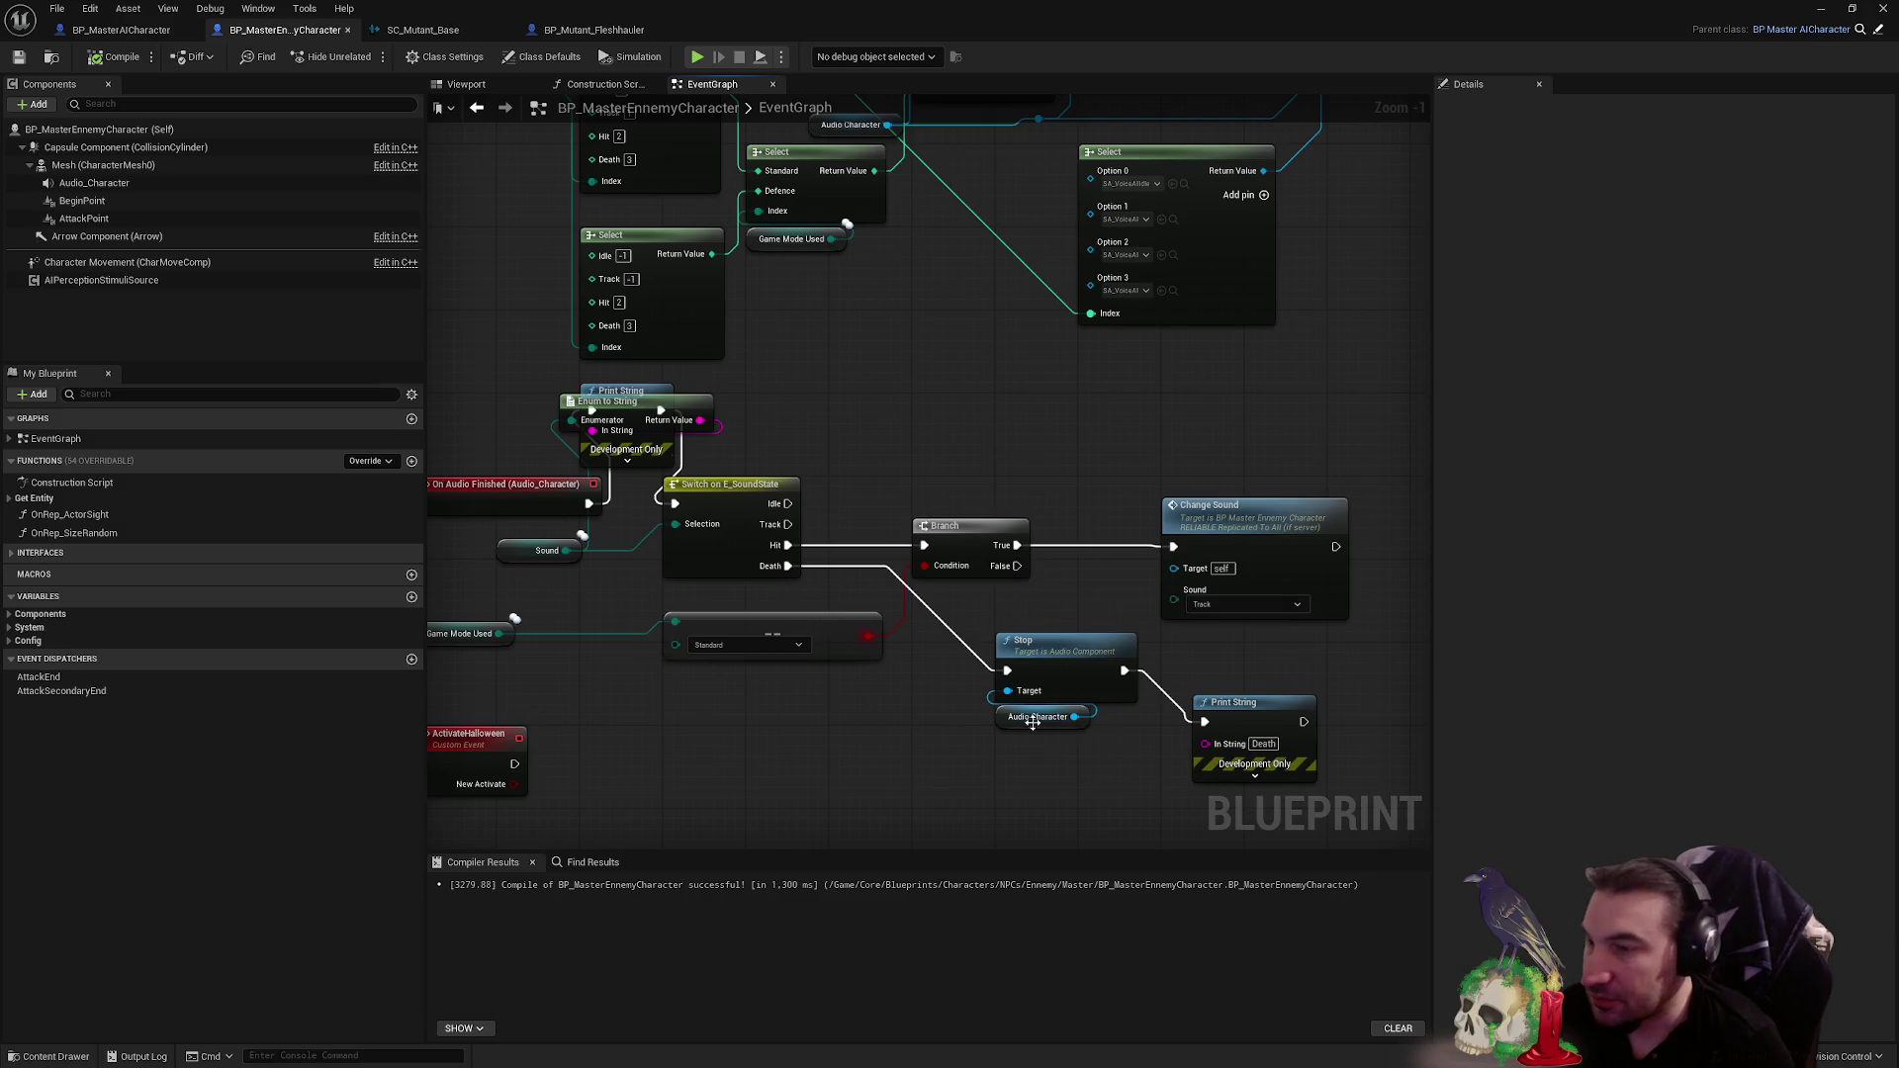
mouse_move(1039, 665)
mouse_down()
mouse_move(1026, 517)
mouse_move(975, 590)
mouse_up()
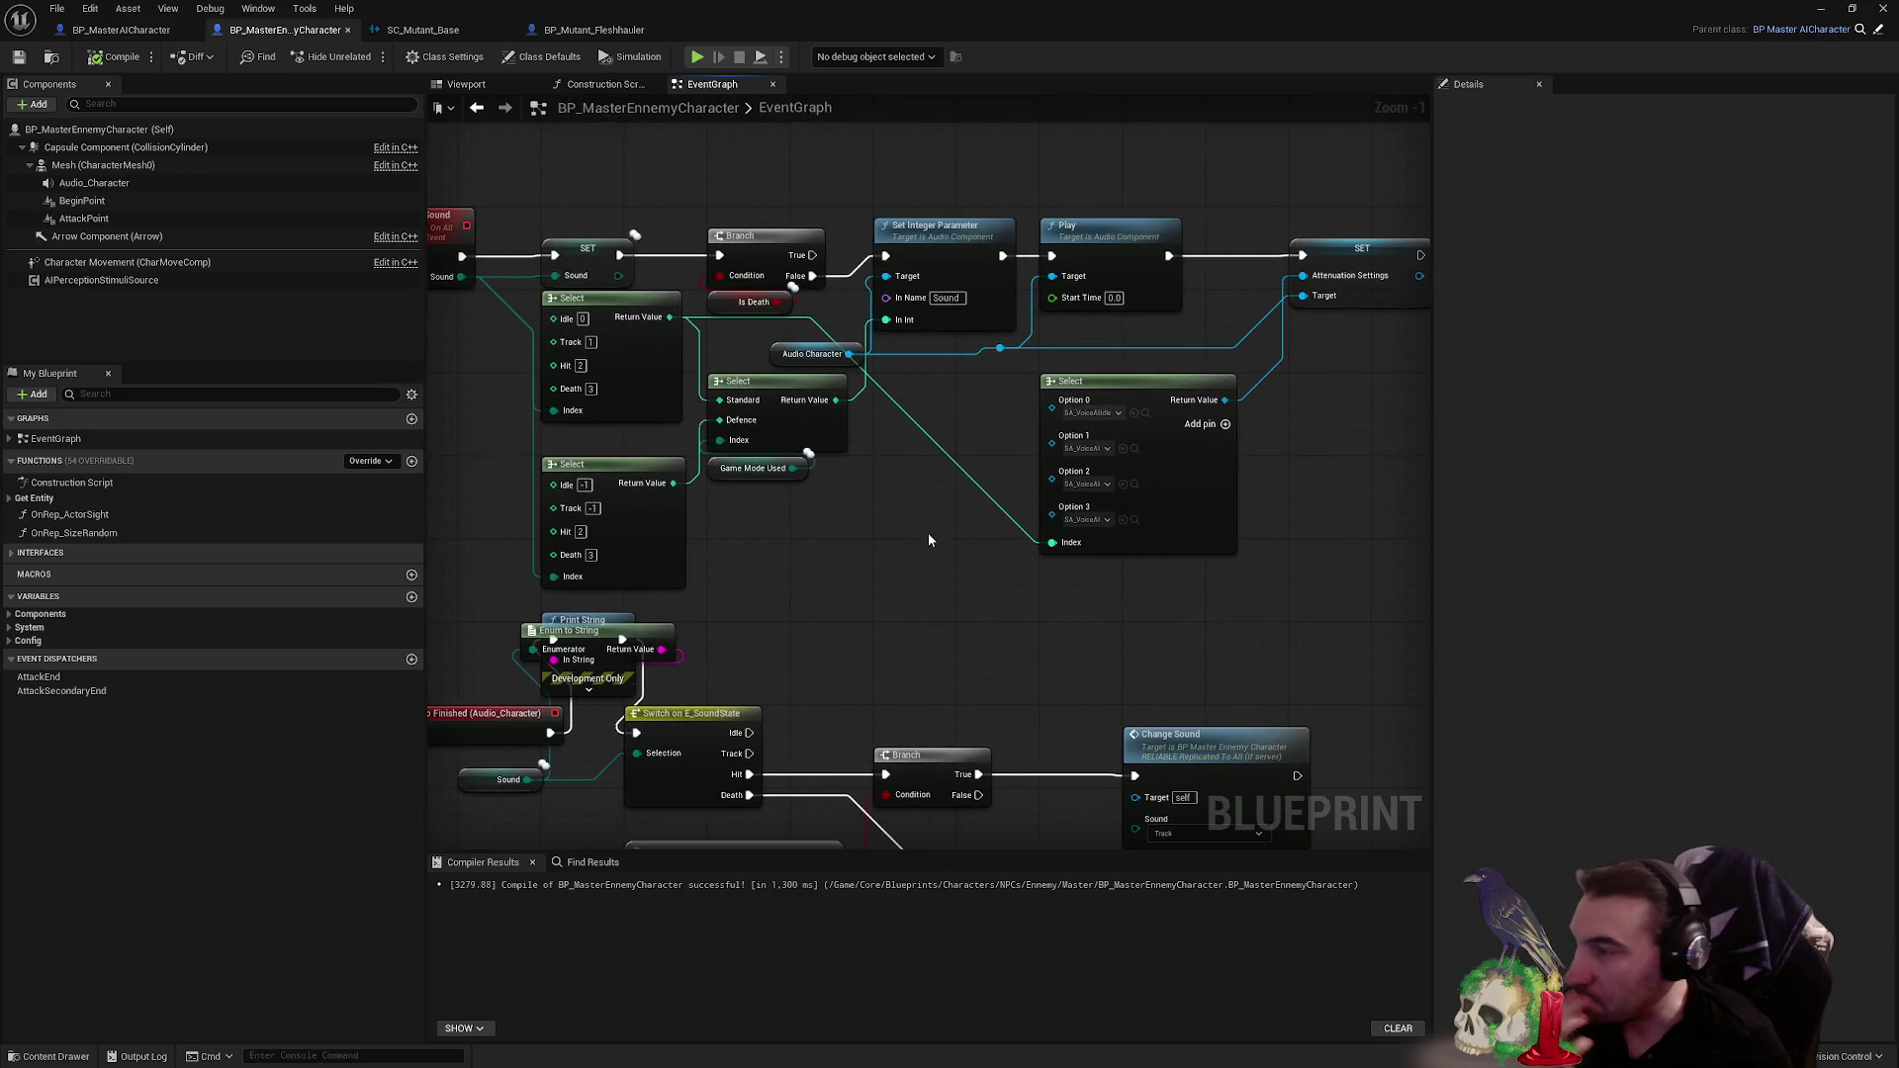
- Pan from the Event AnyDamage area over to the Sound AND check and Change Sound node
scroll(928, 541, down, 3)
mouse_move(789, 572)
mouse_down()
mouse_move(818, 666)
mouse_move(911, 433)
mouse_up()
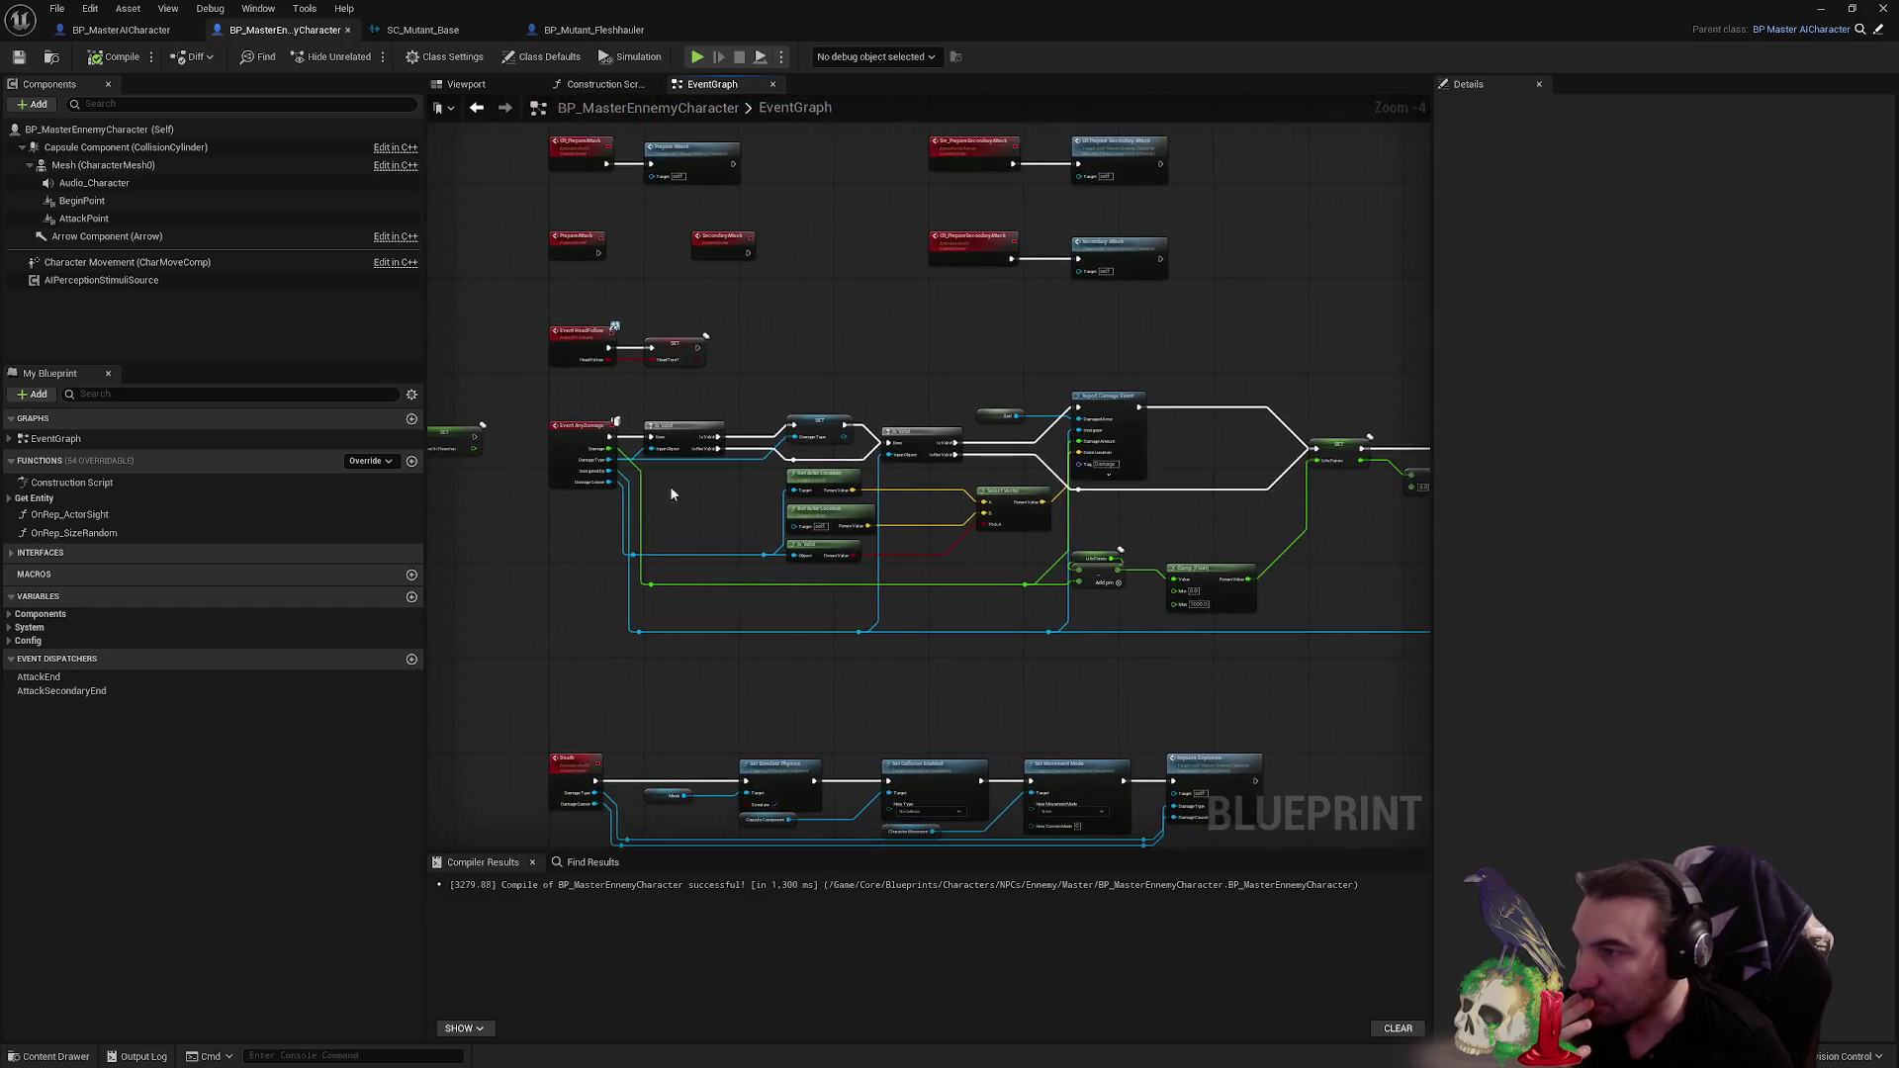
scroll(722, 410, up, 2)
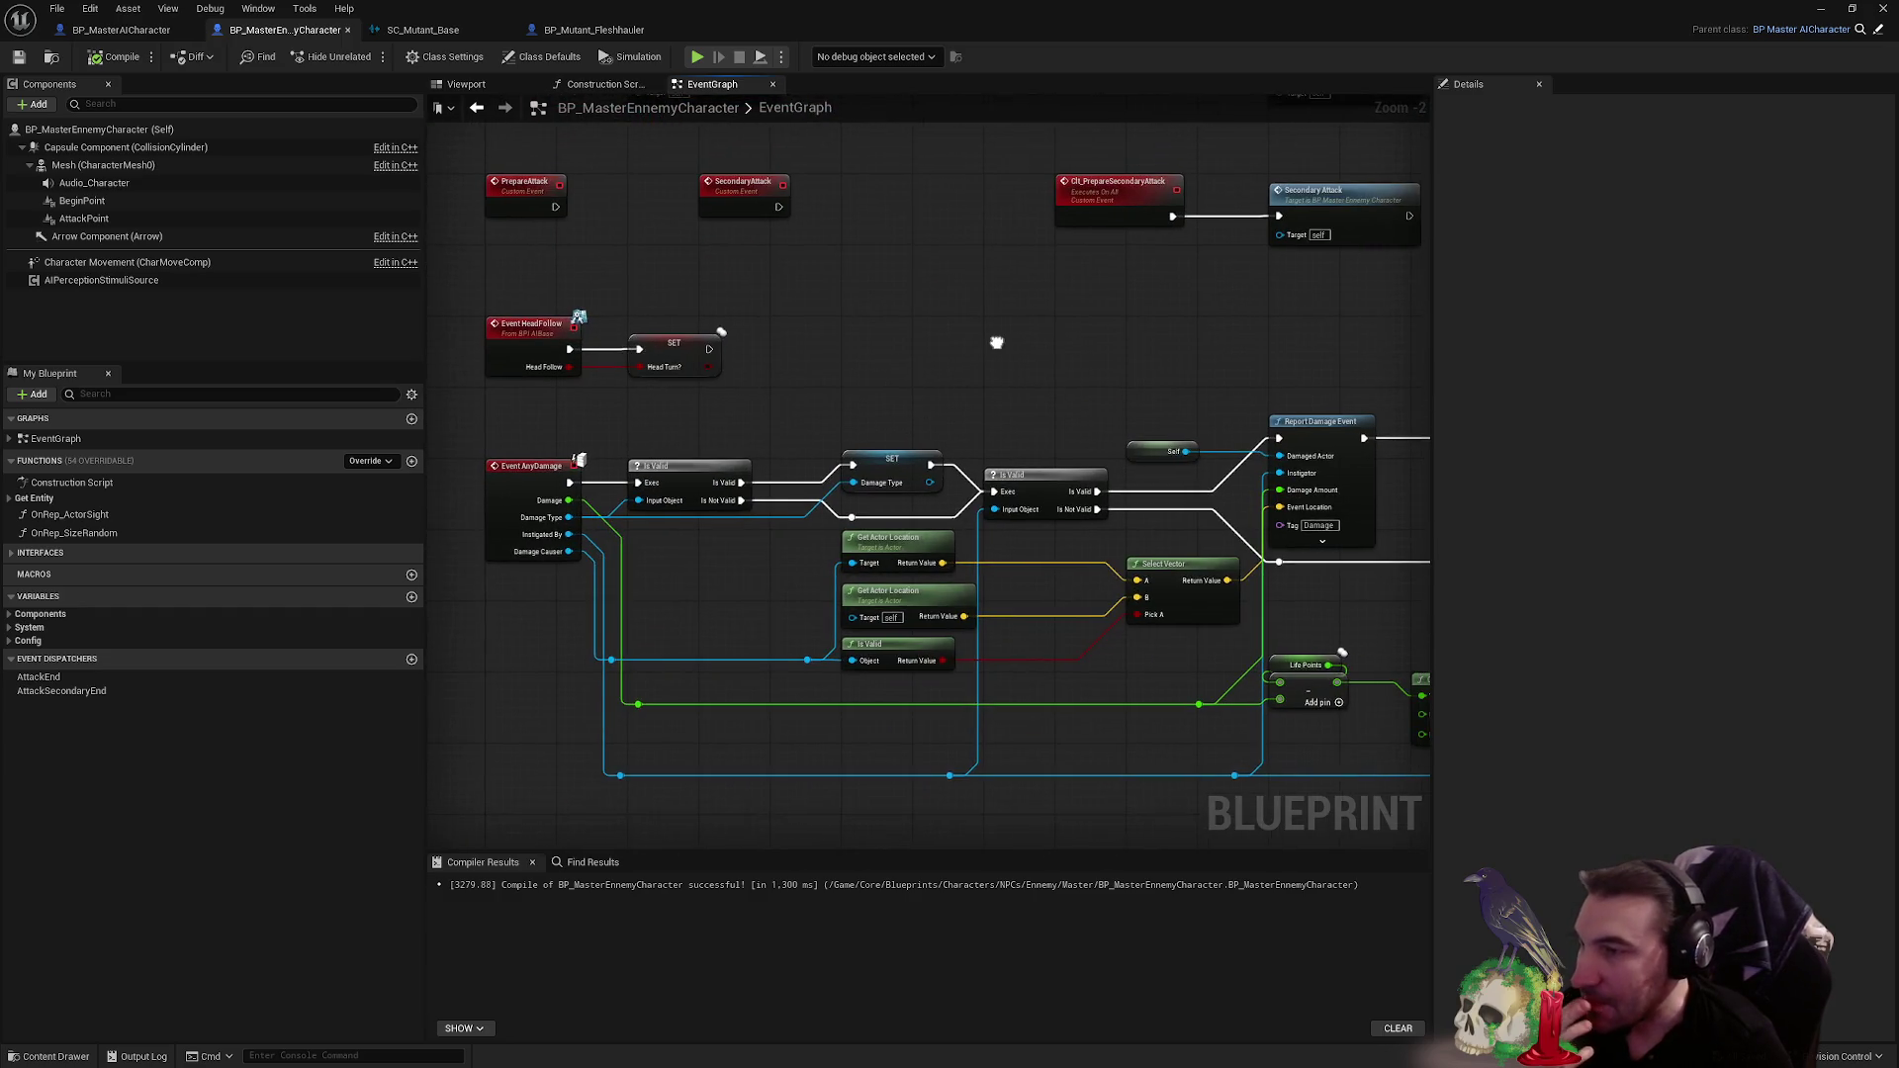
scroll(772, 373, down, 2)
mouse_move(772, 373)
mouse_down()
mouse_move(932, 524)
mouse_move(845, 473)
mouse_move(559, 501)
mouse_up()
scroll(827, 353, up, 2)
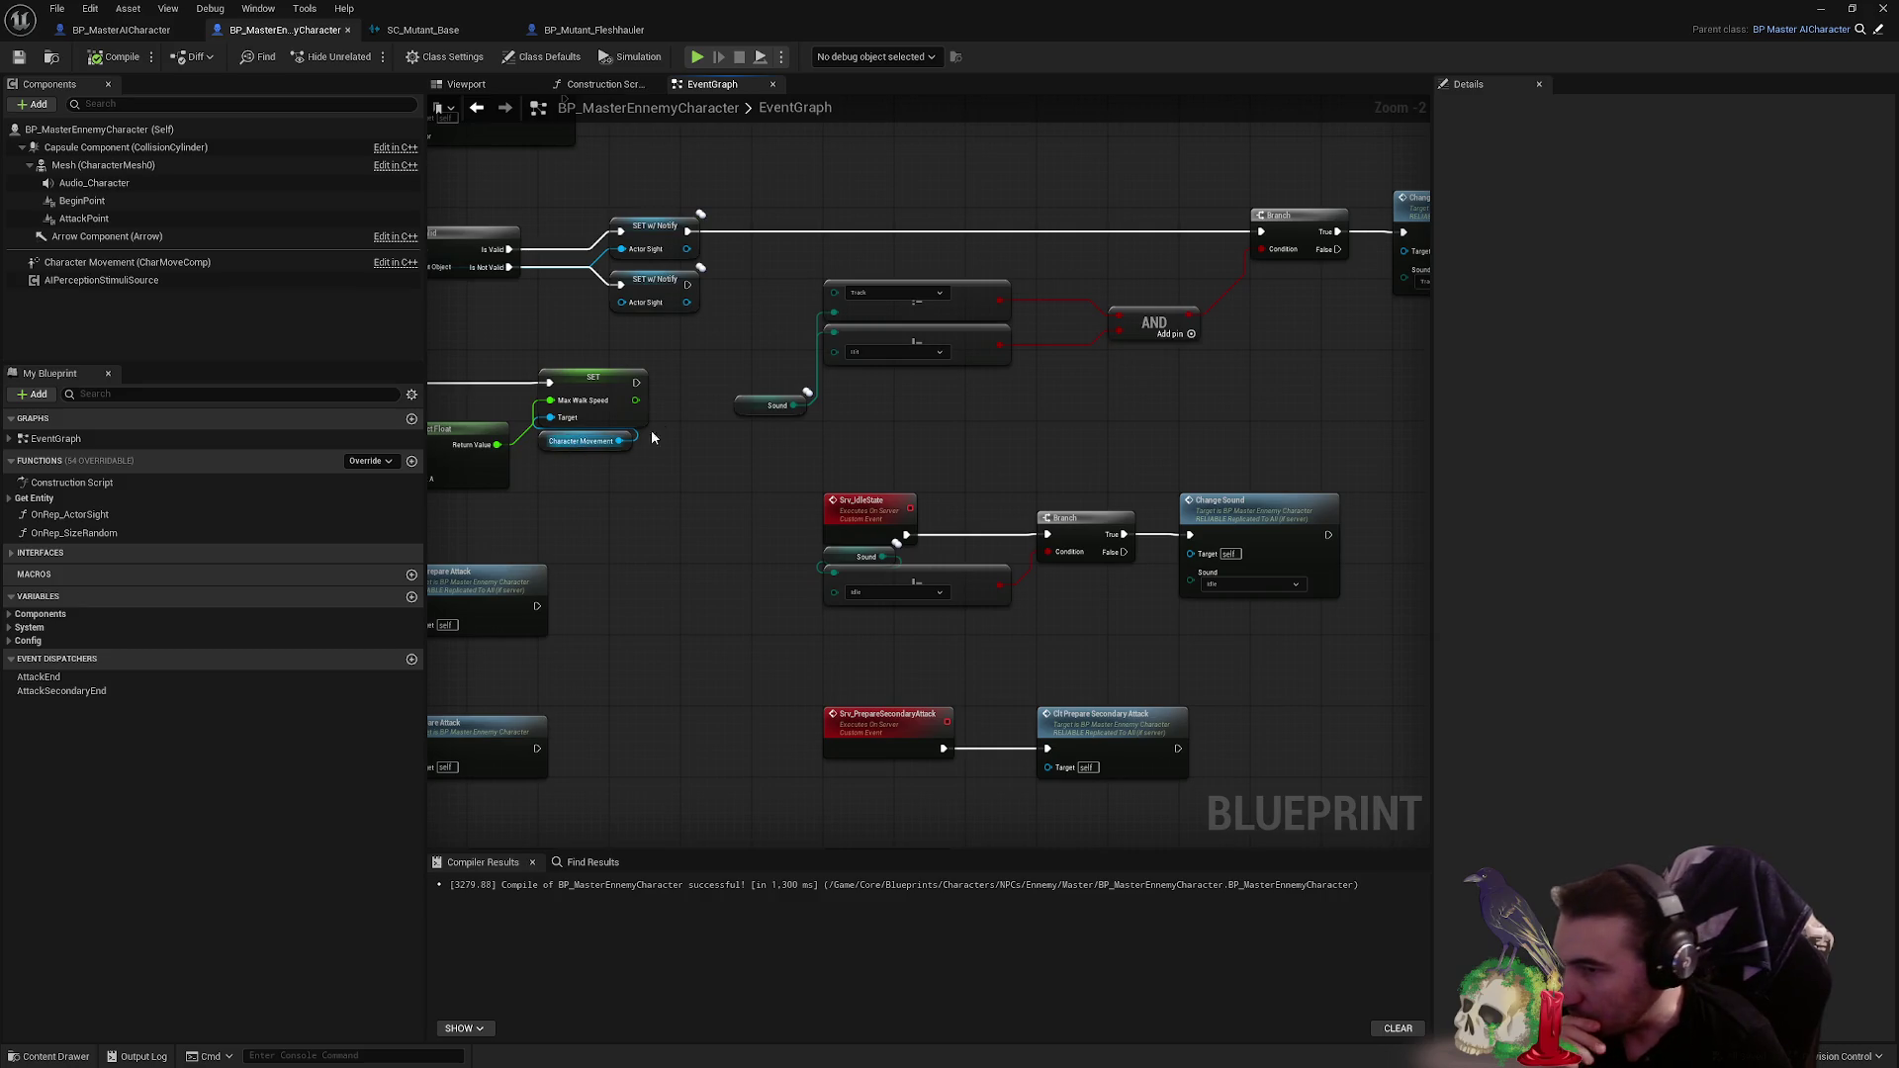
drag(834, 435, 519, 515)
mouse_move(435, 455)
mouse_down()
mouse_move(1077, 569)
mouse_move(476, 495)
mouse_up()
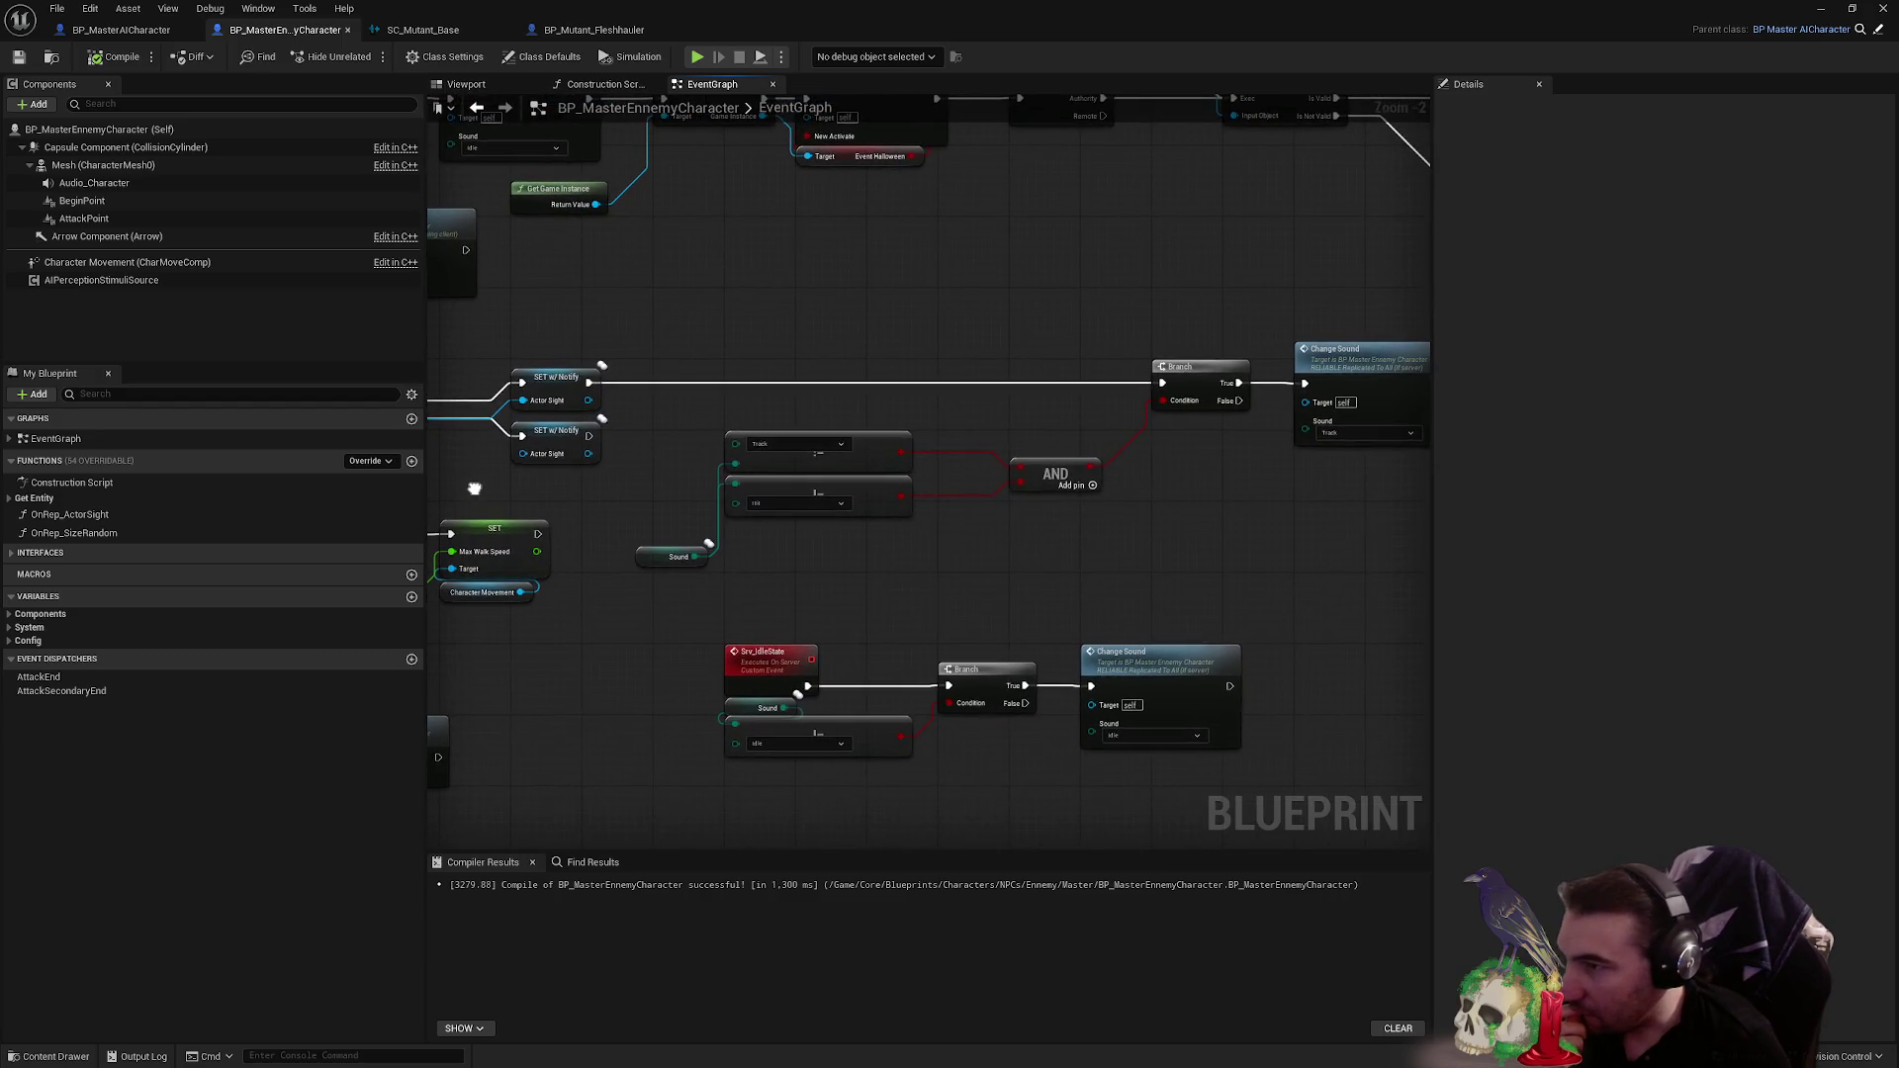
scroll(873, 534, up, 2)
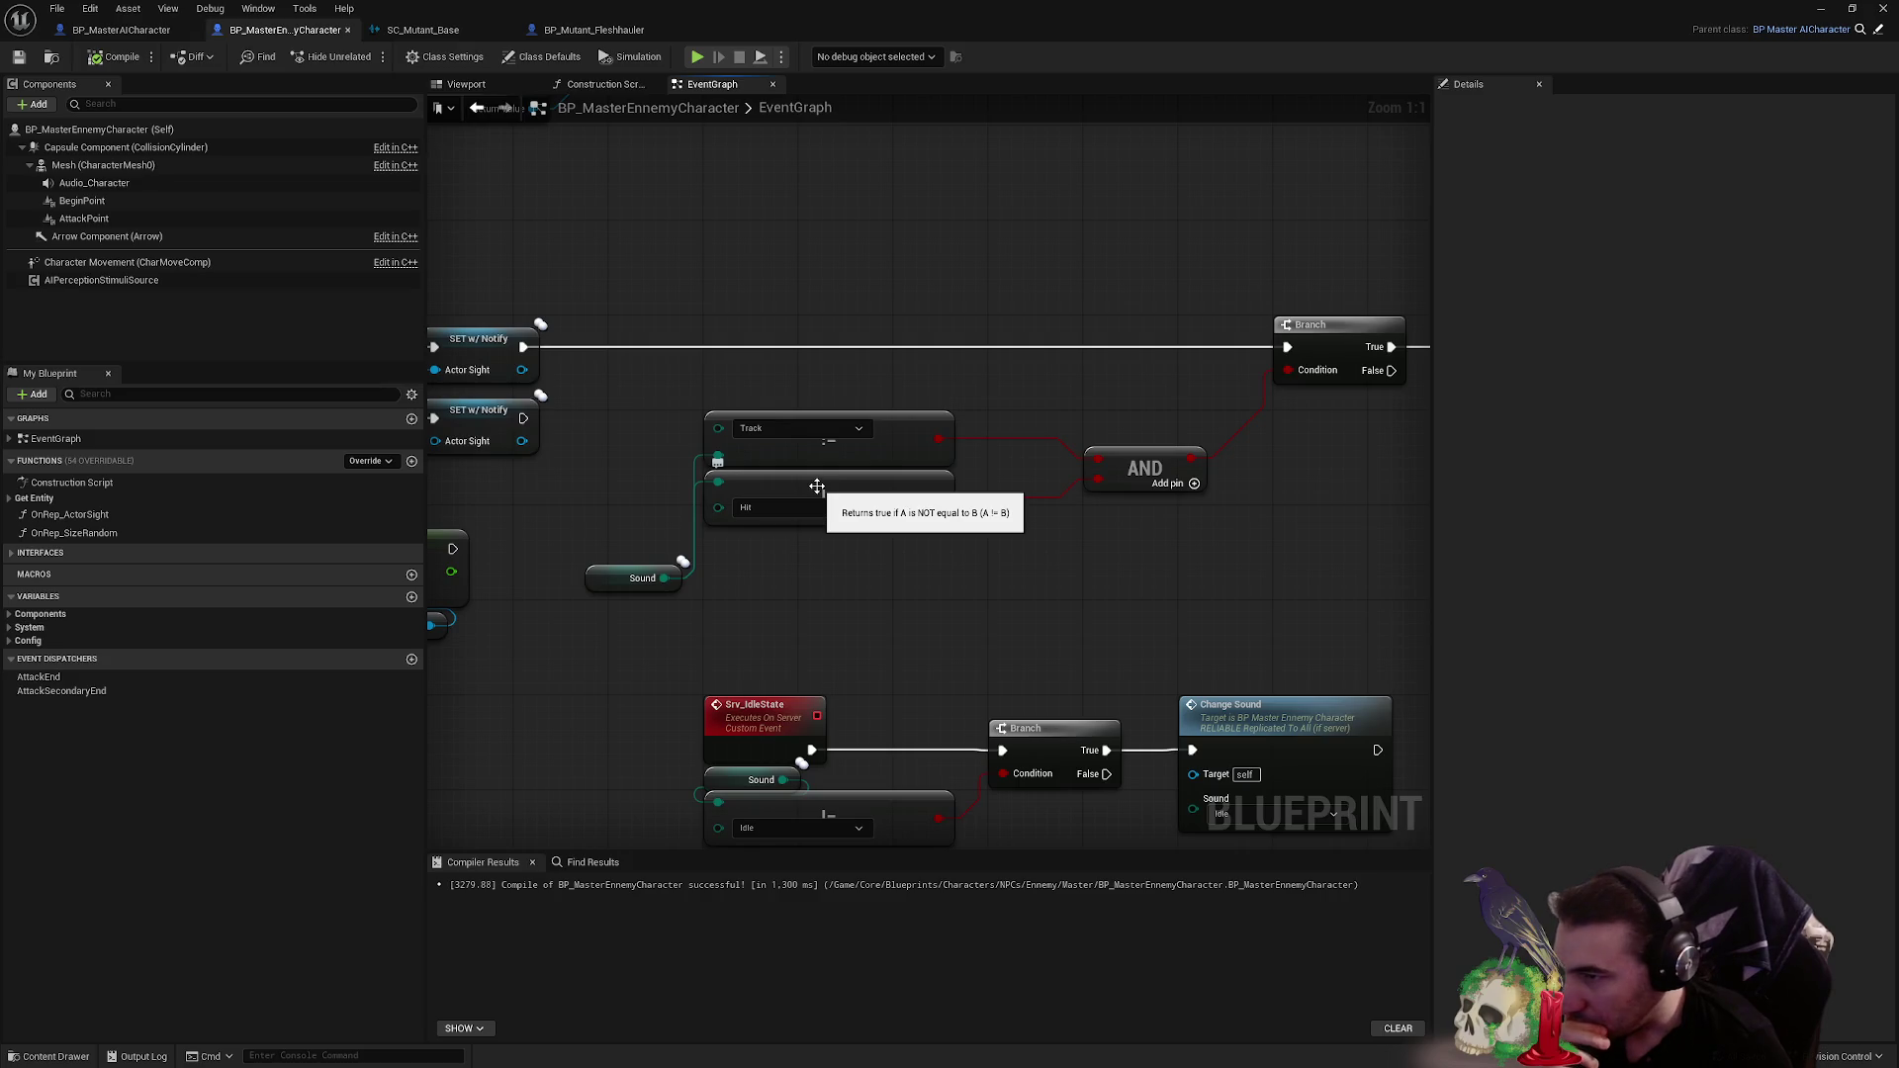
drag(678, 572, 475, 590)
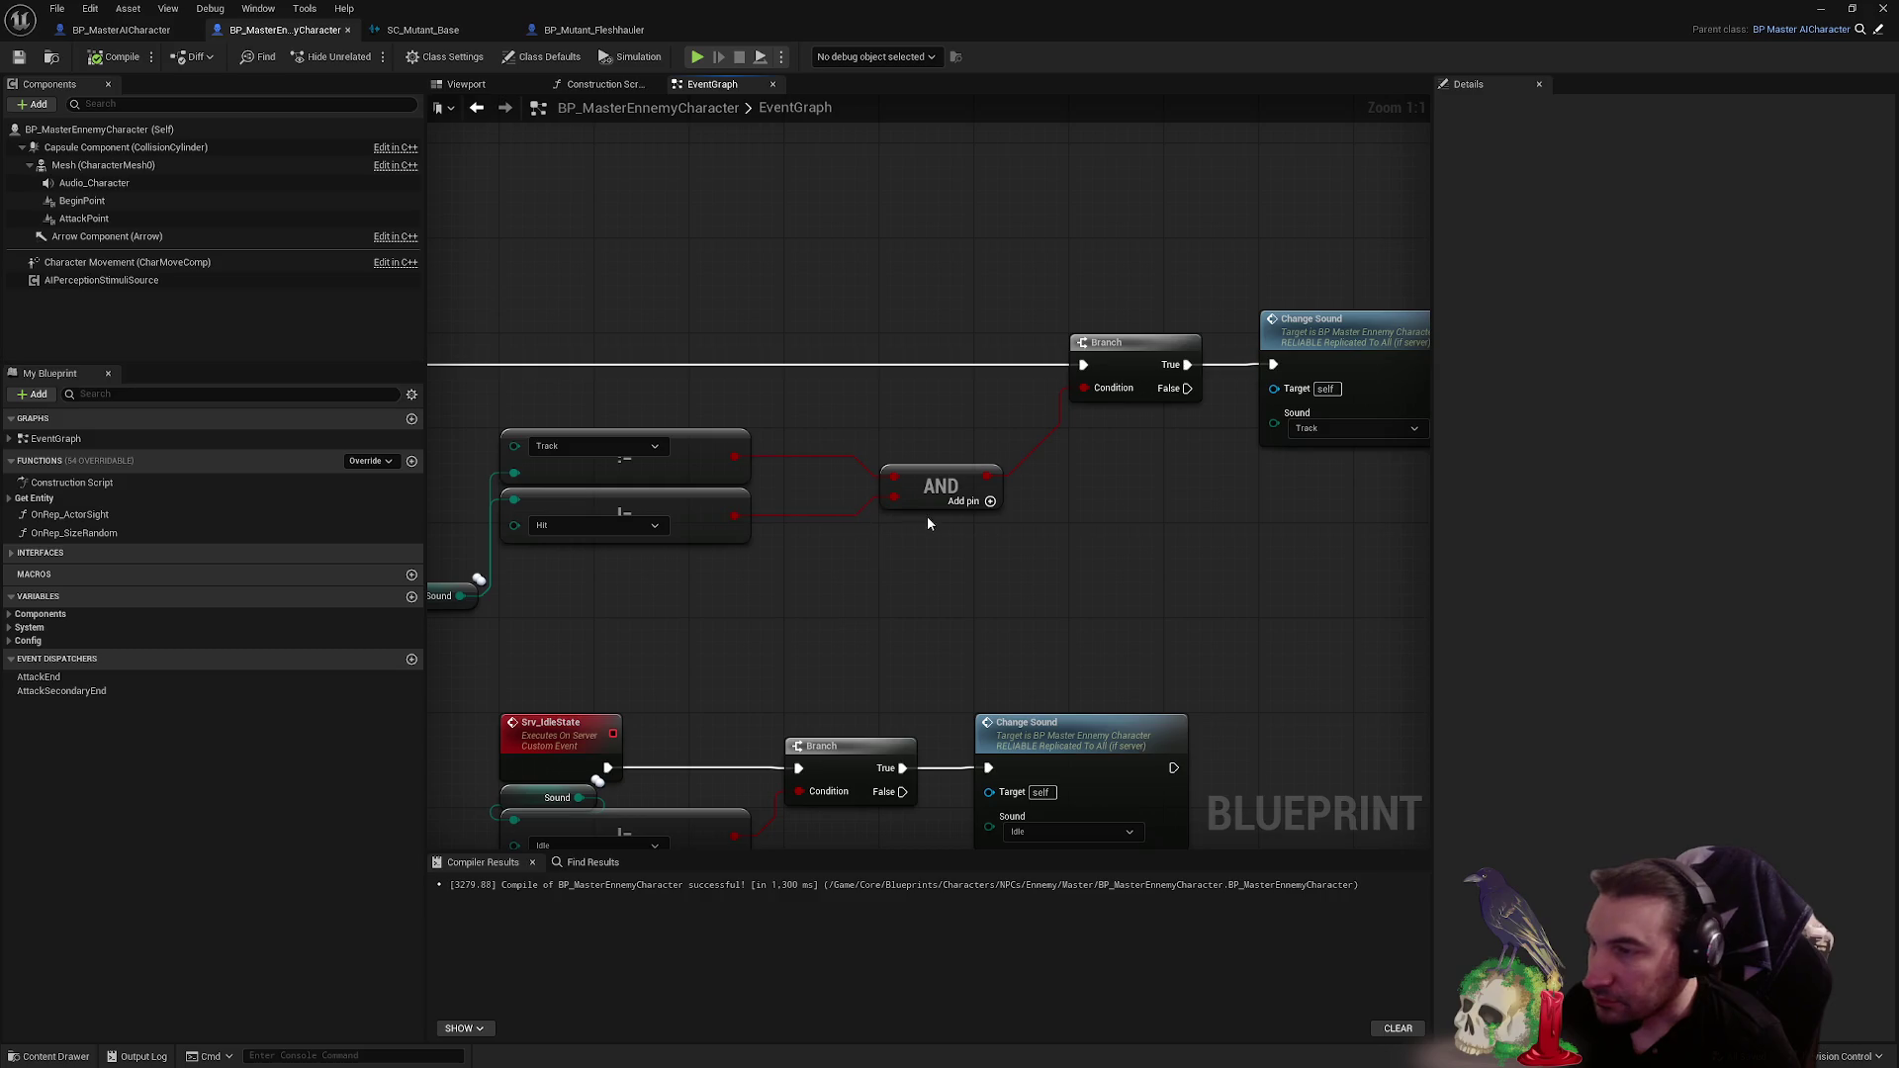
drag(800, 541, 921, 525)
- Add a Sound != Death enum comparison and wire it into the AND node
mouse_move(650, 601)
mouse_down()
mouse_move(766, 594)
mouse_move(711, 557)
mouse_up()
text(!=)
key(Return)
click(700, 571)
click(692, 636)
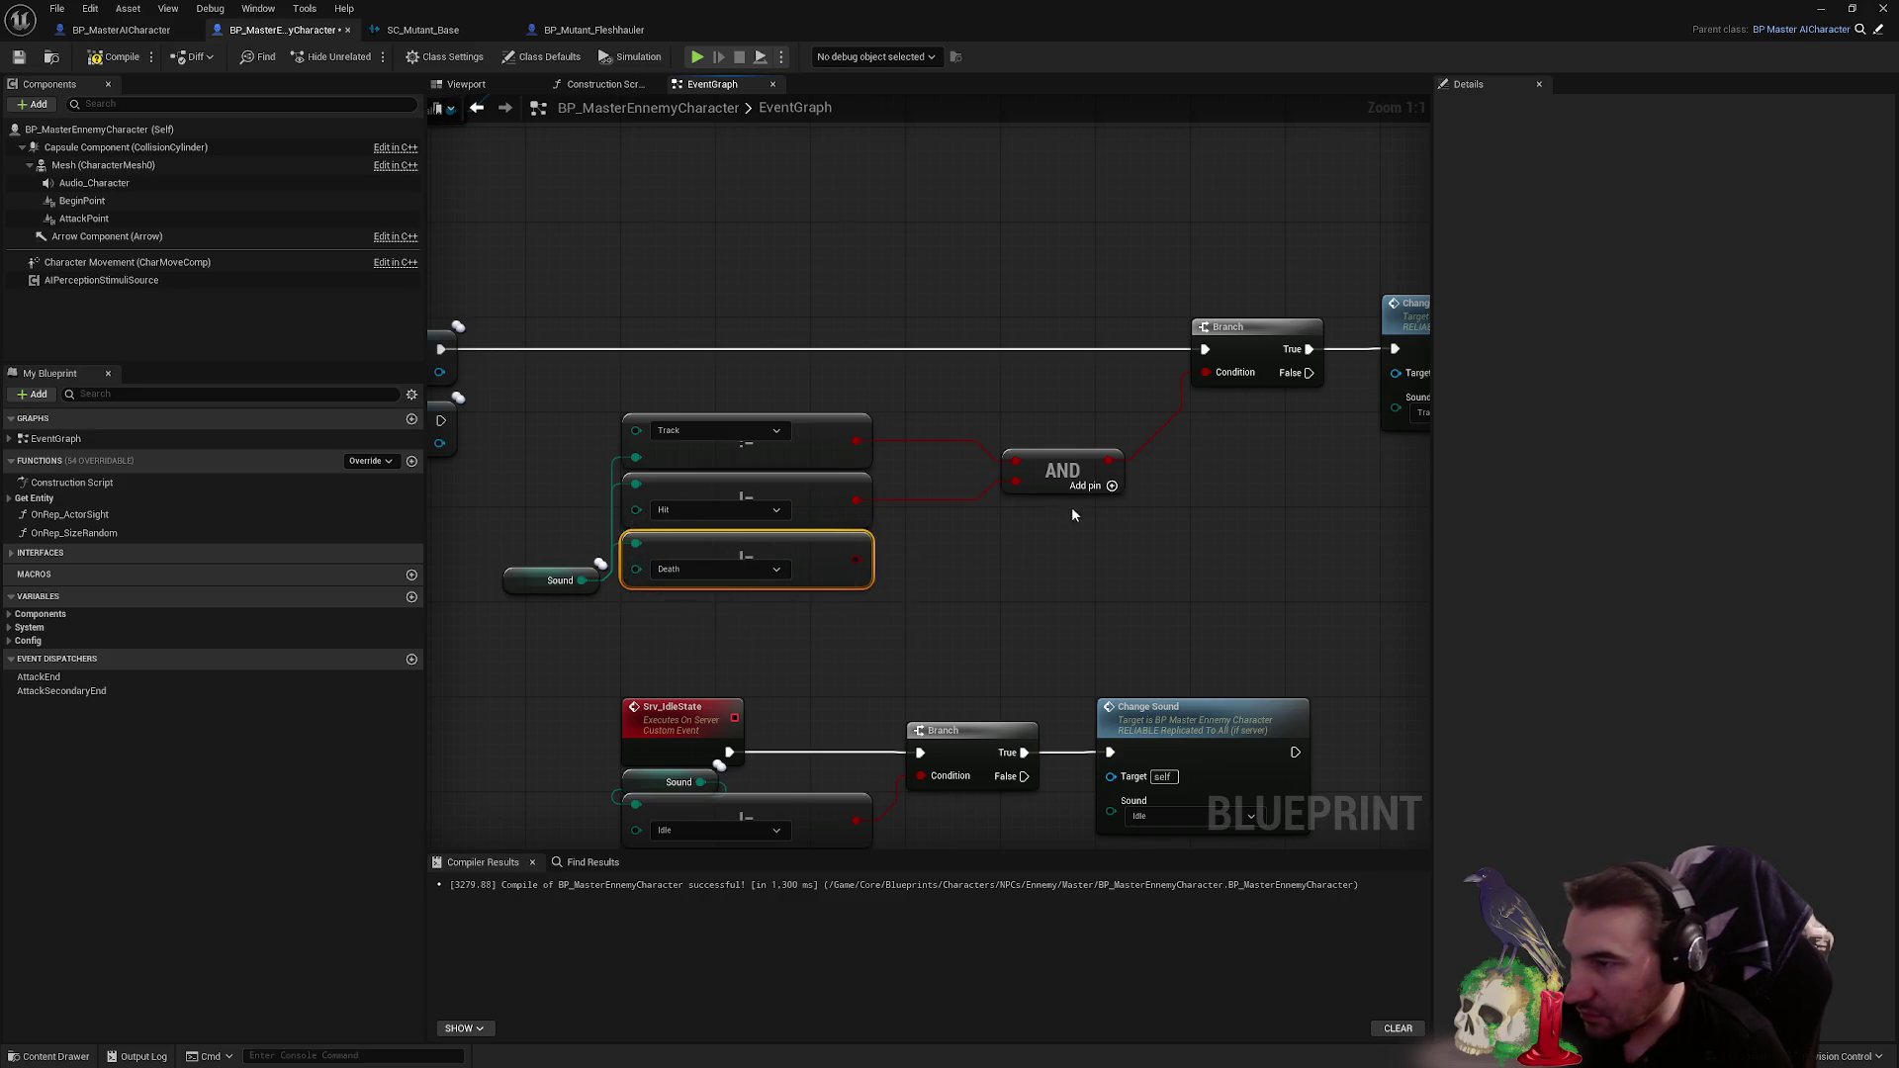
drag(856, 561, 1025, 518)
- Deselect the graph nodes and minimize the blueprint editor to show the level
scroll(1036, 569, down, 1)
scroll(863, 643, down, 1)
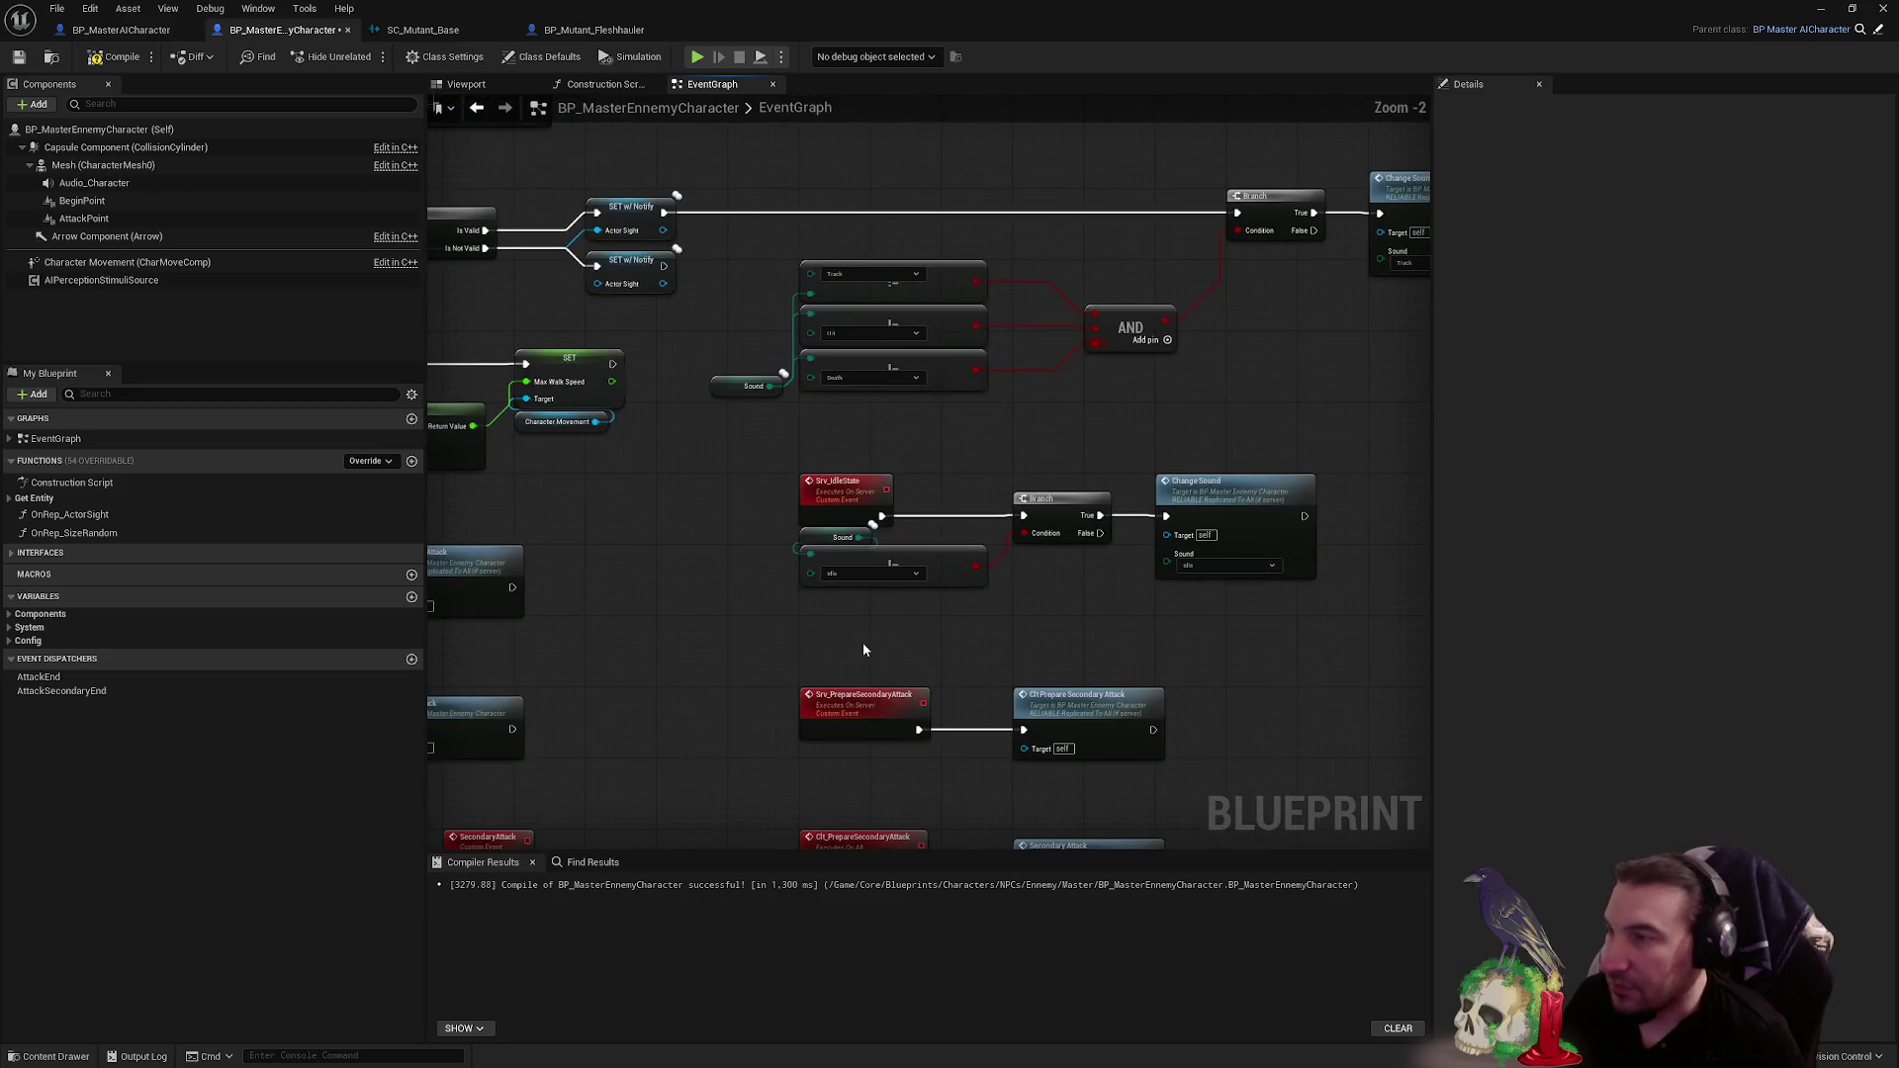
scroll(764, 422, up, 2)
click(742, 411)
click(727, 305)
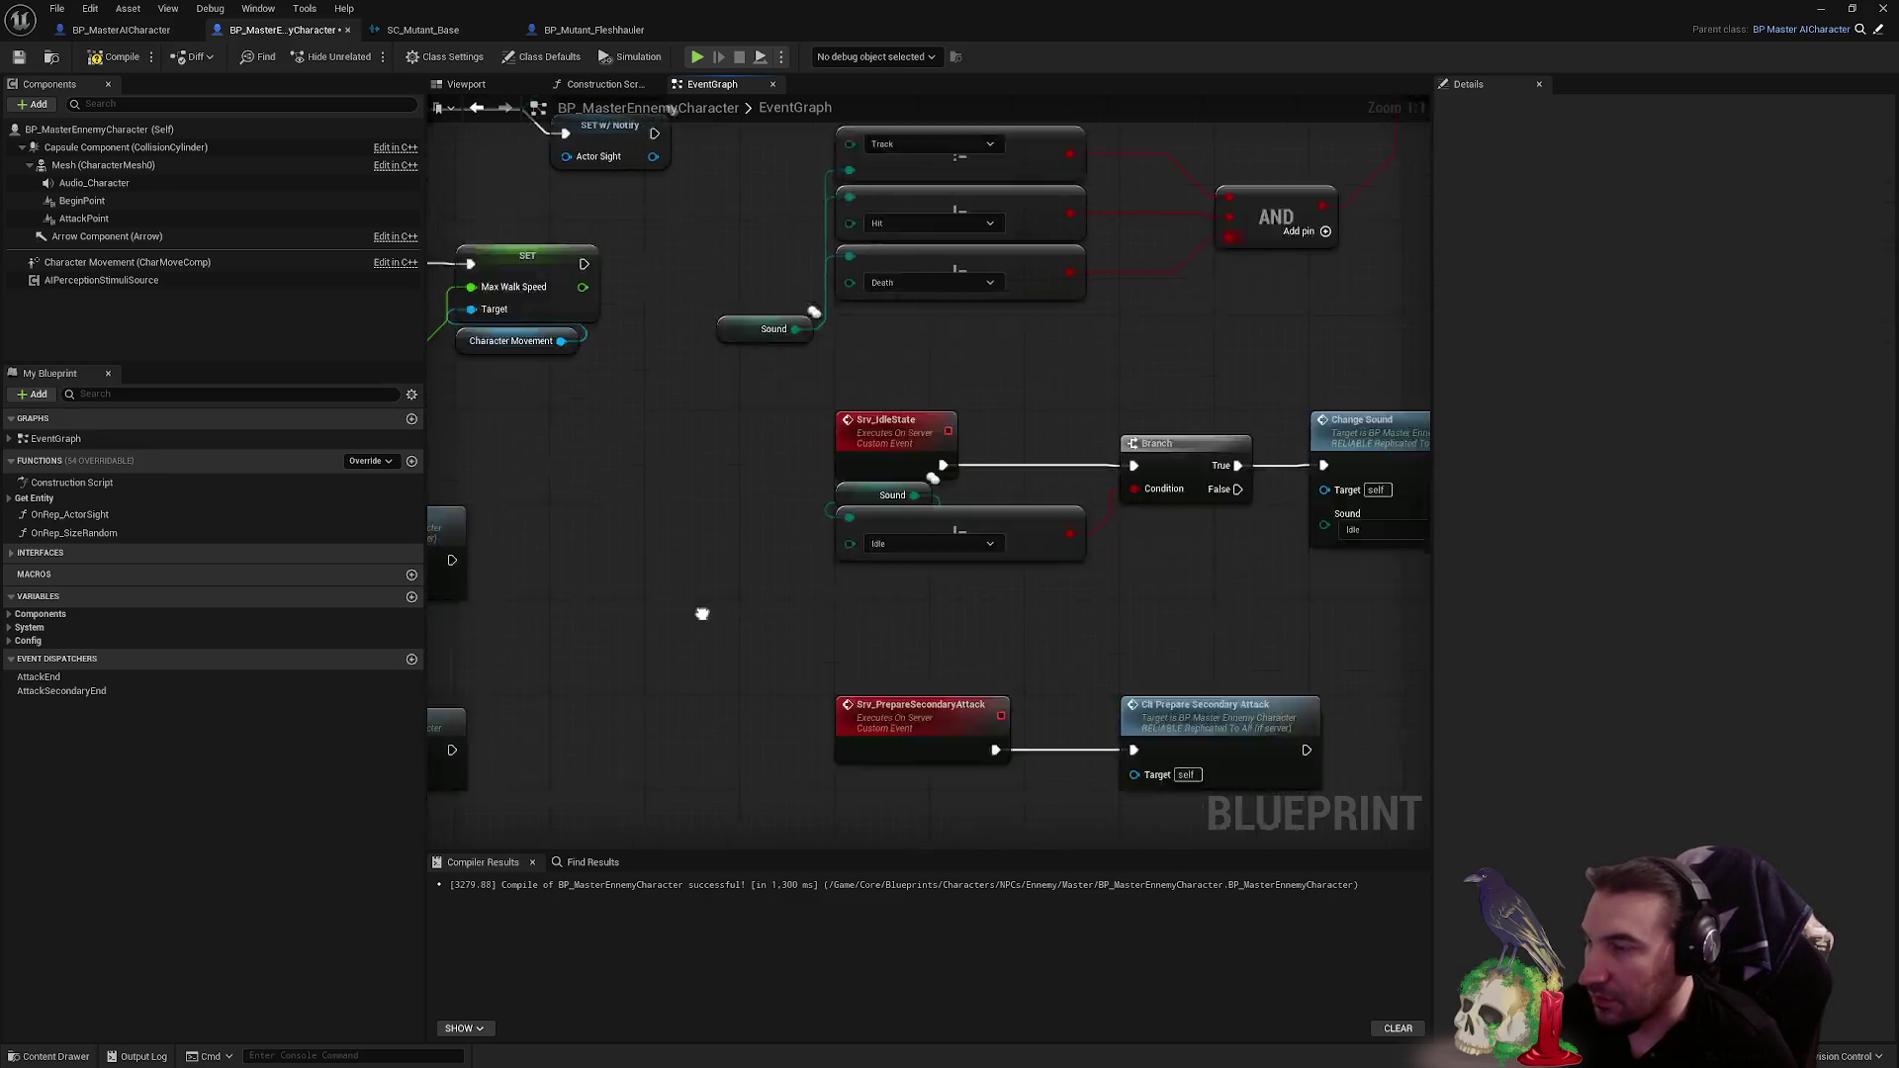
scroll(551, 124, down, 2)
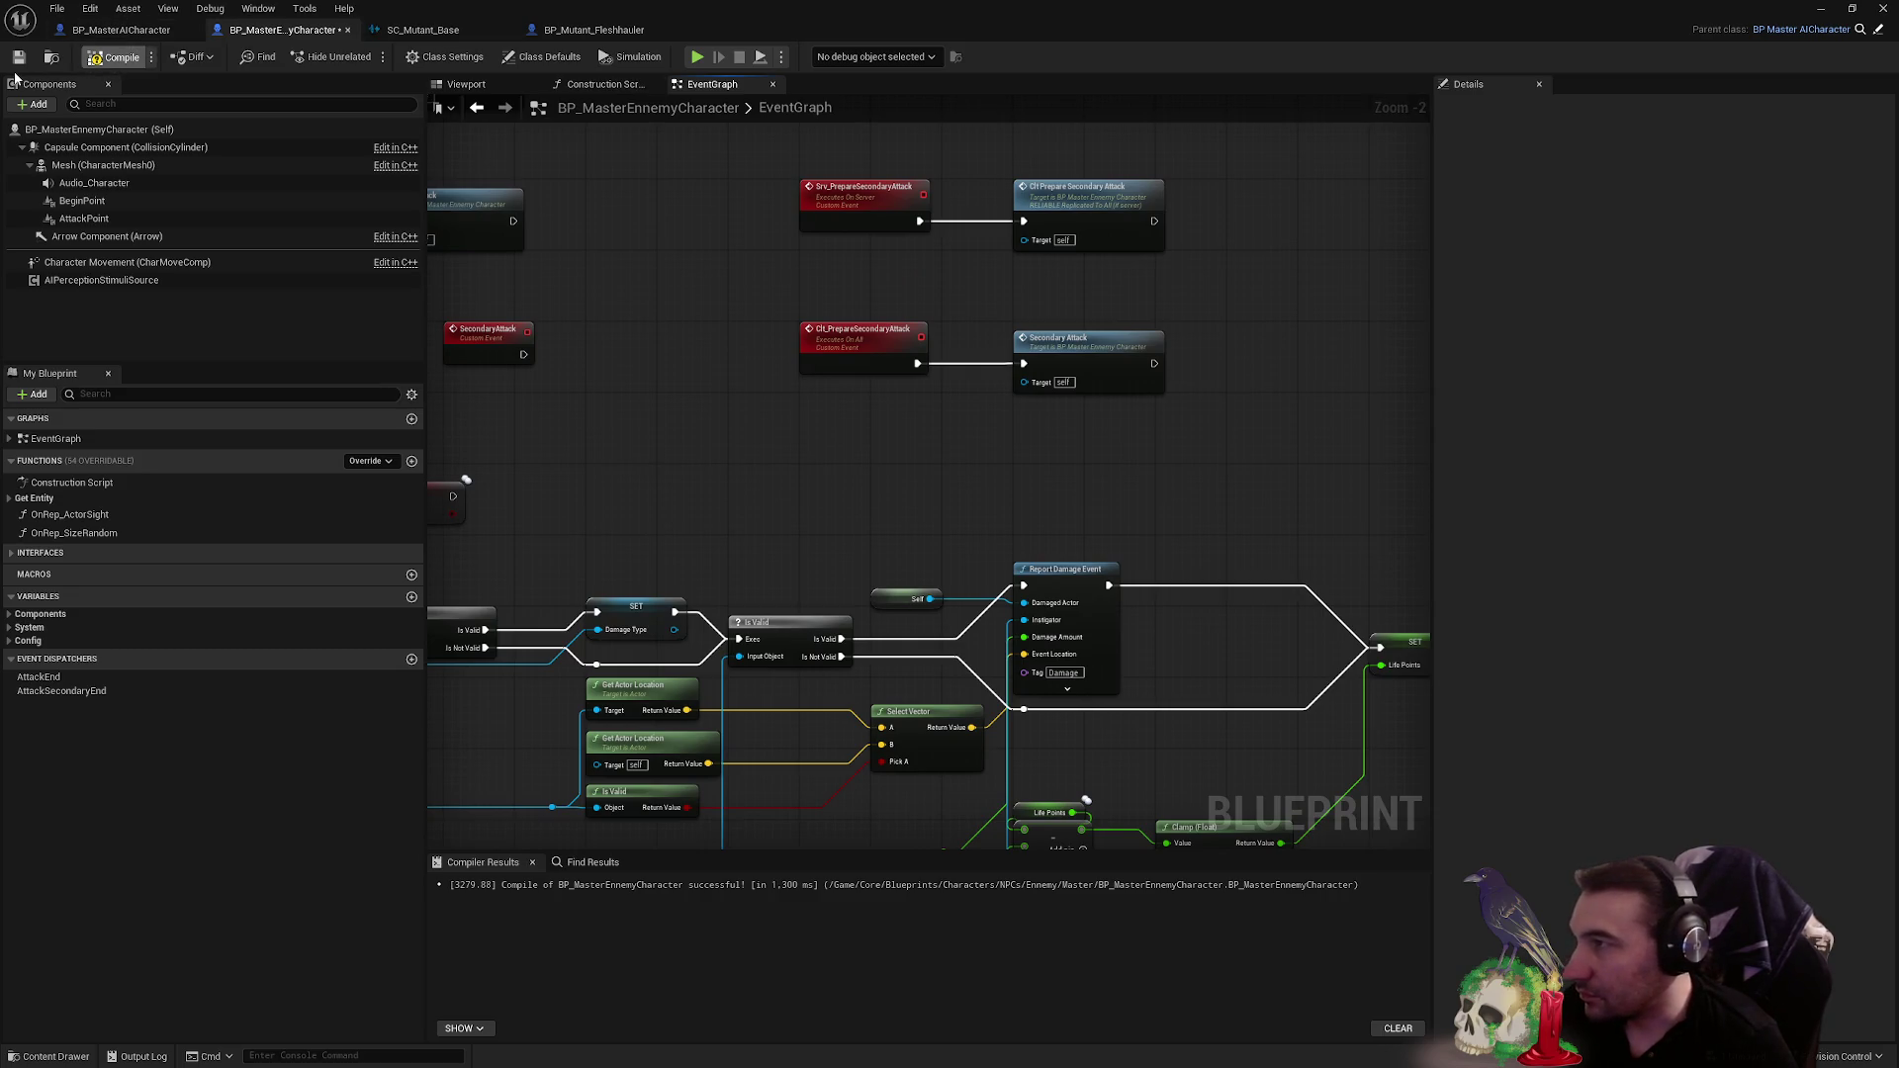
key(super+Down)
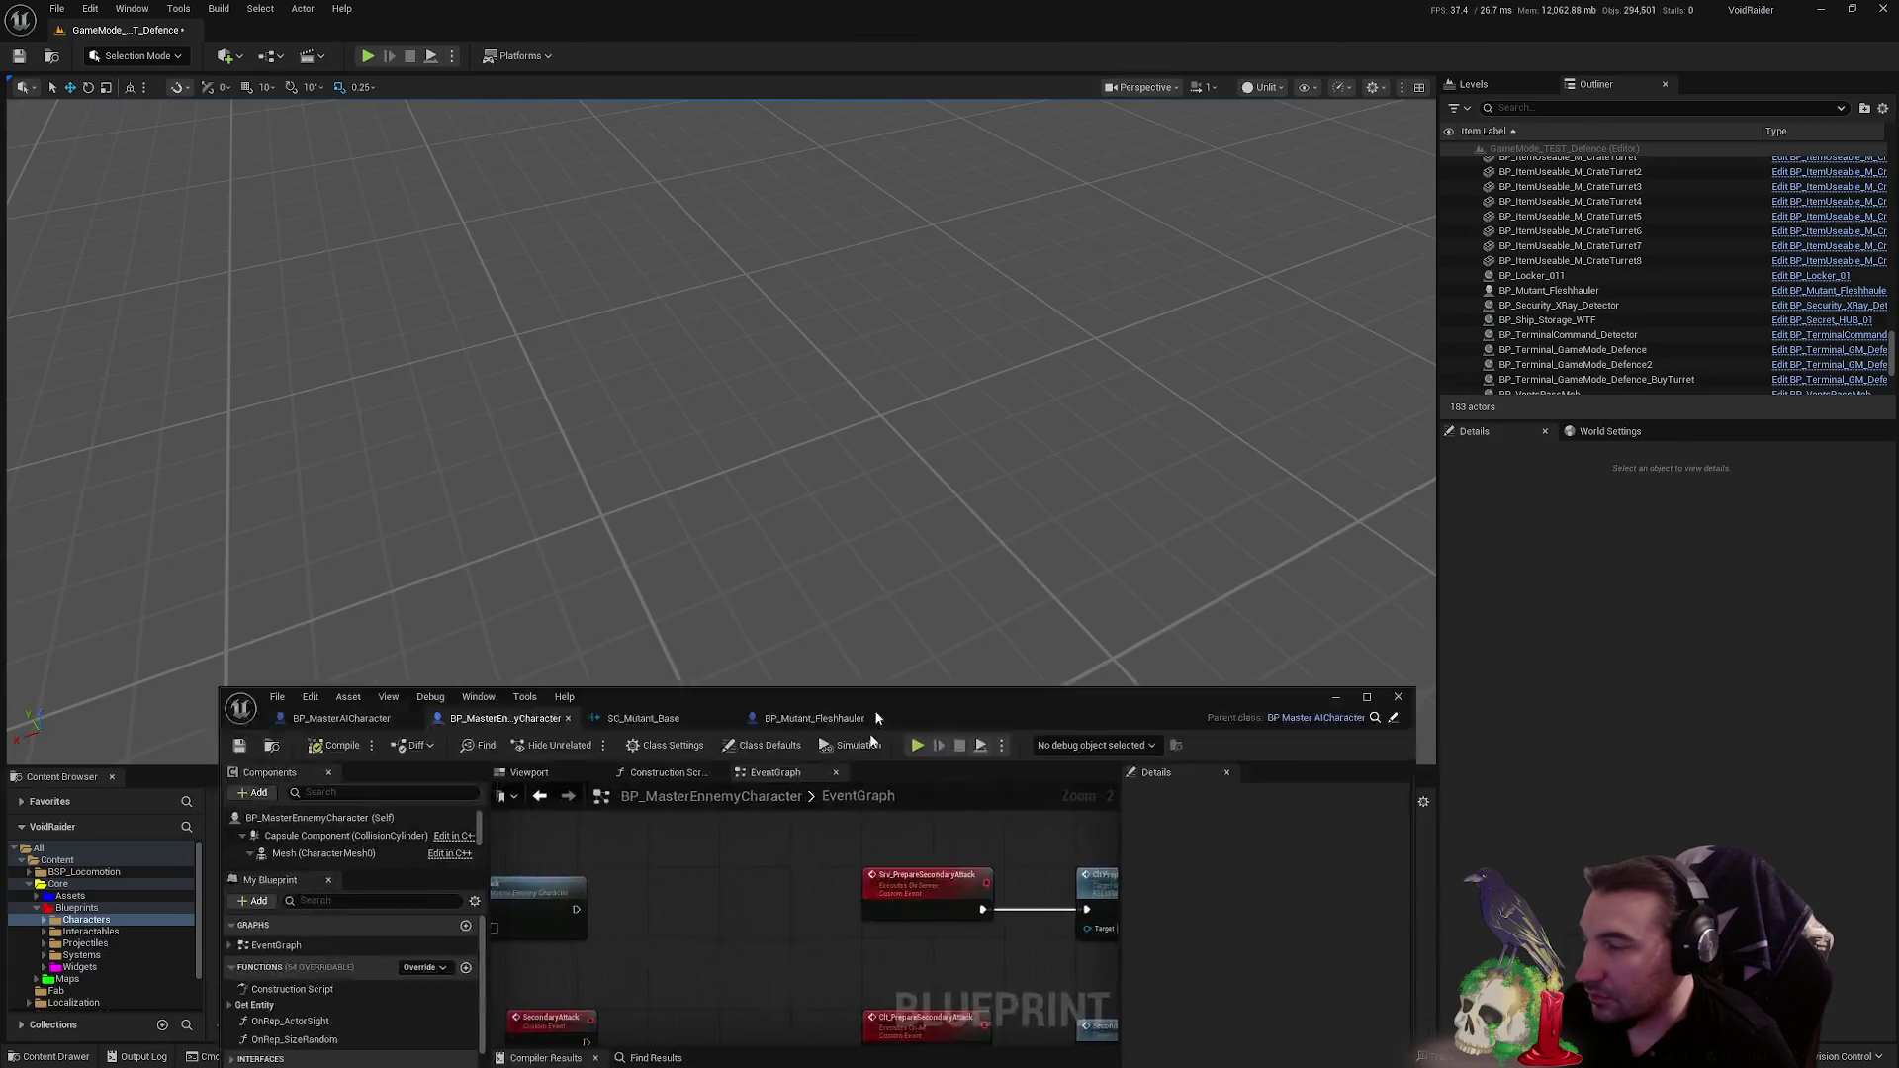
- Play-test, pick up the pistol and shoot the mutant dead so 'Death' prints, then stop
click(367, 57)
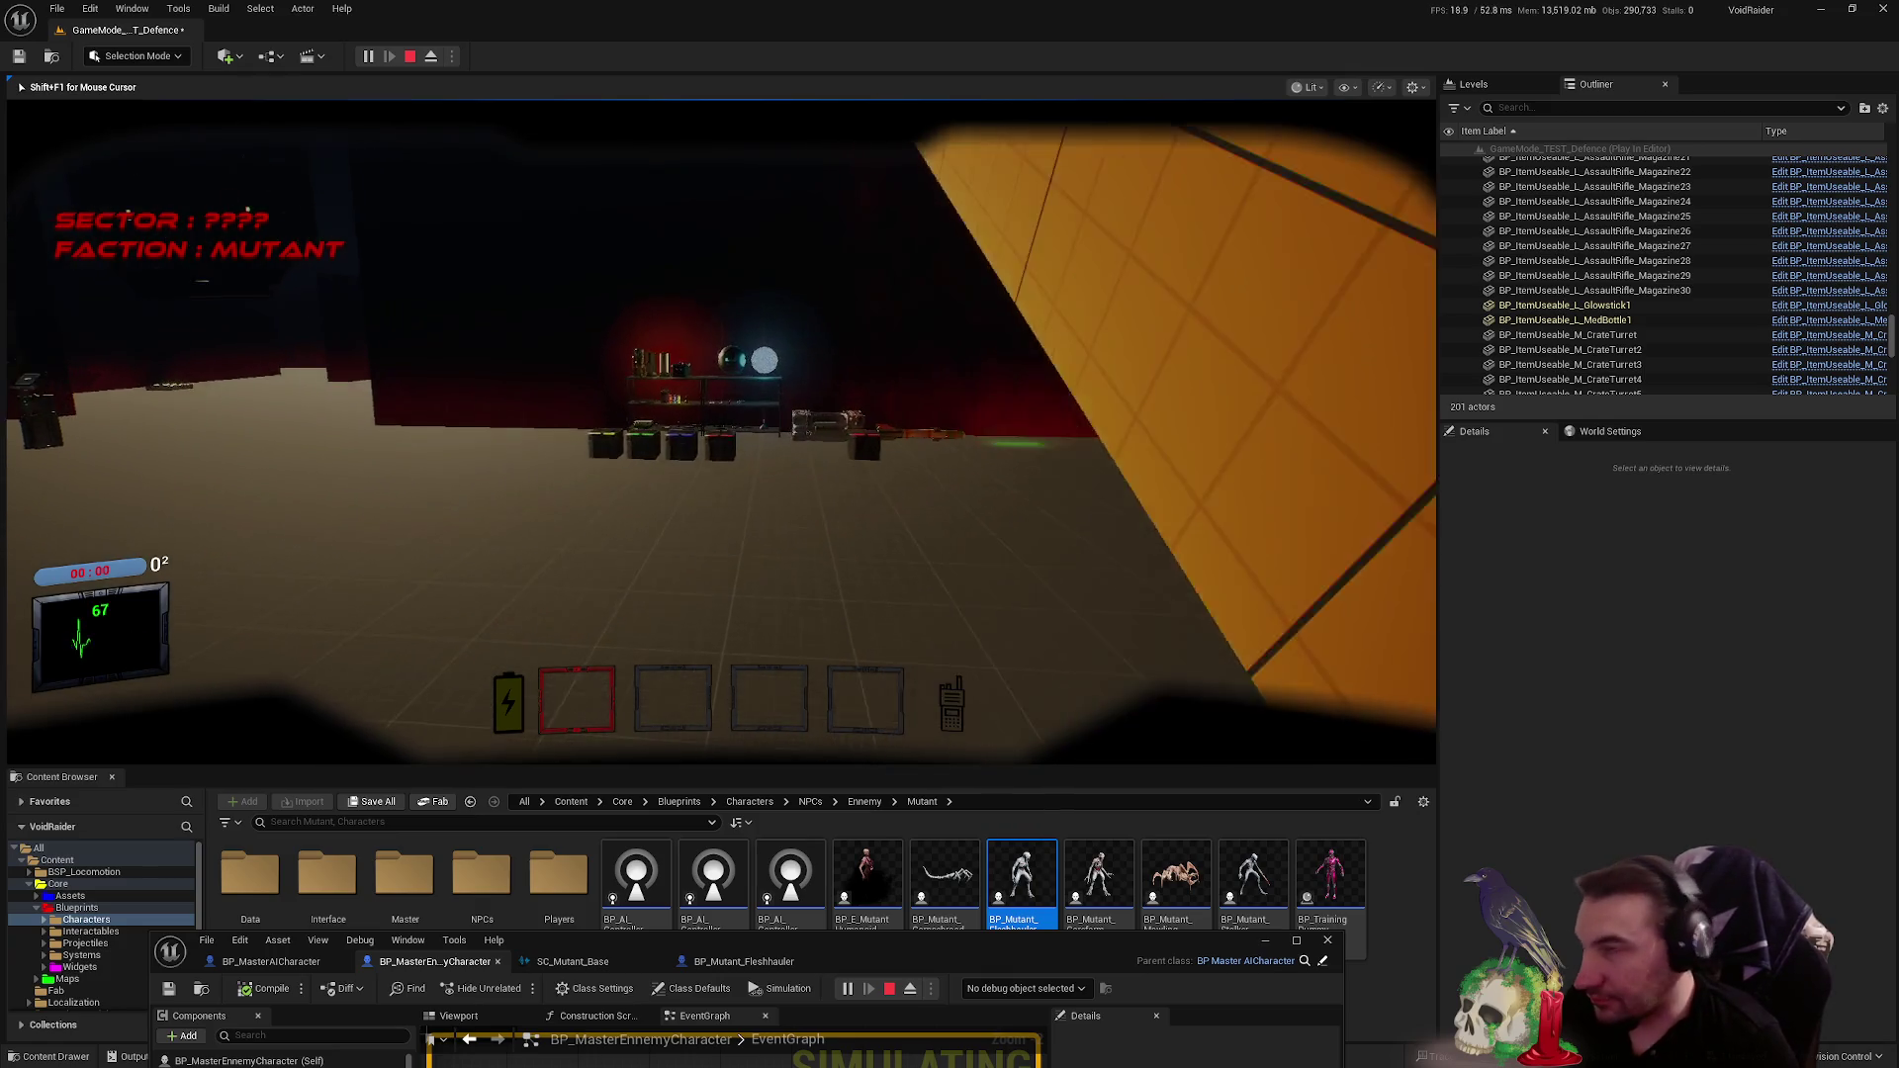
key(w)
key(e)
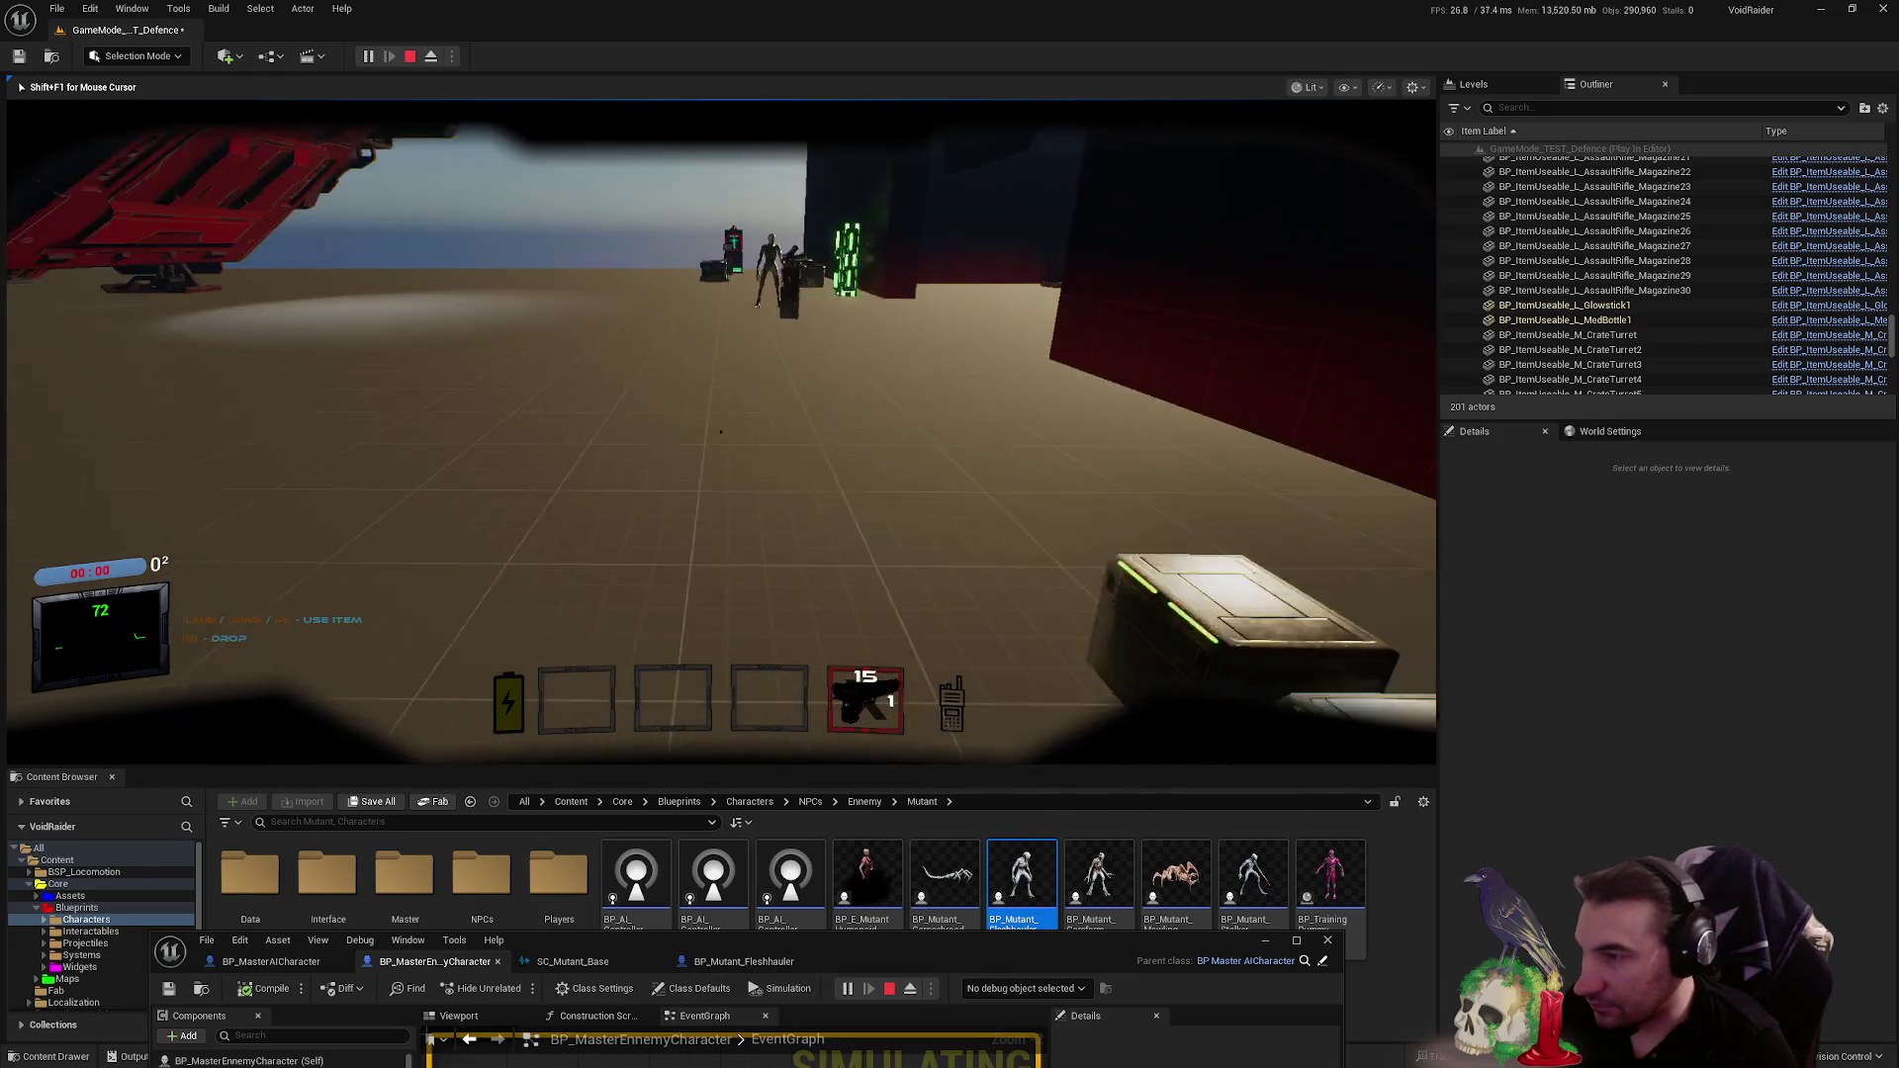
click(722, 432)
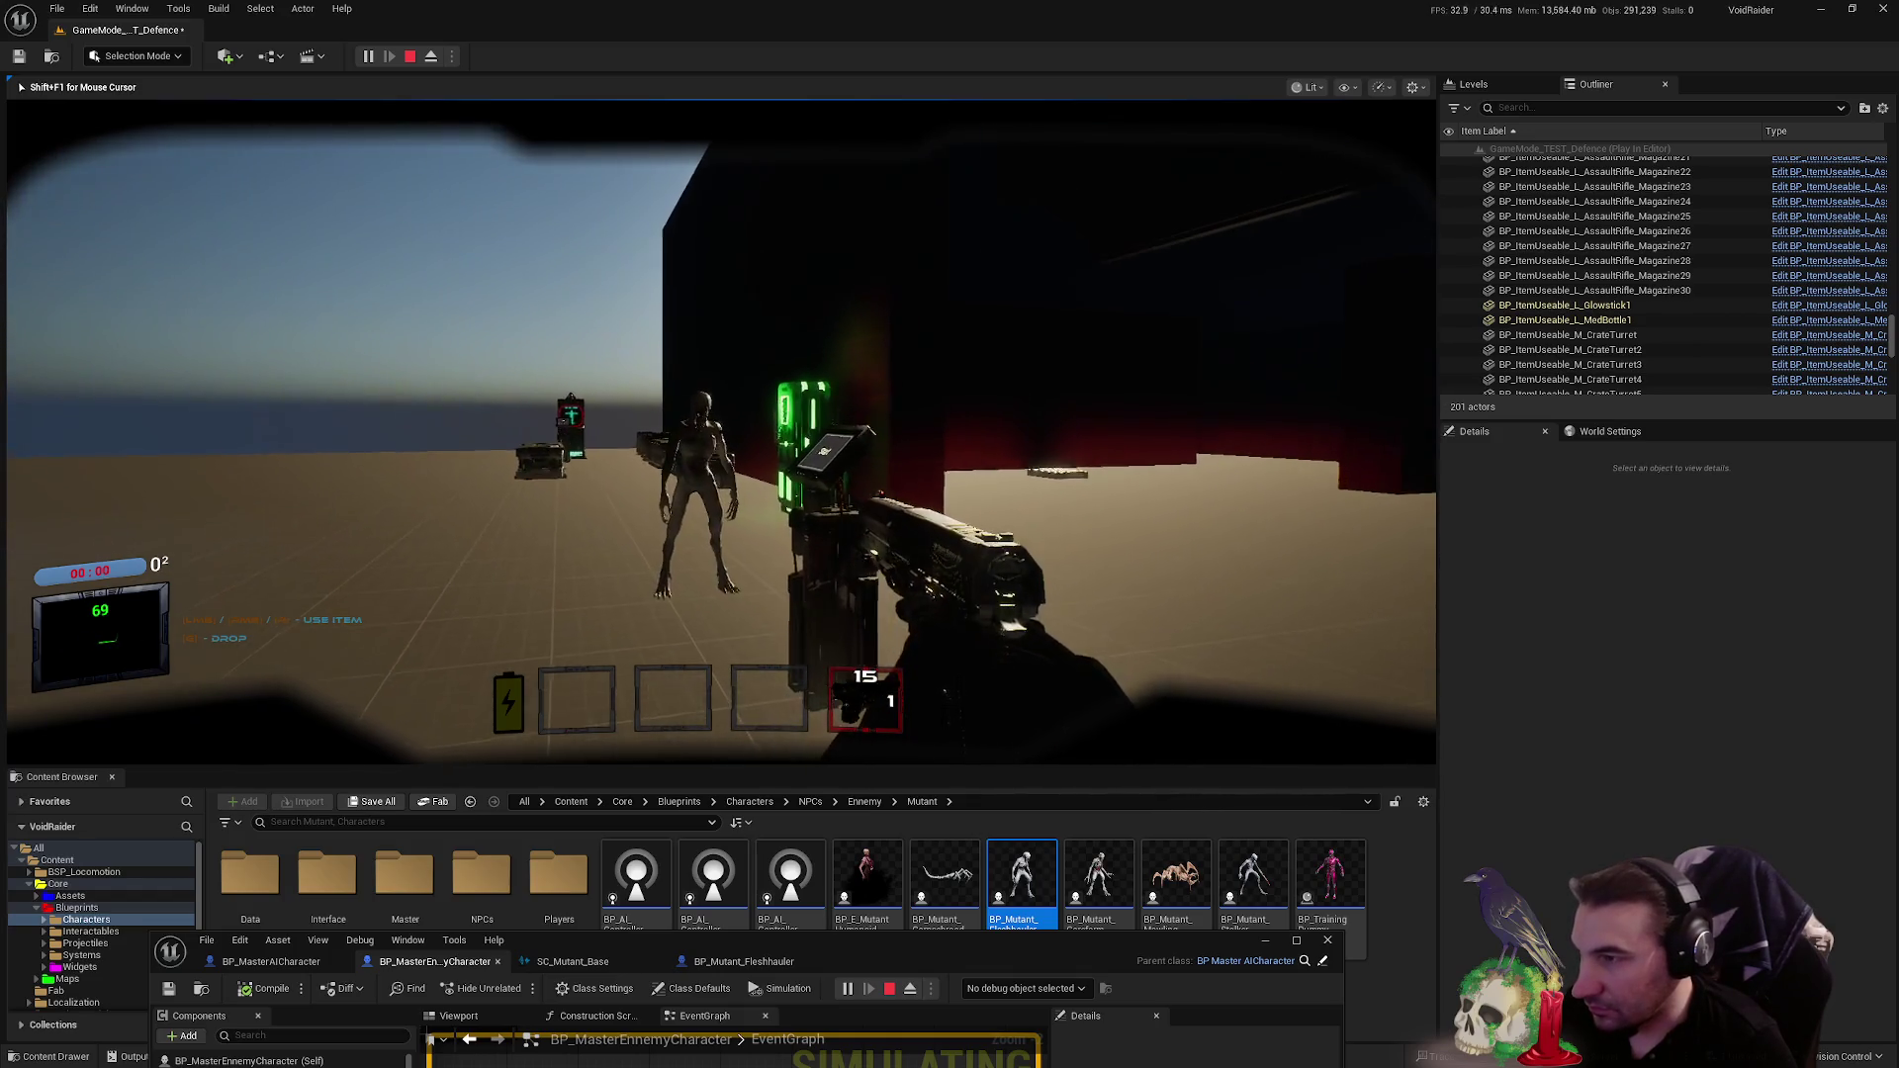
click(721, 432)
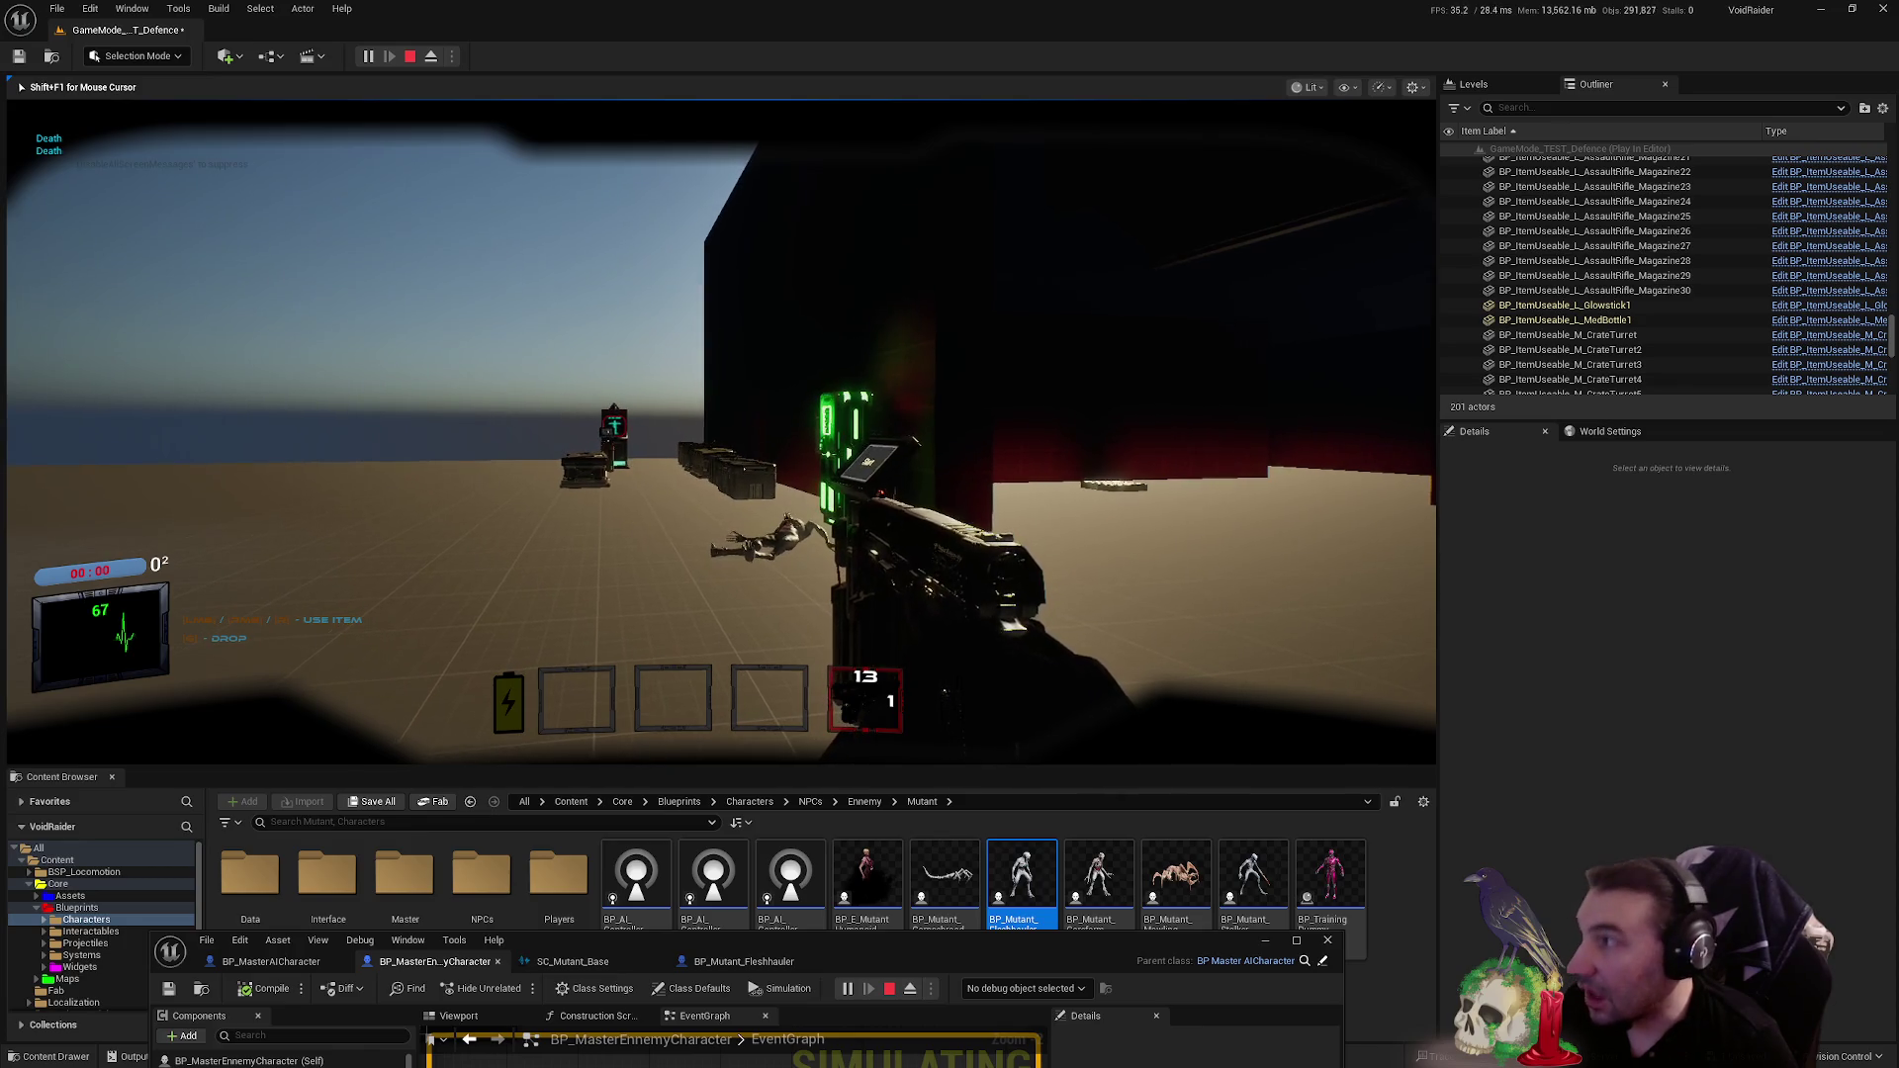
key(Escape)
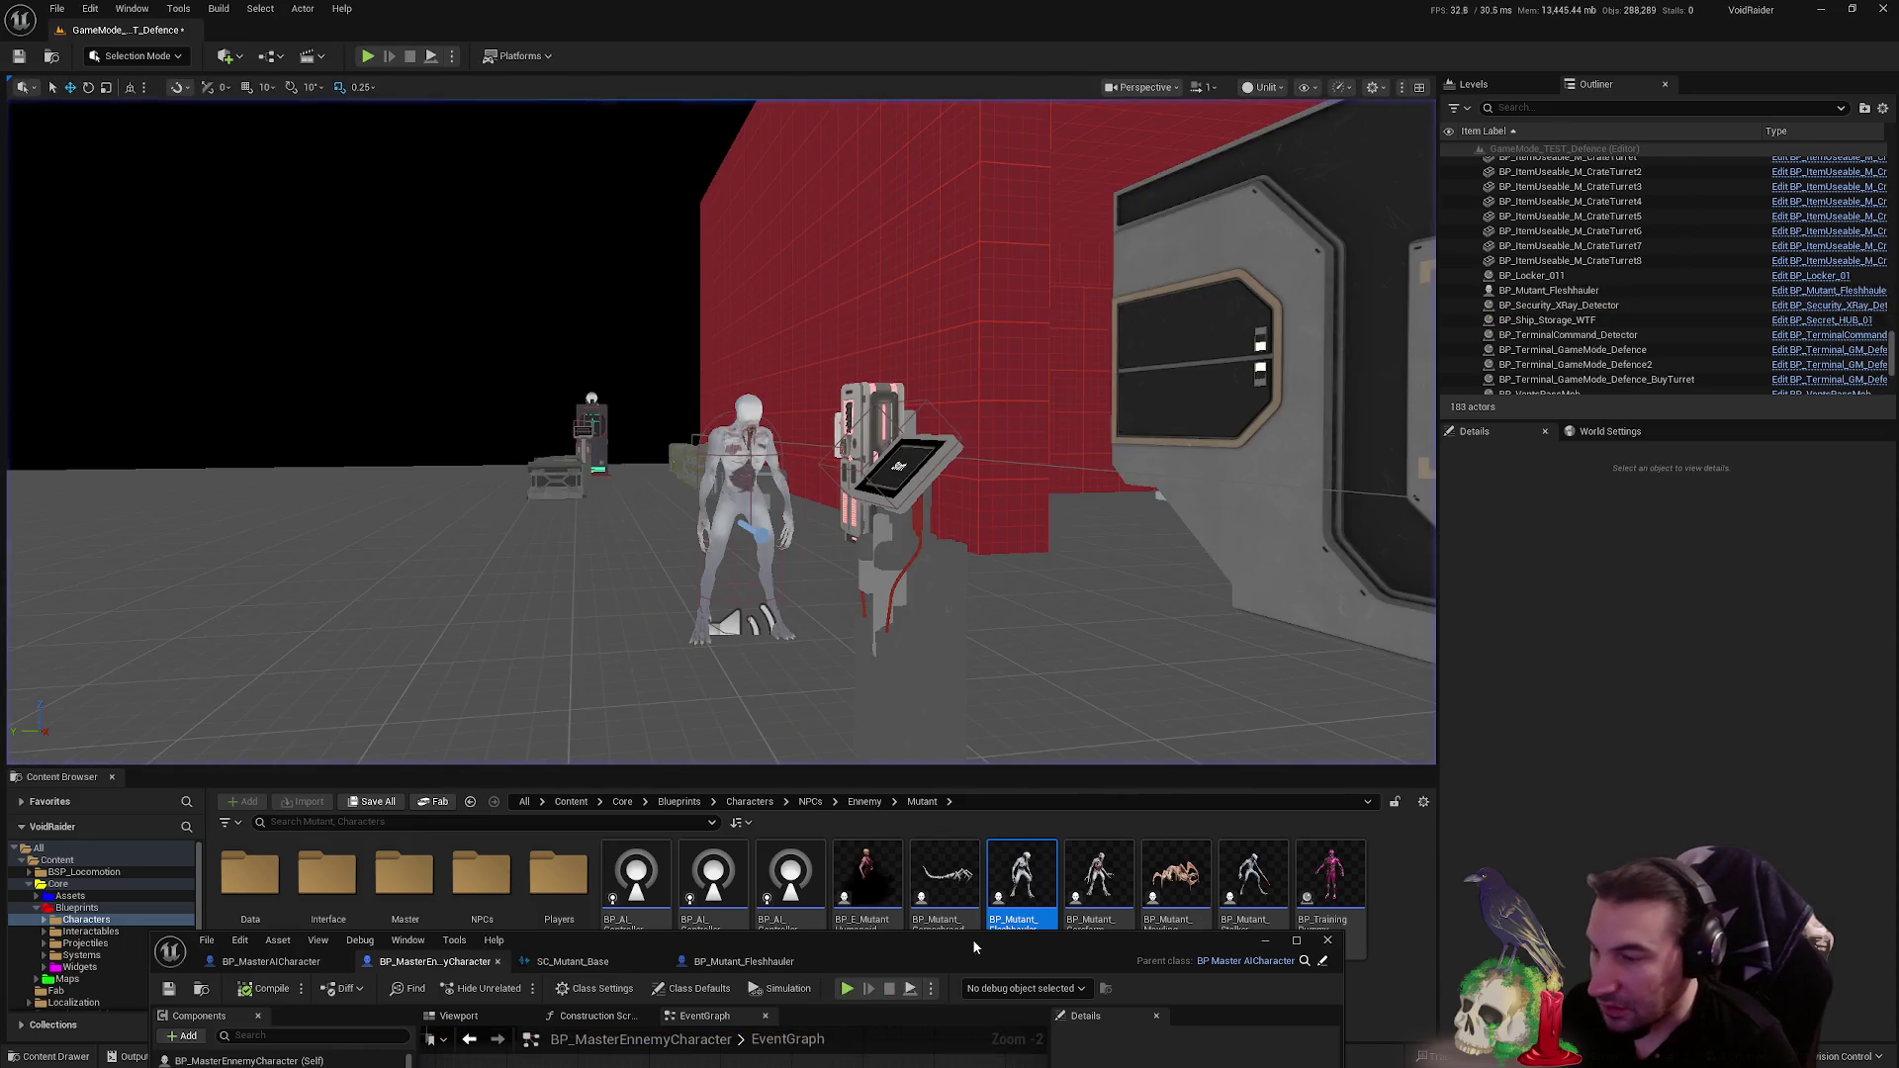
- Maximize the blueprint and paste a copy of the Is Death Branch beside the audio-finished switch
drag(969, 940, 970, 384)
double_click(969, 383)
scroll(841, 594, up, 5)
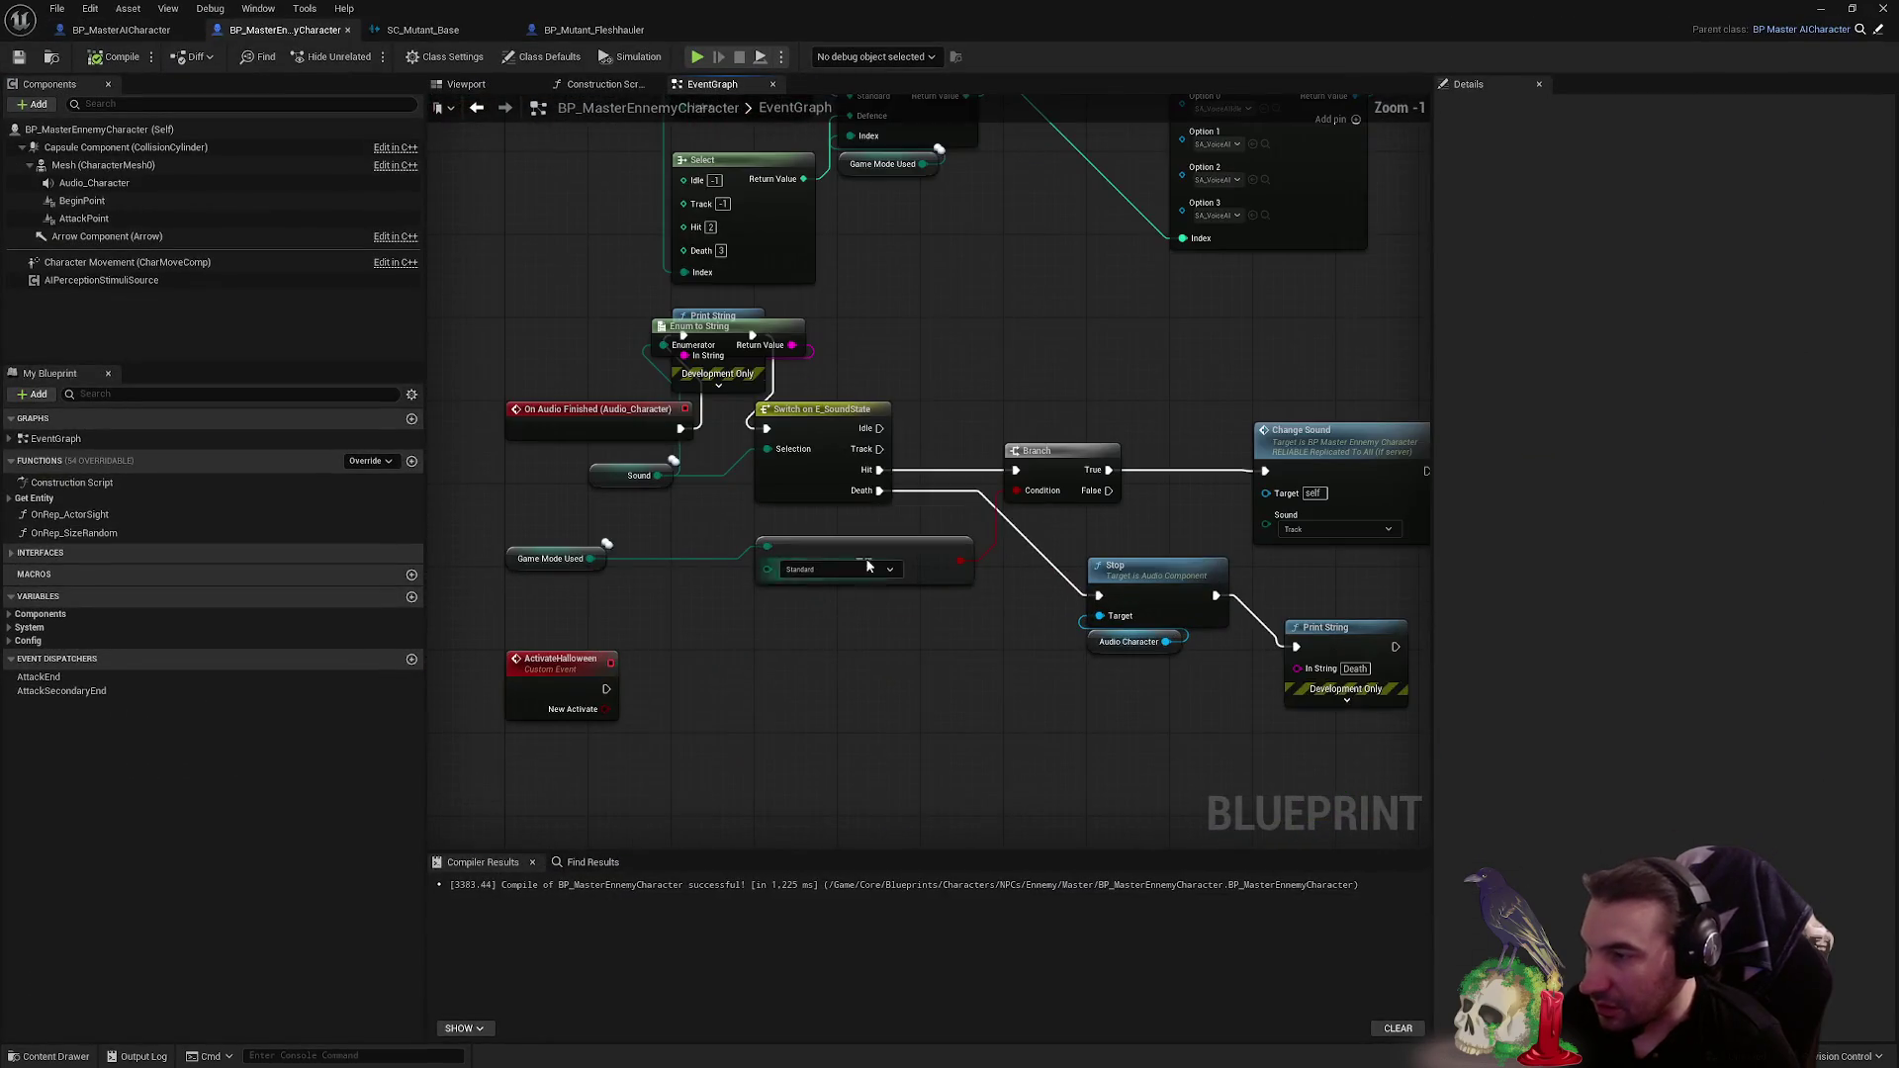
drag(1038, 571, 1039, 720)
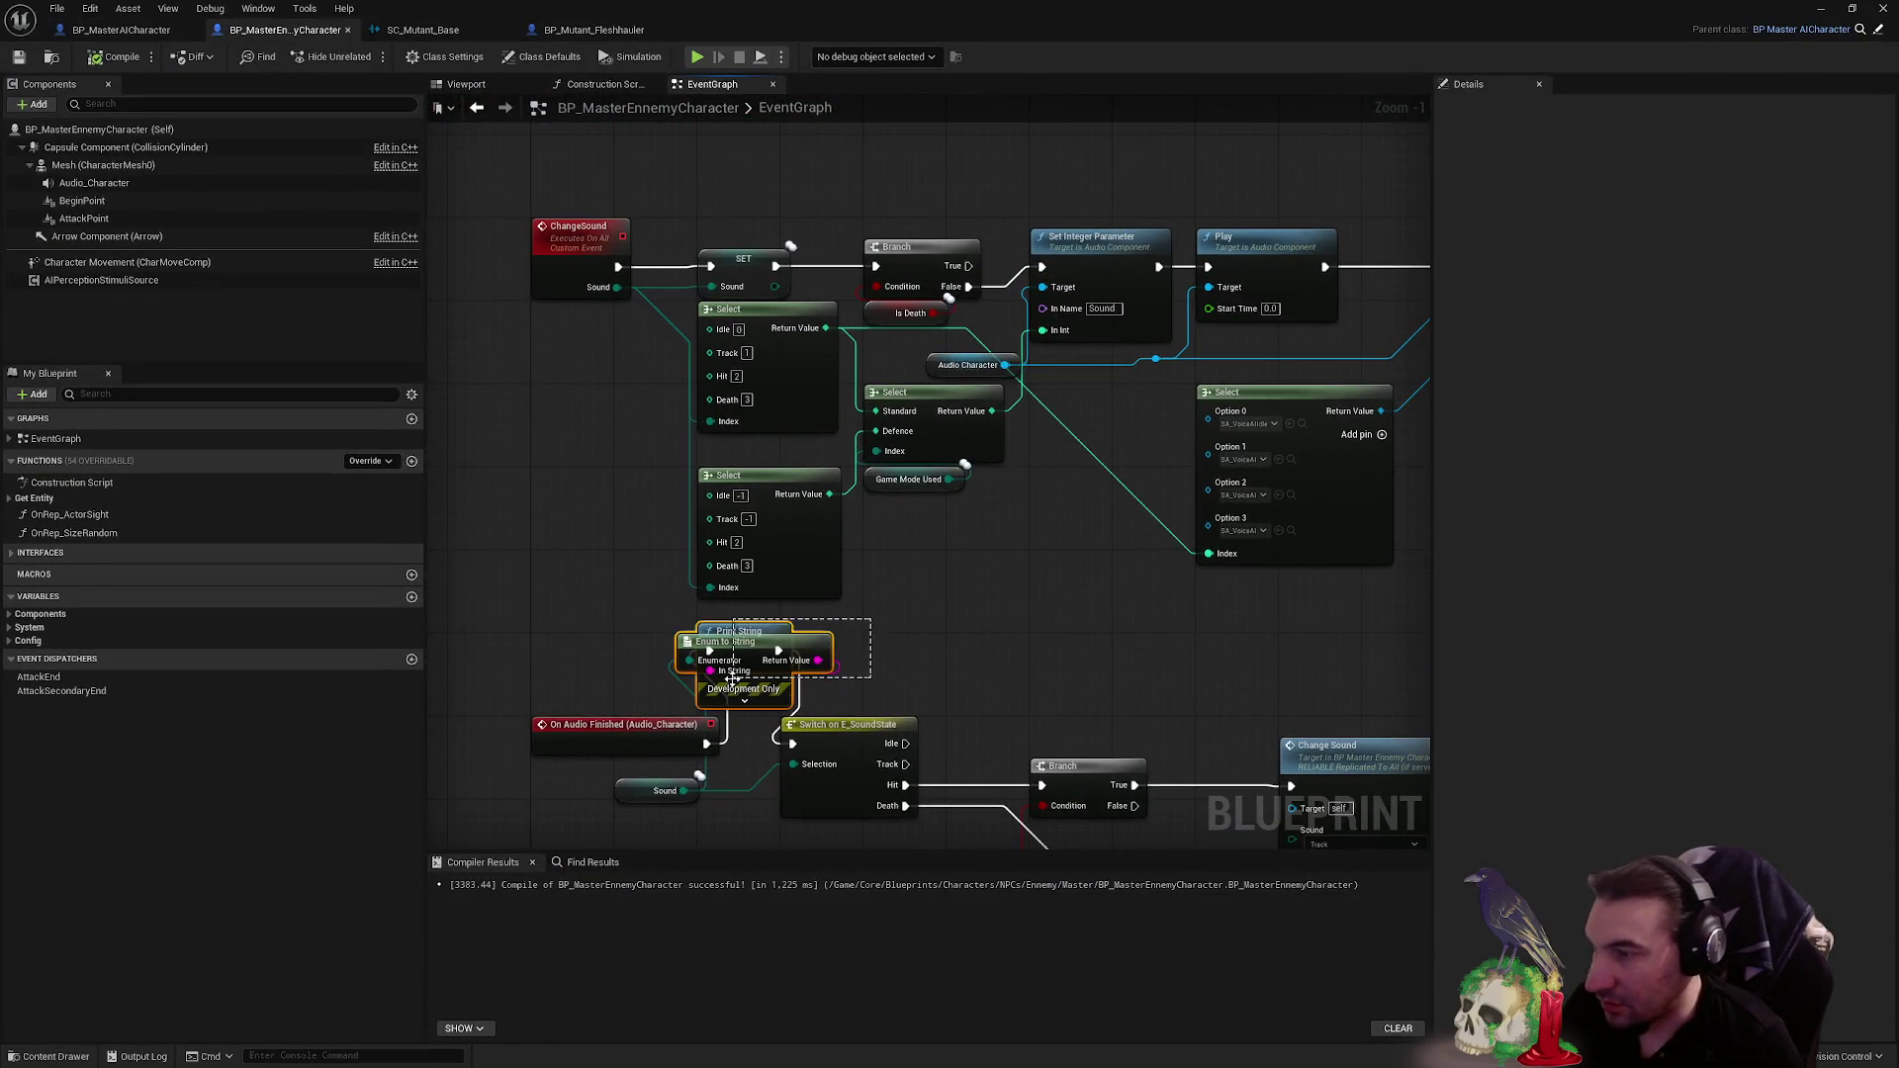
drag(732, 679, 781, 747)
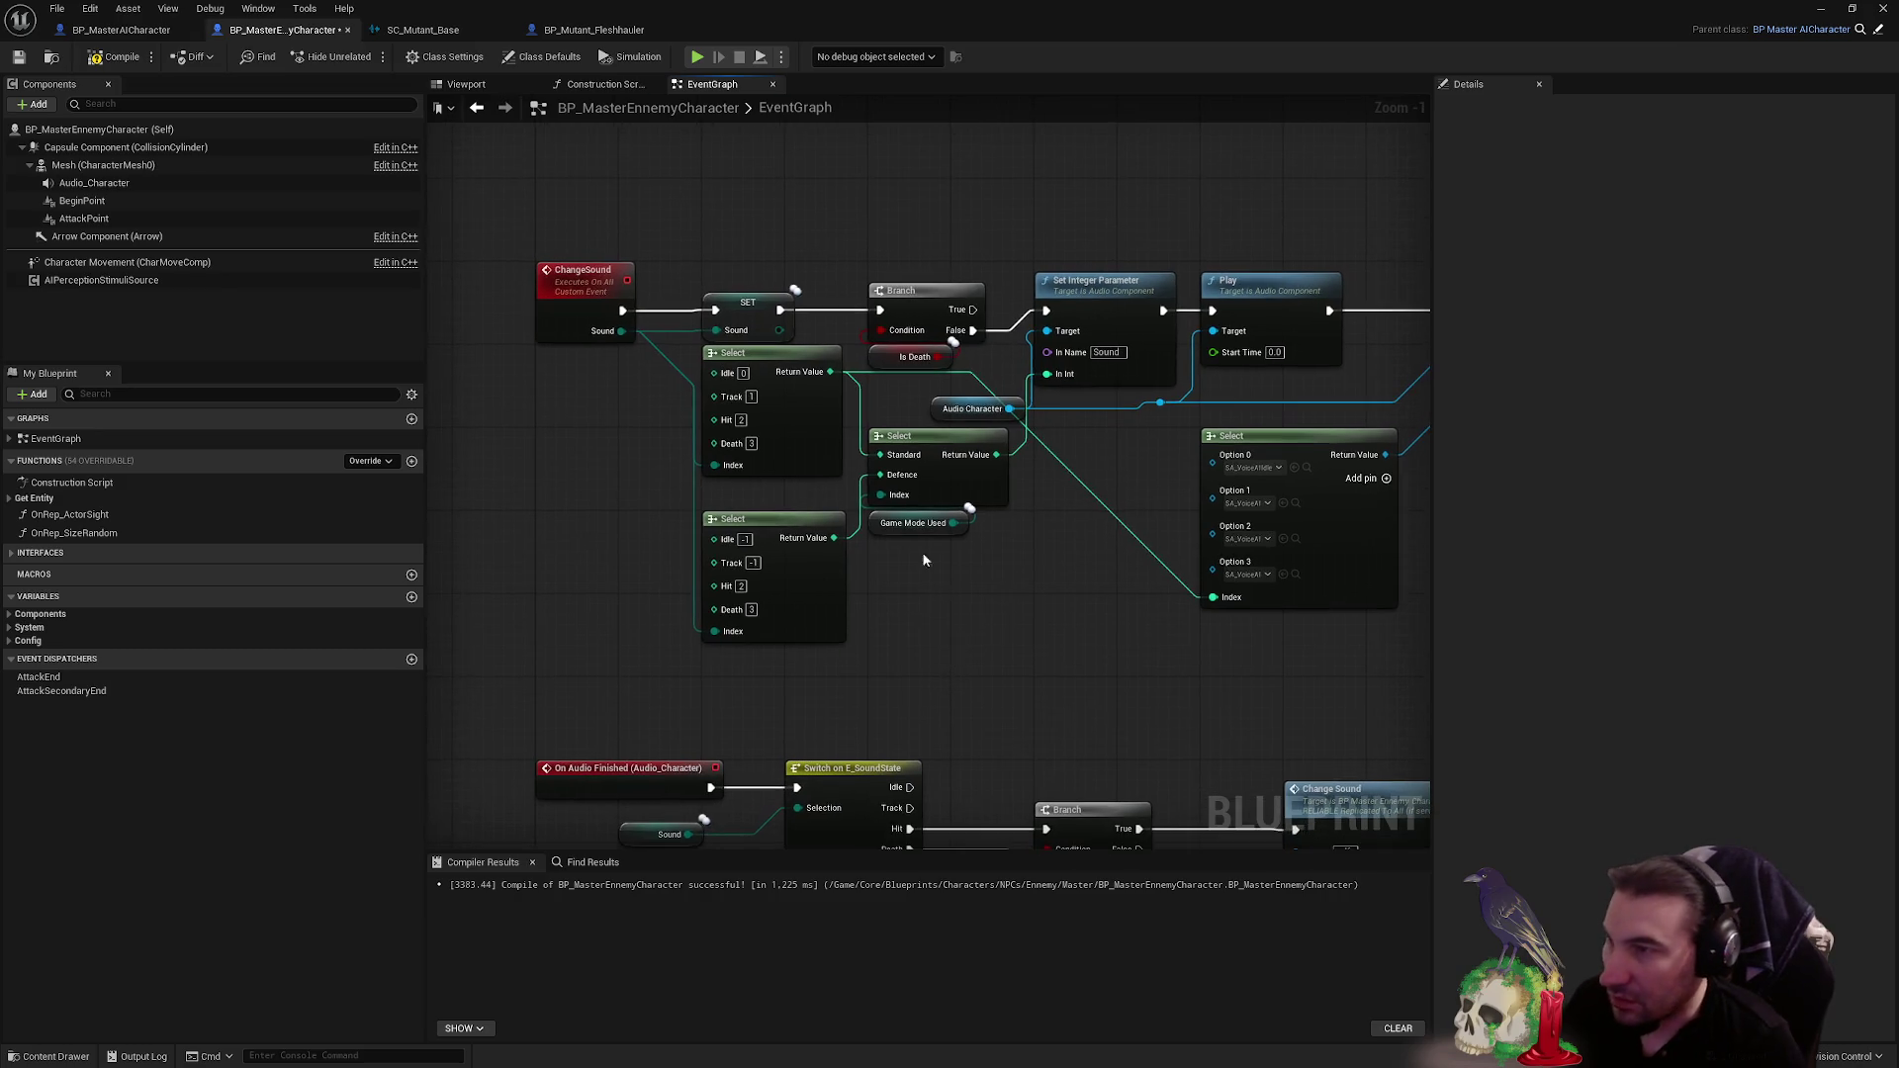
drag(908, 337, 910, 348)
drag(954, 488, 841, 572)
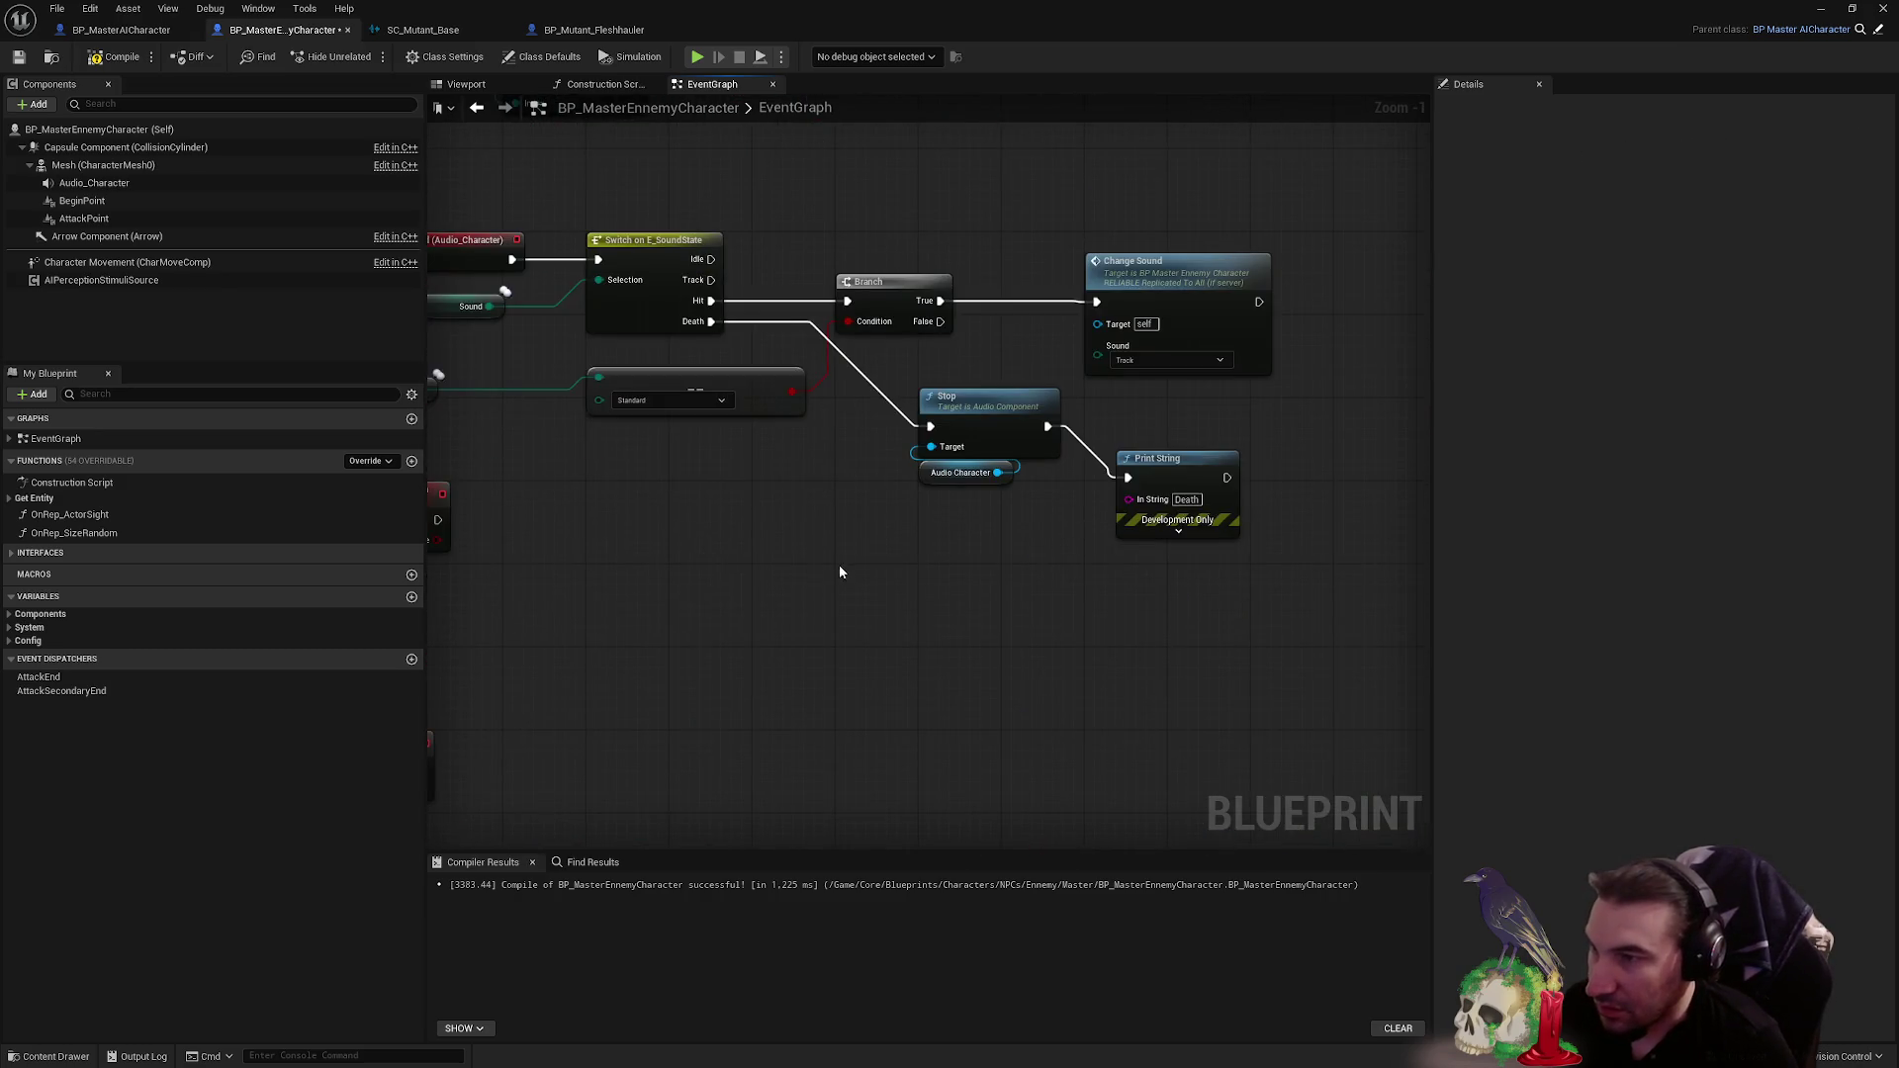
key(ctrl+v)
- Delete the Print String and route the switch's Death output through the new branch into Stop
drag(1017, 519, 1029, 452)
key(Delete)
drag(957, 392, 1184, 496)
mouse_move(920, 455)
mouse_down()
mouse_move(878, 755)
mouse_move(851, 732)
mouse_up()
drag(874, 547, 874, 422)
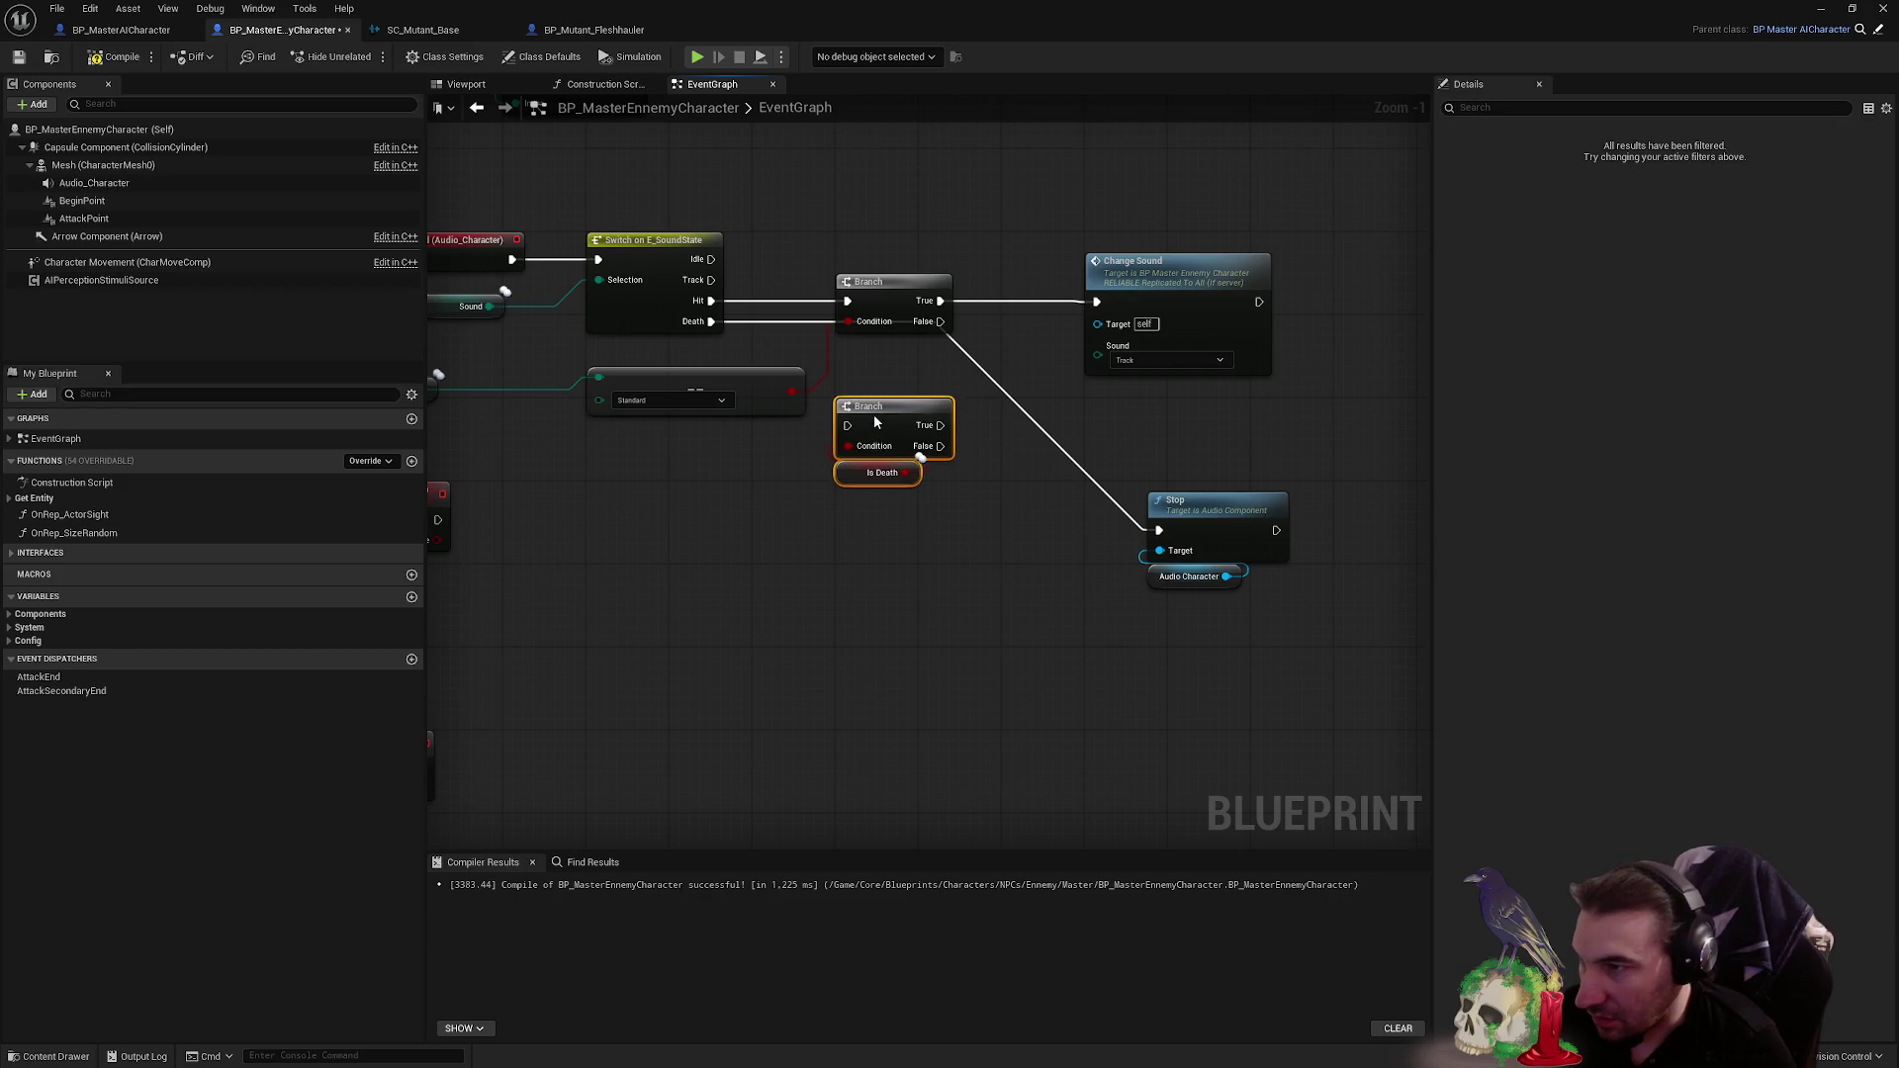
mouse_move(746, 484)
mouse_down()
mouse_move(900, 581)
mouse_move(883, 588)
mouse_up()
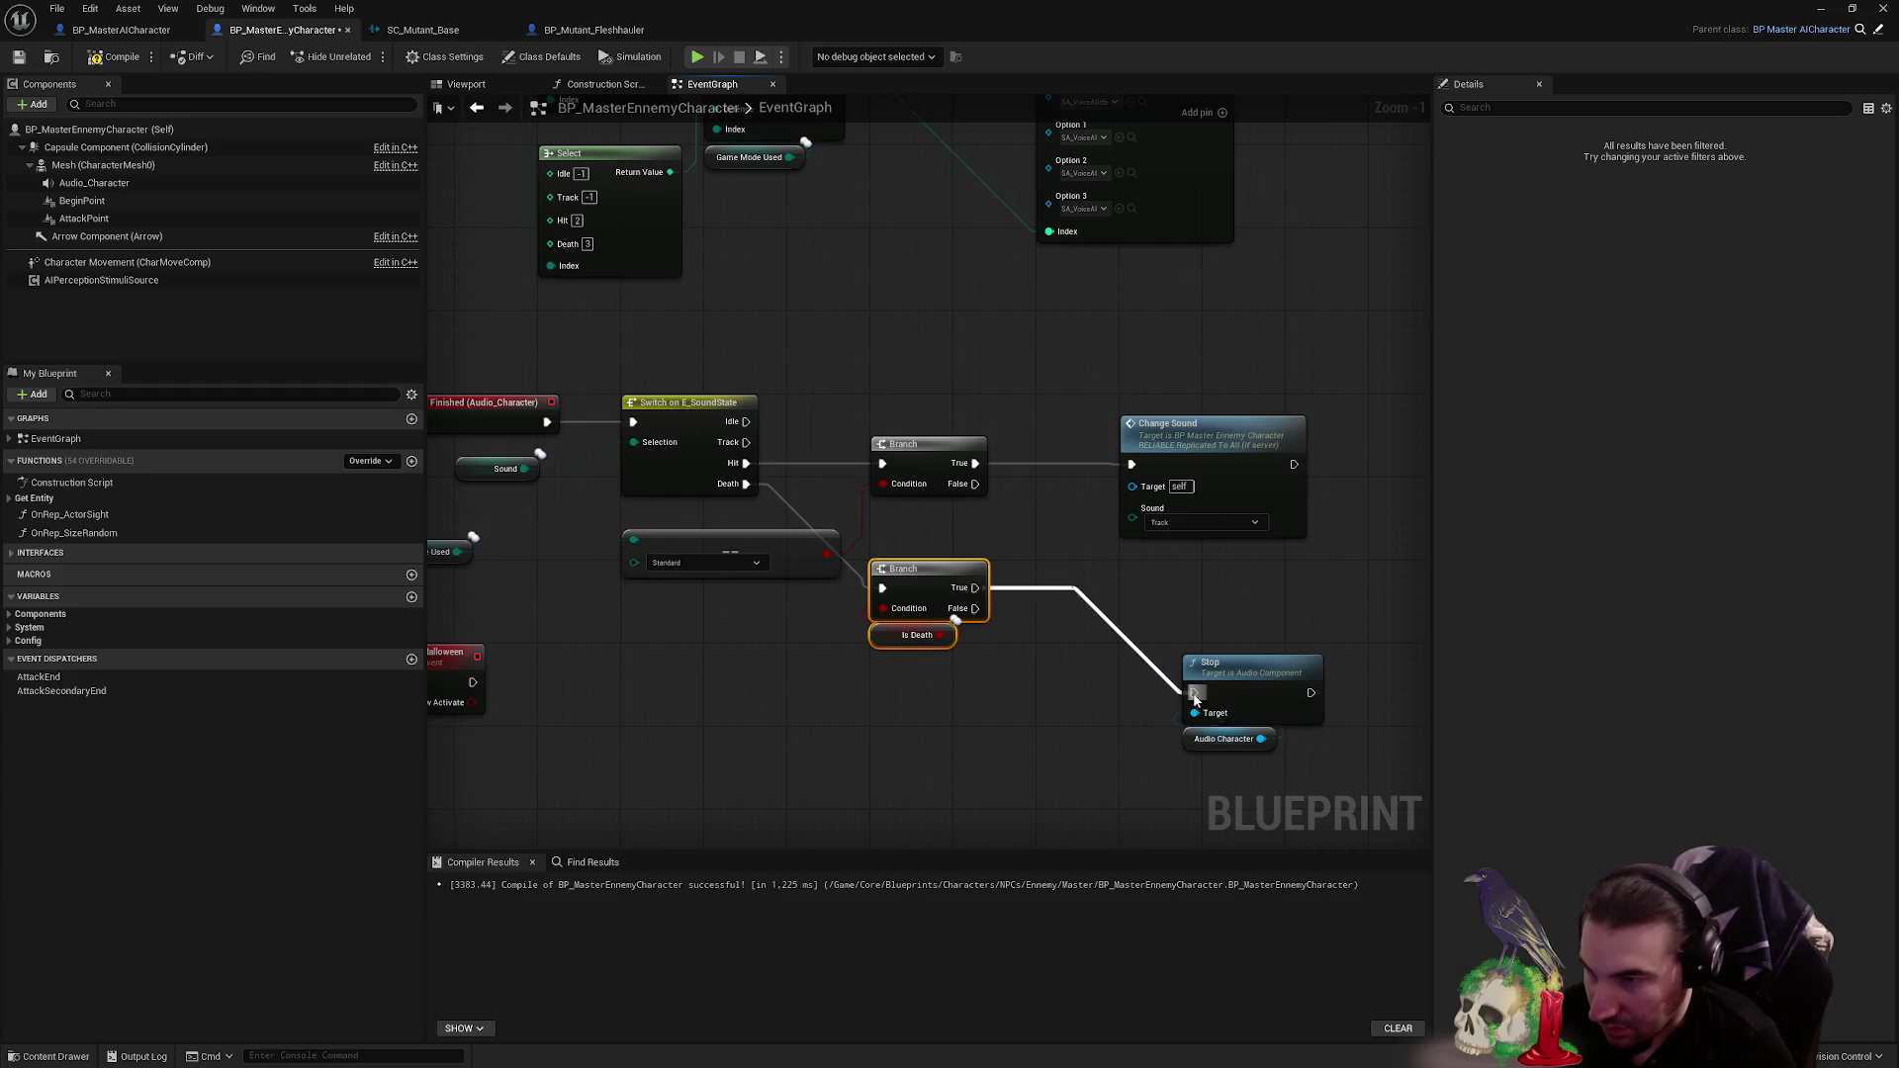
drag(1222, 664, 1082, 561)
click(1058, 743)
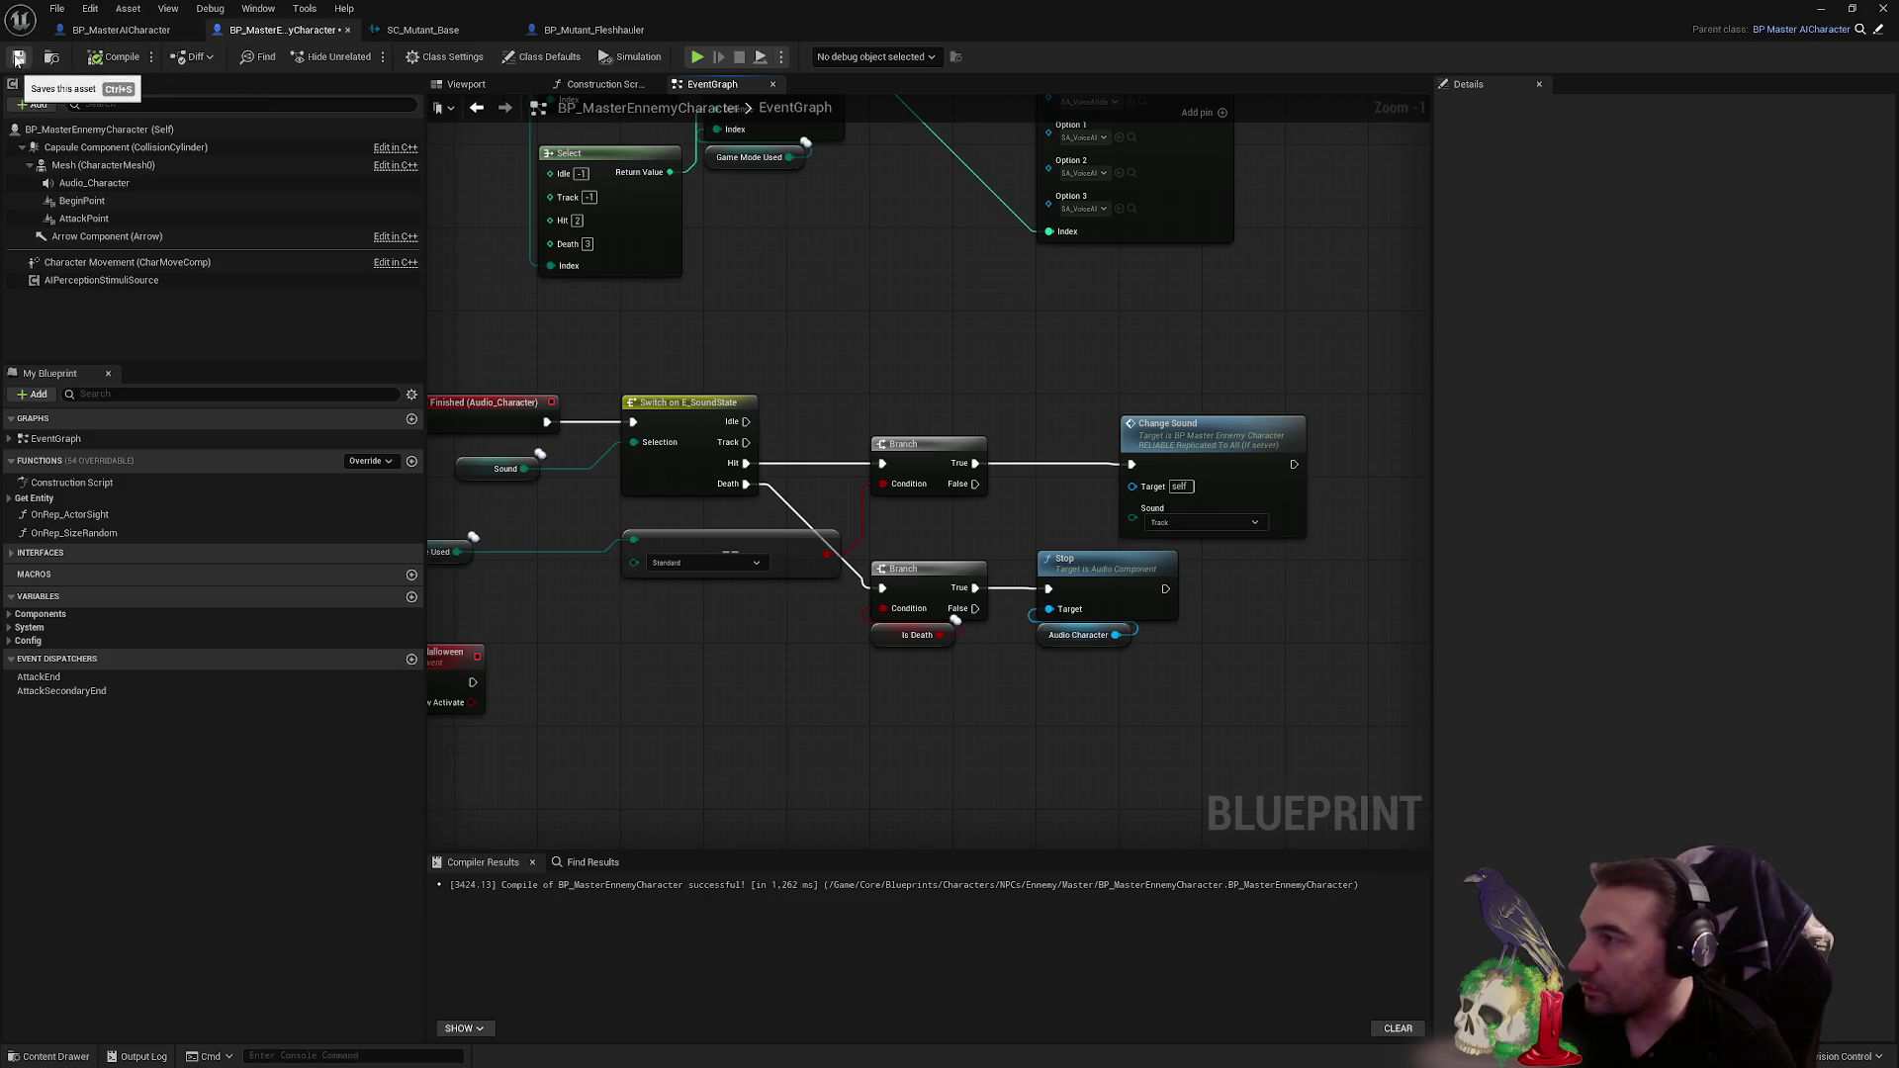
double_click(879, 7)
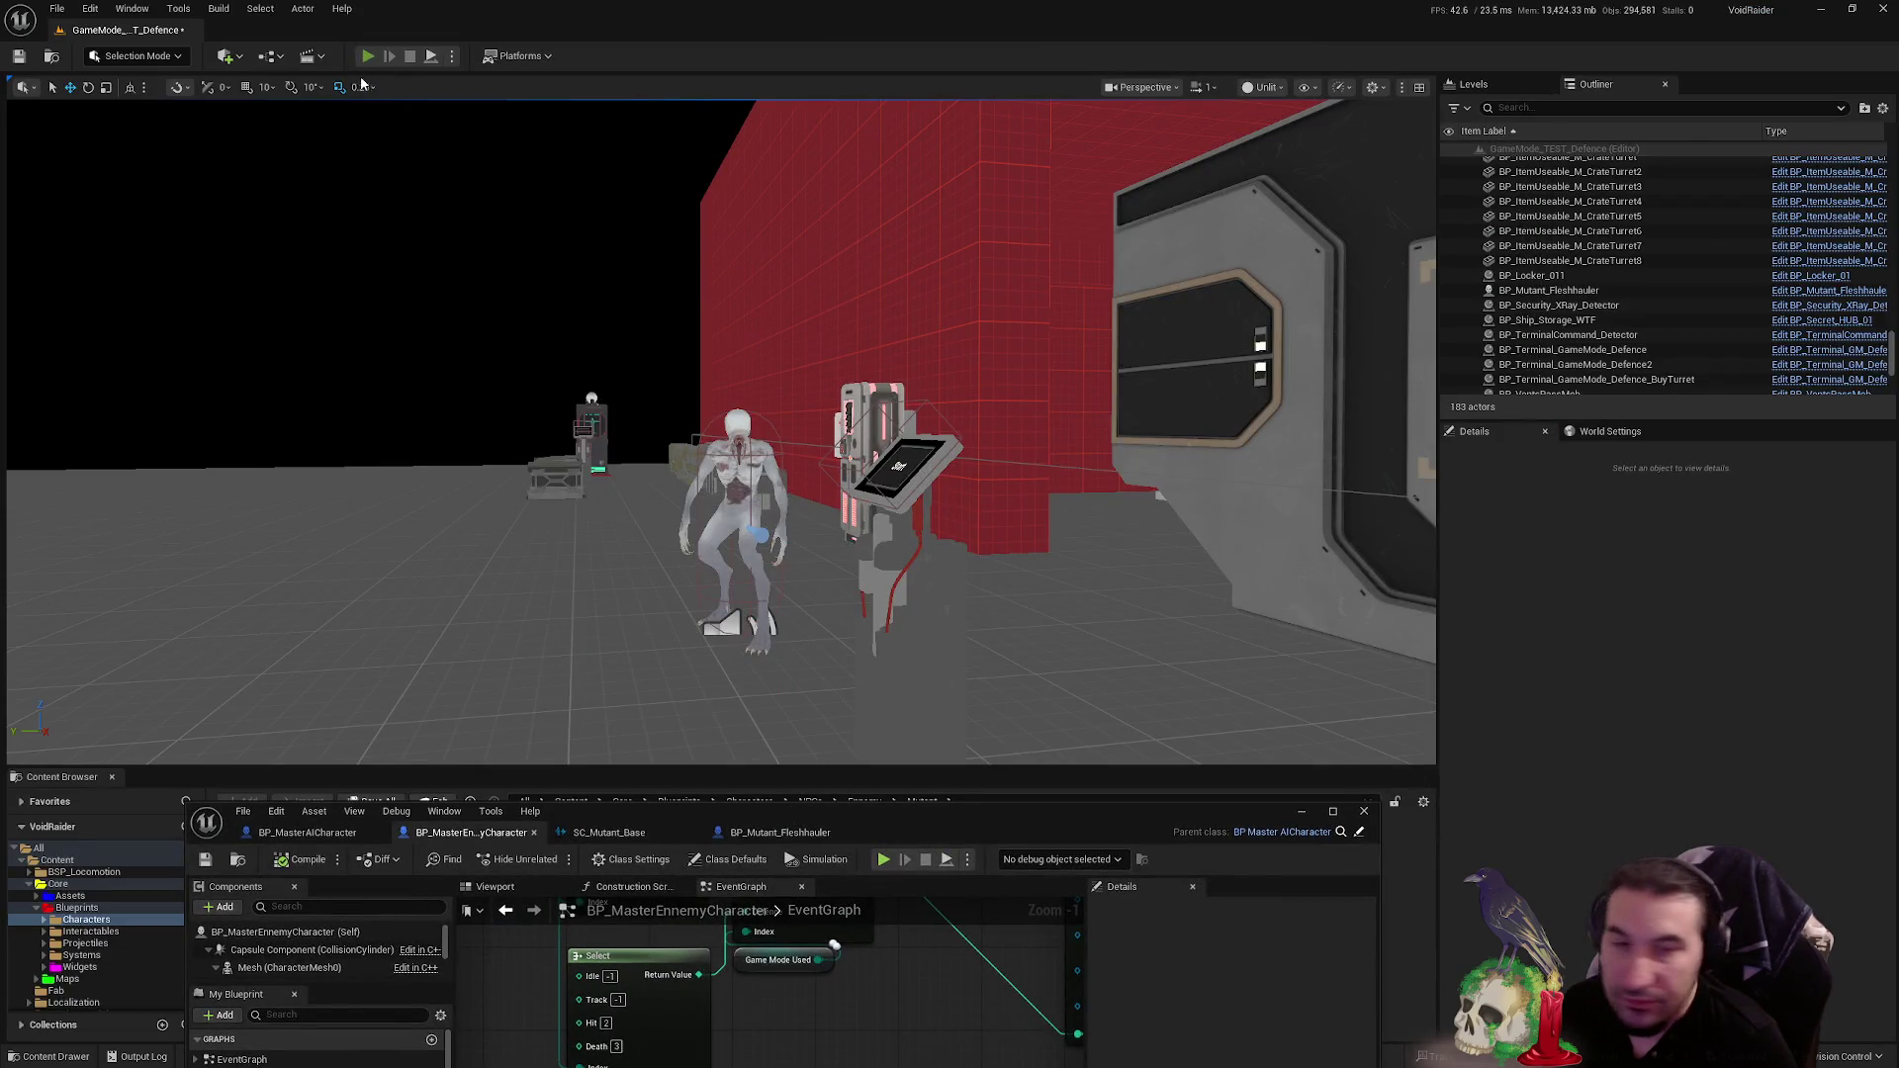
- Play-test with the pistol, shooting the mutant dead and inspecting its body, then stop
key(alt+p)
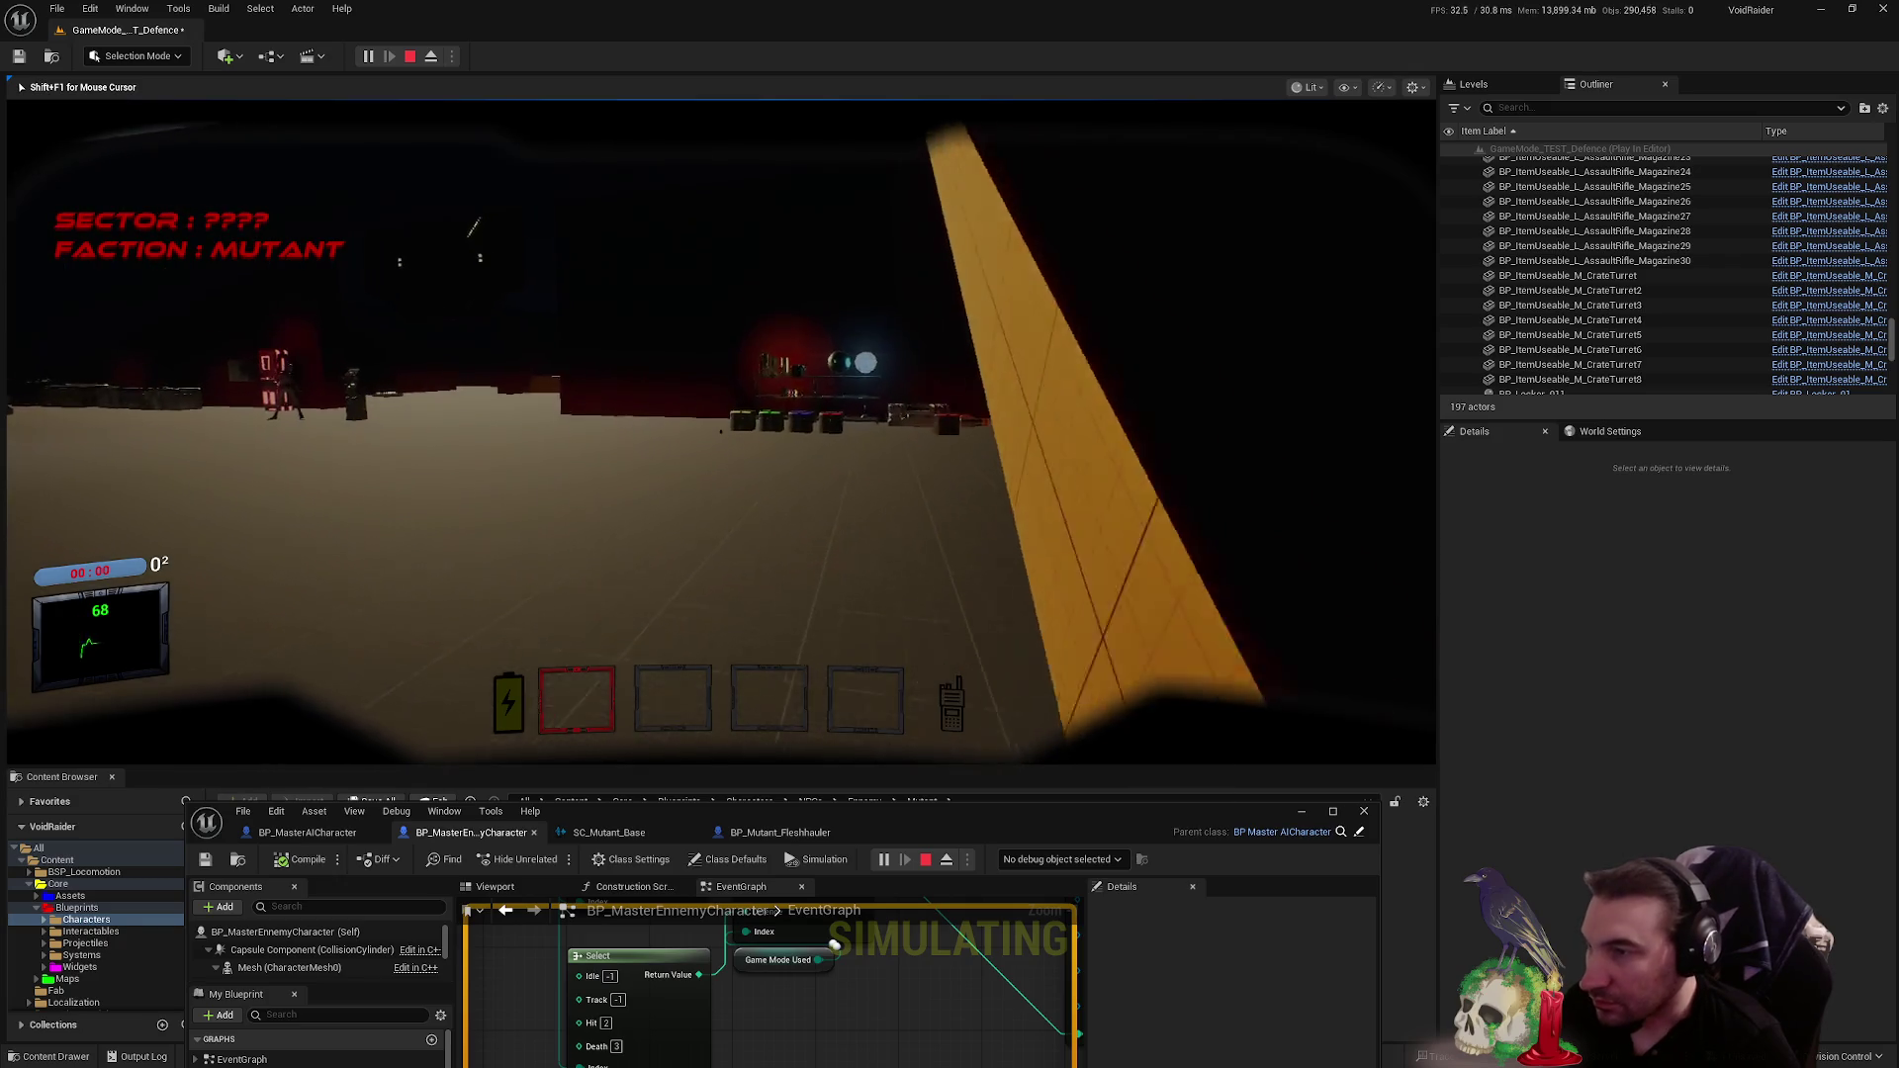
key(w)
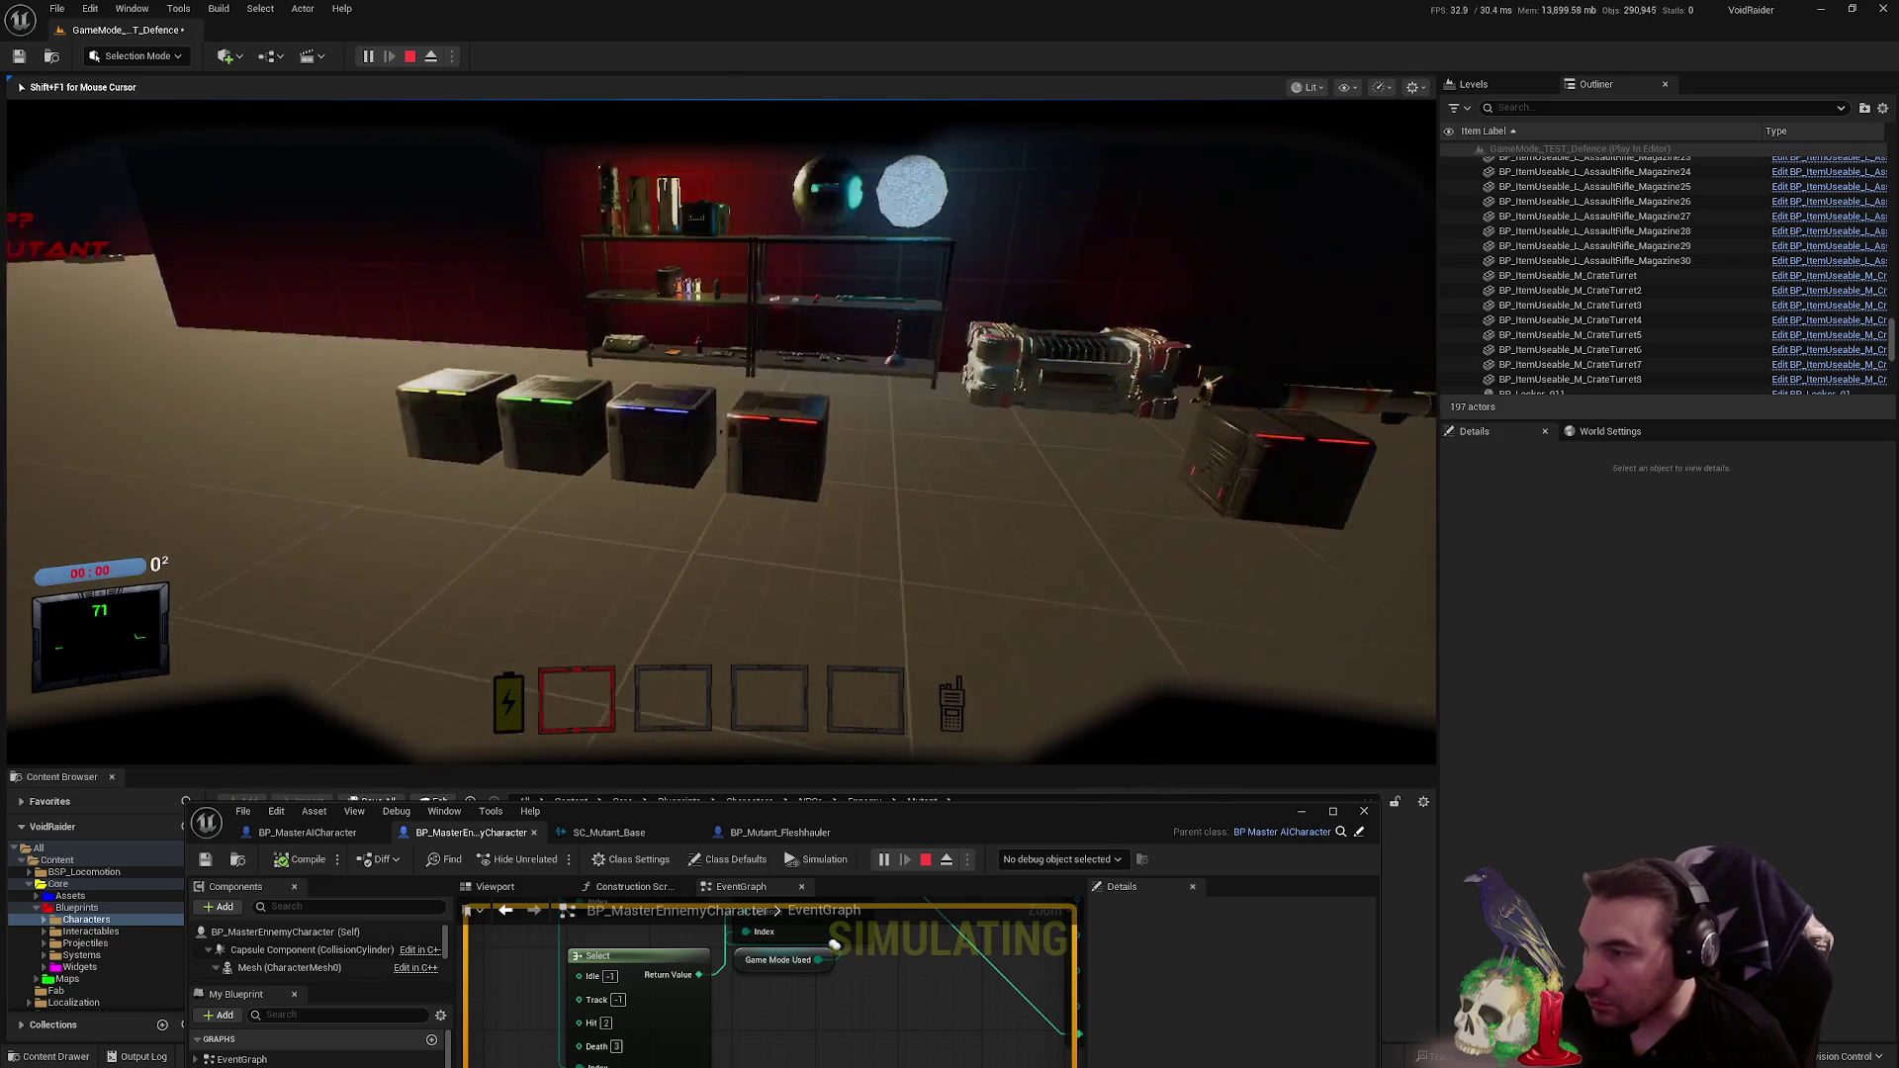
key(e)
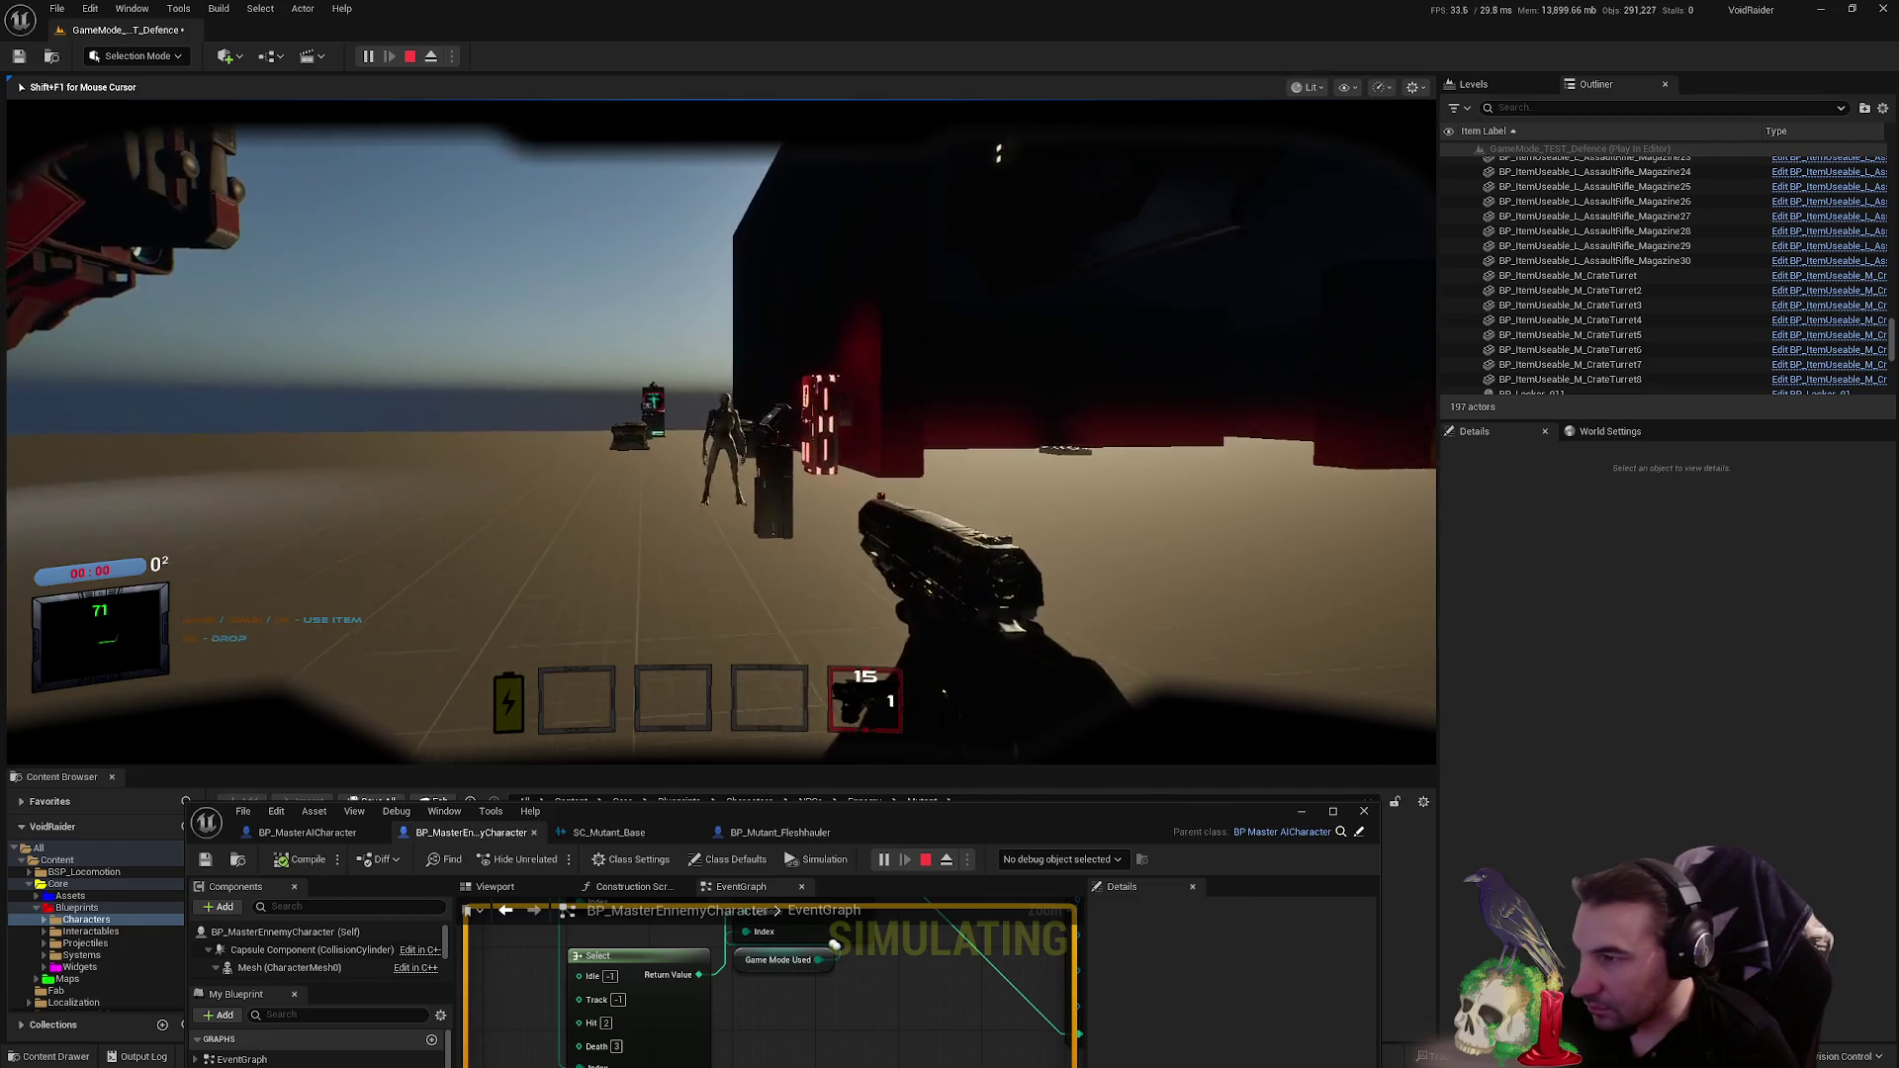
click(721, 431)
click(721, 431)
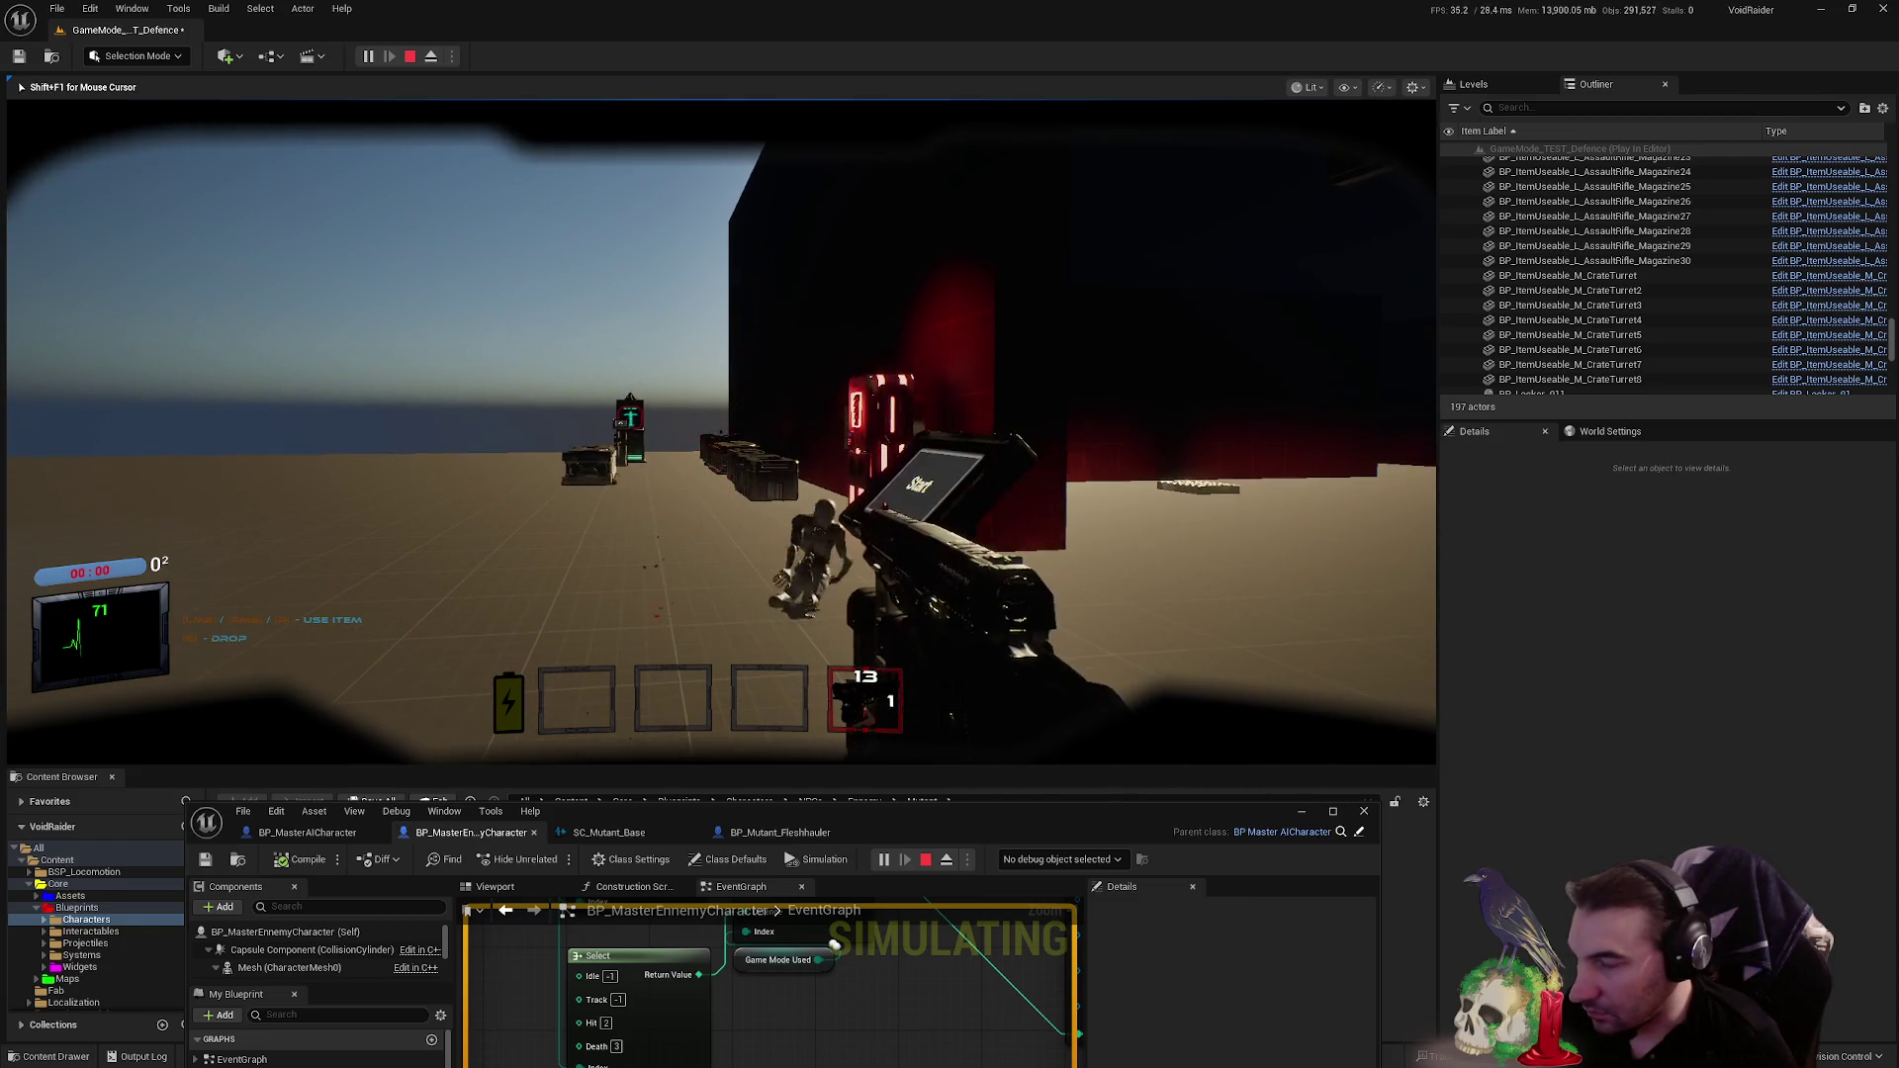
key(w)
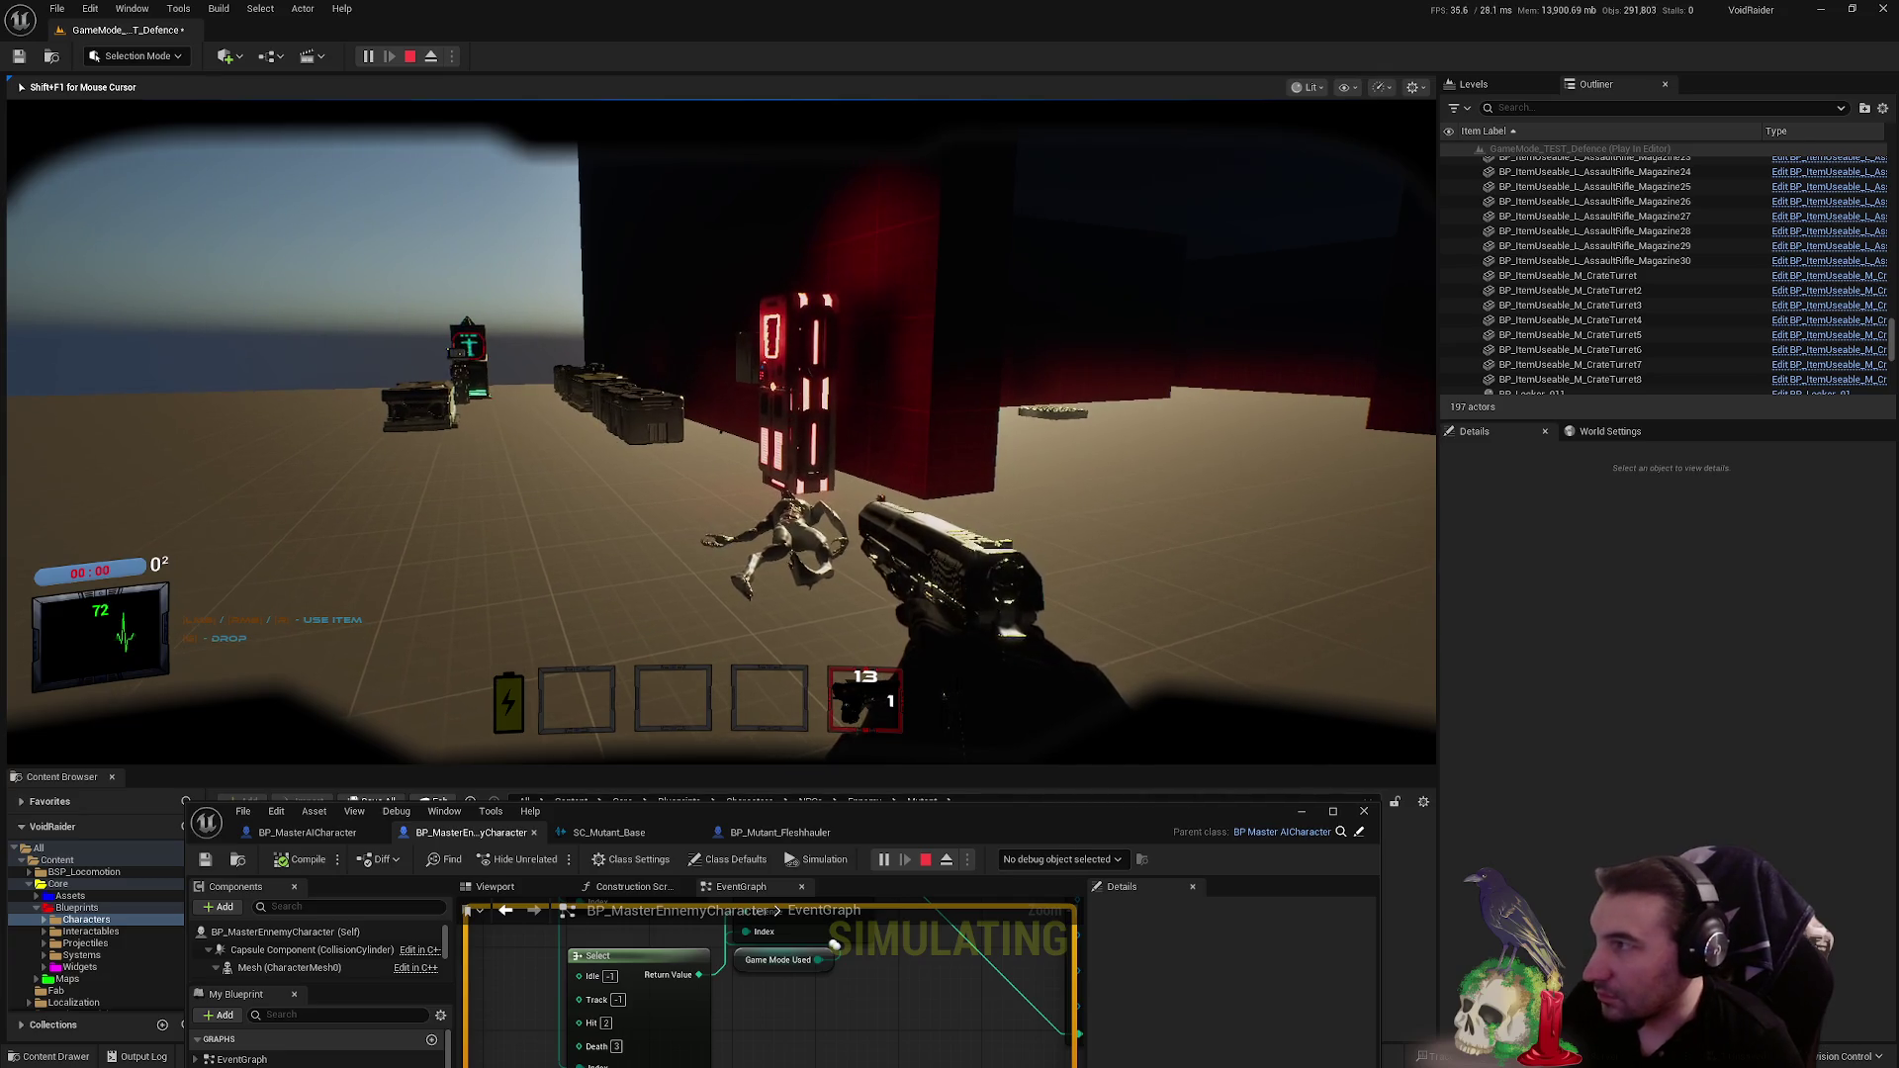
key(w)
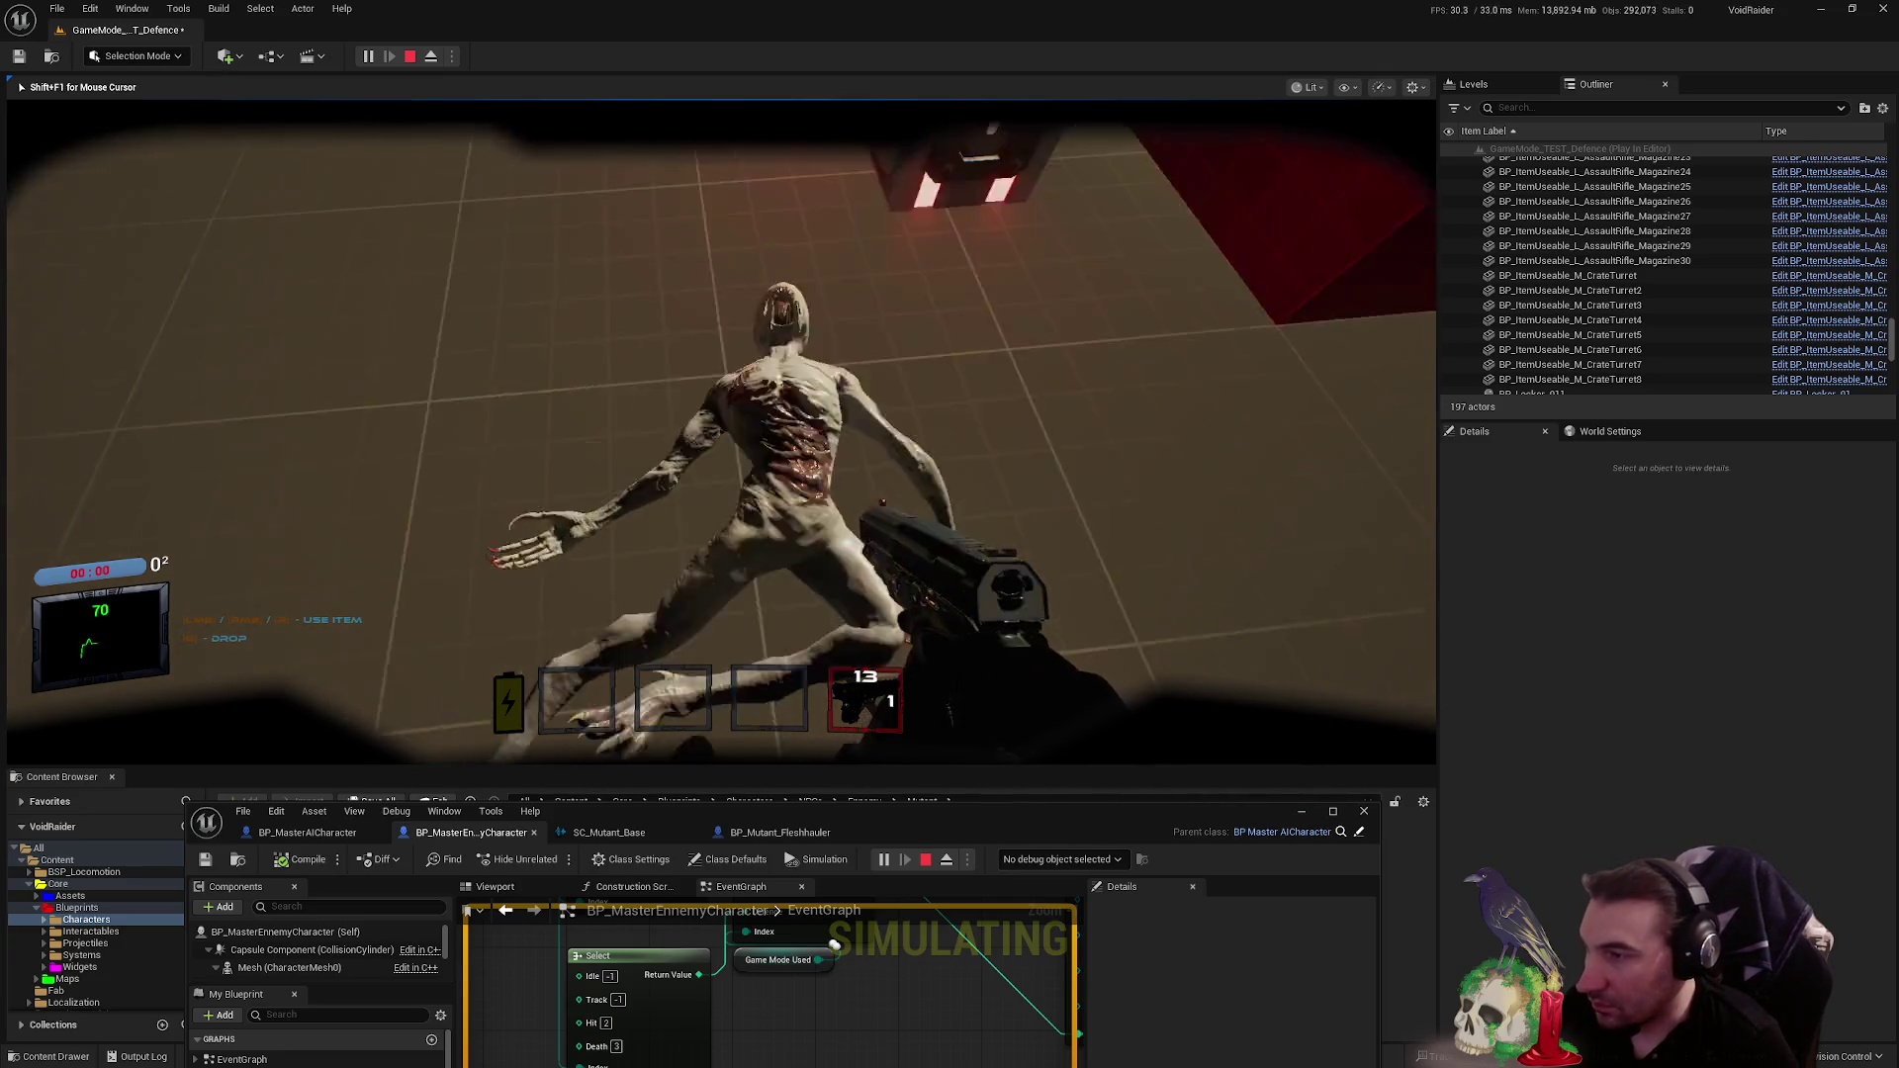
key(Escape)
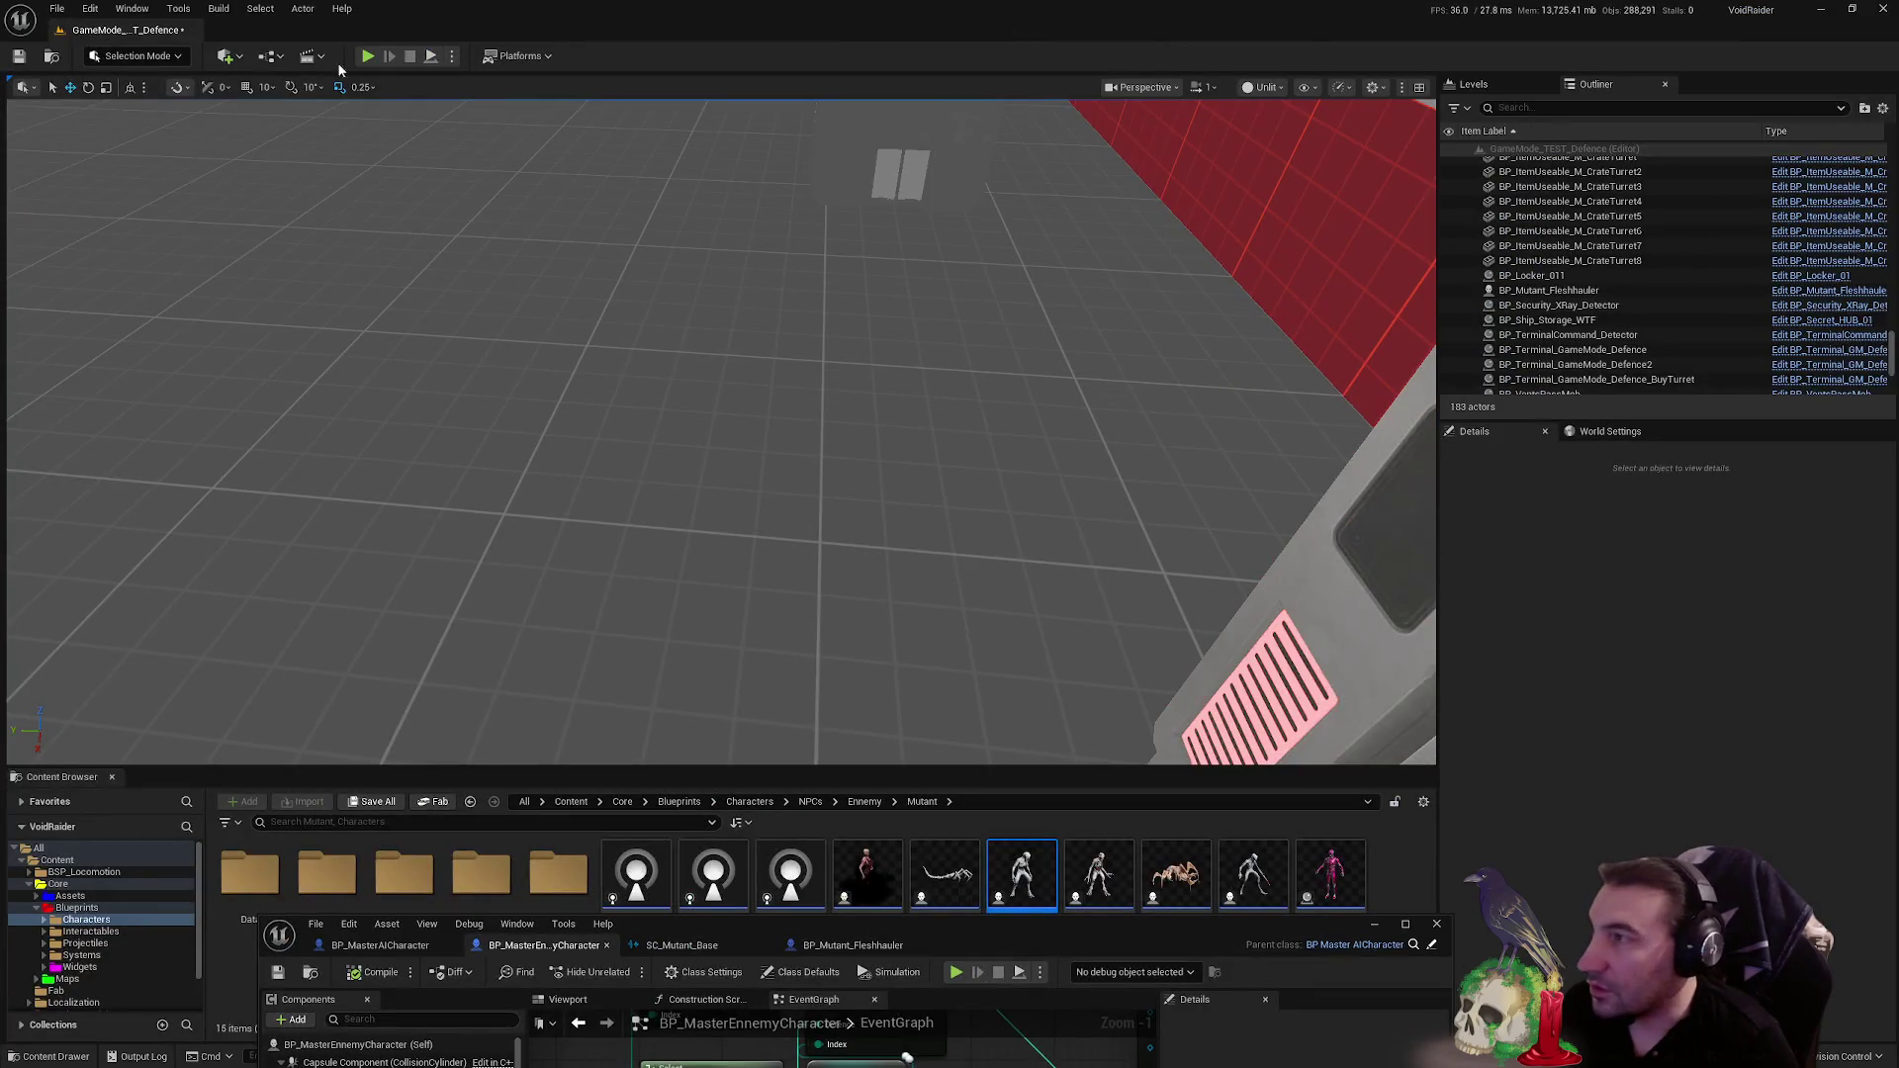
- Play-test again, killing a mutant with the knife from the shelf, then stop
key(alt+p)
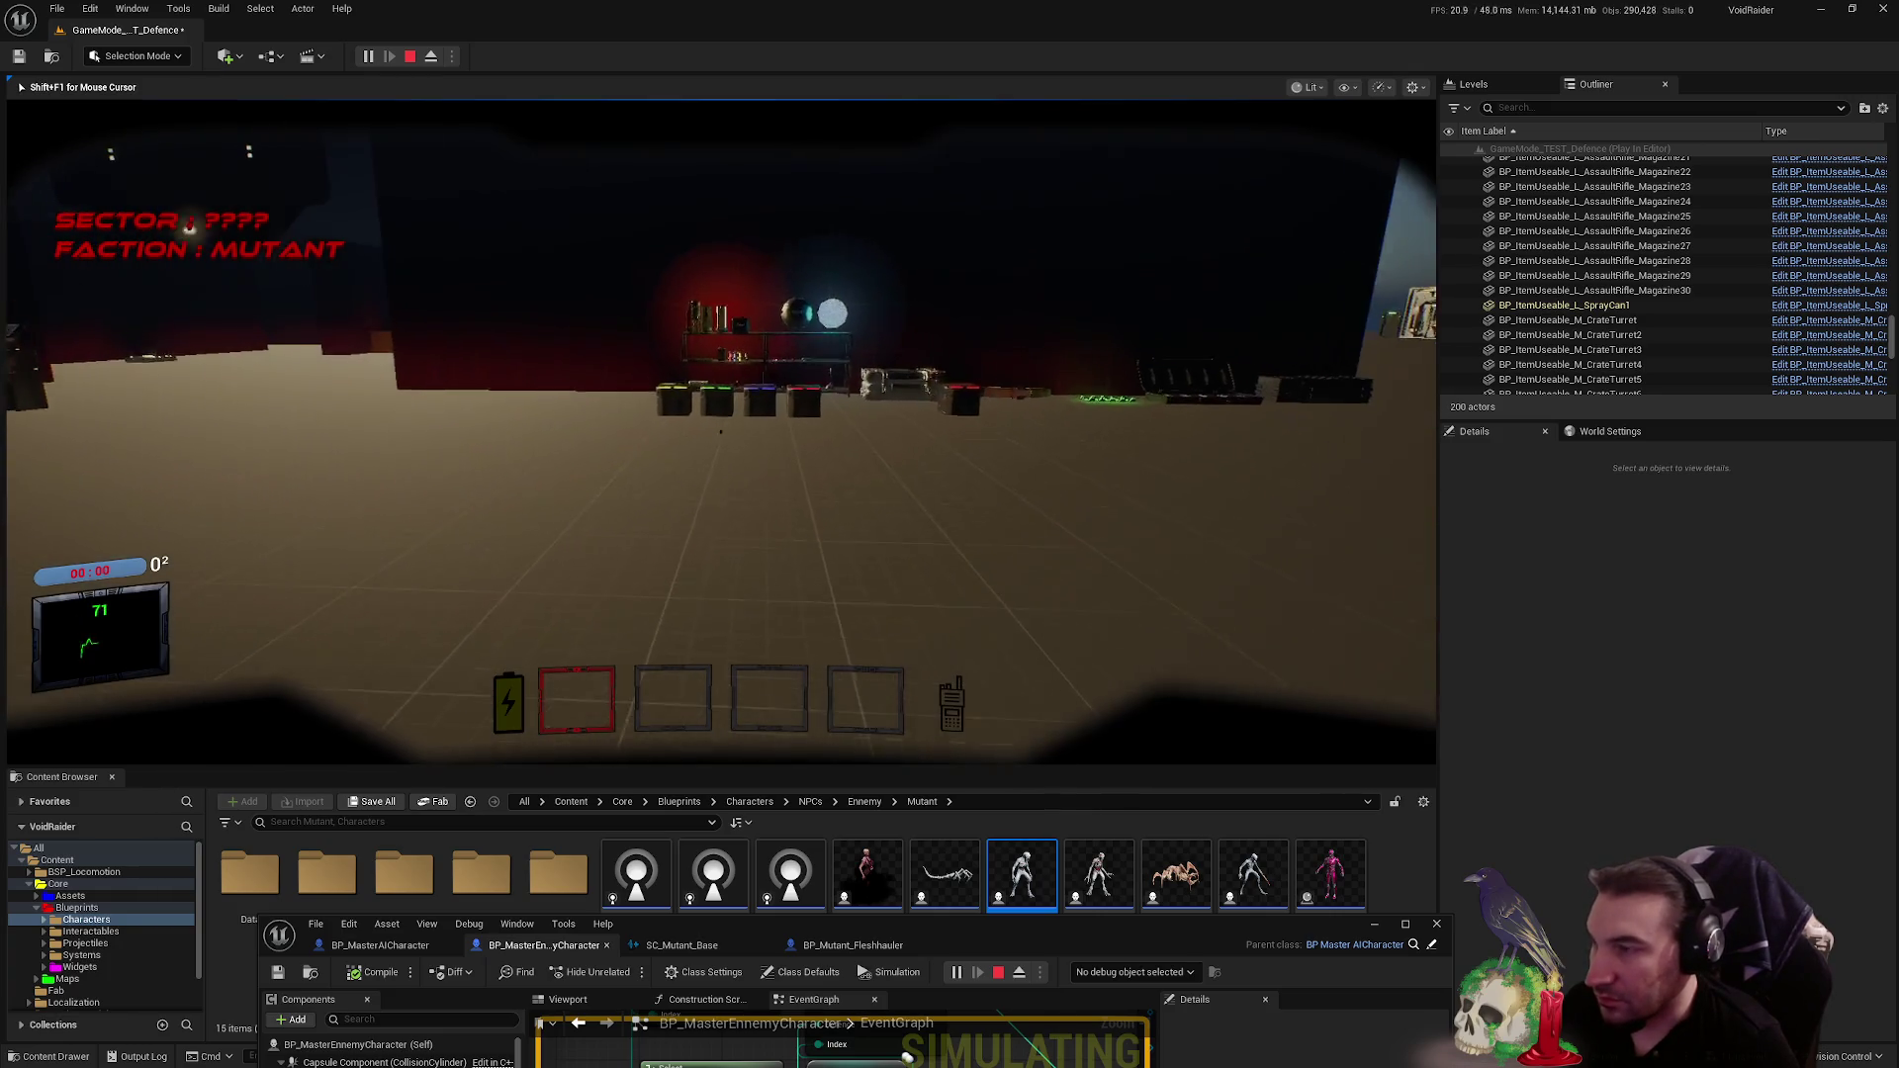
key(w)
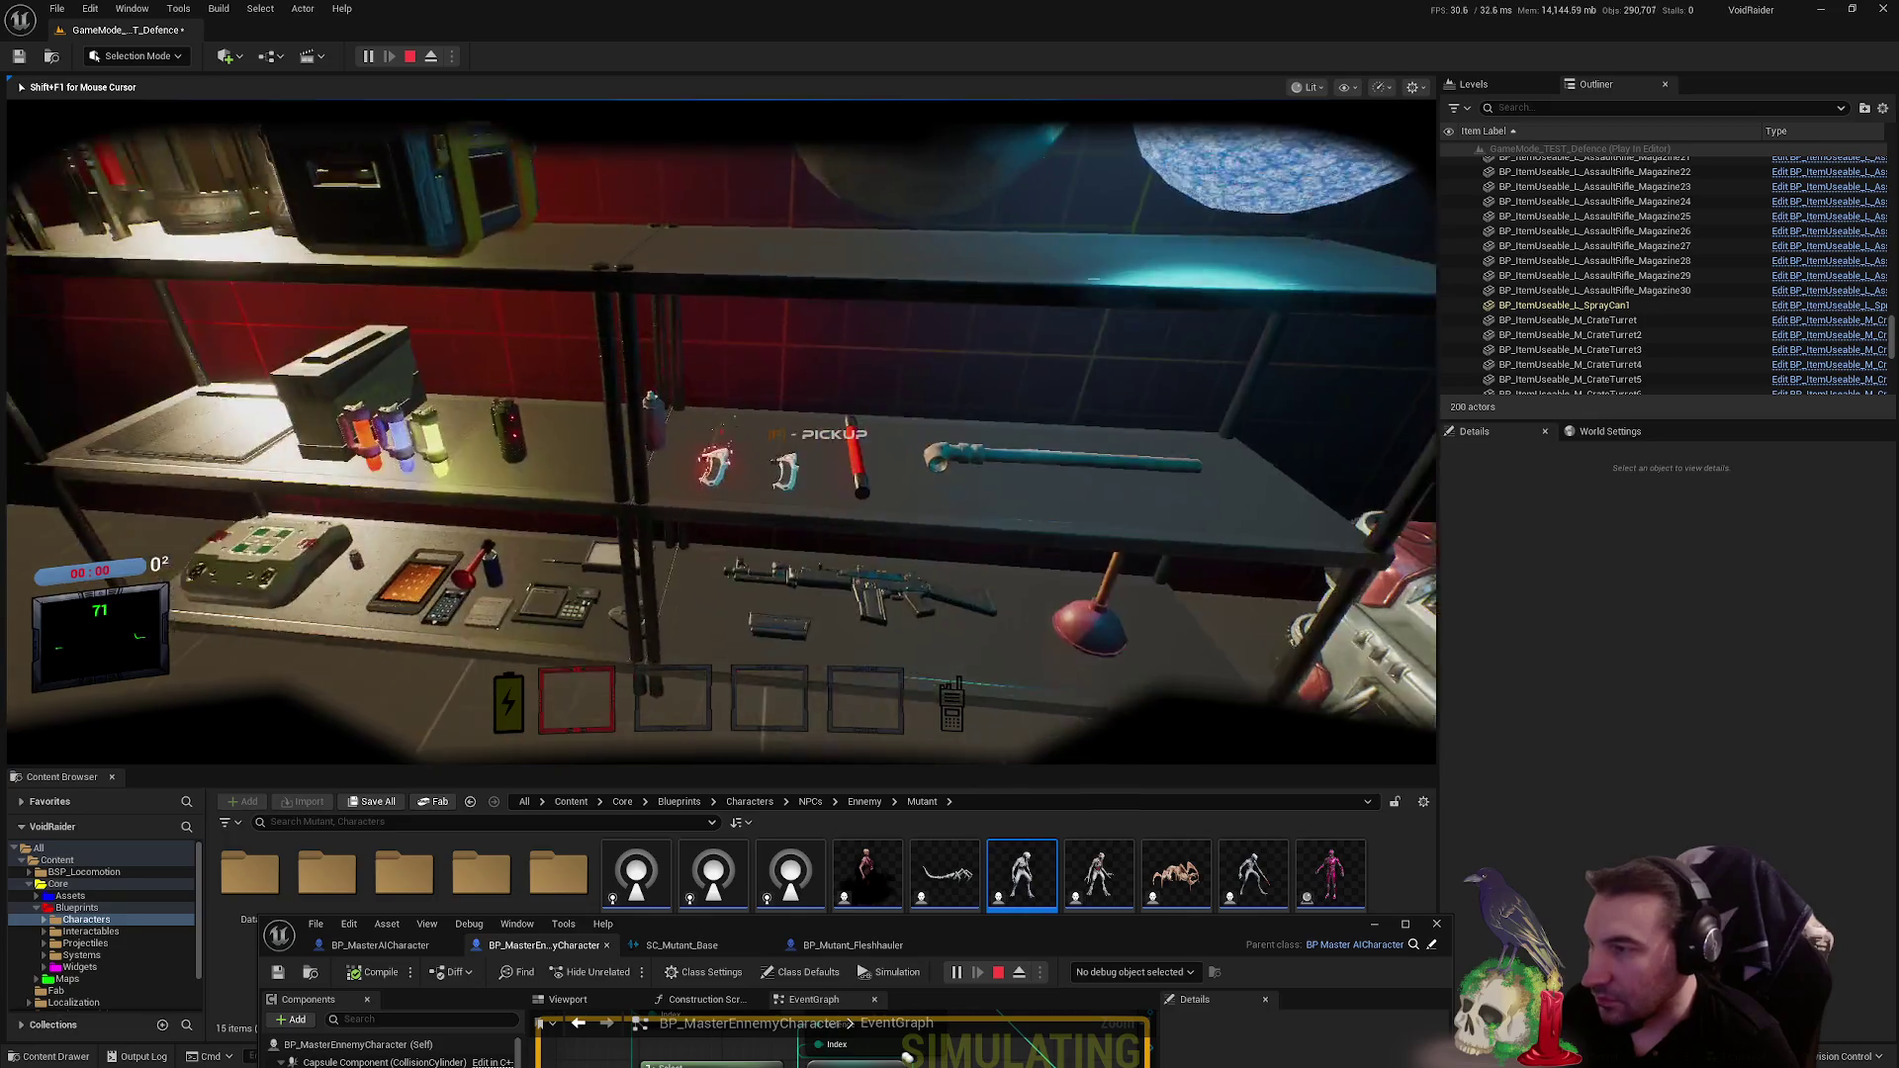
key(e)
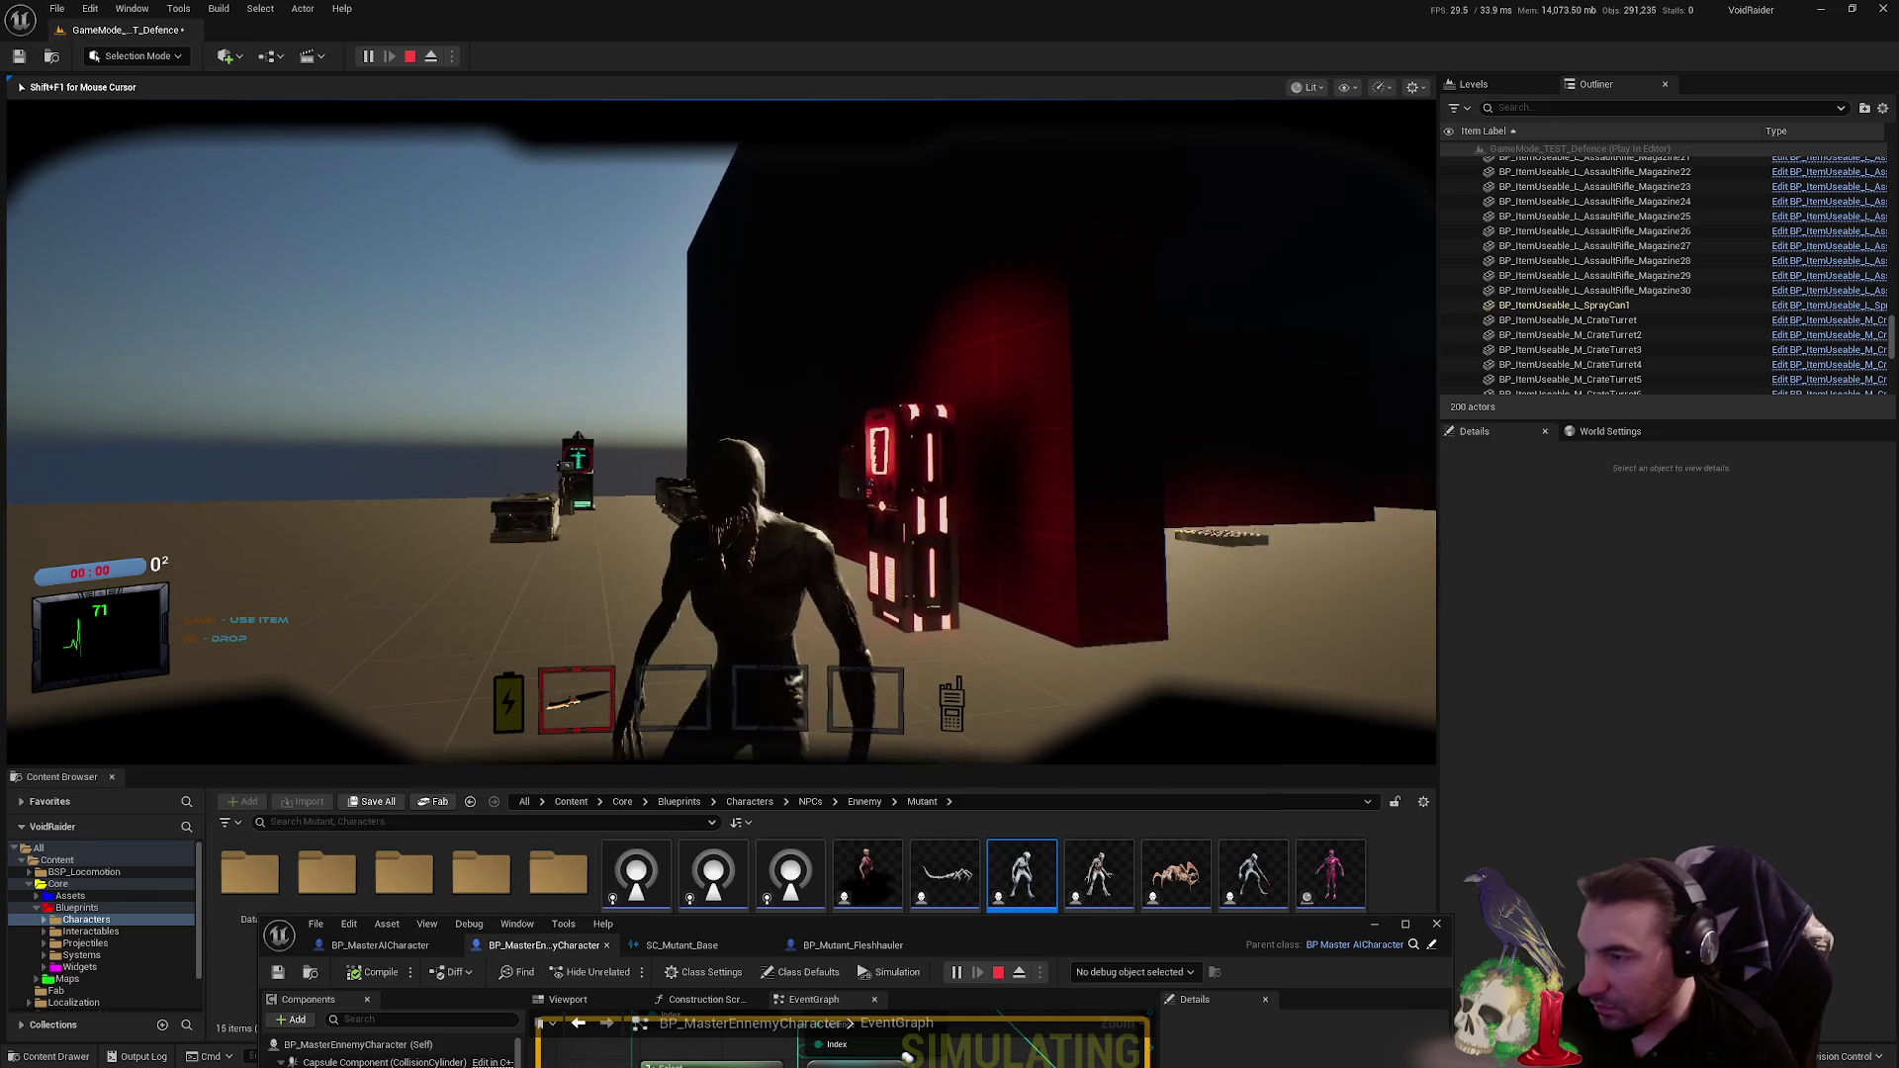
click(722, 431)
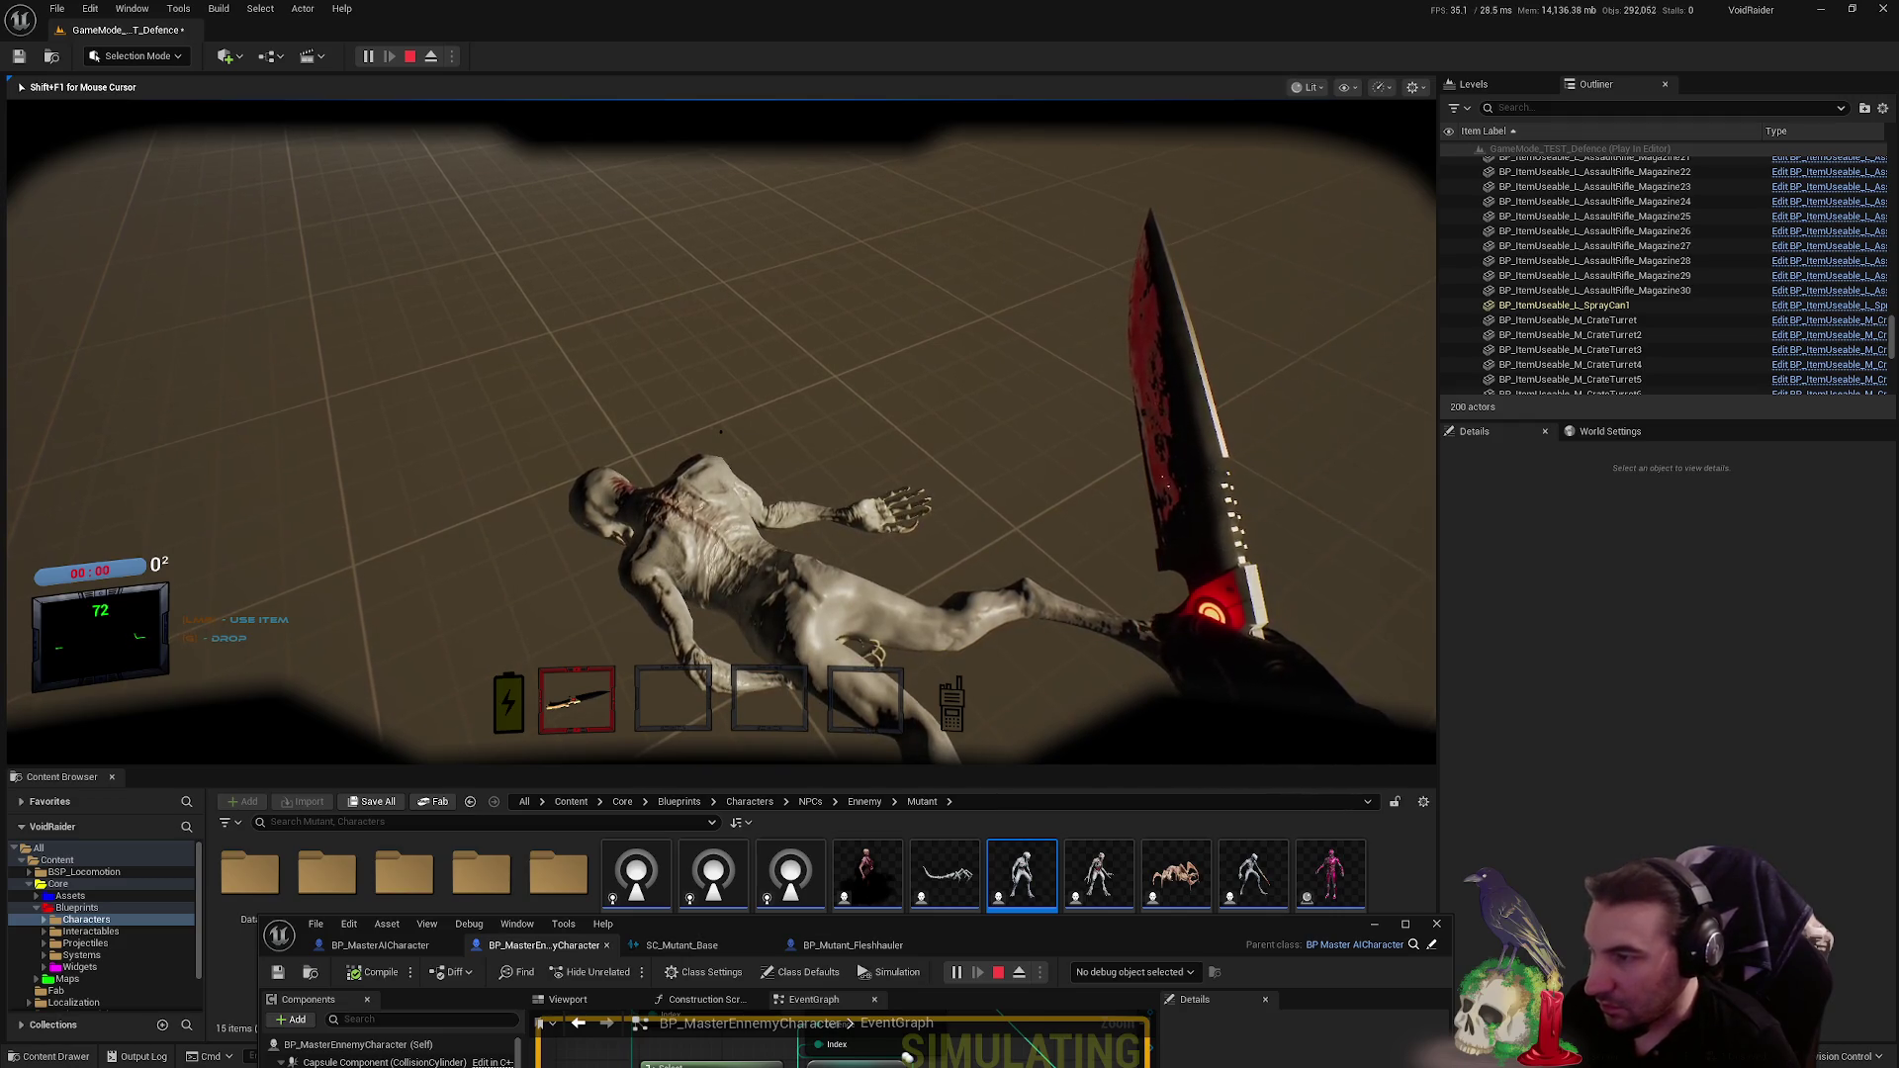
key(Escape)
mouse_move(1286, 925)
mouse_down()
mouse_move(1171, 556)
mouse_move(1185, 435)
mouse_up()
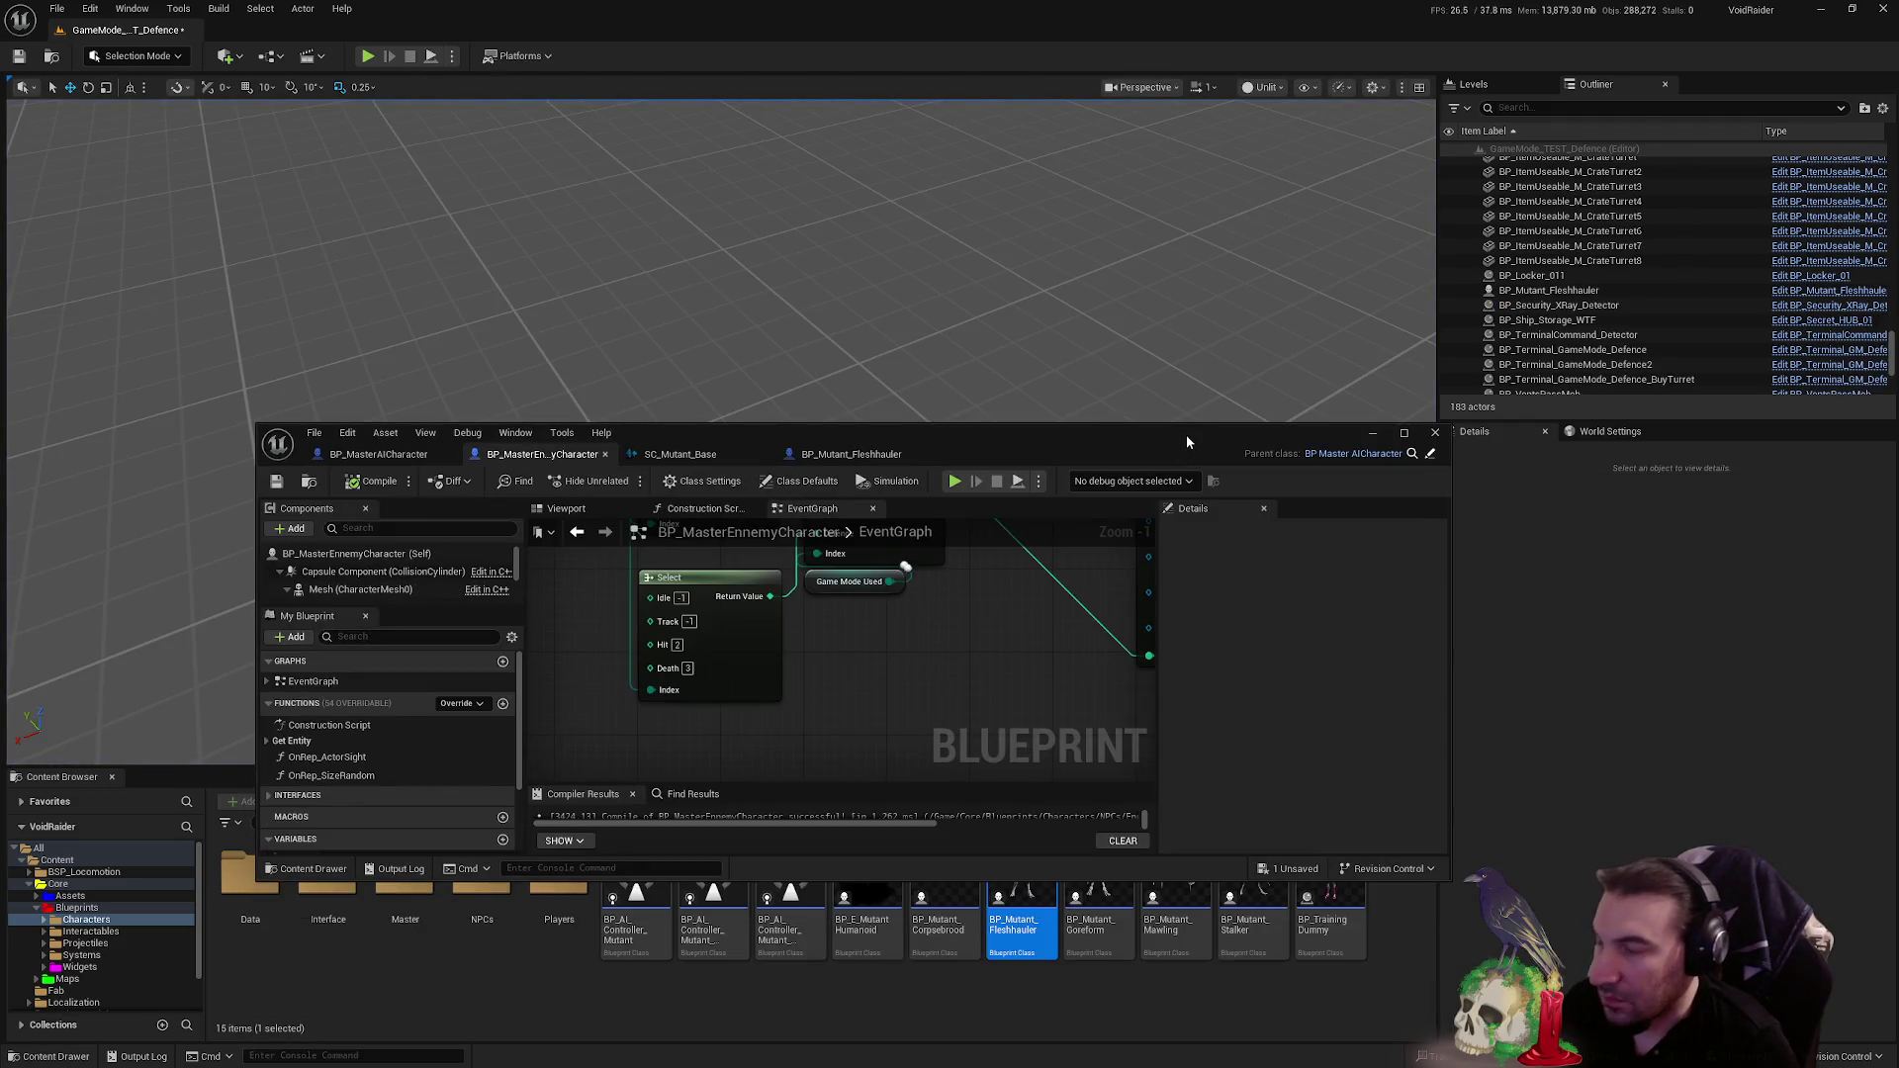
- Minimize the blueprint editor and Save All, confirming the GameMode_TEST_Defence level
double_click(1185, 435)
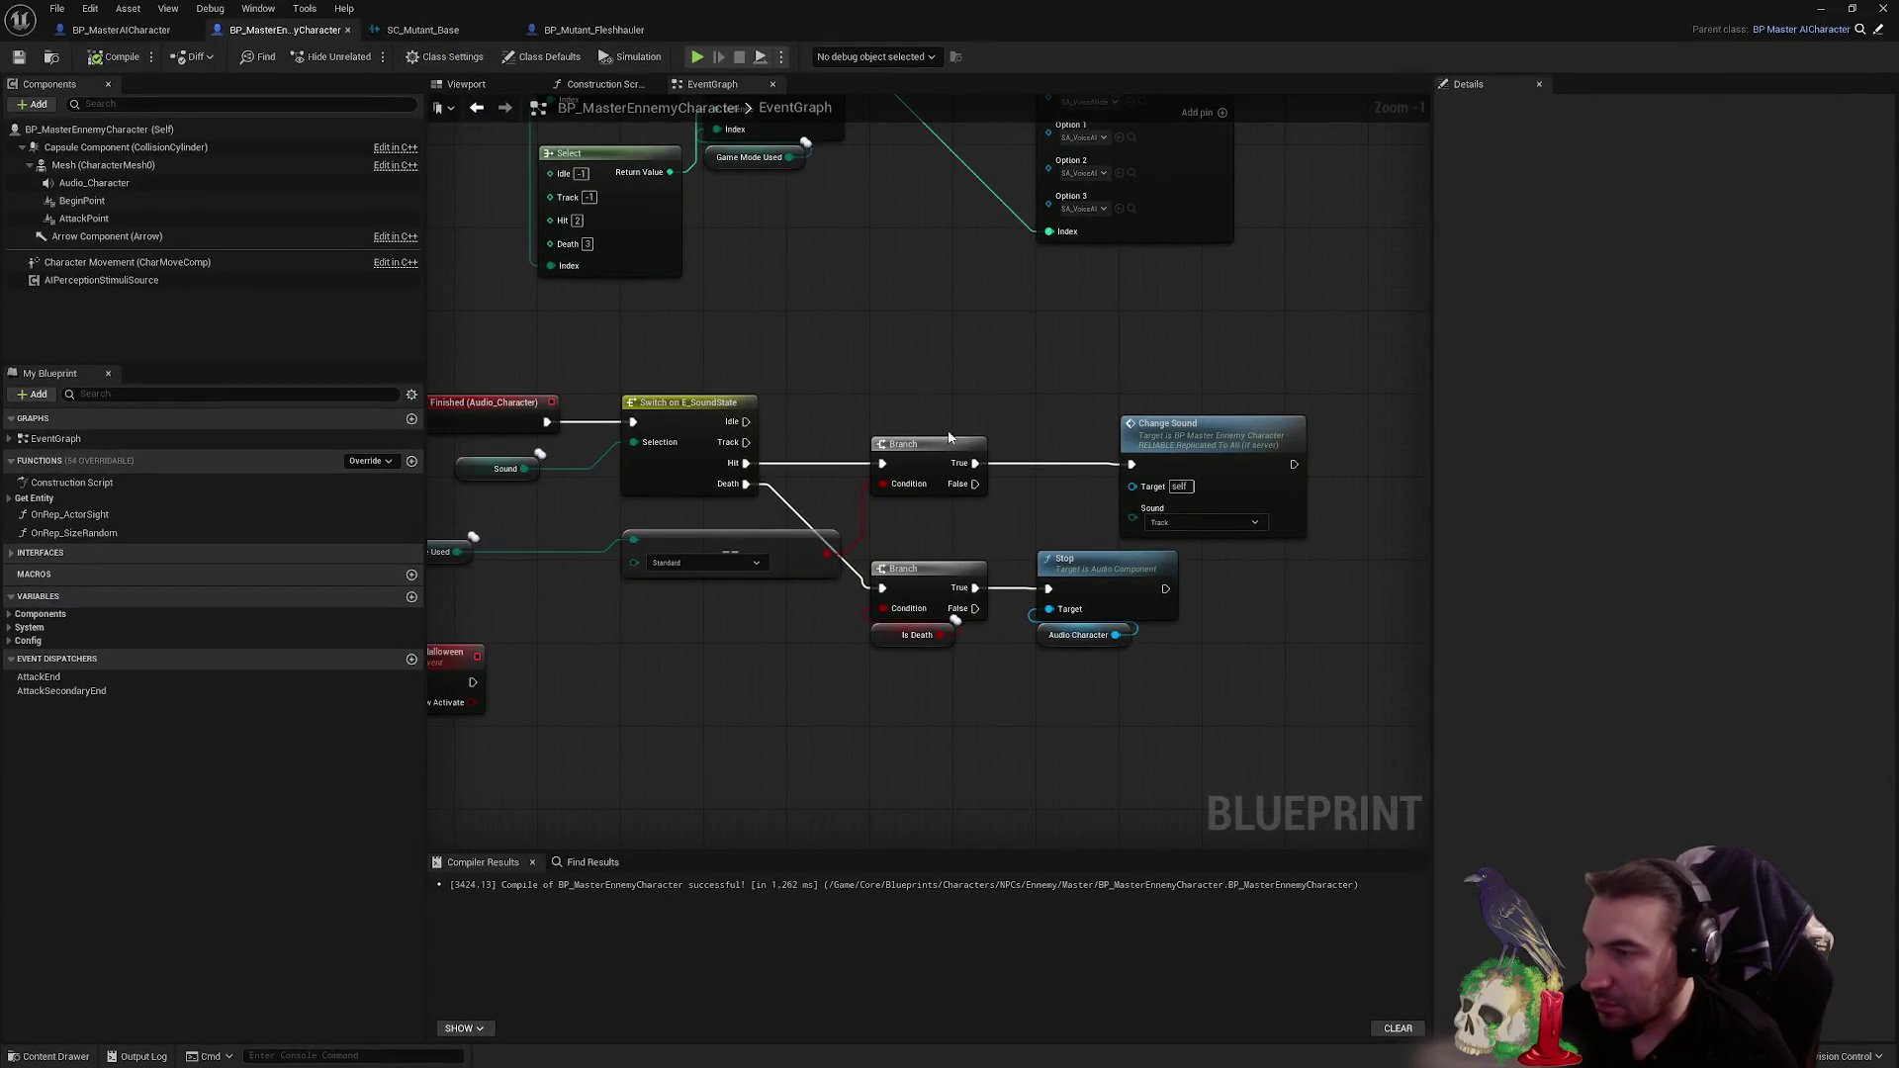
scroll(1009, 358, down, 1)
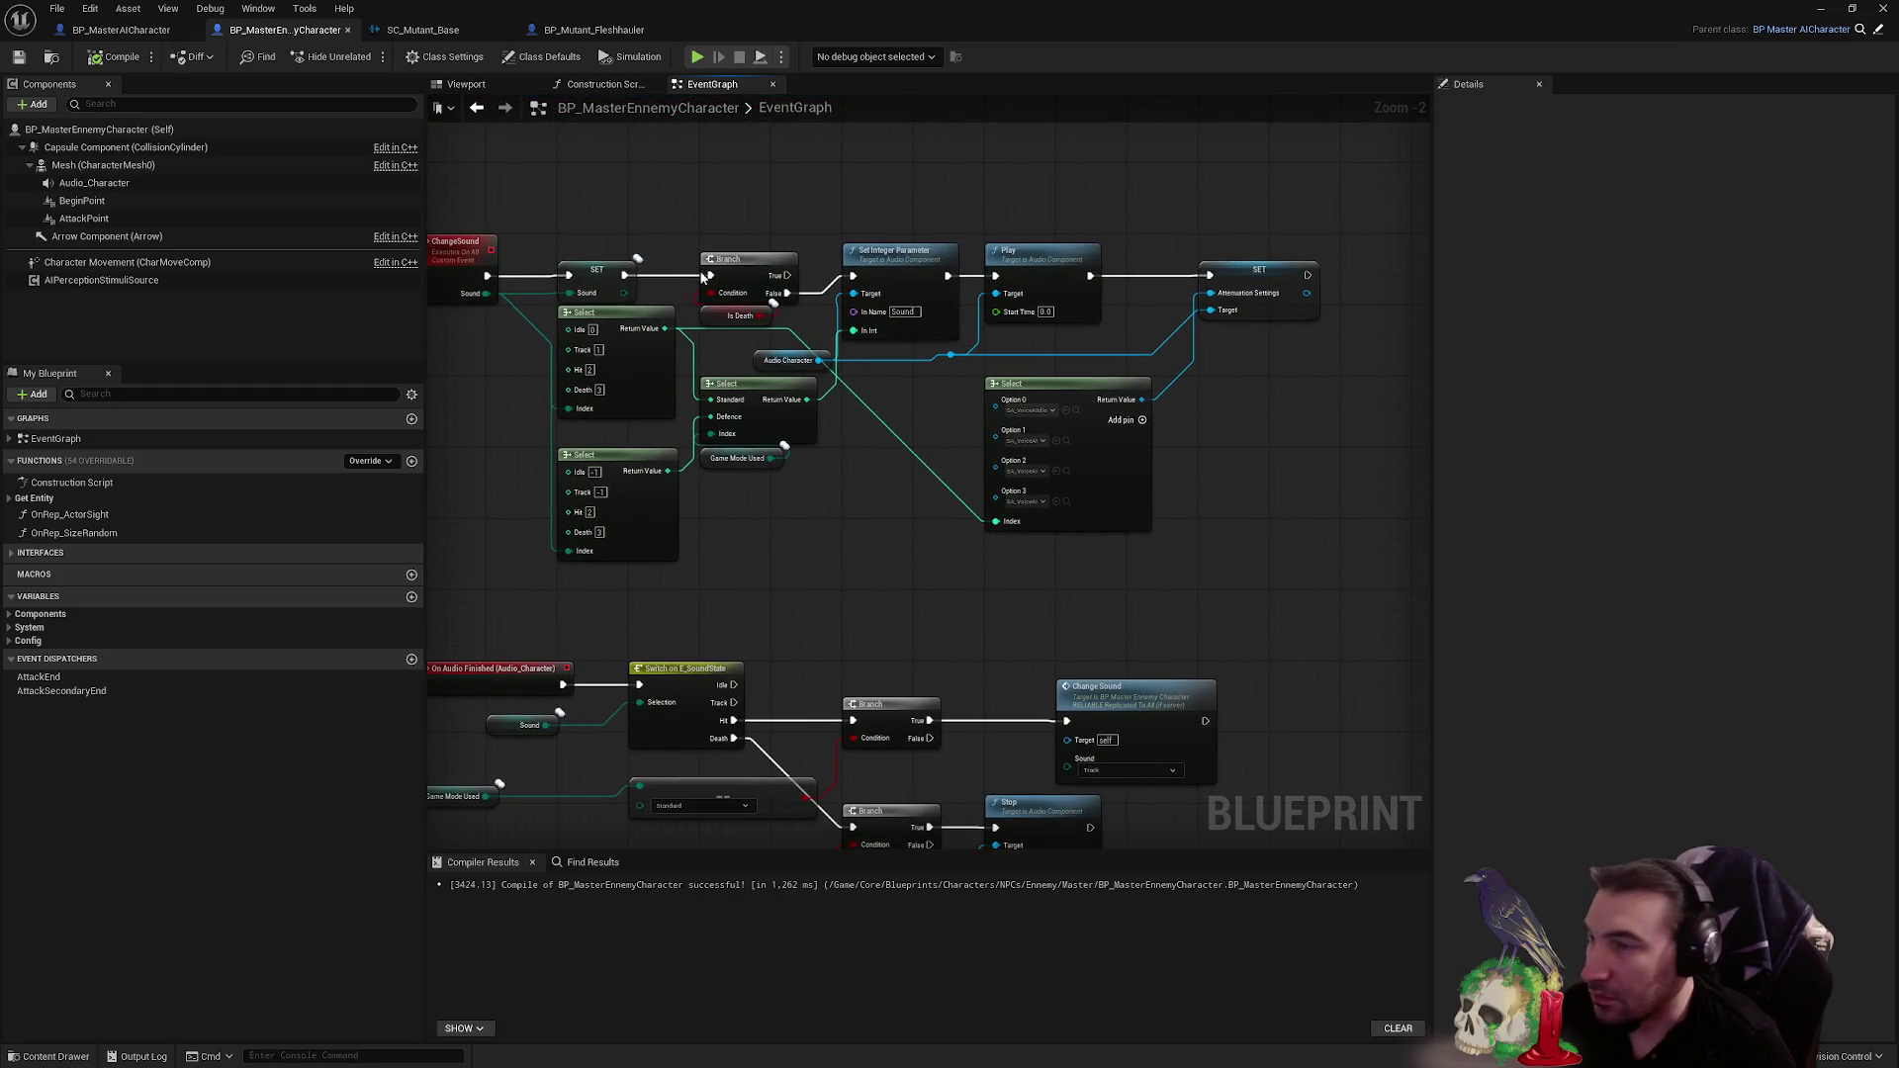
click(1820, 8)
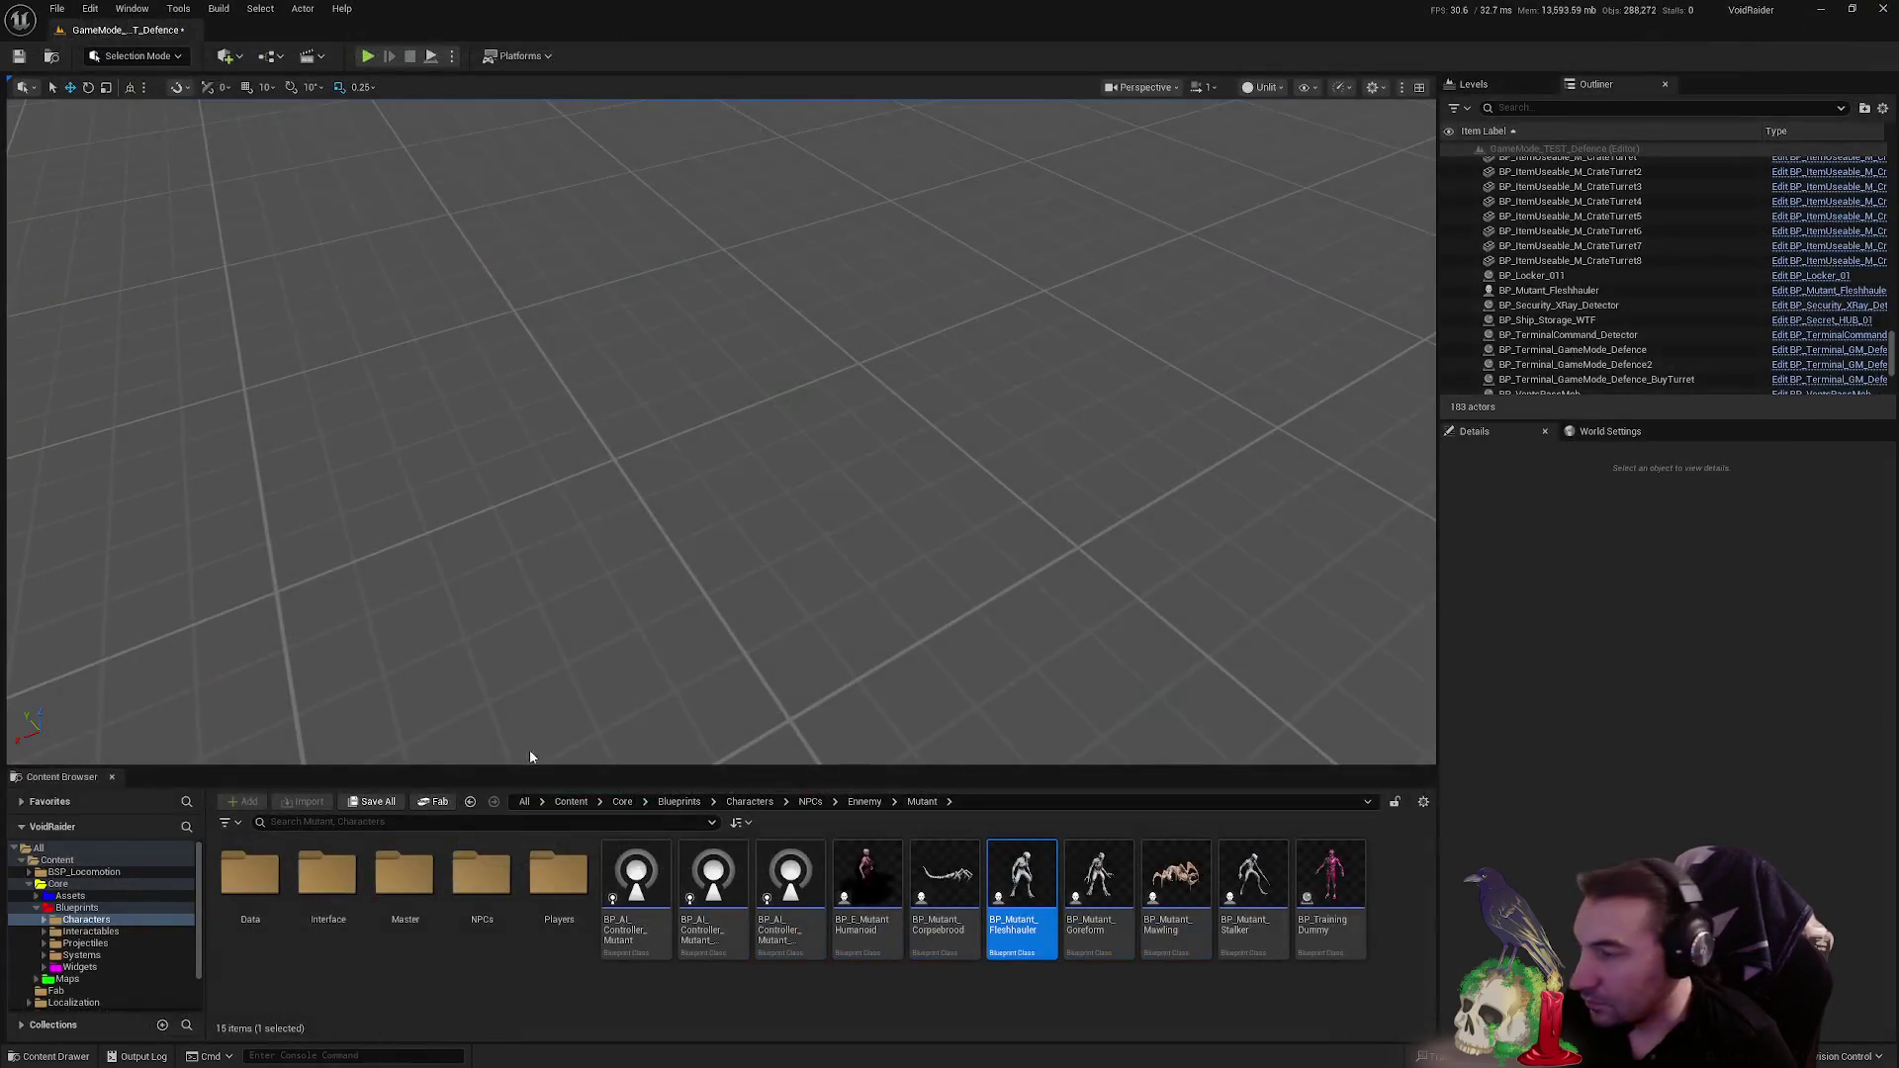
click(379, 806)
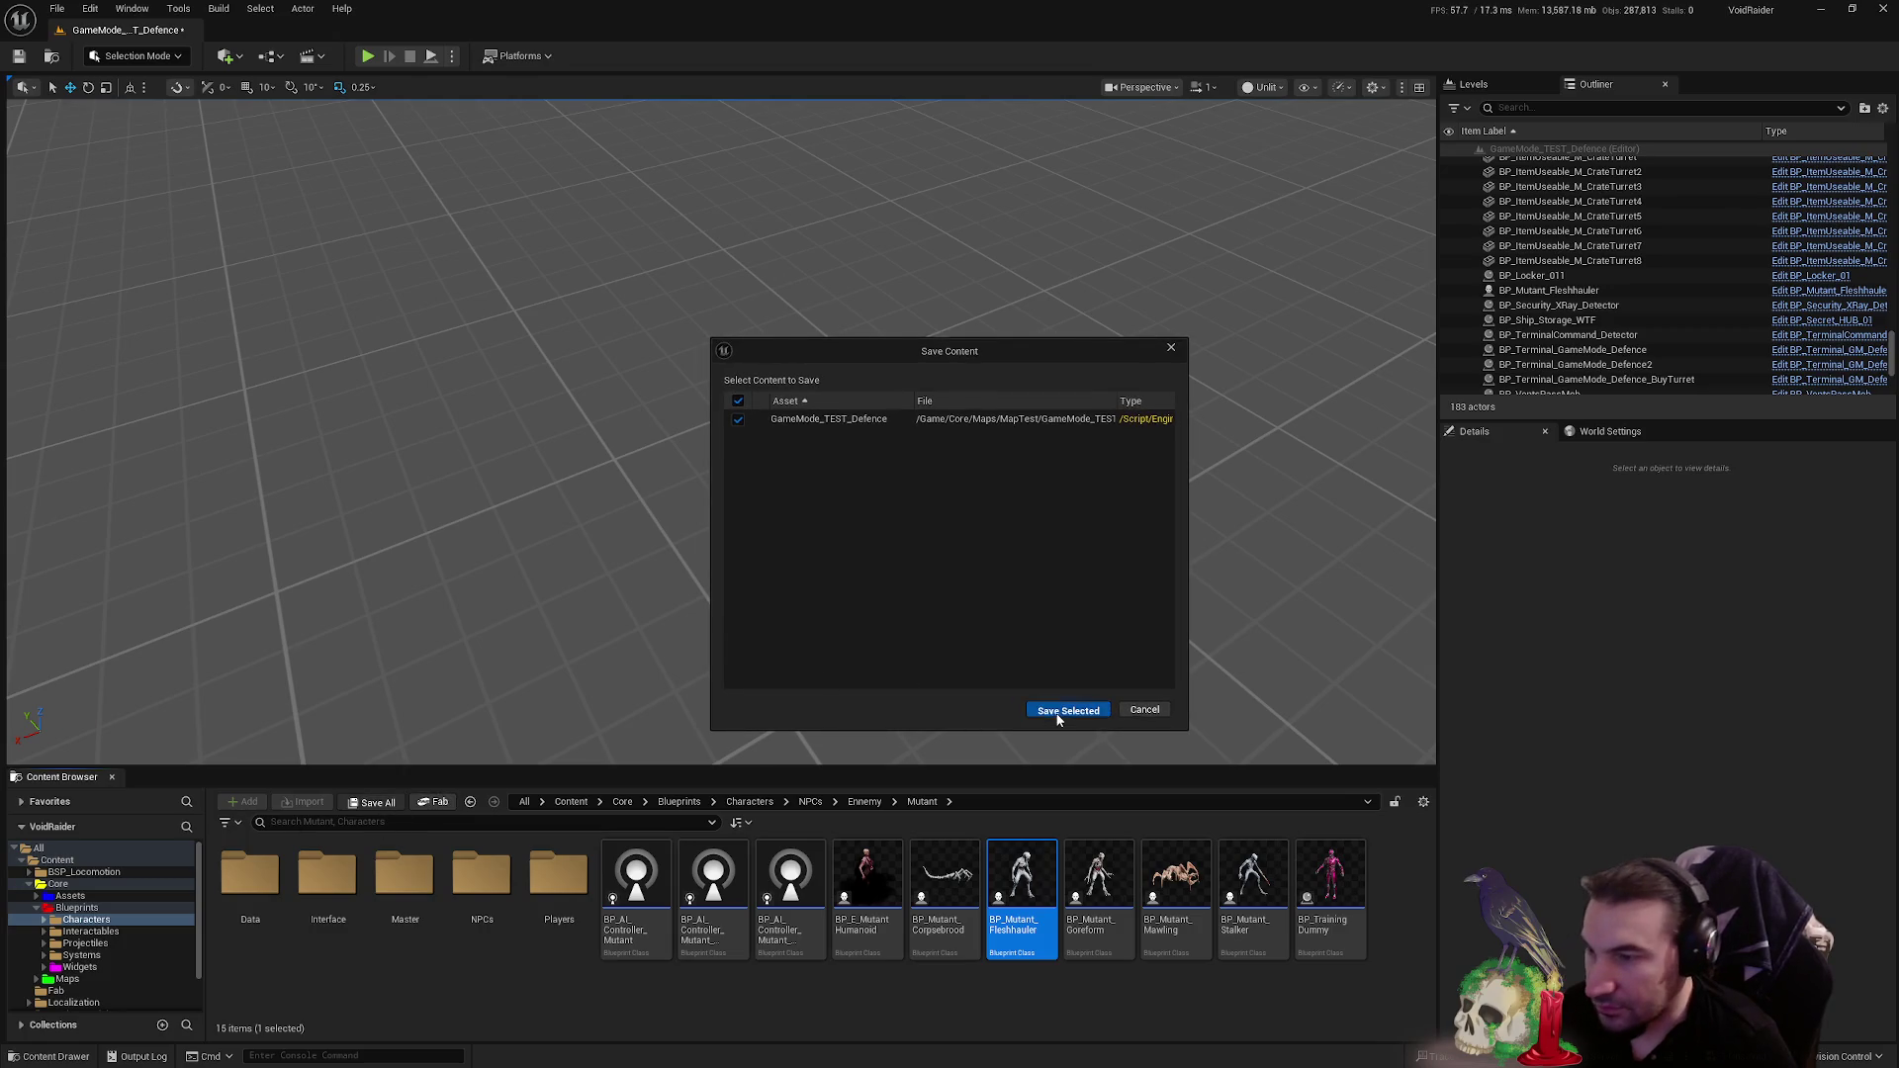
click(1059, 714)
key(super)
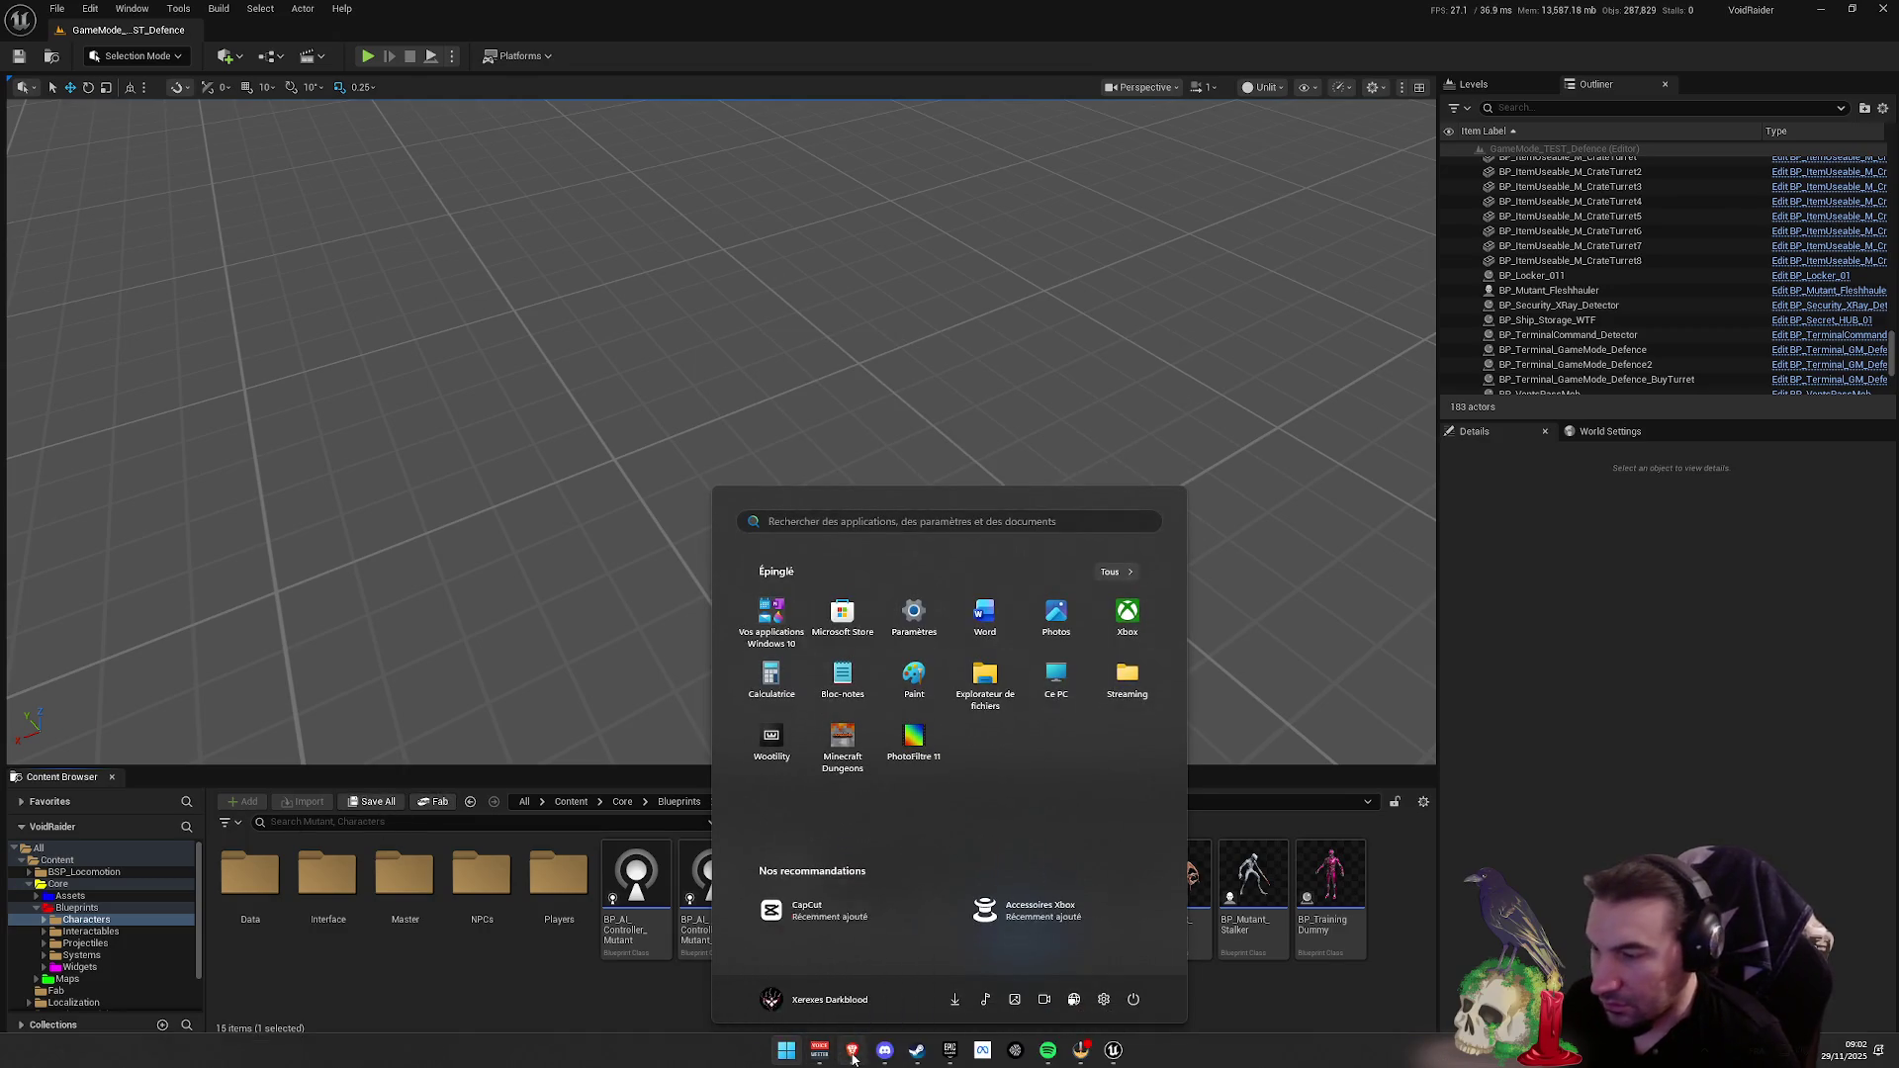
key(super)
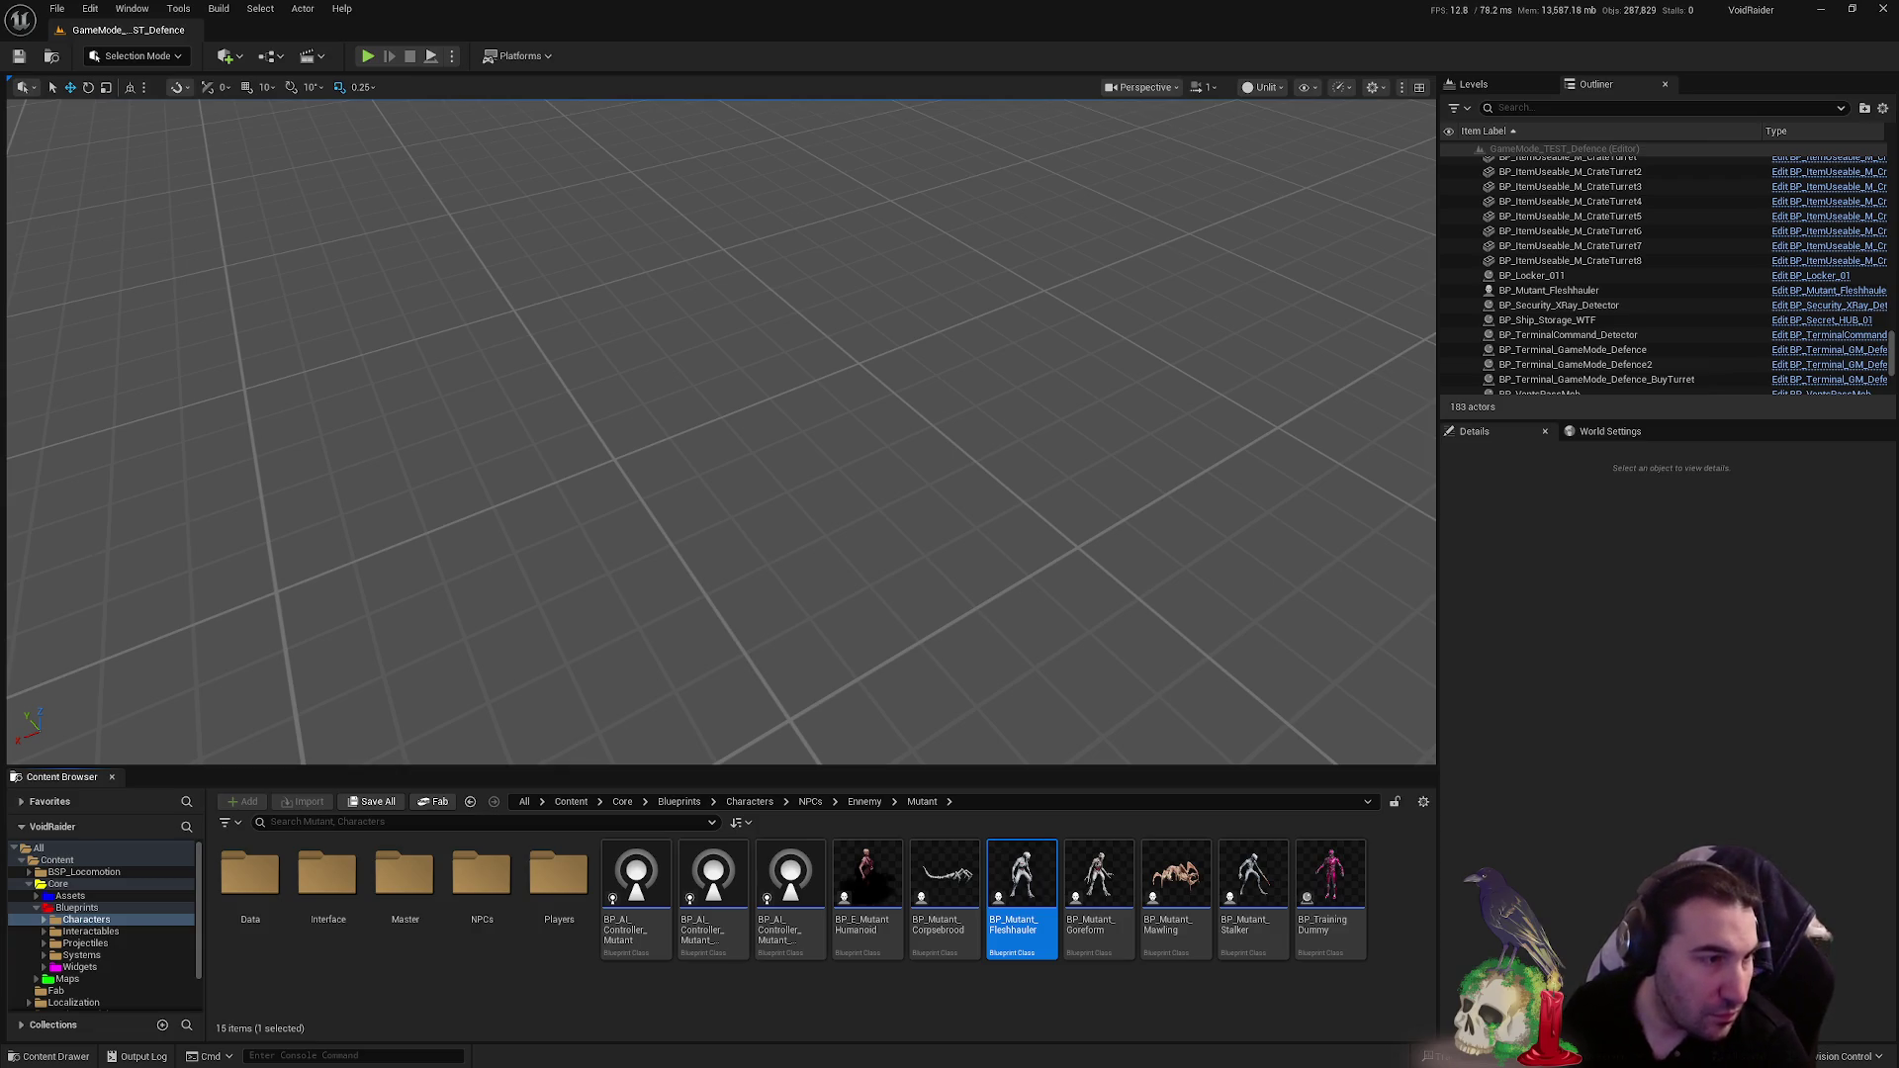
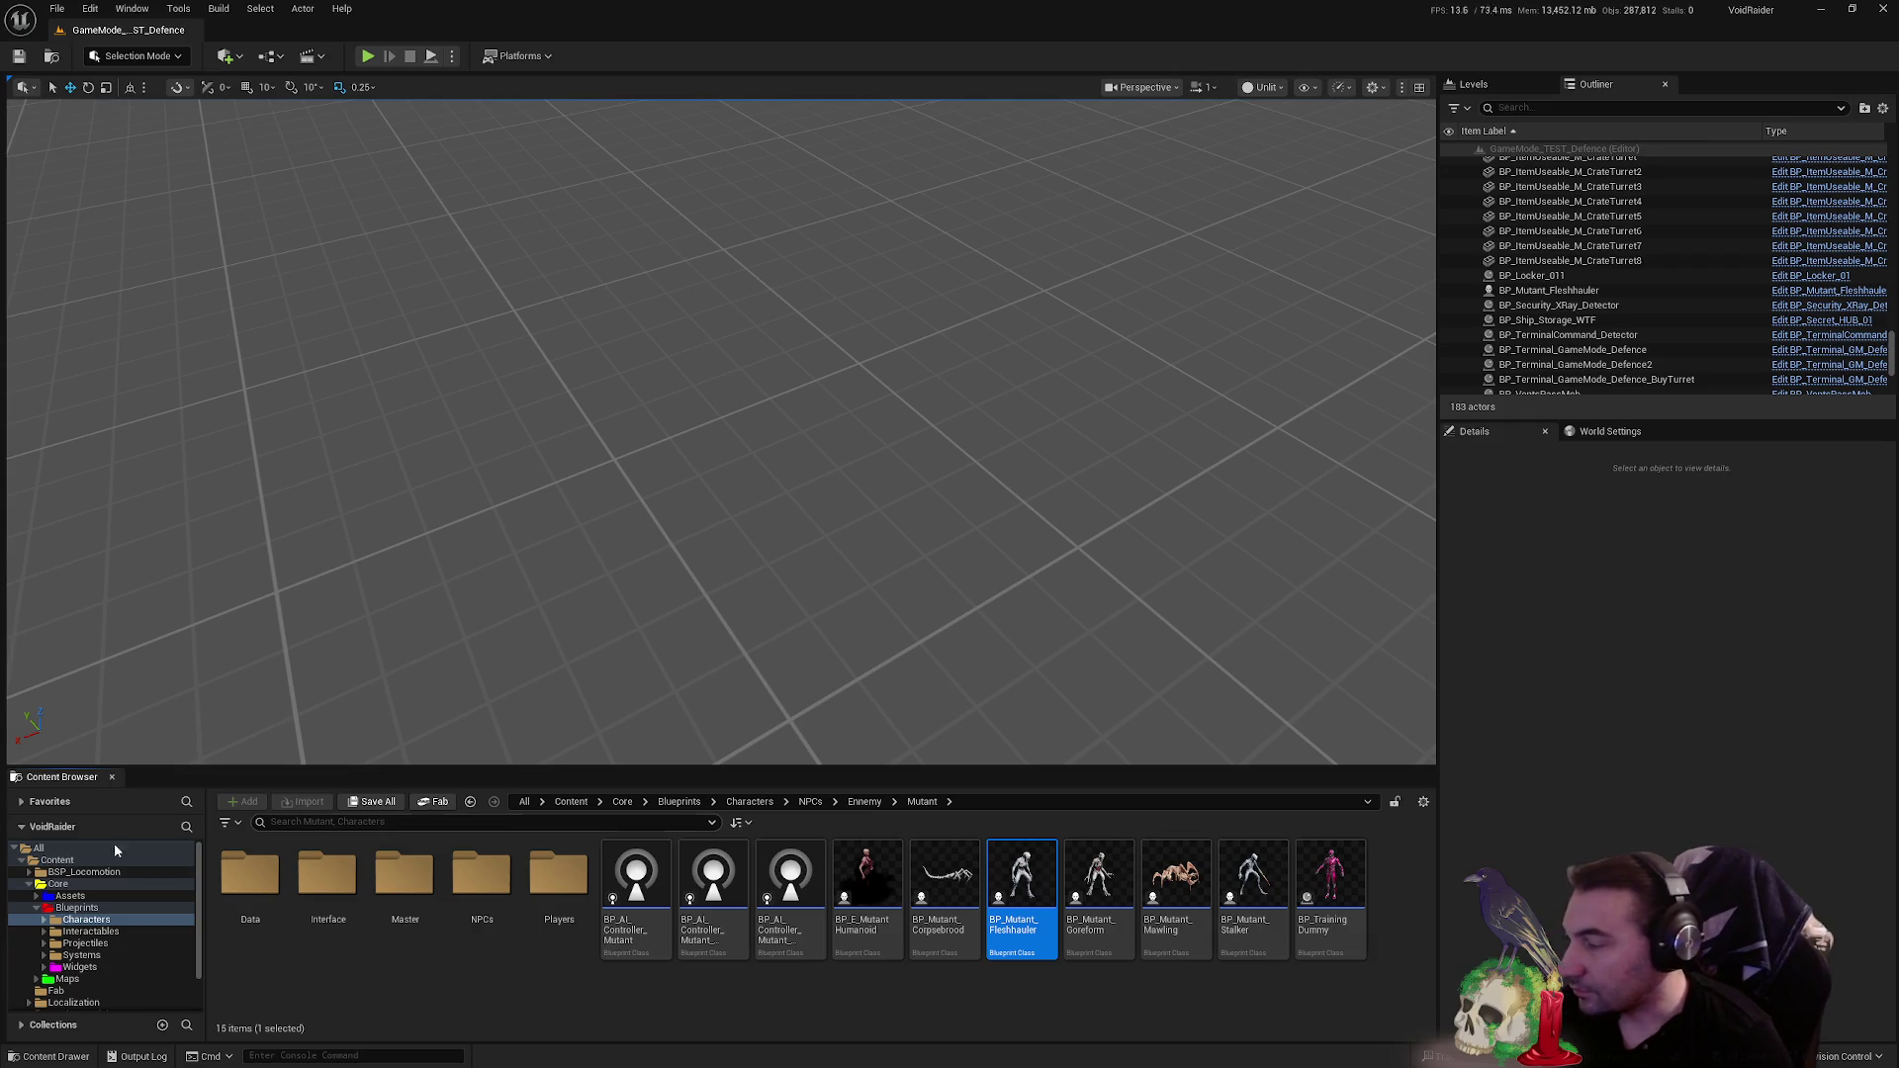
- Browse the contents of the Blueprints folder in the Content Browser
click(37, 908)
scroll(707, 952, down, 2)
scroll(705, 960, up, 2)
- Shrink and move the editor window, then open Patch Note.txt from the desktop in Notepad++
mouse_move(870, 15)
mouse_down()
mouse_move(880, 97)
mouse_move(835, 146)
mouse_move(798, 132)
mouse_up()
mouse_move(1024, 148)
mouse_down()
mouse_move(1119, 166)
mouse_move(1037, 125)
mouse_up()
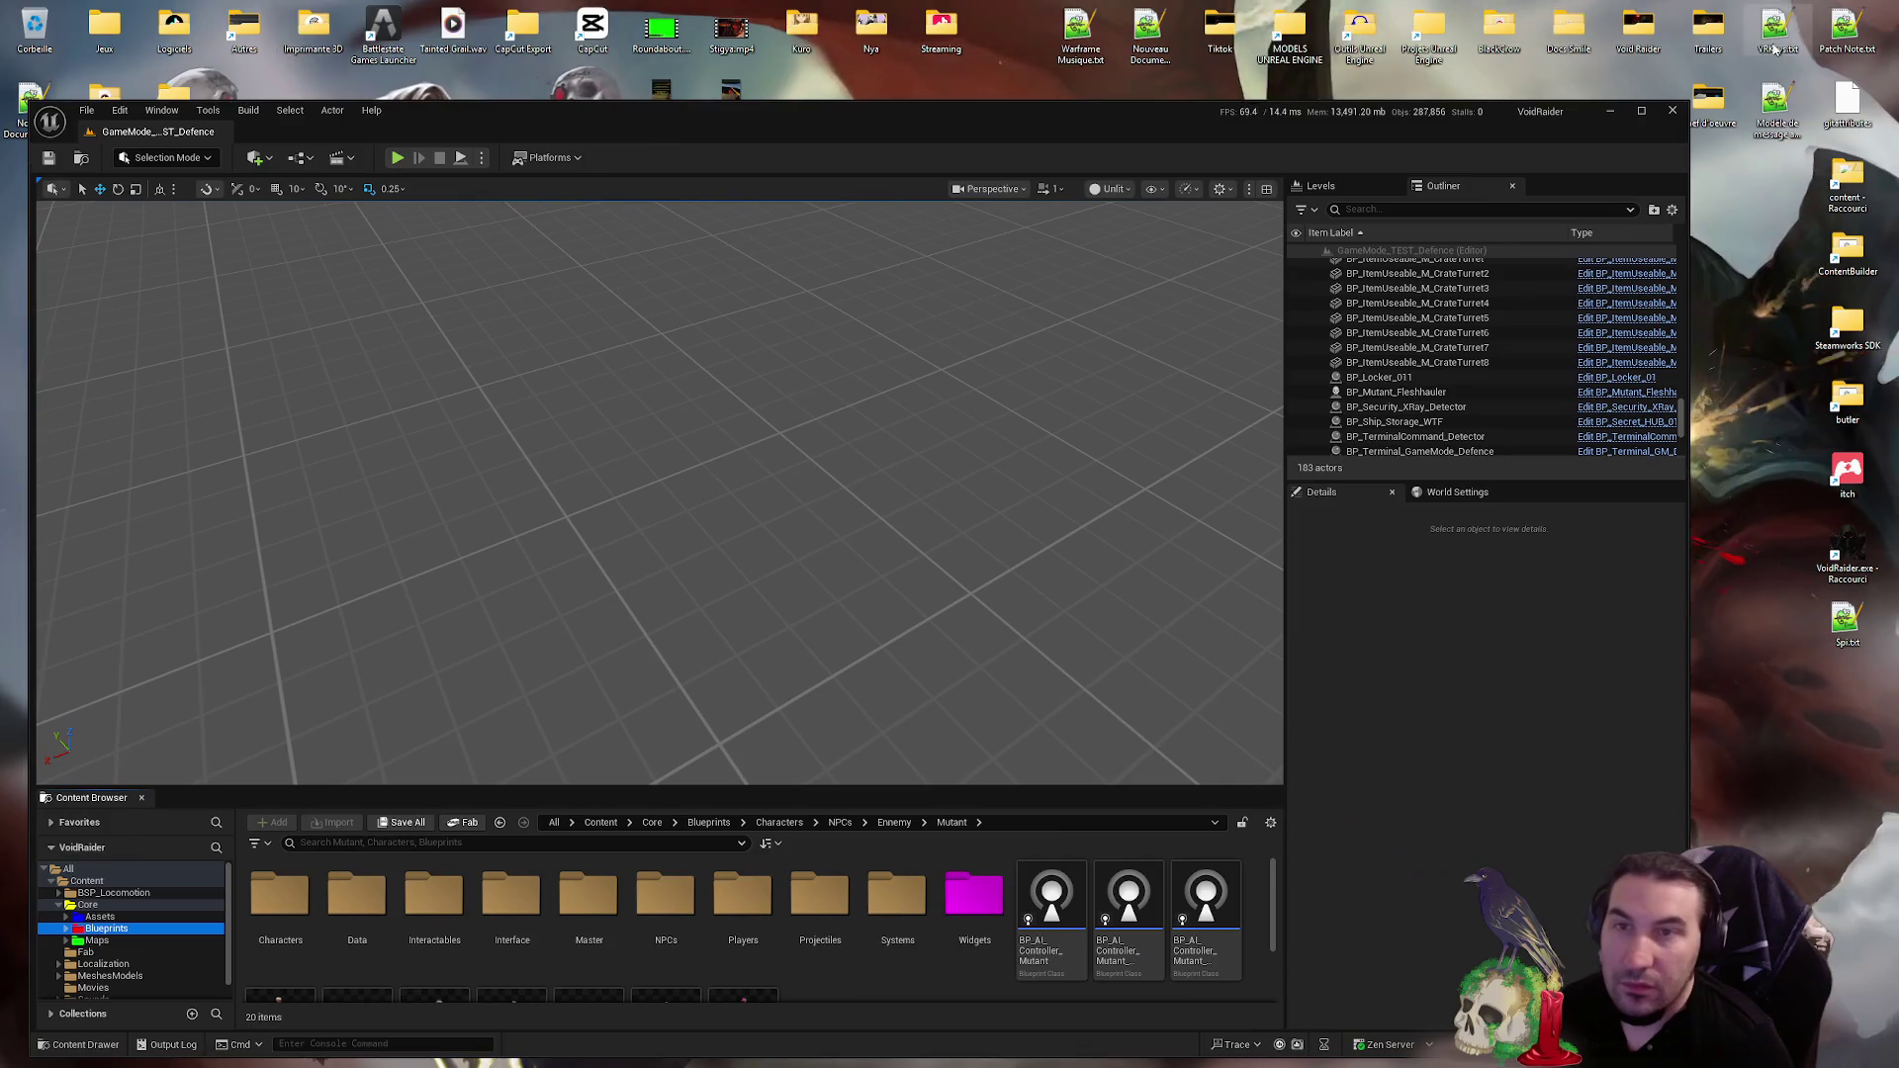
double_click(1846, 29)
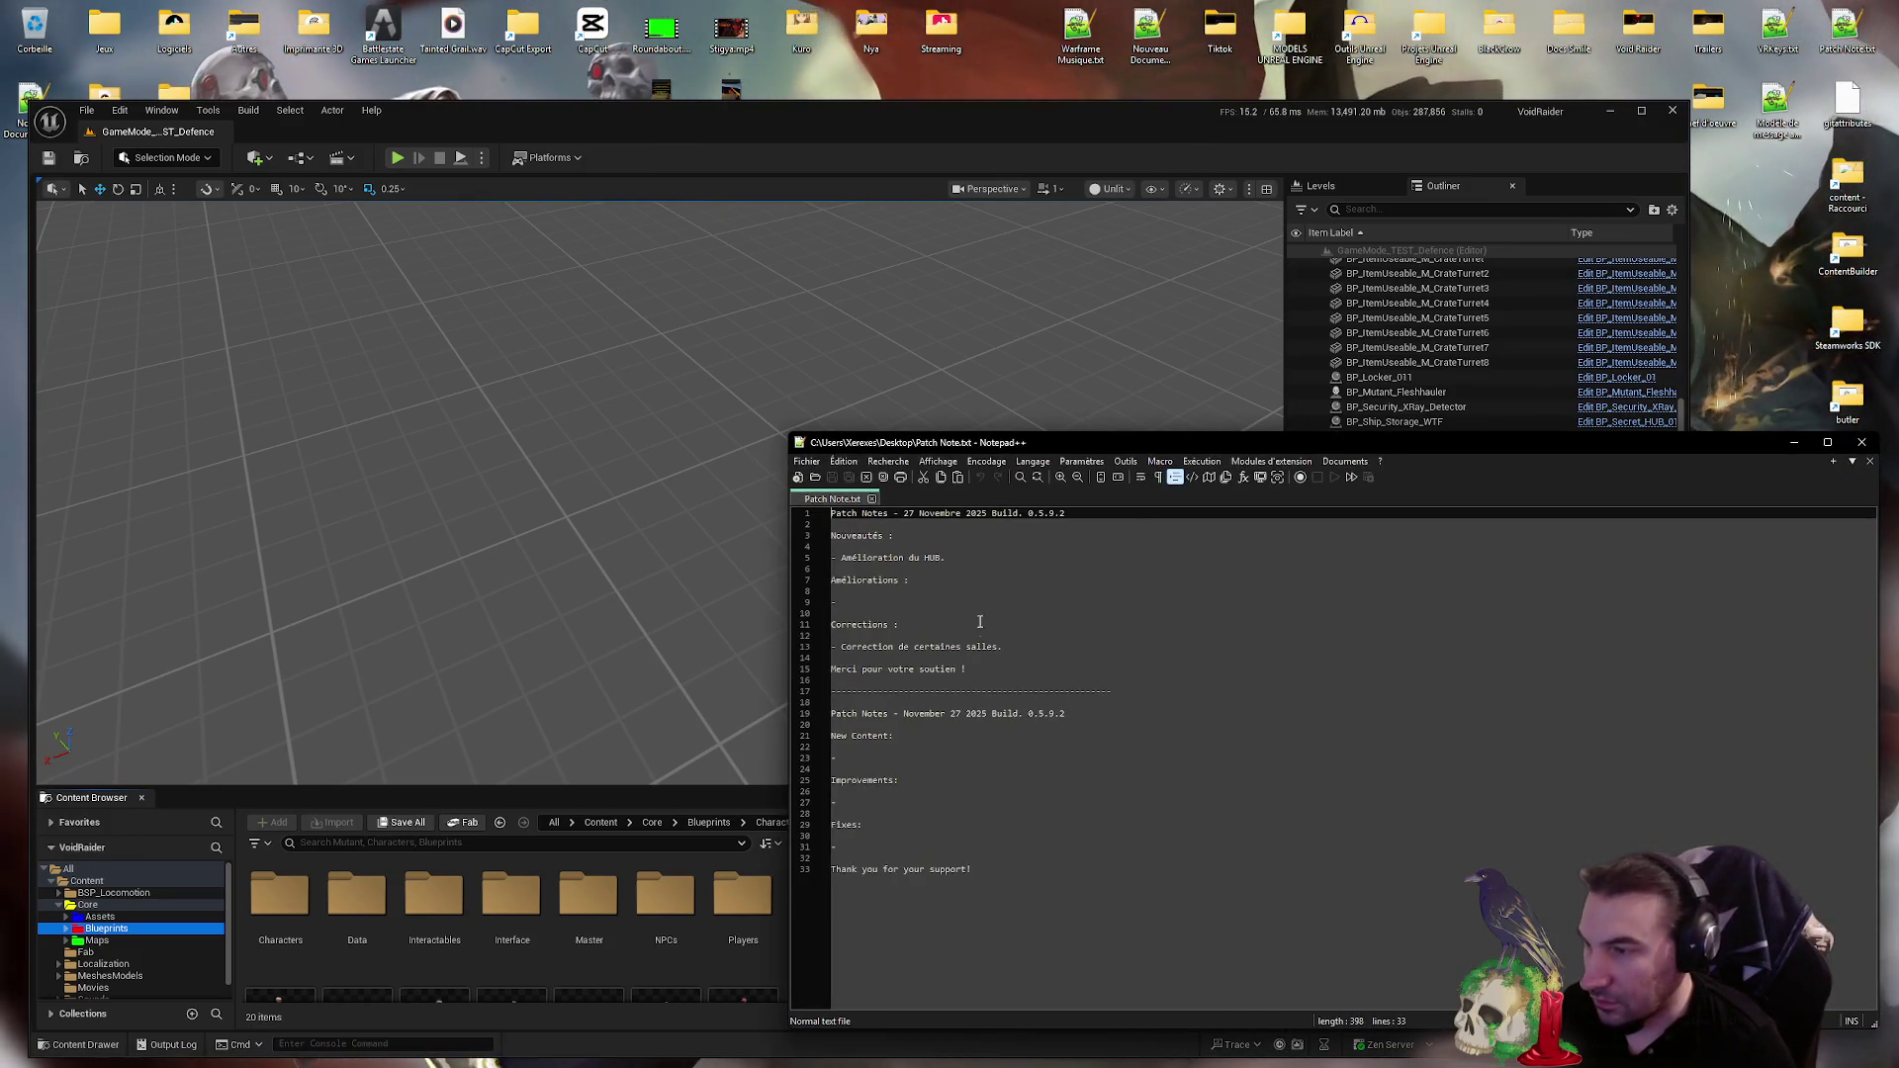
click(1002, 646)
- Start a new dashed bullet on line 14 beneath the first French correction
key(Return)
key(Delete)
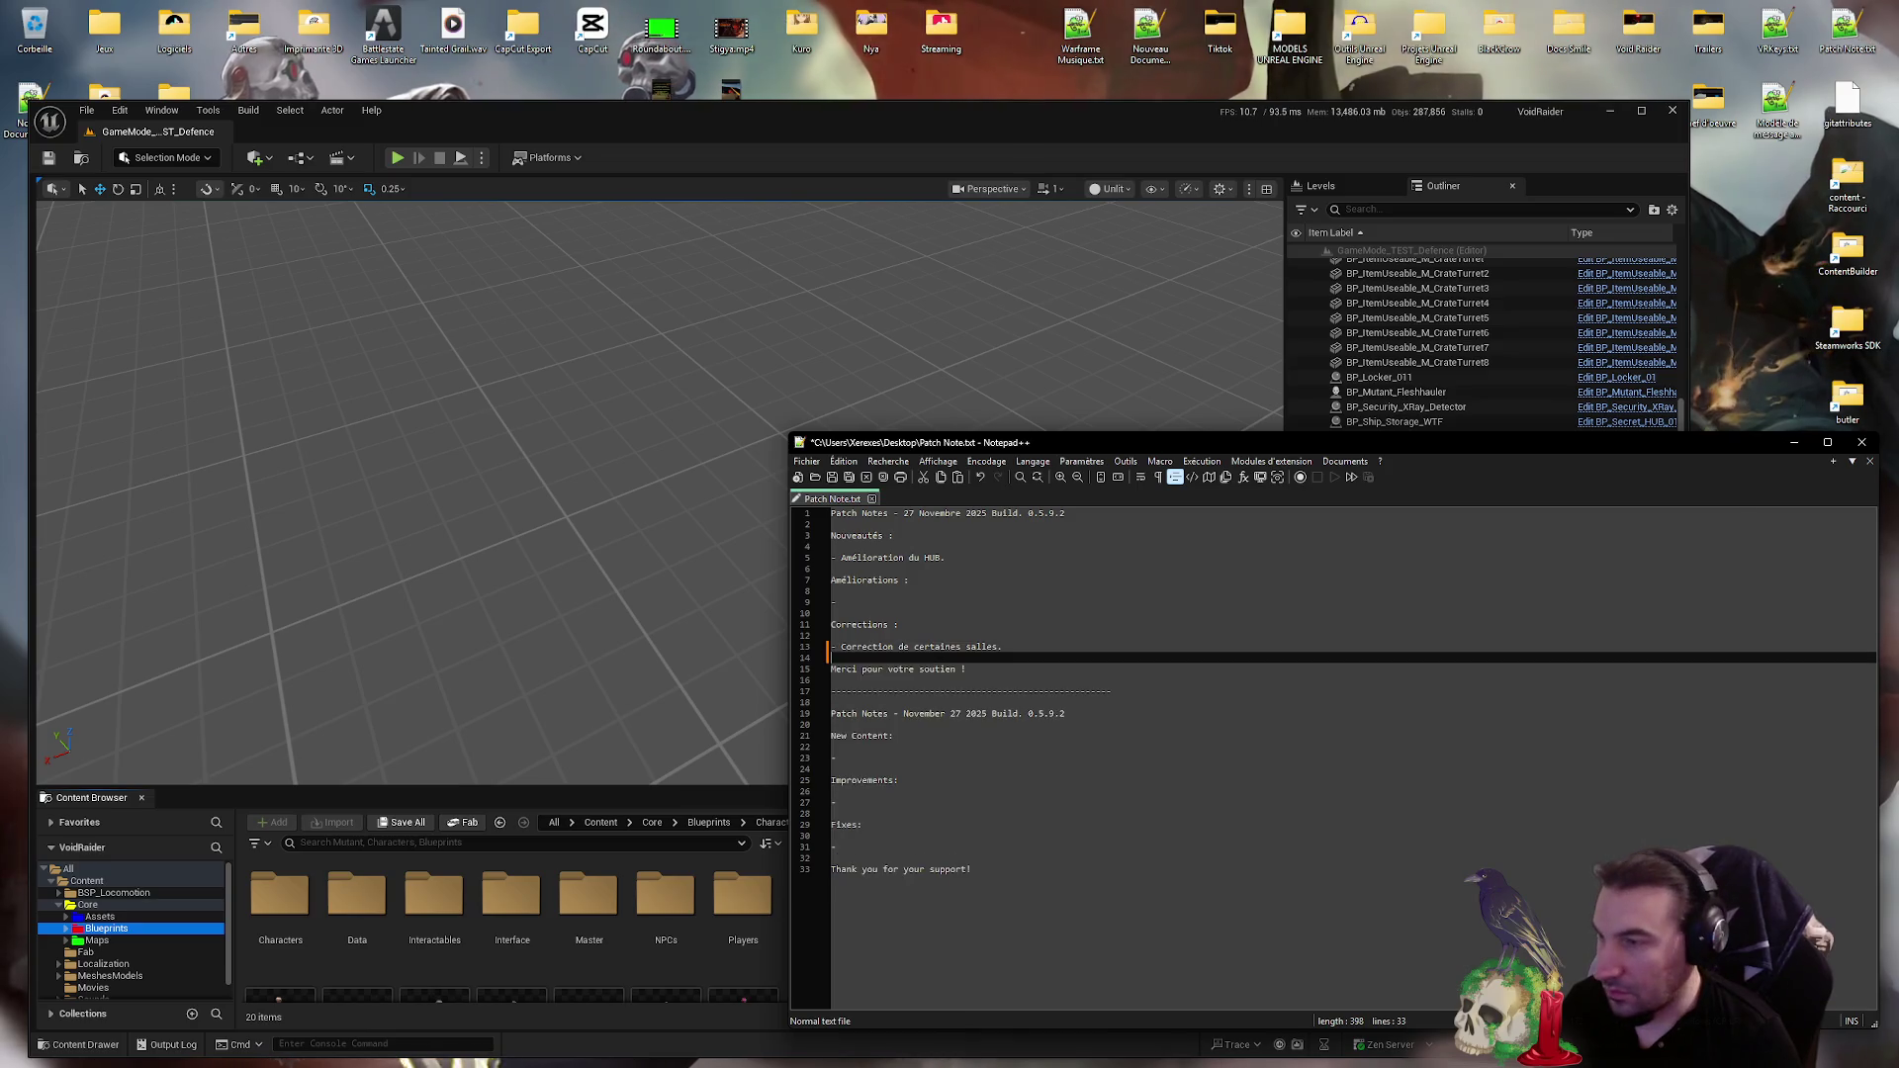
text(-)
key(Return)
click(836, 658)
- Write 'Correction d'un probleme audio avec les monstres qui pouvait continuer a hurler après leur mort' and select it
text(Correction d'un probleme audio avec les monstre)
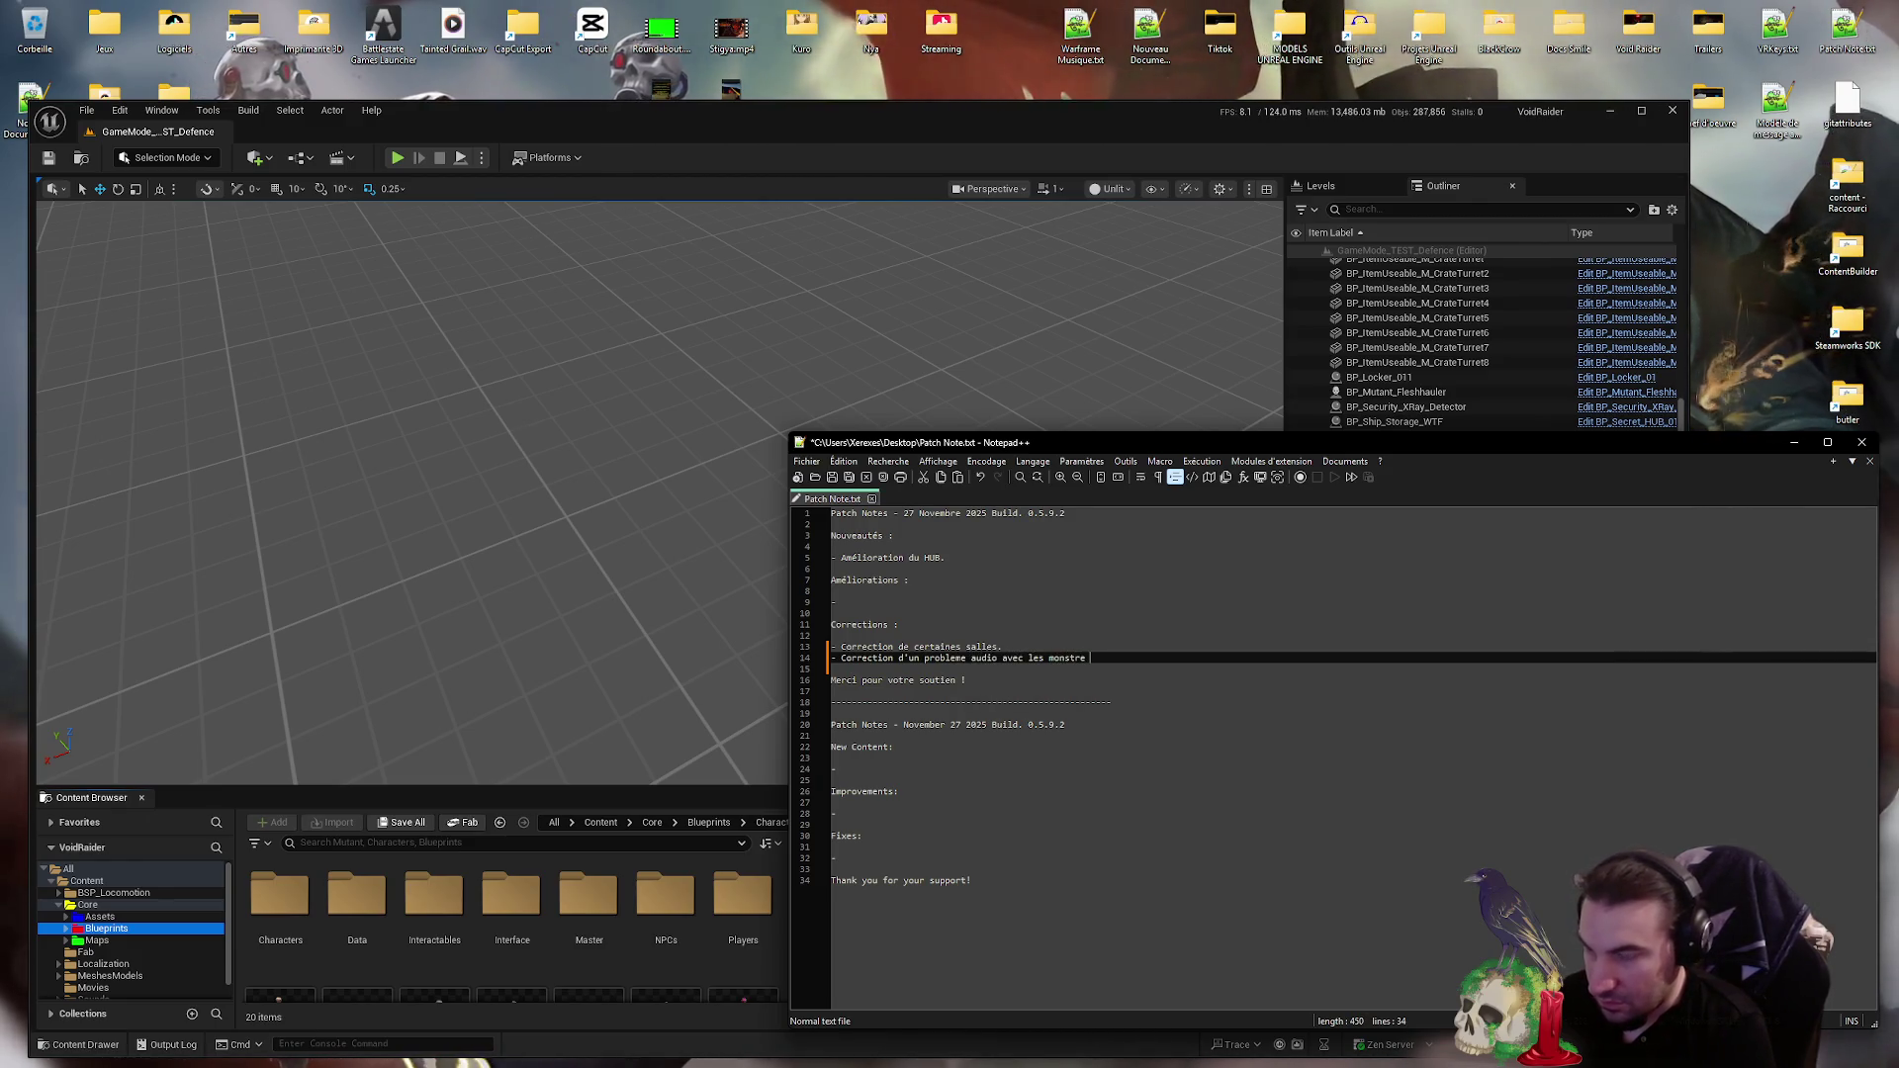
key(BackSpace)
text(monstres)
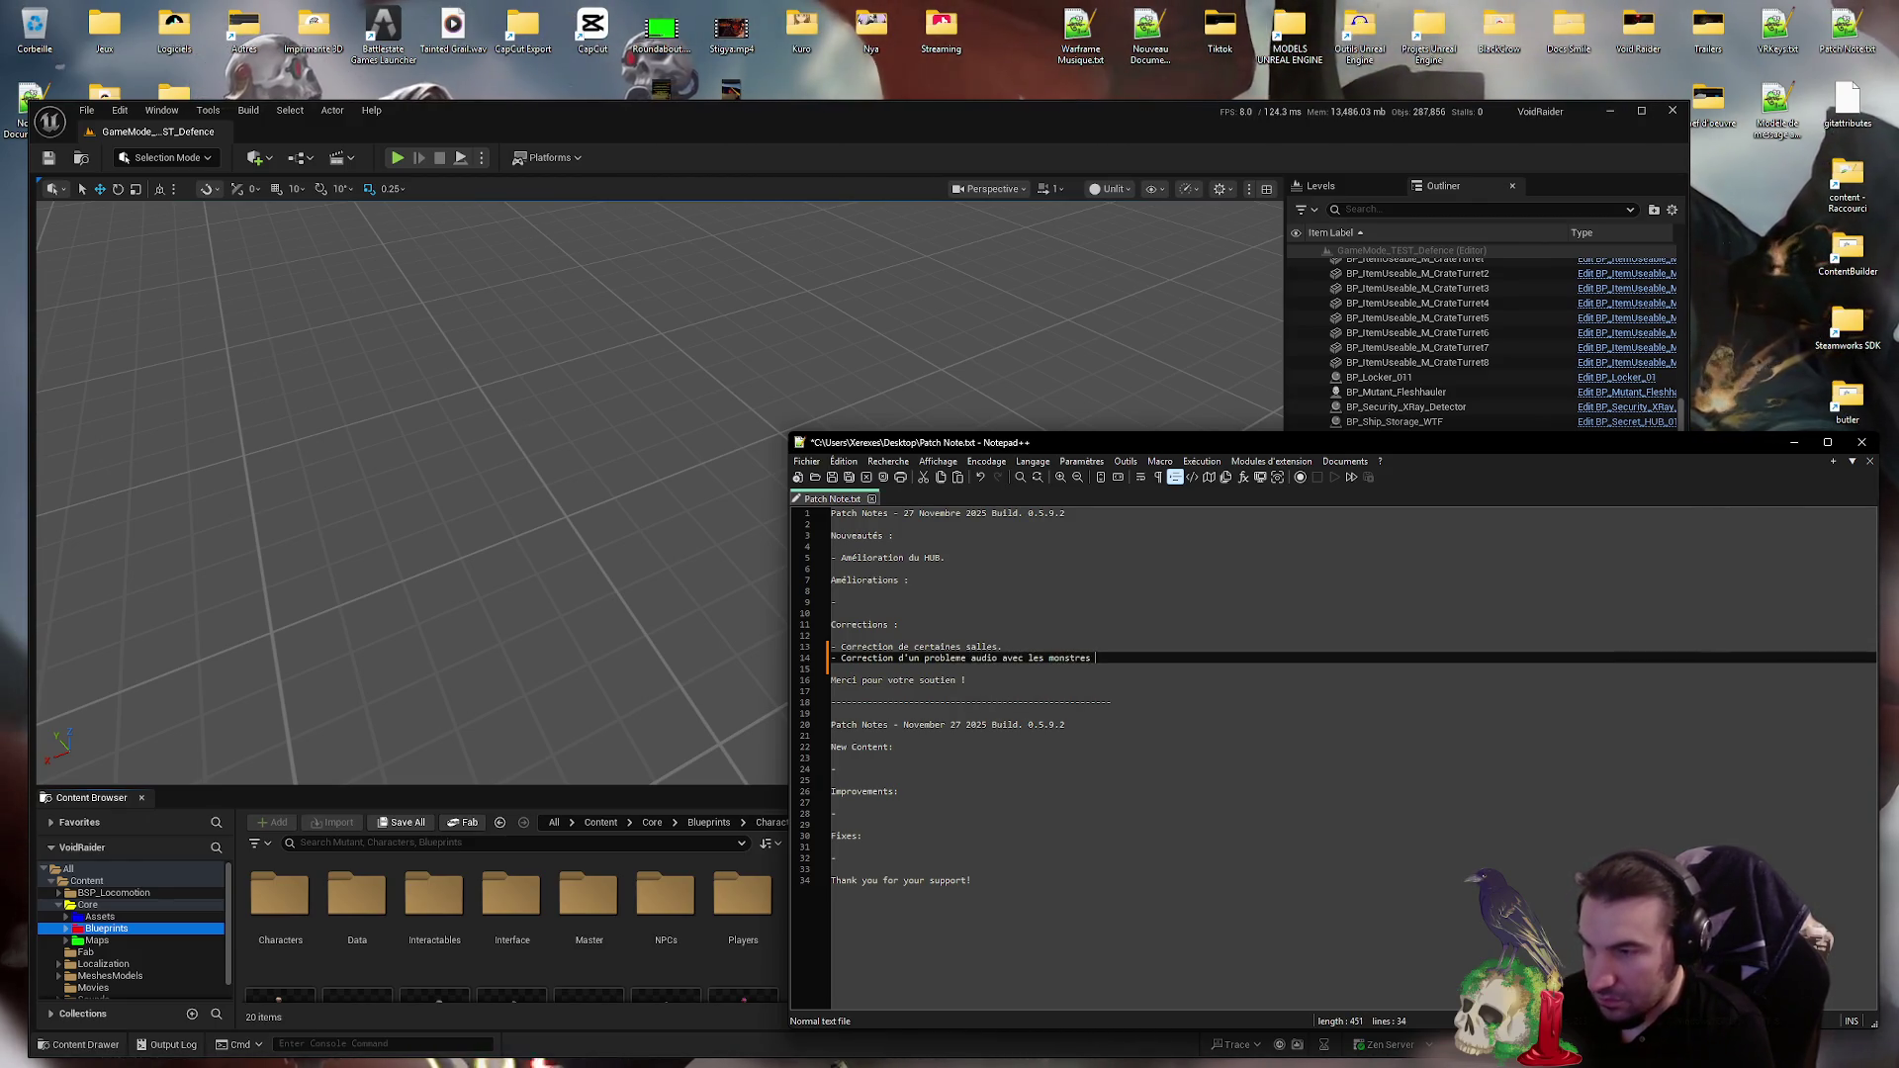
text(qui pouvait co)
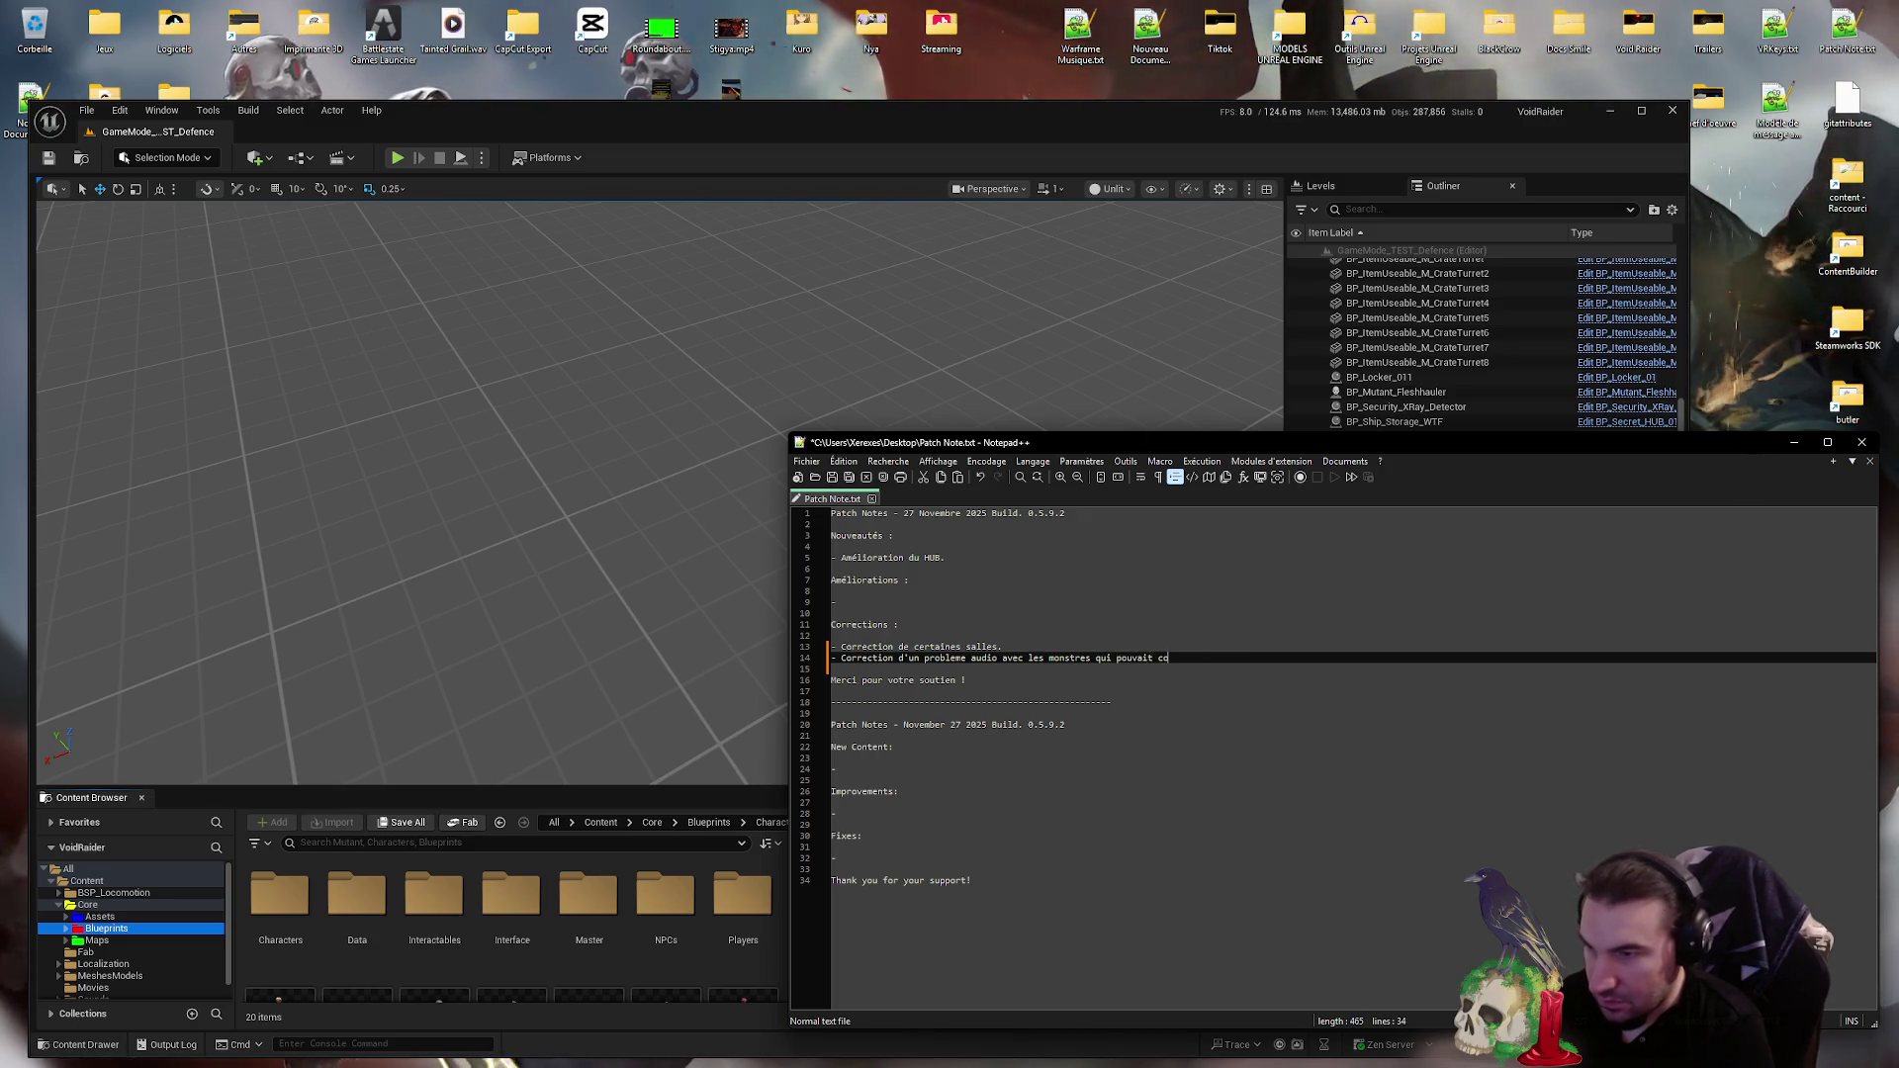
text(ntinuer a b)
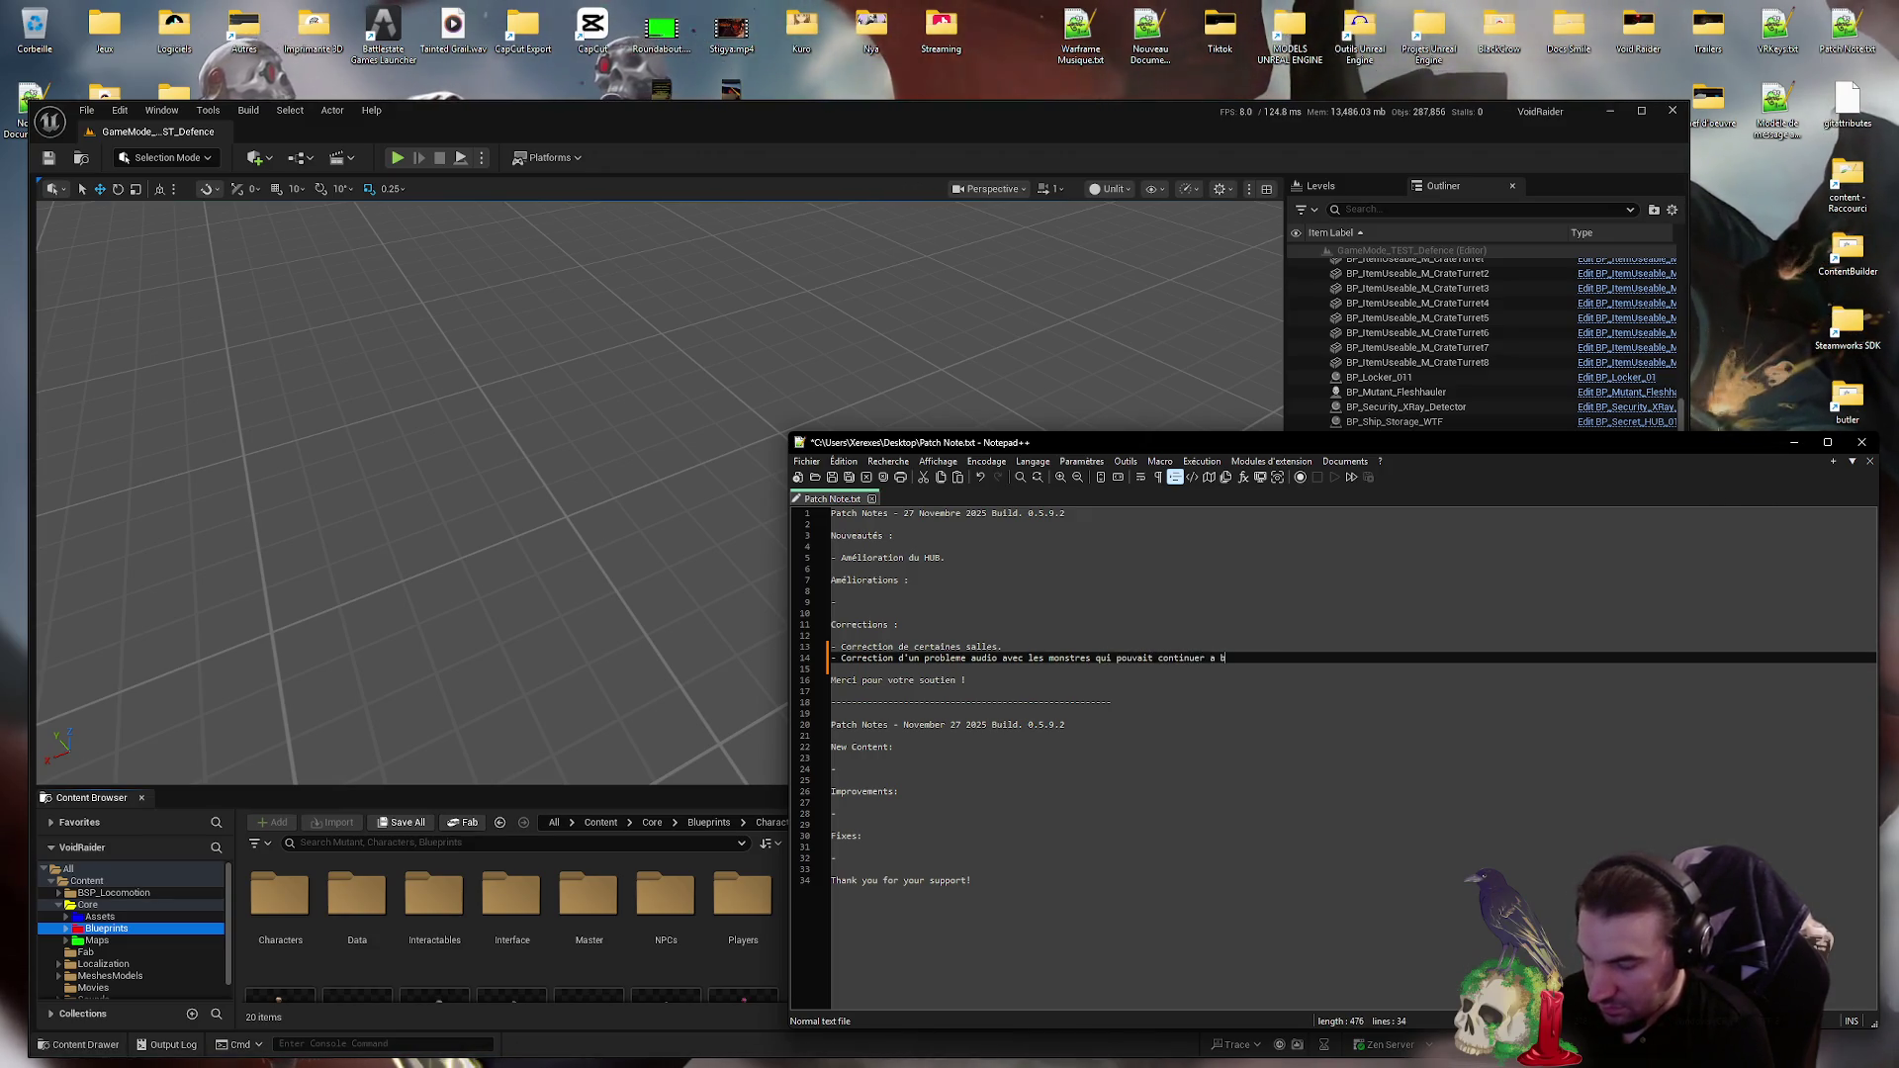
key(BackSpace)
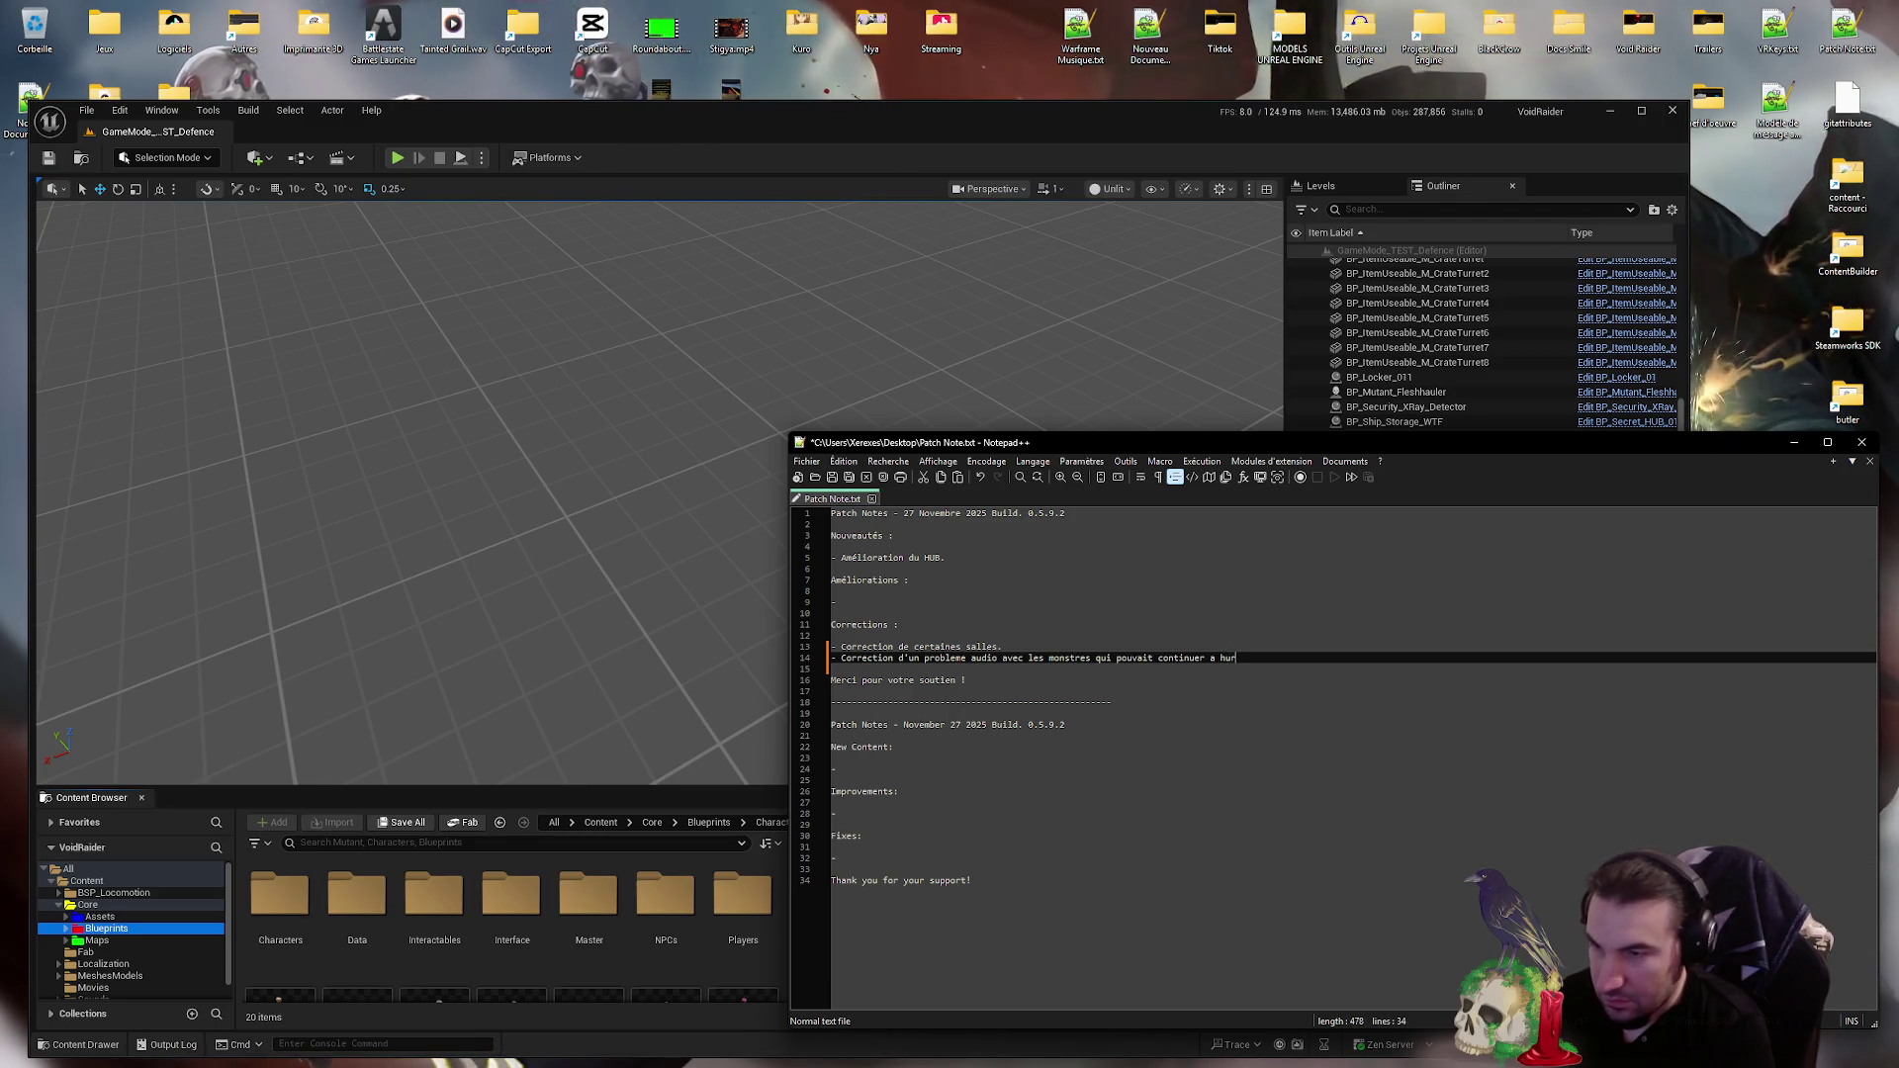
text(ler après leur mort.)
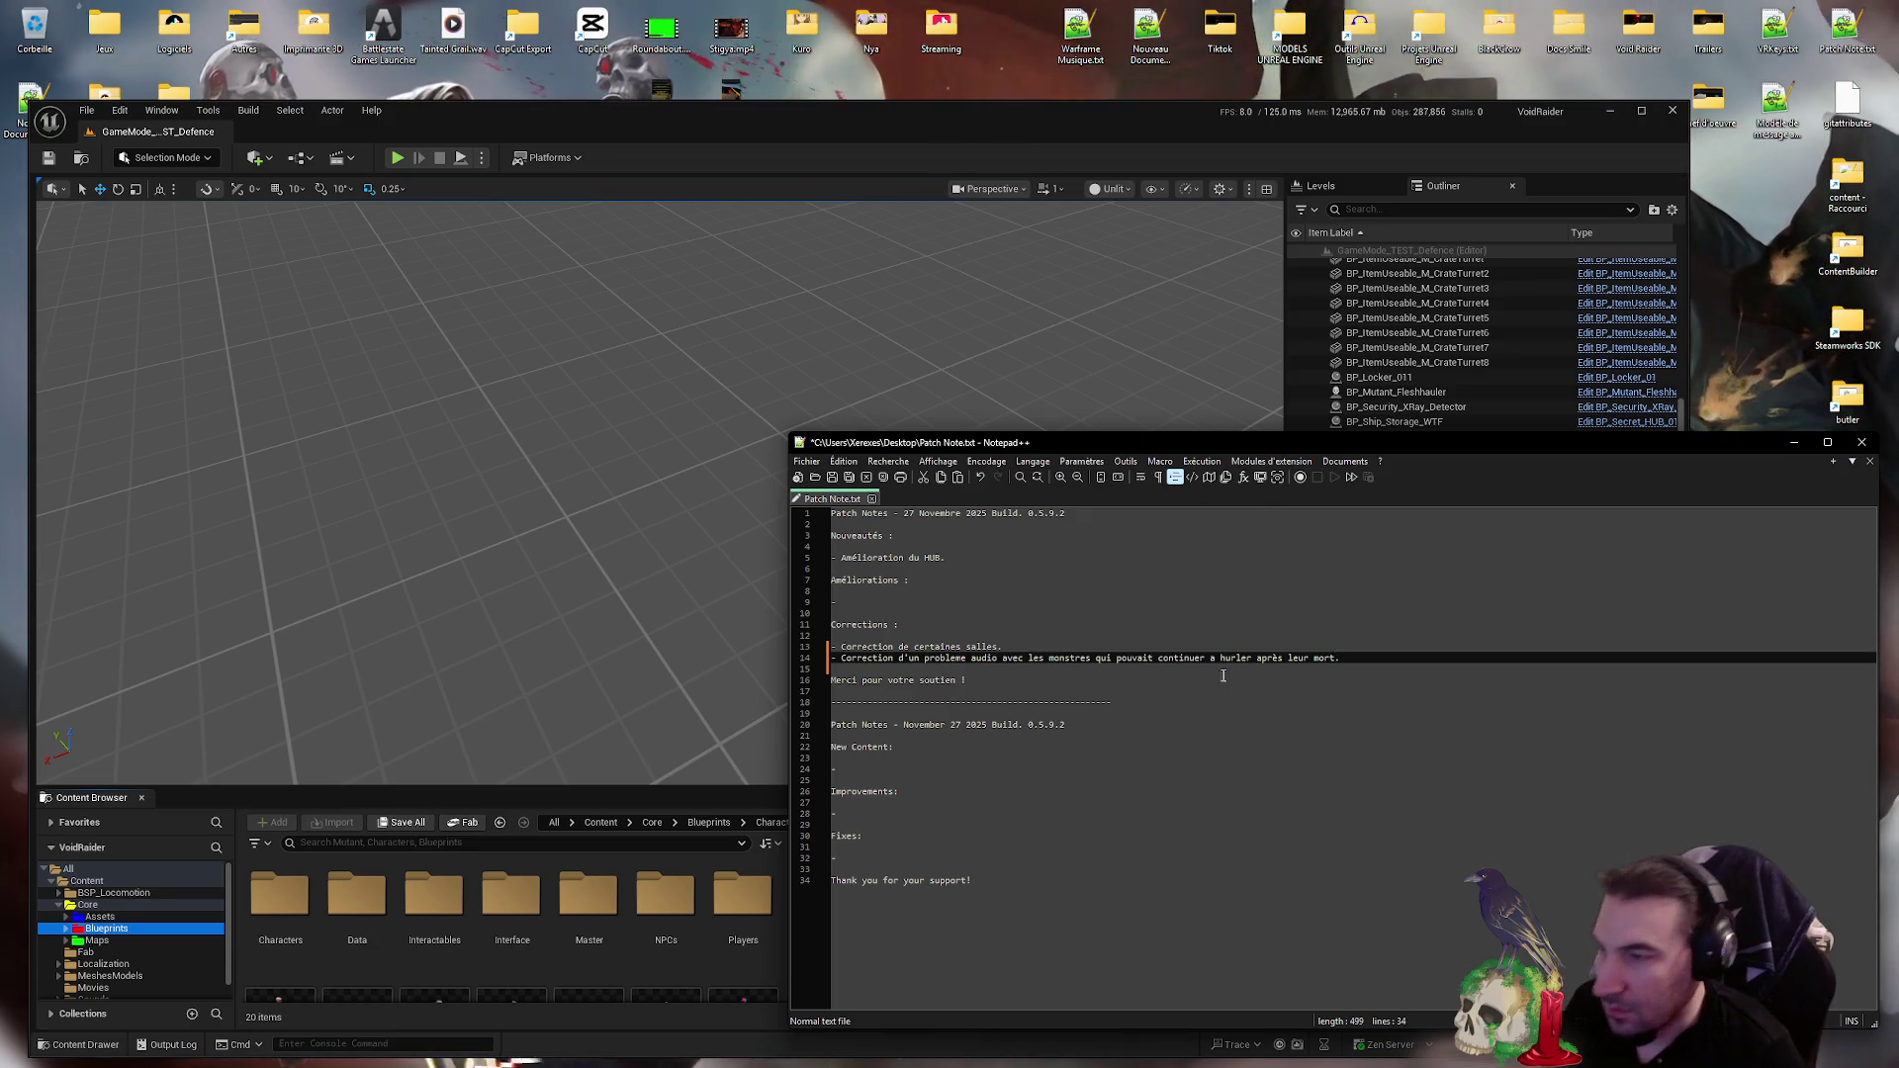
drag(1340, 658, 842, 658)
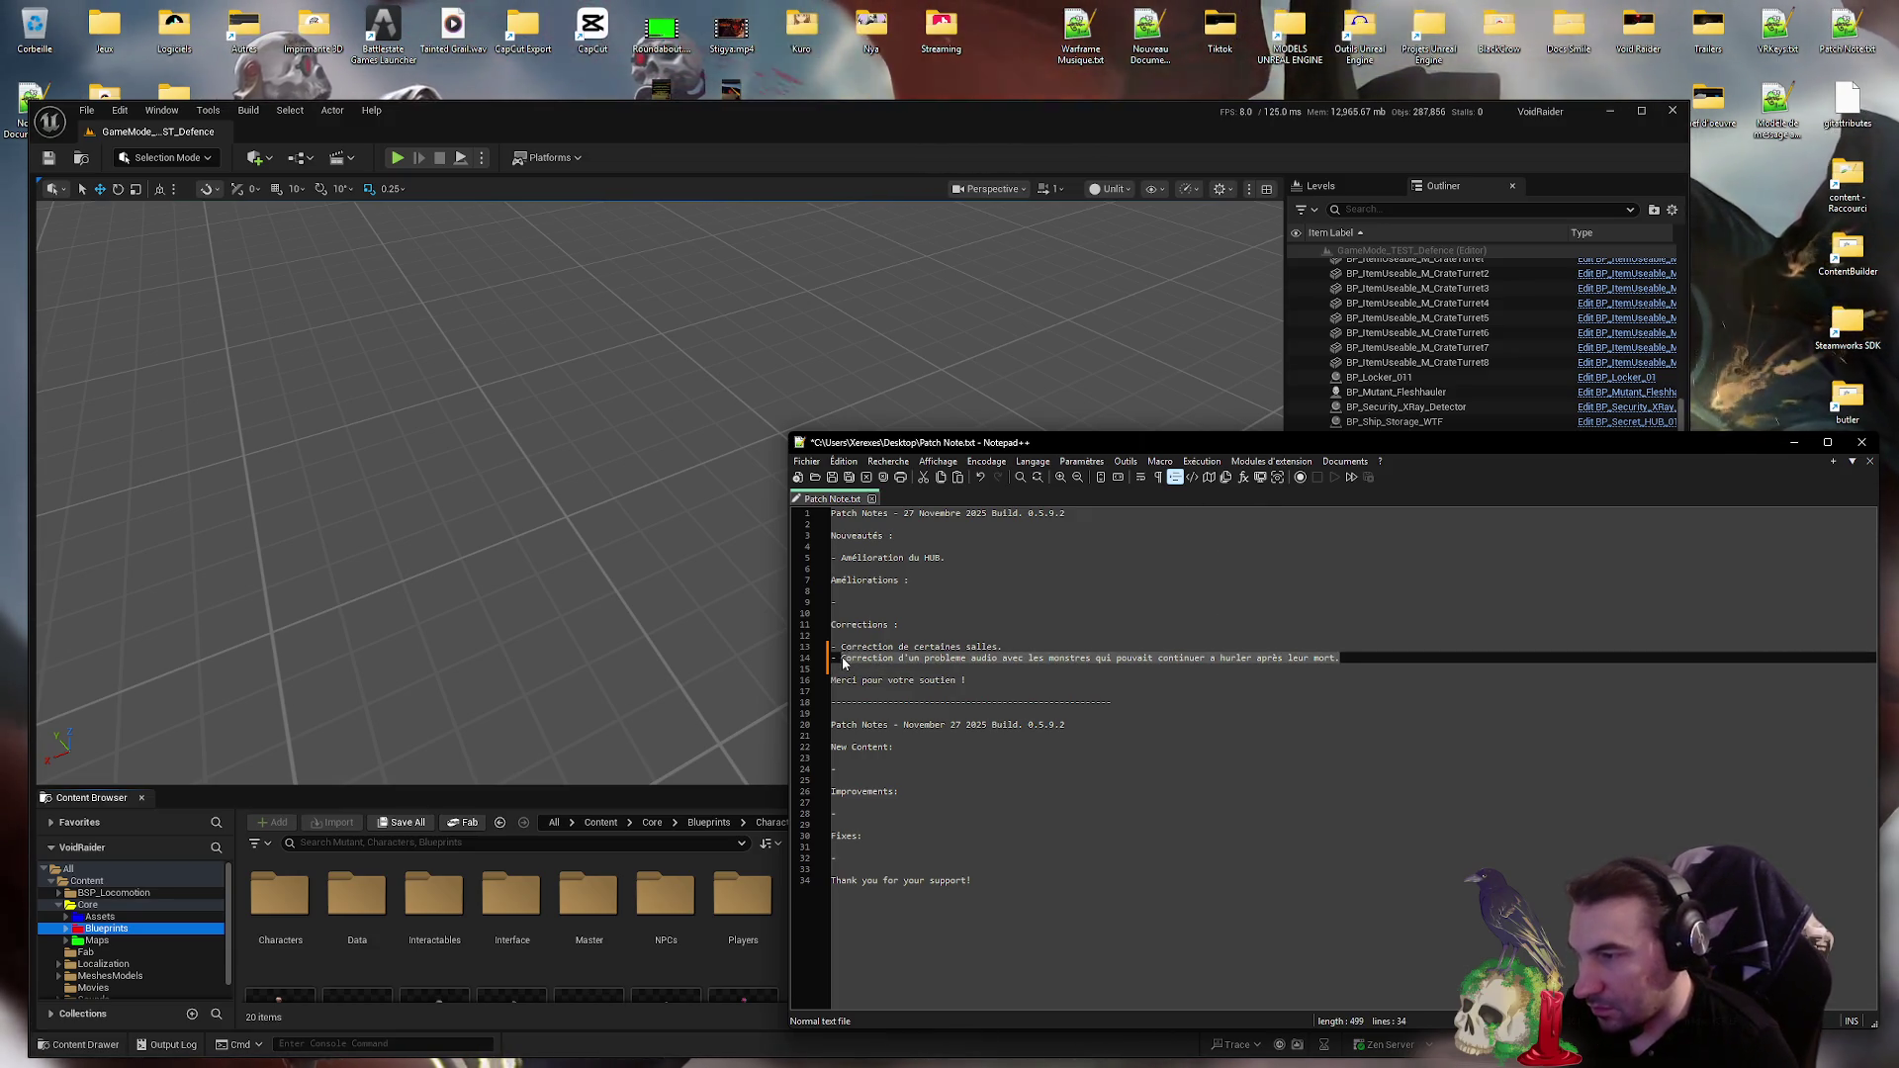
key(super)
key(XF86AudioNext)
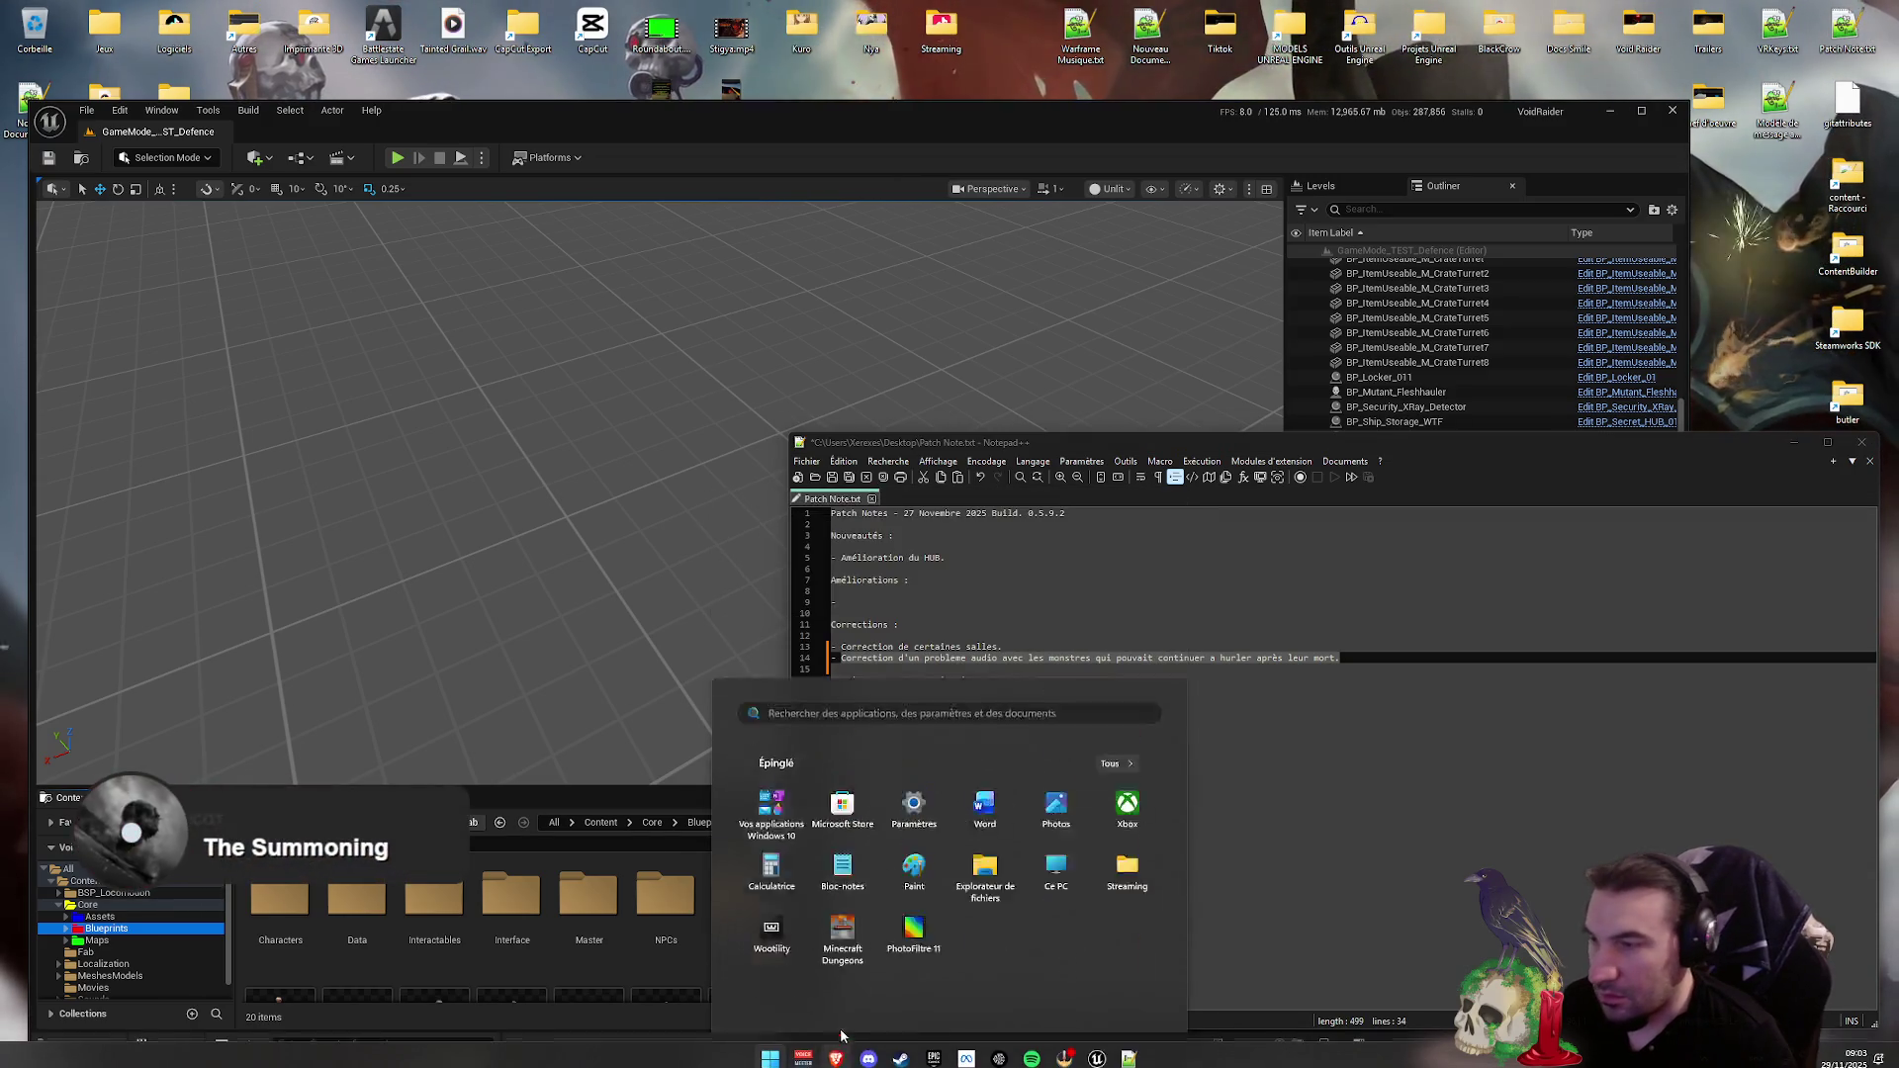
key(super)
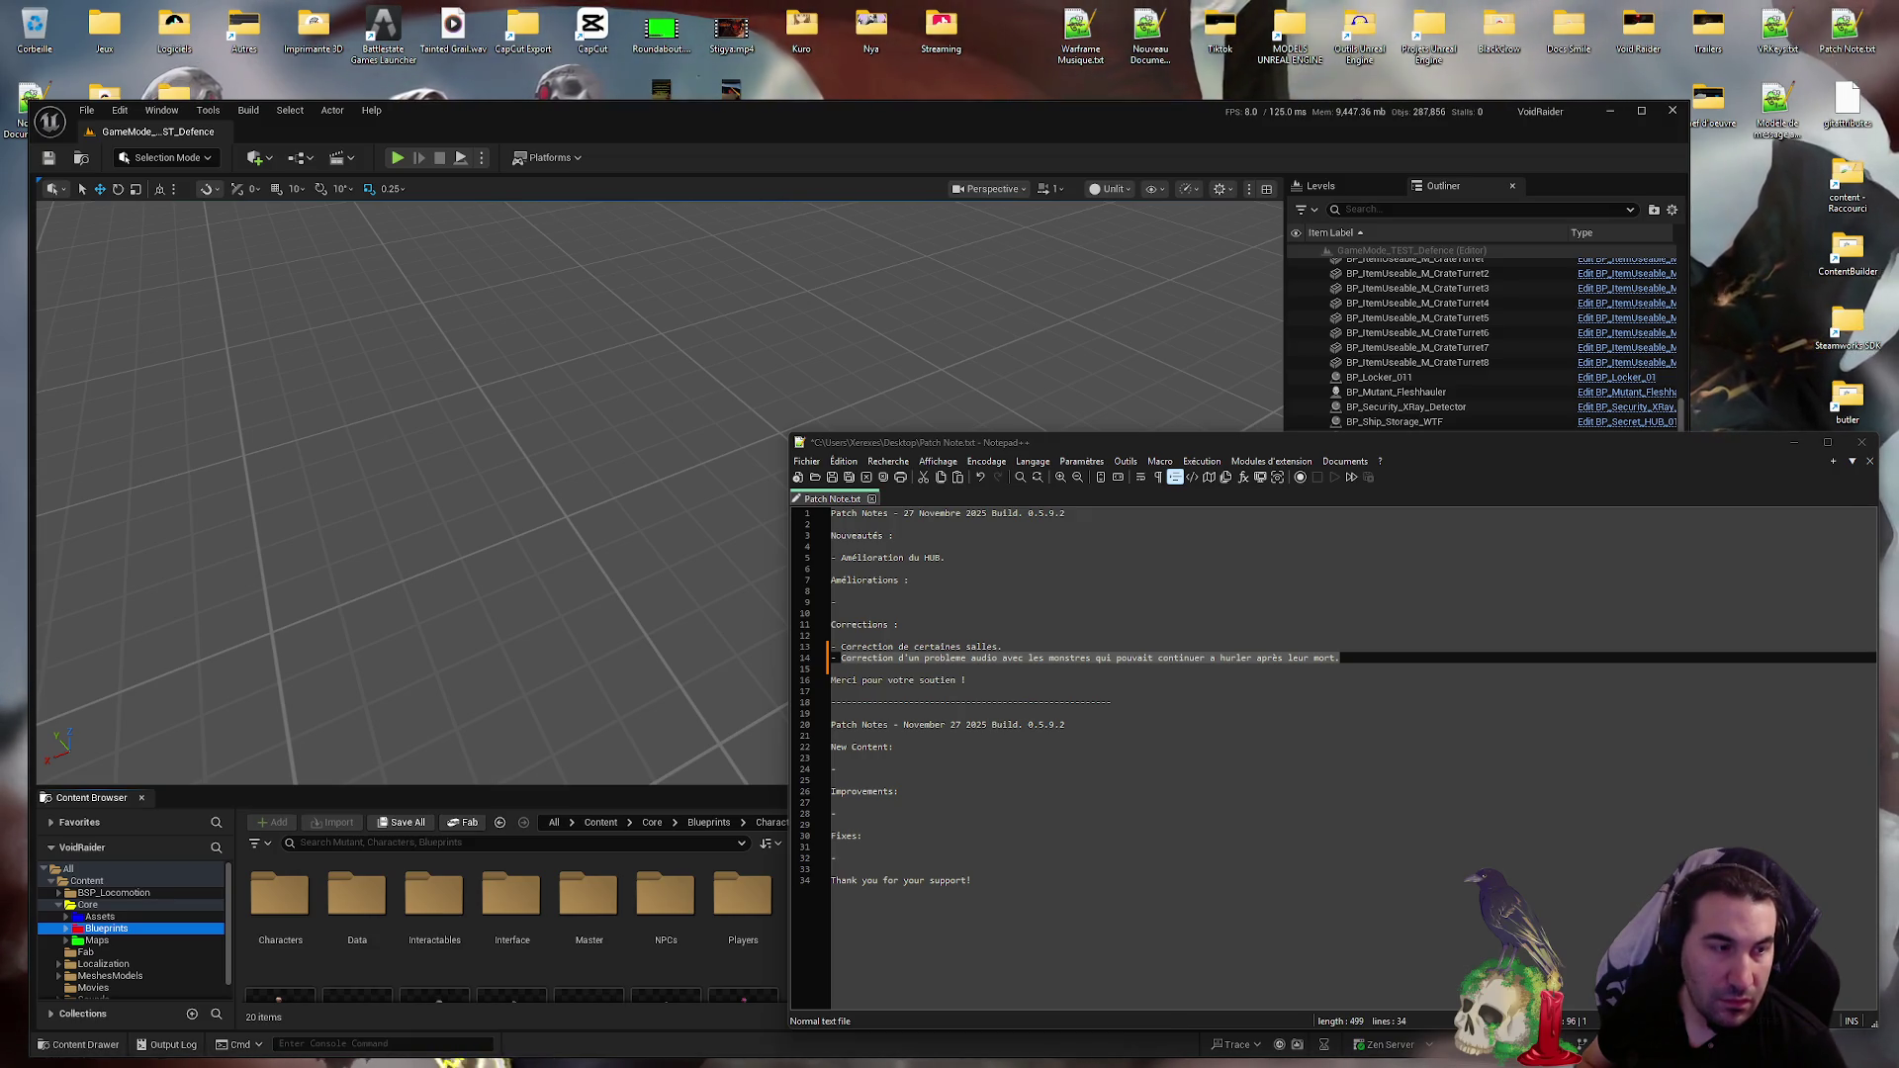
click(1251, 812)
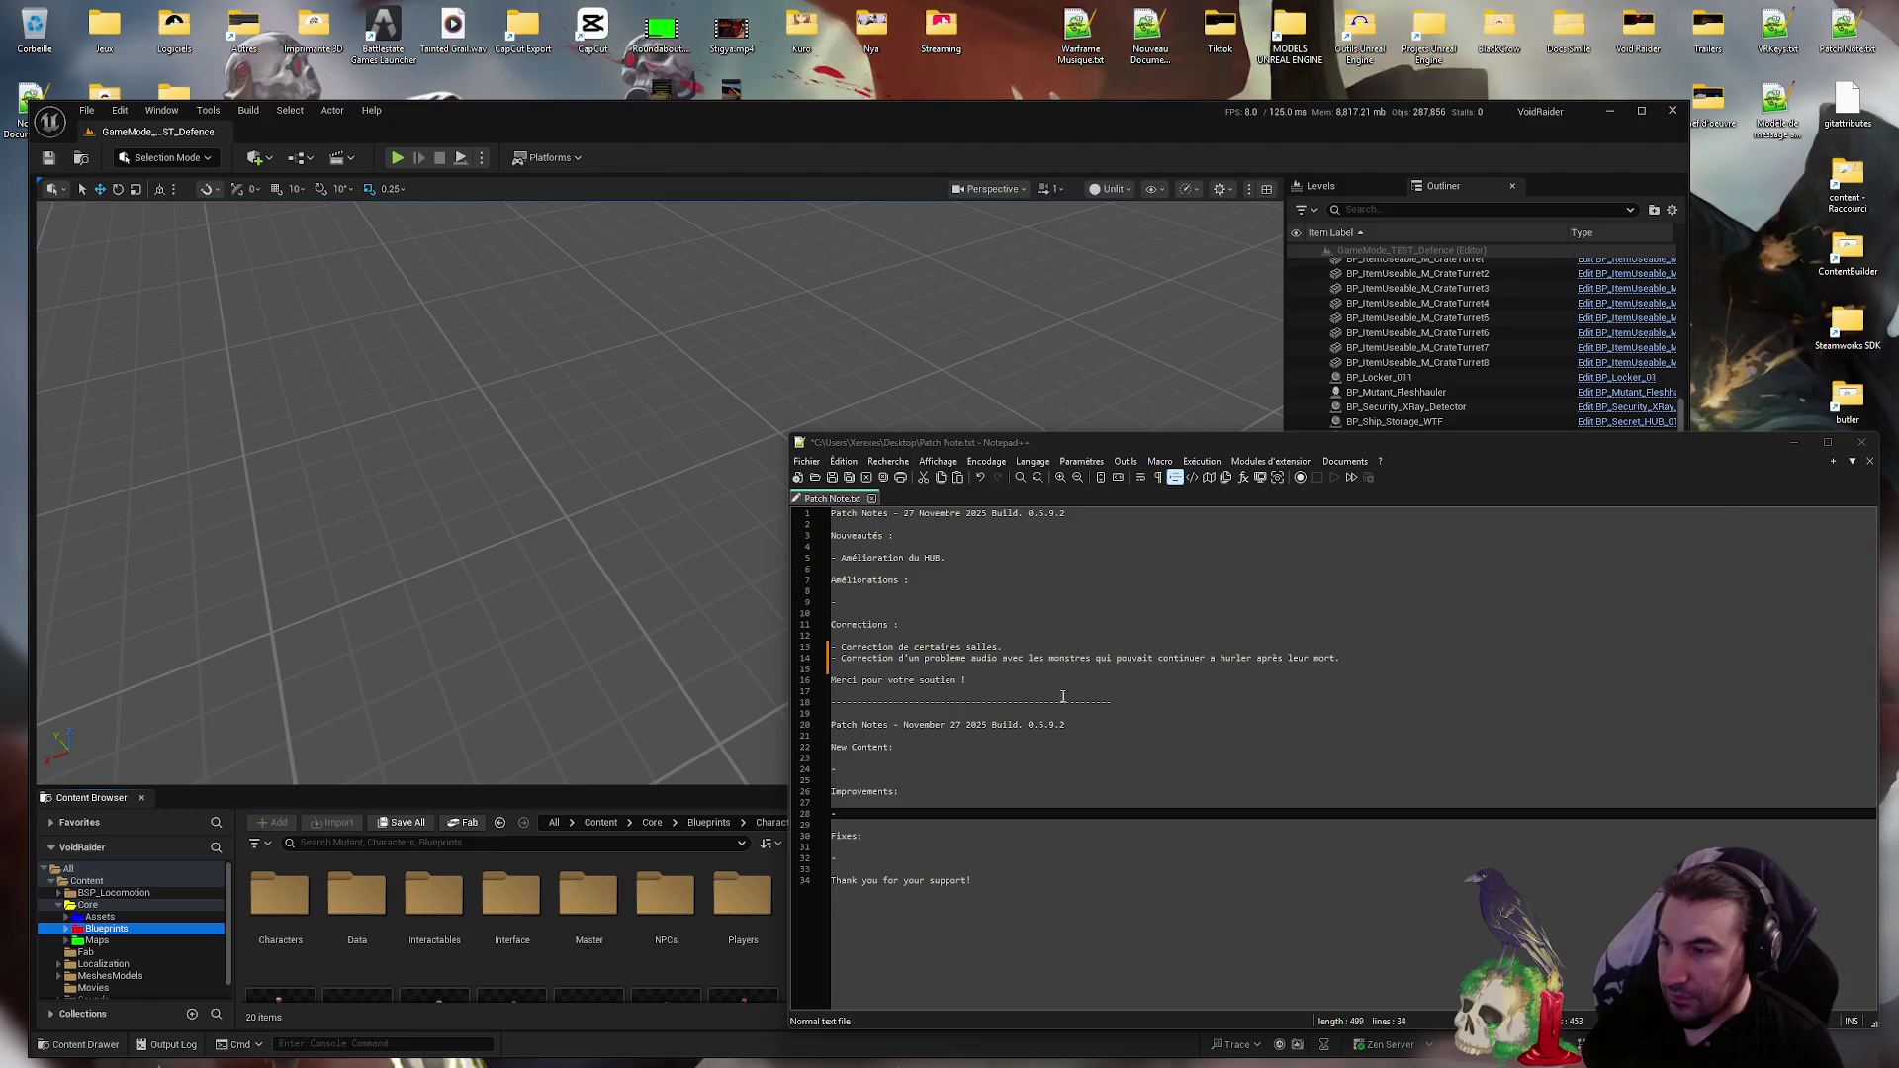
- Replace French line 14 with the corrected audio-fix wording
drag(1371, 656, 830, 648)
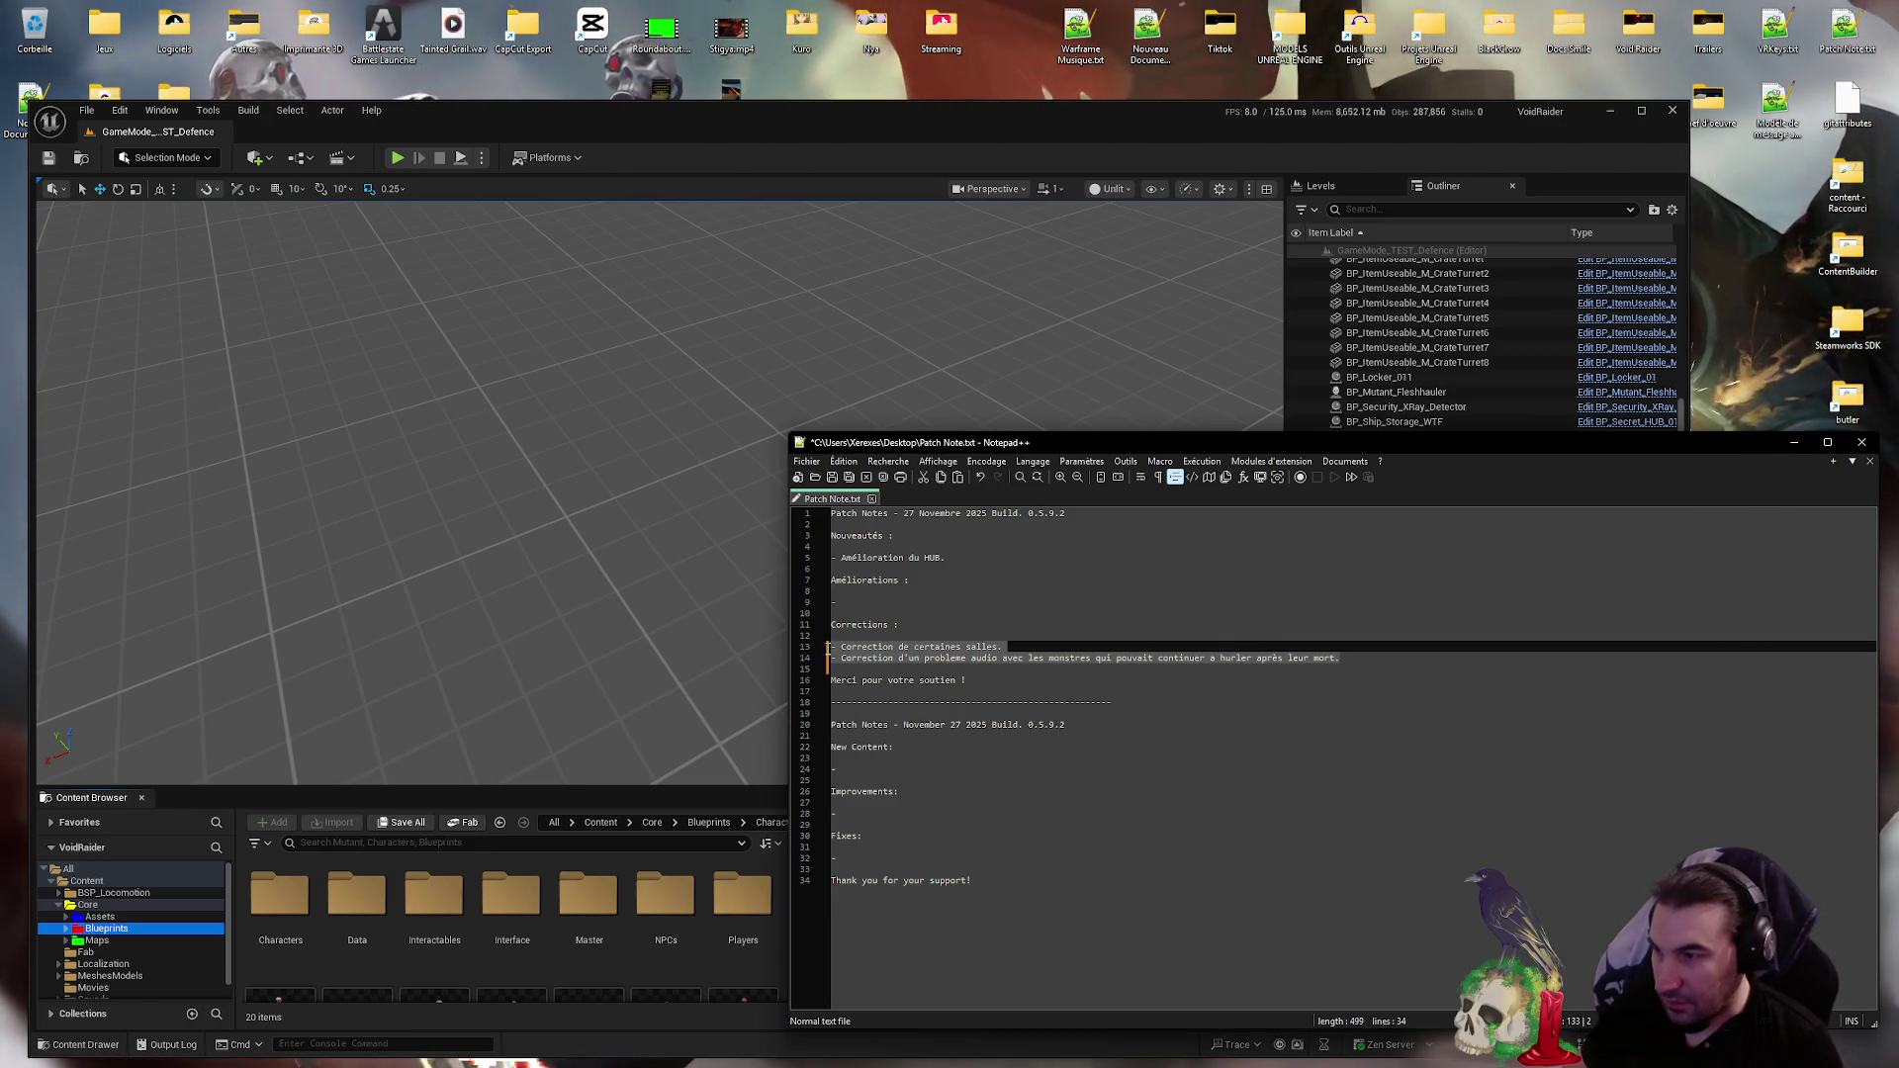
key(alt+Tab)
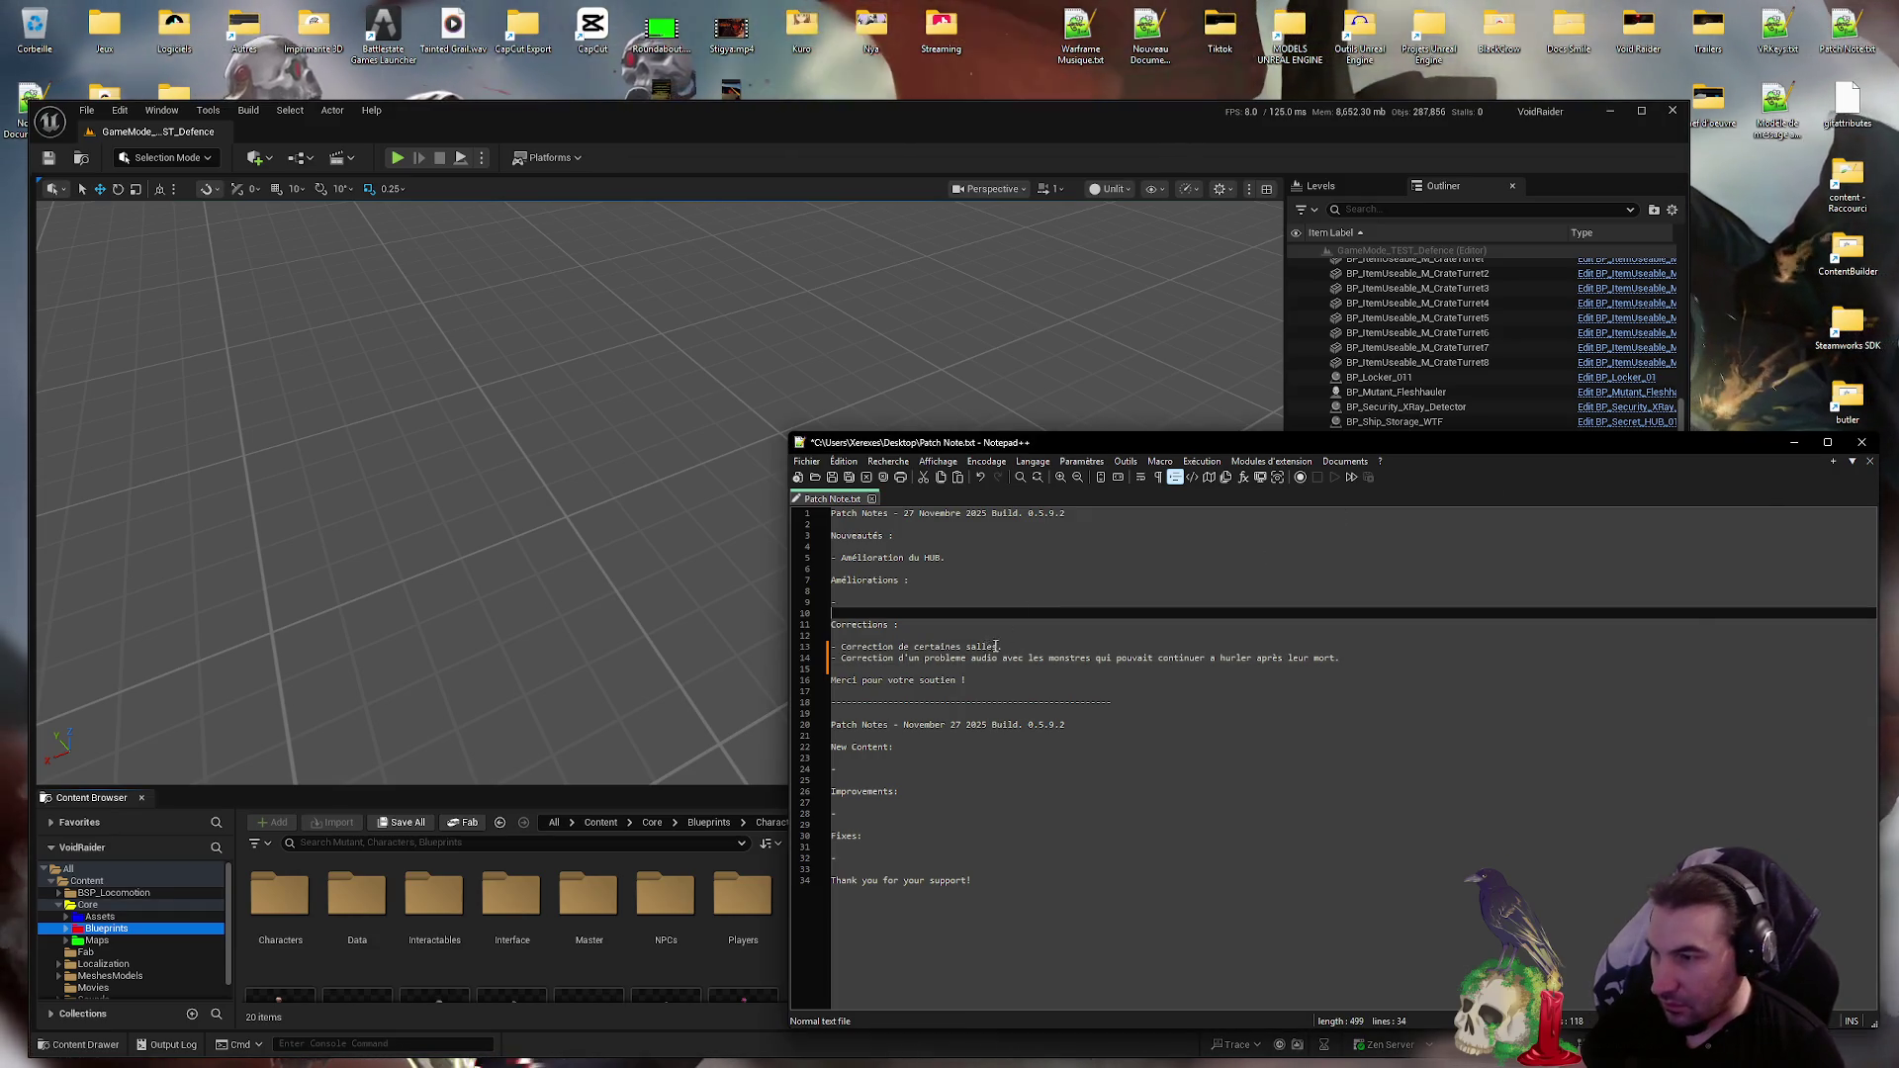
drag(1002, 647, 843, 651)
click(843, 650)
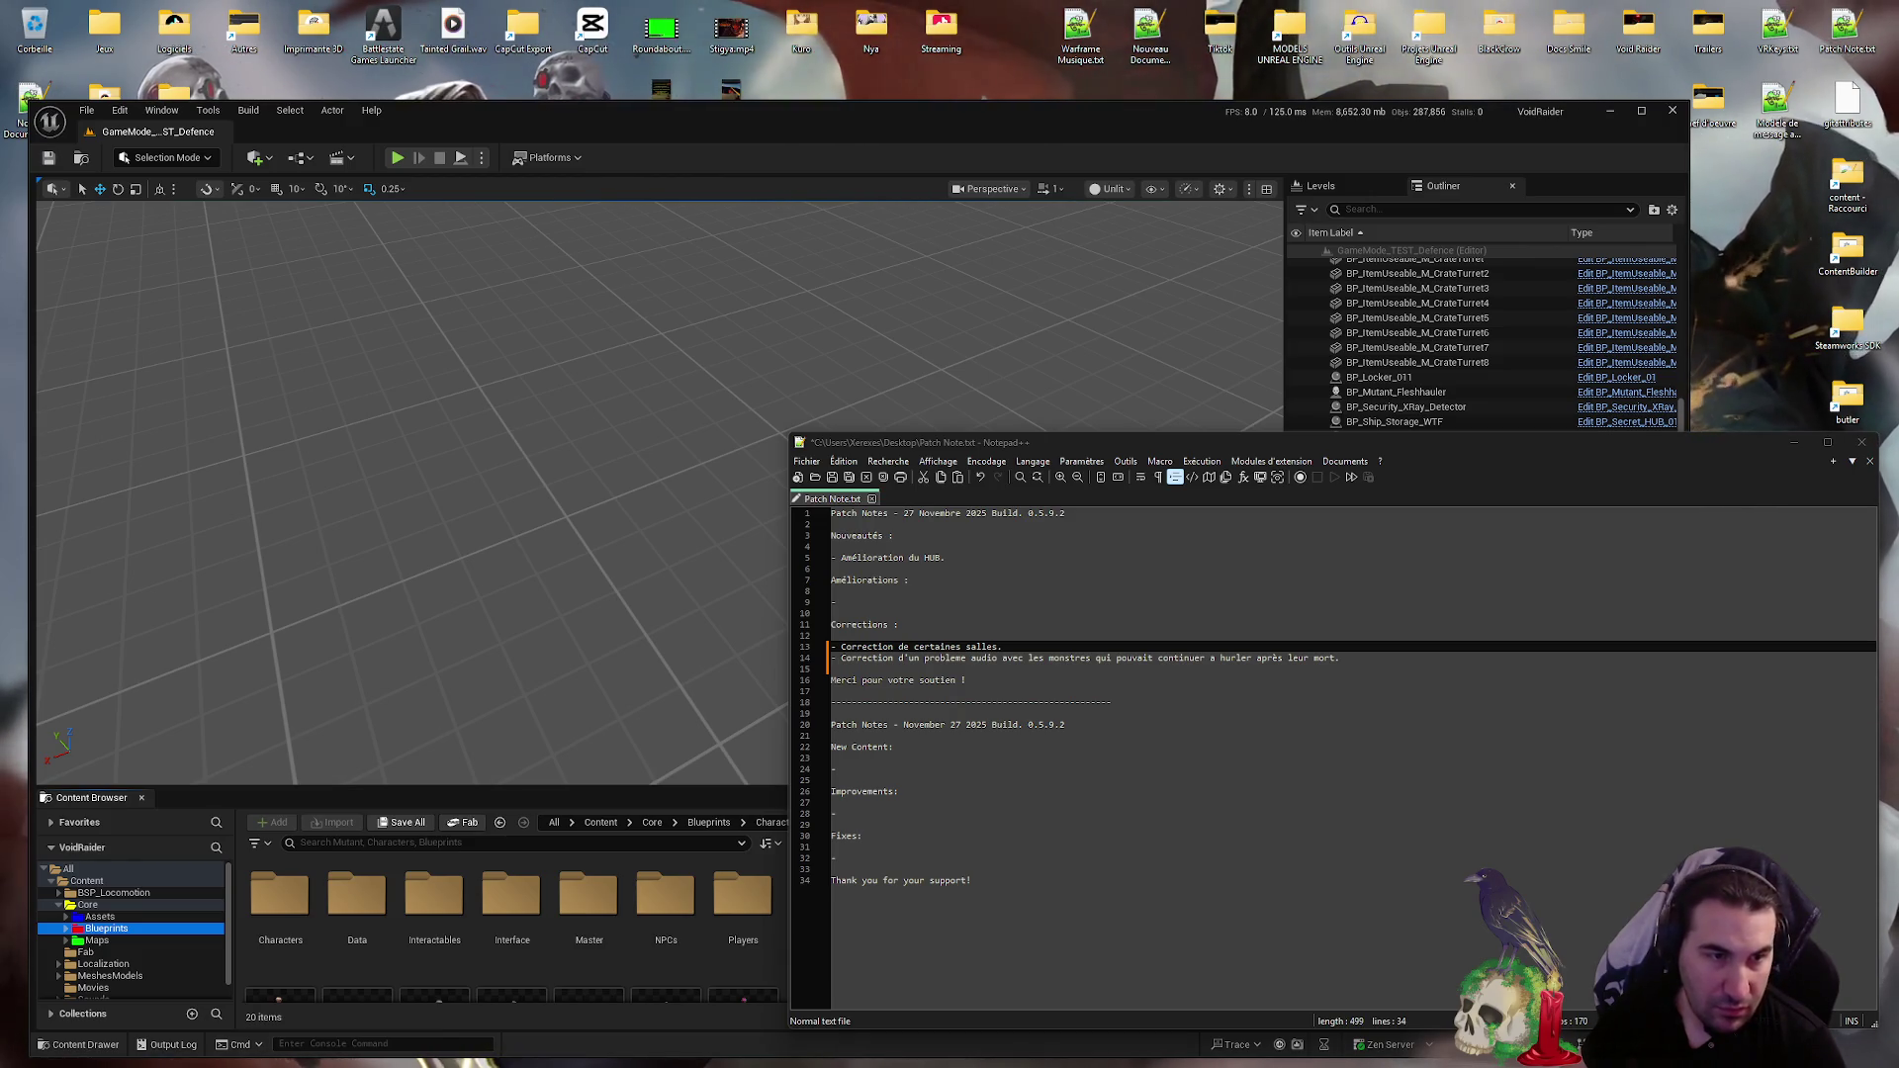
drag(1340, 659, 842, 661)
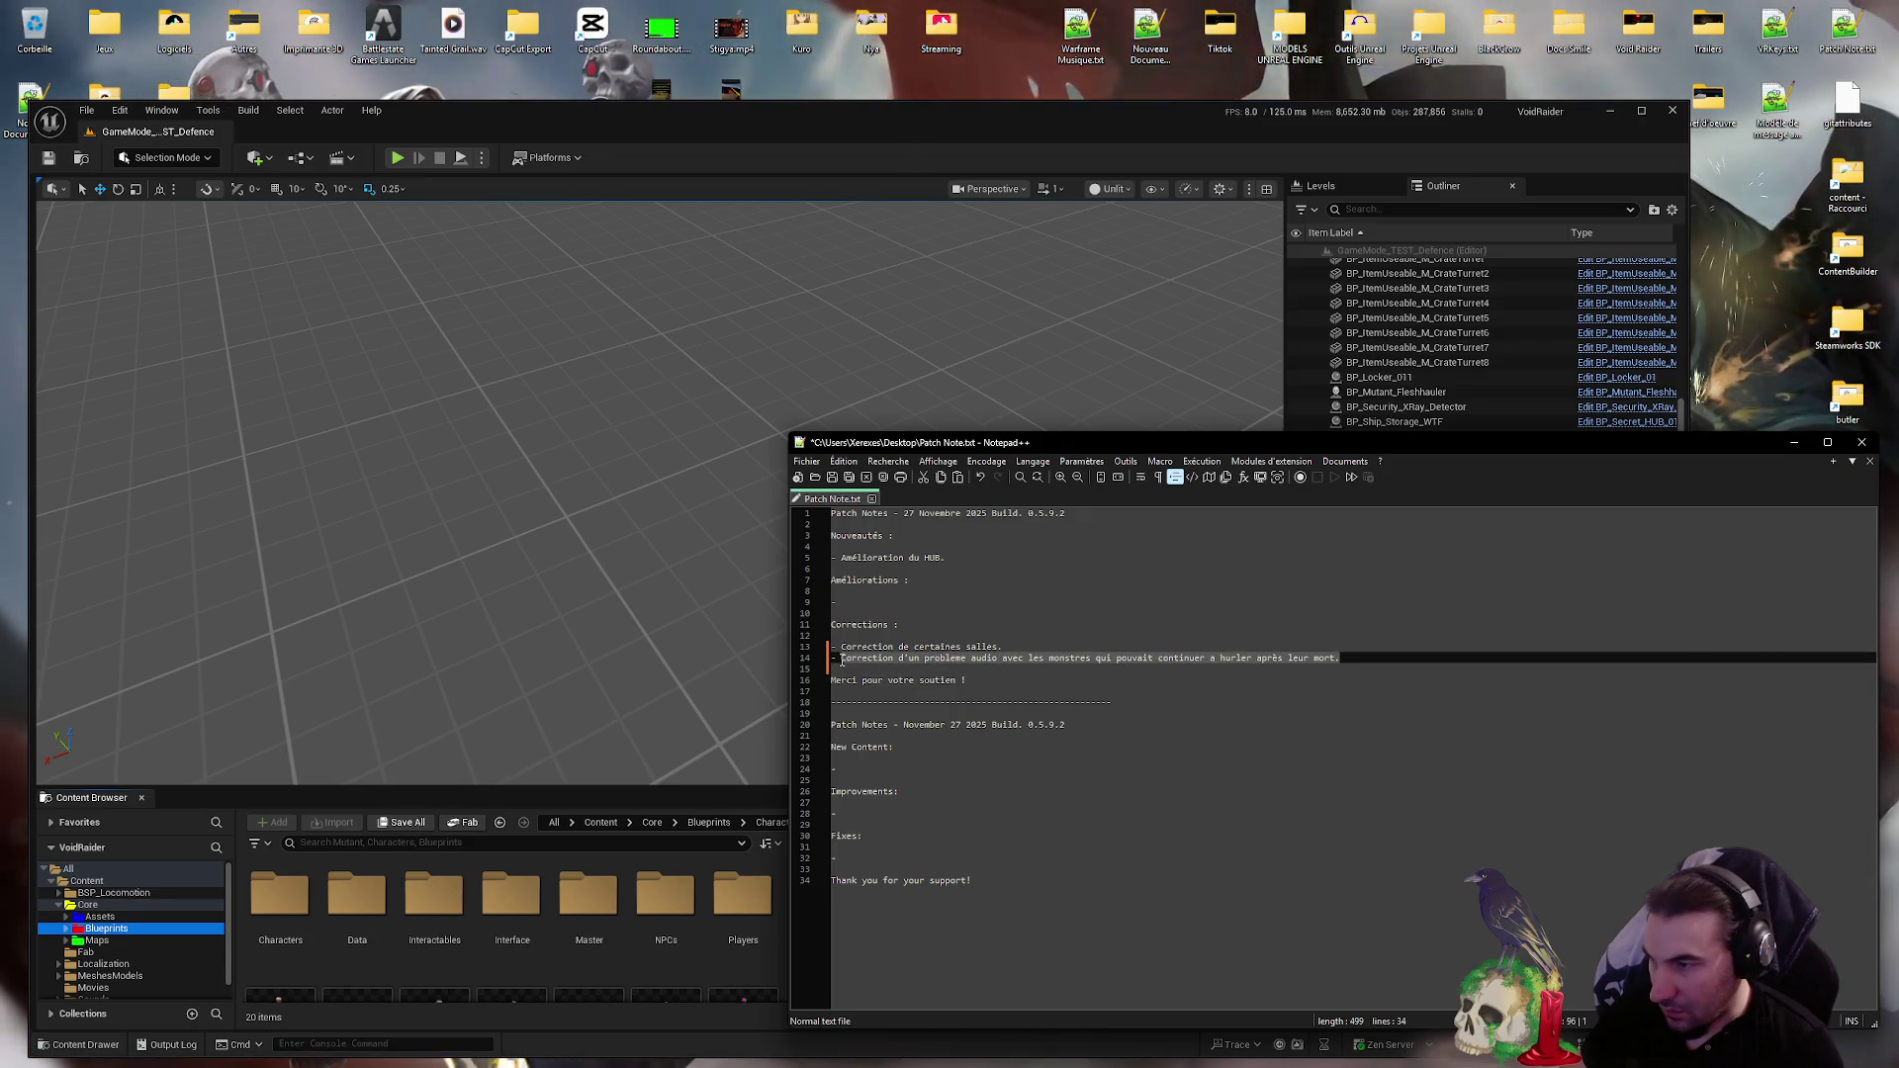
text(- Correction d'un problème audio où les monstres pouvaient continuer à hurler après leur mort.)
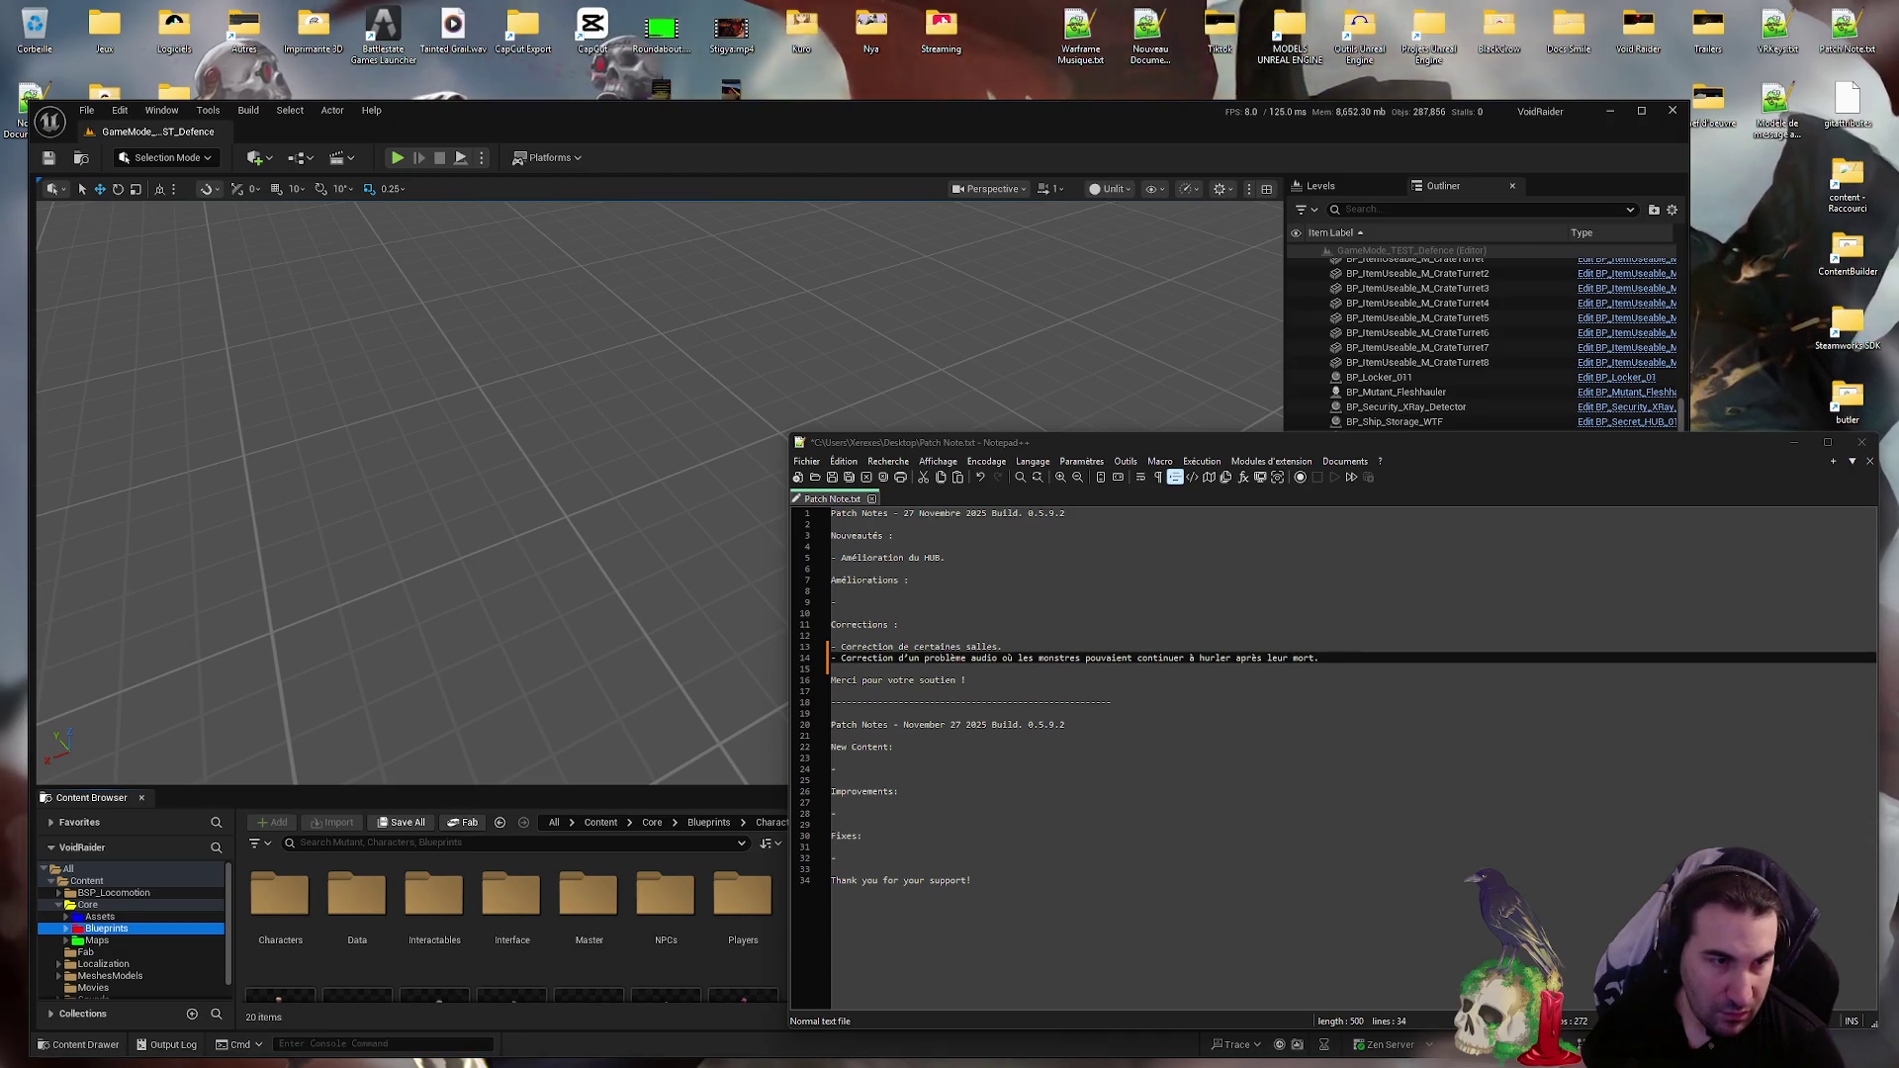
- Add 'Fixed several rooms.' and the monsters-screaming-after-death audio fix under English Fixes
click(841, 858)
text(Fixed several rooms.)
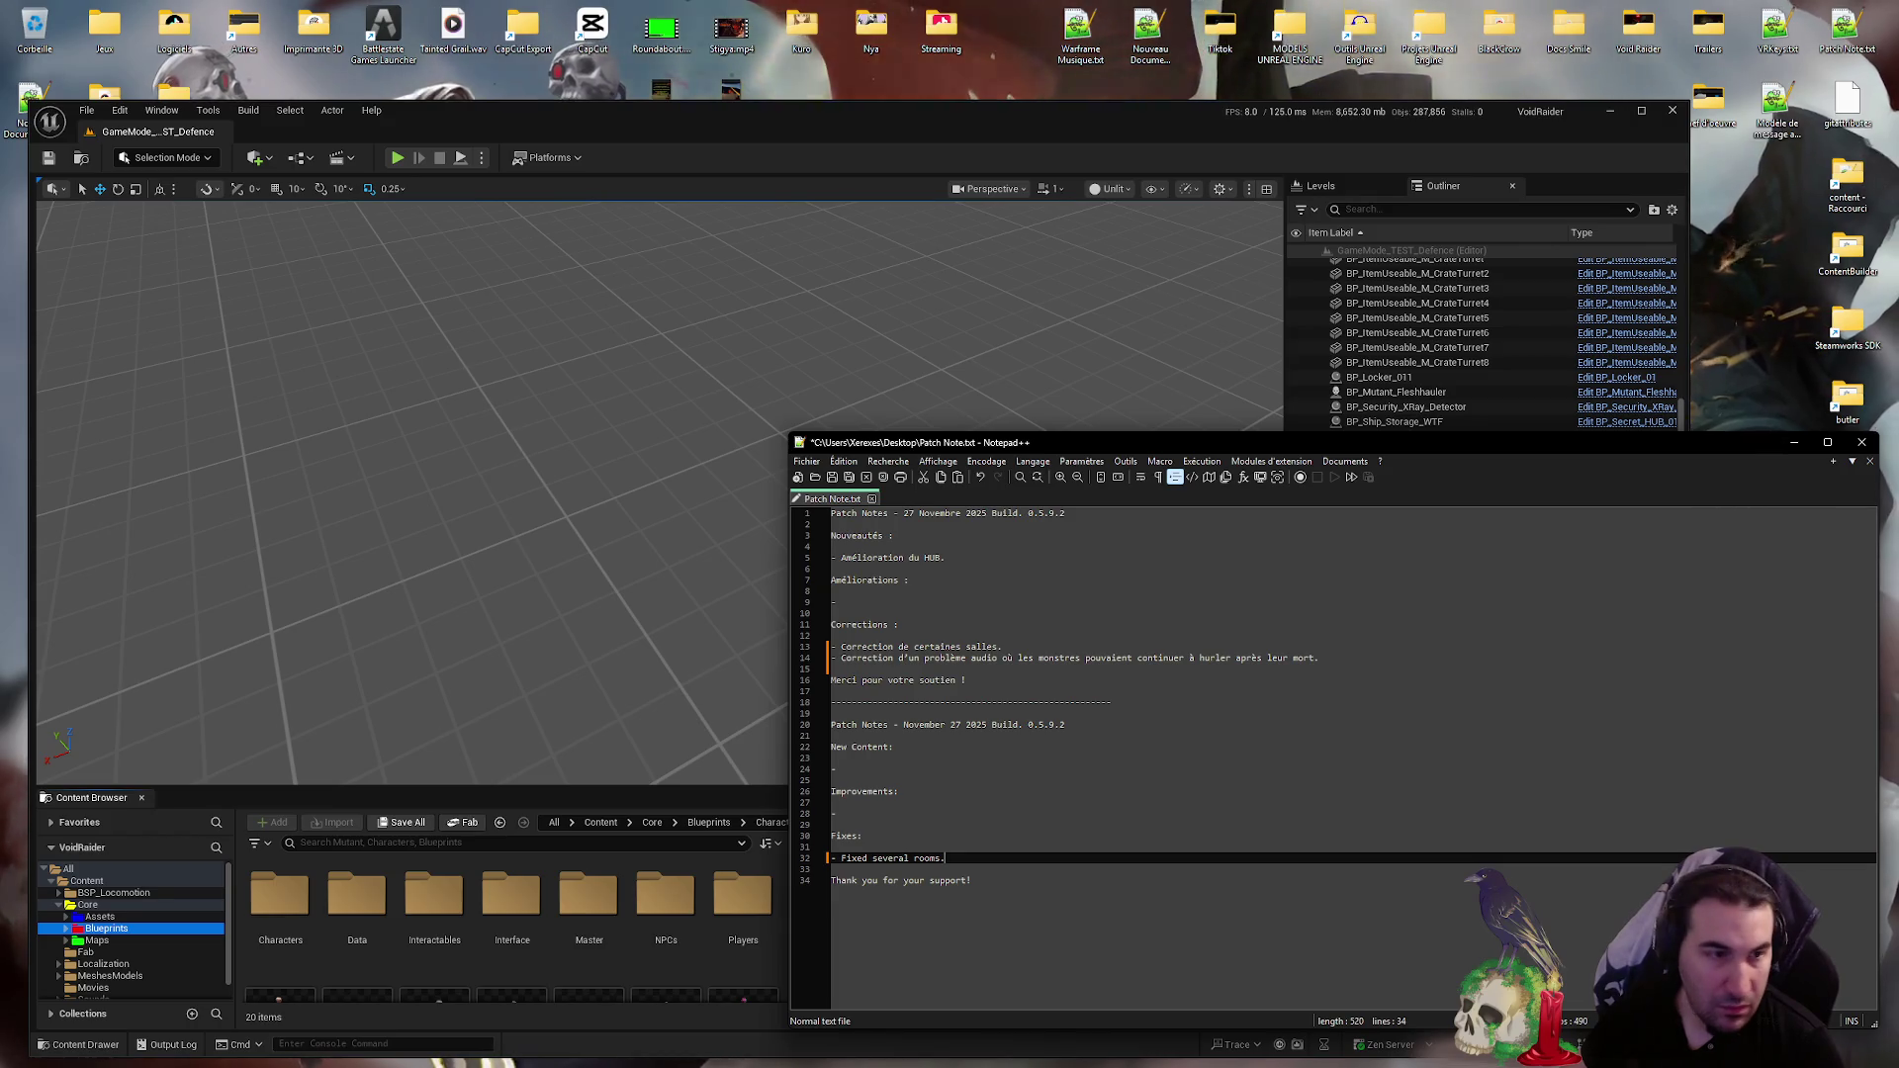
key(alt+Tab)
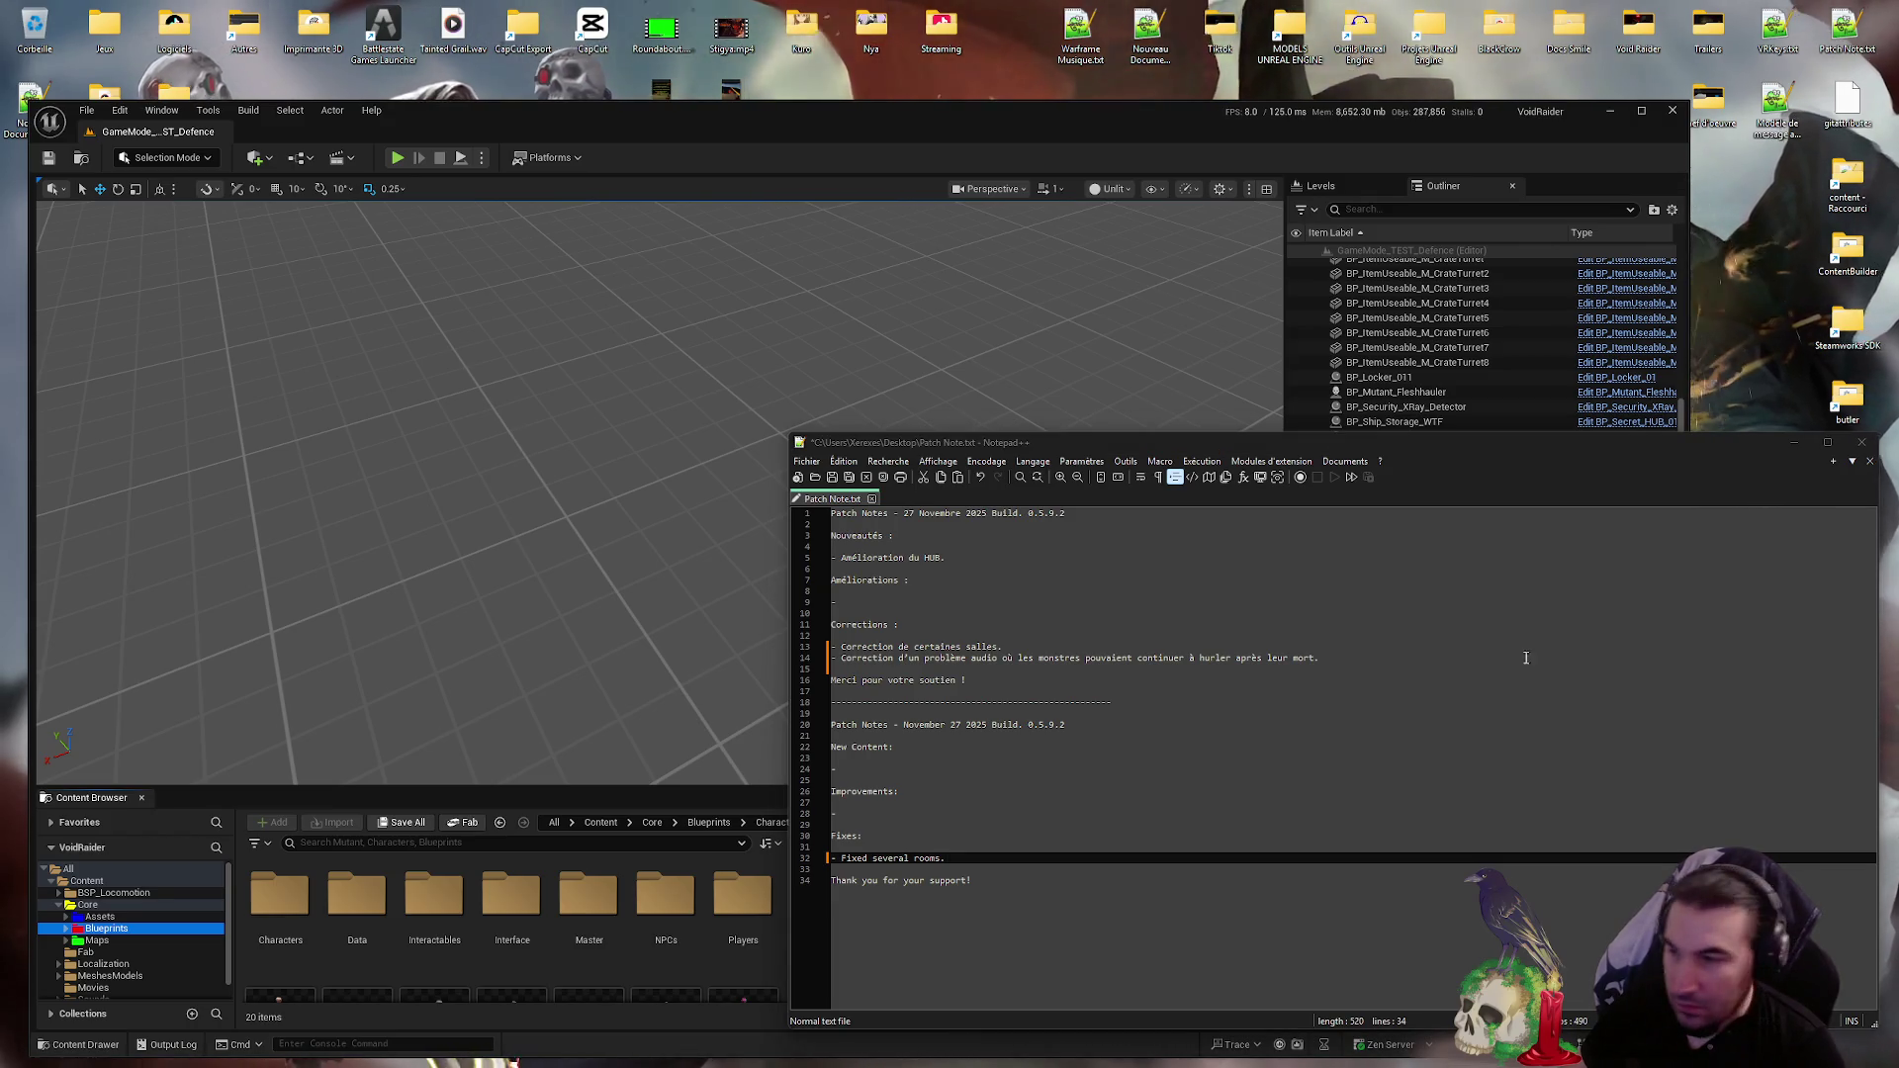
key(alt+Tab)
key(Return)
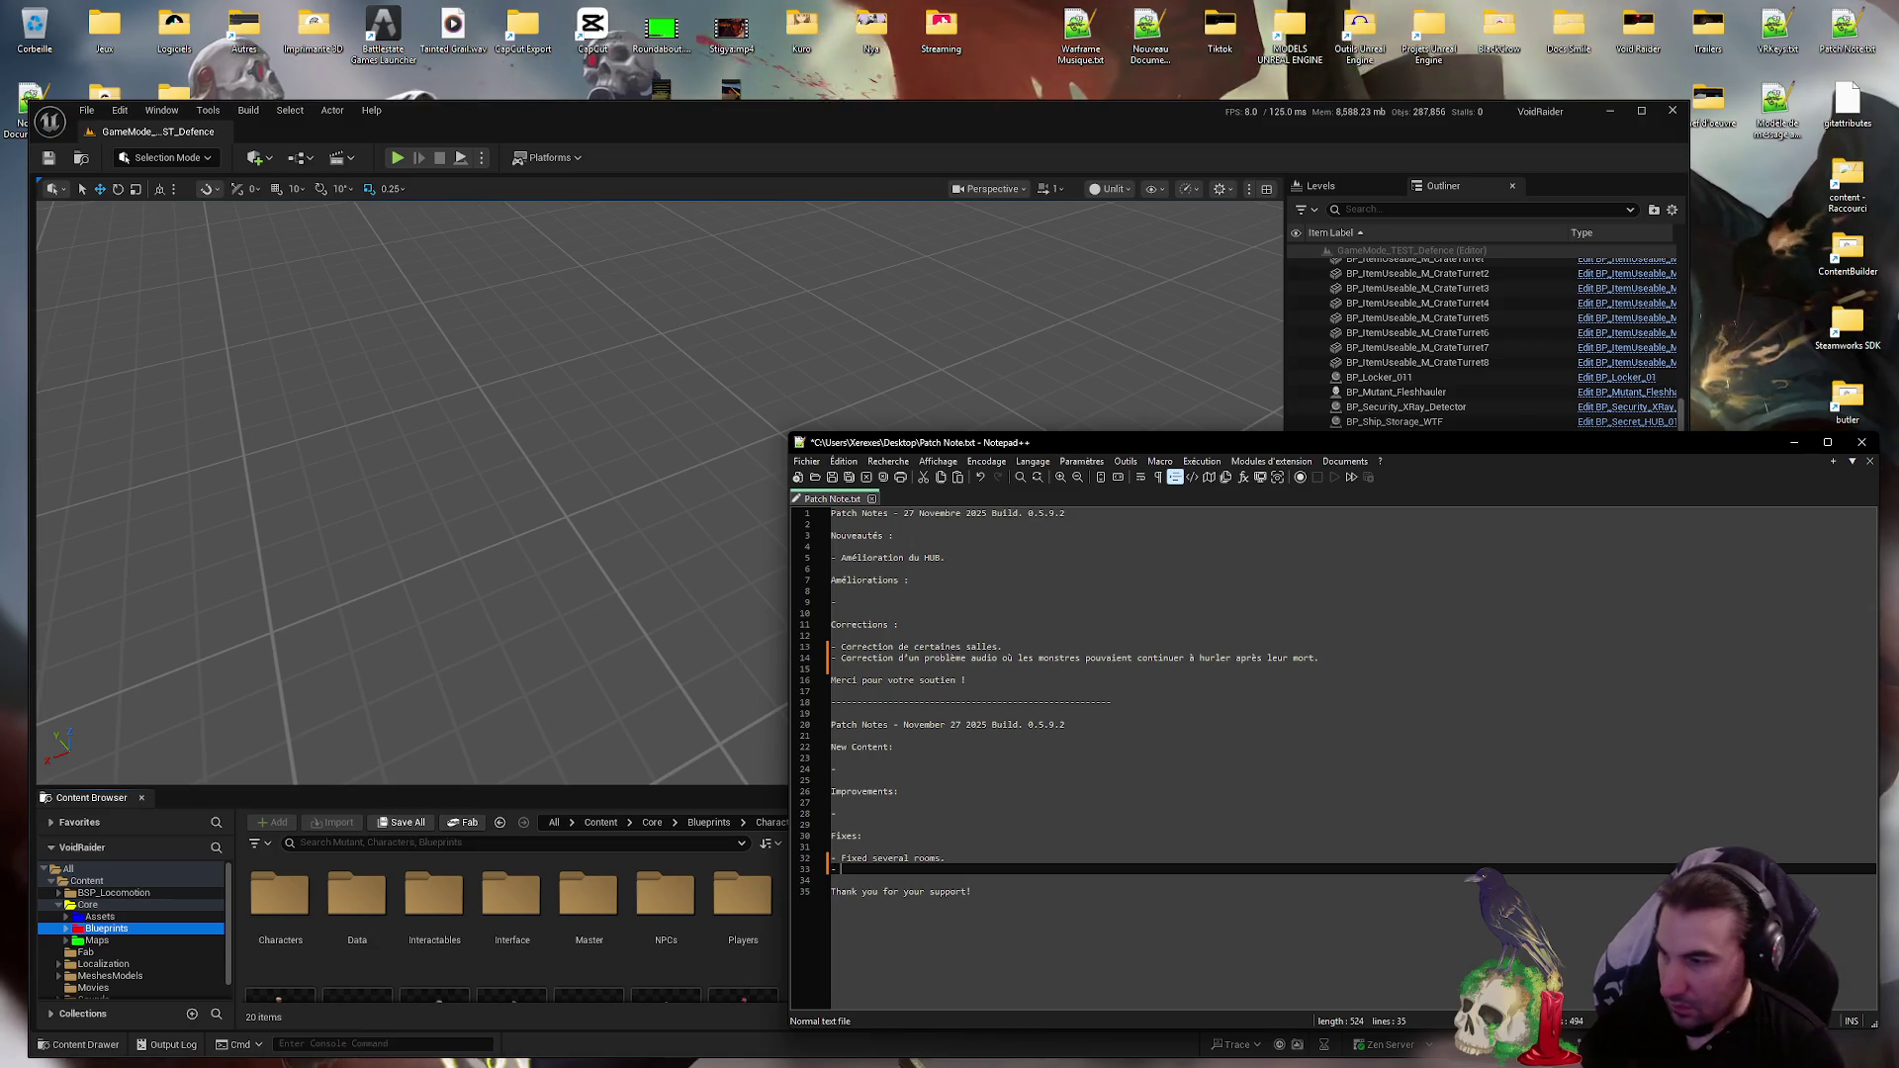
text(Fixed an audio issue where monsters could keep screaming after death.)
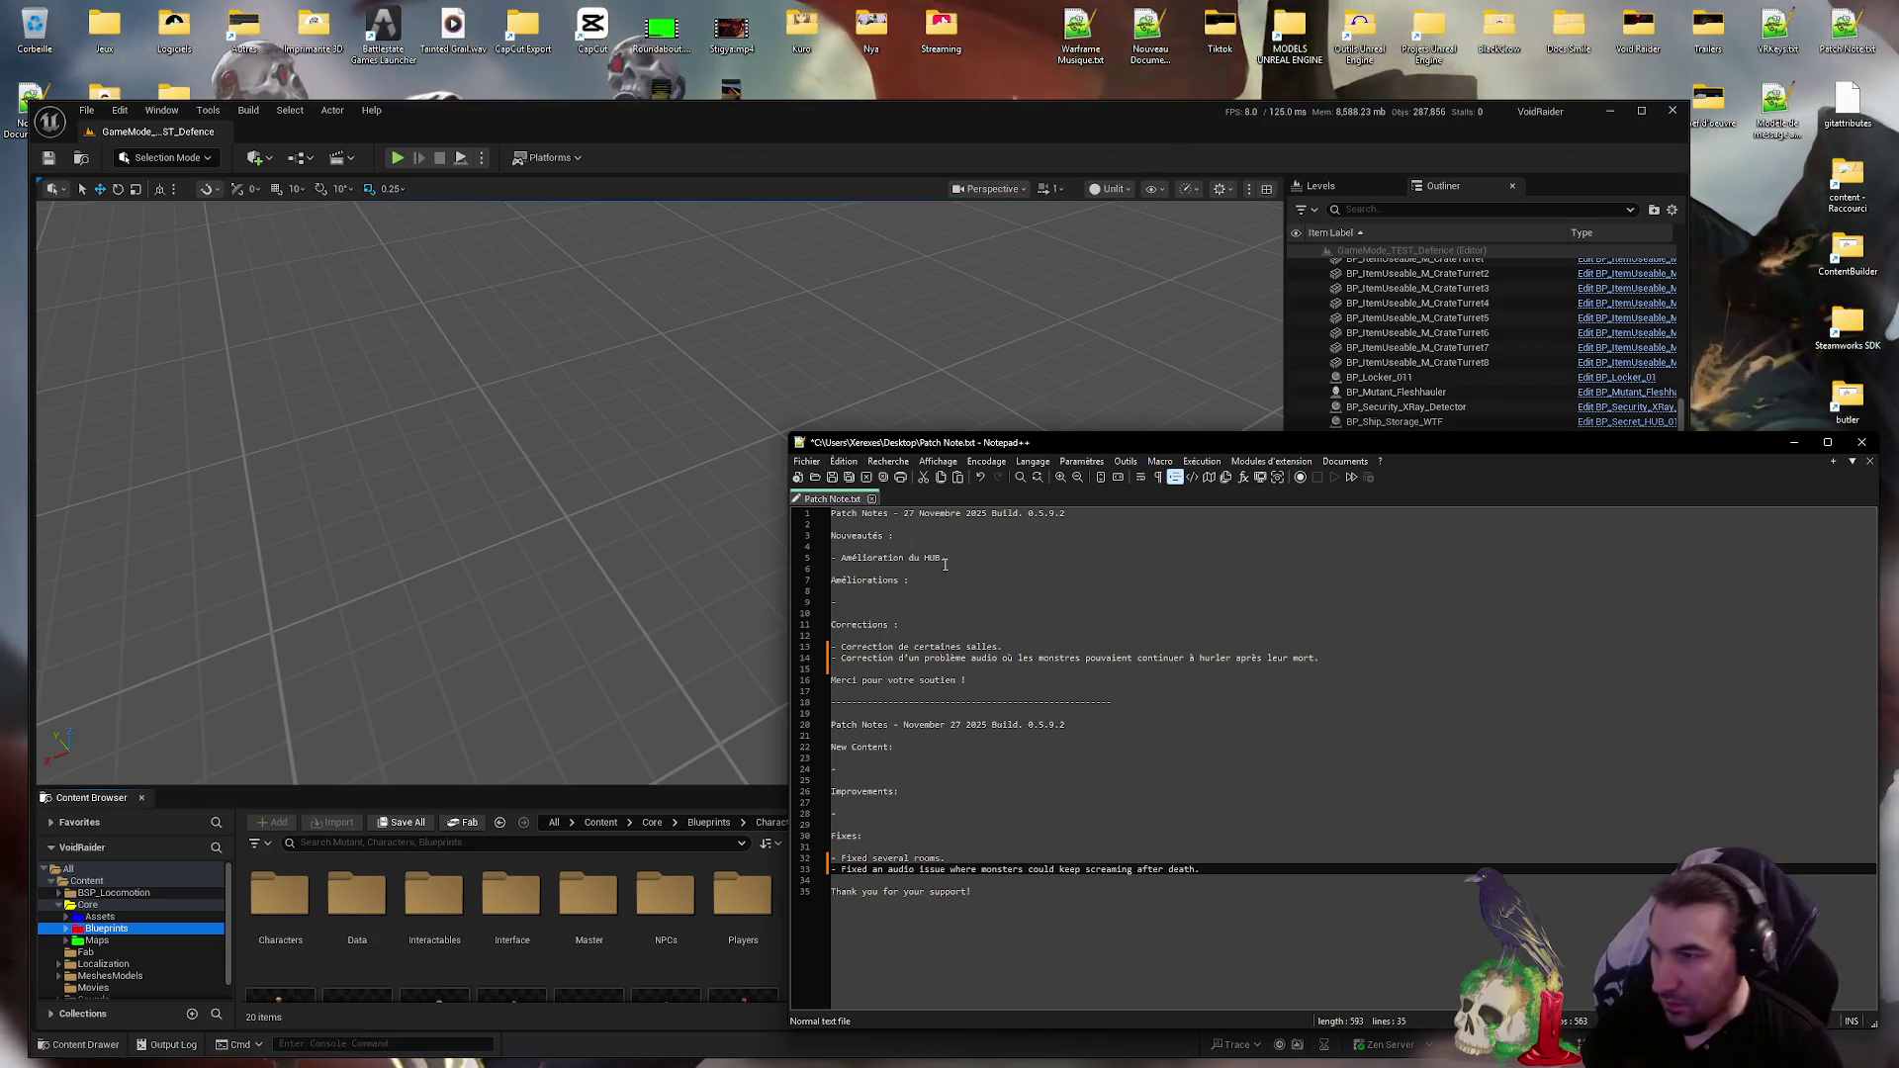
- Select the French HUB improvement text
drag(944, 564, 863, 561)
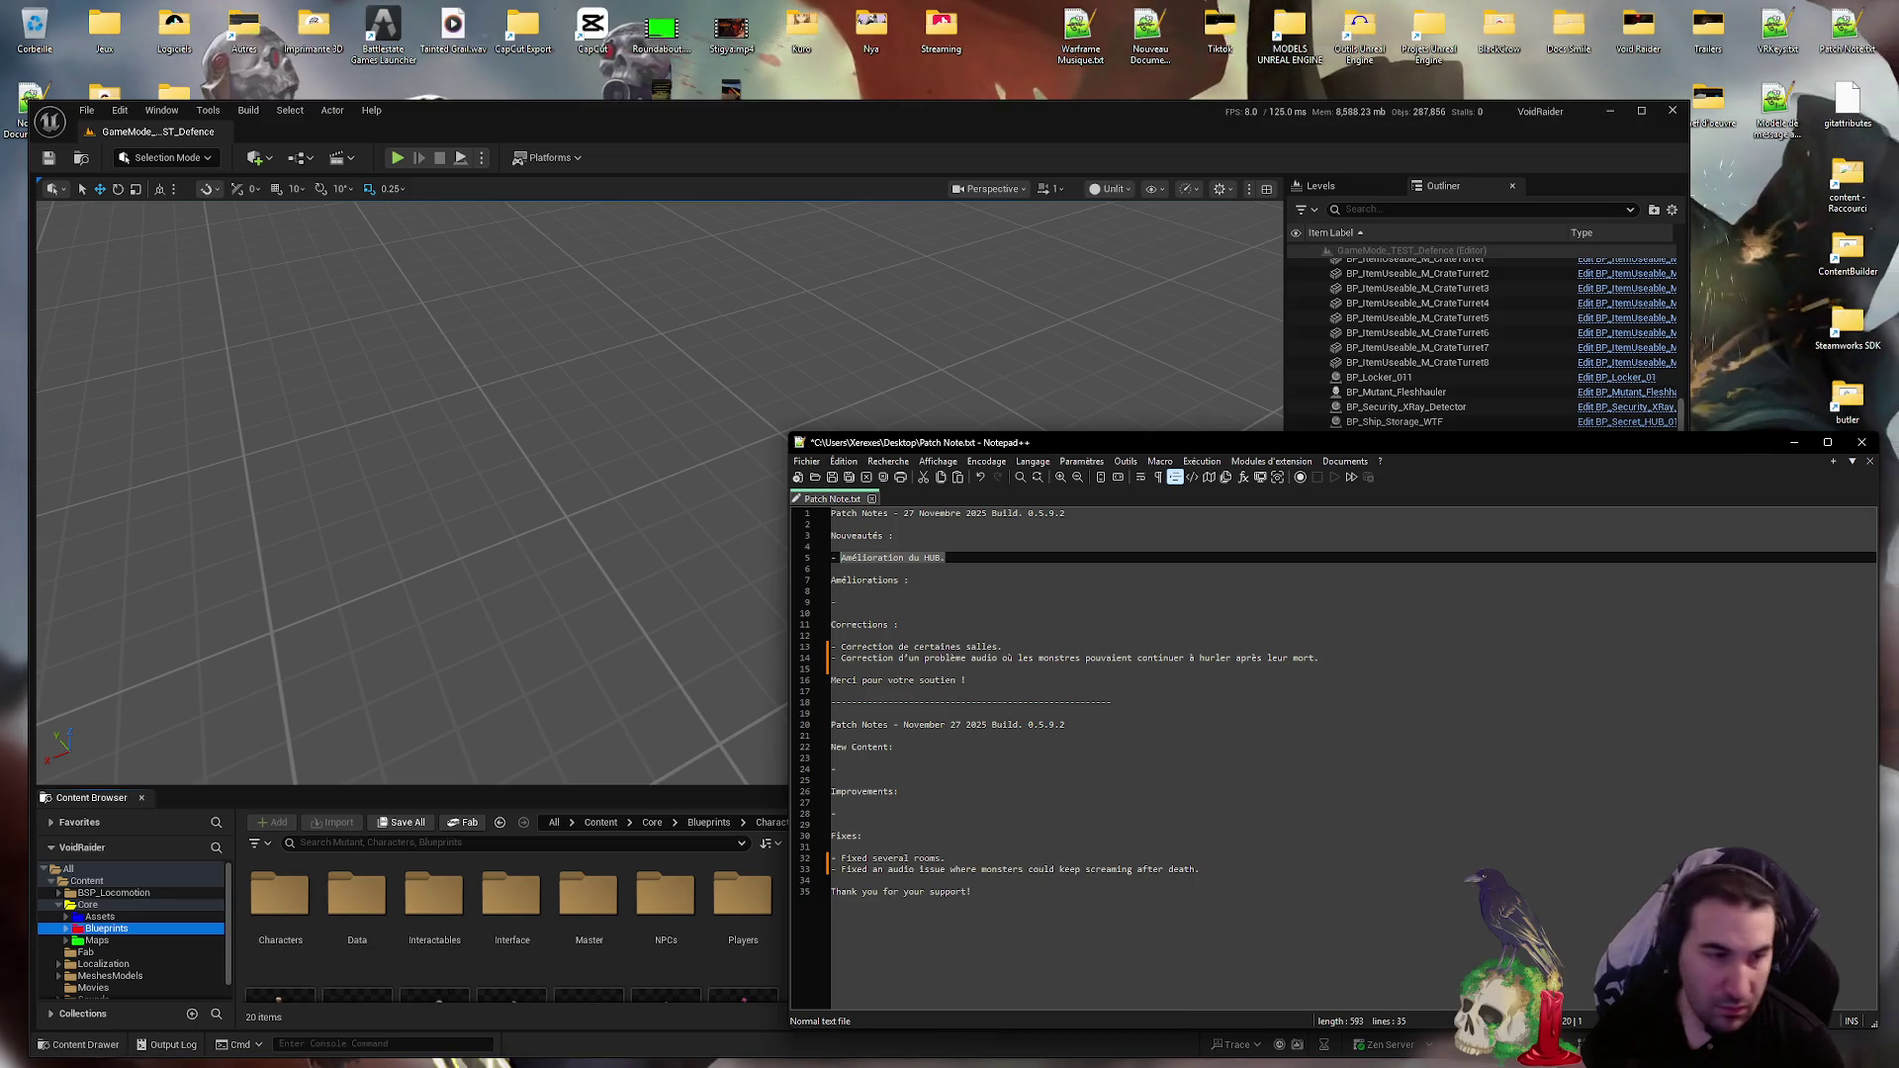
key(alt+Tab)
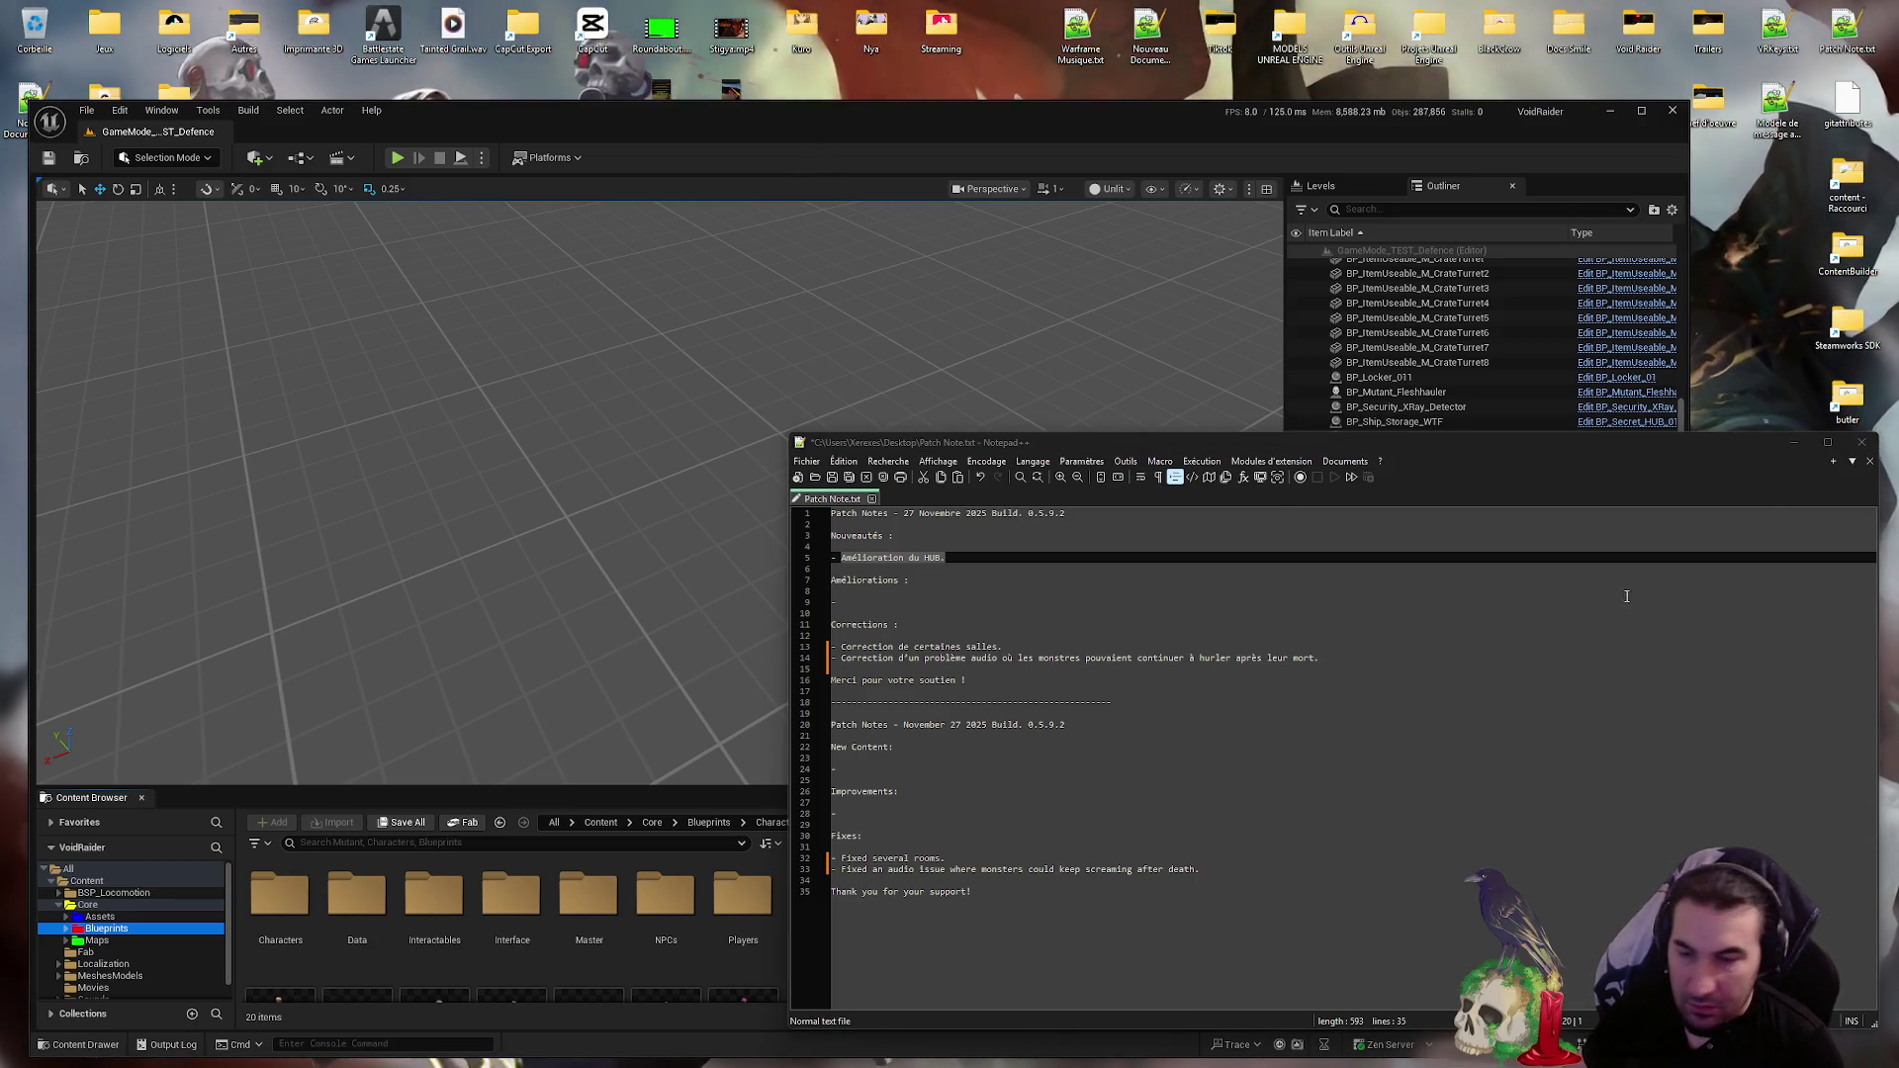
key(super)
- Change the day from 27 to 29 in both French and English headers
click(1830, 1039)
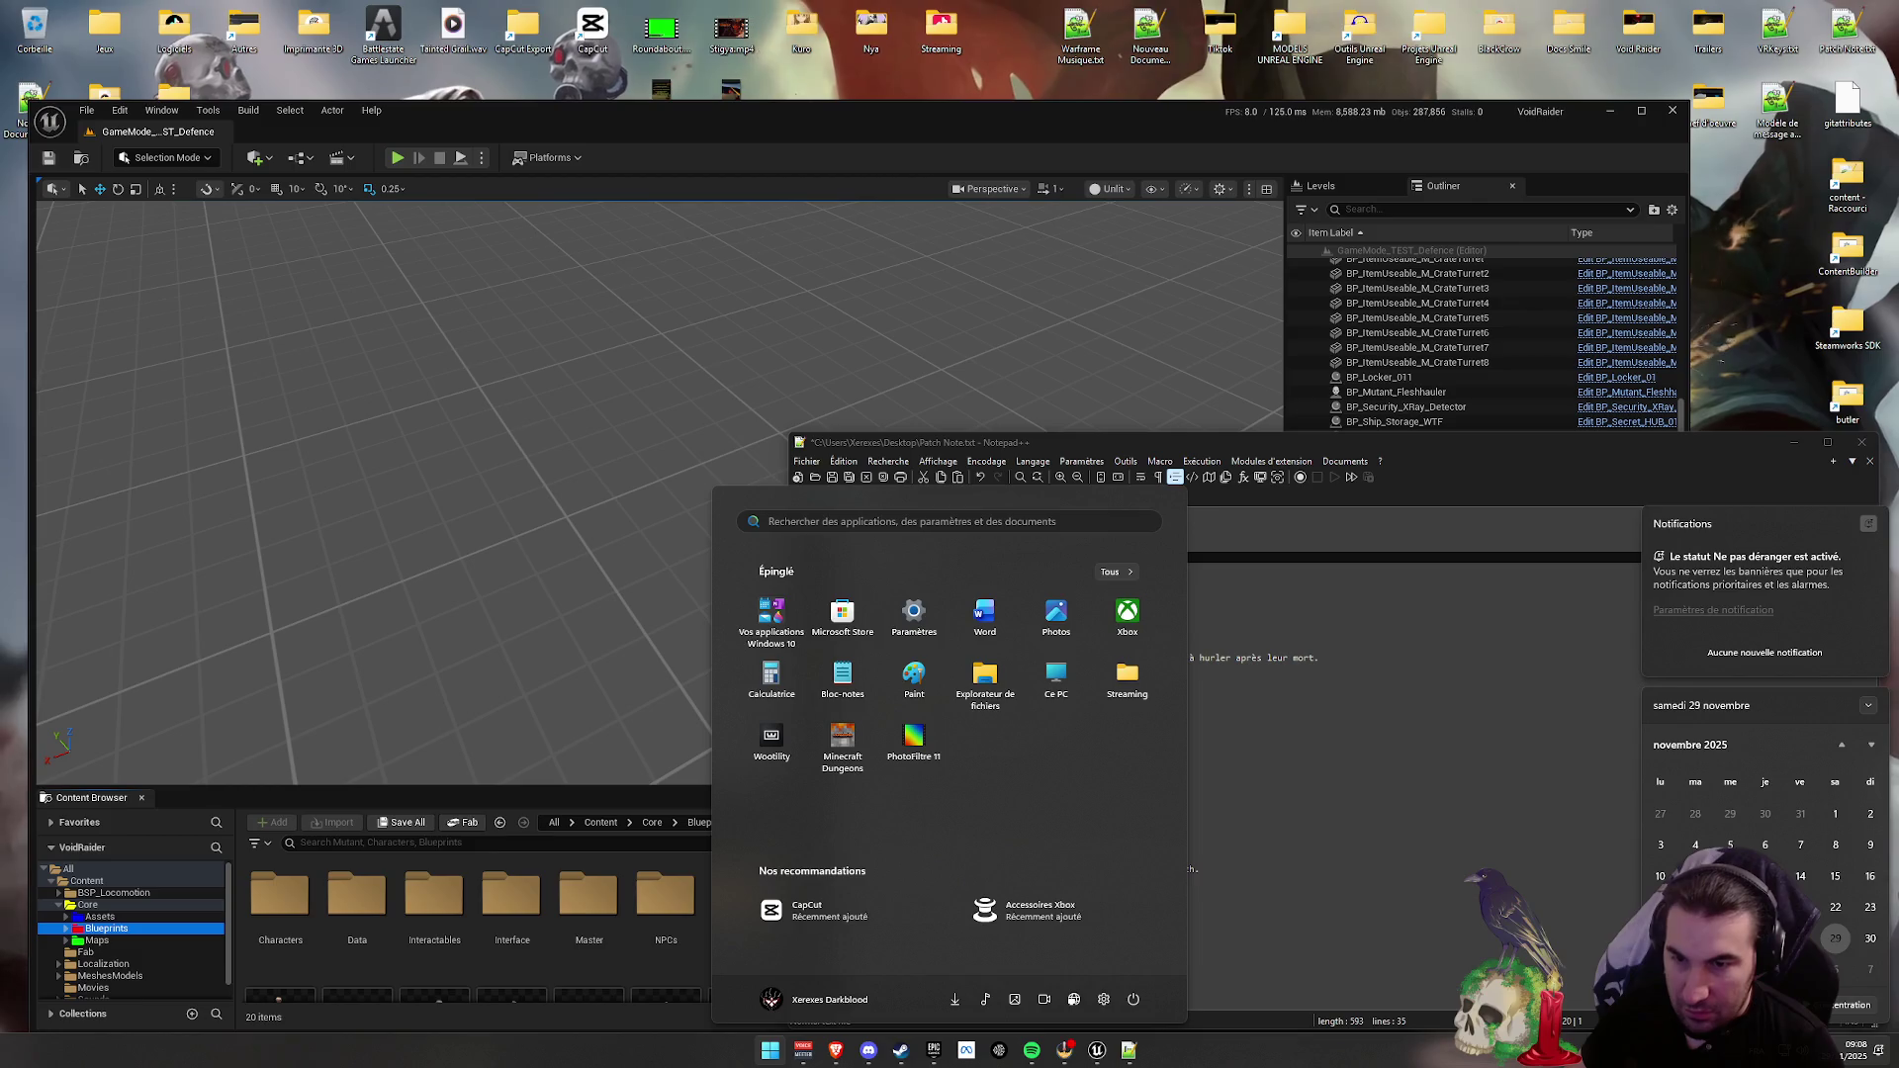
click(1129, 1050)
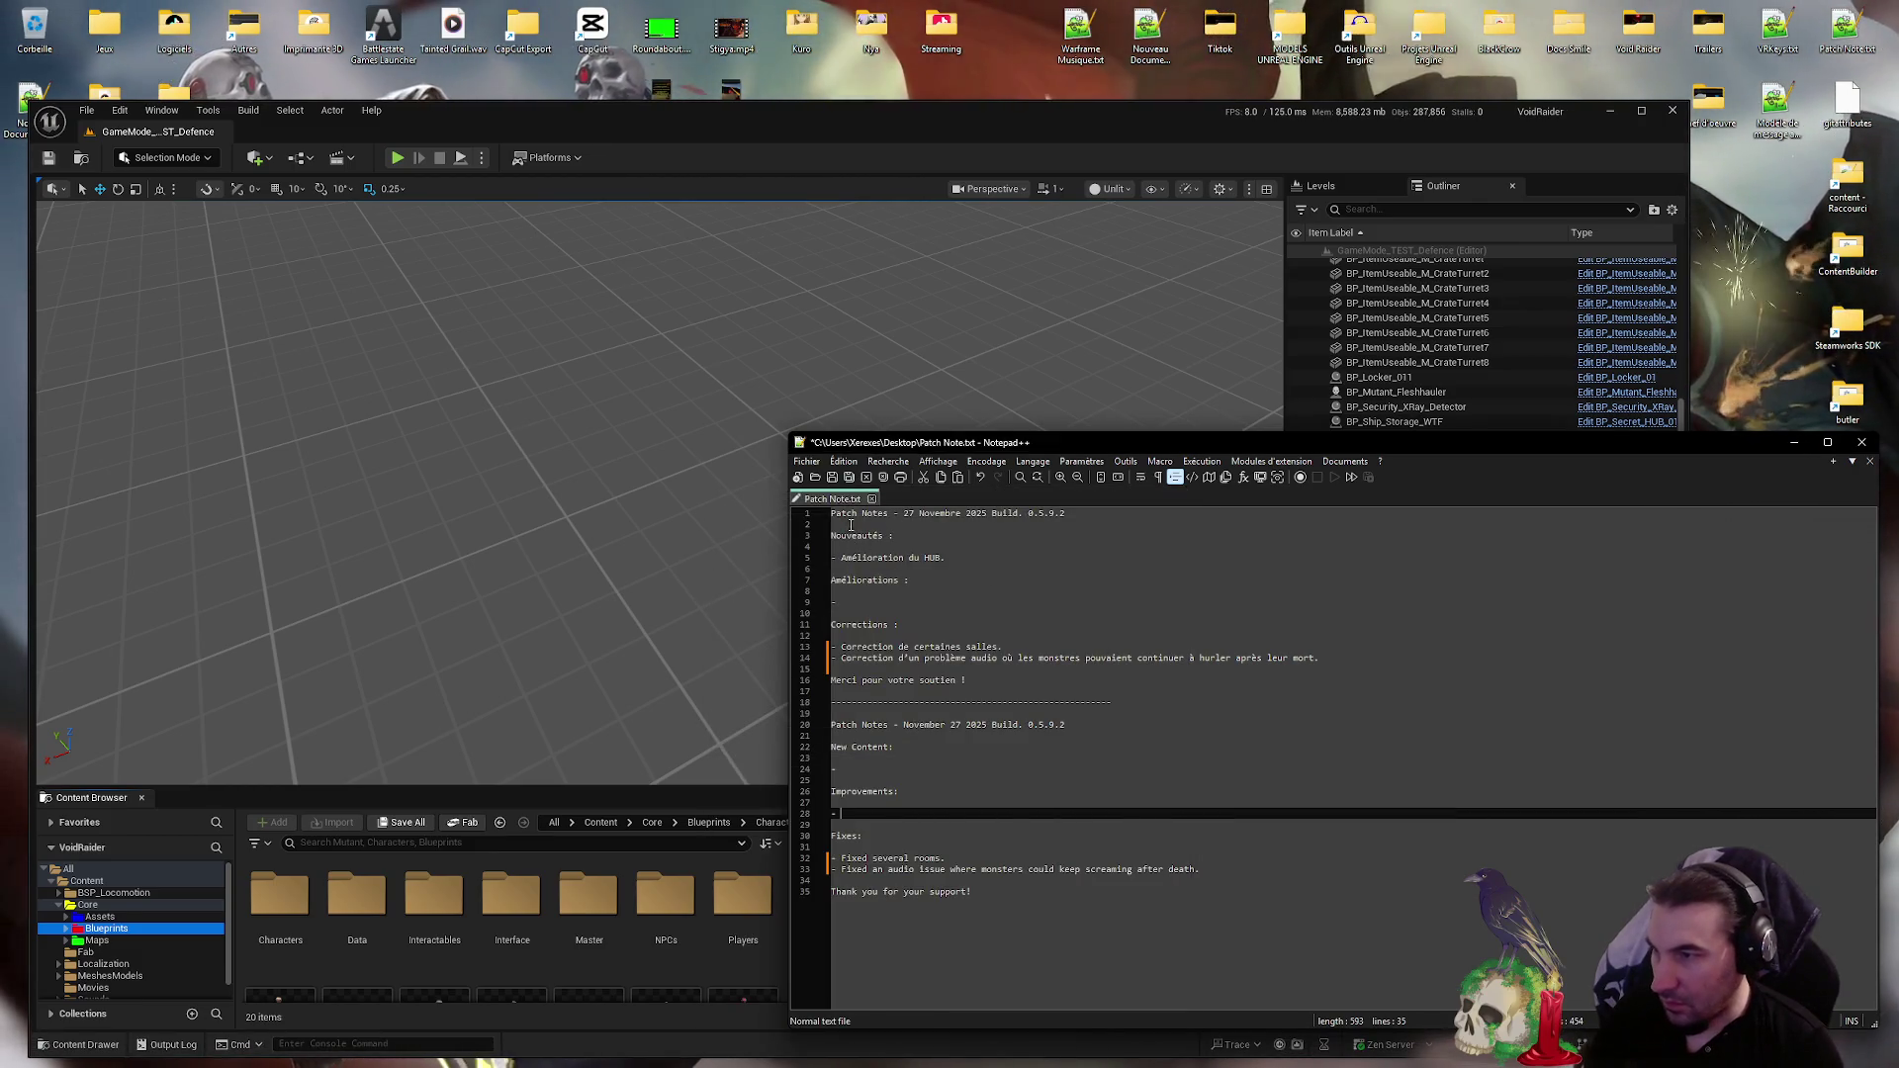
click(914, 514)
text(9)
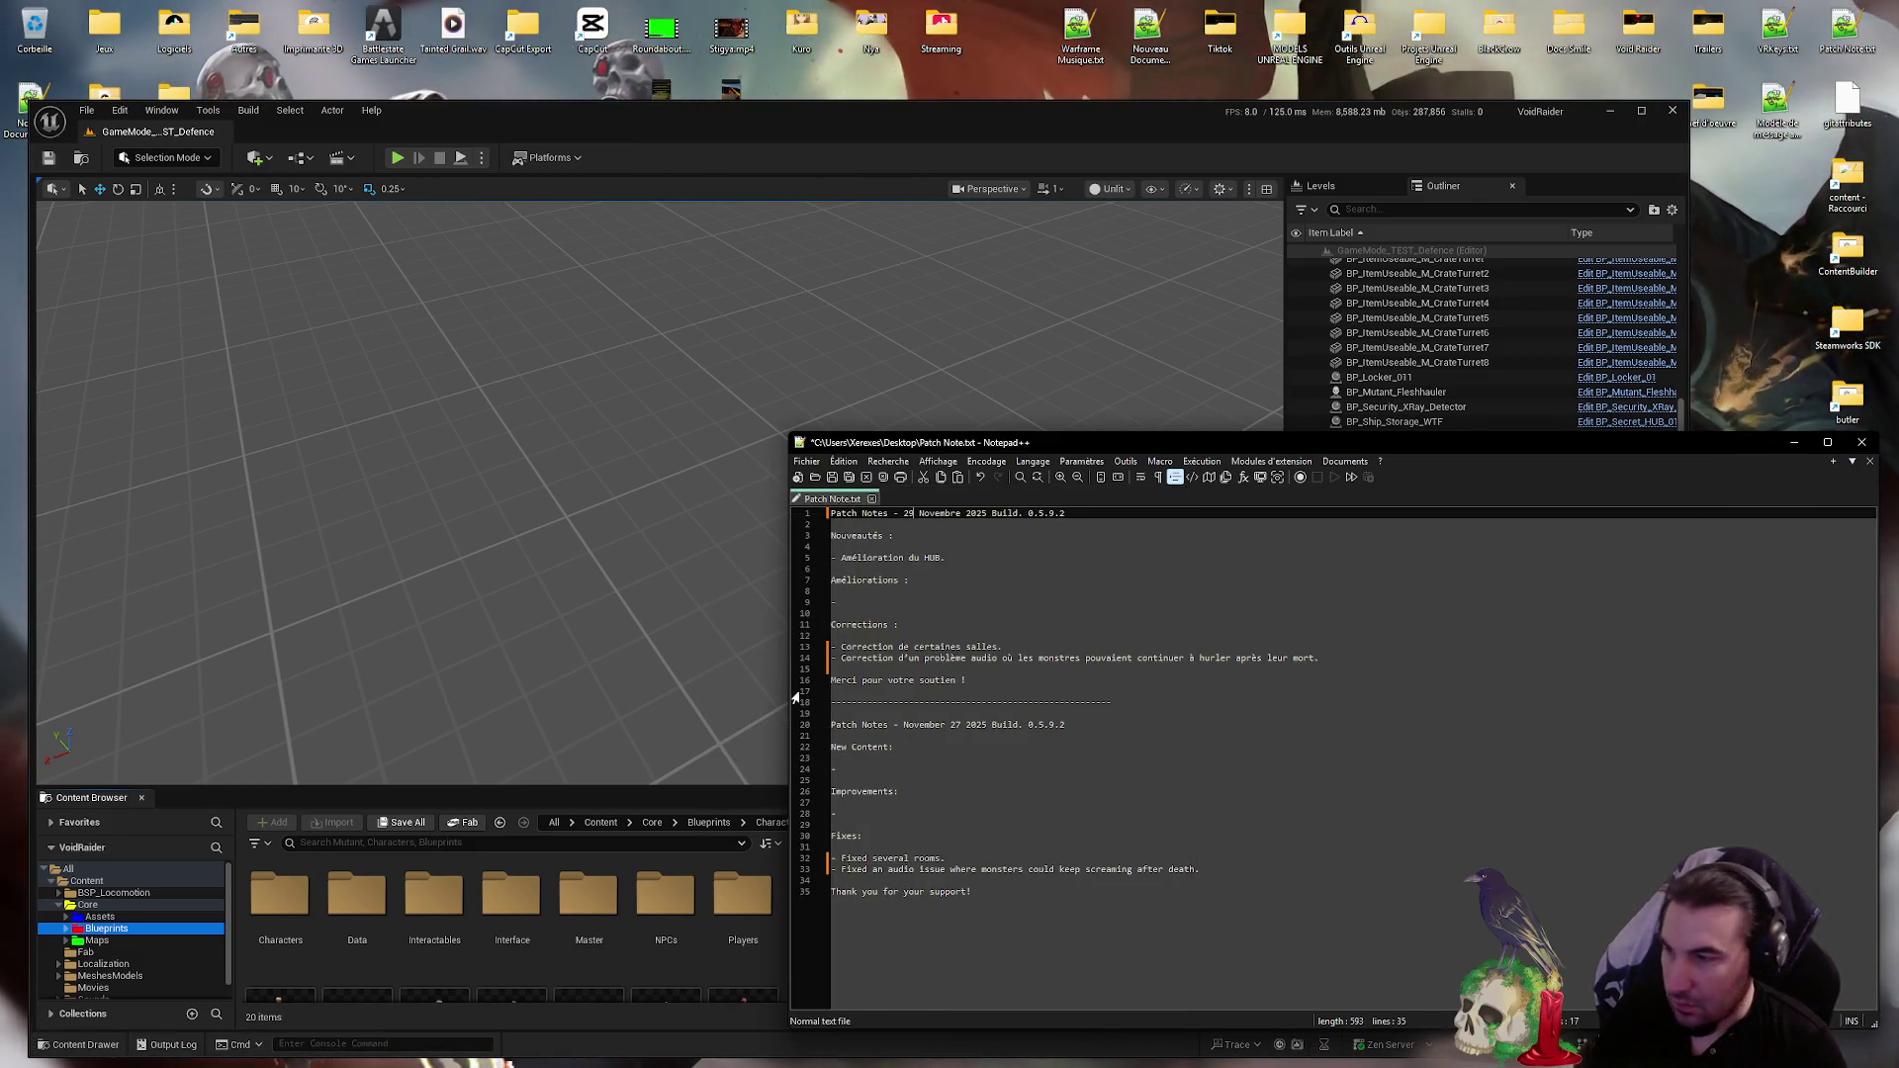
click(958, 725)
key(BackSpace)
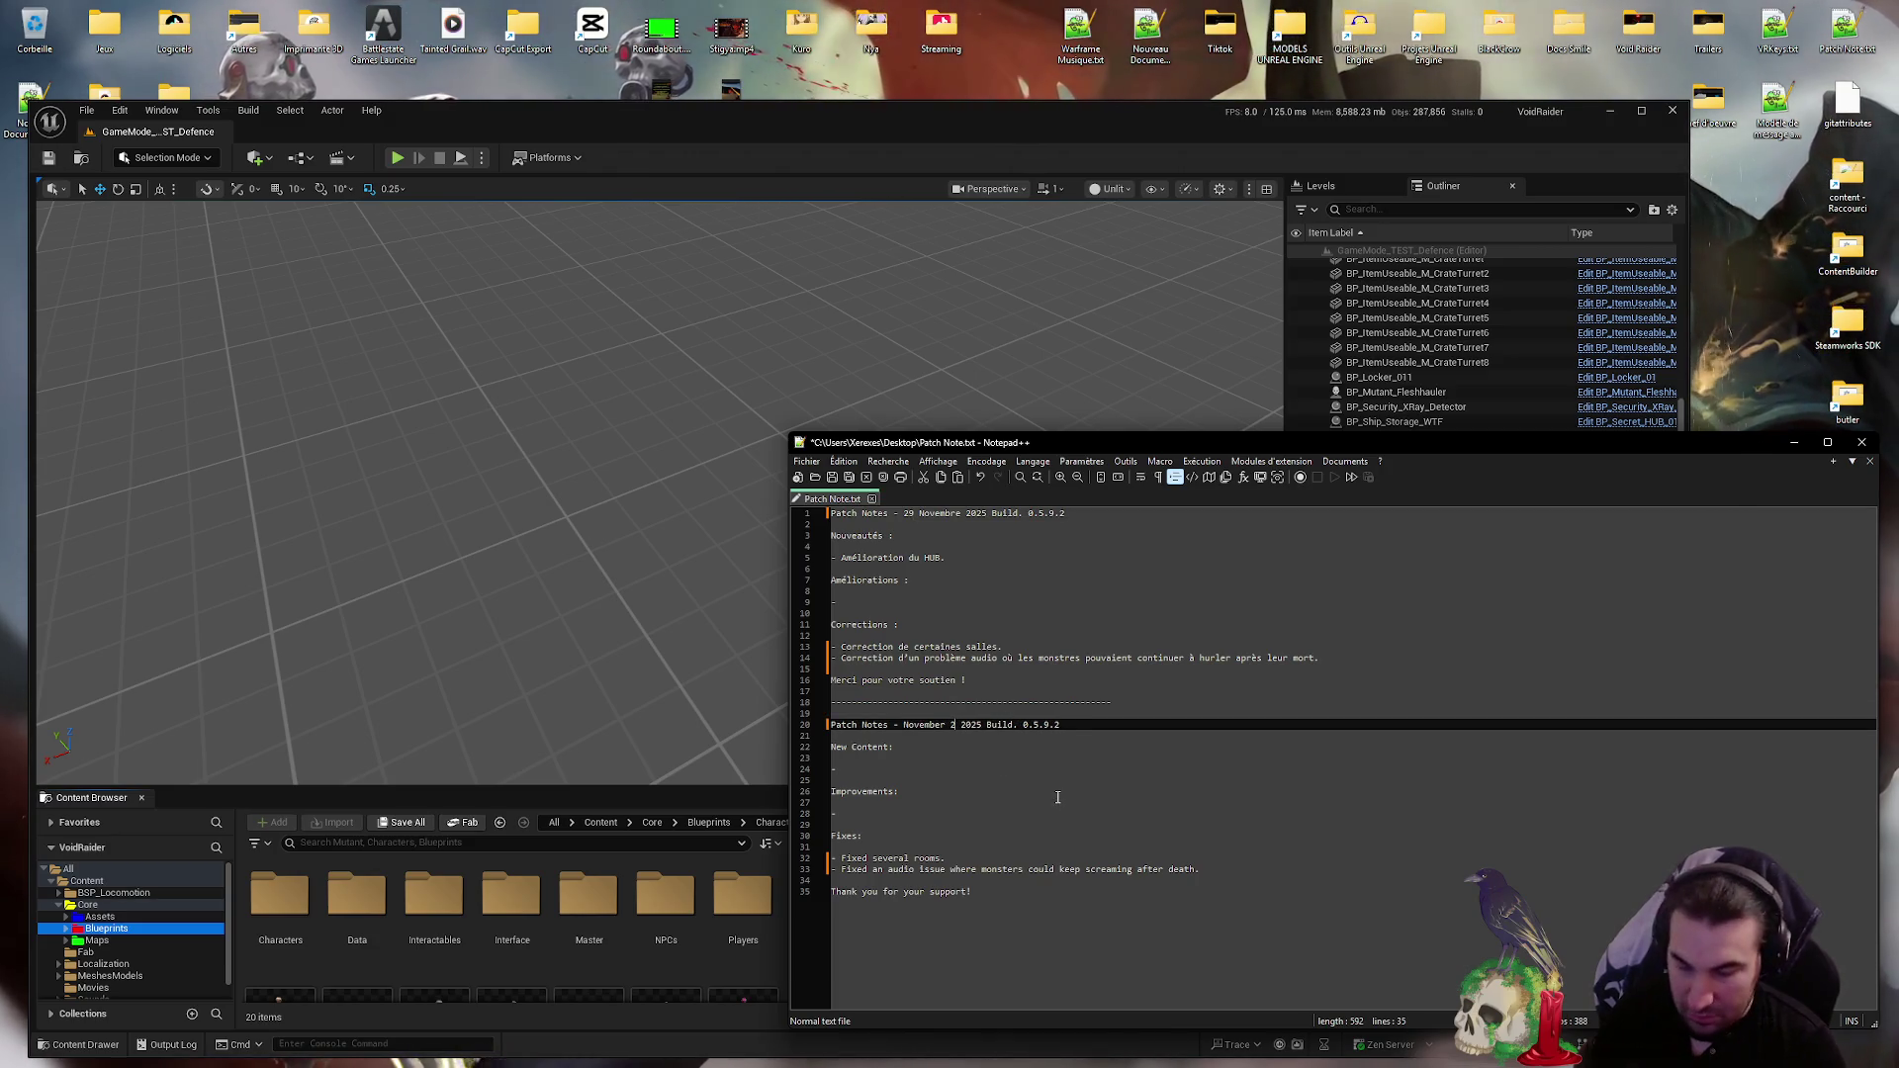
text(9)
key(Down)
key(Down)
key(Down)
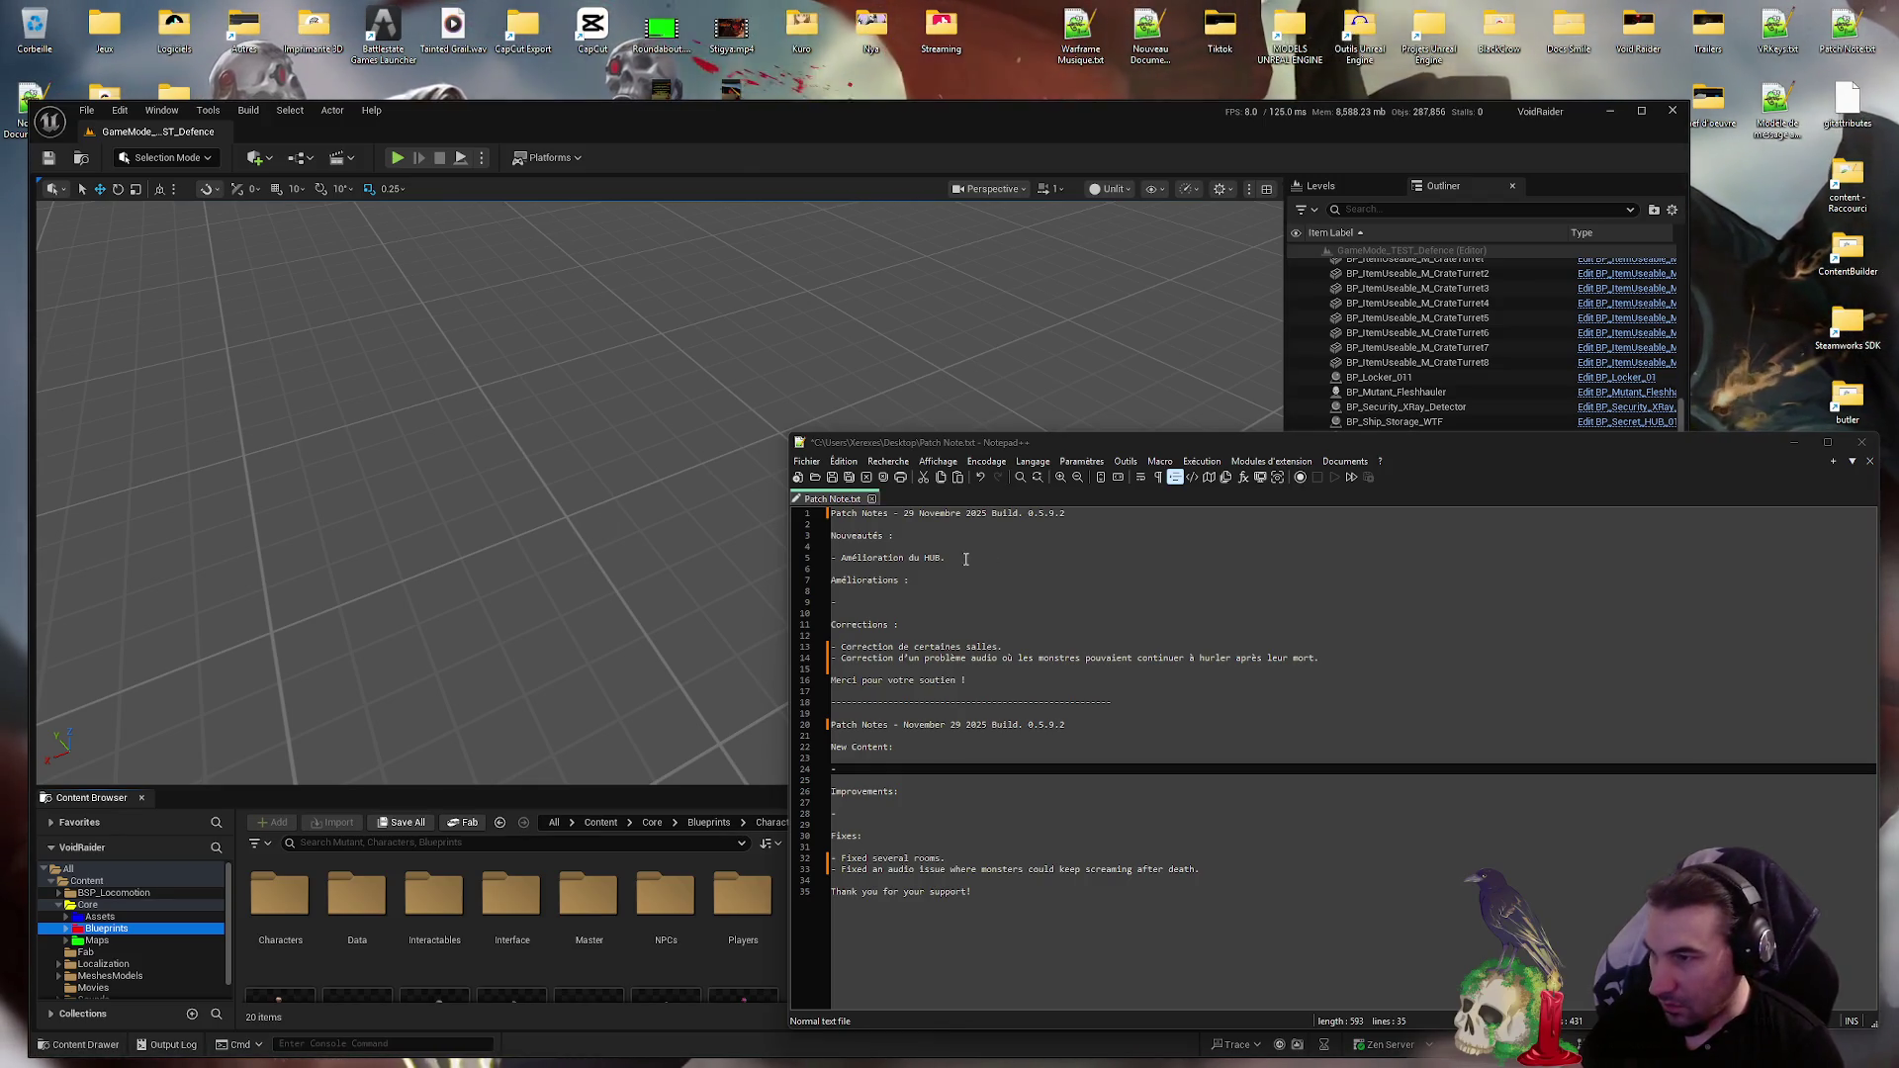
- Add 'Improved the HUB.' under New Content and save the file
drag(944, 558, 846, 558)
key(End)
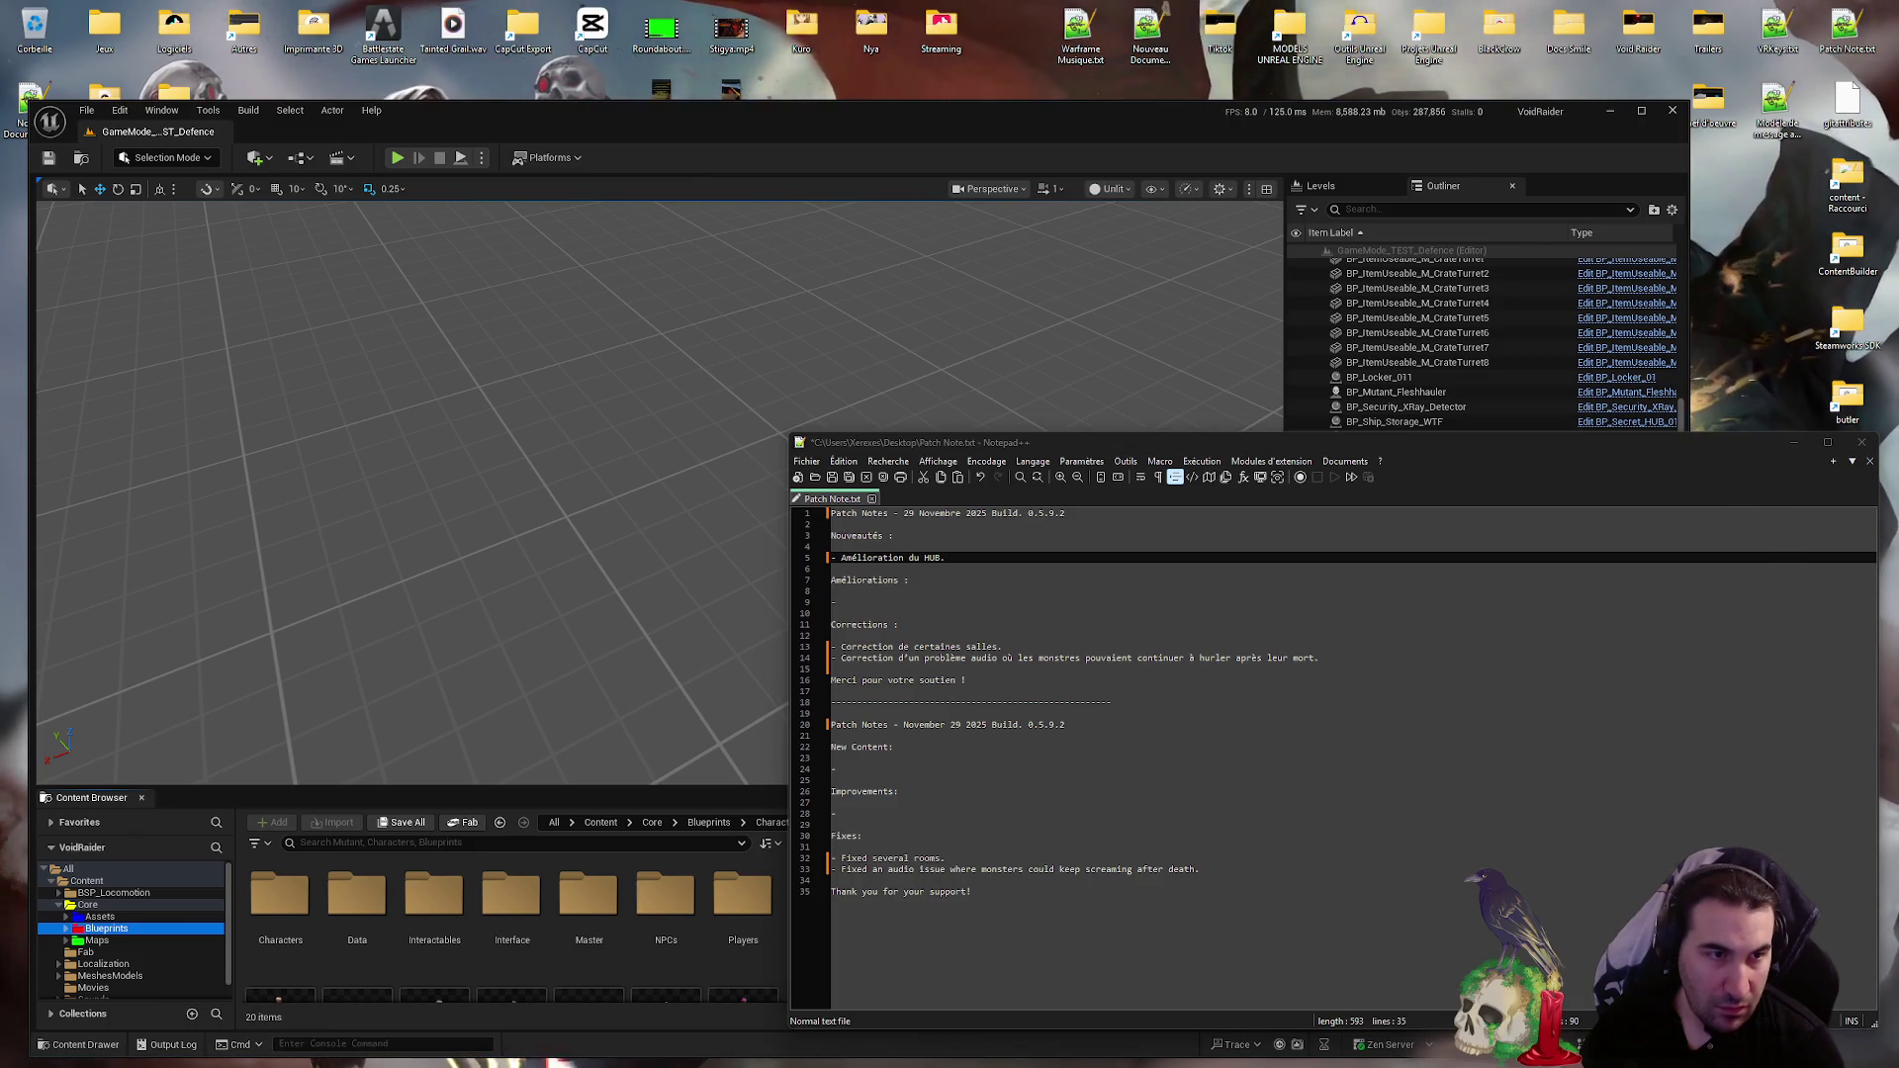
click(887, 770)
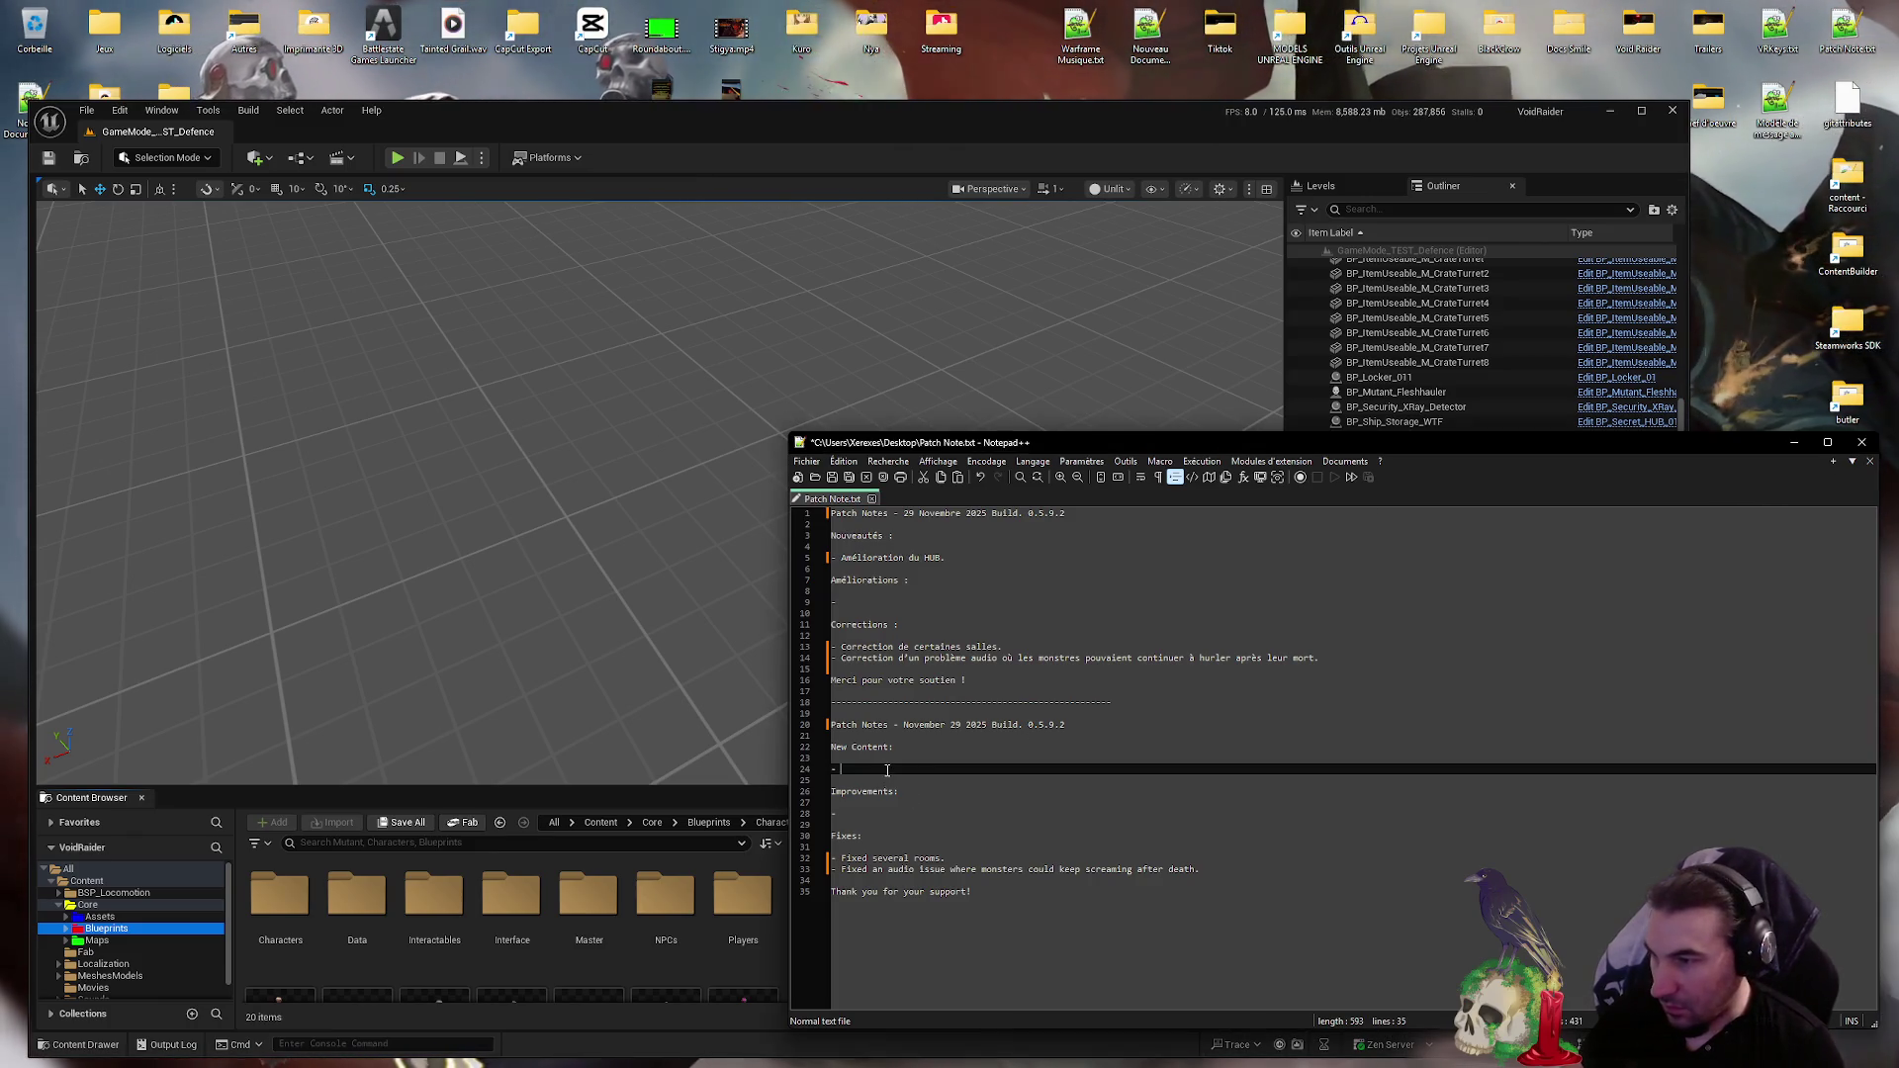
text(Improved the HUB.)
key(ctrl+s)
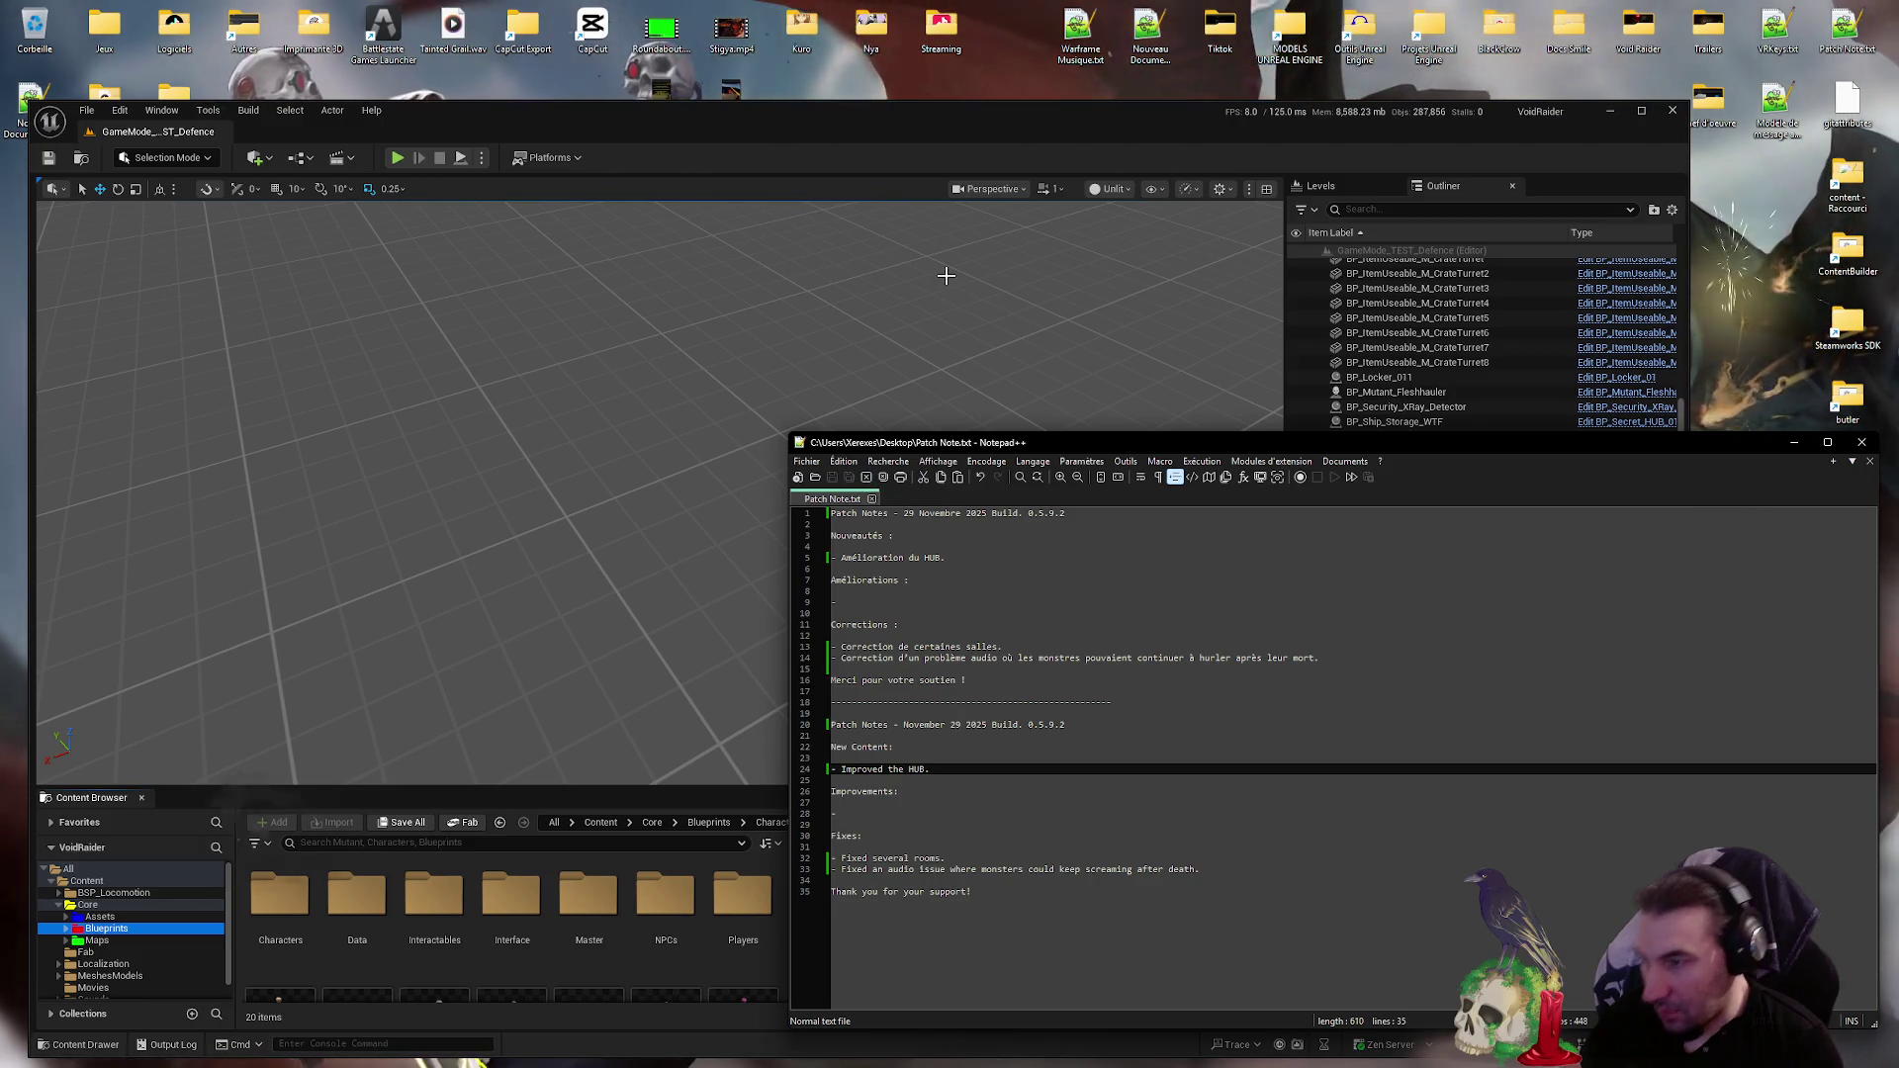